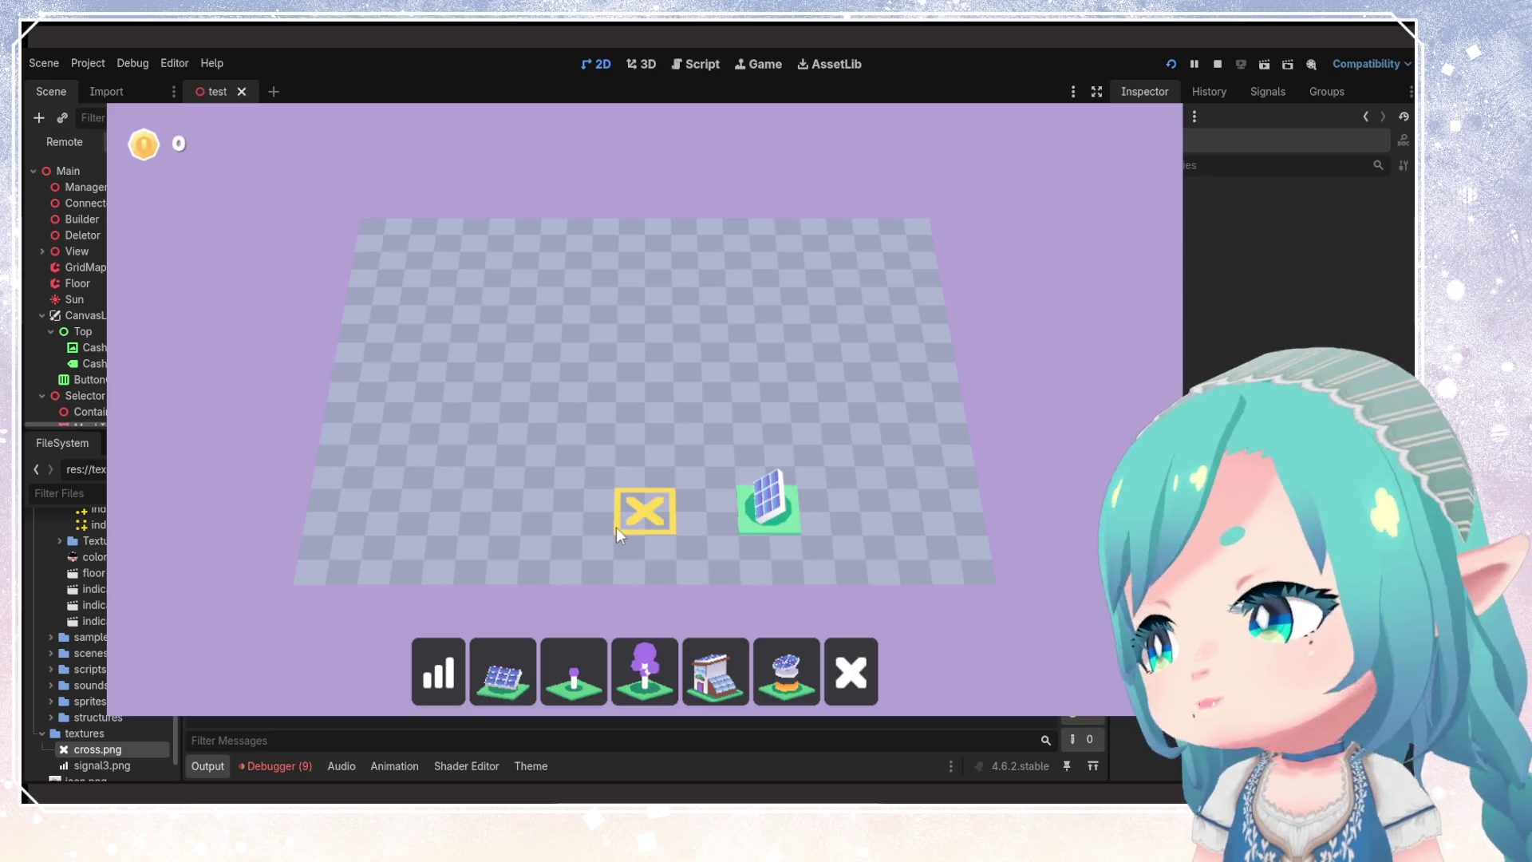
Place a lamp and two towers, cable them to the solar panel, then stop the game
click(571, 652)
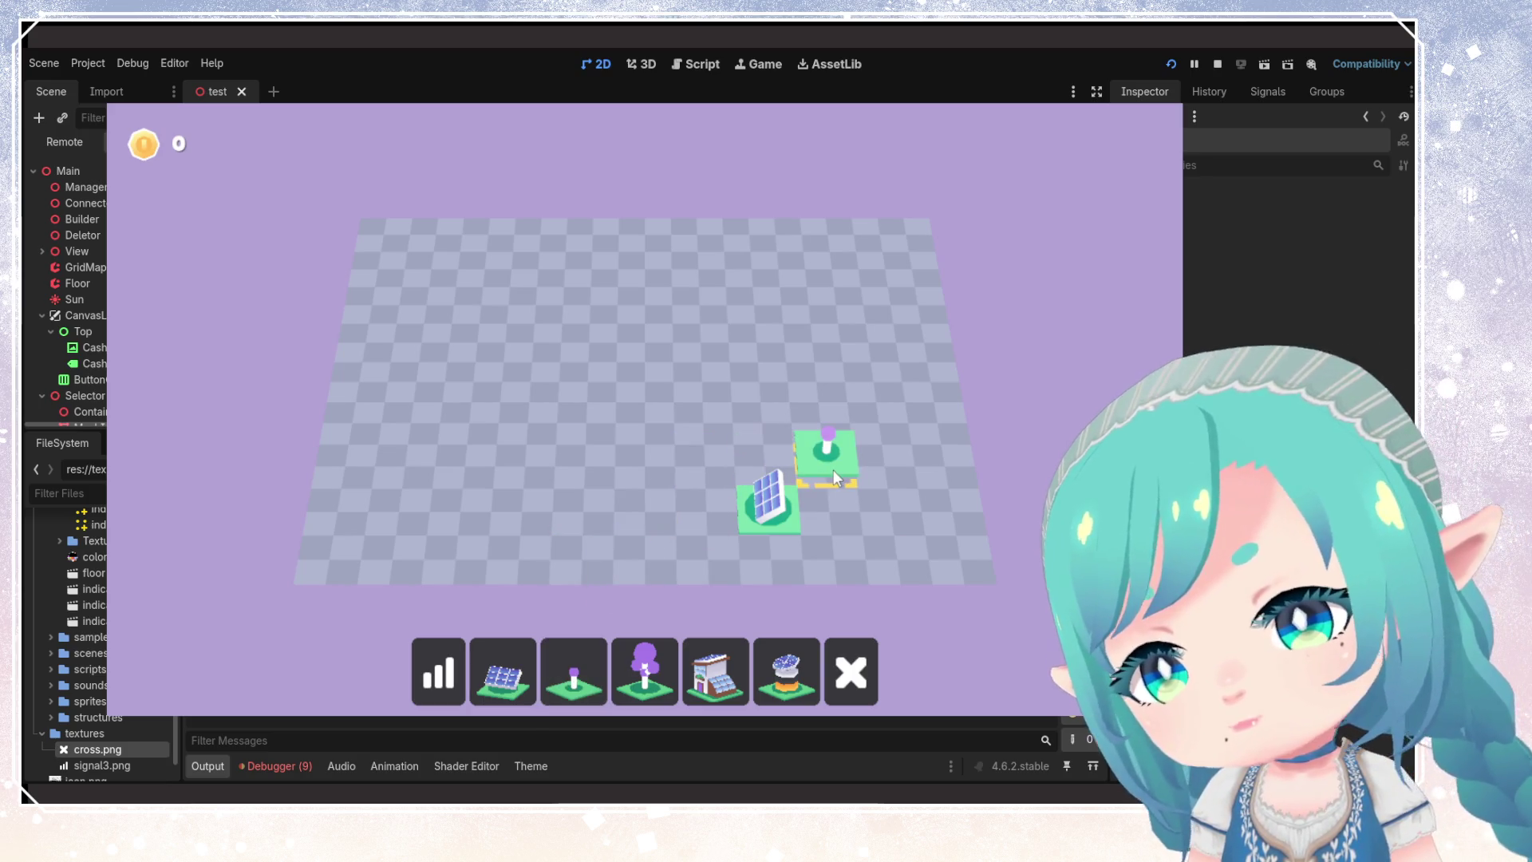
click(874, 509)
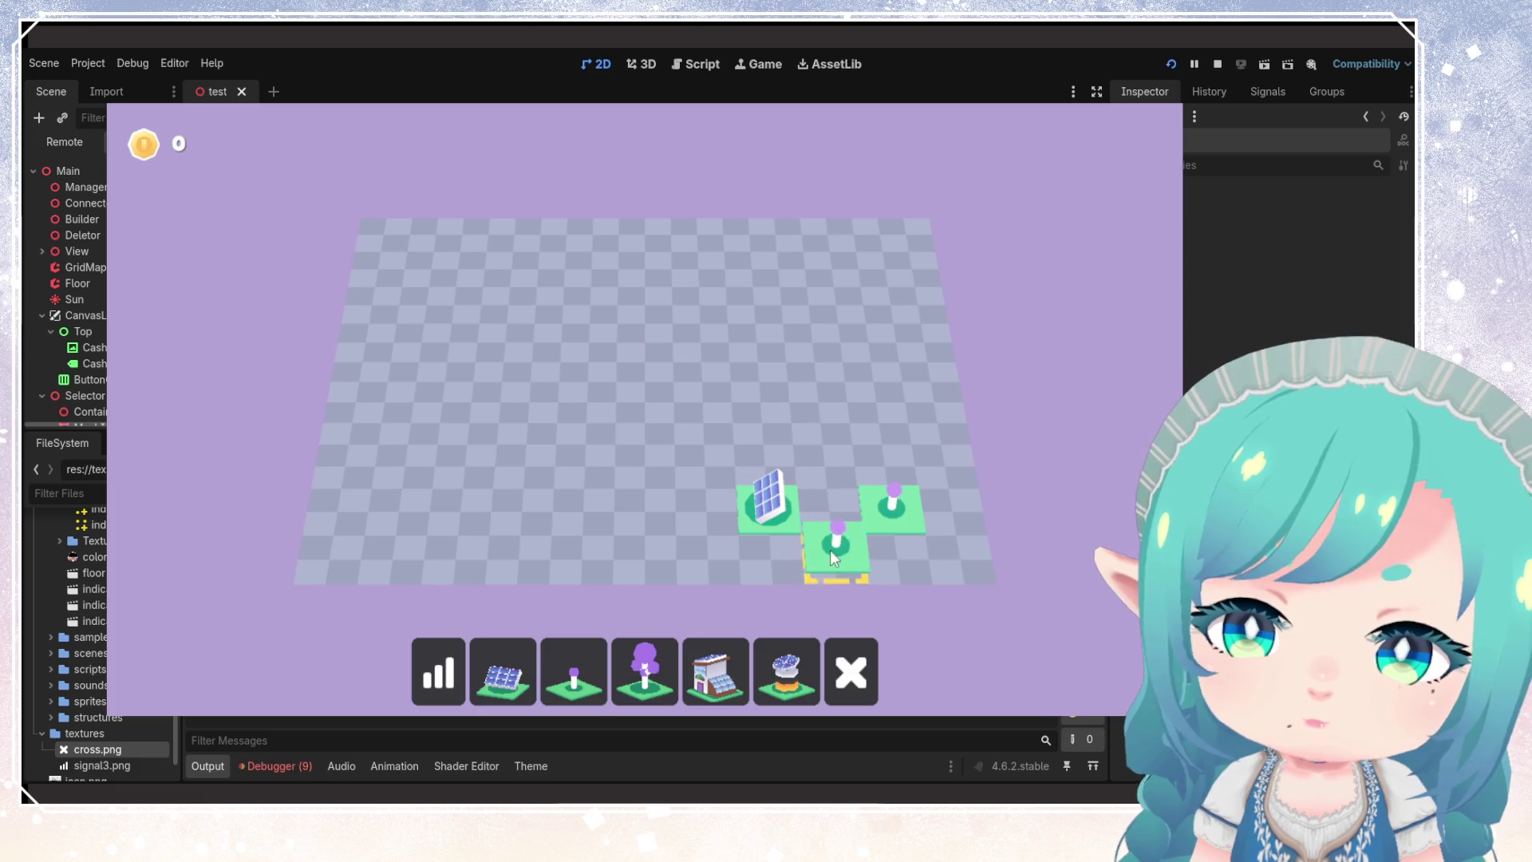
click(782, 677)
click(836, 423)
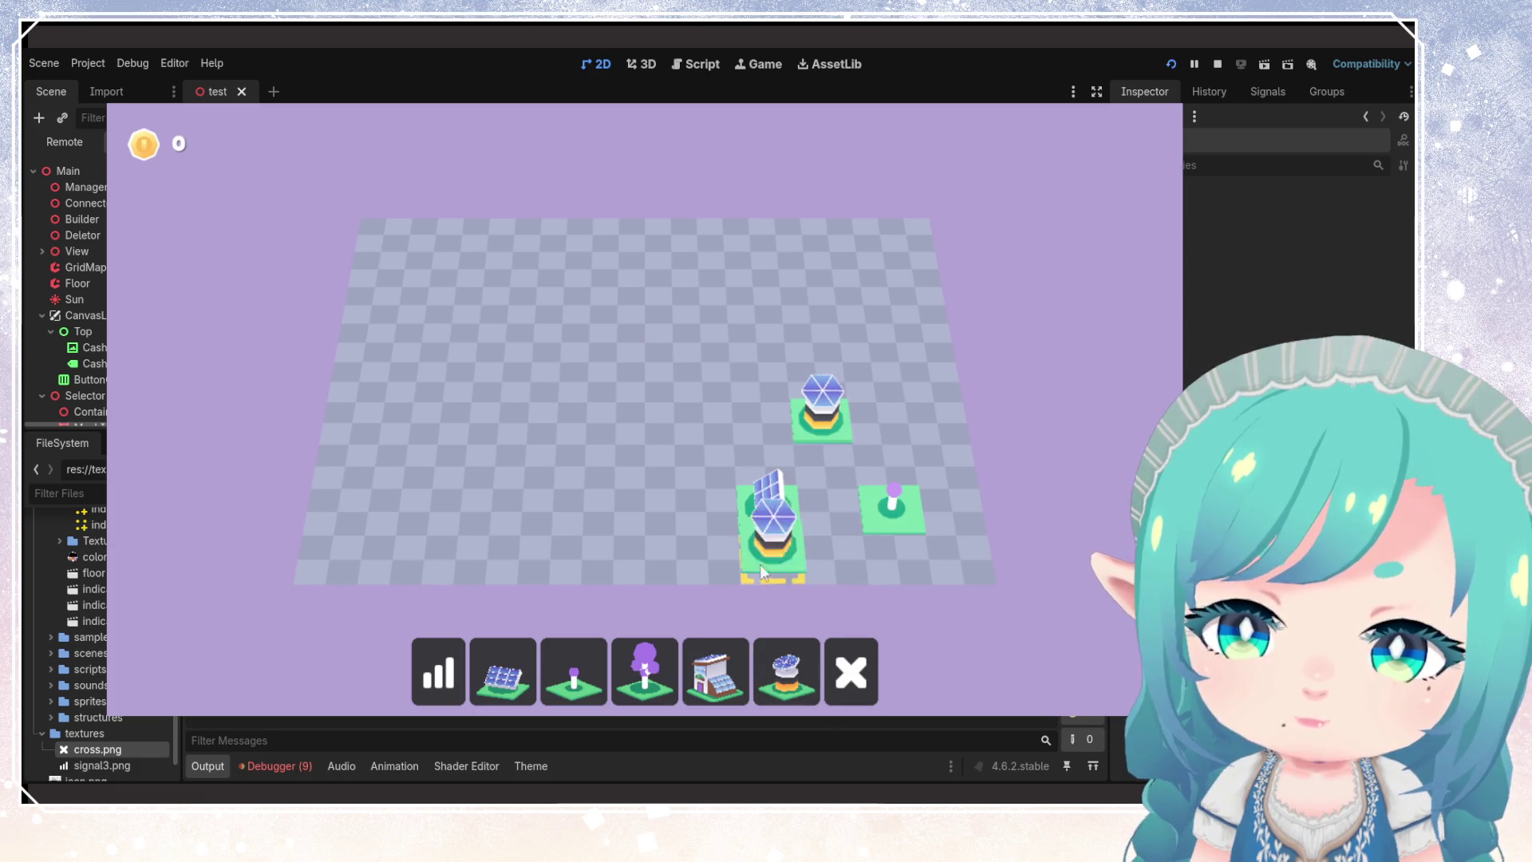
click(457, 678)
click(878, 506)
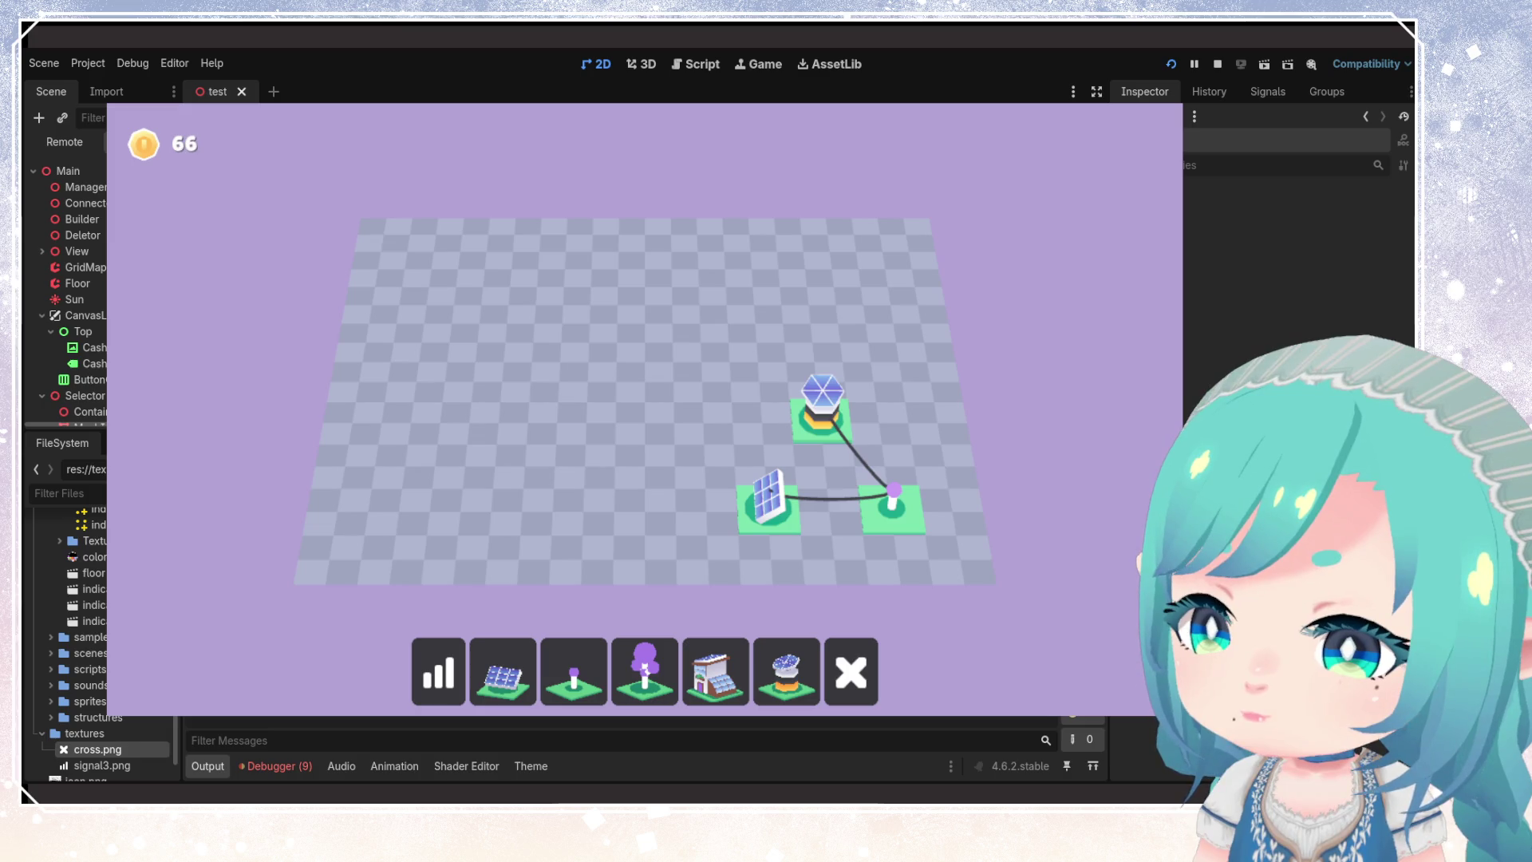
key(F8)
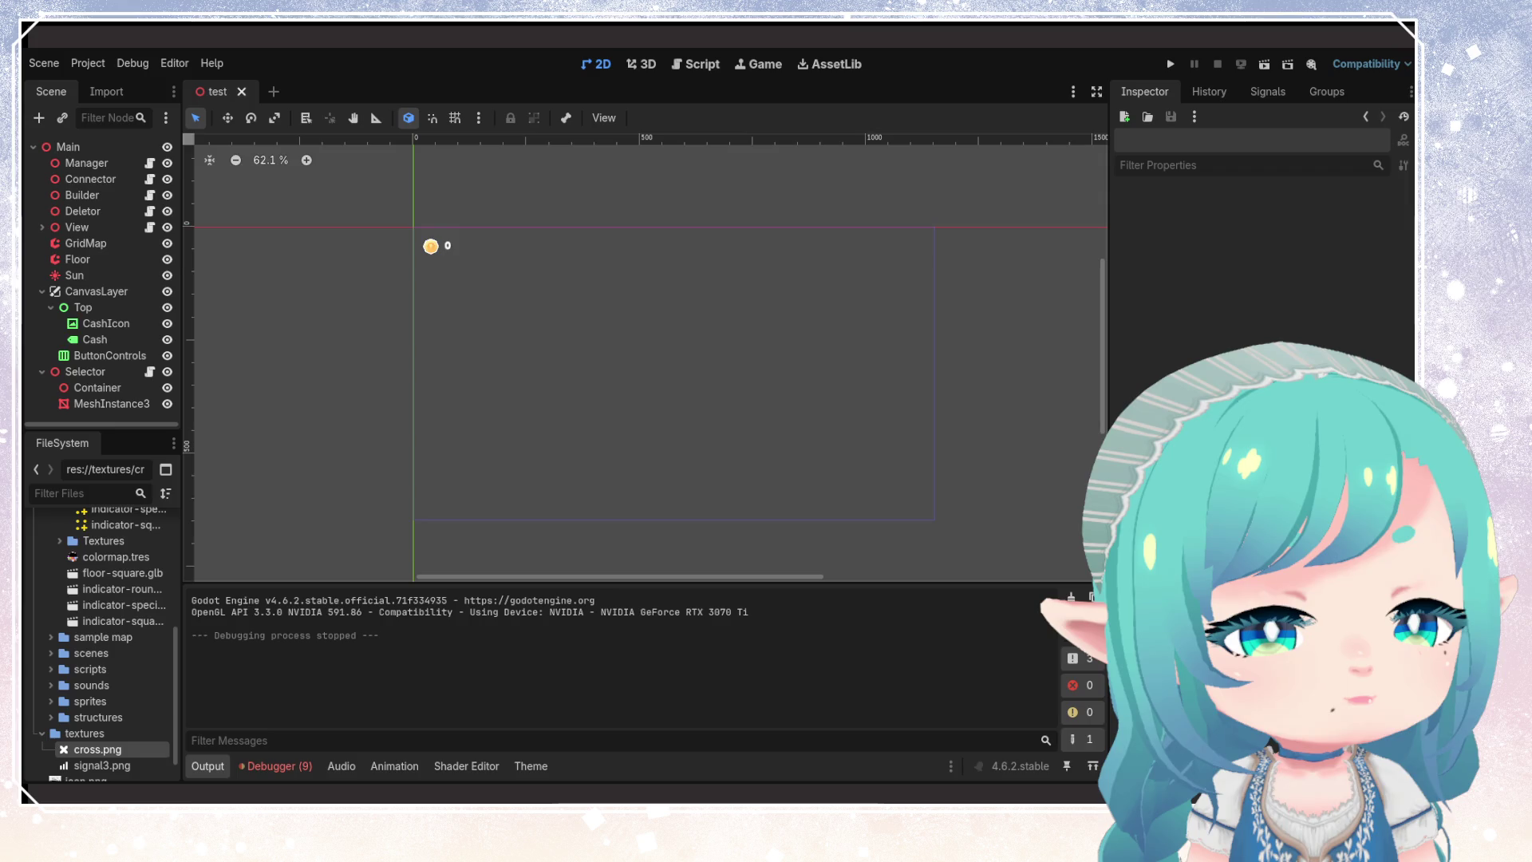
Assign grass_grass.res as the mesh of the Floor MeshLibrary's Grass item
scroll(119, 567, up, 2)
click(128, 542)
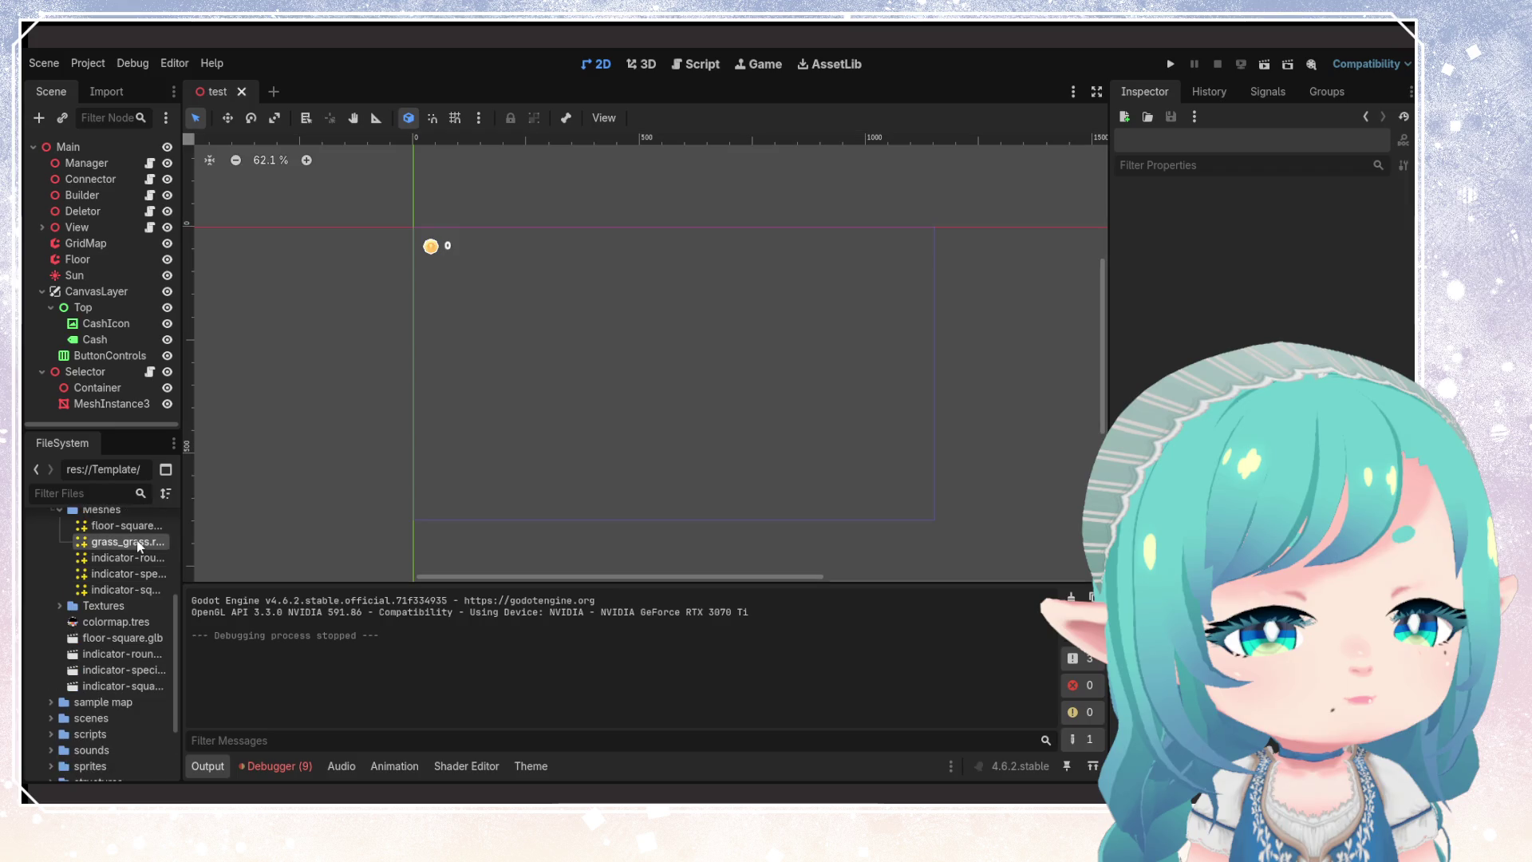
click(641, 65)
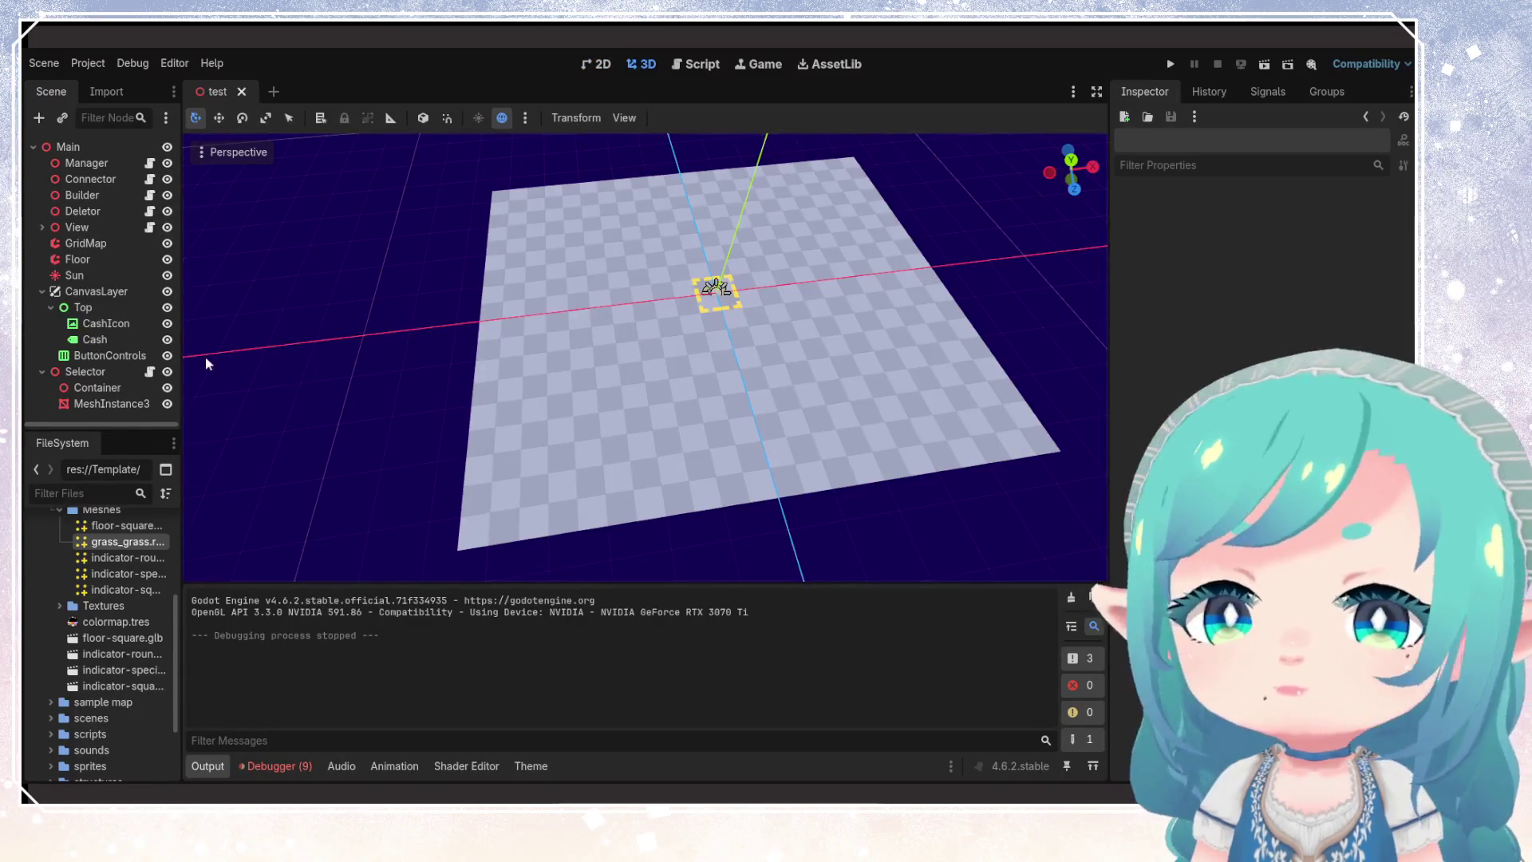
scroll(133, 572, up, 1)
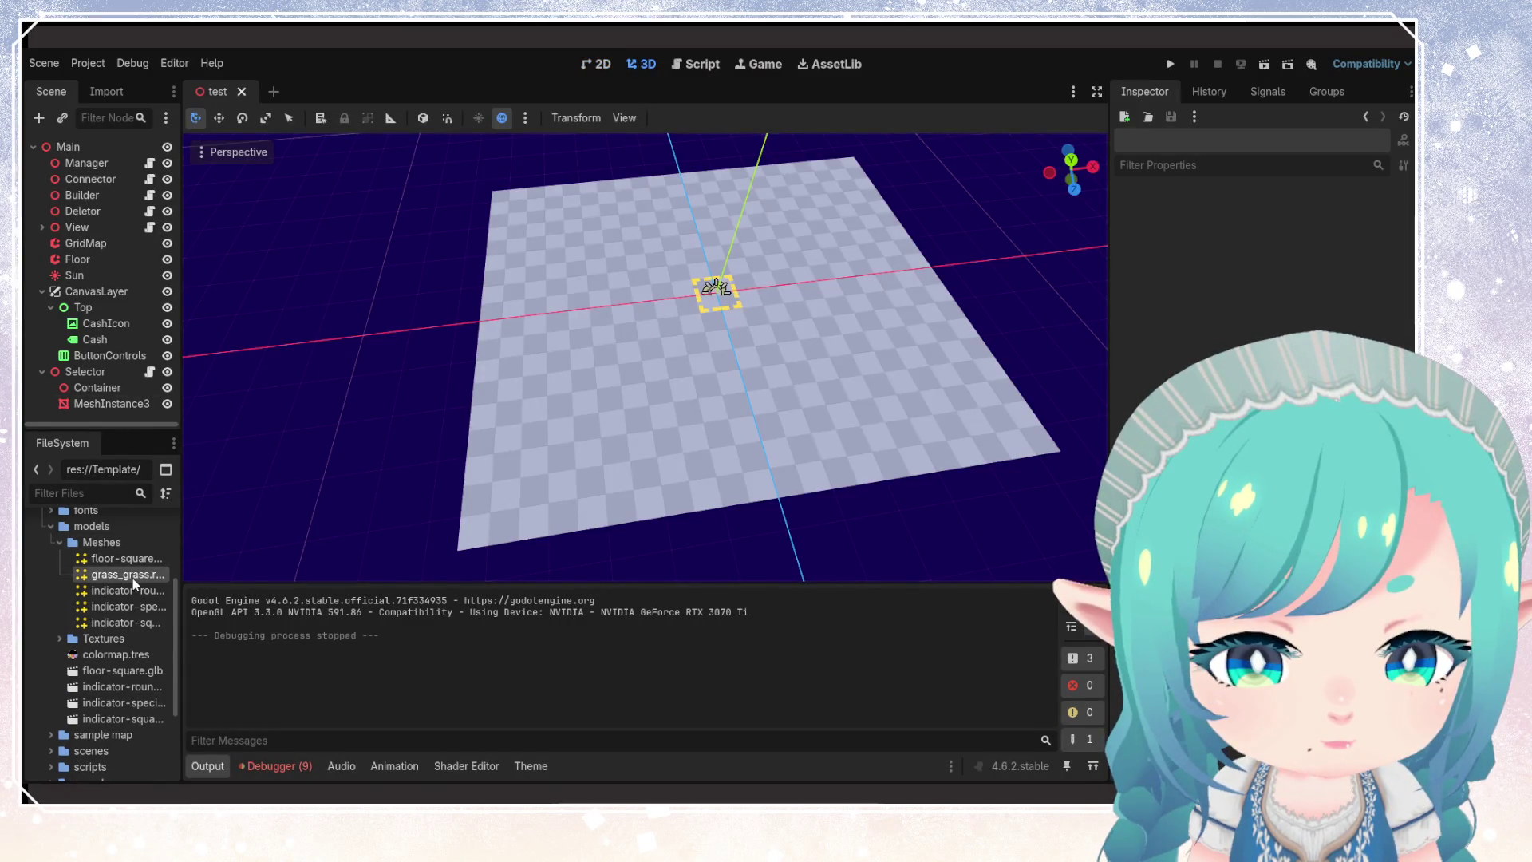
scroll(132, 576, up, 4)
click(95, 262)
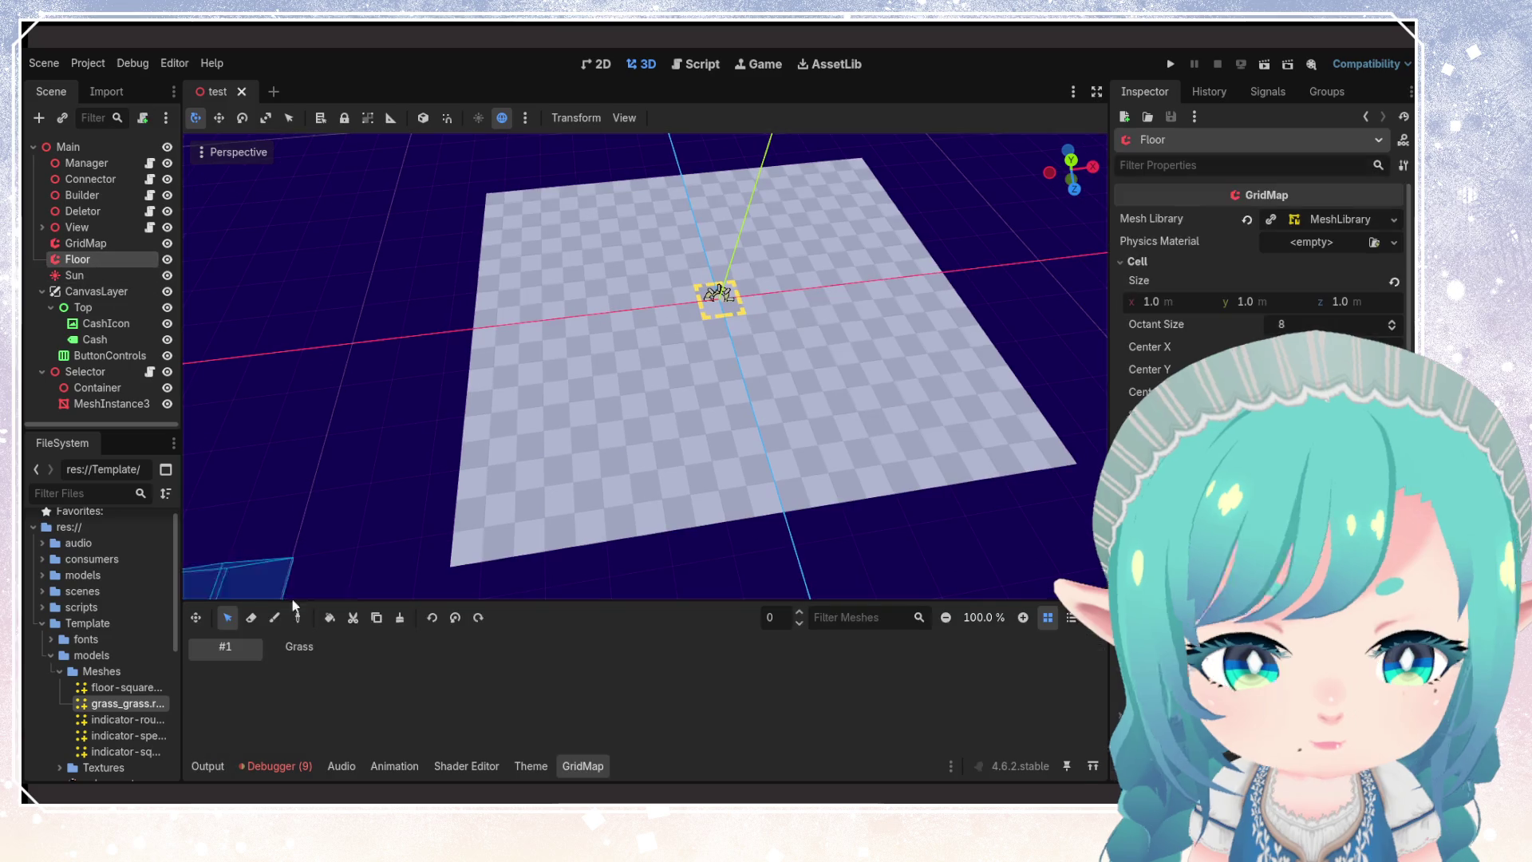
click(298, 644)
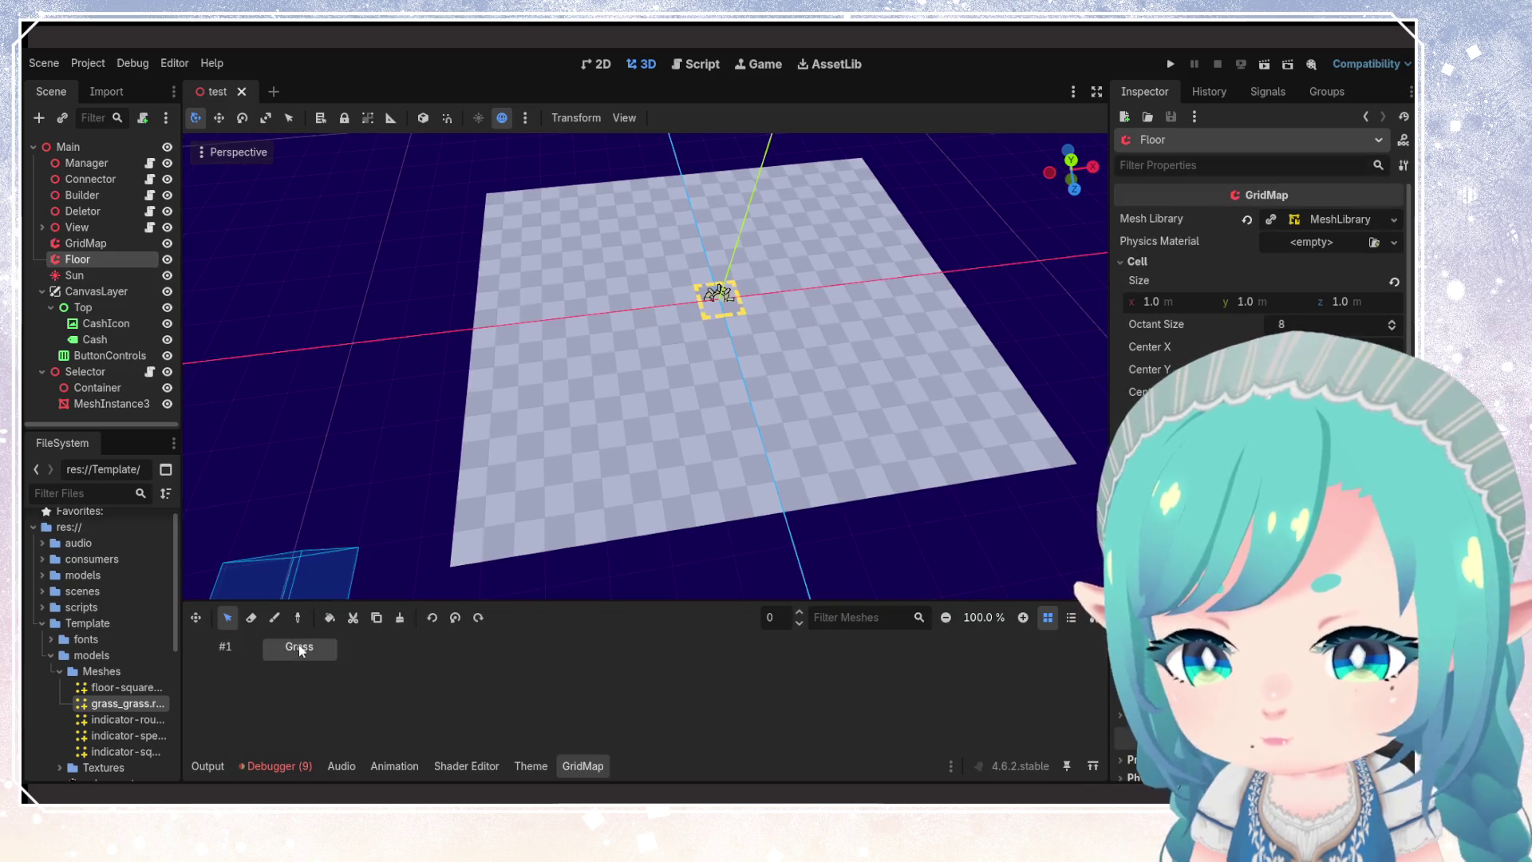
click(1290, 219)
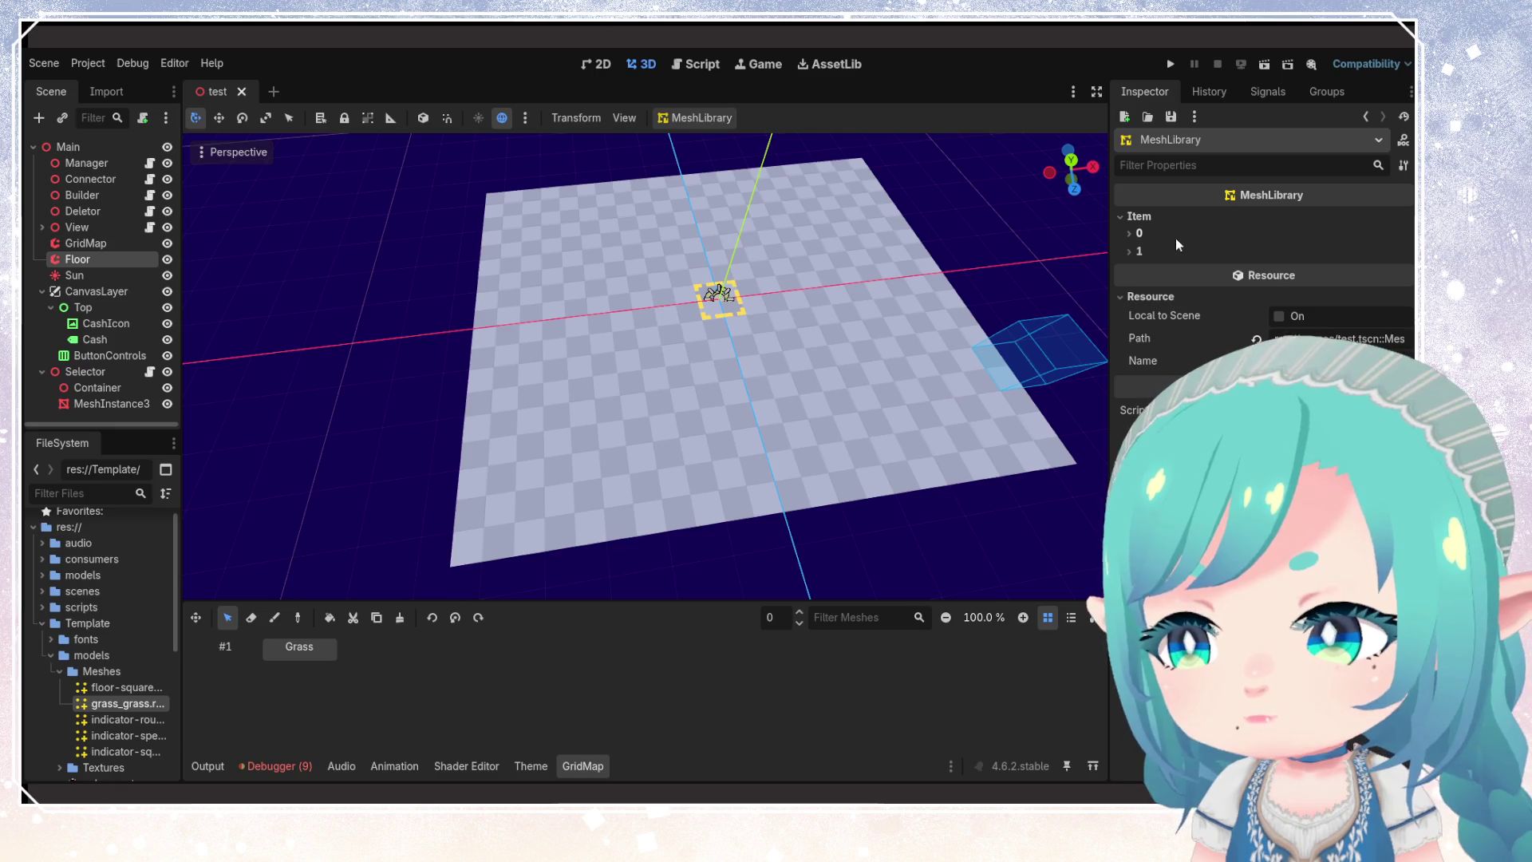
click(1139, 233)
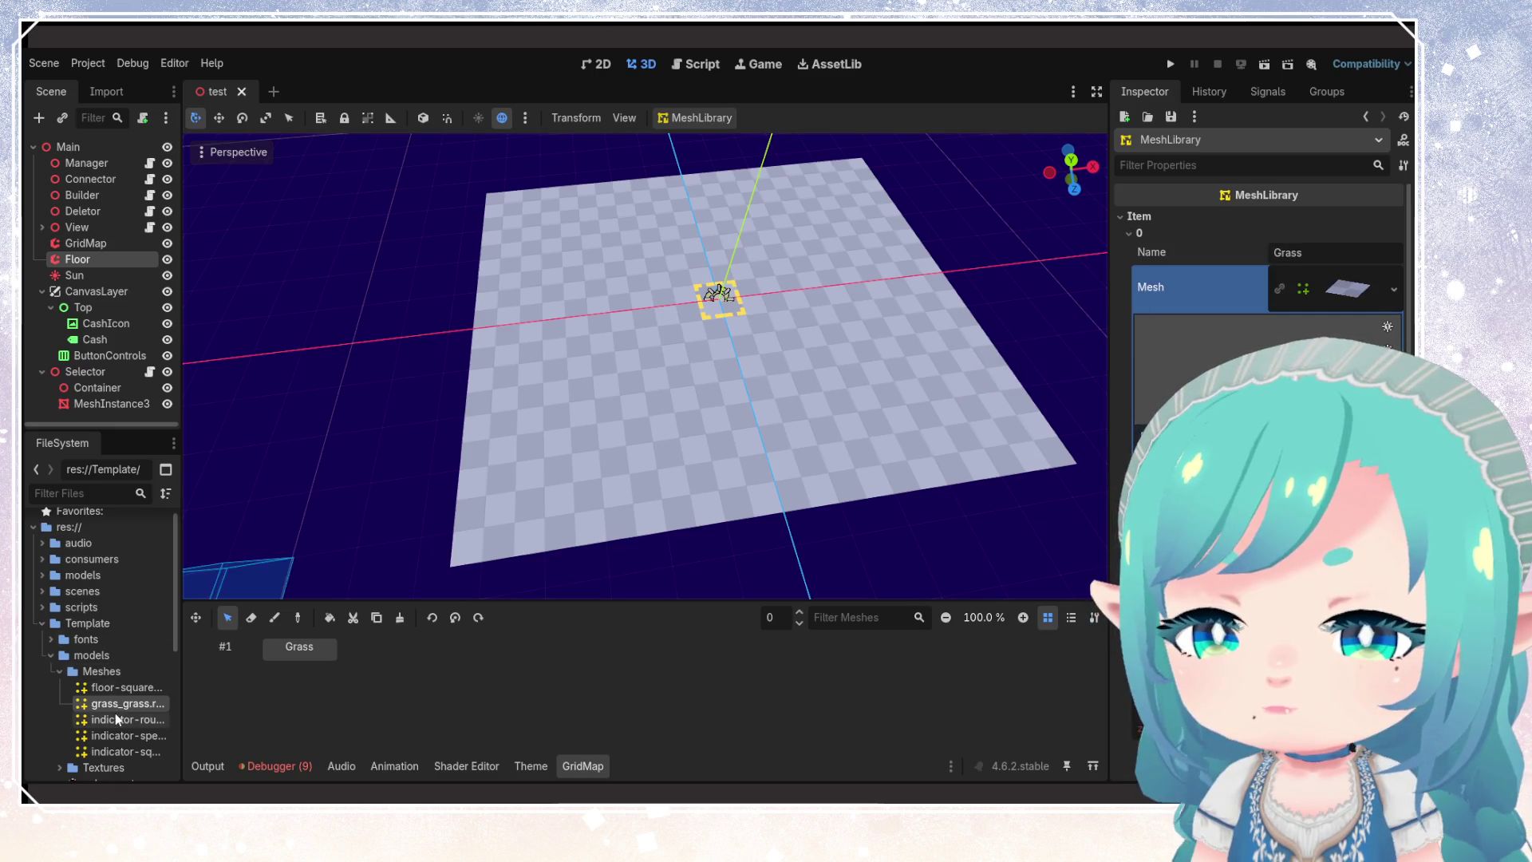
mouse_move(120, 705)
mouse_down()
mouse_move(1331, 294)
mouse_move(1317, 289)
mouse_up()
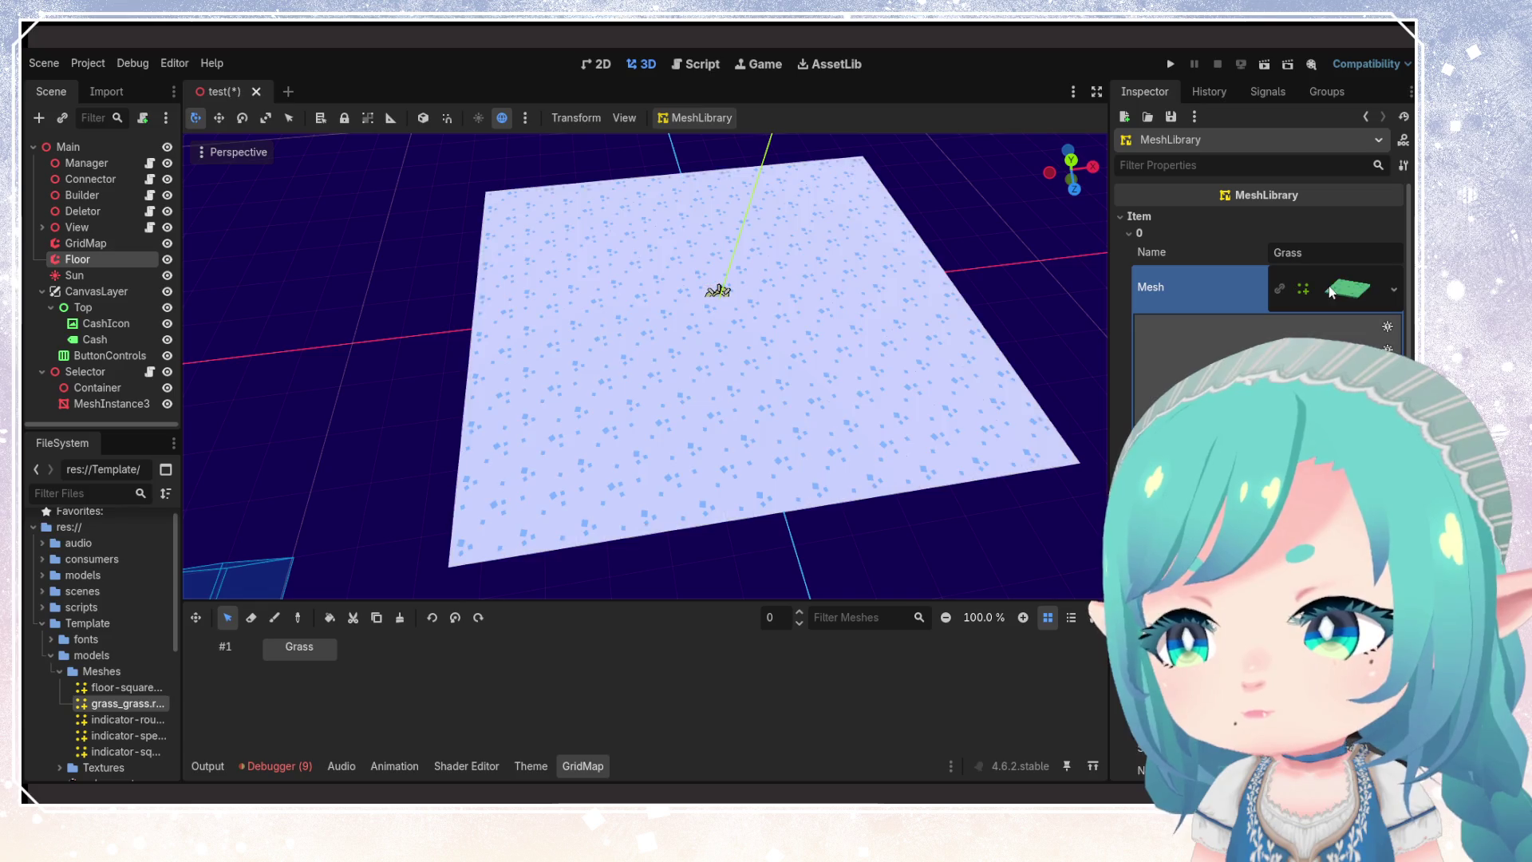
Run the project, place three lamps on the grass floor, then stop the game
click(1171, 64)
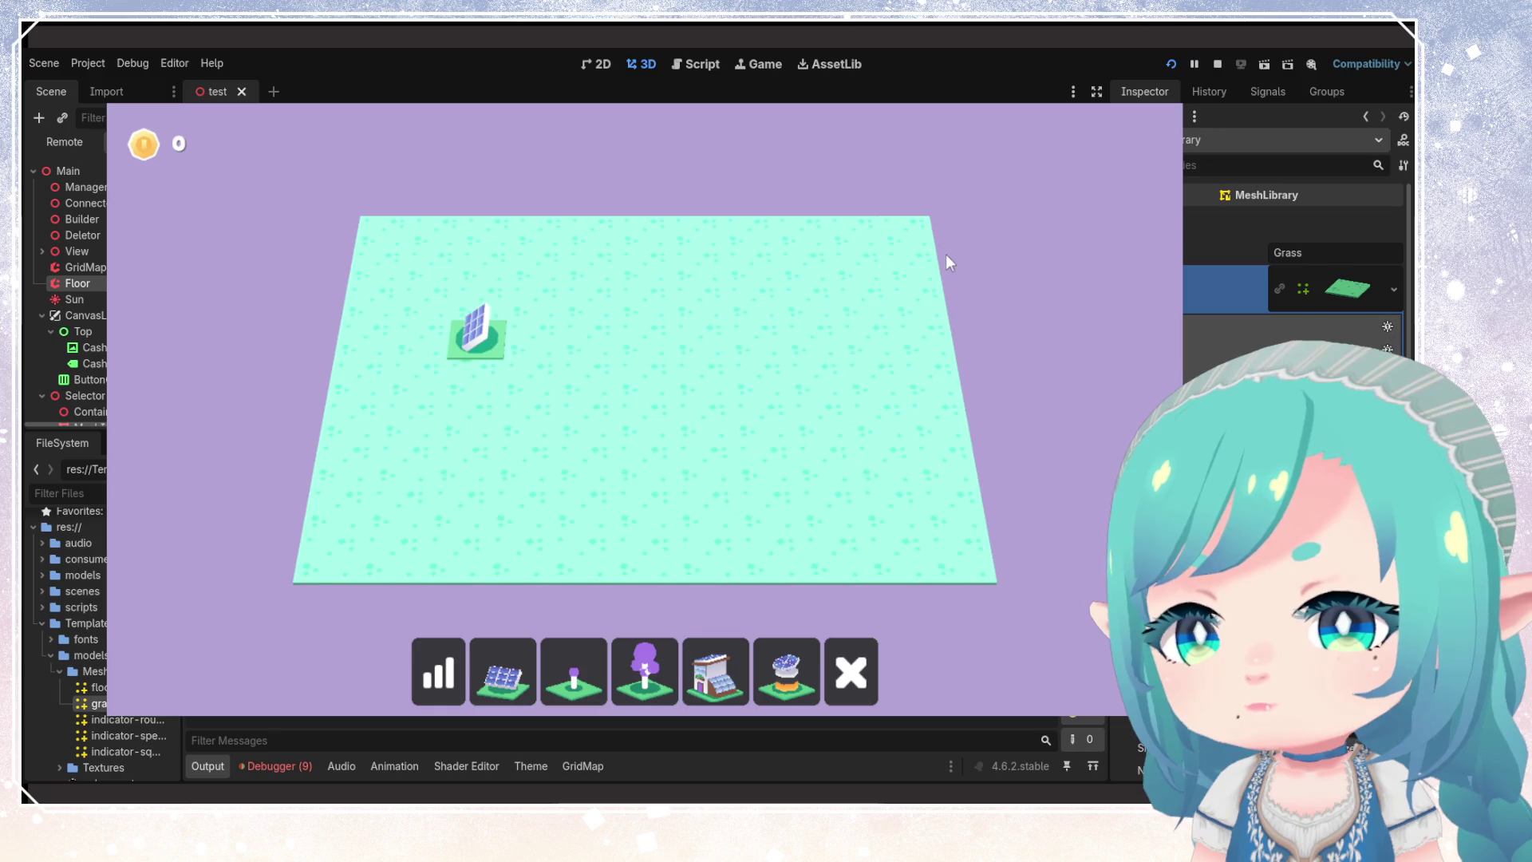
click(598, 648)
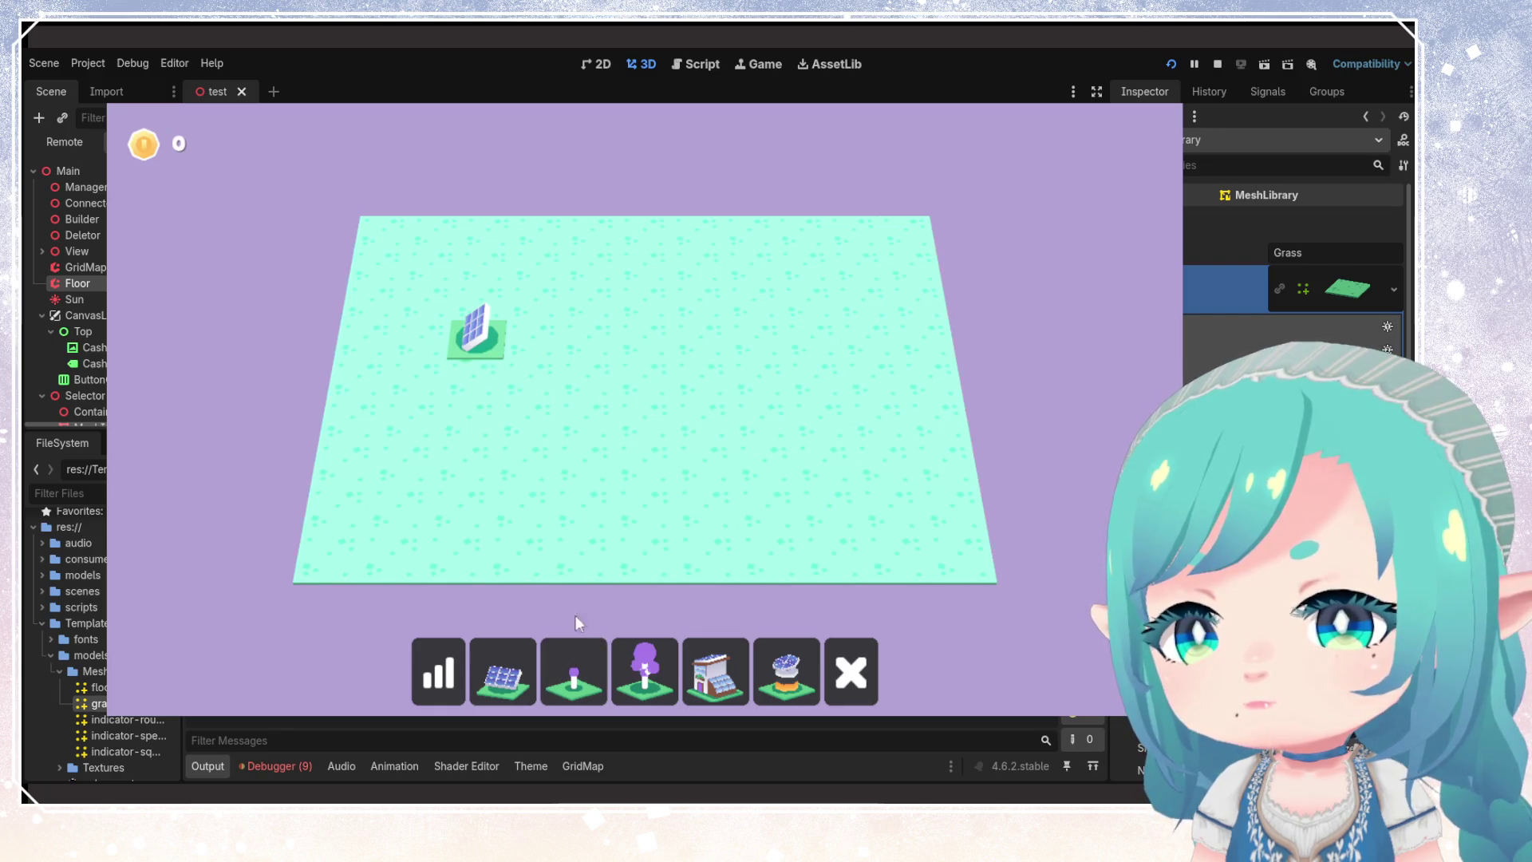
click(545, 356)
click(666, 361)
click(723, 444)
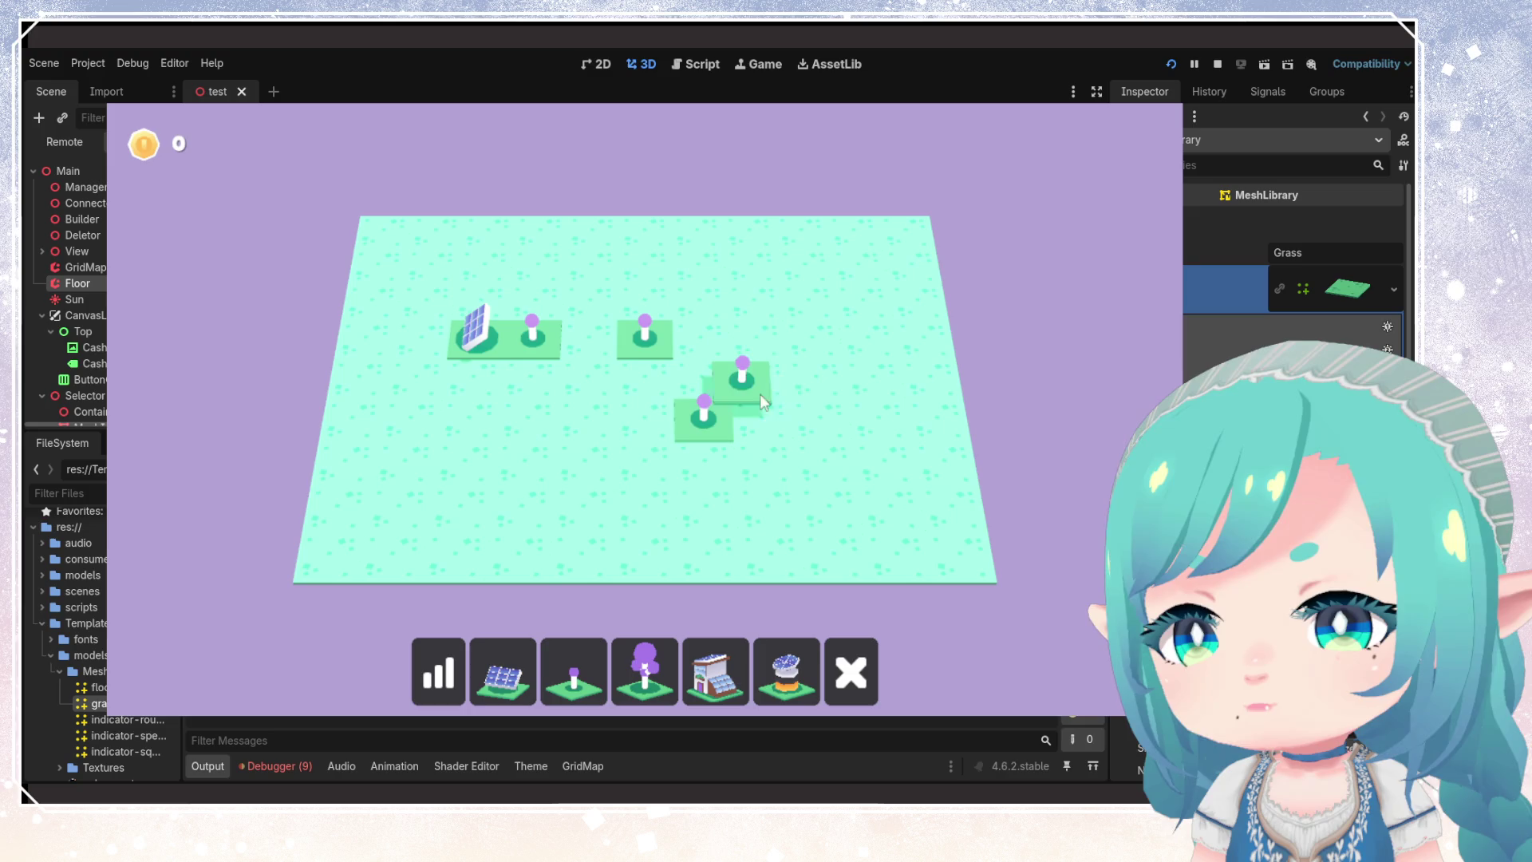
key(F8)
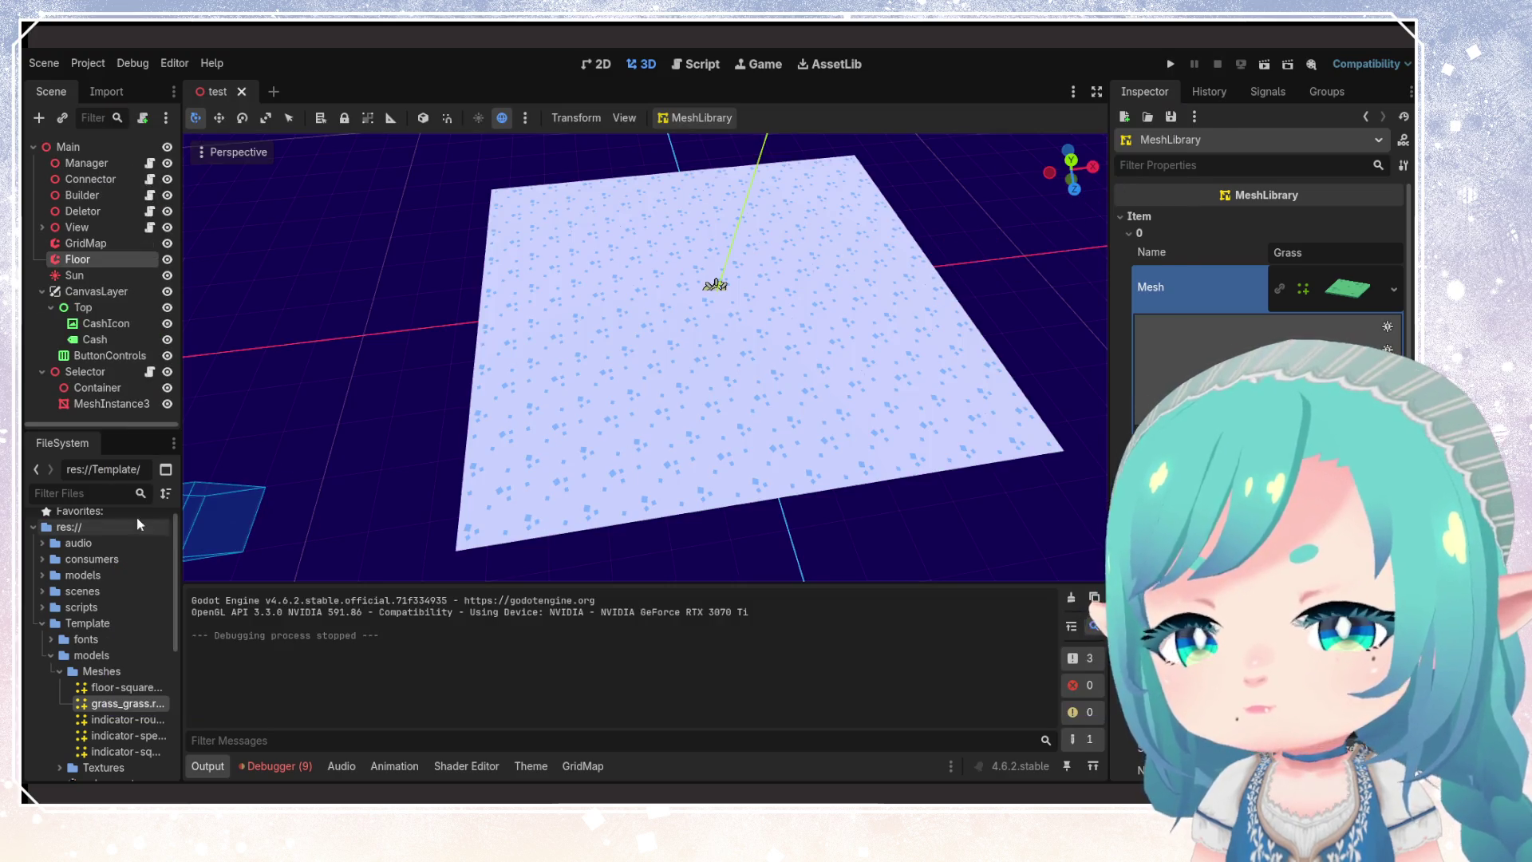
Apply colormap.tres as grass_grass's surface material and launch the game to check the green floor
click(120, 703)
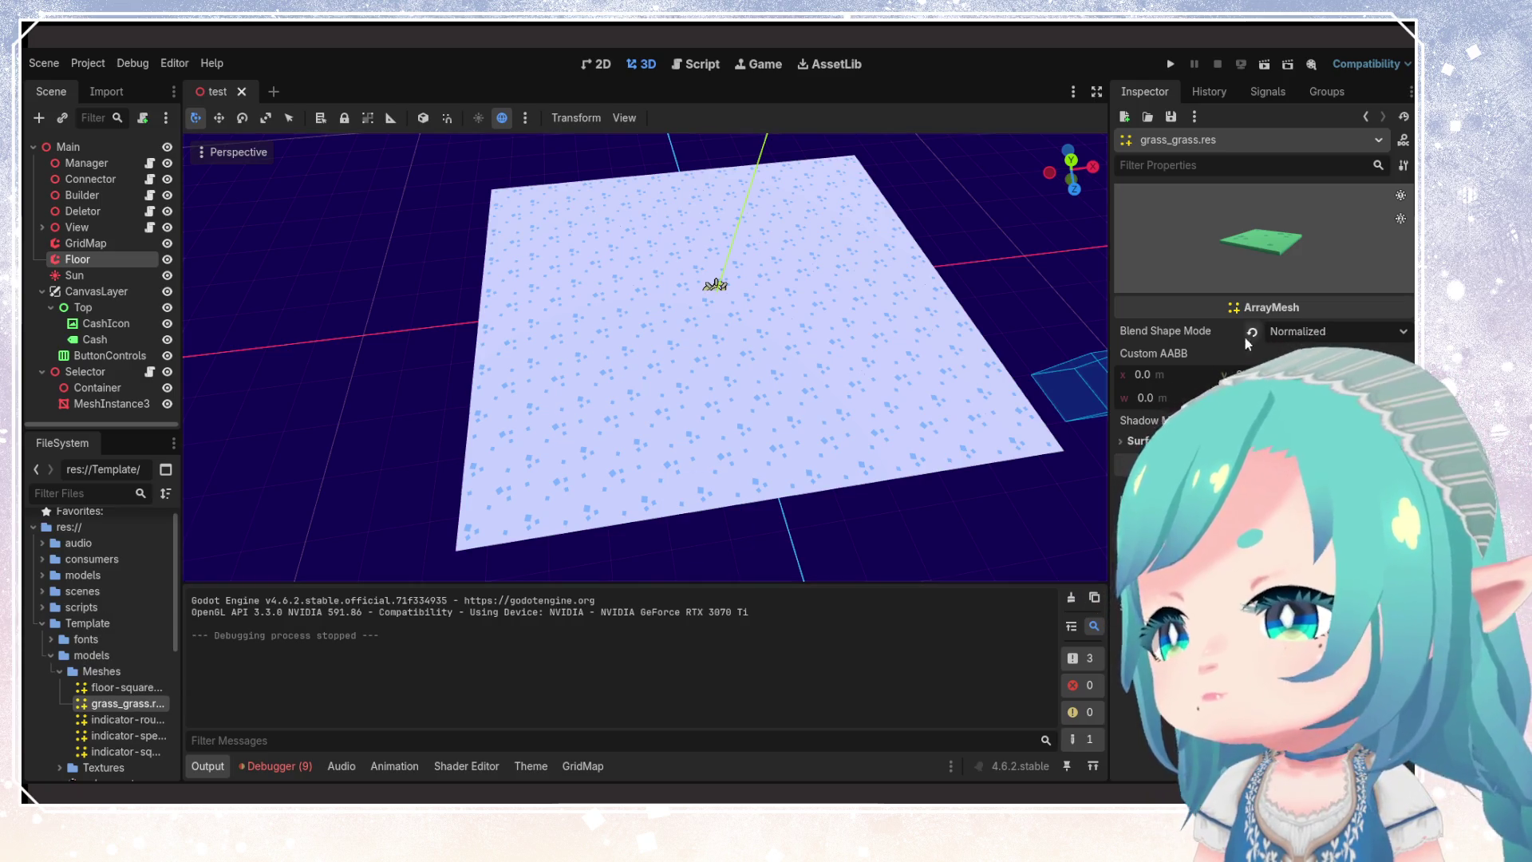
click(1127, 441)
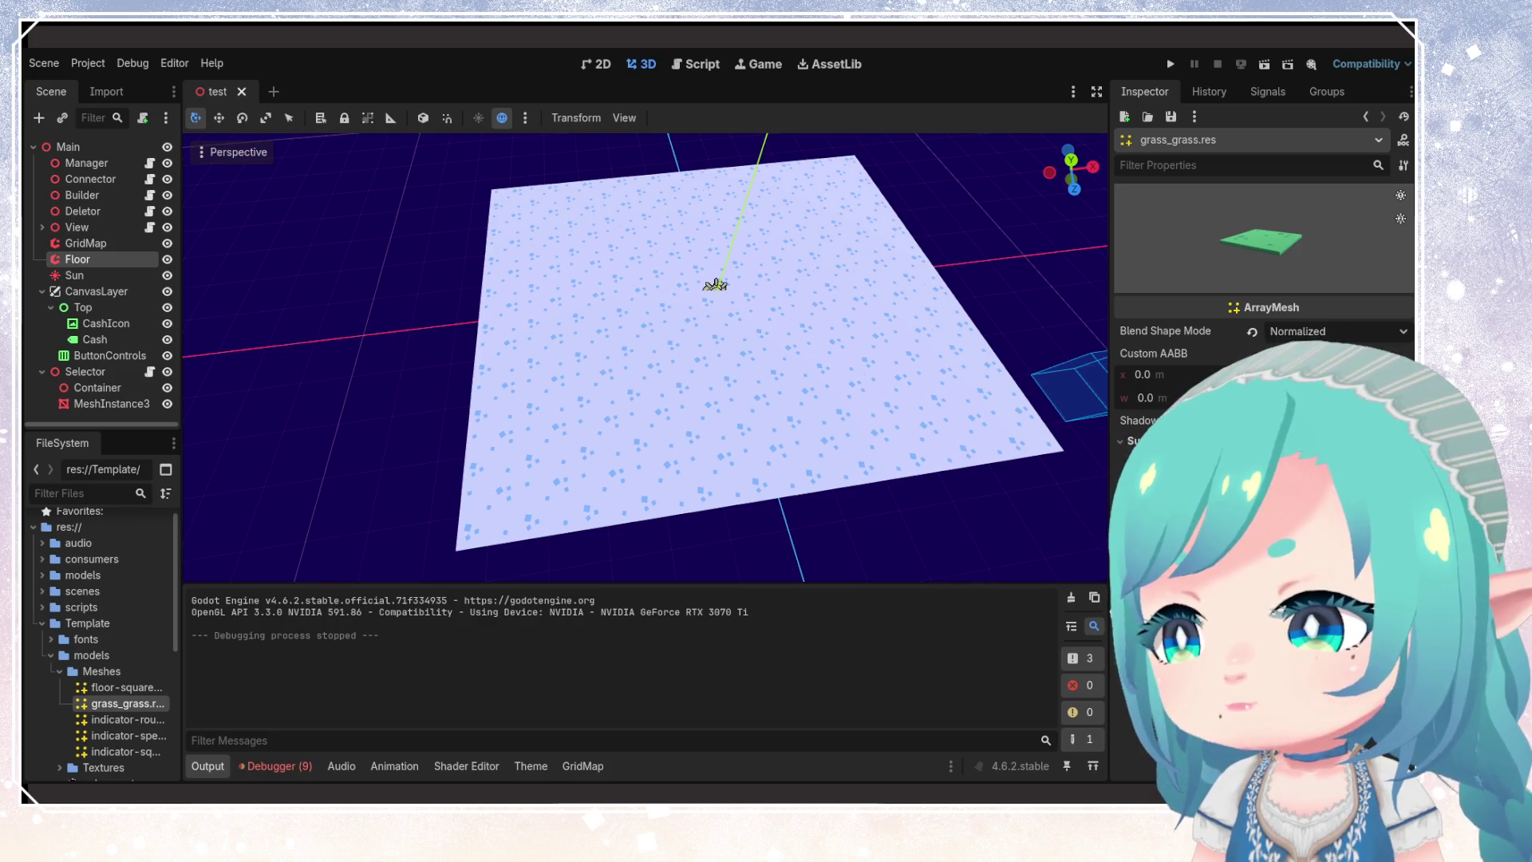
scroll(70, 659, down, 4)
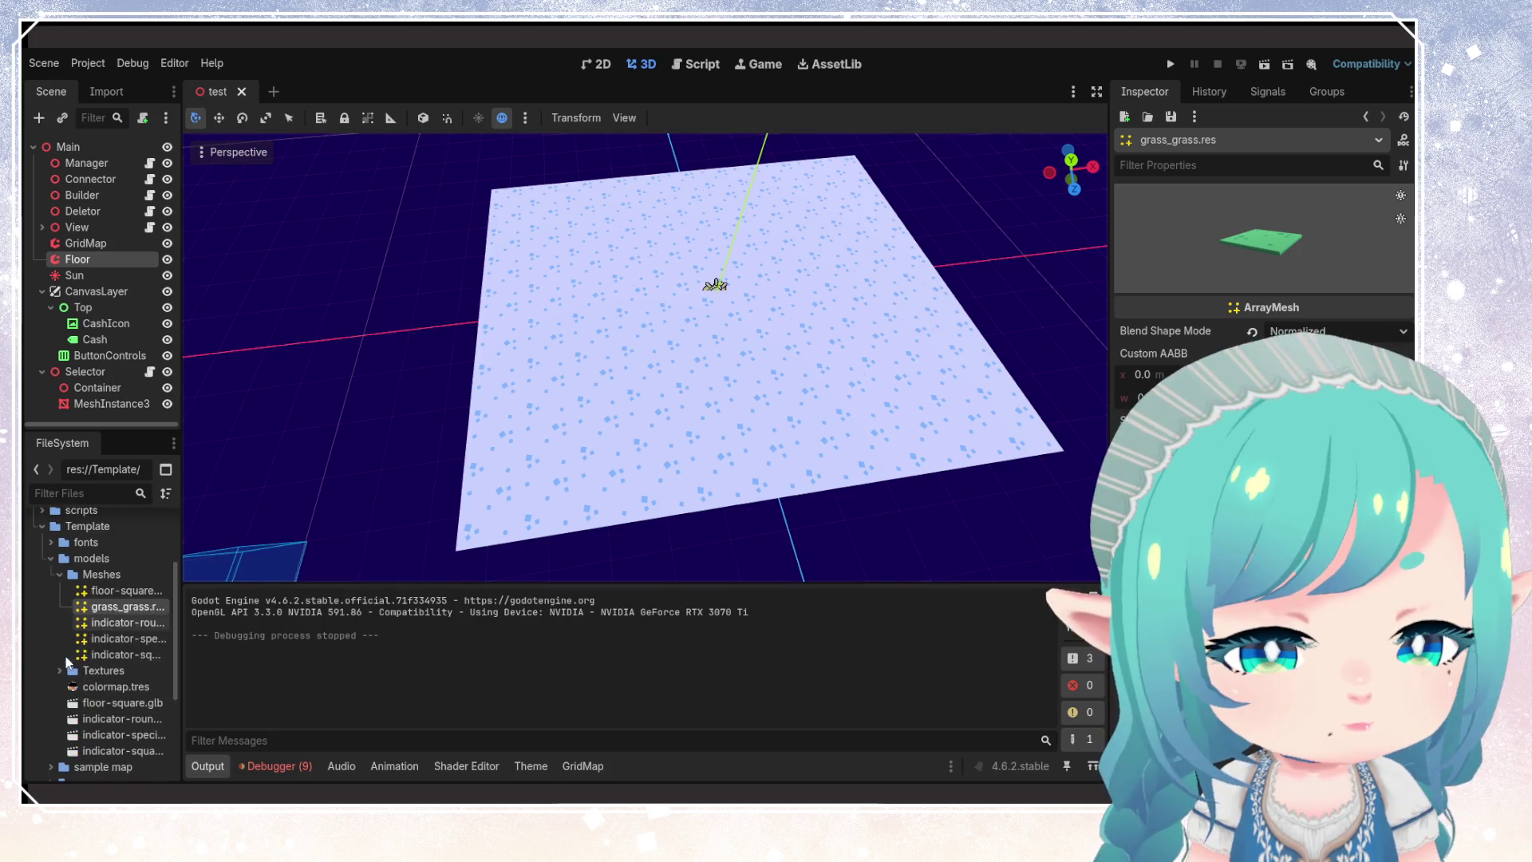
click(70, 659)
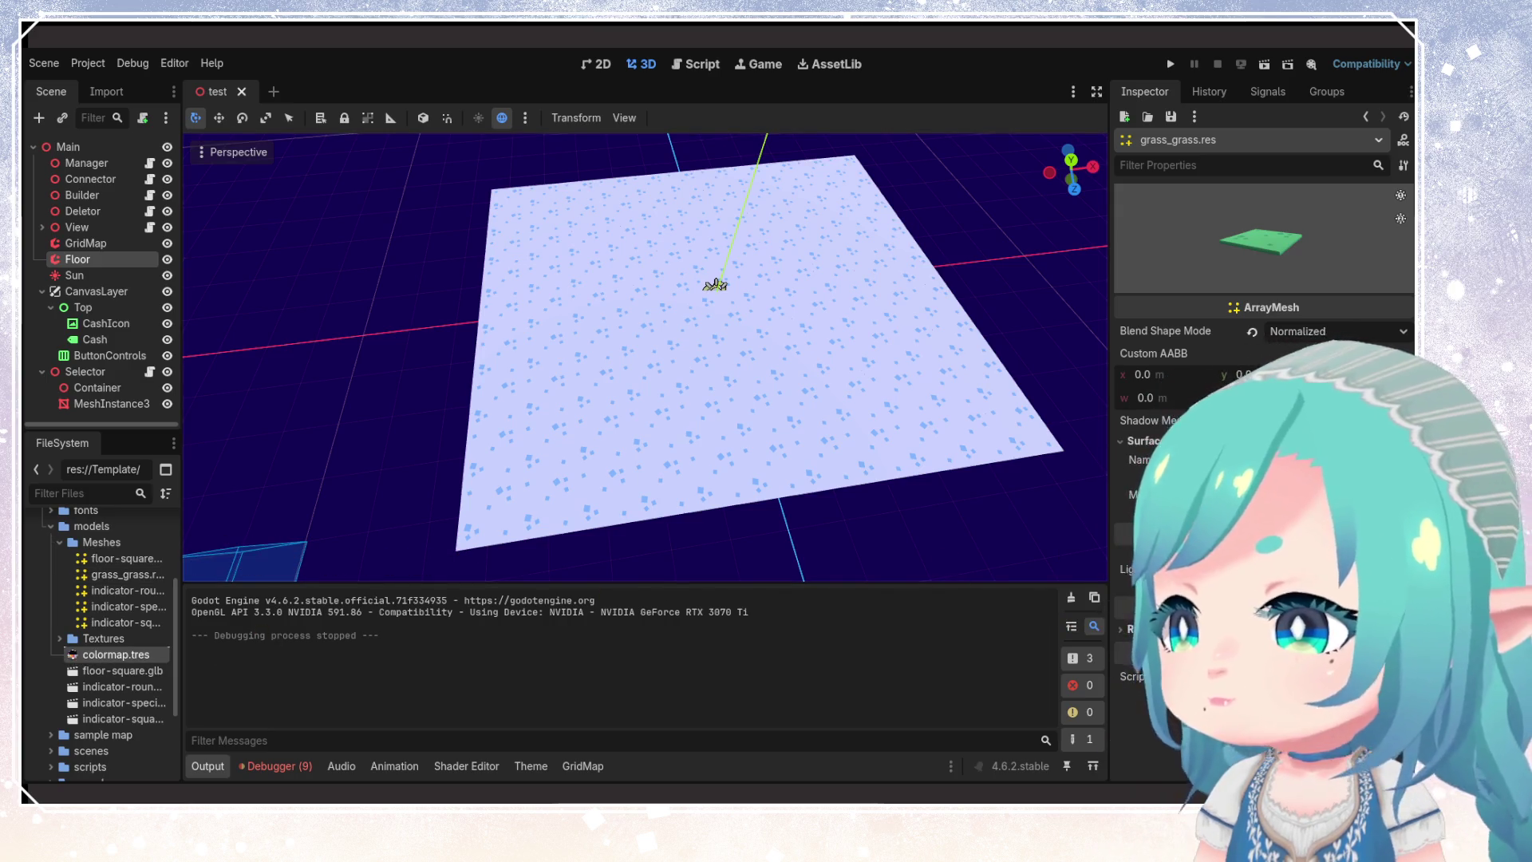
drag(71, 658, 718, 359)
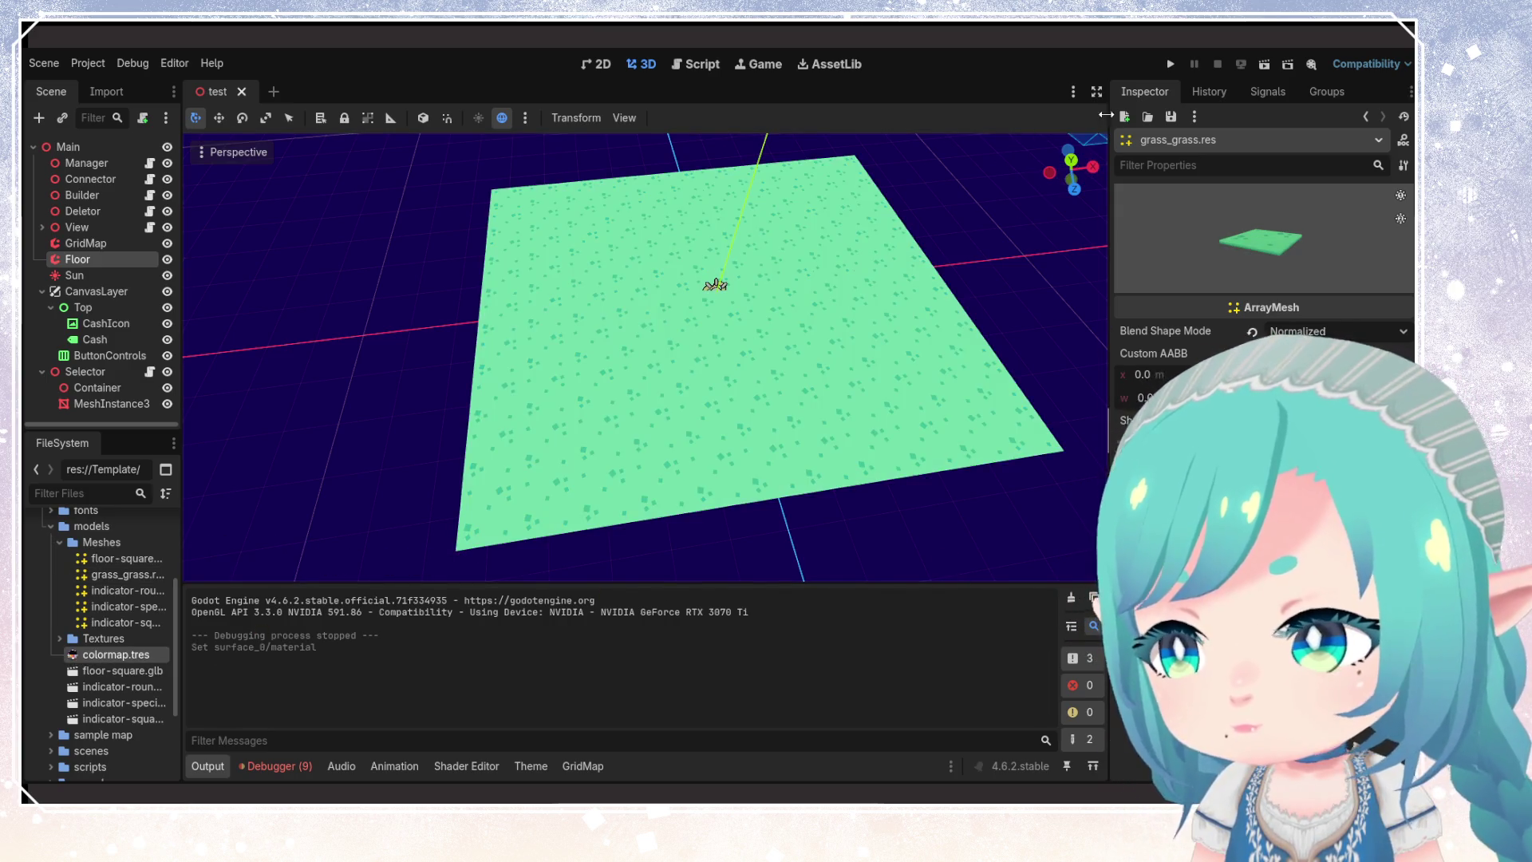
click(1169, 67)
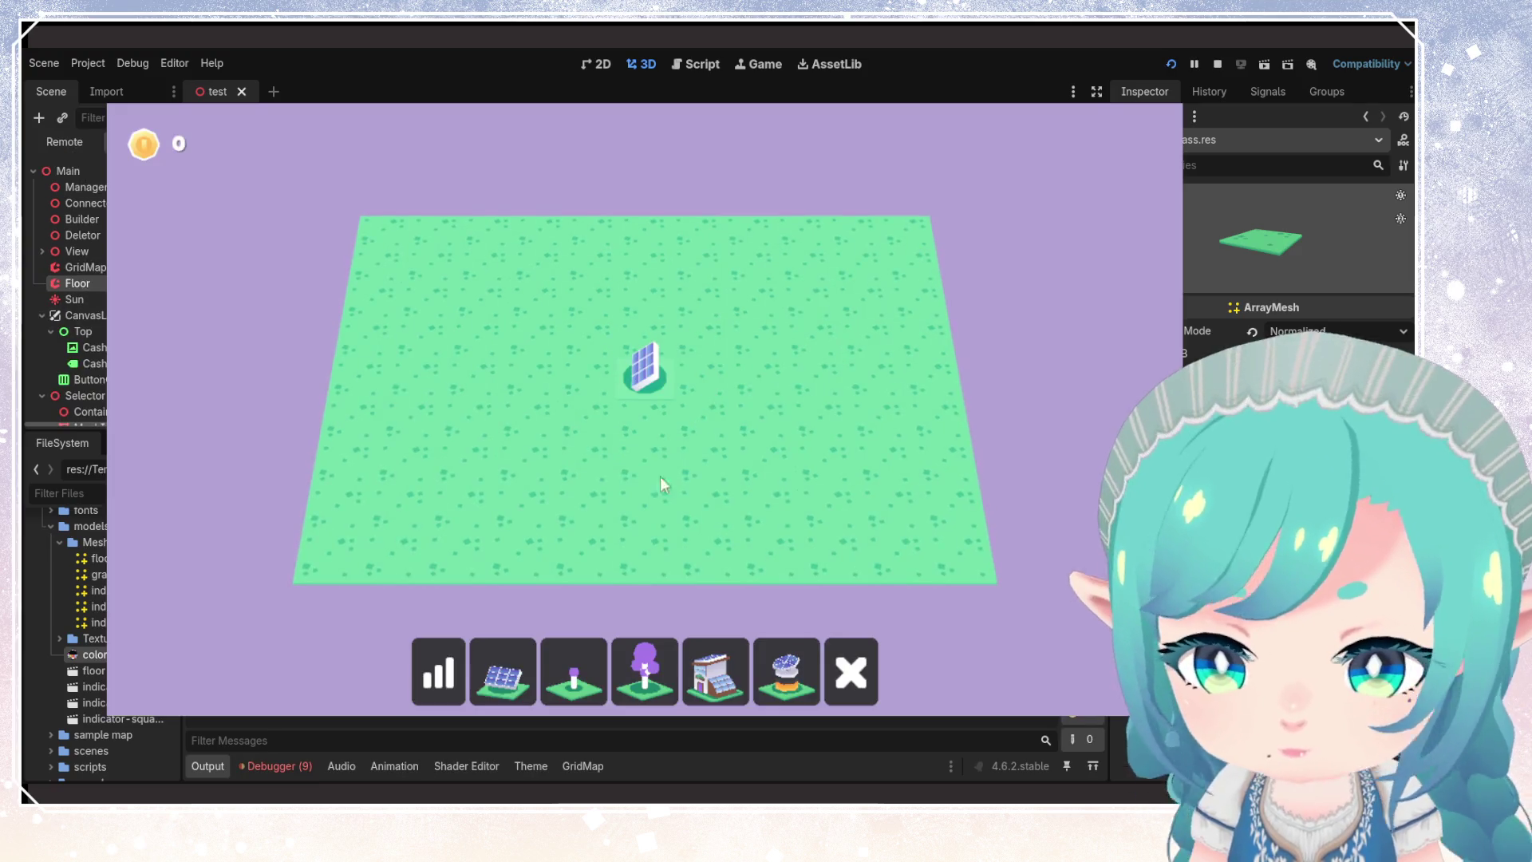
Place a lamp, a house, a satellite tower and two solar panels on the grass
click(587, 694)
click(717, 394)
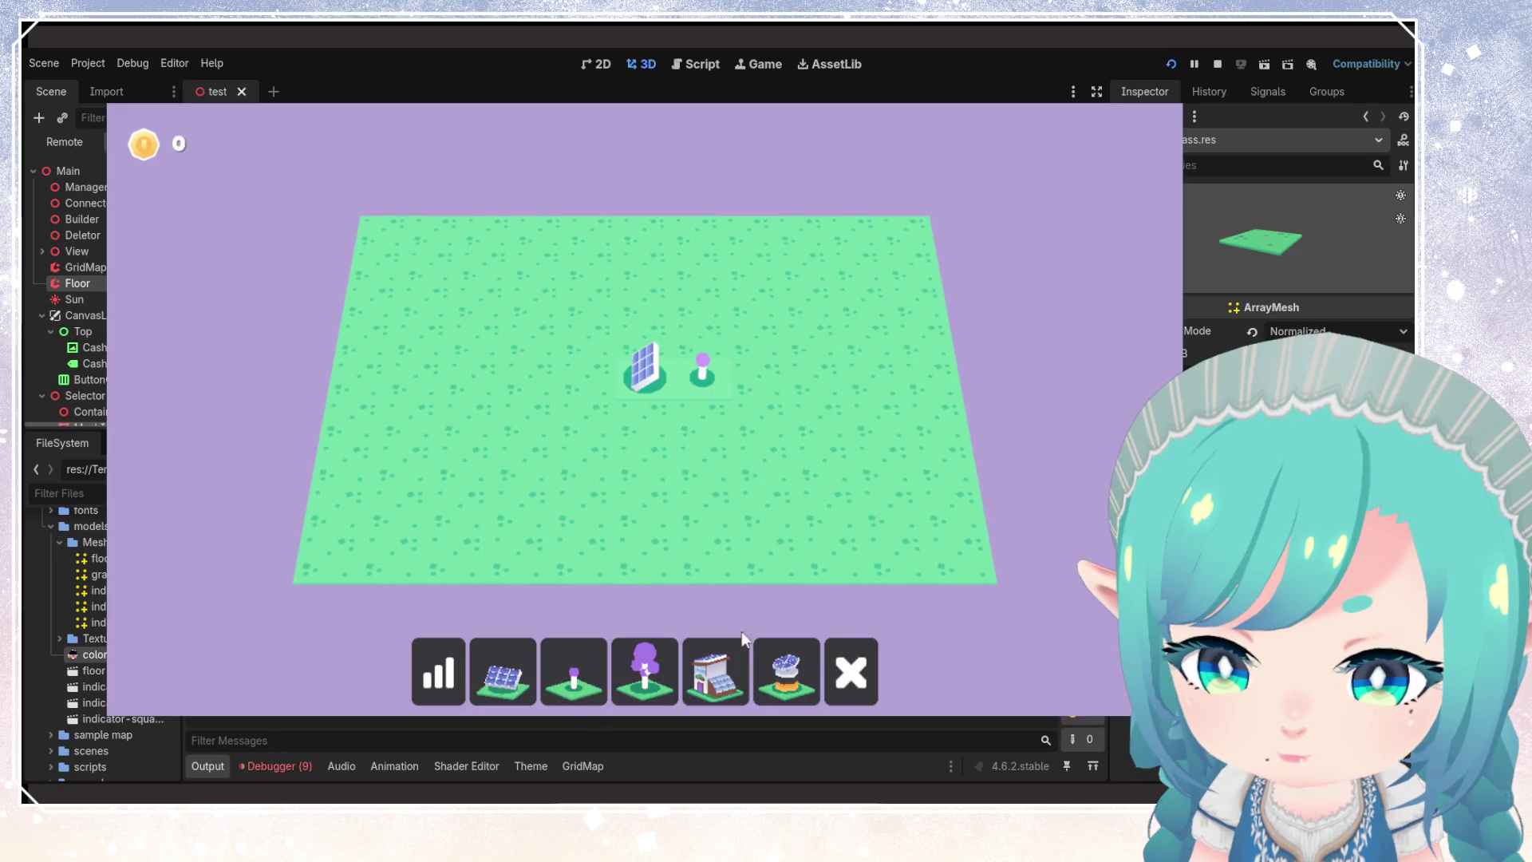
click(716, 670)
click(780, 351)
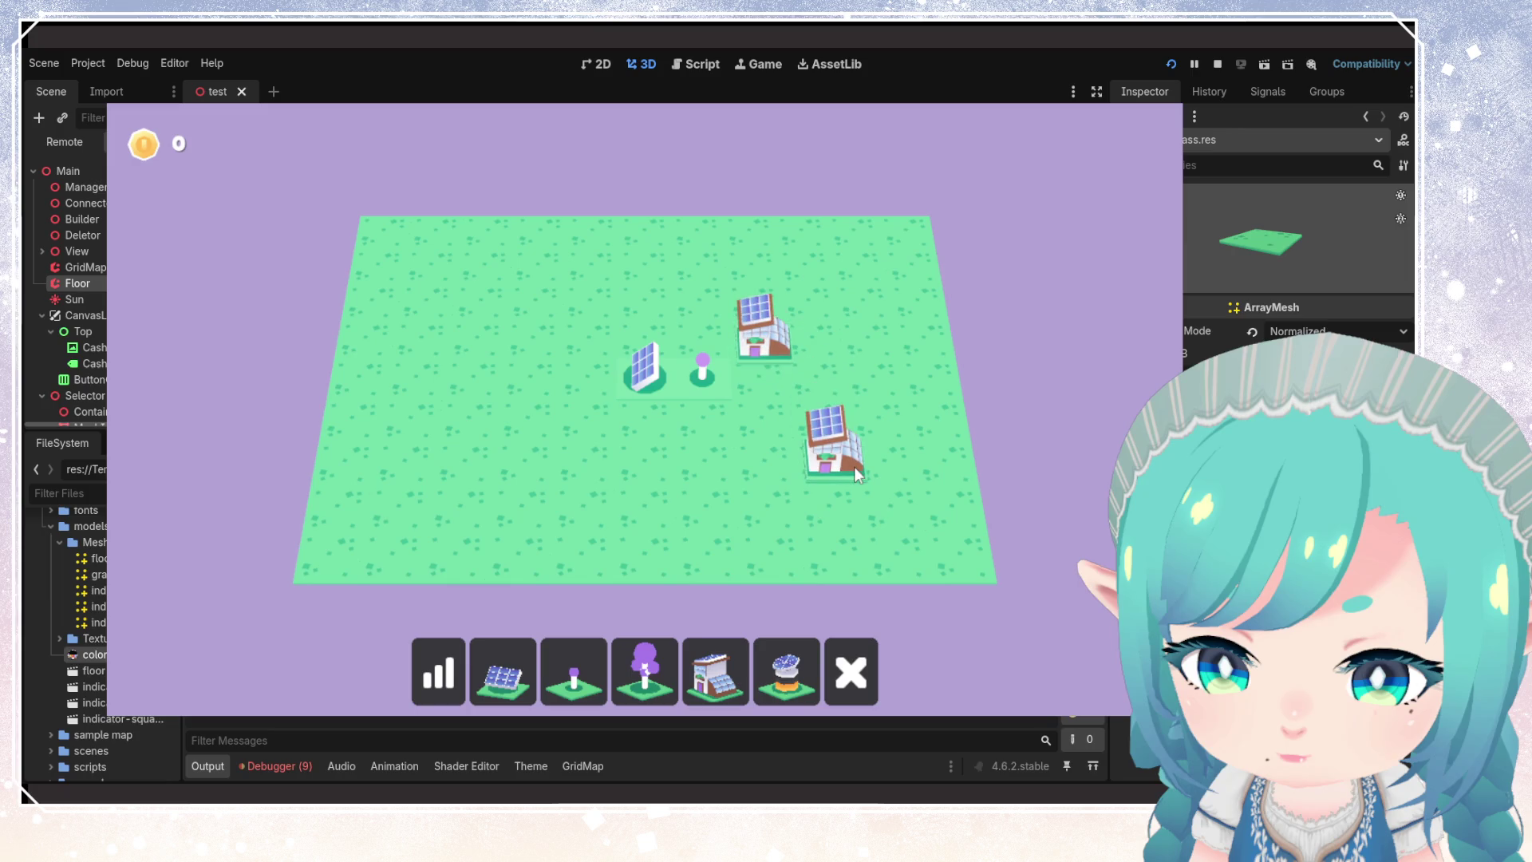
click(798, 682)
click(826, 419)
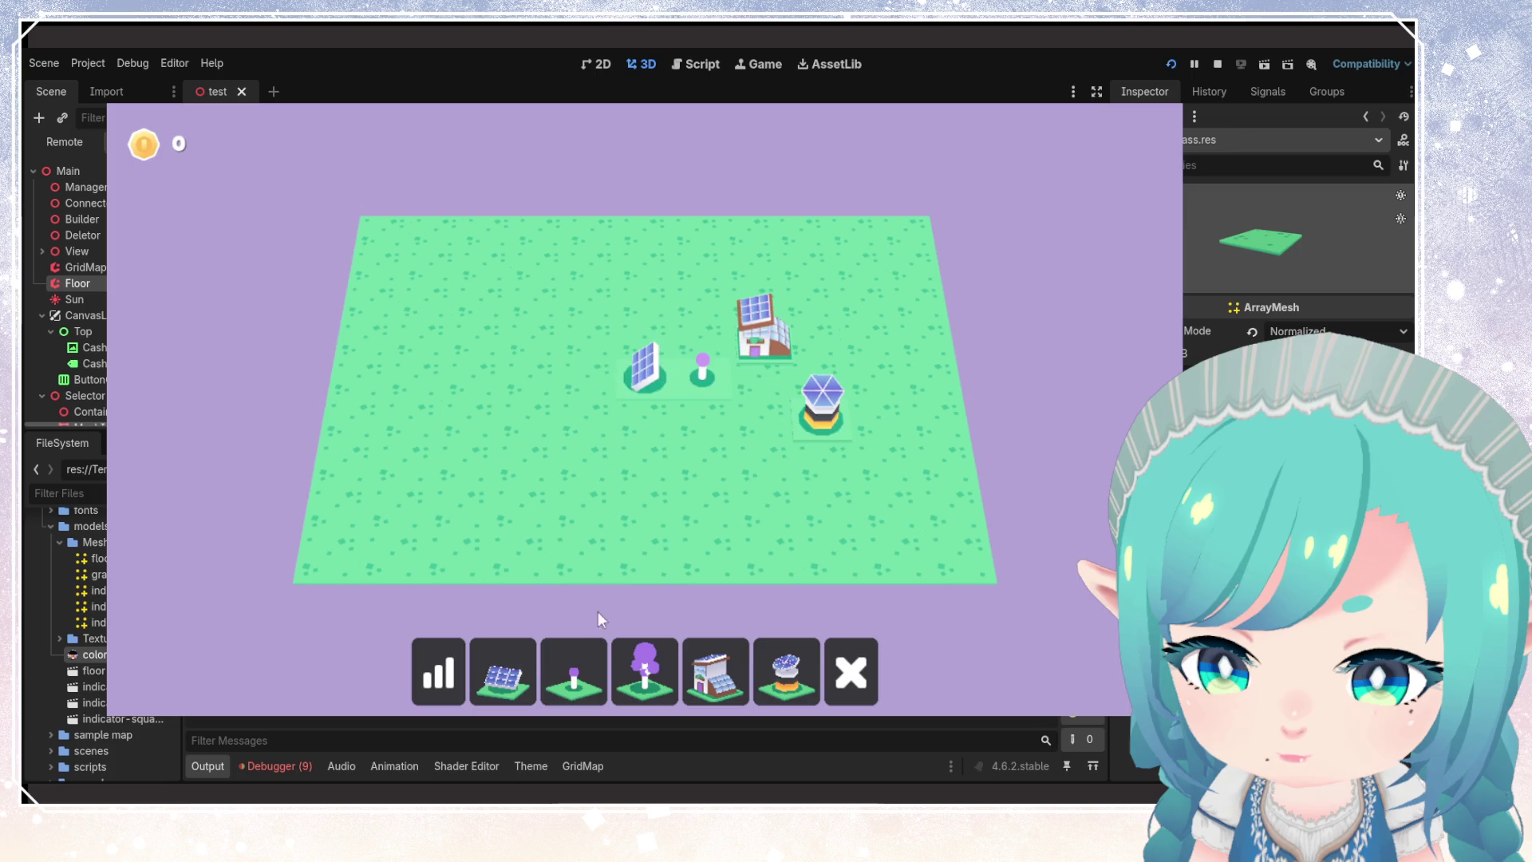
click(503, 674)
click(487, 445)
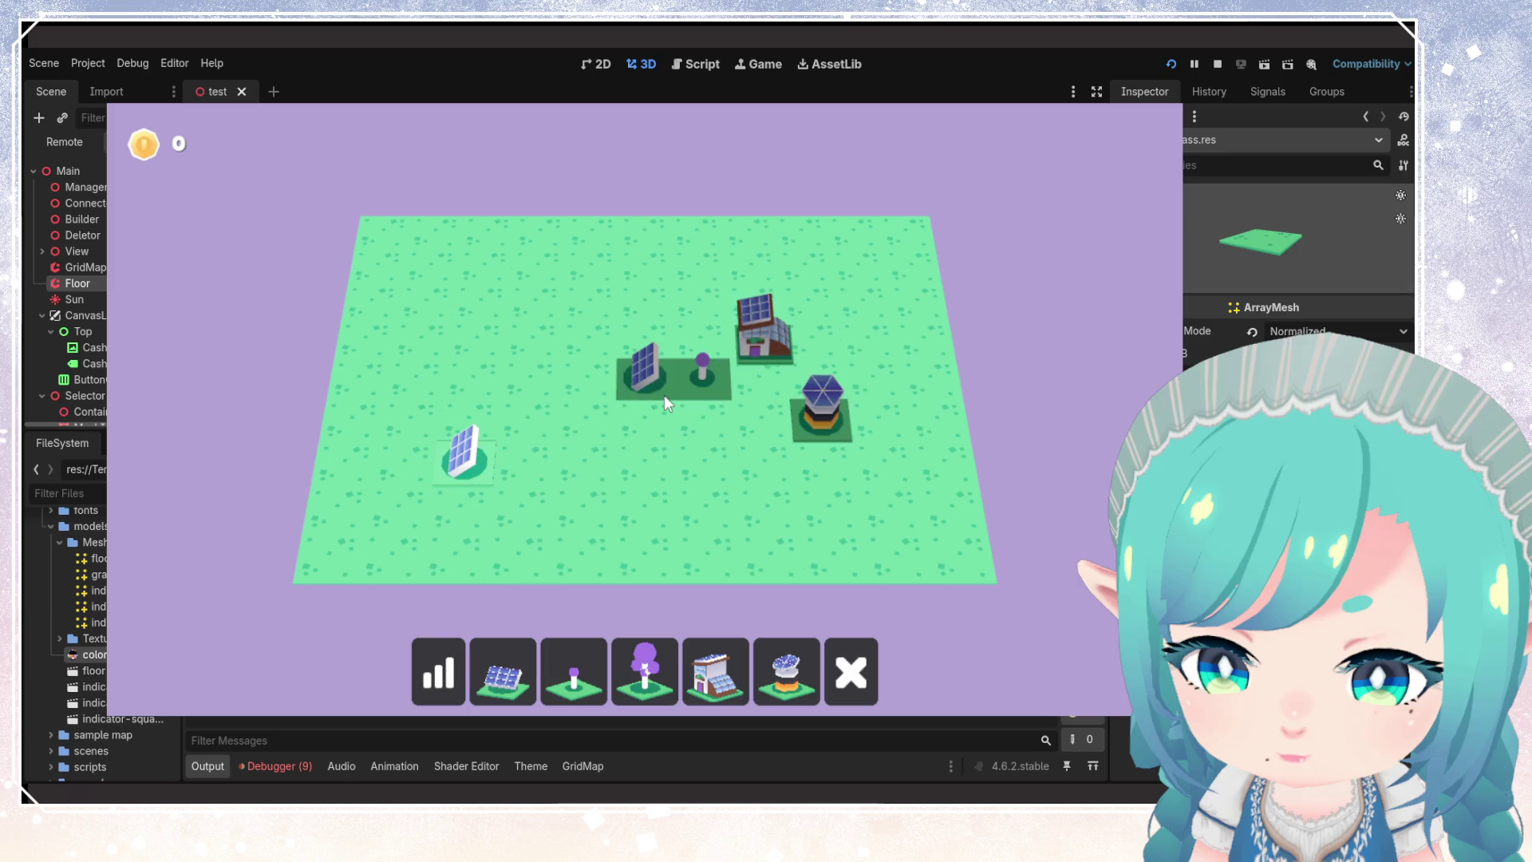
Cable the middle solar panel to the lamp and the lamp to the house, then stop
click(692, 376)
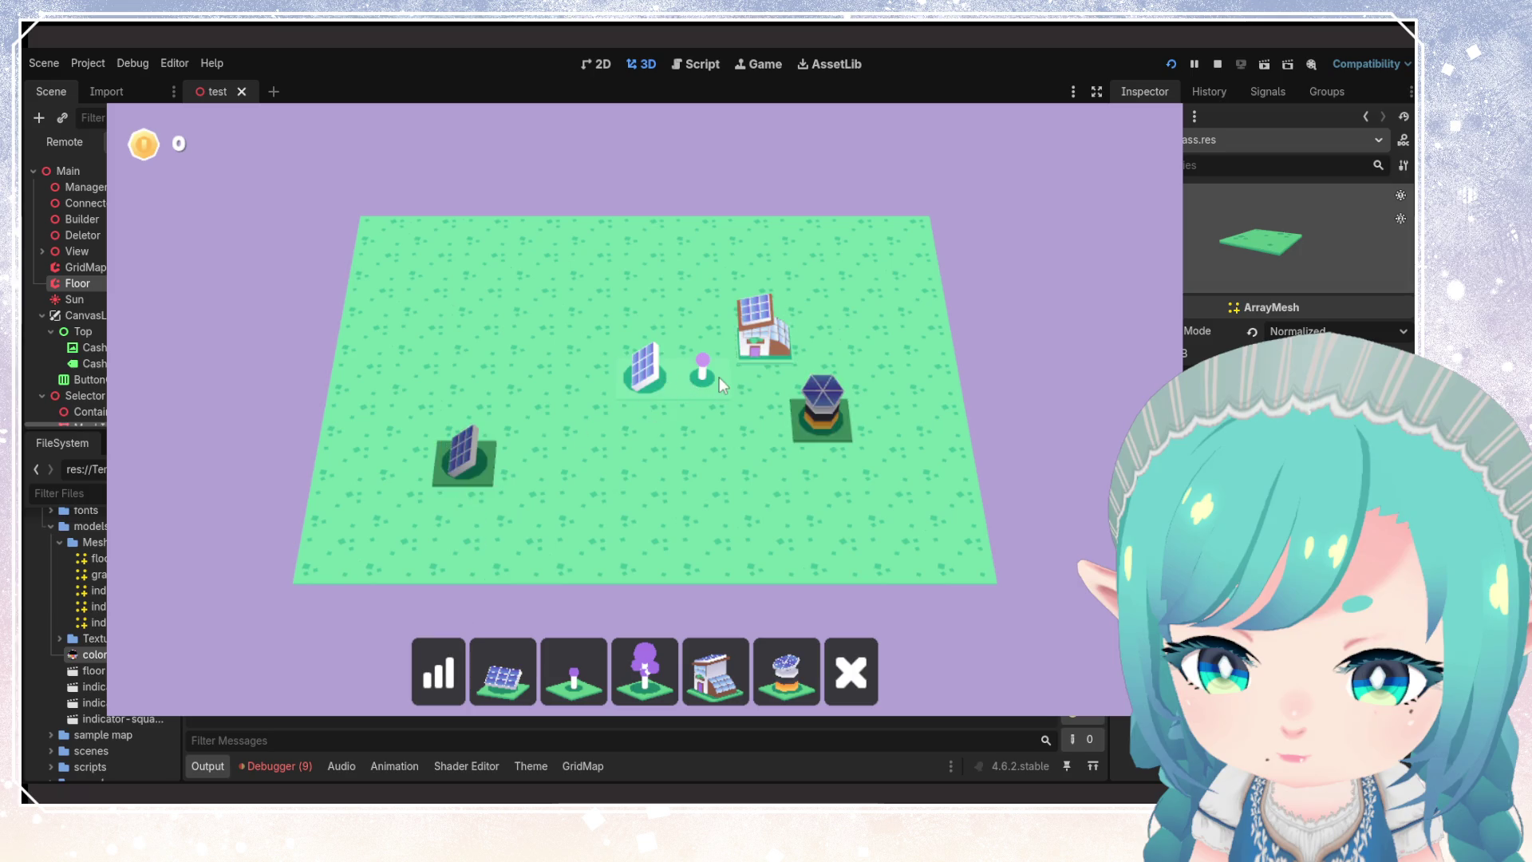
click(762, 339)
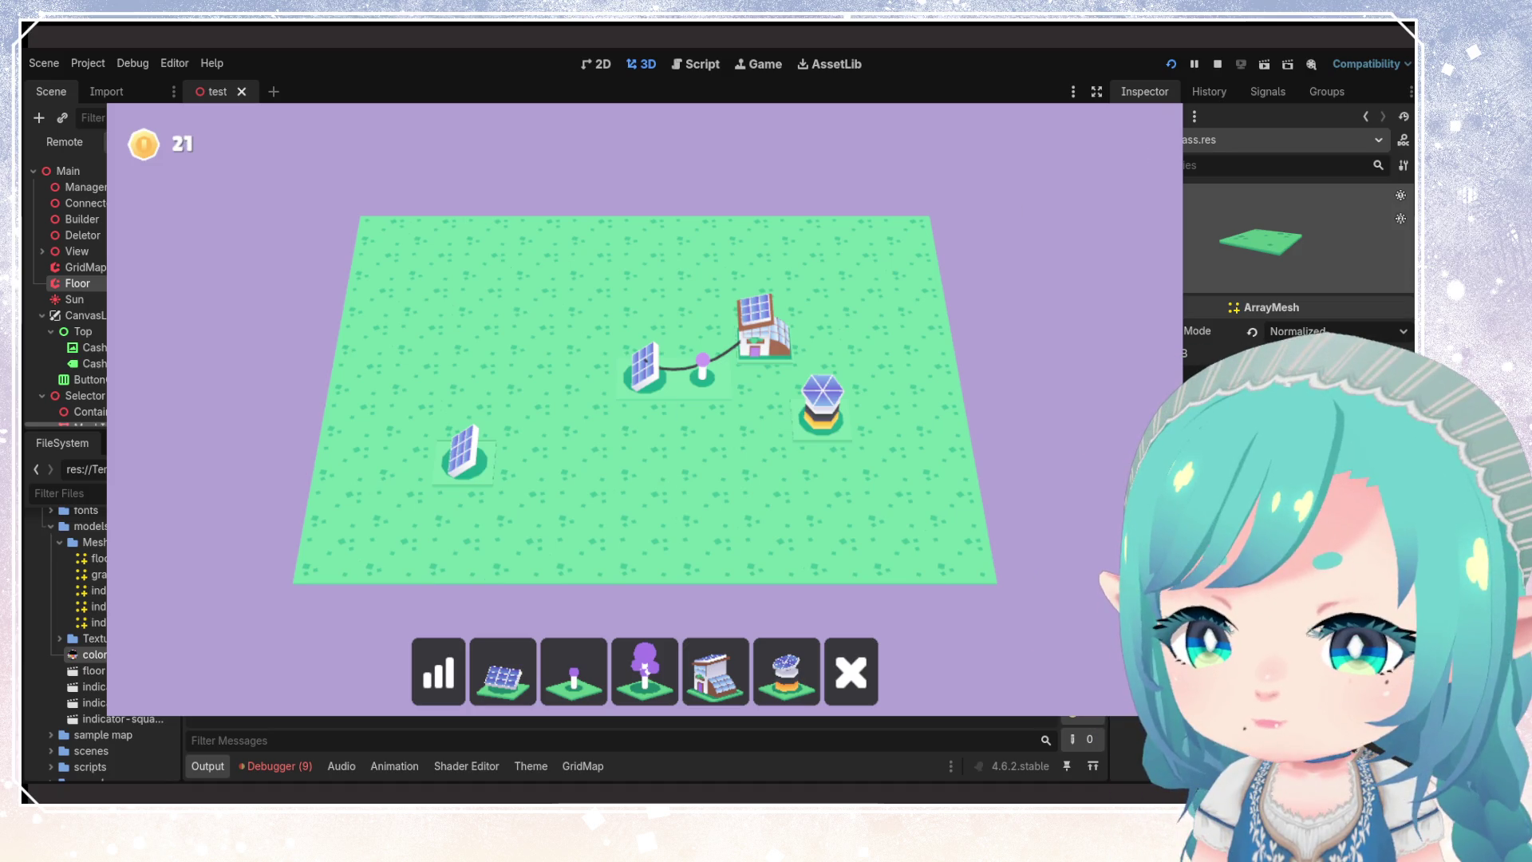
key(F8)
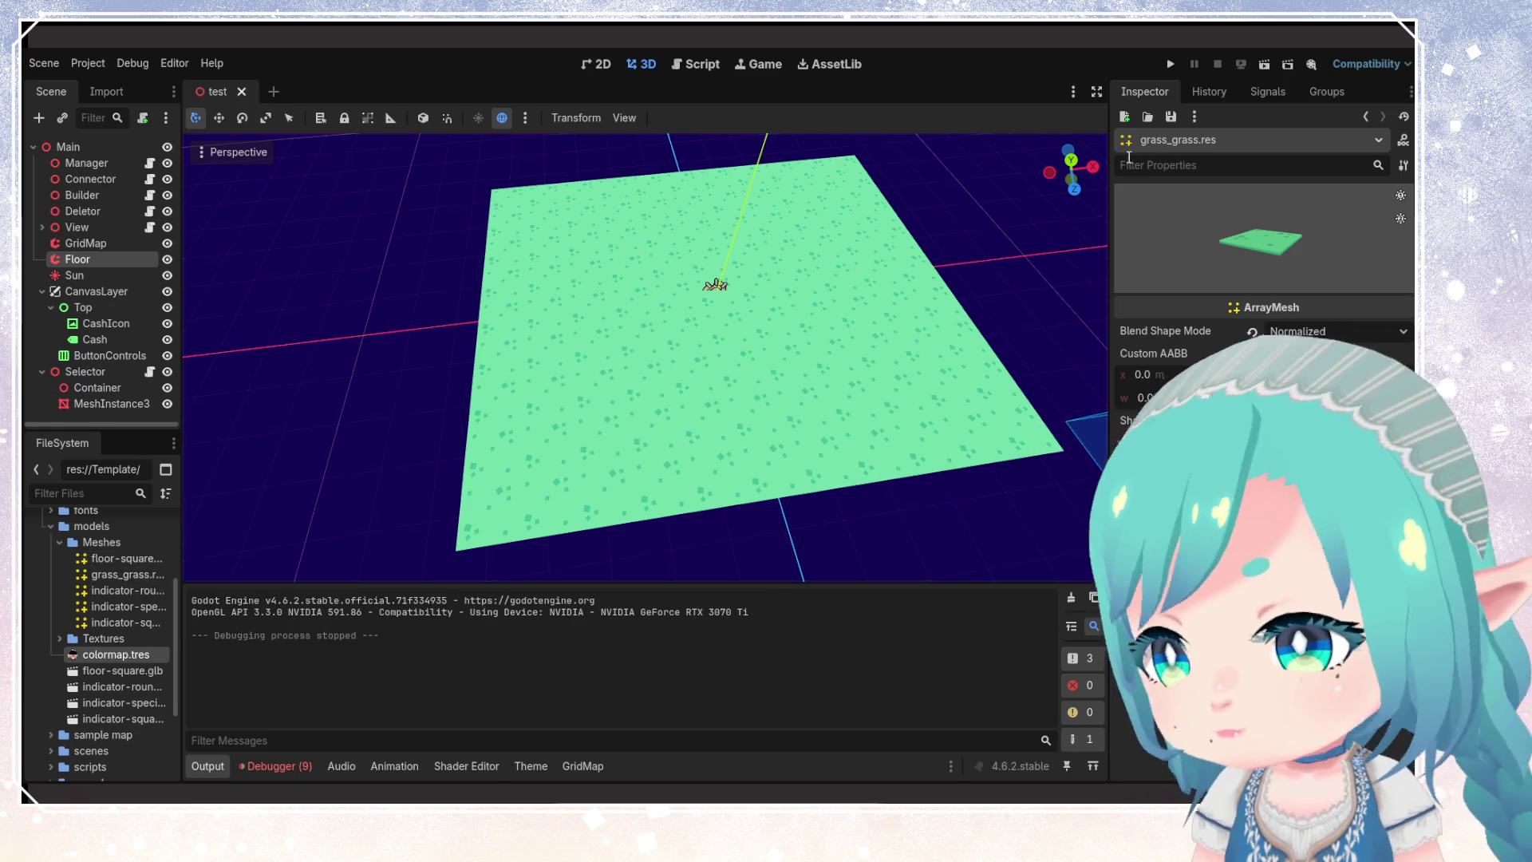
Replace the Floor Grass item's mesh with floor-square
click(77, 260)
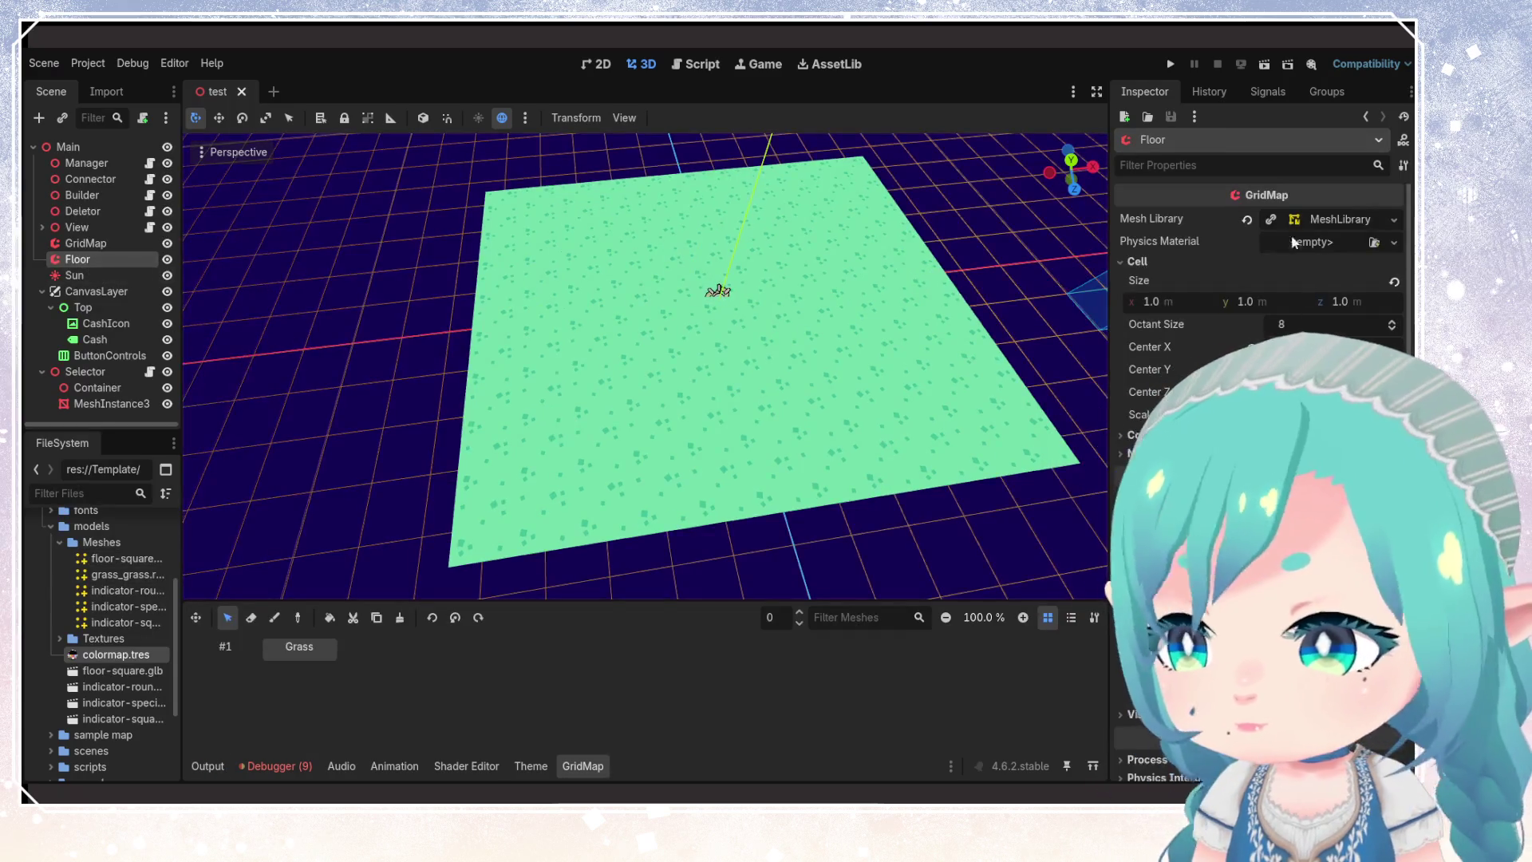
click(1329, 219)
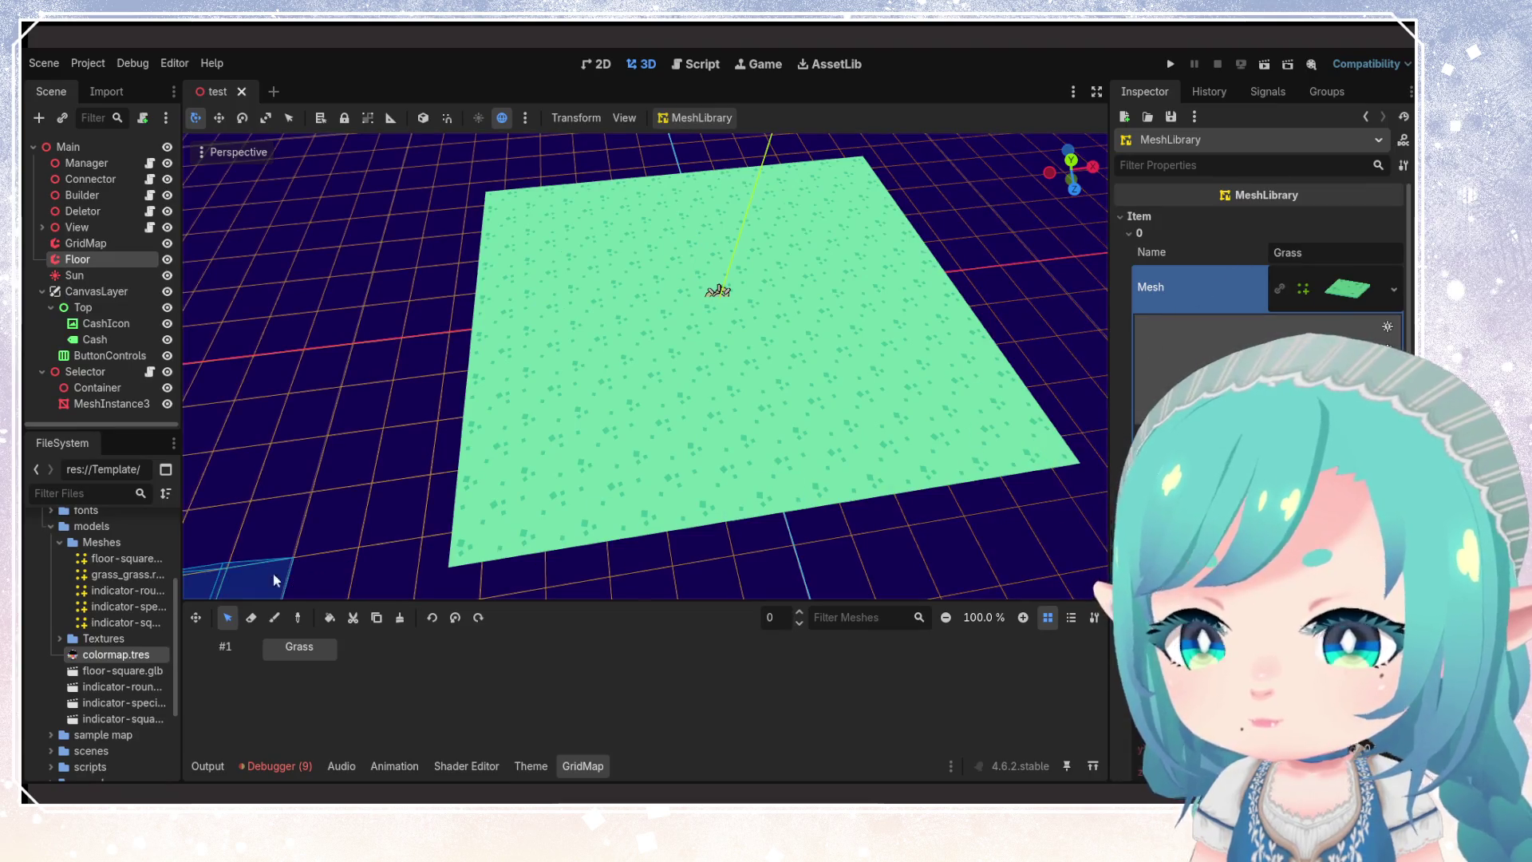
mouse_move(119, 559)
mouse_down()
mouse_move(1225, 338)
mouse_move(1337, 289)
mouse_up()
Run the game and place three pole buildings on the checkered floor
click(1171, 64)
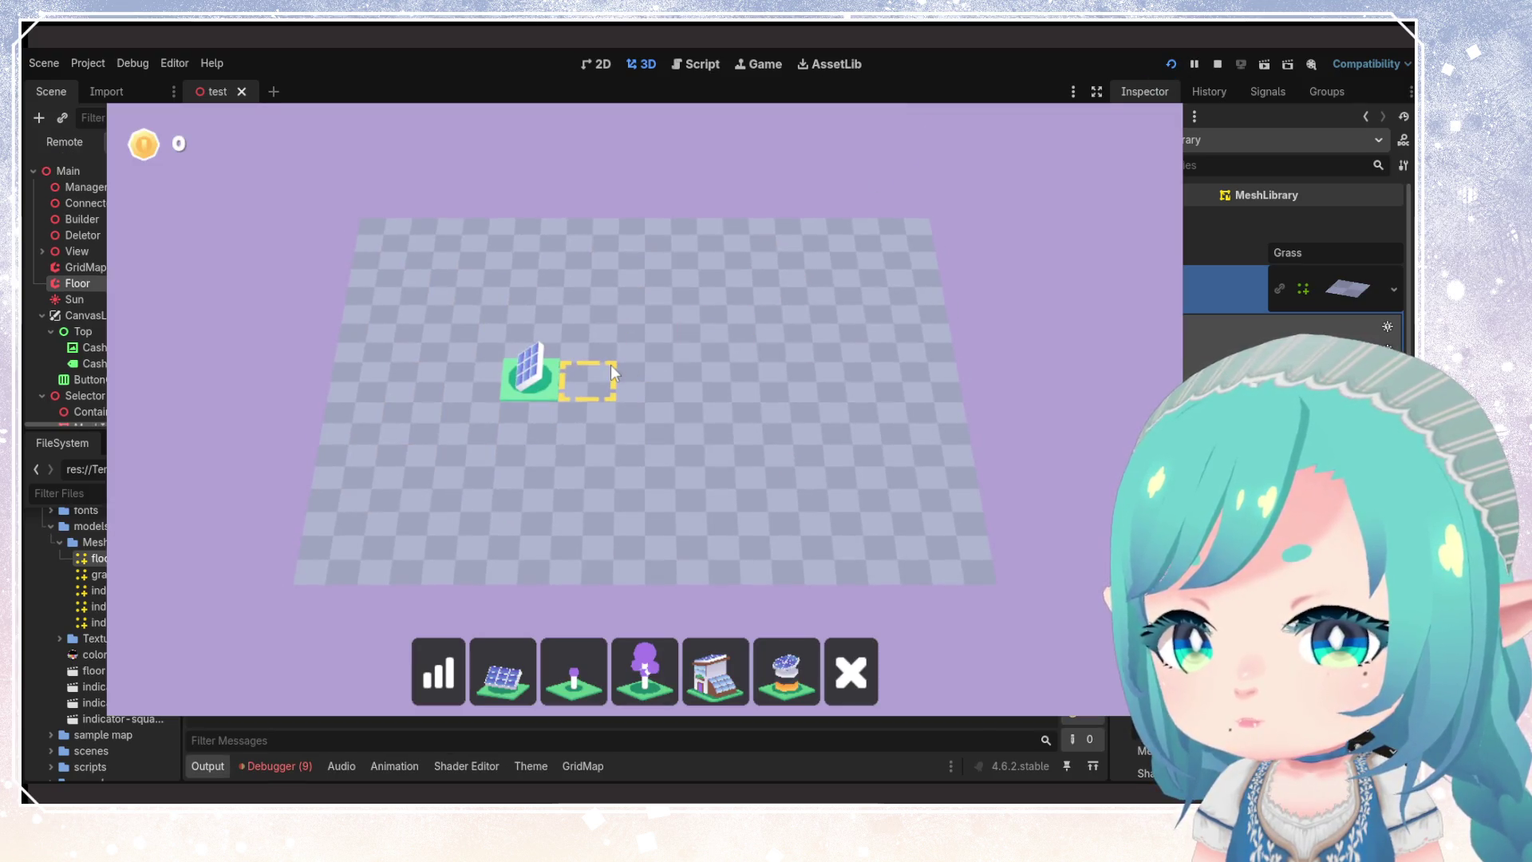
click(574, 671)
click(643, 455)
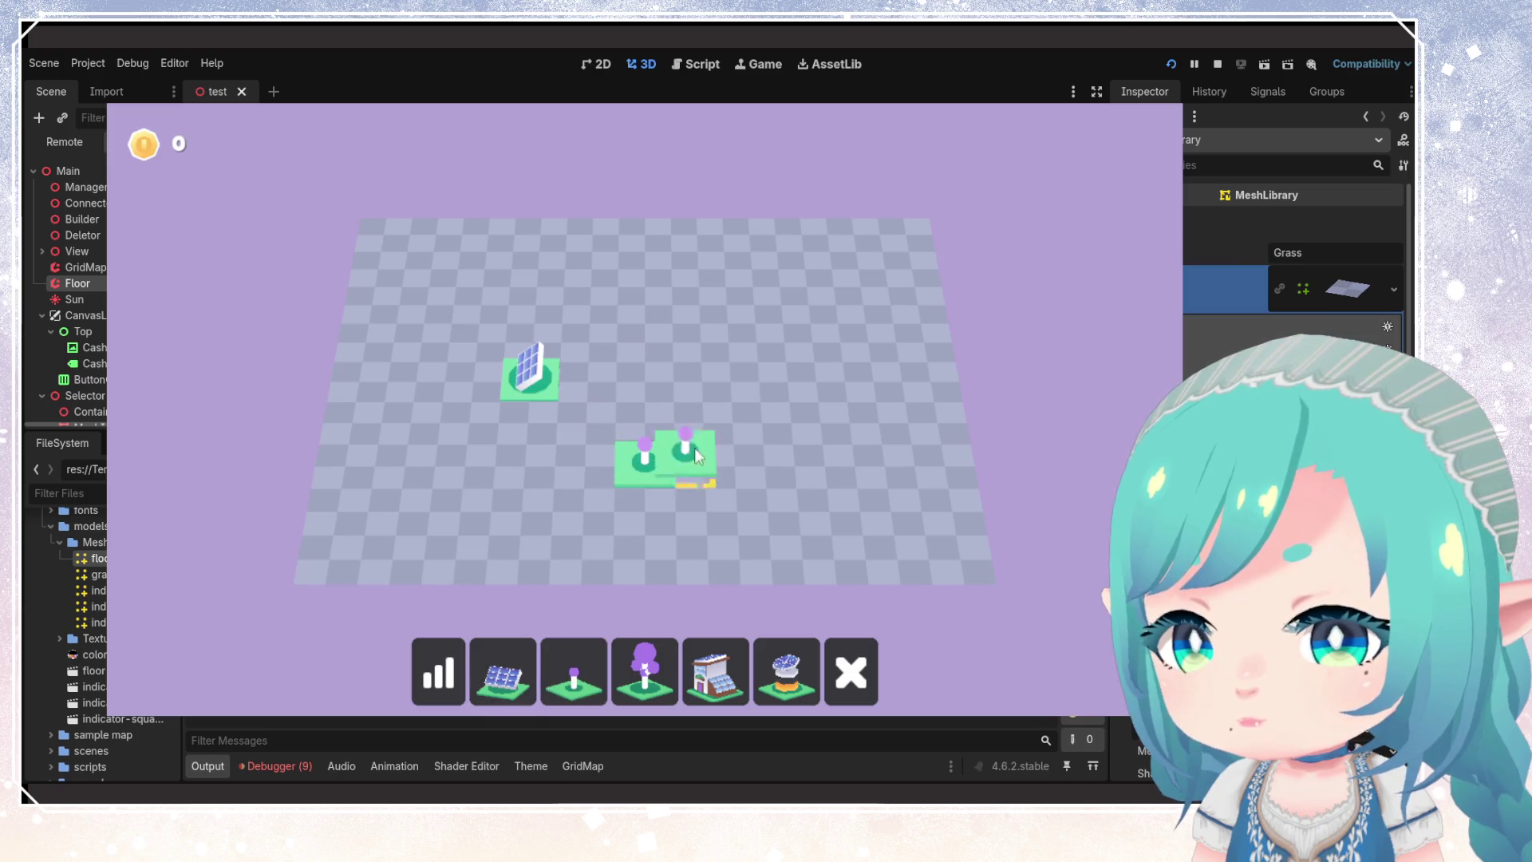
click(817, 375)
click(864, 297)
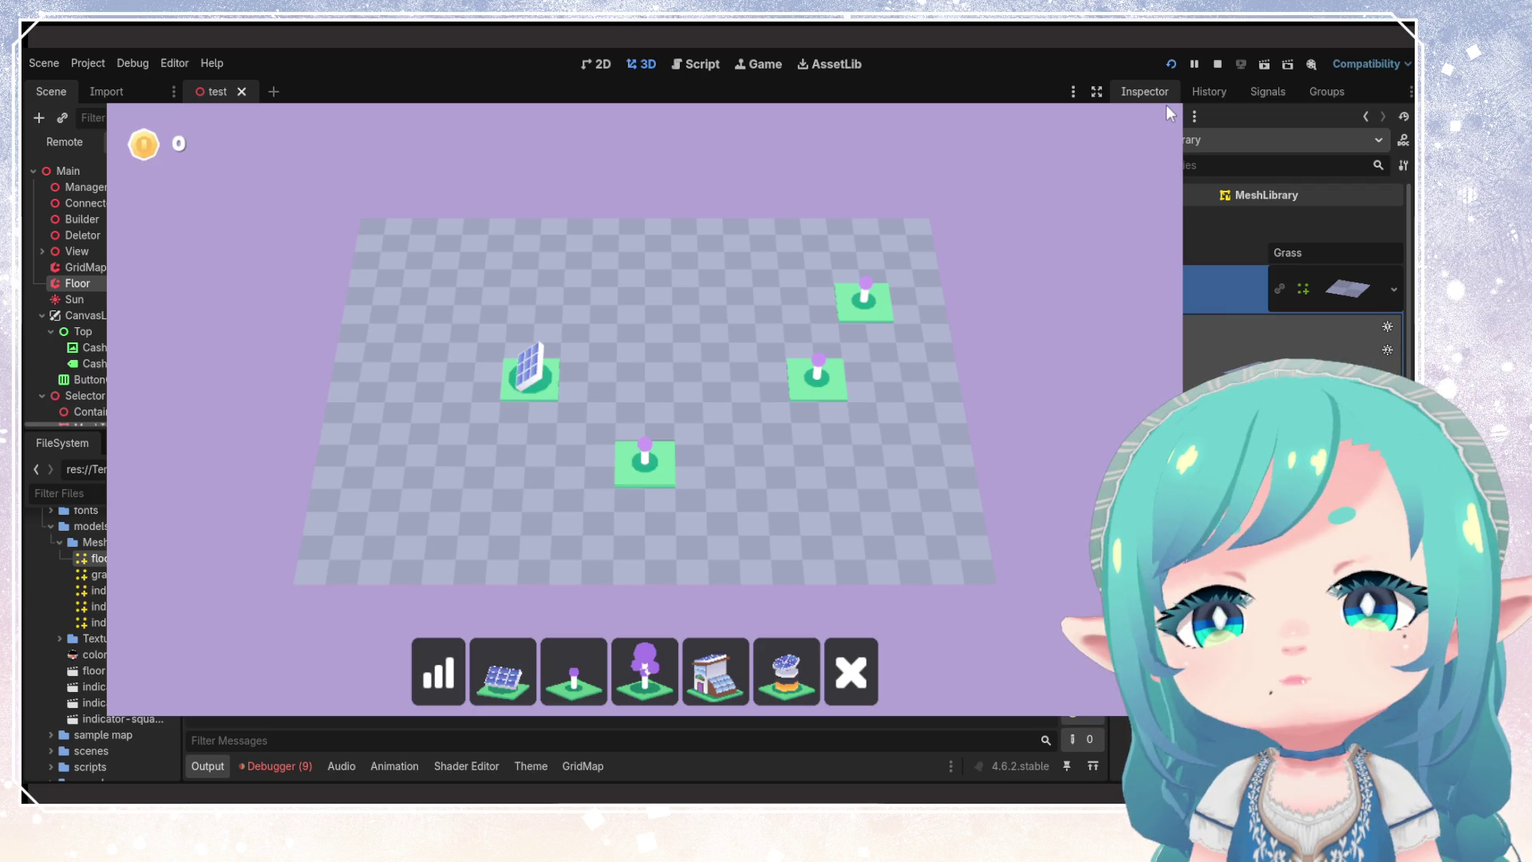
Stop the game and zoom the Godot viewport in and out over the checkered floor
key(F8)
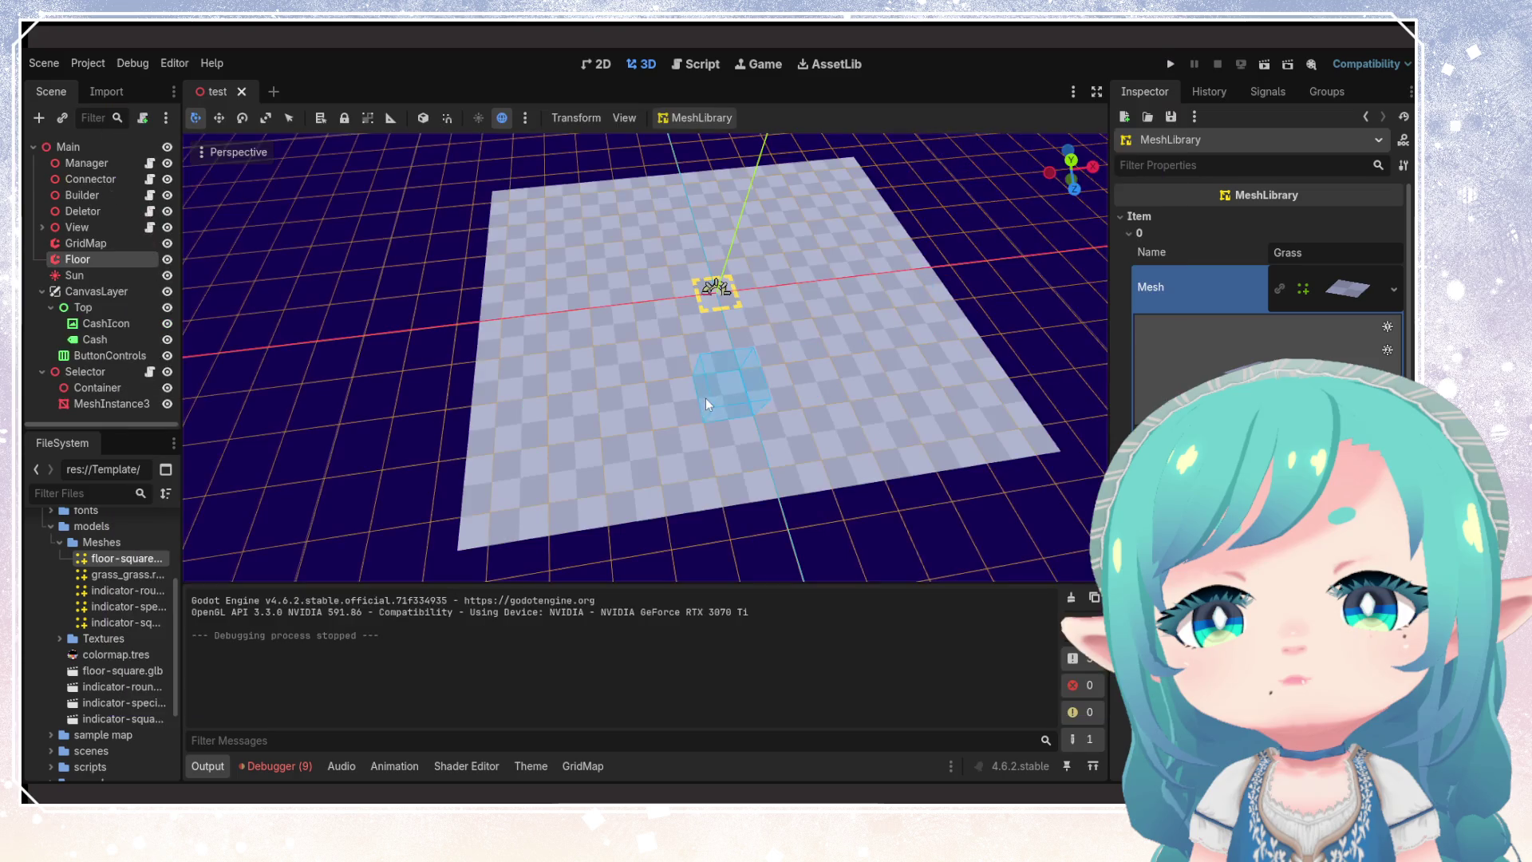
scroll(636, 530, down, 5)
scroll(657, 400, up, 5)
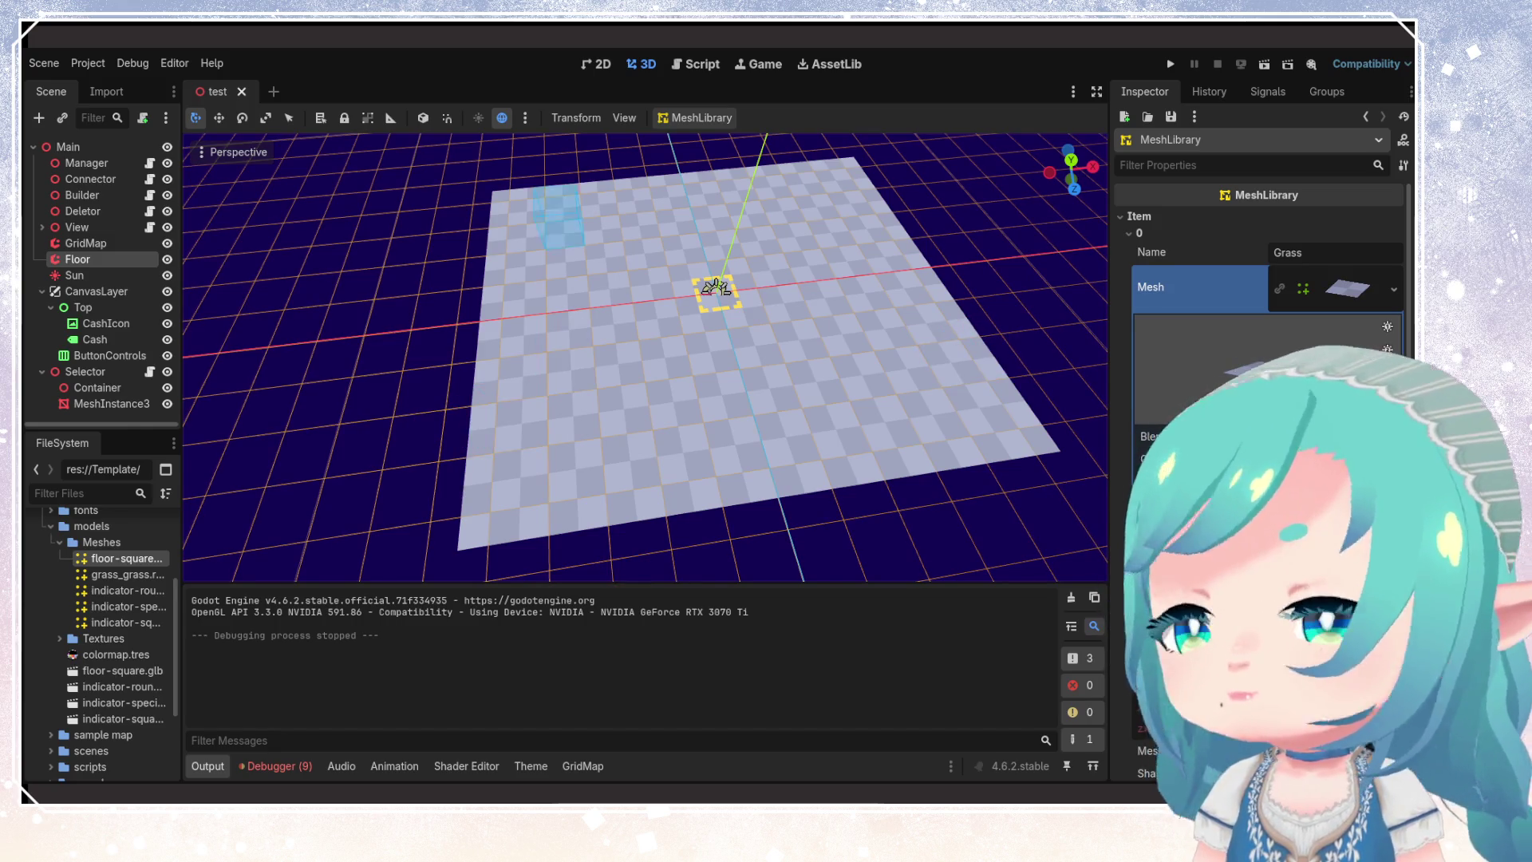
scroll(614, 351, down, 4)
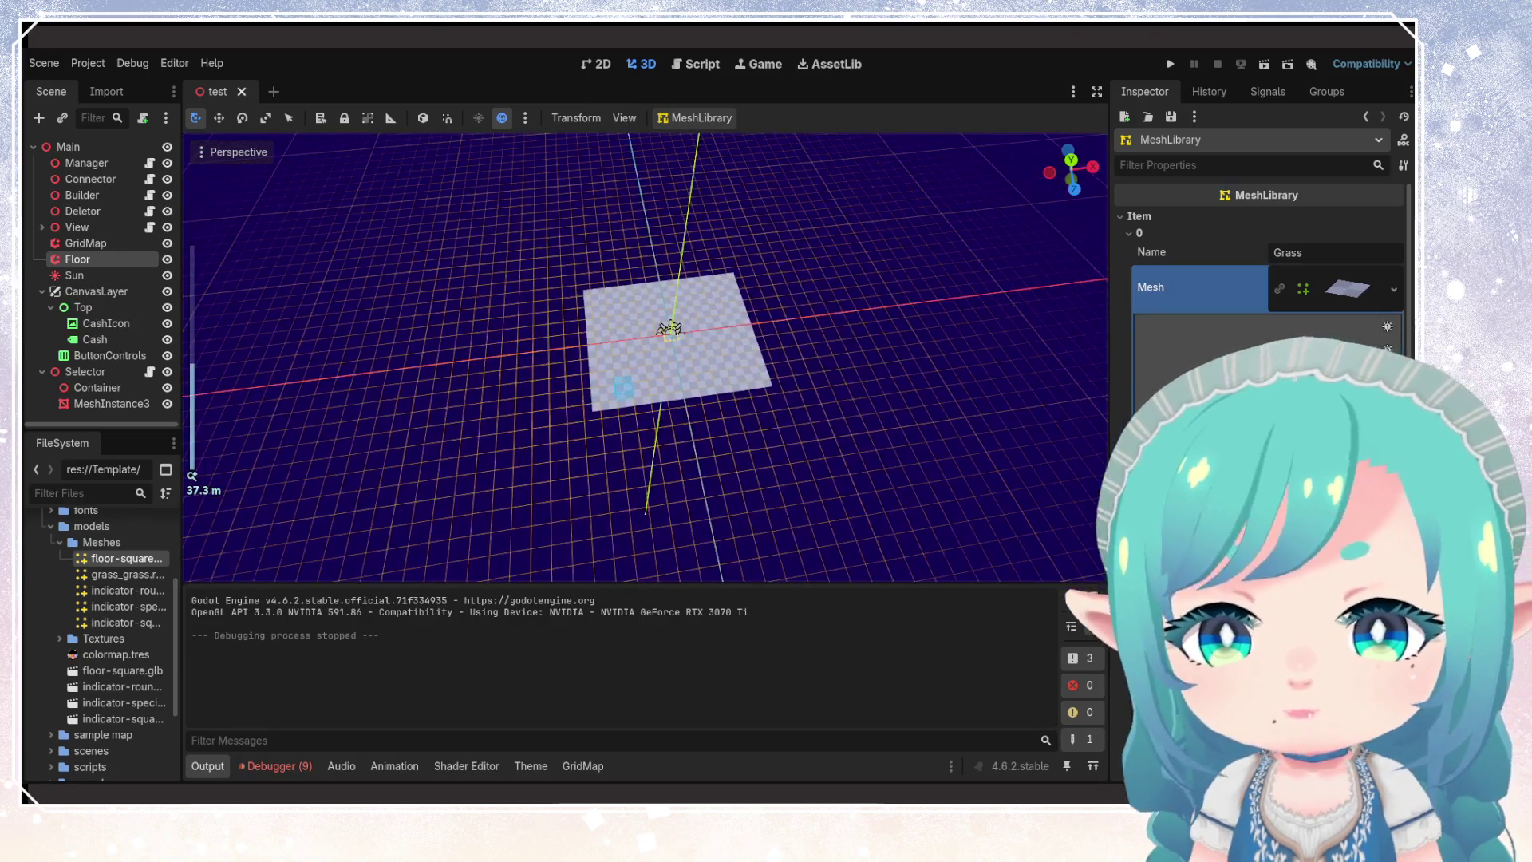
scroll(614, 351, up, 4)
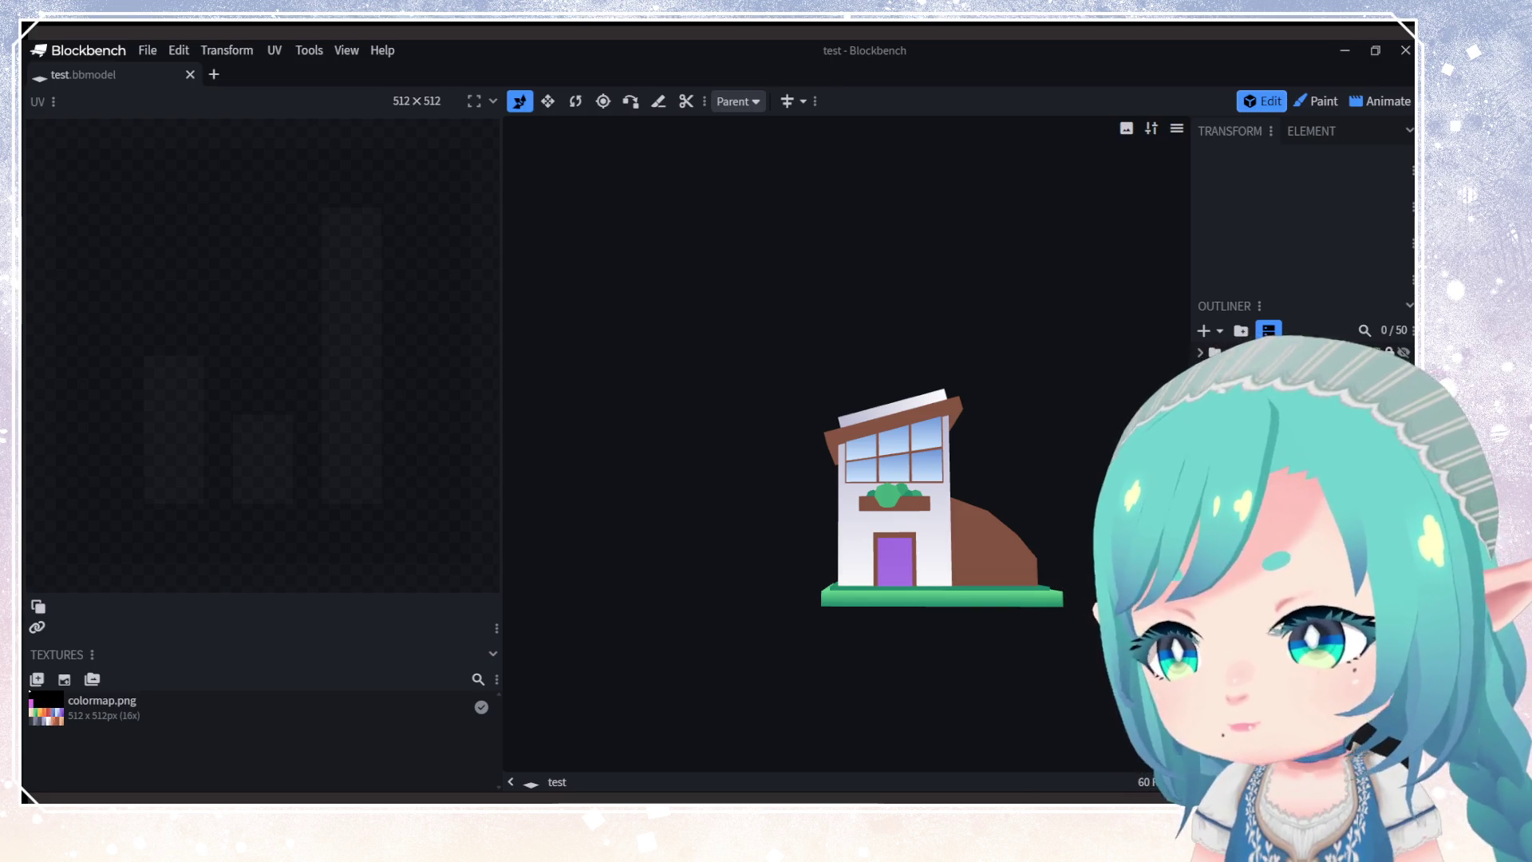
Orbit above test.bbmodel to view the solar-panel roof, then select the house group
drag(1030, 563, 918, 520)
click(1237, 331)
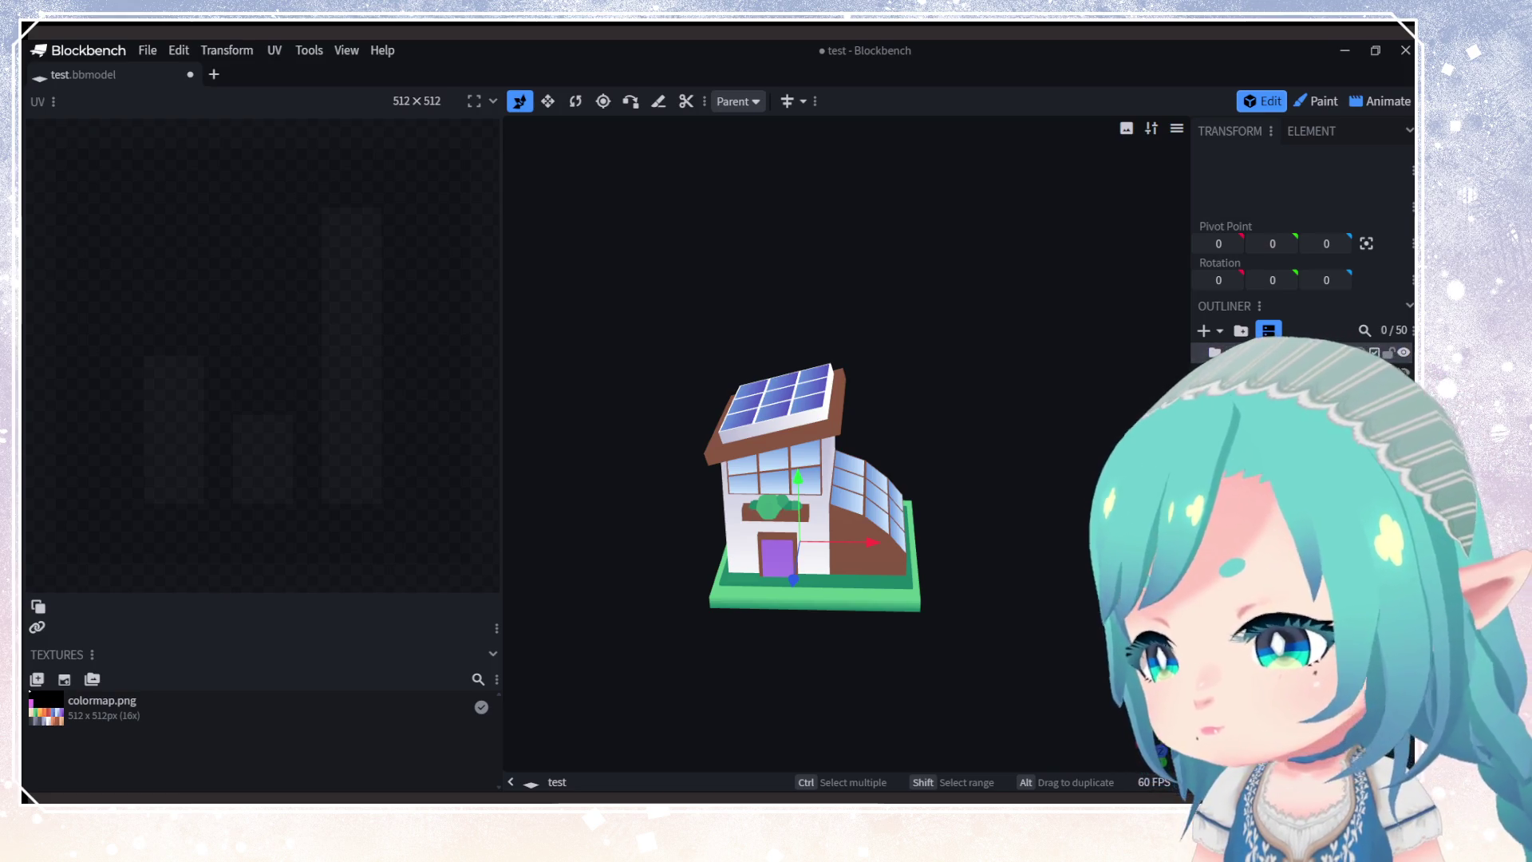
Duplicate the green base plate with Ctrl+D, then select the bottom slab and toggle isolation
click(814, 598)
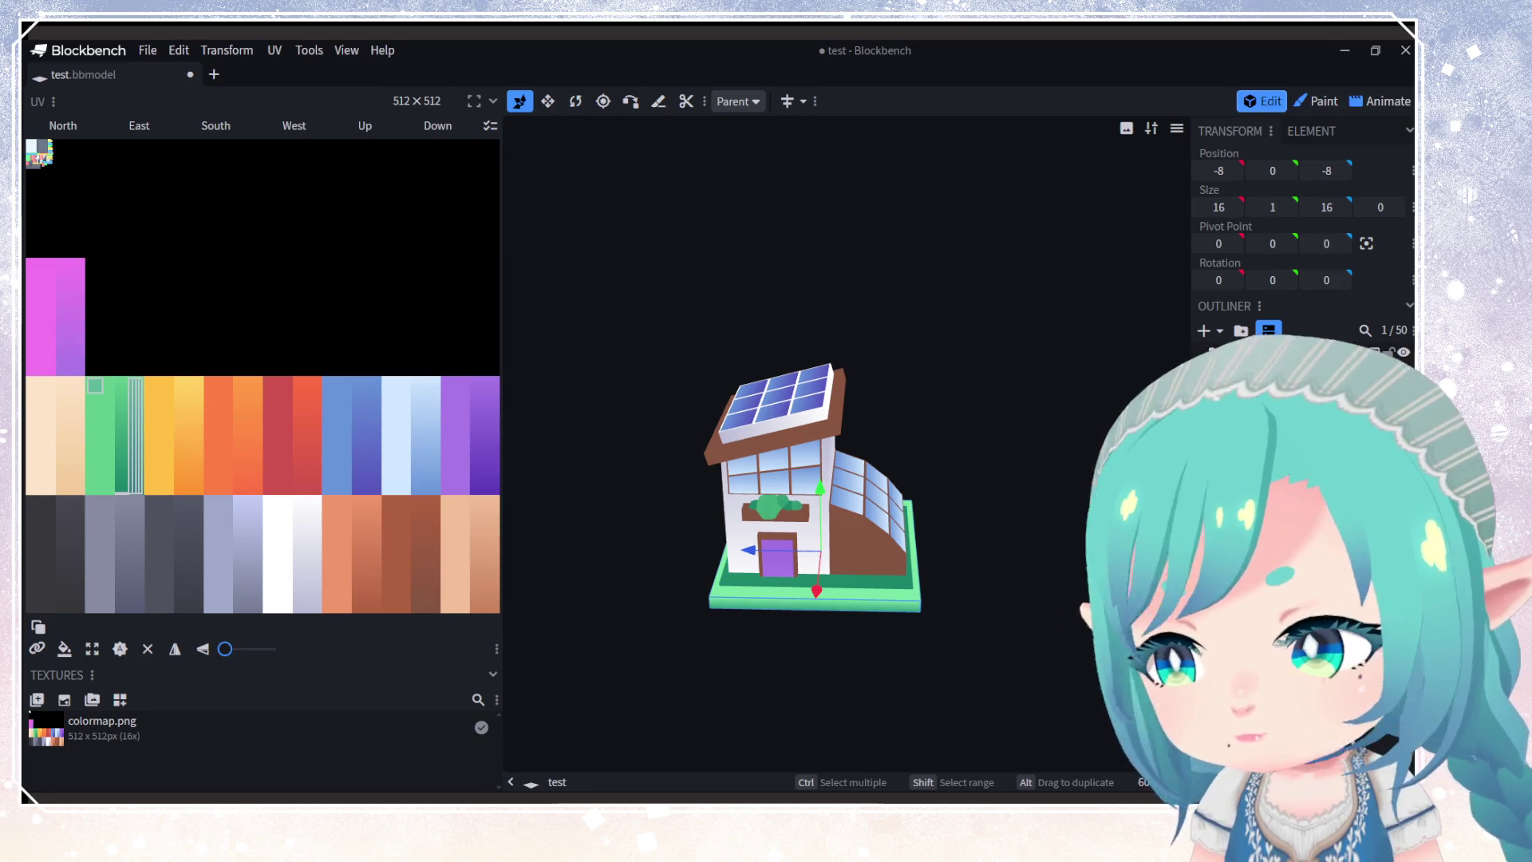
key(ctrl+d)
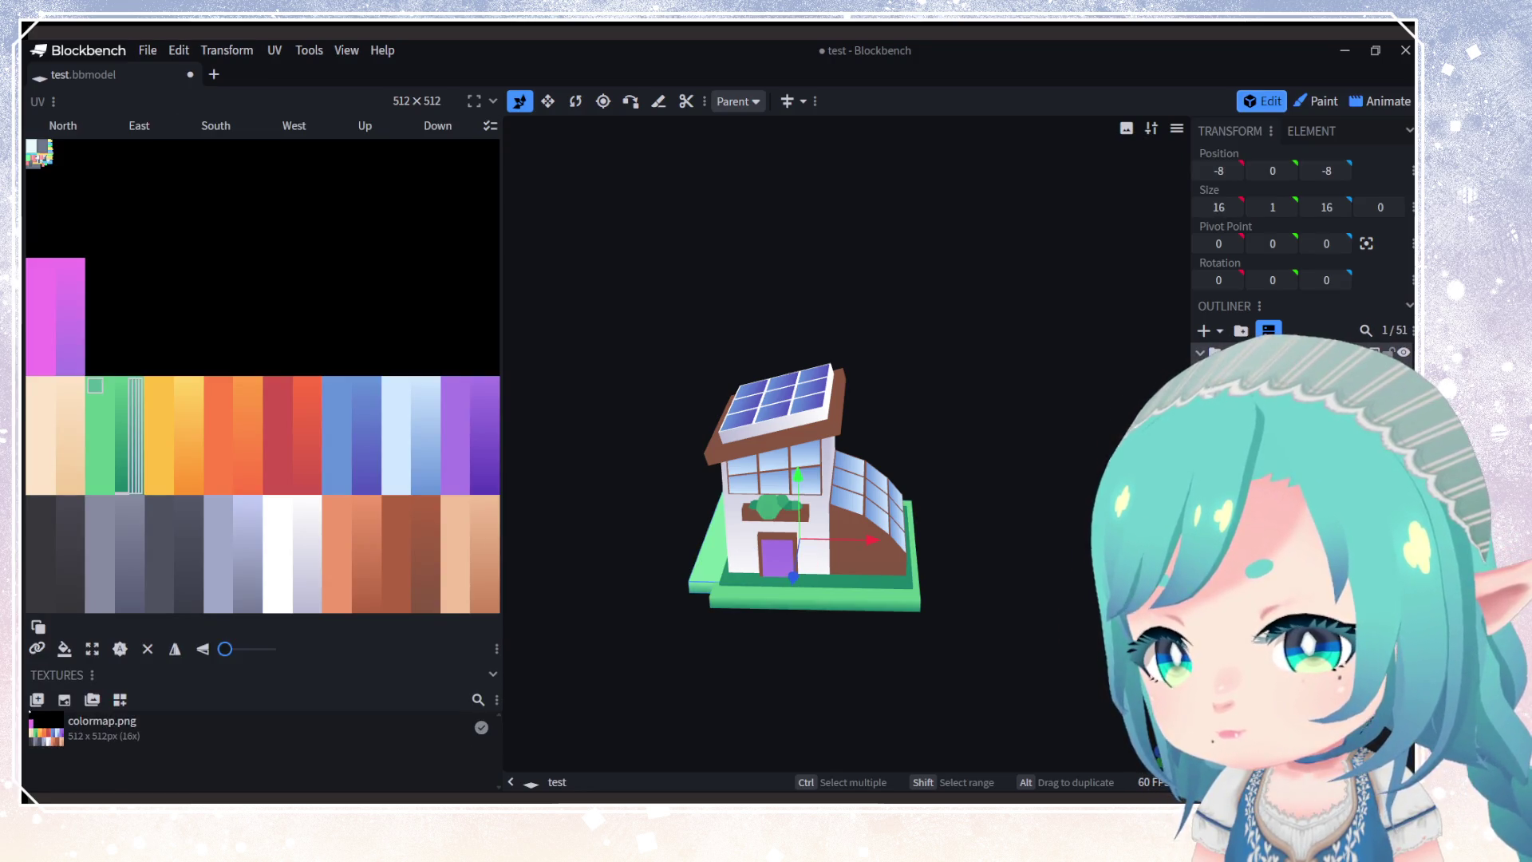
mouse_move(987, 552)
mouse_down()
mouse_move(1028, 485)
mouse_move(1060, 565)
mouse_move(1040, 338)
mouse_move(1045, 520)
mouse_move(1066, 575)
mouse_move(1050, 589)
mouse_move(1077, 594)
mouse_up()
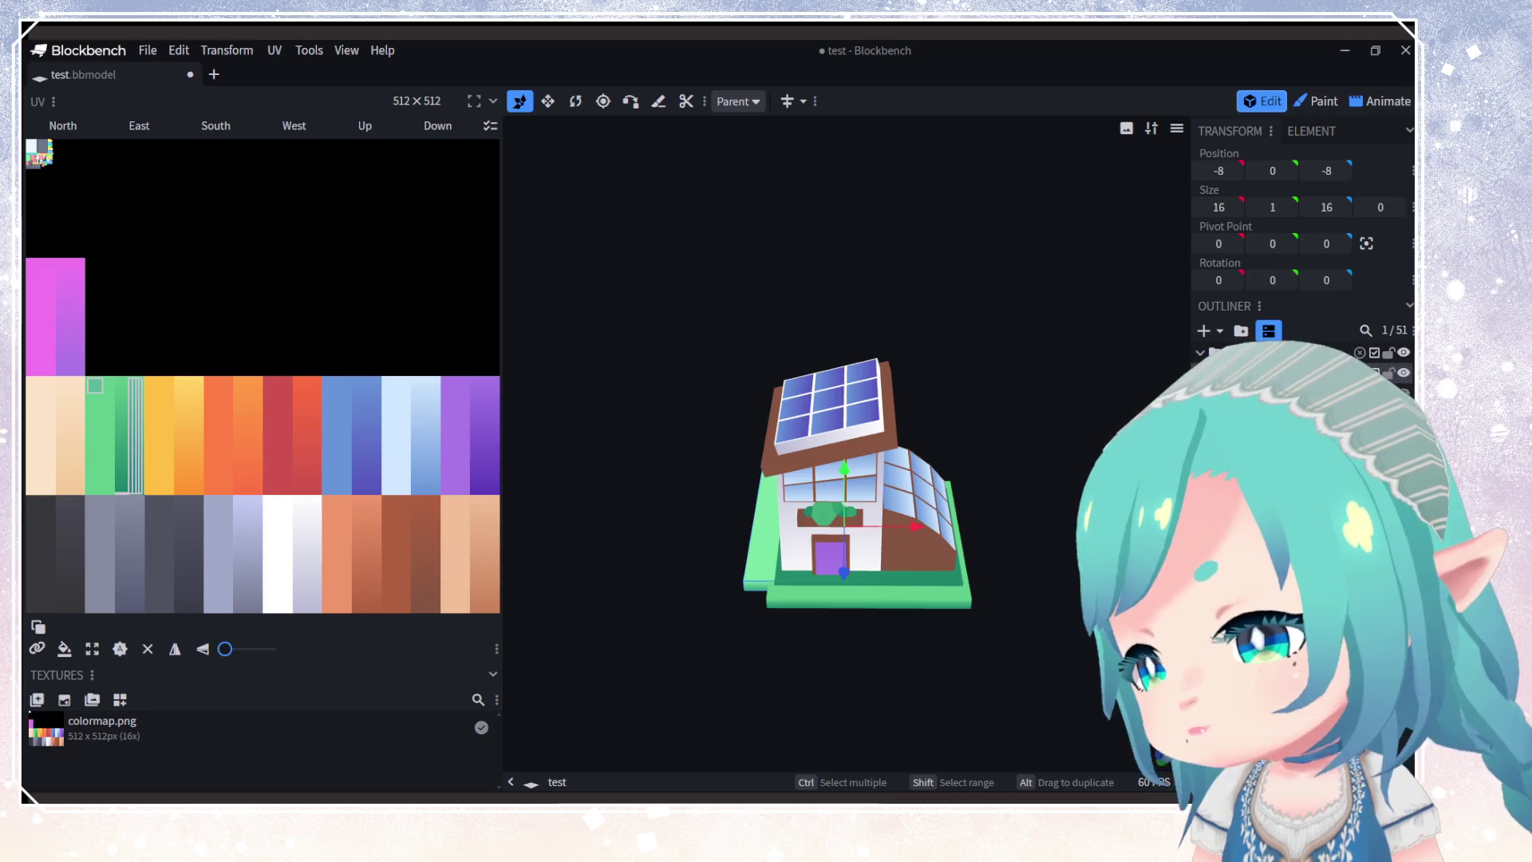
click(878, 595)
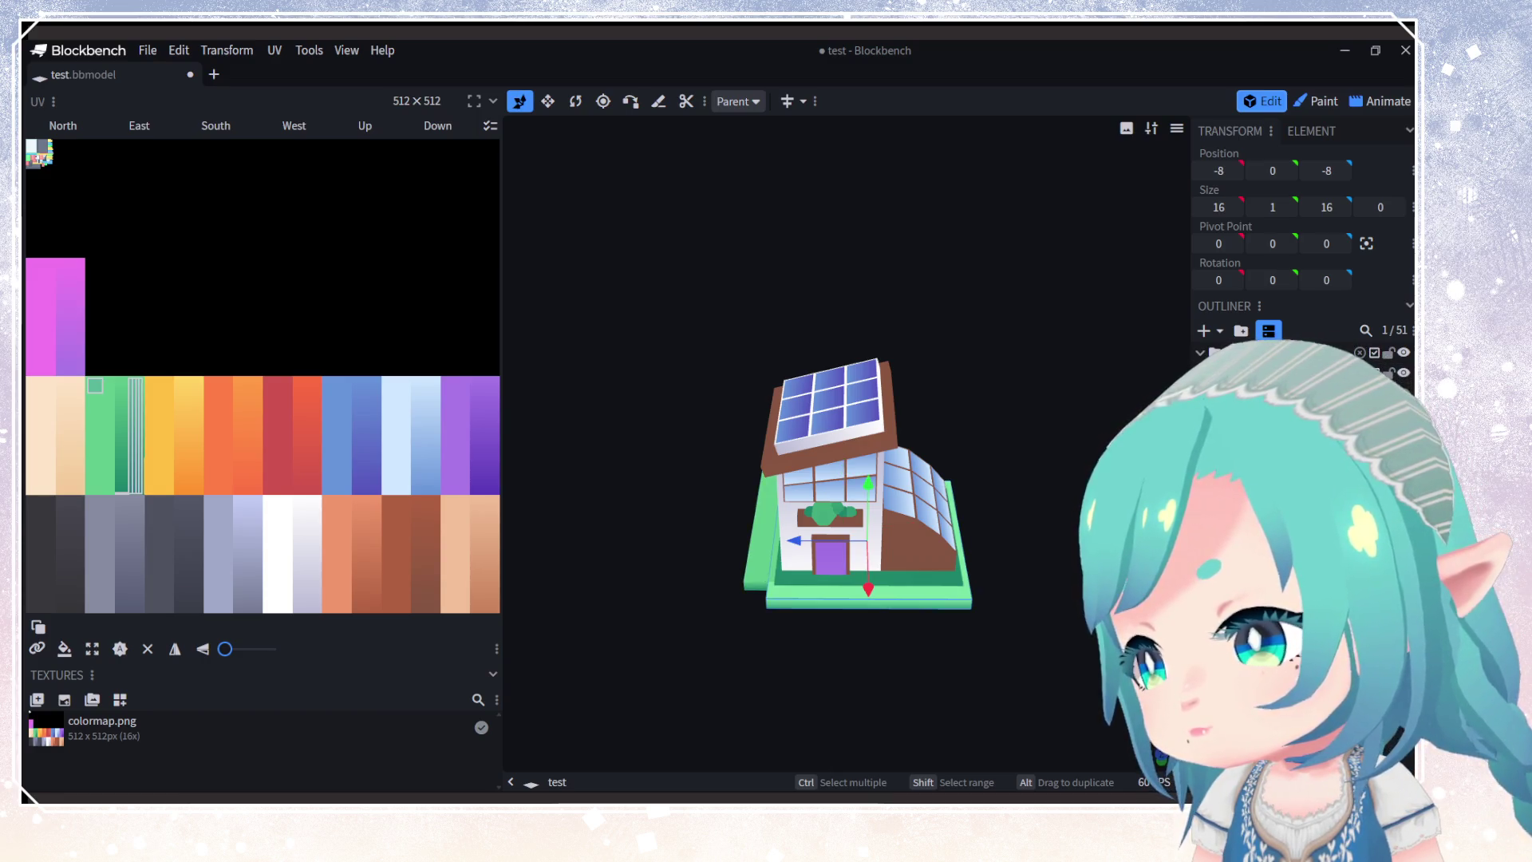
key(i)
key(i)
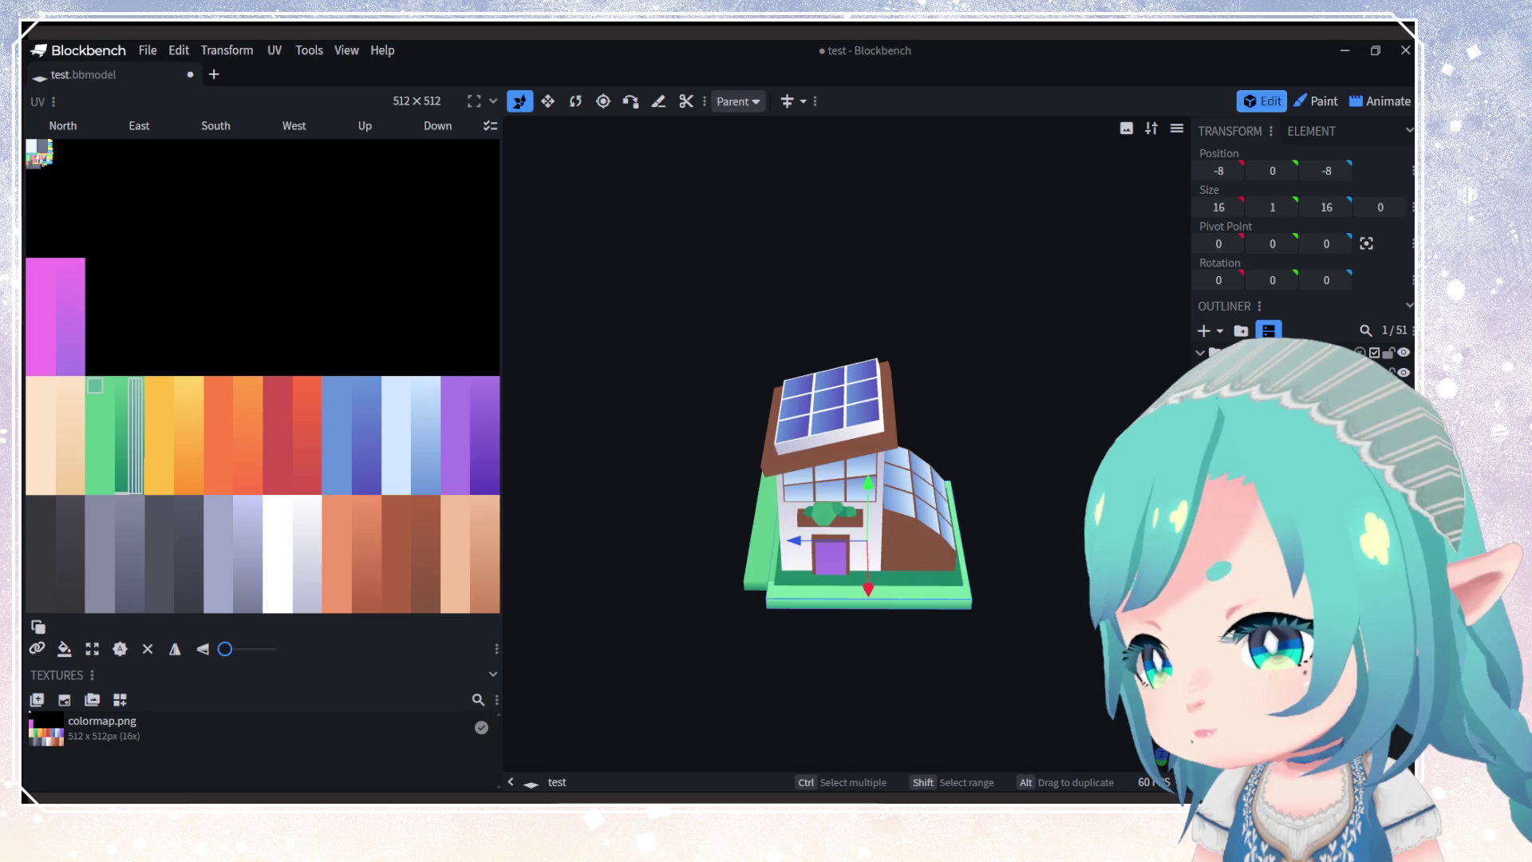
key(i)
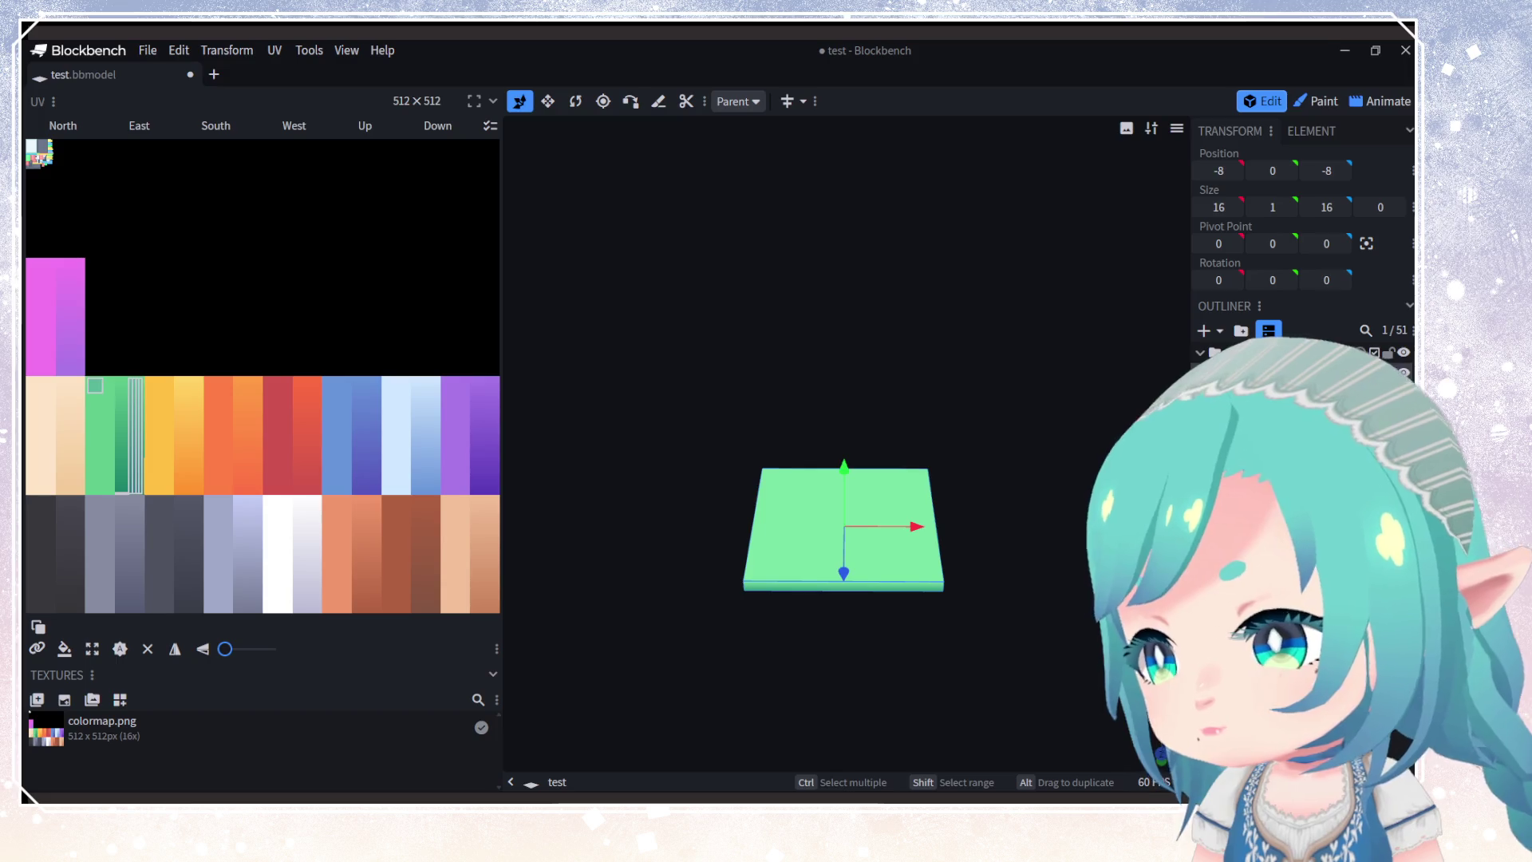
Delete the extra slab, undo back to one base plate, deselect, and orbit to view it
key(Delete)
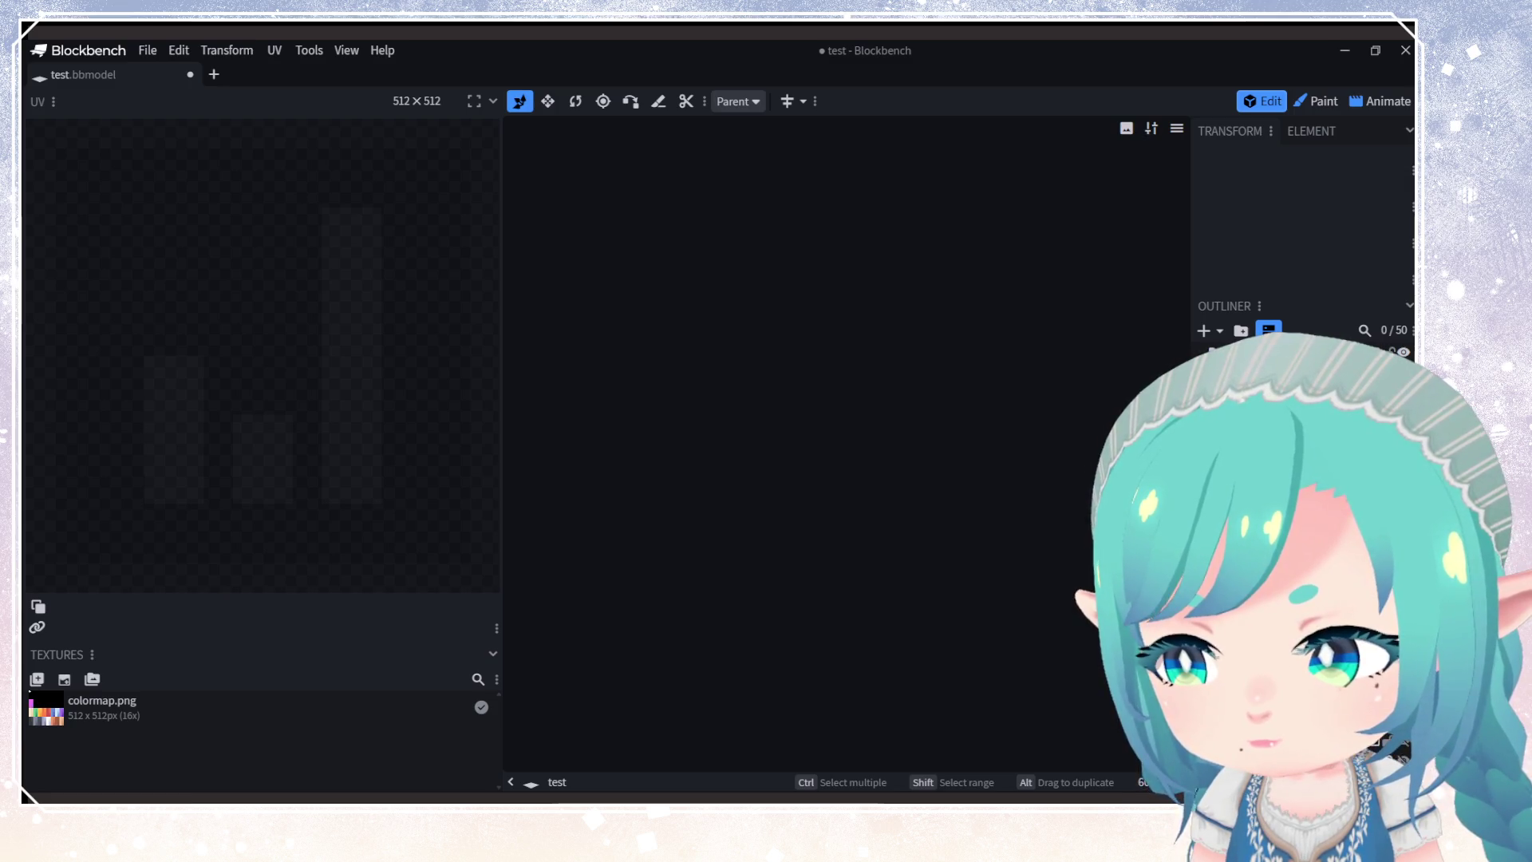
click(1245, 355)
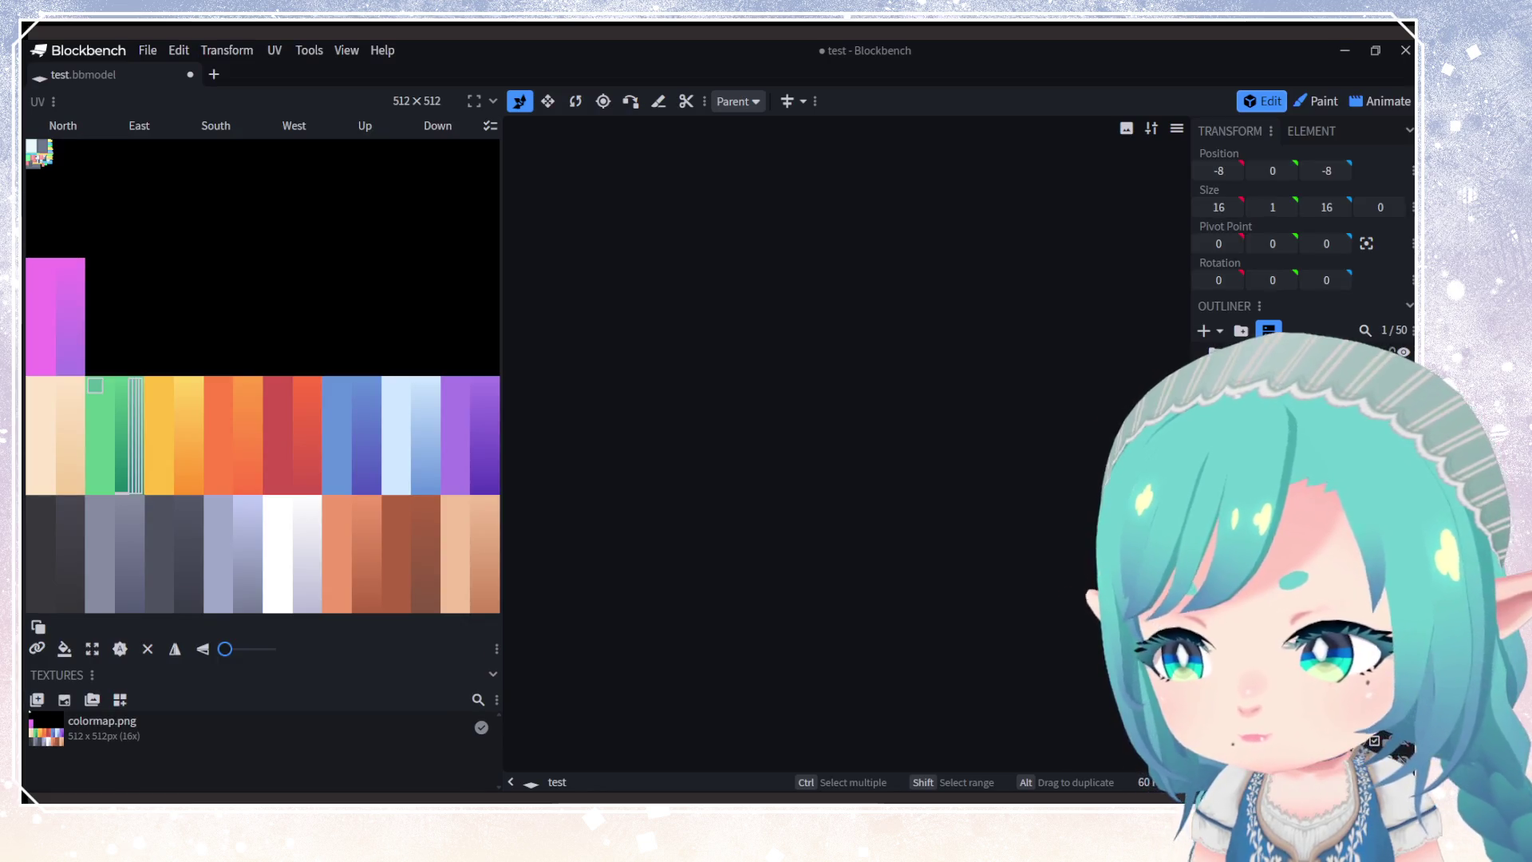
key(ctrl+z)
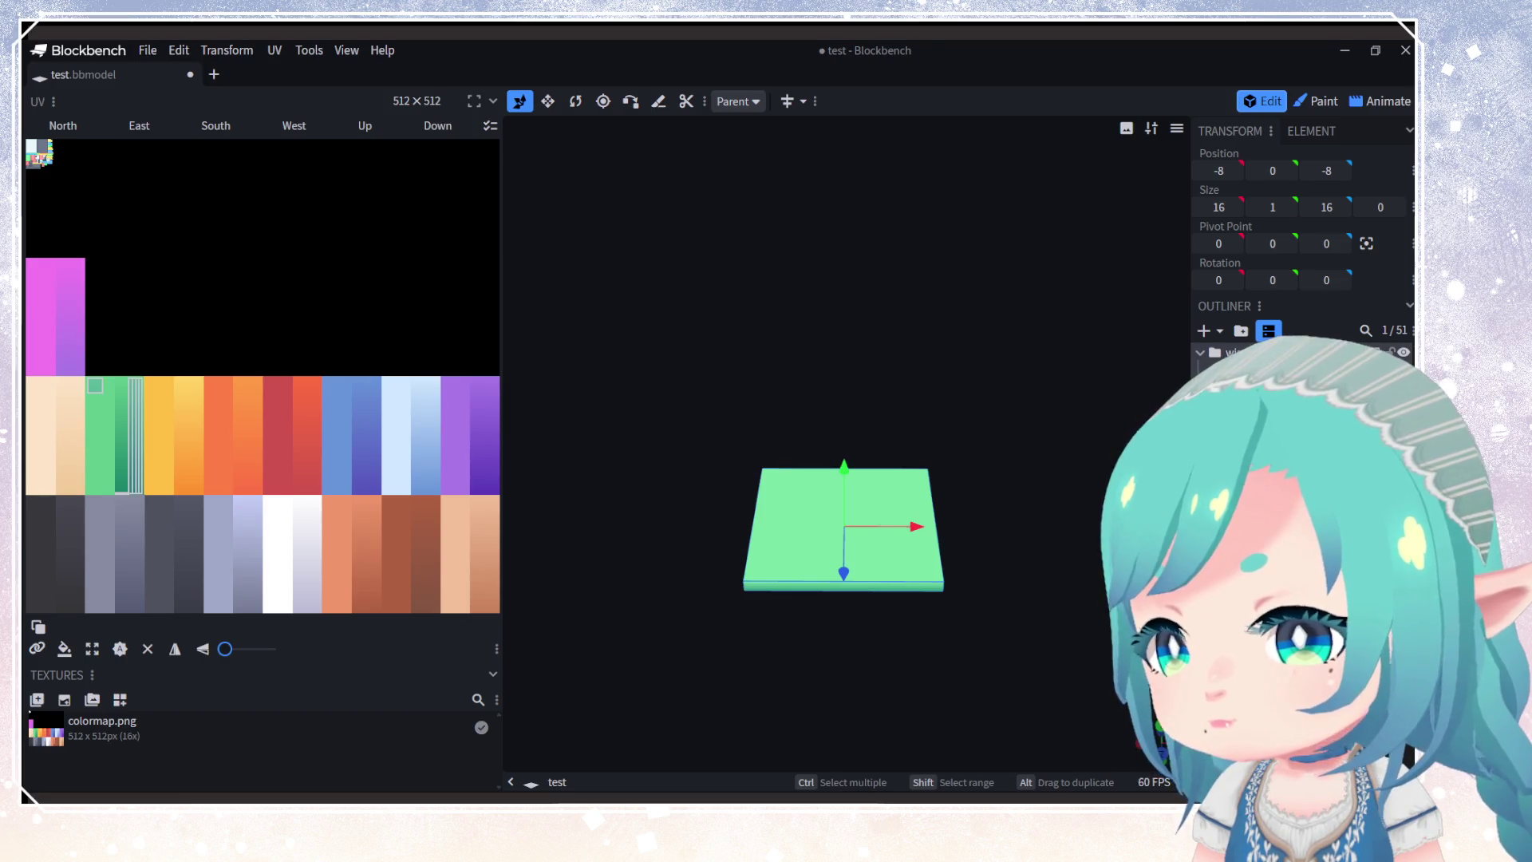
scroll(954, 595, up, 3)
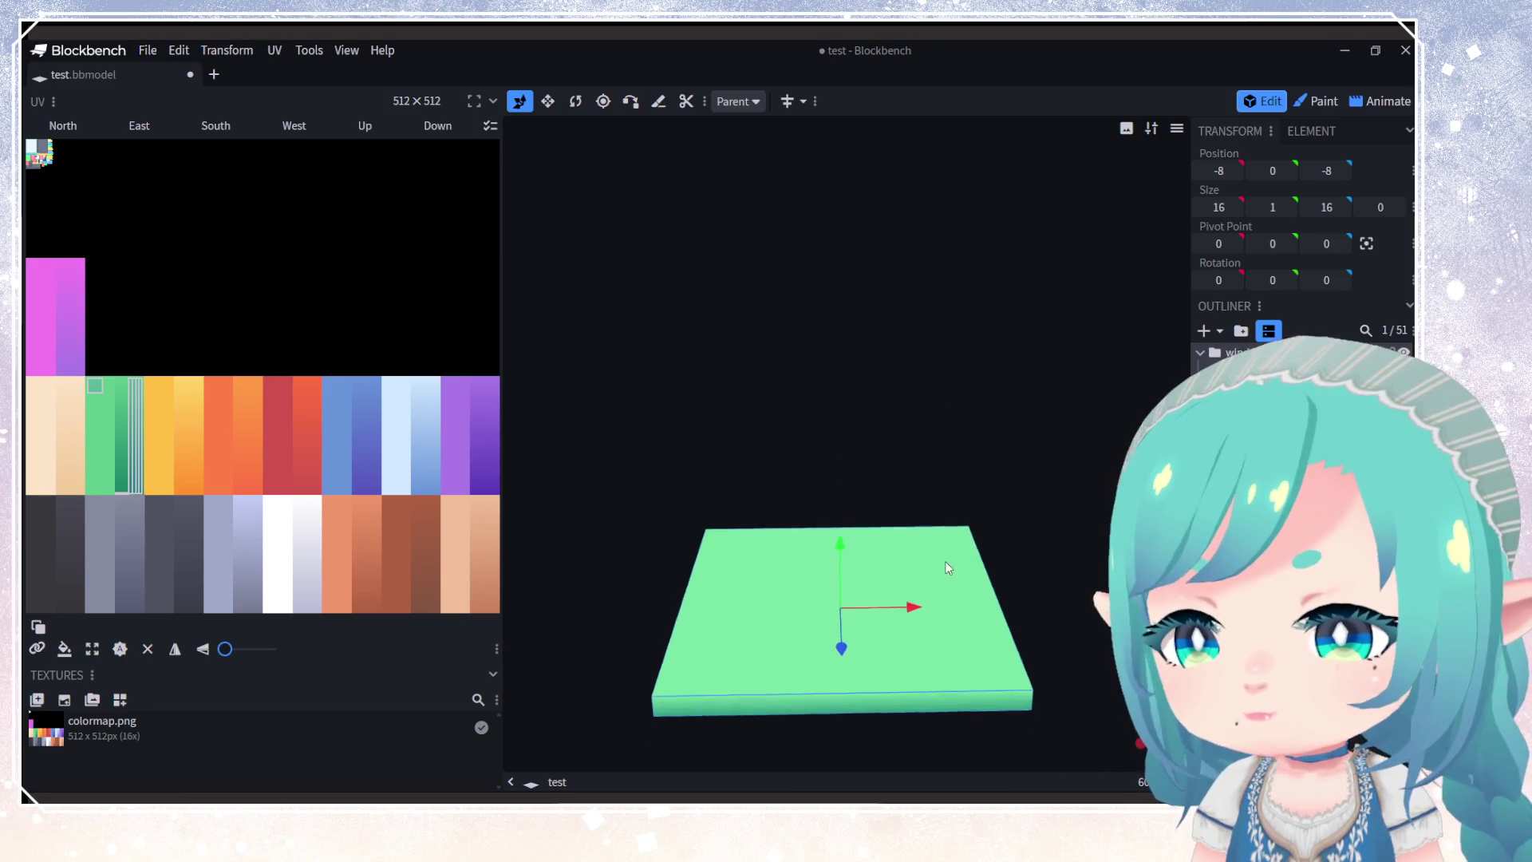
key(Escape)
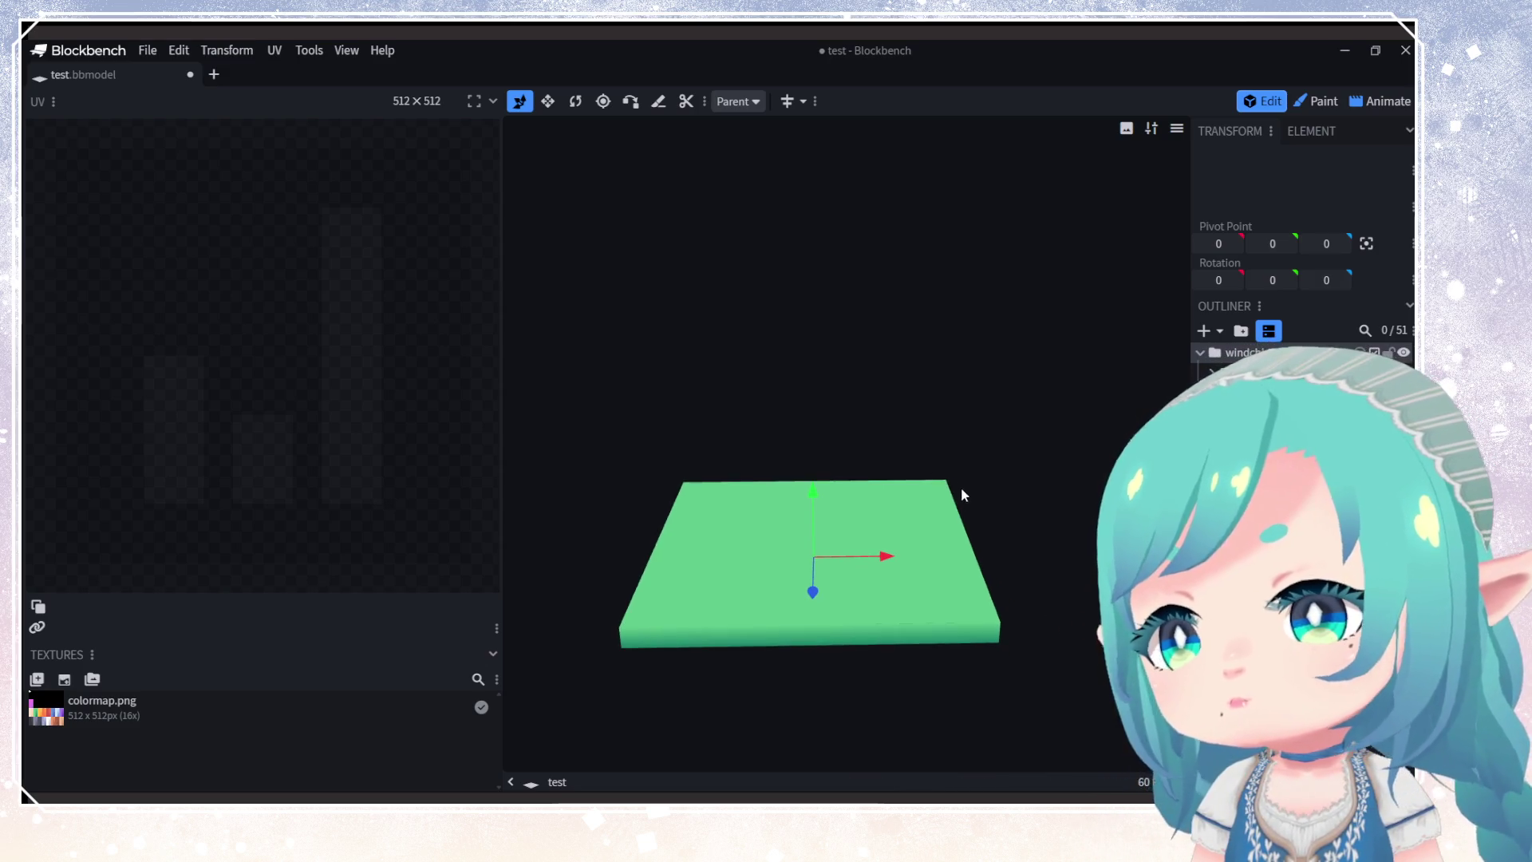
mouse_move(961, 496)
mouse_down()
mouse_move(964, 455)
mouse_move(958, 563)
mouse_up()
scroll(948, 459, down, 3)
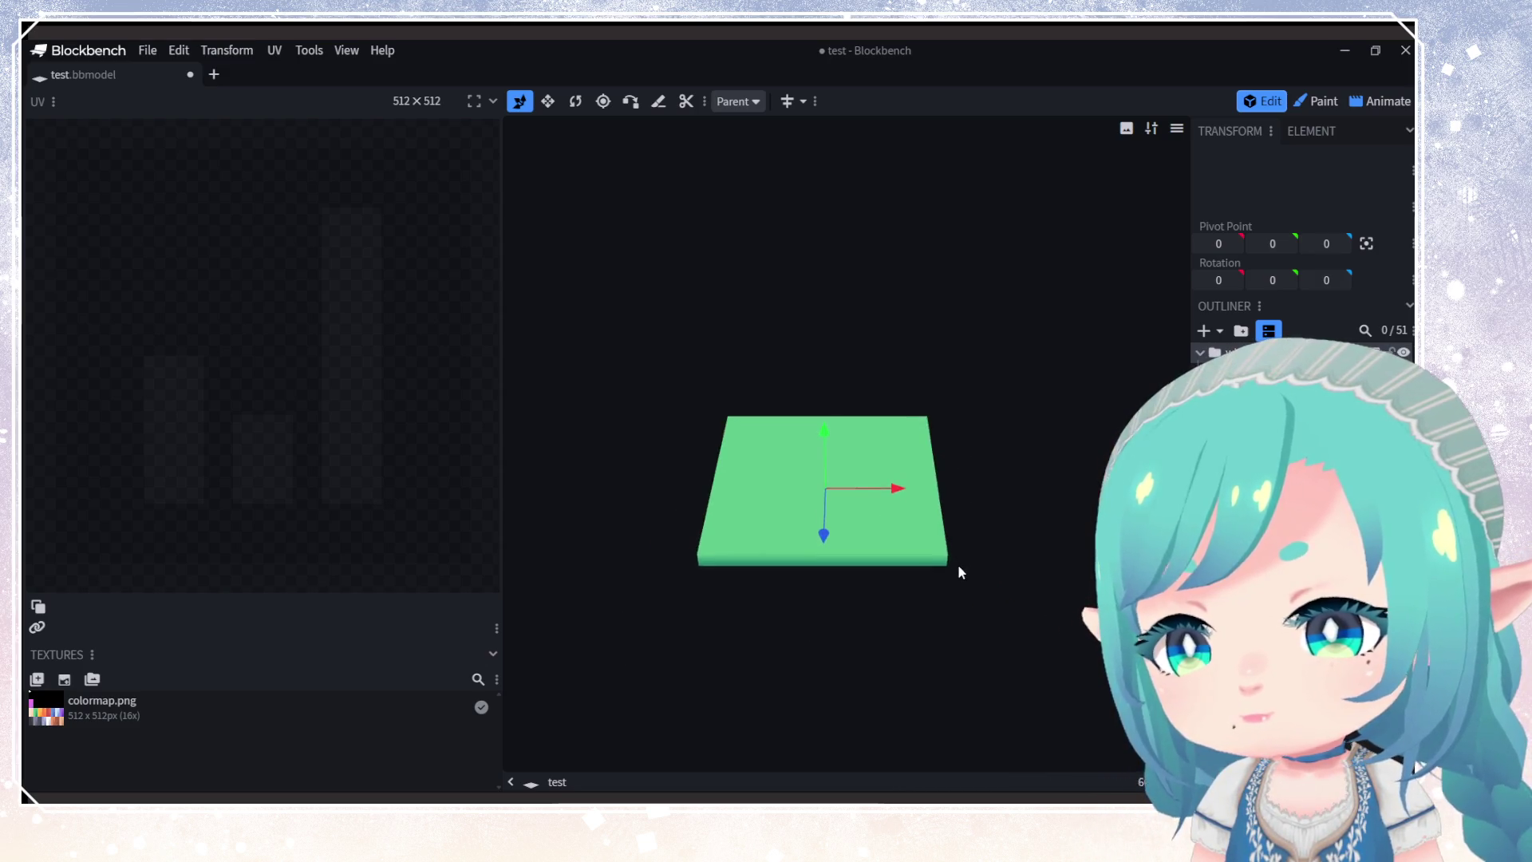
mouse_move(927, 489)
mouse_down()
mouse_move(862, 546)
mouse_move(854, 601)
mouse_up()
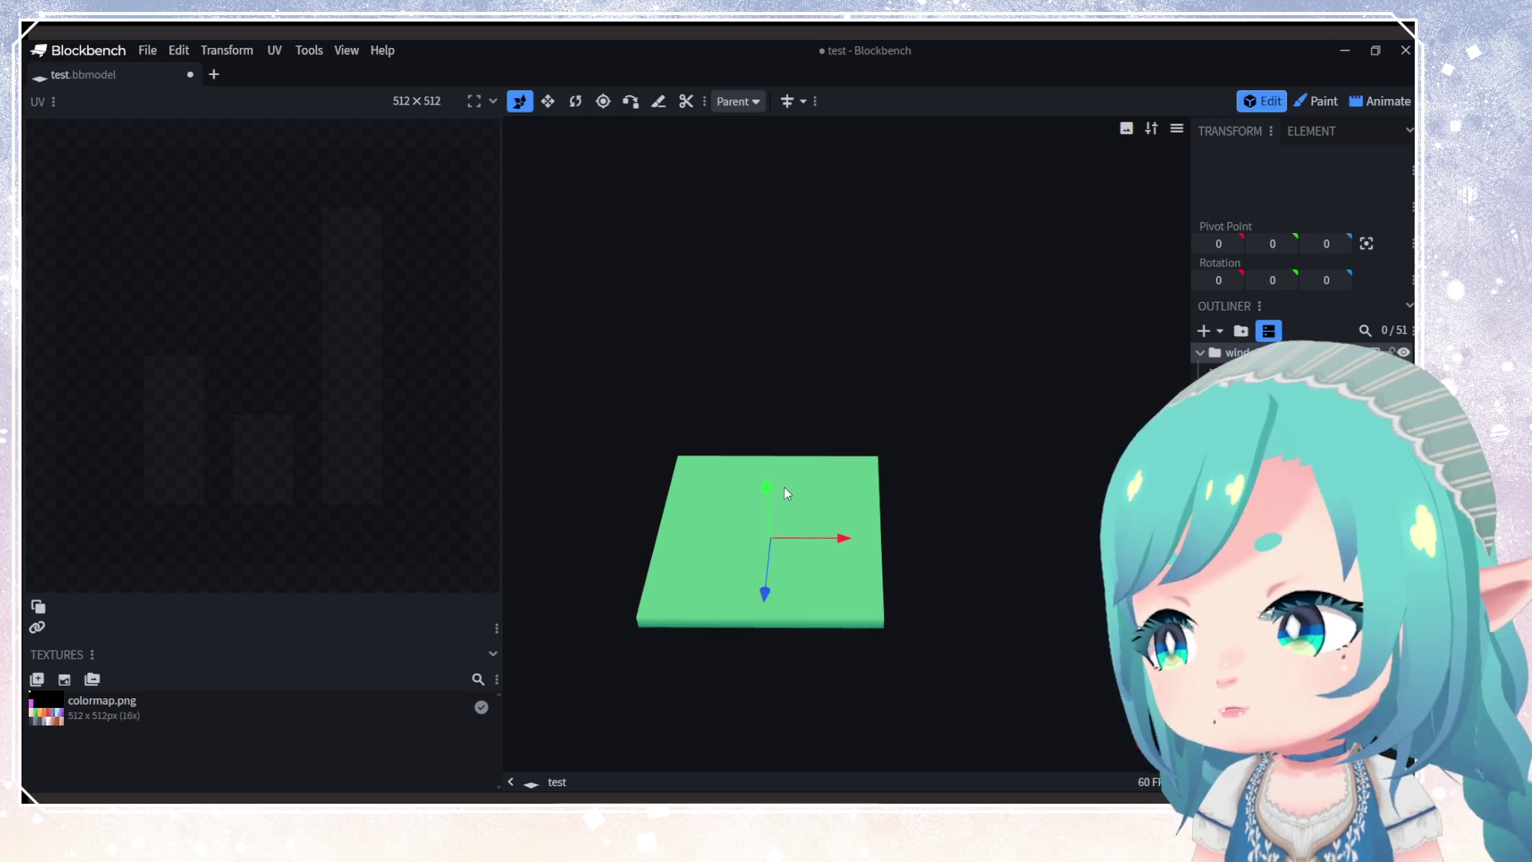
mouse_move(784, 488)
mouse_down()
mouse_move(780, 344)
mouse_move(787, 410)
mouse_move(837, 501)
mouse_move(828, 539)
mouse_move(859, 548)
mouse_up()
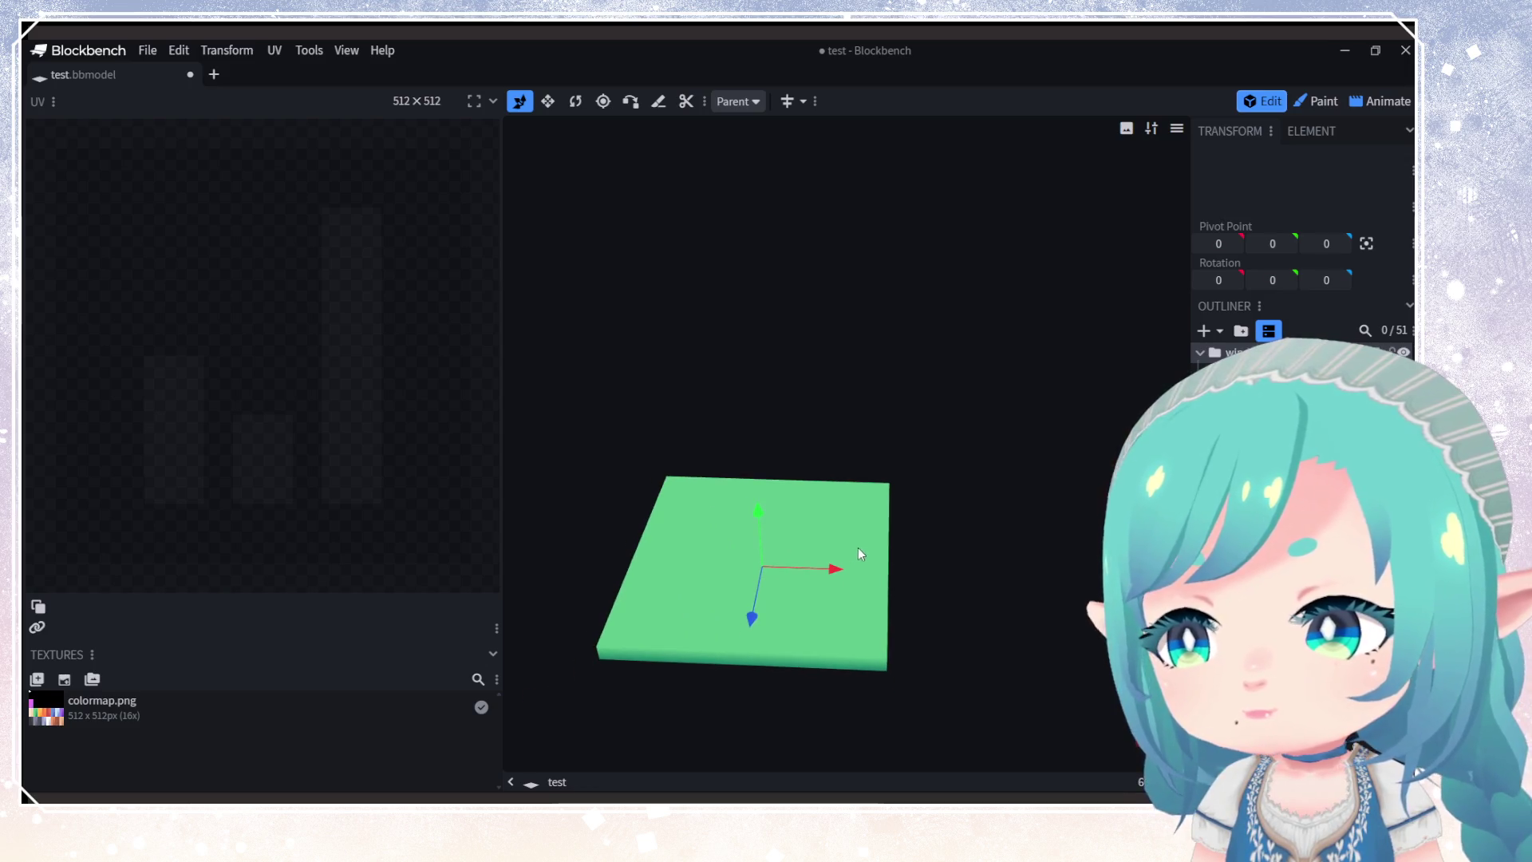
Add a new cylinder mesh to the scene
right_click(1257, 353)
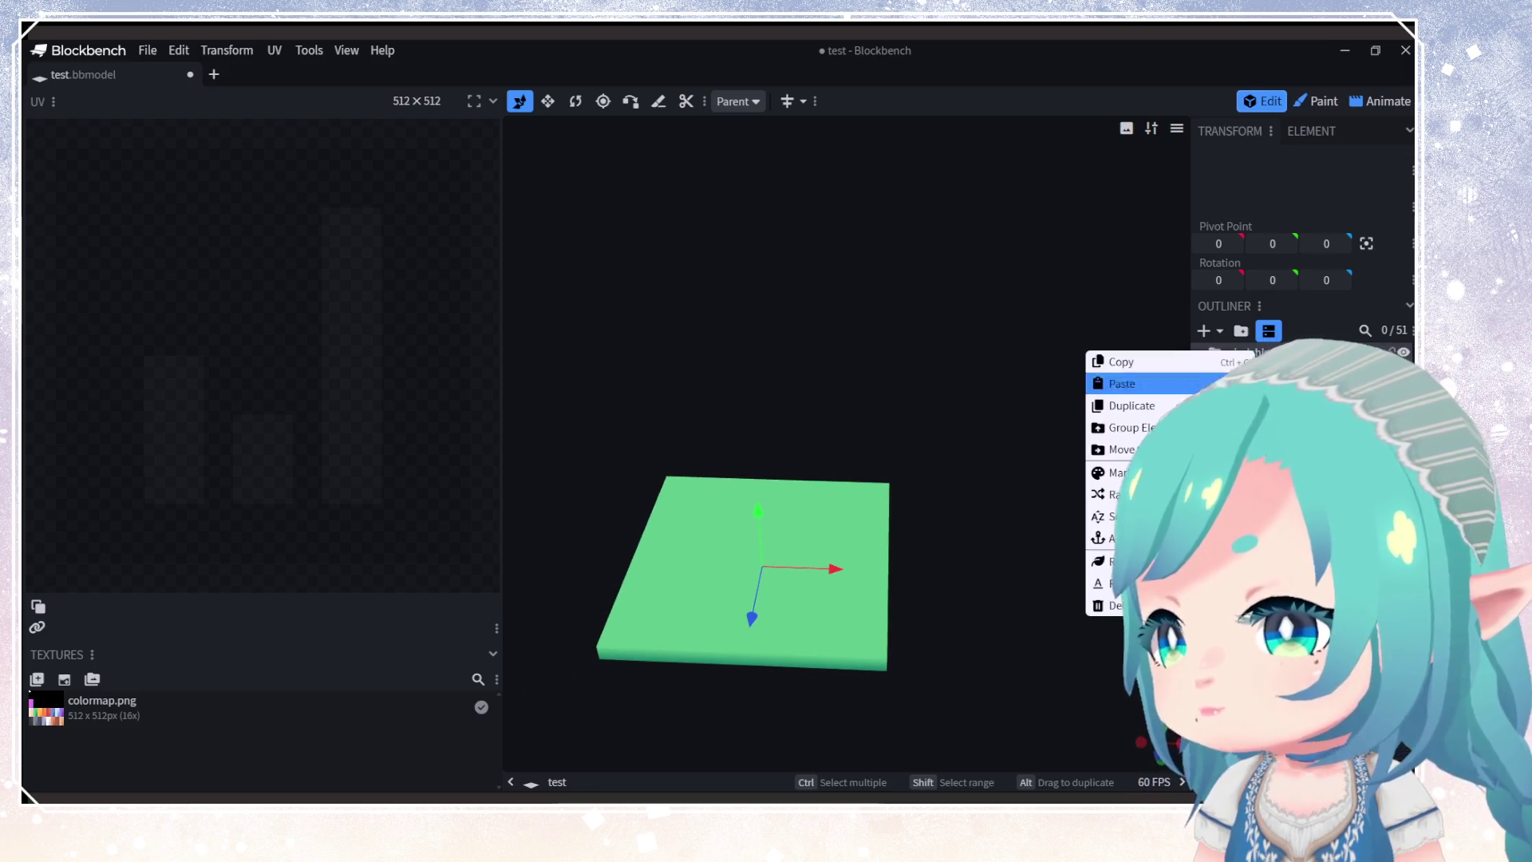
click(1218, 354)
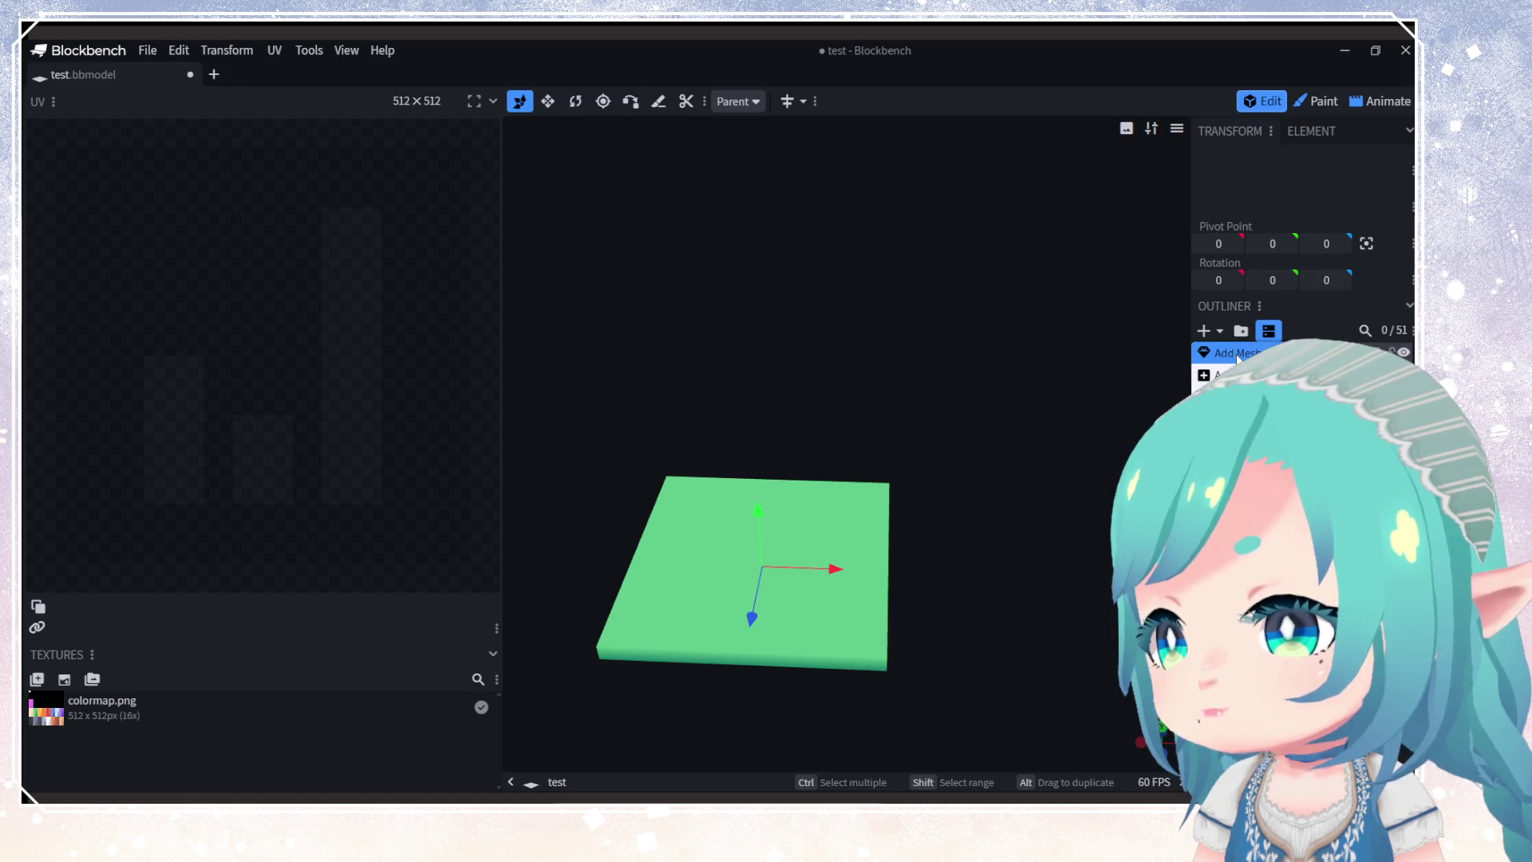
click(1238, 355)
click(734, 162)
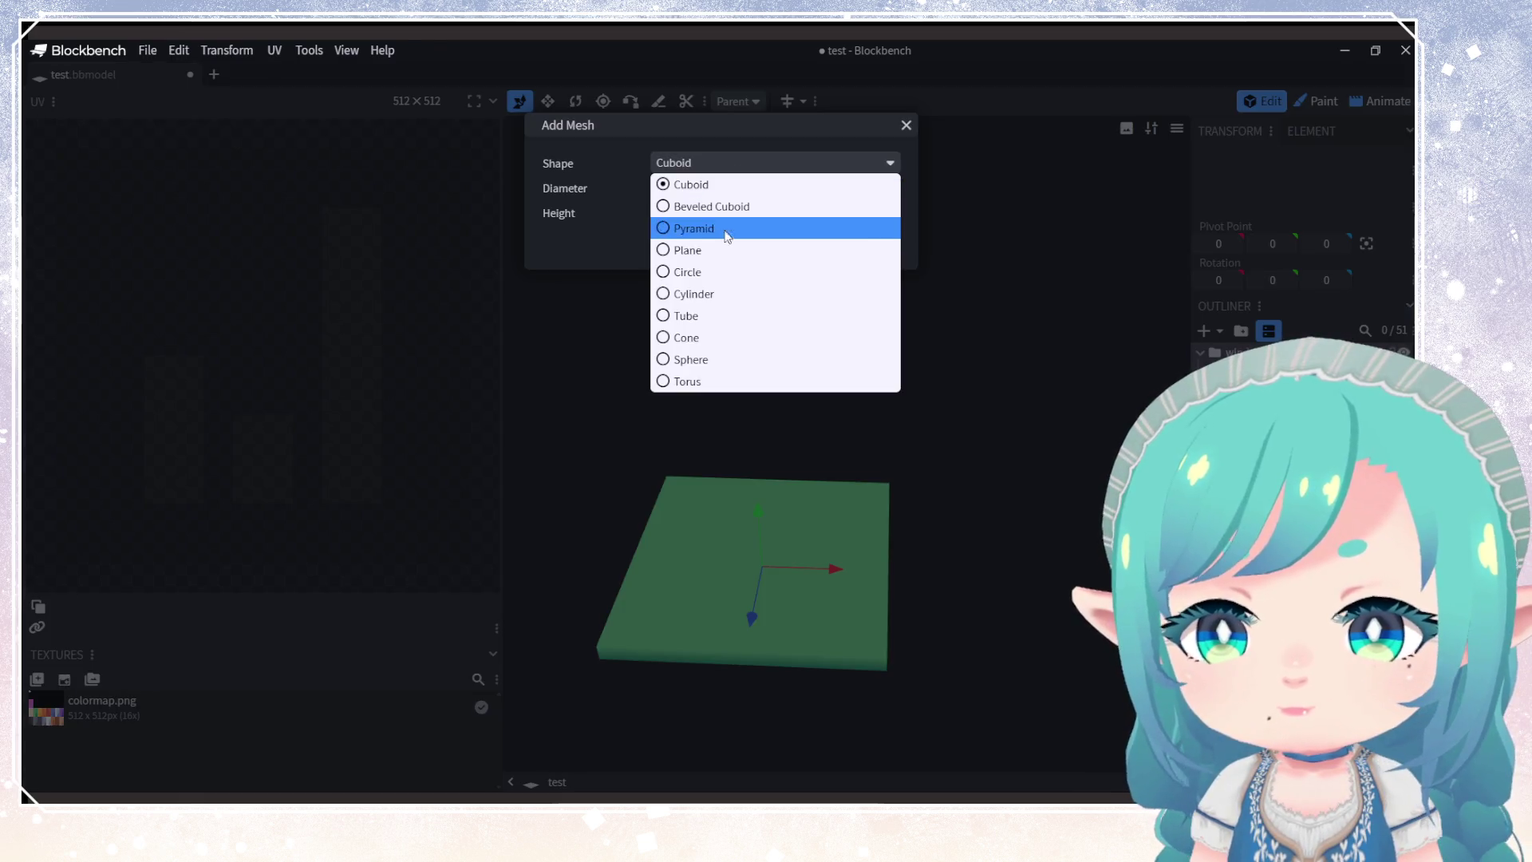
click(693, 294)
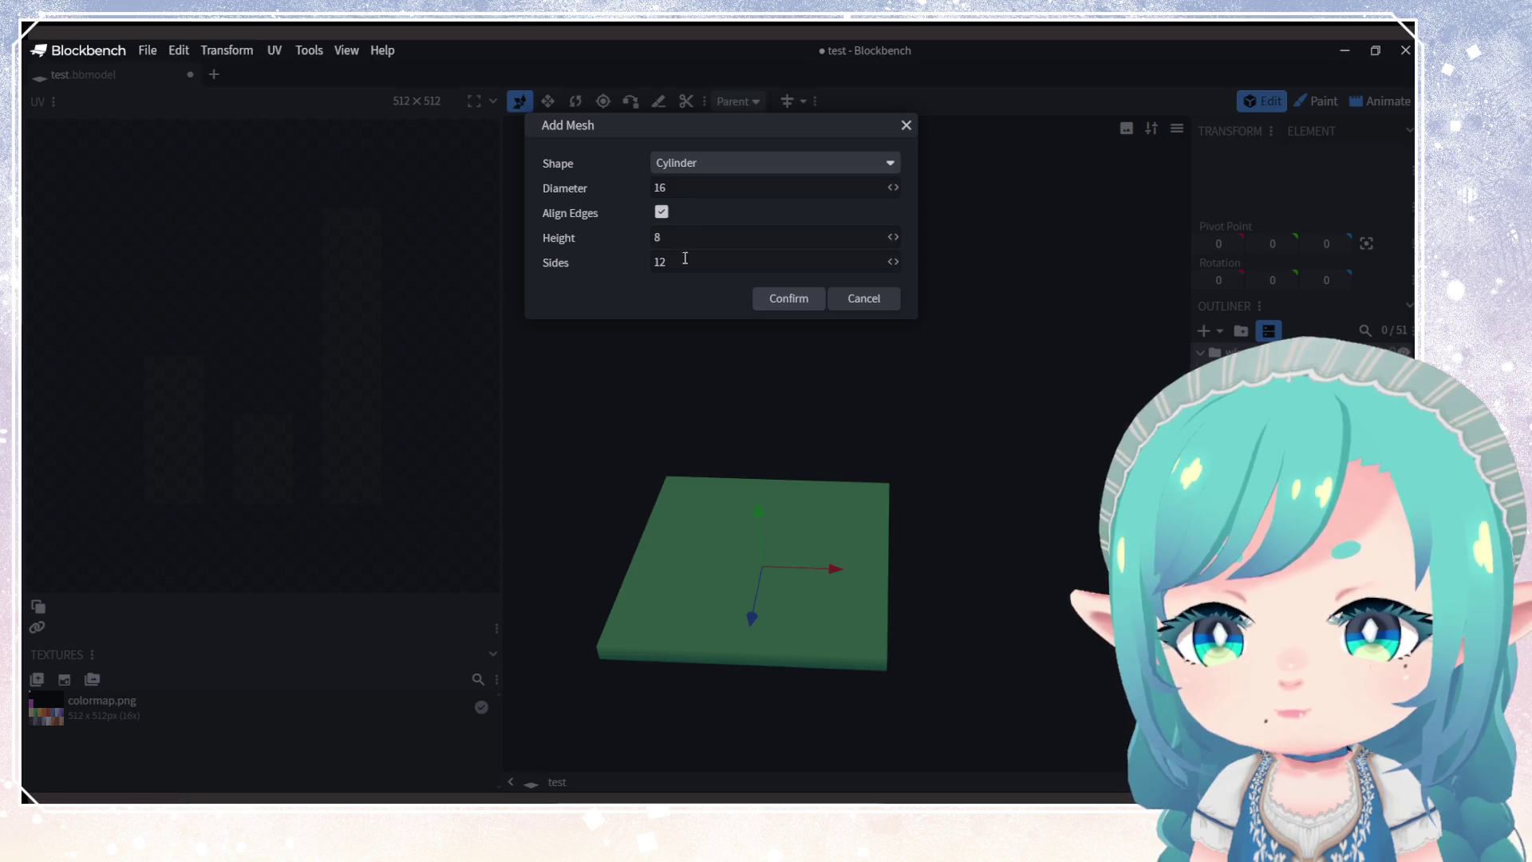
click(775, 302)
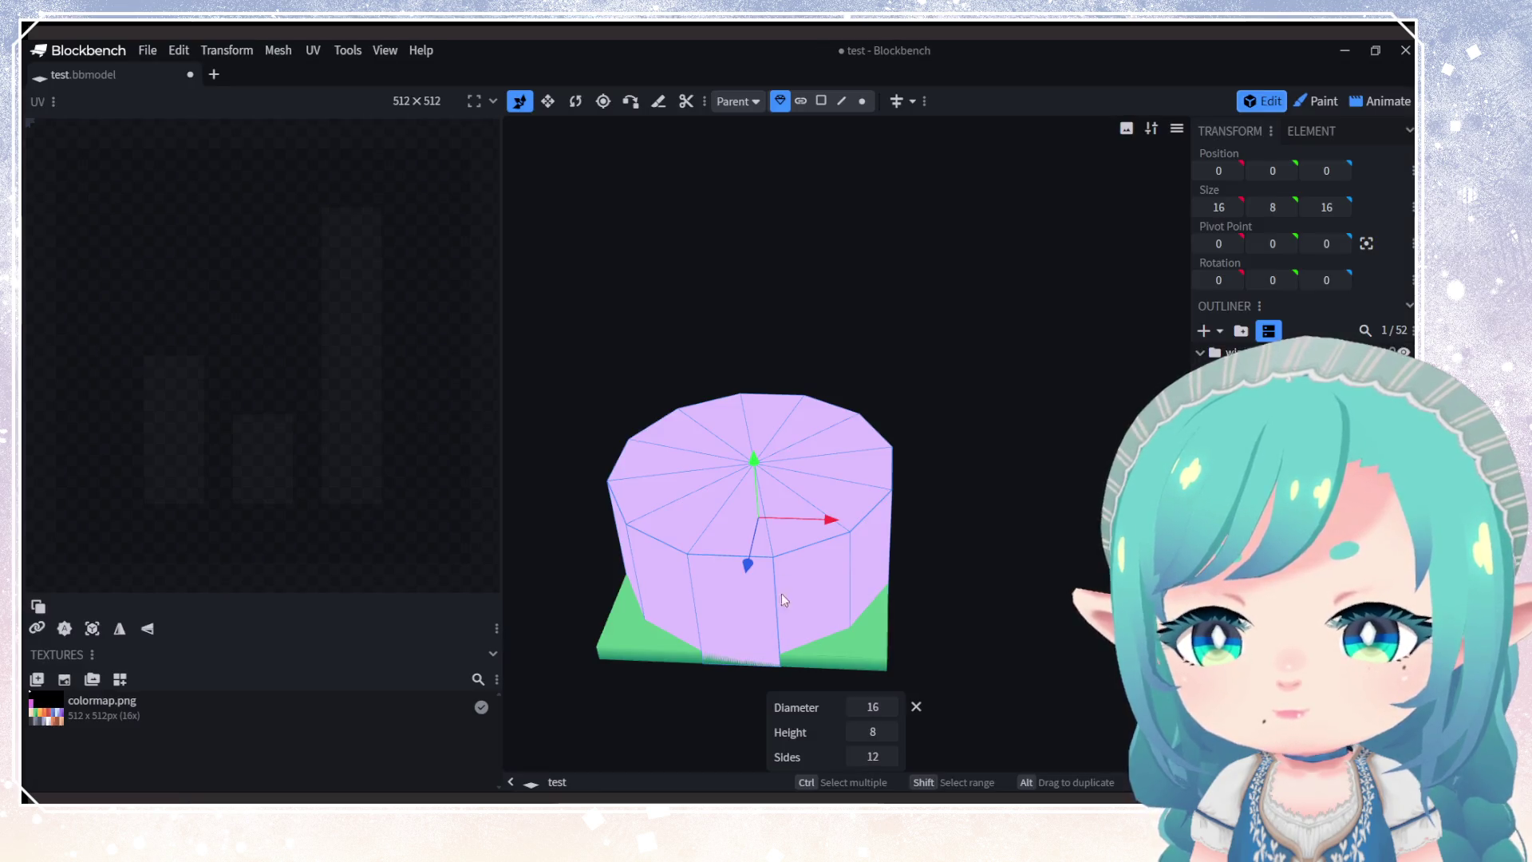
Set the cylinder's diameter to 2 and its sides to 6
click(854, 706)
click(853, 706)
click(854, 706)
click(854, 706)
click(854, 707)
click(854, 706)
click(854, 706)
click(854, 706)
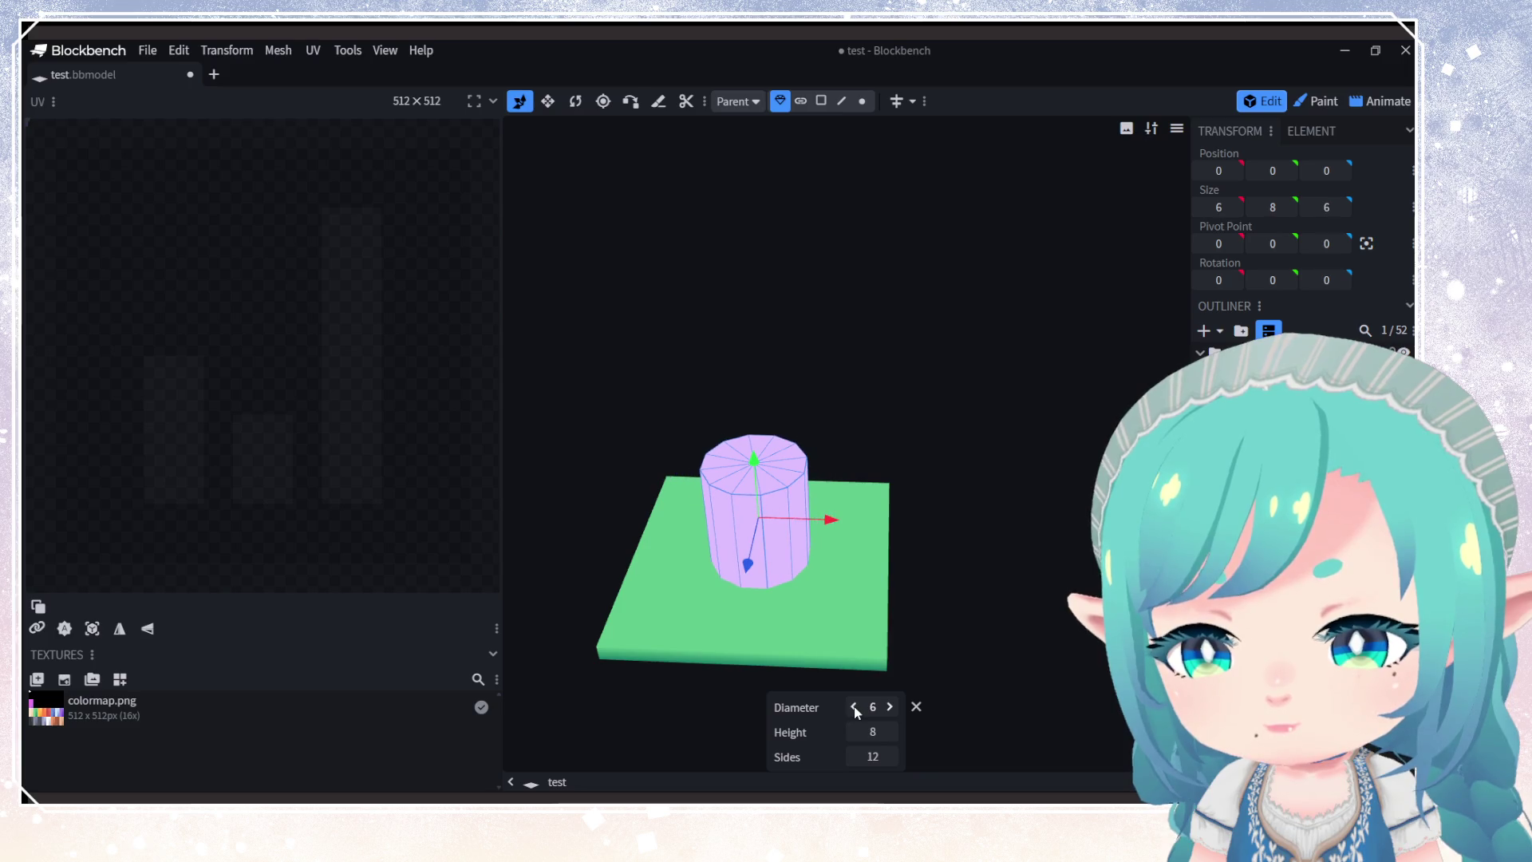
click(854, 706)
click(854, 706)
click(854, 707)
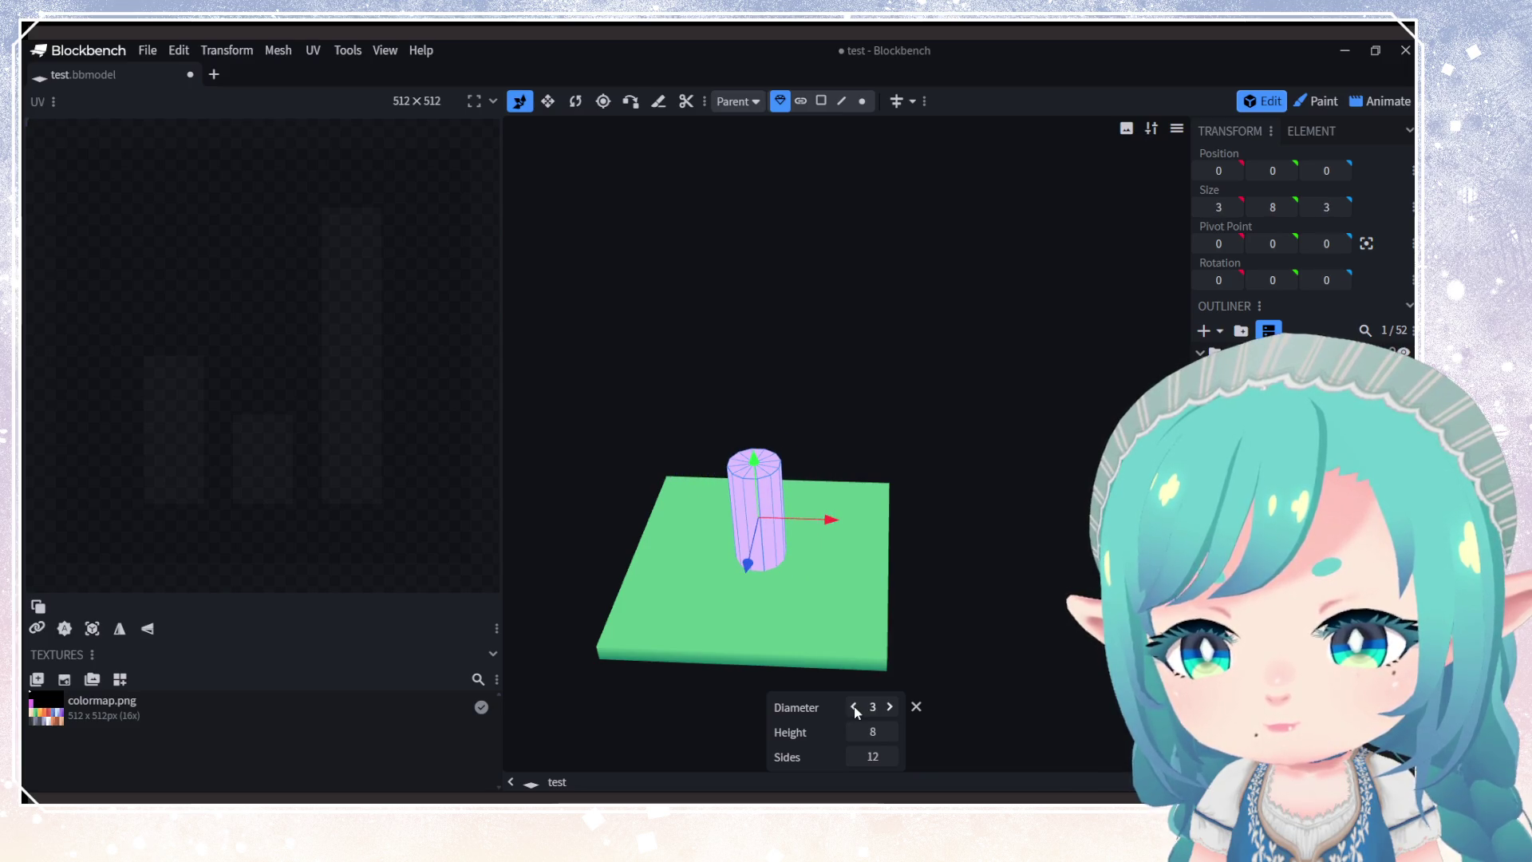
click(854, 706)
click(855, 757)
click(855, 757)
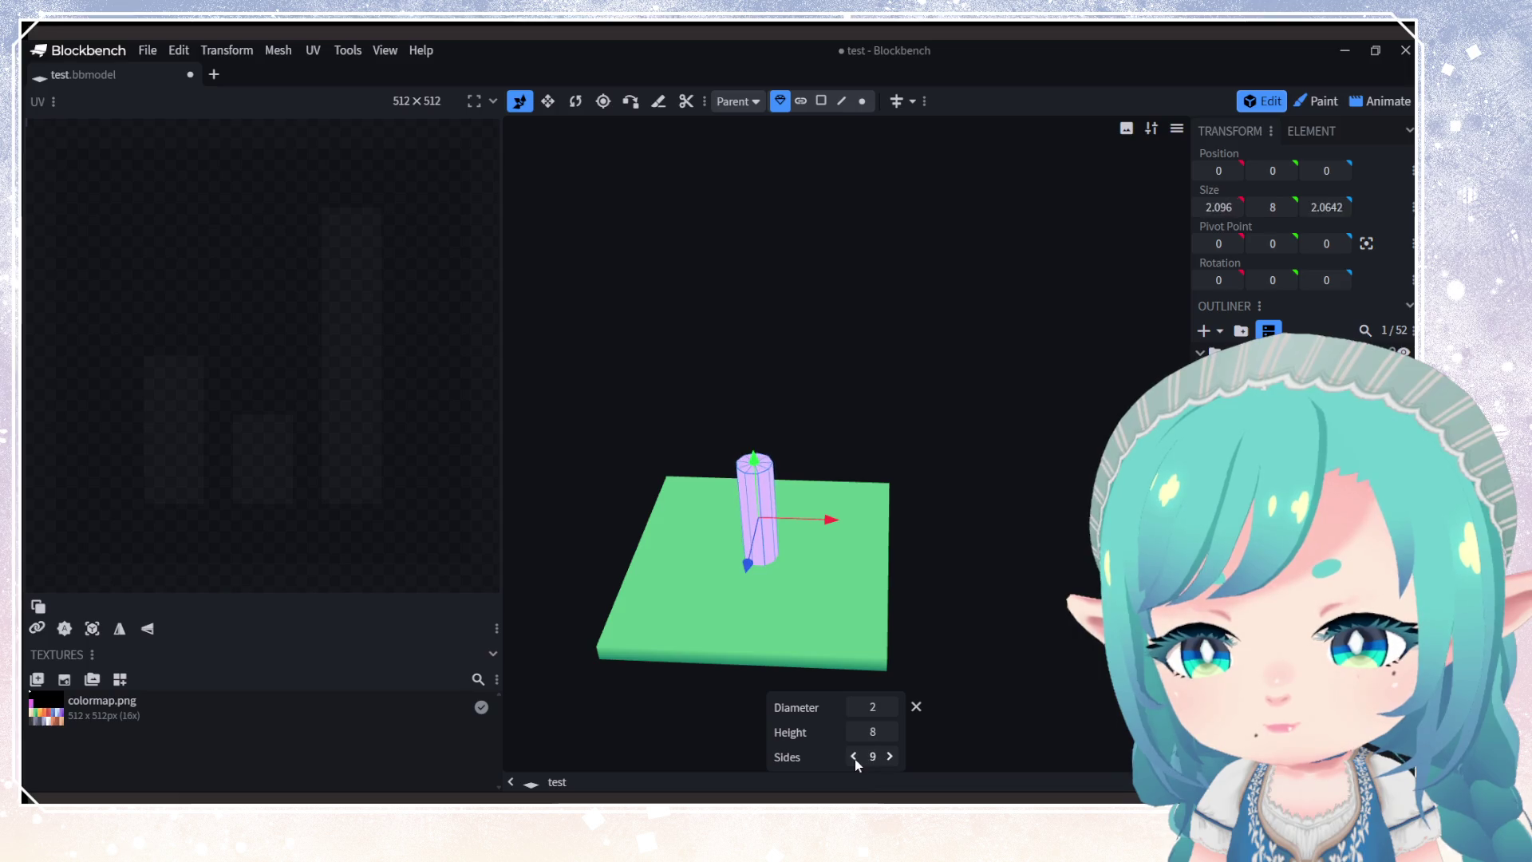
click(854, 757)
click(854, 756)
click(854, 757)
click(854, 758)
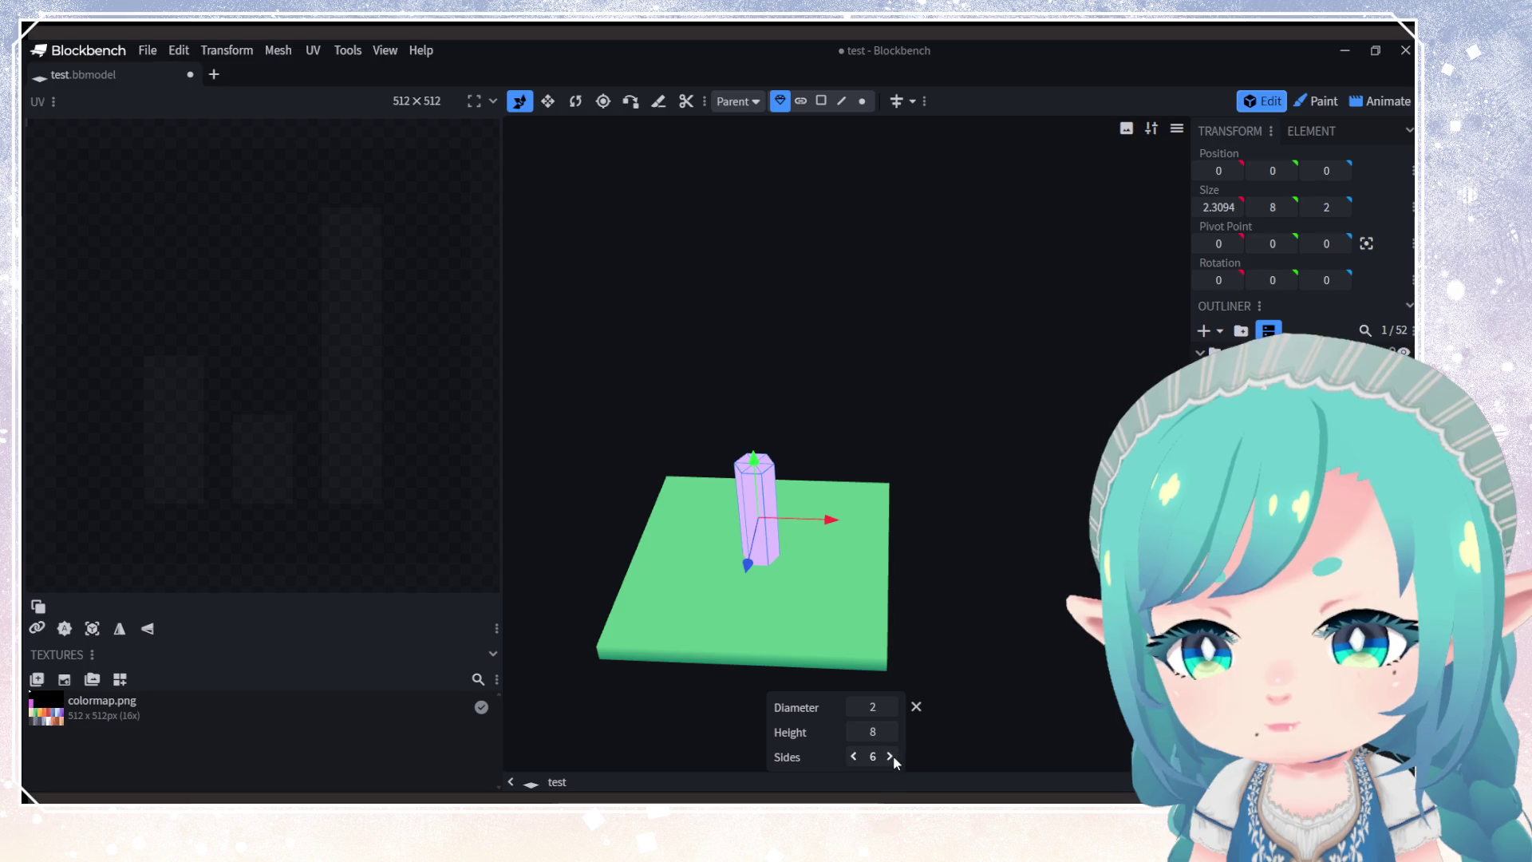
click(889, 756)
click(890, 756)
click(854, 757)
click(855, 756)
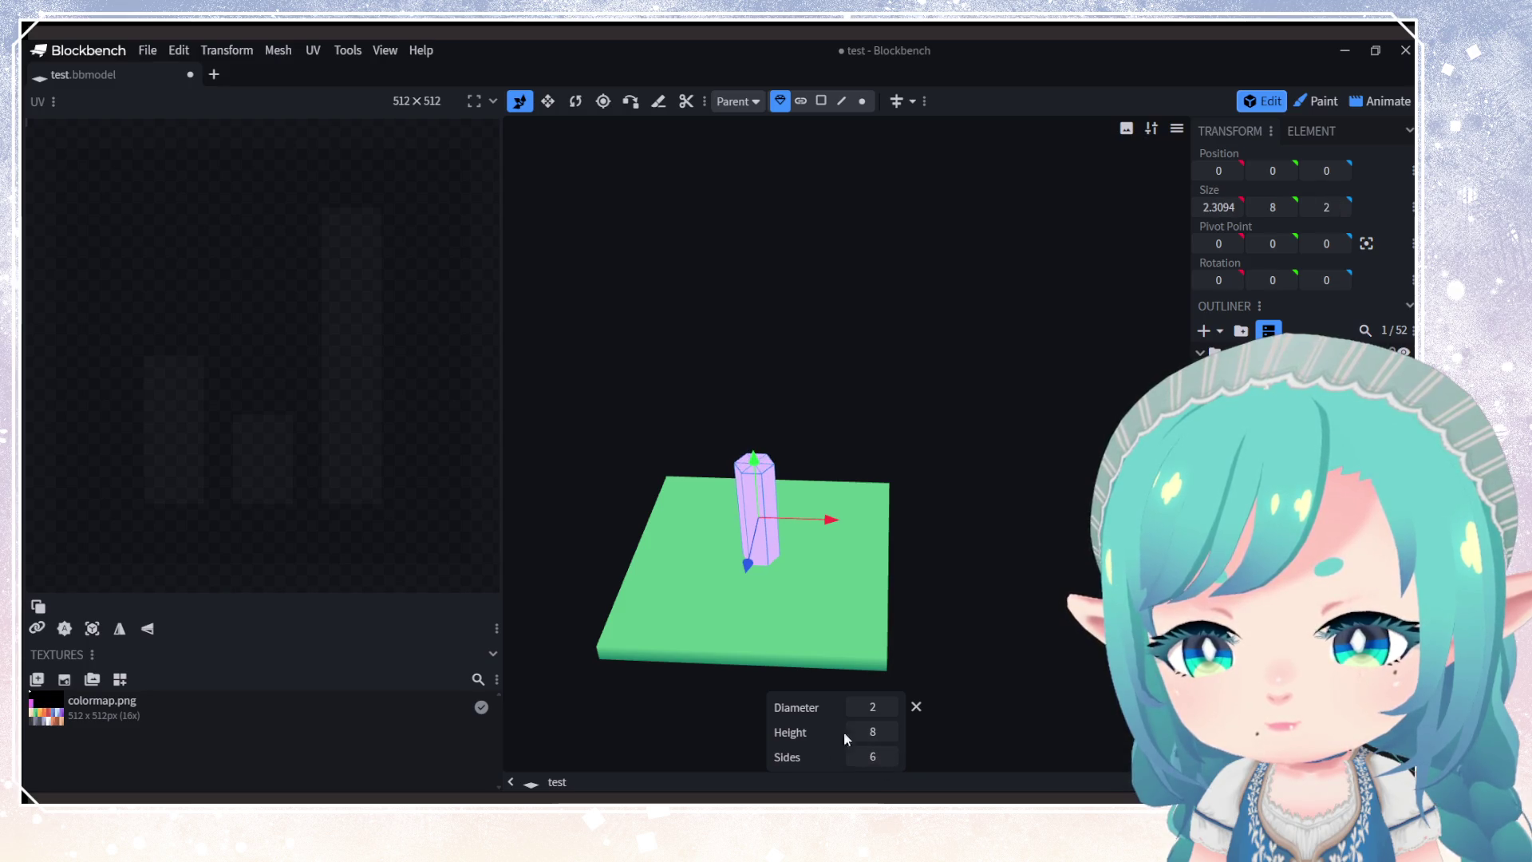
Raise the pillar's height to 16 and orbit around it to check
mouse_move(944, 605)
mouse_down()
mouse_move(950, 564)
mouse_move(906, 703)
mouse_up()
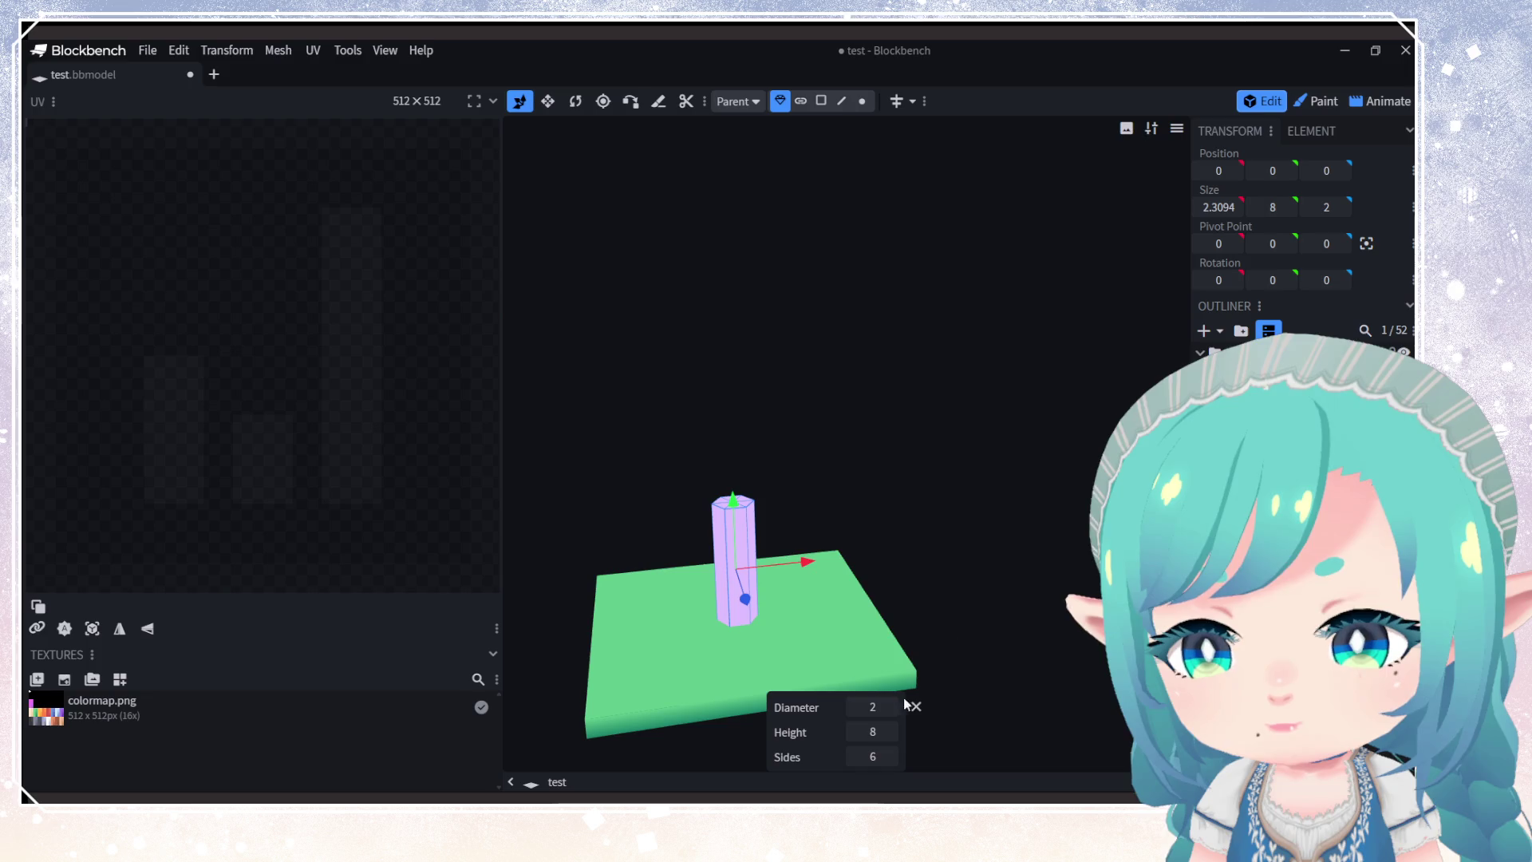
click(891, 731)
click(890, 731)
click(891, 731)
click(892, 731)
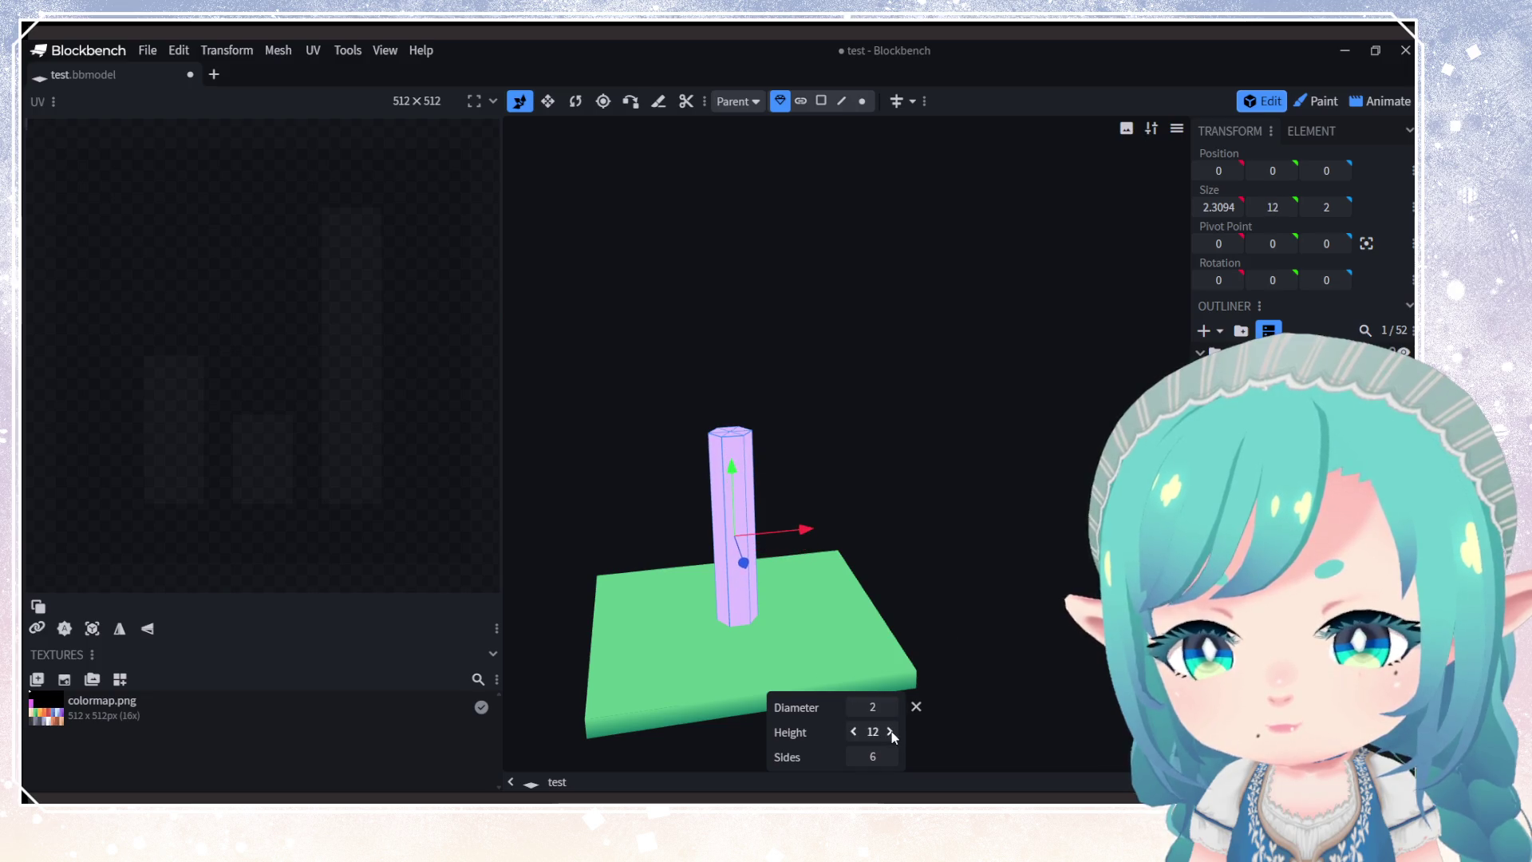
click(892, 731)
click(892, 731)
click(892, 731)
click(892, 731)
drag(974, 636, 954, 633)
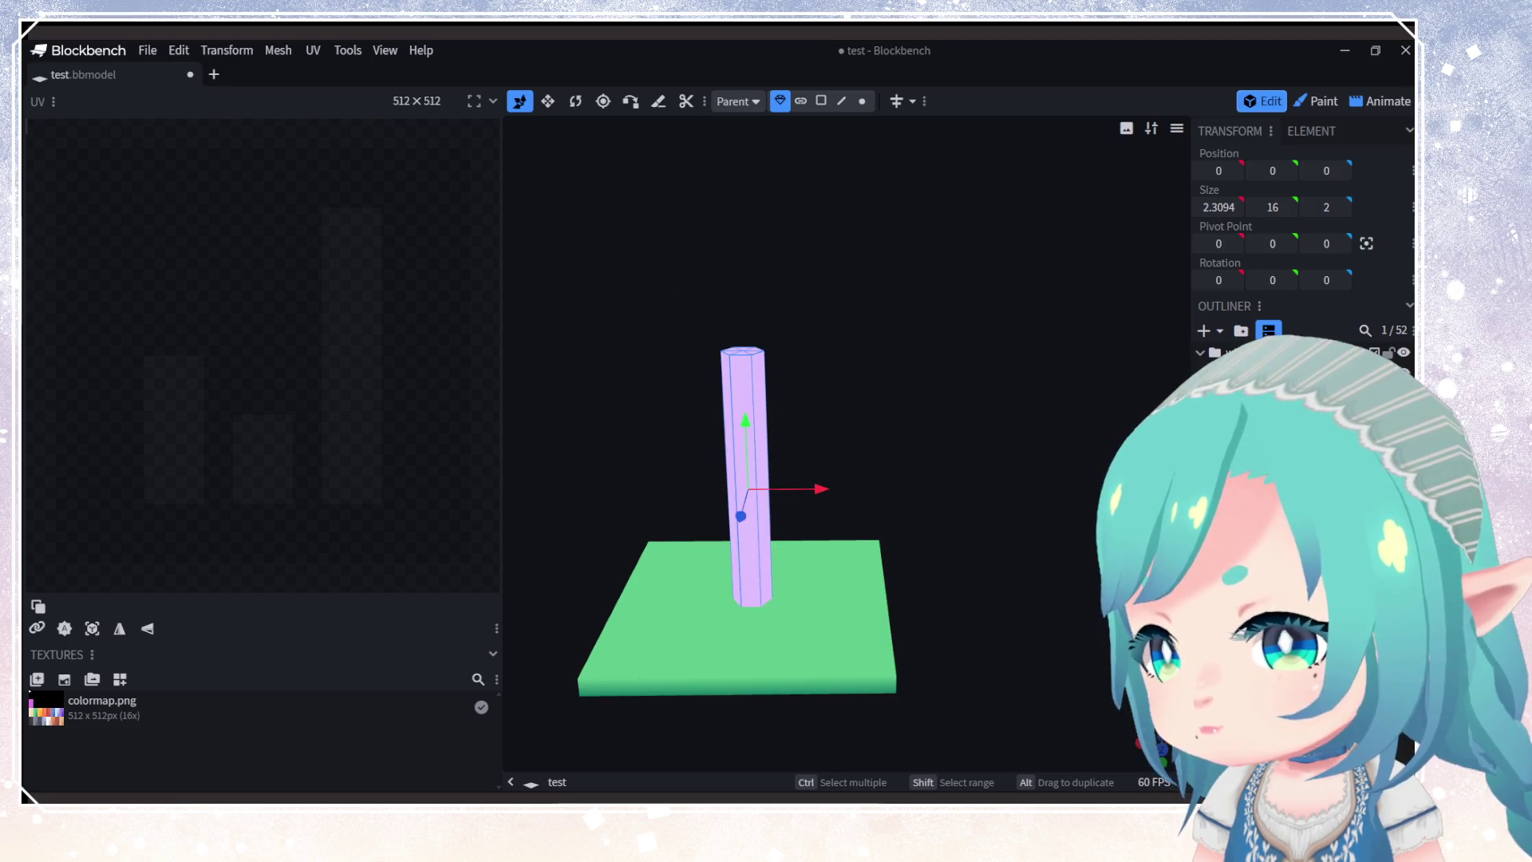
mouse_move(766, 558)
mouse_down()
mouse_move(881, 572)
mouse_move(845, 581)
mouse_move(925, 595)
mouse_up()
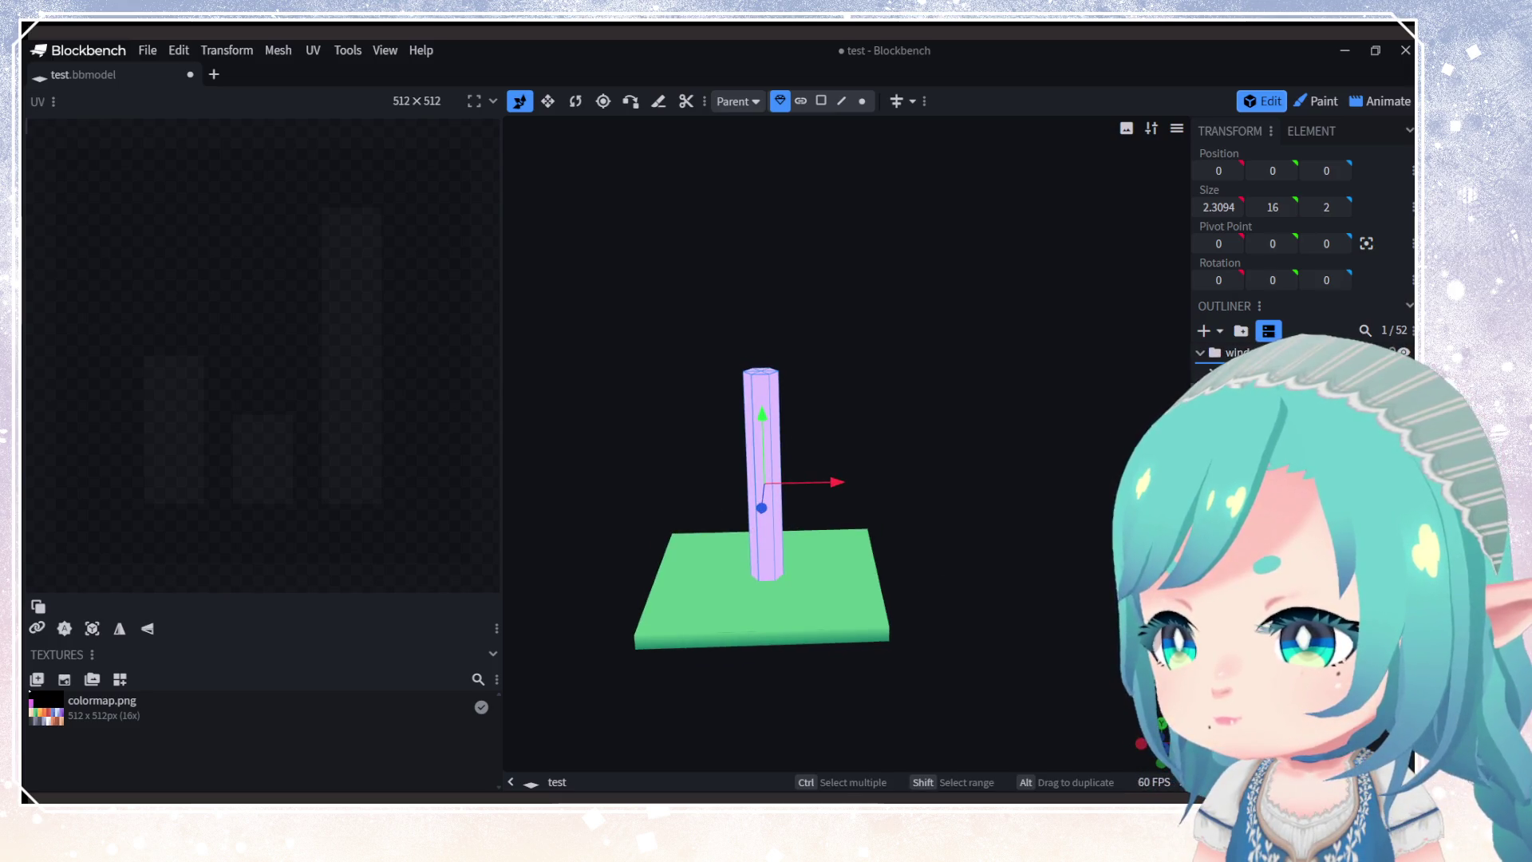
Add a sphere mesh from the Outliner's add list
click(1211, 330)
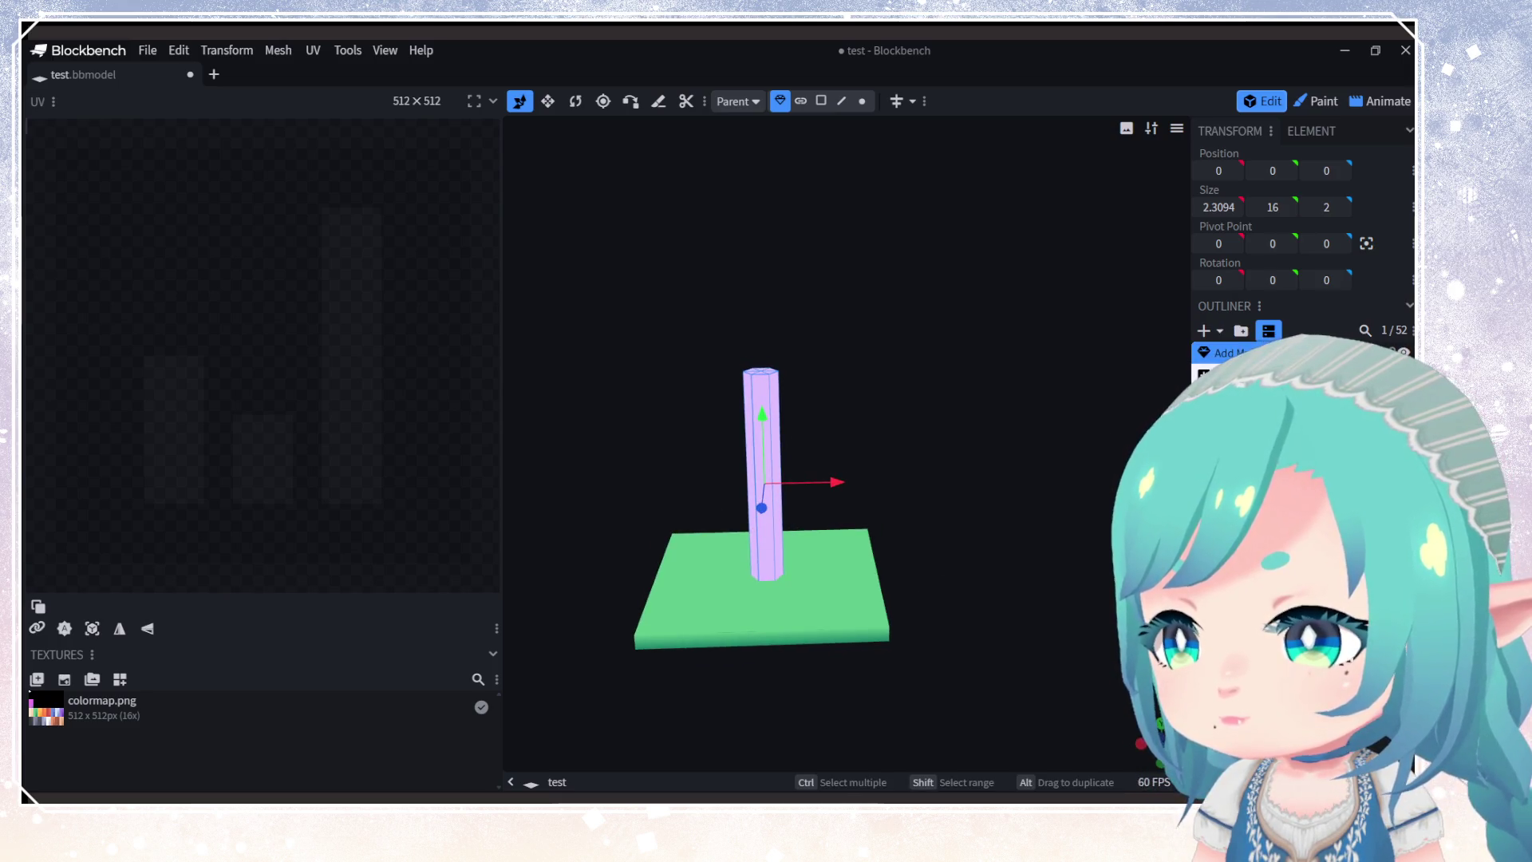
click(1221, 364)
click(827, 162)
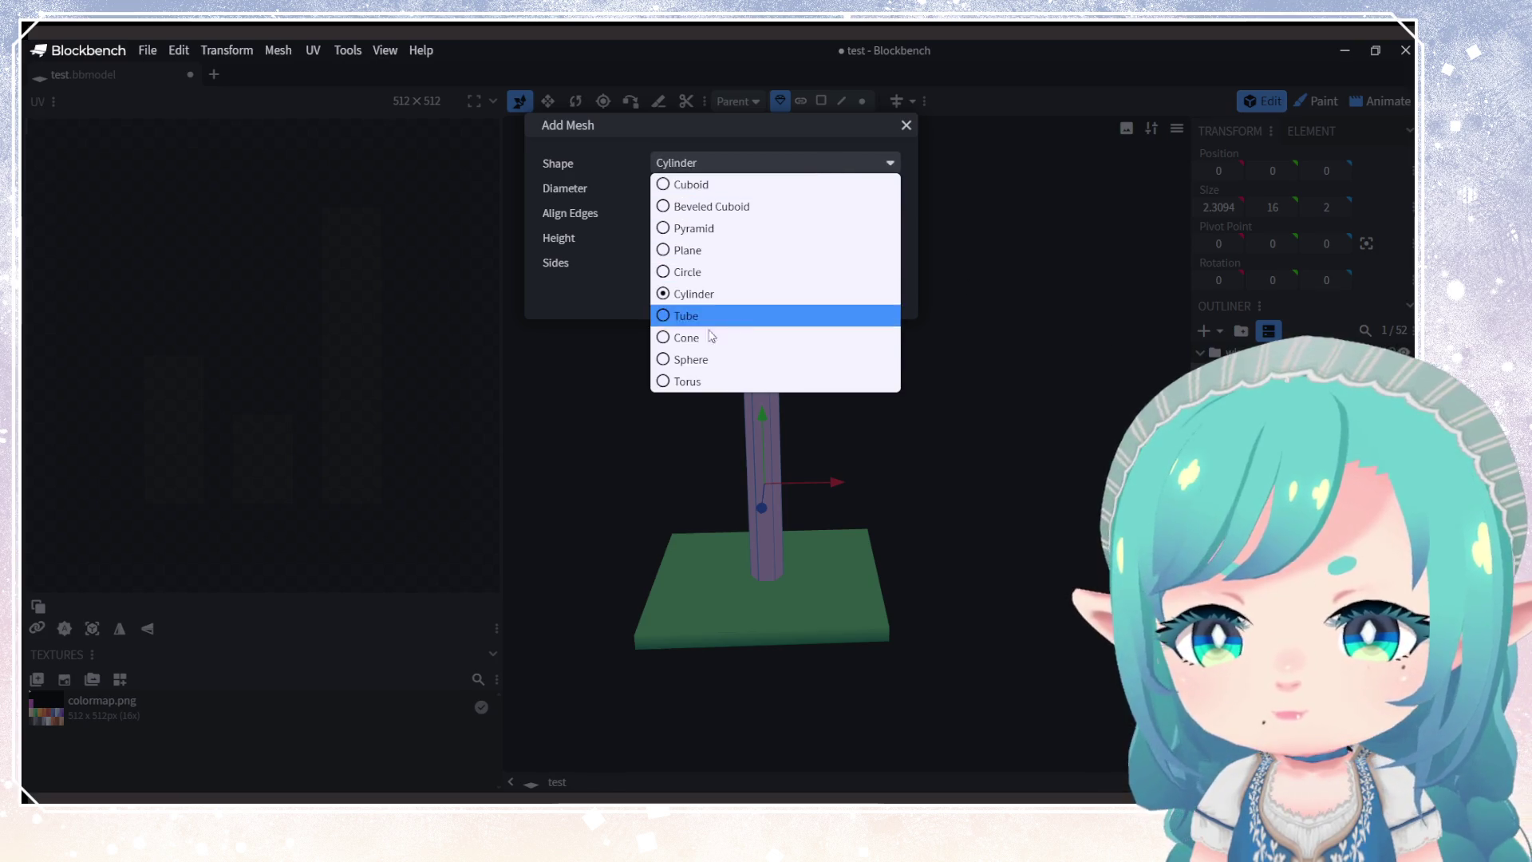
click(691, 361)
click(793, 279)
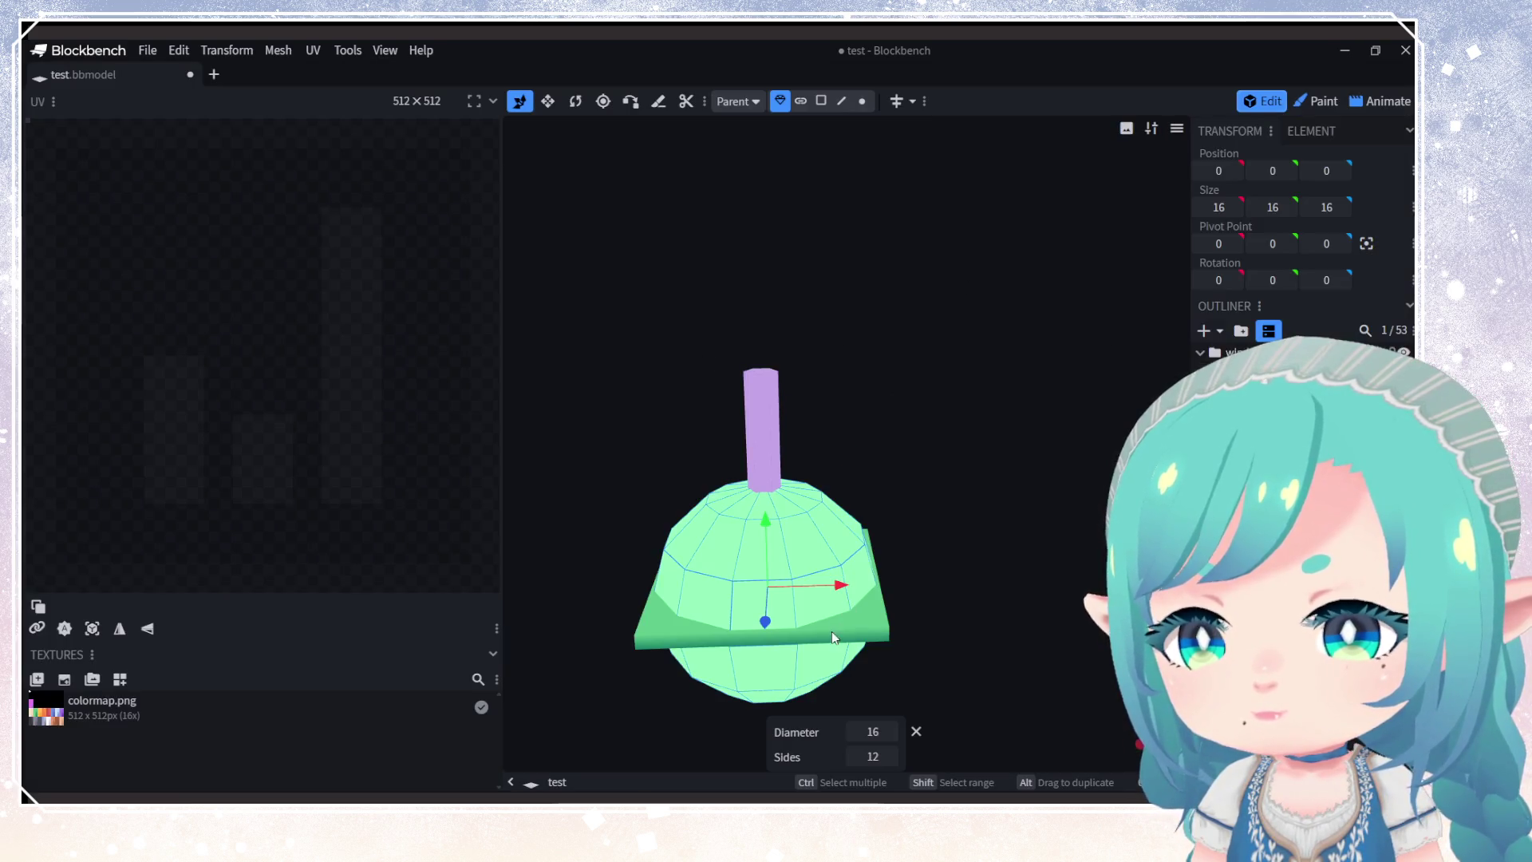
Give the sphere diameter 4 and eight sides, and raise it to Y 17 atop the pillar
scroll(856, 734, down, 8)
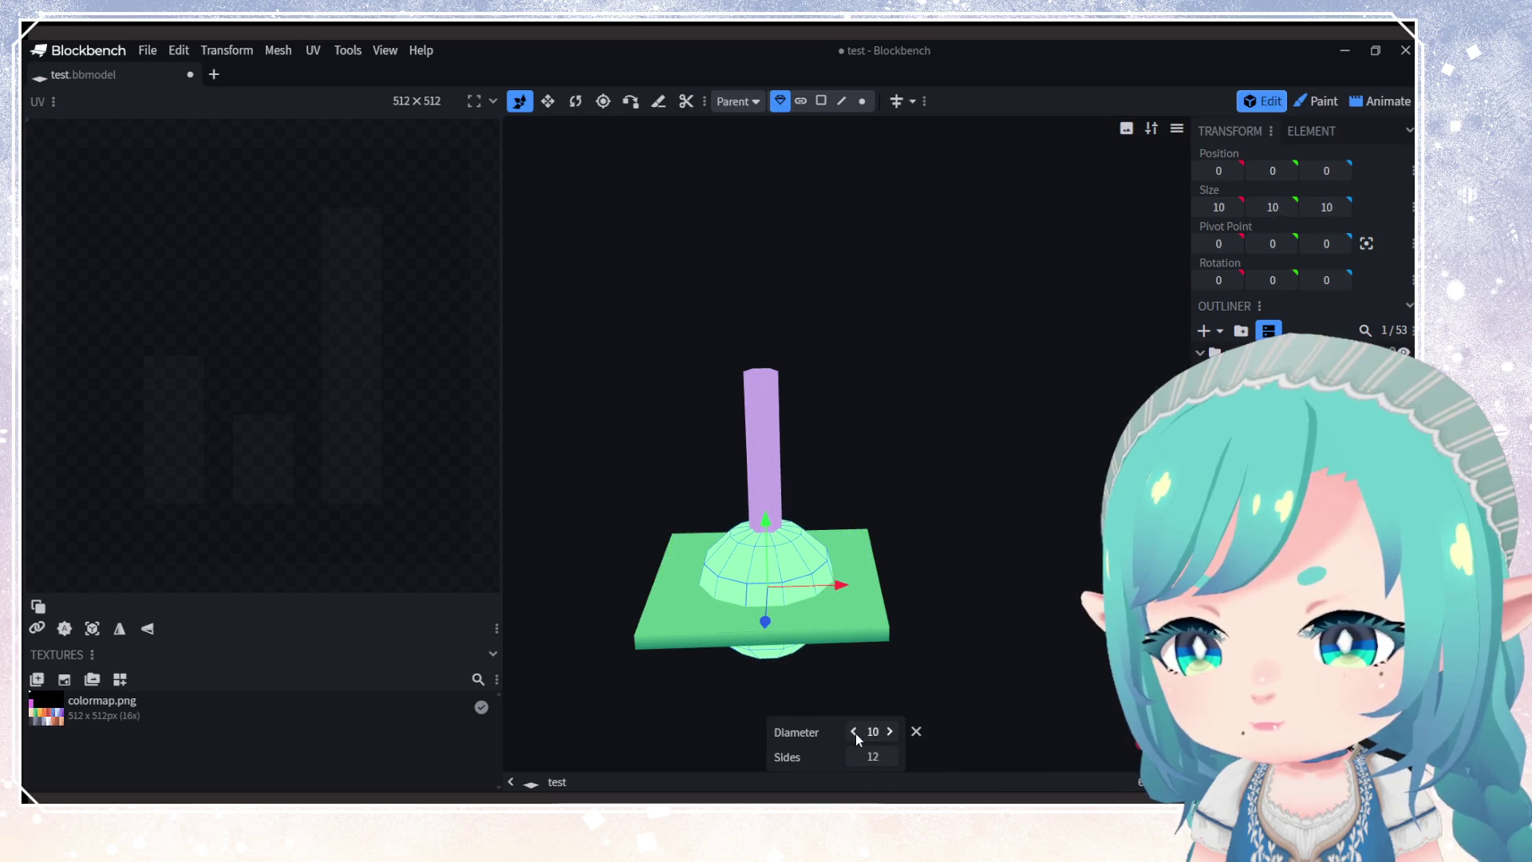
scroll(855, 734, down, 4)
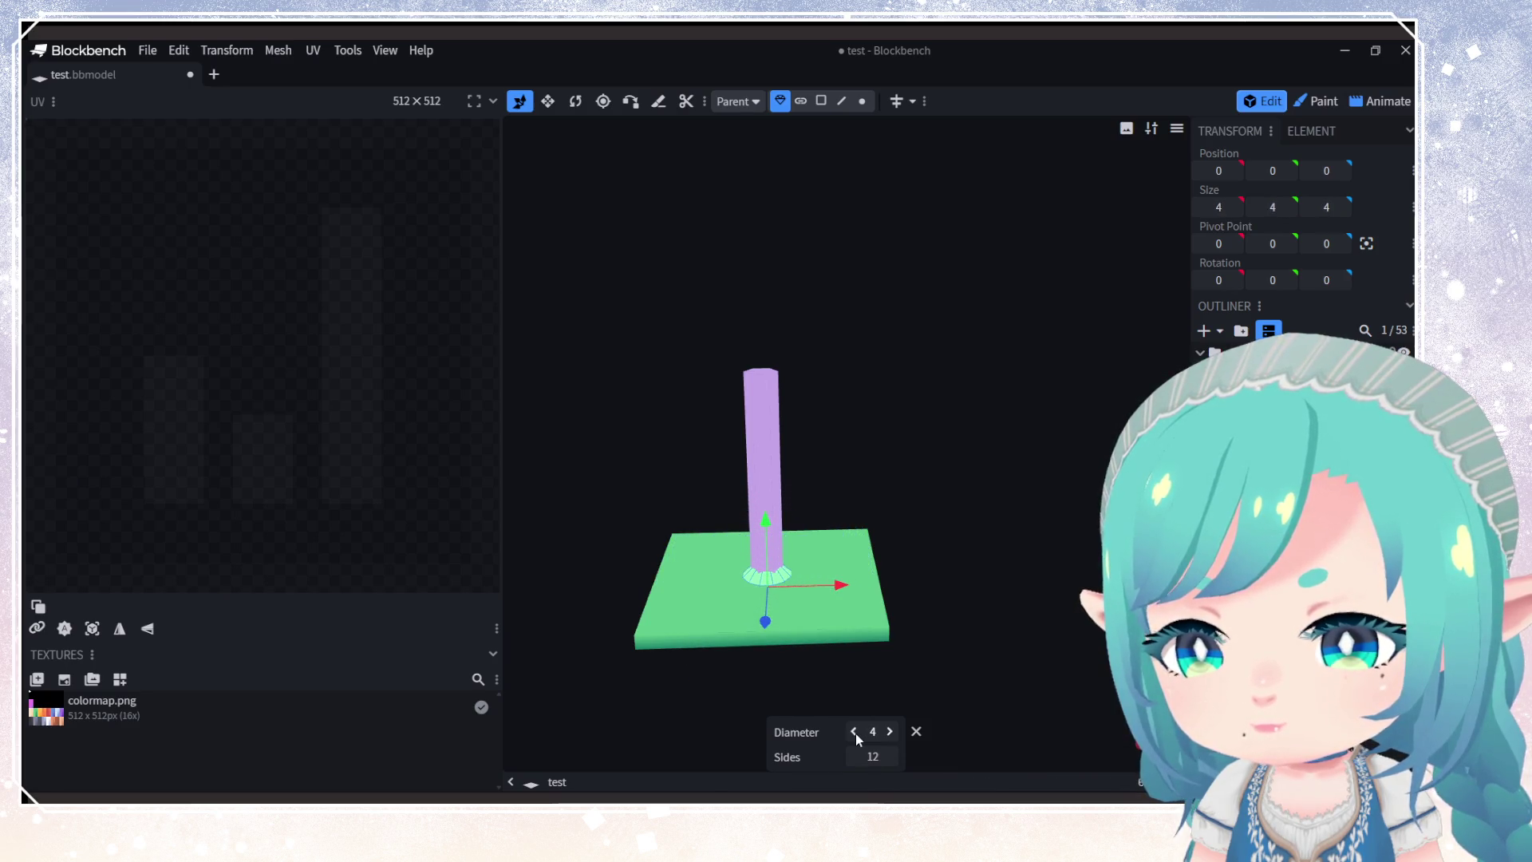
scroll(855, 760, down, 4)
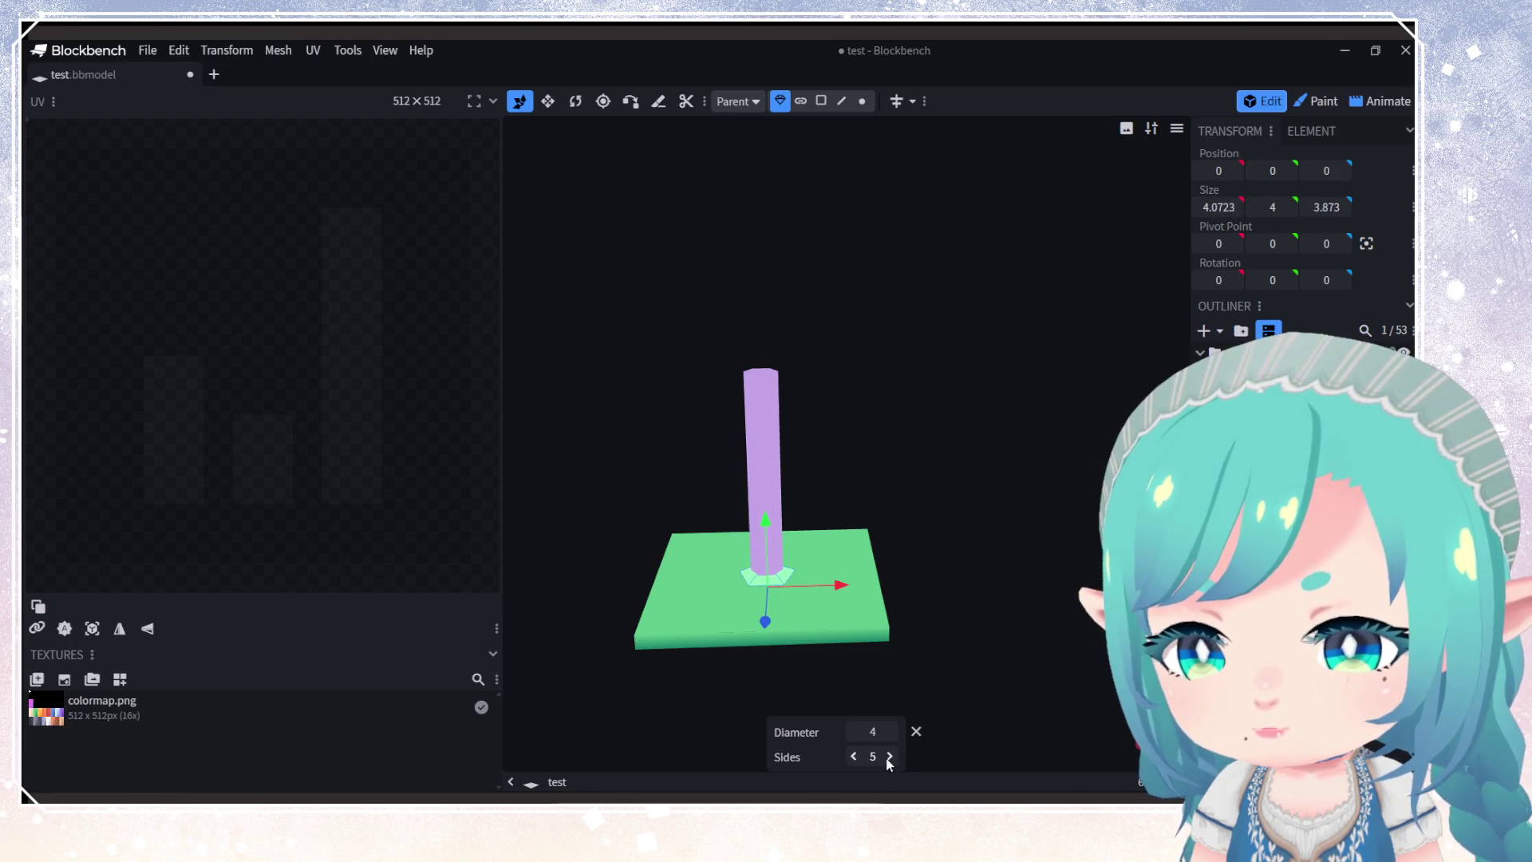
click(890, 757)
click(889, 758)
click(890, 758)
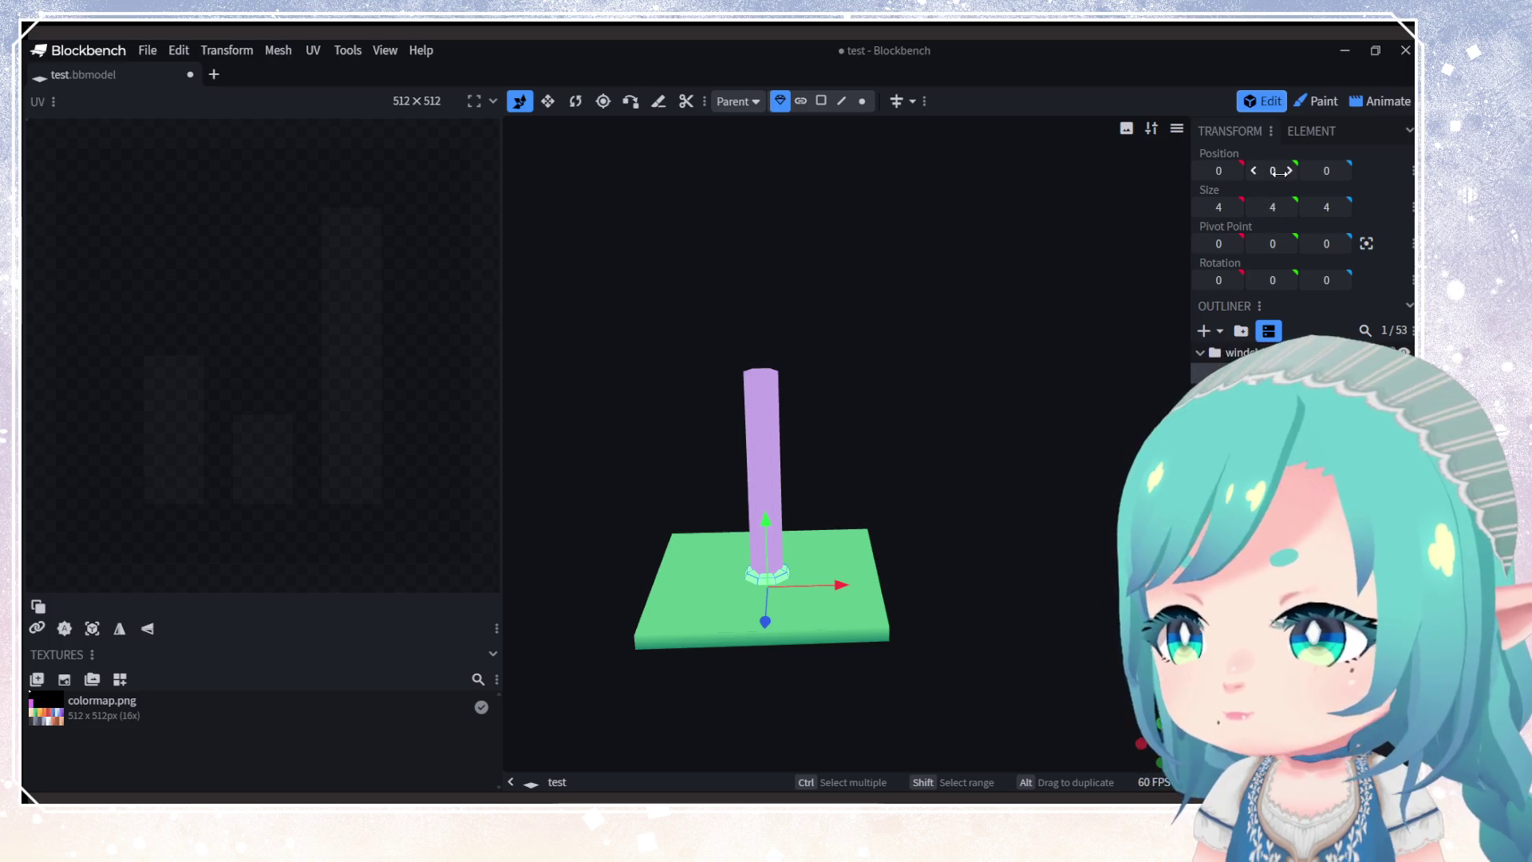
drag(1273, 170, 1318, 170)
mouse_move(932, 367)
mouse_down()
mouse_move(878, 343)
mouse_move(909, 322)
mouse_move(1067, 414)
mouse_move(975, 493)
mouse_up()
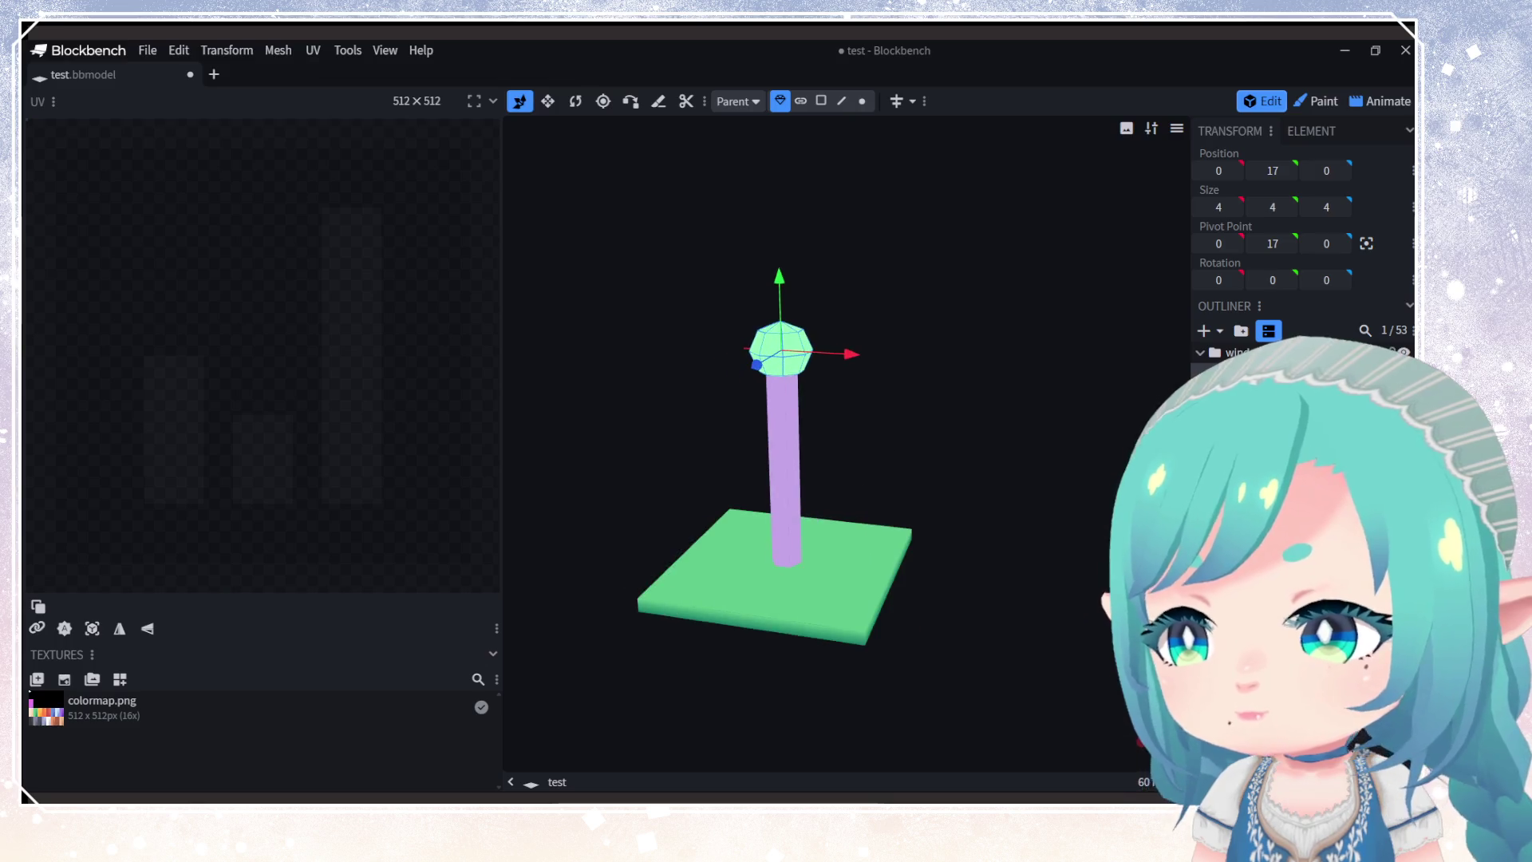
Add a new cylinder mesh from the Outliner's add list
click(1220, 330)
click(1245, 375)
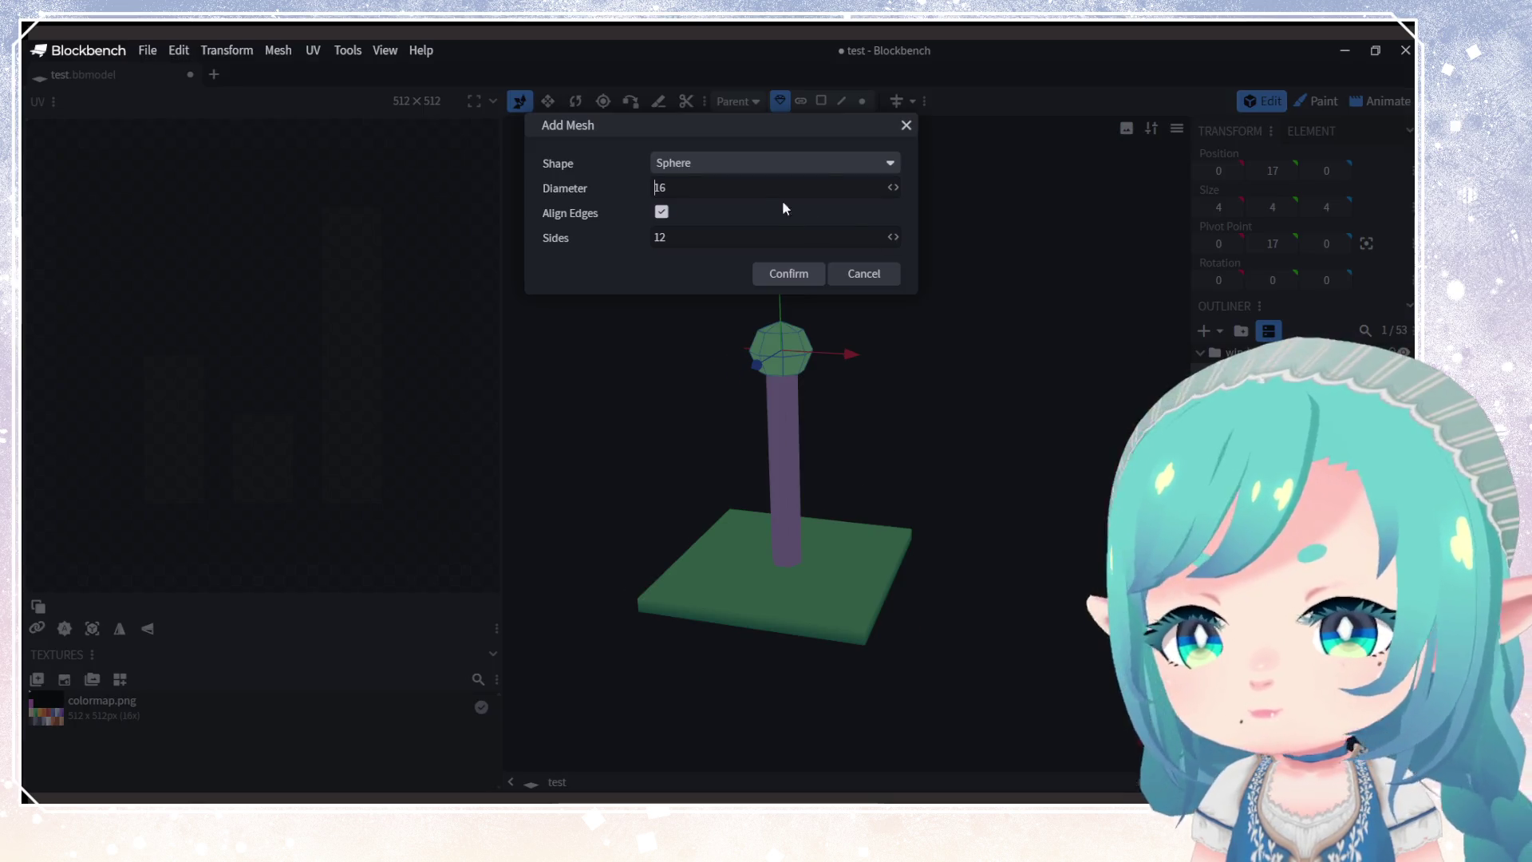
click(808, 158)
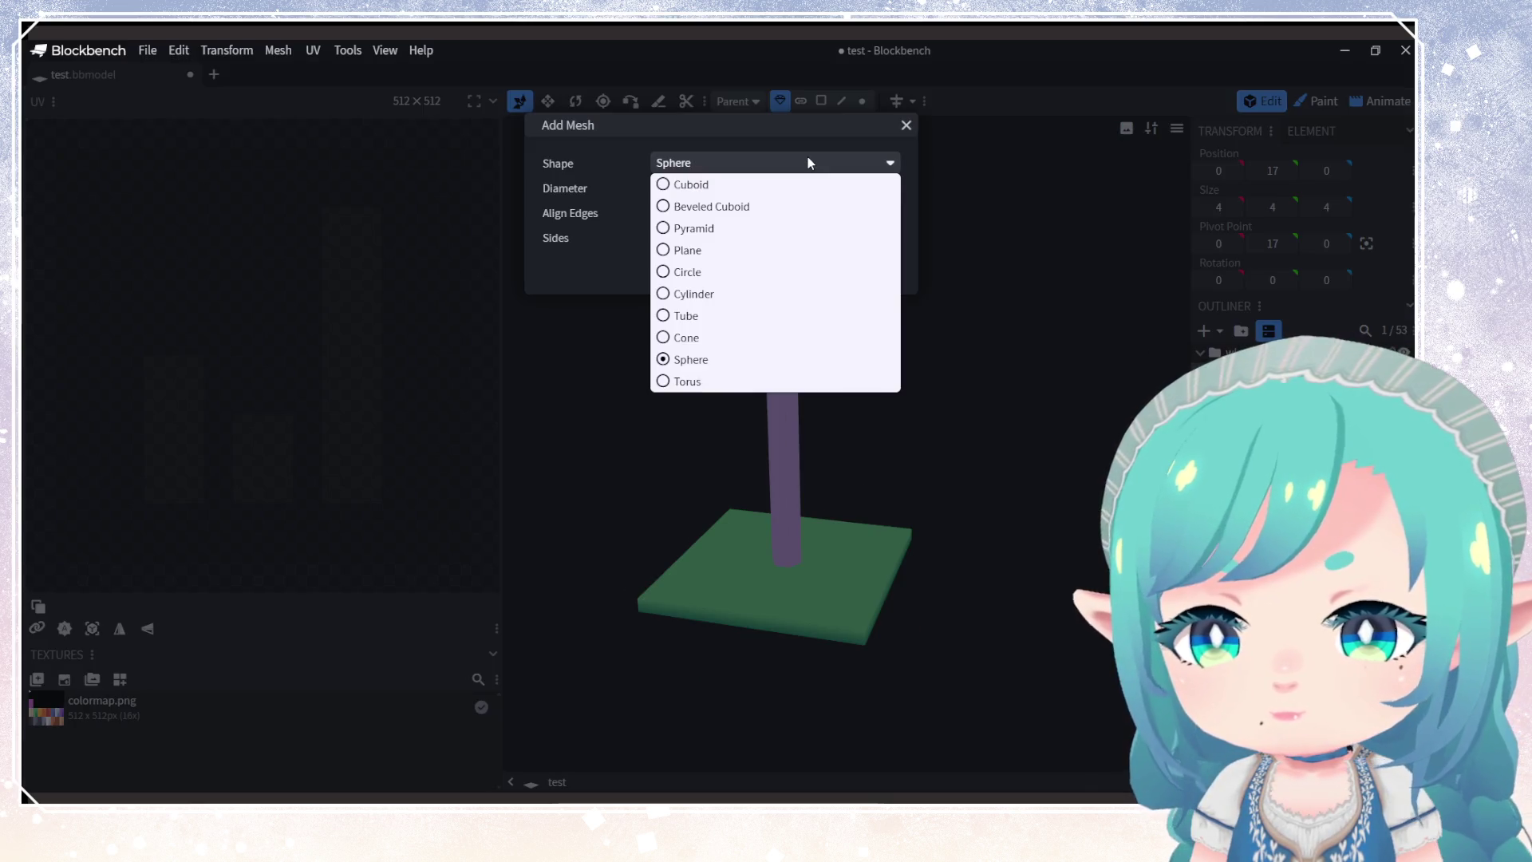
click(712, 294)
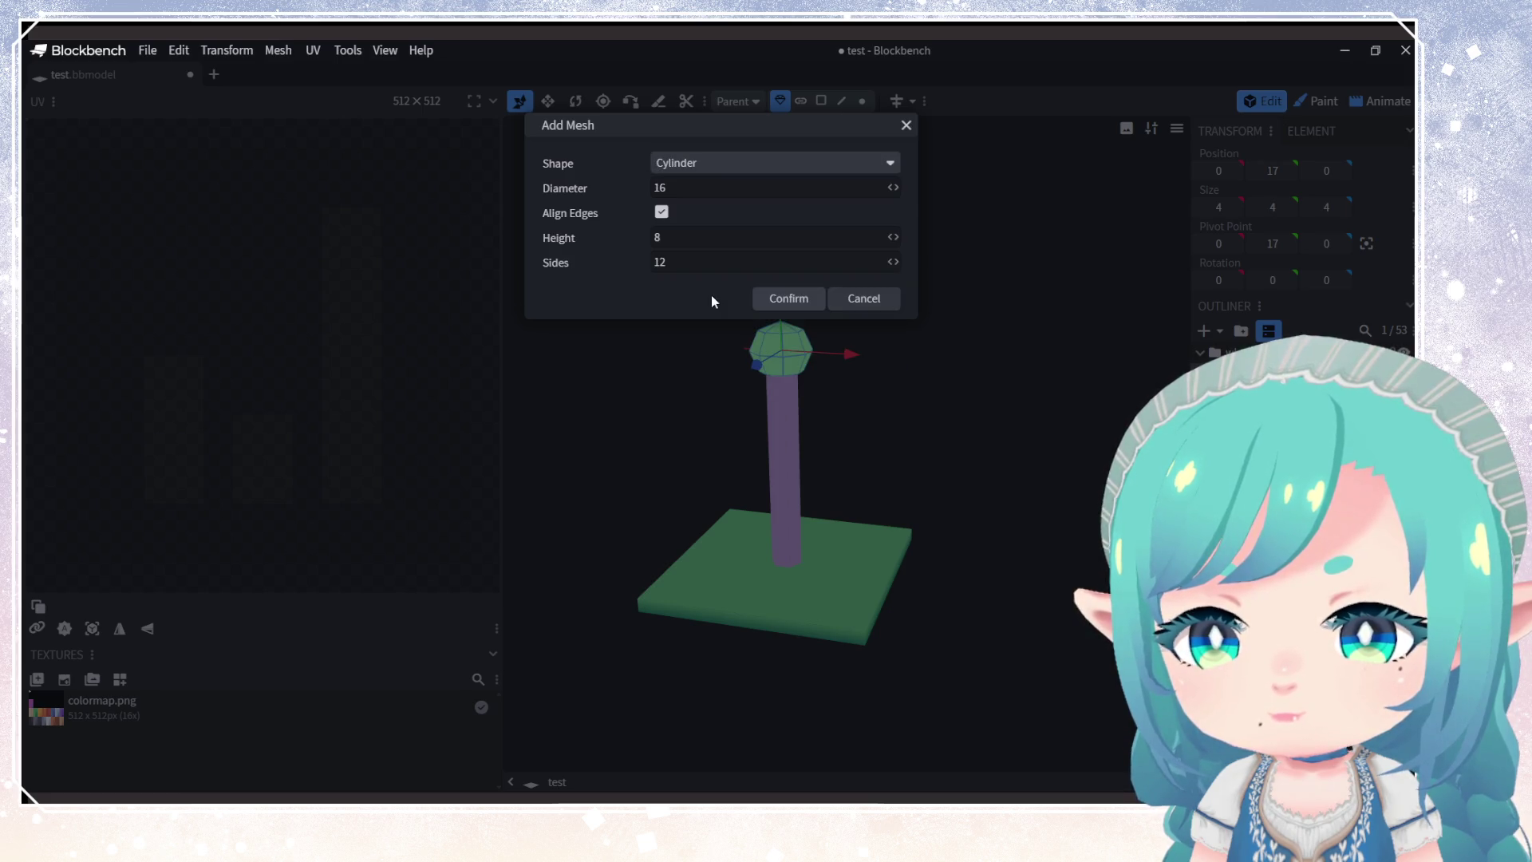
click(806, 298)
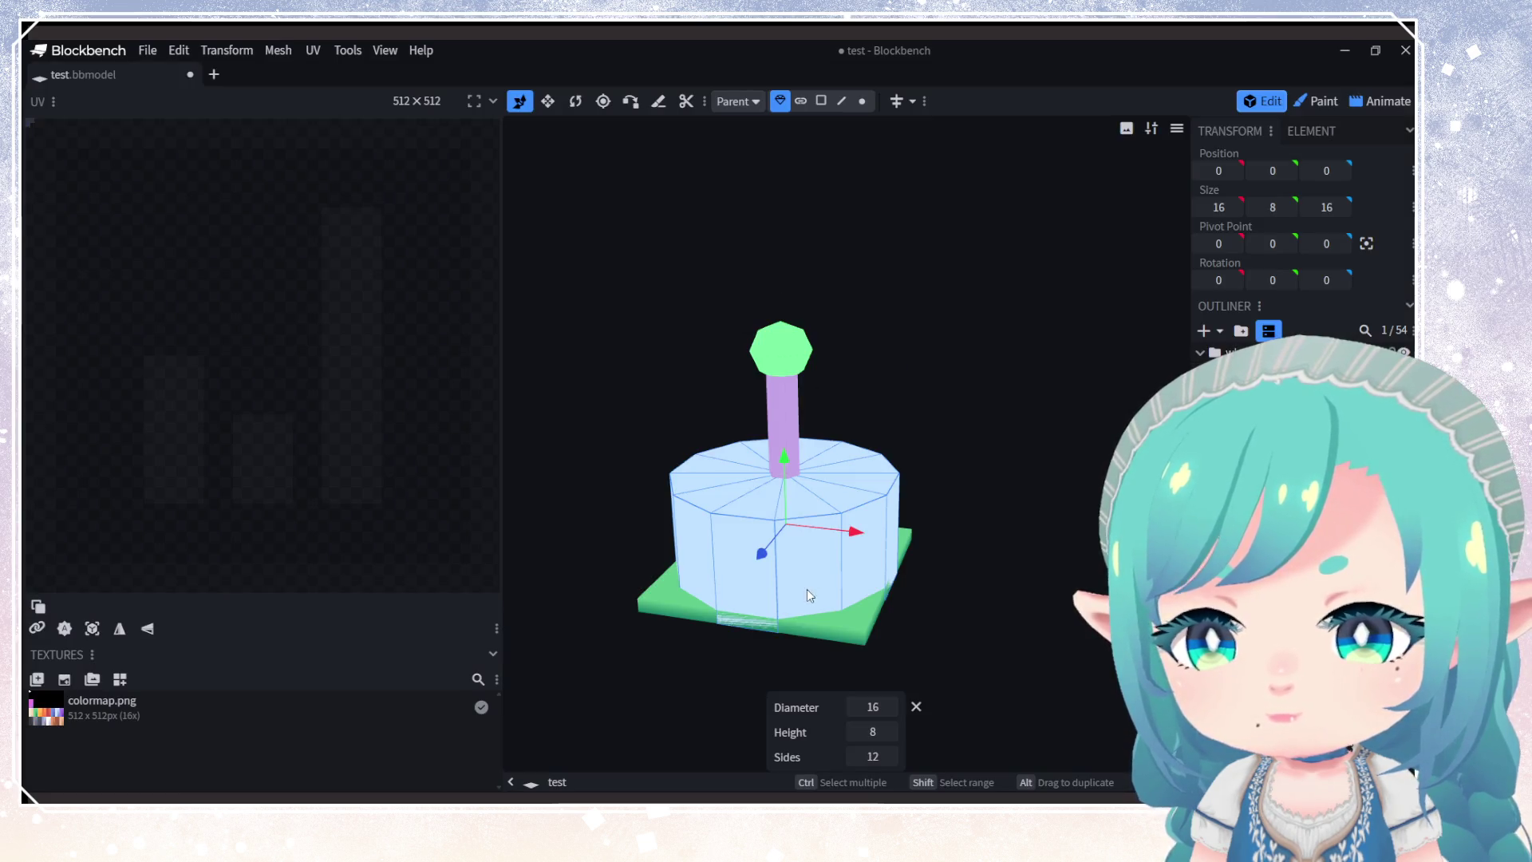
Shrink the cylinder to diameter 2 with six sides and close the adjust panel
click(854, 707)
click(853, 707)
click(854, 707)
click(854, 707)
click(854, 707)
click(854, 707)
click(854, 707)
click(854, 707)
click(854, 707)
click(854, 707)
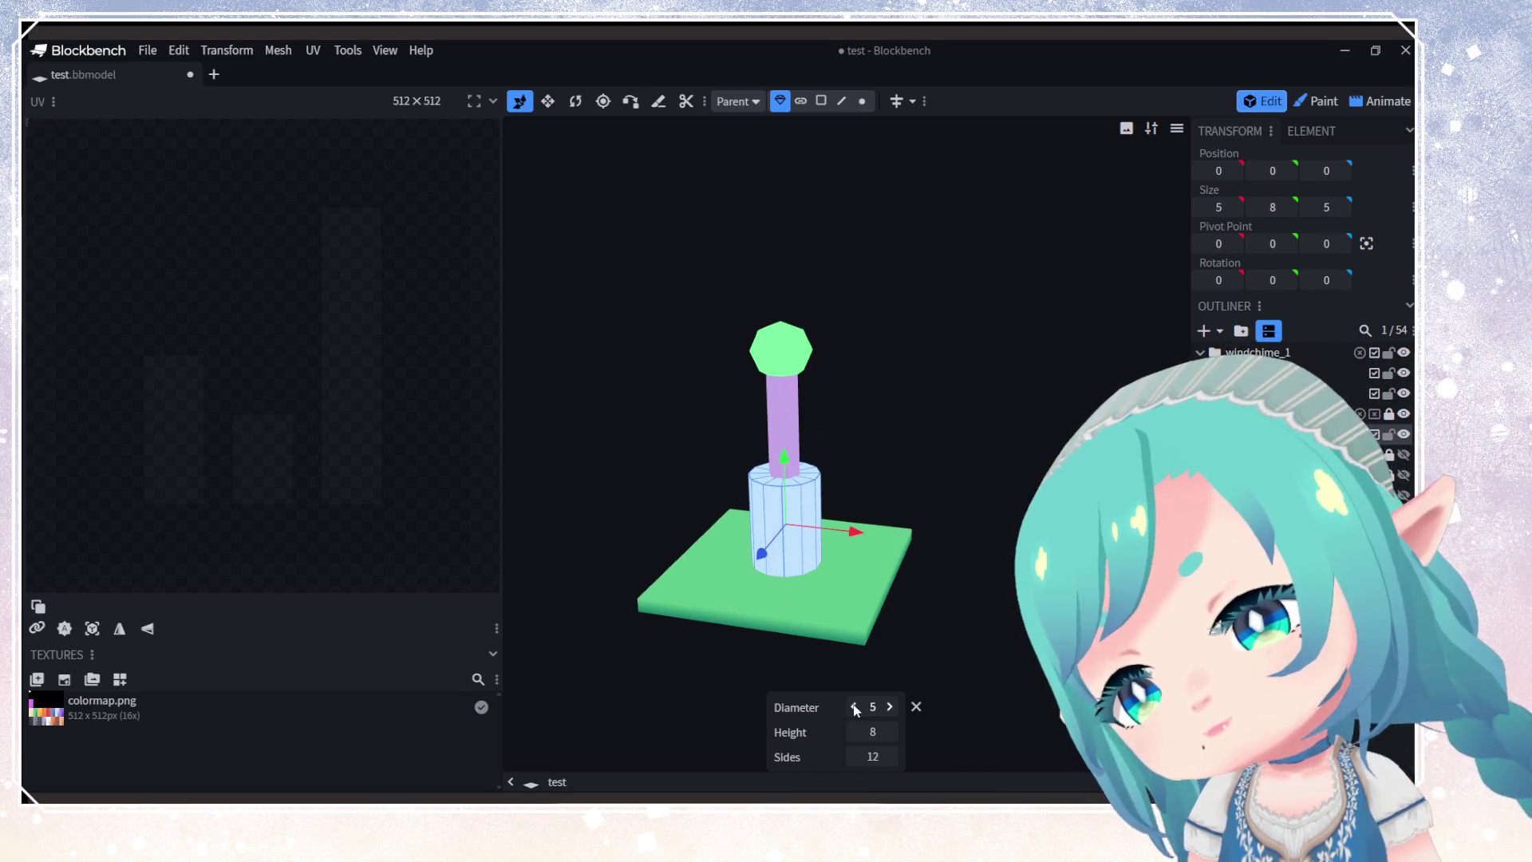
click(854, 707)
click(854, 707)
click(854, 707)
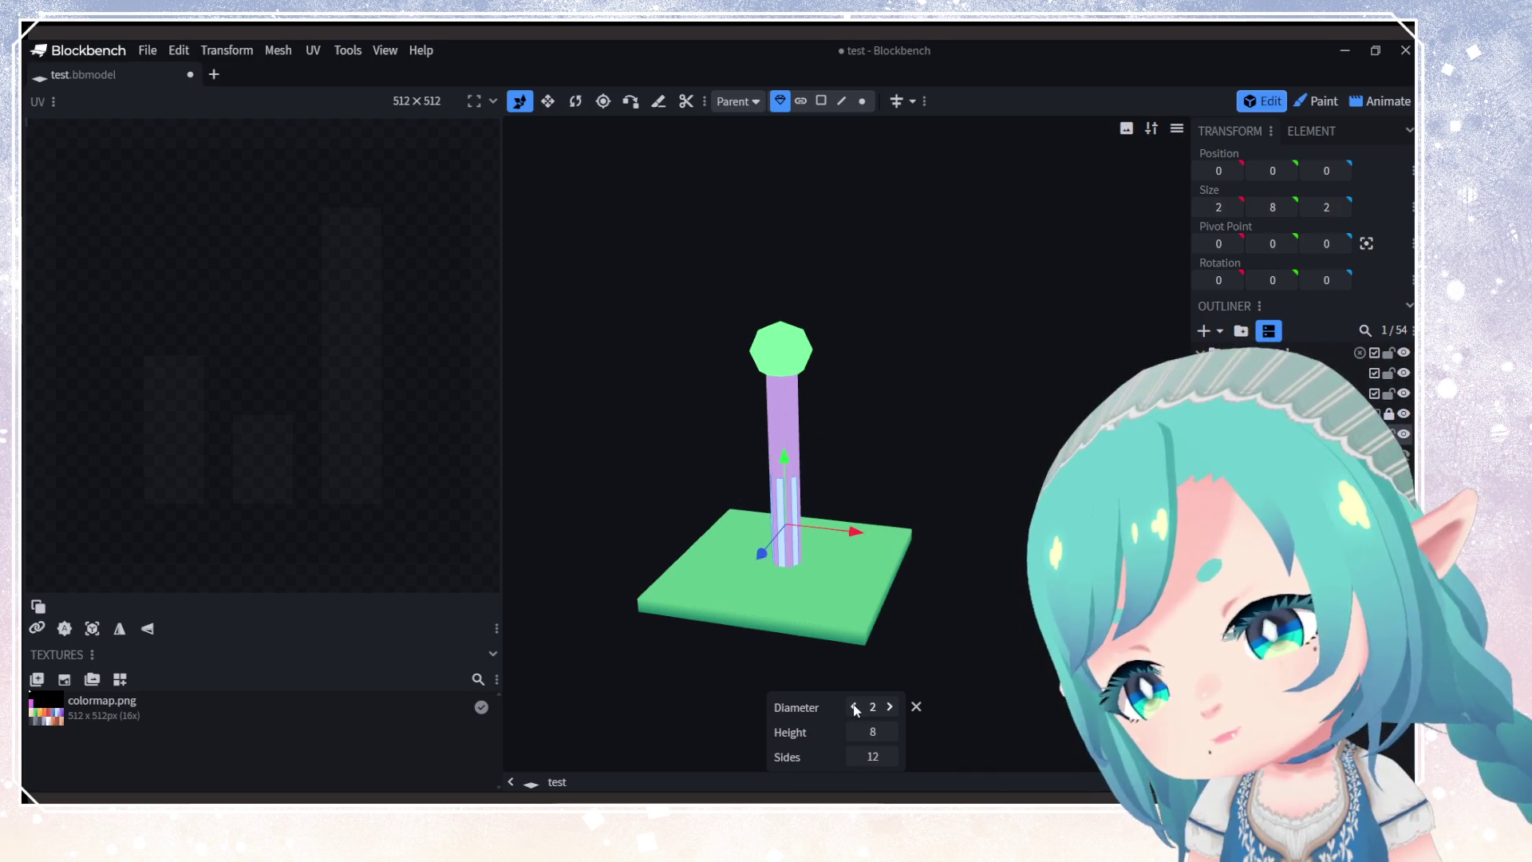
click(854, 756)
click(853, 756)
click(854, 757)
click(854, 756)
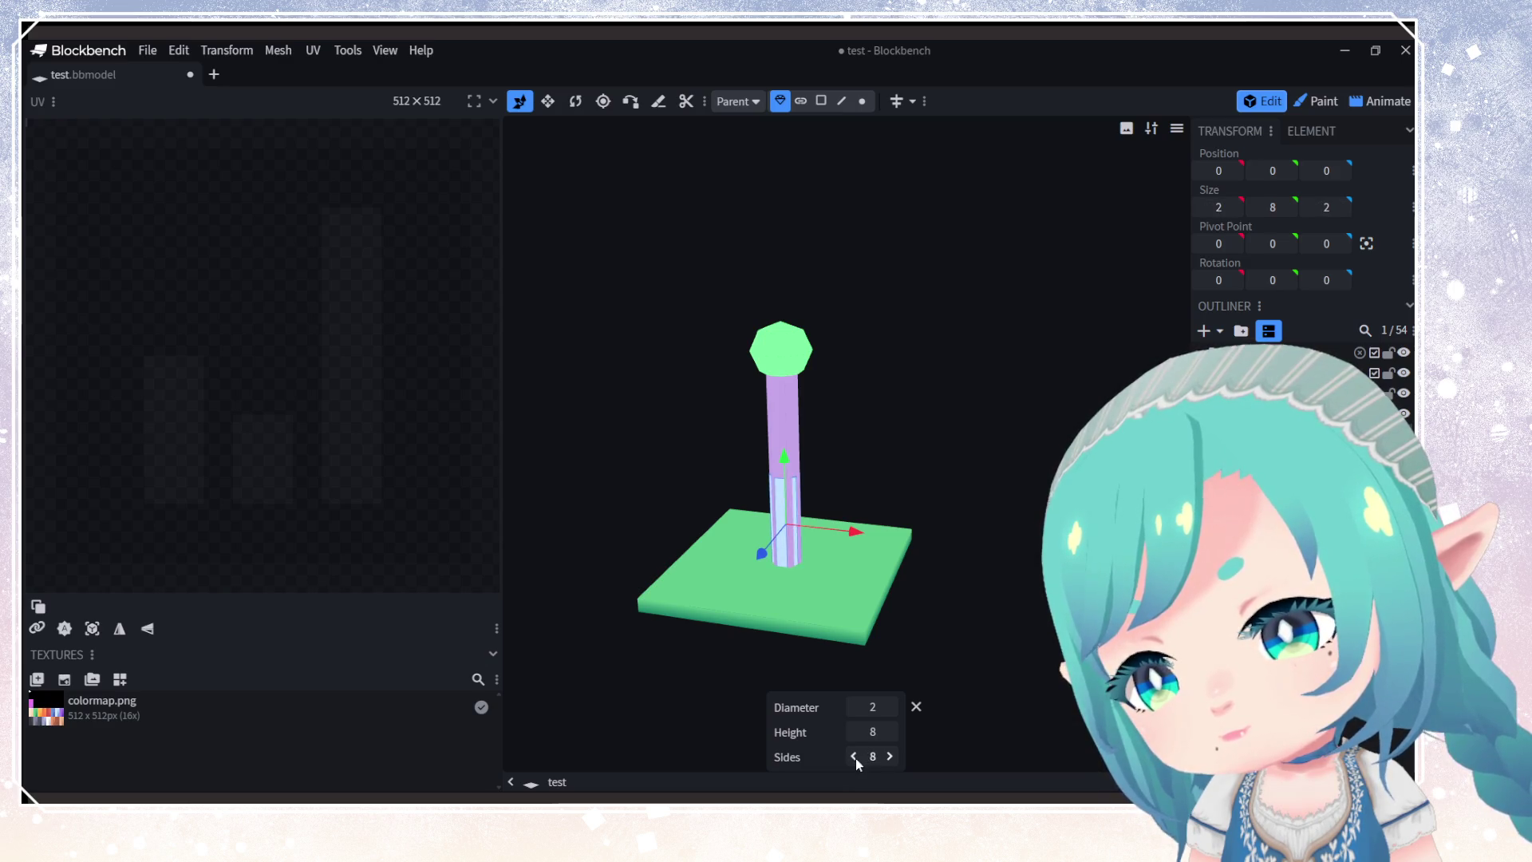
click(854, 757)
click(853, 756)
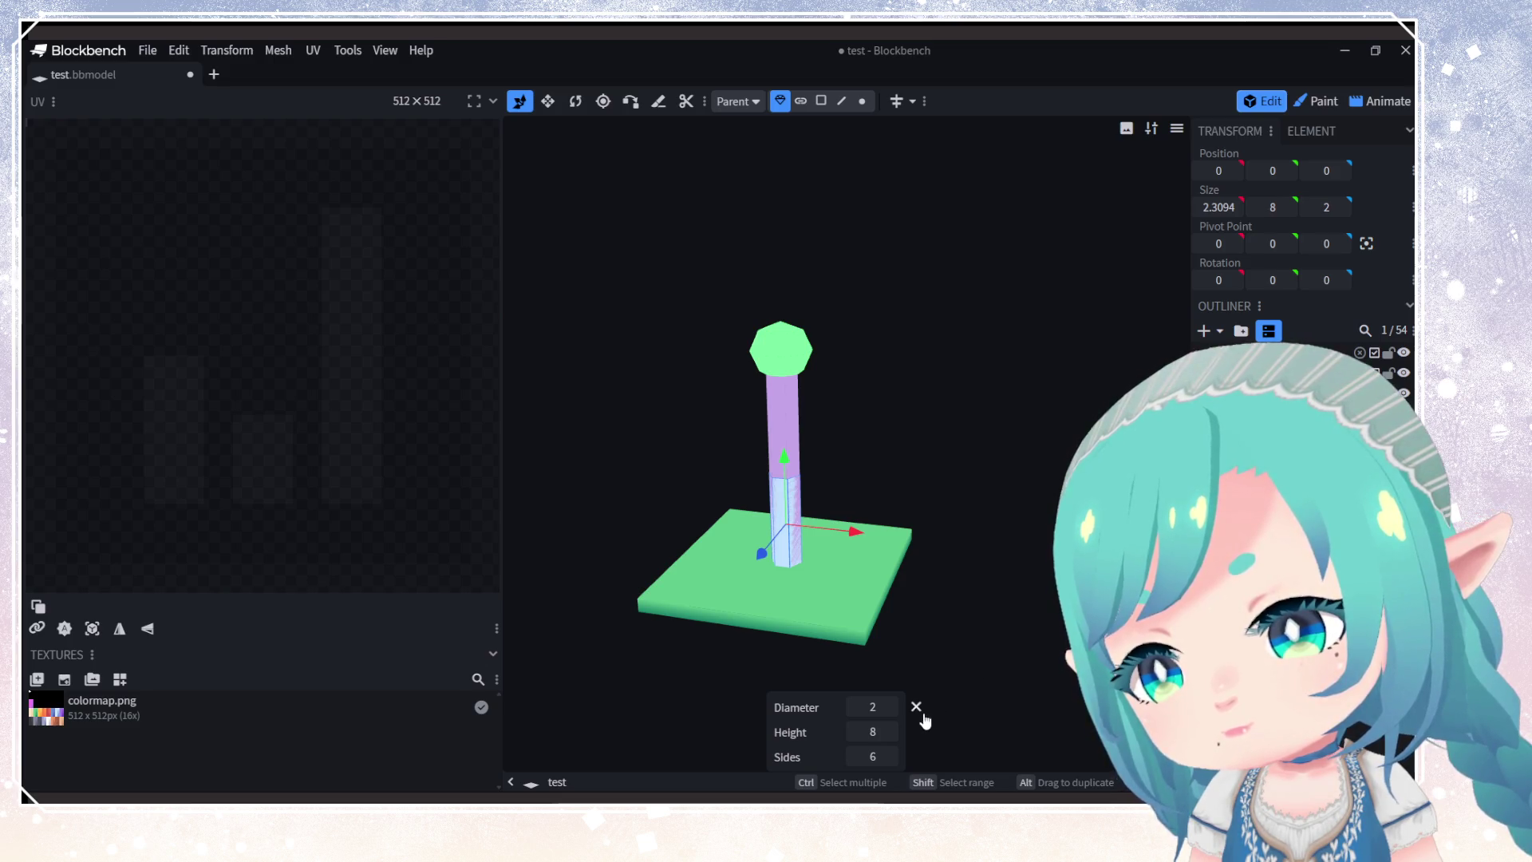
click(917, 708)
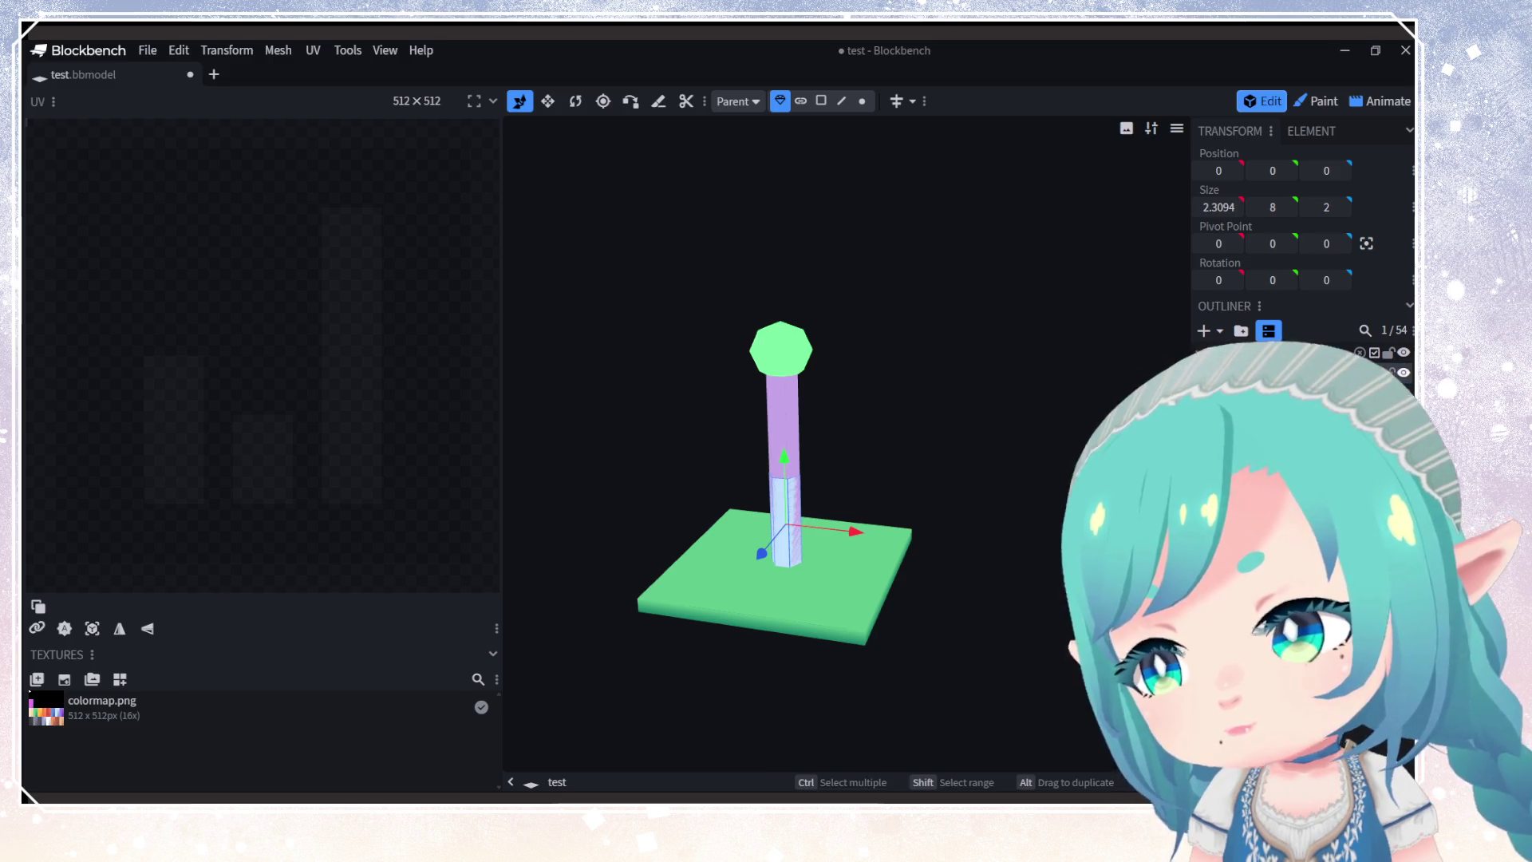
Rotate the bar 90° on X so it lies flat, raised to Y 17 as an arm
drag(1281, 246, 1272, 249)
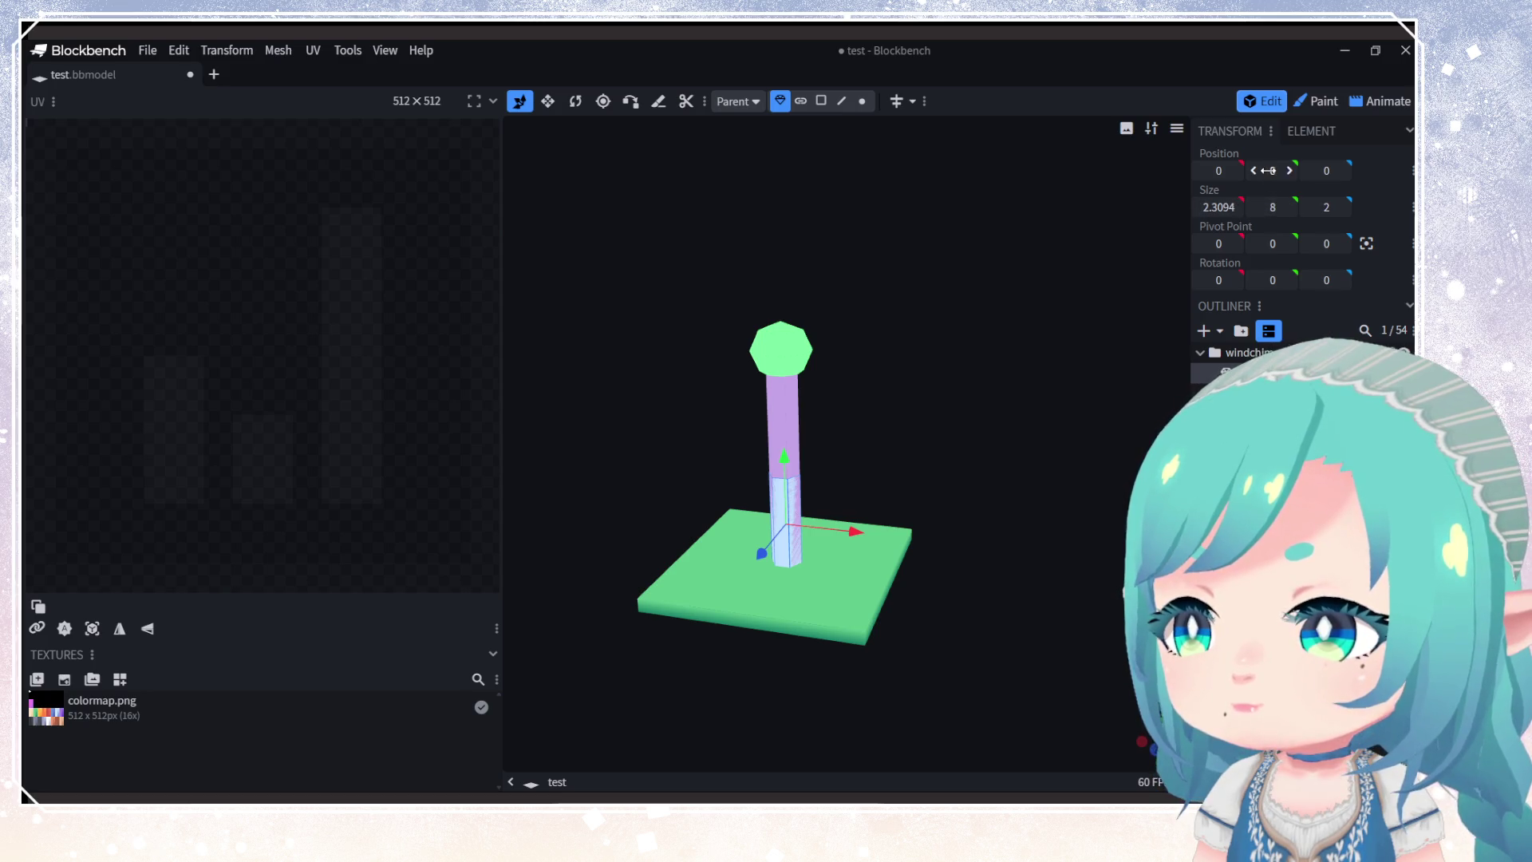
drag(1268, 170, 1285, 170)
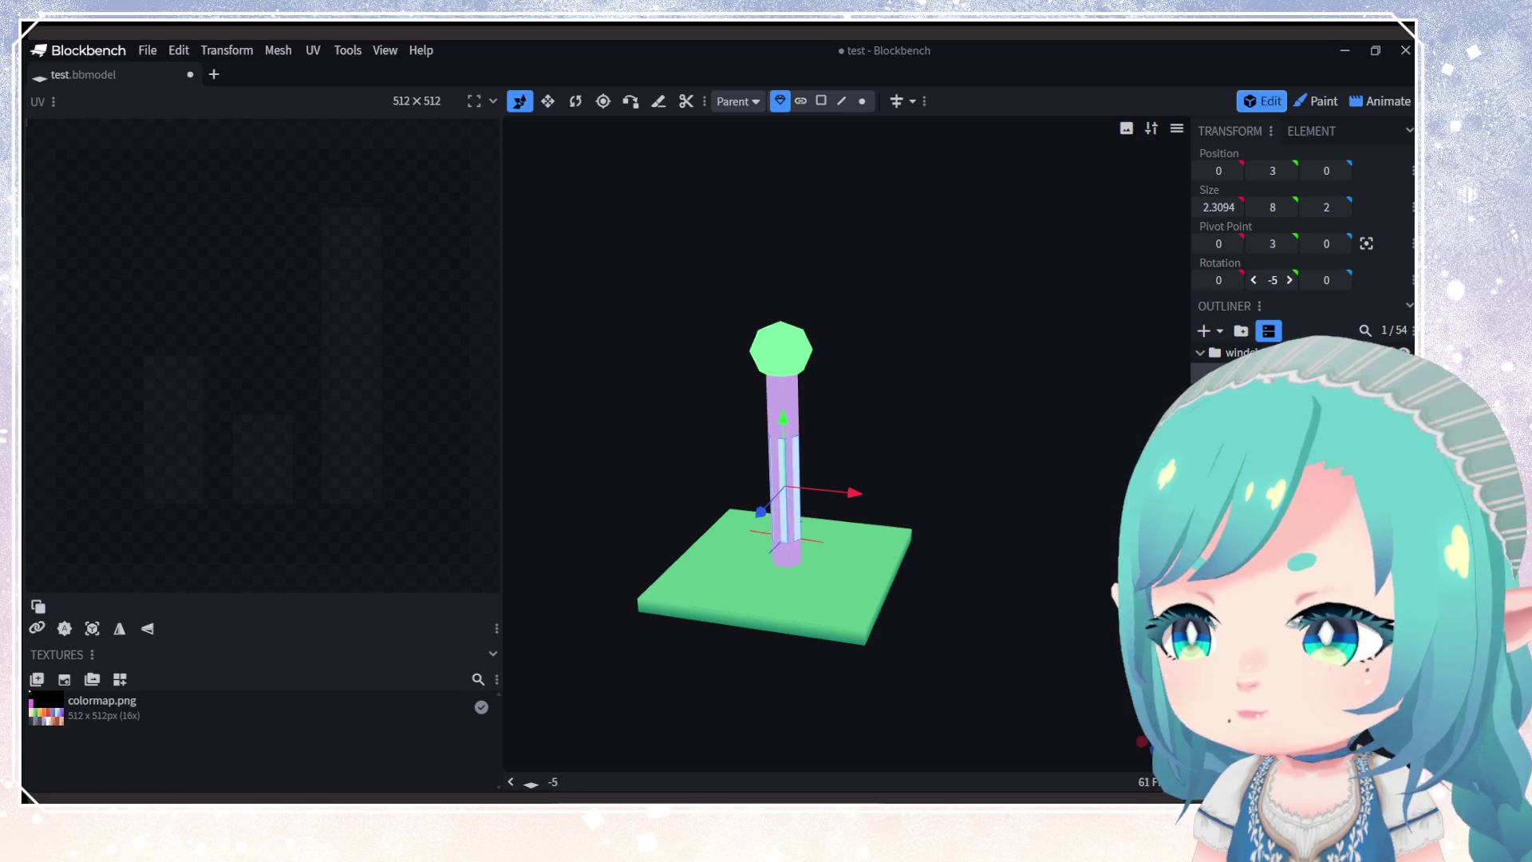
drag(1221, 282, 1197, 282)
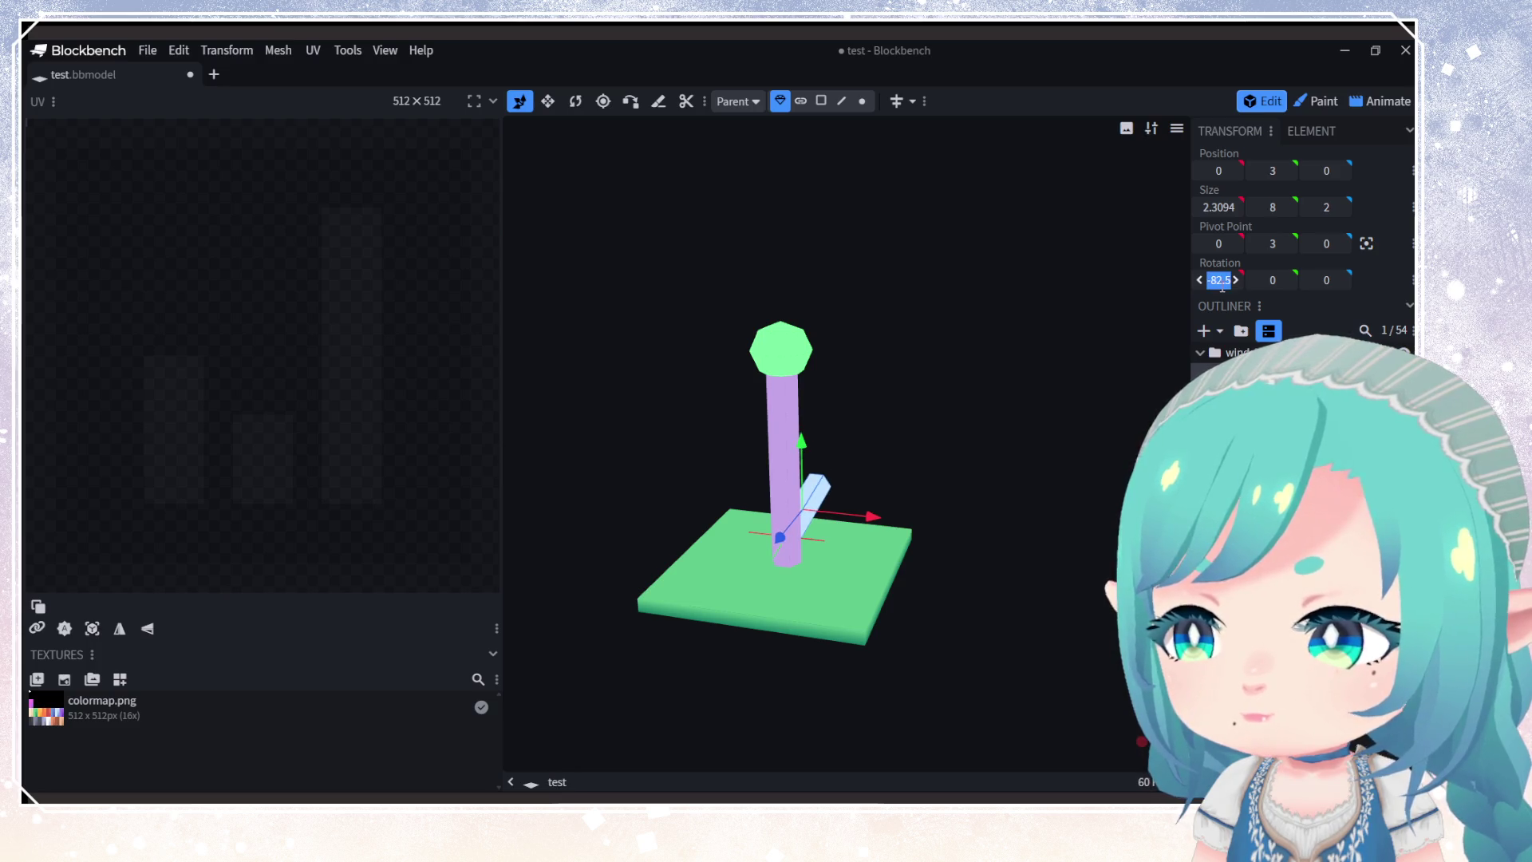
text(90)
key(Return)
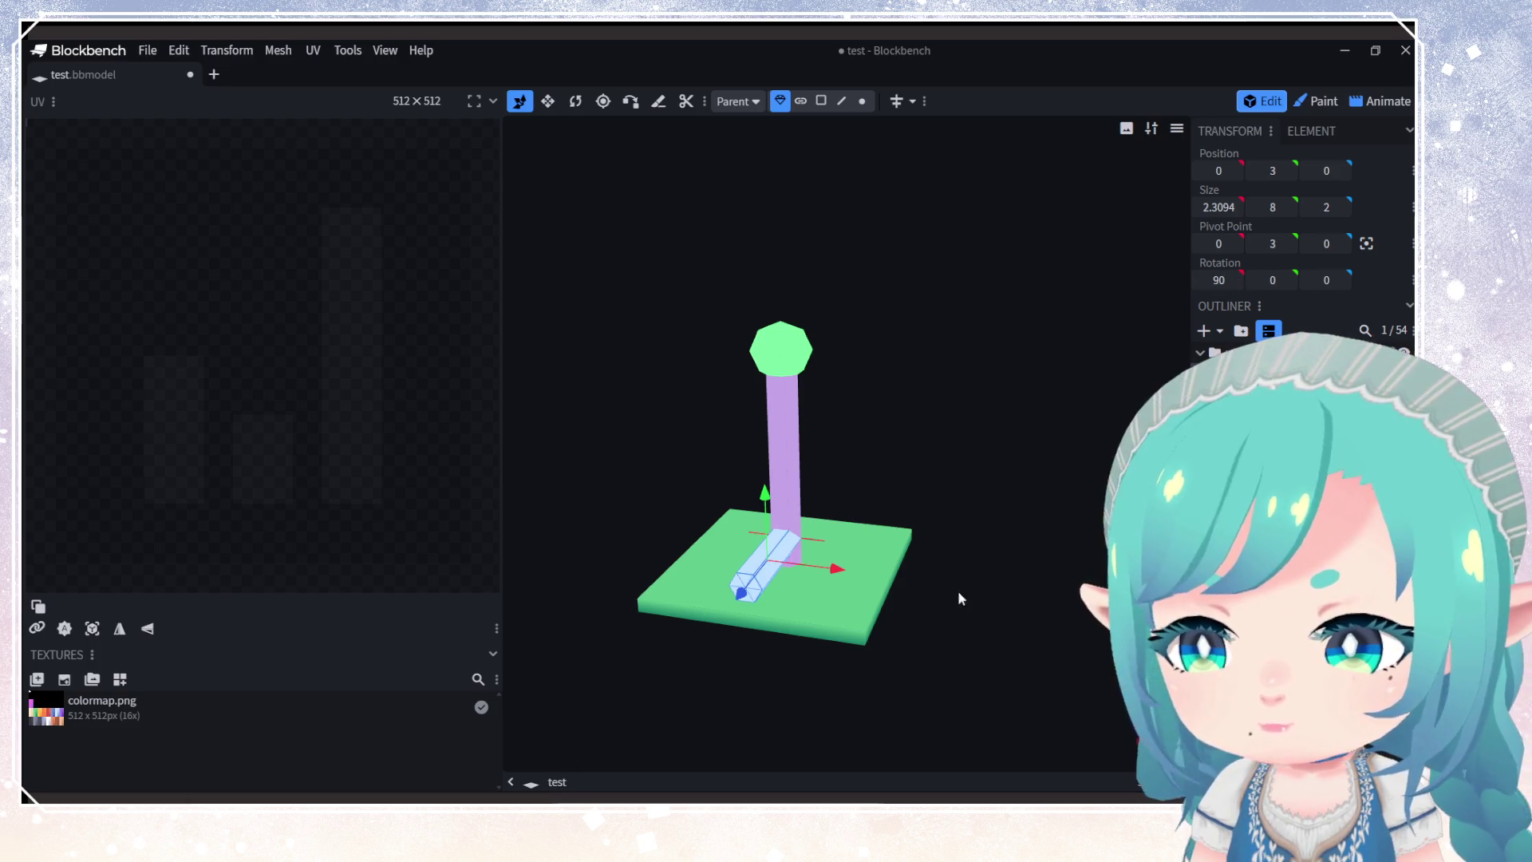
key(KP_1)
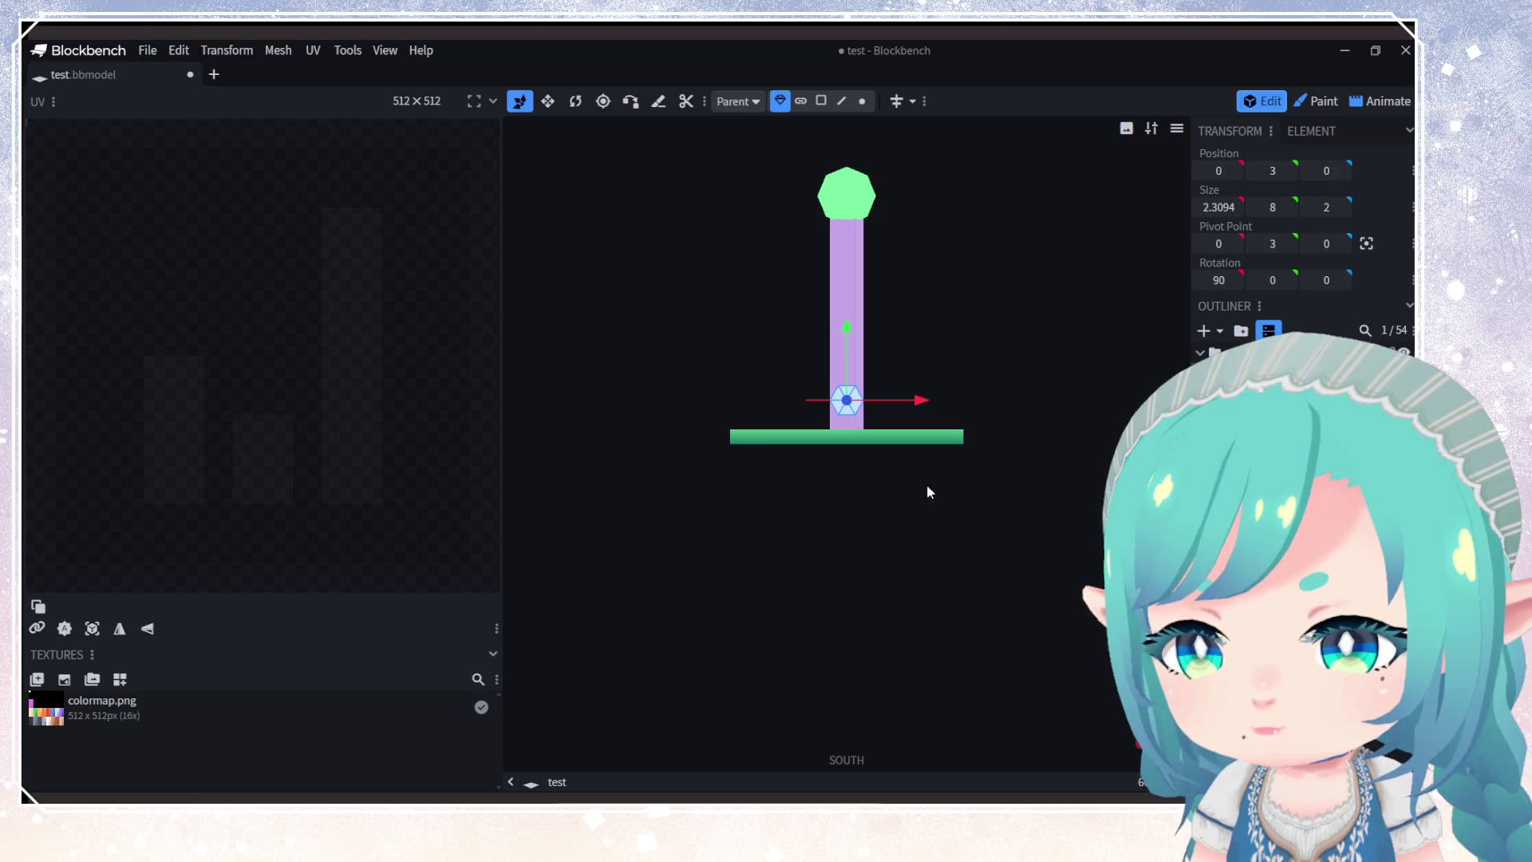
mouse_move(975, 454)
mouse_down()
mouse_move(962, 529)
mouse_move(975, 537)
mouse_up()
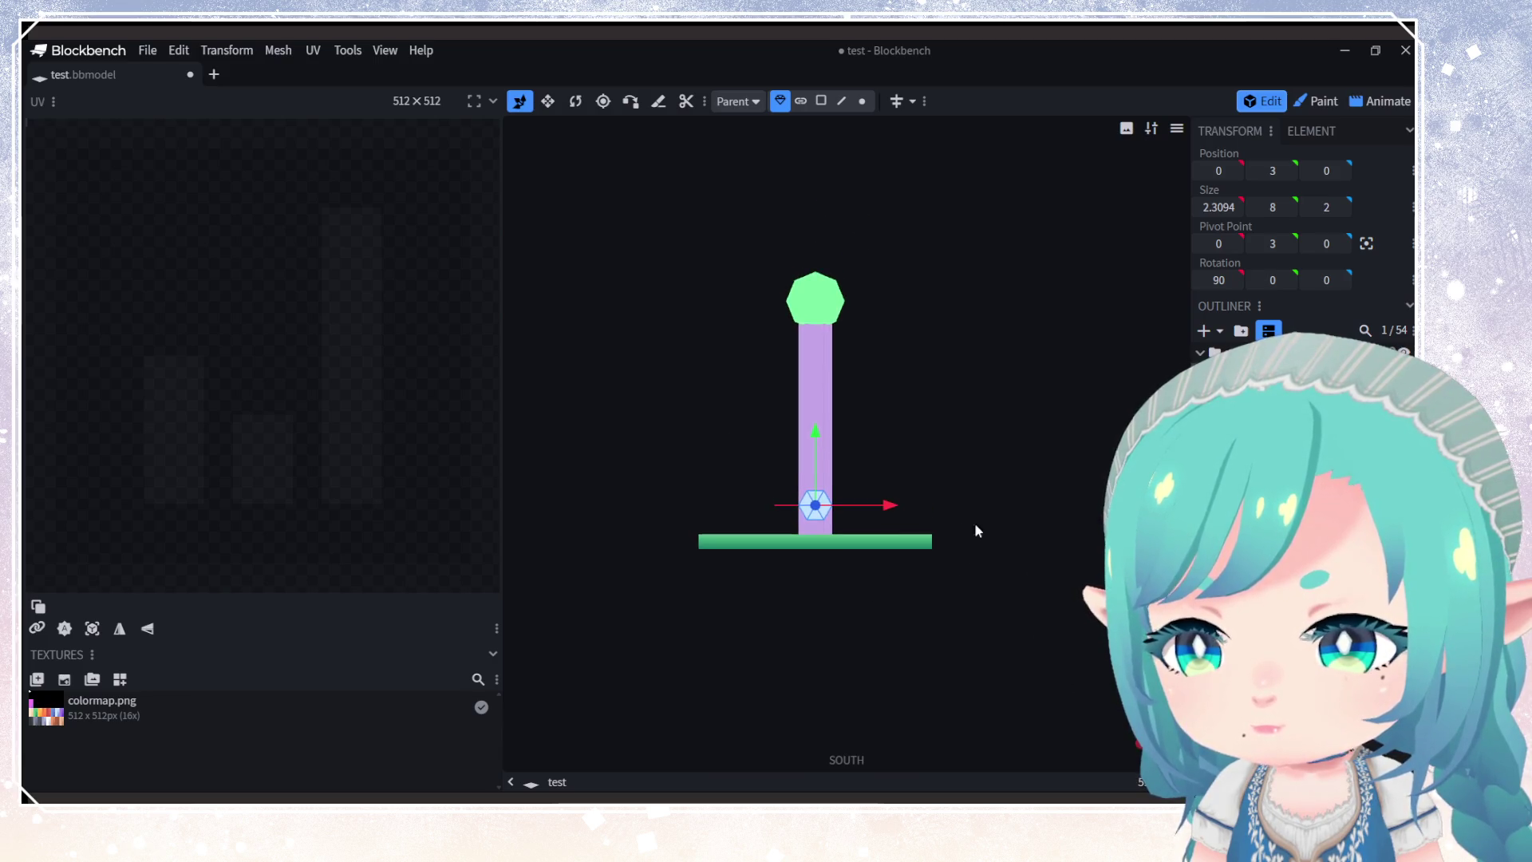
mouse_move(846, 447)
mouse_down()
mouse_move(814, 495)
mouse_move(777, 443)
mouse_move(762, 266)
mouse_up()
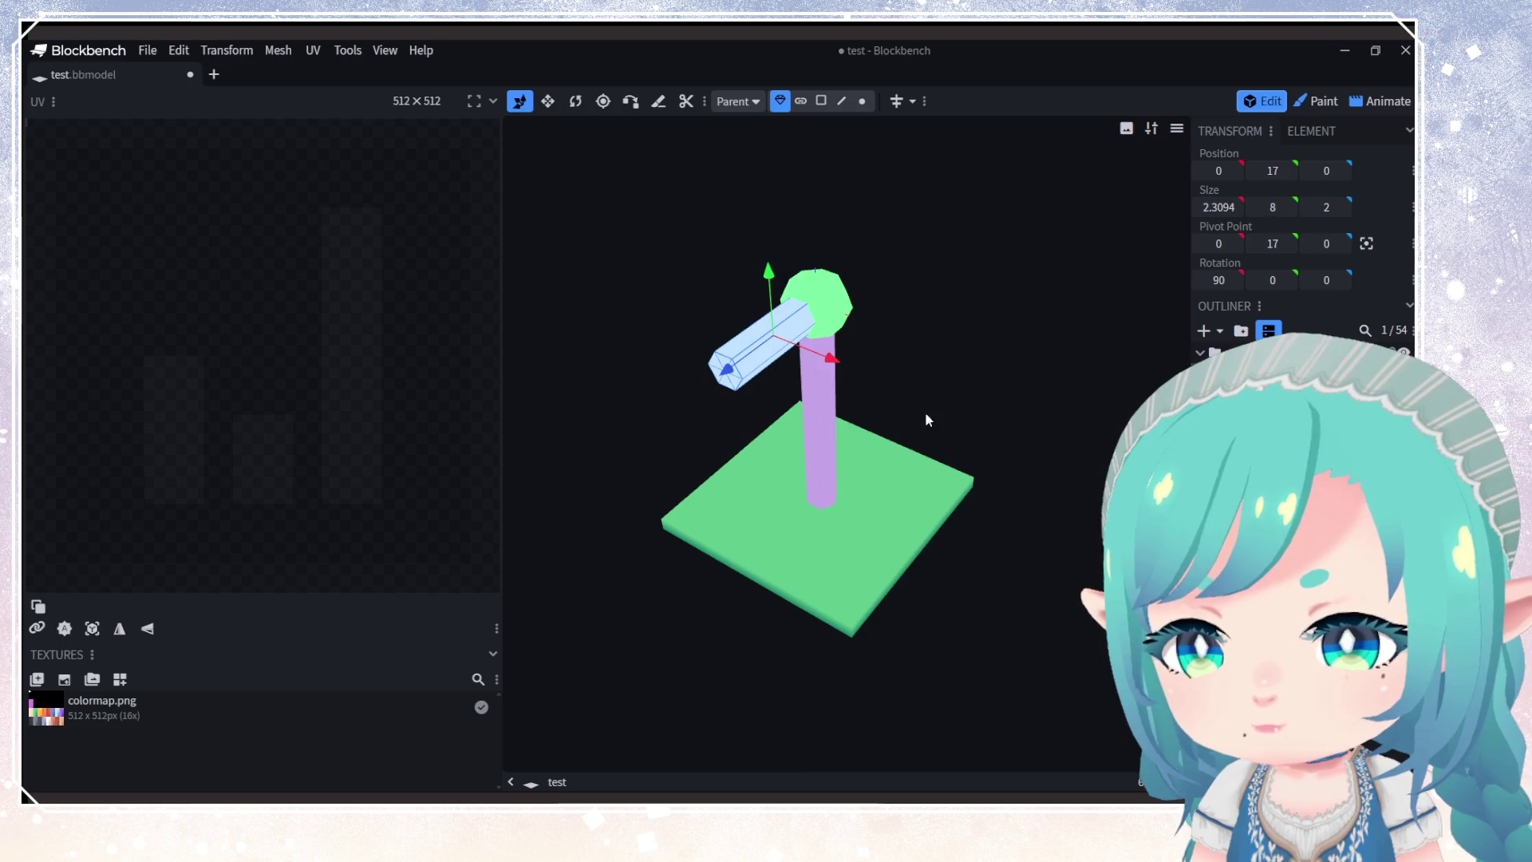
mouse_move(926, 419)
mouse_down()
mouse_move(835, 329)
mouse_move(744, 321)
mouse_move(1013, 334)
mouse_move(739, 347)
mouse_move(793, 399)
mouse_move(861, 371)
mouse_up()
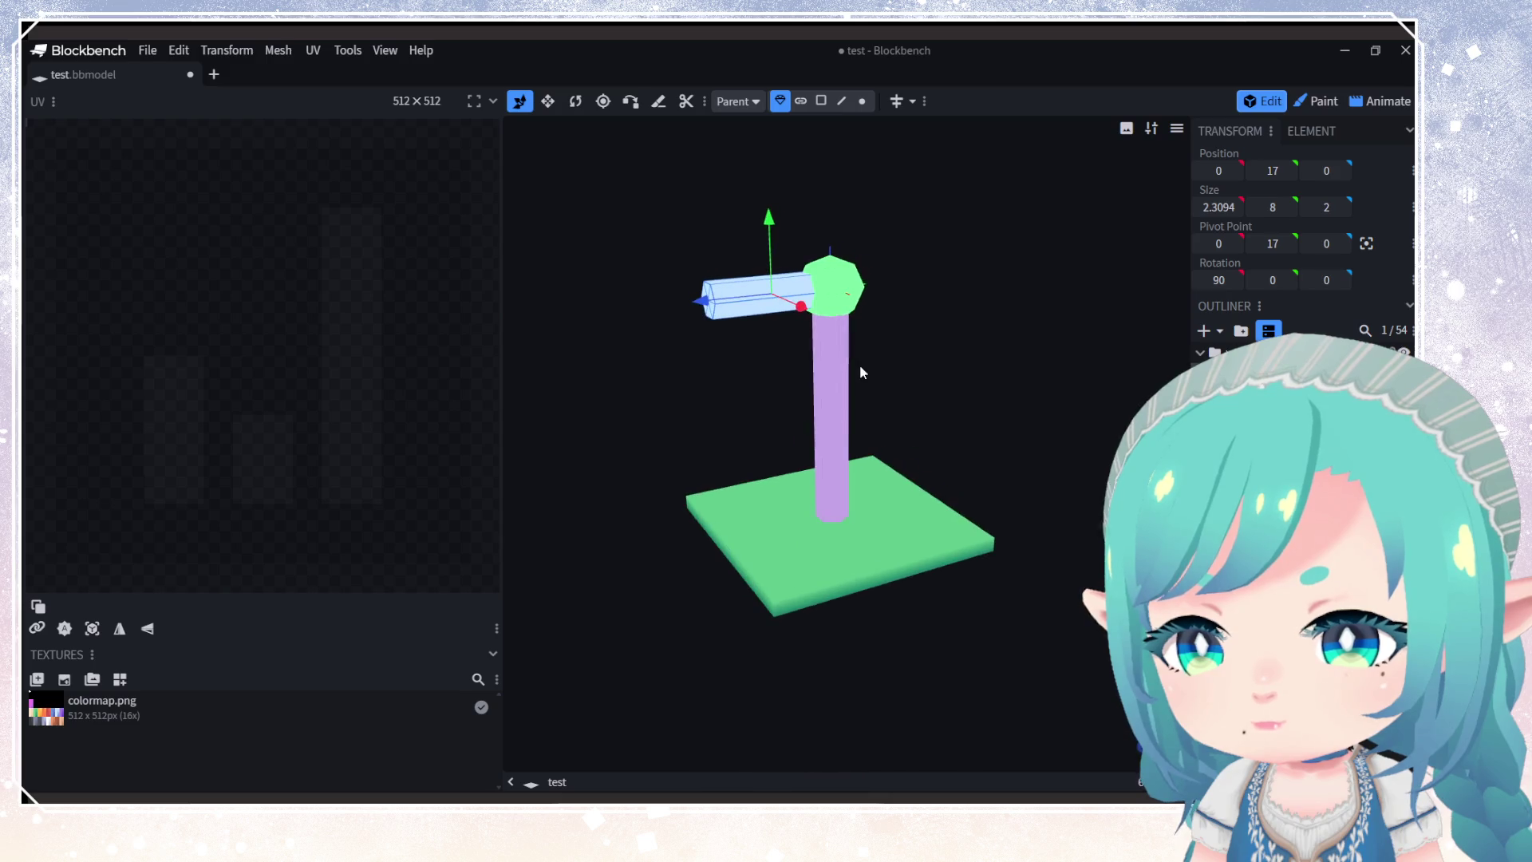
Slide the duplicated octagon head along Z to 8, capping the arm's free end
click(1292, 392)
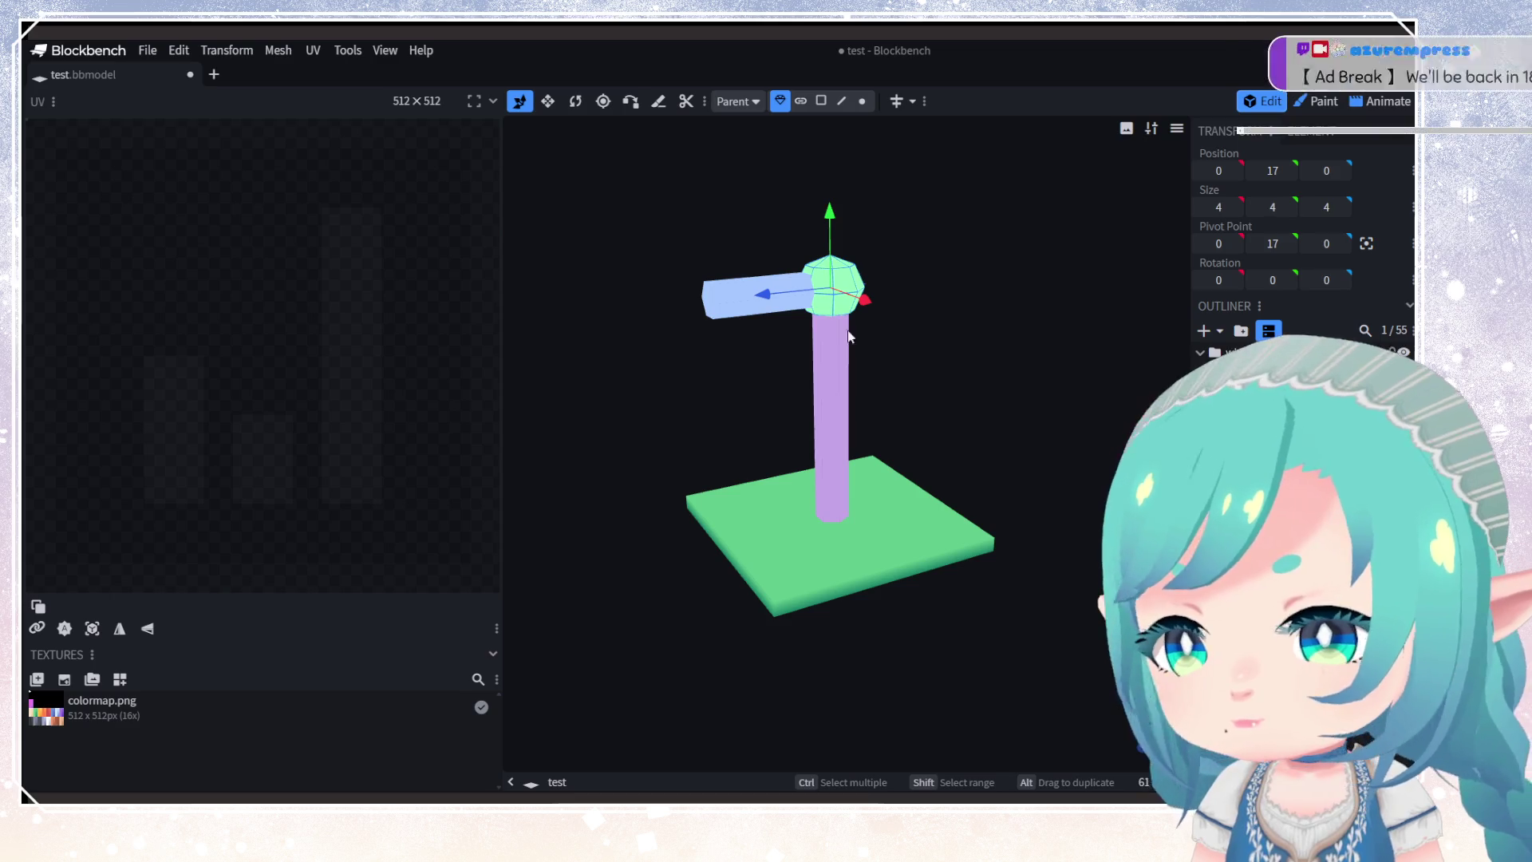
mouse_move(762, 293)
mouse_down()
mouse_move(609, 325)
mouse_move(772, 391)
mouse_move(759, 378)
mouse_up()
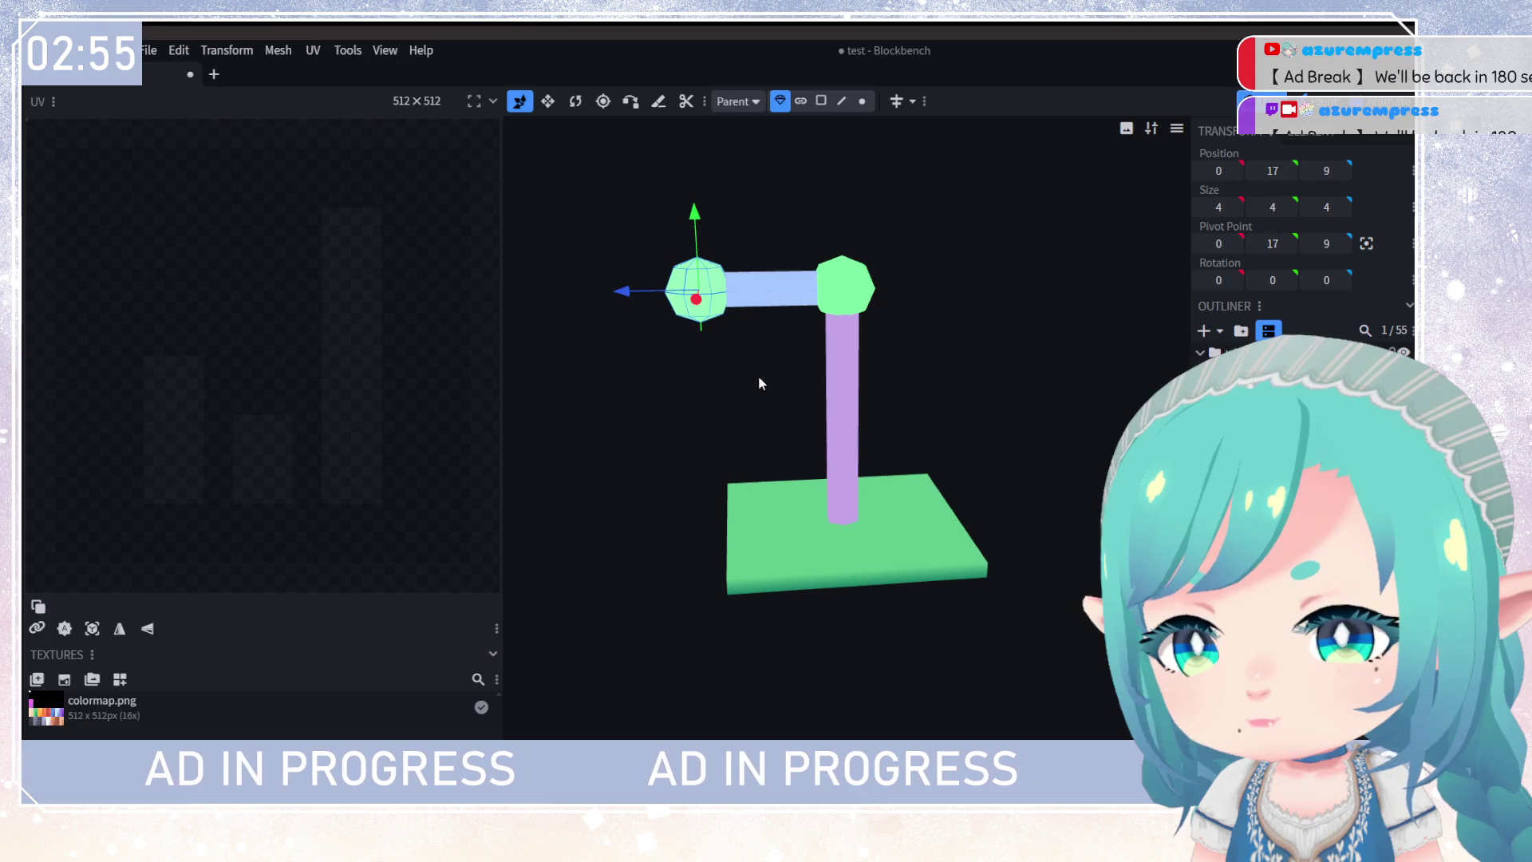
mouse_move(606, 292)
mouse_down()
mouse_move(635, 299)
mouse_move(612, 300)
mouse_up()
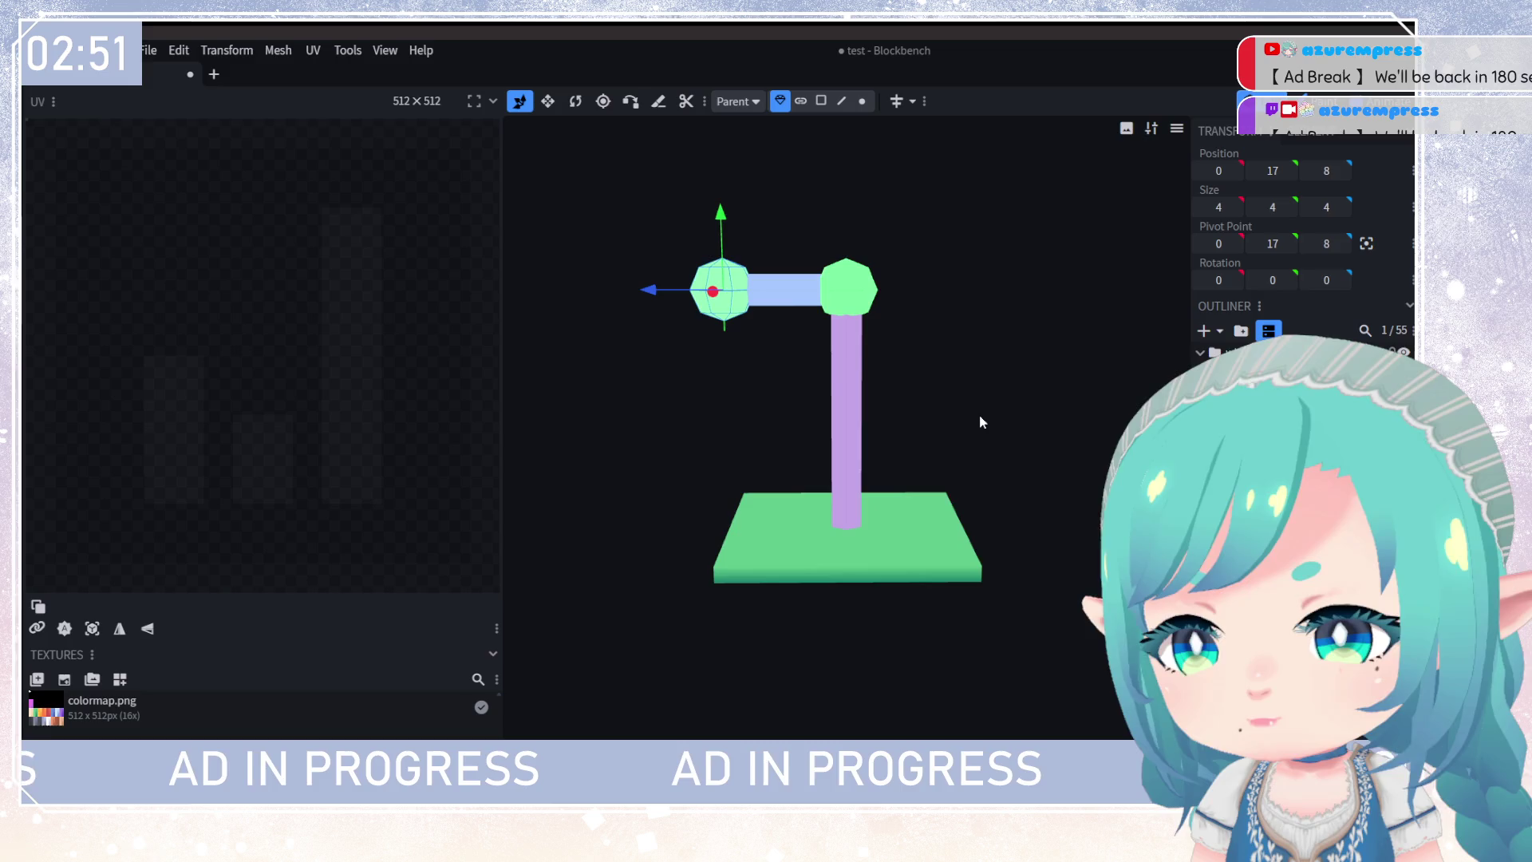
mouse_move(978, 420)
mouse_down()
mouse_move(1085, 482)
mouse_move(982, 506)
mouse_move(1028, 523)
mouse_move(1054, 510)
mouse_up()
mouse_move(1038, 447)
mouse_down()
mouse_move(745, 423)
mouse_move(921, 386)
mouse_move(1101, 404)
mouse_move(923, 420)
mouse_move(937, 427)
mouse_up()
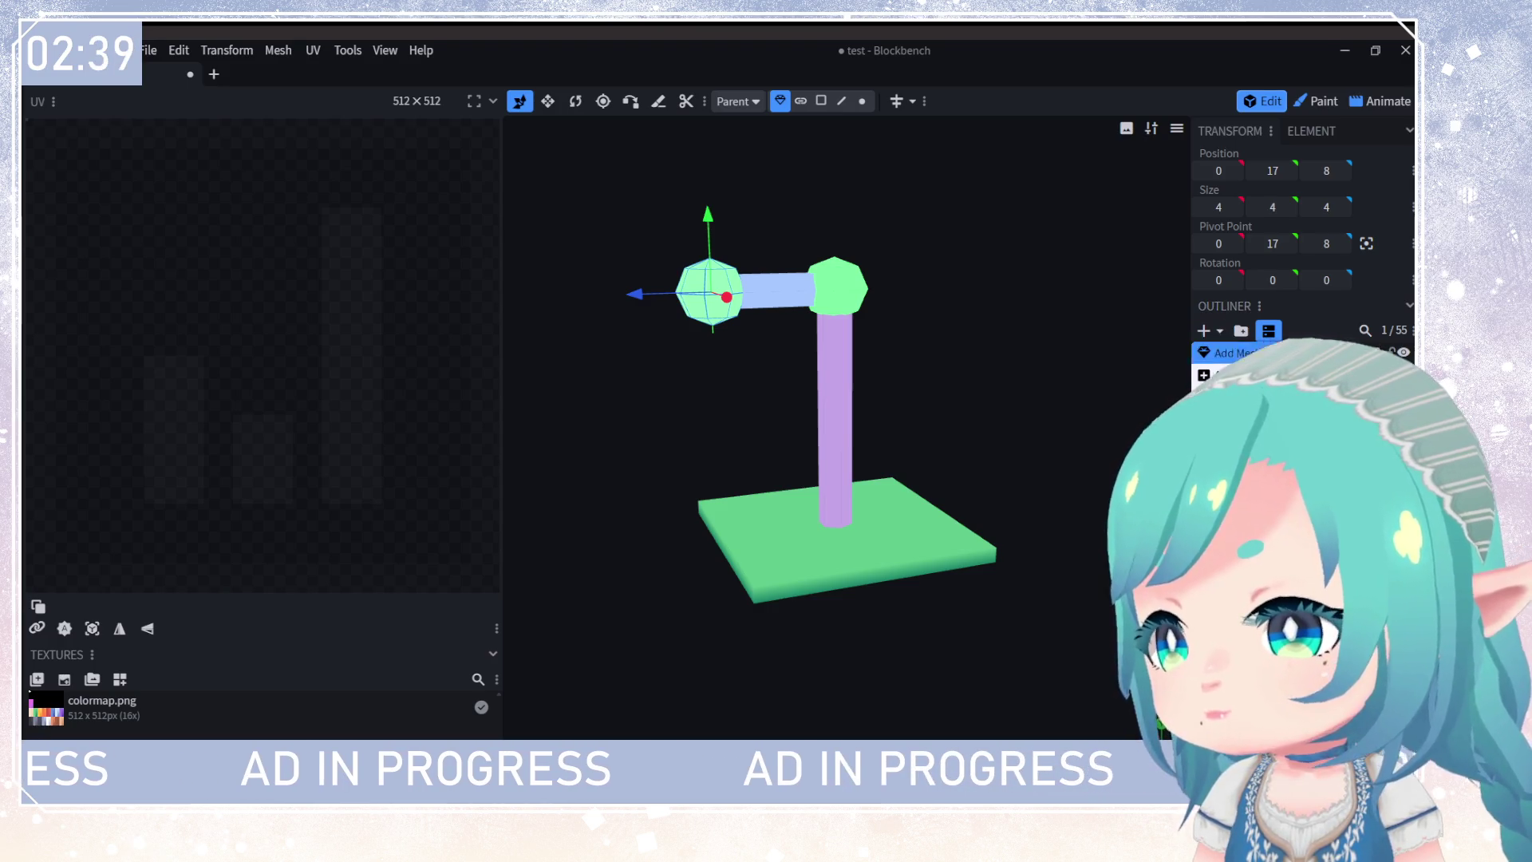
Add a new sphere mesh via the Add Mesh dialog
click(1225, 353)
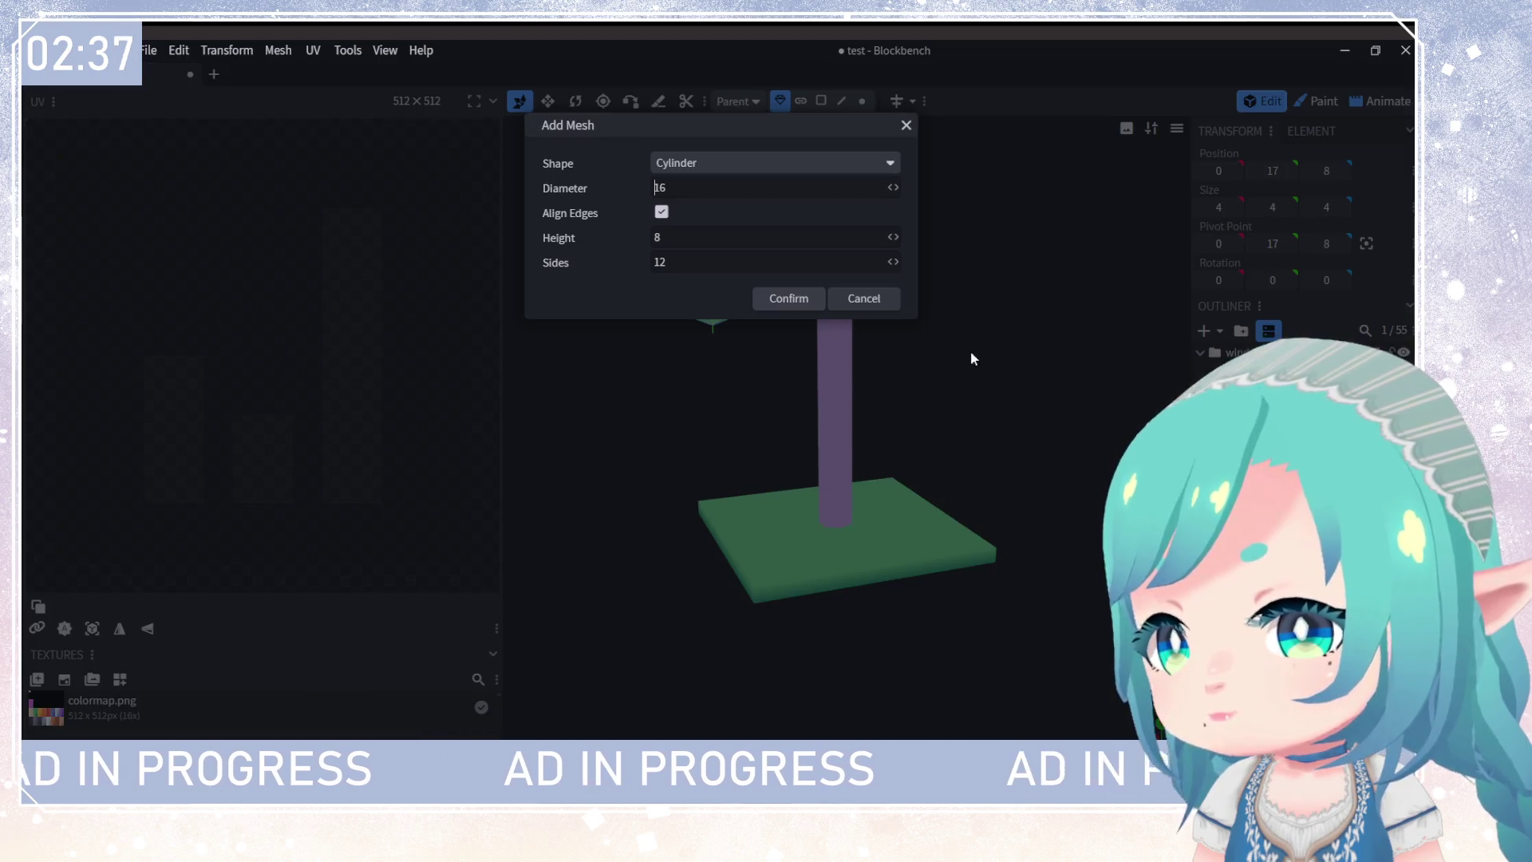
click(694, 160)
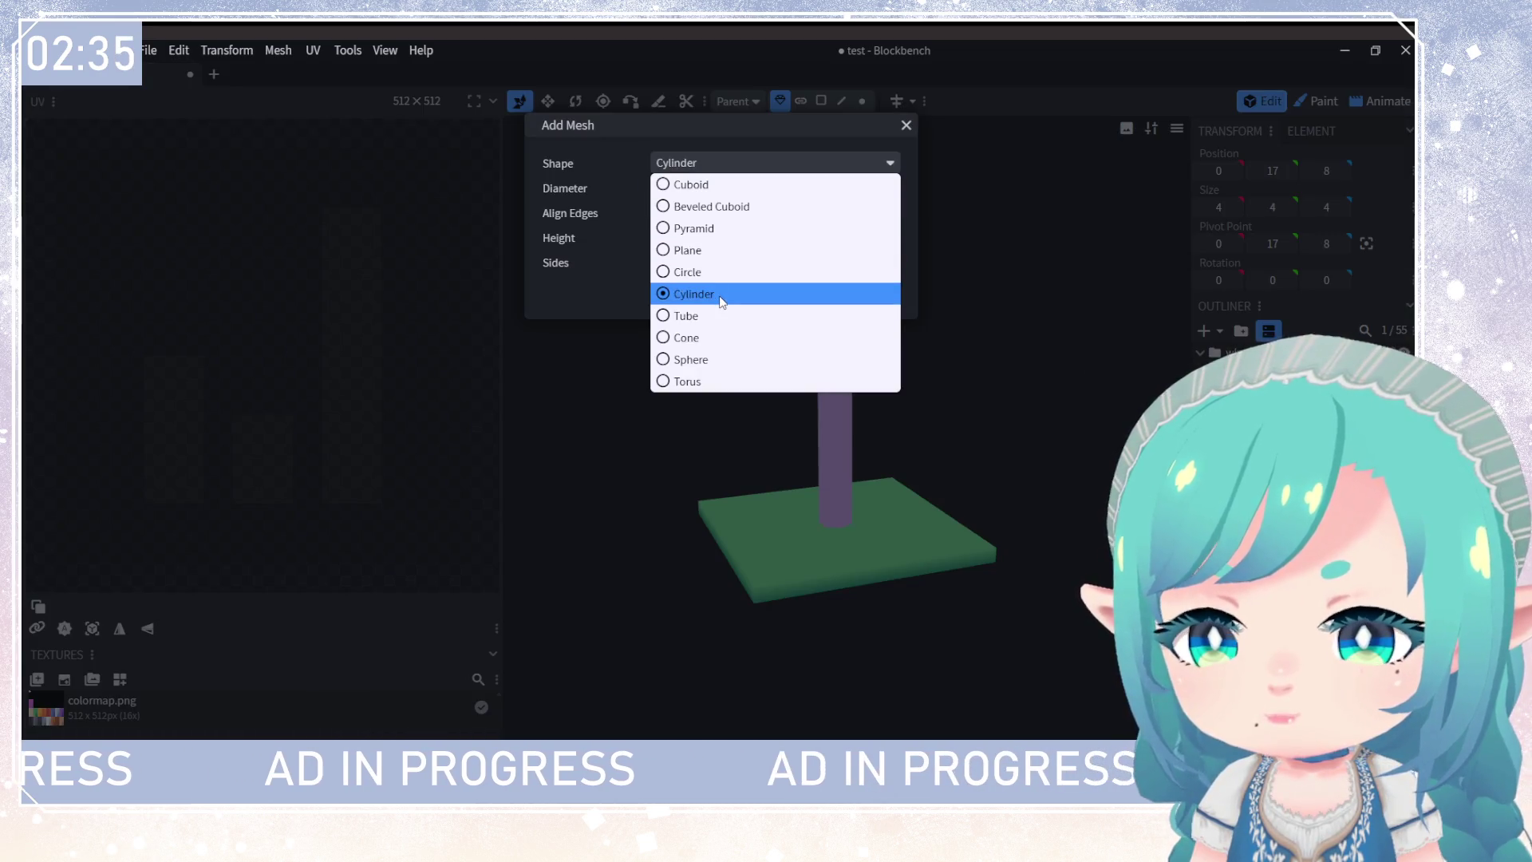
click(718, 367)
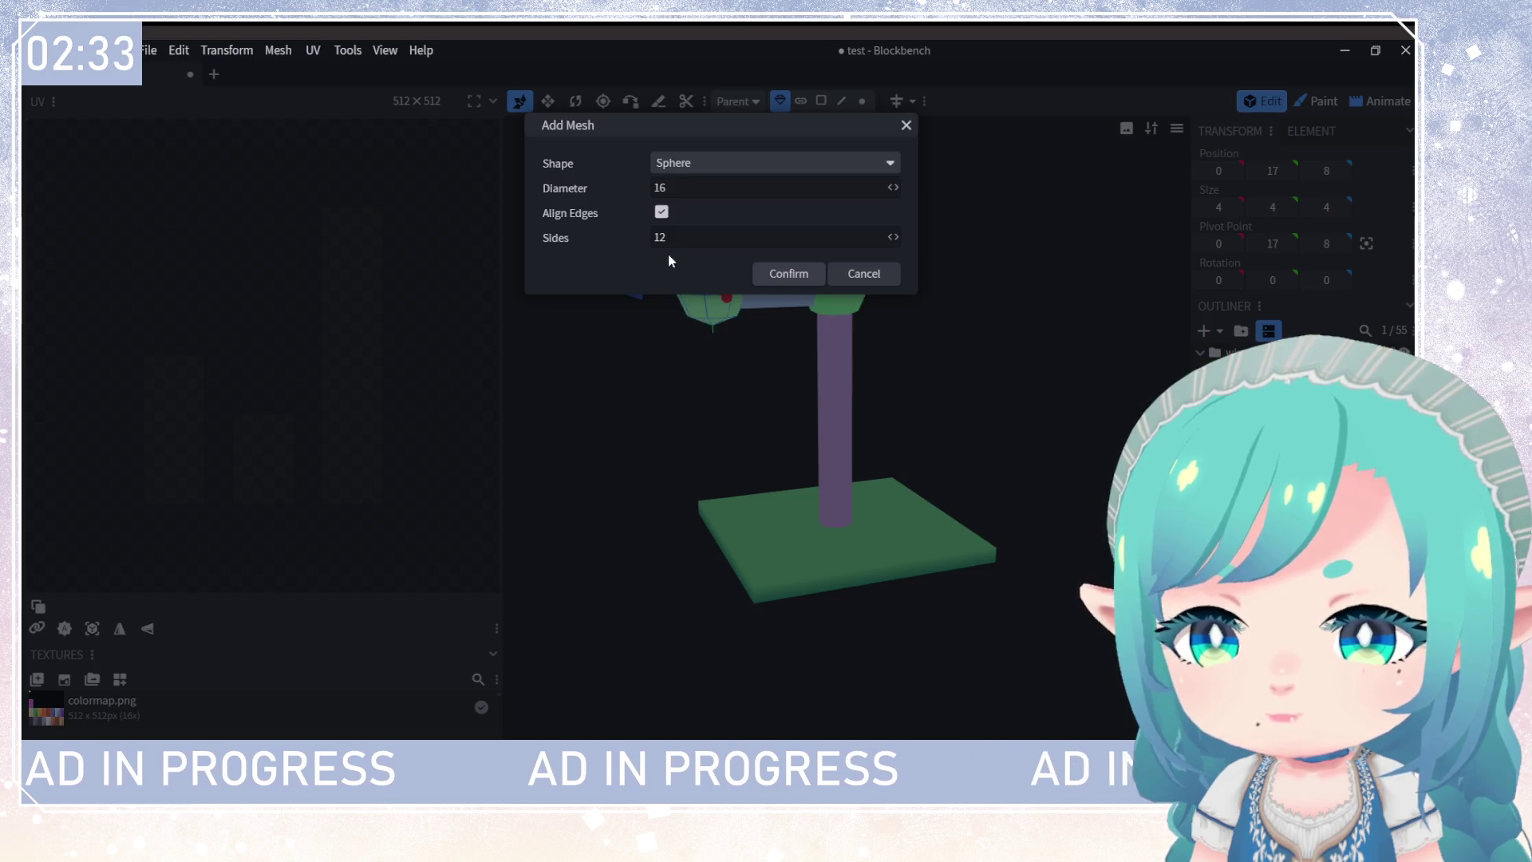
click(786, 283)
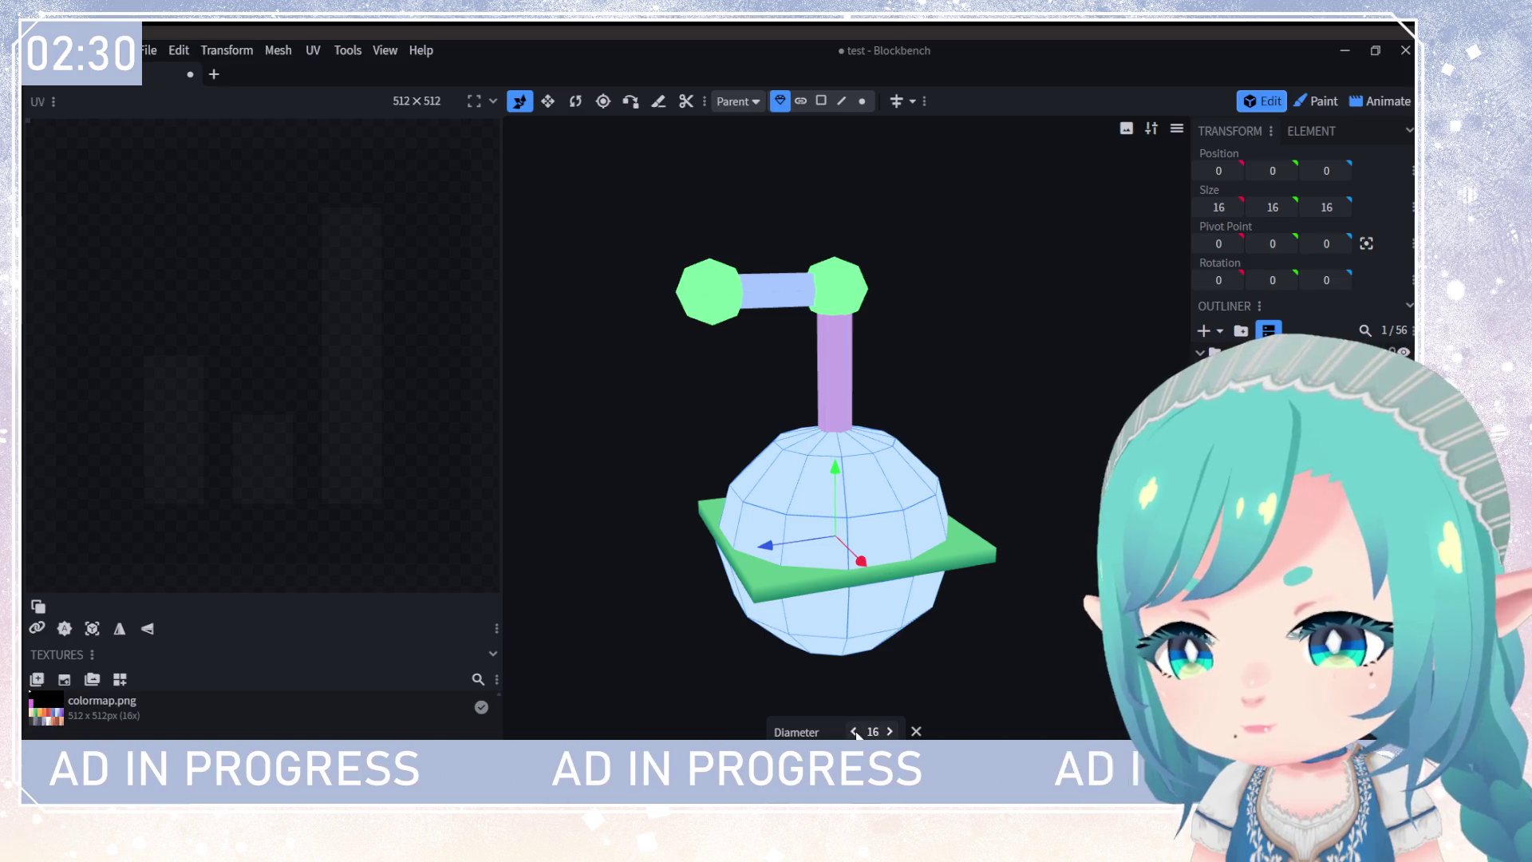
Set the sphere's diameter to 12 with fewer sides and raise it to height 10
click(854, 731)
click(853, 732)
click(853, 731)
click(854, 731)
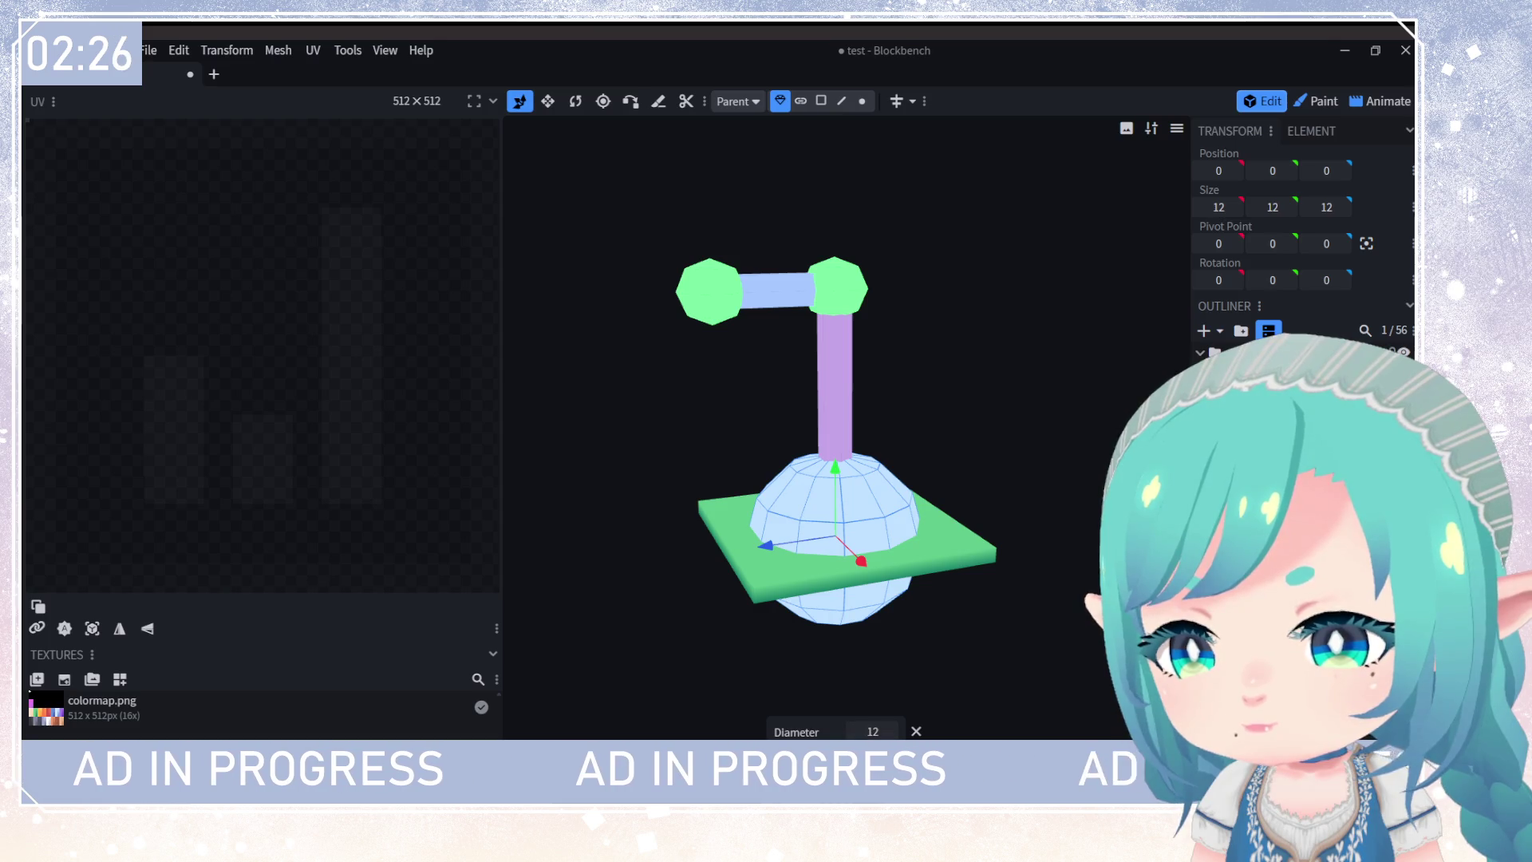
drag(873, 731, 880, 736)
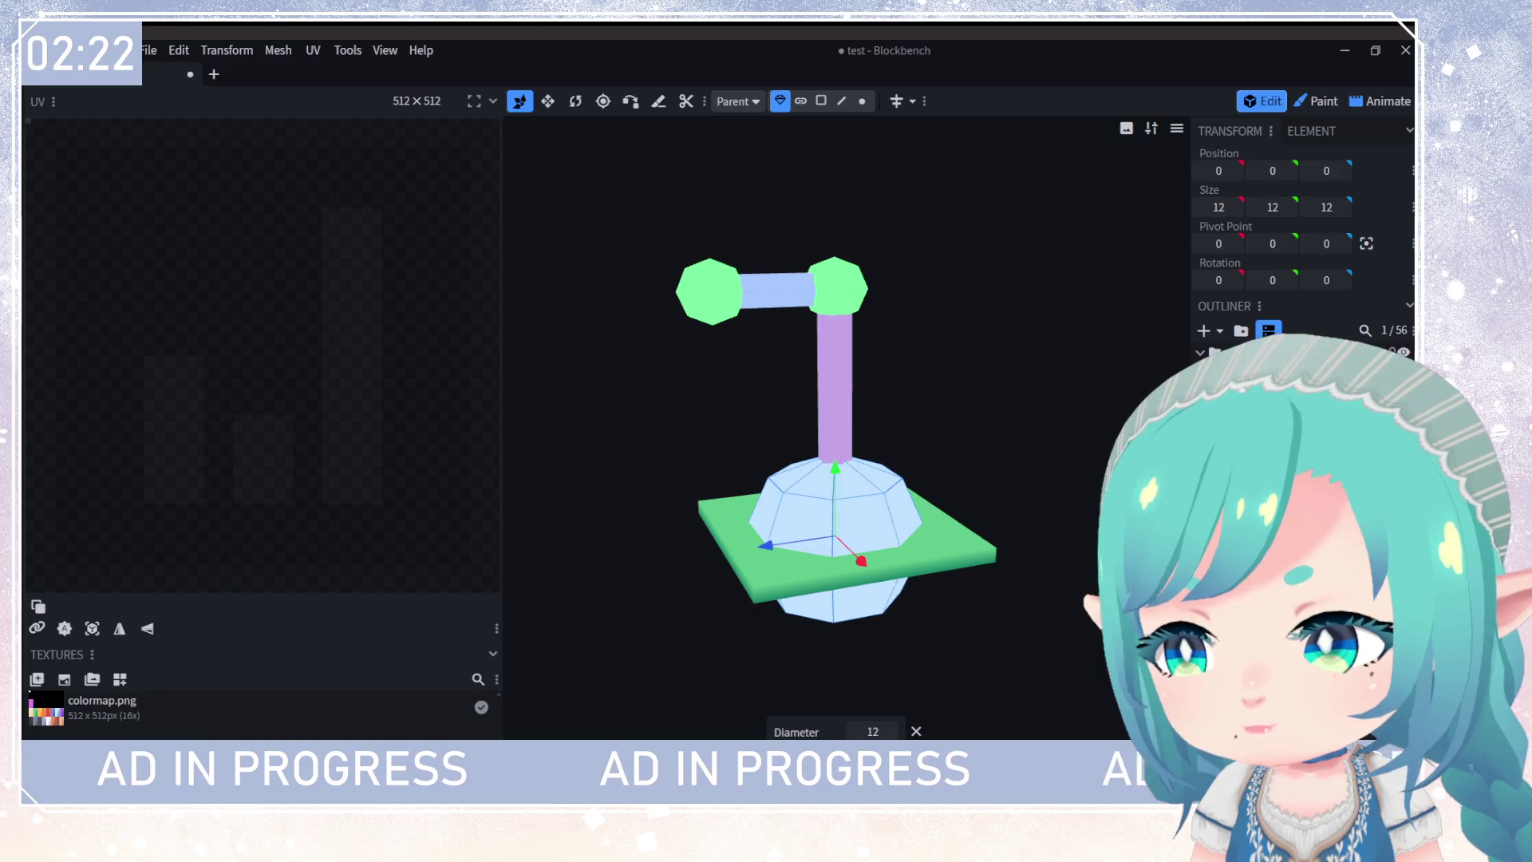
click(918, 732)
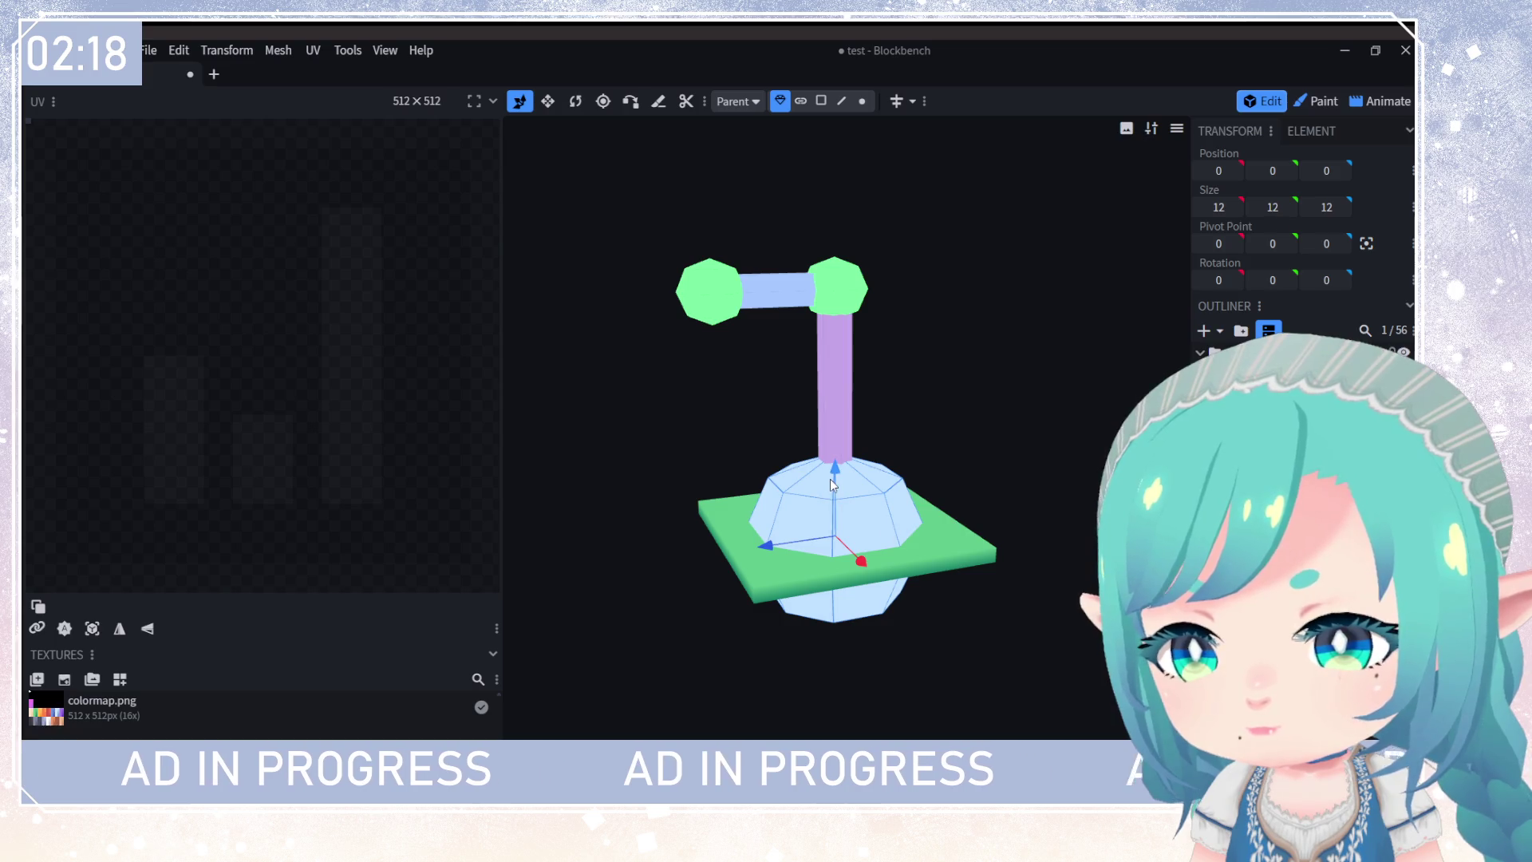
drag(830, 479, 839, 324)
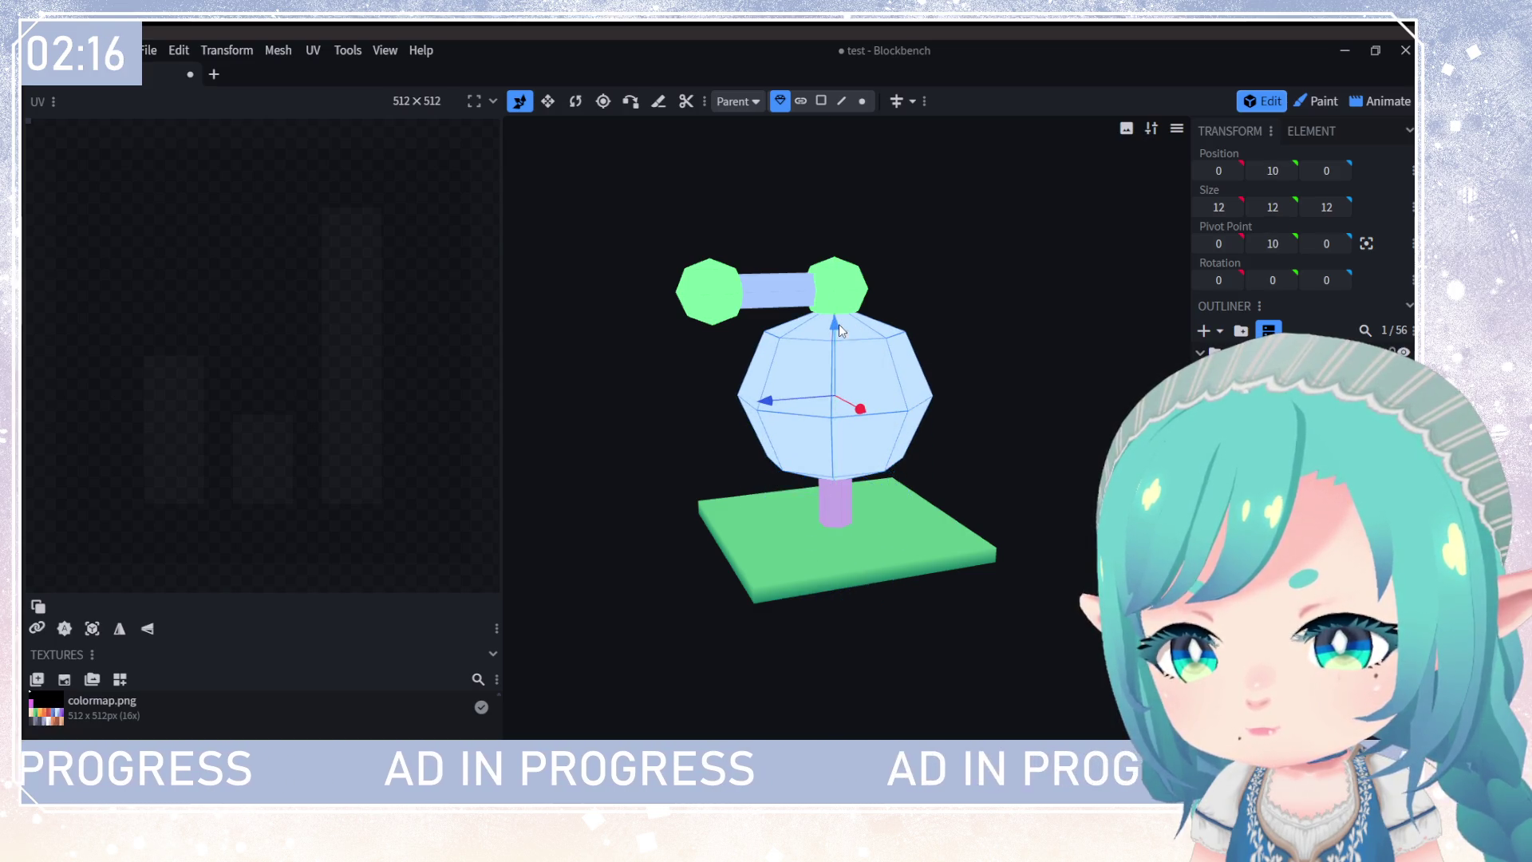
mouse_move(958, 375)
mouse_down()
mouse_move(1033, 435)
mouse_move(892, 471)
mouse_up()
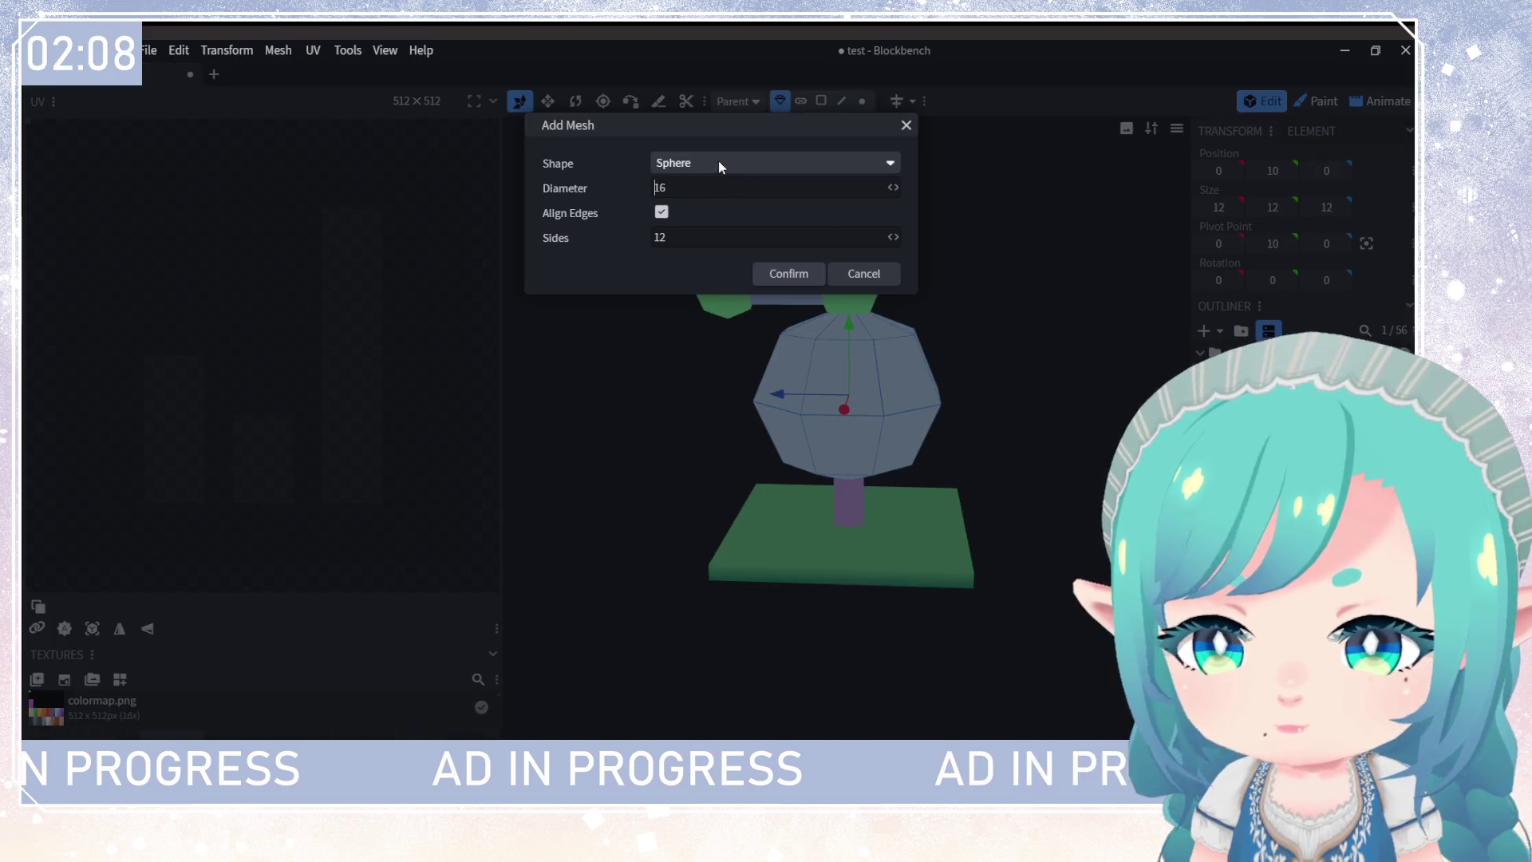
Add a new cylinder mesh via the Add Mesh dialog
click(718, 162)
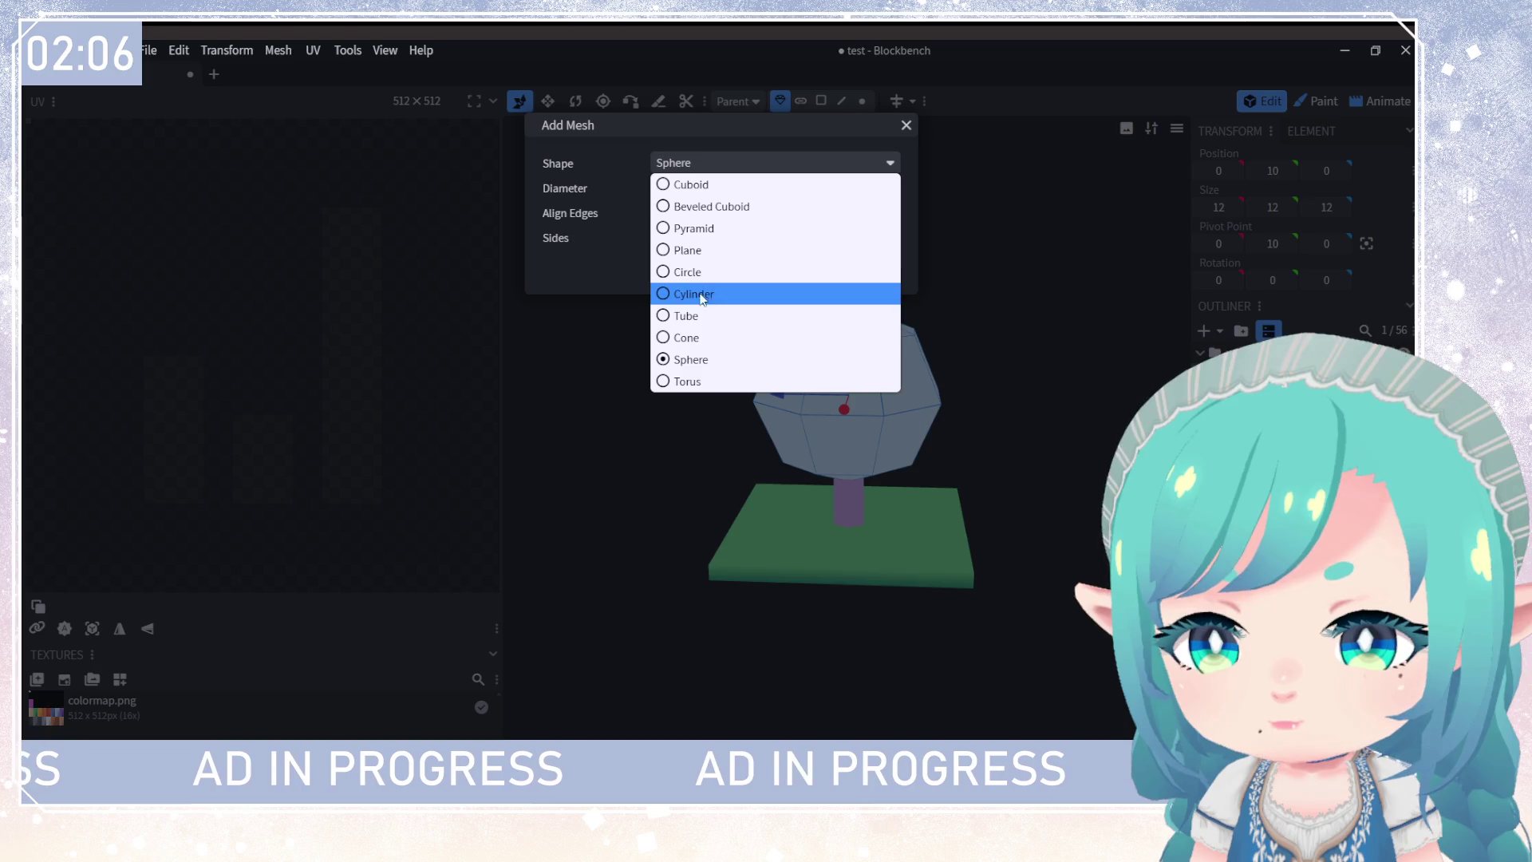
click(664, 294)
click(772, 299)
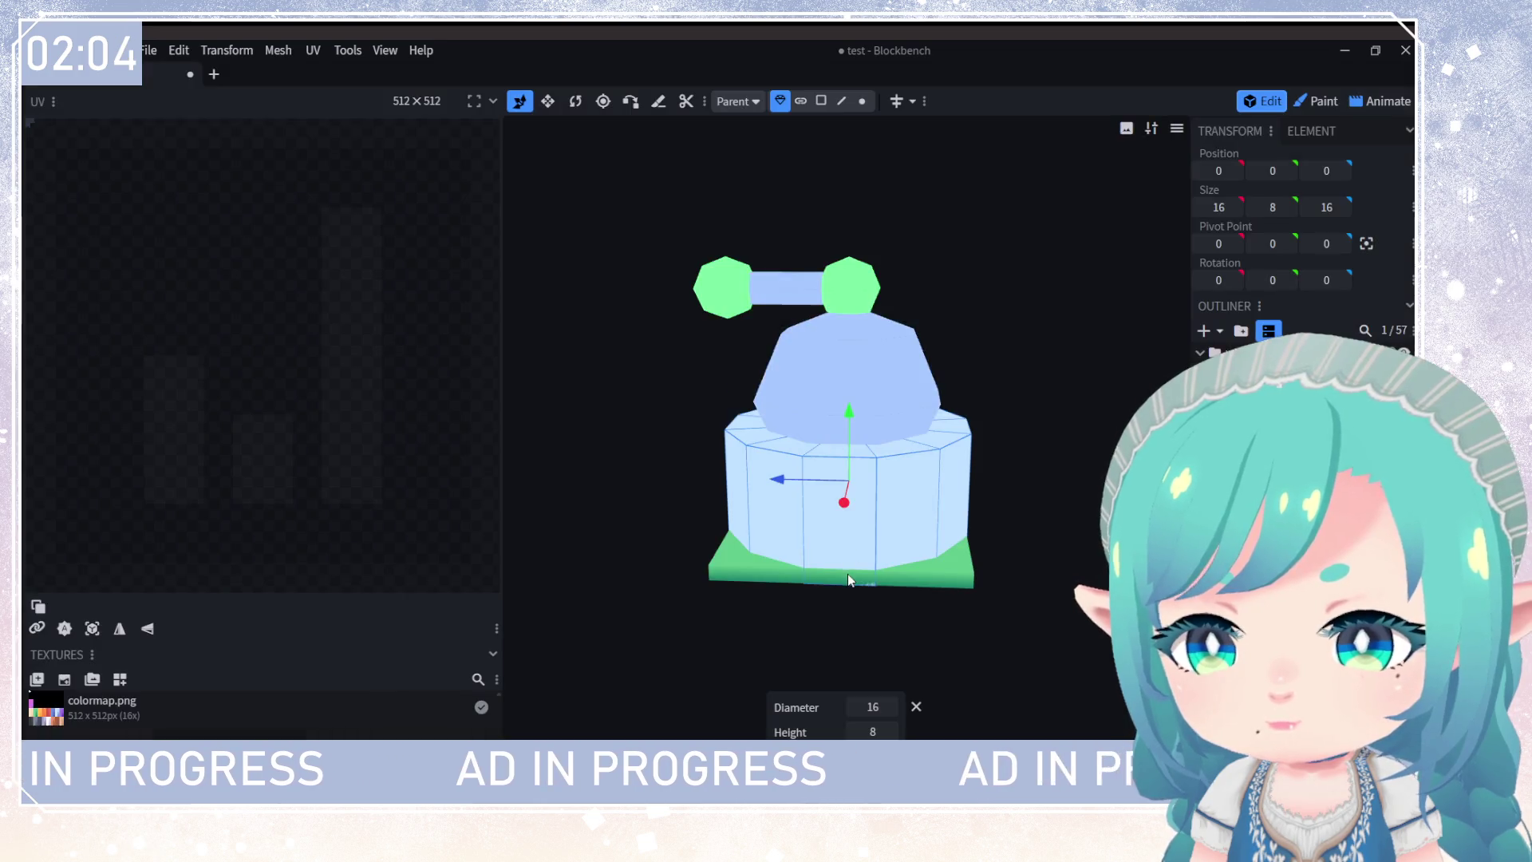
Set the cylinder's diameter to 12 and reduce it to eight sides
click(854, 707)
click(854, 707)
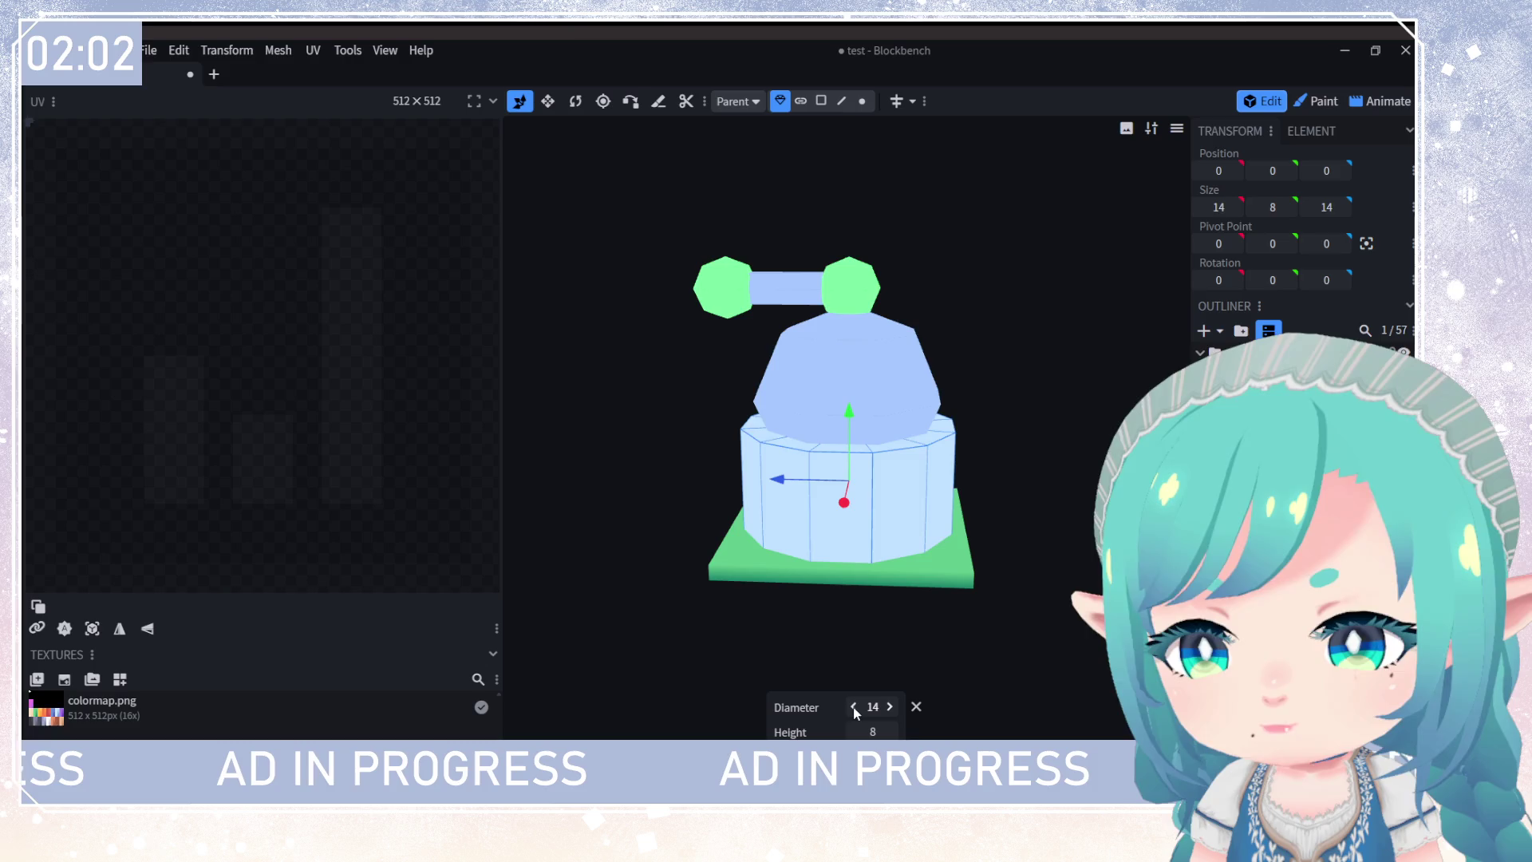
click(854, 707)
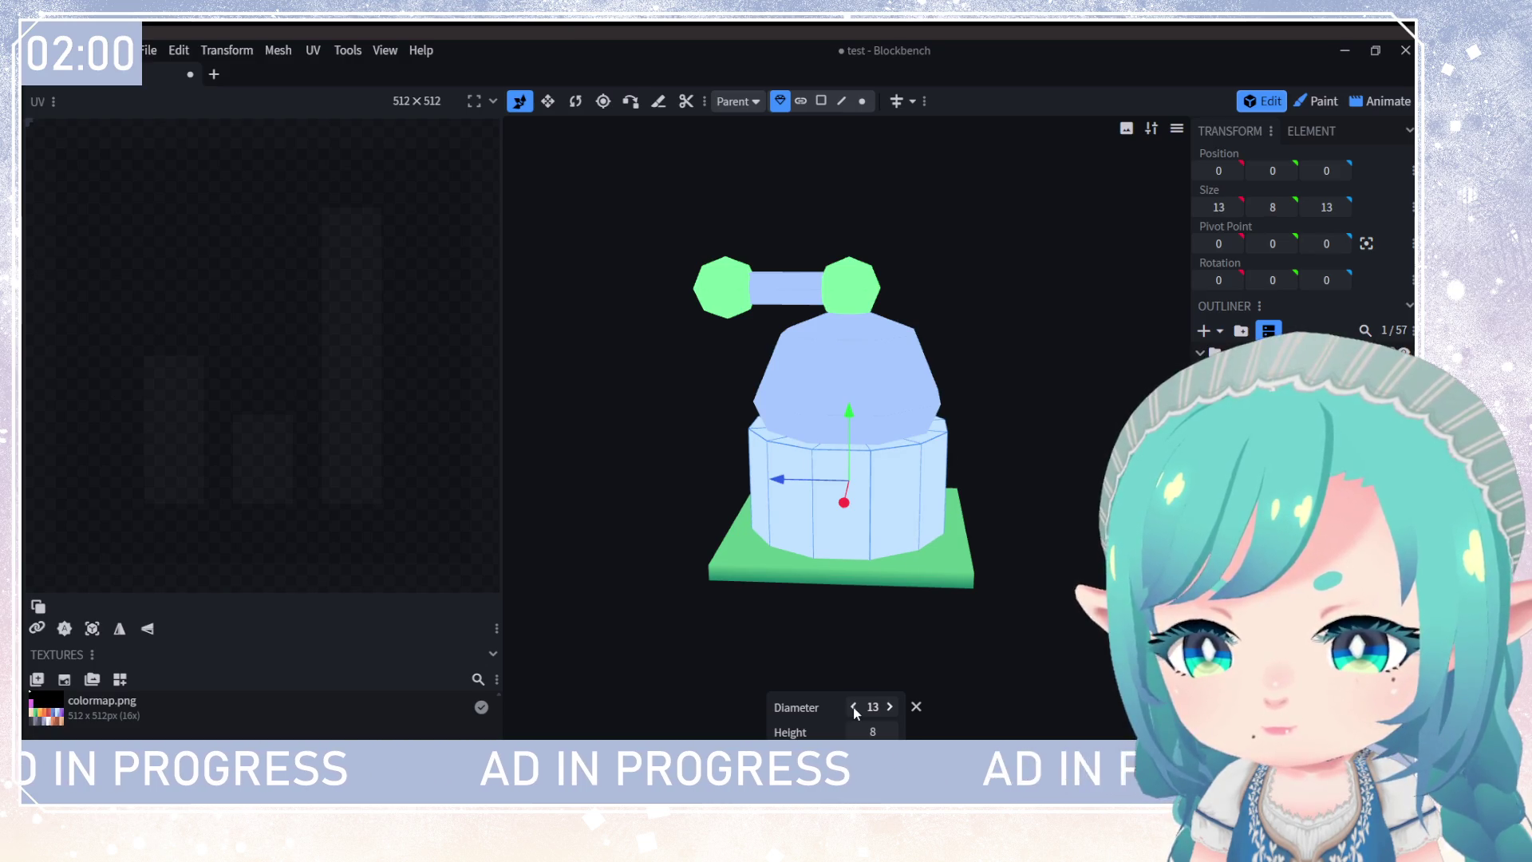
click(854, 707)
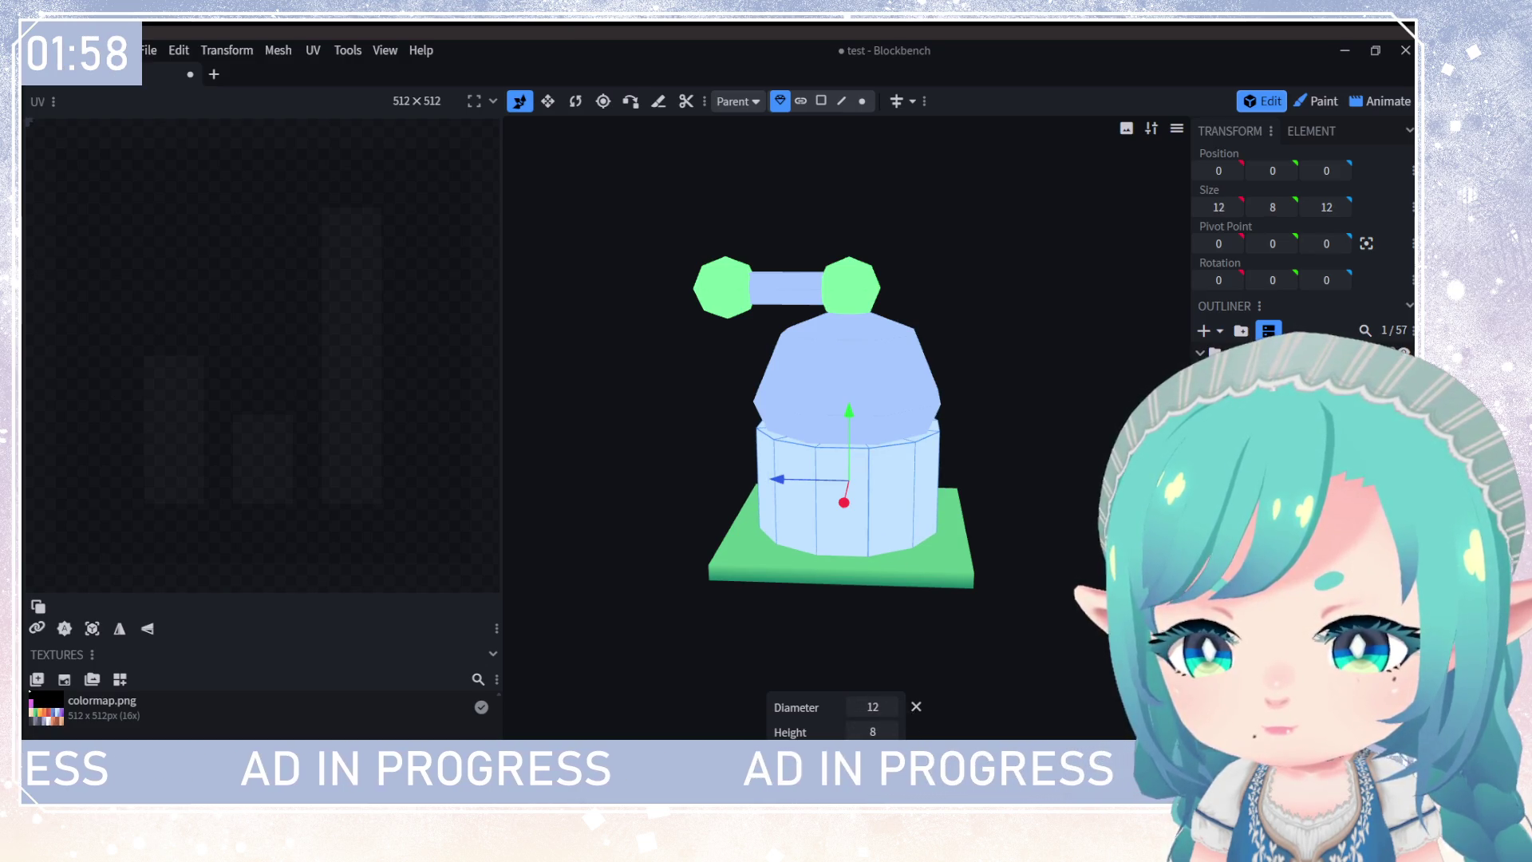
click(854, 756)
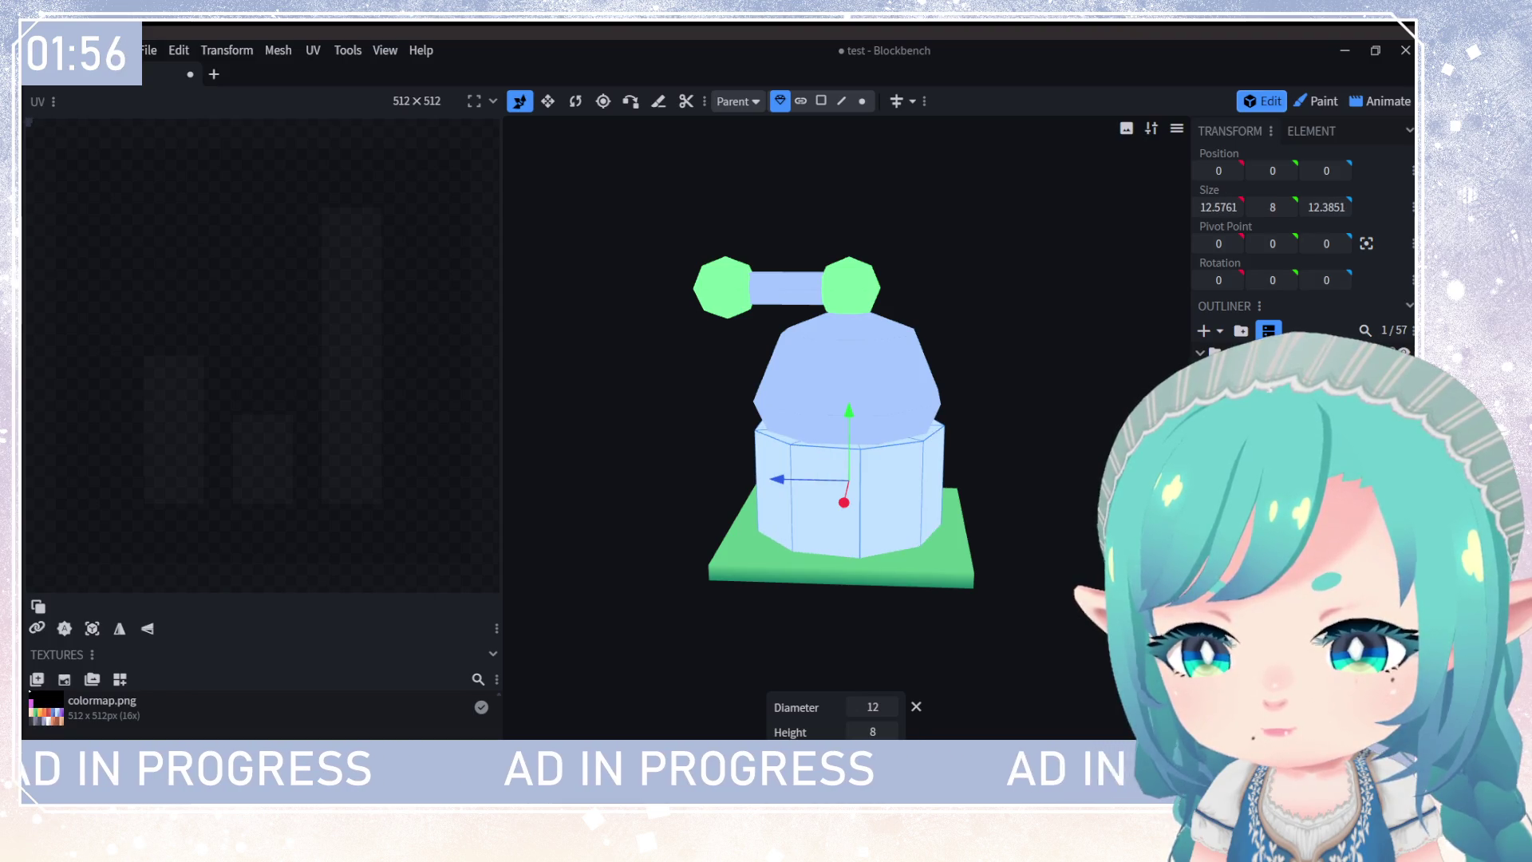
mouse_move(839, 515)
mouse_down()
mouse_move(997, 511)
mouse_move(1032, 557)
mouse_move(994, 616)
mouse_move(873, 558)
mouse_up()
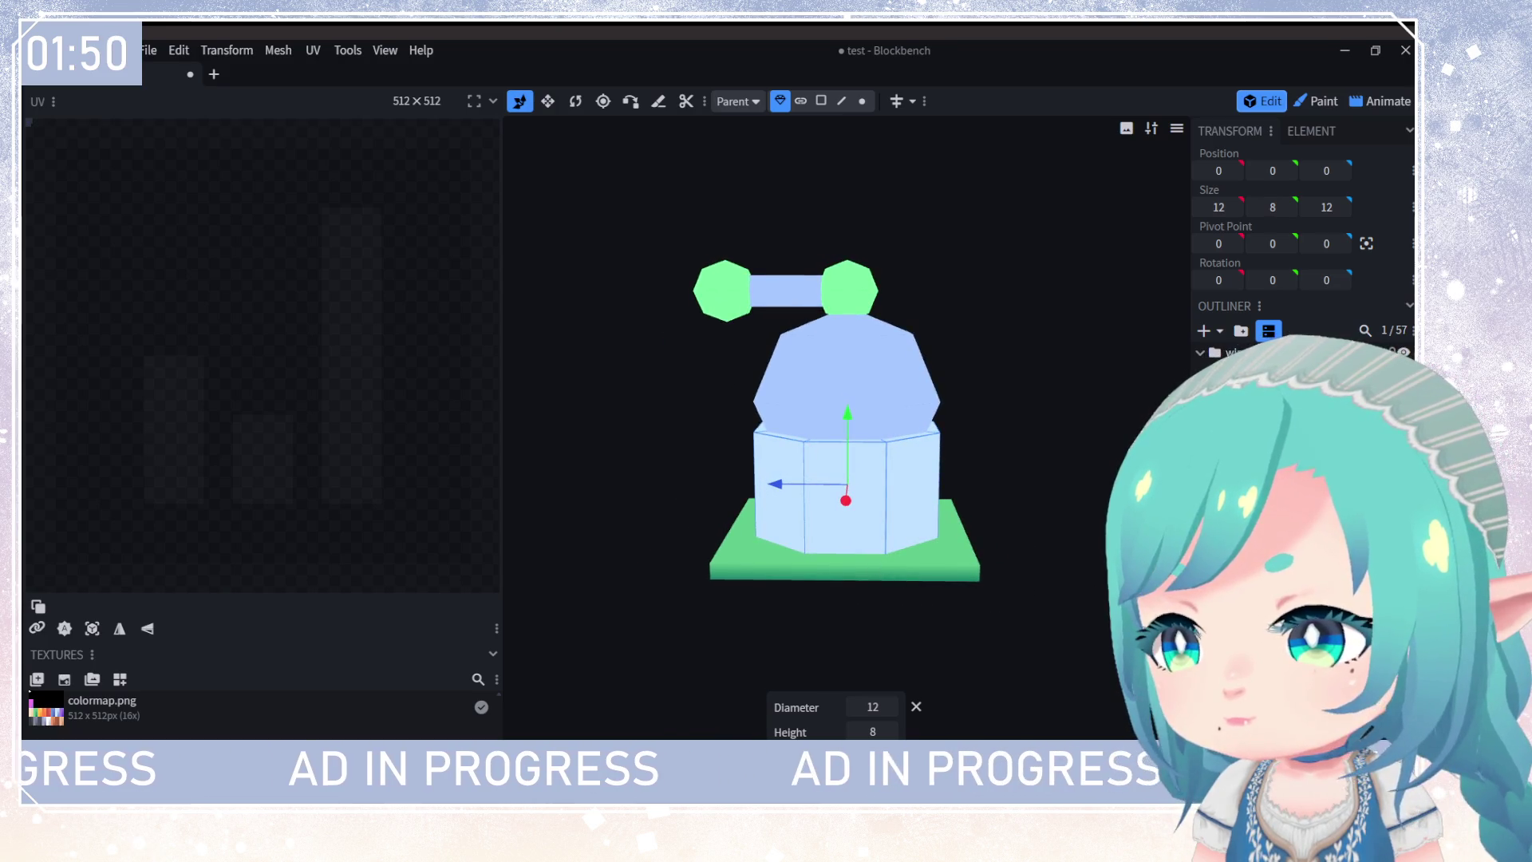
click(916, 707)
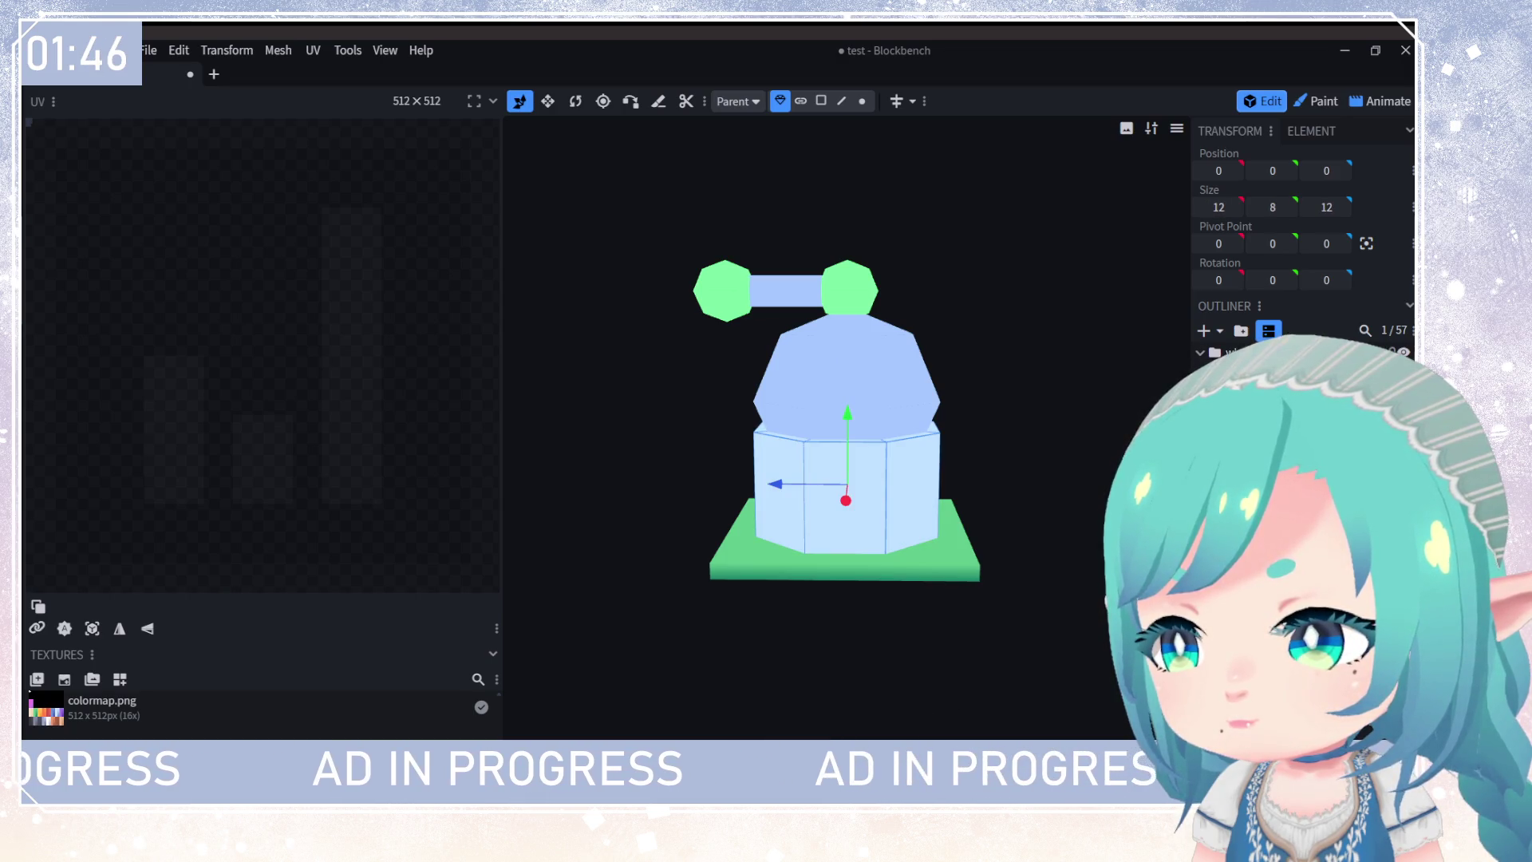
click(846, 368)
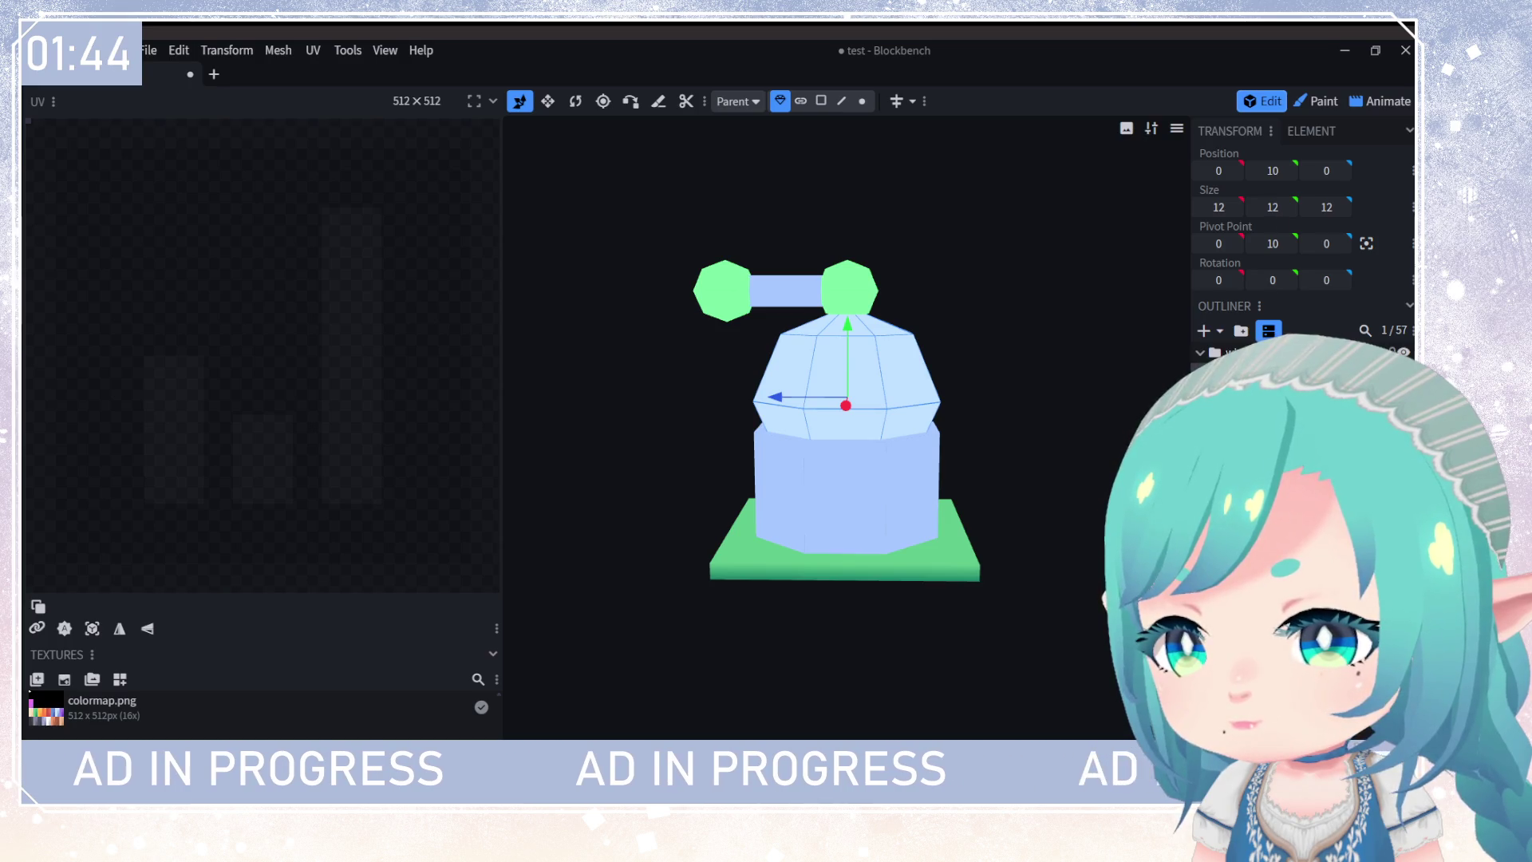
Shorten the octagonal lower body to height 6 and raise it to Y 3
click(846, 495)
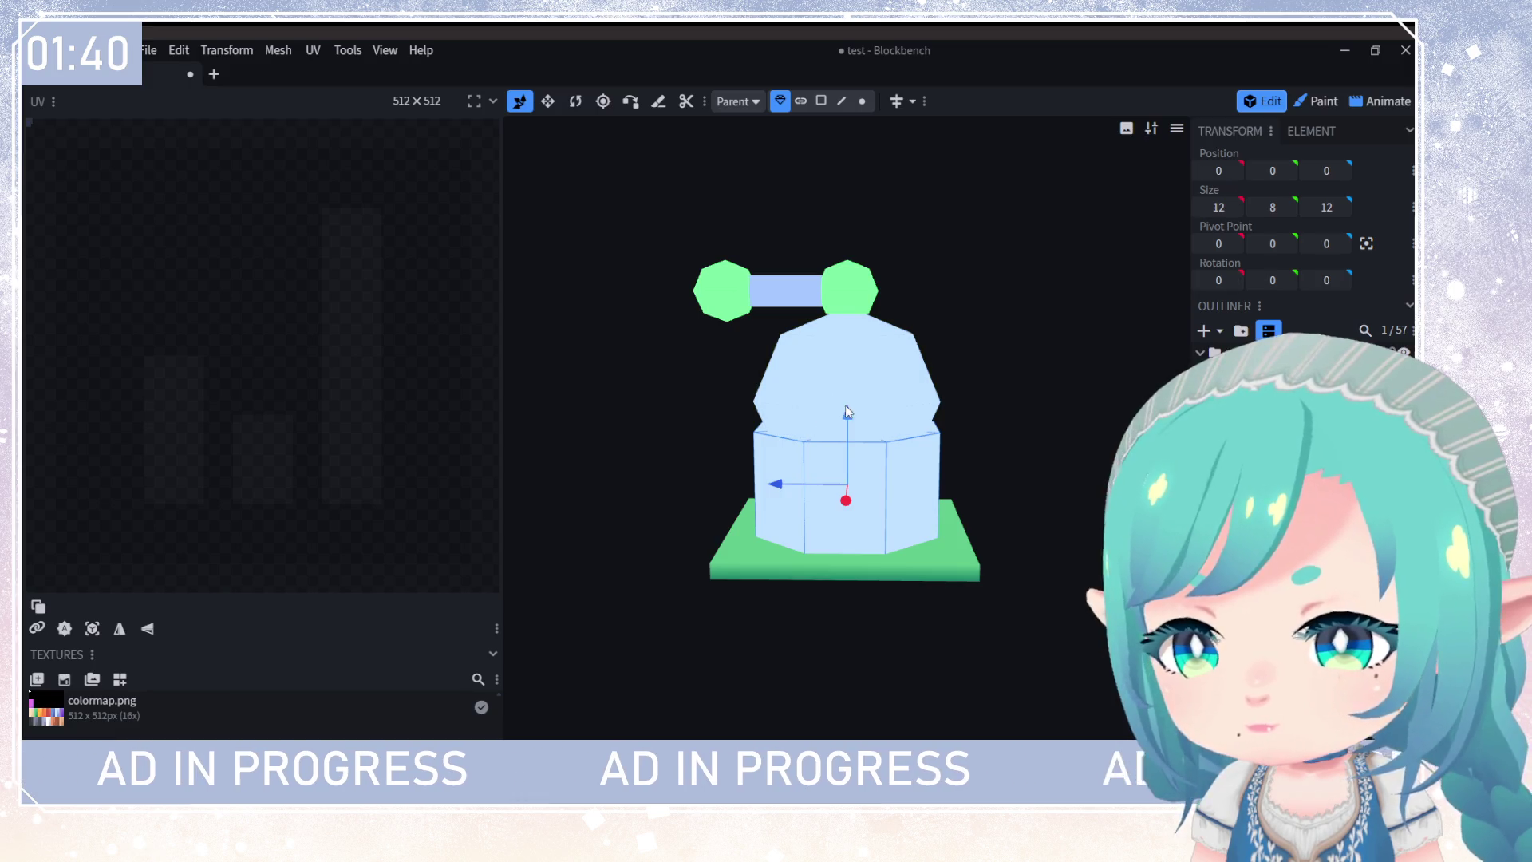
drag(847, 413, 851, 381)
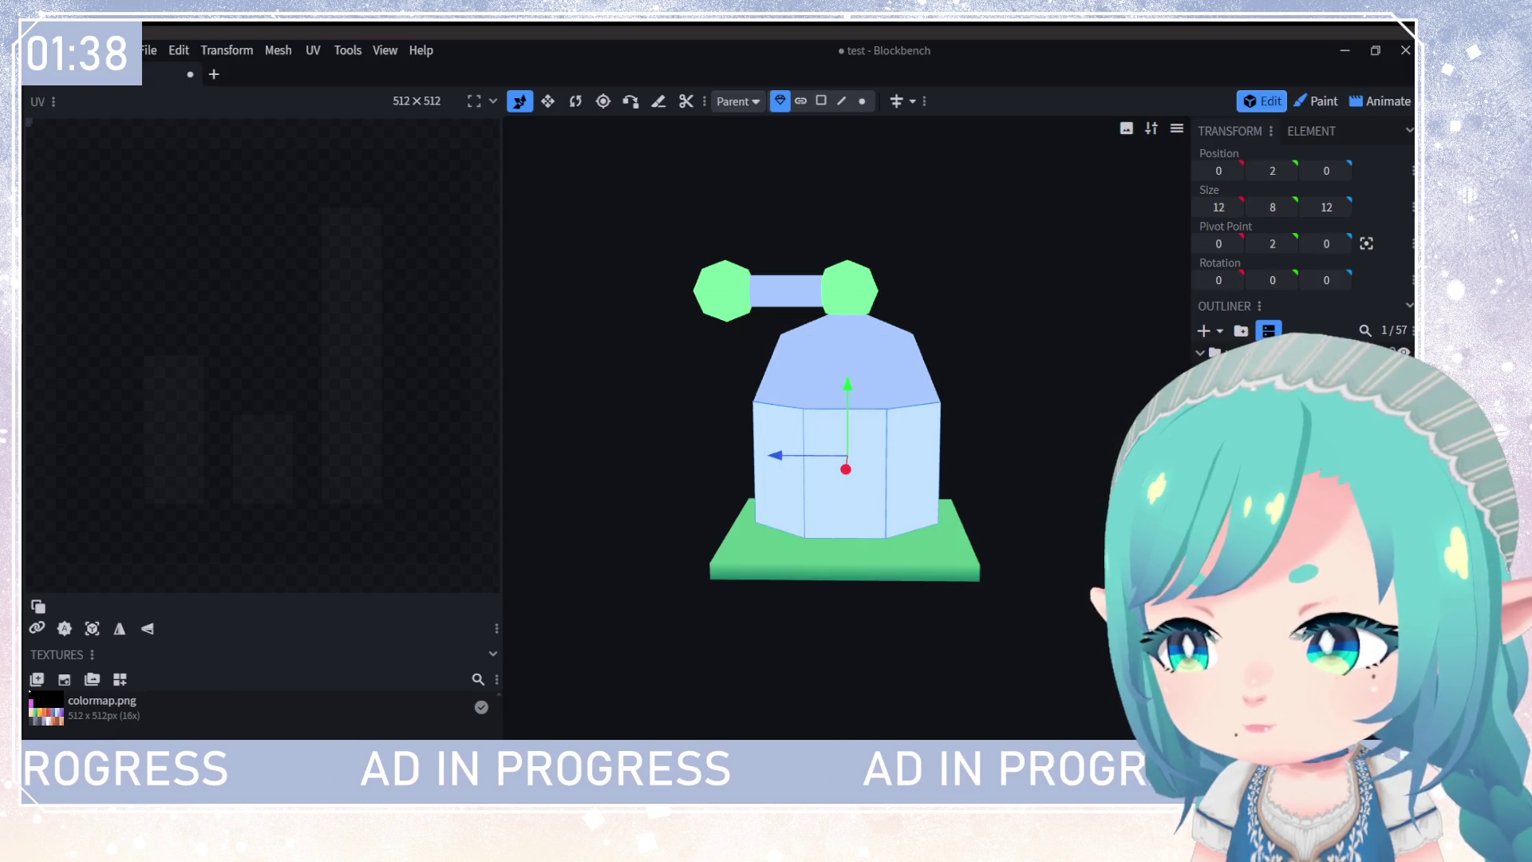
mouse_move(1086, 527)
mouse_down()
mouse_move(1088, 474)
mouse_move(1109, 503)
mouse_move(1142, 487)
mouse_move(1069, 478)
mouse_move(1133, 478)
mouse_up()
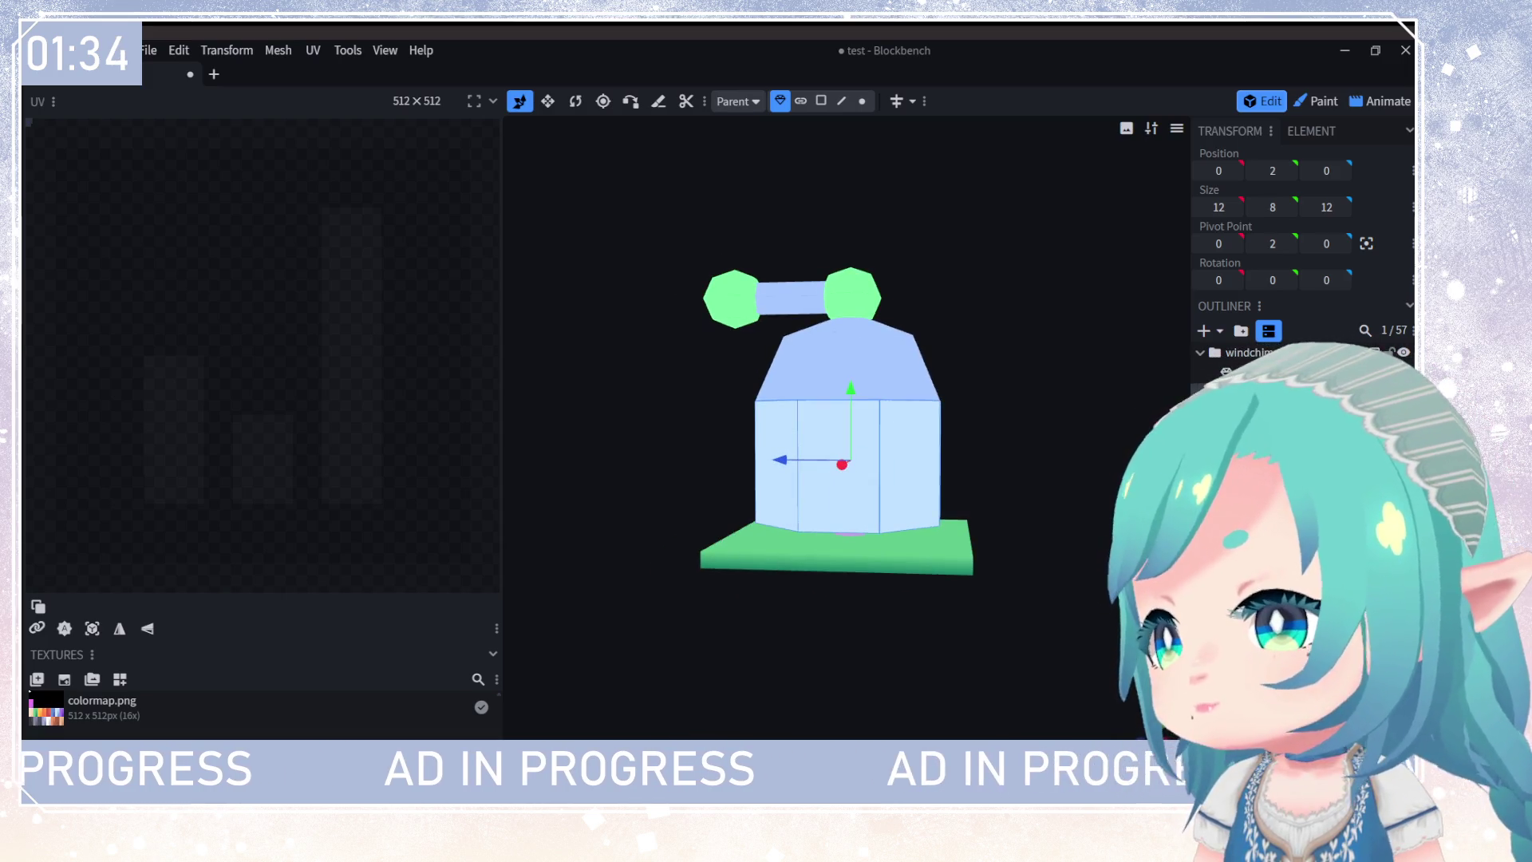
click(1255, 208)
click(1256, 208)
drag(851, 388, 849, 371)
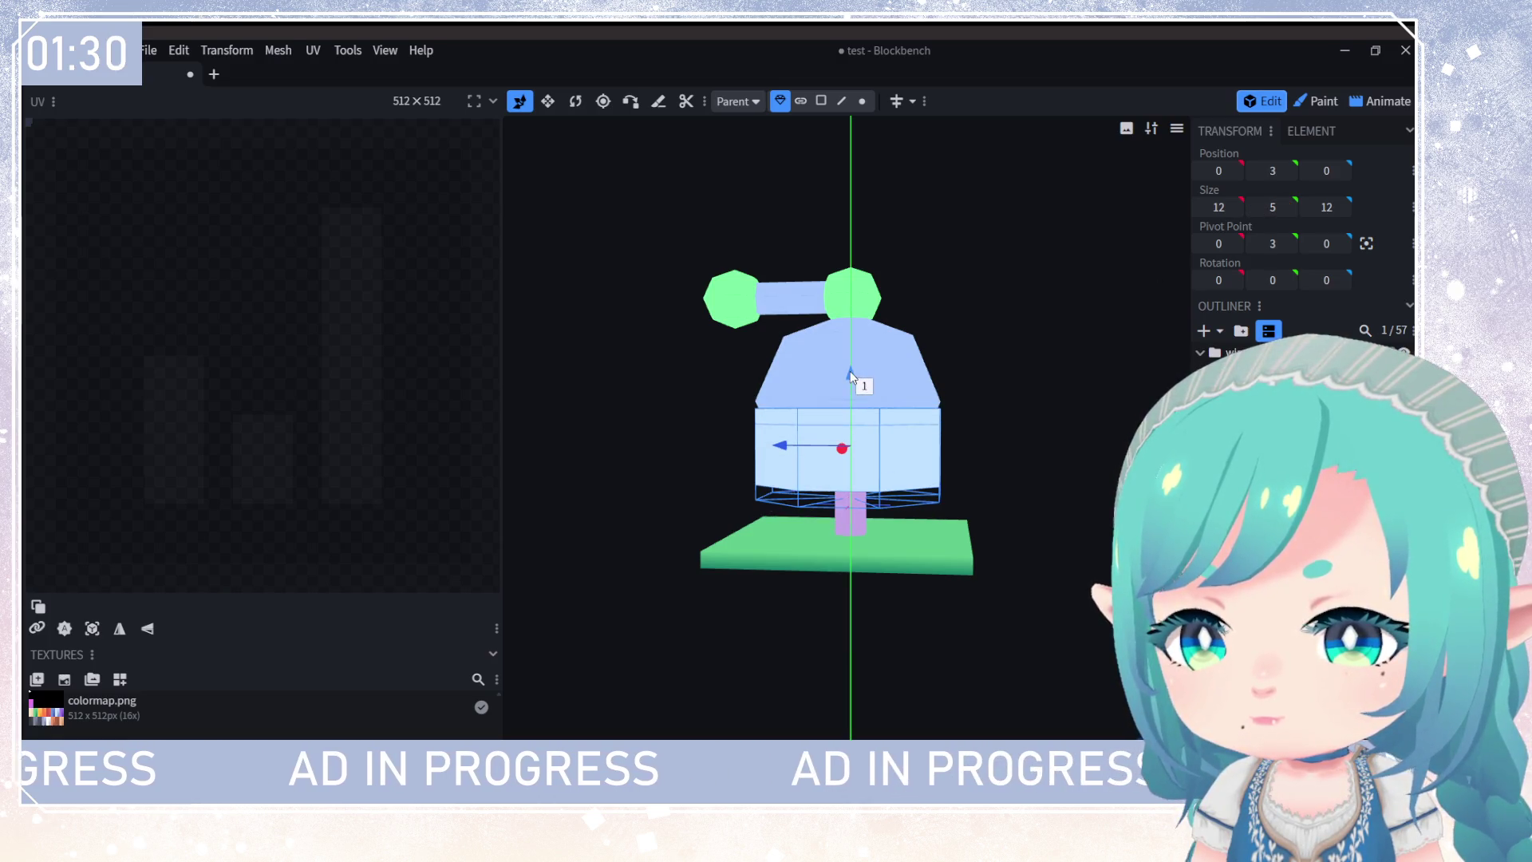
click(1290, 207)
mouse_move(982, 506)
mouse_down()
mouse_move(1062, 453)
mouse_move(1017, 497)
mouse_move(1063, 499)
mouse_move(835, 525)
mouse_up()
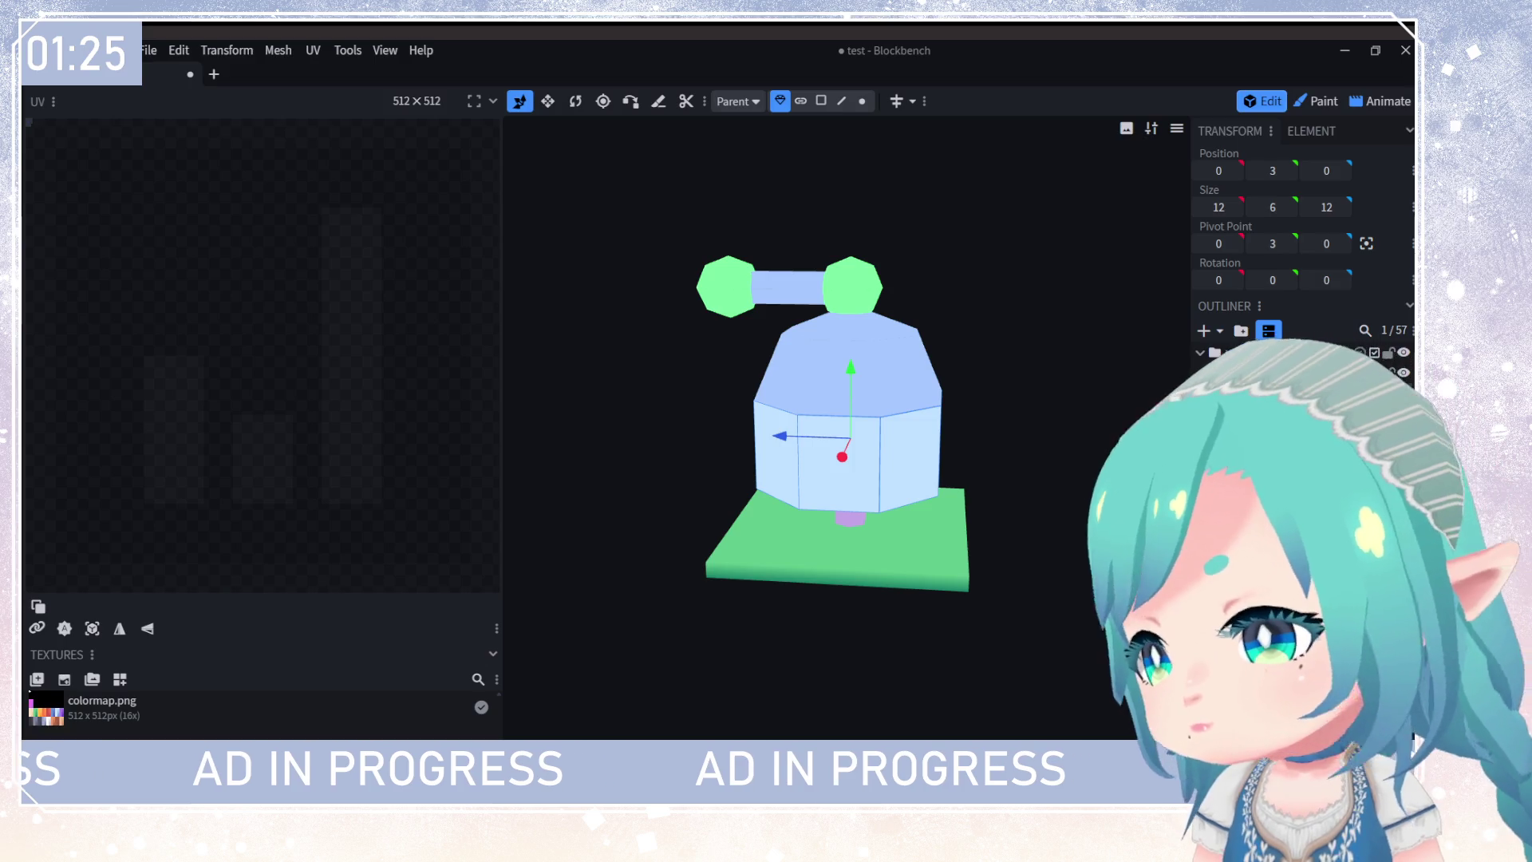
Select the dome above the lower body and view the model from the front
click(1242, 343)
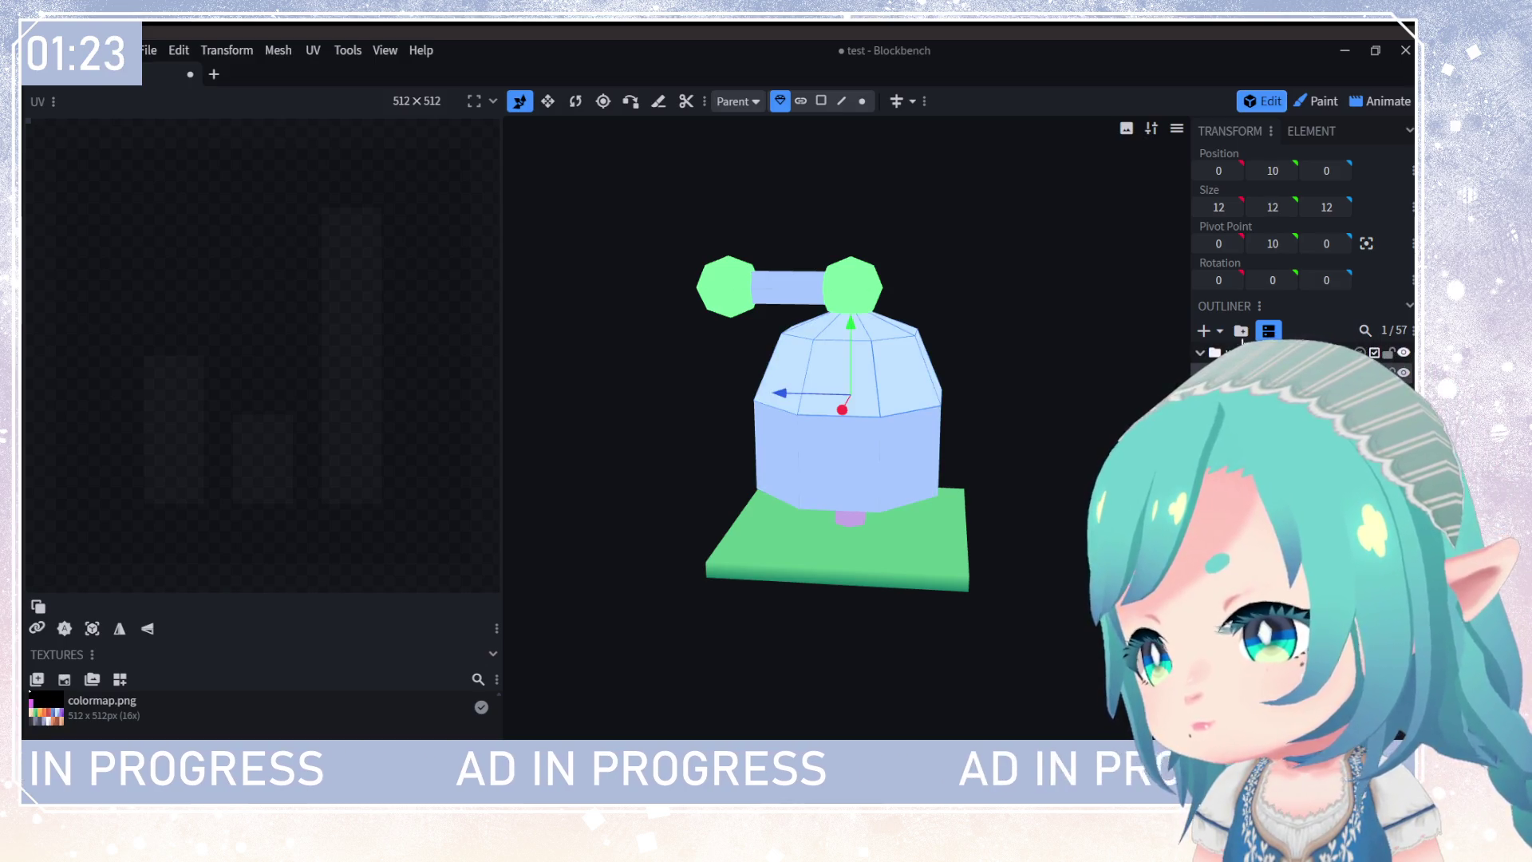
click(1242, 344)
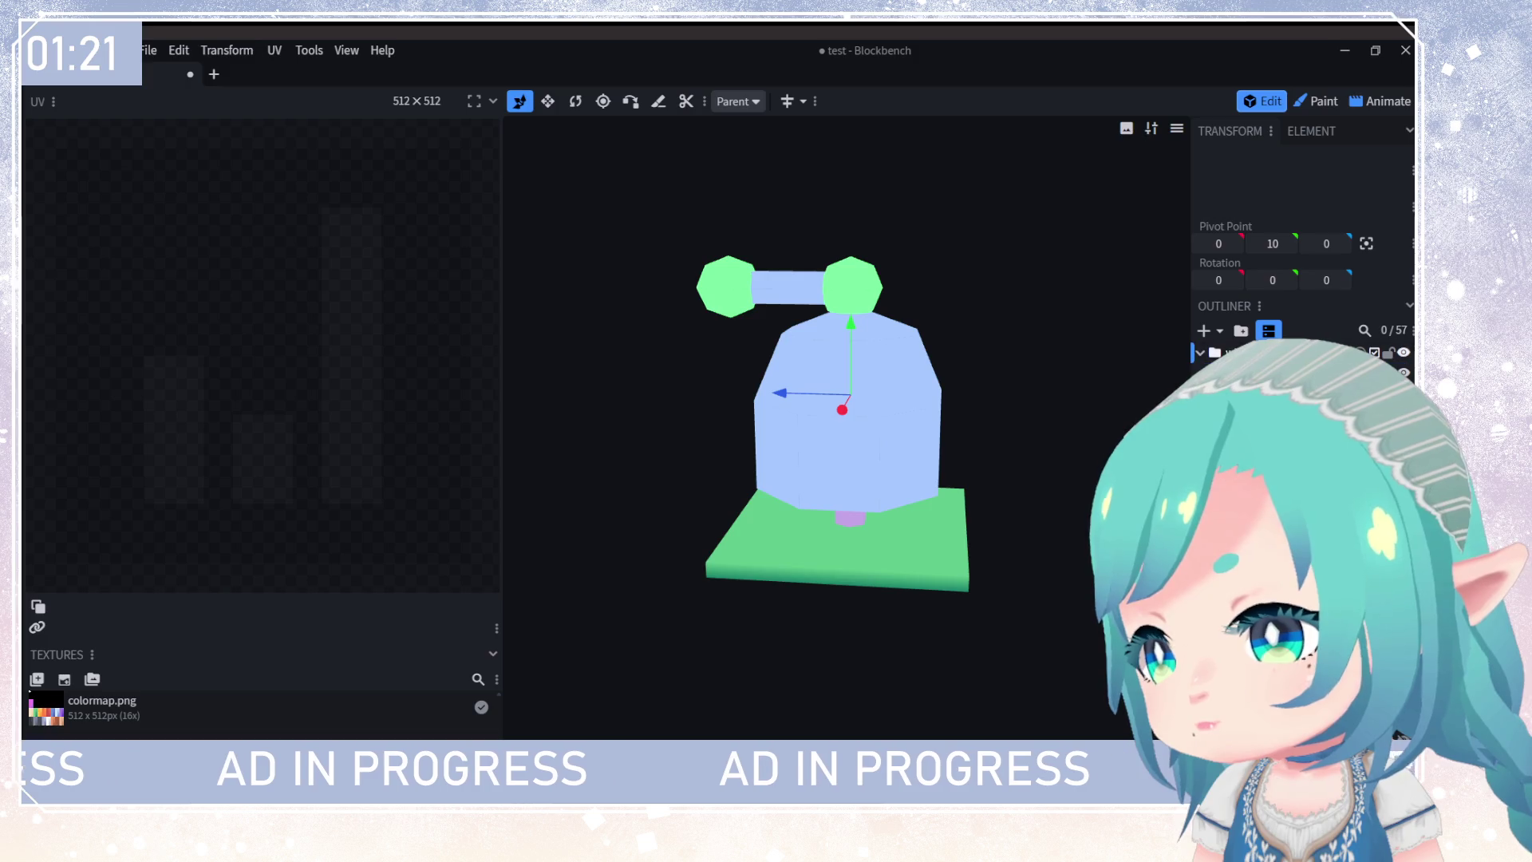
click(1242, 343)
click(1243, 343)
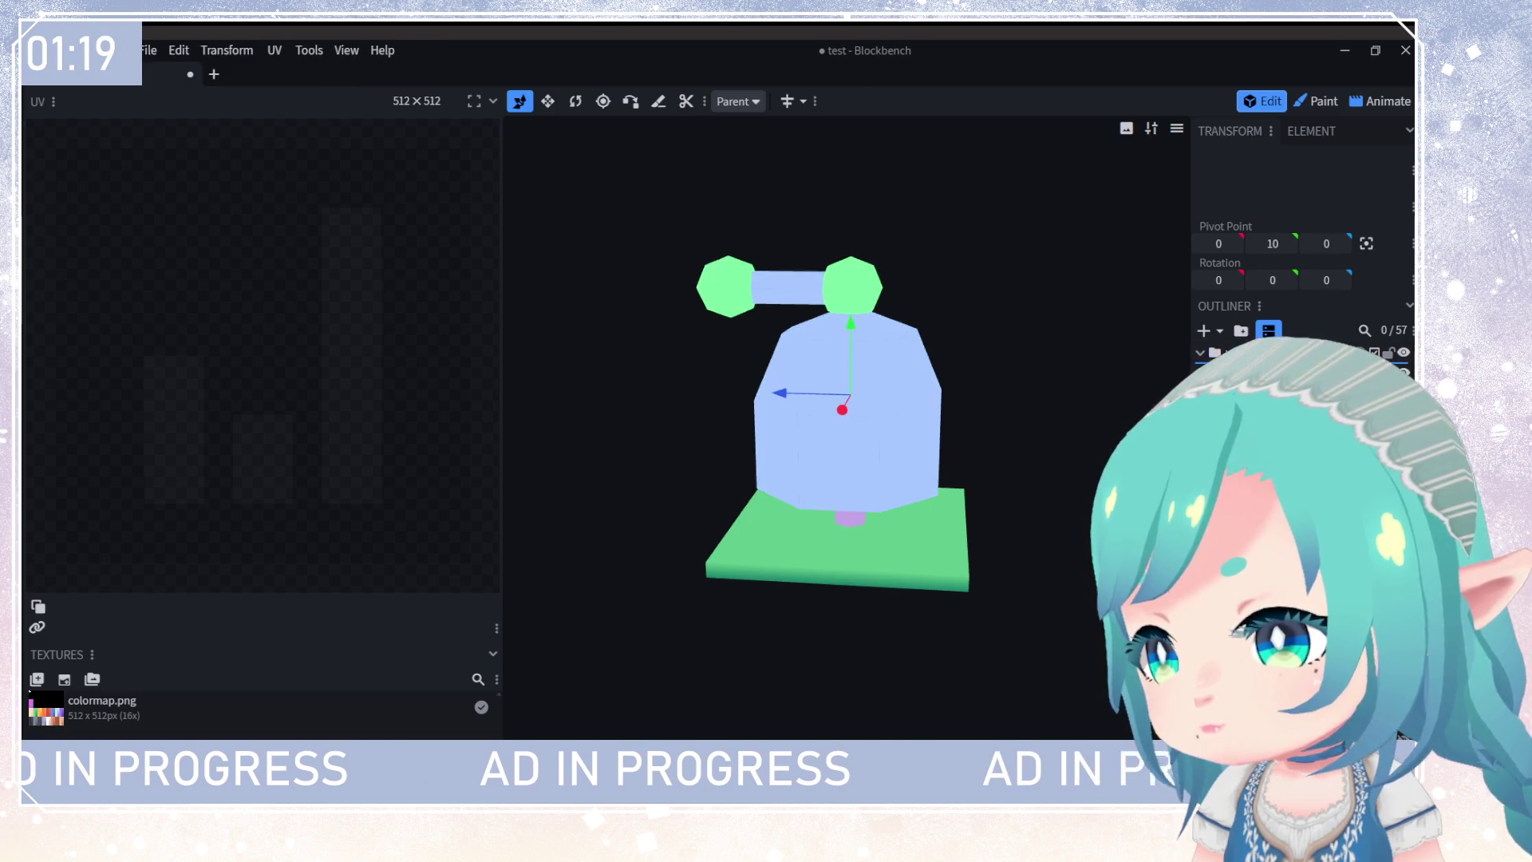
click(1243, 343)
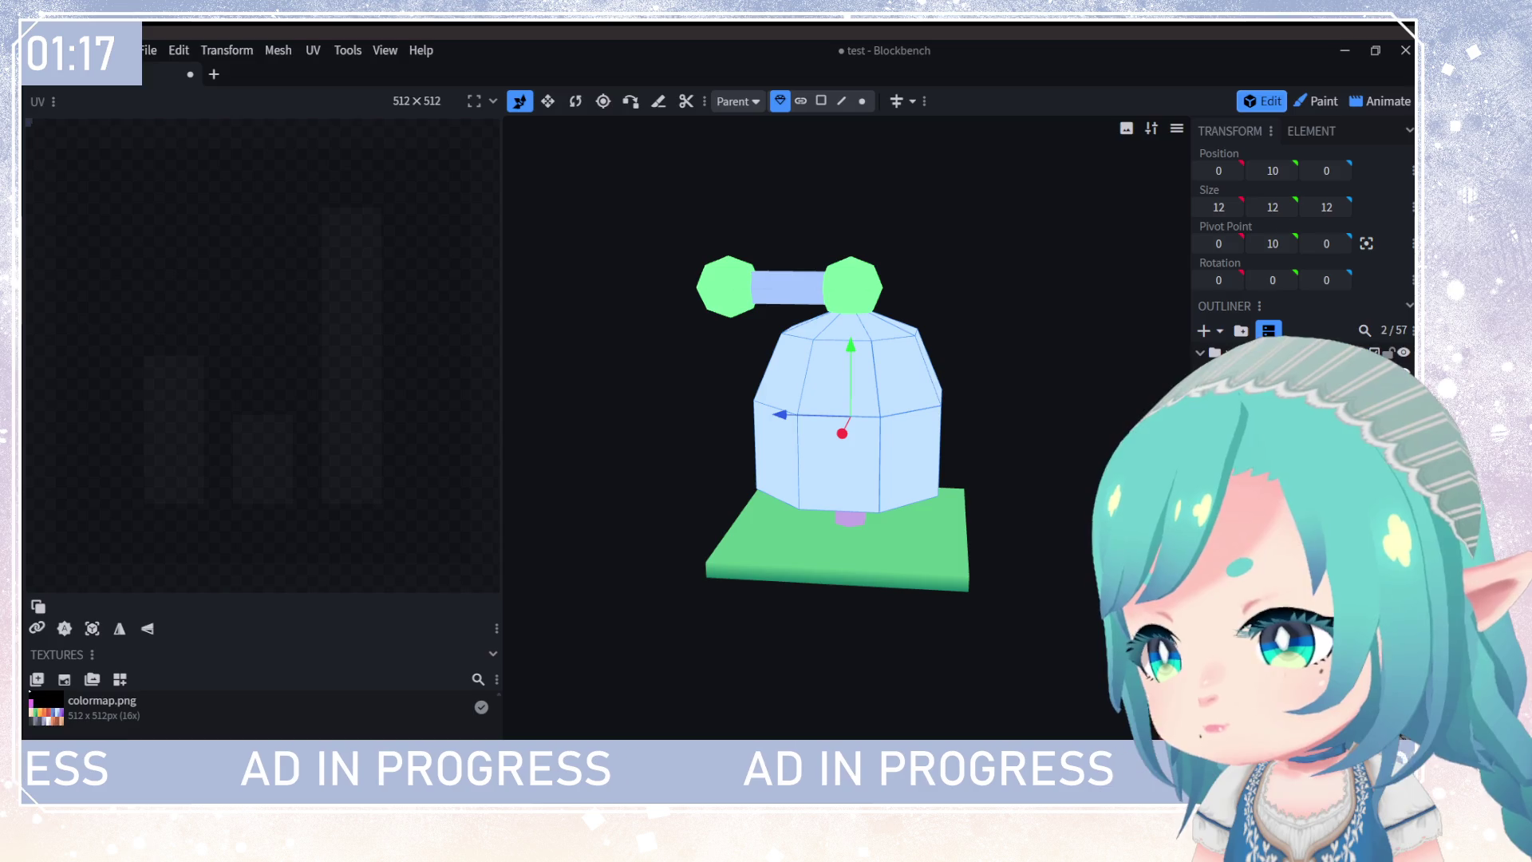
mouse_move(990, 467)
mouse_down()
mouse_move(964, 467)
mouse_move(913, 572)
mouse_move(781, 671)
mouse_move(577, 629)
mouse_move(431, 625)
mouse_move(524, 530)
mouse_move(490, 501)
mouse_up()
Dismiss the UV options menu and switch to the Move tool
right_click(490, 502)
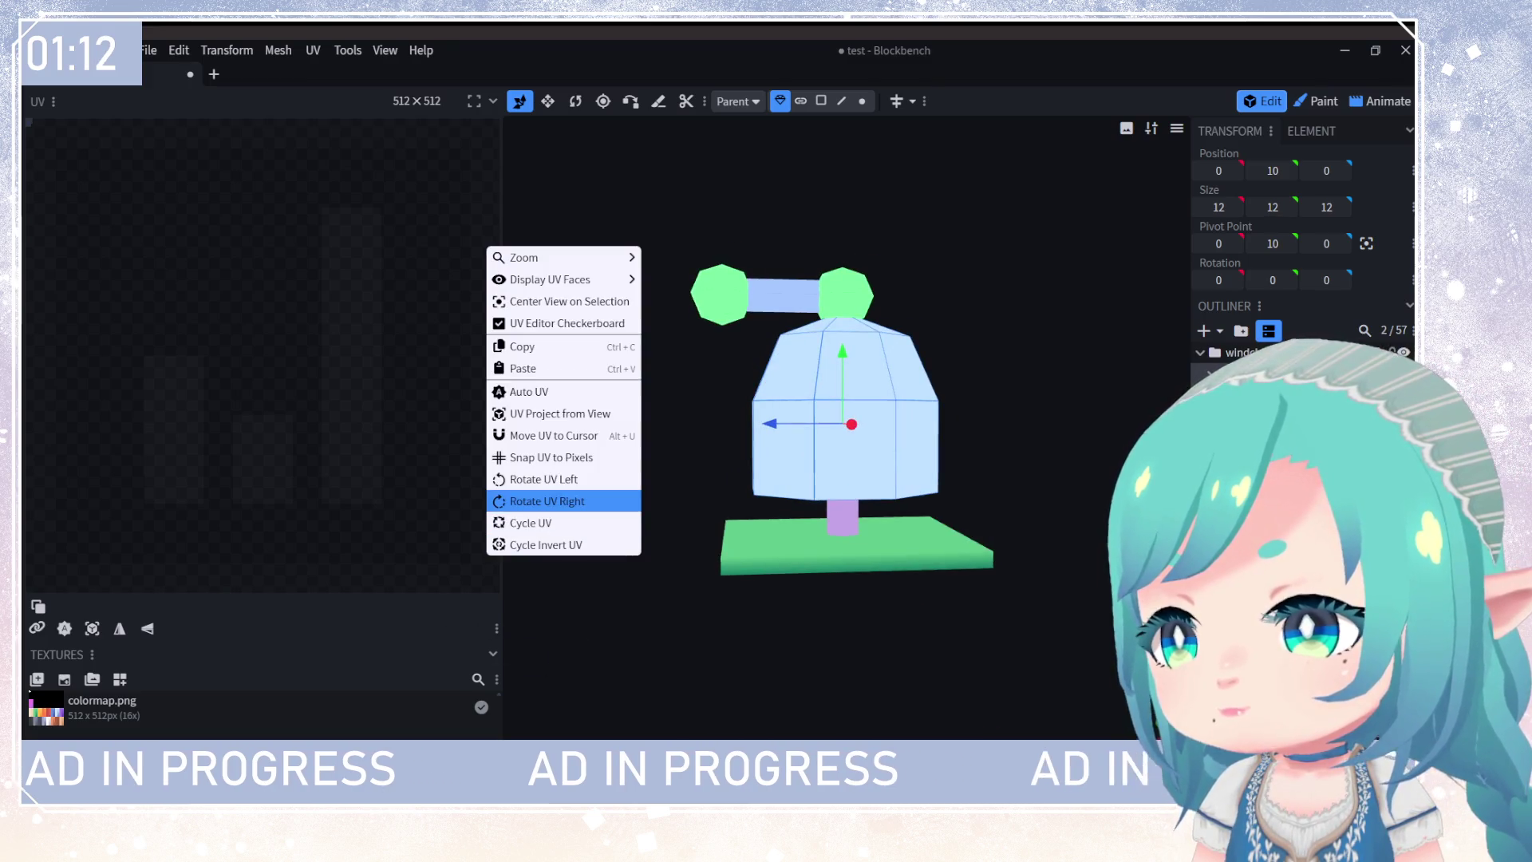
key(Escape)
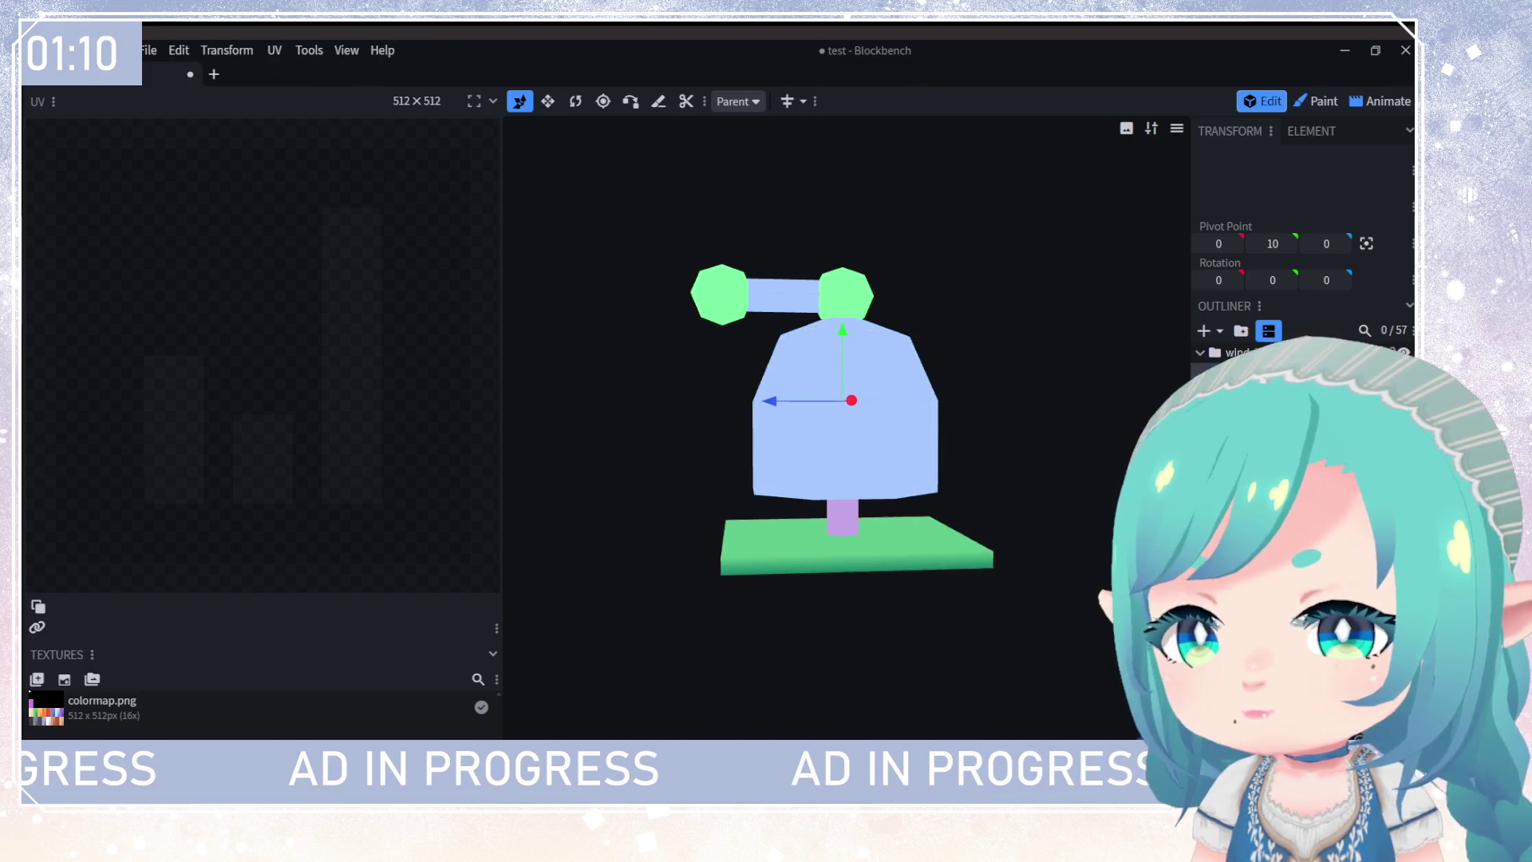
click(548, 100)
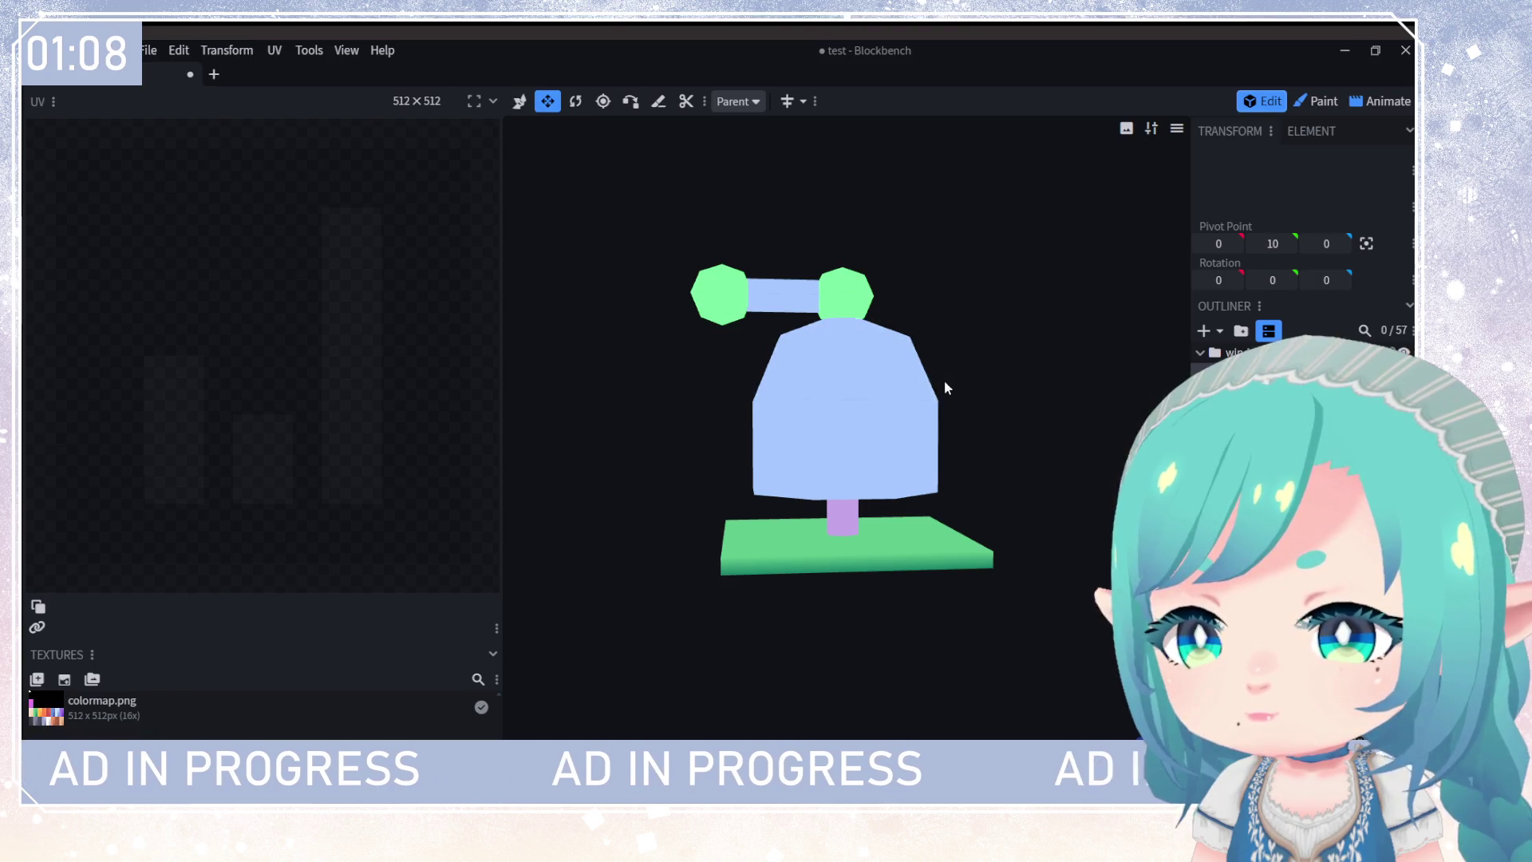
drag(944, 380, 922, 431)
Resize the dome and lower body to 10 wide and deep, with the dome 10 tall
click(864, 380)
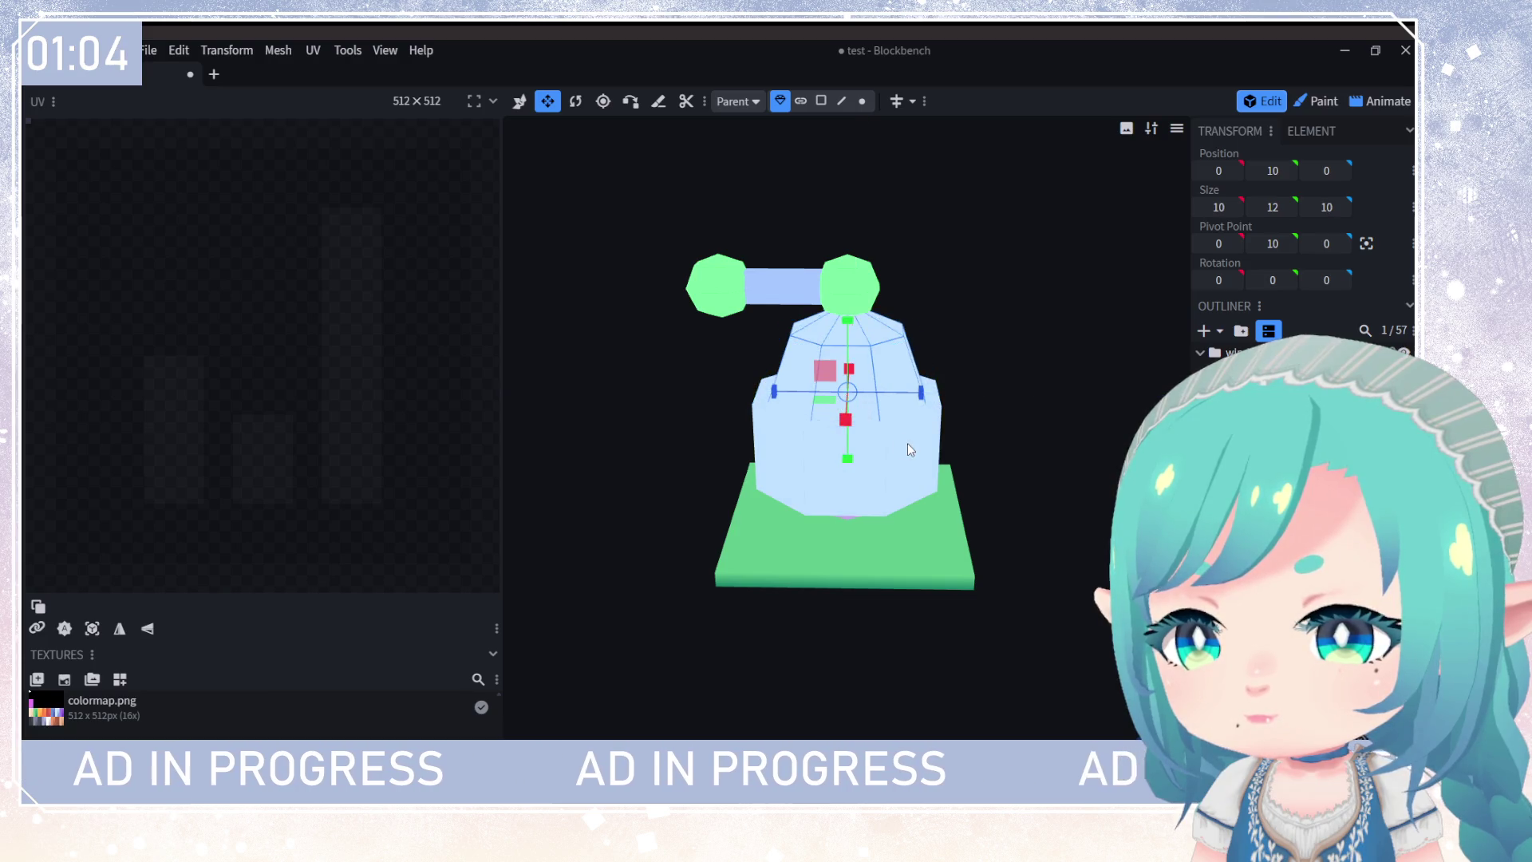
click(831, 437)
drag(831, 437, 1009, 460)
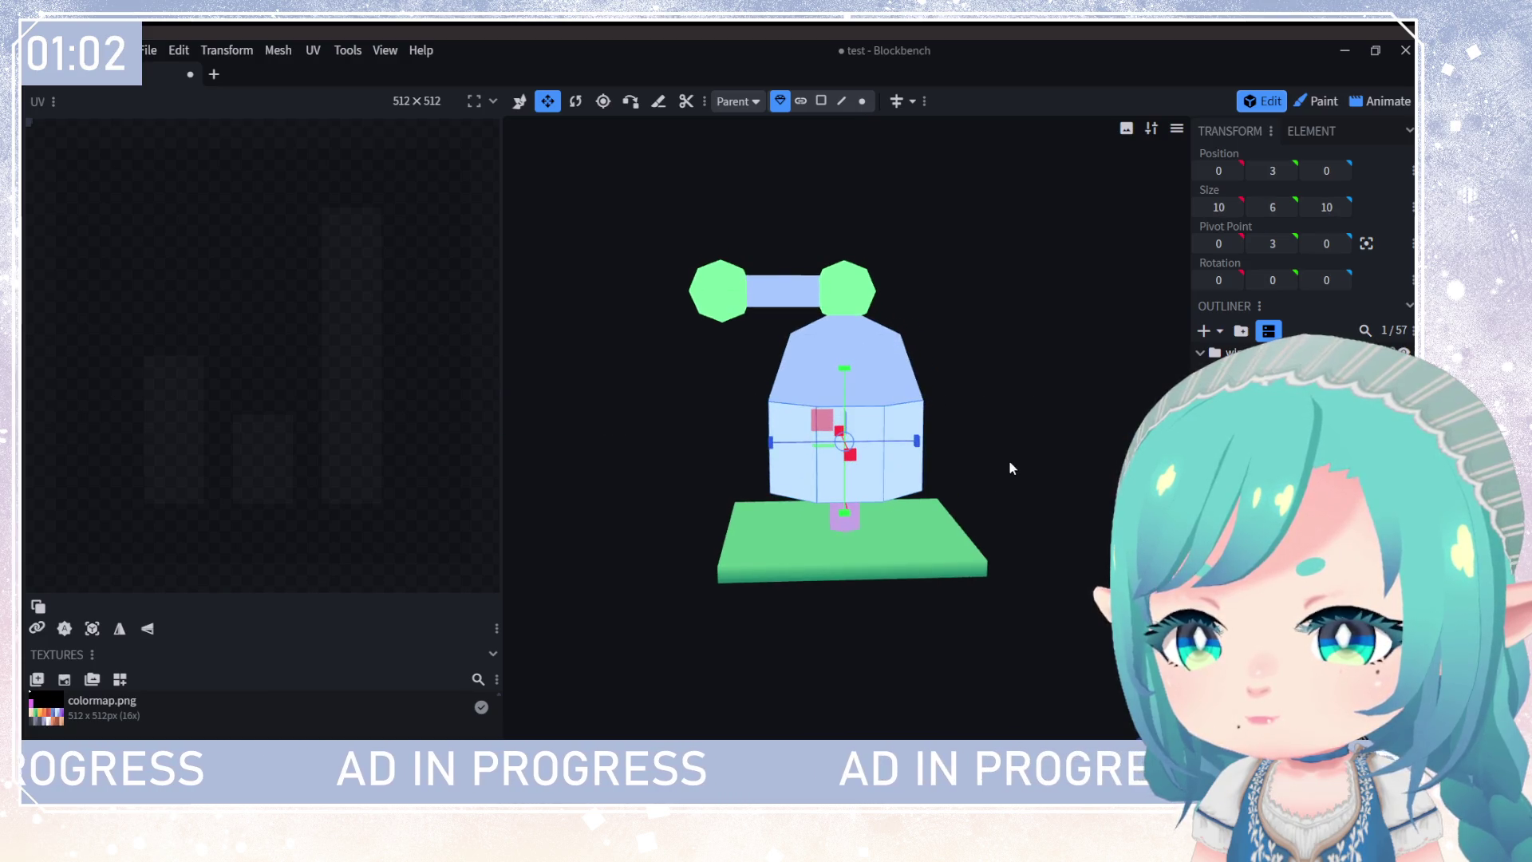
click(854, 343)
mouse_move(831, 332)
mouse_down()
mouse_move(966, 375)
mouse_move(830, 335)
mouse_up()
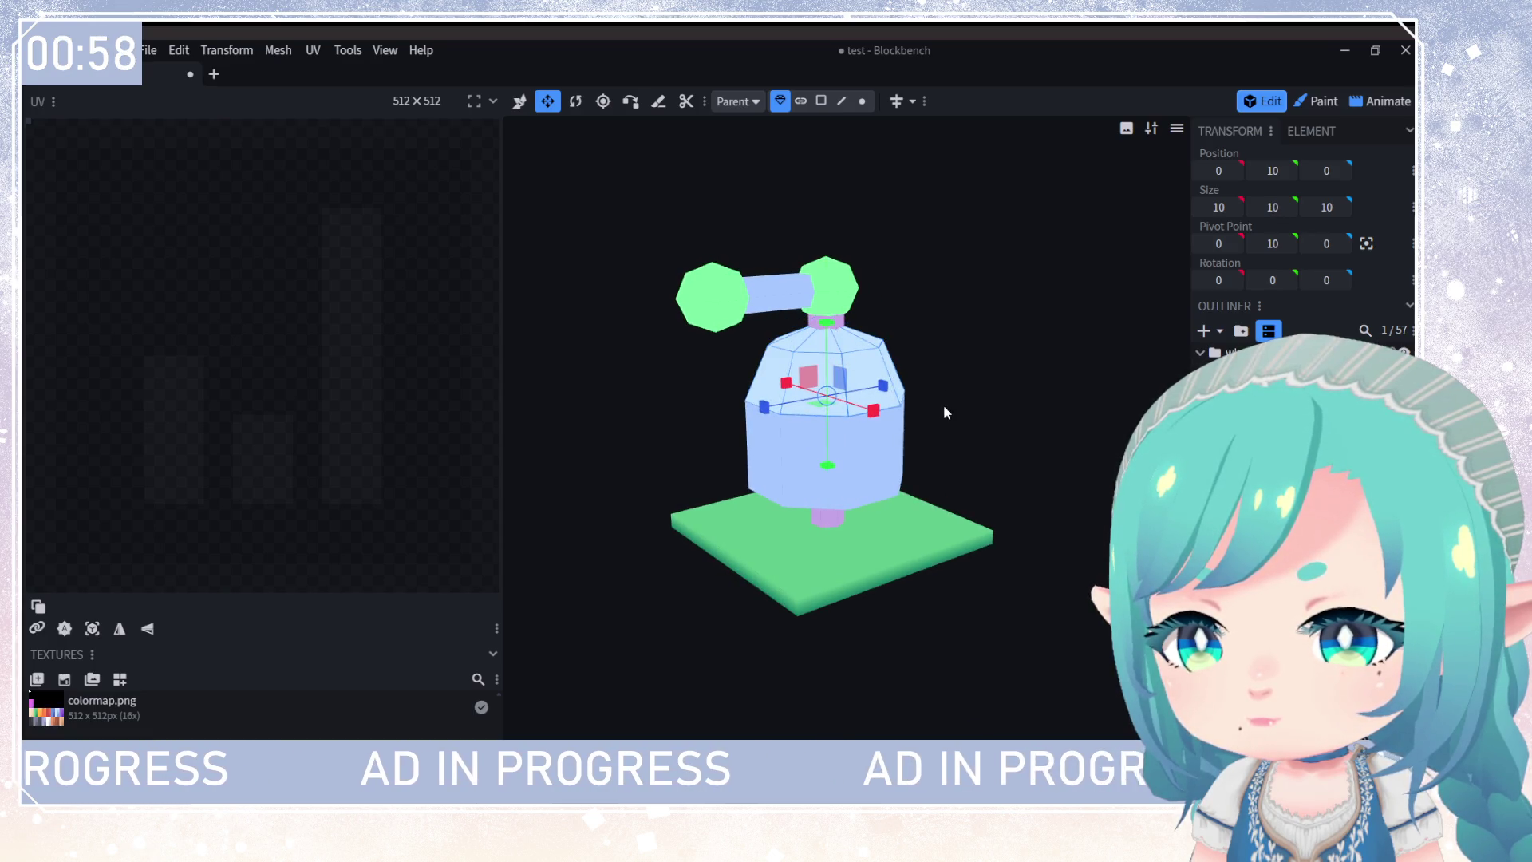
drag(944, 404, 886, 375)
click(879, 424)
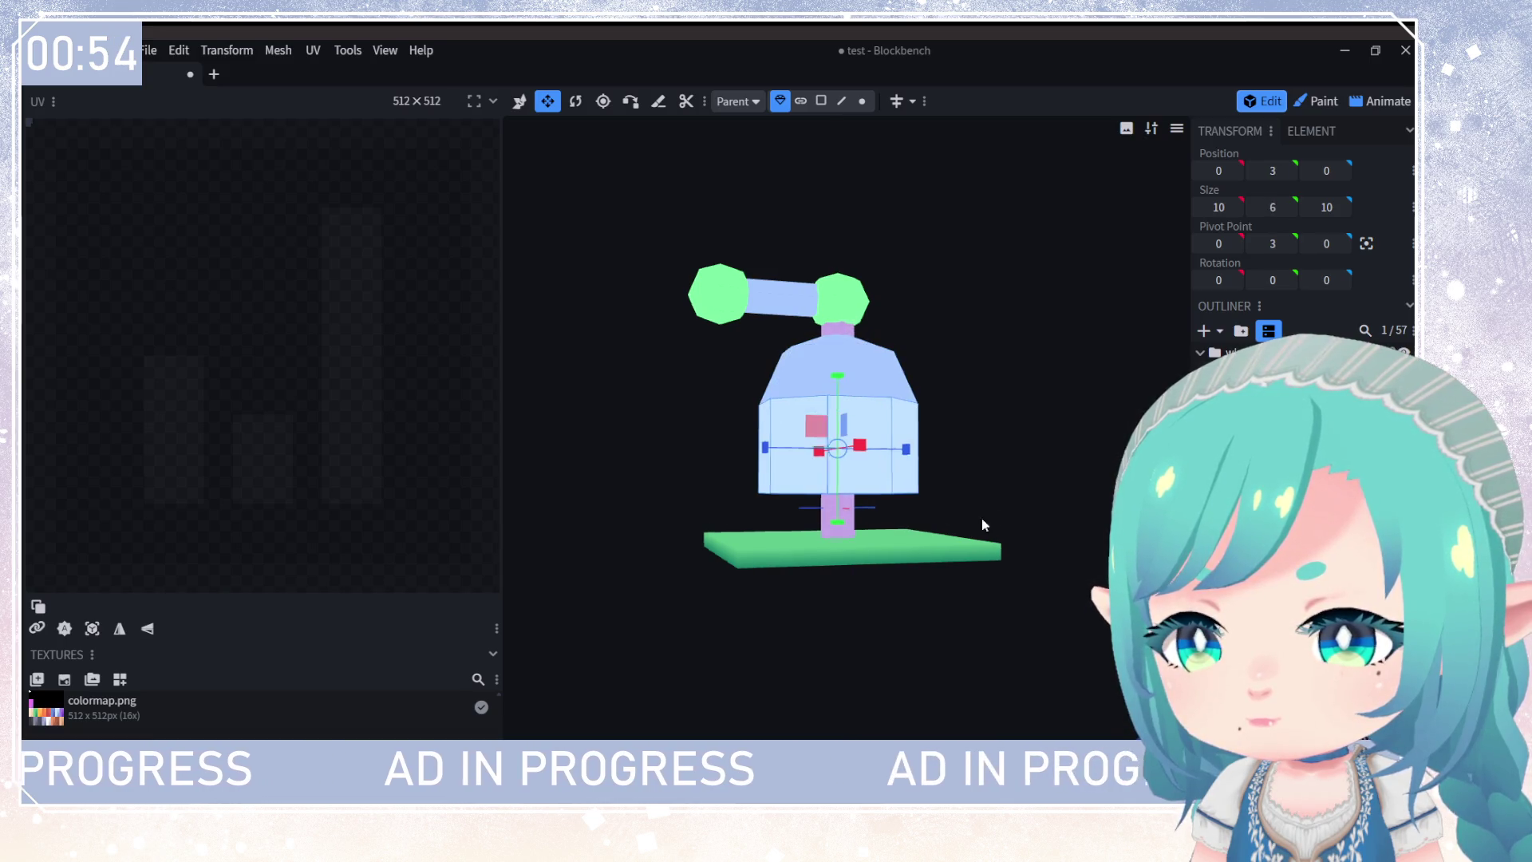
click(859, 384)
mouse_move(1026, 396)
mouse_down()
mouse_move(1035, 439)
mouse_move(701, 491)
mouse_move(866, 509)
mouse_move(1037, 431)
mouse_up()
click(778, 288)
click(1250, 334)
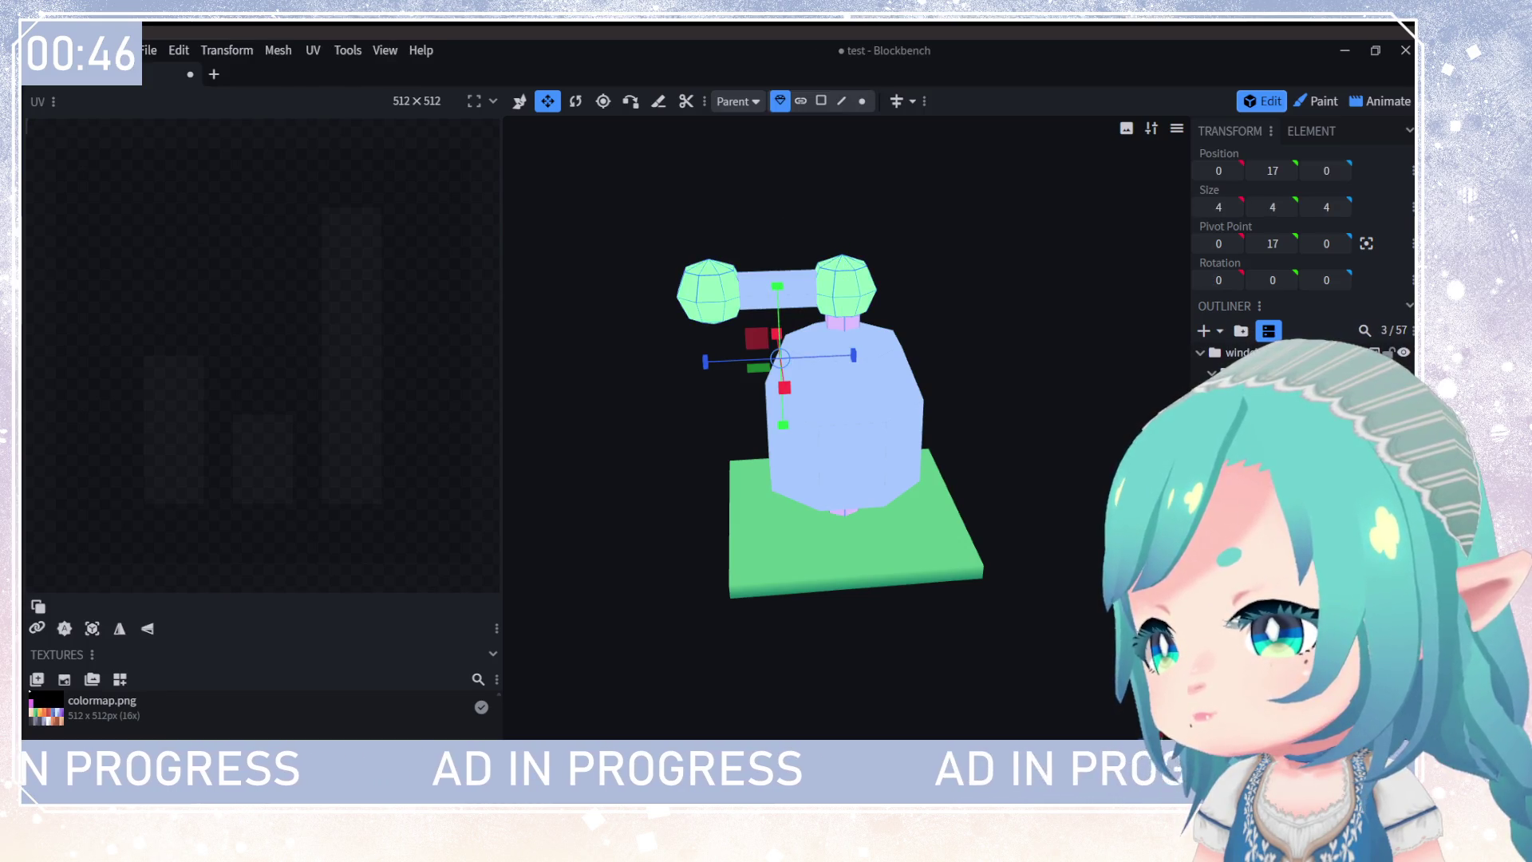
key(ctrl+z)
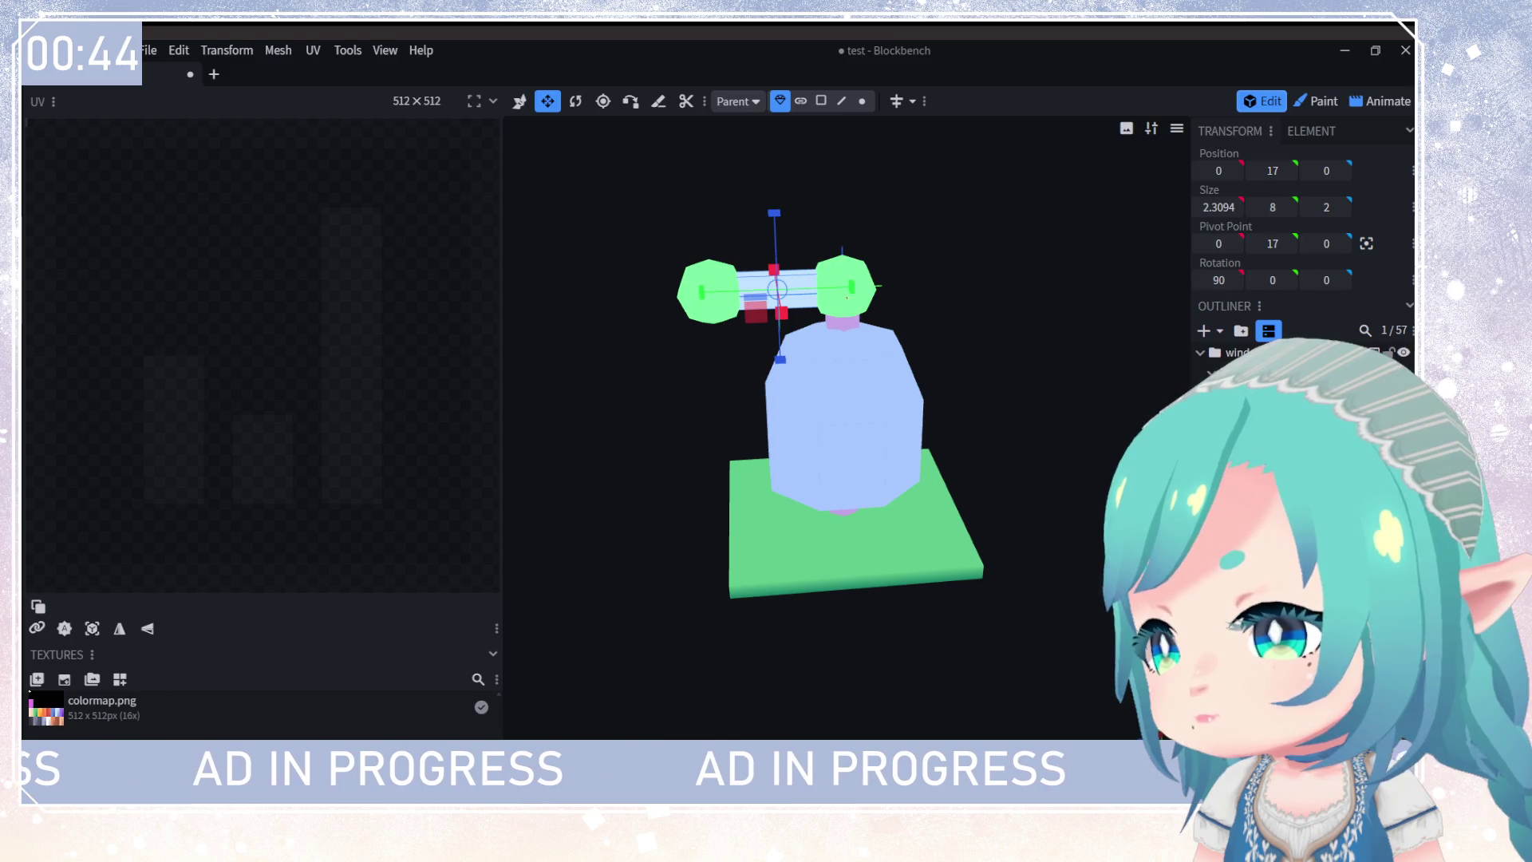
key(ctrl+z)
drag(989, 452, 715, 209)
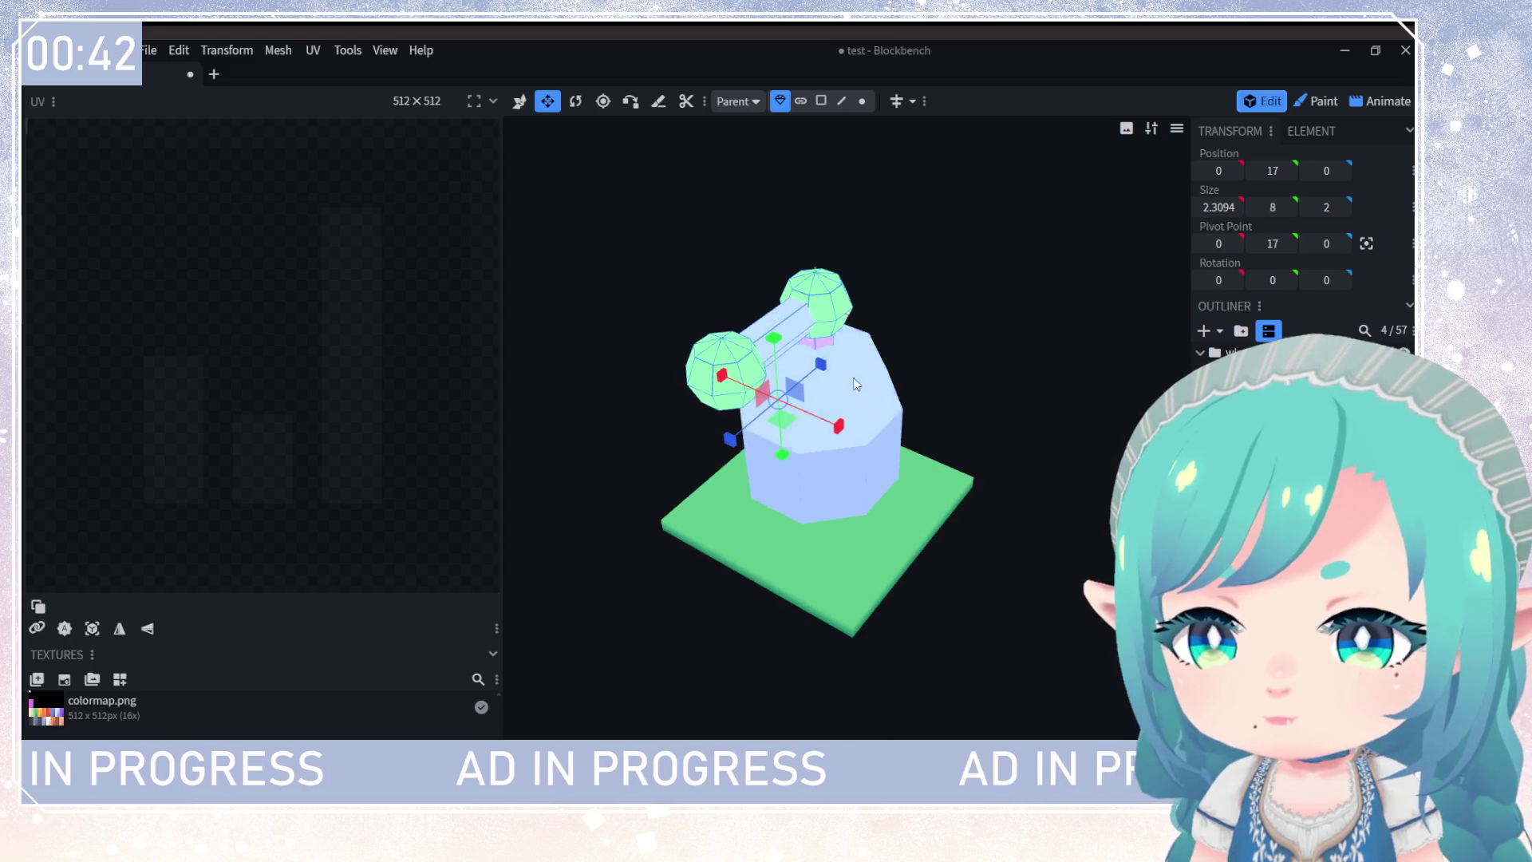
drag(806, 415, 845, 445)
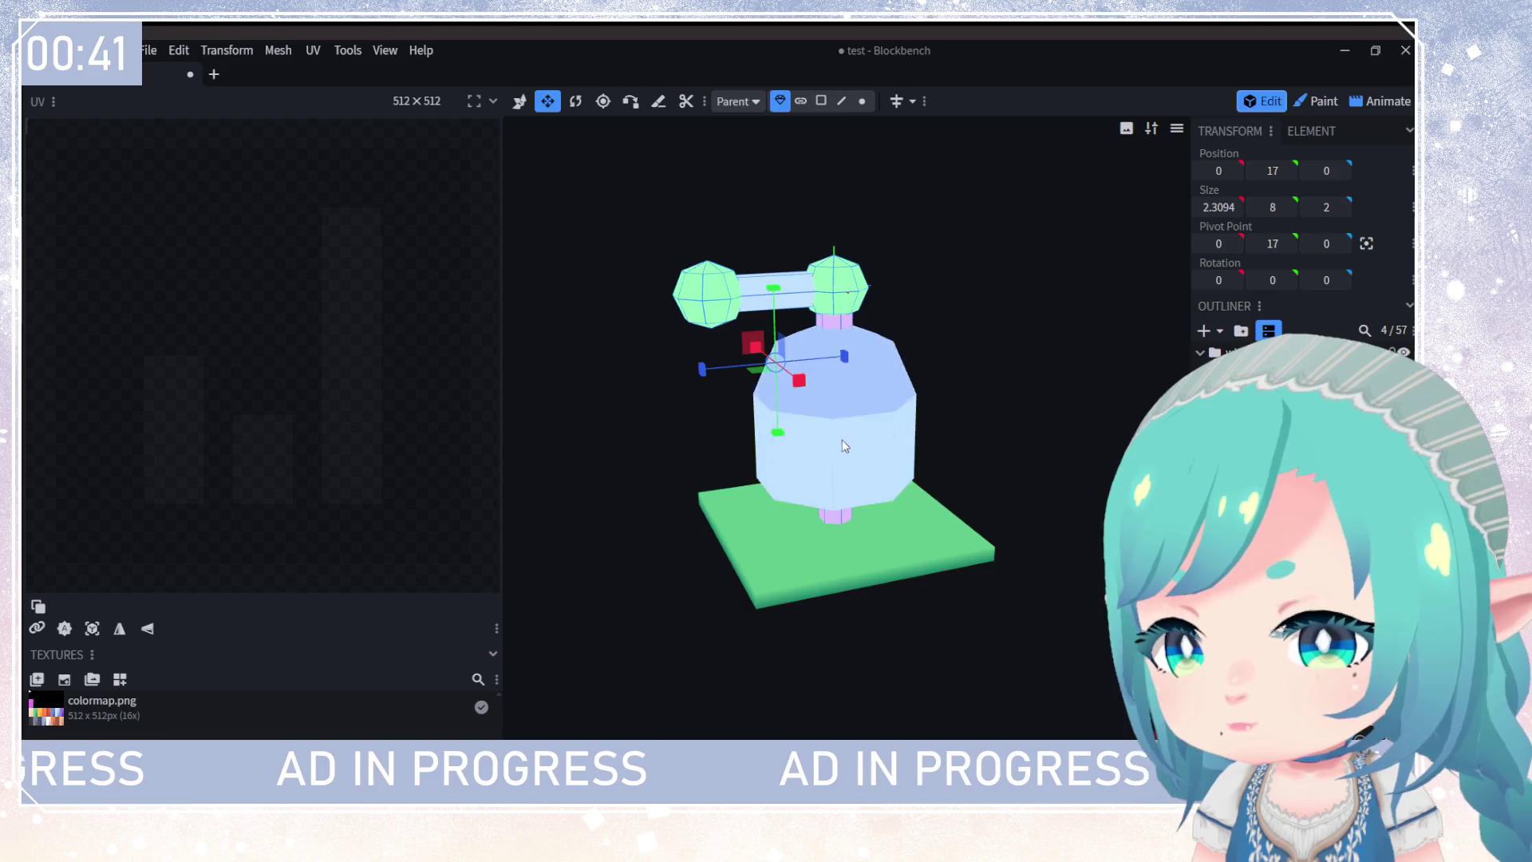
click(519, 101)
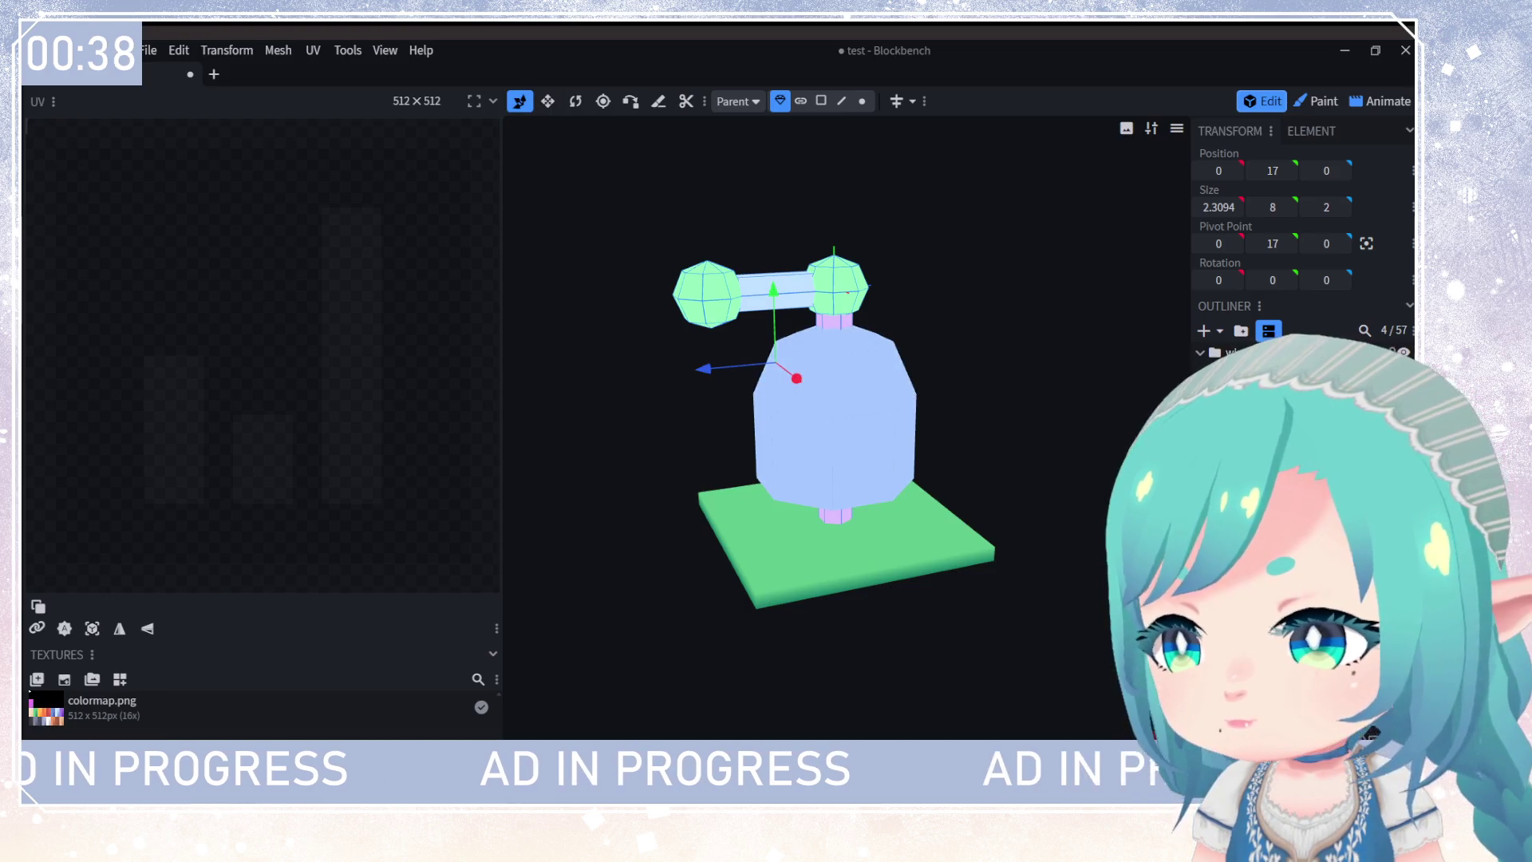
click(838, 281)
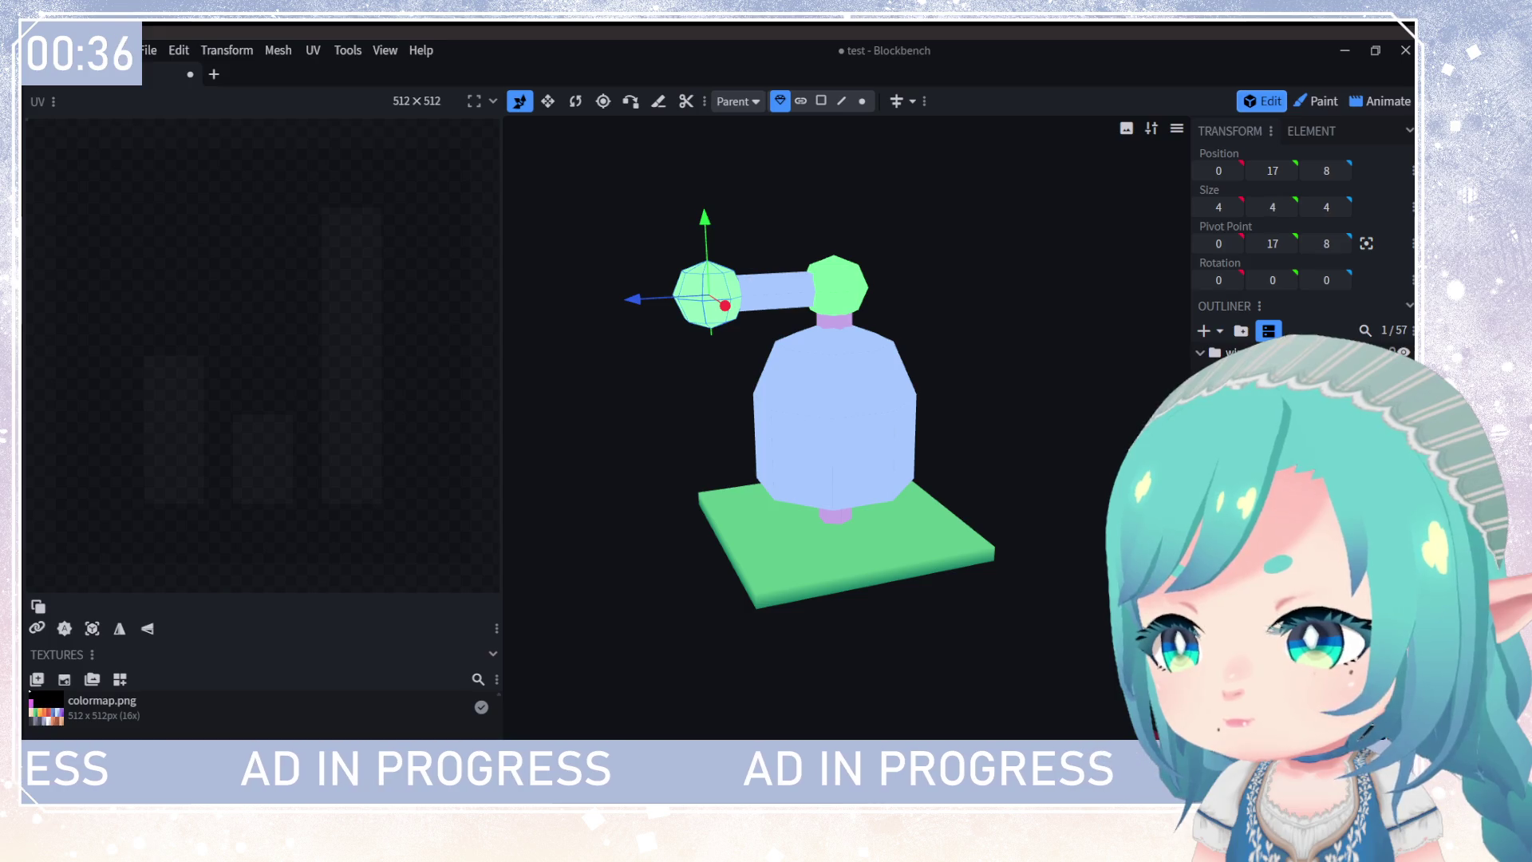
click(773, 291)
click(834, 321)
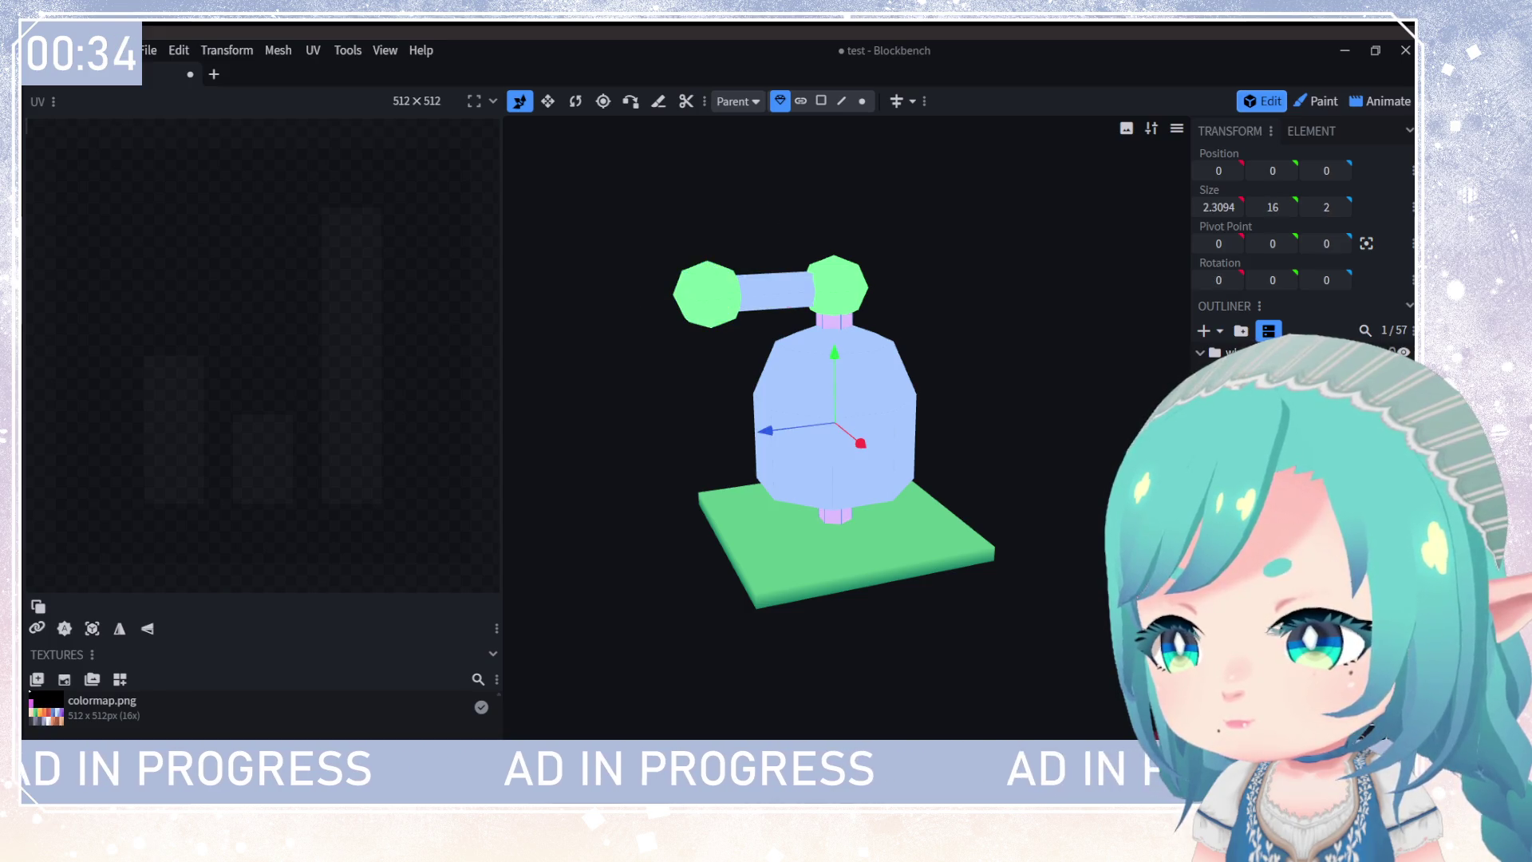
Move the post and arm pieces toward a base corner beside the bell and rotate the arm group
mouse_move(1040, 466)
mouse_down()
mouse_move(947, 423)
mouse_move(1044, 338)
mouse_up()
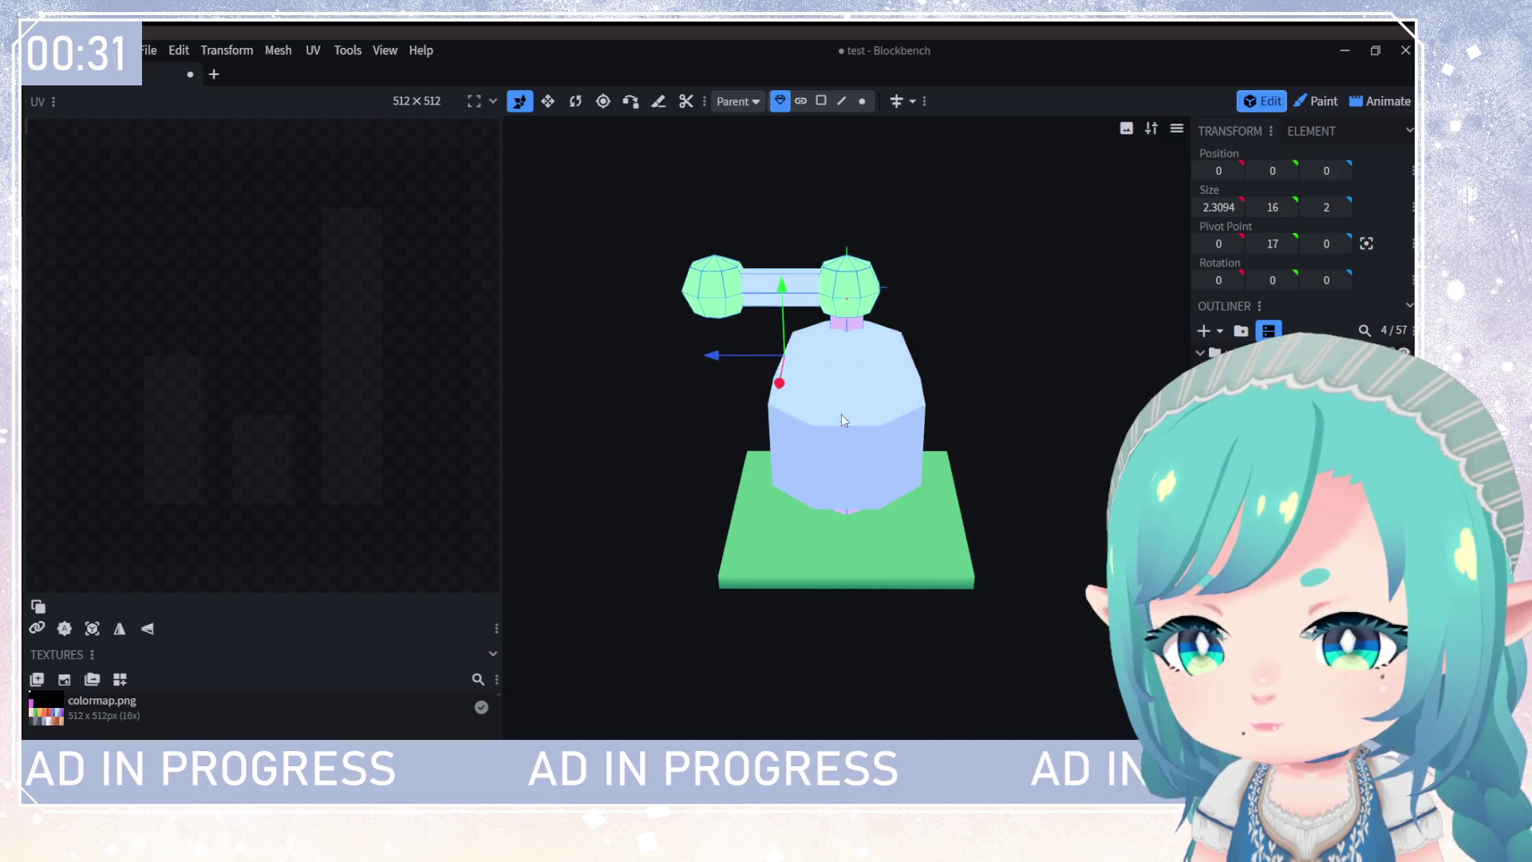
mouse_move(841, 415)
mouse_down()
mouse_move(1050, 410)
mouse_move(921, 452)
mouse_move(986, 463)
mouse_move(1011, 534)
mouse_move(1009, 589)
mouse_move(854, 557)
mouse_move(1032, 513)
mouse_move(878, 449)
mouse_move(962, 466)
mouse_up()
mouse_move(885, 502)
mouse_down()
mouse_move(908, 437)
mouse_move(808, 497)
mouse_move(803, 476)
mouse_move(709, 536)
mouse_move(519, 564)
mouse_move(575, 542)
mouse_up()
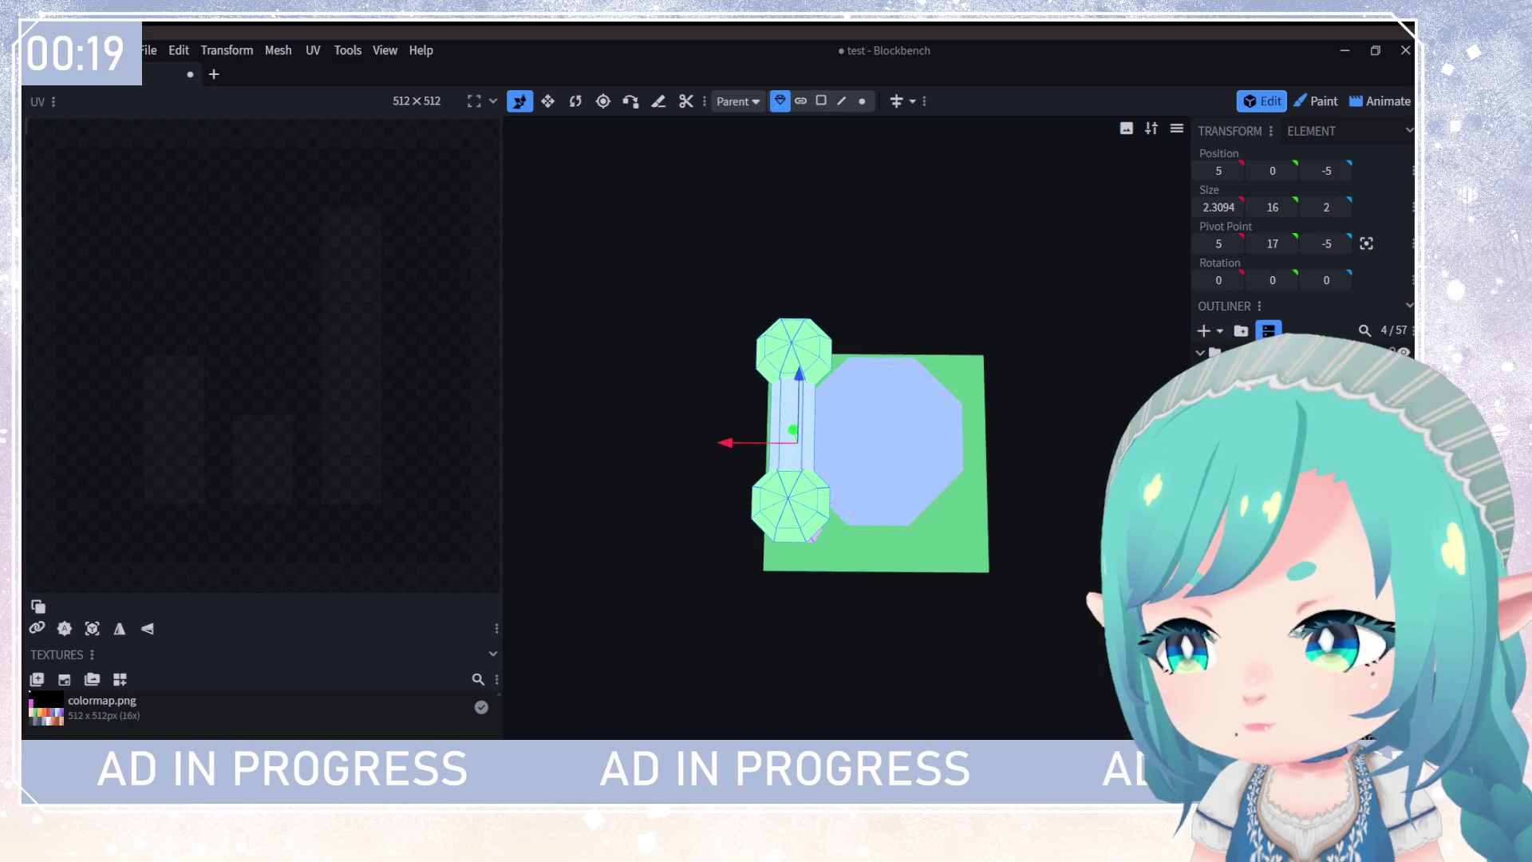
key(ctrl+z)
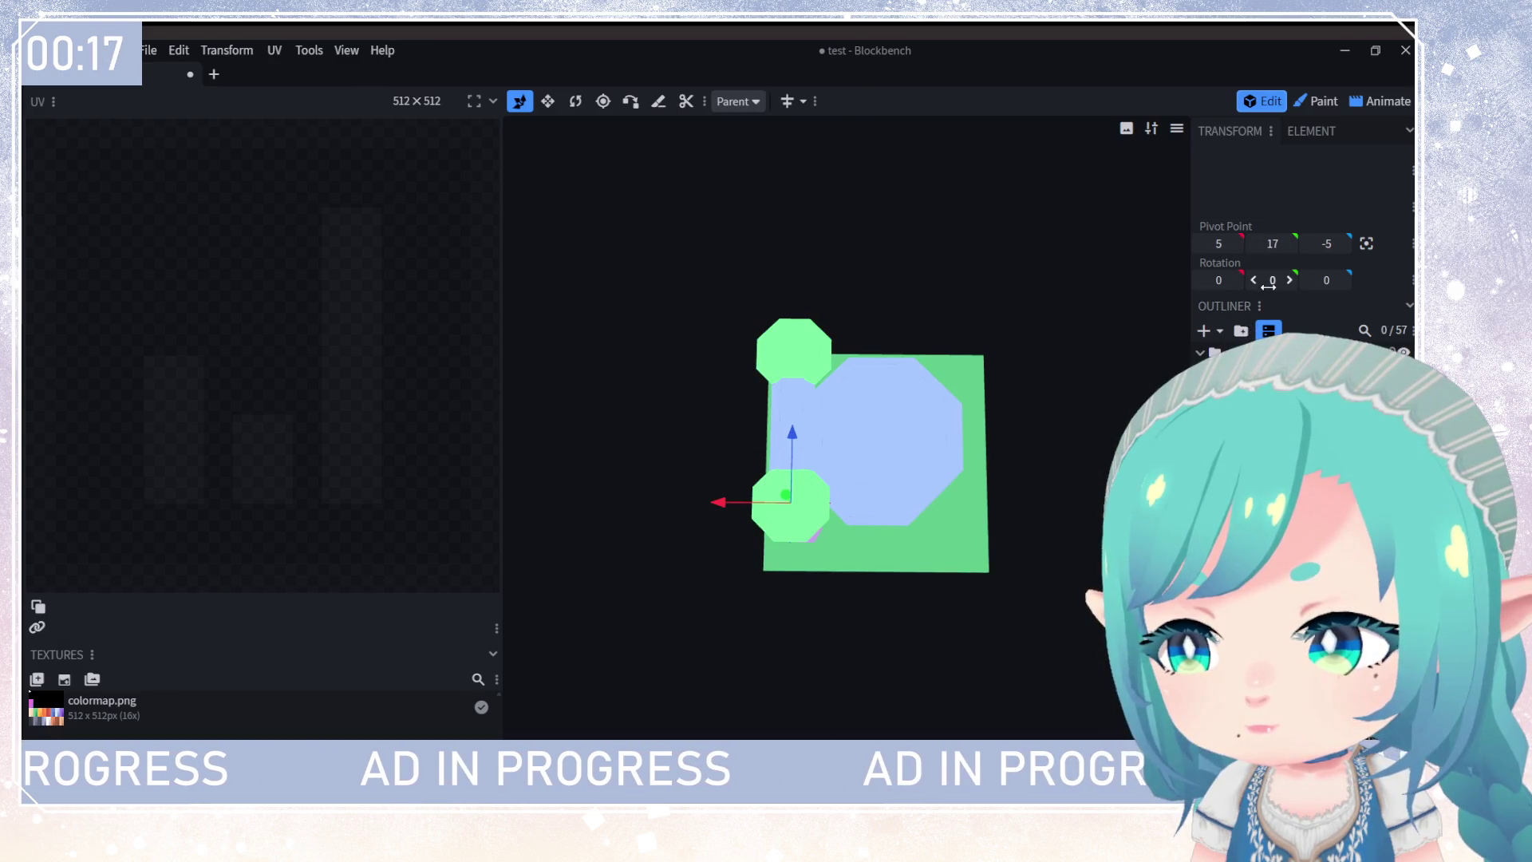
drag(1272, 280, 1224, 280)
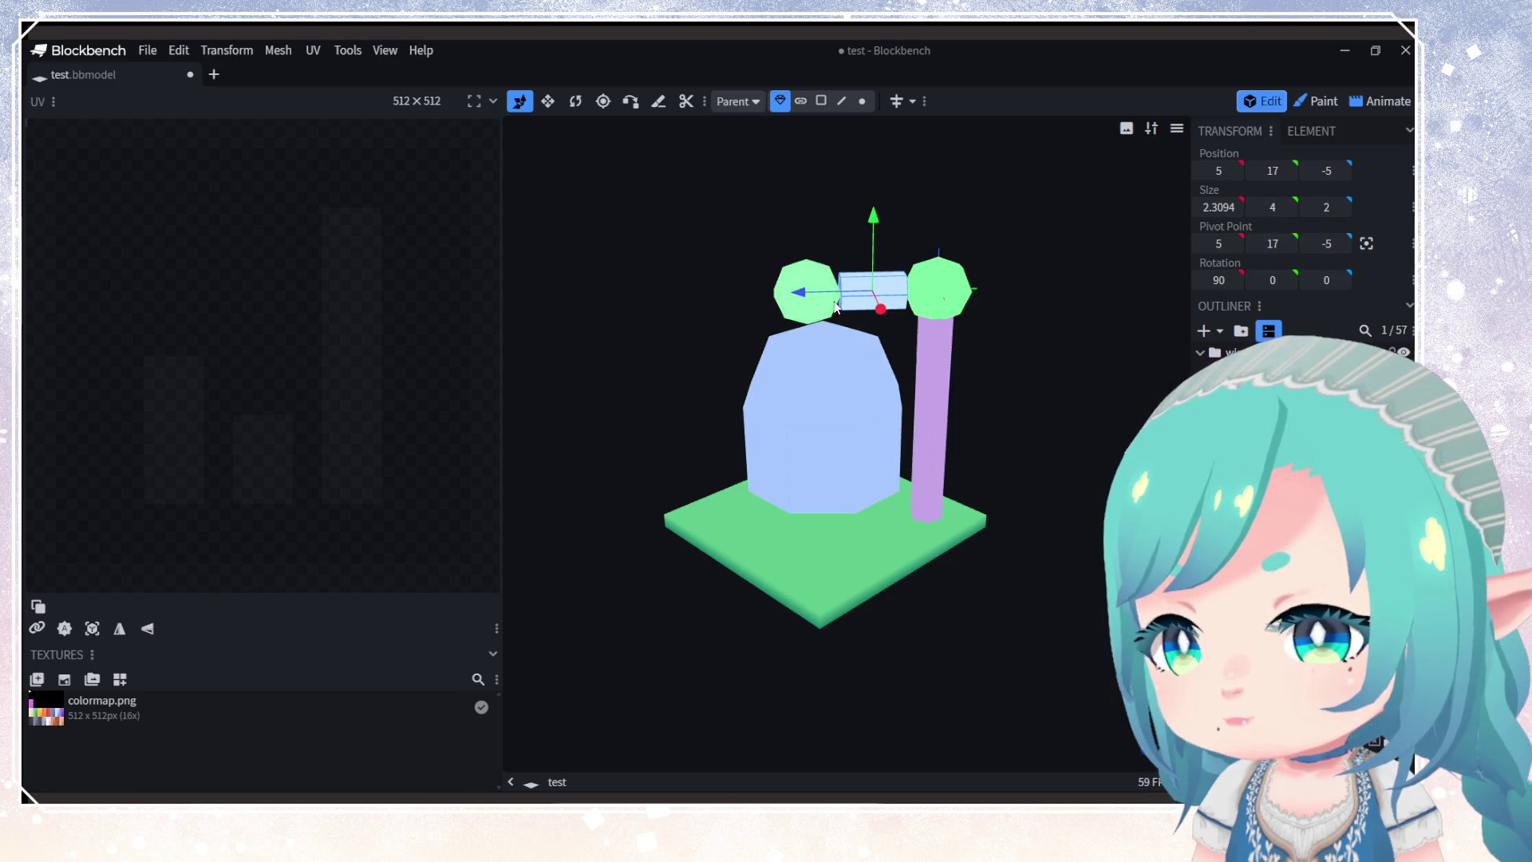
Shift the crossbar and left arm sphere along Z toward Z -5
mouse_move(798, 292)
mouse_down()
mouse_move(816, 292)
mouse_move(746, 296)
mouse_up()
click(810, 291)
mouse_move(846, 343)
mouse_down()
mouse_move(903, 547)
mouse_move(869, 530)
mouse_move(914, 430)
mouse_move(869, 387)
mouse_move(855, 517)
mouse_move(872, 568)
mouse_move(895, 435)
mouse_up()
mouse_move(906, 529)
mouse_down()
mouse_move(890, 511)
mouse_move(999, 380)
mouse_move(1085, 347)
mouse_move(1022, 397)
mouse_up()
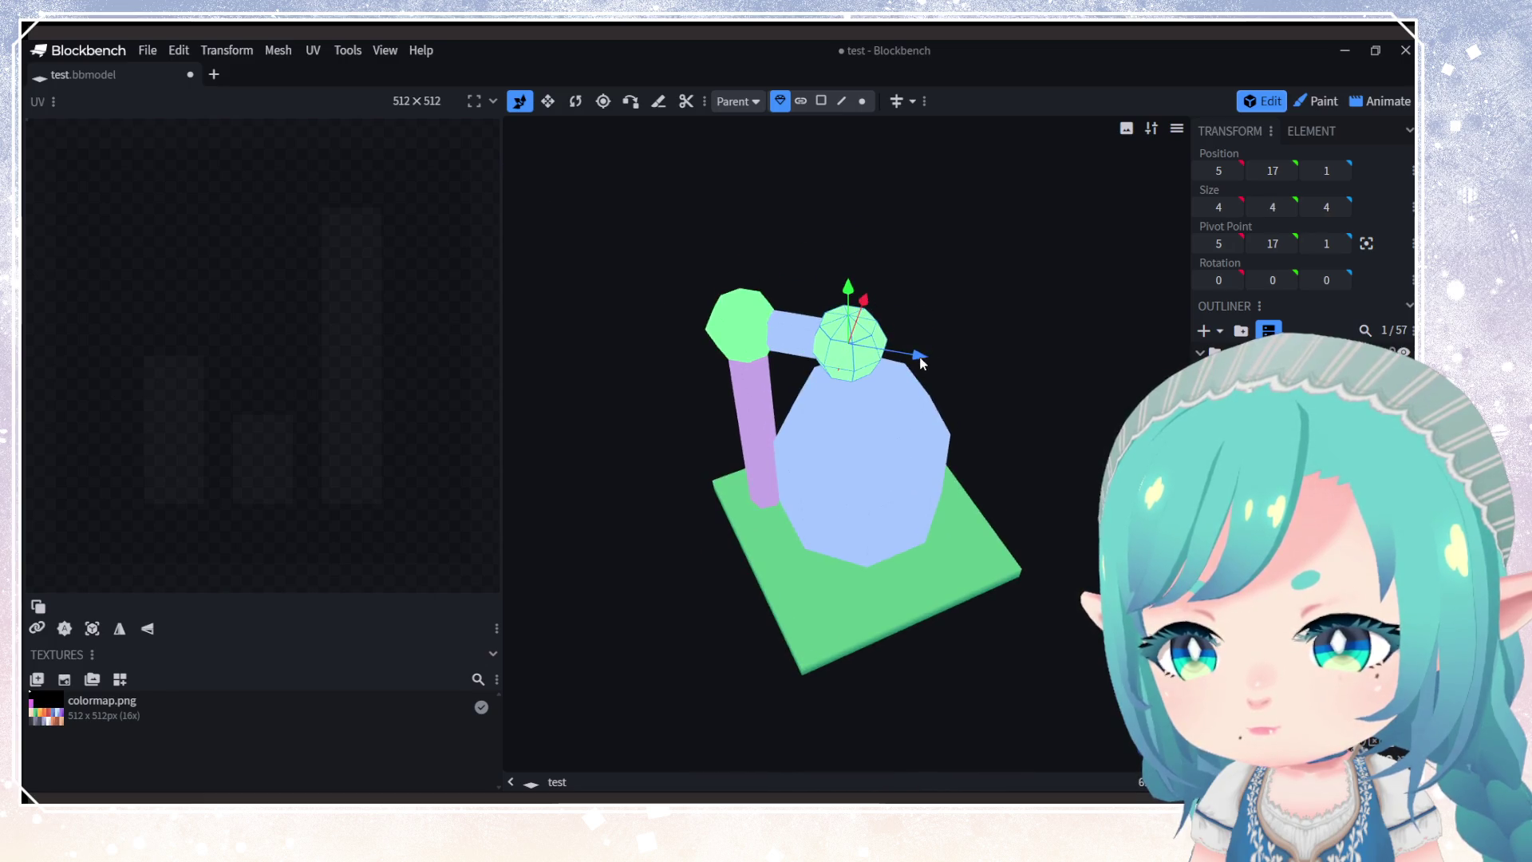
Inspect the arm's placement from front and top views, reselecting the heads and arm
click(794, 334)
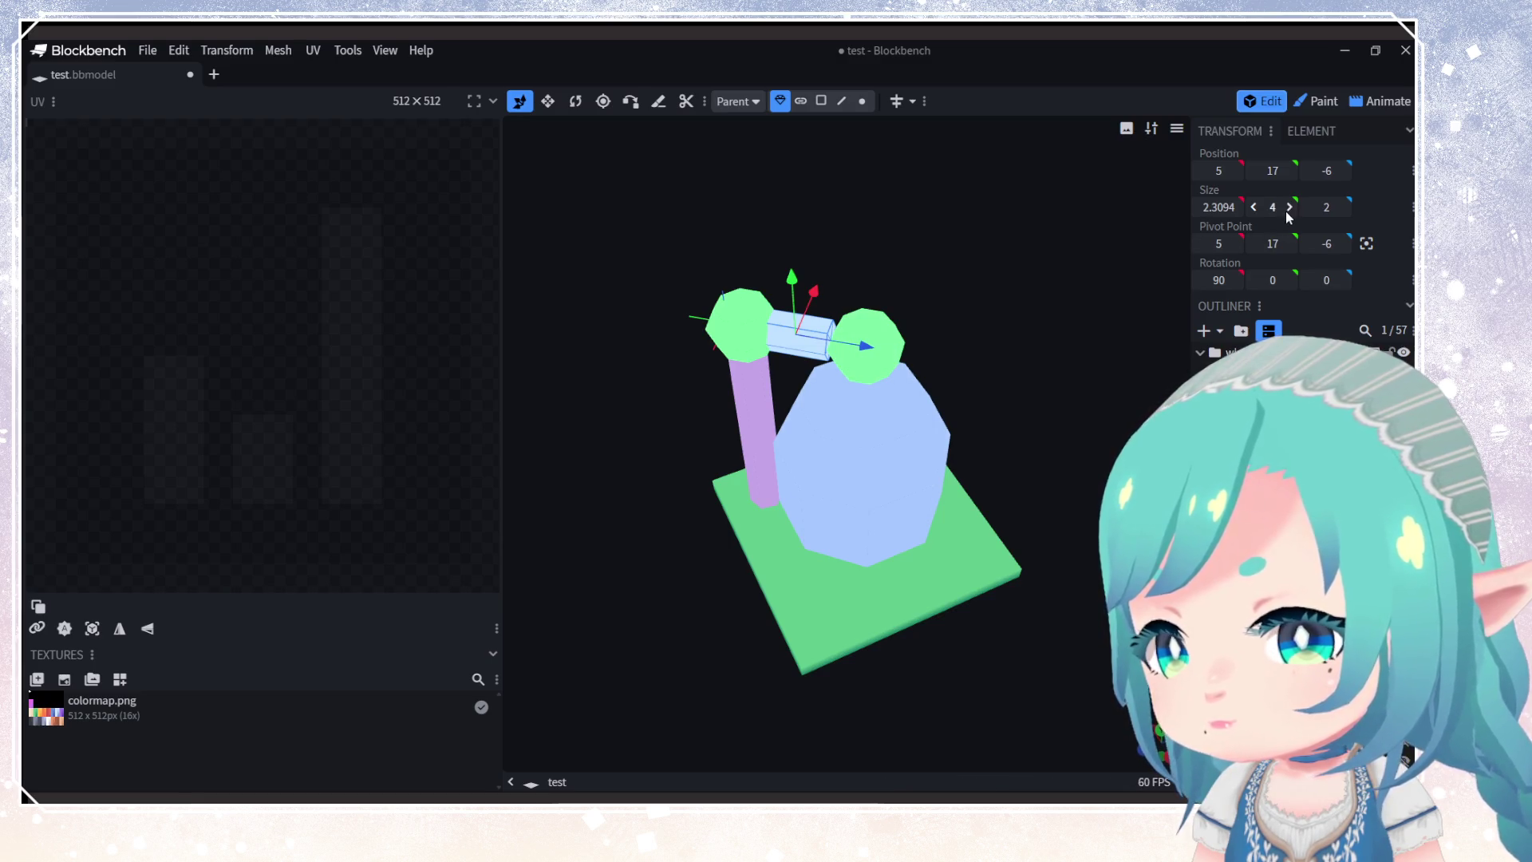
mouse_move(947, 373)
mouse_down()
mouse_move(1098, 349)
mouse_move(889, 291)
mouse_move(812, 307)
mouse_move(873, 320)
mouse_move(911, 399)
mouse_move(896, 408)
mouse_move(974, 473)
mouse_up()
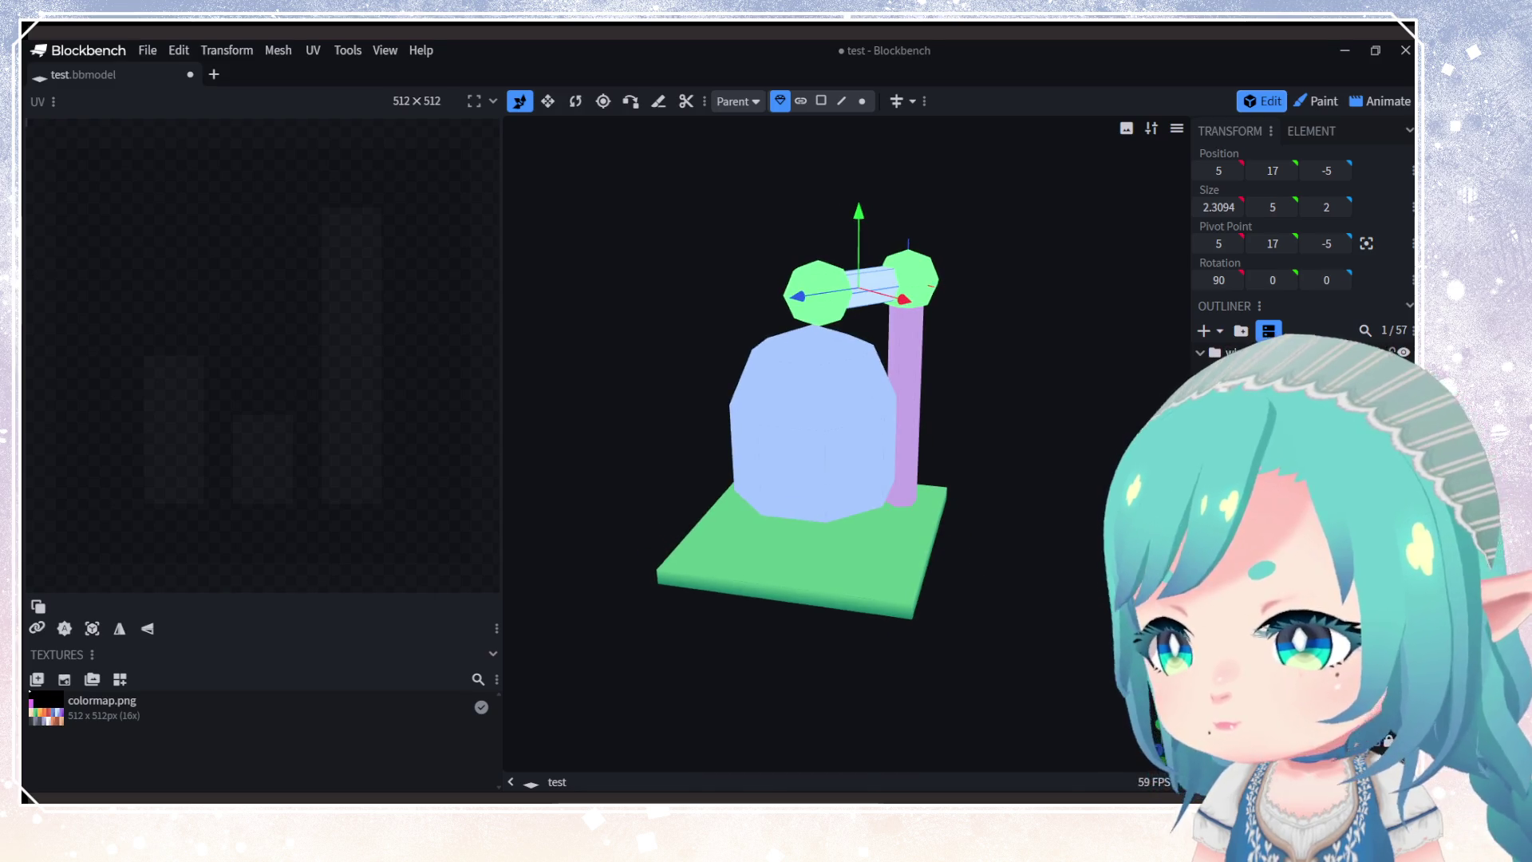
click(1245, 375)
mouse_move(930, 543)
mouse_down()
mouse_move(940, 659)
mouse_move(961, 458)
mouse_move(1080, 475)
mouse_move(1026, 489)
mouse_move(984, 541)
mouse_up()
click(850, 312)
Turn the heads-and-arm group to Rotation Y -45
drag(849, 312, 937, 489)
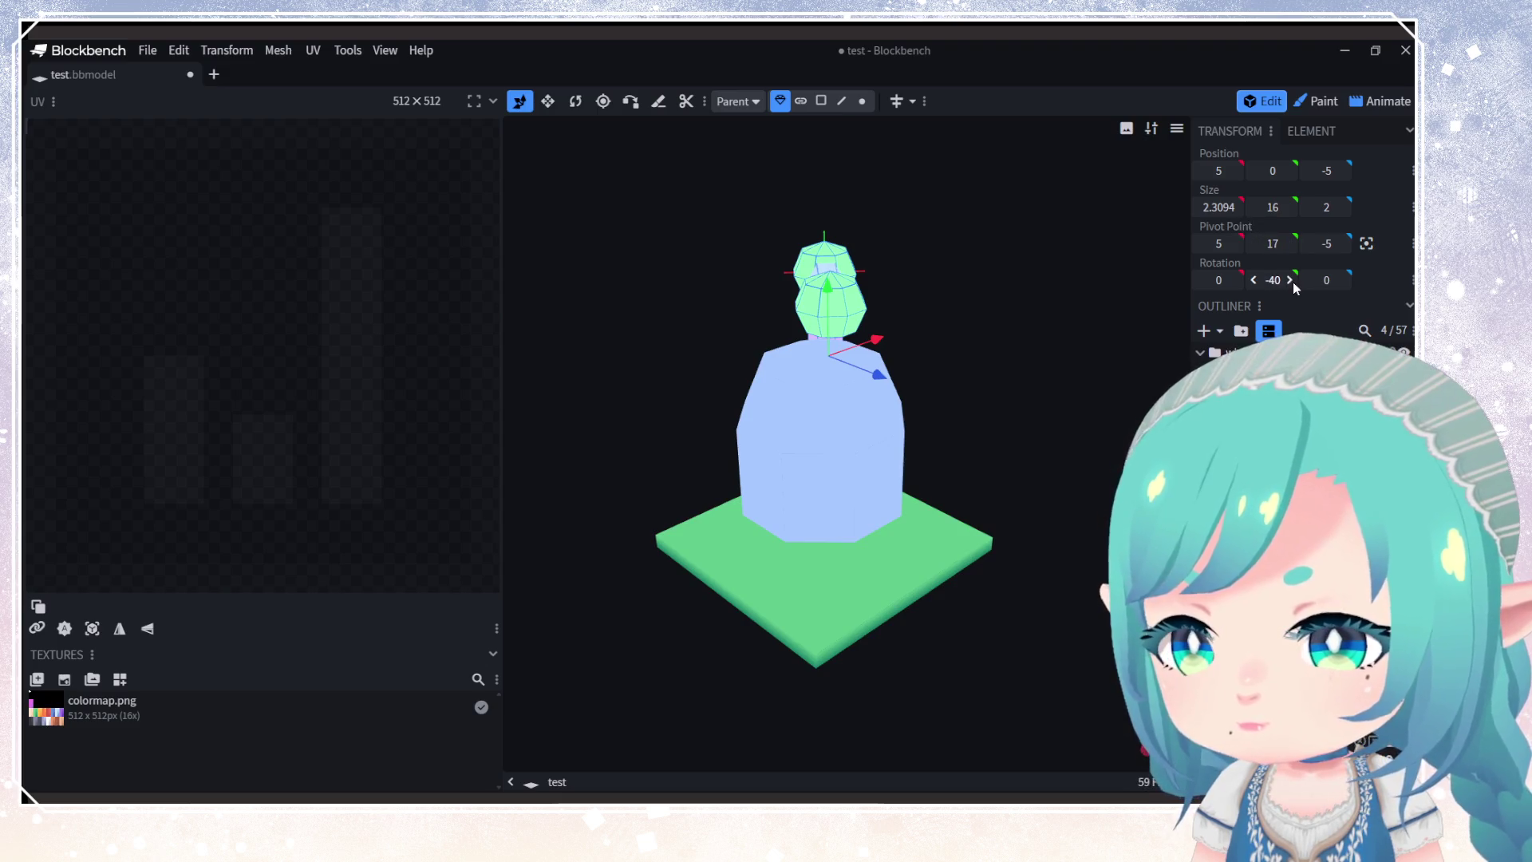
click(1253, 281)
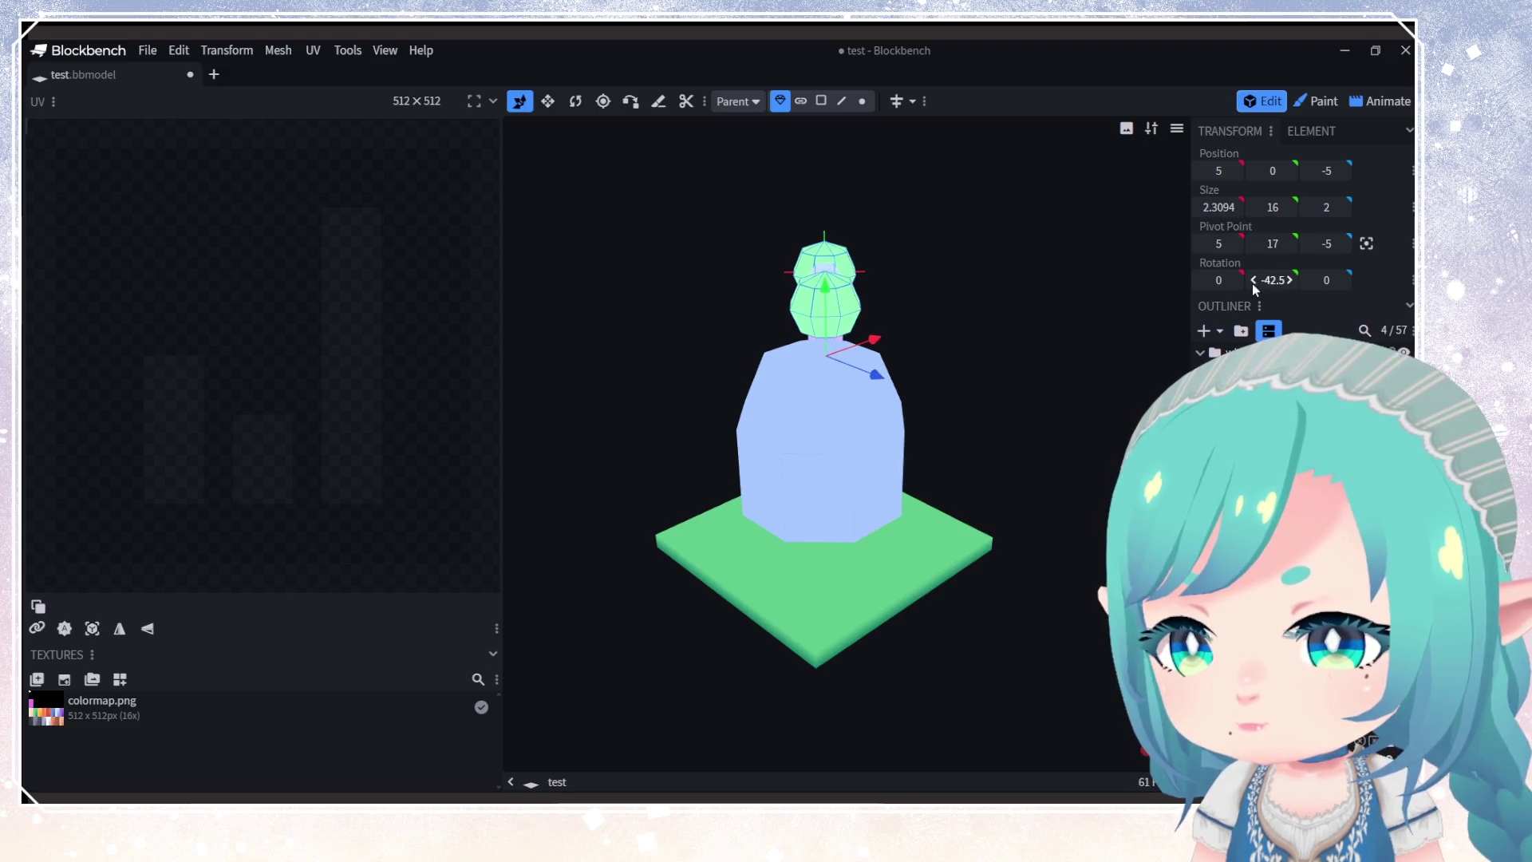
click(1253, 280)
mouse_move(916, 405)
mouse_down()
mouse_move(624, 417)
mouse_move(630, 345)
mouse_move(861, 374)
mouse_move(806, 375)
mouse_move(874, 368)
mouse_up()
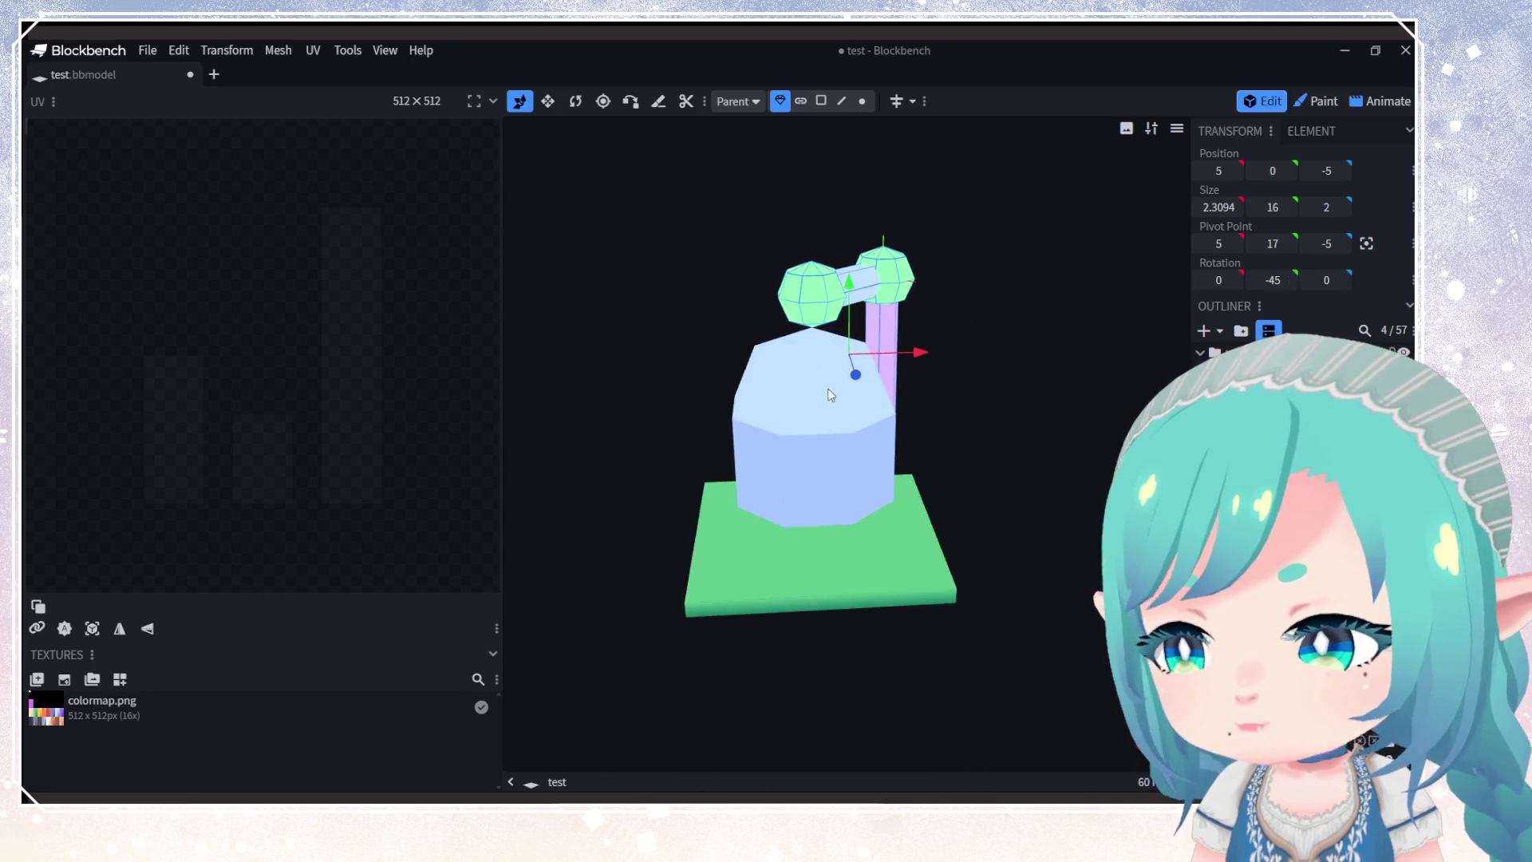
Lower the blue dome body from Position Y 10 to 9
click(1276, 375)
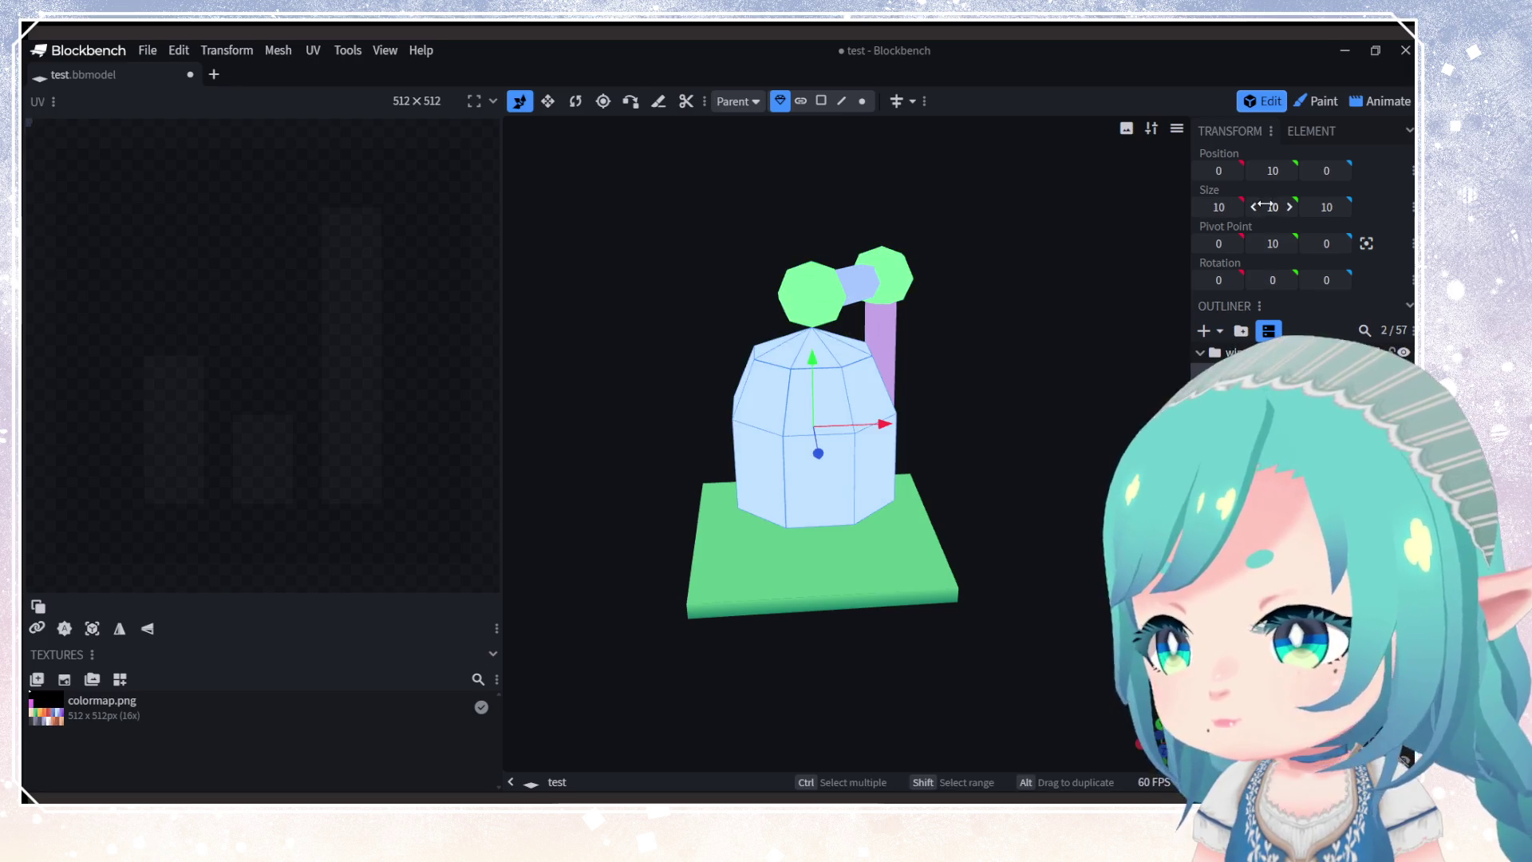
drag(1267, 171, 1258, 172)
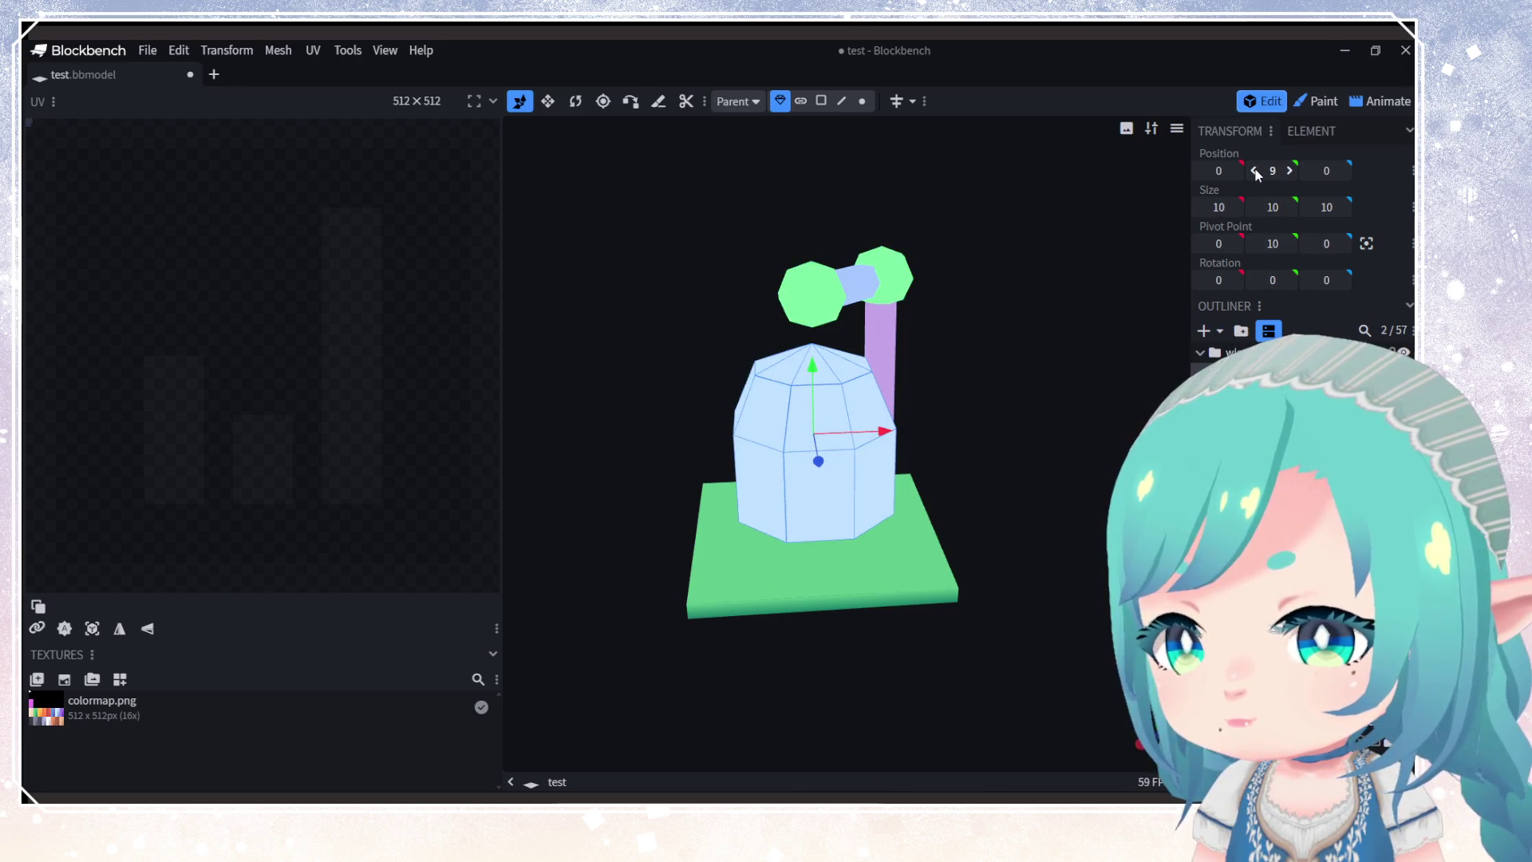
mouse_move(974, 399)
mouse_down()
mouse_move(1005, 403)
mouse_move(1043, 335)
mouse_move(1049, 409)
mouse_move(968, 397)
mouse_move(978, 346)
mouse_move(1027, 404)
mouse_move(1019, 369)
mouse_move(954, 359)
mouse_move(988, 409)
mouse_move(982, 466)
mouse_move(983, 405)
mouse_move(1007, 433)
mouse_move(948, 431)
mouse_move(981, 452)
mouse_move(884, 471)
mouse_up()
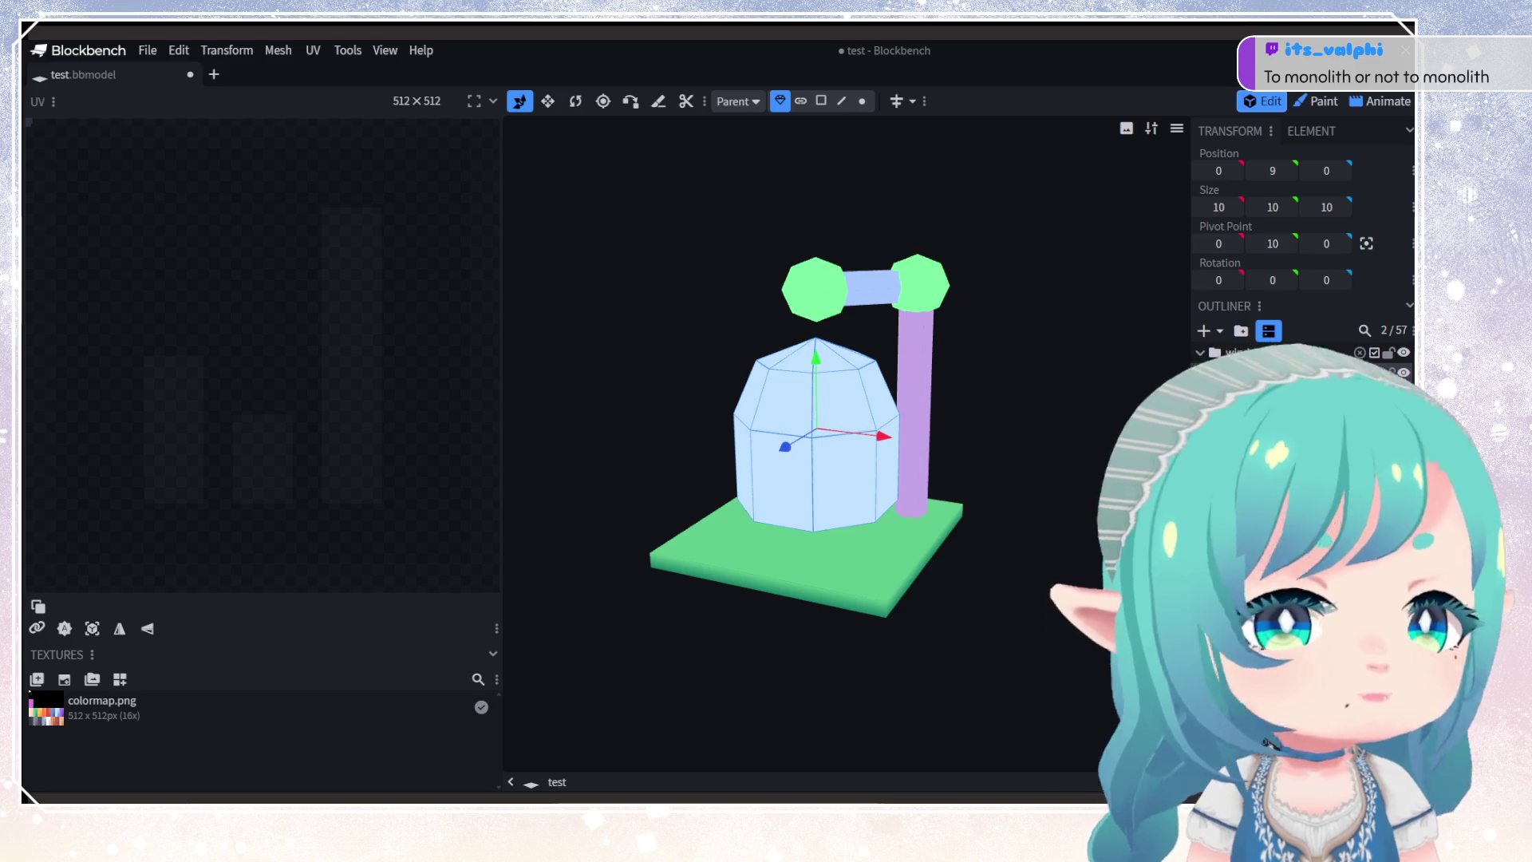
drag(1046, 438, 989, 423)
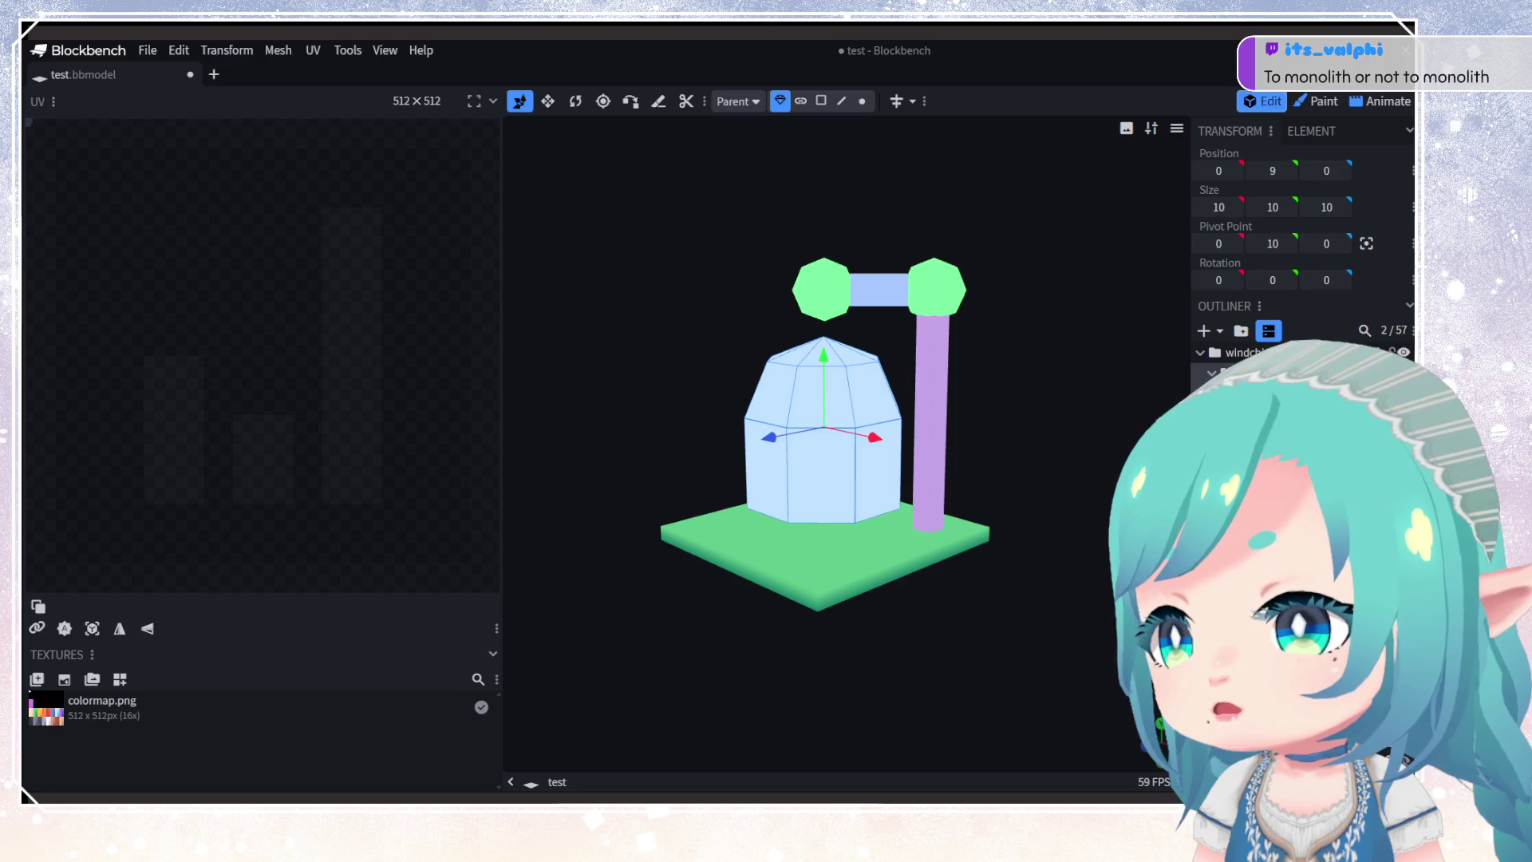
click(930, 423)
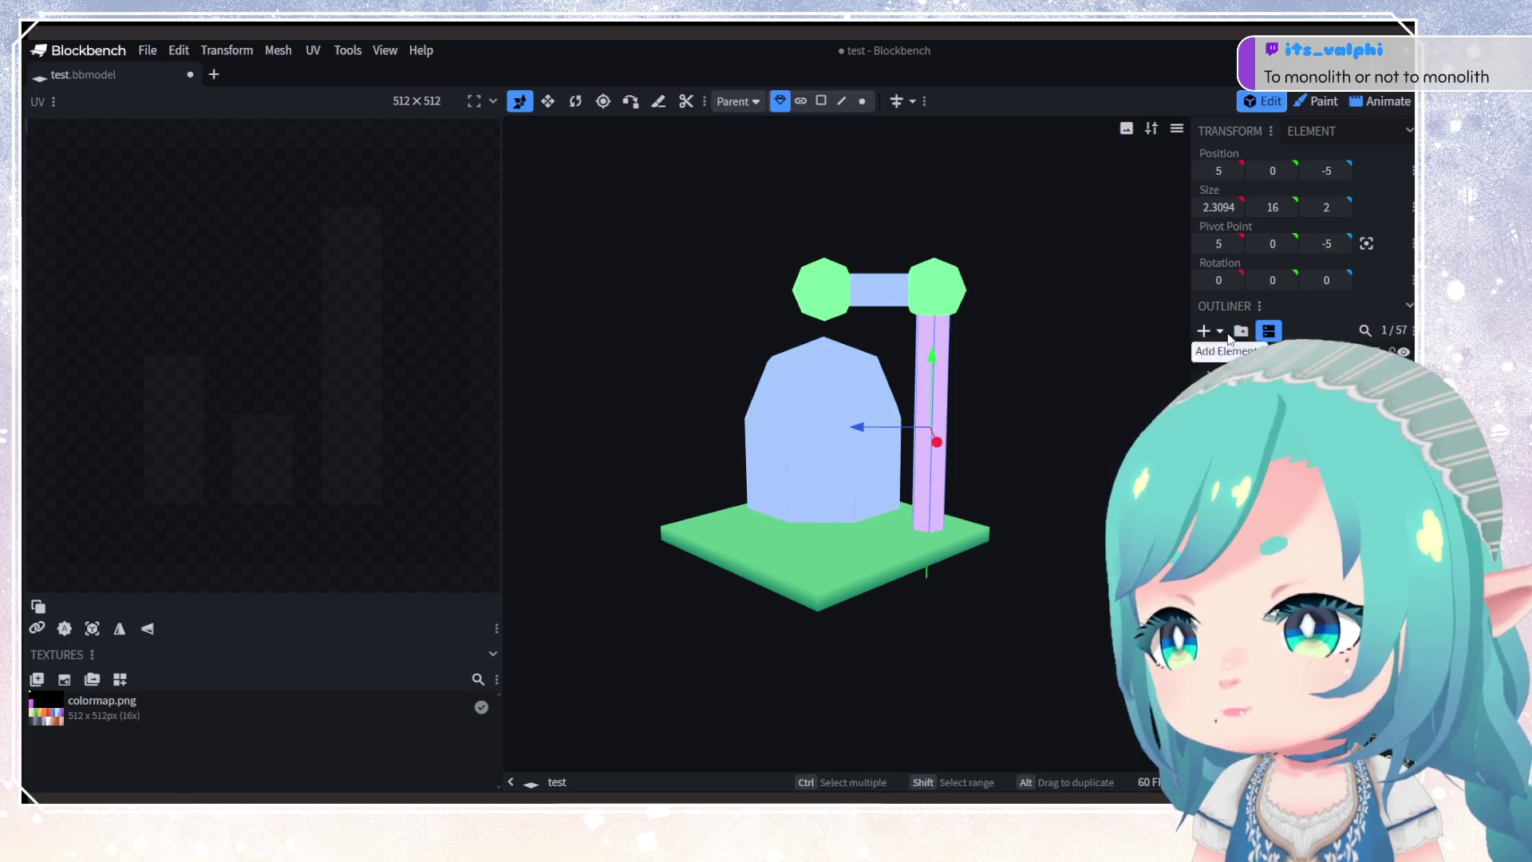
Add a new cylinder mesh element
click(1229, 352)
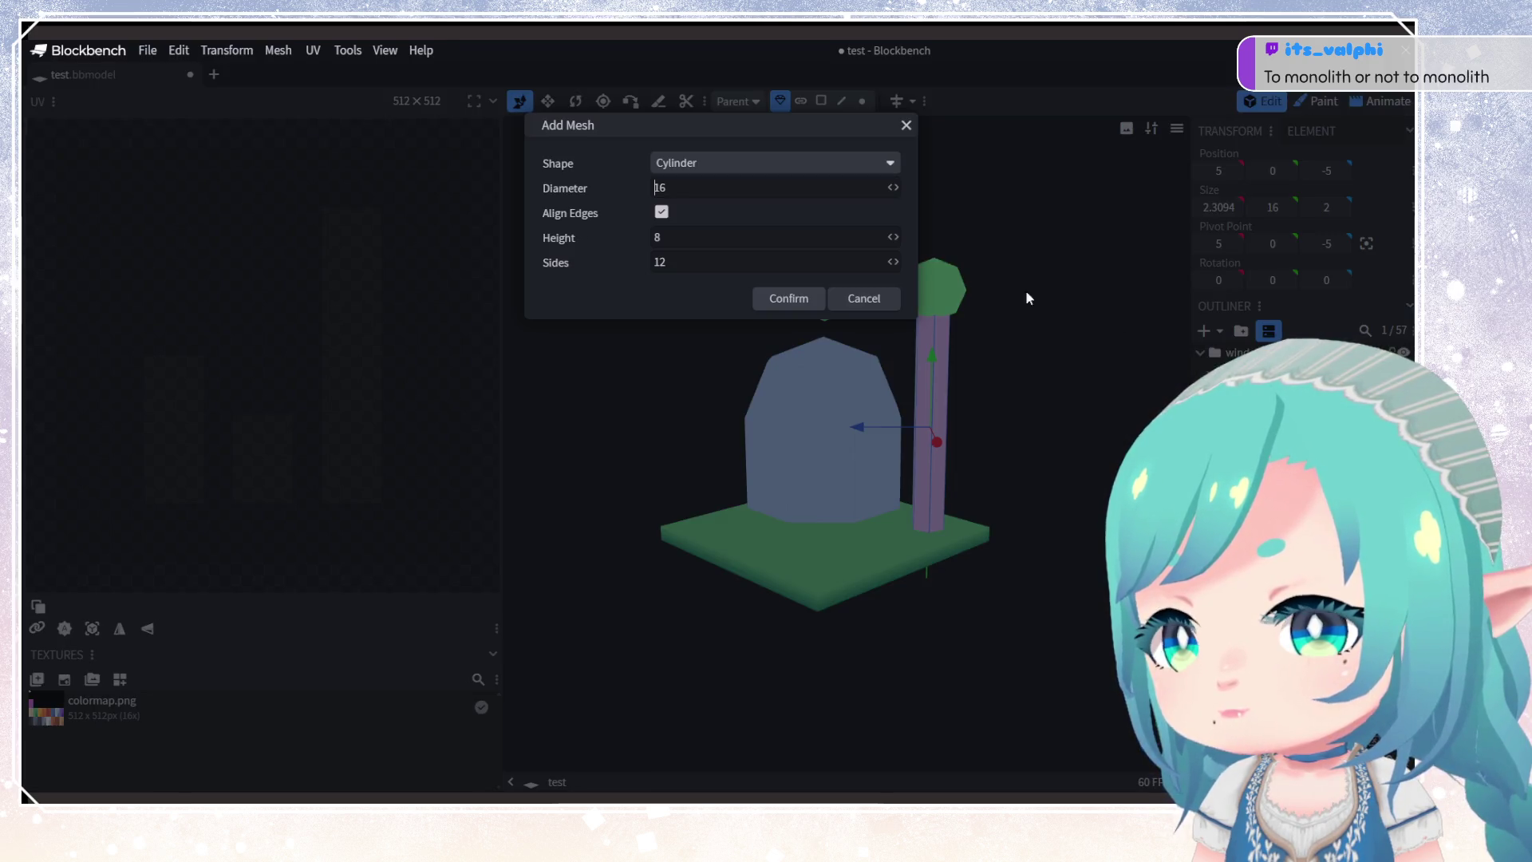
click(720, 165)
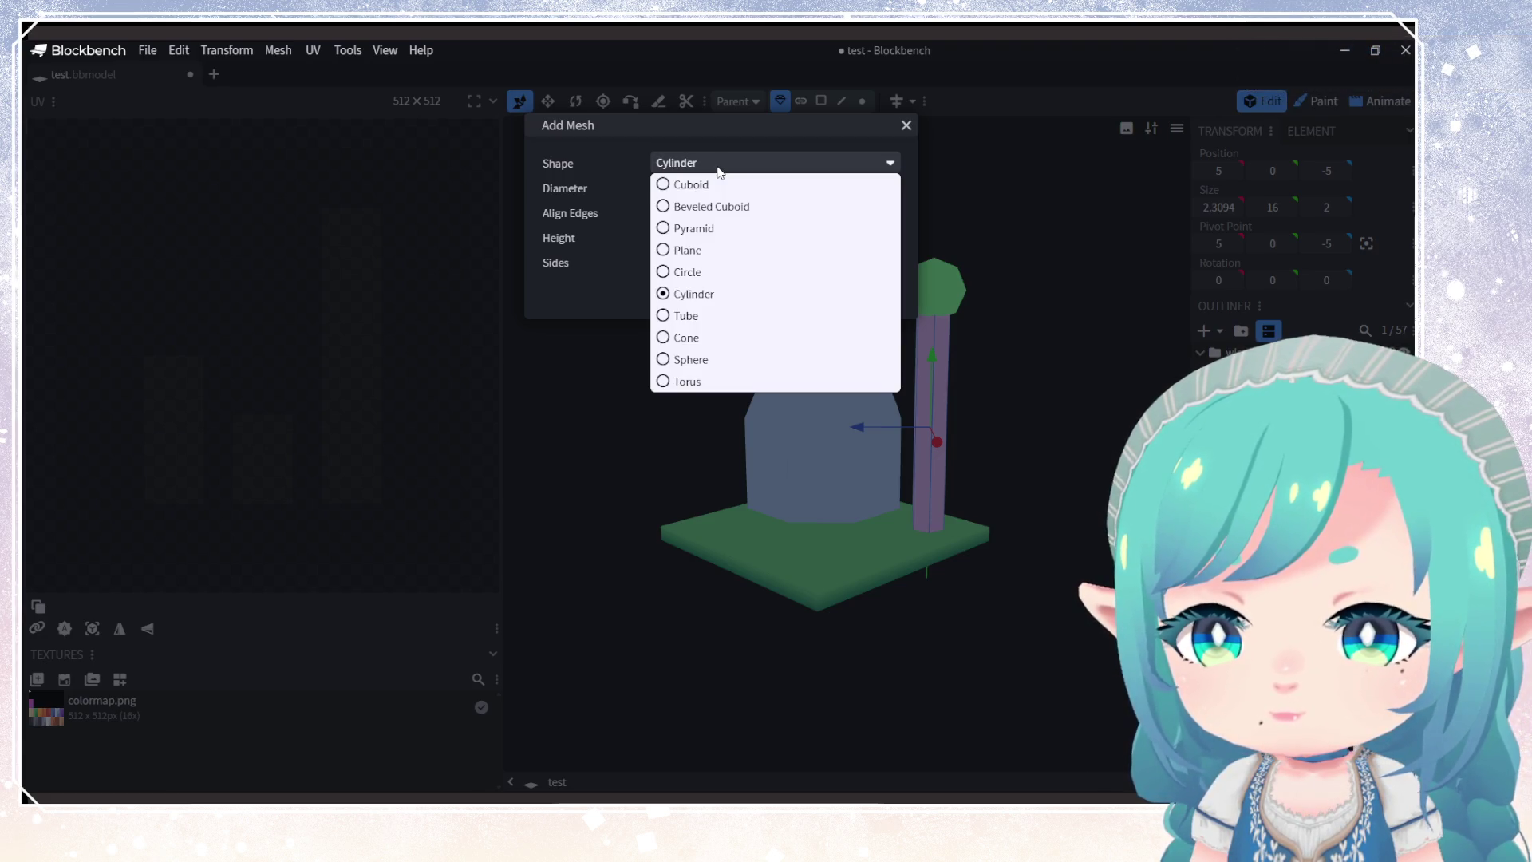
click(719, 169)
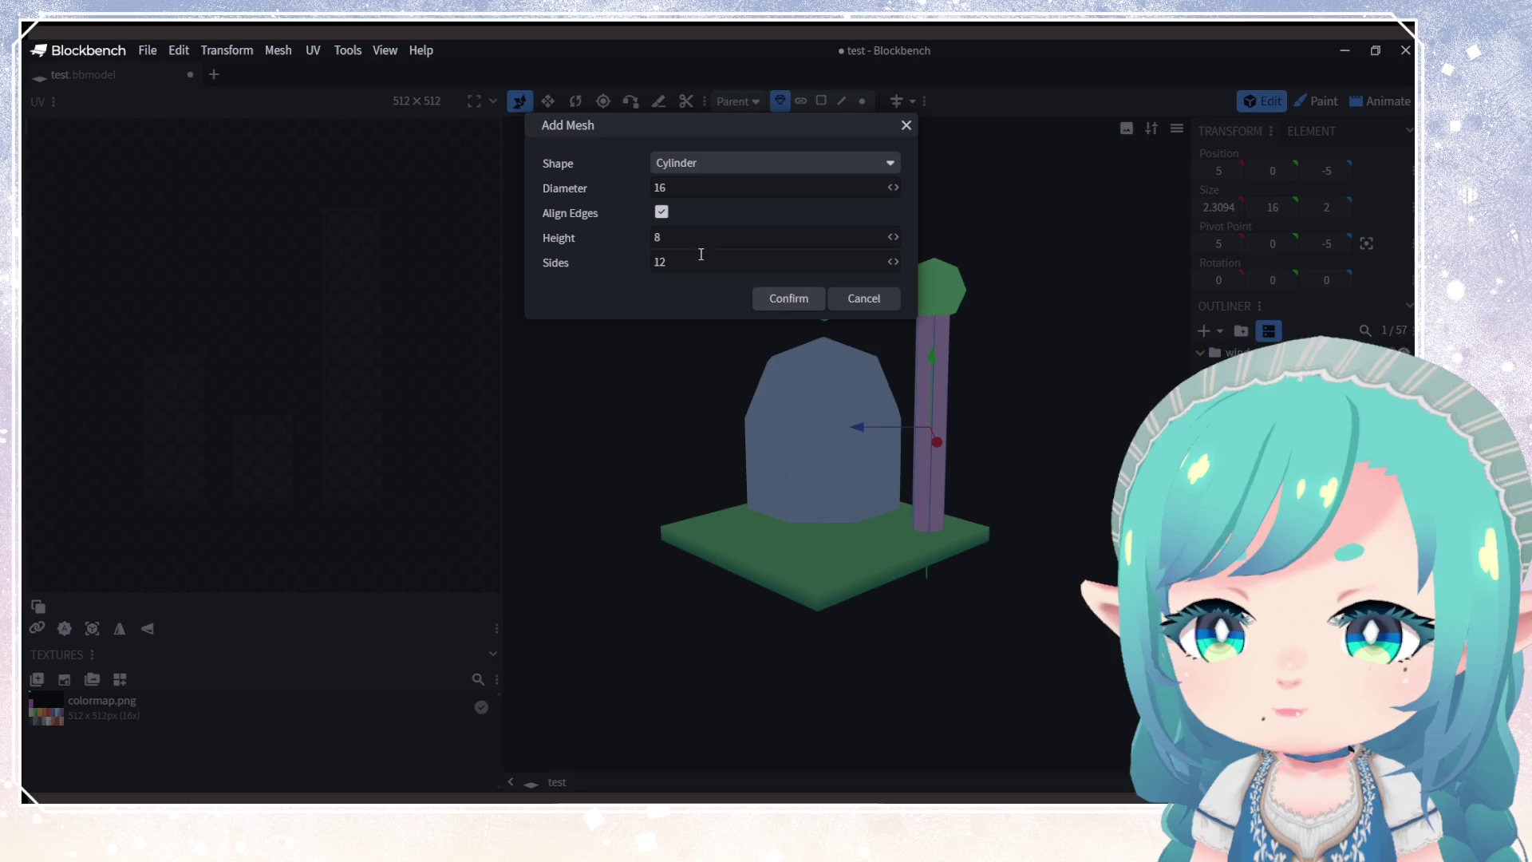
click(775, 300)
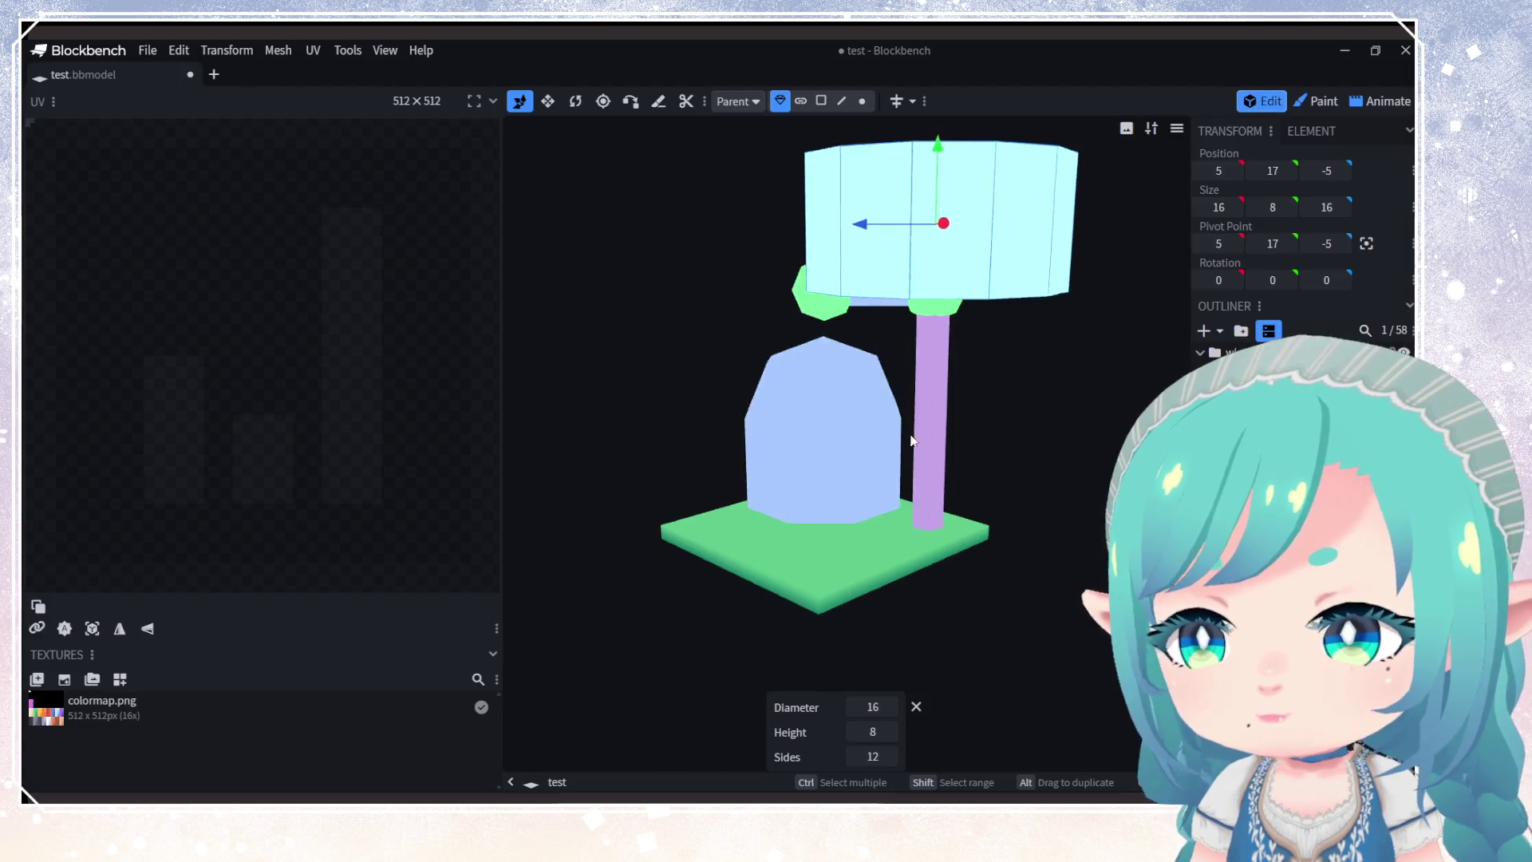
drag(913, 438, 983, 523)
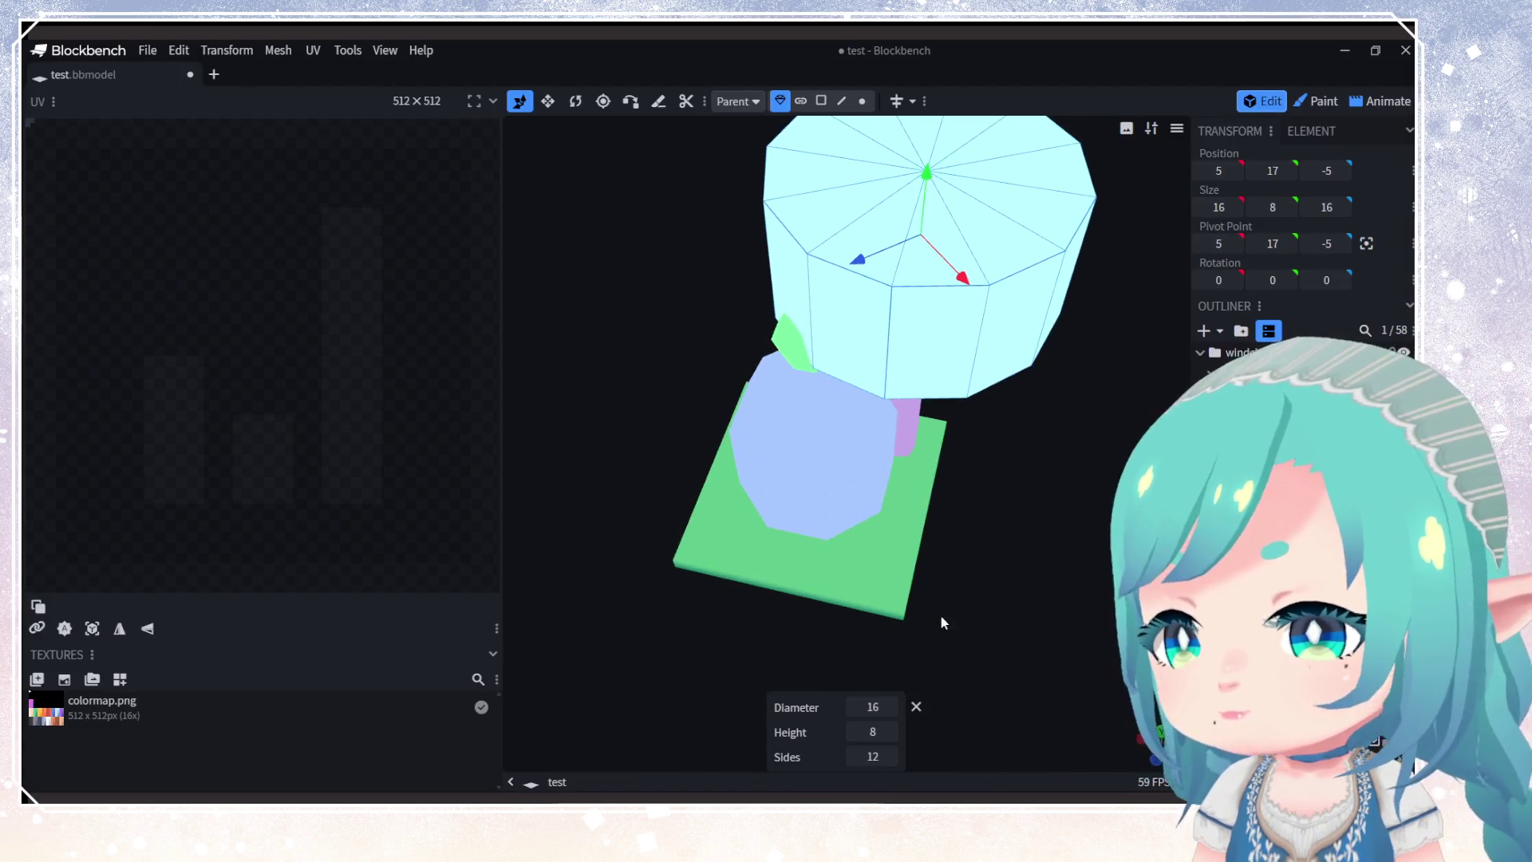
Give the cylinder diameter 1, 6 sides and height 4
click(855, 707)
click(855, 707)
click(856, 707)
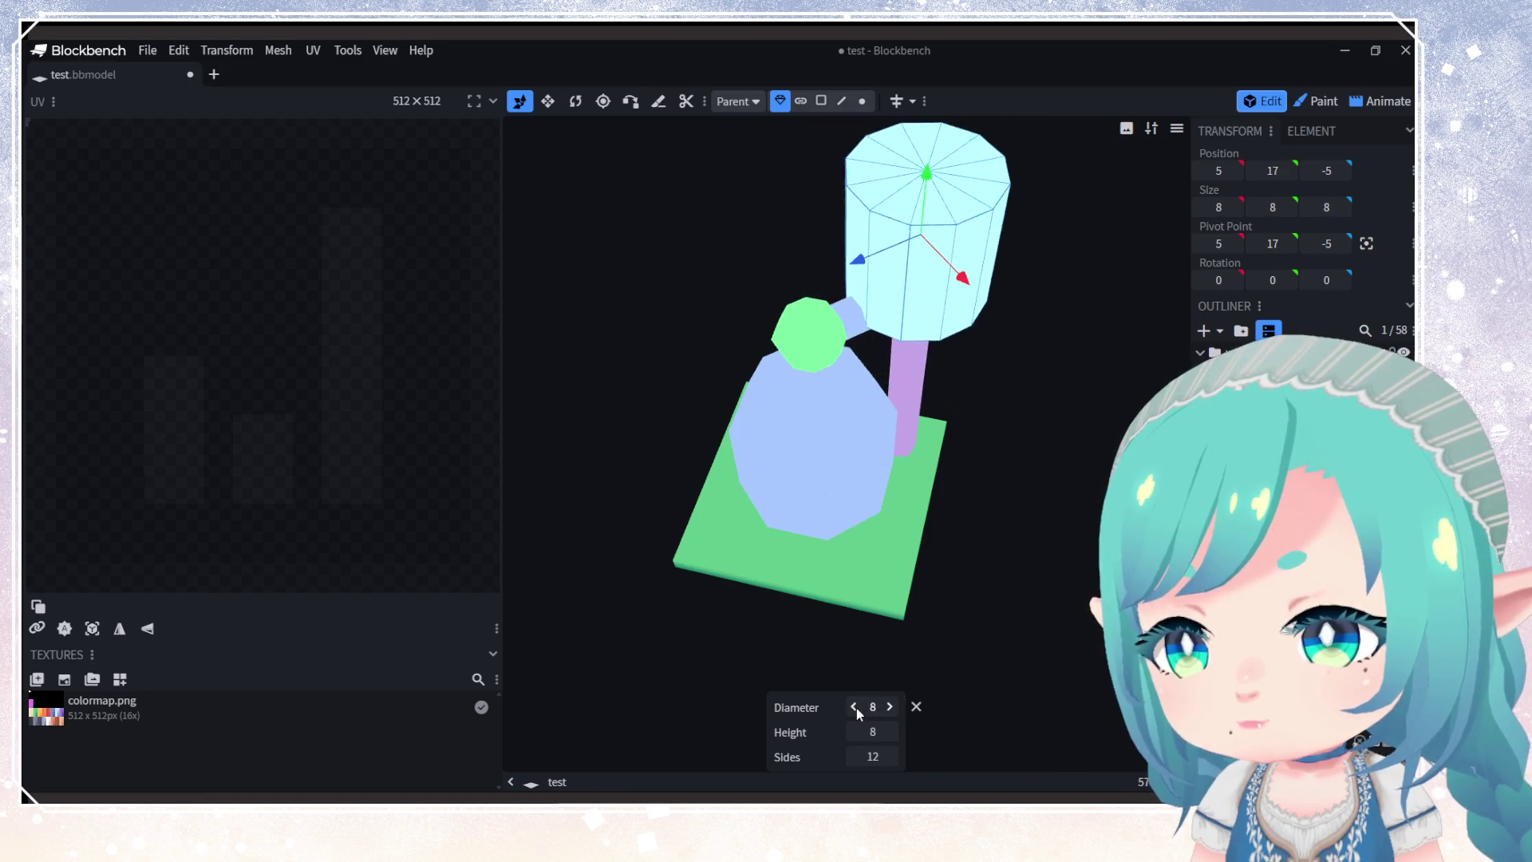
click(855, 707)
click(855, 707)
click(856, 707)
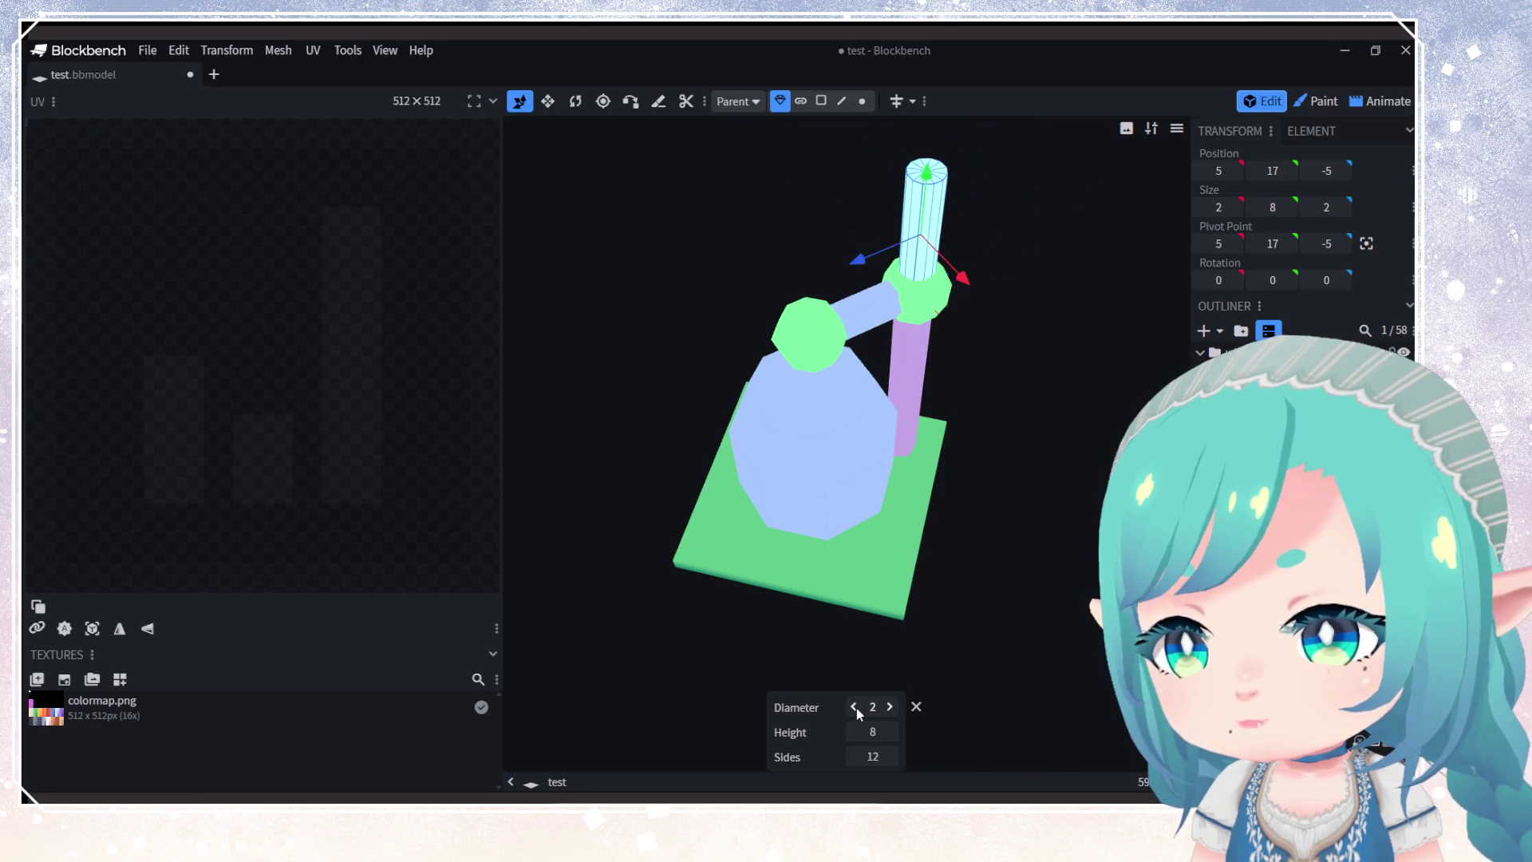
click(855, 707)
click(855, 758)
click(855, 758)
click(854, 758)
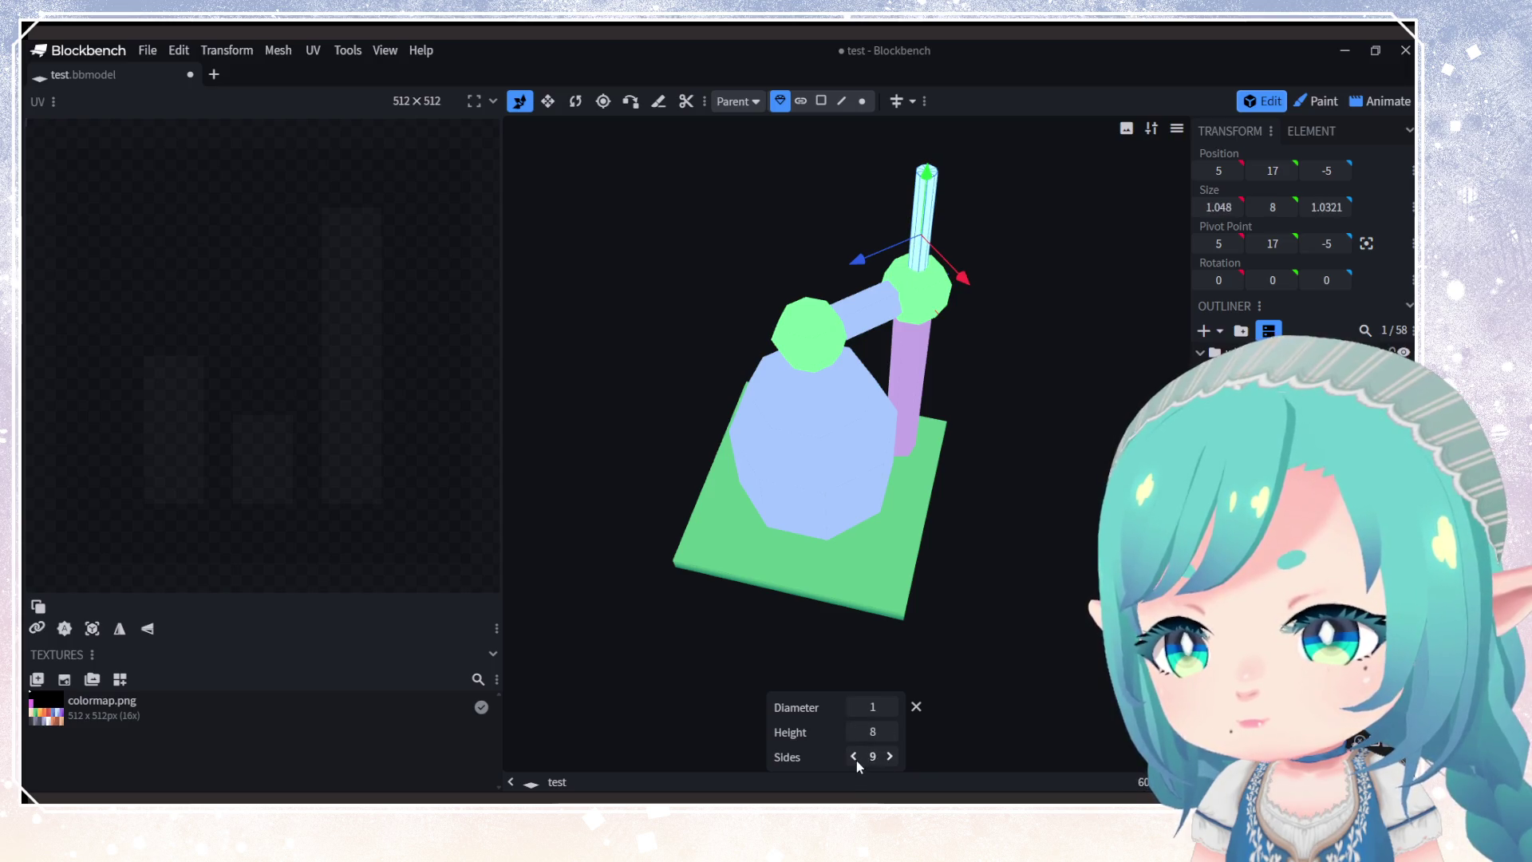
click(855, 758)
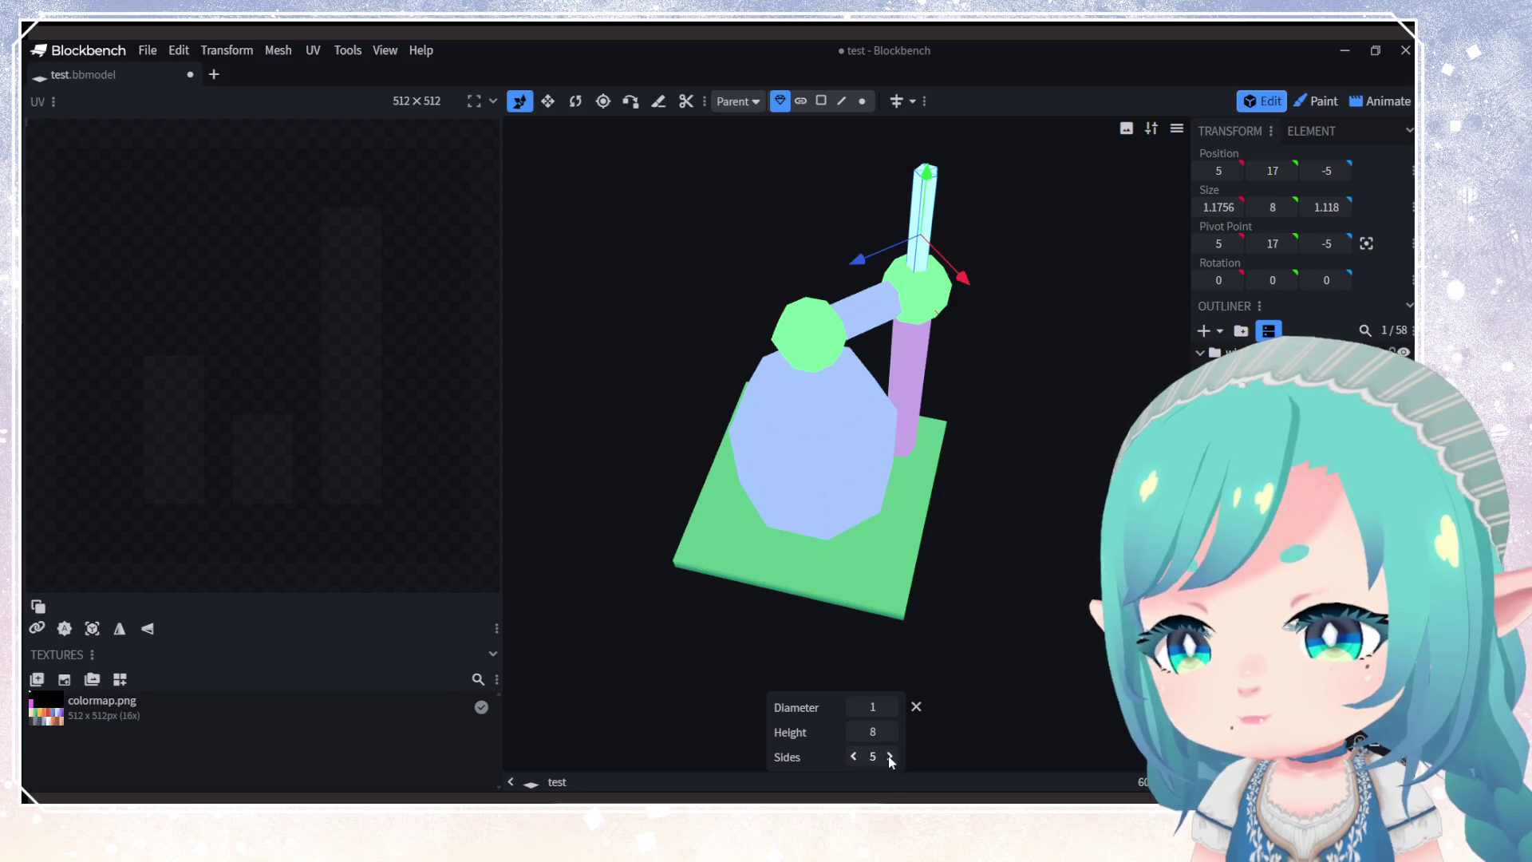
click(890, 757)
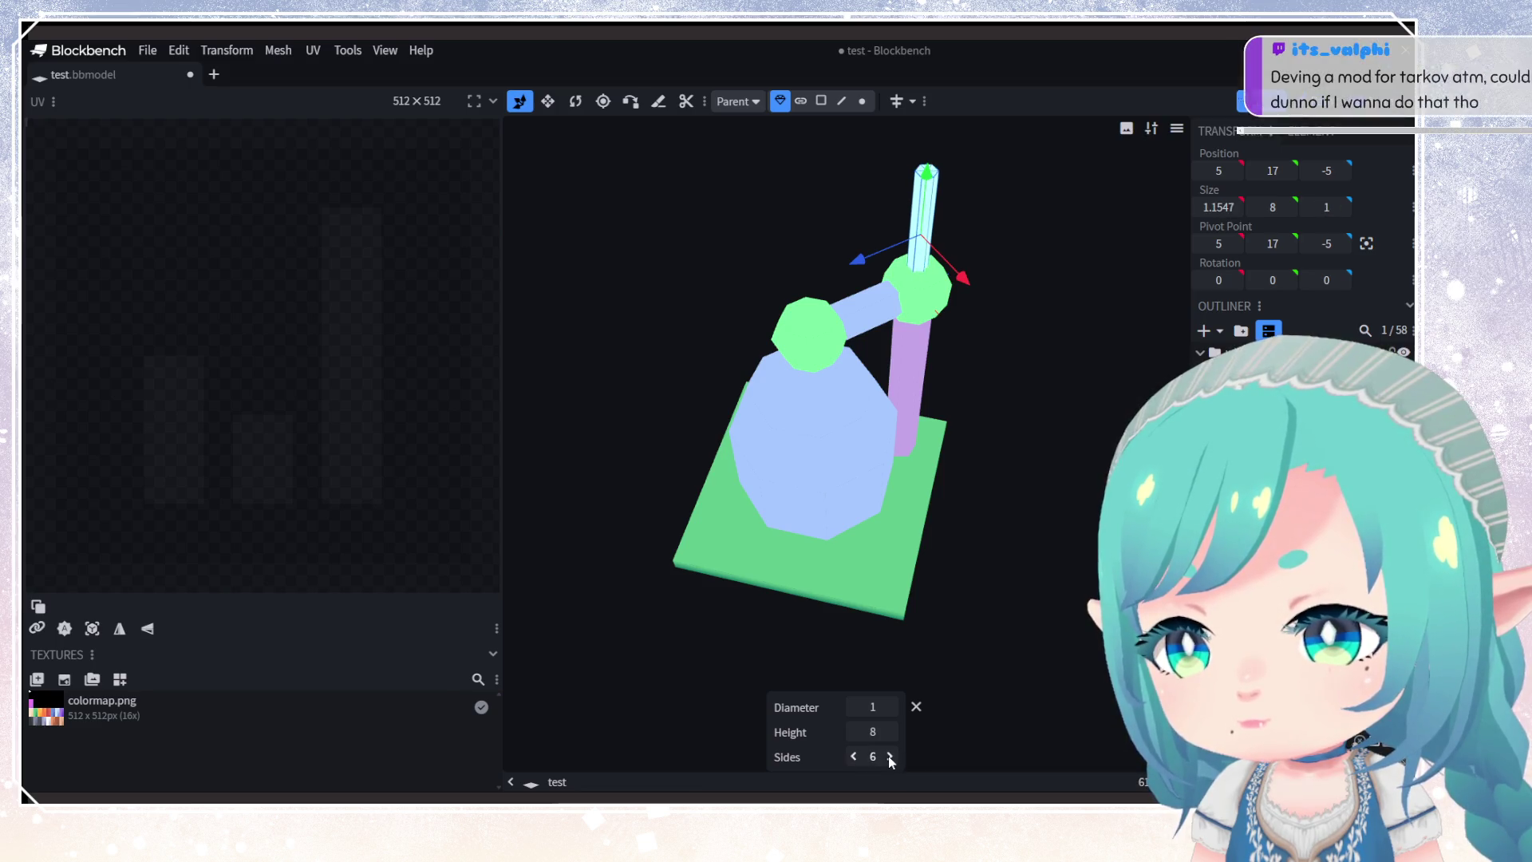
click(852, 732)
click(852, 732)
click(852, 732)
click(853, 732)
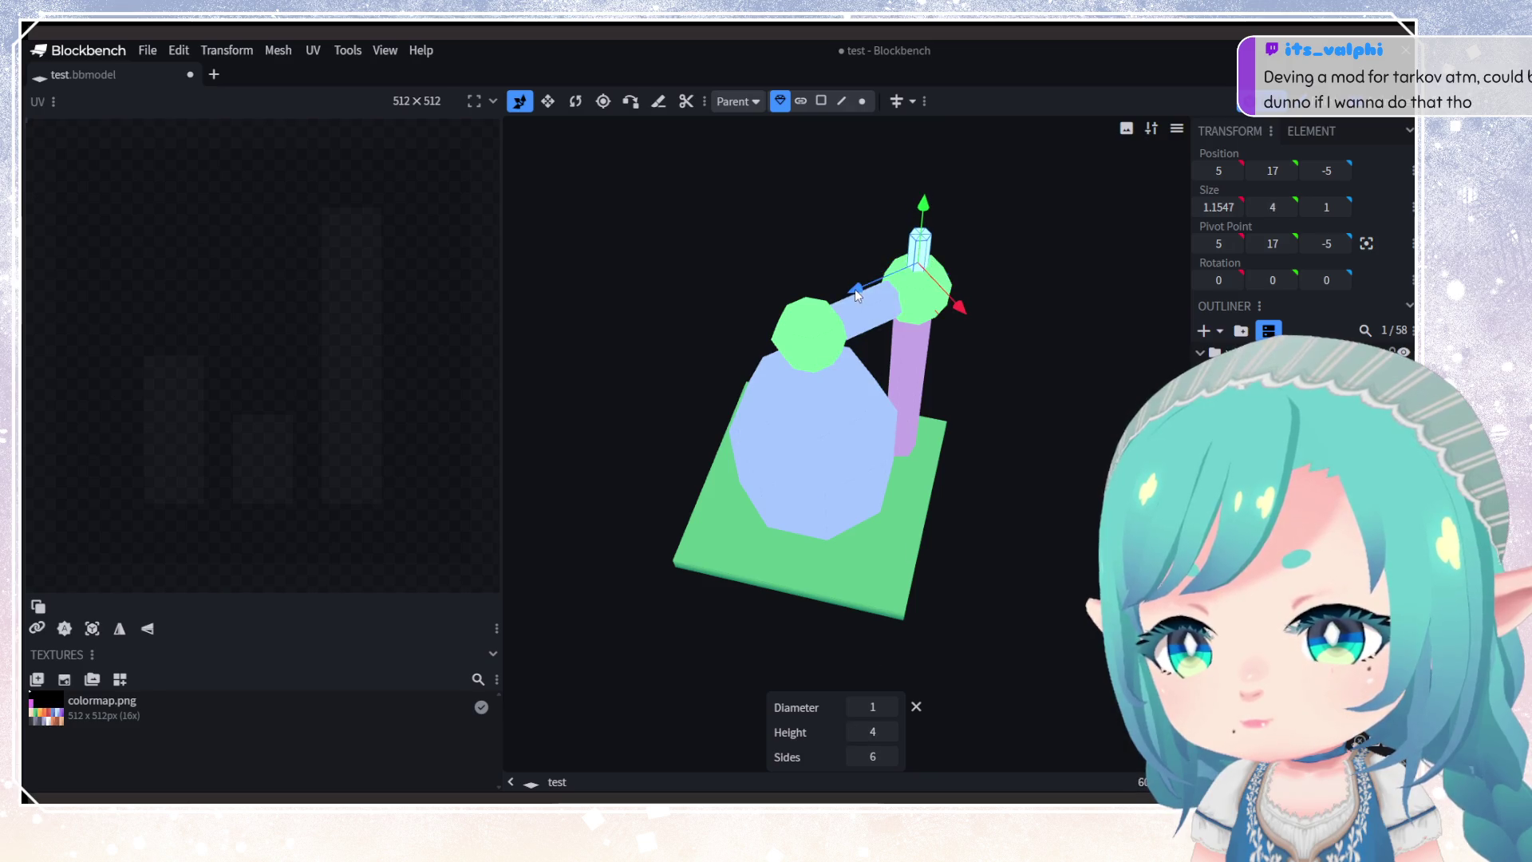
Position the cylinder between the left green head and the dome
drag(854, 289, 745, 351)
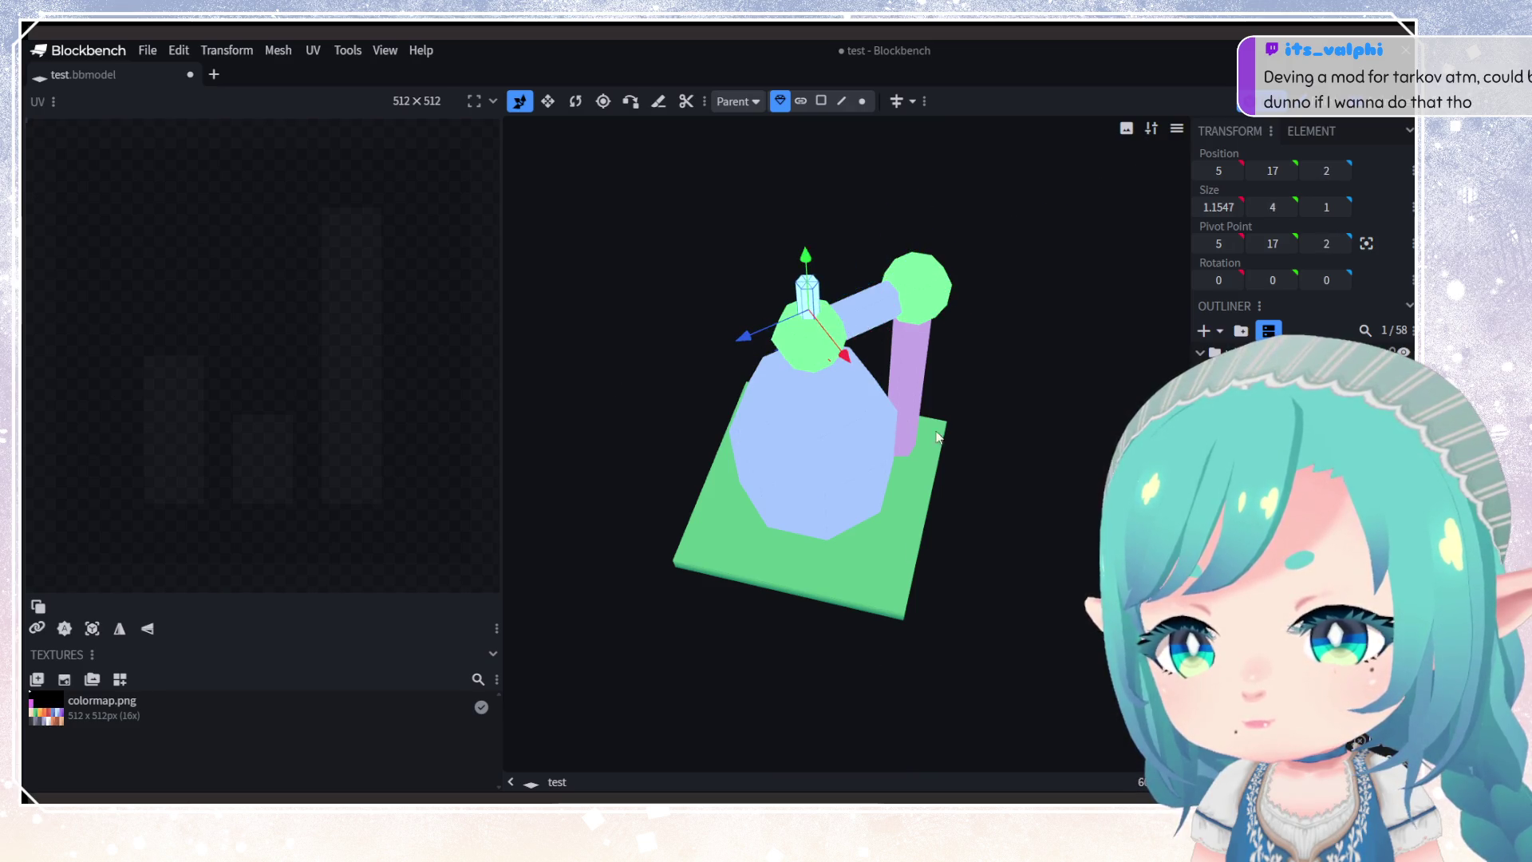
key(KP_1)
drag(819, 245, 818, 280)
mouse_move(1099, 434)
mouse_down()
mouse_move(1085, 459)
mouse_move(1036, 434)
mouse_move(994, 467)
mouse_move(939, 459)
mouse_move(988, 487)
mouse_move(1004, 472)
mouse_move(946, 482)
mouse_move(940, 430)
mouse_move(1061, 421)
mouse_move(691, 400)
mouse_move(1118, 332)
mouse_move(1072, 440)
mouse_move(997, 415)
mouse_move(938, 291)
mouse_up()
click(814, 288)
Save the model as test.bbmodel
click(938, 291)
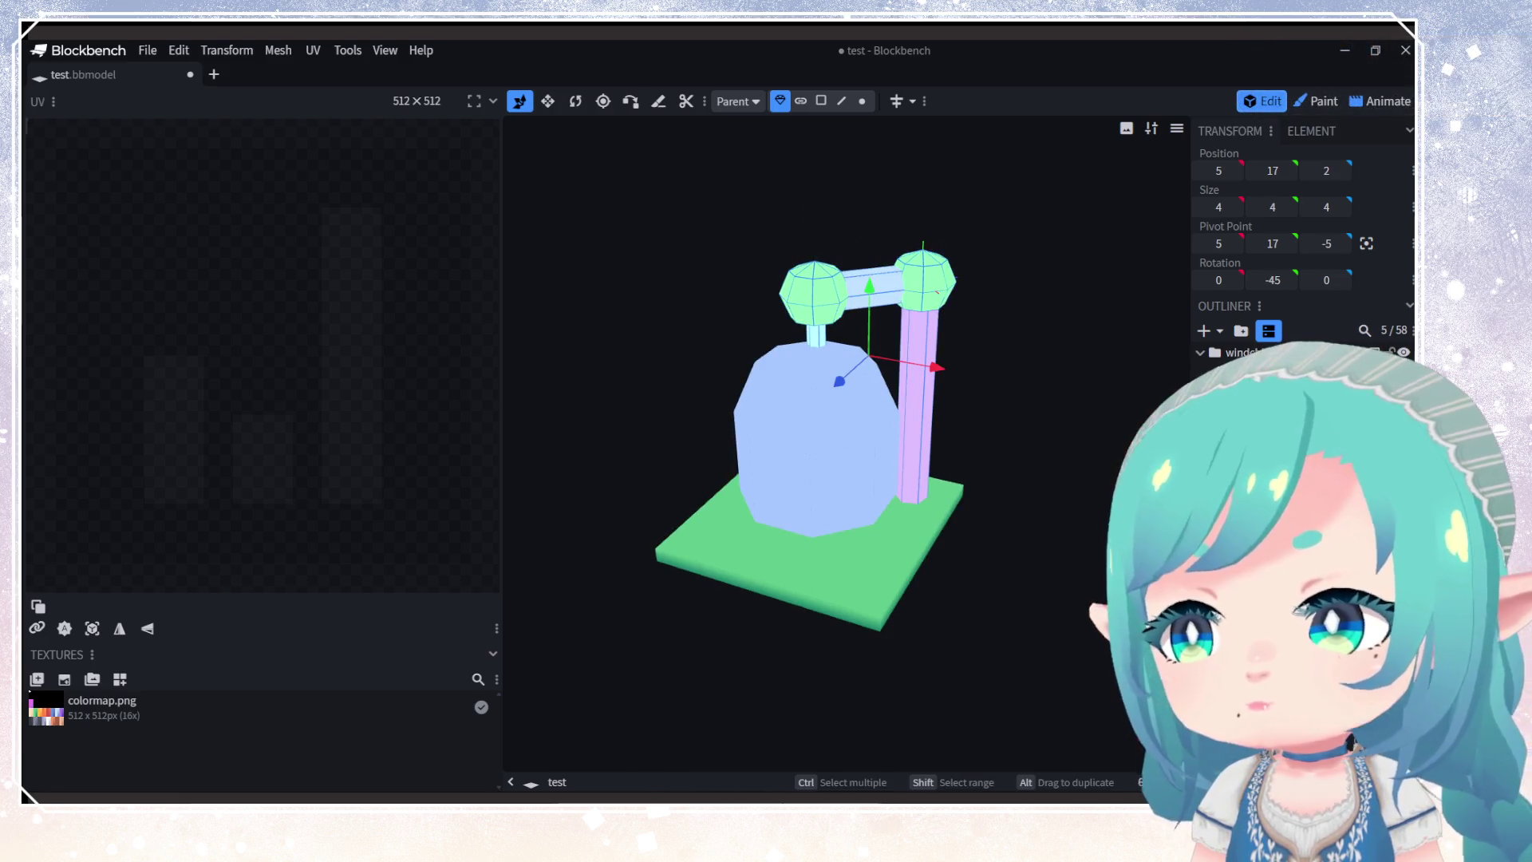
click(813, 439)
mouse_move(941, 478)
mouse_down()
mouse_move(1001, 501)
mouse_move(1056, 485)
mouse_up()
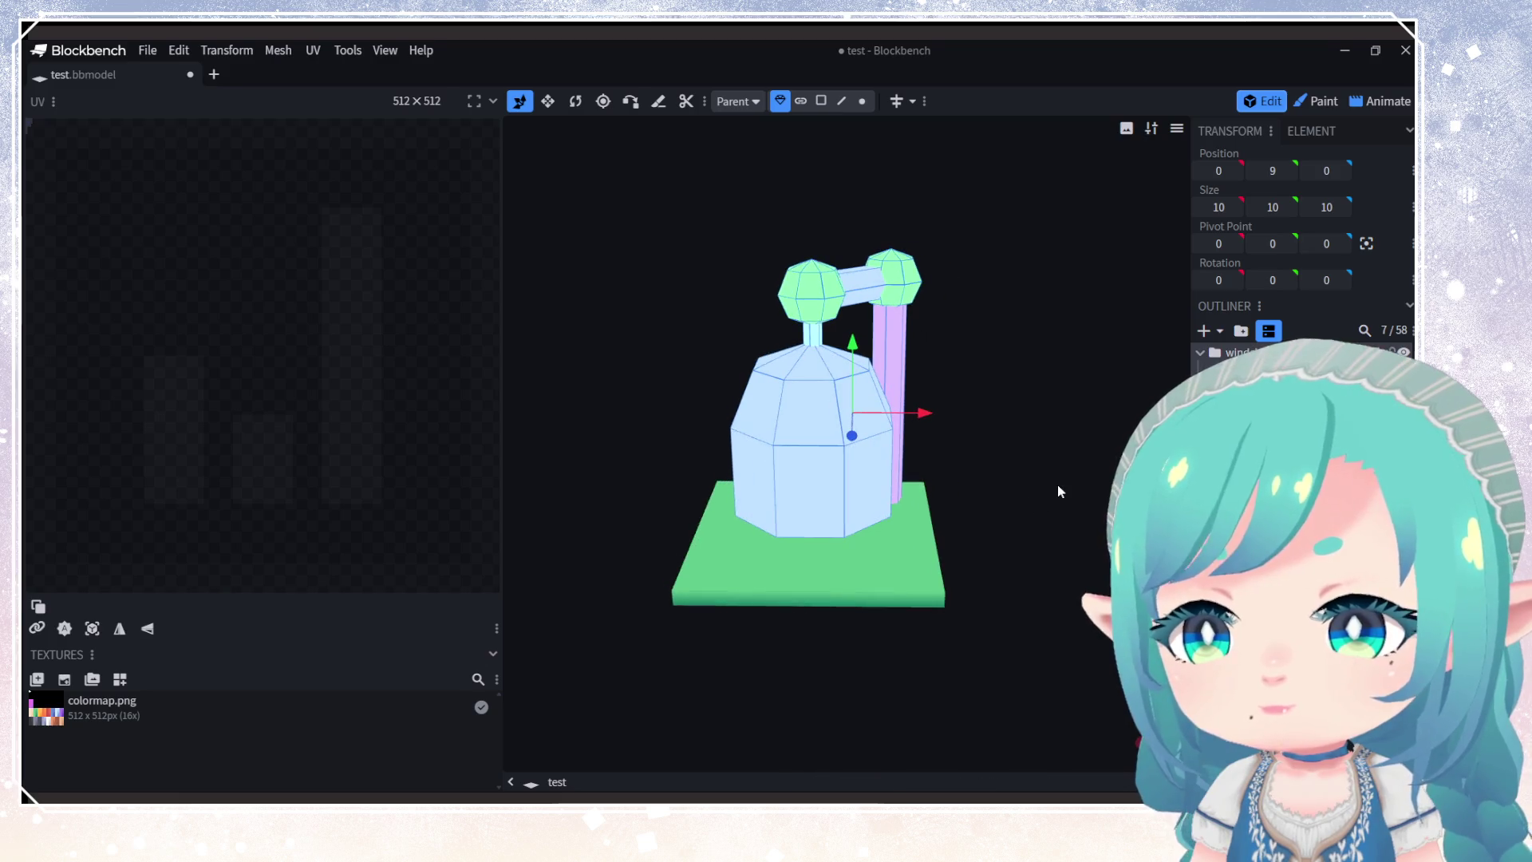
key(ctrl+s)
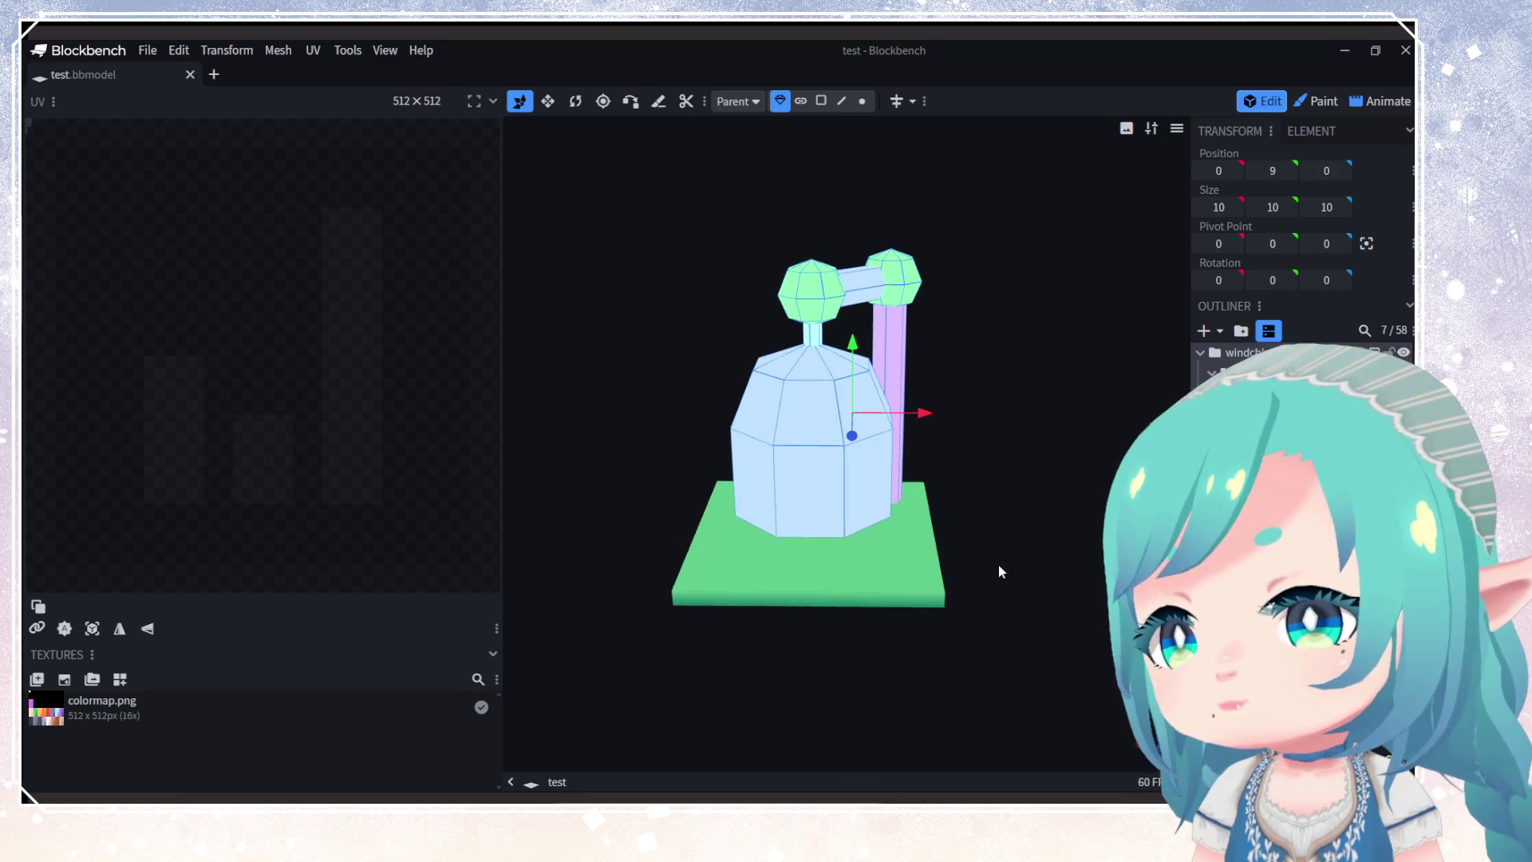
Inspect the windchime straight from the south, then from a high top-down angle
mouse_move(1002, 572)
mouse_down()
mouse_move(1012, 454)
mouse_move(950, 540)
mouse_move(984, 535)
mouse_up()
key(KP_2)
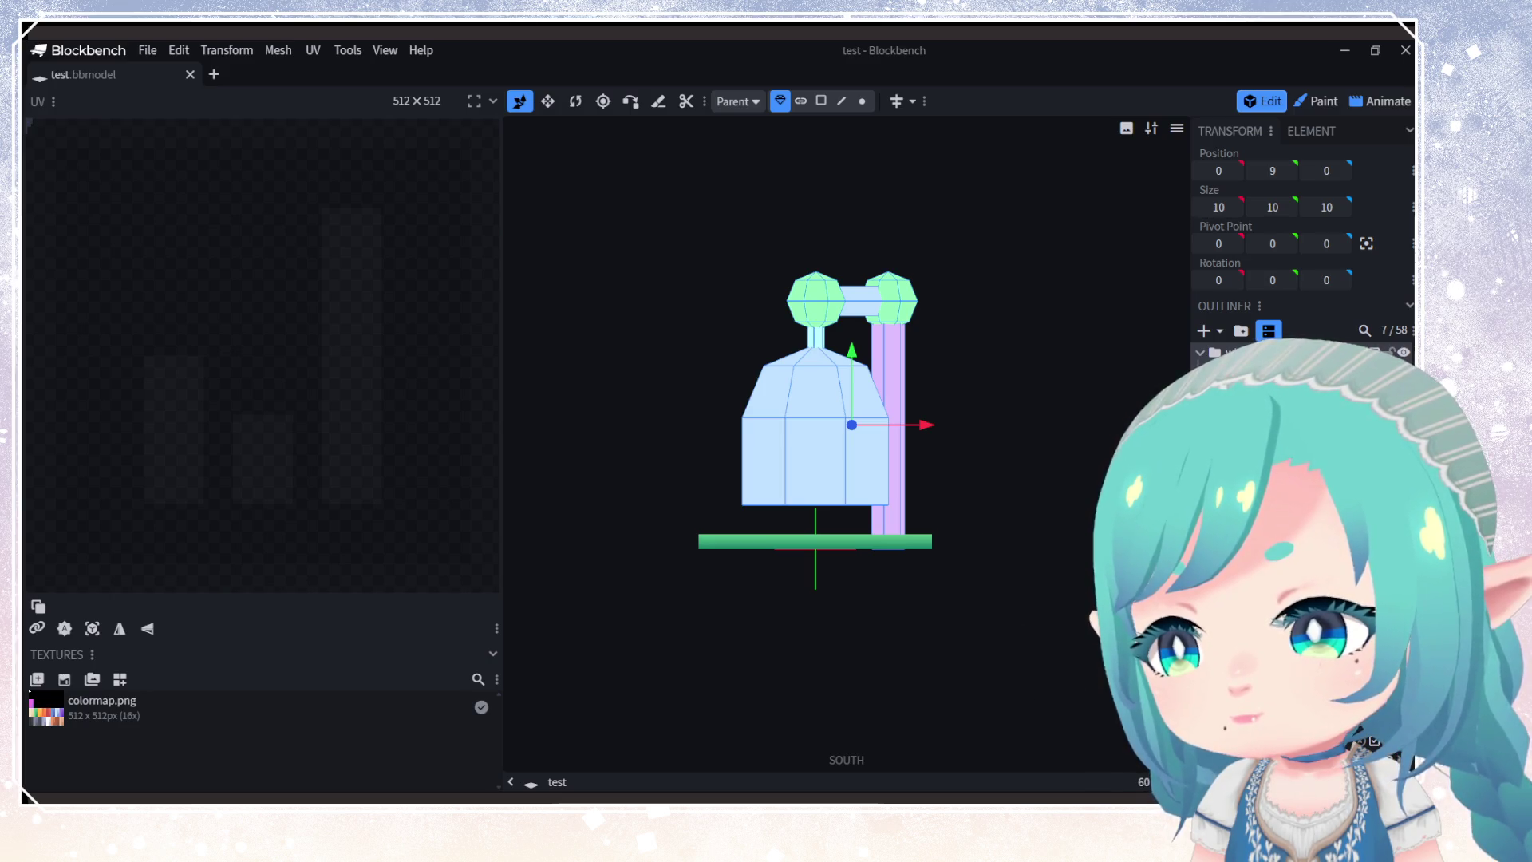
mouse_move(1117, 687)
mouse_down()
mouse_move(1125, 726)
mouse_move(1144, 715)
mouse_up()
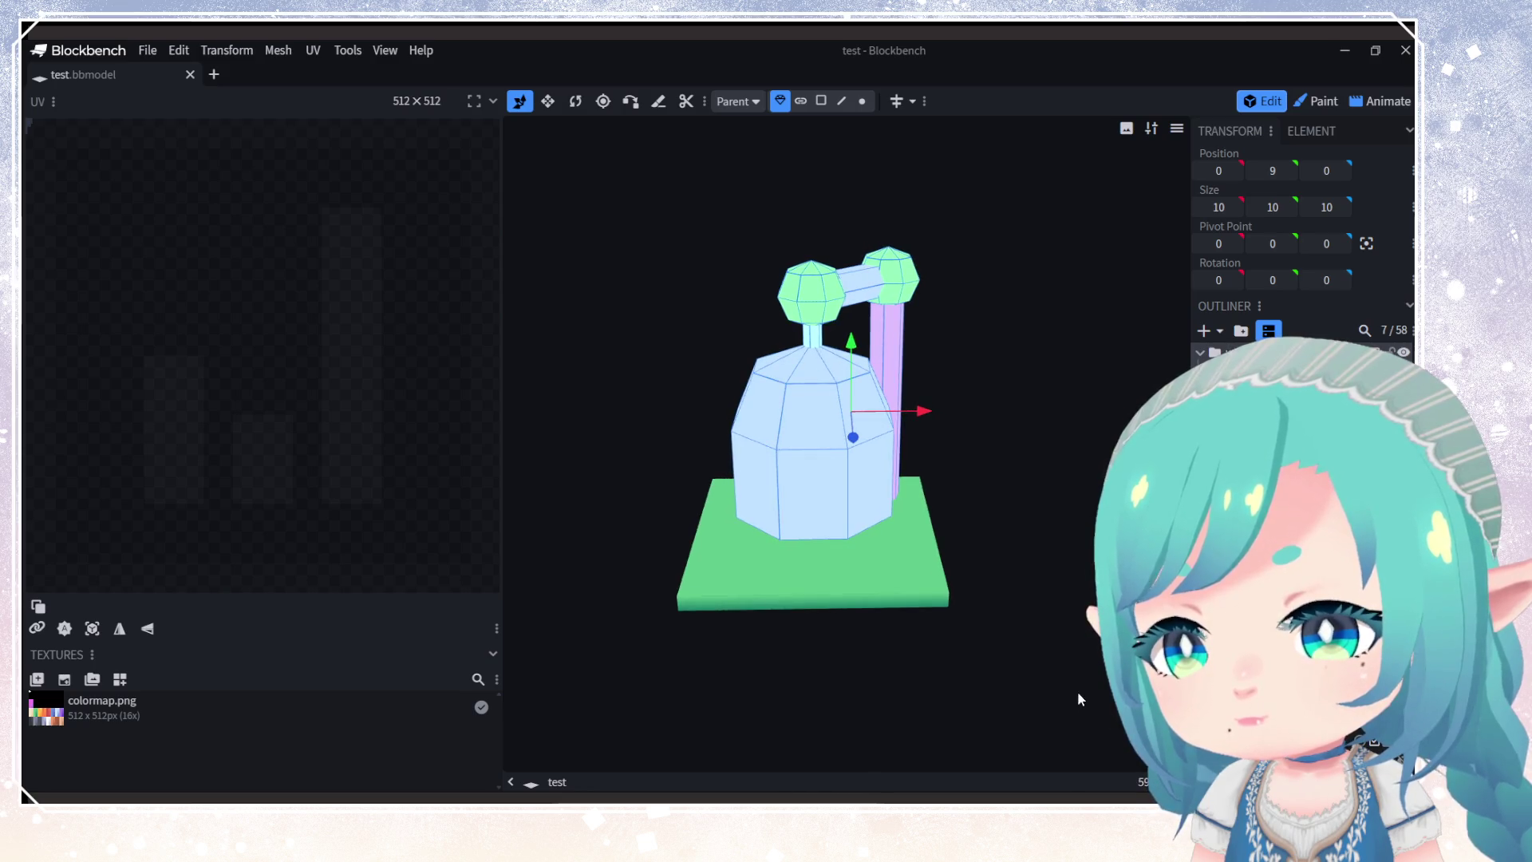
mouse_move(1083, 524)
mouse_down()
mouse_move(1085, 486)
mouse_move(1049, 520)
mouse_move(1016, 513)
mouse_move(904, 399)
mouse_move(841, 404)
mouse_up()
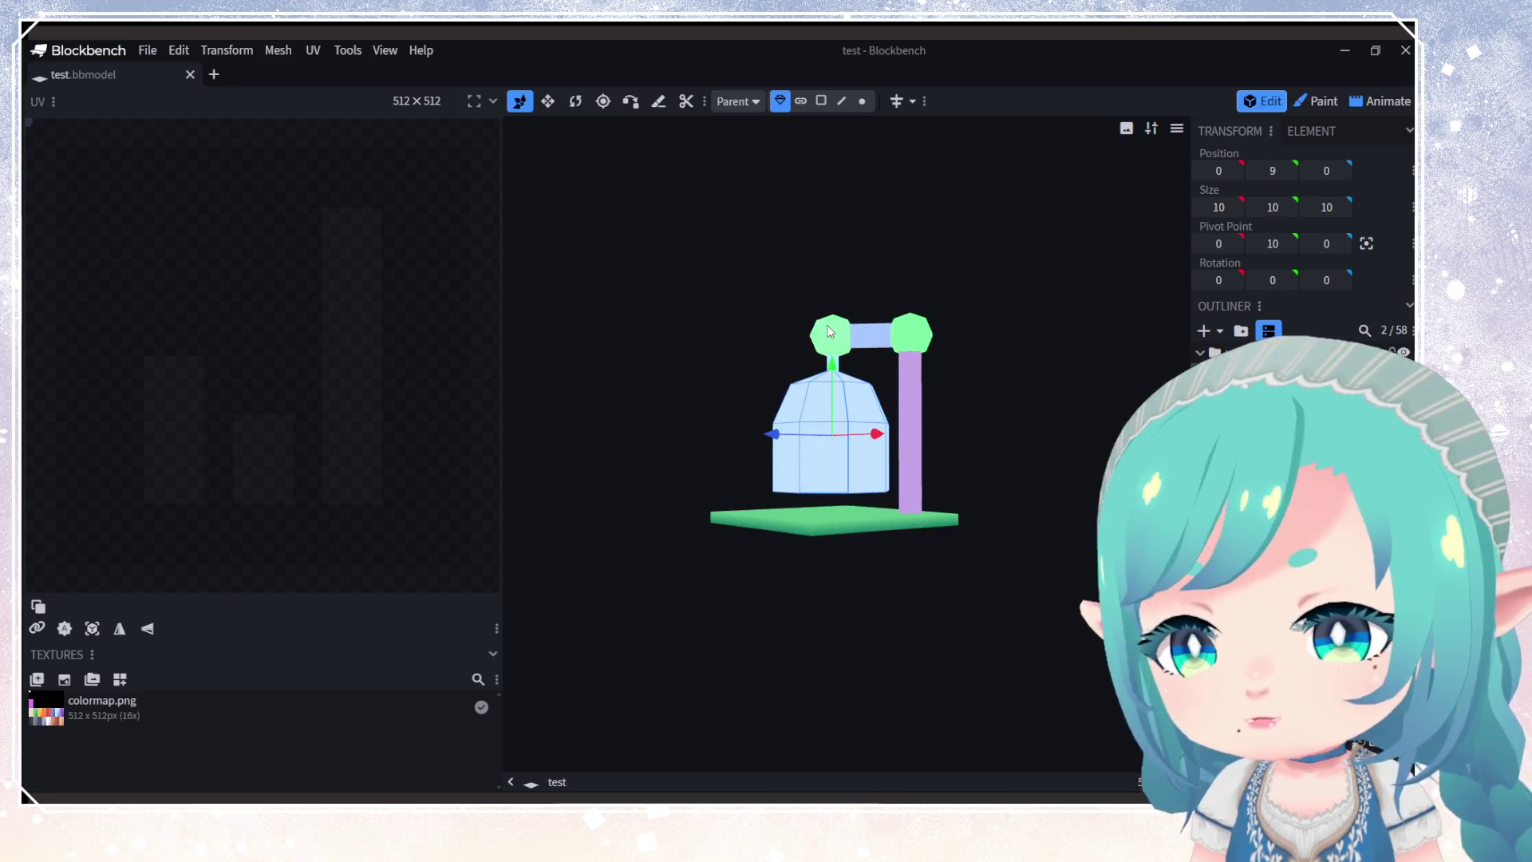
mouse_move(831, 345)
mouse_down()
mouse_move(954, 540)
mouse_move(1012, 557)
mouse_move(989, 595)
mouse_up()
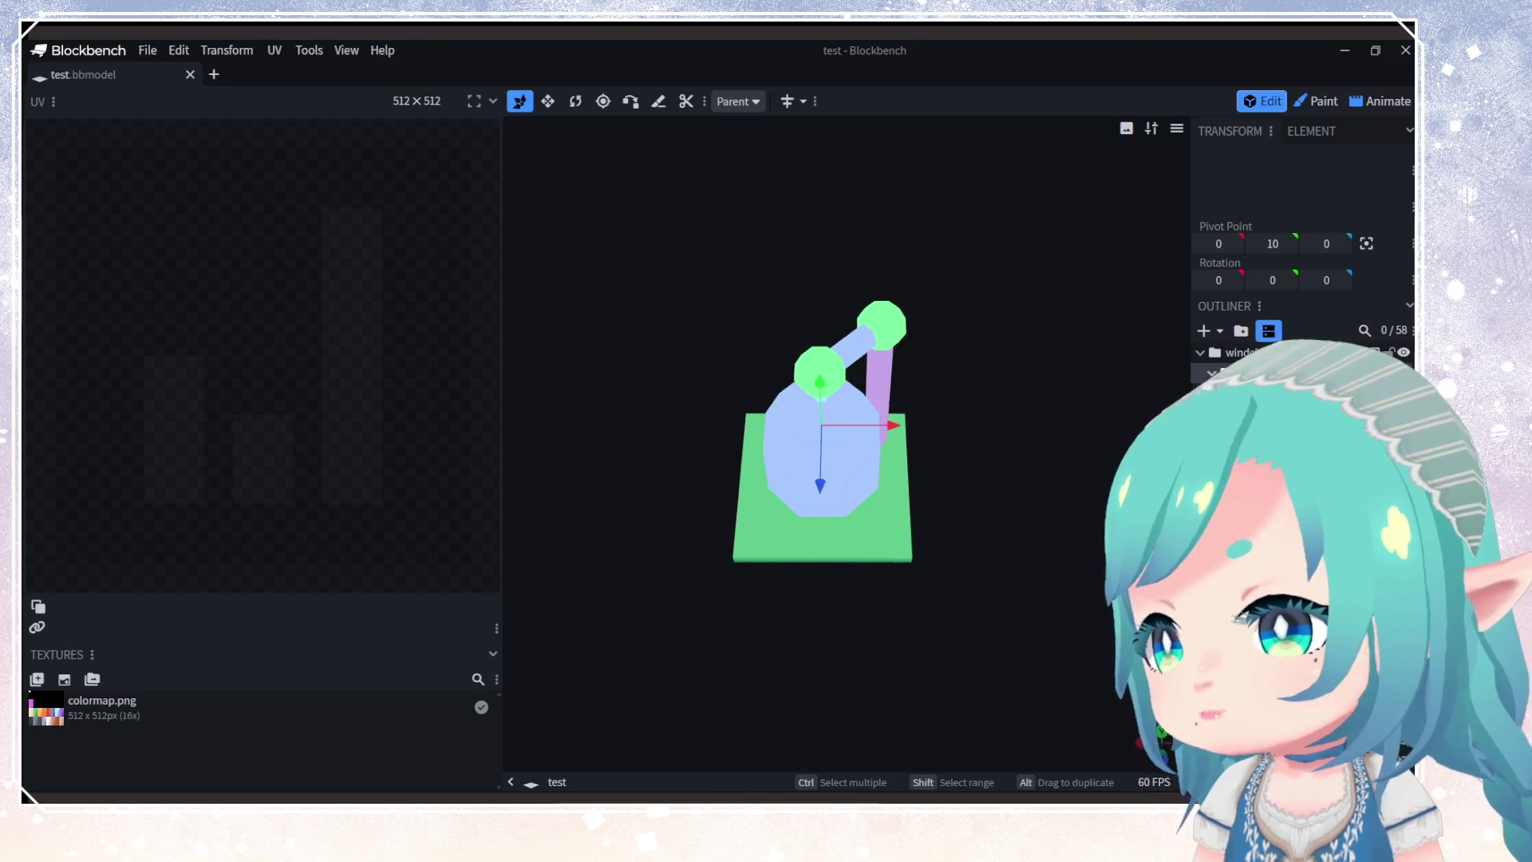
Append the vertical pillar to the template and place its UV on the white swatch
click(1245, 368)
click(1261, 385)
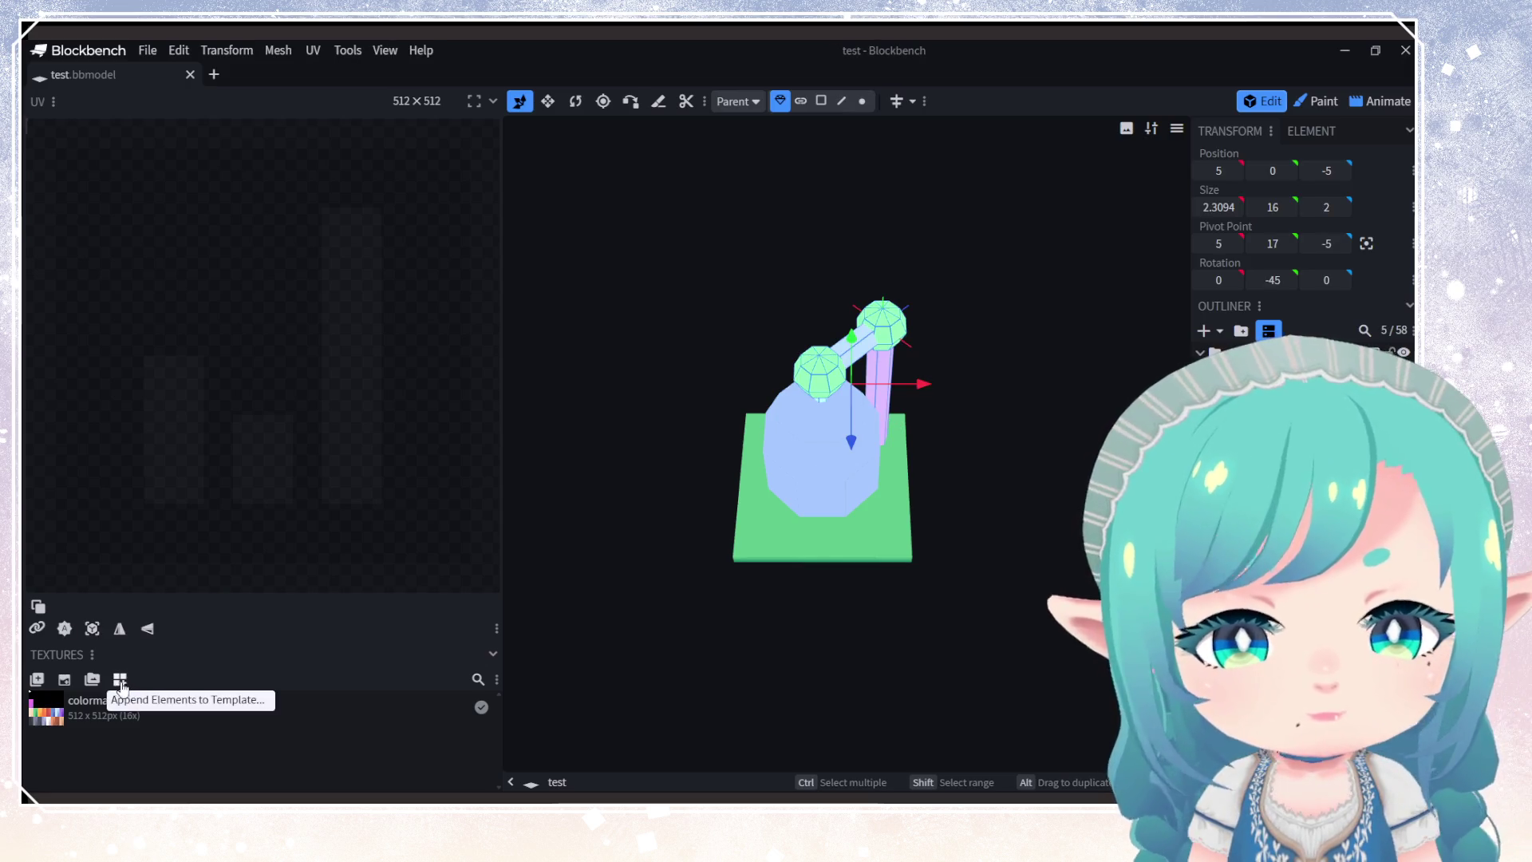
drag(836, 586, 838, 559)
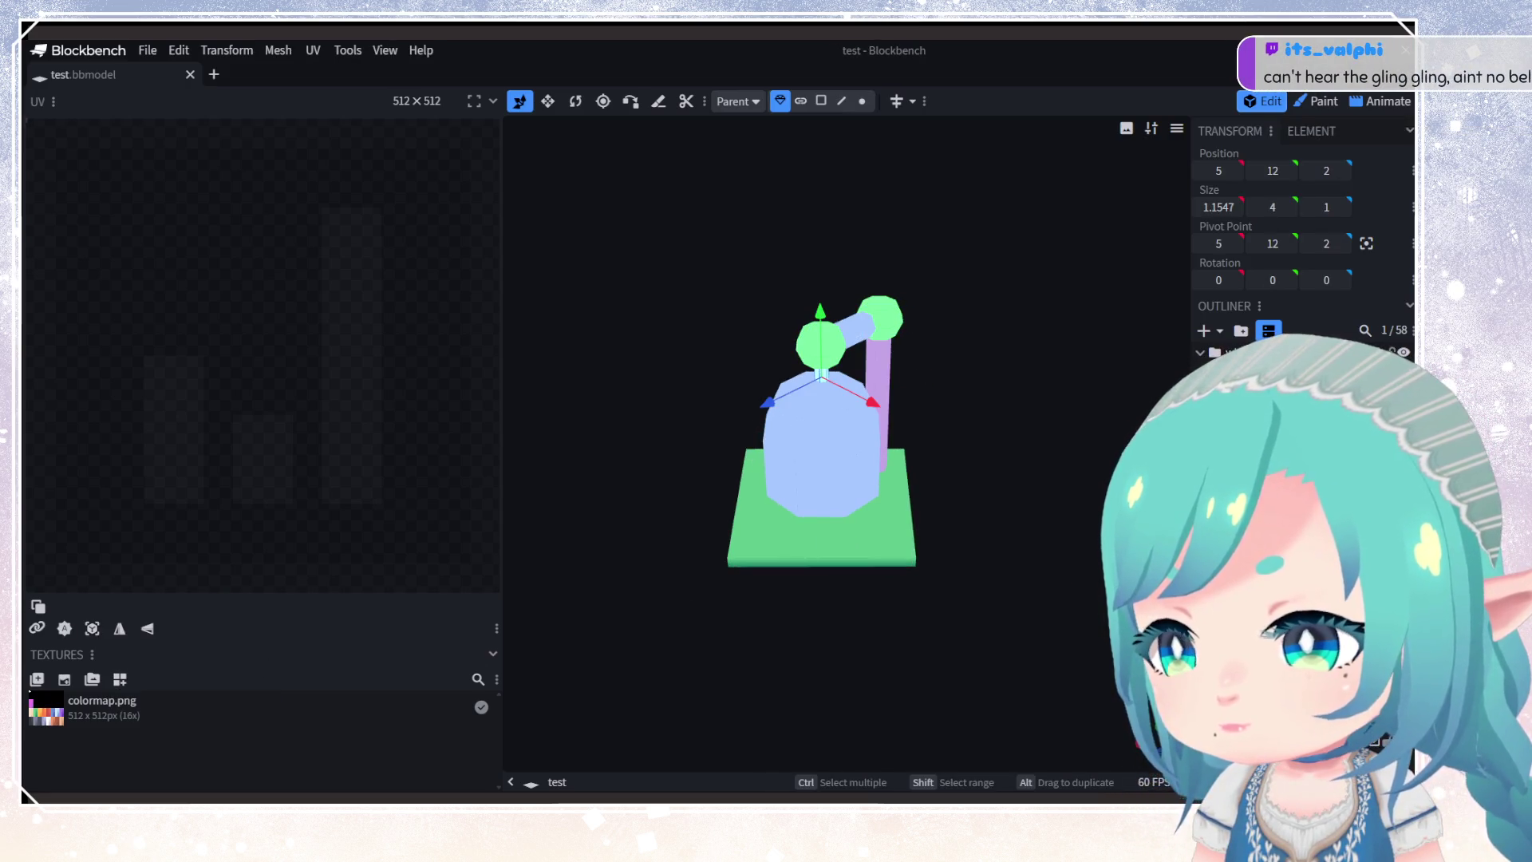
click(1261, 375)
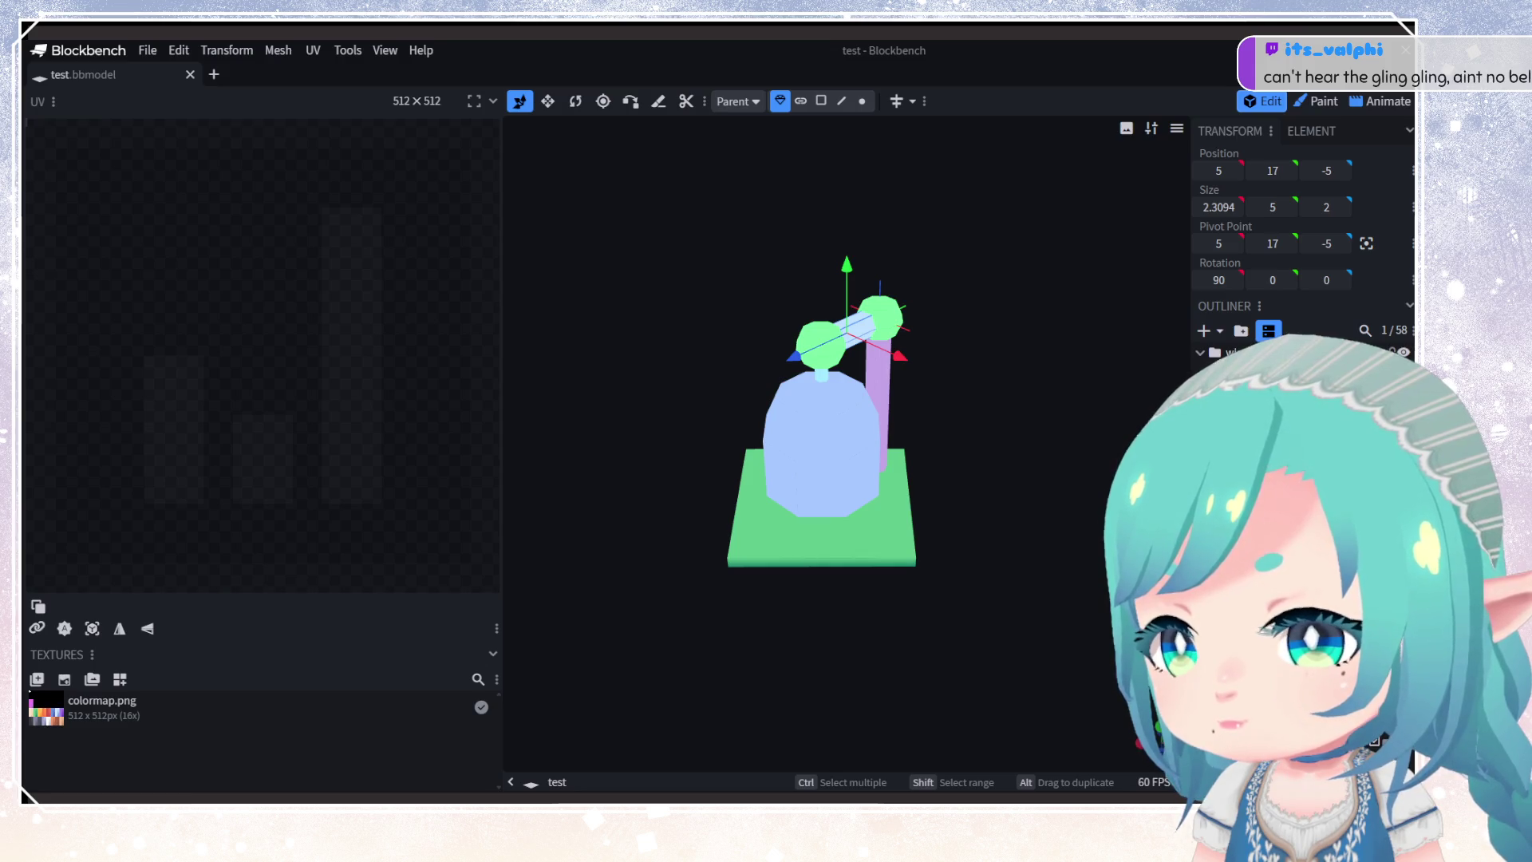
click(1245, 355)
click(1261, 383)
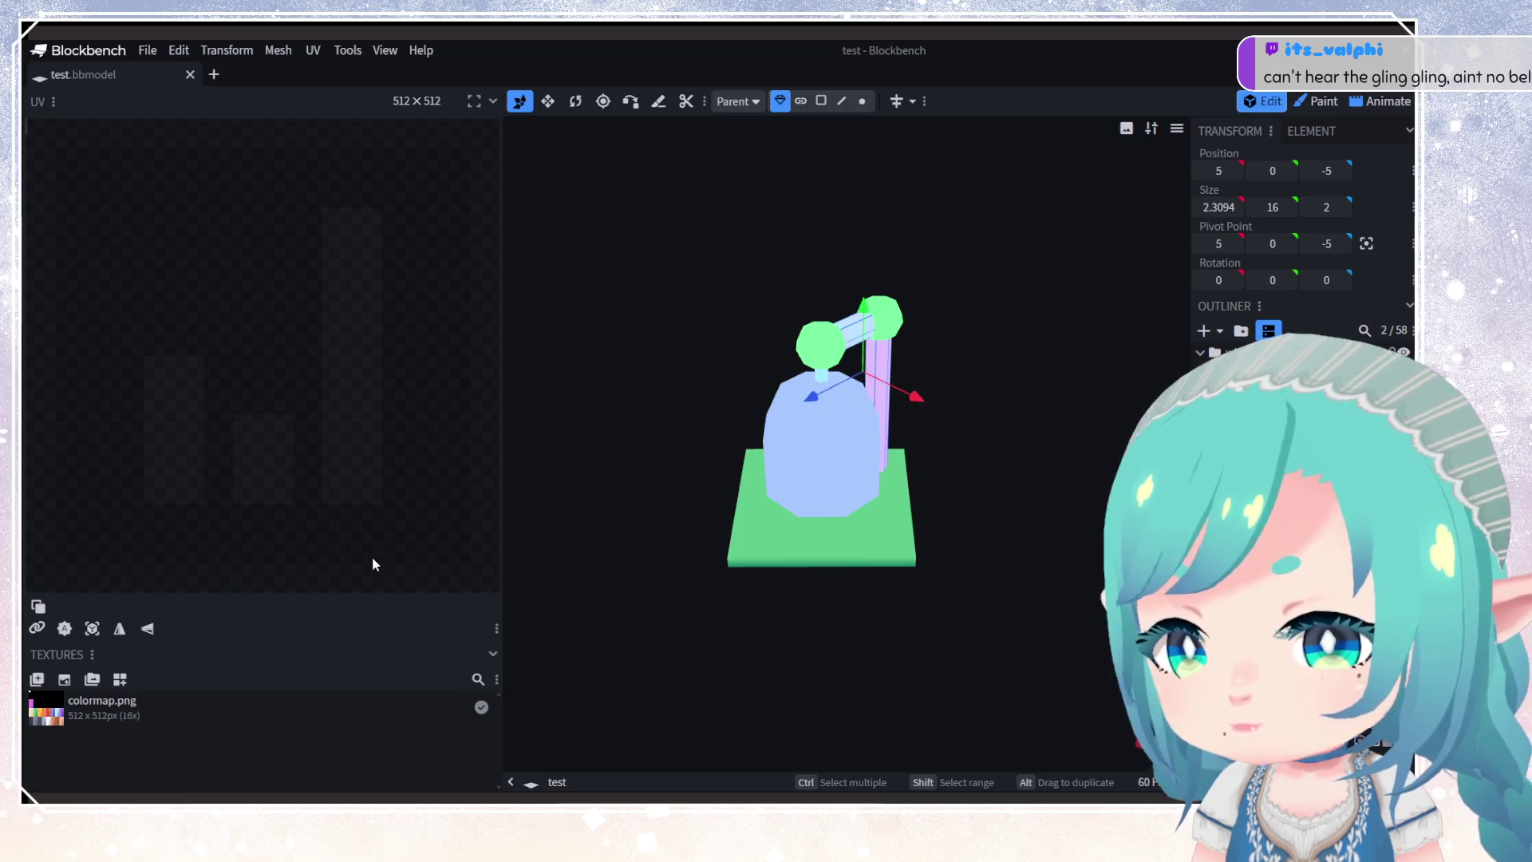
click(121, 679)
click(766, 347)
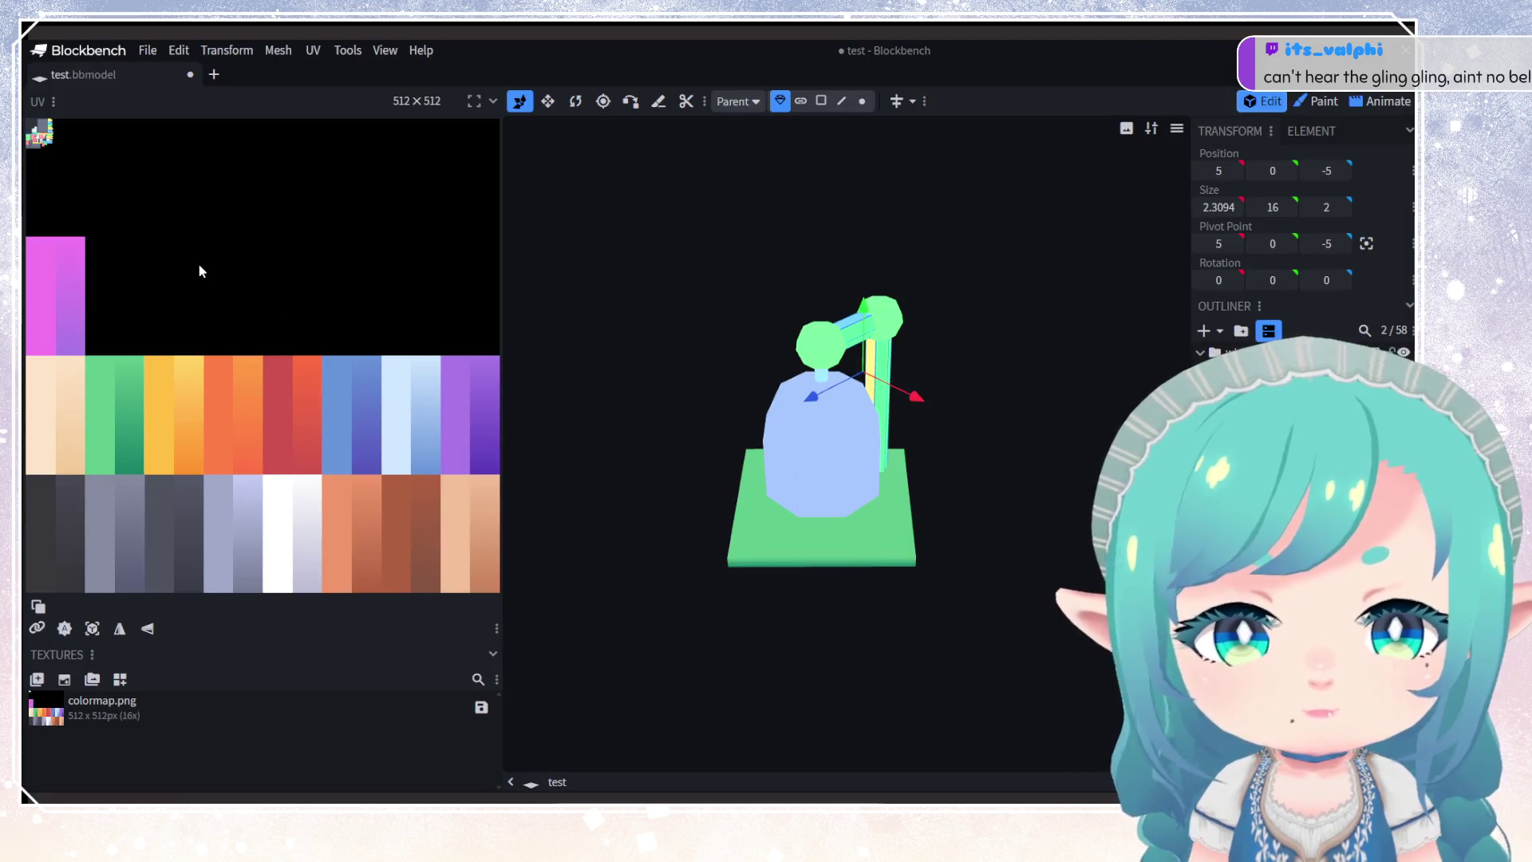
drag(64, 128, 324, 515)
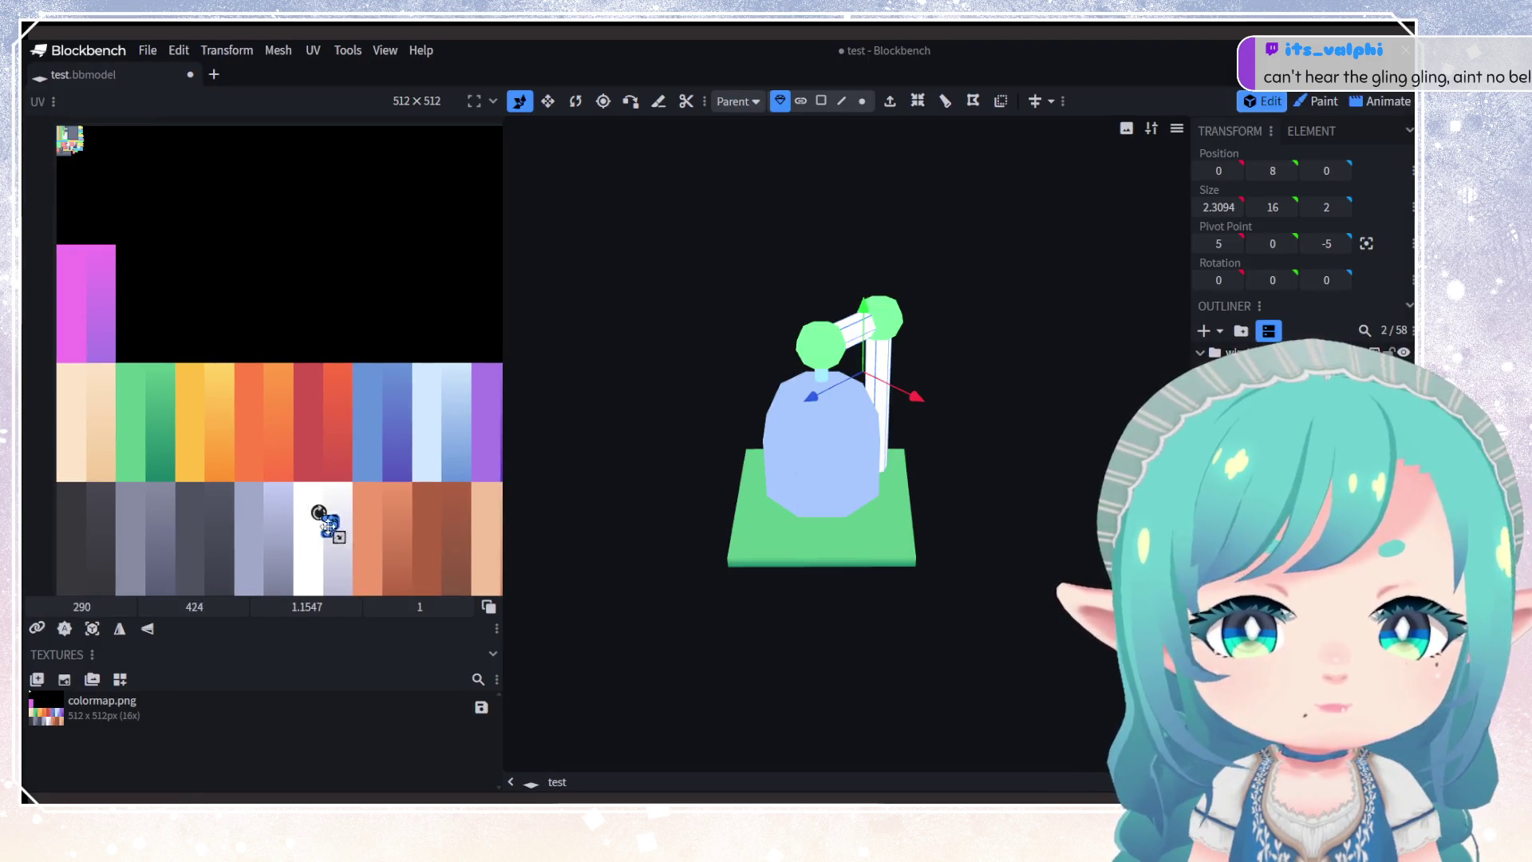
Append both green spheres and move their UV onto the purple swatch
click(820, 345)
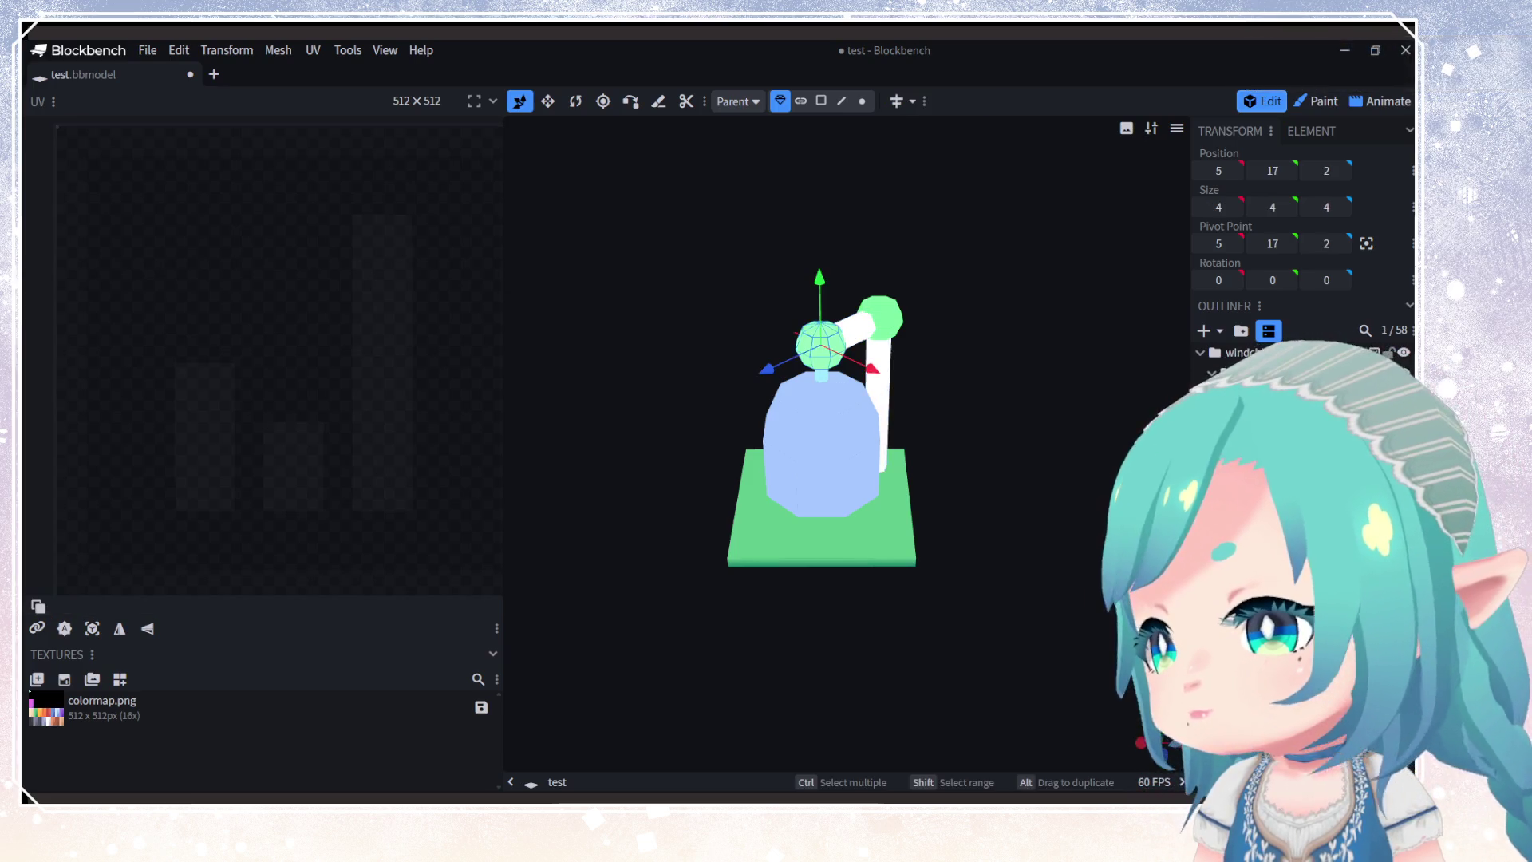
click(122, 679)
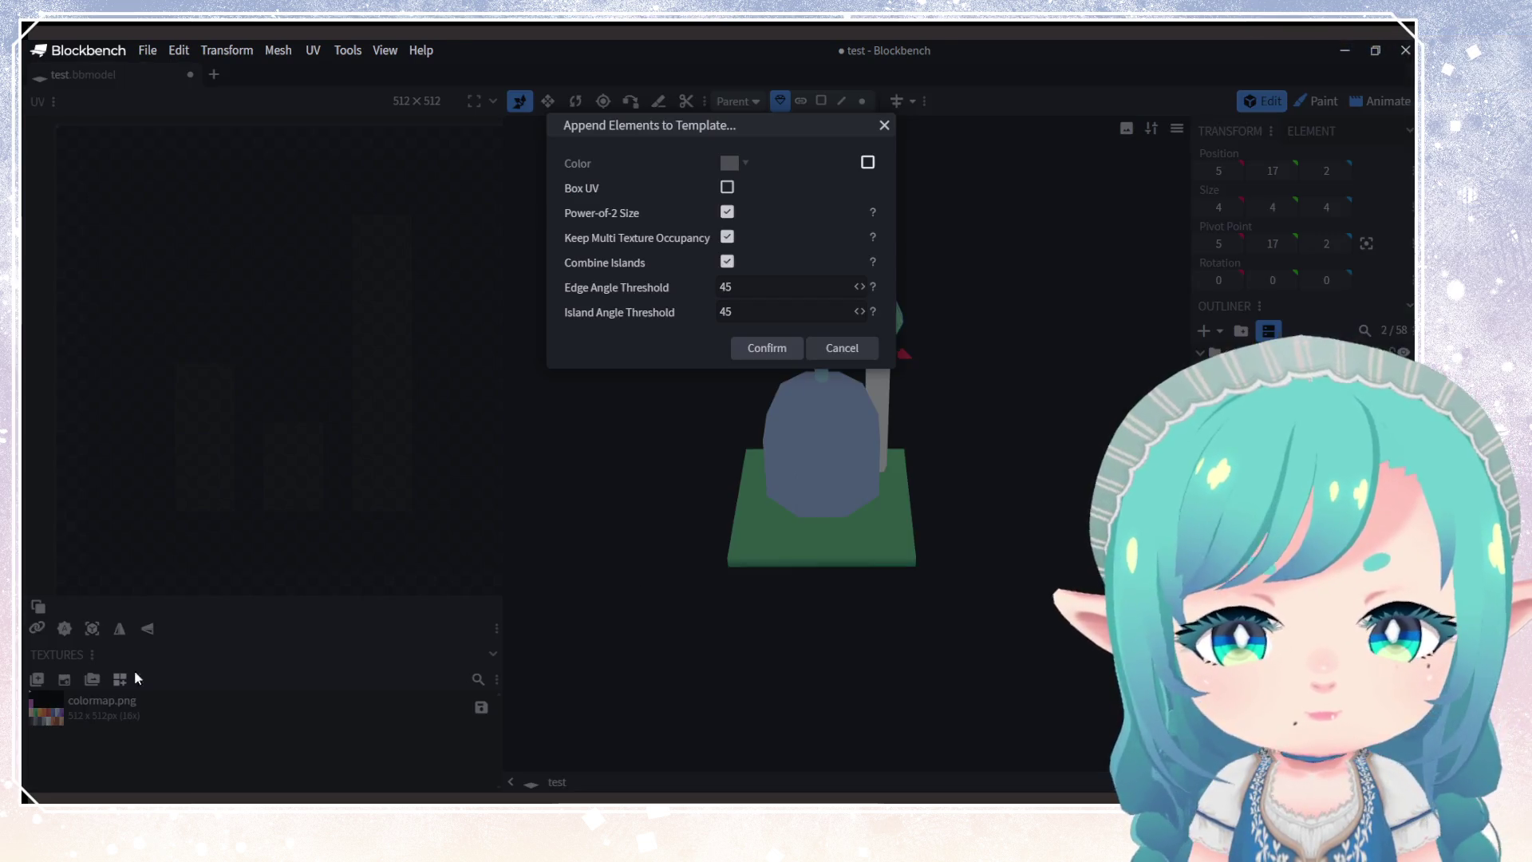
click(767, 349)
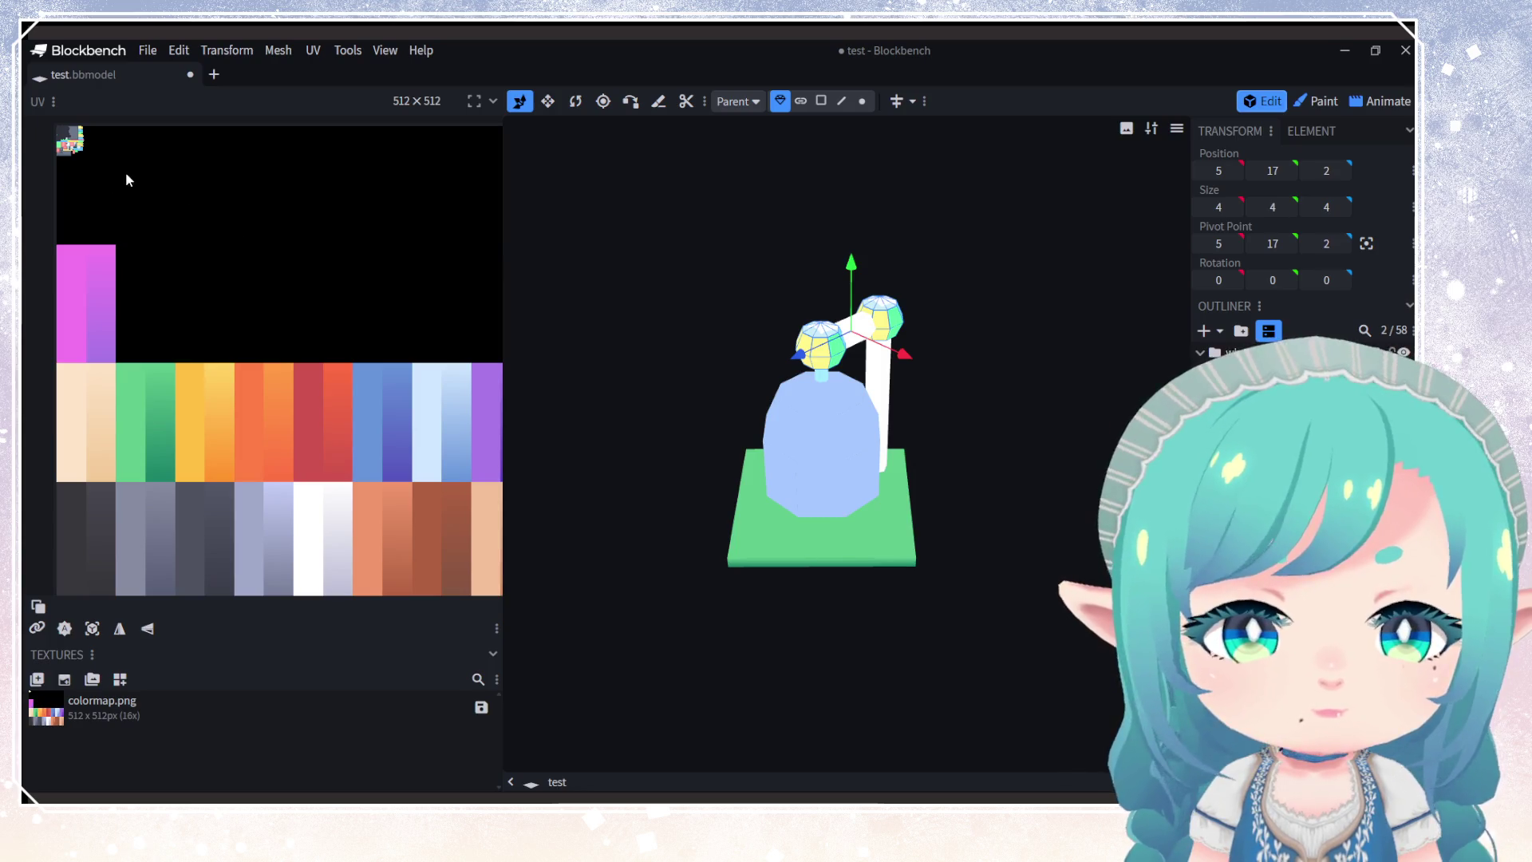
click(63, 133)
mouse_move(65, 135)
mouse_down()
mouse_move(404, 366)
mouse_move(481, 392)
mouse_up()
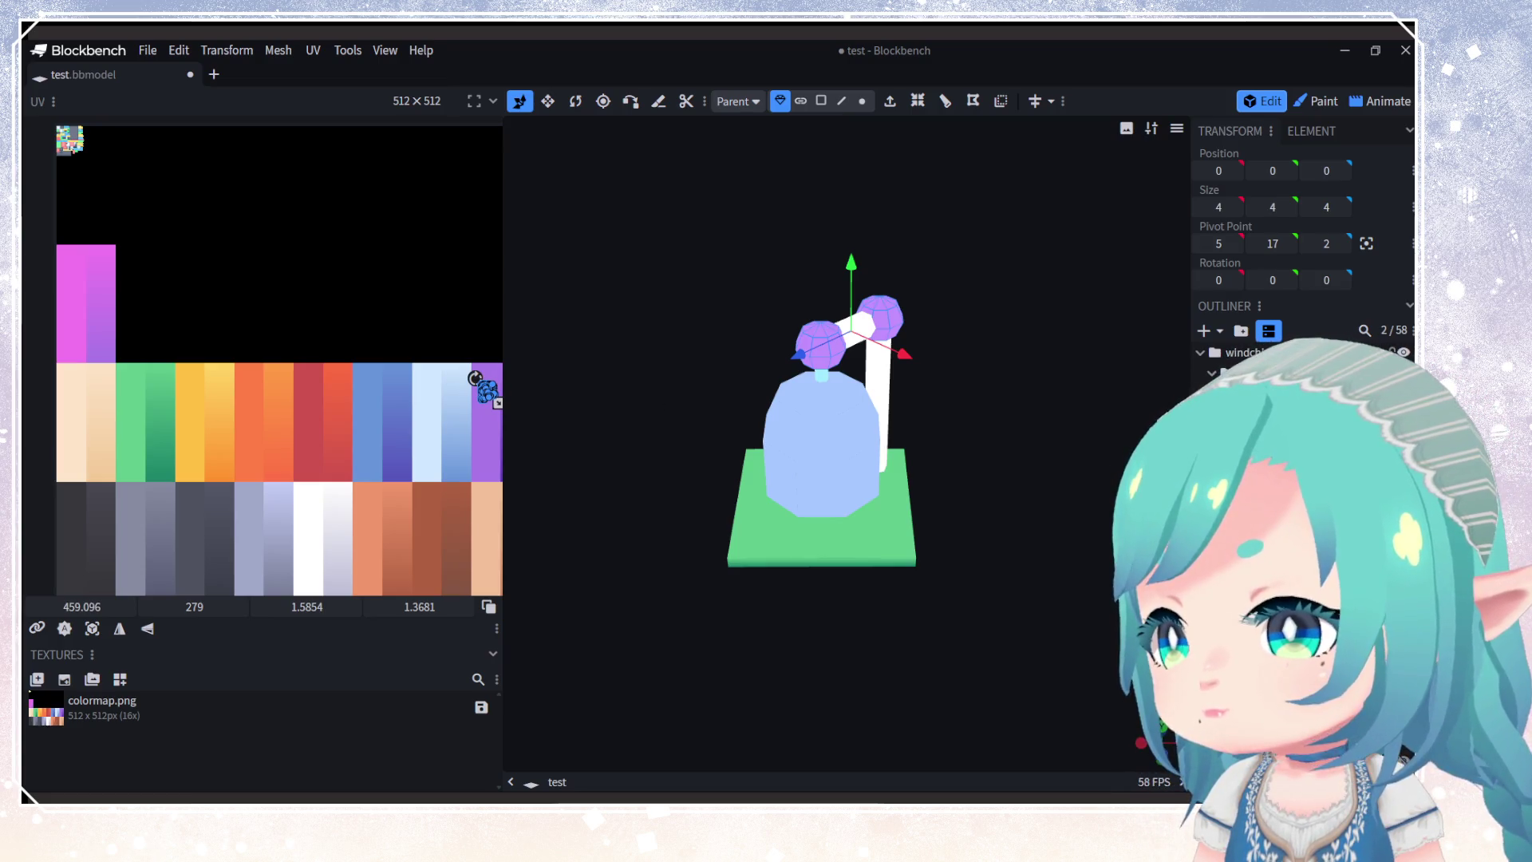
Select the dome body and lower bell section for appending to the template
click(1261, 395)
ctrl+click(822, 490)
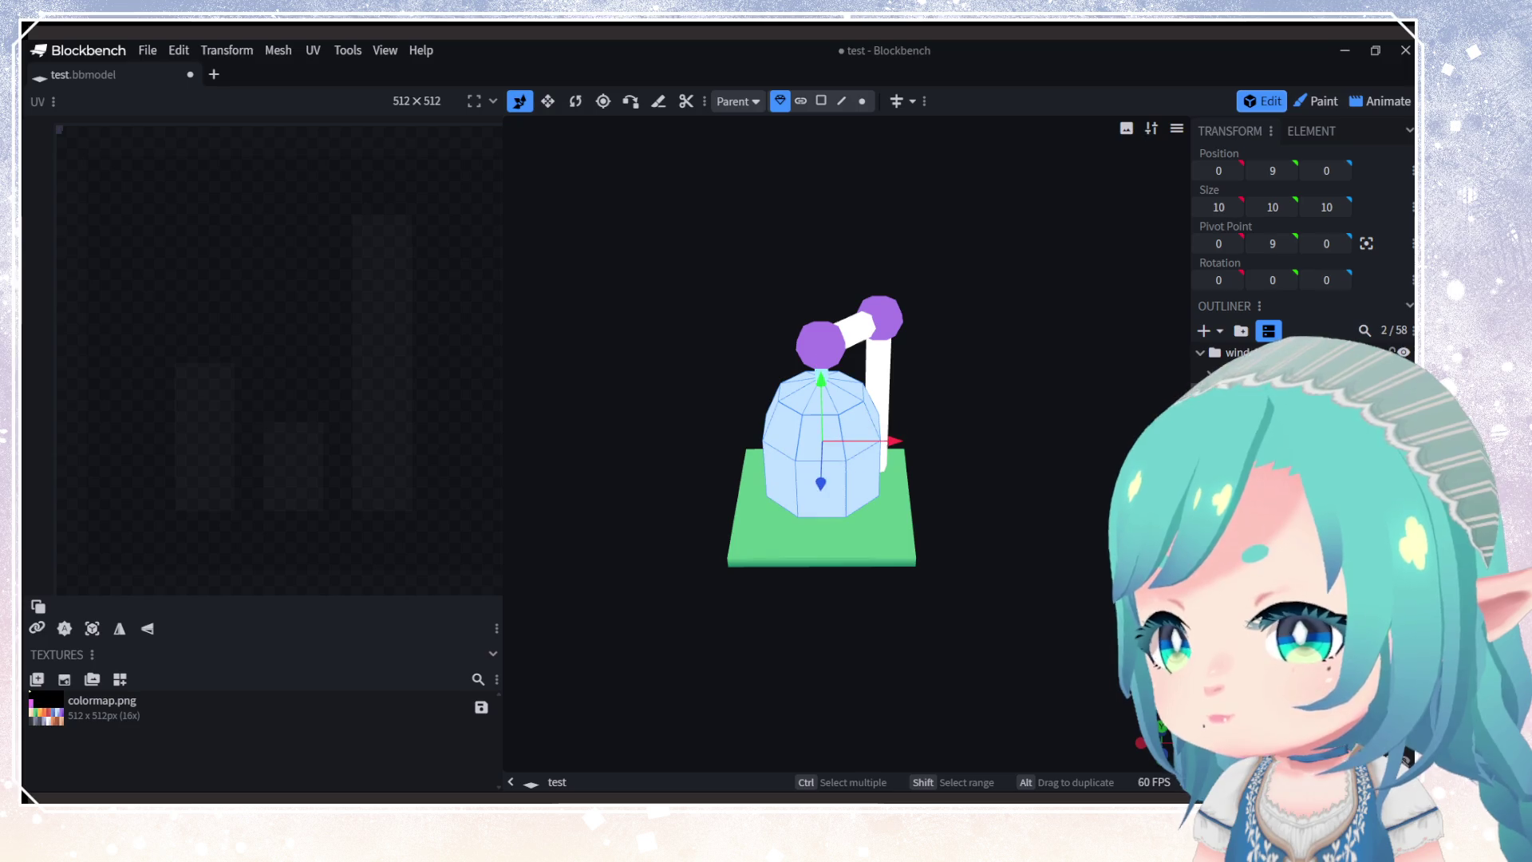
click(126, 675)
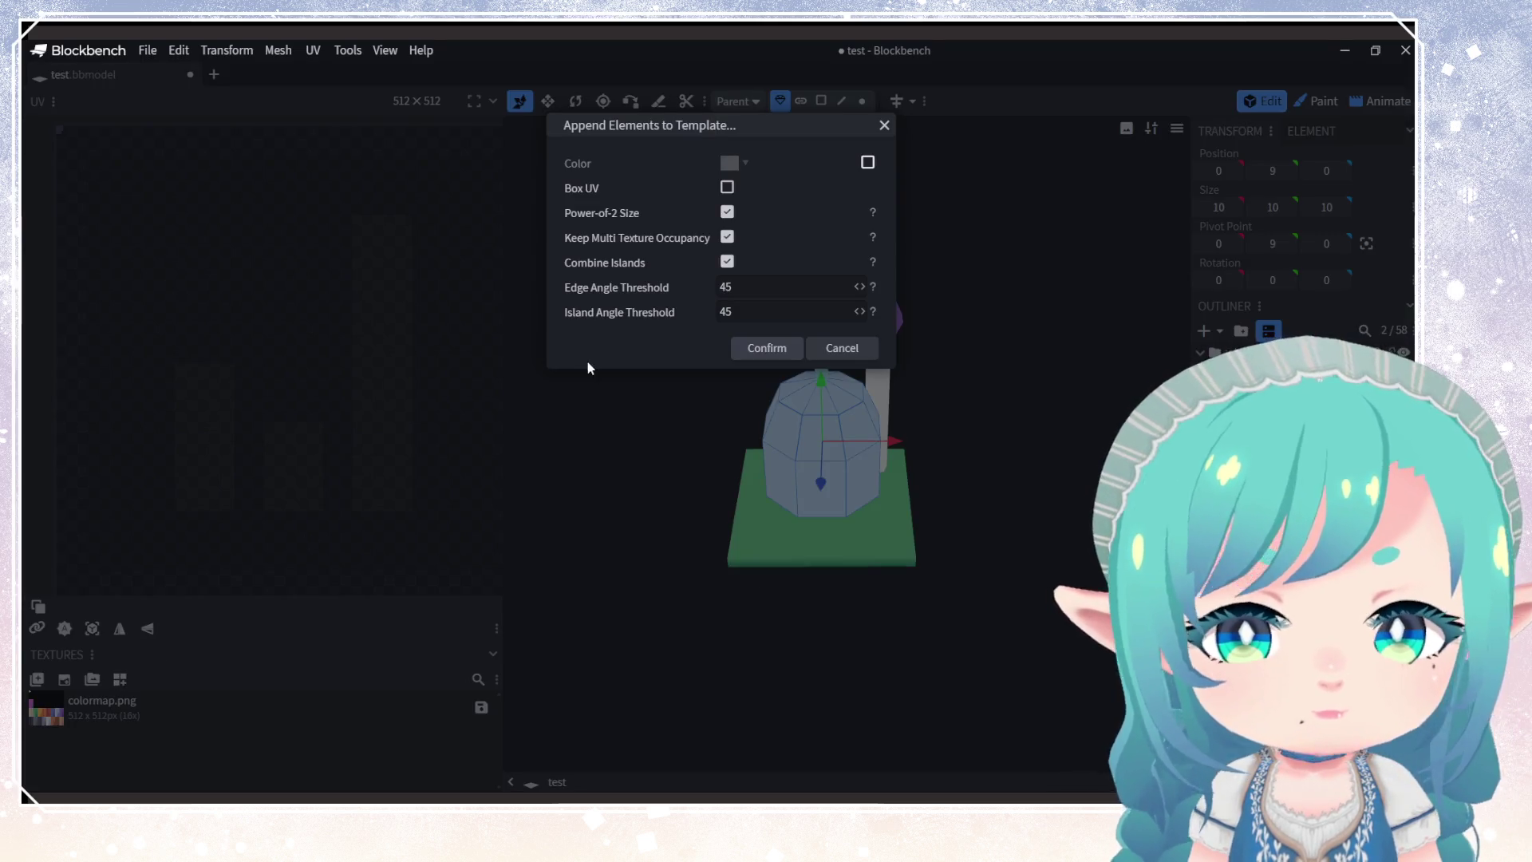
Append the bell to the template and detach a 2x2 block of its side faces
click(758, 348)
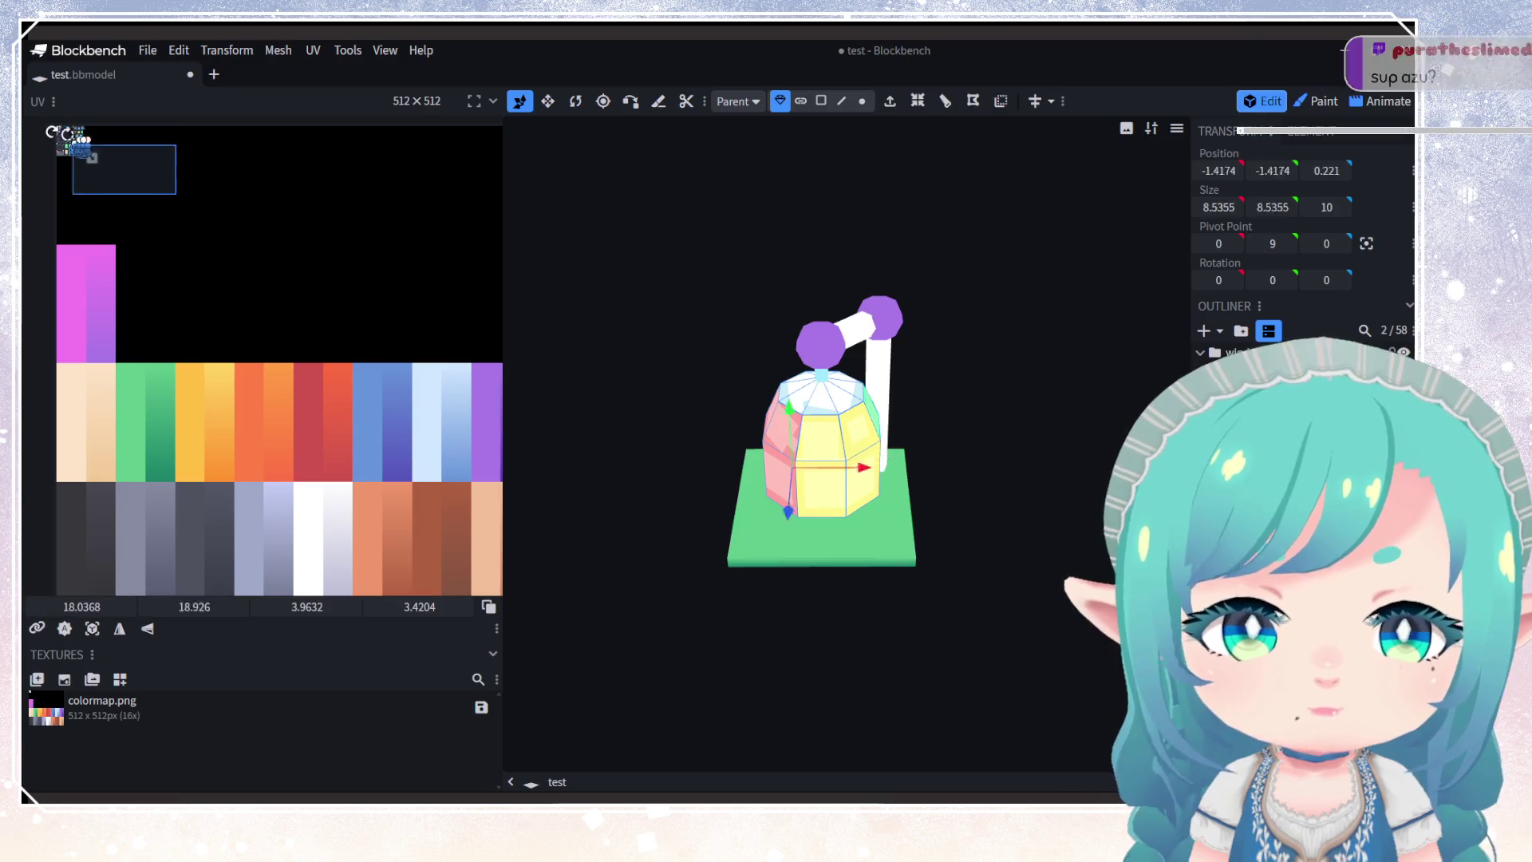
mouse_move(78, 146)
mouse_down()
mouse_move(197, 228)
mouse_move(202, 390)
mouse_move(205, 327)
mouse_move(199, 340)
mouse_up()
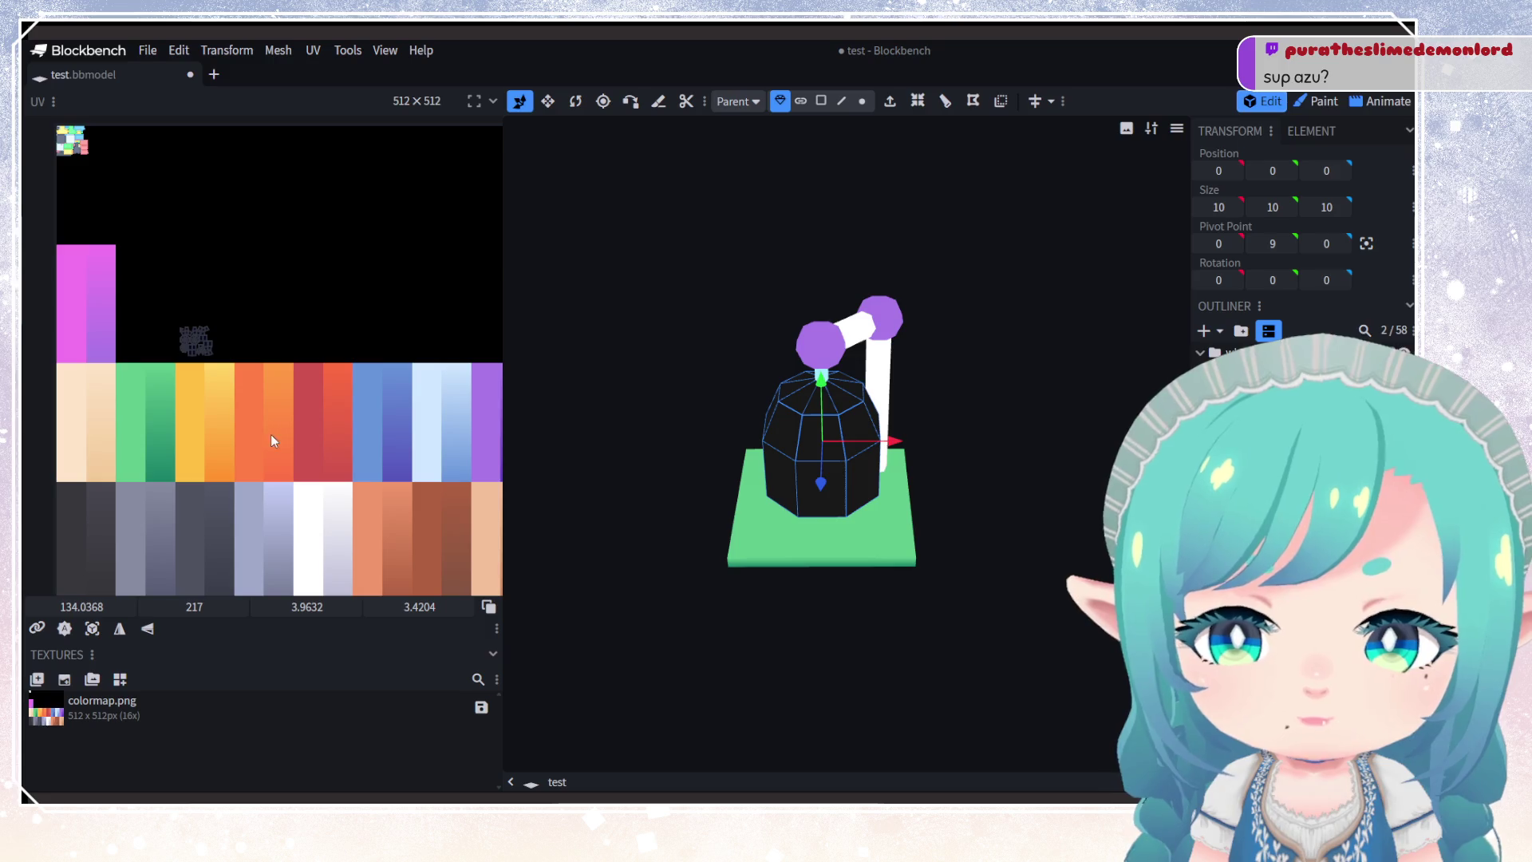
scroll(201, 415, up, 4)
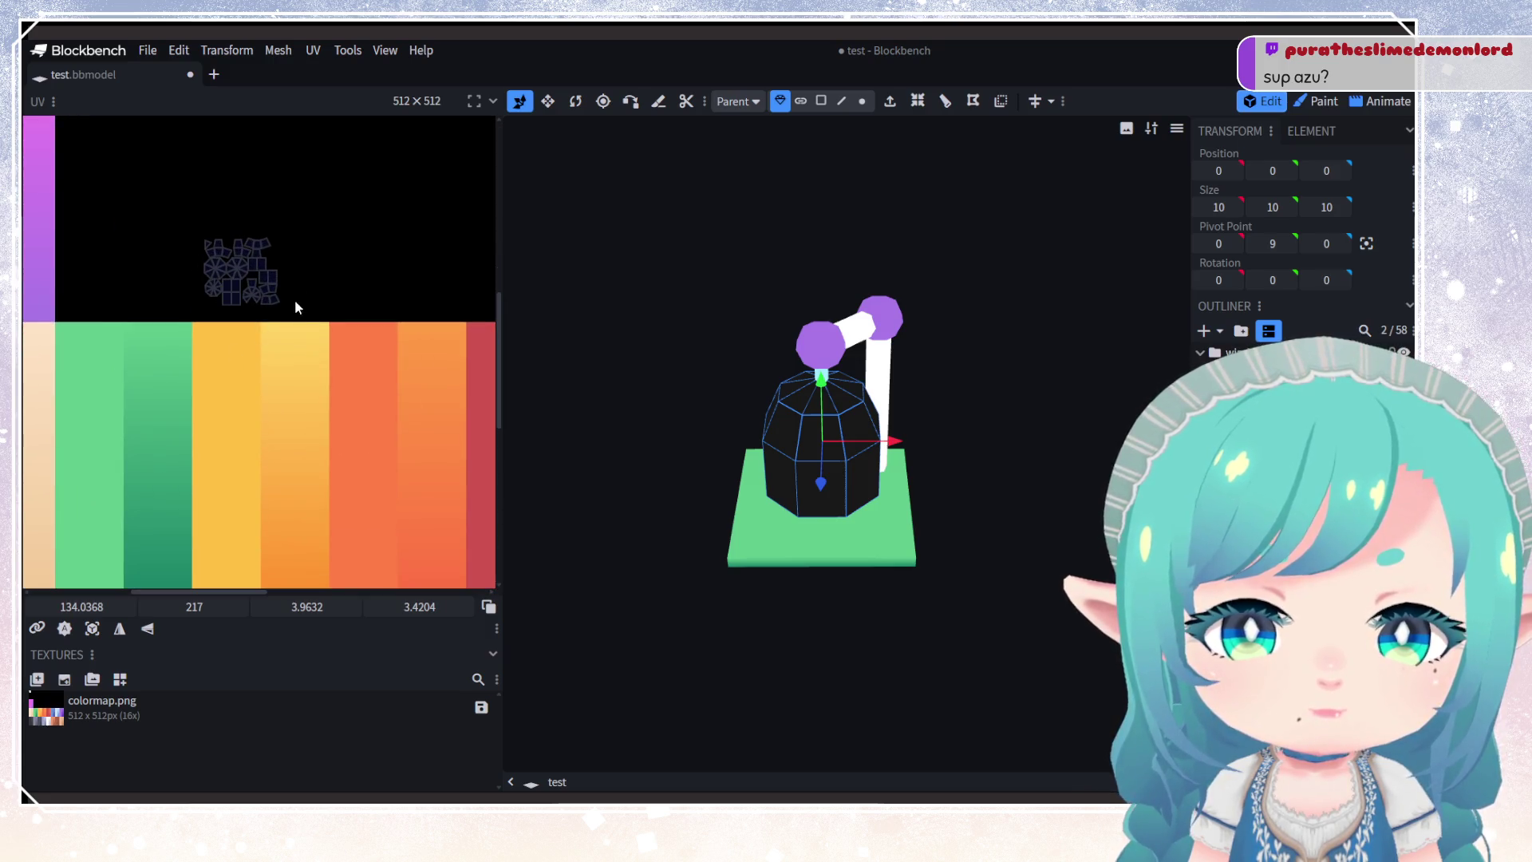
scroll(263, 298, up, 3)
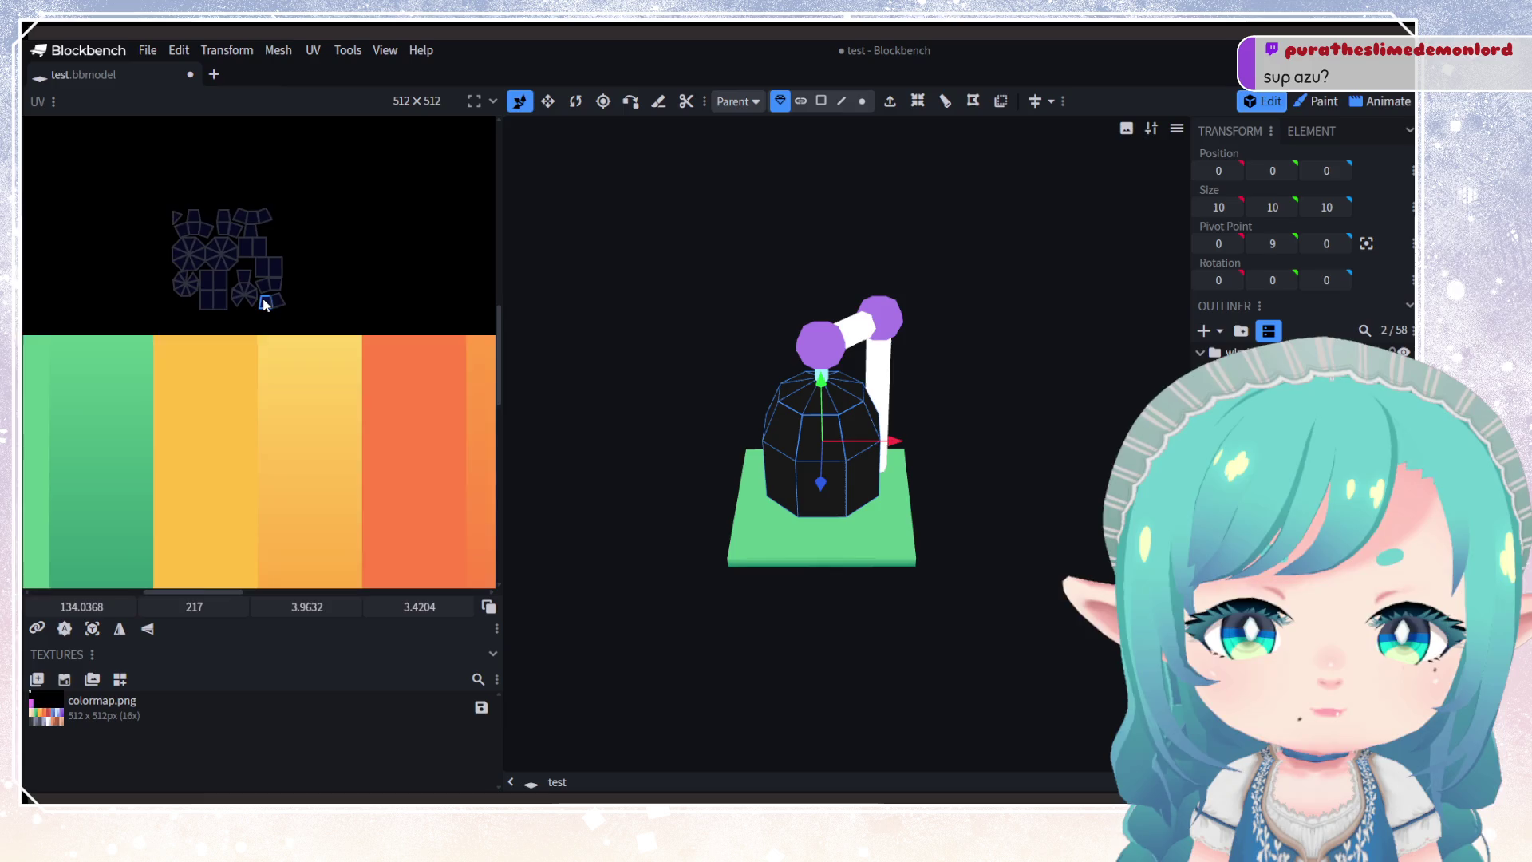
click(199, 288)
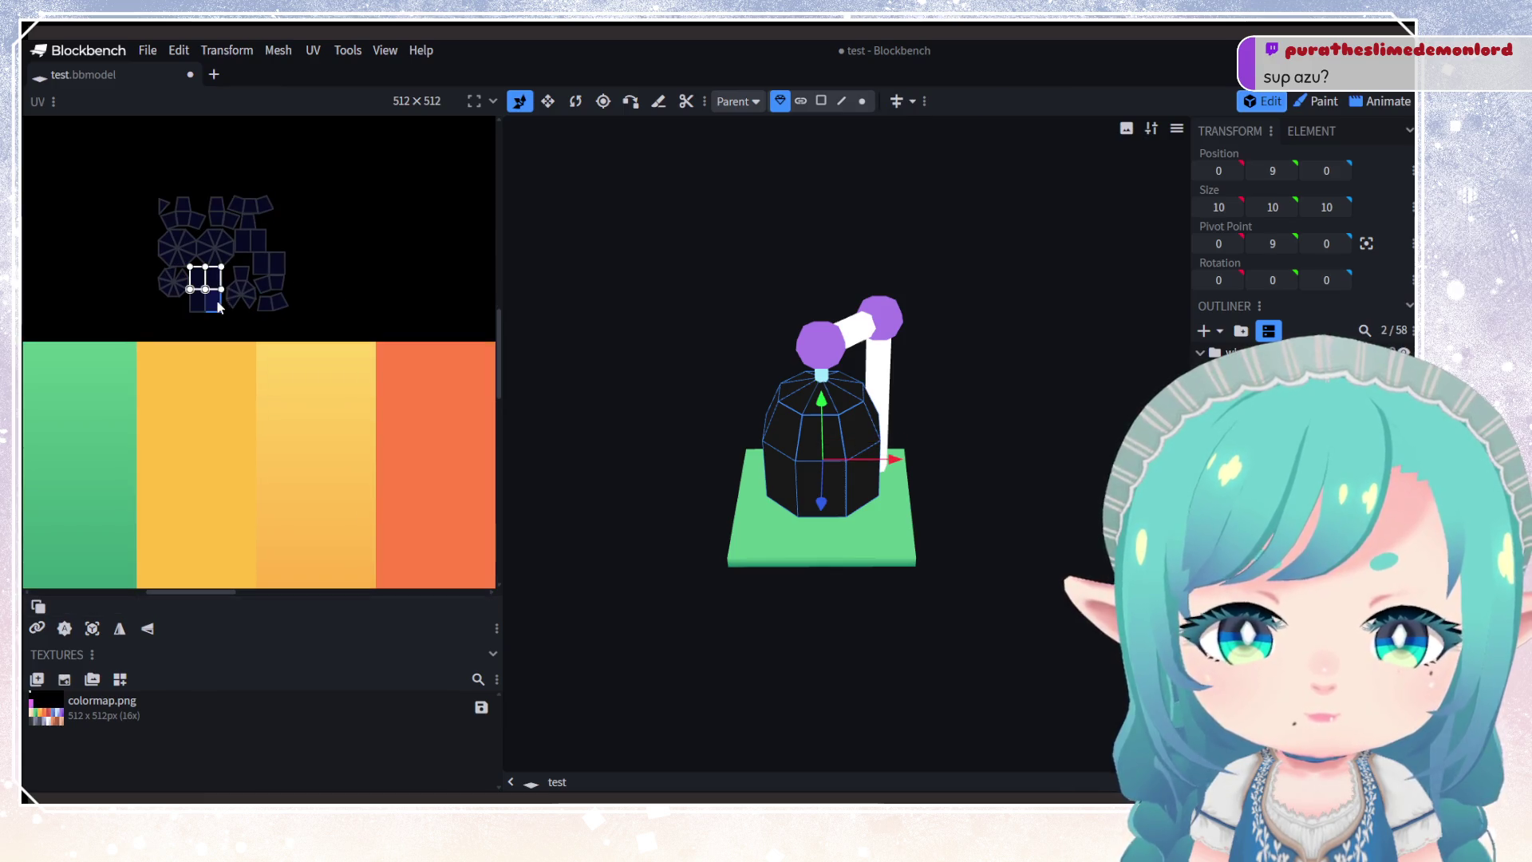
mouse_move(200, 309)
mouse_down()
mouse_move(399, 288)
mouse_move(358, 320)
mouse_up()
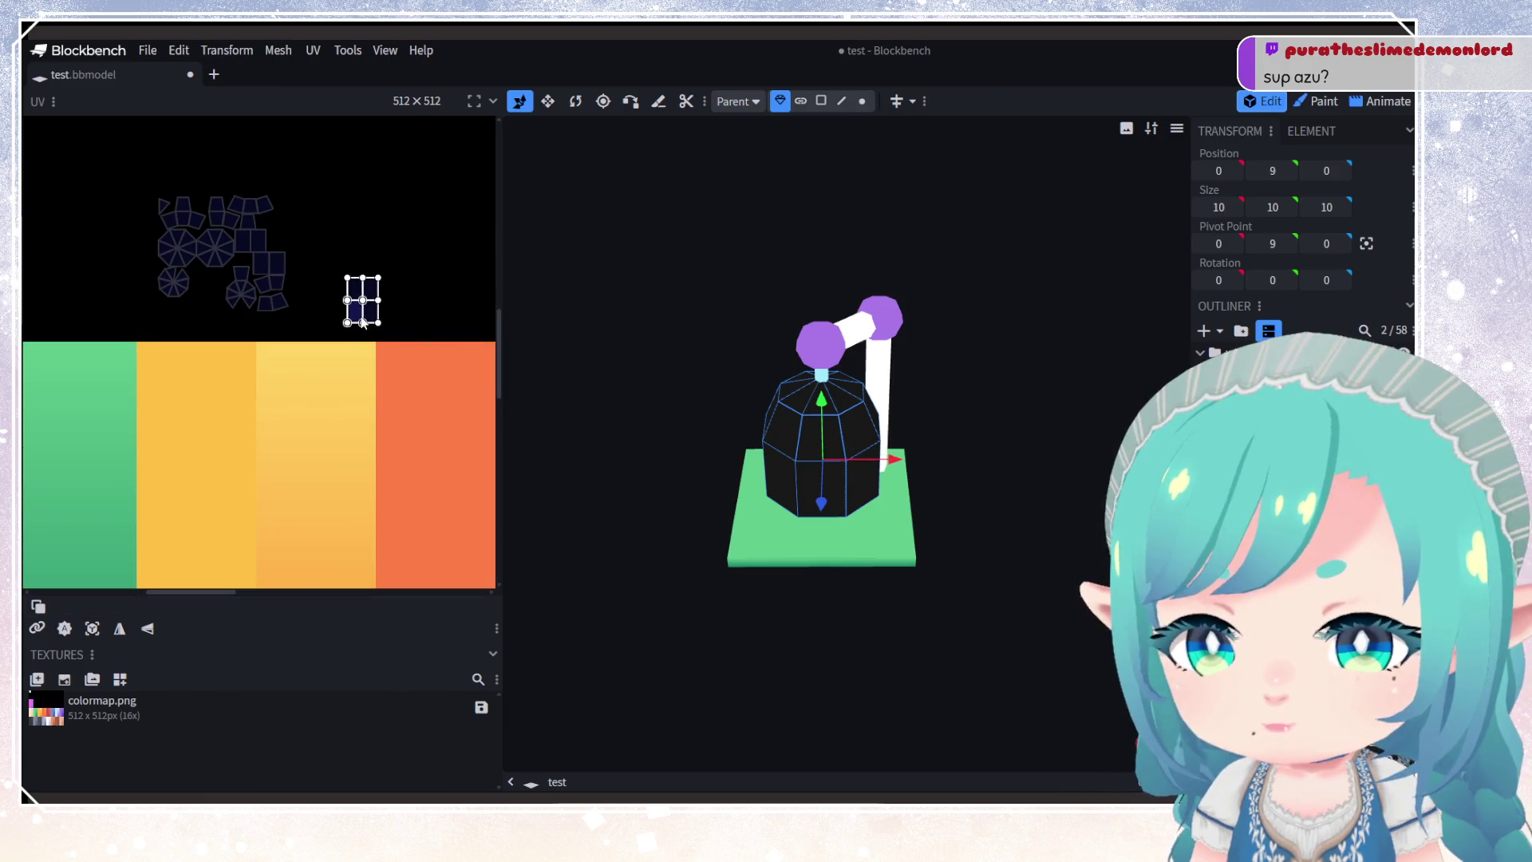
Place the detached side-face block on the yellow swatch
scroll(873, 529, up, 2)
mouse_move(873, 523)
mouse_down()
mouse_move(922, 396)
mouse_move(836, 428)
mouse_move(960, 472)
mouse_move(783, 536)
mouse_move(472, 533)
mouse_up()
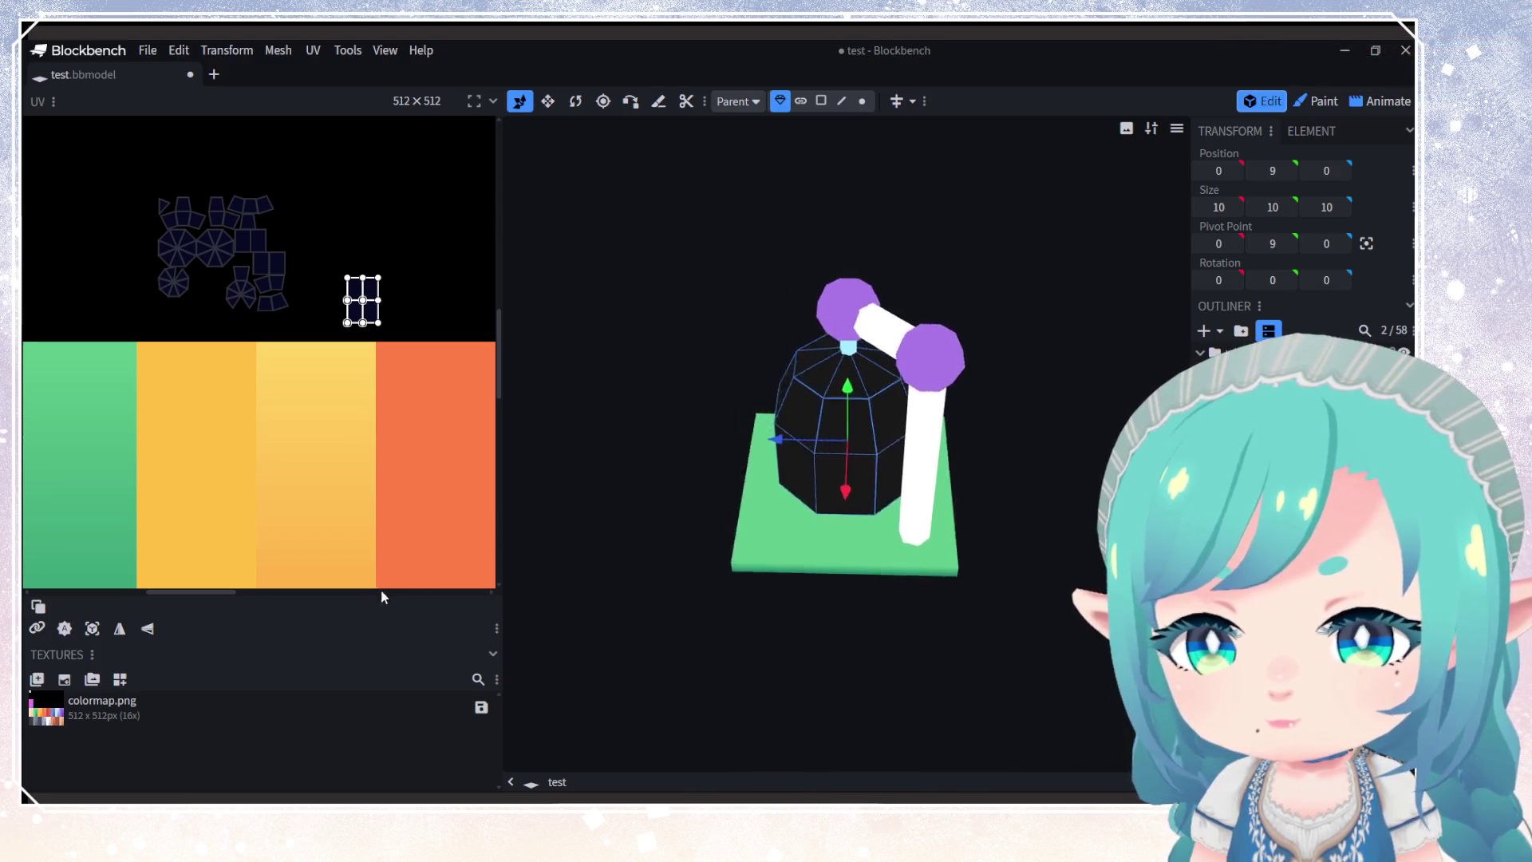
right_click(457, 573)
click(380, 237)
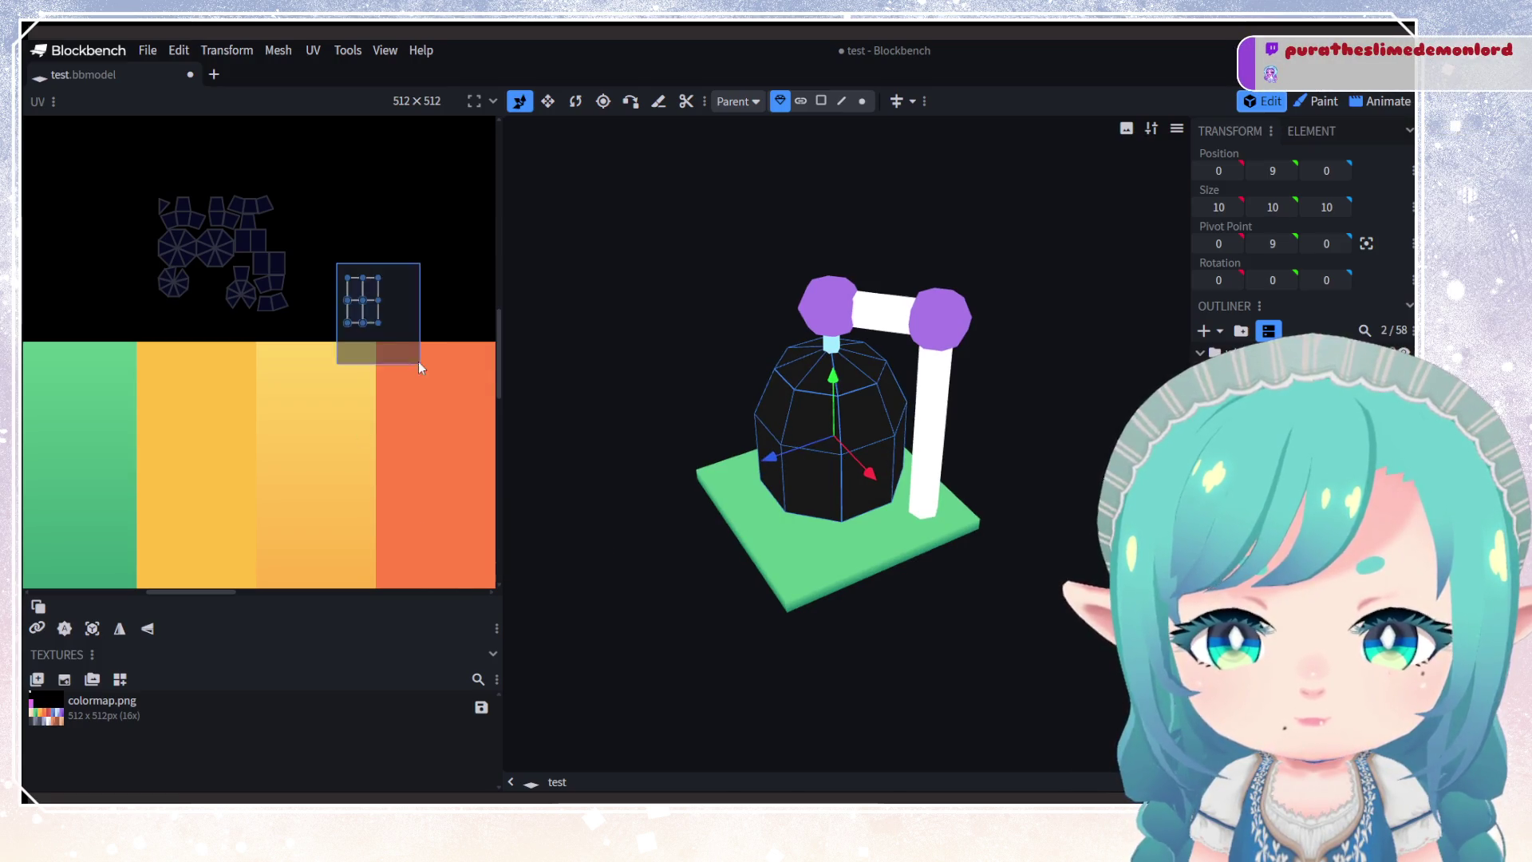
drag(370, 318, 348, 404)
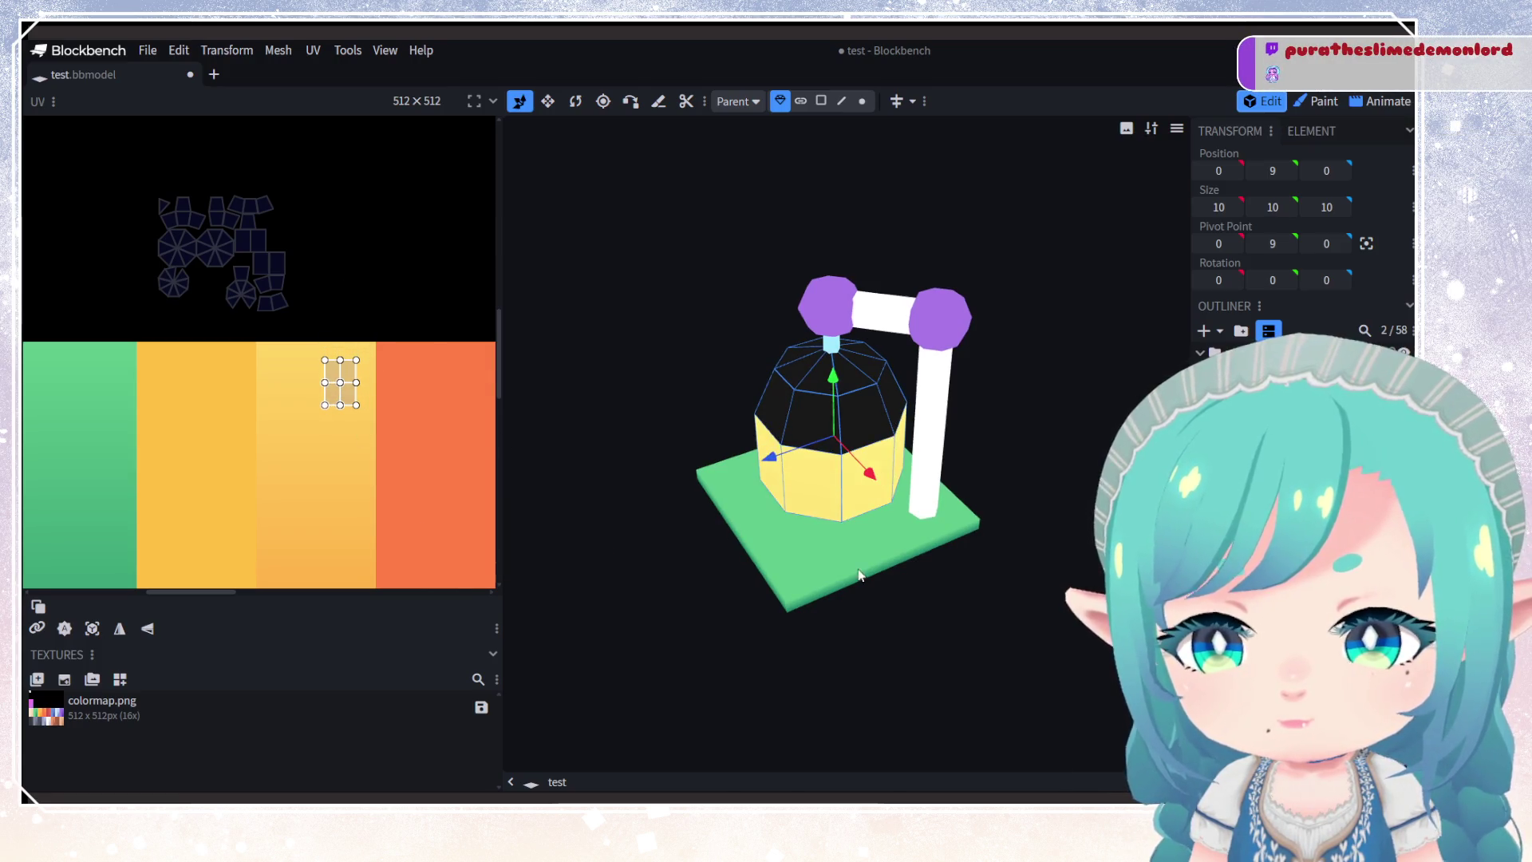
mouse_move(551, 515)
mouse_down()
mouse_move(487, 514)
mouse_move(580, 527)
mouse_up()
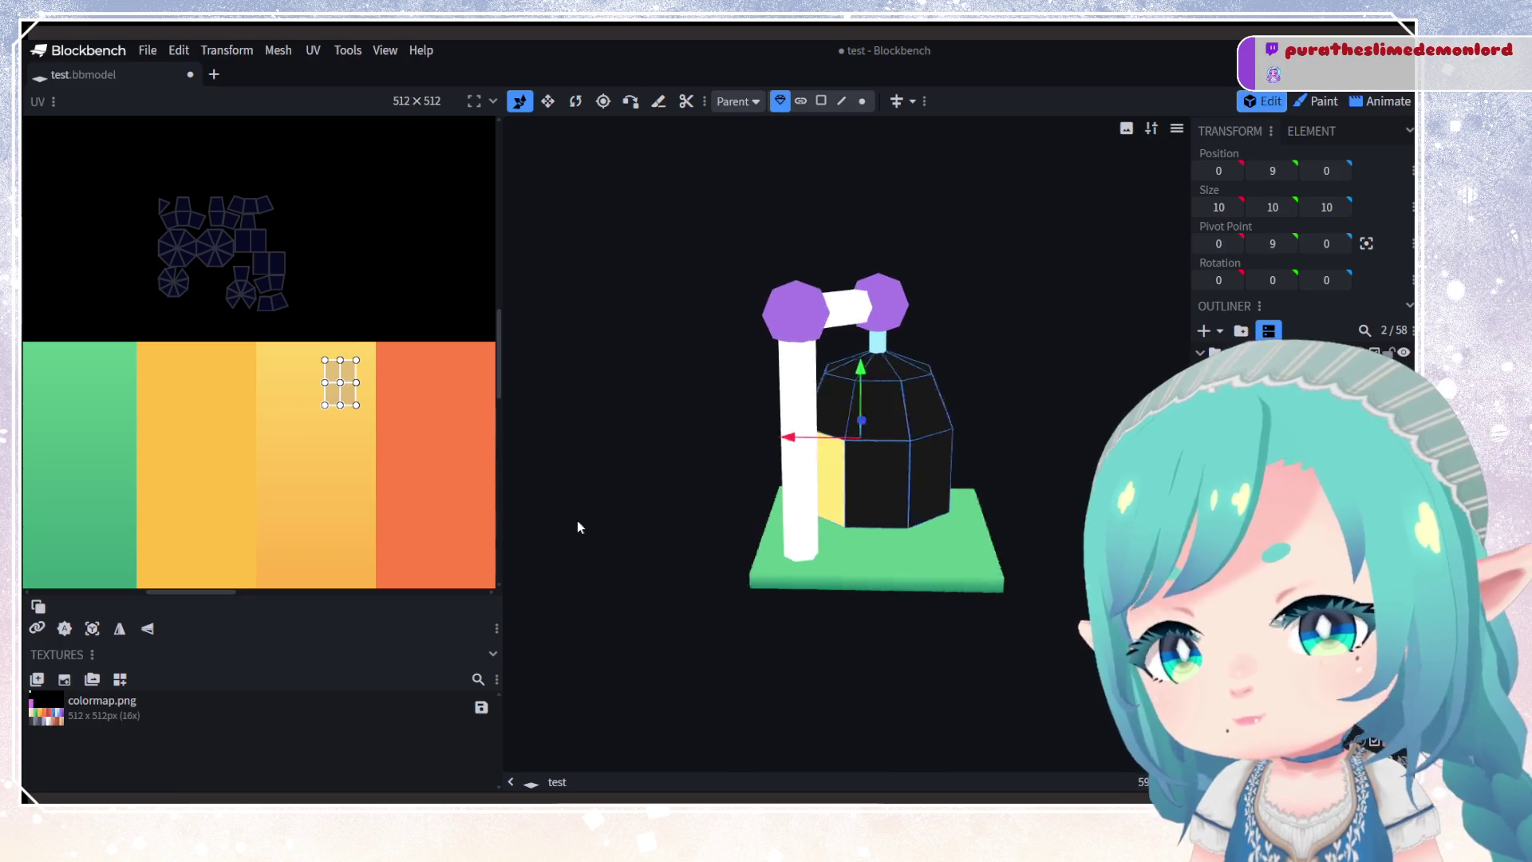
click(372, 442)
Move the remaining two bell side faces onto the yellow swatch
click(263, 244)
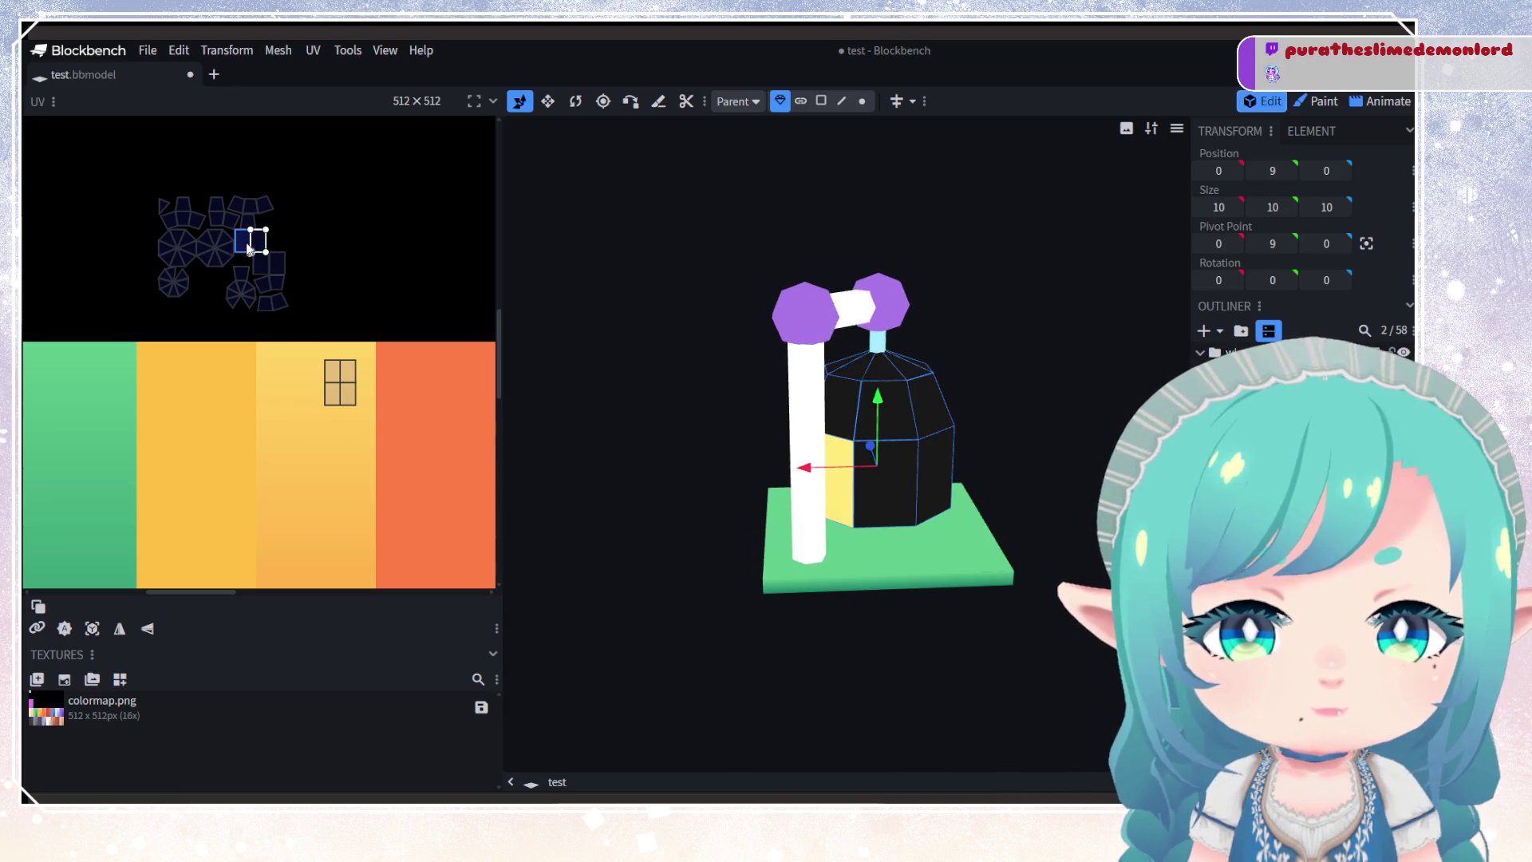
mouse_move(263, 243)
mouse_down()
mouse_move(329, 409)
mouse_move(300, 375)
mouse_up()
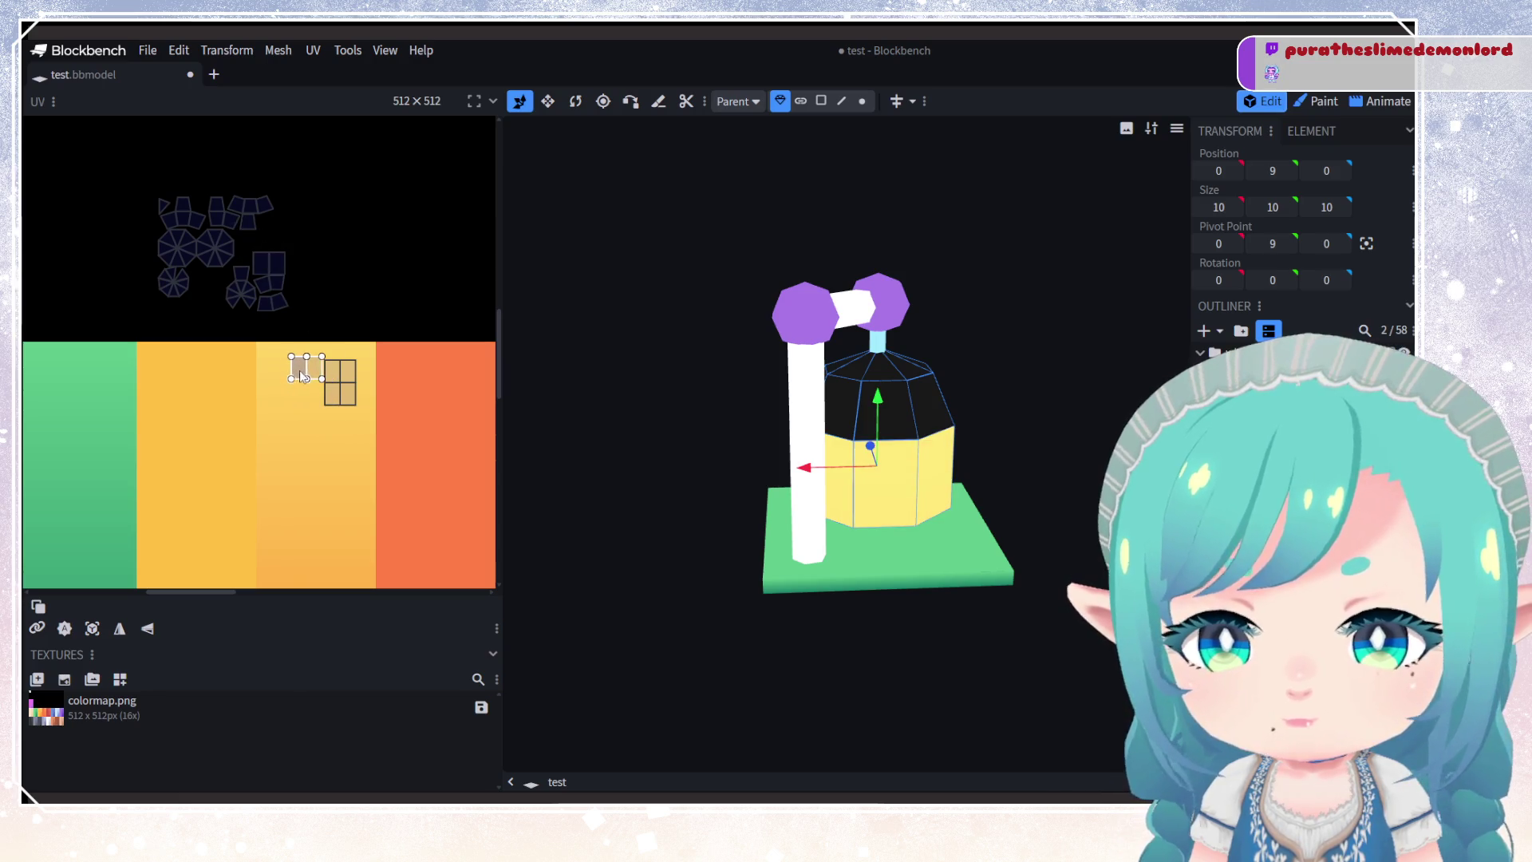
drag(1009, 537, 686, 511)
click(323, 261)
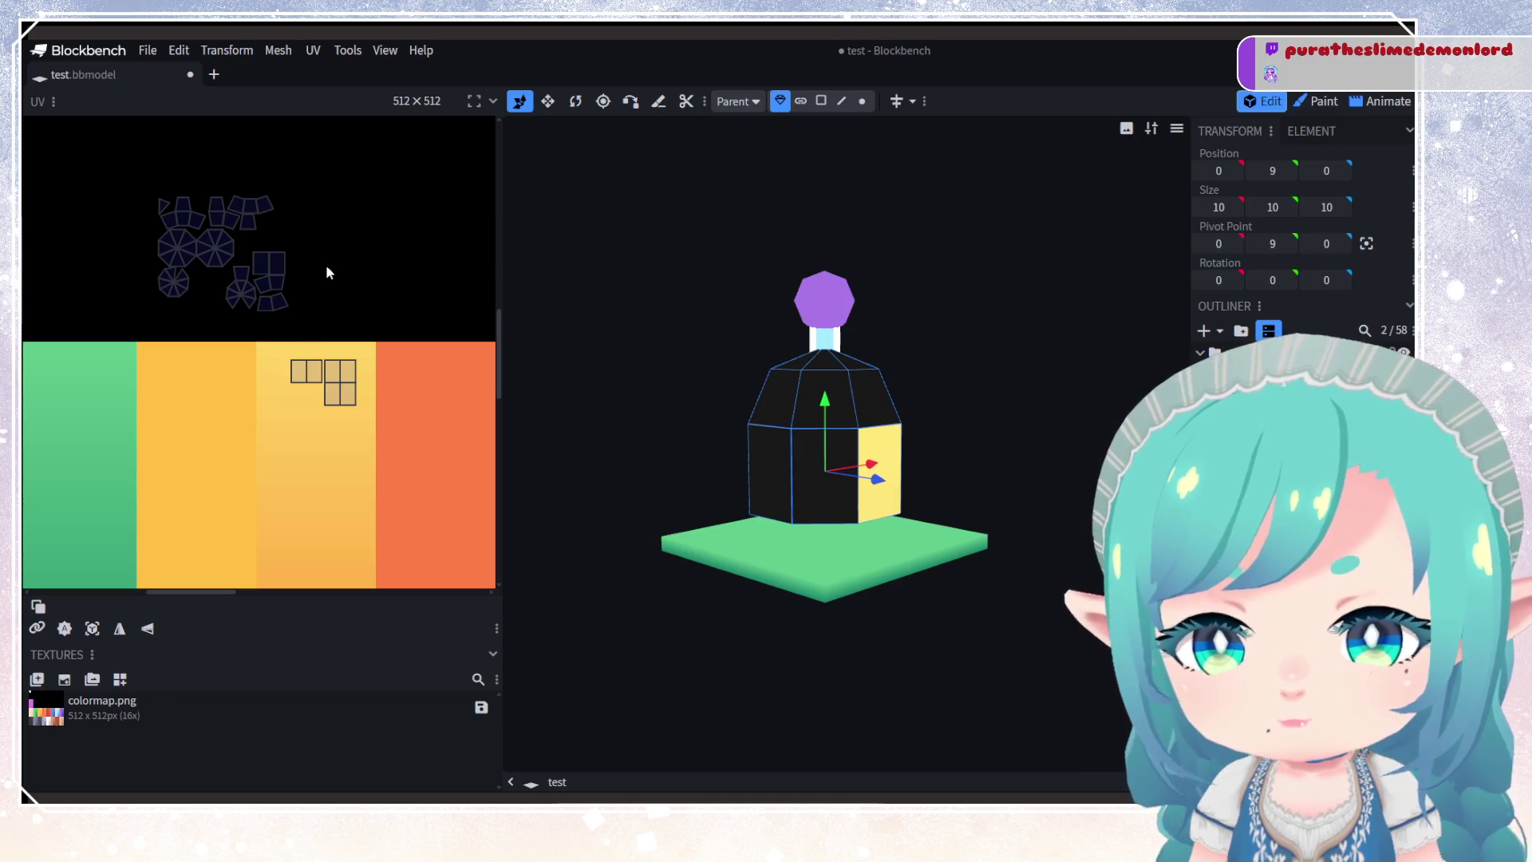
click(261, 262)
drag(263, 264, 294, 394)
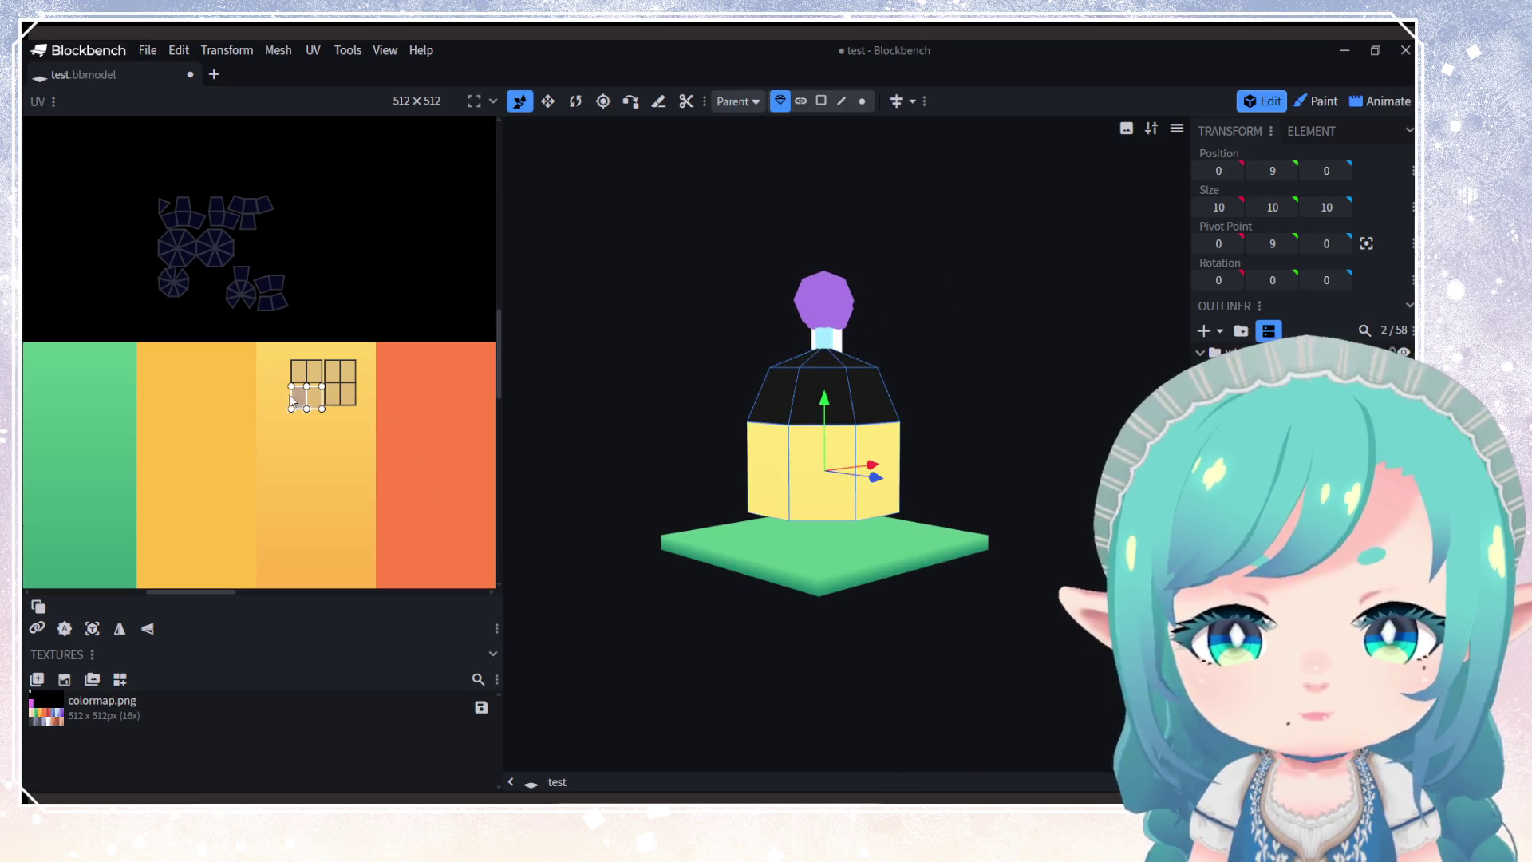
Reorient the selected UV face and stack the neighbouring faces onto its spot
scroll(290, 399, up, 5)
right_click(351, 499)
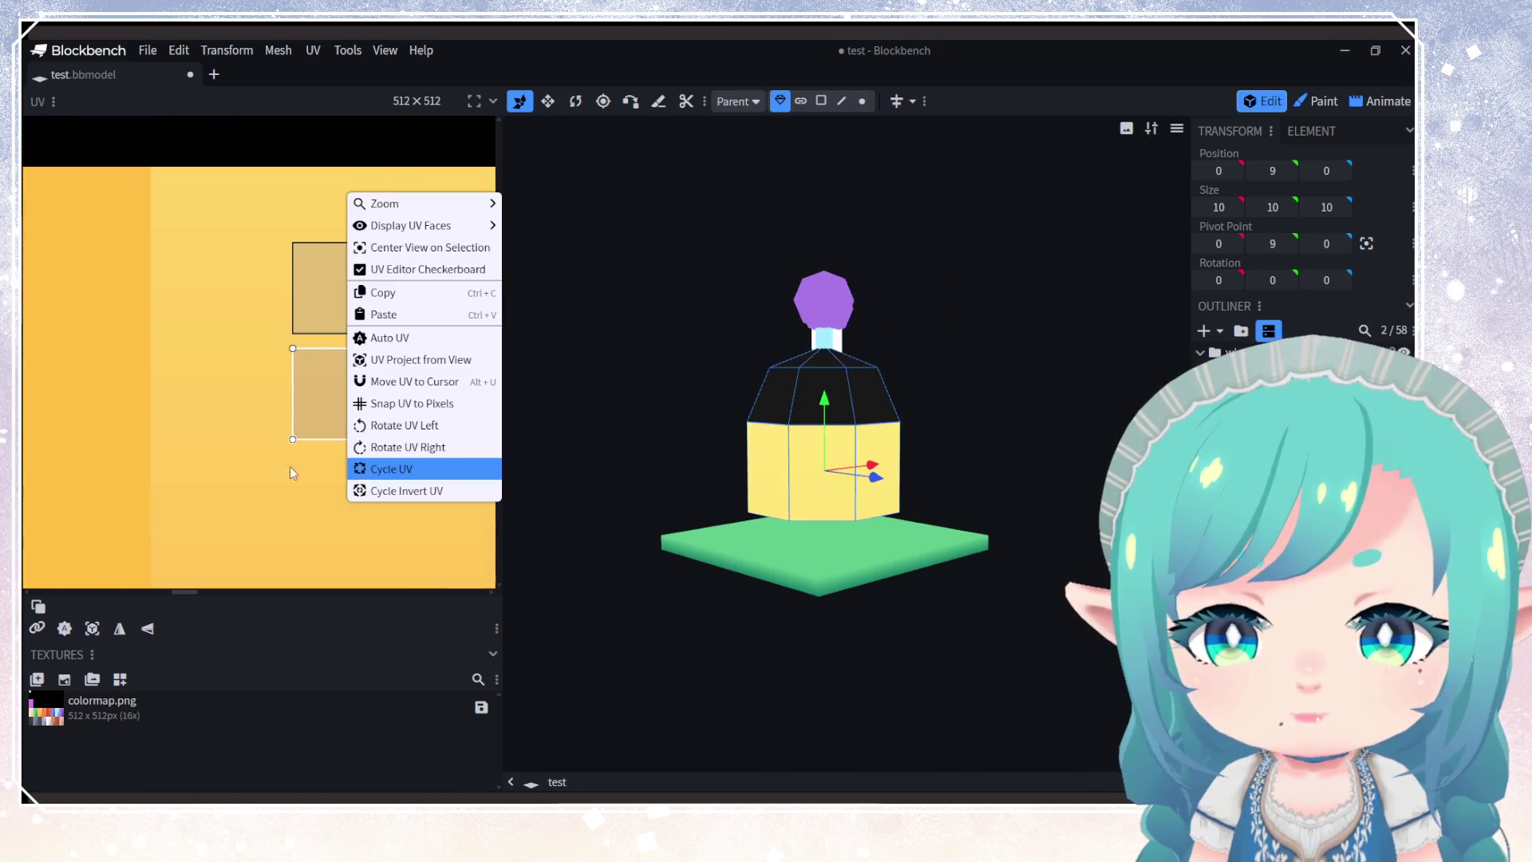
click(375, 468)
mouse_move(205, 435)
mouse_down()
mouse_move(189, 334)
mouse_move(220, 342)
mouse_up()
drag(276, 438, 213, 352)
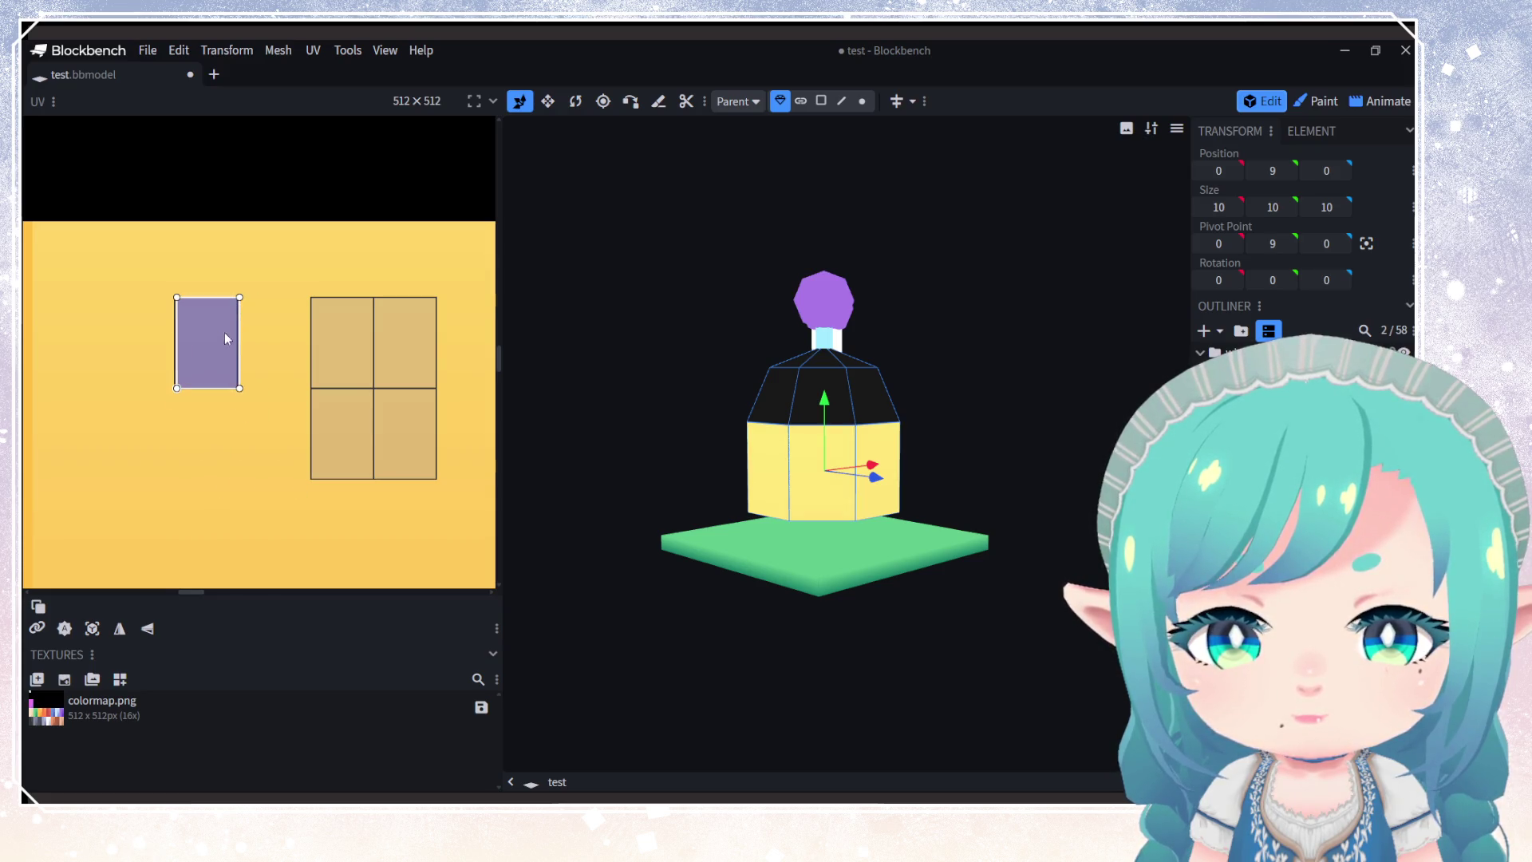
key(ctrl+z)
key(ctrl+z)
key(ctrl+z)
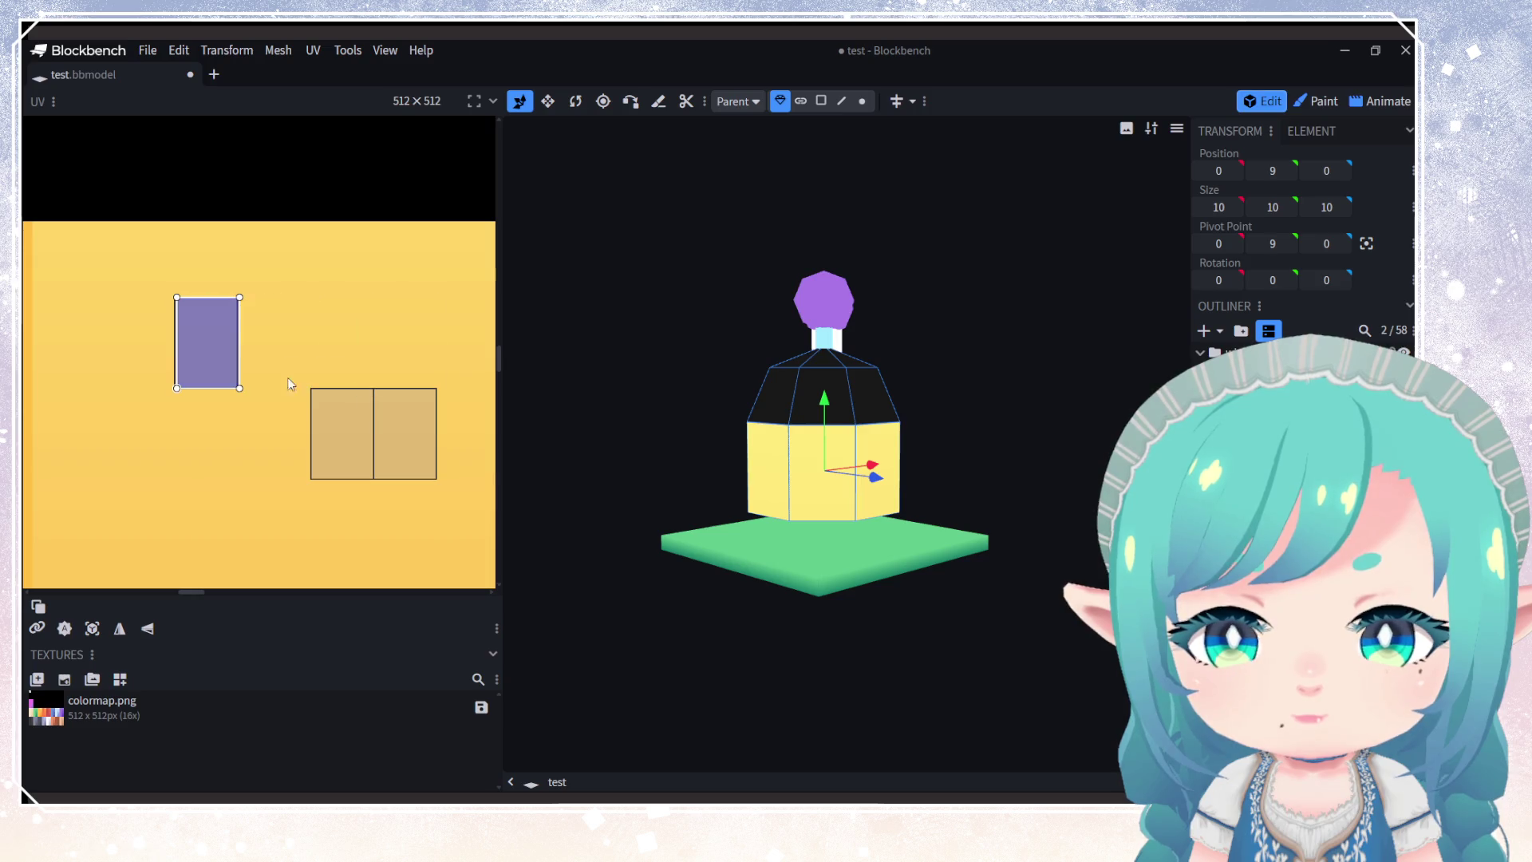
drag(341, 435, 208, 350)
key(ctrl+z)
drag(314, 403, 214, 342)
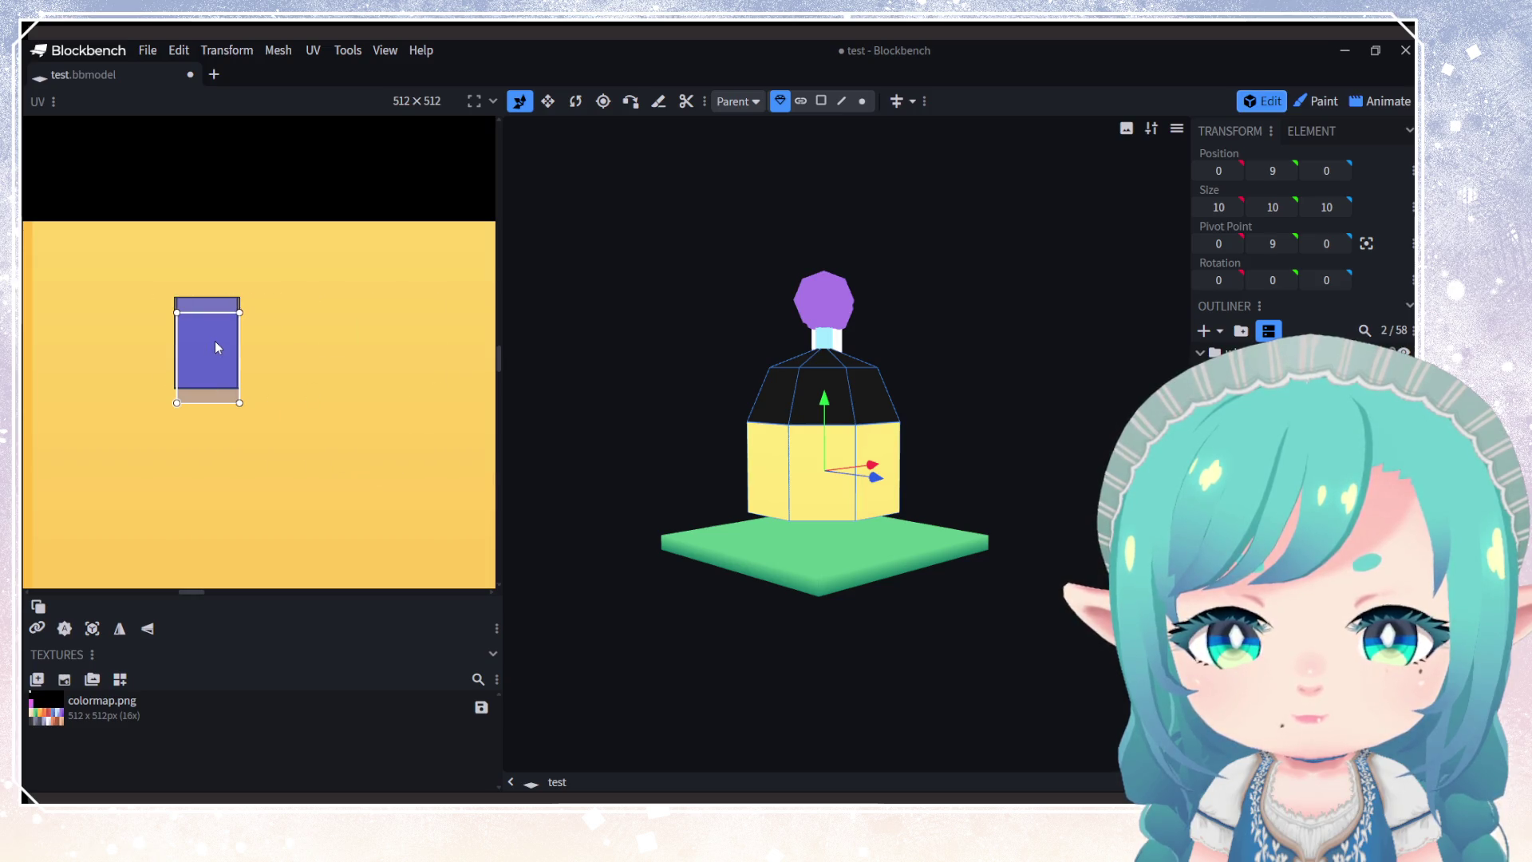
scroll(219, 359, down, 3)
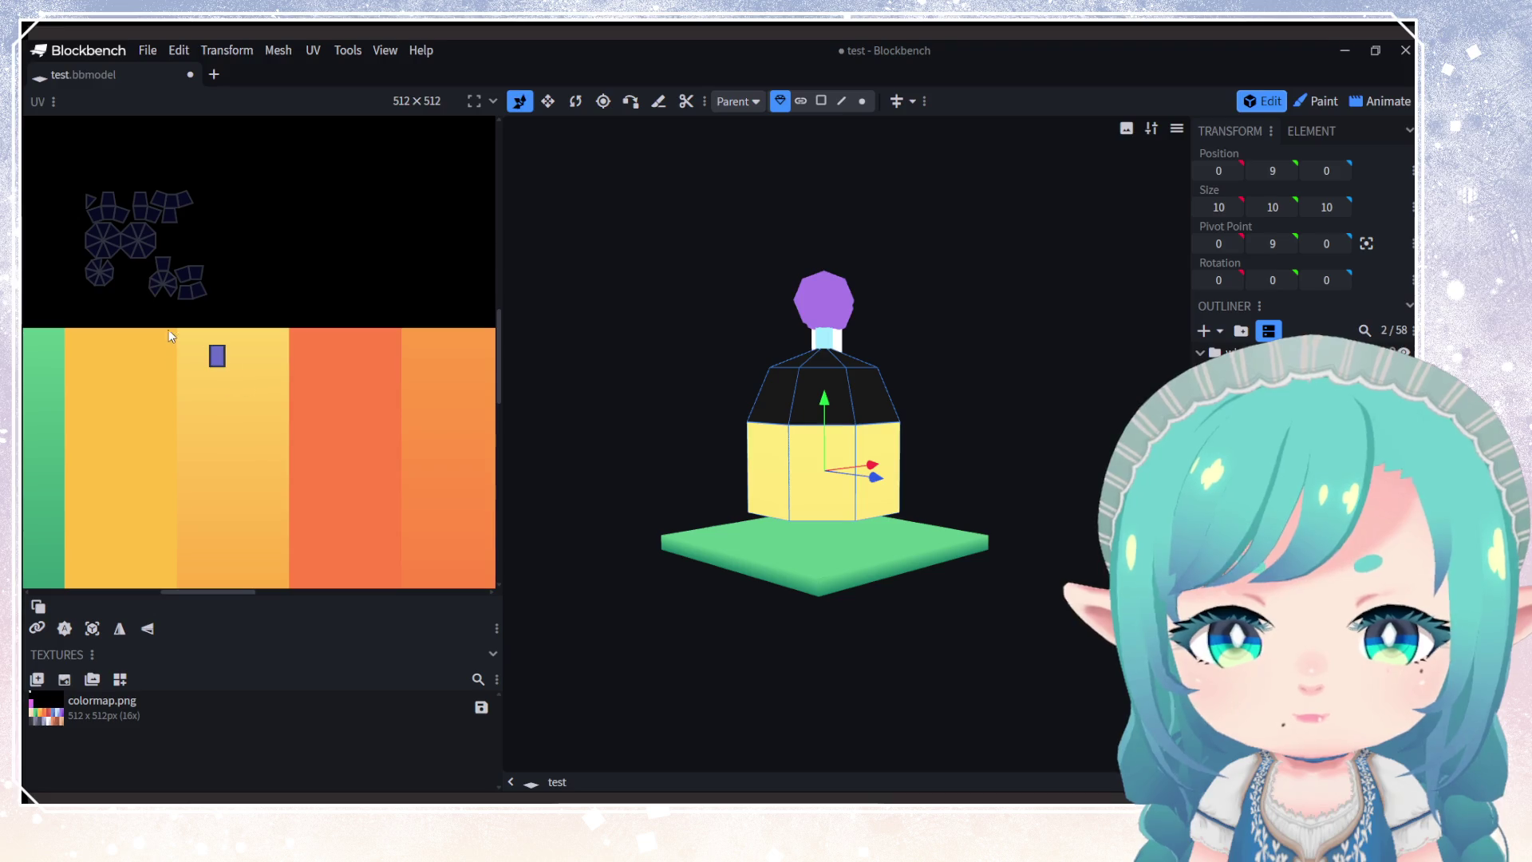
Fit the rectangular UV face fully inside the pale yellow strip, then deselect it
click(217, 356)
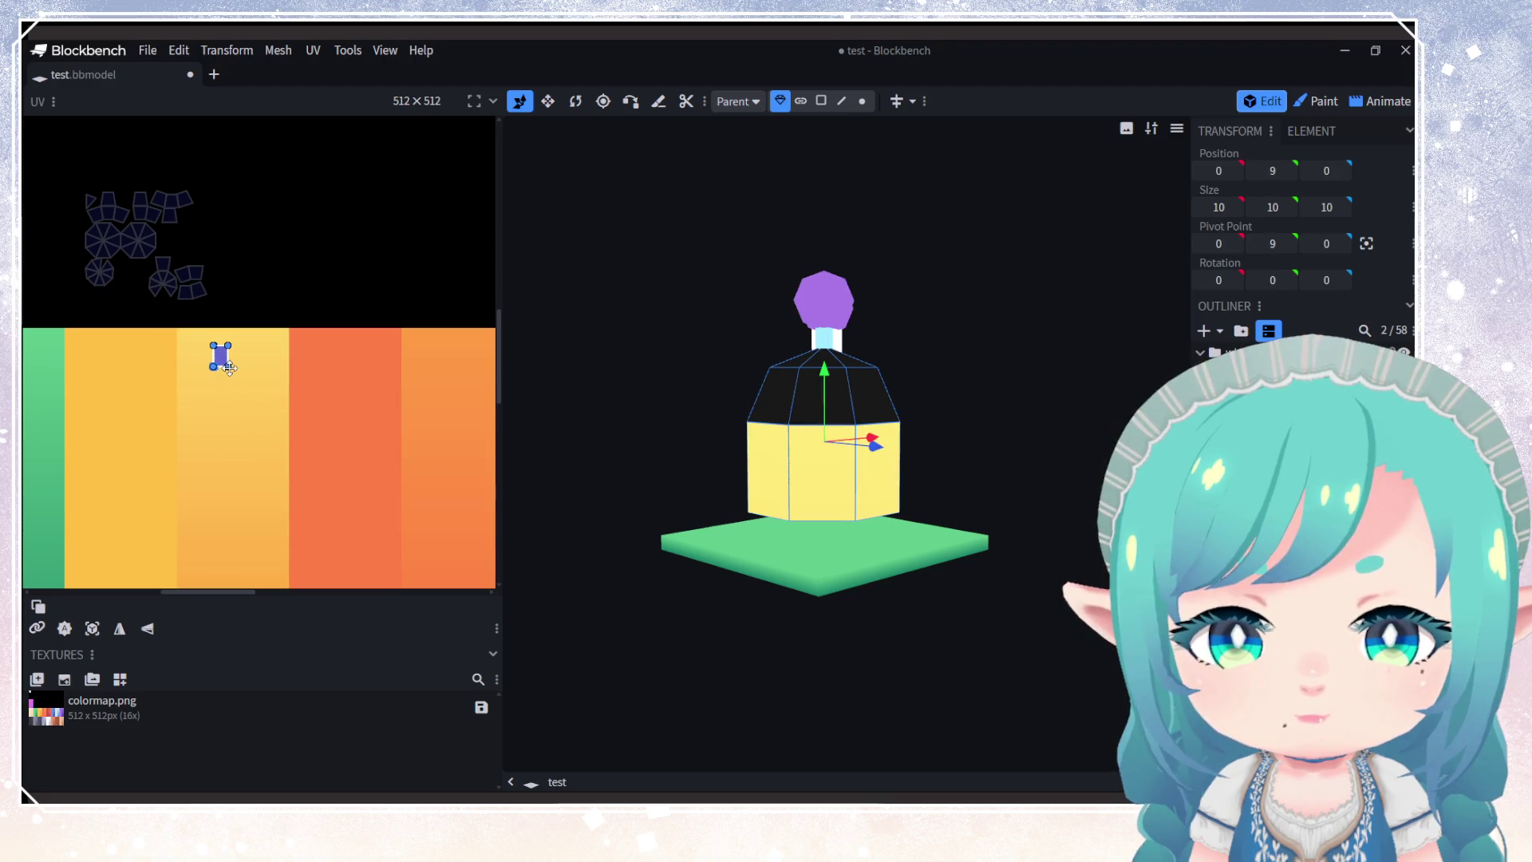
mouse_move(229, 368)
mouse_down()
mouse_move(262, 449)
mouse_move(217, 368)
mouse_up()
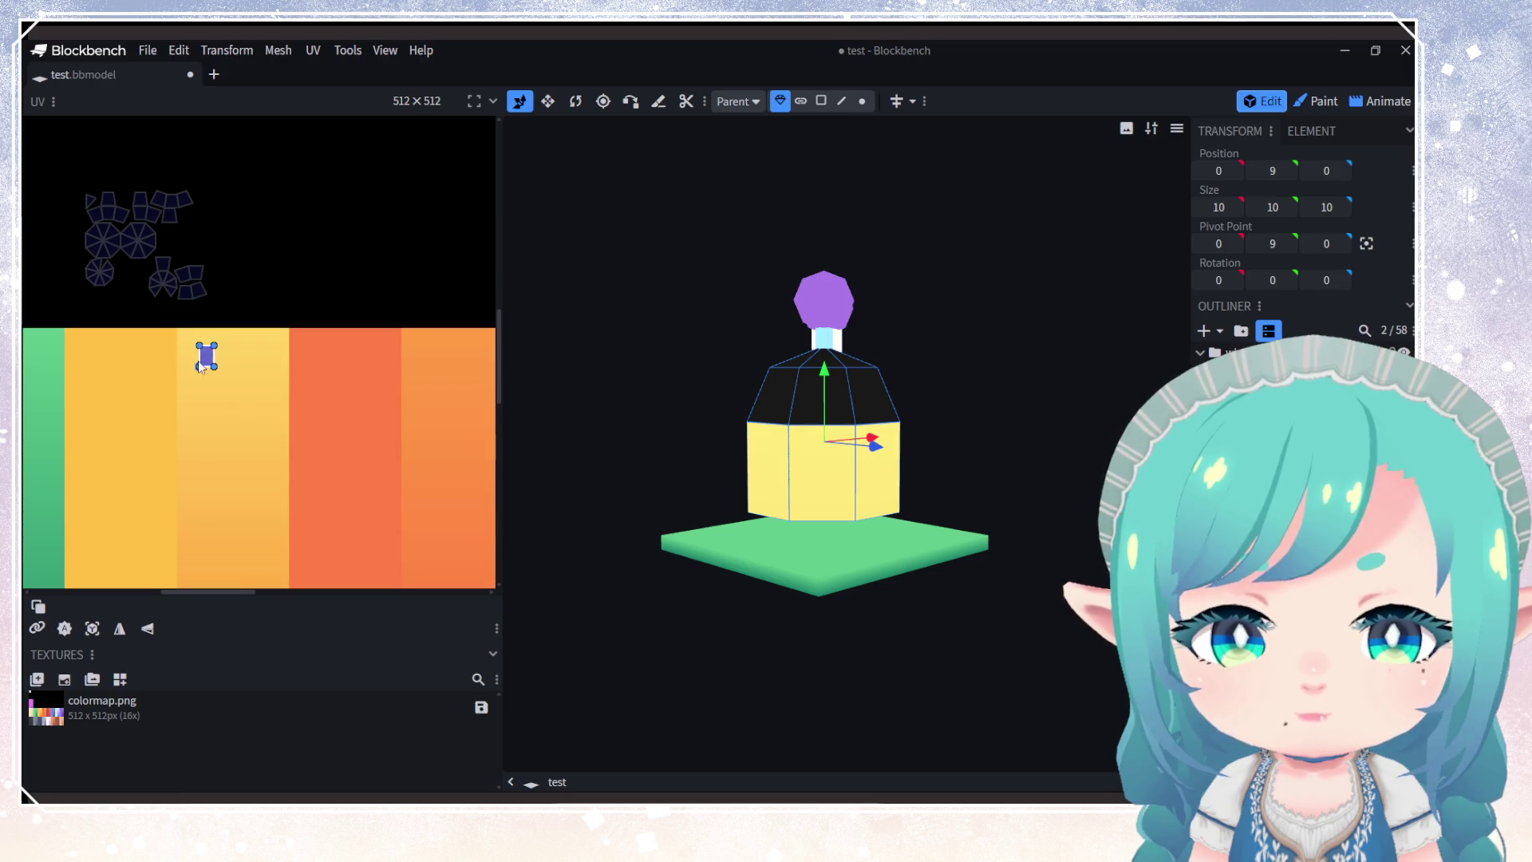
scroll(215, 399, up, 4)
scroll(304, 249, down, 2)
scroll(255, 516, up, 2)
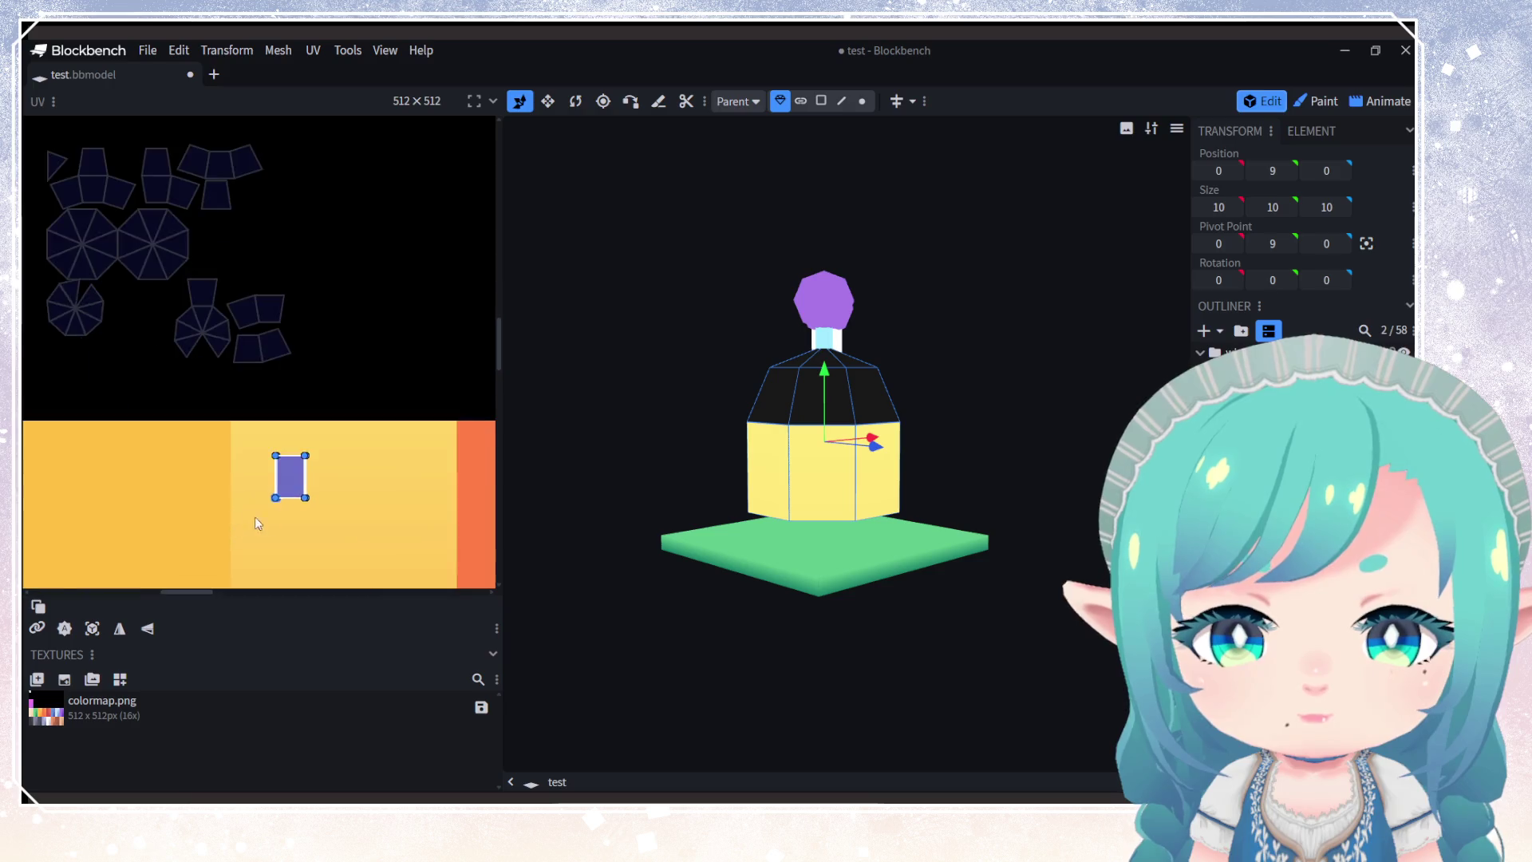
scroll(315, 506, up, 3)
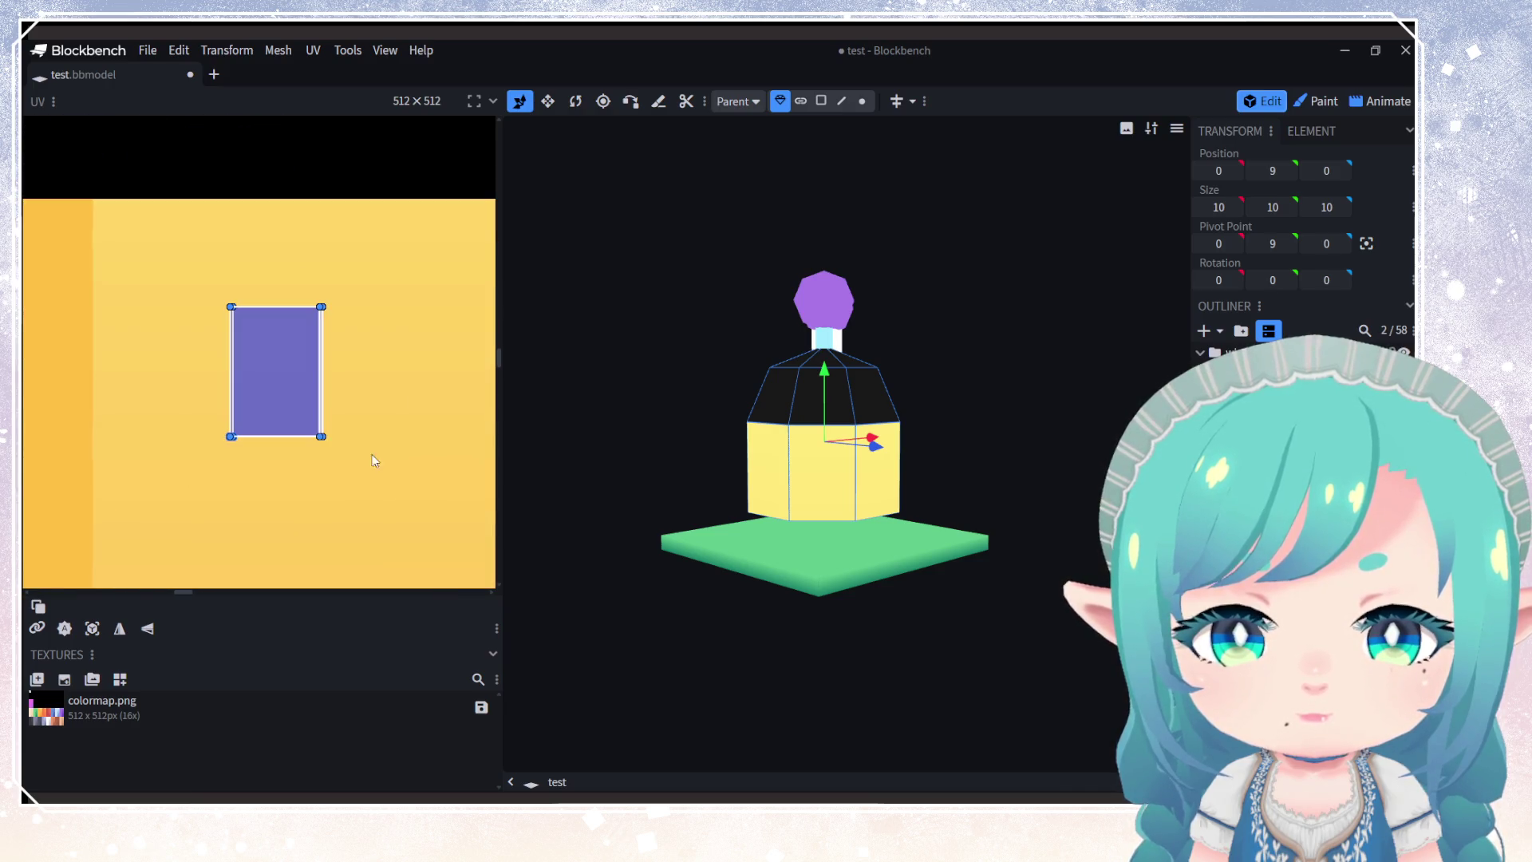
mouse_move(323, 437)
mouse_down()
mouse_move(342, 477)
mouse_move(300, 416)
mouse_up()
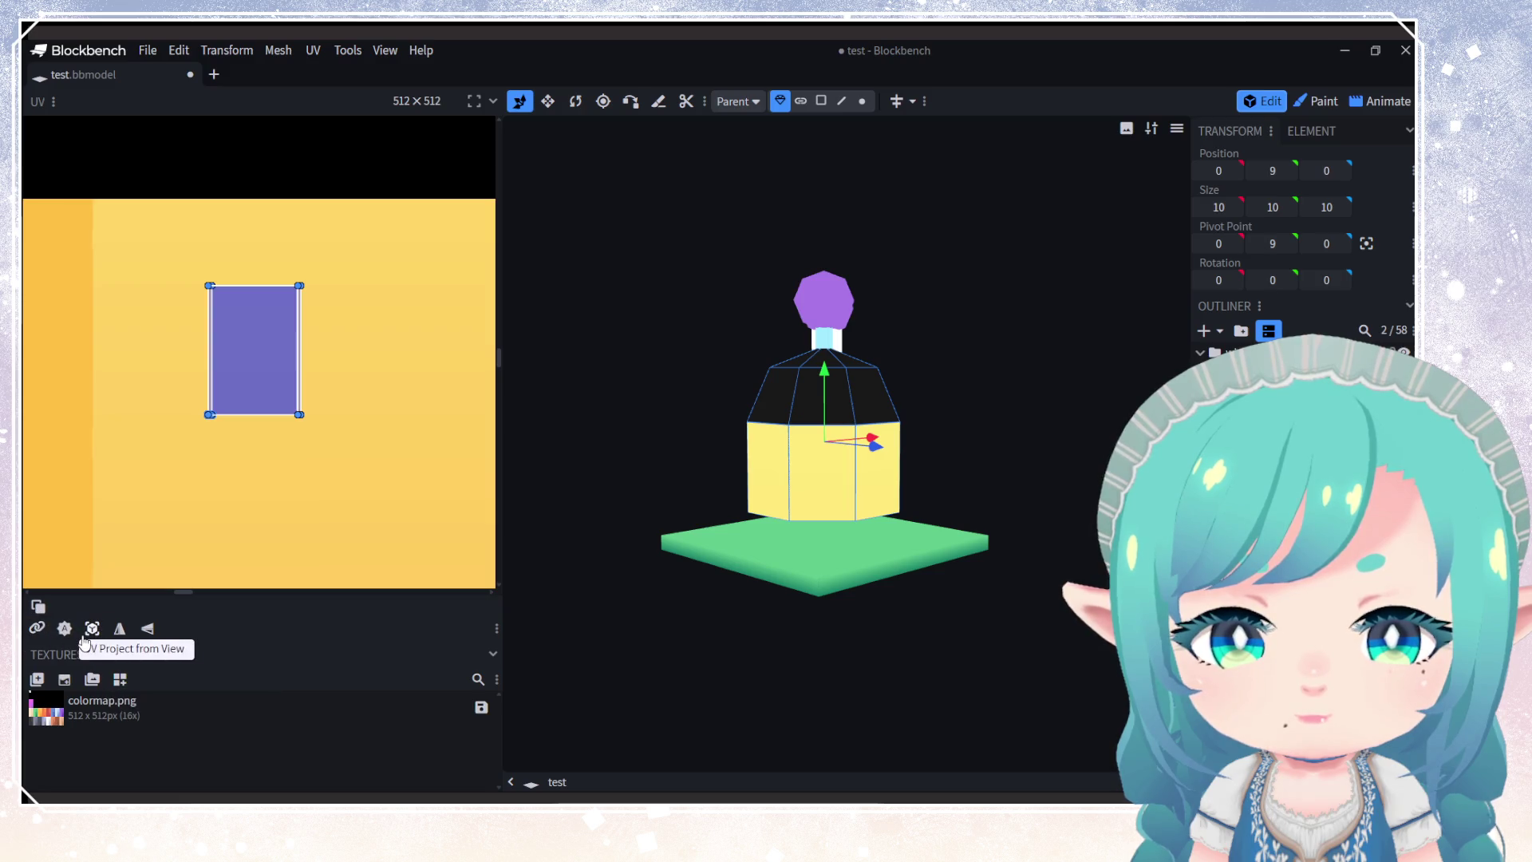
click(357, 490)
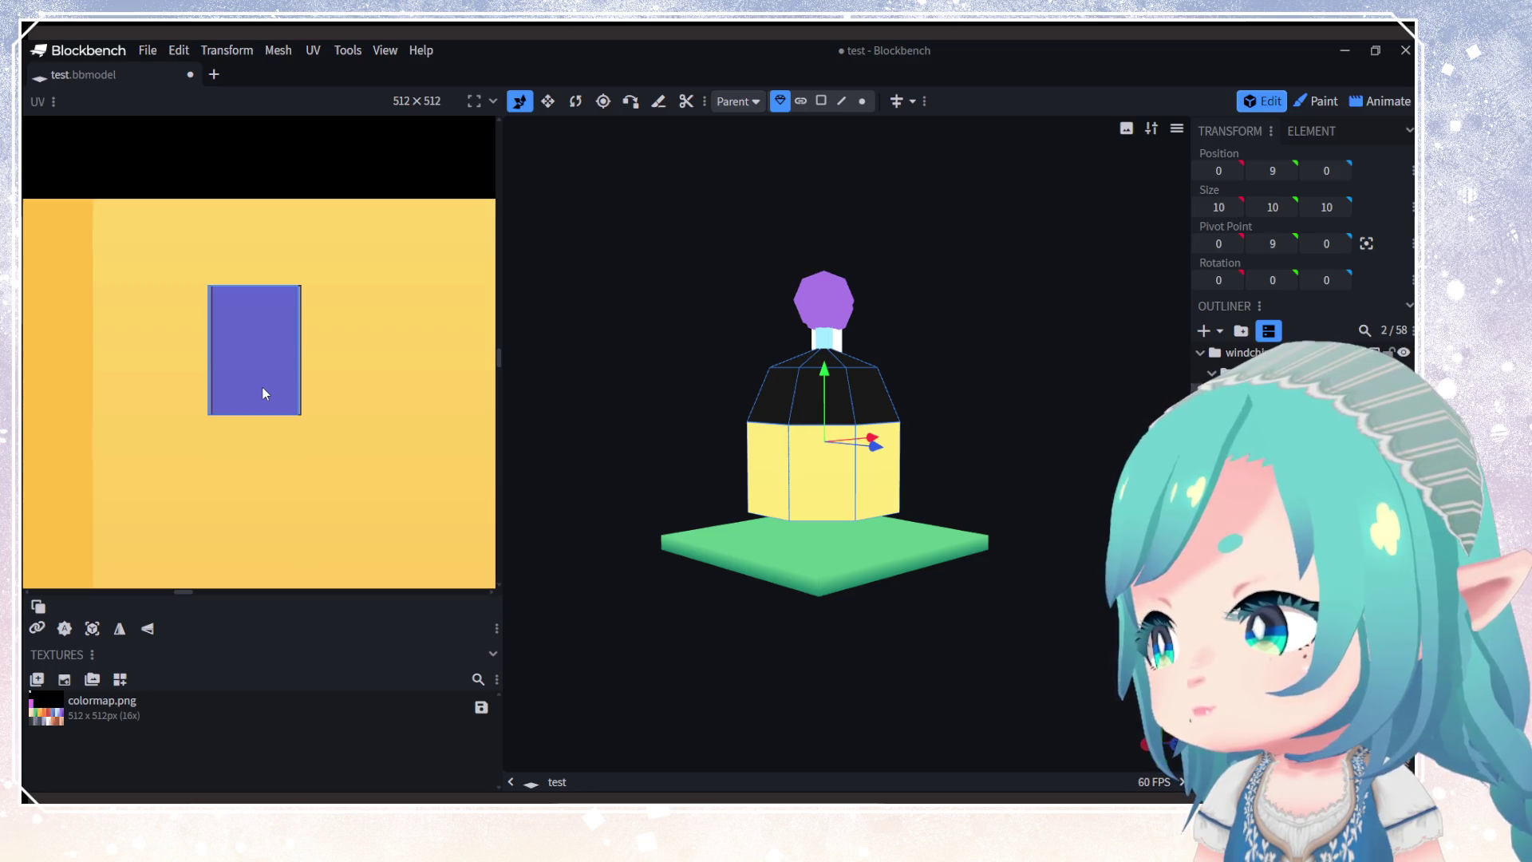
scroll(265, 391, down, 3)
scroll(264, 395, down, 5)
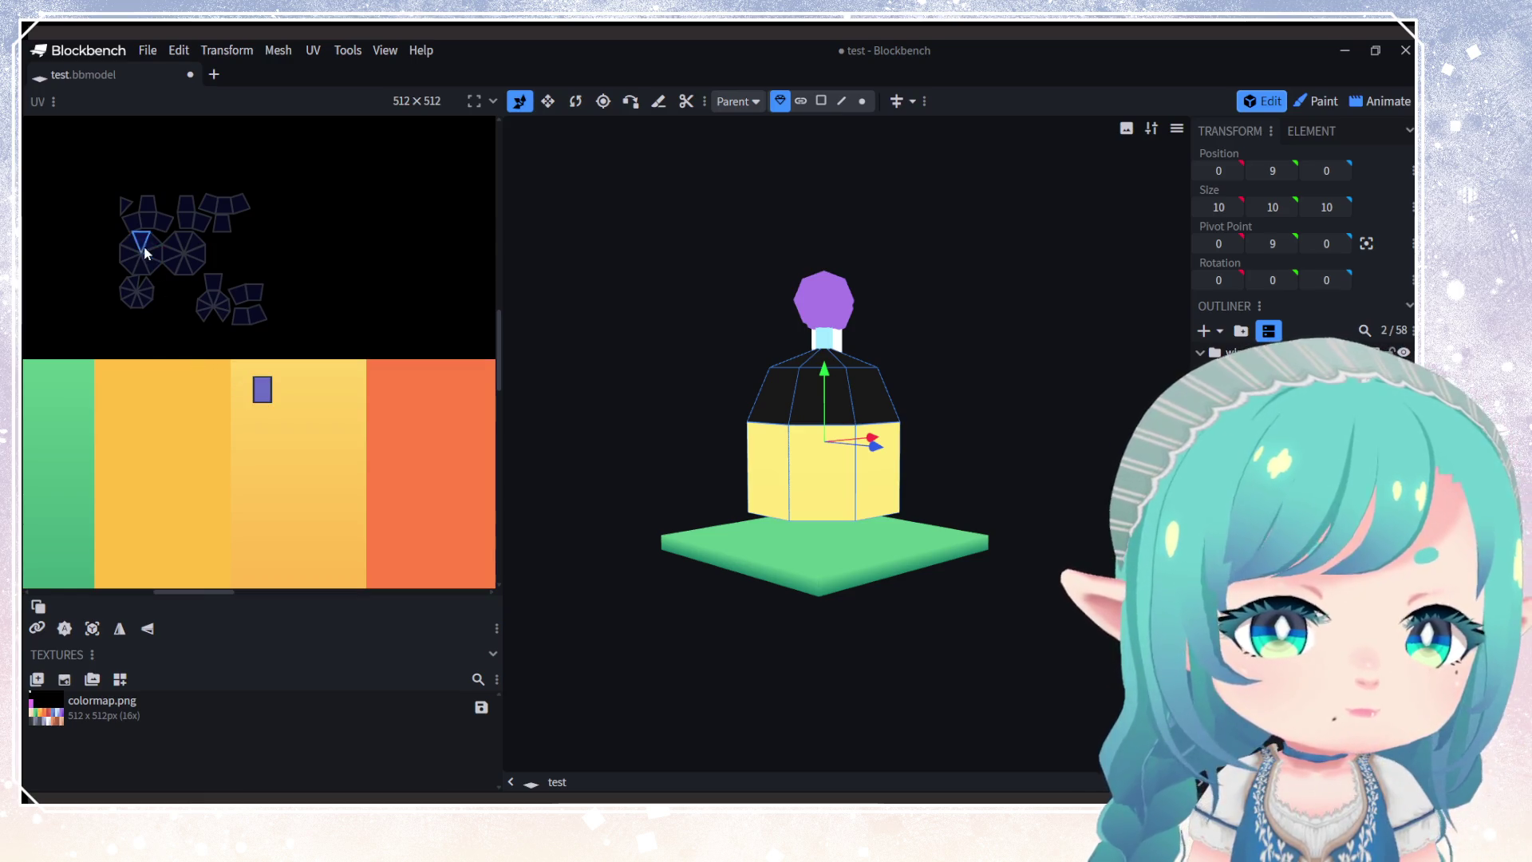
Pick a triangle in the right octagon UV island and pull its vertex upward
scroll(199, 207, up, 2)
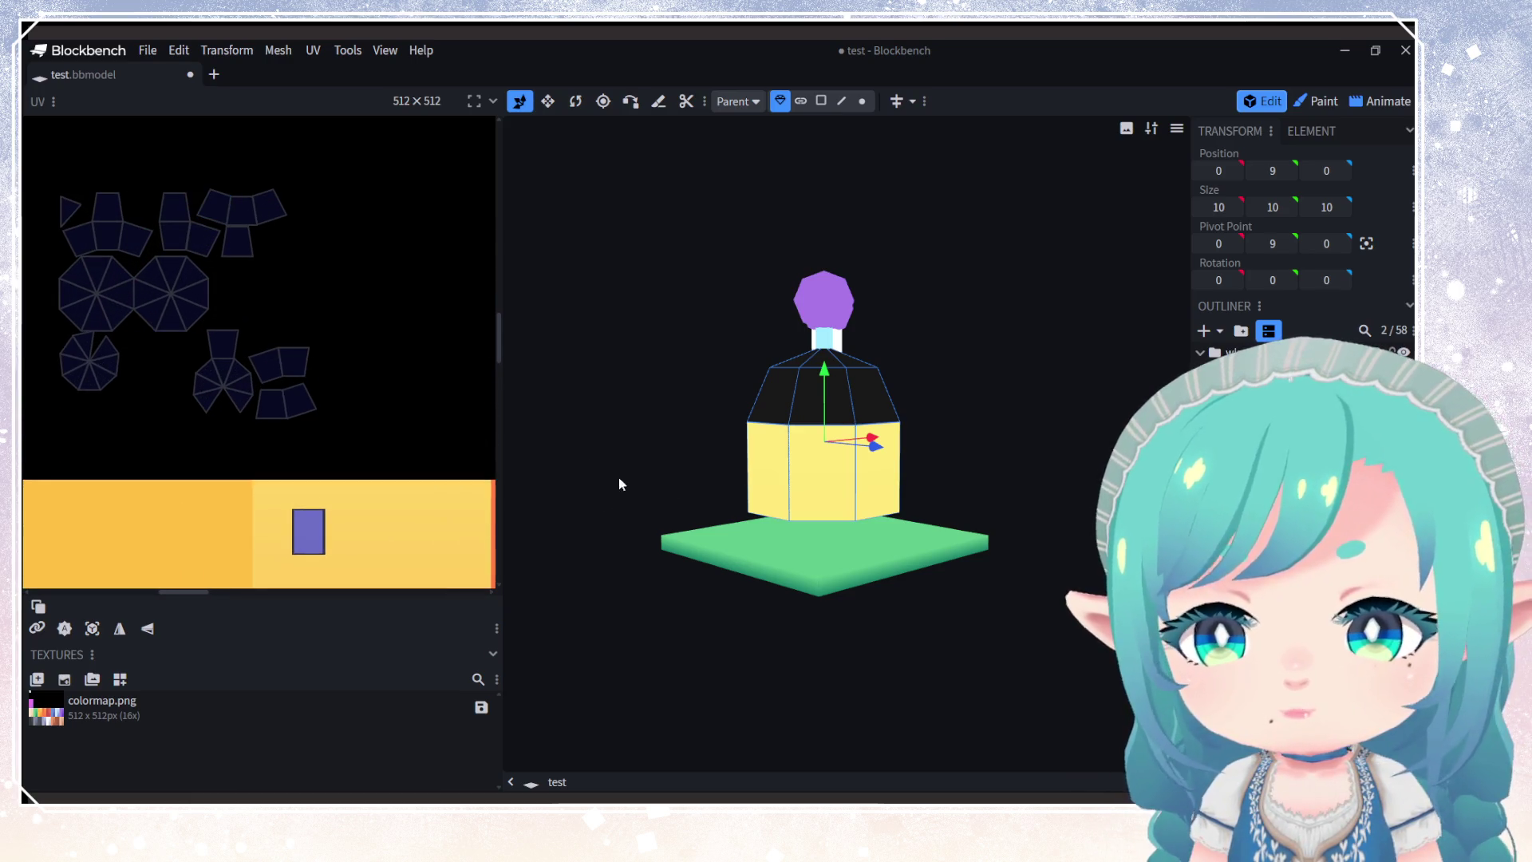
mouse_move(619, 484)
mouse_down()
mouse_move(670, 377)
mouse_move(711, 420)
mouse_move(686, 407)
mouse_up()
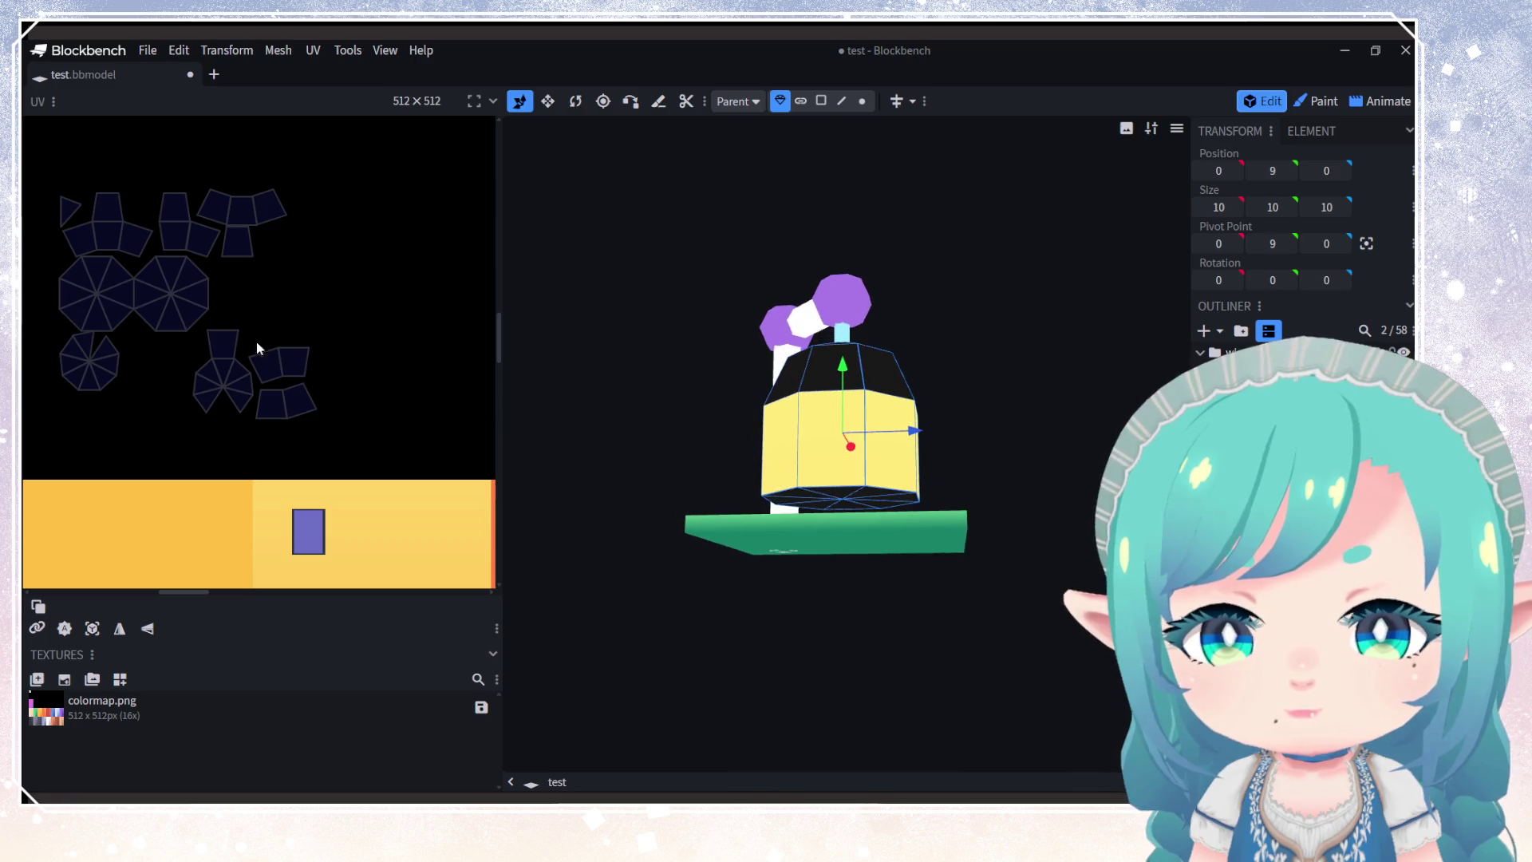
click(105, 279)
click(115, 280)
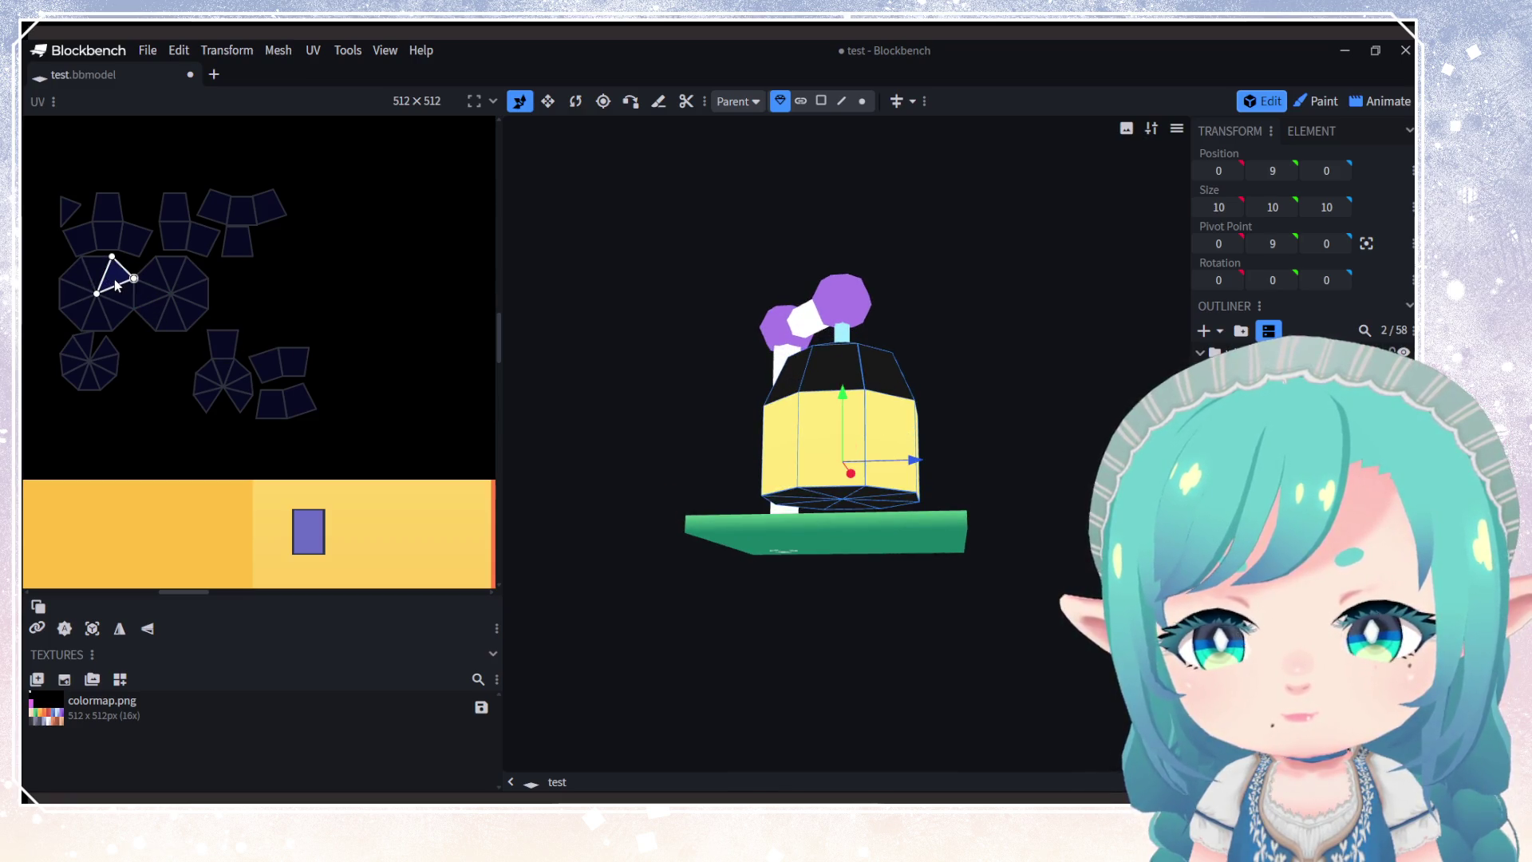
mouse_move(725, 391)
mouse_down()
mouse_move(726, 548)
mouse_move(697, 311)
mouse_move(731, 410)
mouse_up()
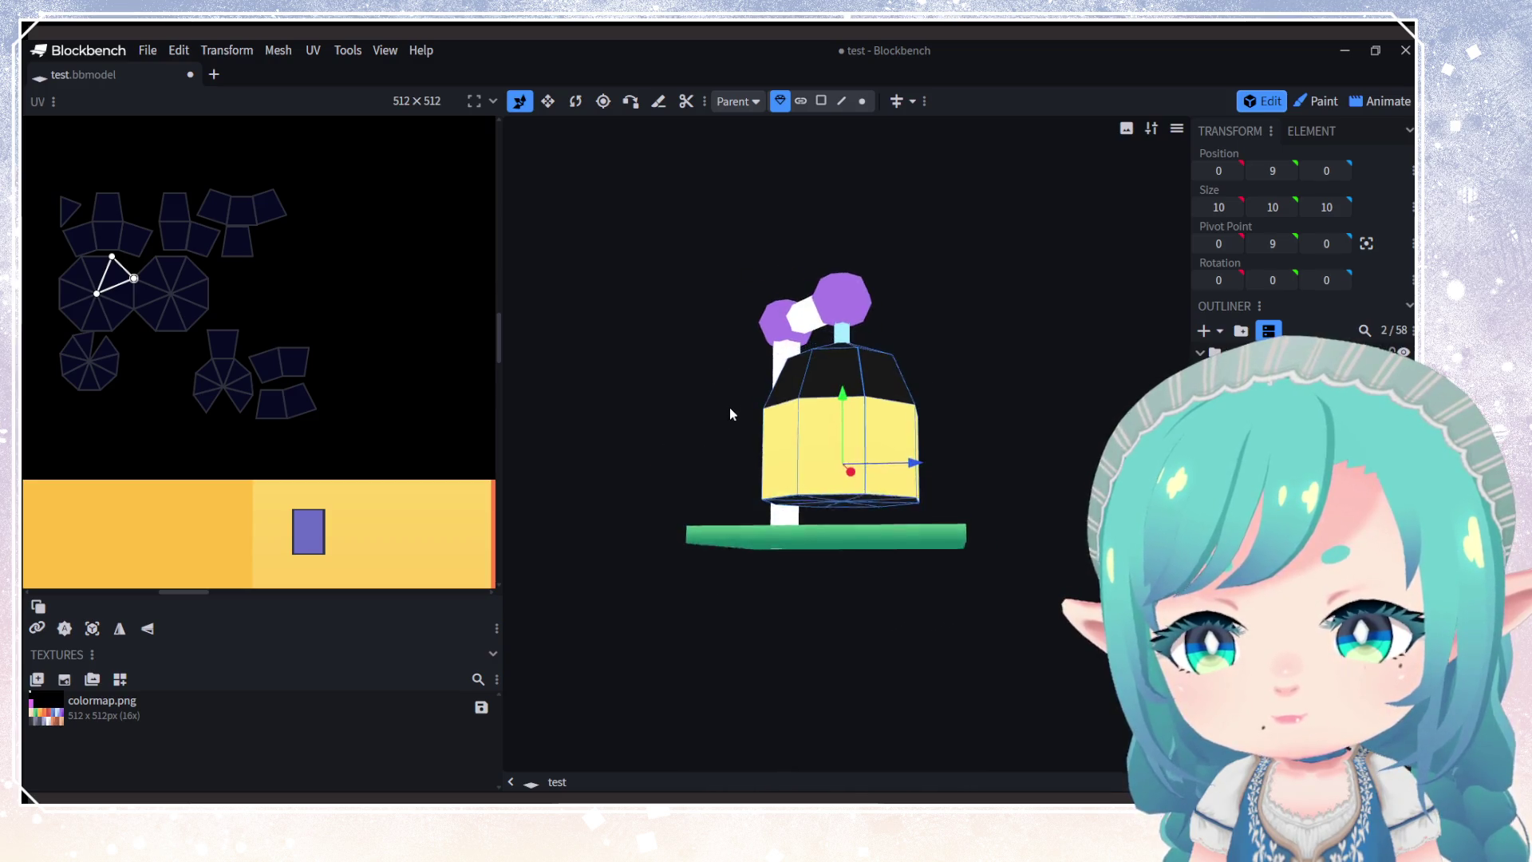
click(161, 307)
mouse_move(858, 497)
mouse_down()
mouse_move(858, 550)
mouse_move(814, 548)
mouse_move(793, 519)
mouse_move(854, 440)
mouse_move(851, 411)
mouse_up()
mouse_move(159, 325)
mouse_down()
mouse_move(153, 336)
mouse_move(166, 281)
mouse_up()
Move the whole right octagon fan onto the yellow-orange strip
shift+click(159, 269)
shift+click(182, 269)
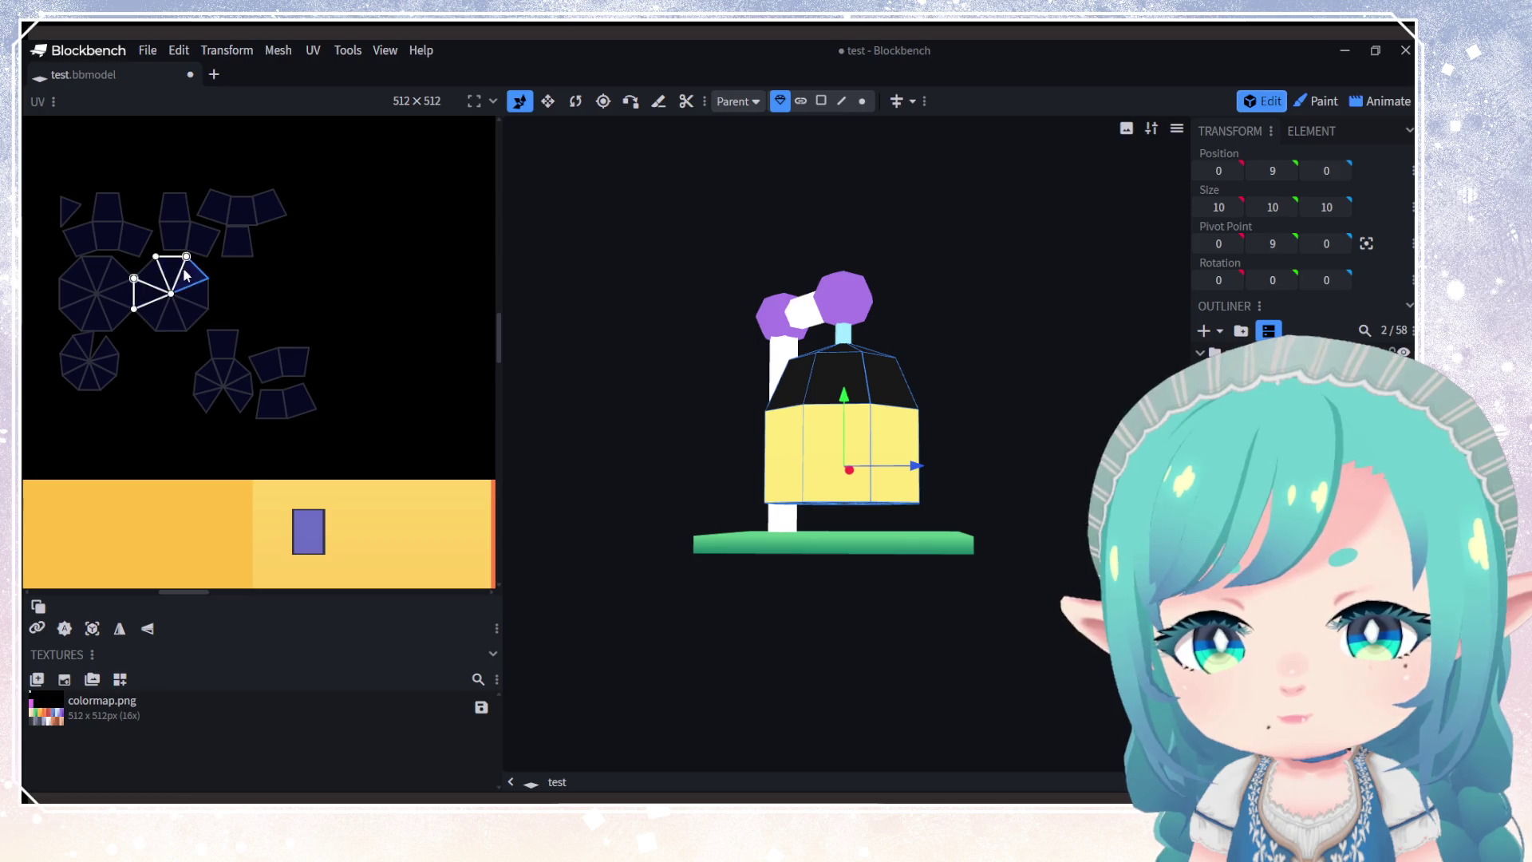
shift+click(197, 288)
shift+click(198, 302)
shift+click(165, 324)
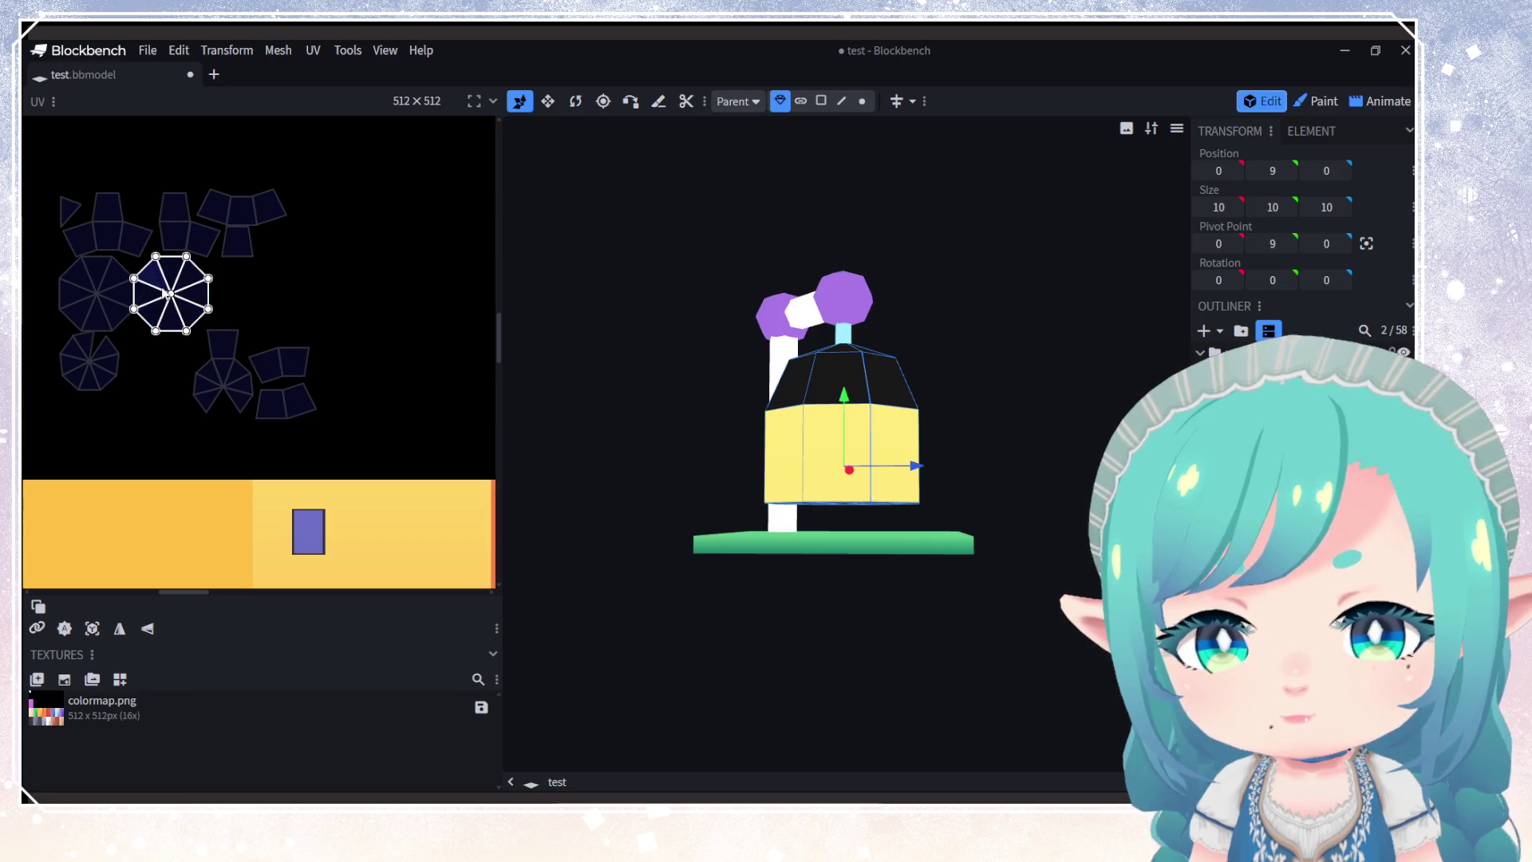
drag(164, 292, 175, 540)
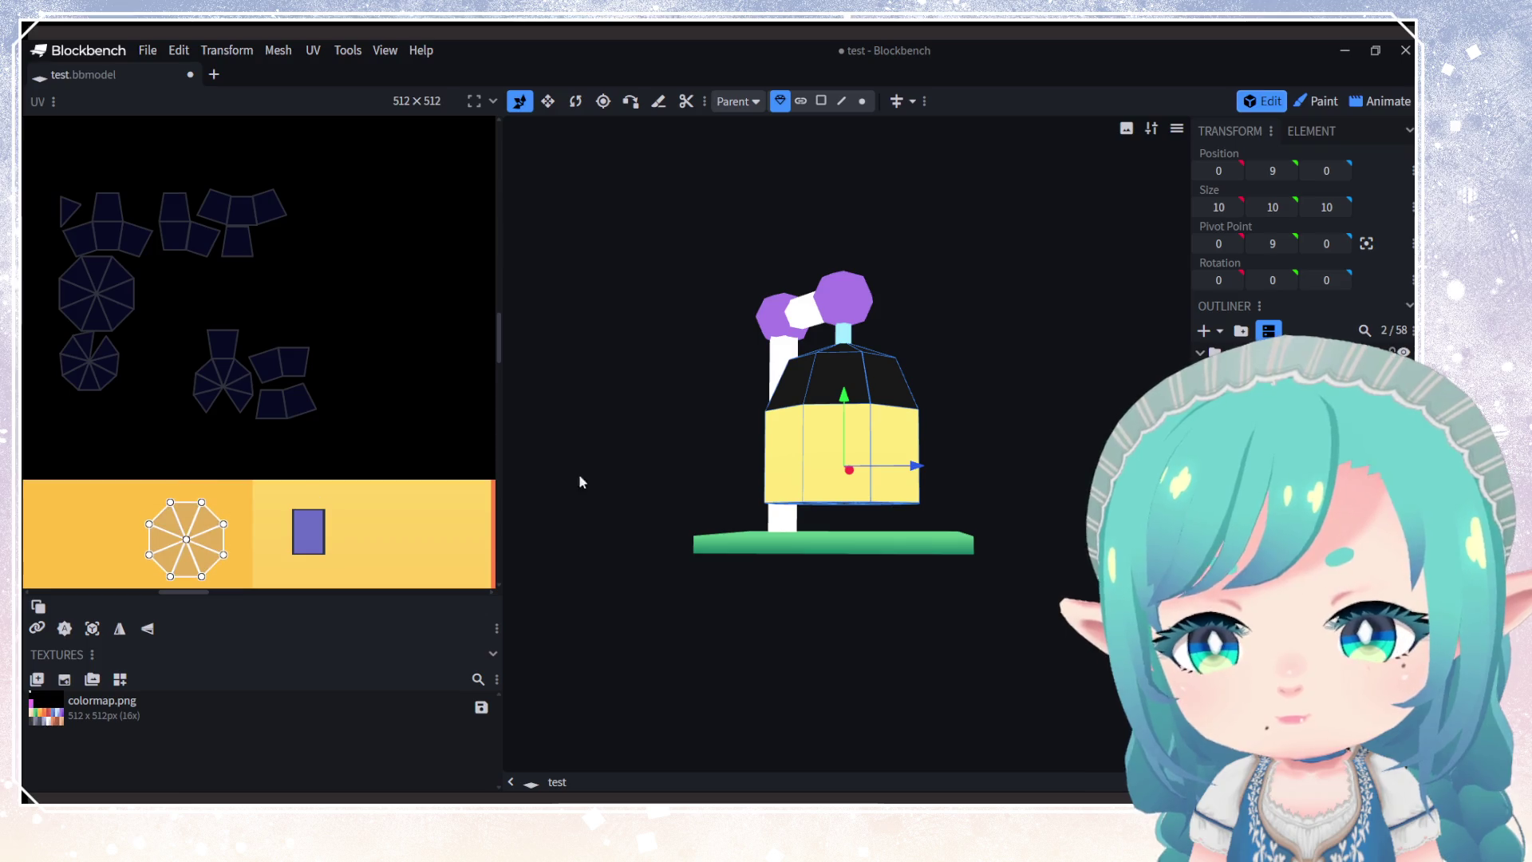
mouse_move(582, 479)
mouse_down()
mouse_move(684, 654)
mouse_move(743, 491)
mouse_move(718, 559)
mouse_move(702, 446)
mouse_move(758, 479)
mouse_move(718, 487)
mouse_up()
click(161, 469)
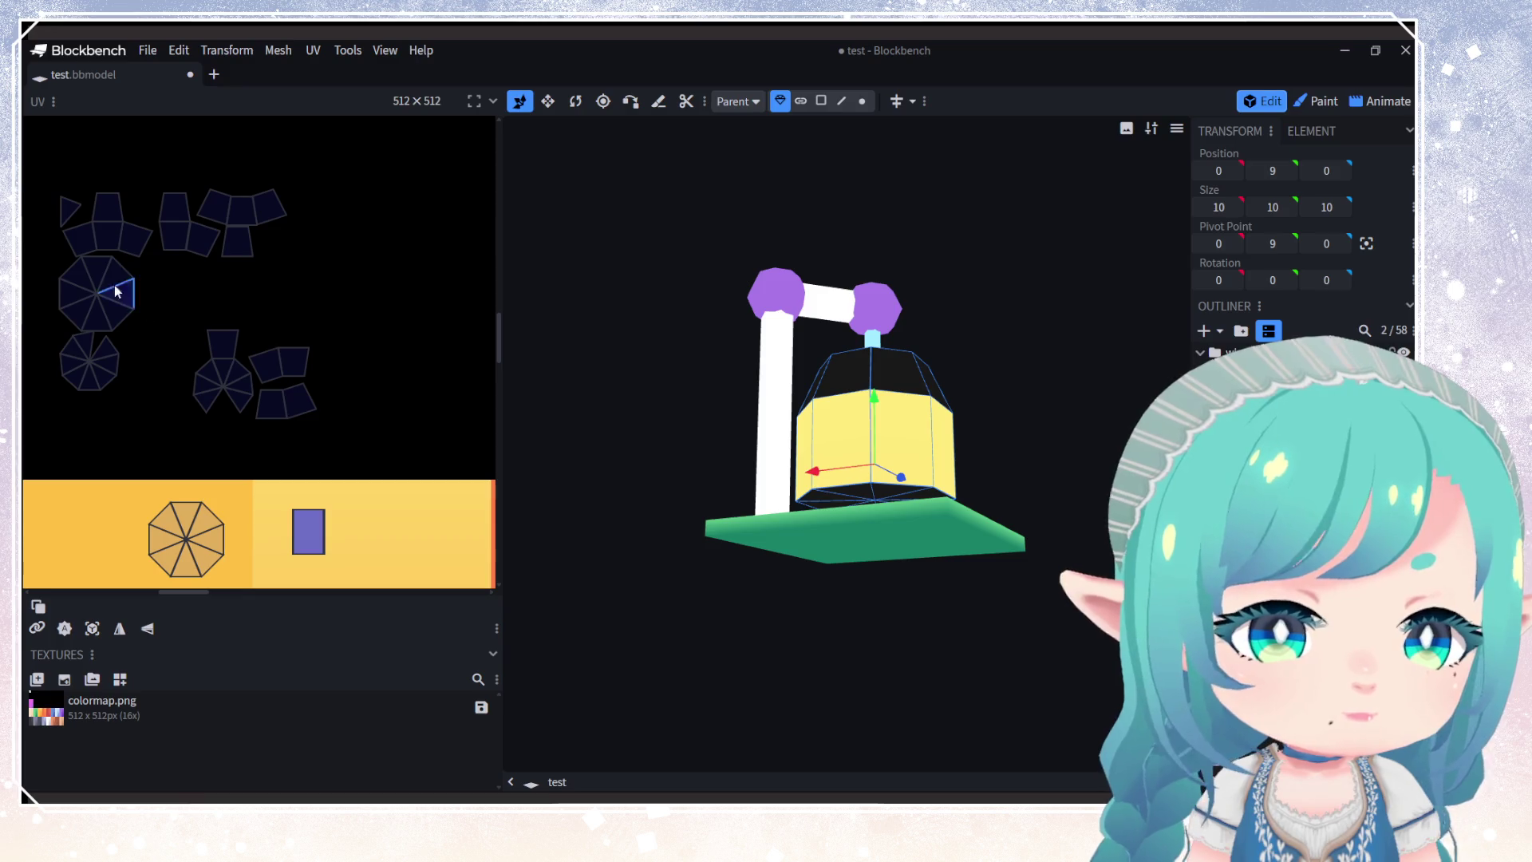
Move the whole left octagon fan onto the yellow strip
shift+click(78, 277)
shift+click(80, 315)
shift+click(98, 321)
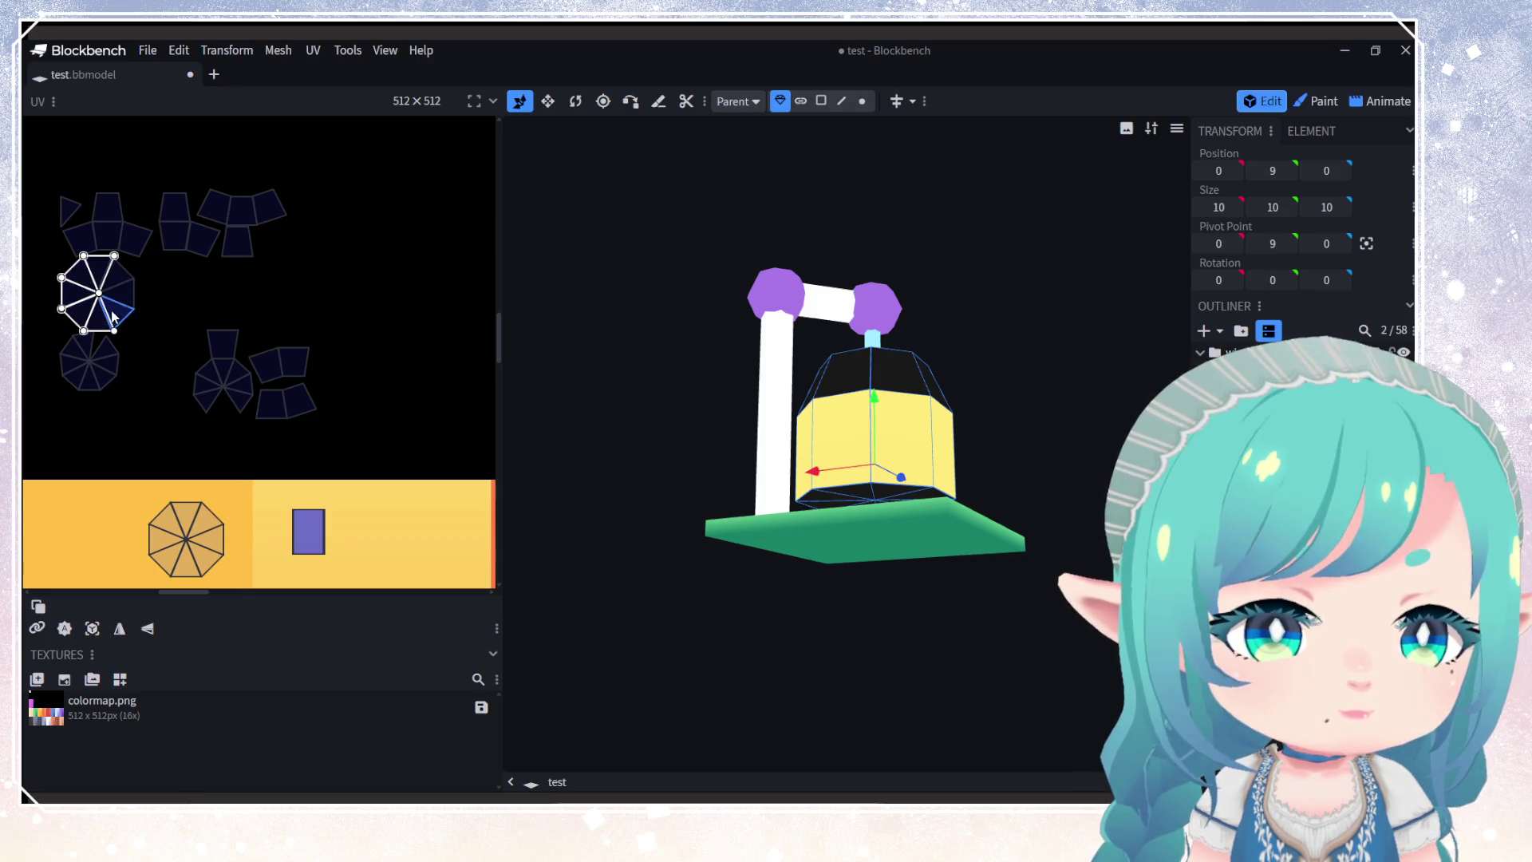
shift+click(116, 318)
shift+click(121, 295)
shift+click(115, 286)
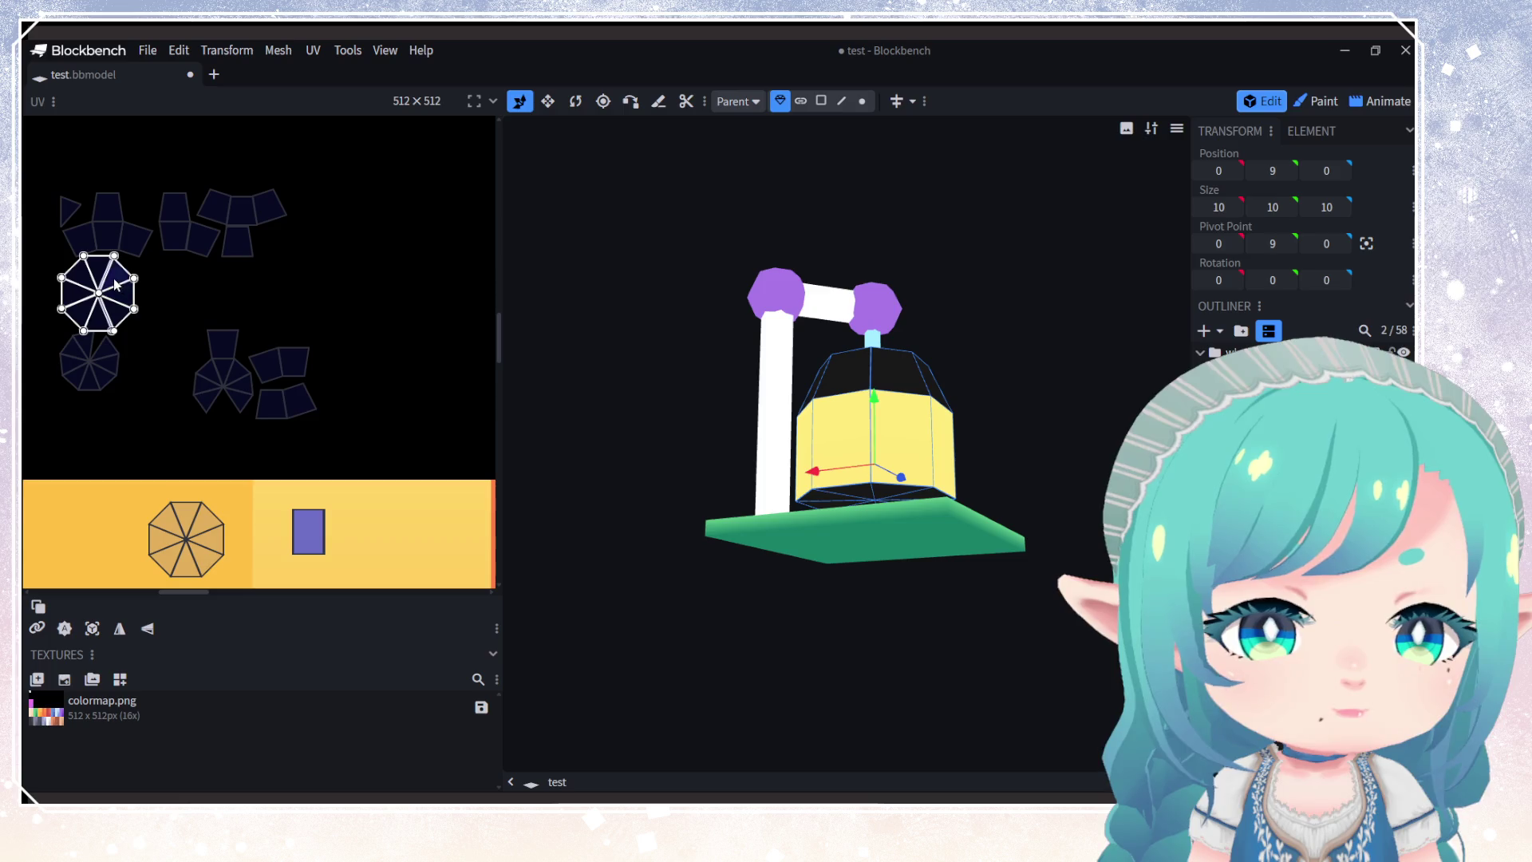
mouse_move(115, 286)
mouse_down()
mouse_move(368, 407)
mouse_move(412, 501)
mouse_up()
scroll(412, 501, down, 5)
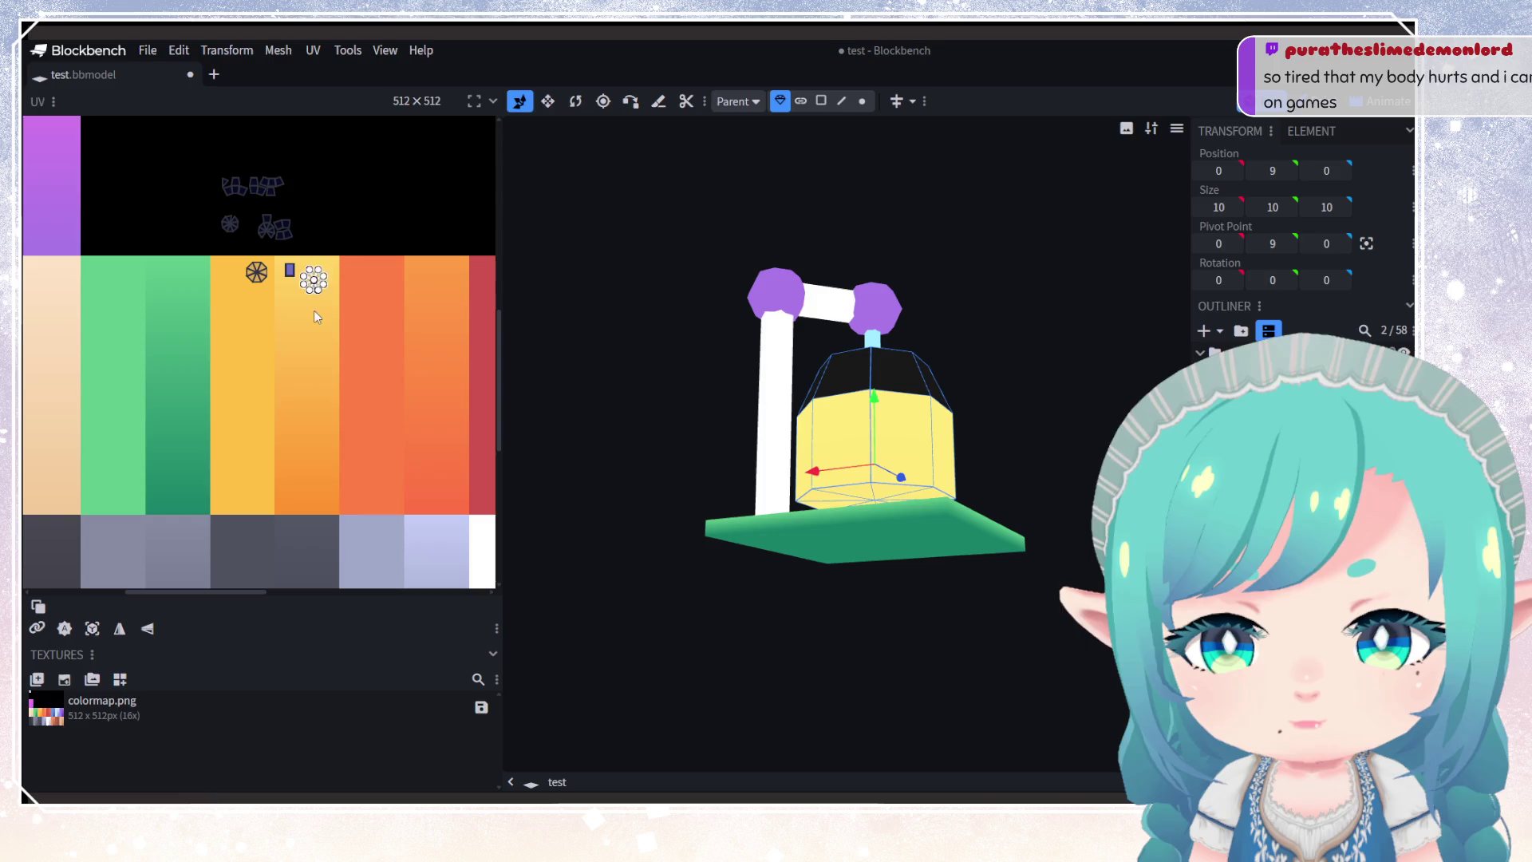
Slide the octagon UV to the strip's orange end, turning the bell's underside orange
drag(314, 281, 306, 496)
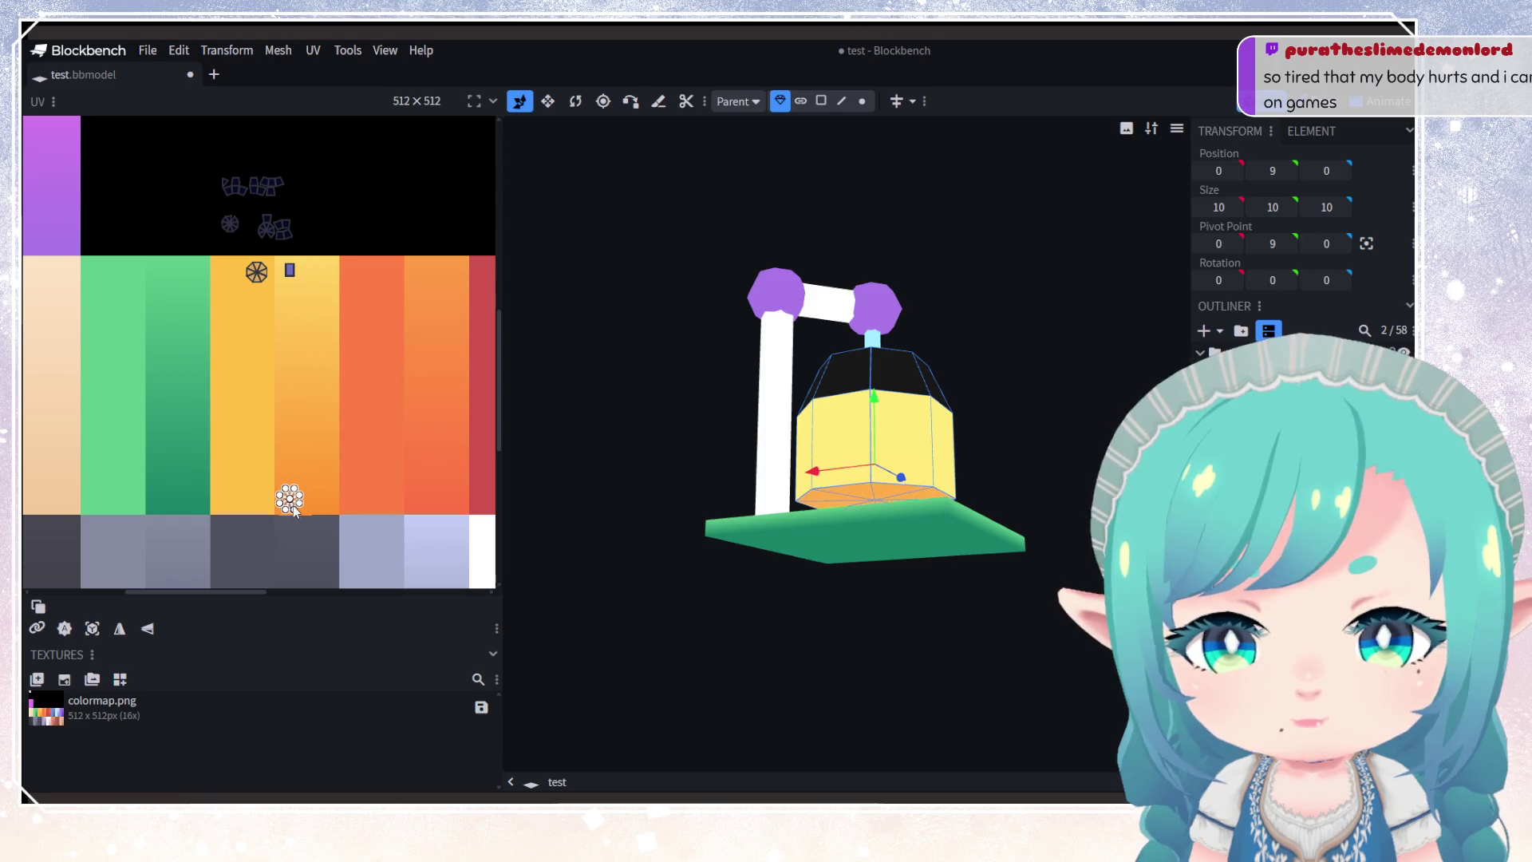
mouse_move(658, 494)
mouse_down()
mouse_move(634, 542)
mouse_move(631, 503)
mouse_up()
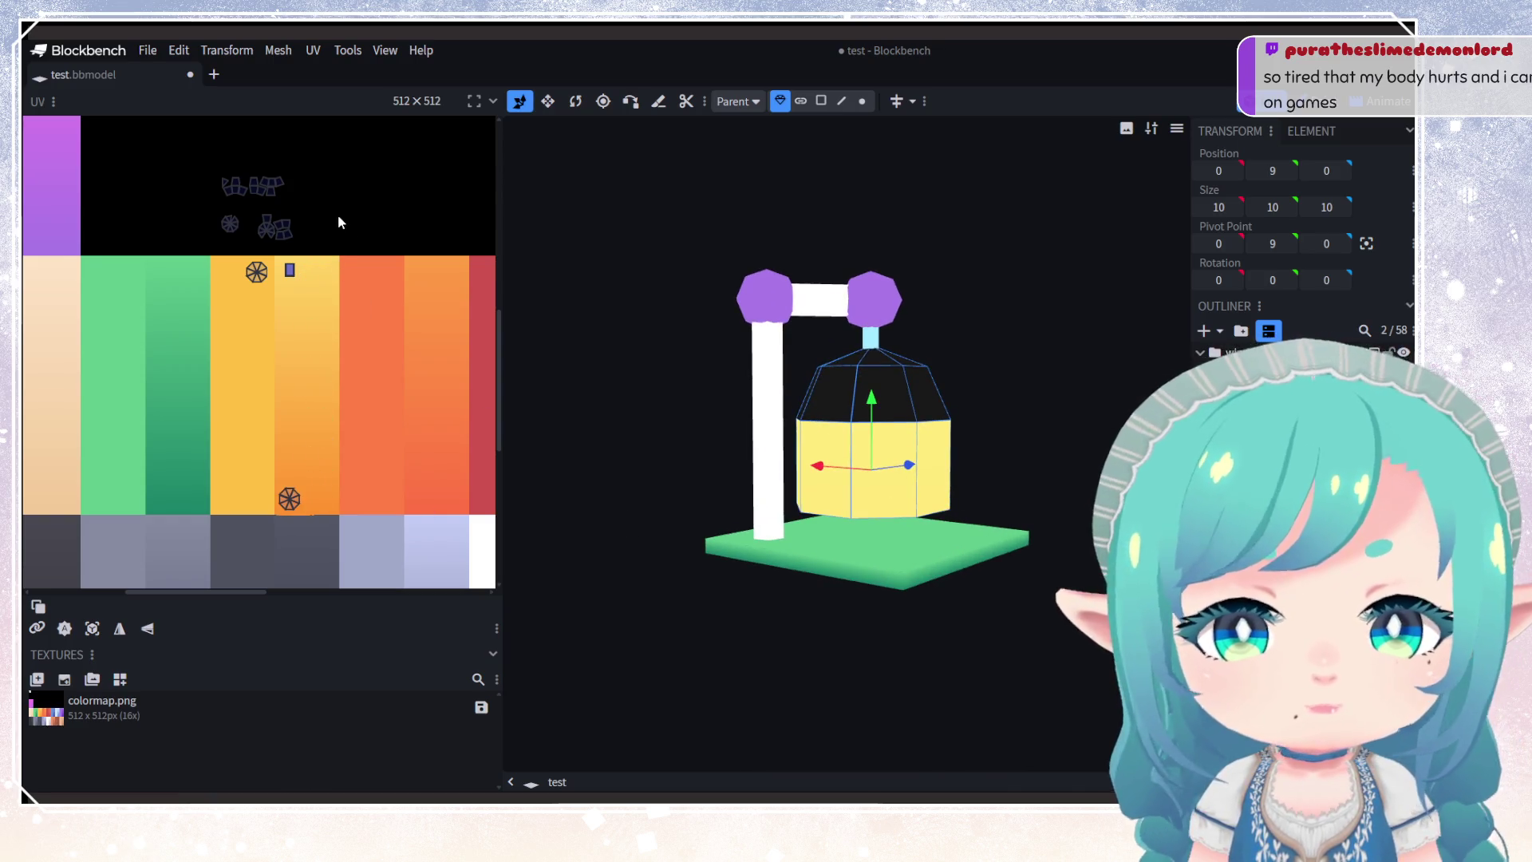
scroll(335, 276, up, 5)
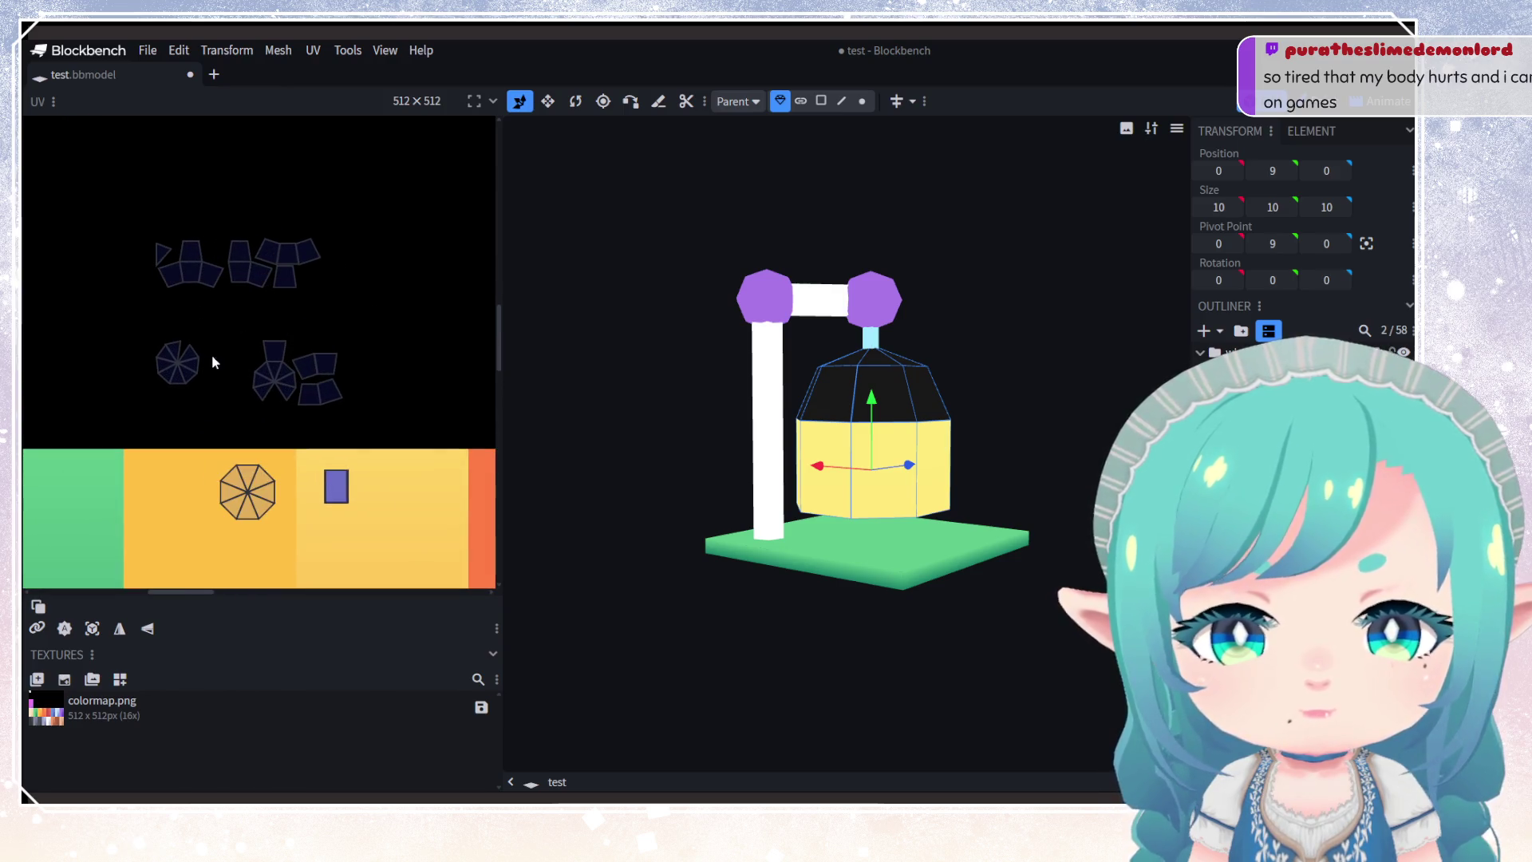
Select the octagon island and the rectangular face's corners, then clear the selection
click(259, 365)
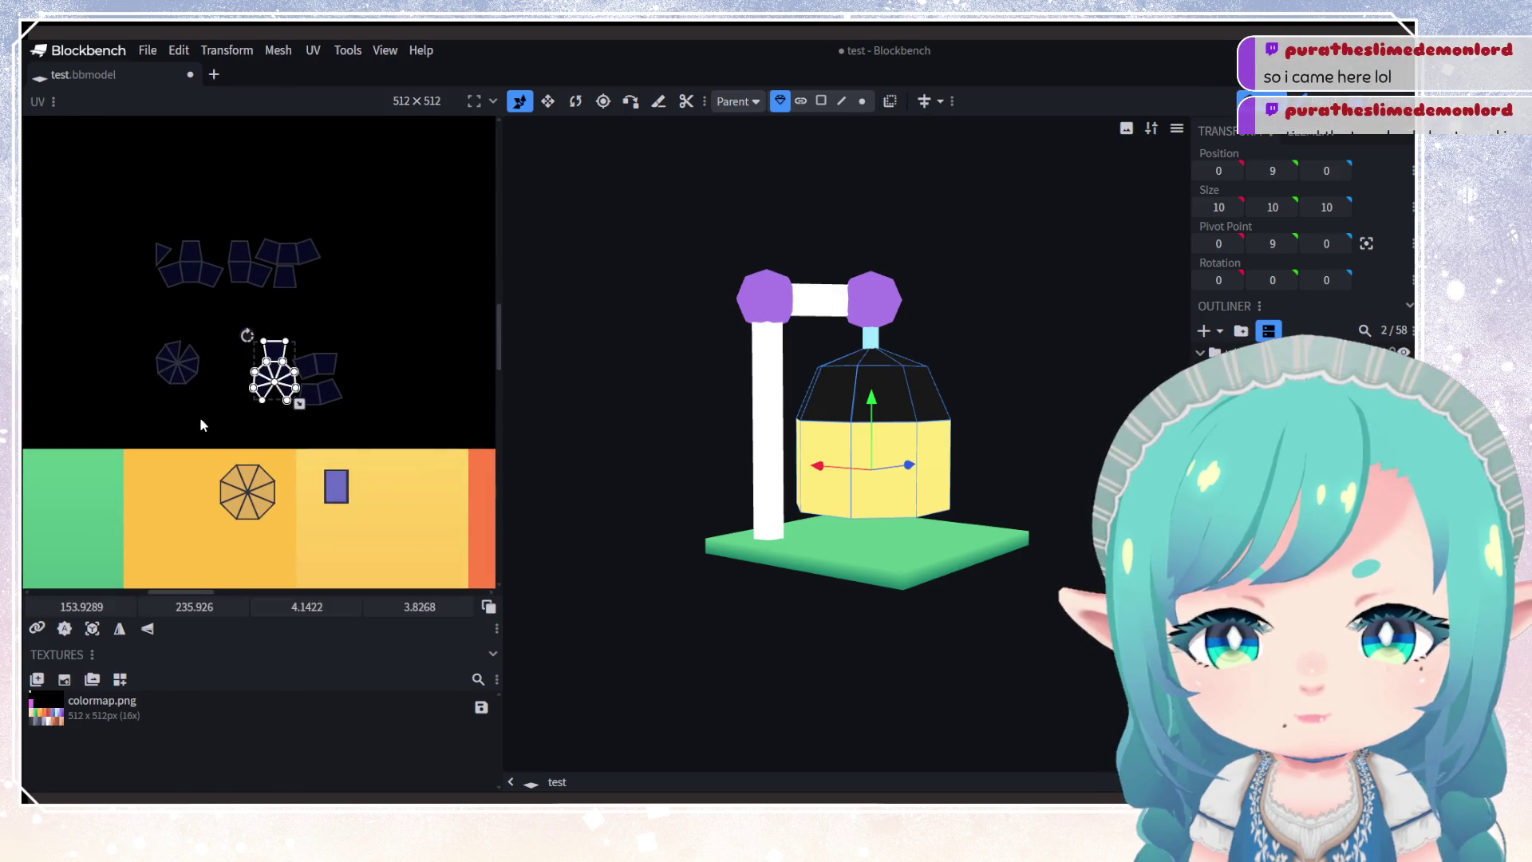
click(336, 486)
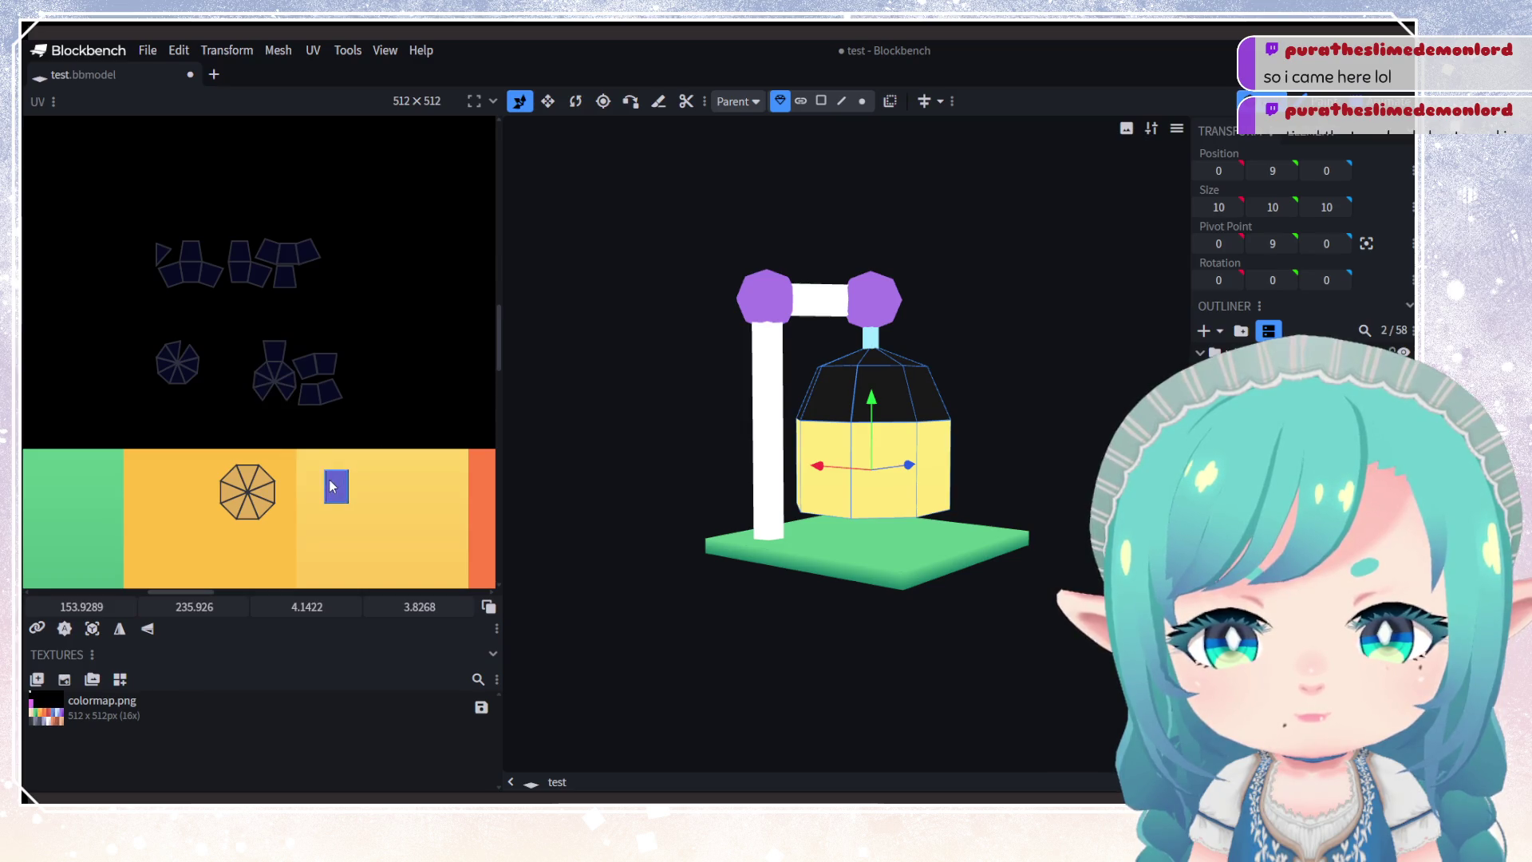
mouse_move(307, 455)
mouse_down()
mouse_move(384, 529)
mouse_move(328, 424)
mouse_up()
click(363, 505)
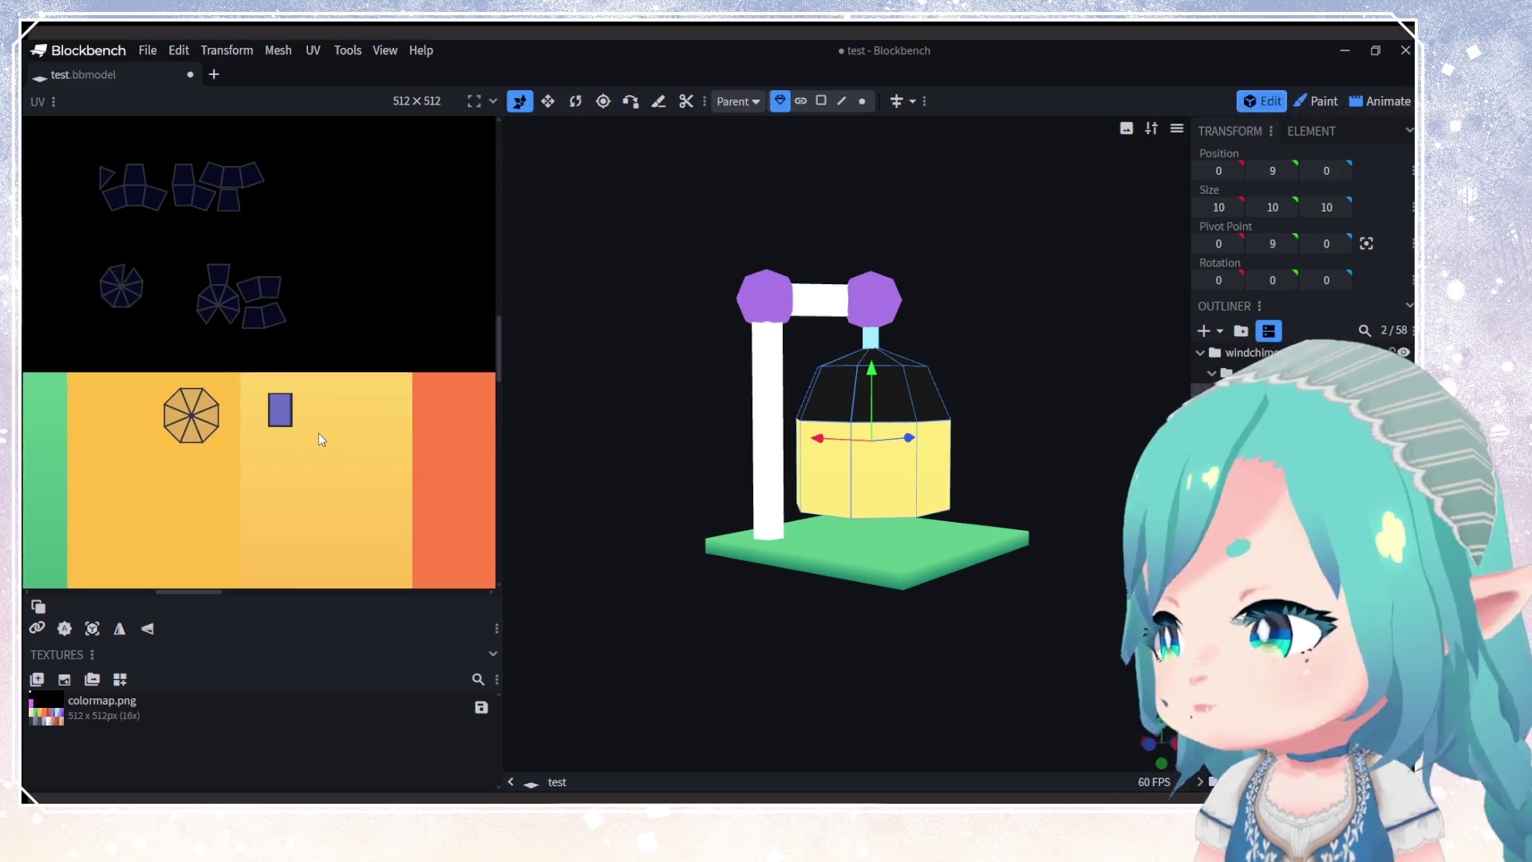
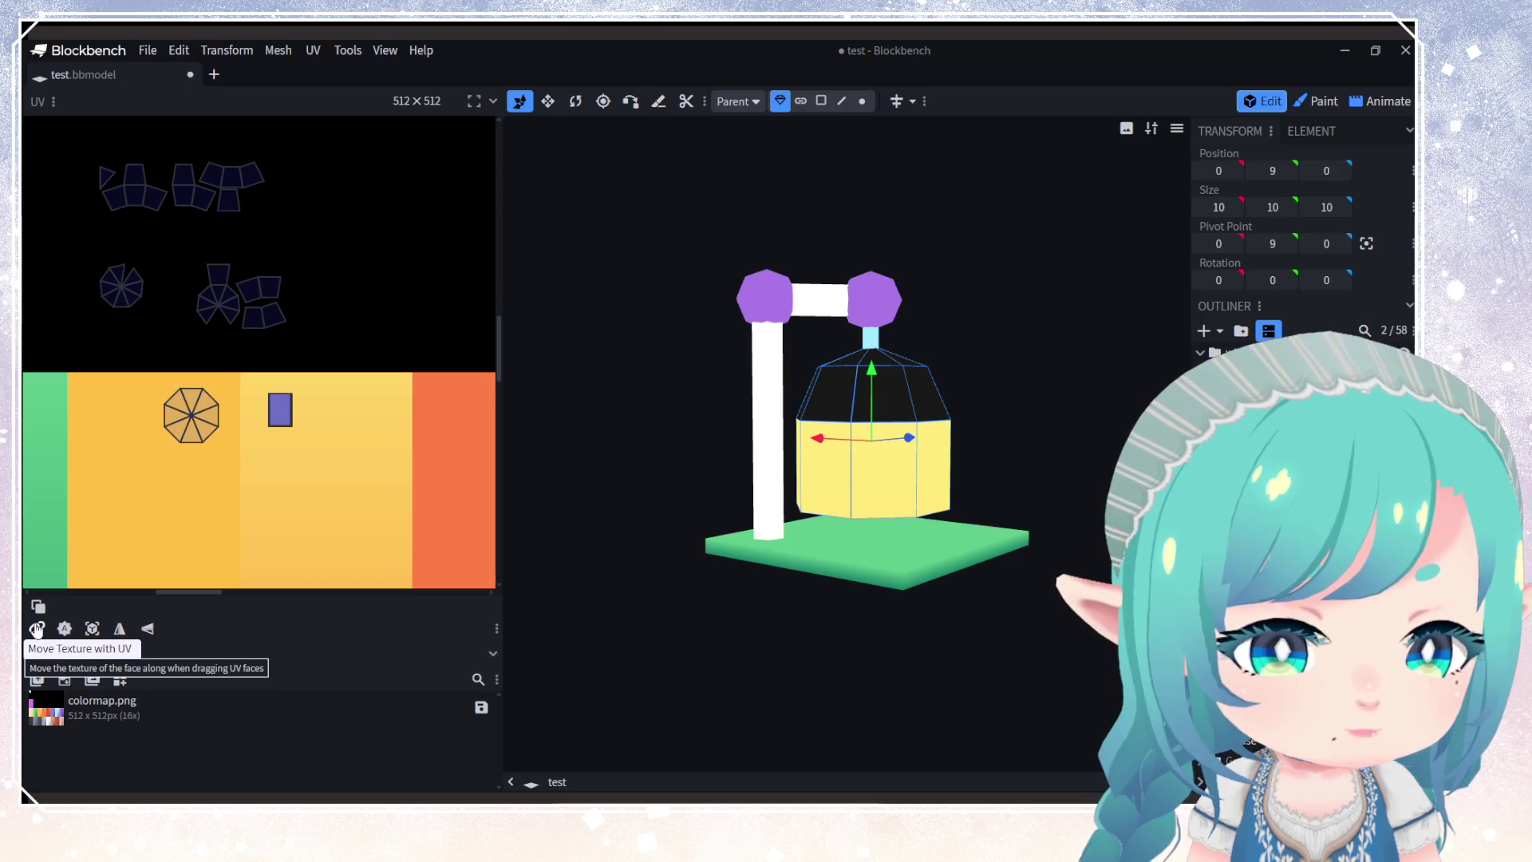
Box-select the small face's UV corners and drag it down and right on the colour map
scroll(266, 482, up, 3)
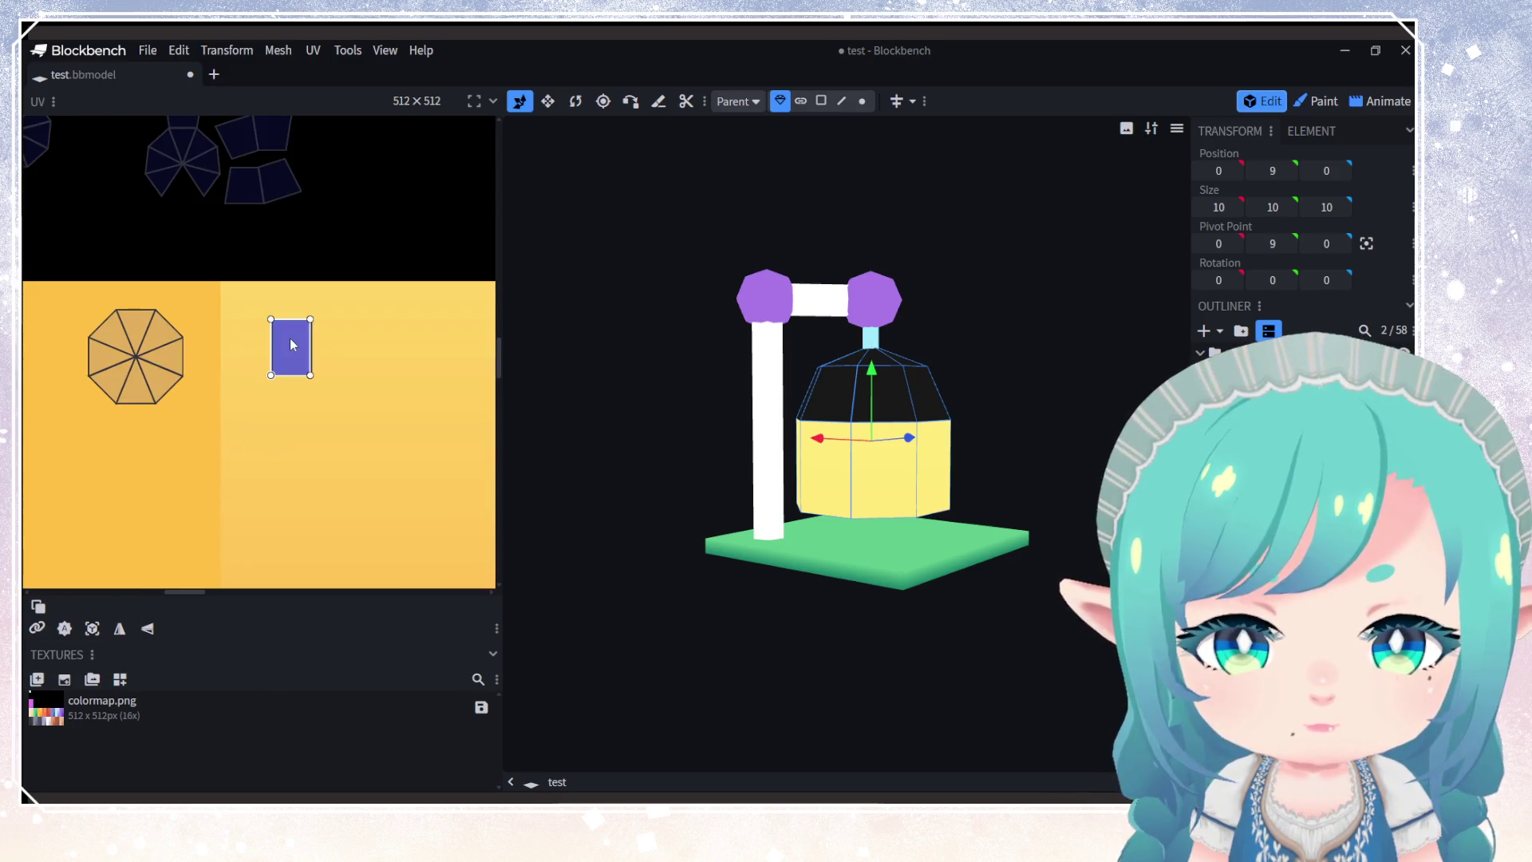
click(310, 375)
mouse_move(311, 375)
mouse_down()
mouse_move(313, 395)
mouse_move(313, 376)
mouse_up()
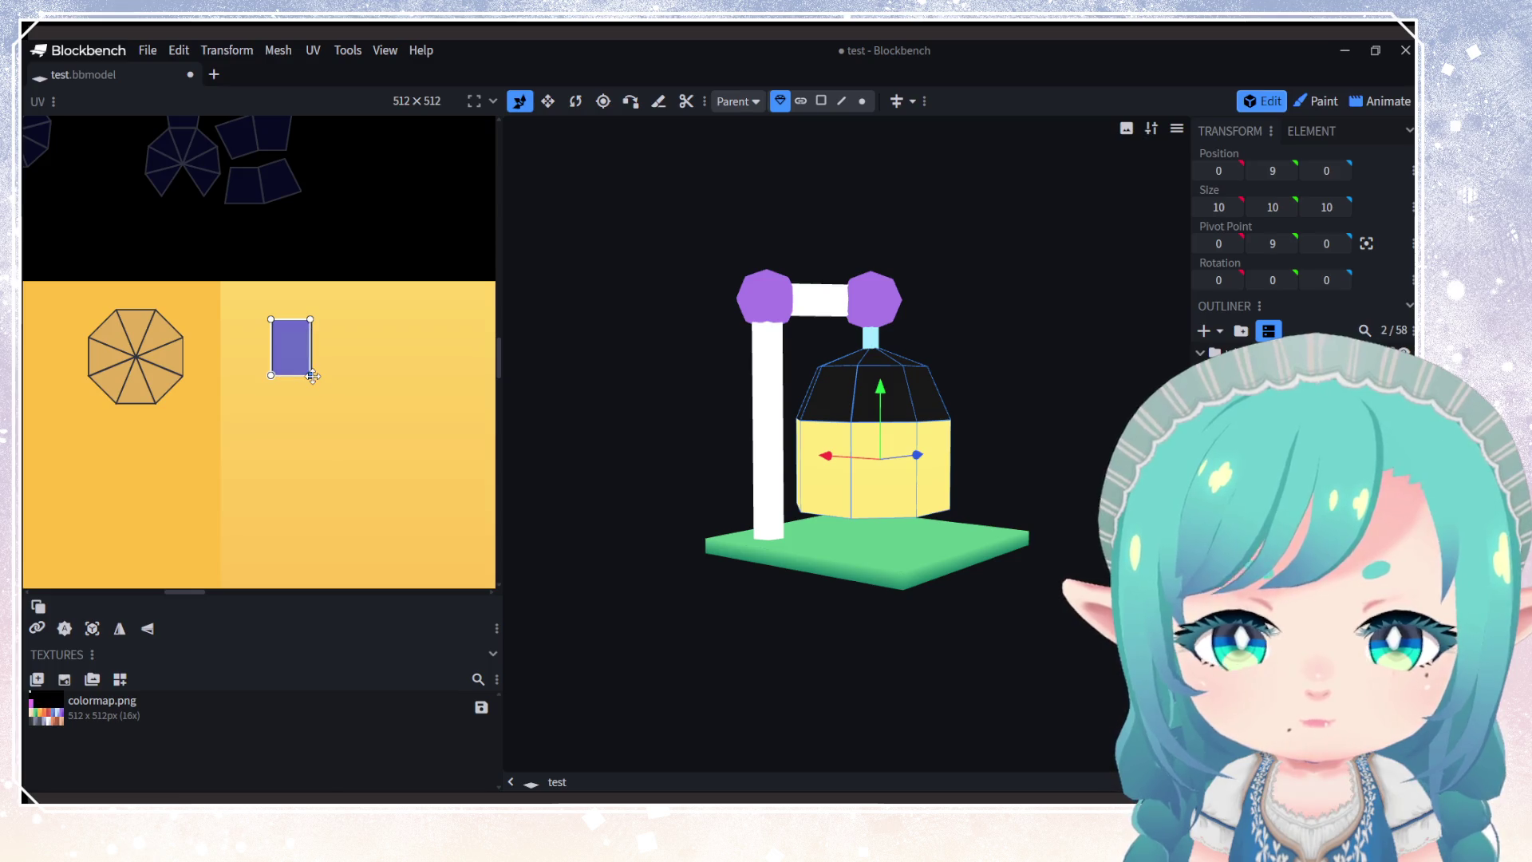
drag(384, 433, 222, 297)
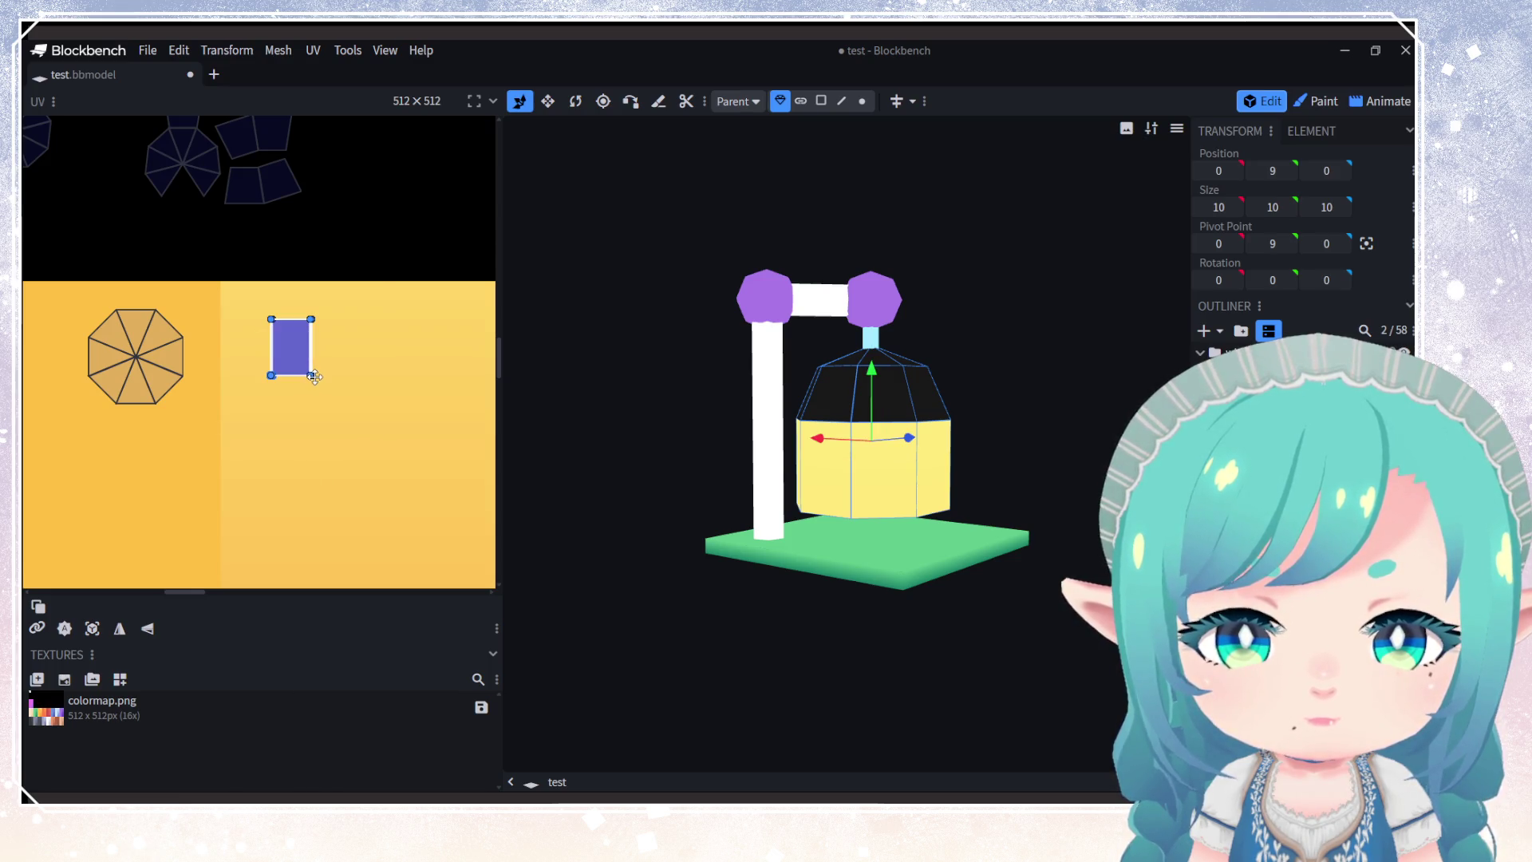
drag(314, 376, 342, 428)
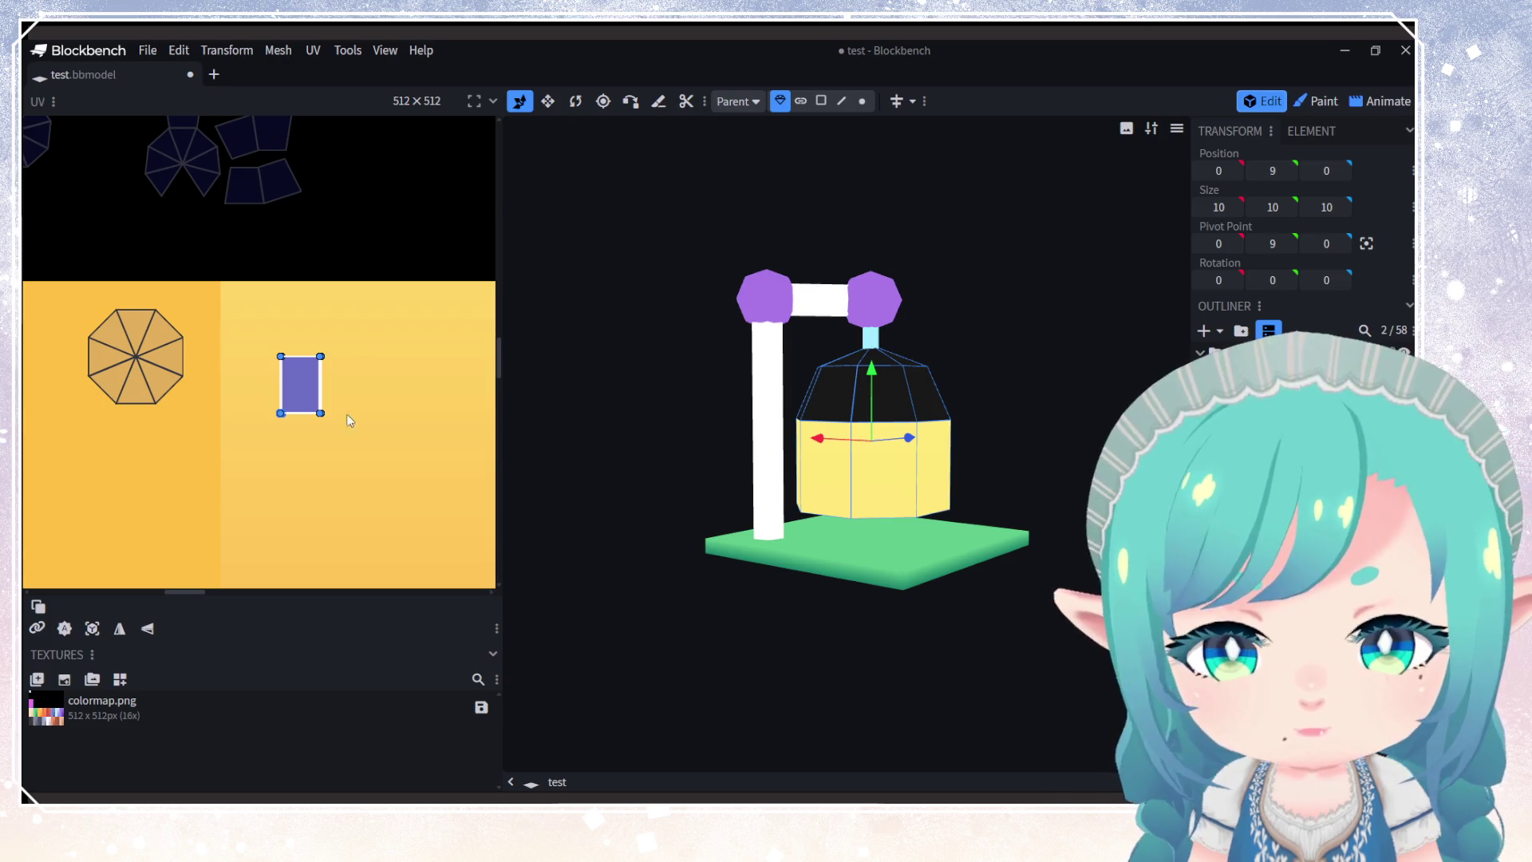
Shrink the enlarged UV editor and dock it back into the sidebar
click(474, 104)
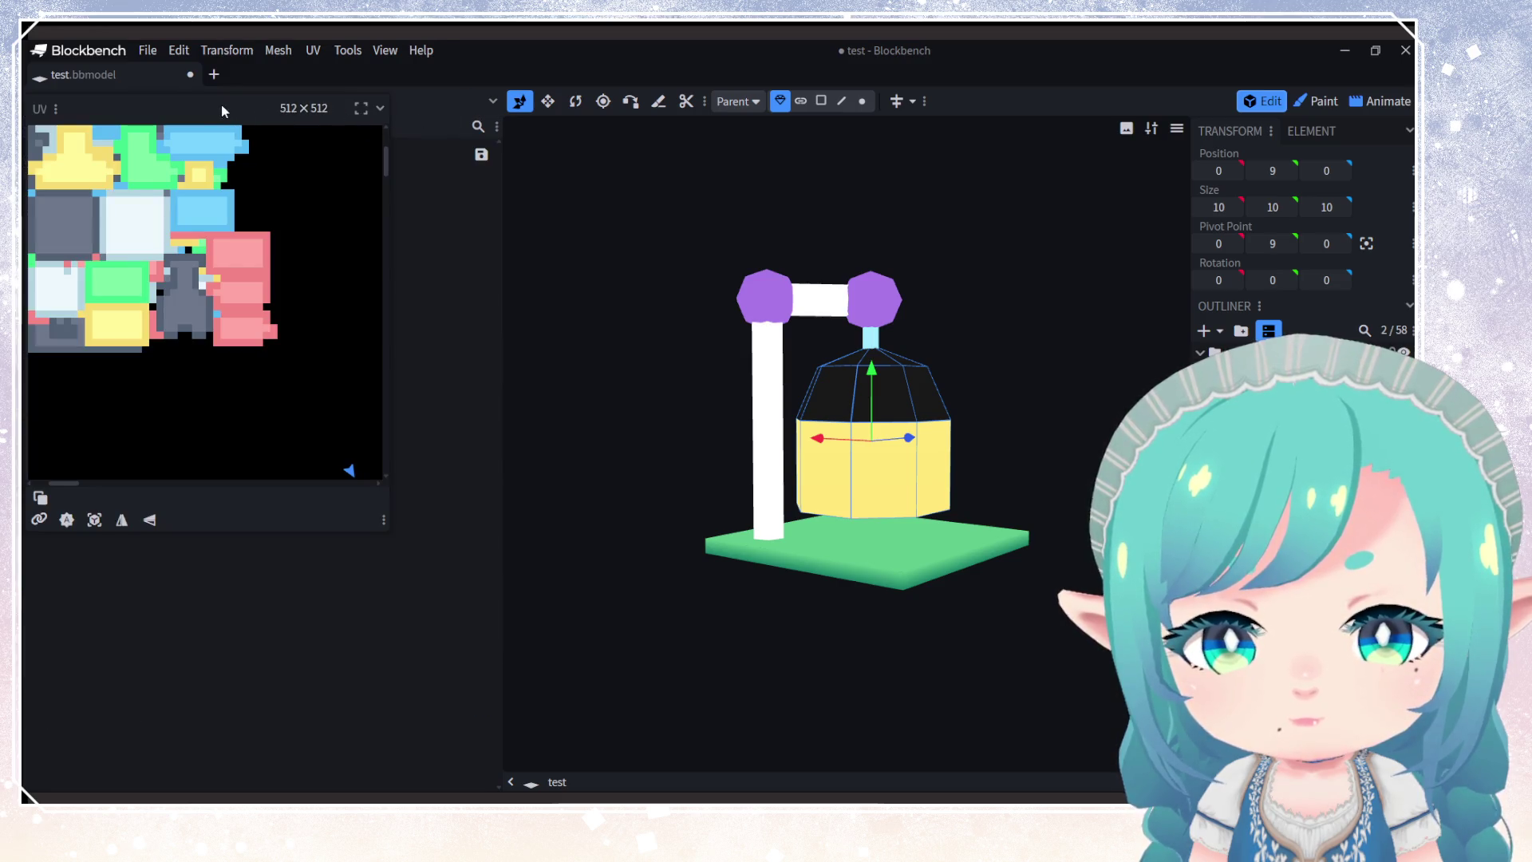
drag(222, 110, 270, 83)
scroll(266, 402, up, 3)
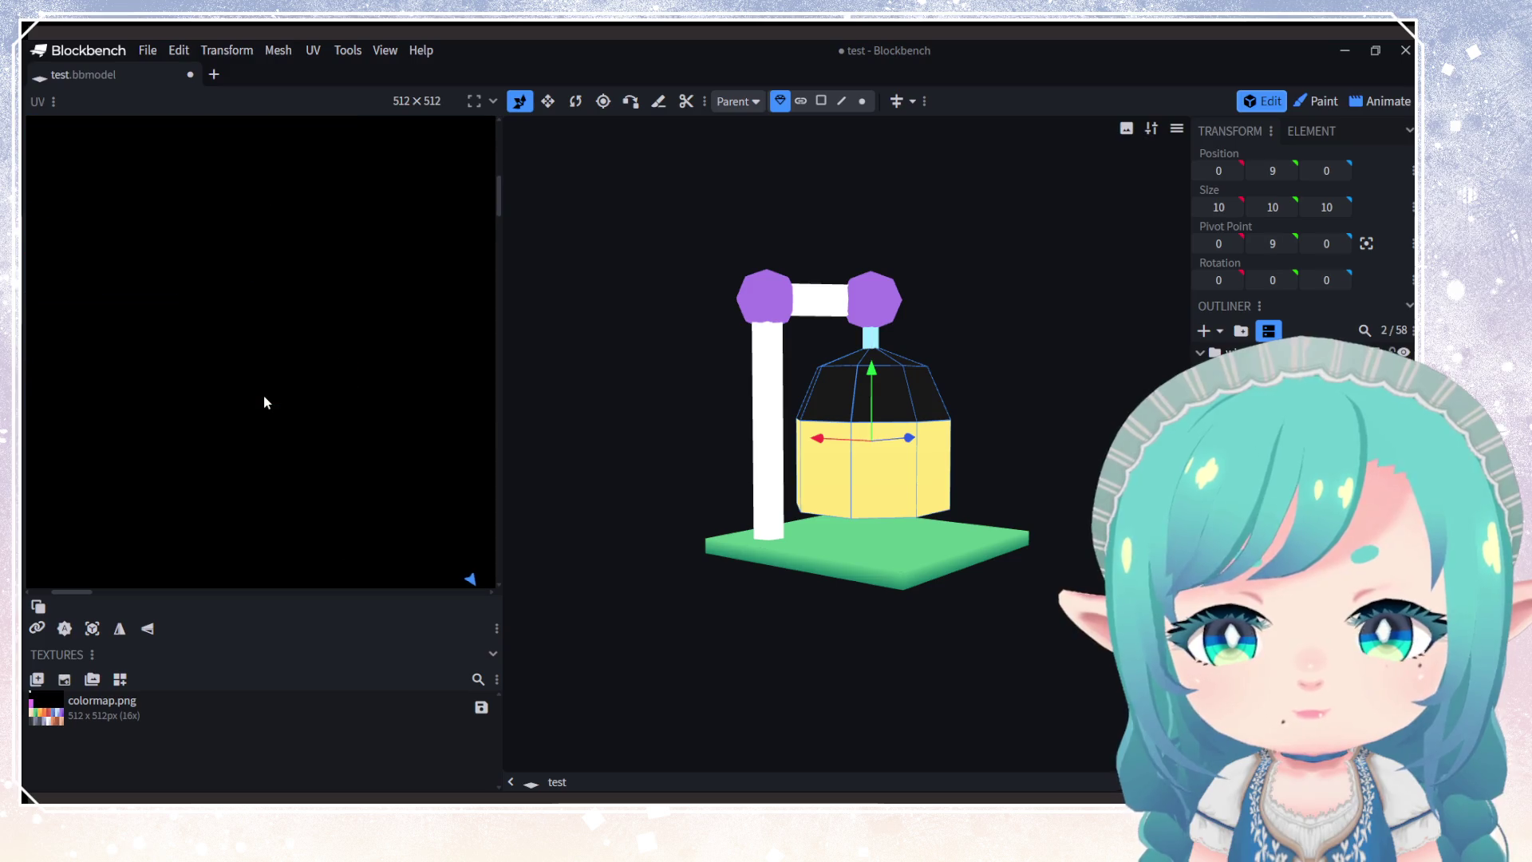
scroll(263, 397, down, 5)
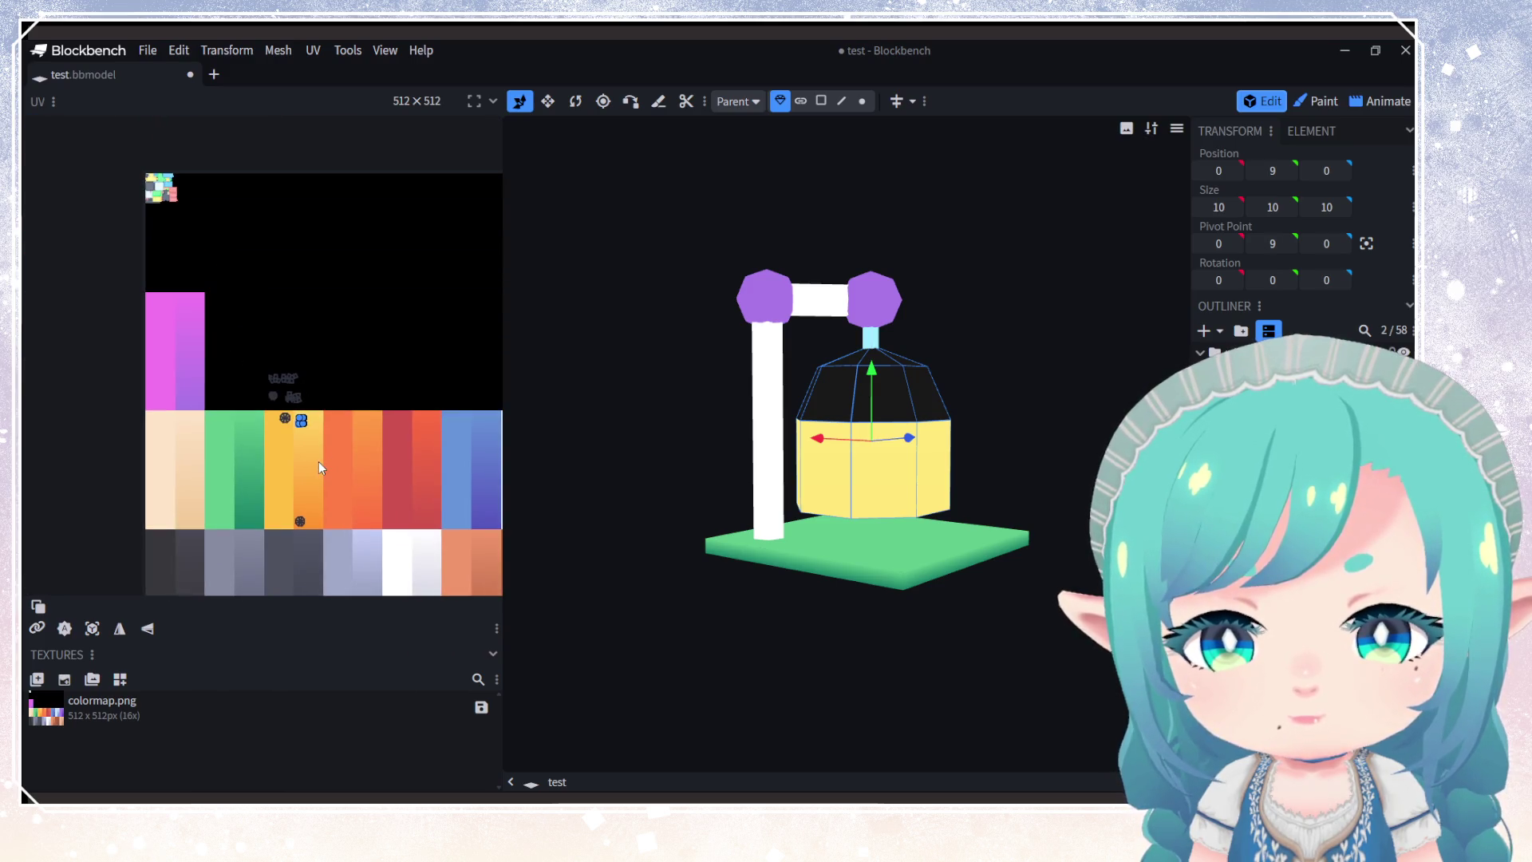
scroll(318, 463, up, 3)
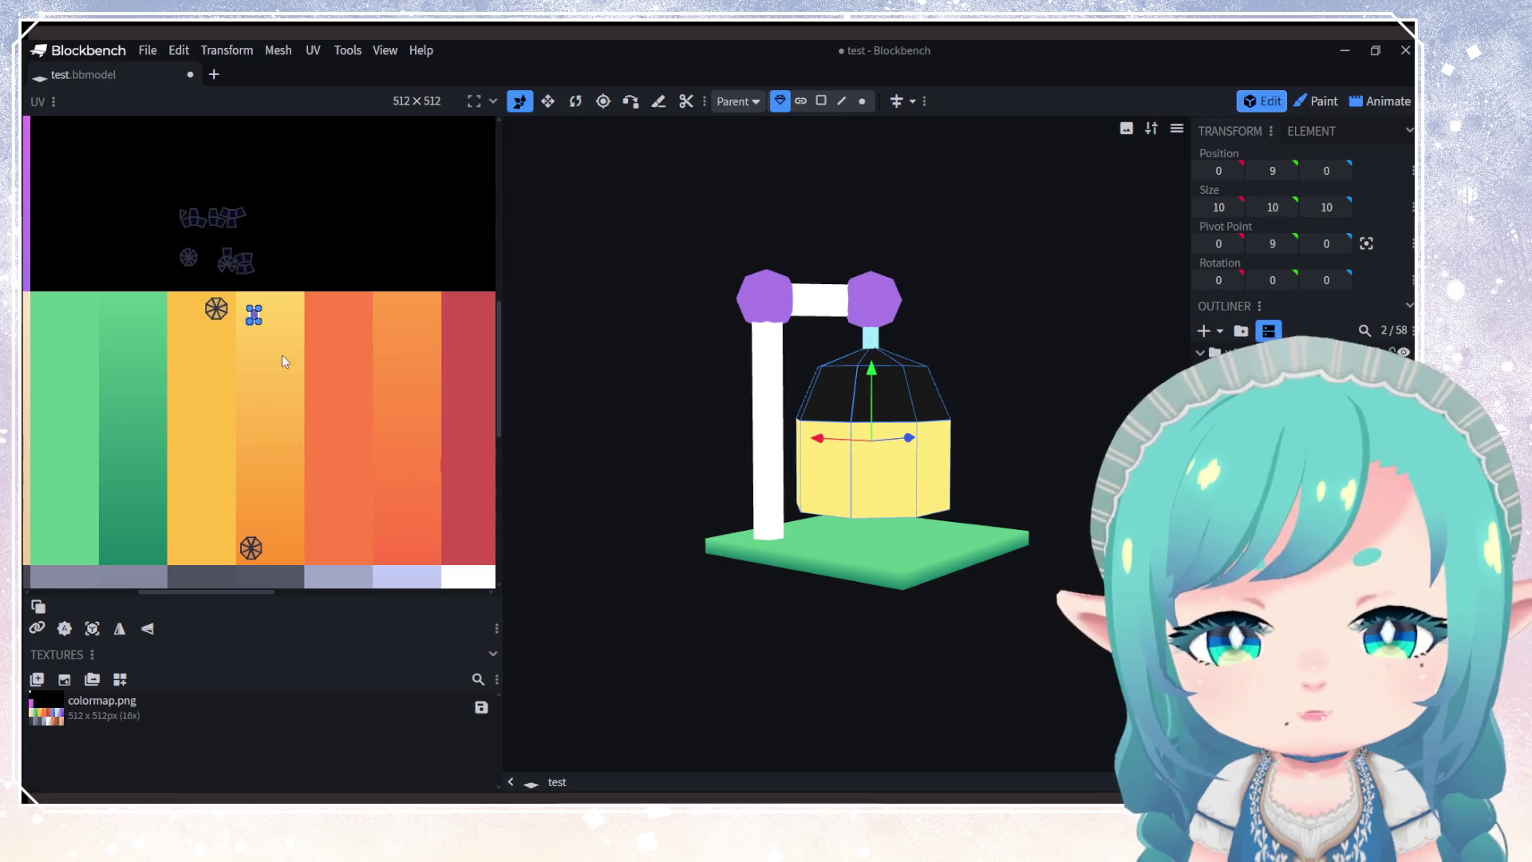
Try moving the small UV face onto lighter yellow, then undo the move
click(254, 314)
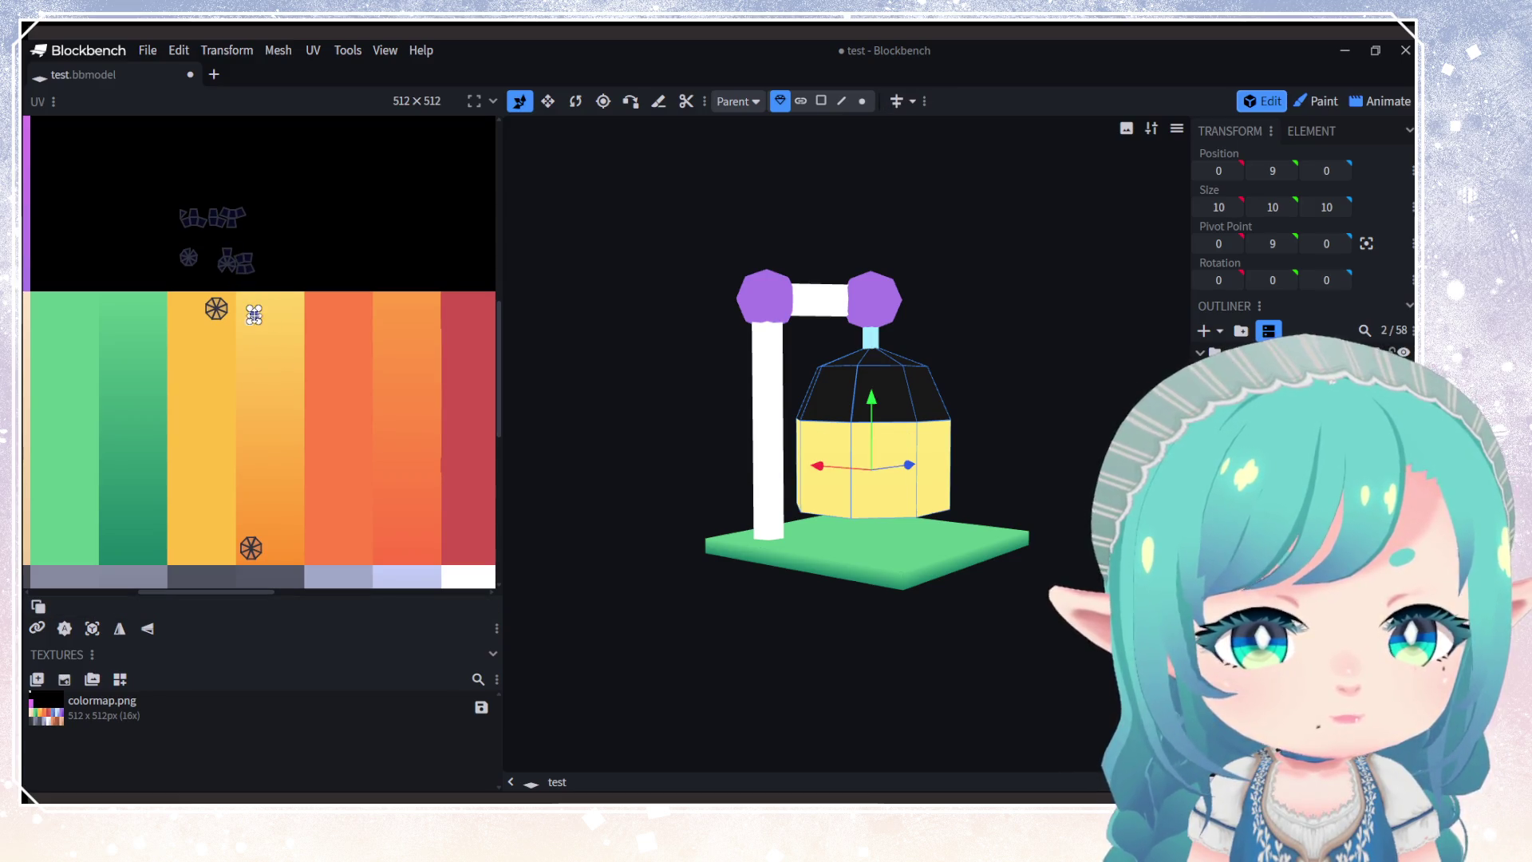
scroll(272, 335, up, 2)
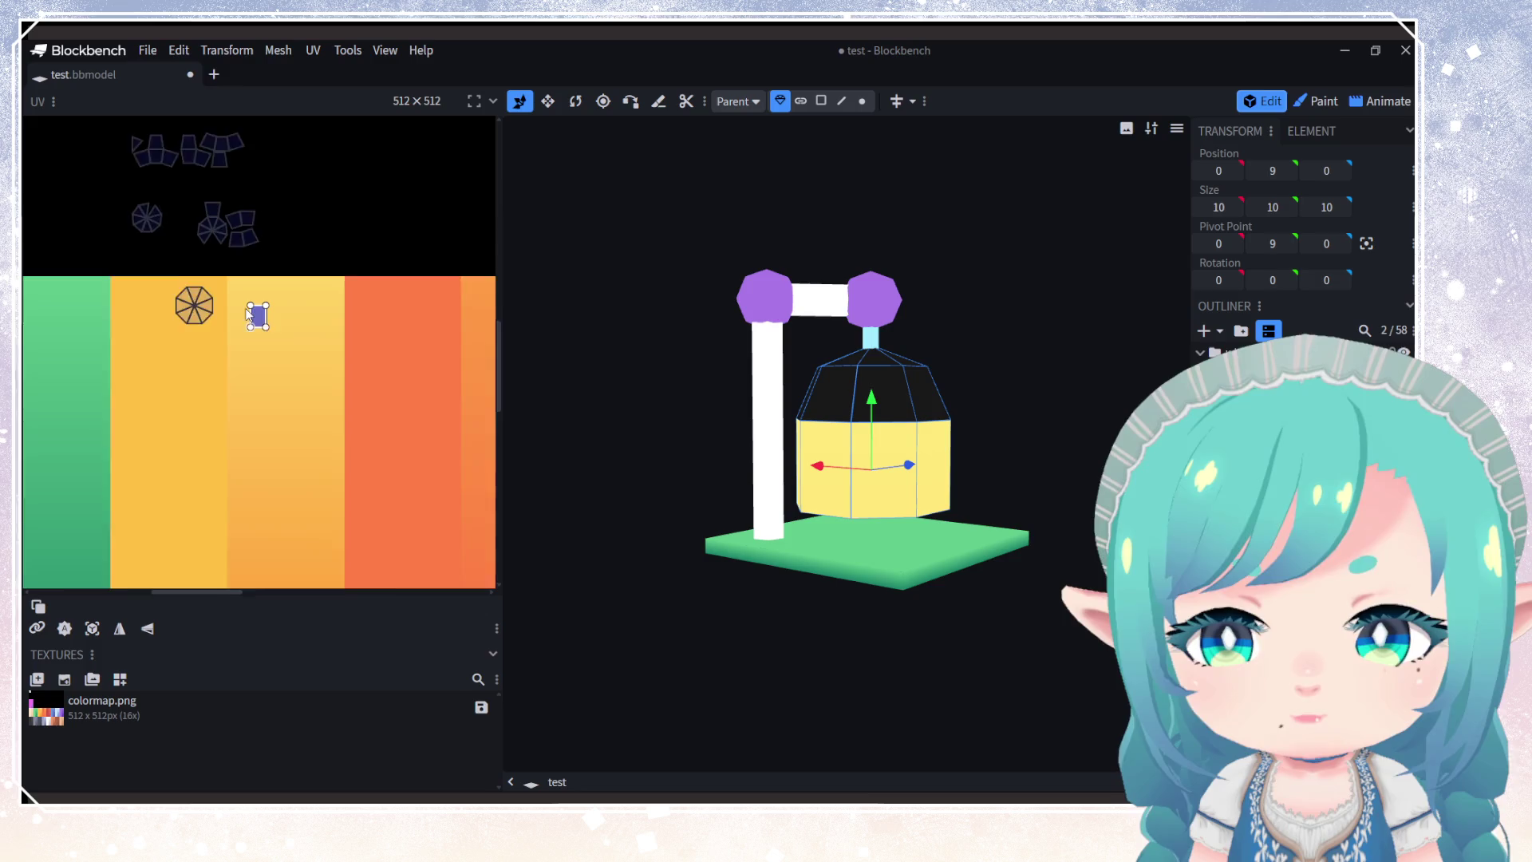
mouse_move(860, 530)
mouse_down()
mouse_move(1046, 548)
mouse_move(794, 503)
mouse_up()
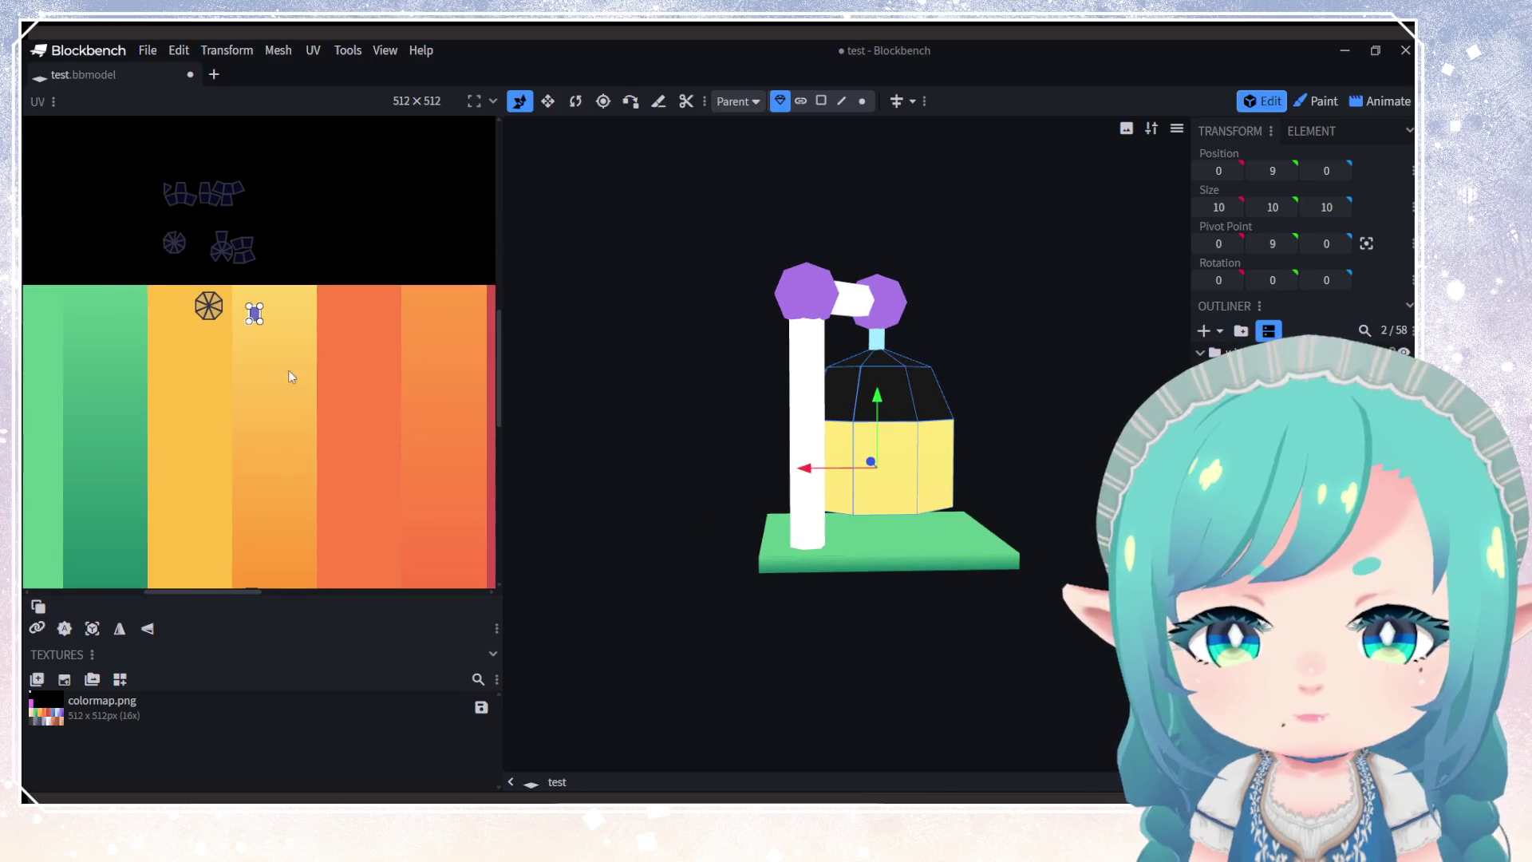
scroll(291, 351, down, 2)
mouse_move(254, 259)
mouse_down()
mouse_move(290, 241)
mouse_move(308, 459)
mouse_up()
key(ctrl+z)
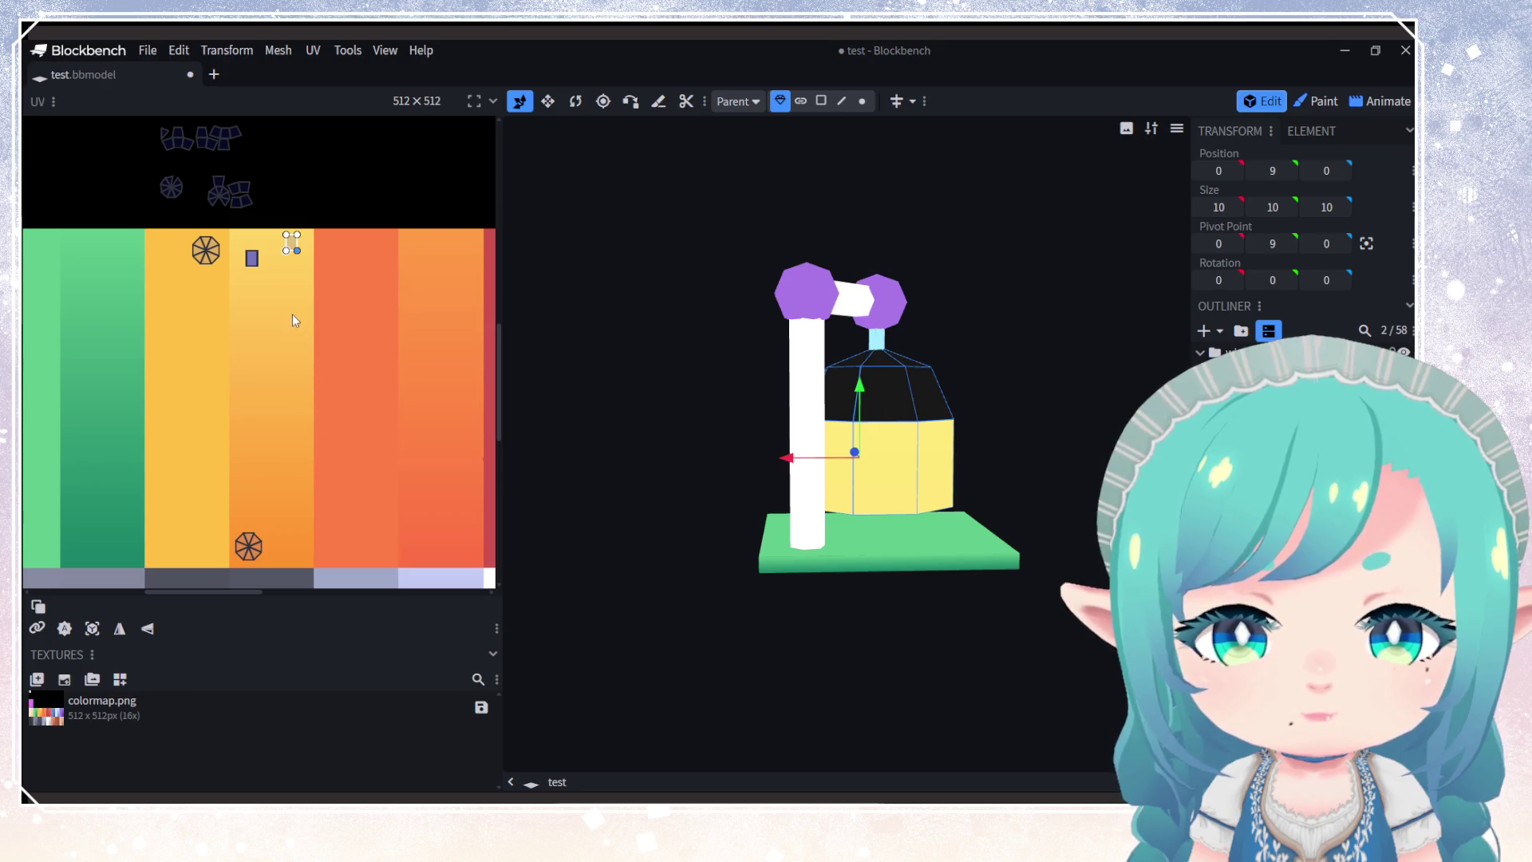
key(ctrl+z)
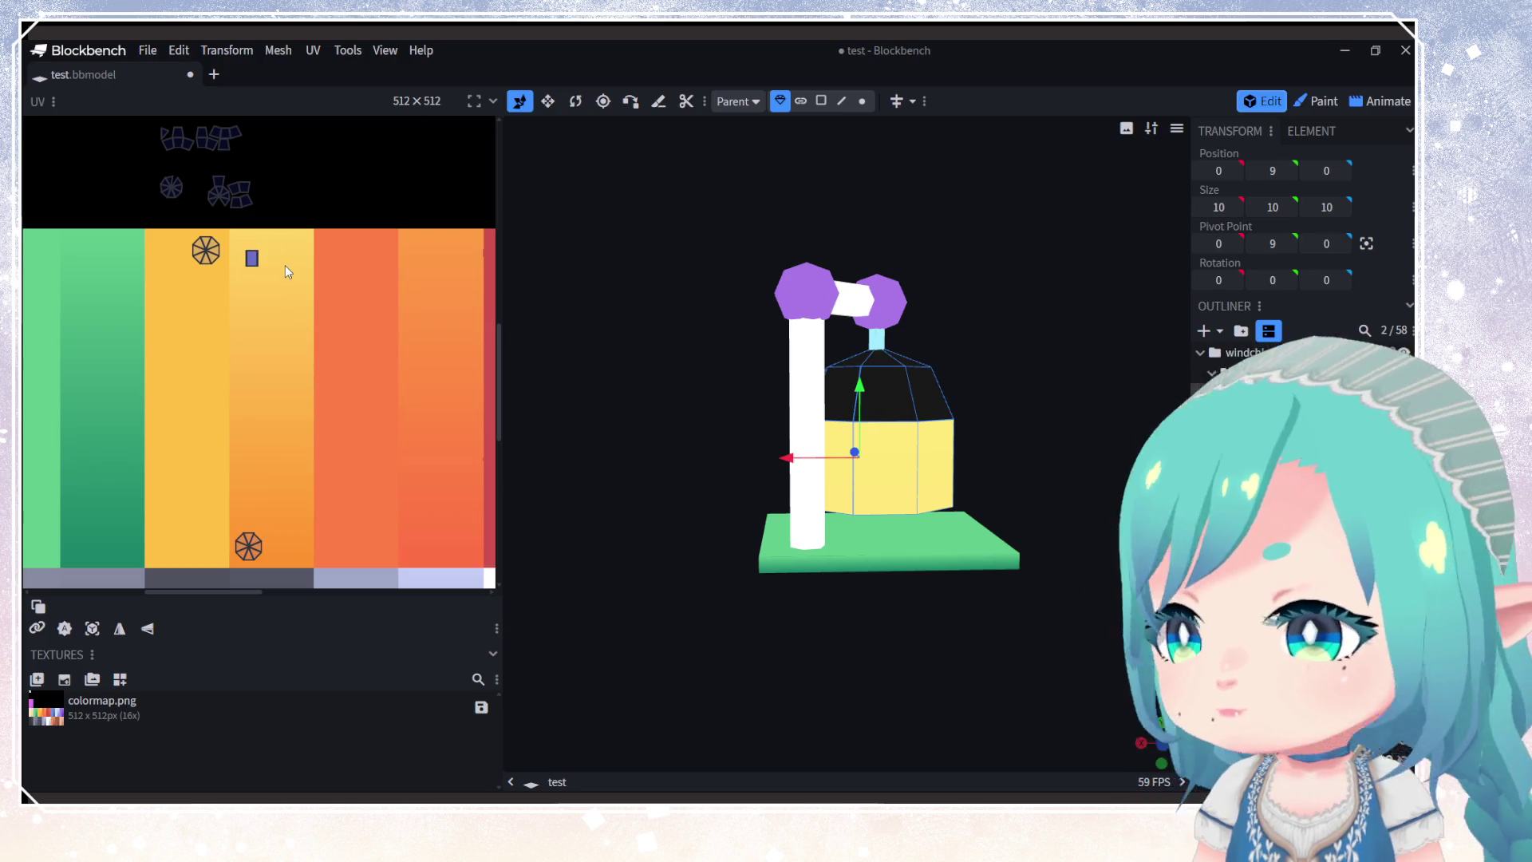
Select only the hex body in the viewport, dropping the roof from the selection
click(930, 435)
click(252, 257)
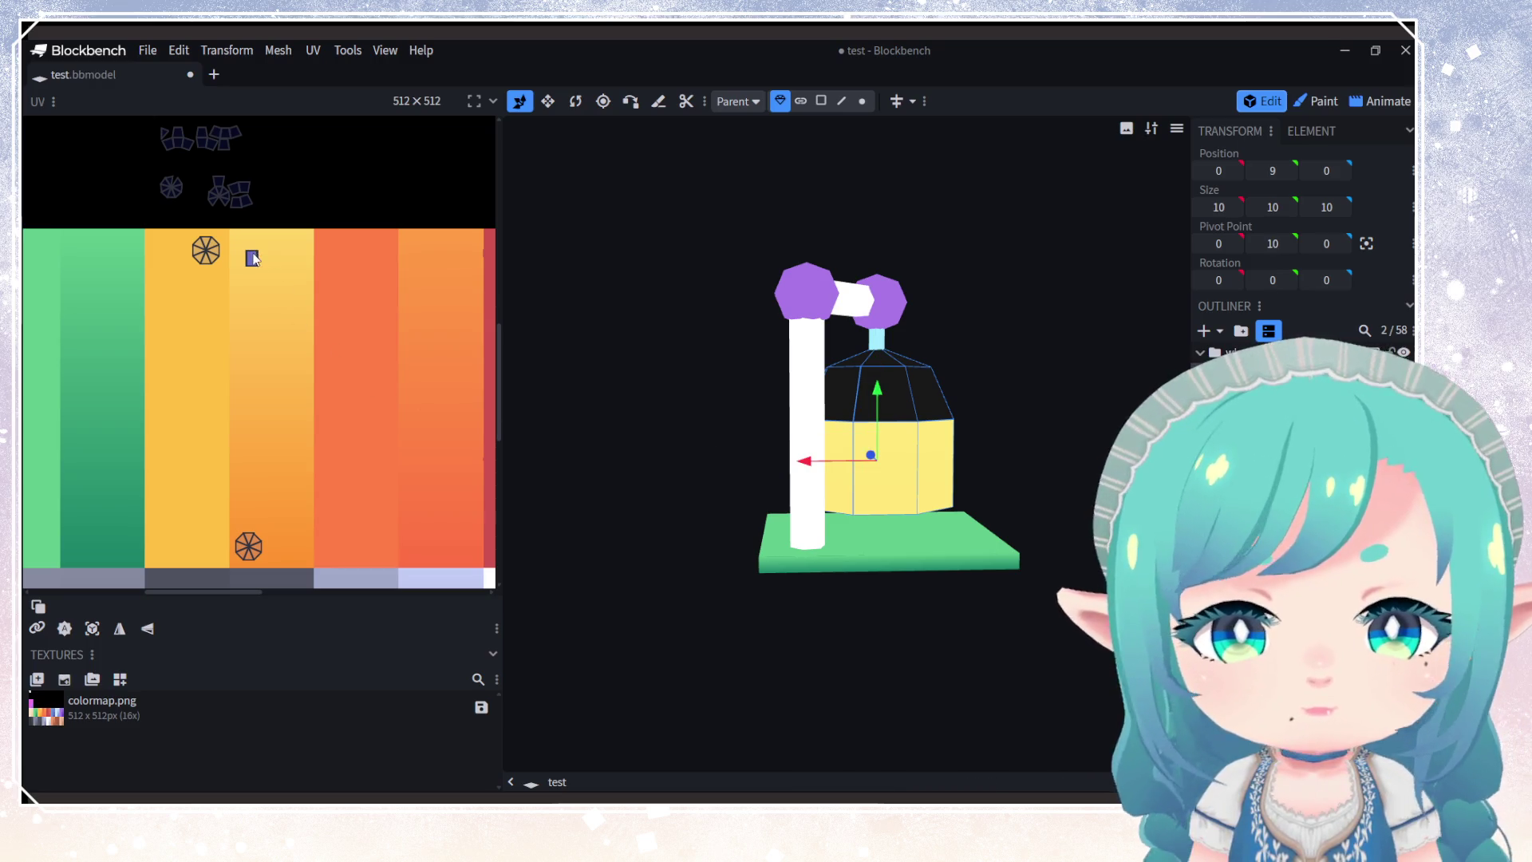
click(1261, 375)
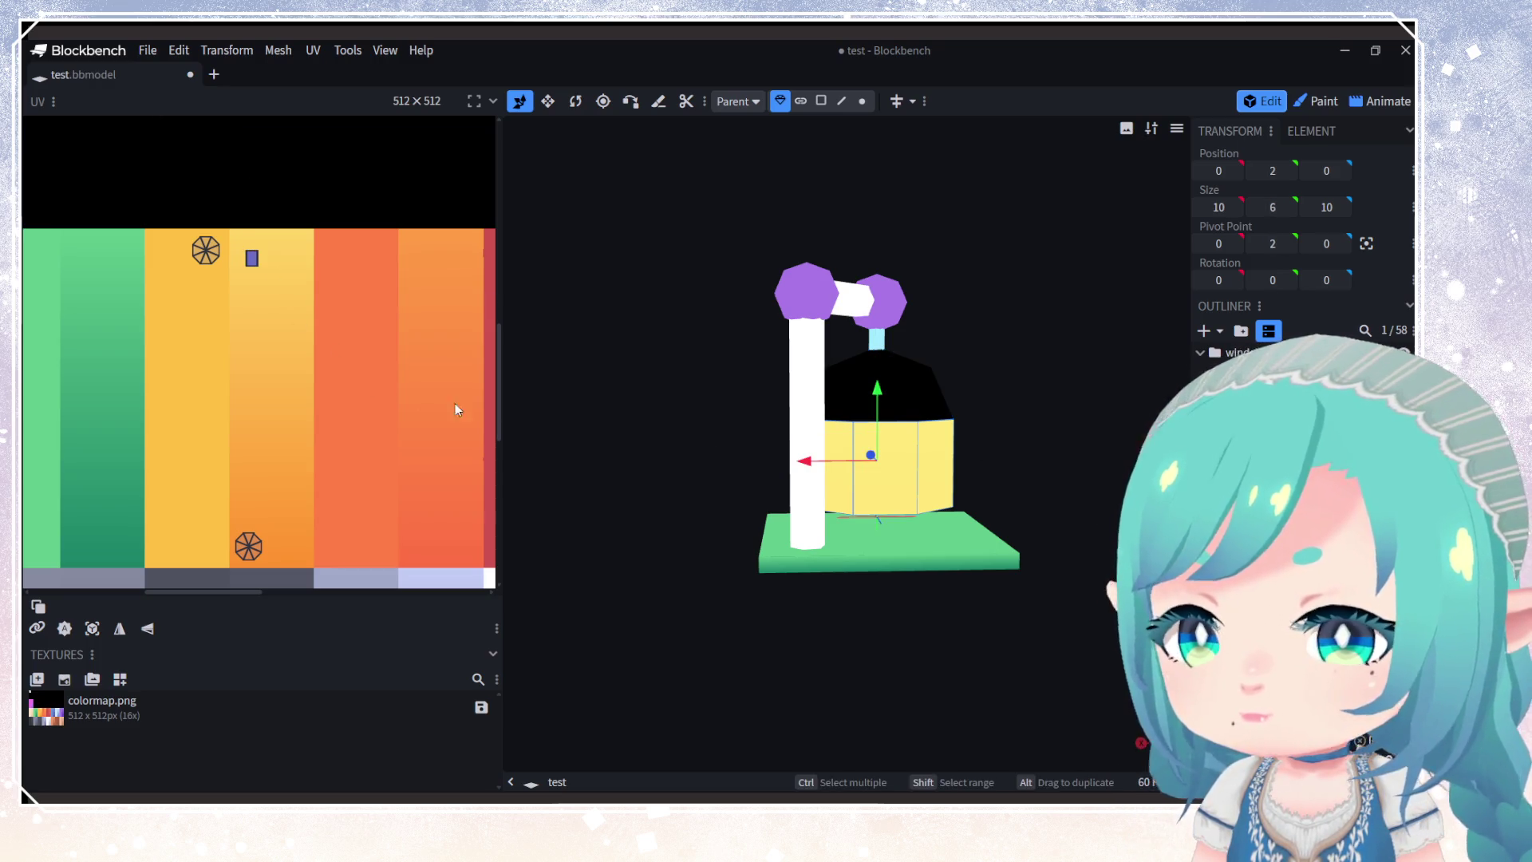
Stretch the body's side UV into a tall, narrow strip over the orange gradient column
click(250, 256)
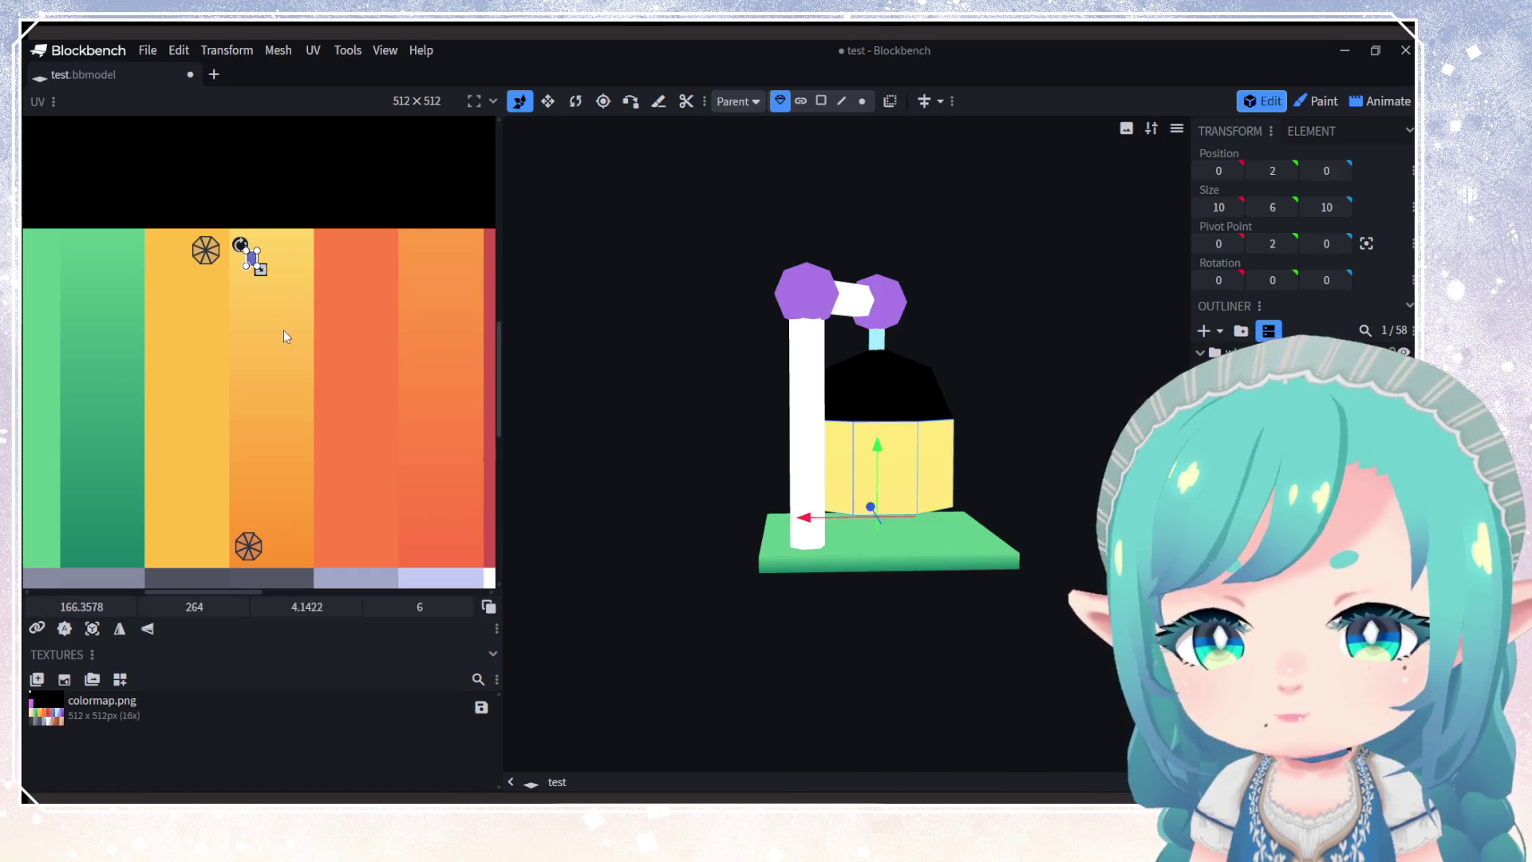
click(253, 259)
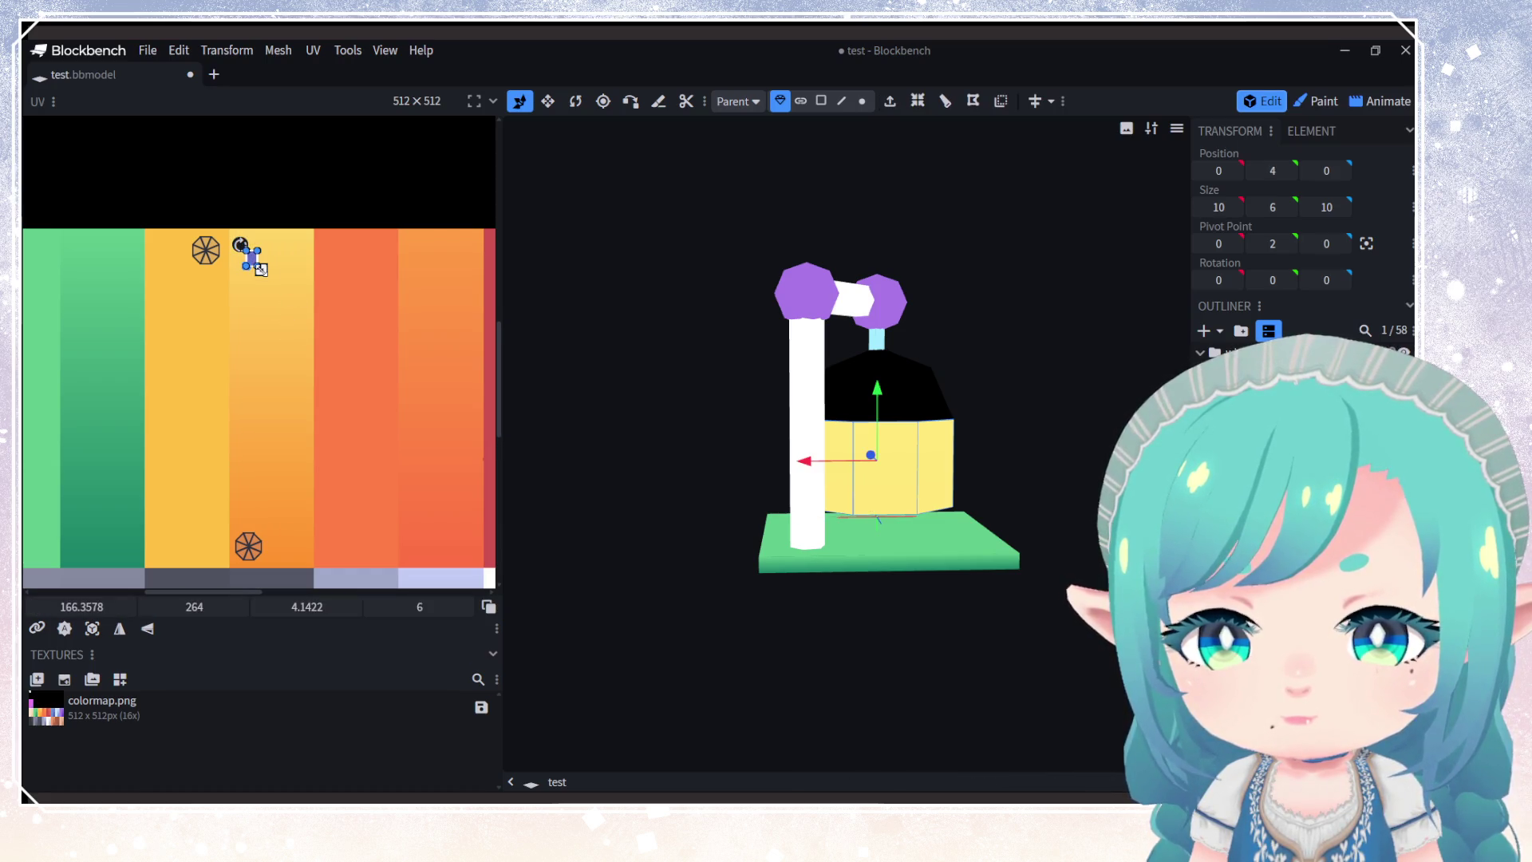
mouse_move(261, 270)
mouse_down()
mouse_move(282, 336)
mouse_move(295, 526)
mouse_up()
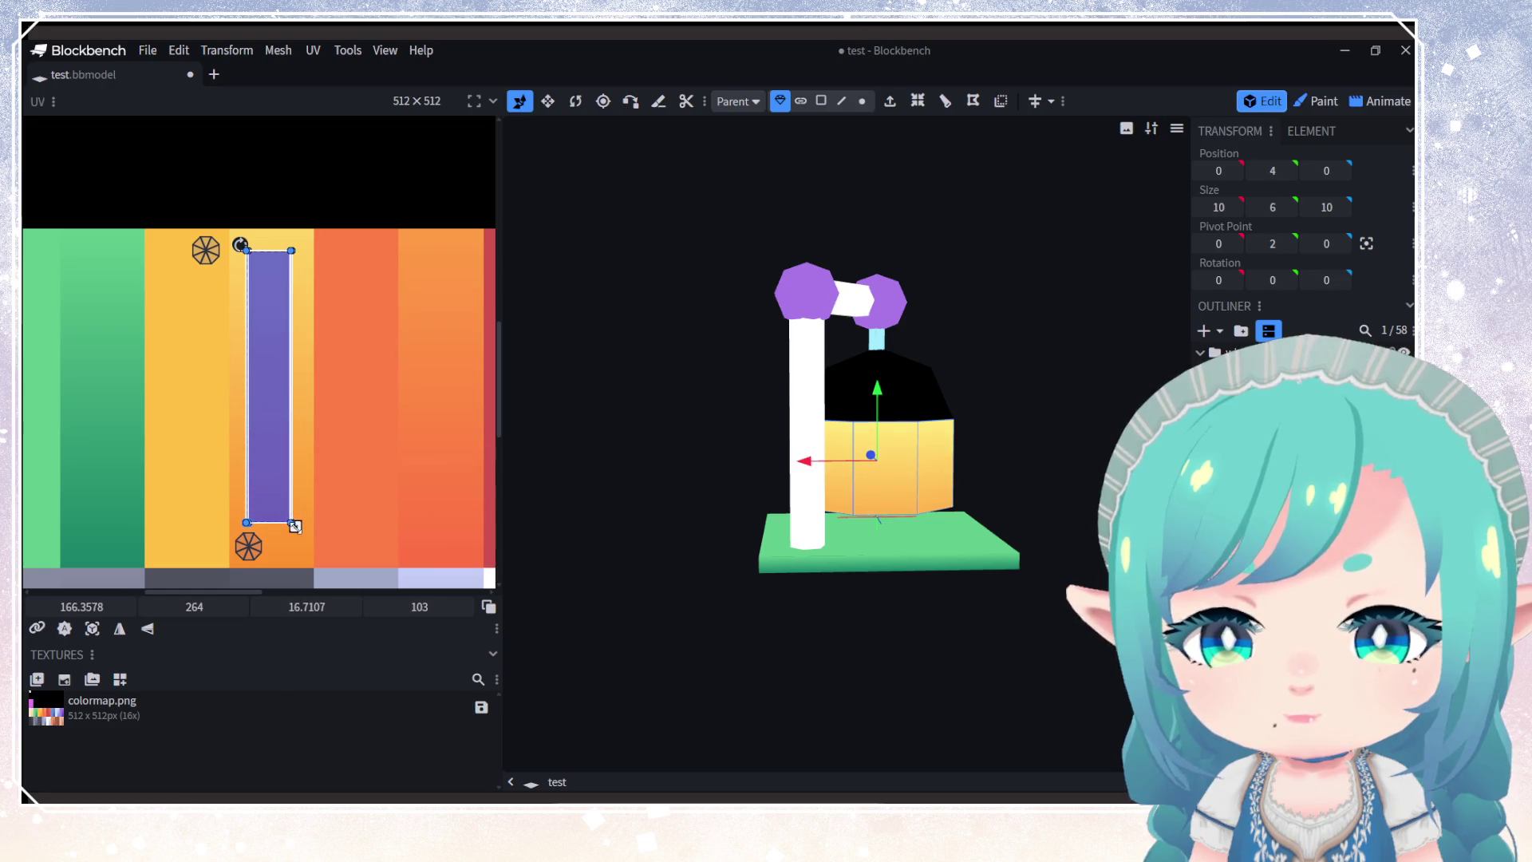
drag(277, 472, 299, 515)
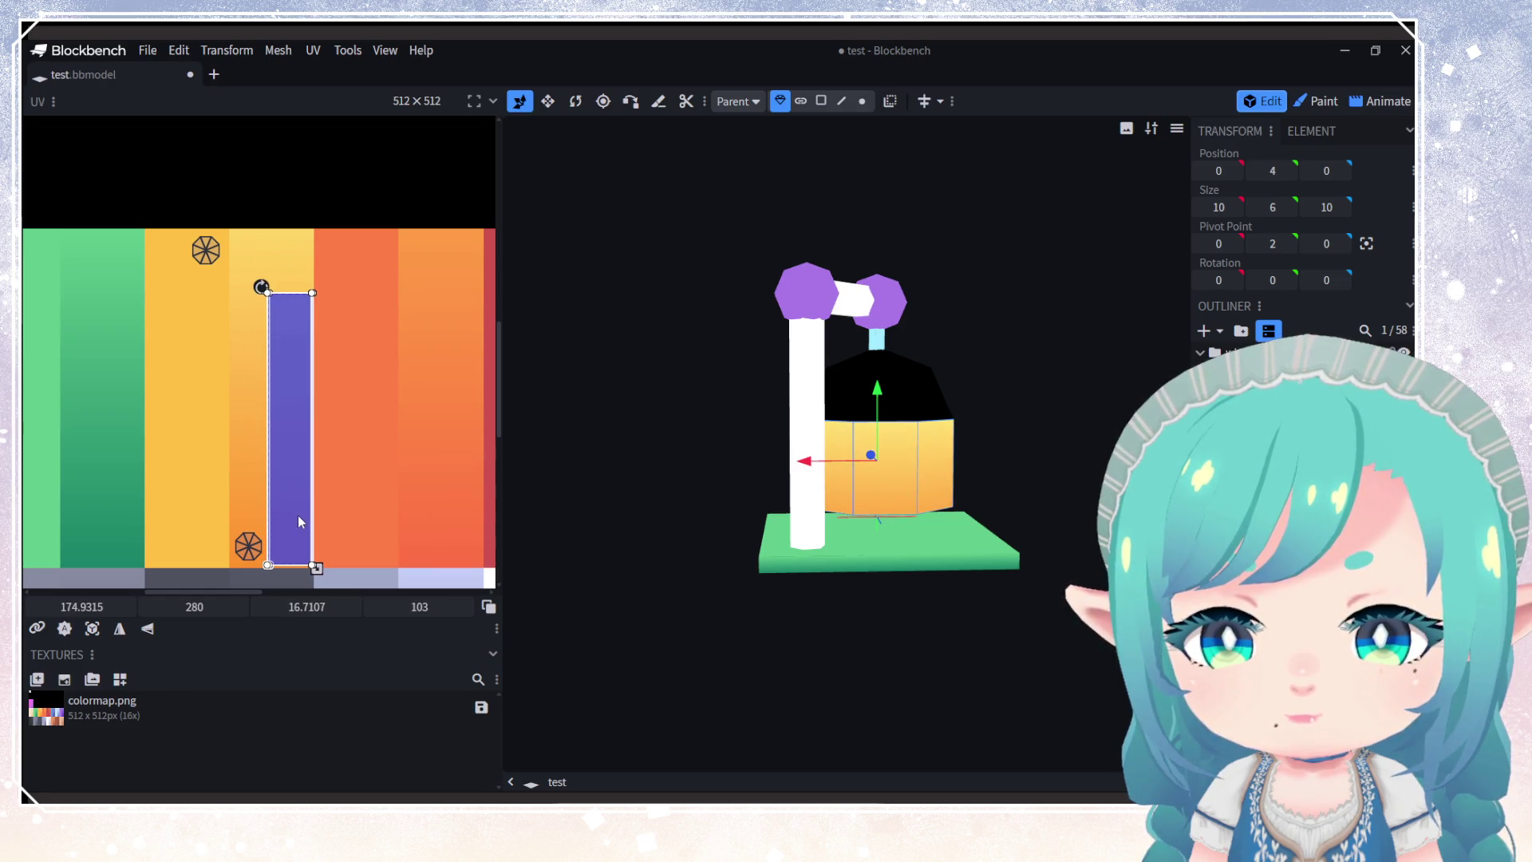
drag(316, 568, 291, 566)
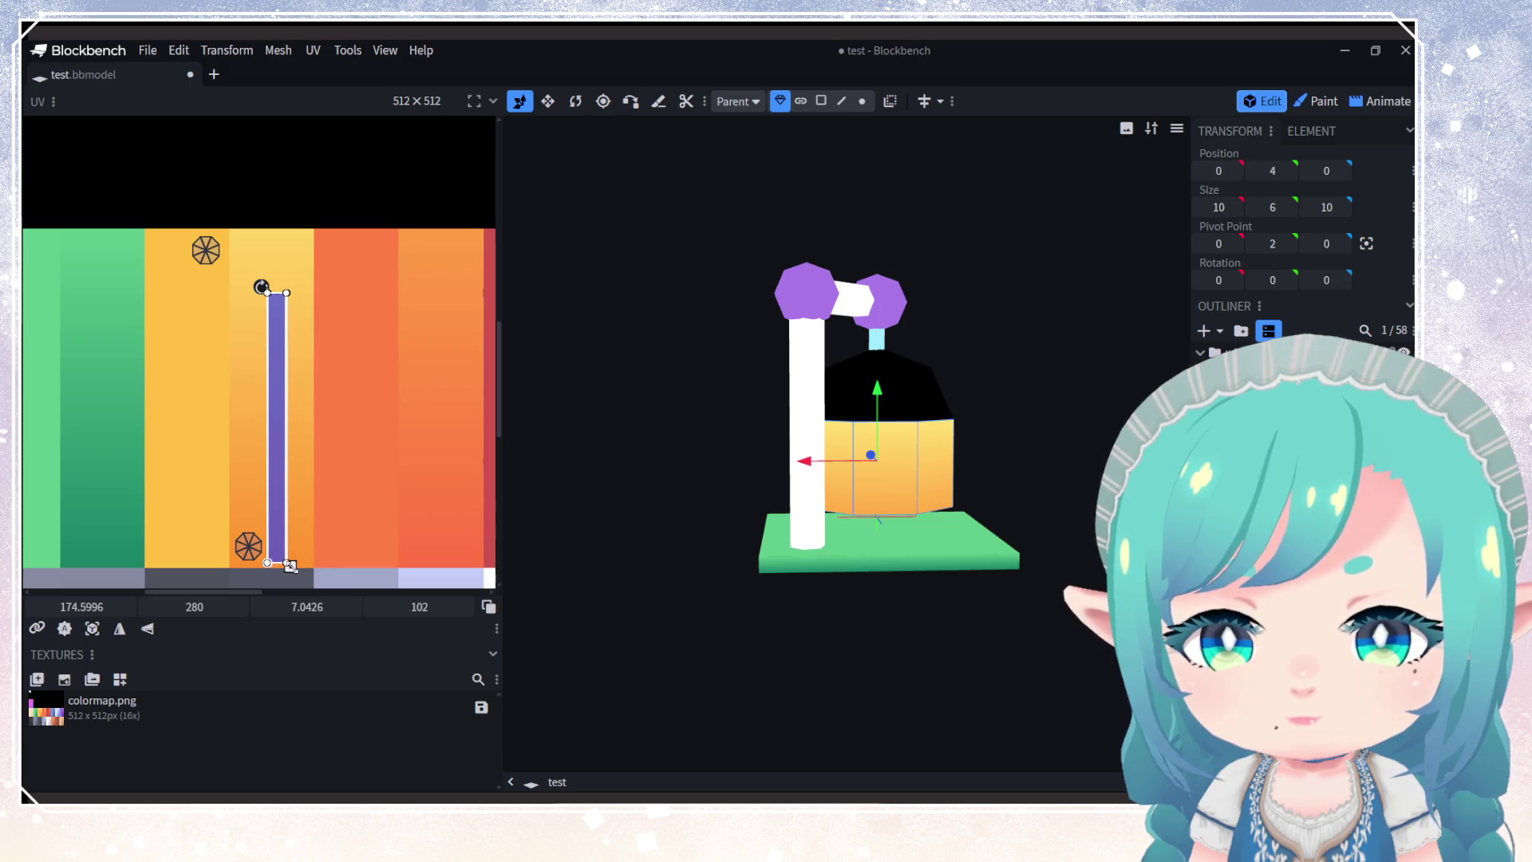
mouse_move(286, 293)
mouse_down()
mouse_move(292, 353)
mouse_move(289, 299)
mouse_up()
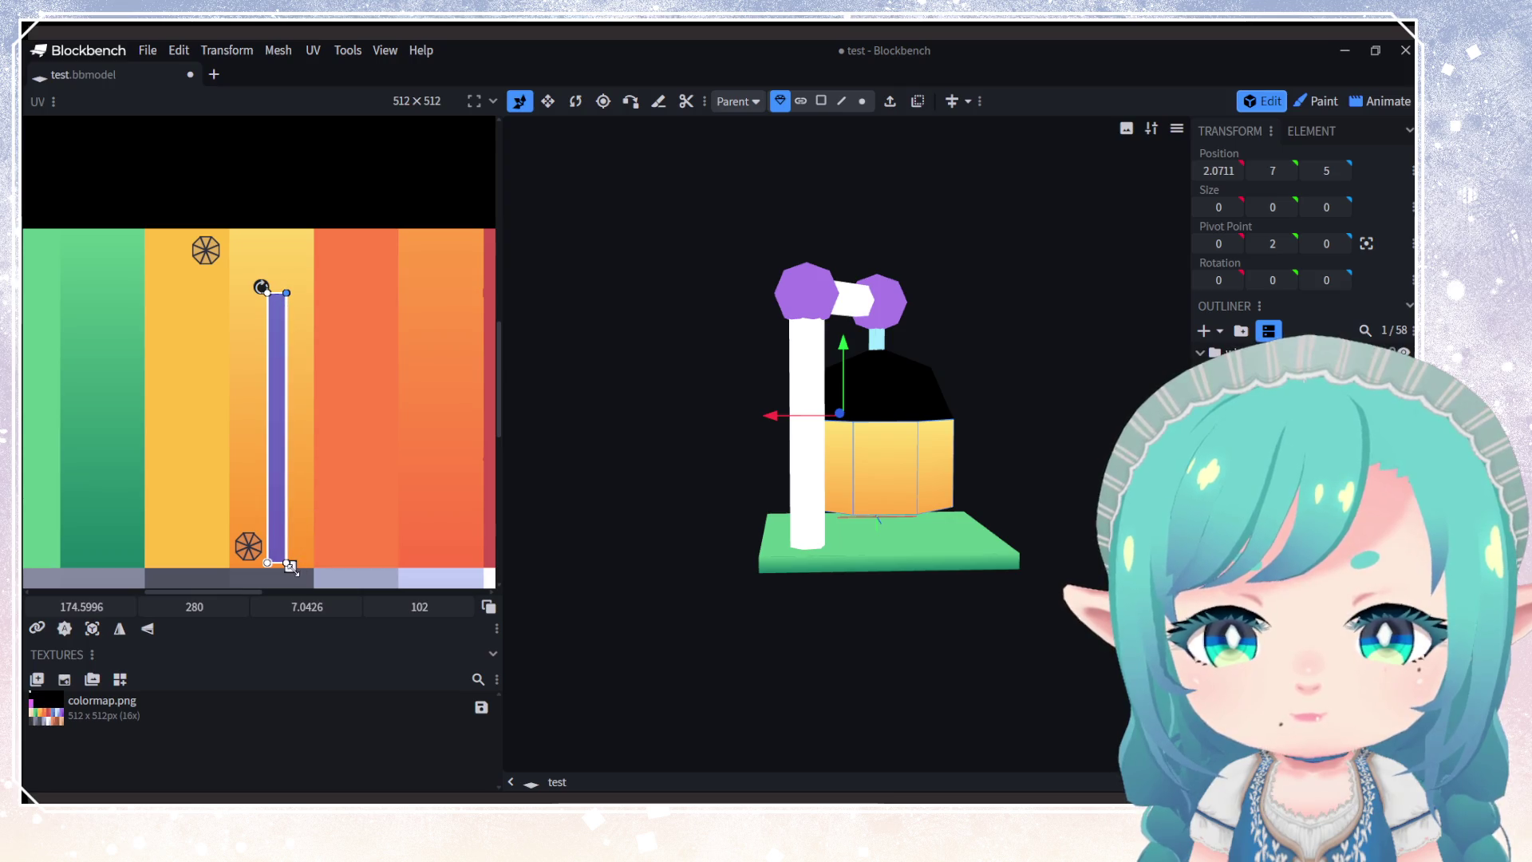
mouse_move(292, 565)
mouse_down()
mouse_move(290, 468)
mouse_move(277, 528)
mouse_up()
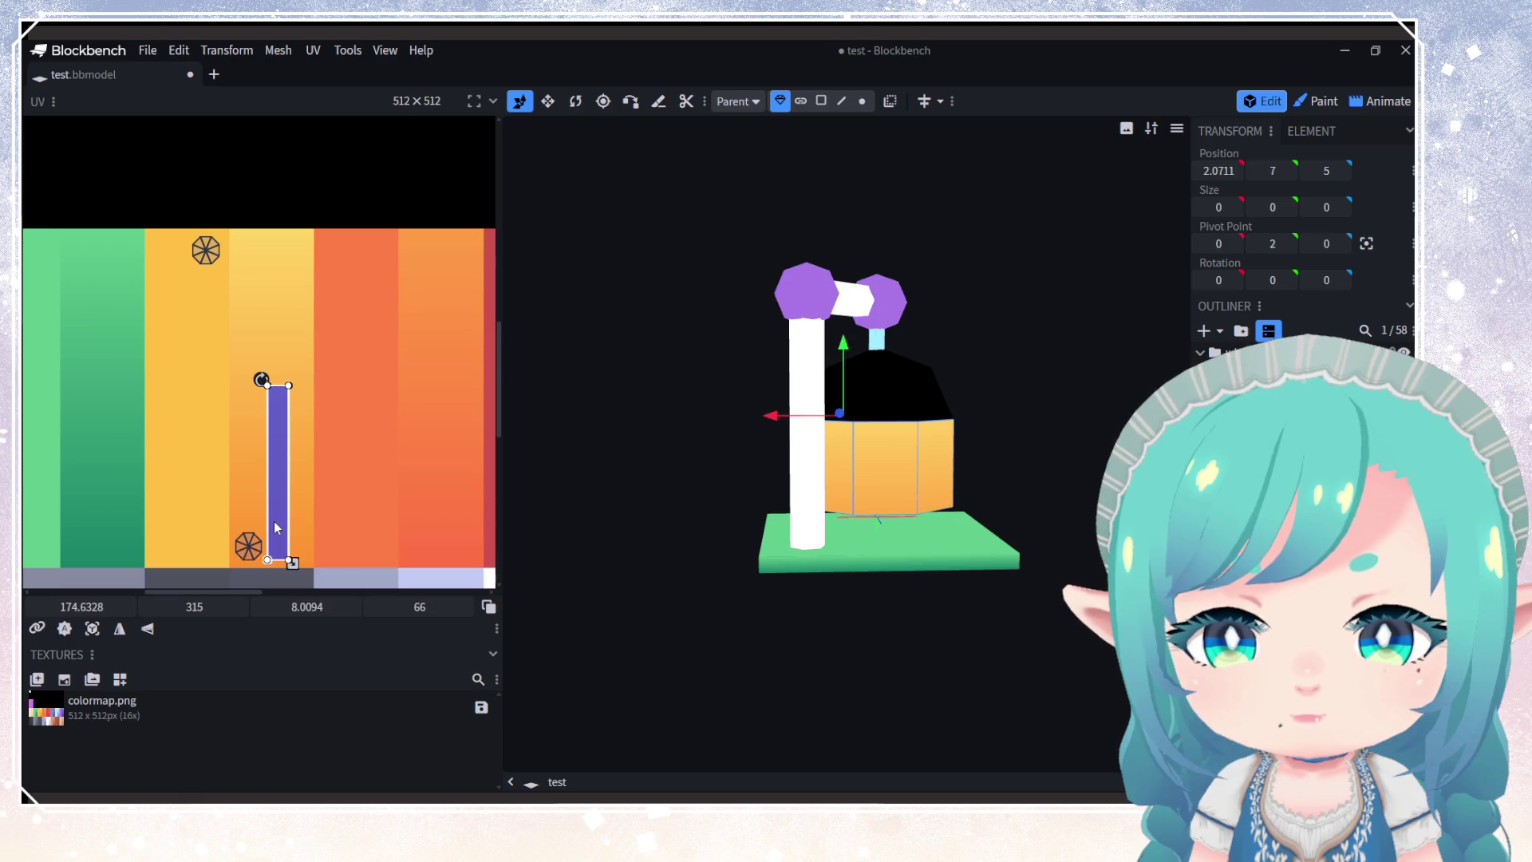
mouse_move(753, 577)
mouse_down()
mouse_move(742, 654)
mouse_move(721, 597)
mouse_up()
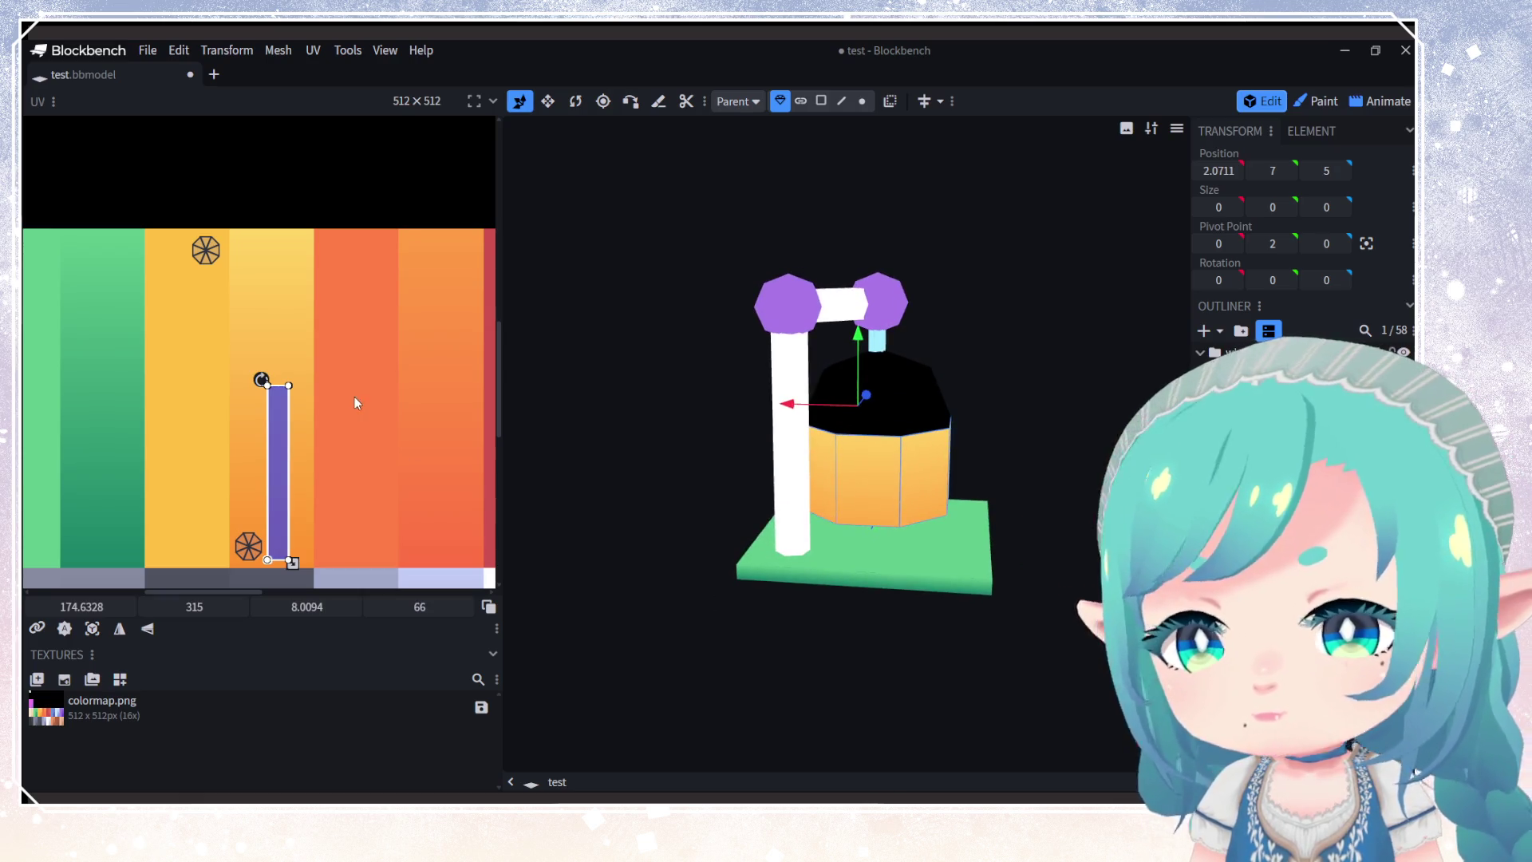
click(240, 266)
scroll(337, 503, up, 4)
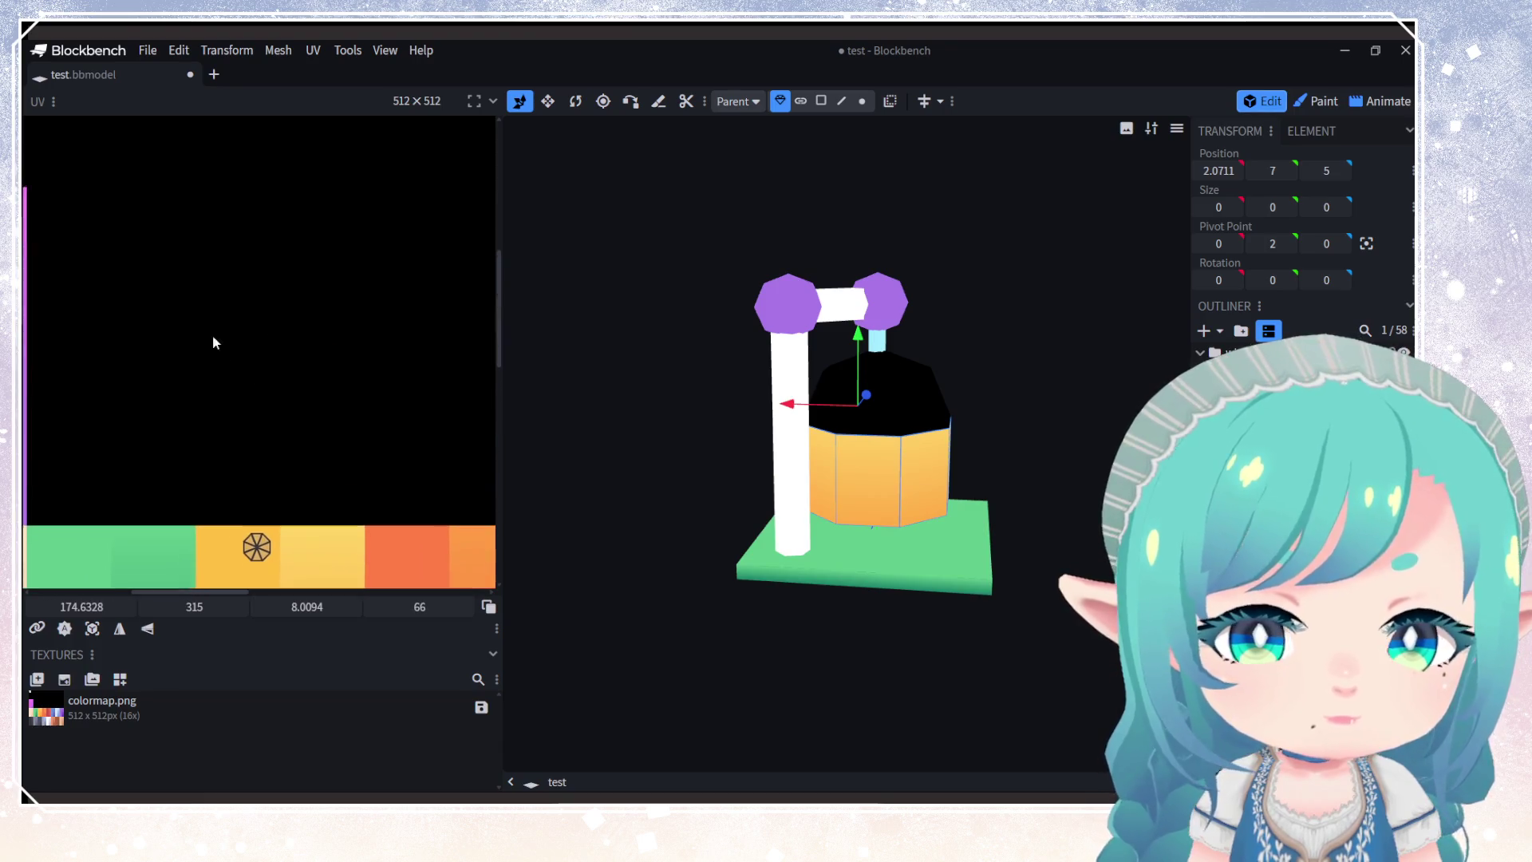
scroll(357, 455, down, 3)
Select the dome, move one of its UV faces onto the yellow band, and reshape it so the top is textured
click(1277, 415)
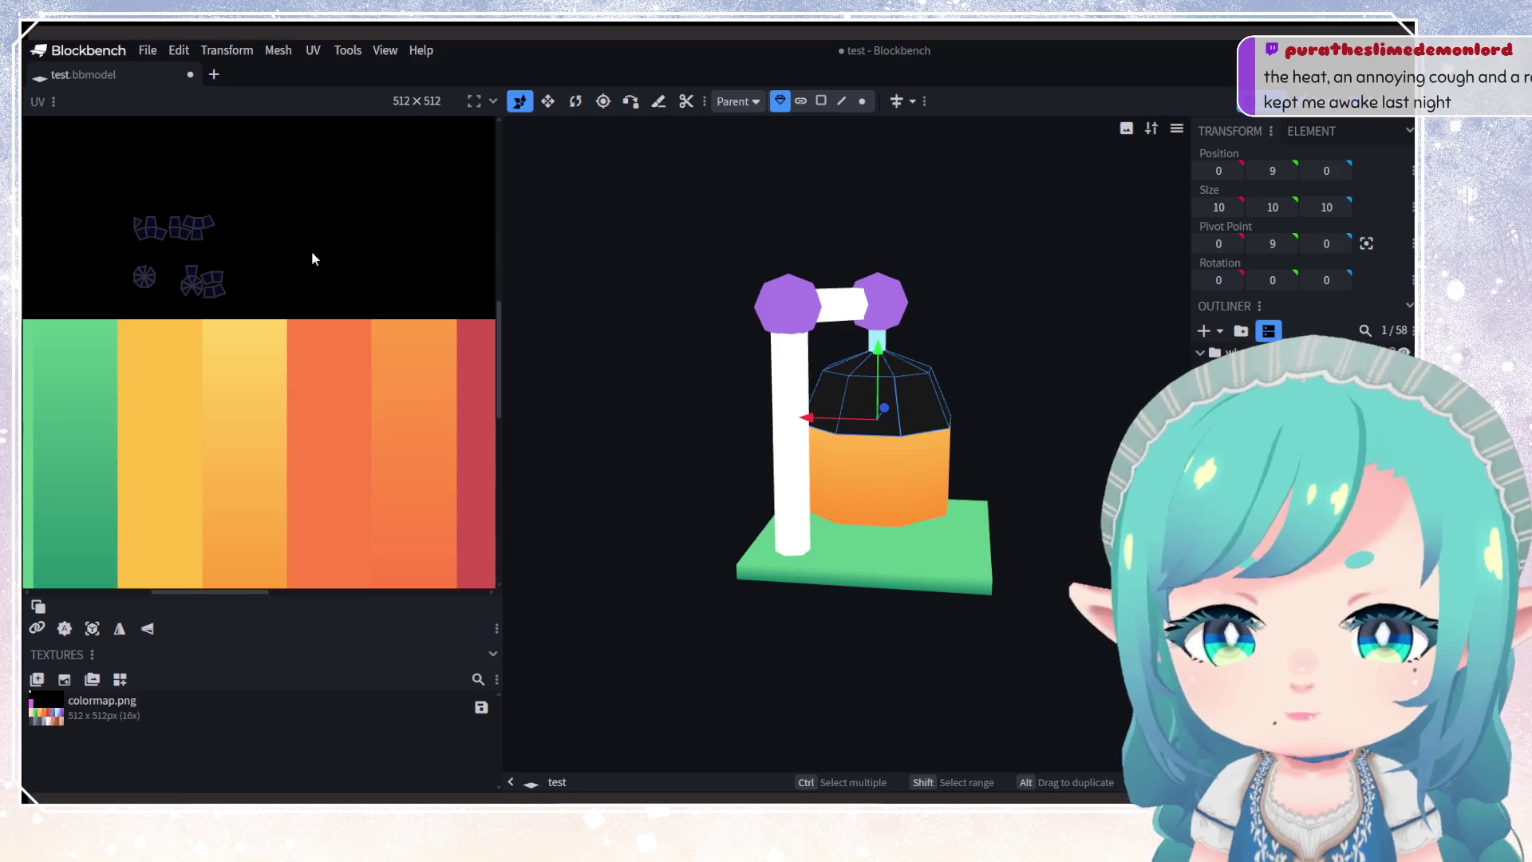
scroll(307, 258, up, 2)
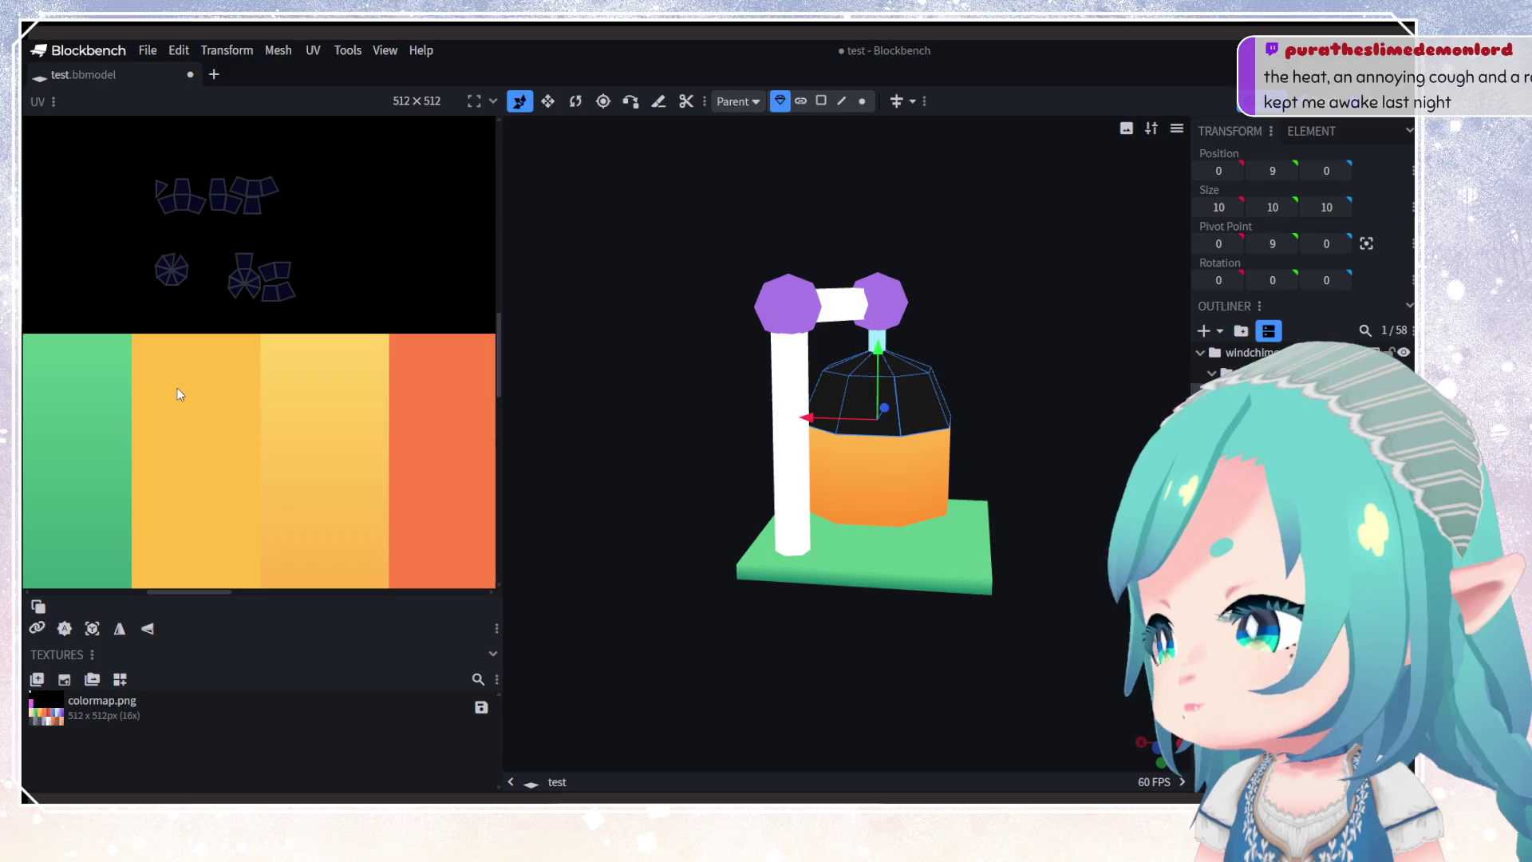
scroll(177, 387, up, 2)
scroll(98, 399, down, 2)
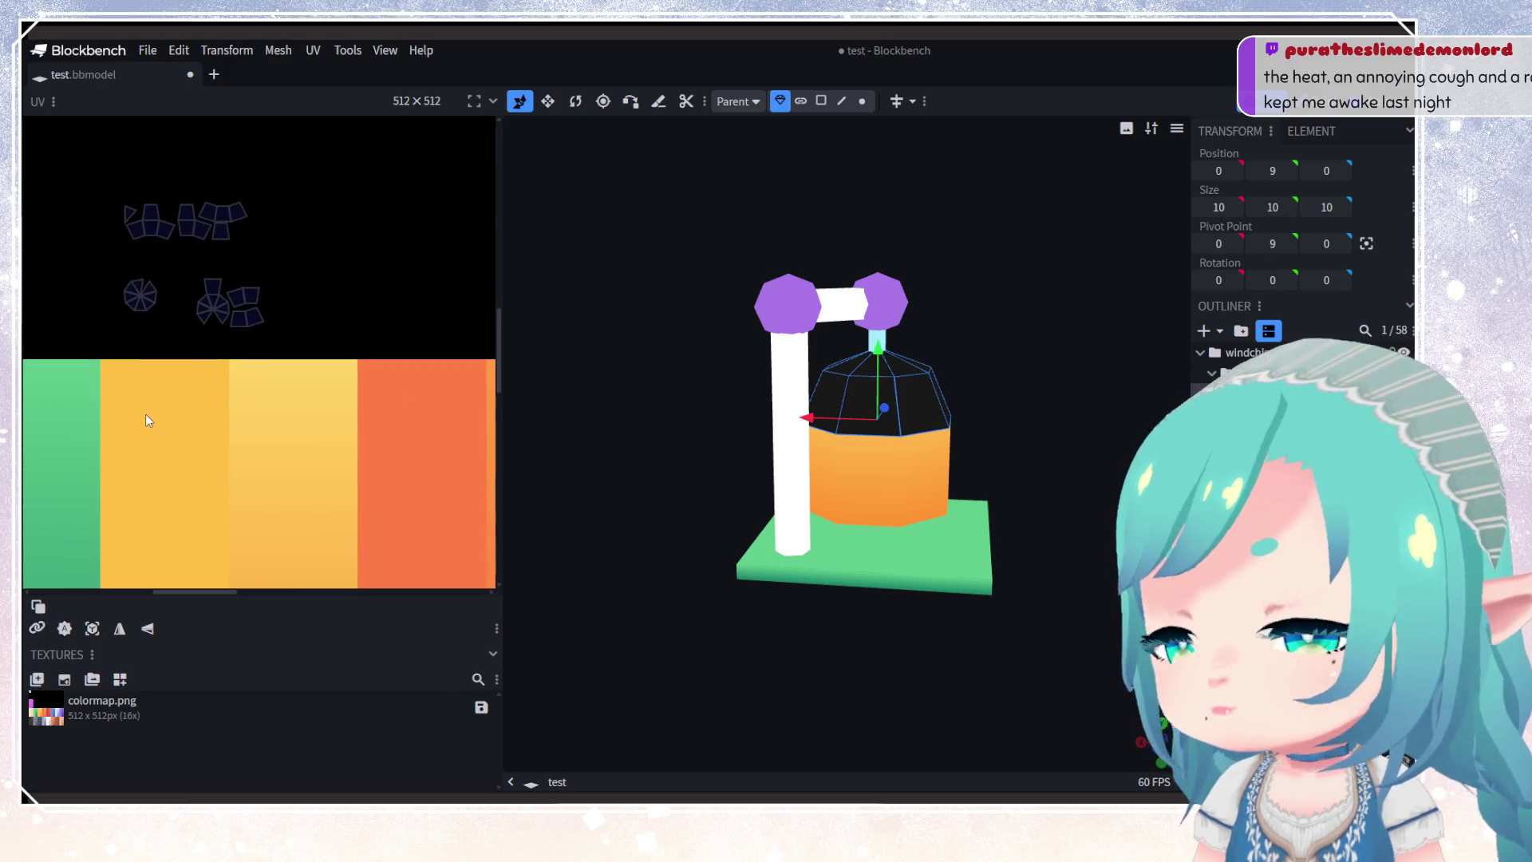
click(156, 240)
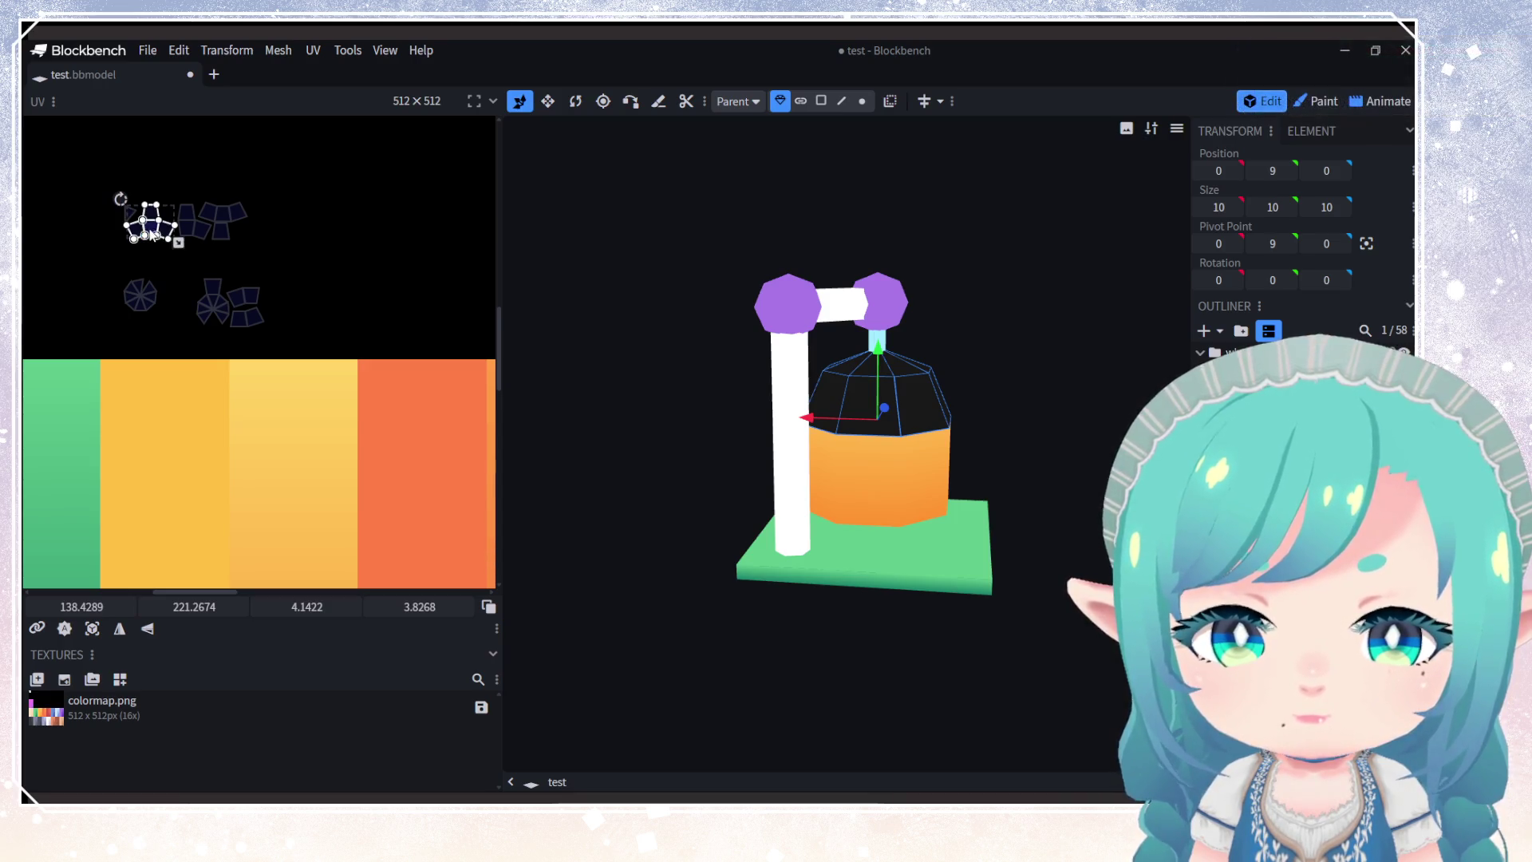
mouse_move(153, 233)
mouse_down()
mouse_move(212, 300)
mouse_move(269, 419)
mouse_up()
mouse_move(778, 486)
mouse_down()
mouse_move(798, 488)
mouse_move(485, 484)
mouse_up()
right_click(485, 483)
click(581, 492)
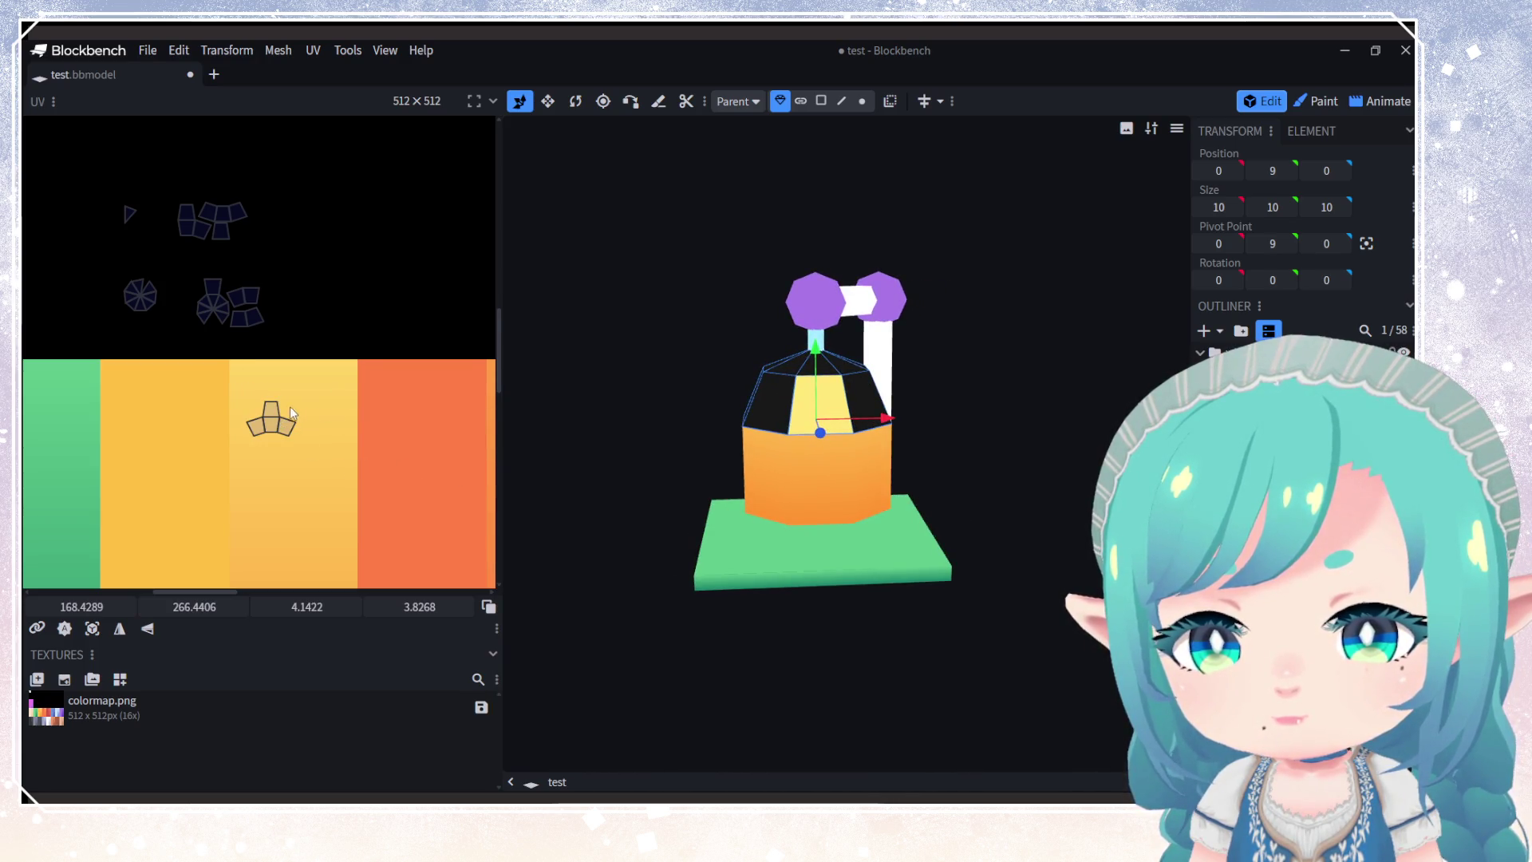
Put the dome's top face on the orange strip and its three-face strip at the top of yellow
click(270, 408)
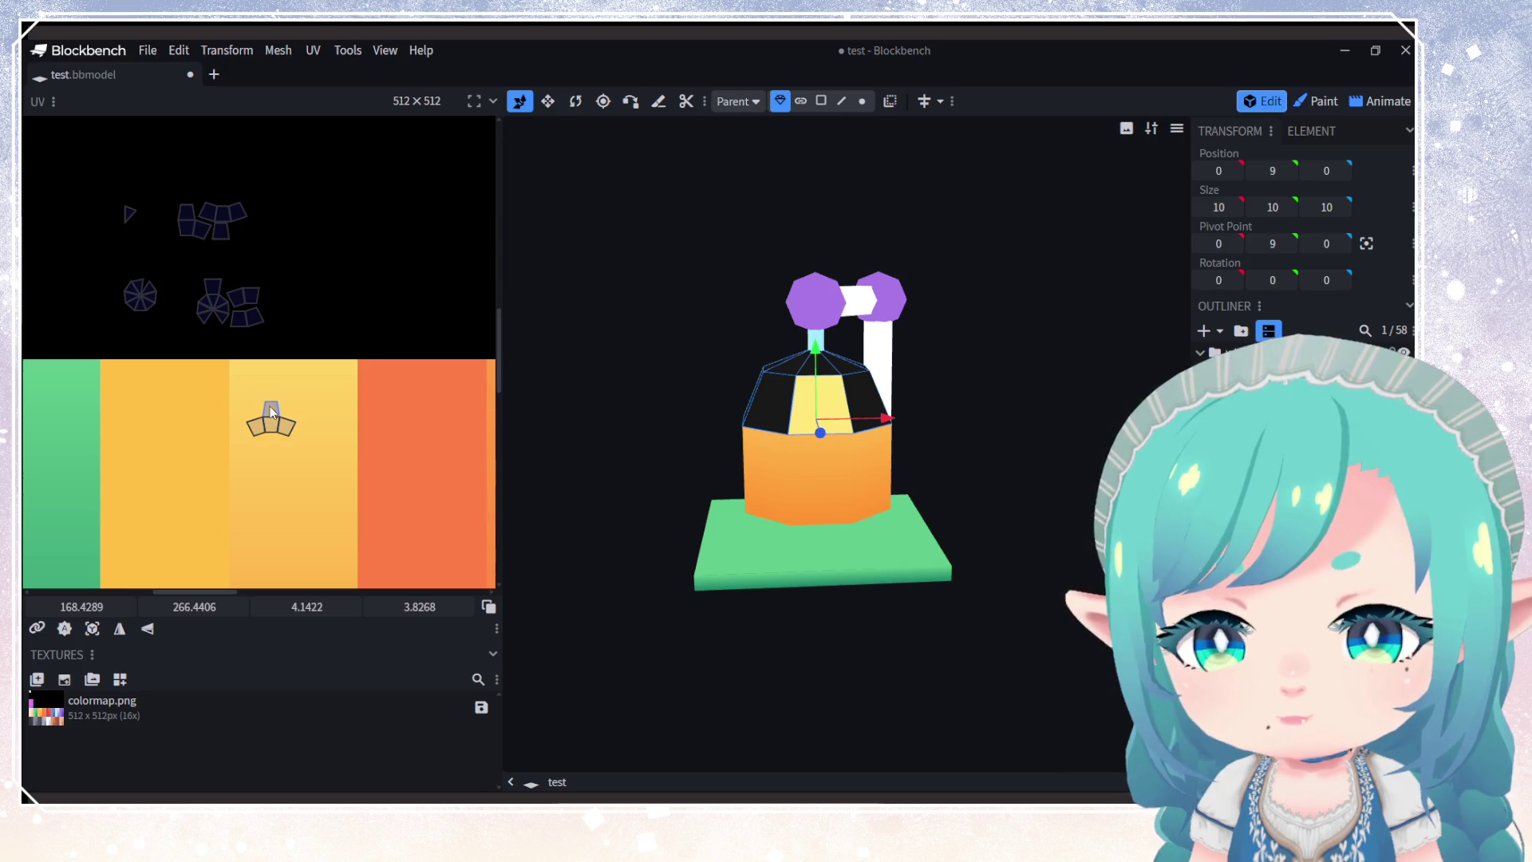
click(270, 409)
drag(316, 397, 404, 379)
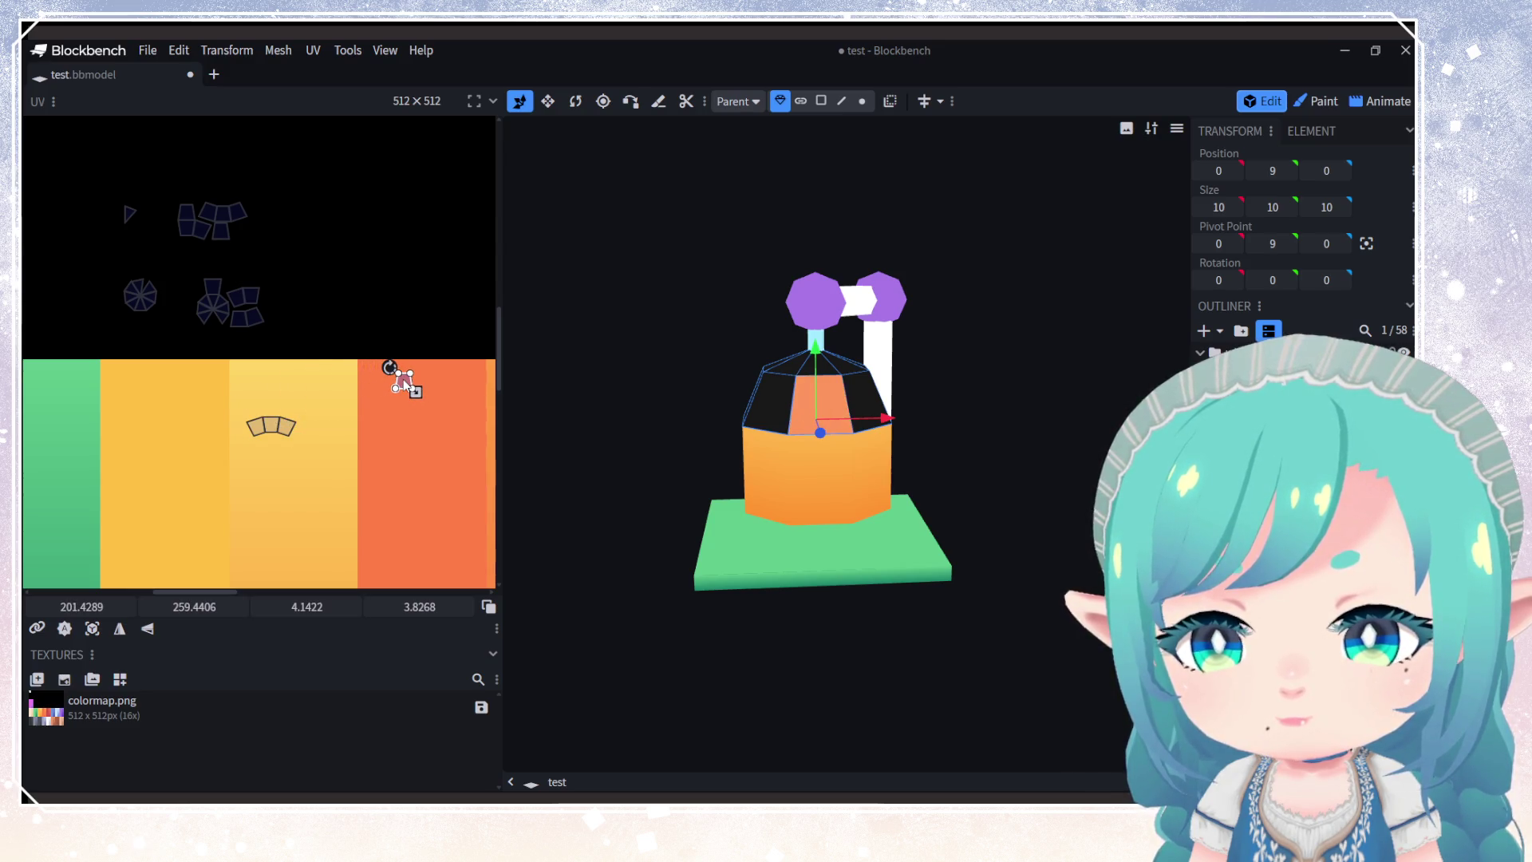
click(345, 444)
click(271, 427)
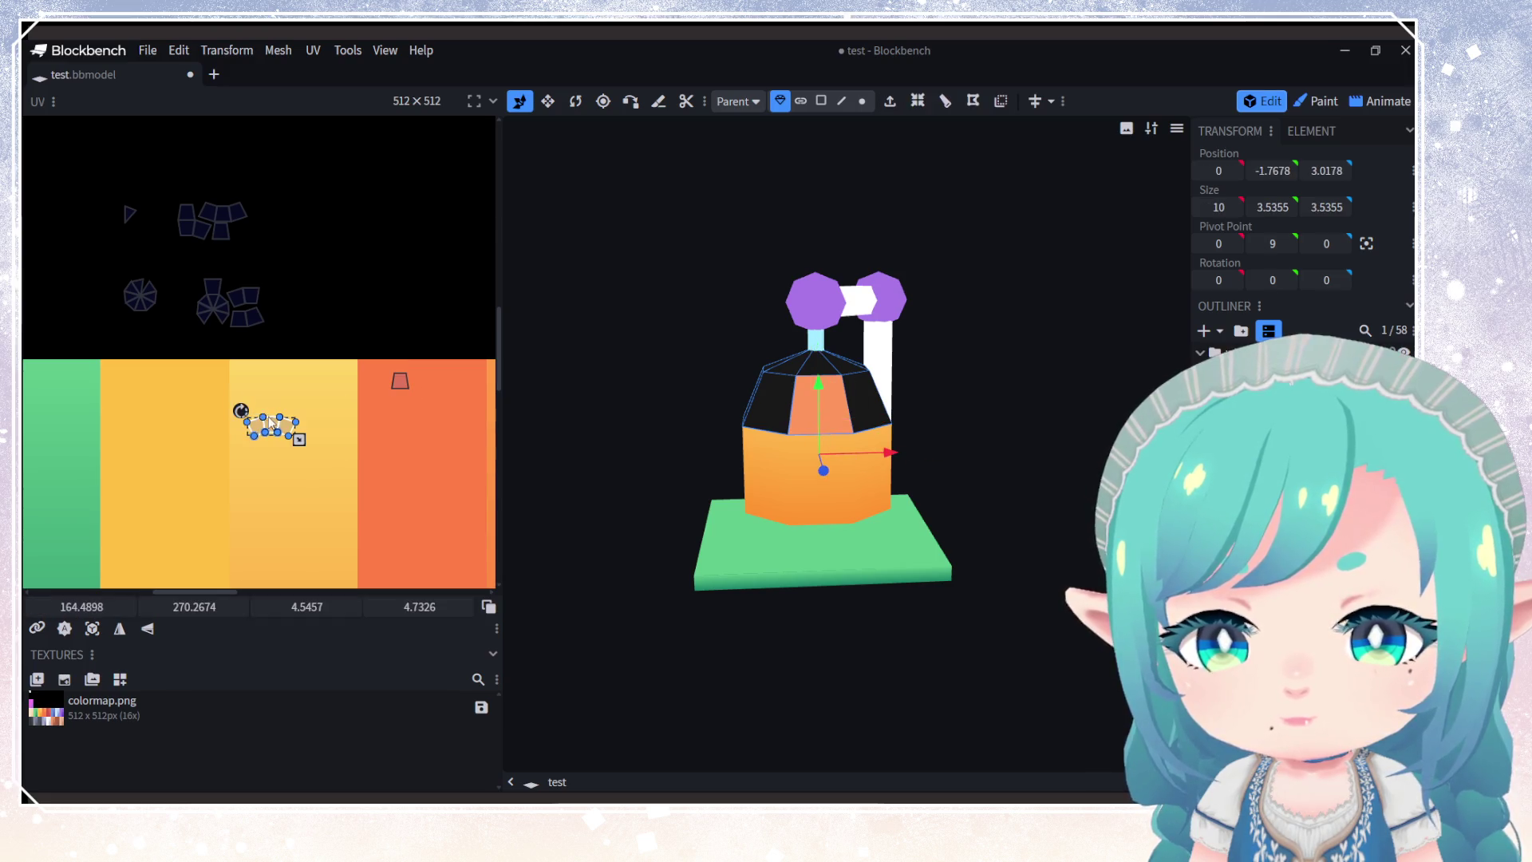
drag(270, 425, 267, 381)
Place the upper-left cluster's faces on yellow and its lower face on orange, nudged one unit right
click(196, 217)
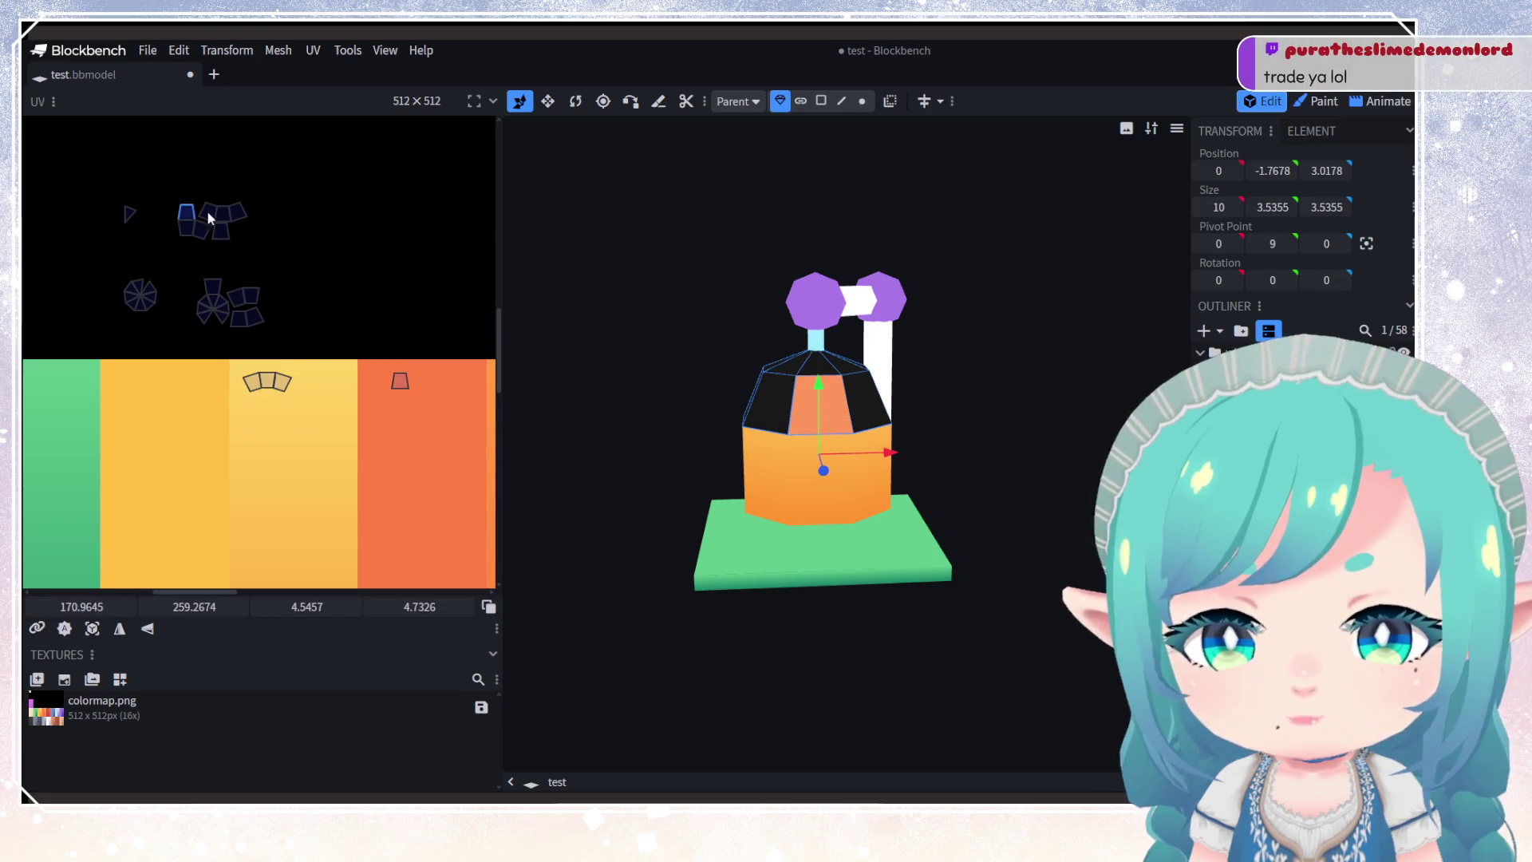
mouse_move(647, 445)
mouse_down()
mouse_move(1063, 443)
mouse_move(758, 446)
mouse_up()
drag(191, 227, 317, 389)
mouse_move(655, 479)
mouse_down()
mouse_move(791, 535)
mouse_move(462, 513)
mouse_move(298, 432)
mouse_up()
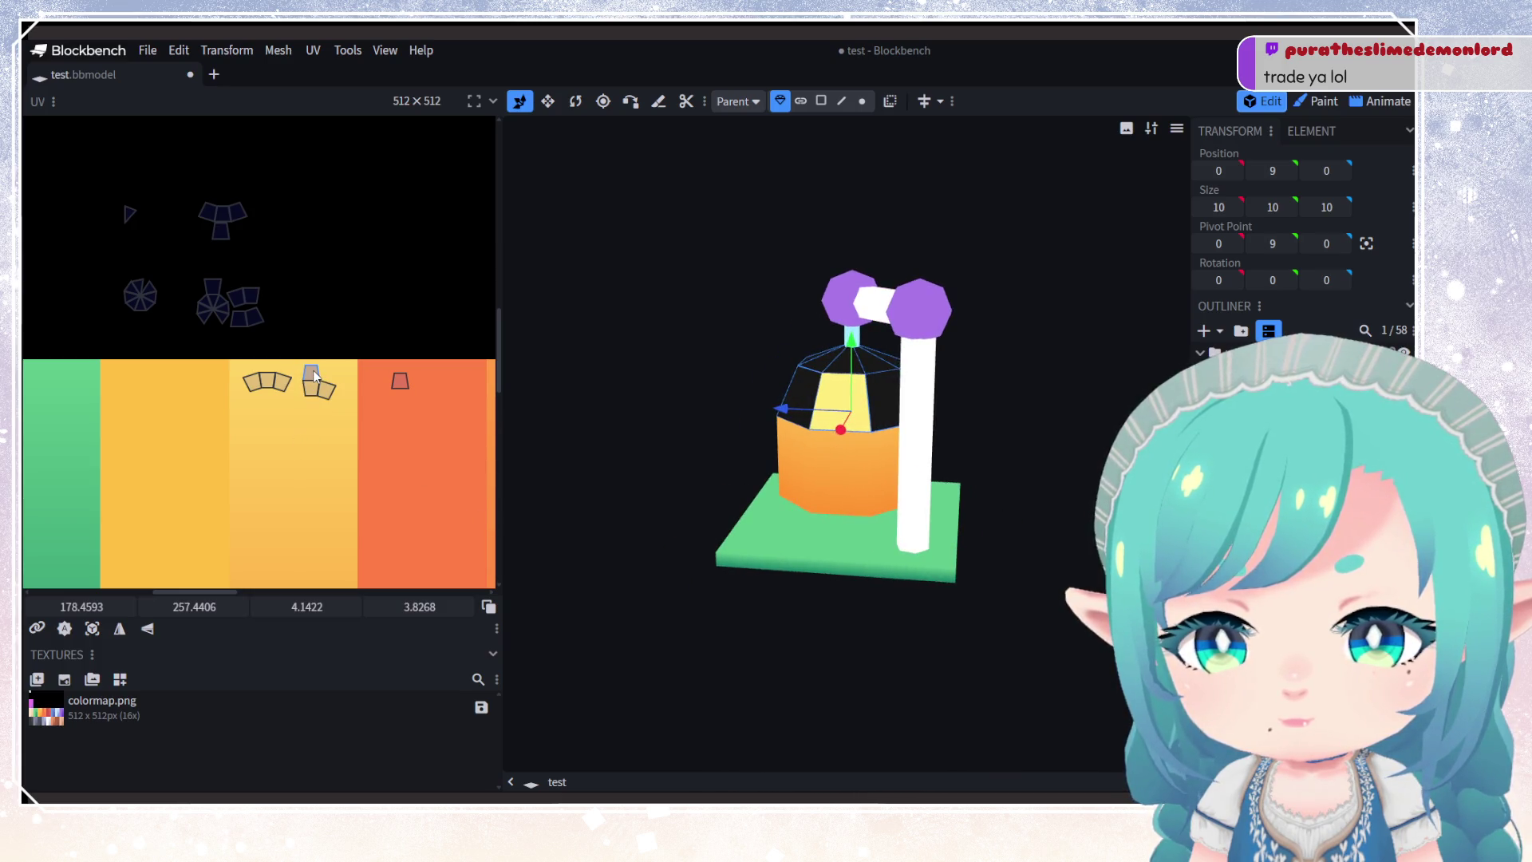
mouse_move(314, 375)
mouse_down()
mouse_move(301, 361)
mouse_move(396, 381)
mouse_up()
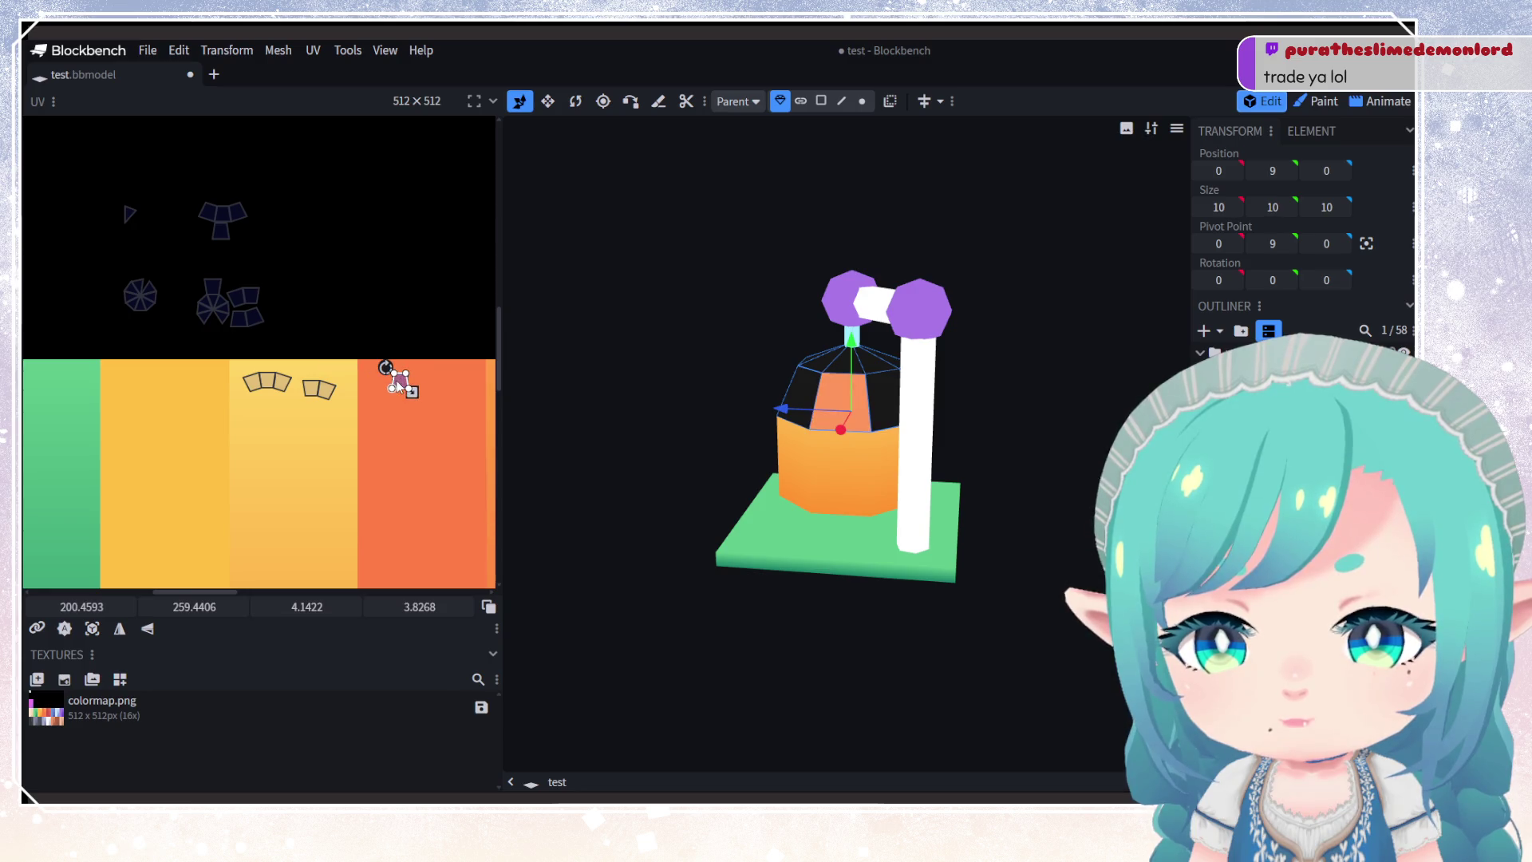
mouse_move(228, 239)
mouse_down()
mouse_move(383, 313)
mouse_move(406, 389)
mouse_up()
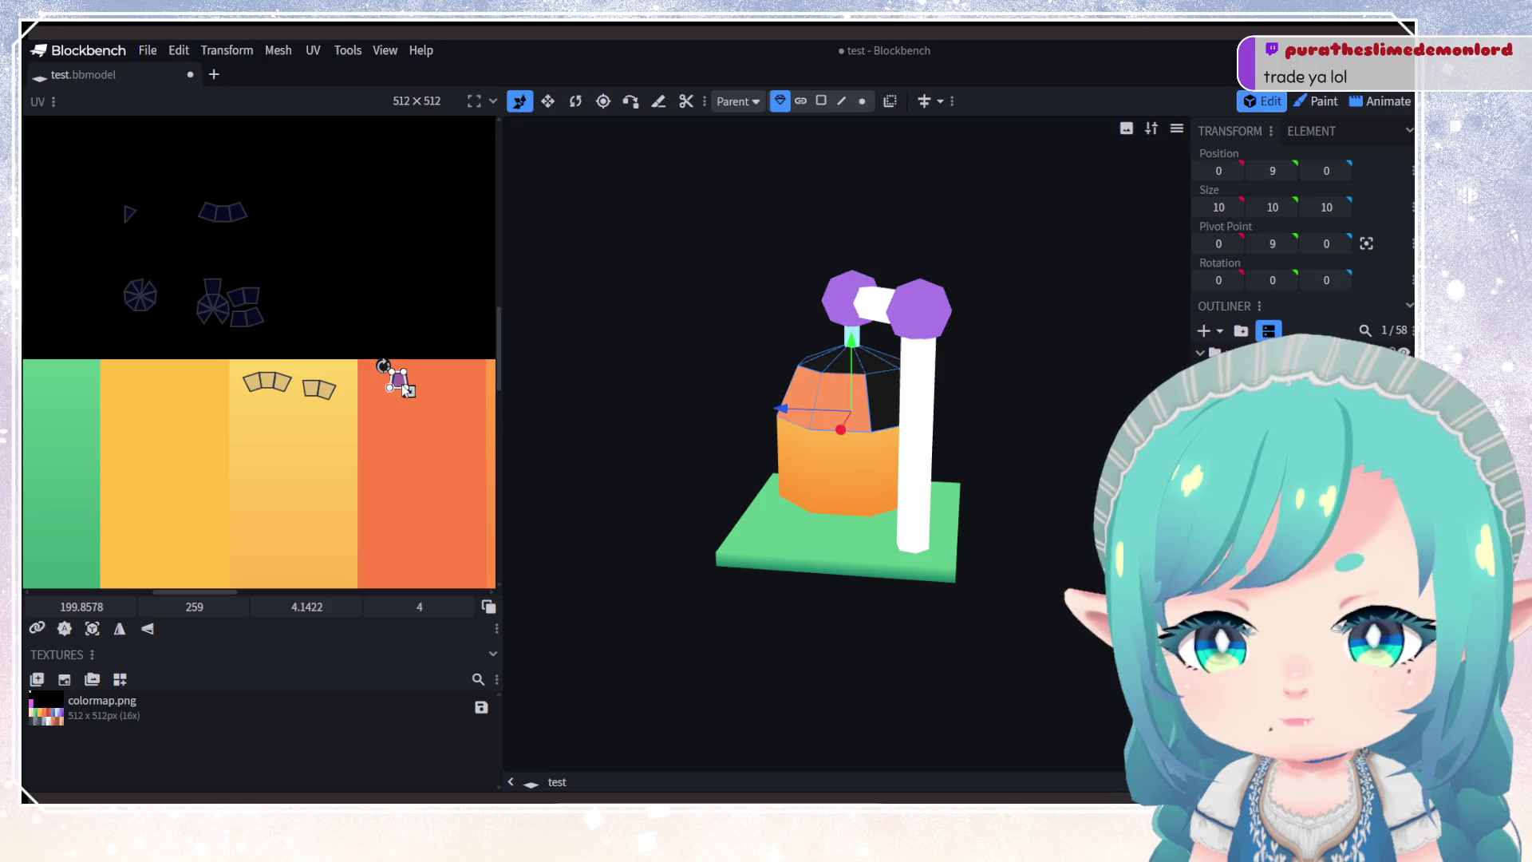
key(Right)
Move one face cluster onto the darker yellow strip and another stray cluster onto the orange strip
mouse_move(343, 431)
mouse_down()
mouse_move(226, 342)
mouse_move(232, 356)
mouse_up()
scroll(289, 245, down, 3)
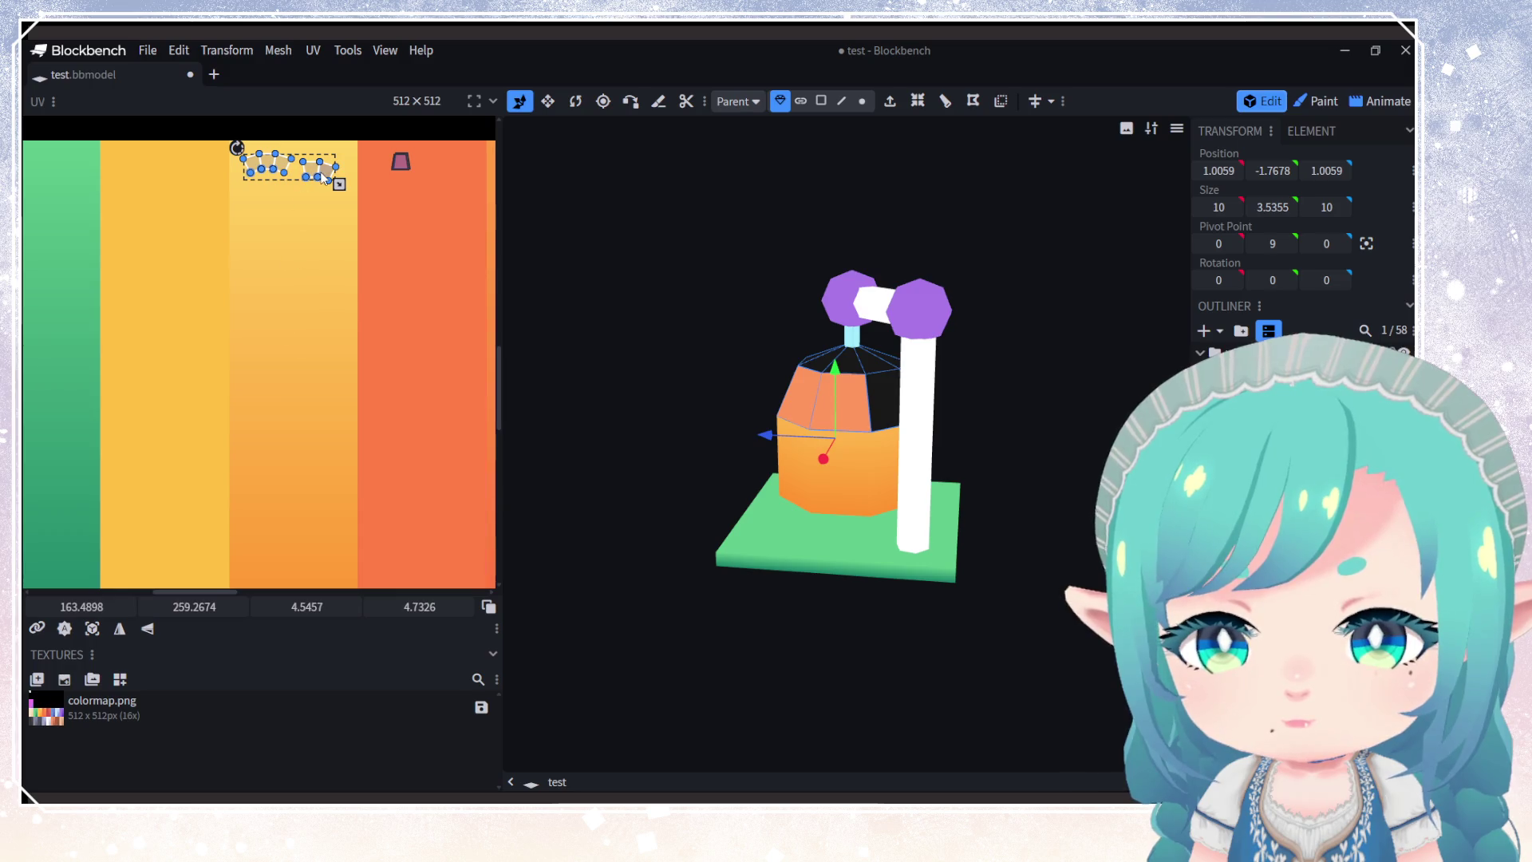
mouse_move(323, 177)
mouse_down()
mouse_move(180, 192)
mouse_move(194, 190)
mouse_up()
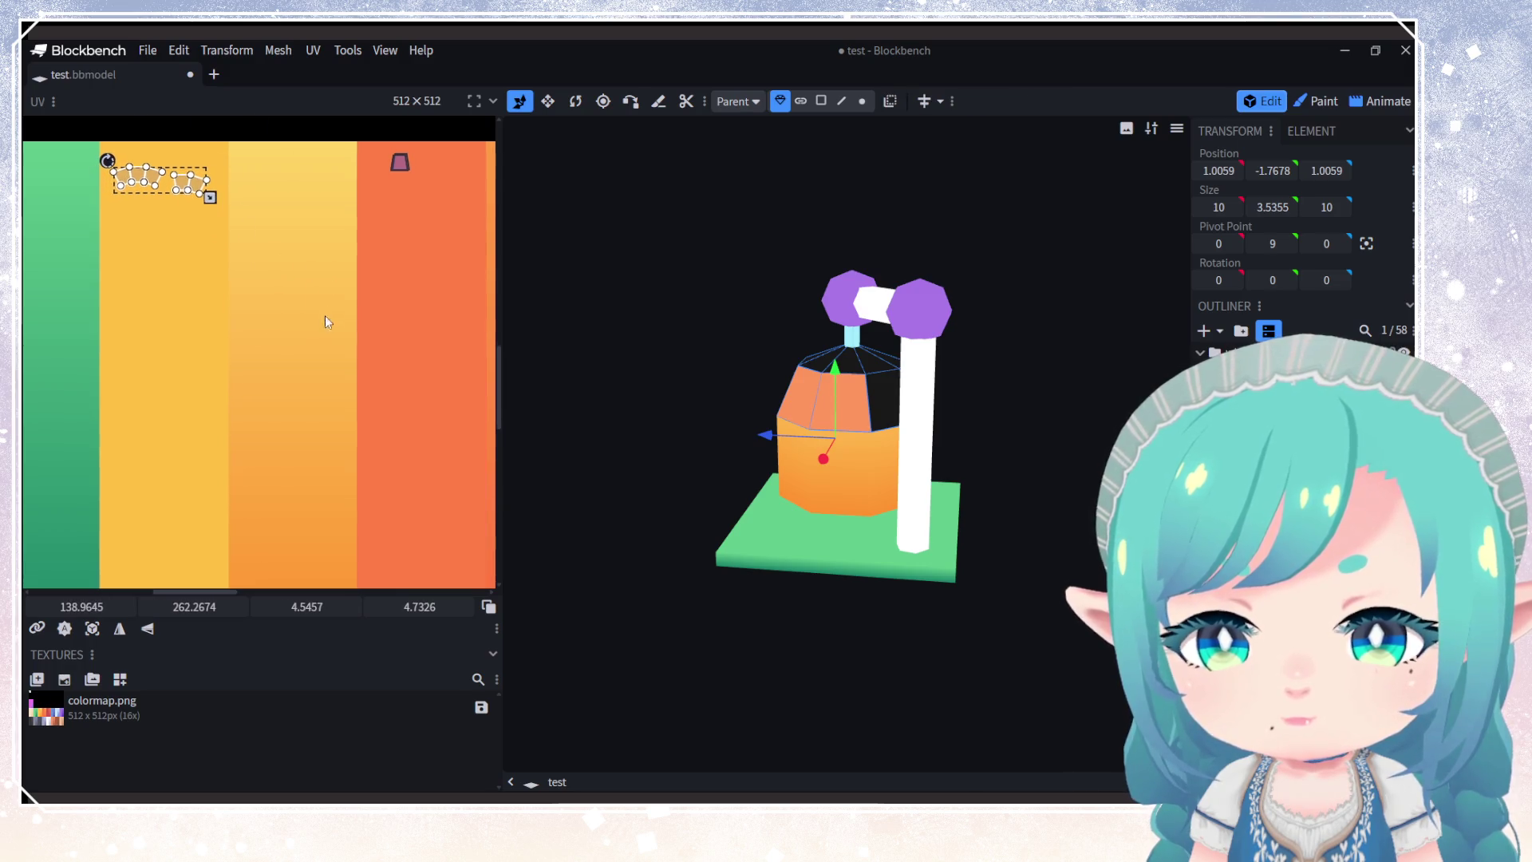
scroll(324, 321, up, 1)
scroll(329, 412, up, 2)
click(211, 233)
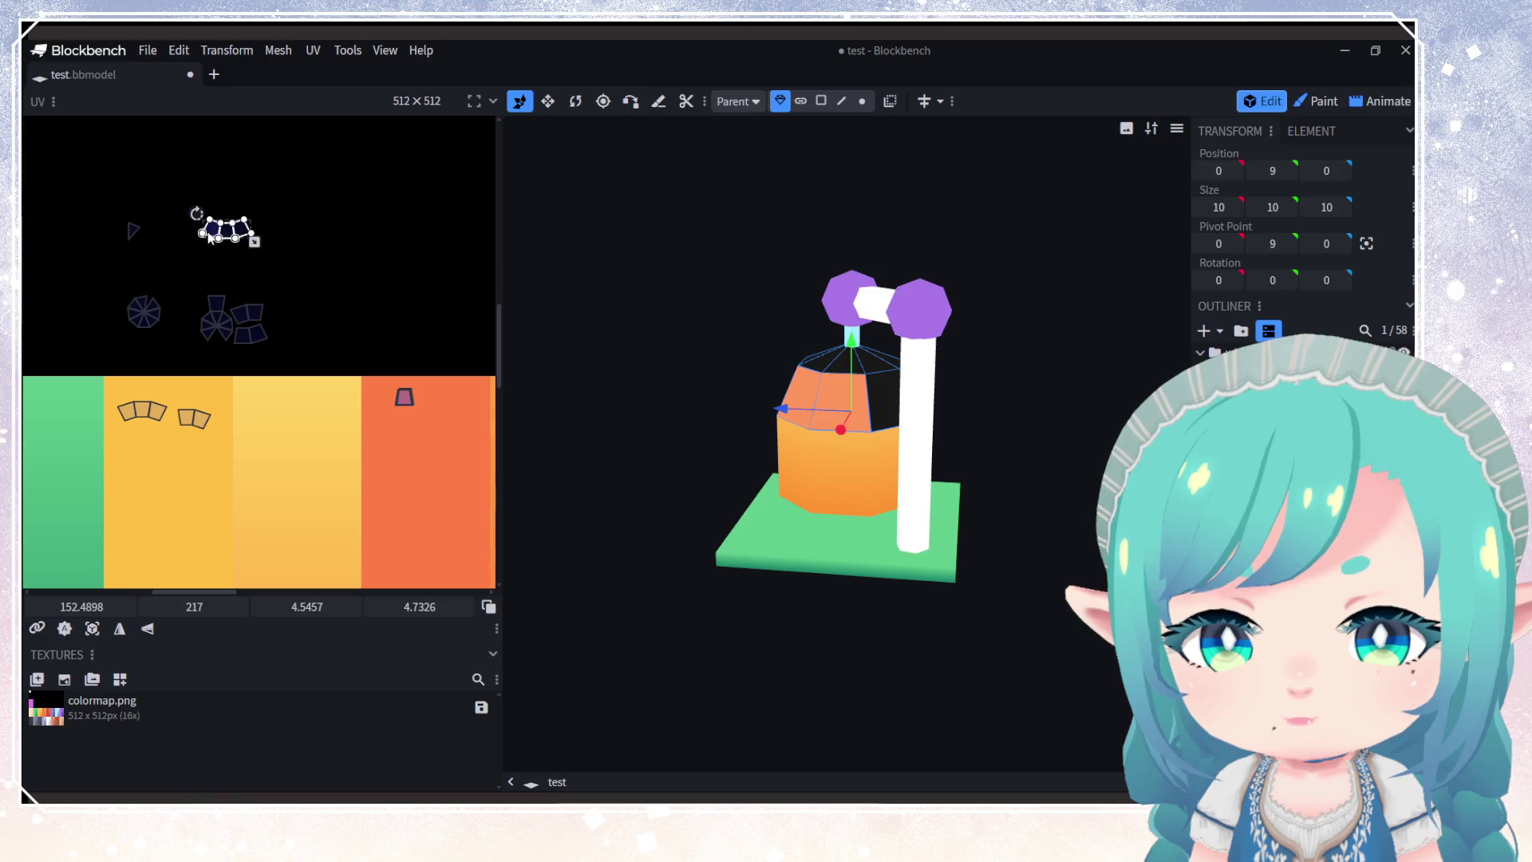
mouse_move(214, 236)
mouse_down()
mouse_move(375, 399)
mouse_move(409, 401)
mouse_up()
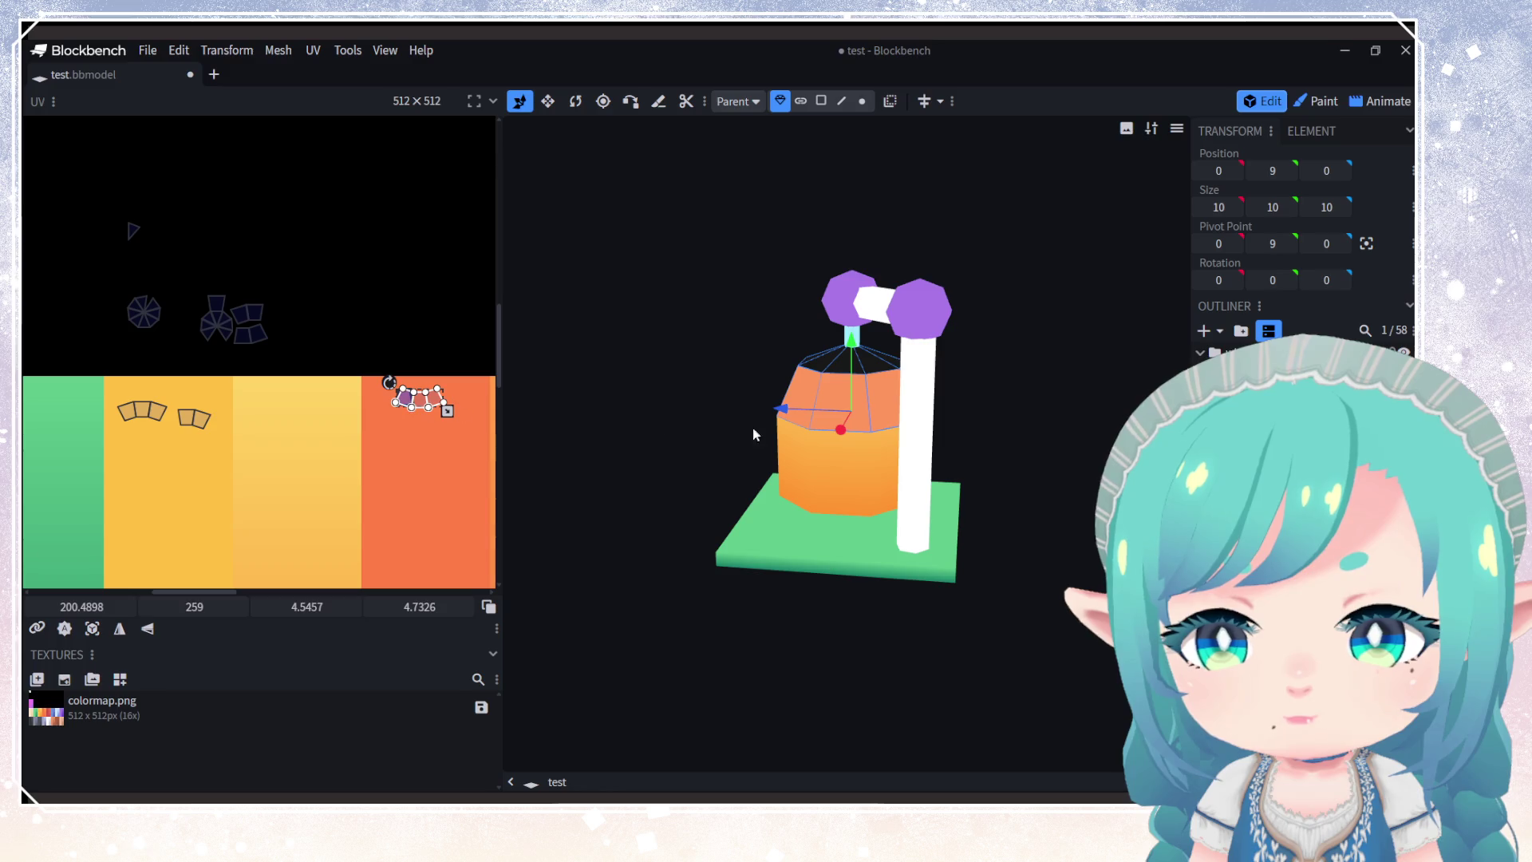
Settle a roof cluster in the orange strip and move the octagon face onto orange too
mouse_move(753, 428)
mouse_down()
mouse_move(1022, 463)
mouse_move(937, 515)
mouse_move(1027, 528)
mouse_move(998, 519)
mouse_up()
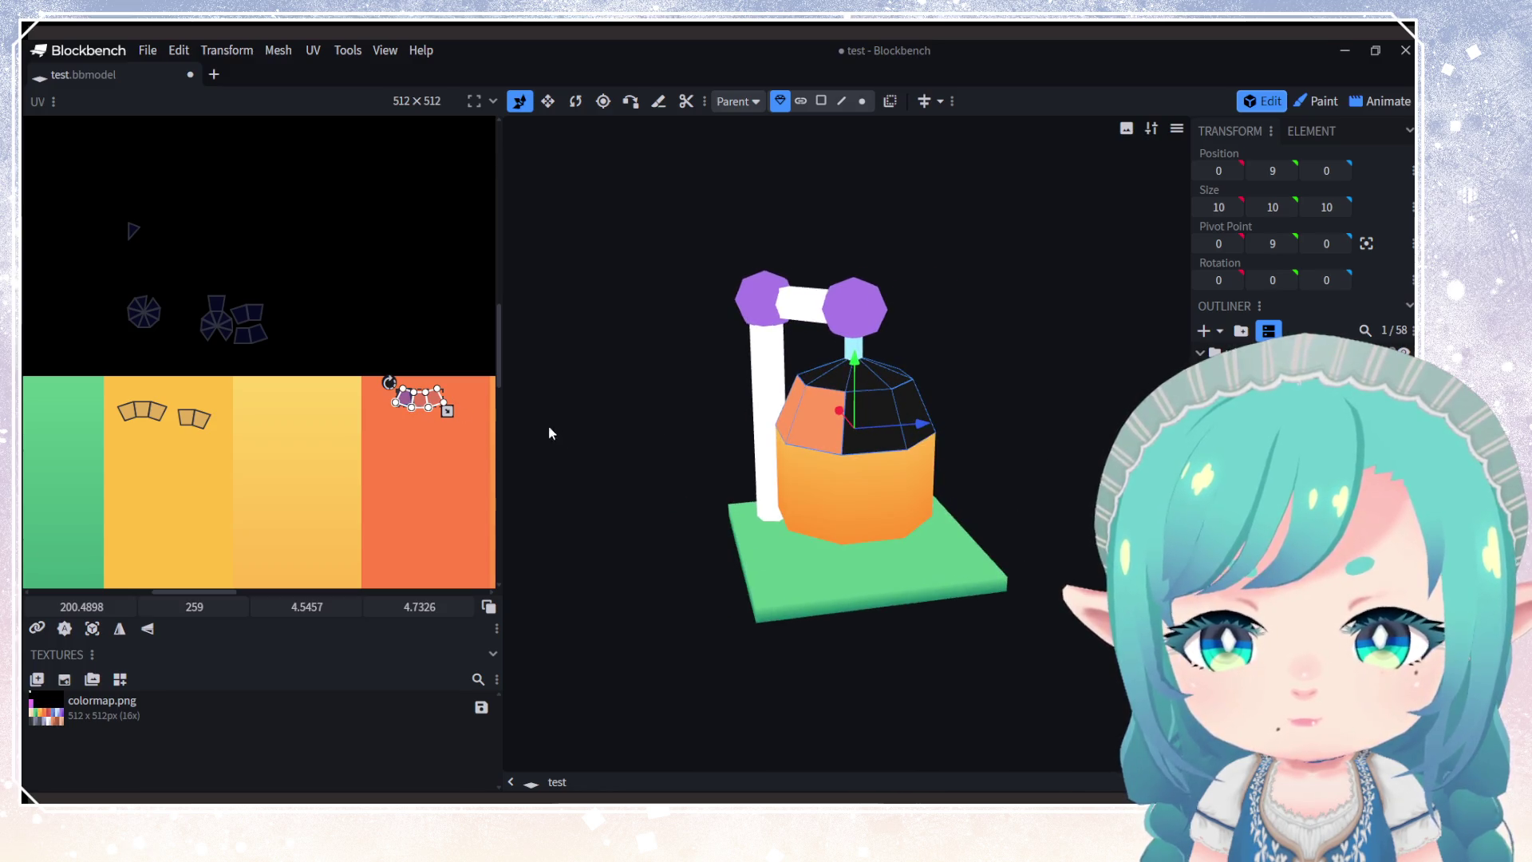
drag(422, 405, 313, 452)
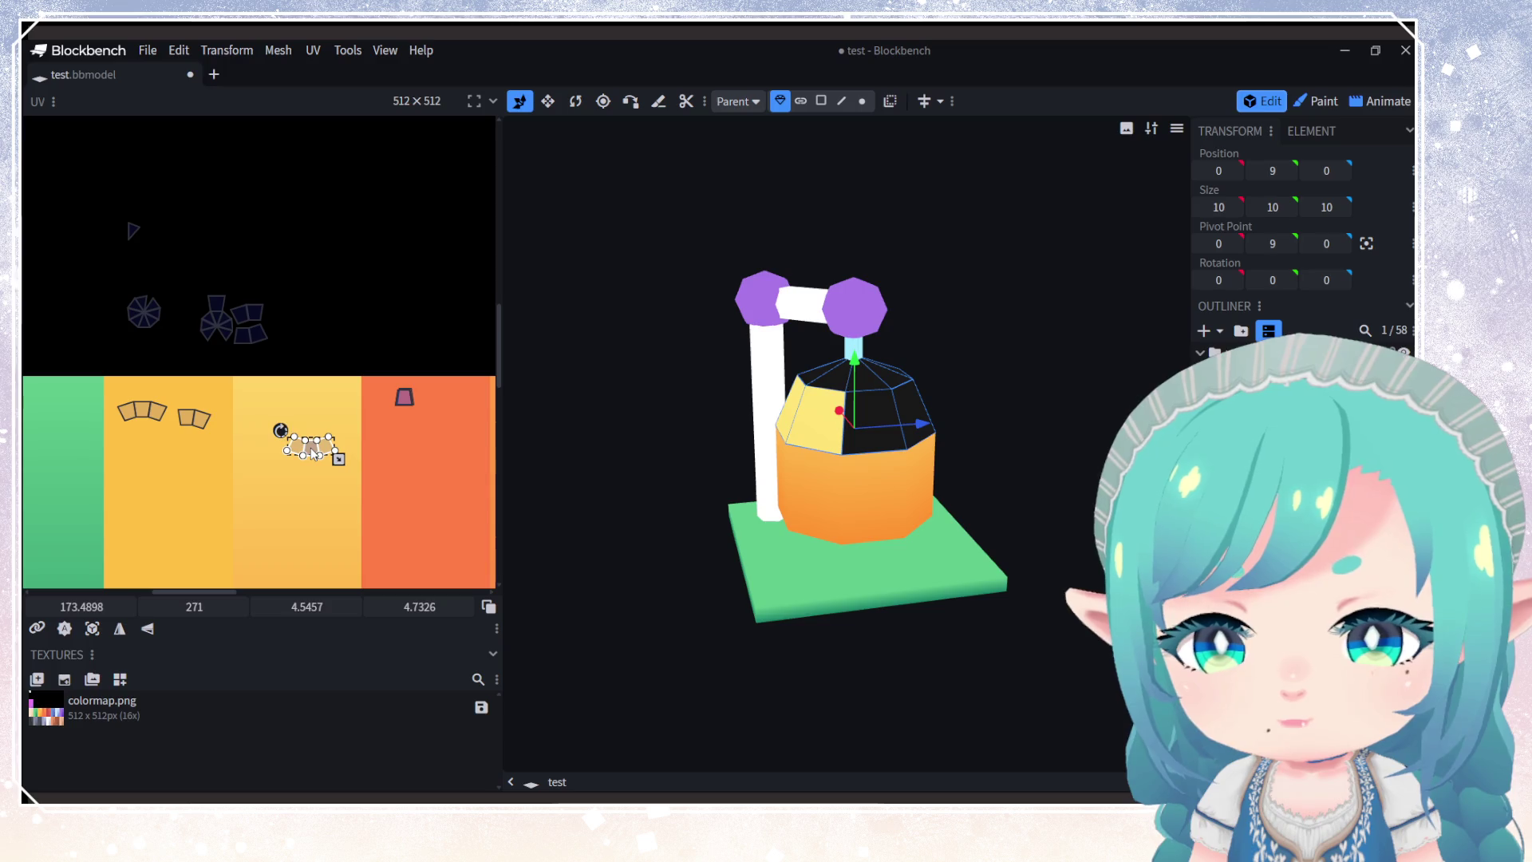
drag(1109, 503, 467, 509)
right_click(468, 509)
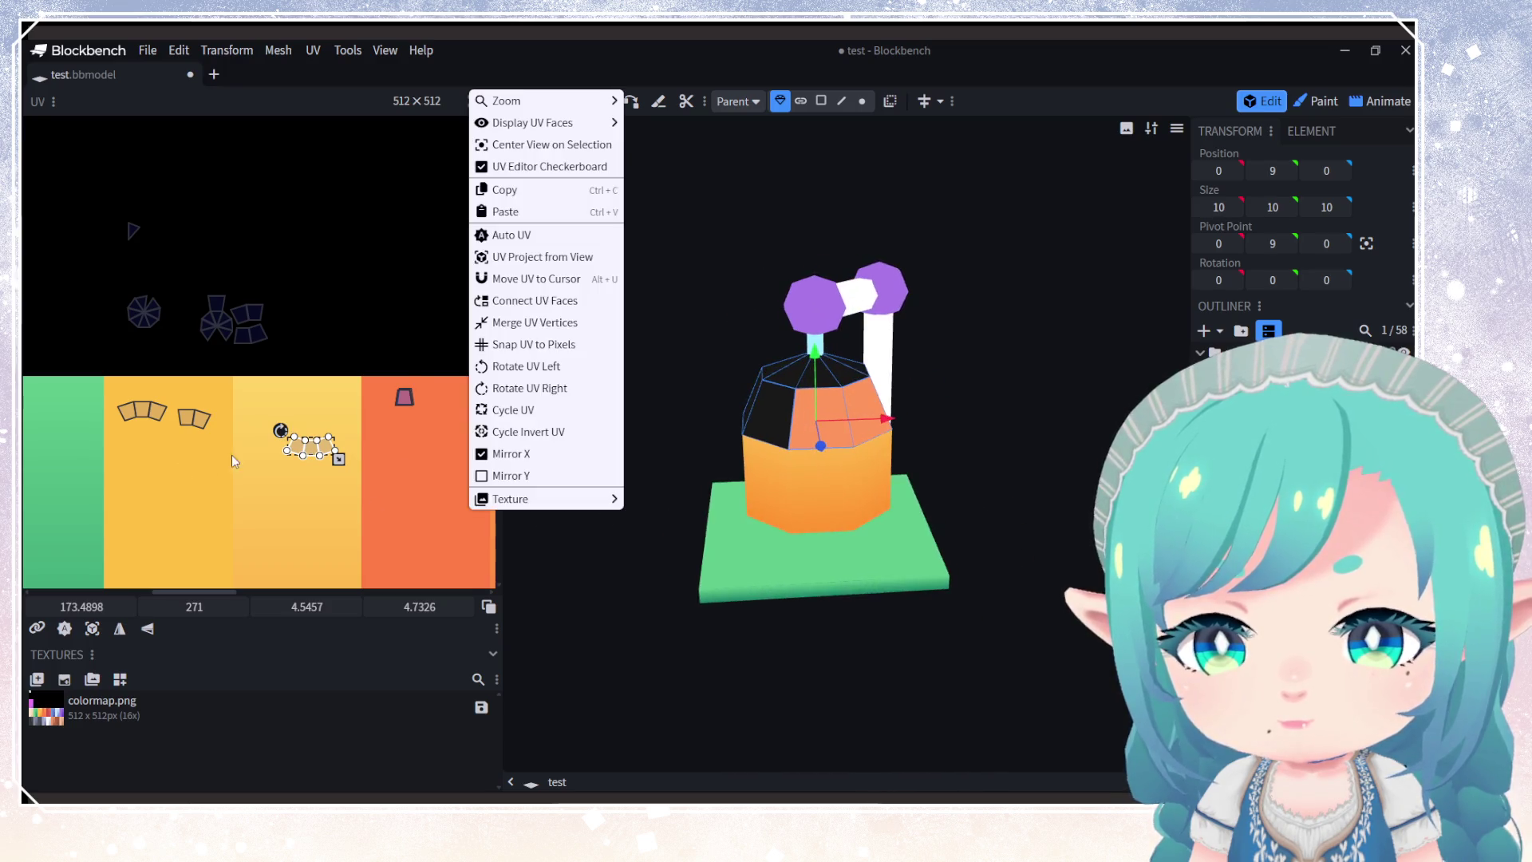
drag(311, 447, 423, 399)
click(219, 311)
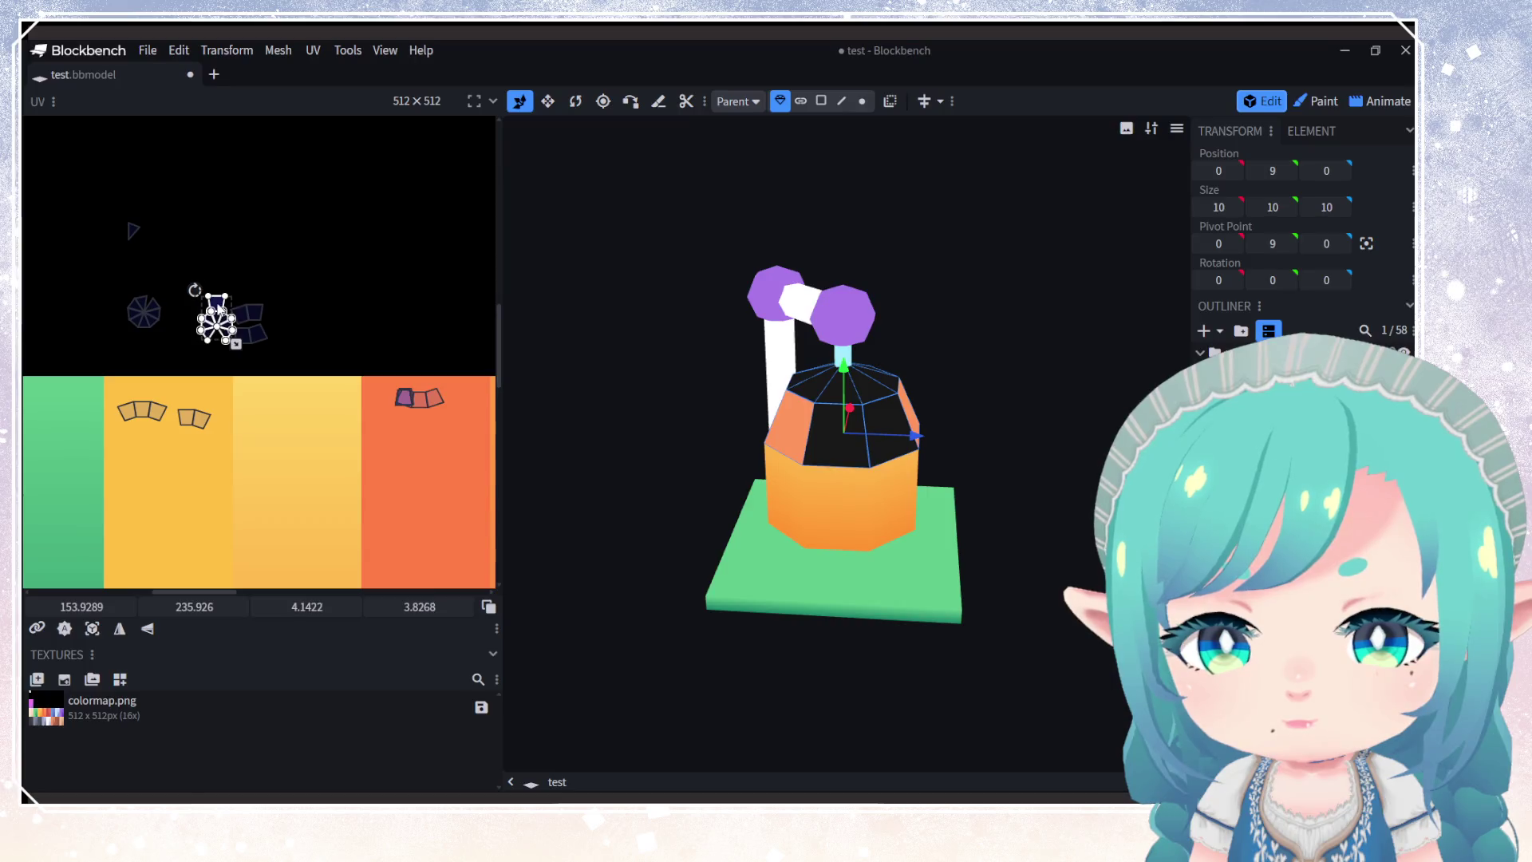
mouse_move(219, 310)
mouse_down()
mouse_move(367, 352)
mouse_move(381, 406)
mouse_up()
drag(723, 476, 551, 471)
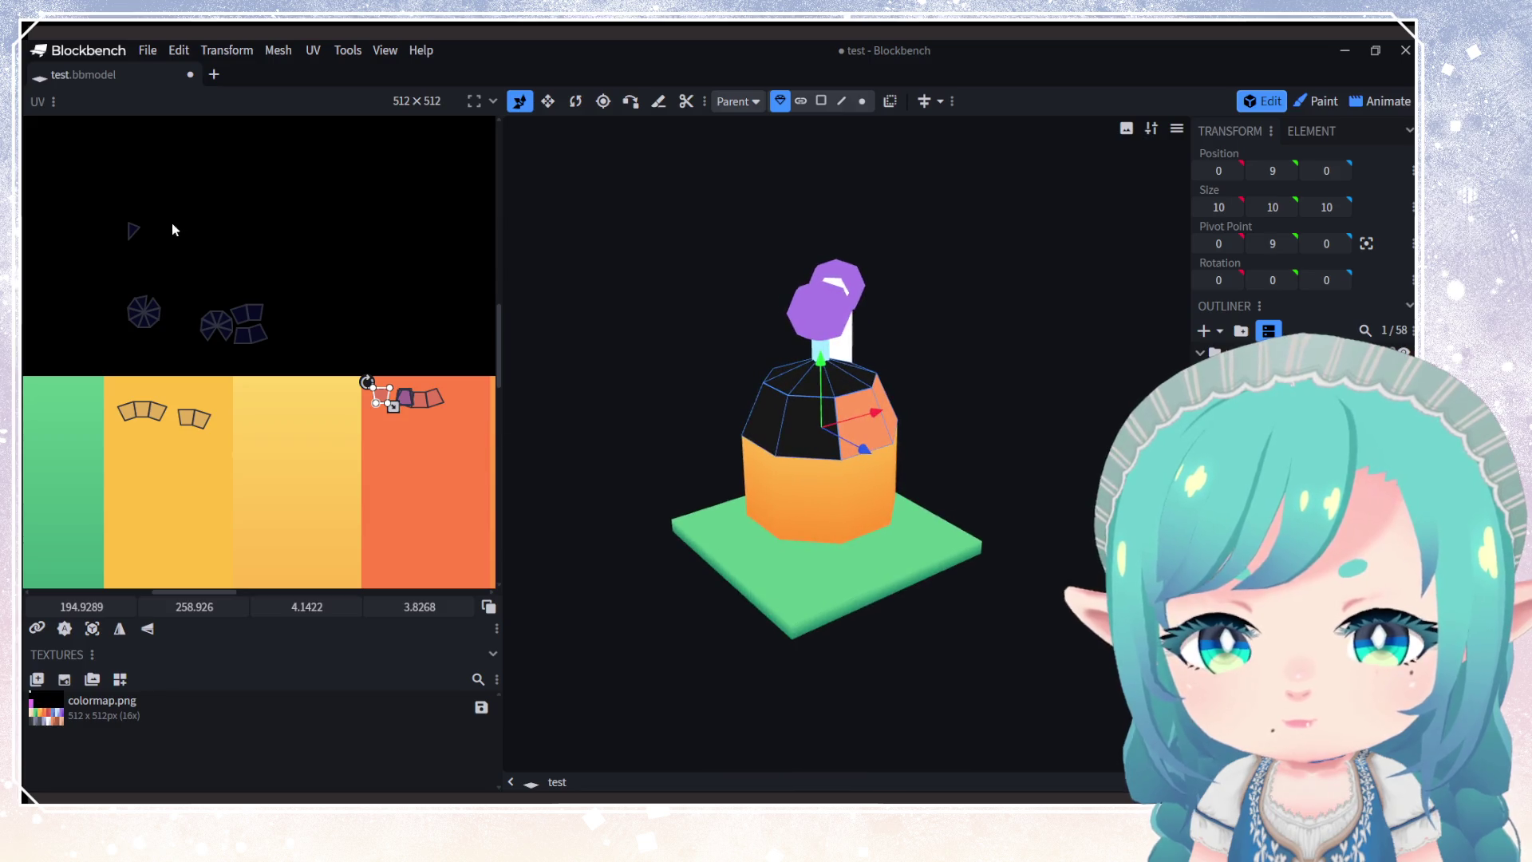
Move a stray face into the darker yellow strip and another onto orange to colour the top
click(240, 322)
drag(254, 321, 322, 445)
mouse_move(655, 459)
mouse_down()
mouse_move(881, 455)
mouse_move(1081, 397)
mouse_move(807, 342)
mouse_move(735, 434)
mouse_move(710, 439)
mouse_up()
drag(335, 453, 173, 424)
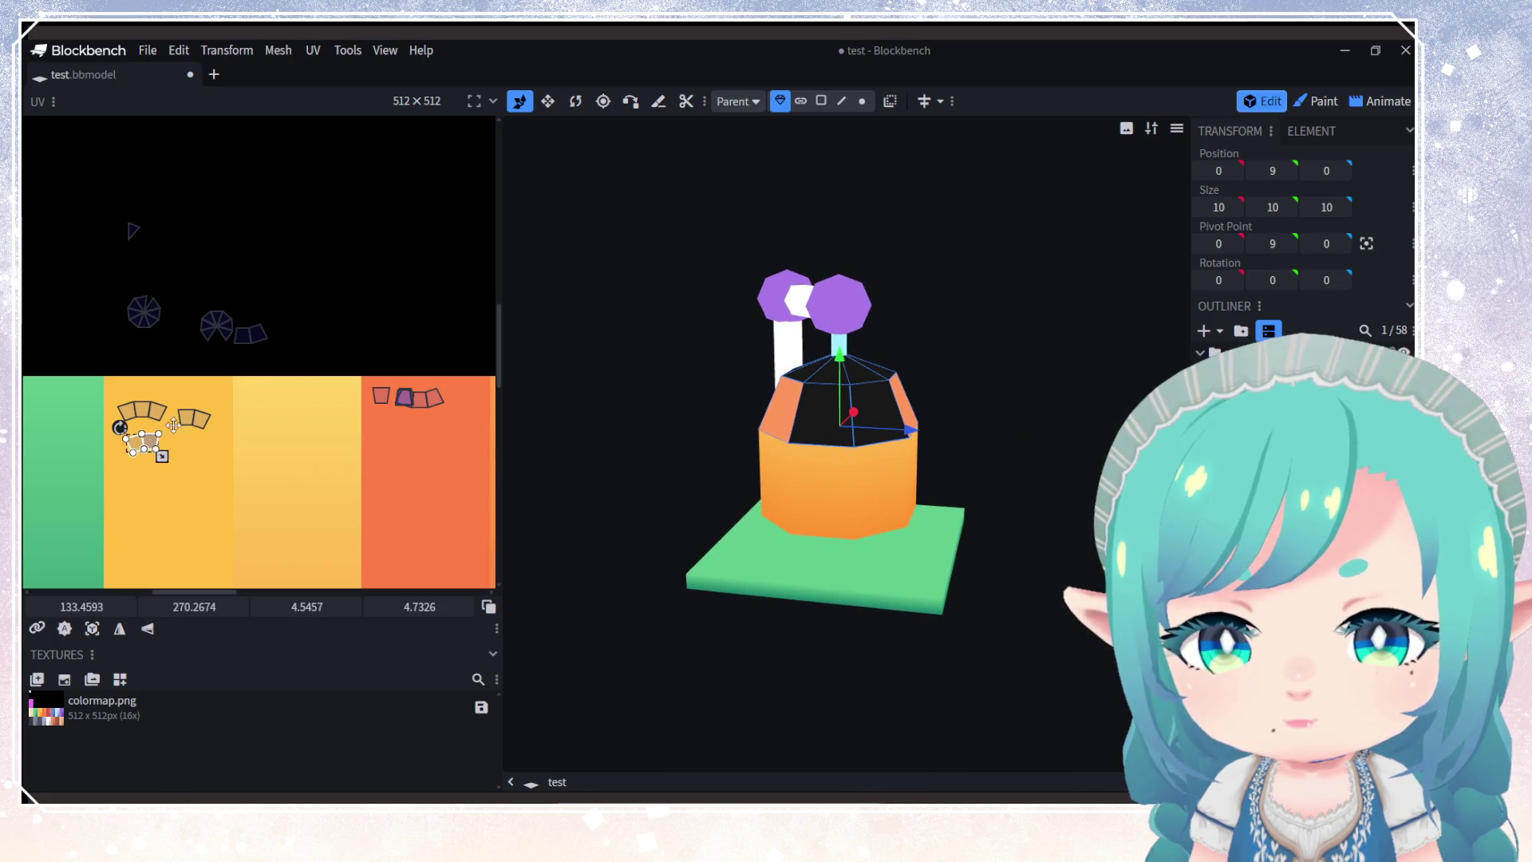
mouse_move(254, 345)
mouse_down()
mouse_move(372, 444)
mouse_move(409, 407)
mouse_up()
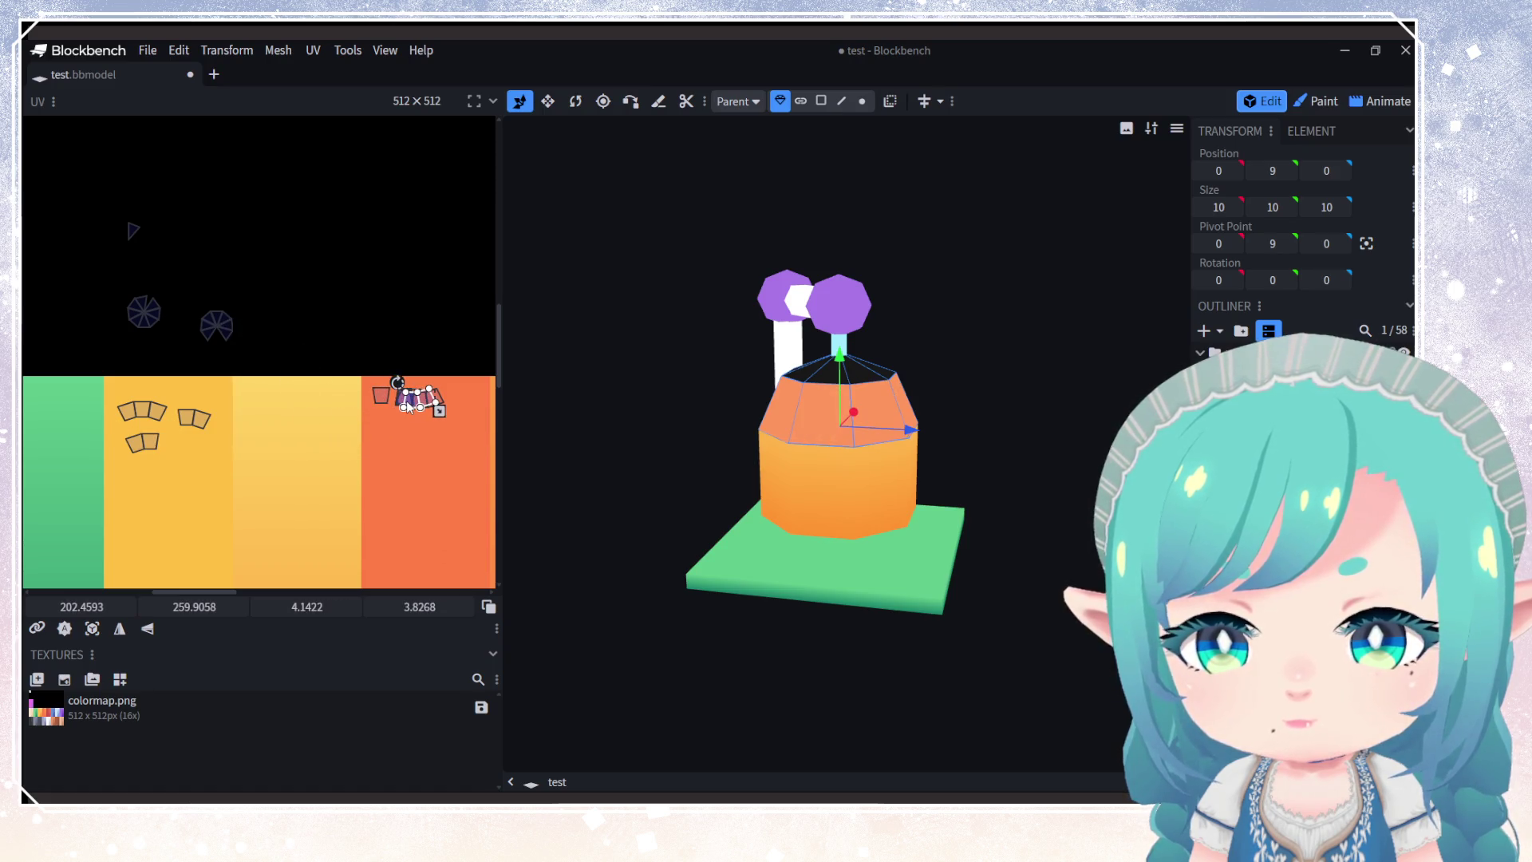
Place the round top cap's UV face on the yellow strip
click(197, 295)
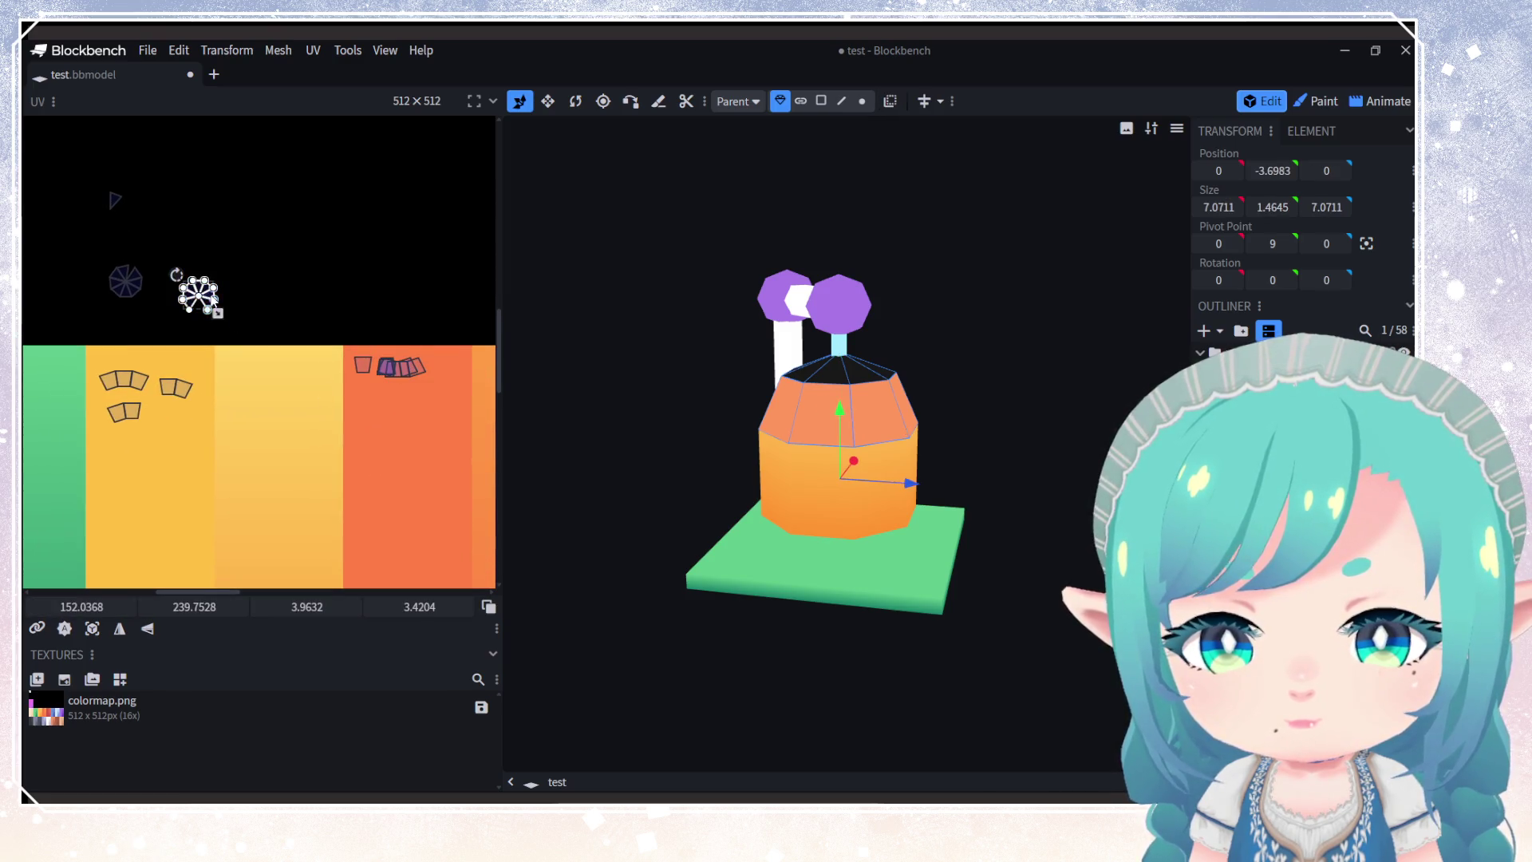
mouse_move(217, 312)
mouse_down()
mouse_move(200, 451)
mouse_move(180, 427)
mouse_up()
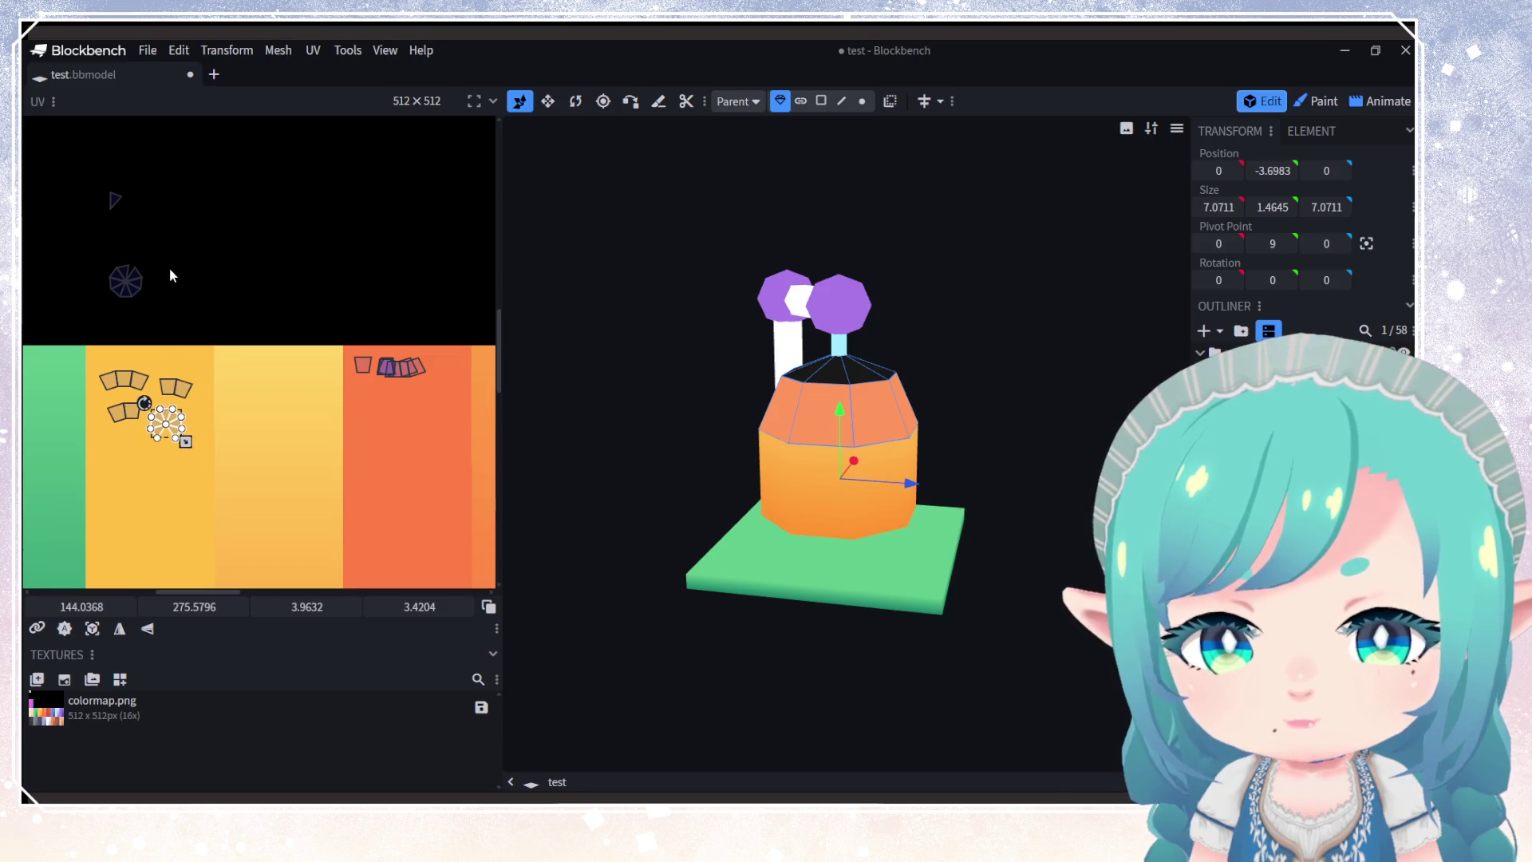
click(120, 232)
mouse_move(129, 282)
mouse_down()
mouse_move(122, 268)
mouse_move(267, 305)
mouse_move(305, 396)
mouse_move(239, 381)
mouse_up()
mouse_move(632, 401)
mouse_down()
mouse_move(630, 497)
mouse_move(373, 473)
mouse_up()
right_click(326, 435)
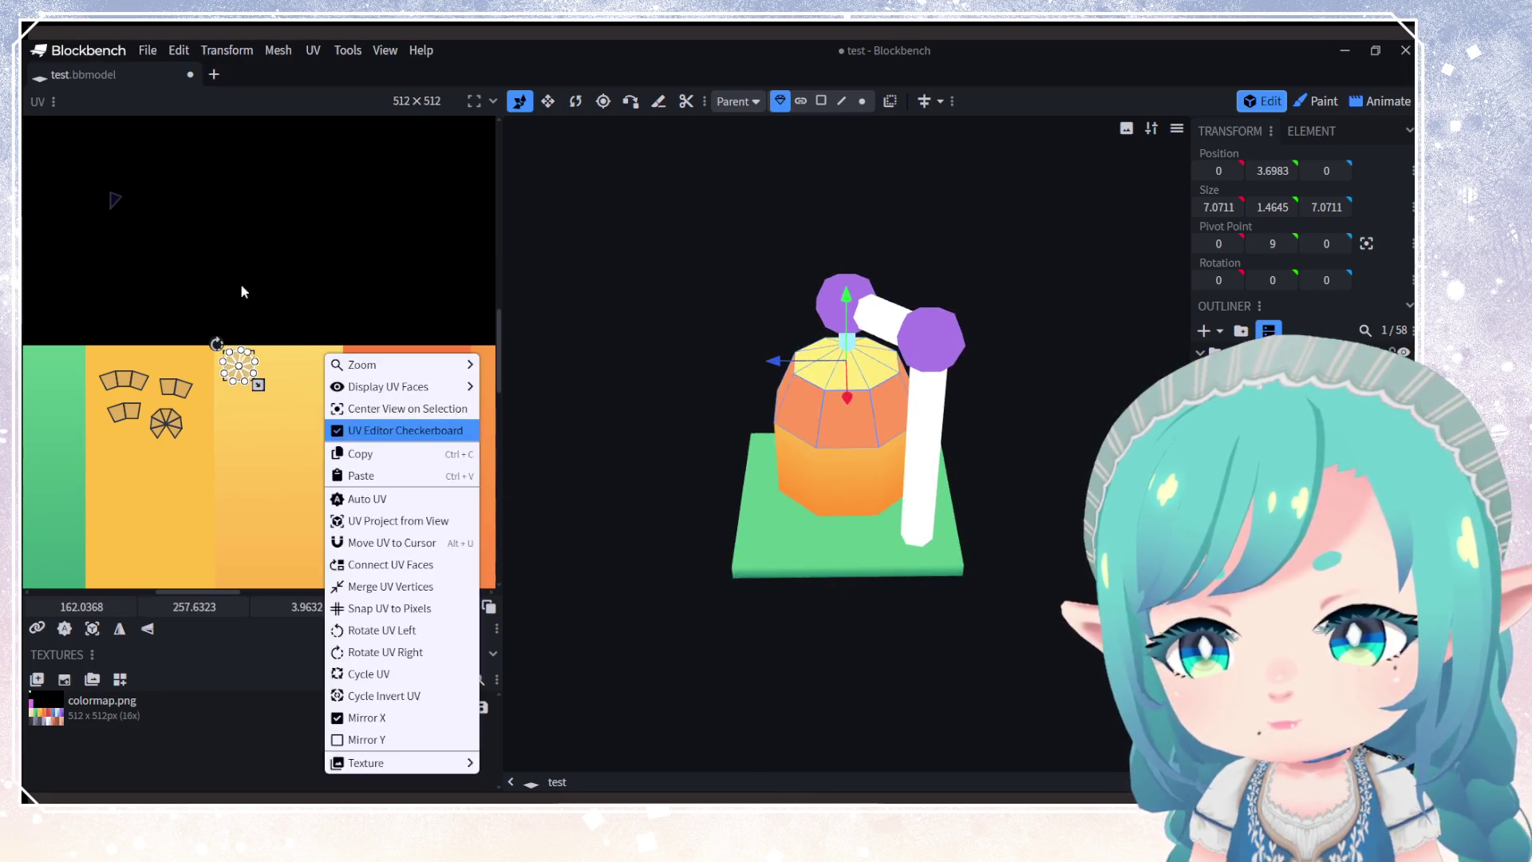
mouse_move(46, 163)
mouse_down()
mouse_move(146, 246)
mouse_move(129, 228)
mouse_up()
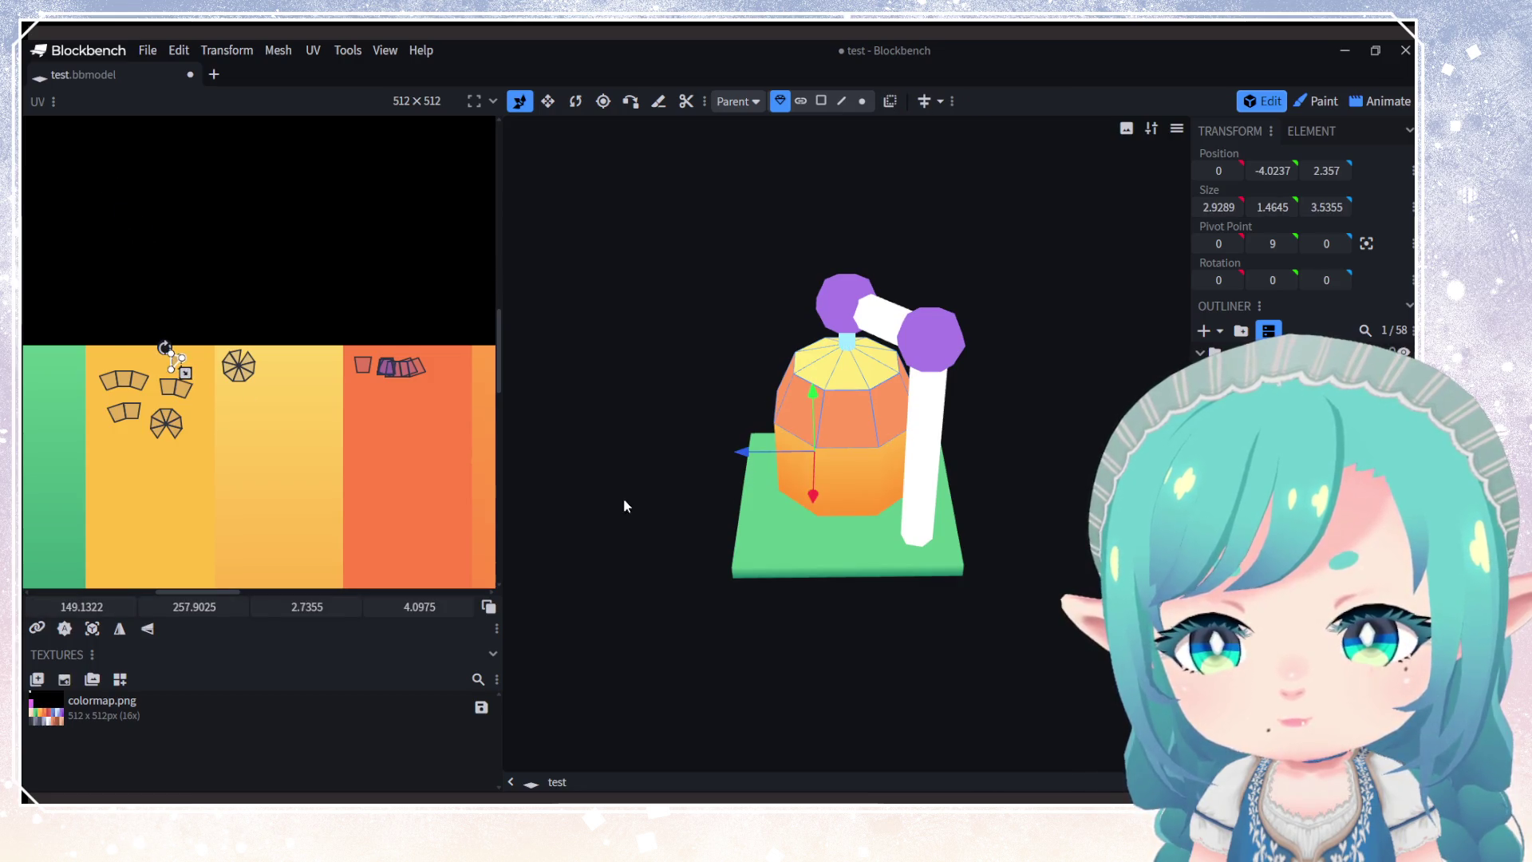
Move the sloped roof faces into the yellow column
click(346, 400)
mouse_move(344, 348)
mouse_down()
mouse_move(408, 382)
mouse_move(315, 405)
mouse_move(293, 479)
mouse_up()
click(353, 464)
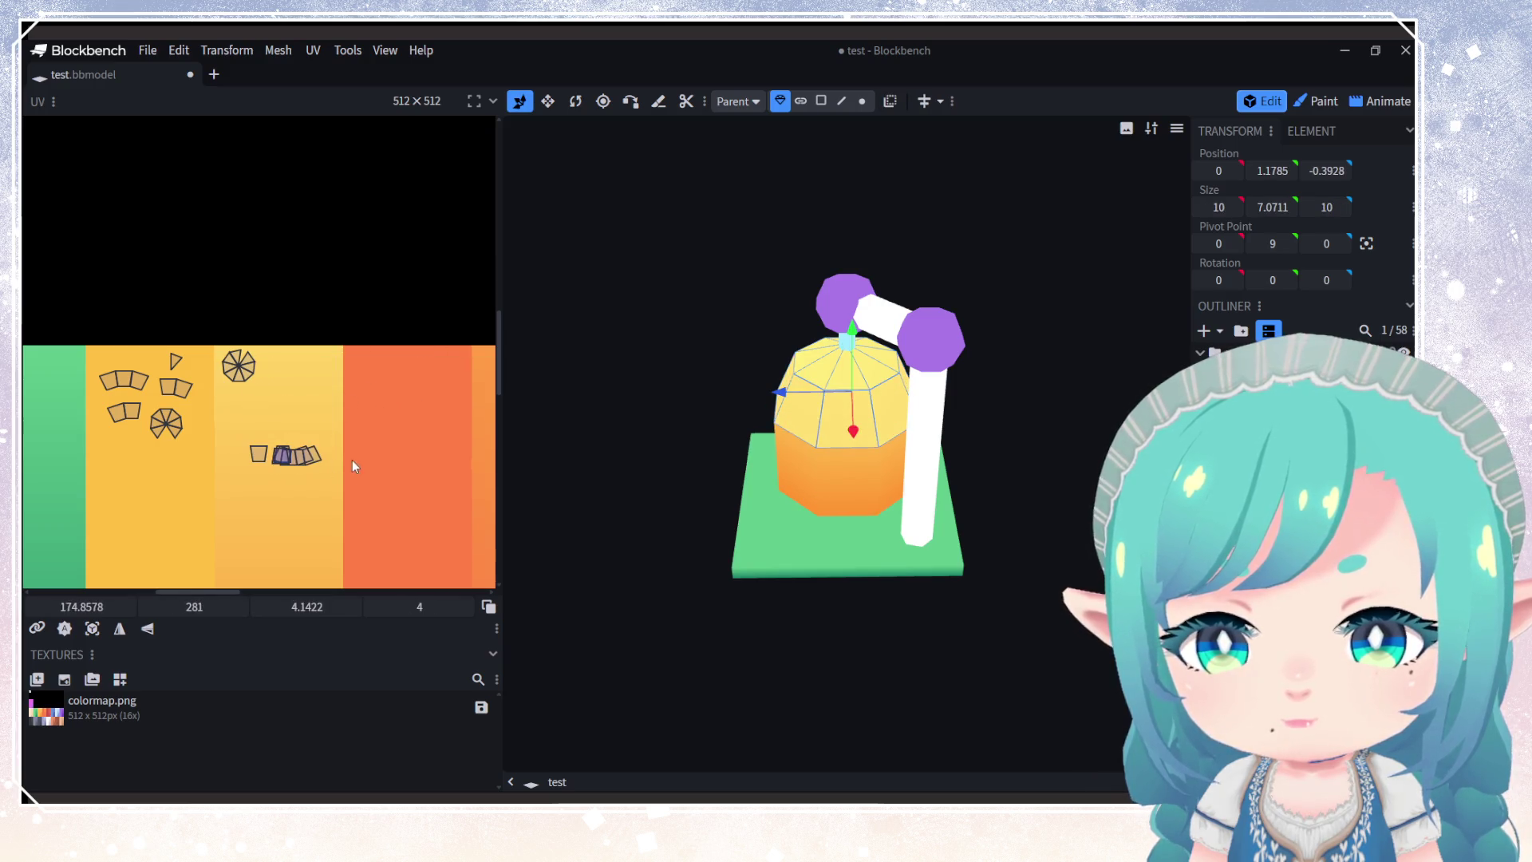
Rotate a small face's mapping slightly and move the small faces up and left within yellow
click(263, 457)
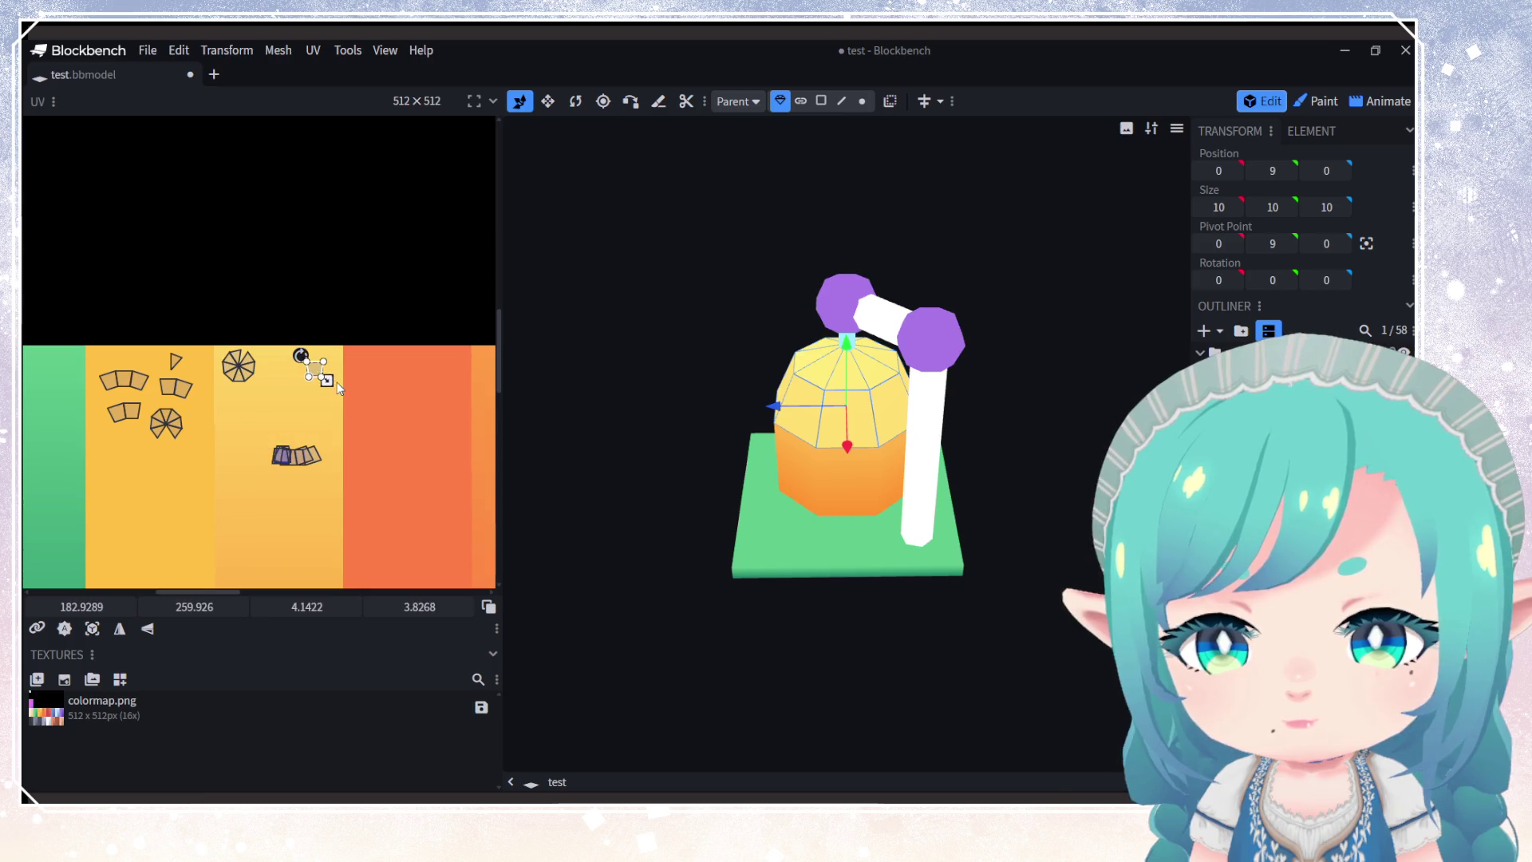
mouse_move(302, 354)
mouse_down()
mouse_move(320, 356)
mouse_move(330, 392)
mouse_up()
scroll(297, 401, up, 1)
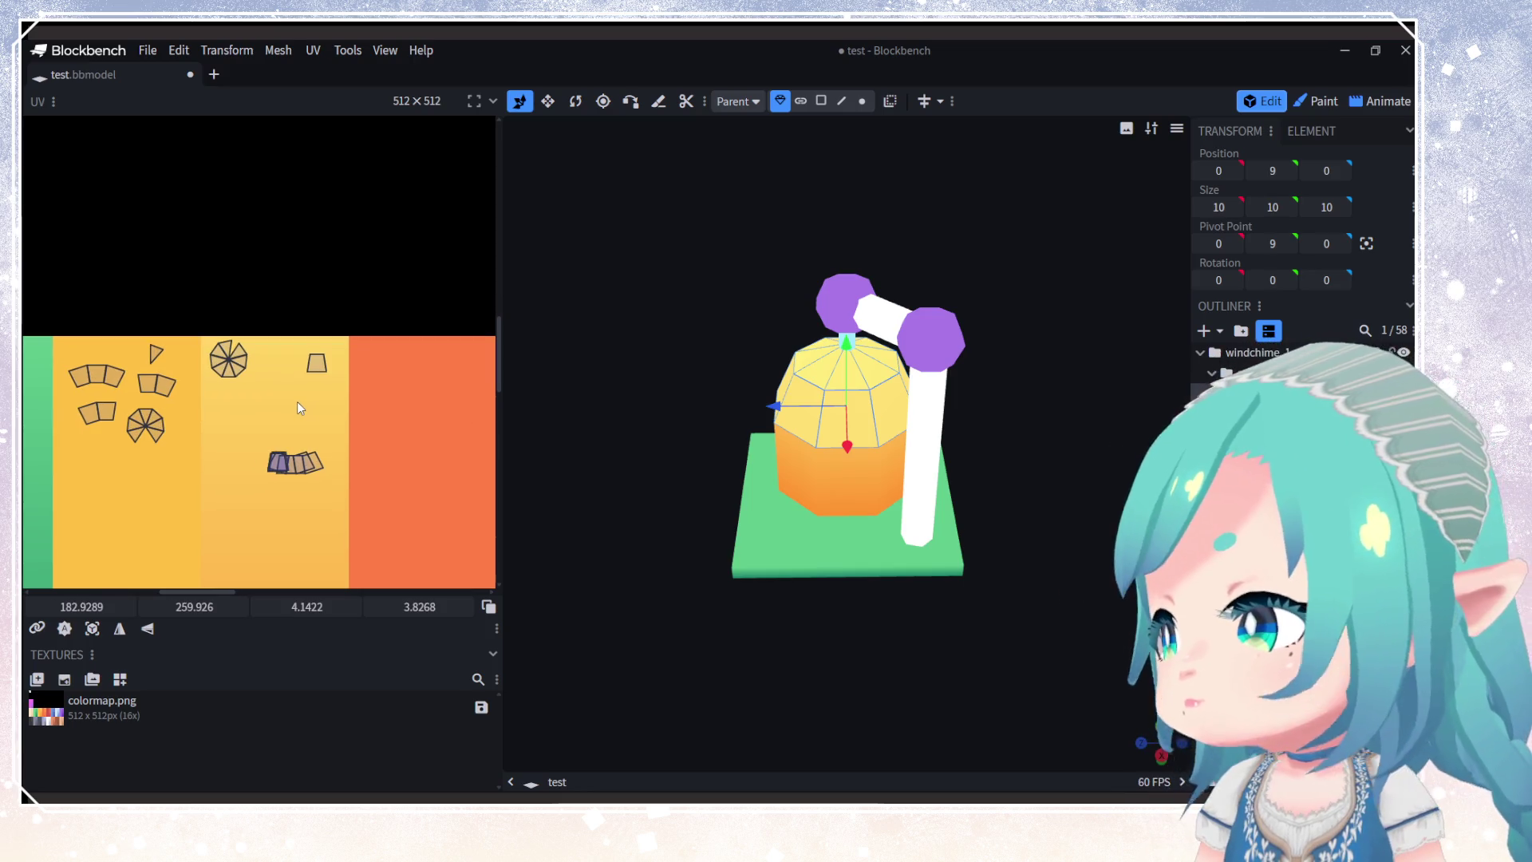
scroll(303, 400, up, 4)
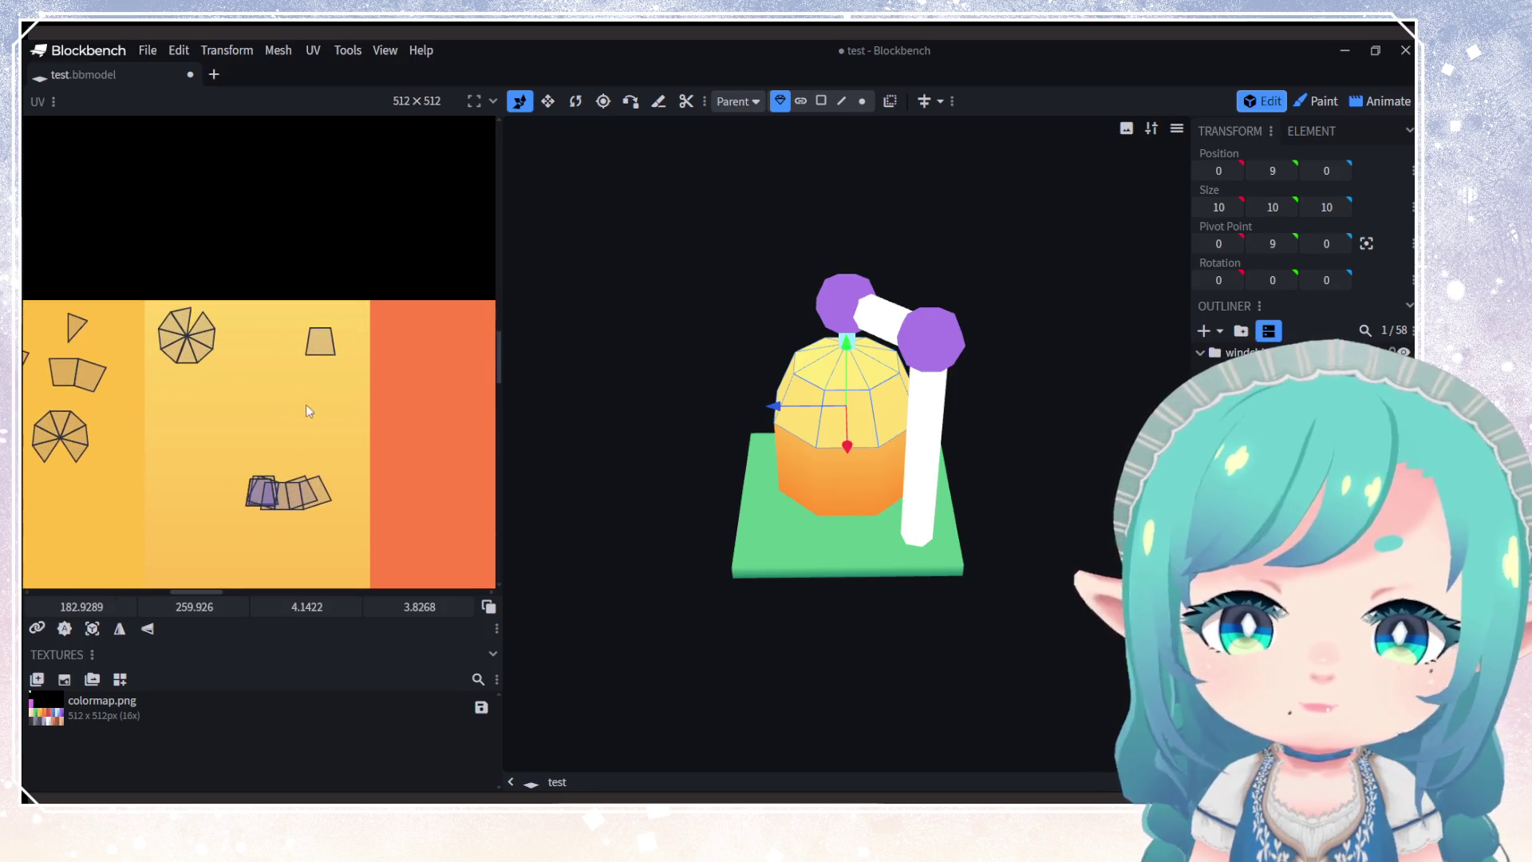
mouse_move(327, 517)
mouse_down()
mouse_move(347, 385)
mouse_move(415, 345)
mouse_move(357, 437)
mouse_up()
mouse_move(276, 405)
mouse_down()
mouse_move(268, 382)
mouse_move(213, 360)
mouse_move(324, 313)
mouse_move(319, 420)
mouse_up()
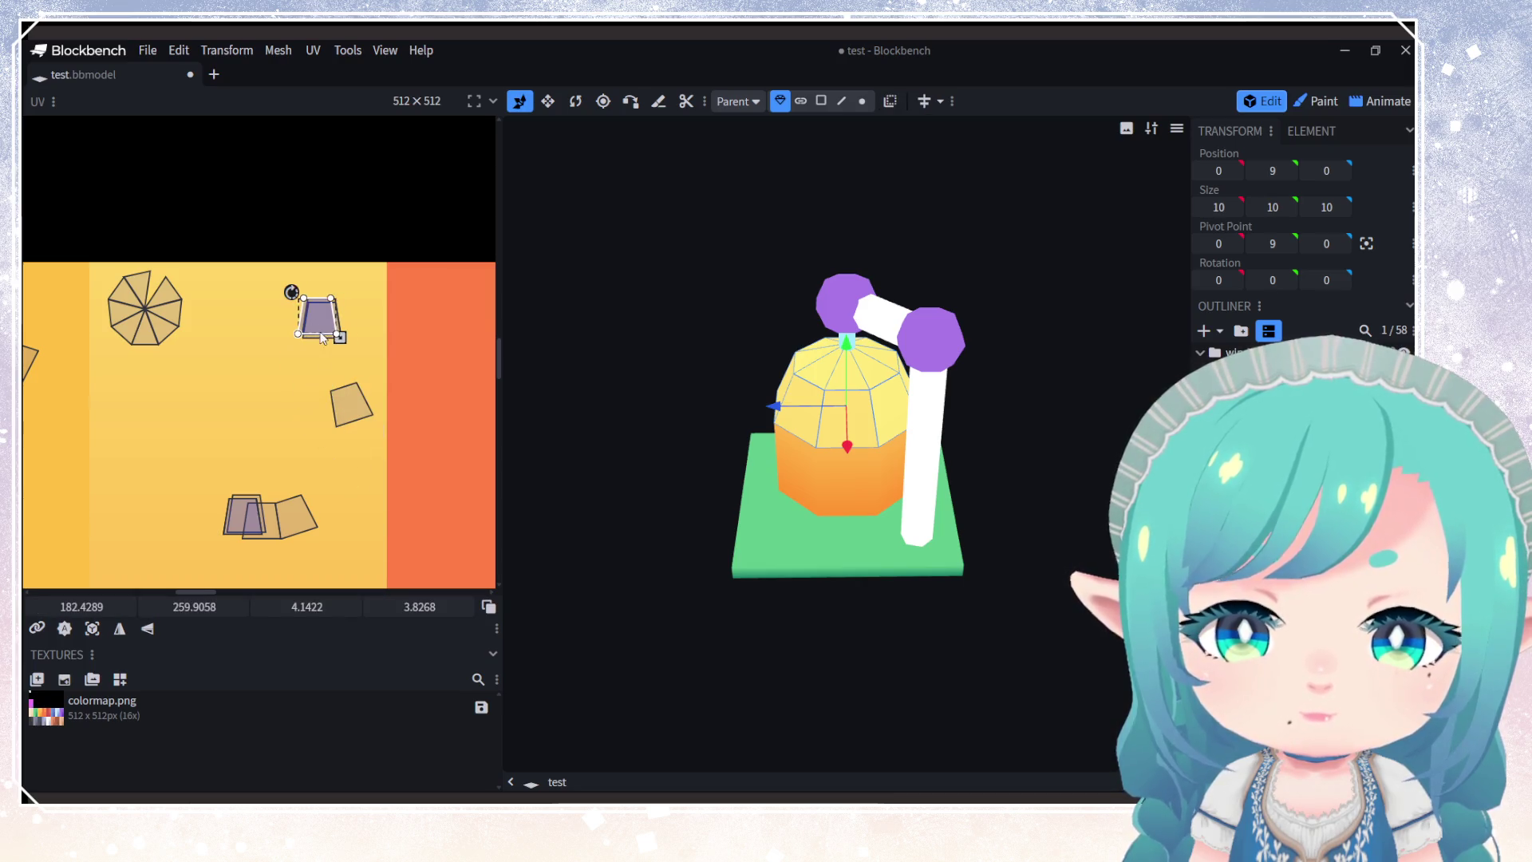
Turn the tilted tan face upright and nudge the small faces into a tidy stack in yellow
click(348, 408)
mouse_move(324, 377)
mouse_down()
mouse_move(342, 375)
mouse_move(315, 326)
mouse_up()
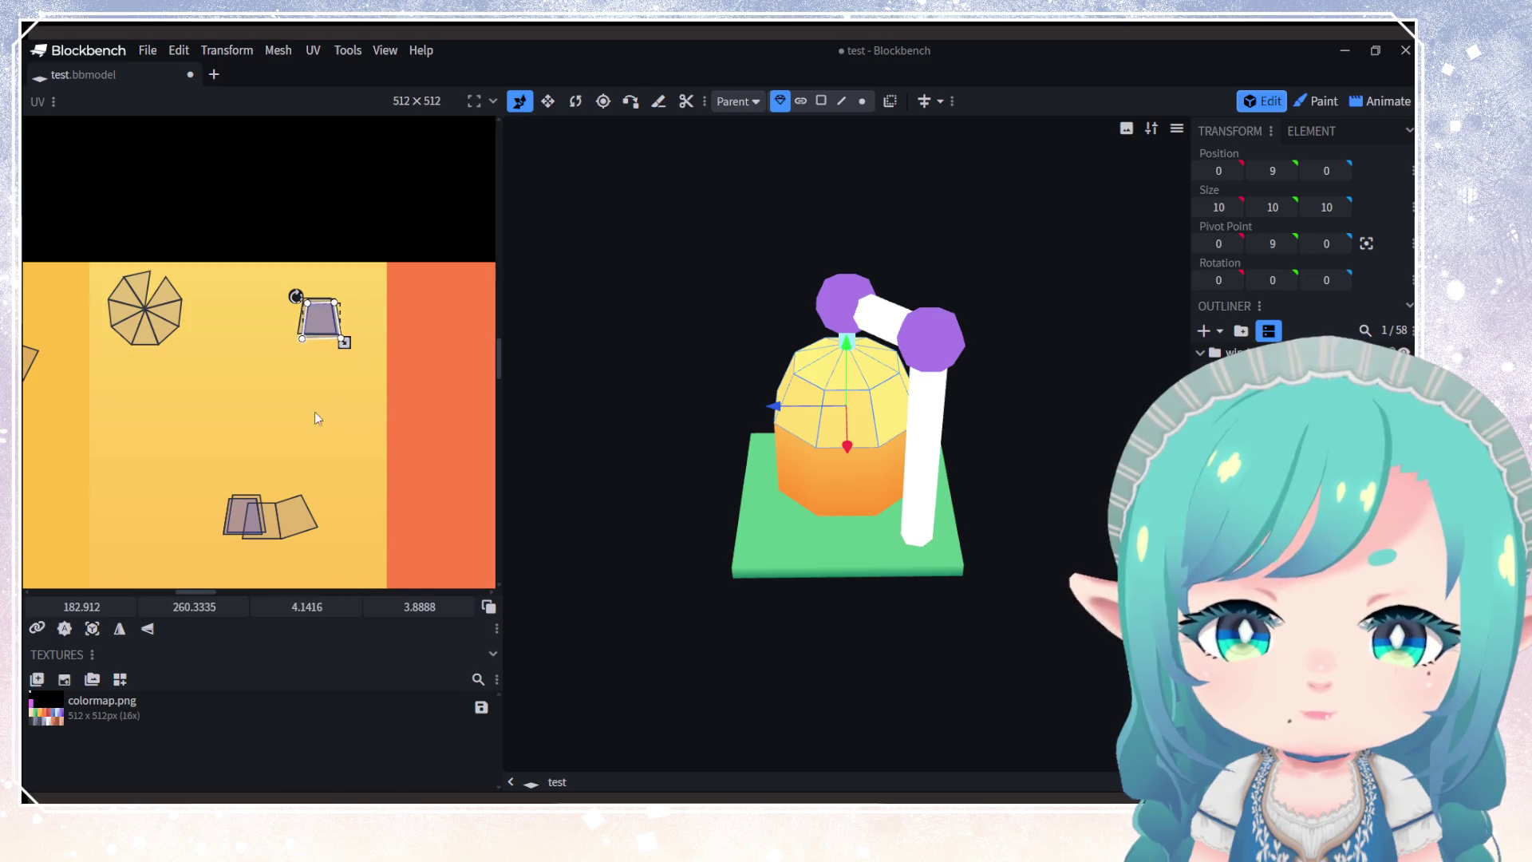
mouse_move(291, 531)
mouse_down()
mouse_move(311, 523)
mouse_move(280, 485)
mouse_move(316, 318)
mouse_up()
click(287, 514)
click(327, 316)
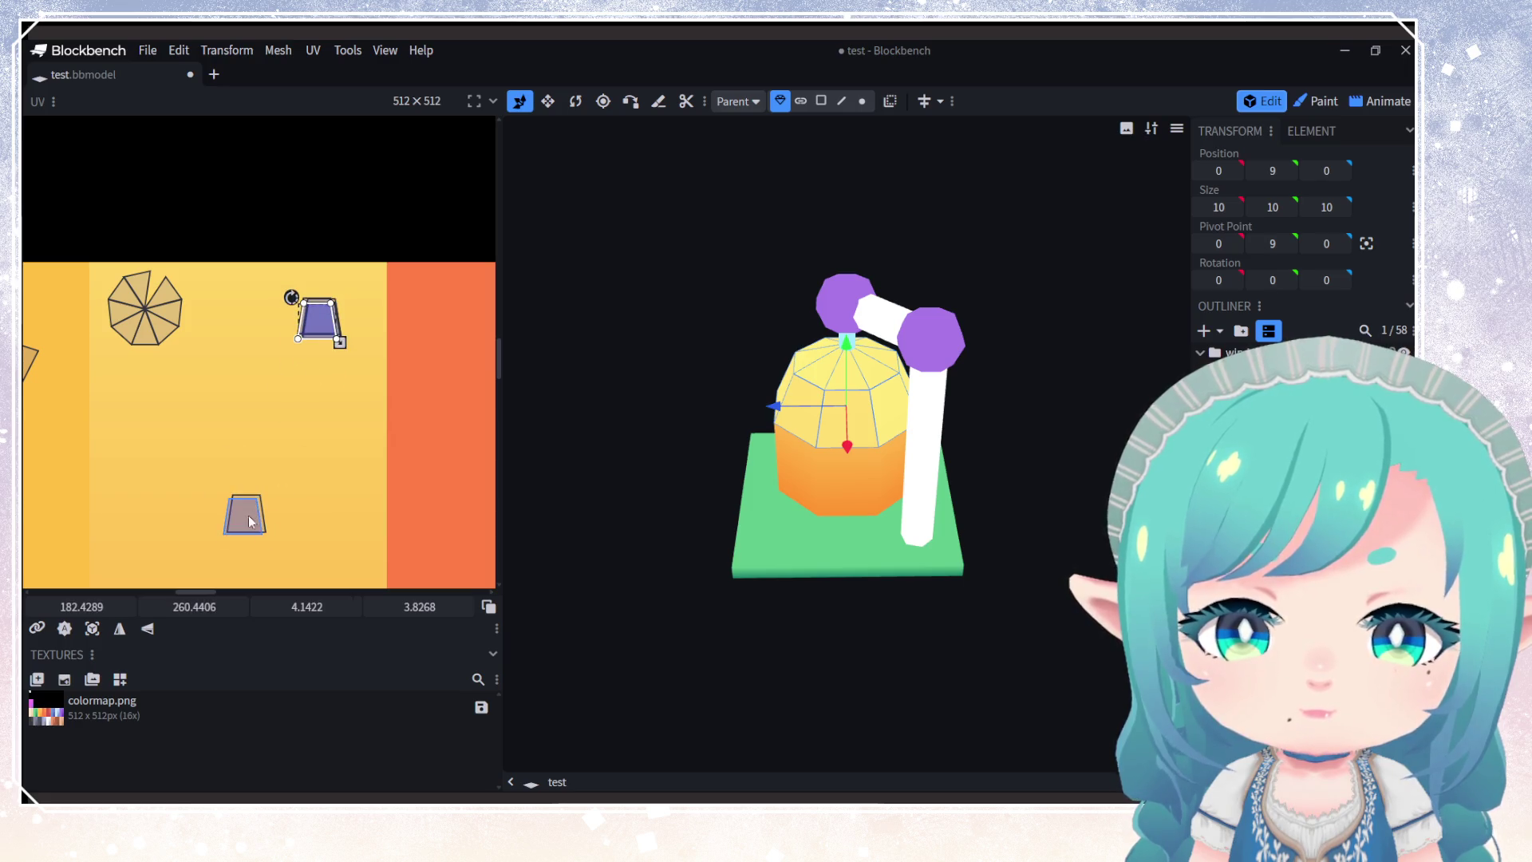
mouse_move(319, 325)
mouse_down()
mouse_move(310, 336)
mouse_move(301, 316)
mouse_up()
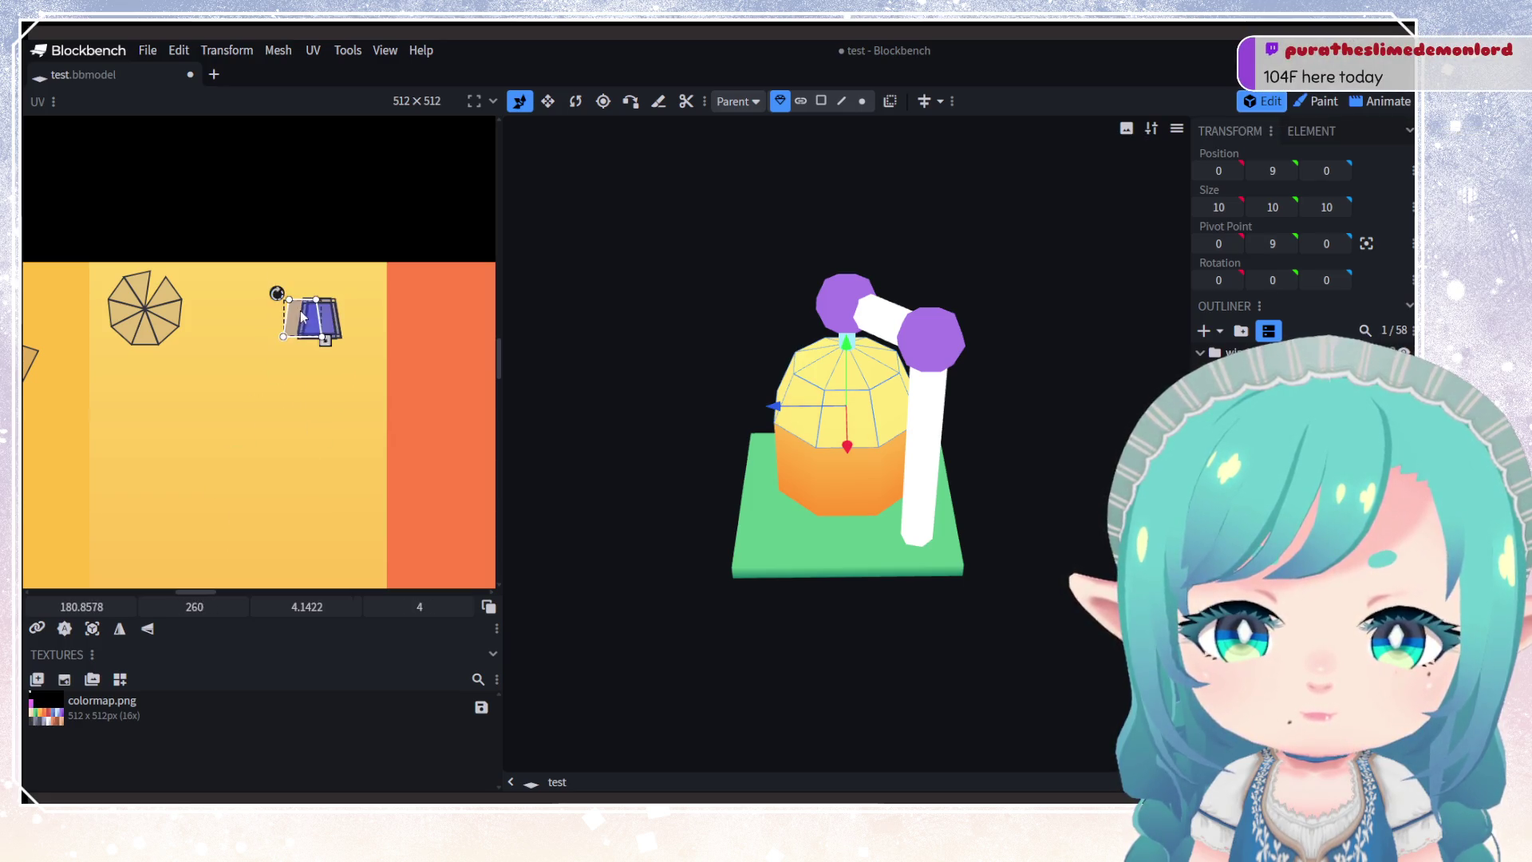
click(316, 323)
Stretch the selected UV face into a tall bar running down the gradient
scroll(324, 433, down, 2)
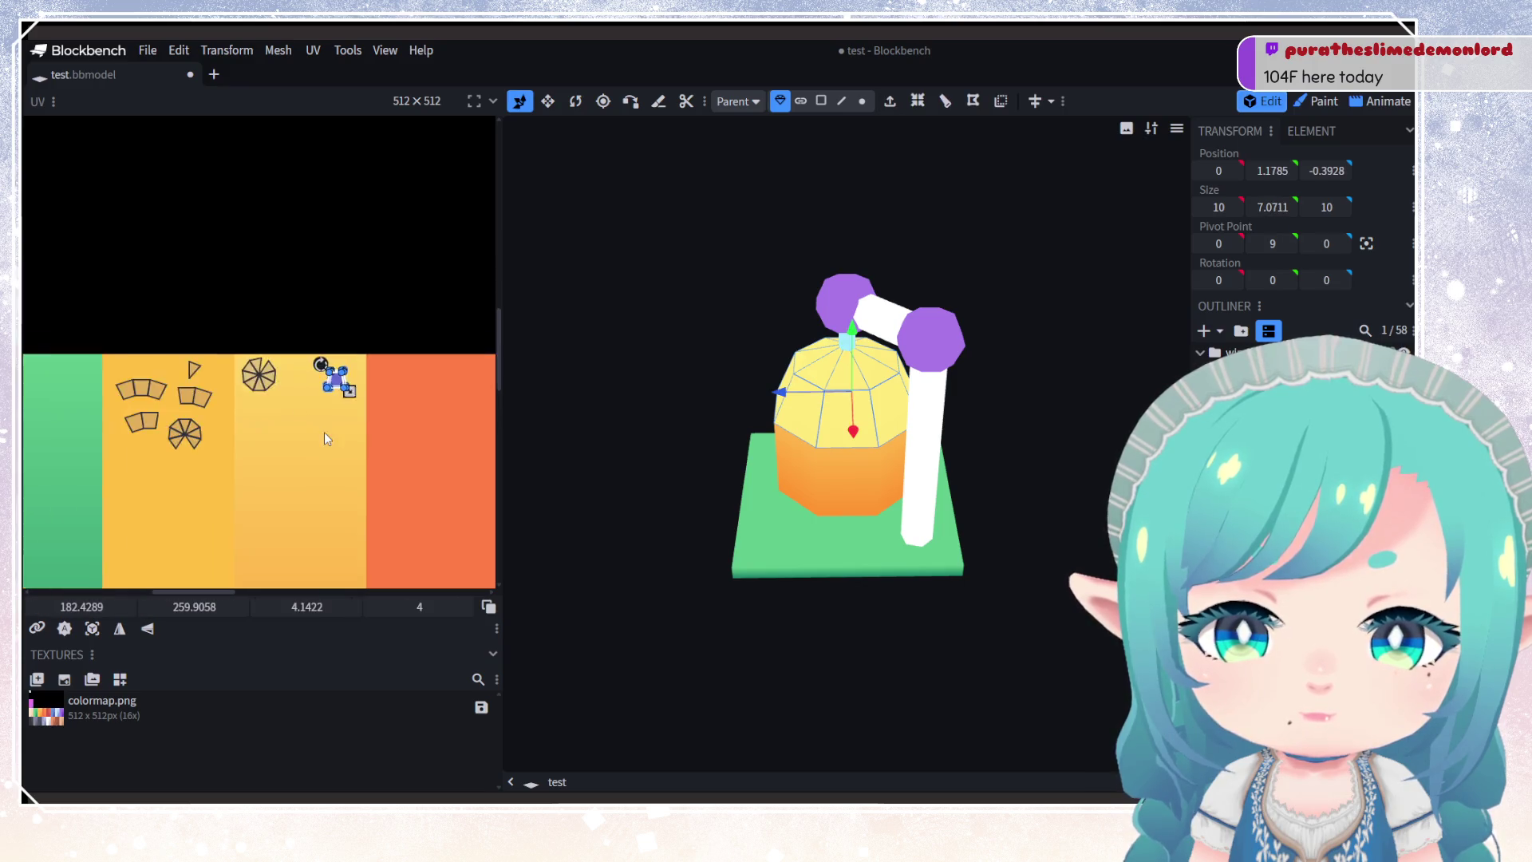
scroll(316, 451, down, 2)
drag(345, 322, 352, 488)
drag(343, 403, 336, 408)
key(KP_1)
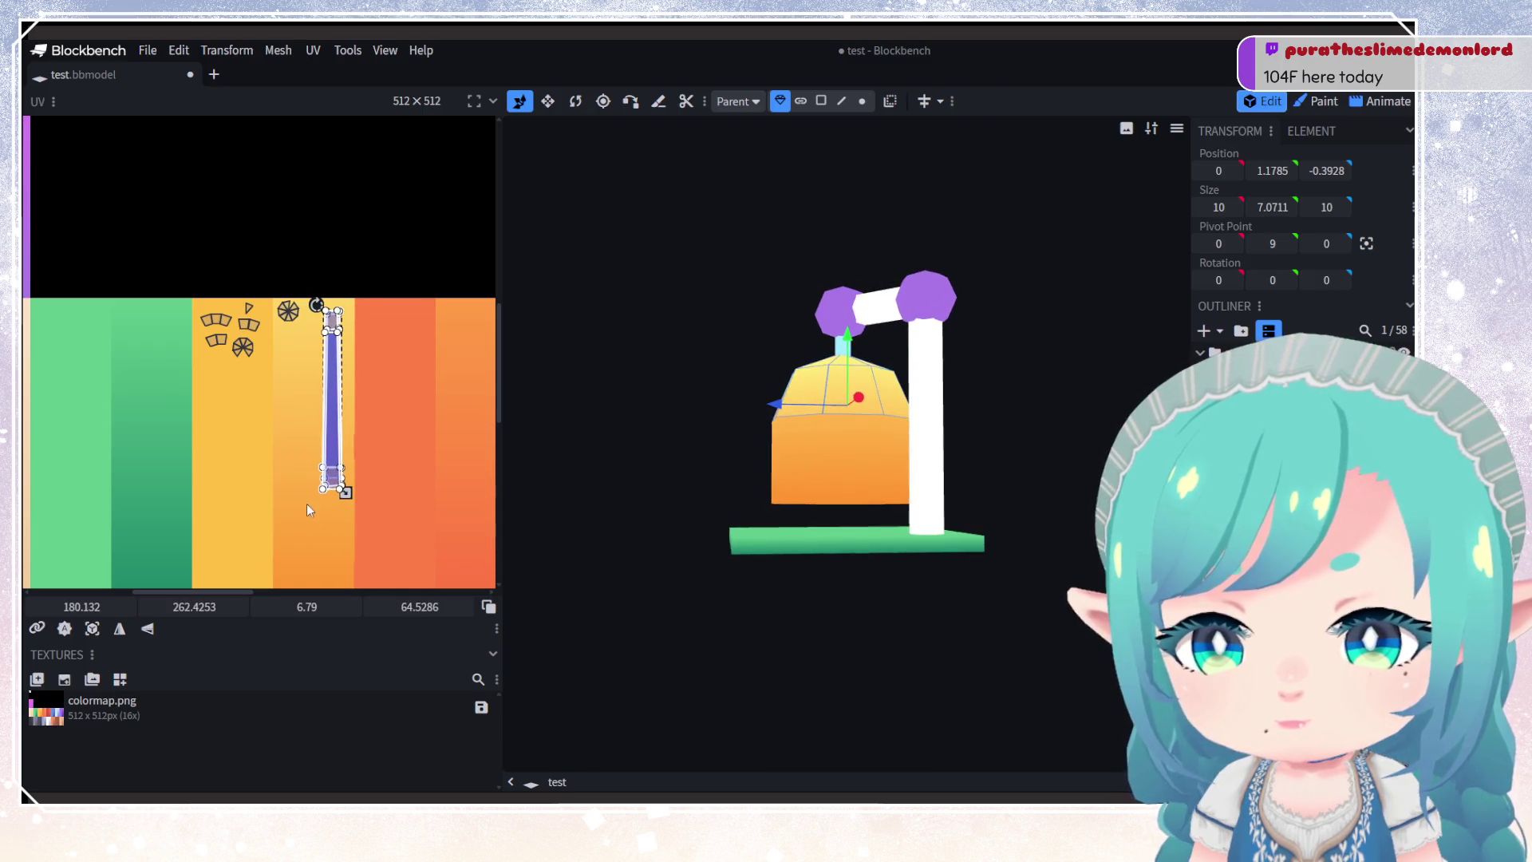
drag(344, 493, 343, 573)
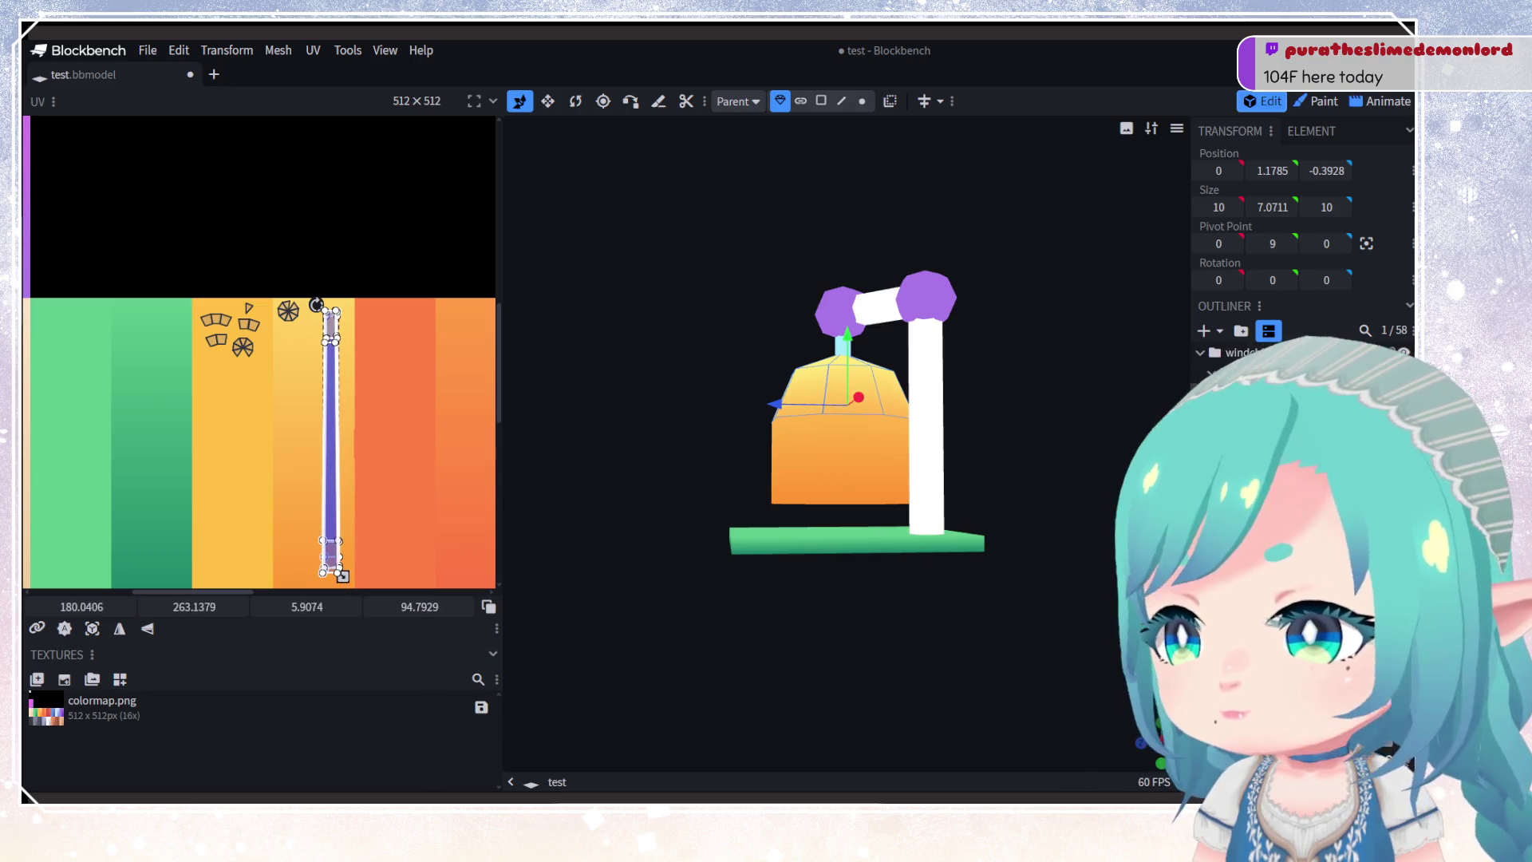
Select the body's lower box and roof and move their tall UV strip upward
click(838, 463)
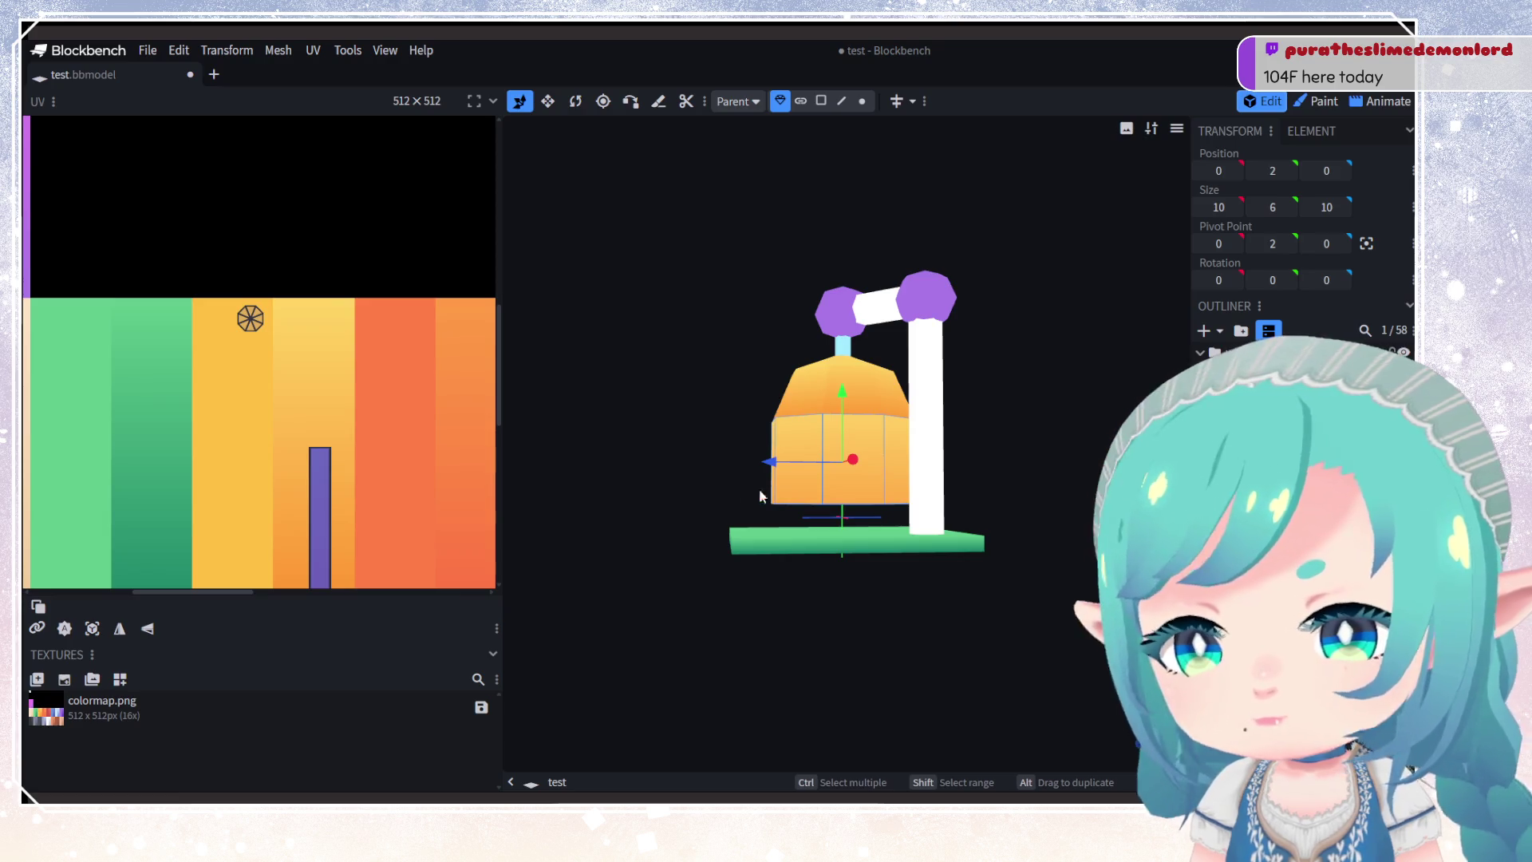
ctrl+click(846, 387)
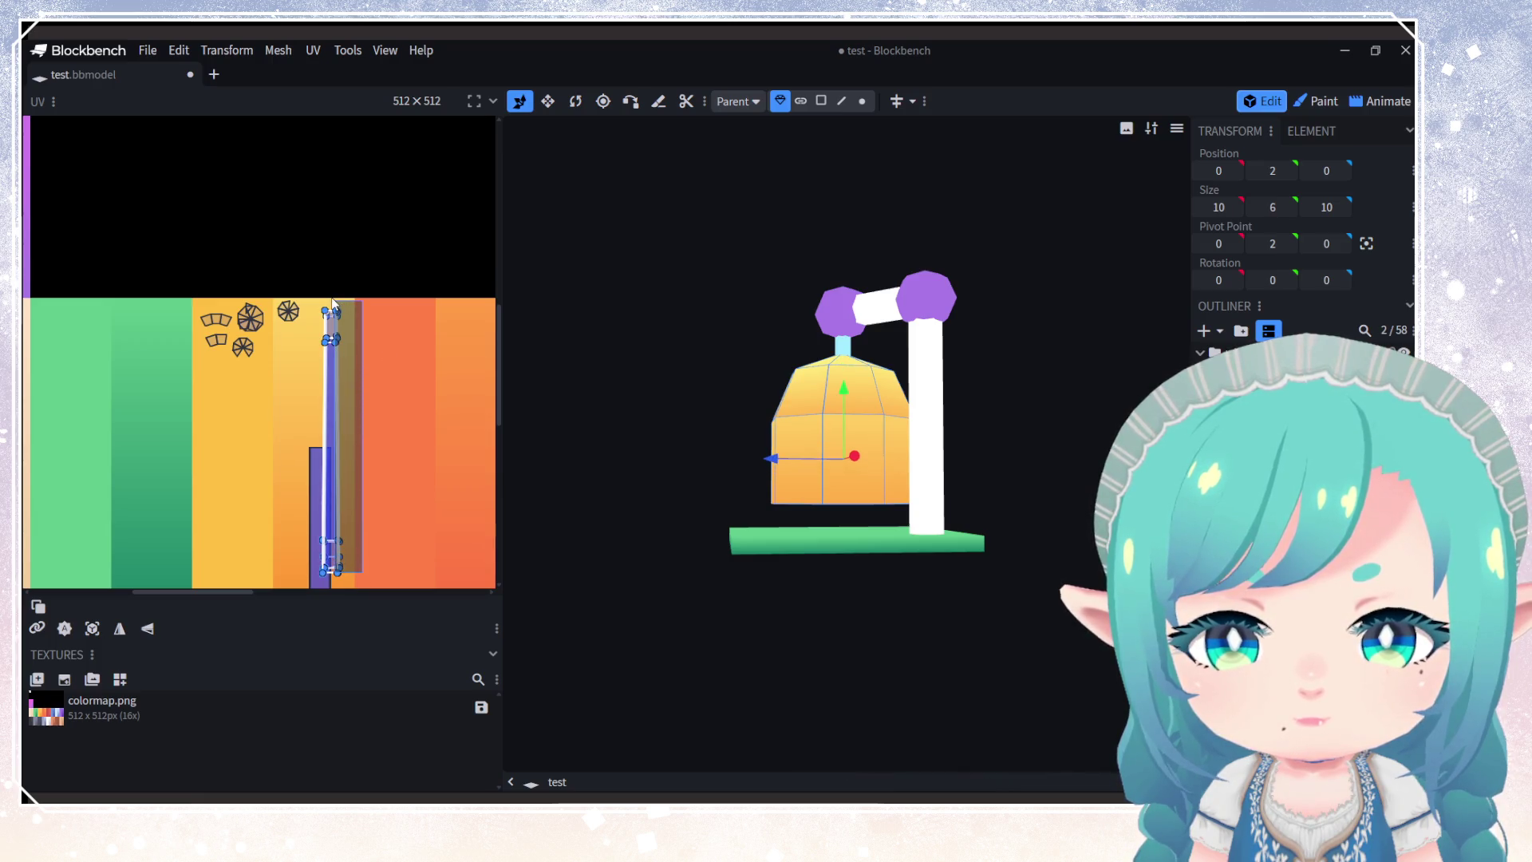
click(326, 378)
drag(327, 408, 320, 292)
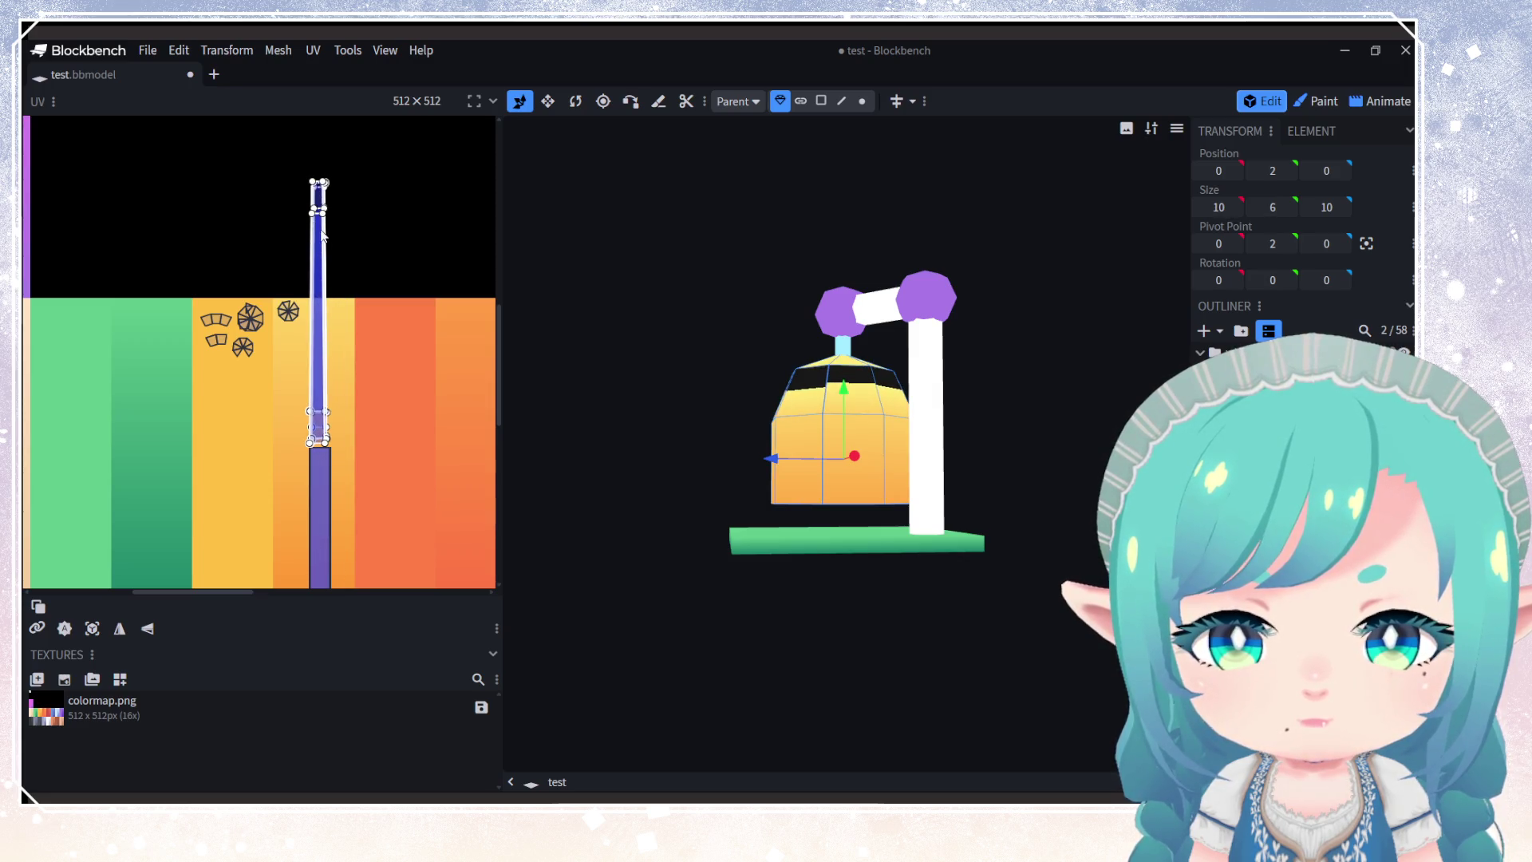
click(369, 372)
Shorten the roof's UV strip and shift the combined box-and-roof strip slightly right and down
click(844, 391)
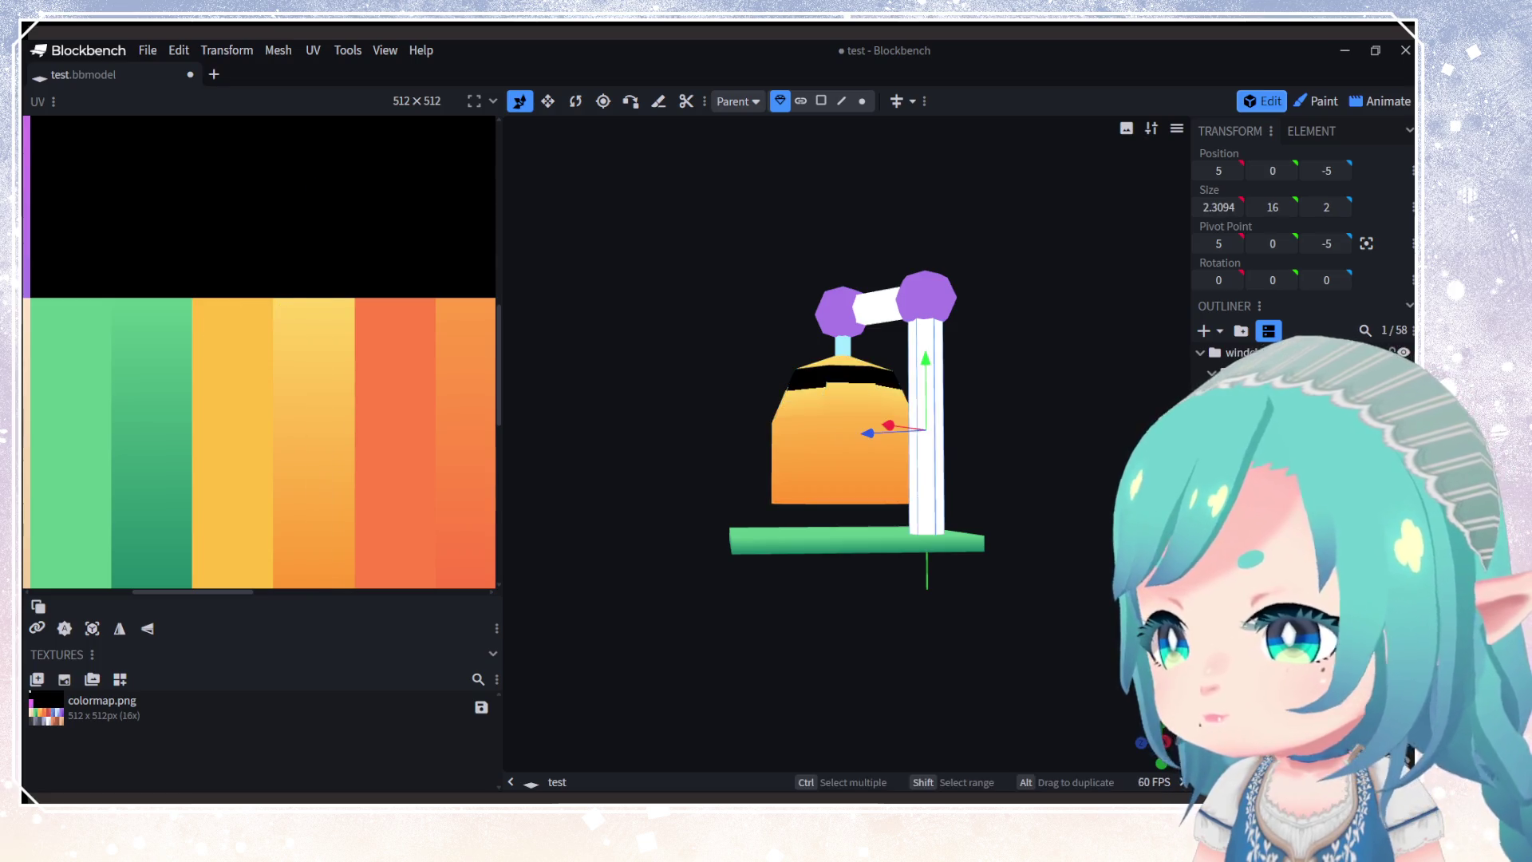
click(323, 186)
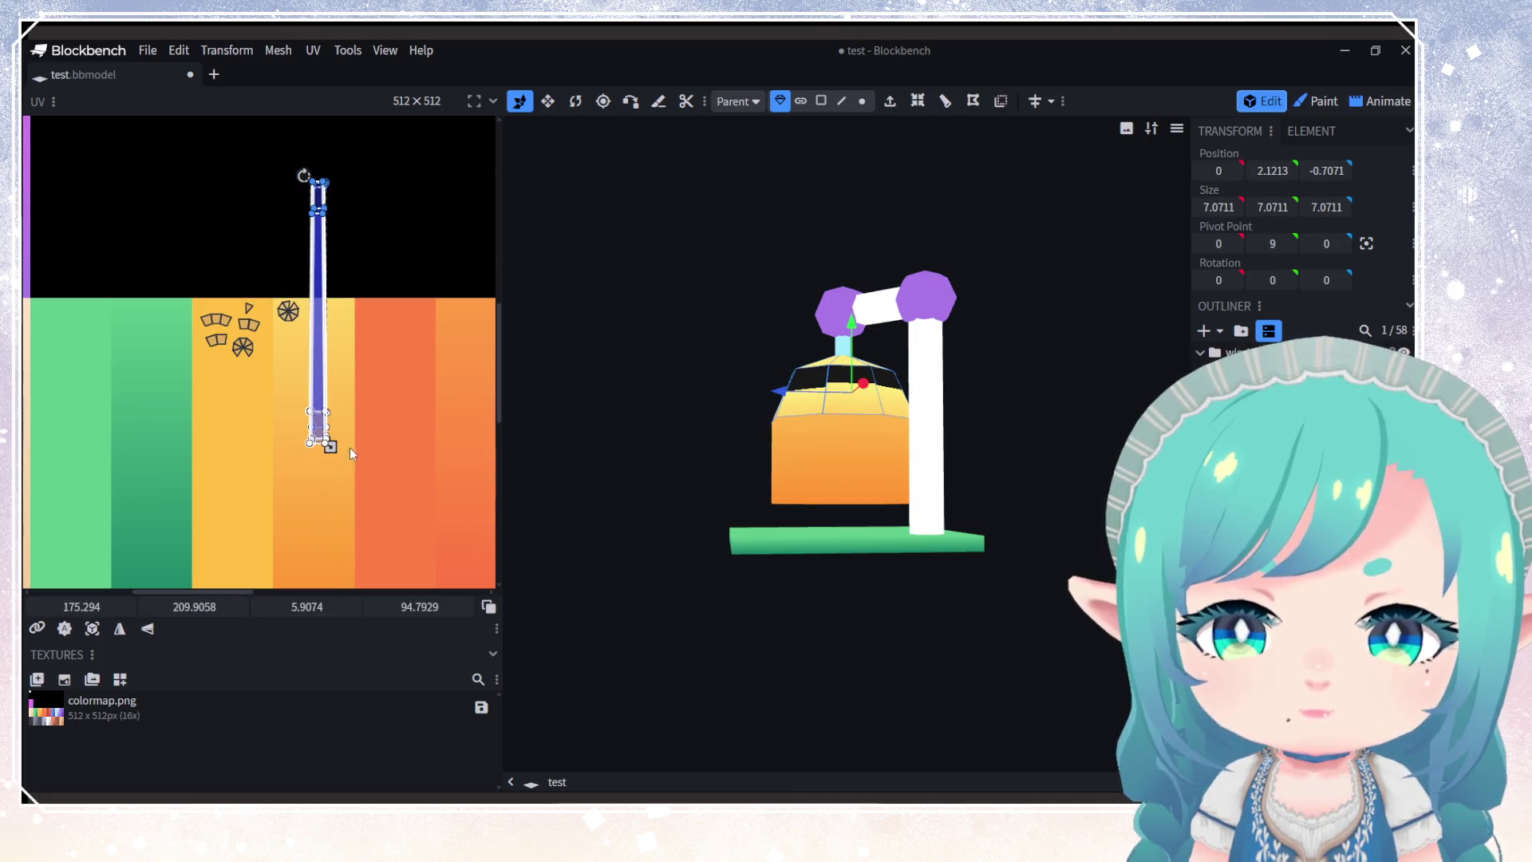
mouse_move(331, 445)
mouse_down()
mouse_move(335, 257)
mouse_move(323, 367)
mouse_up()
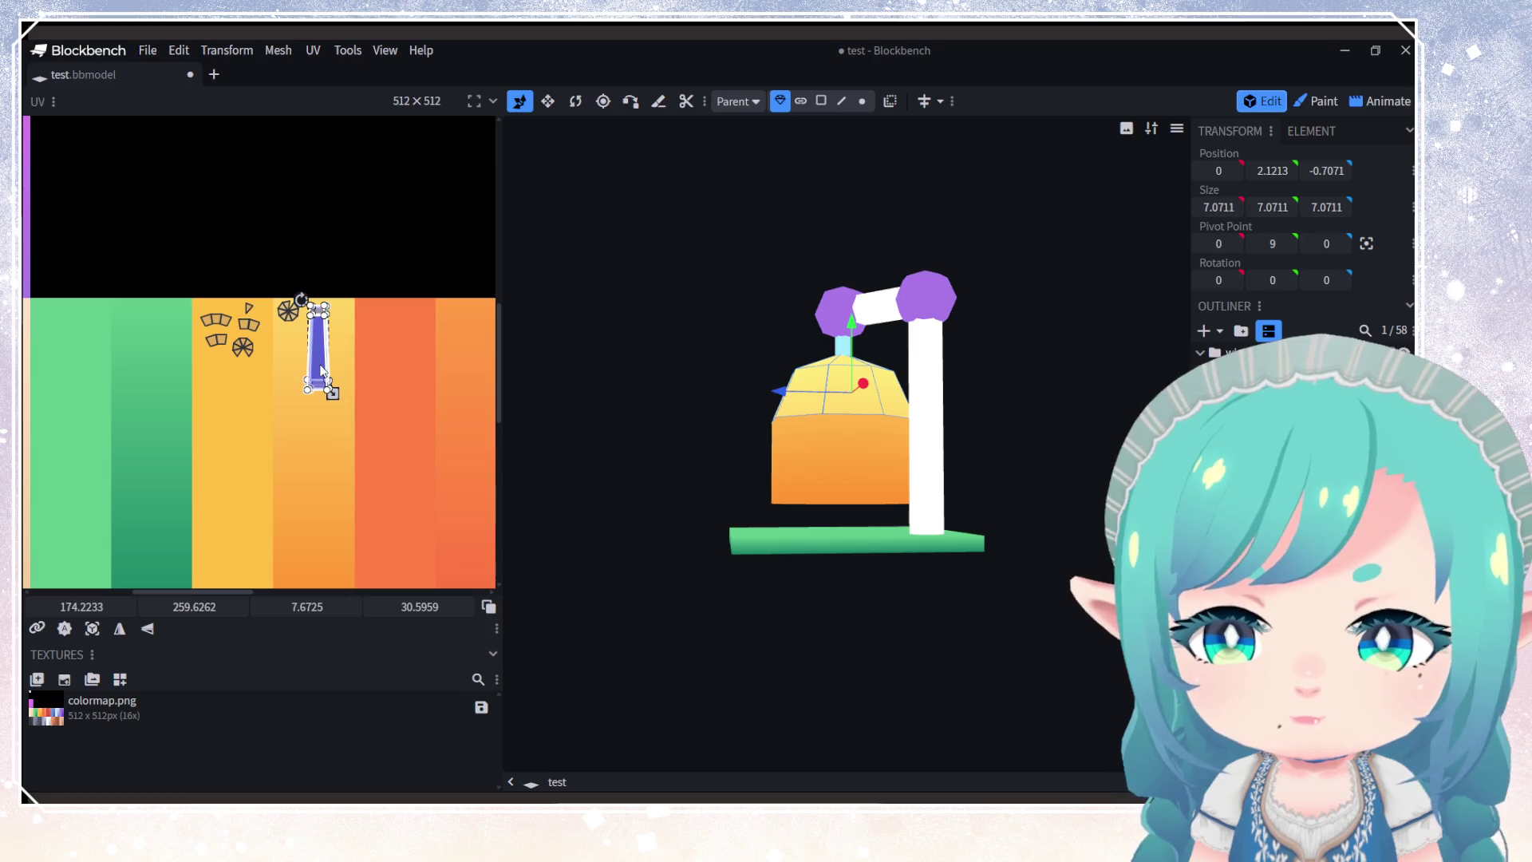
click(1277, 415)
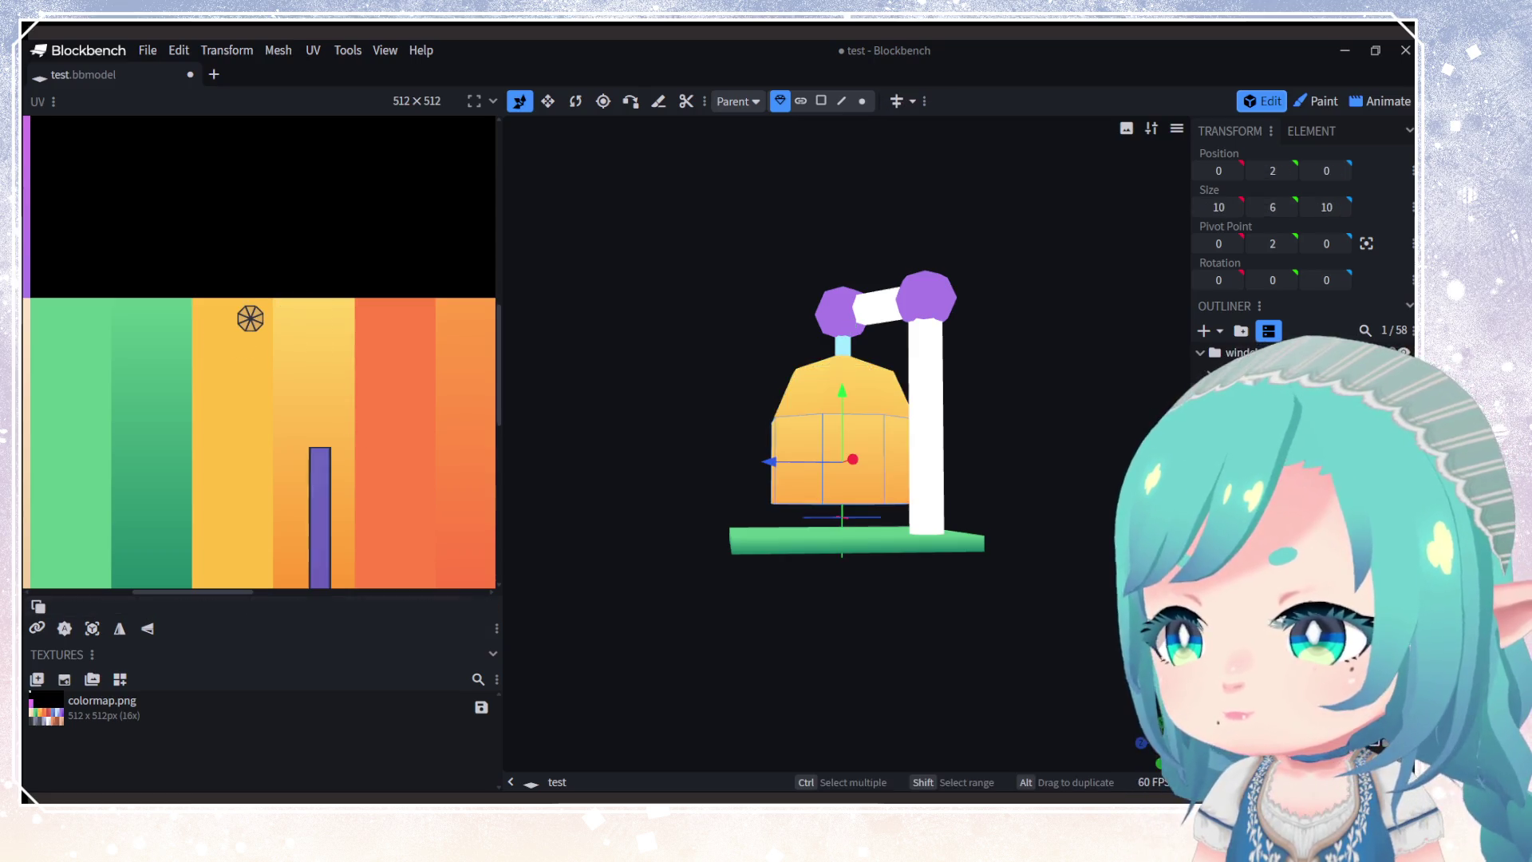
ctrl+click(1276, 395)
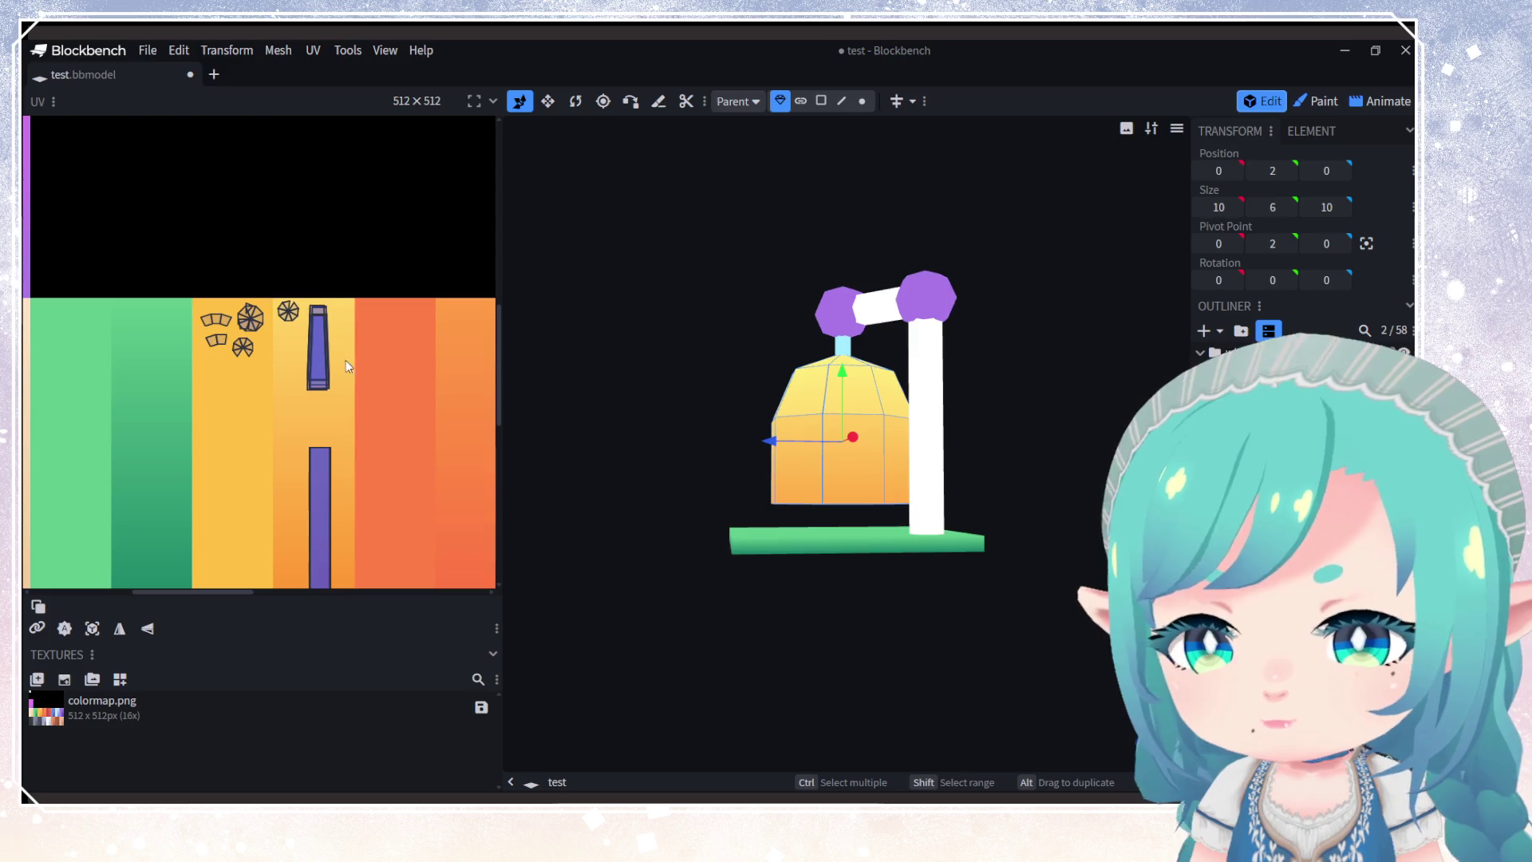
mouse_move(319, 351)
mouse_down()
mouse_move(351, 375)
mouse_move(315, 375)
mouse_move(326, 383)
mouse_up()
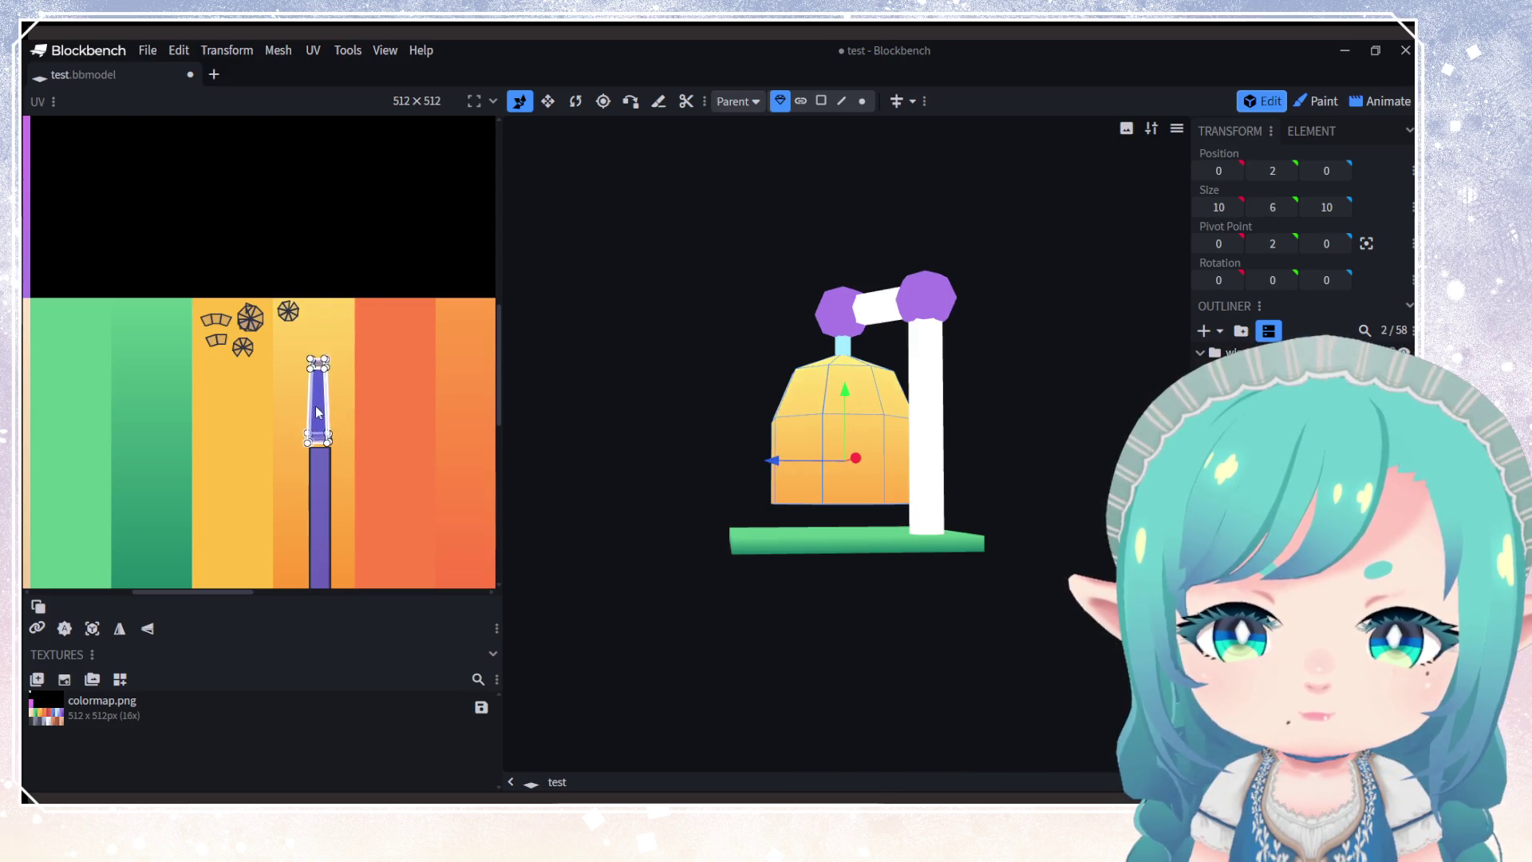
Move the roof's UV face further up the yellow-to-orange gradient
drag(719, 479, 755, 559)
click(934, 307)
mouse_move(1037, 527)
mouse_down()
mouse_move(1094, 577)
mouse_move(1063, 557)
mouse_move(1066, 706)
mouse_move(916, 572)
mouse_move(914, 587)
mouse_up()
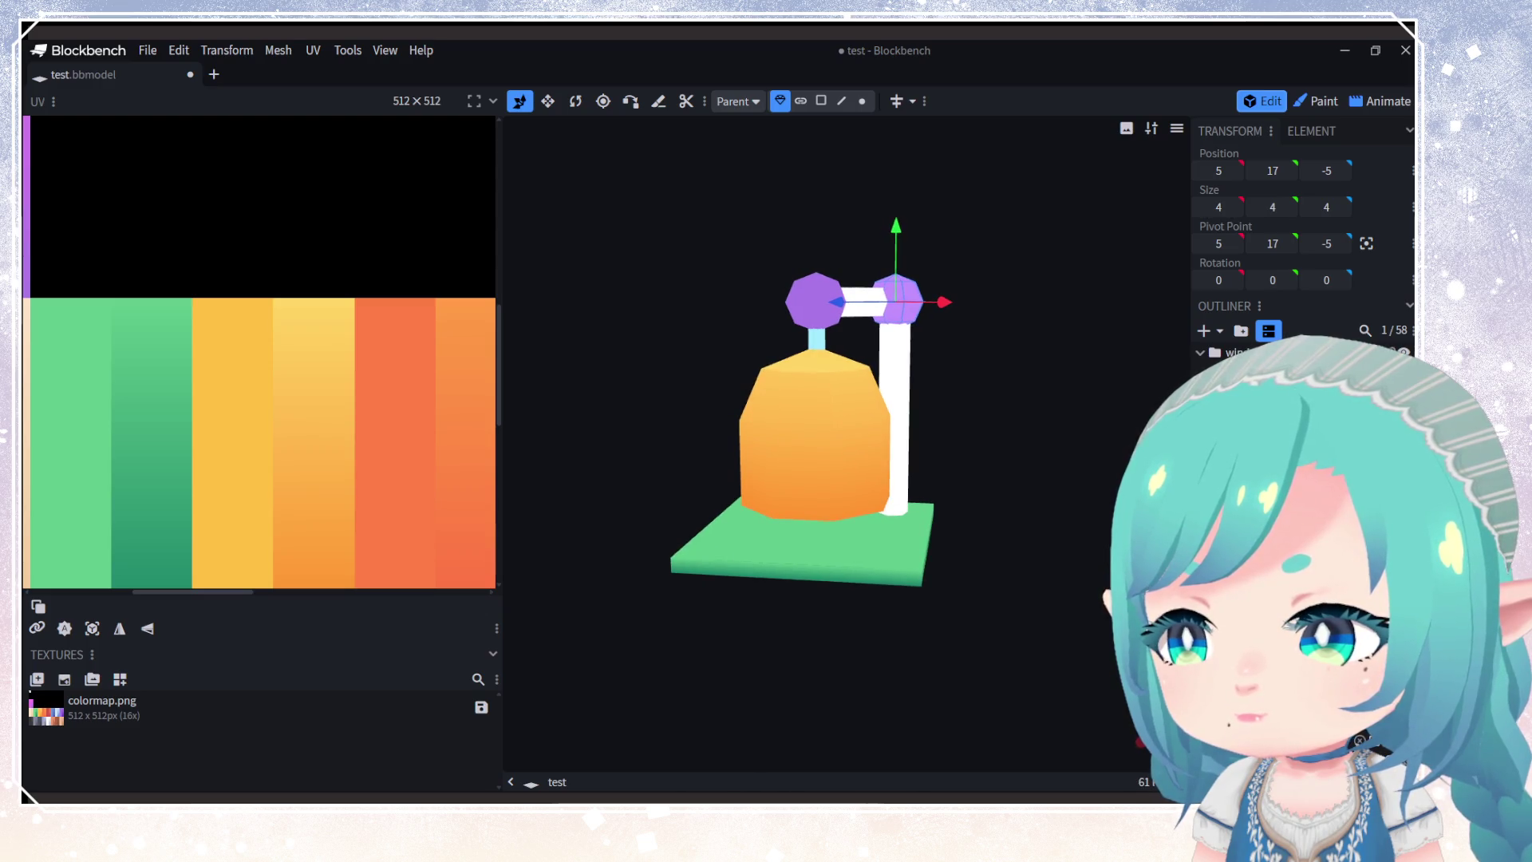
click(814, 399)
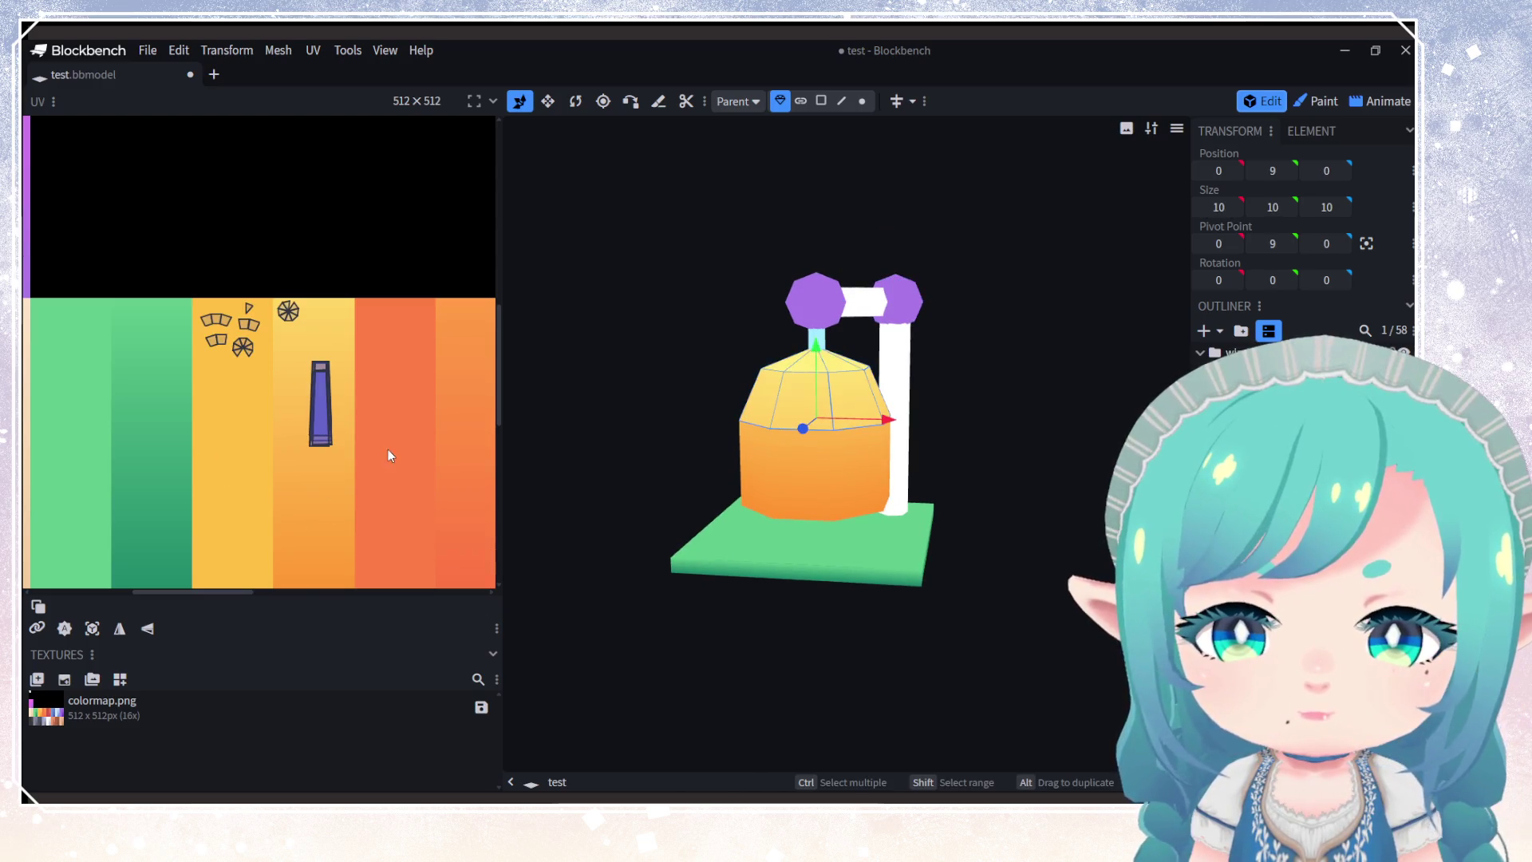
drag(388, 449, 260, 348)
drag(321, 399, 321, 376)
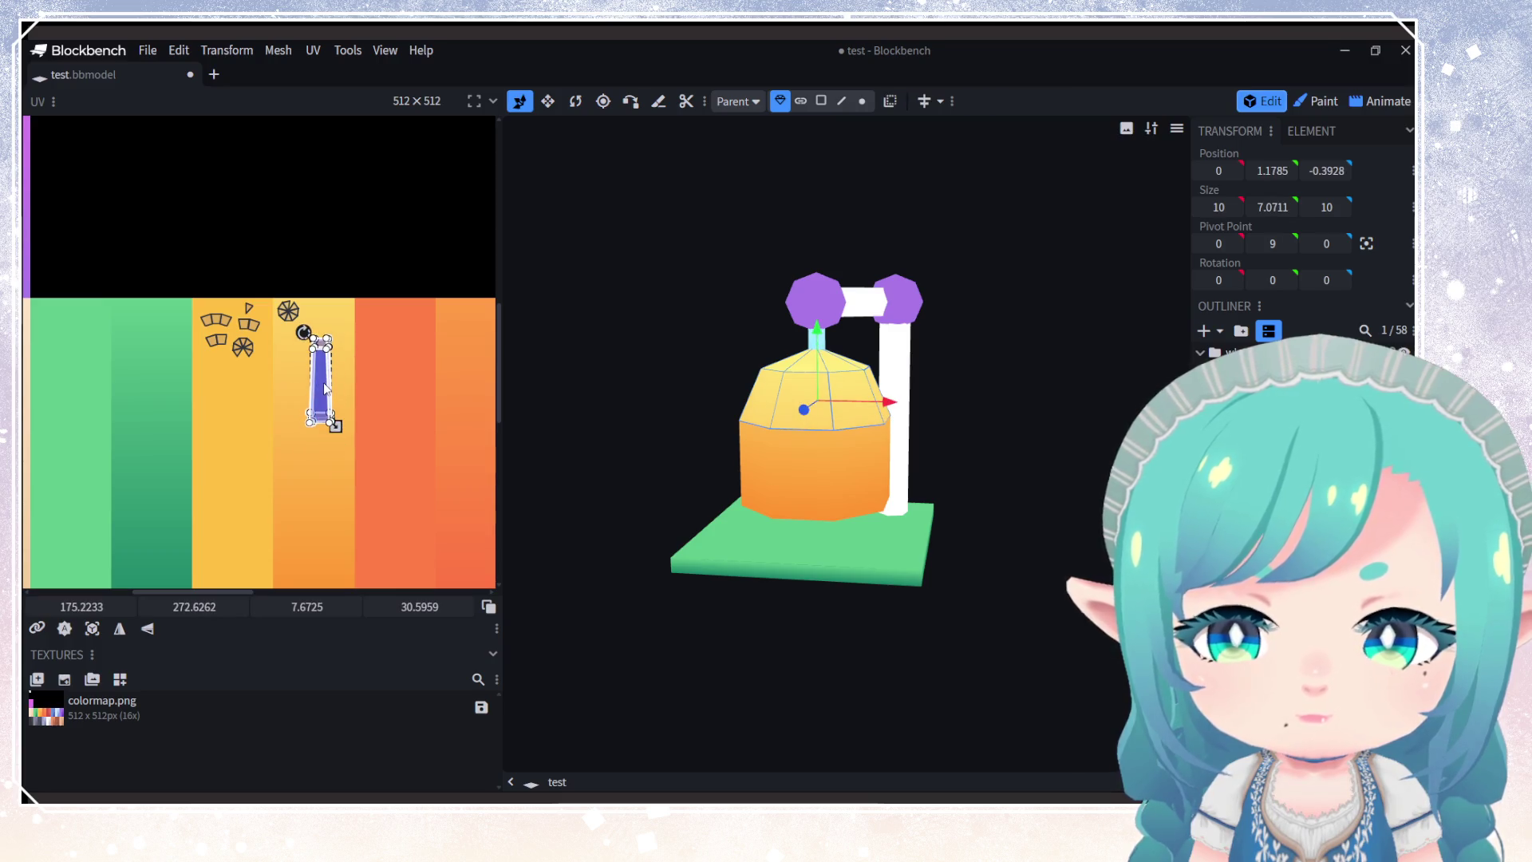
click(814, 299)
Nudge the small round UV face slightly left within the light yellow band above the purple strip
mouse_move(794, 639)
mouse_down()
mouse_move(909, 602)
mouse_move(825, 604)
mouse_move(886, 603)
mouse_move(923, 735)
mouse_move(708, 611)
mouse_move(589, 566)
mouse_move(532, 589)
mouse_up()
click(818, 463)
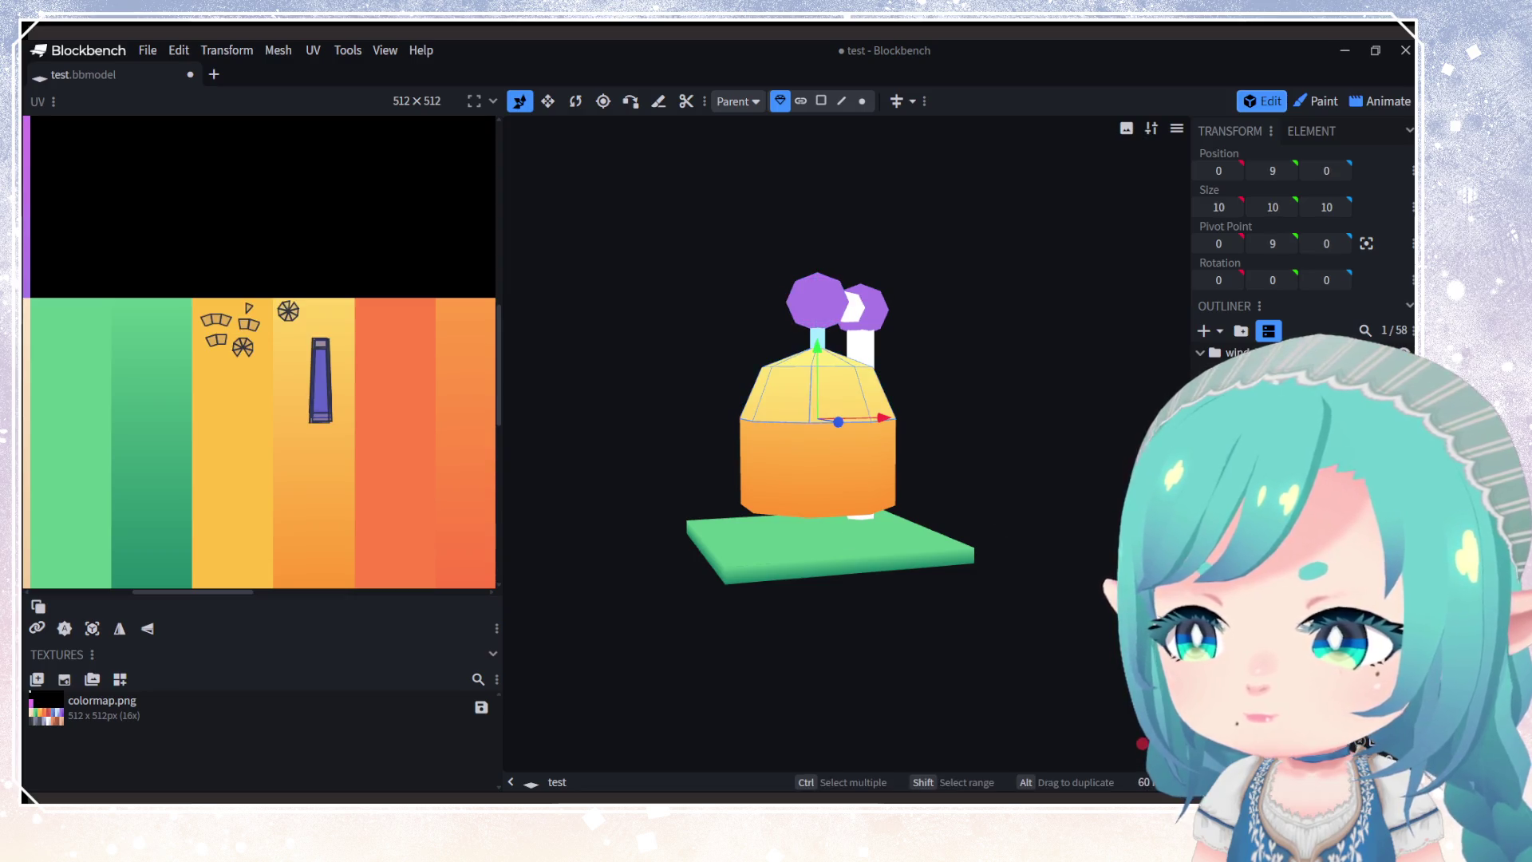
ctrl+click(798, 479)
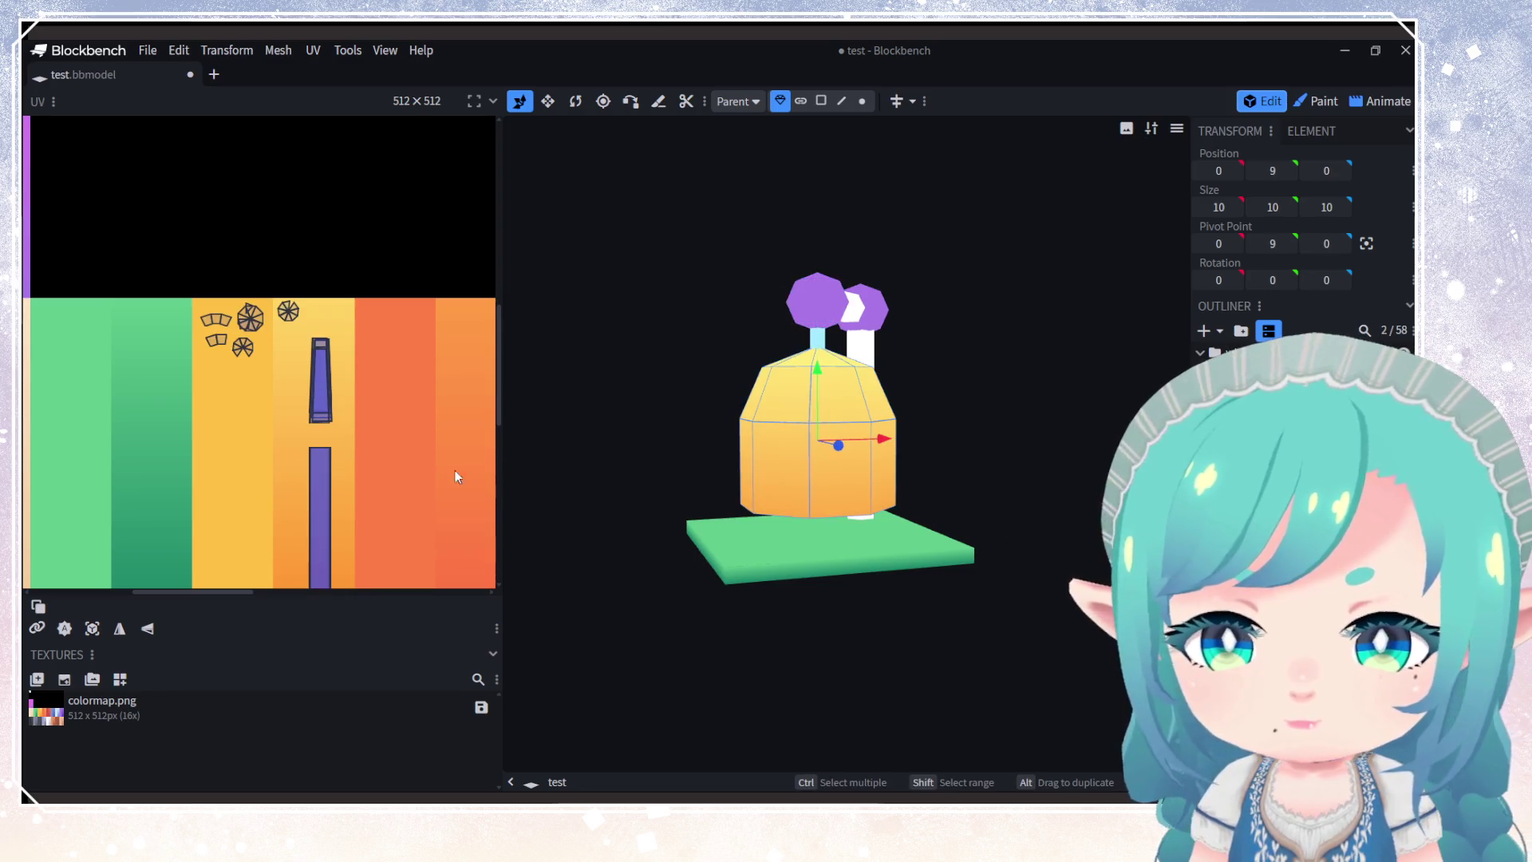
click(320, 379)
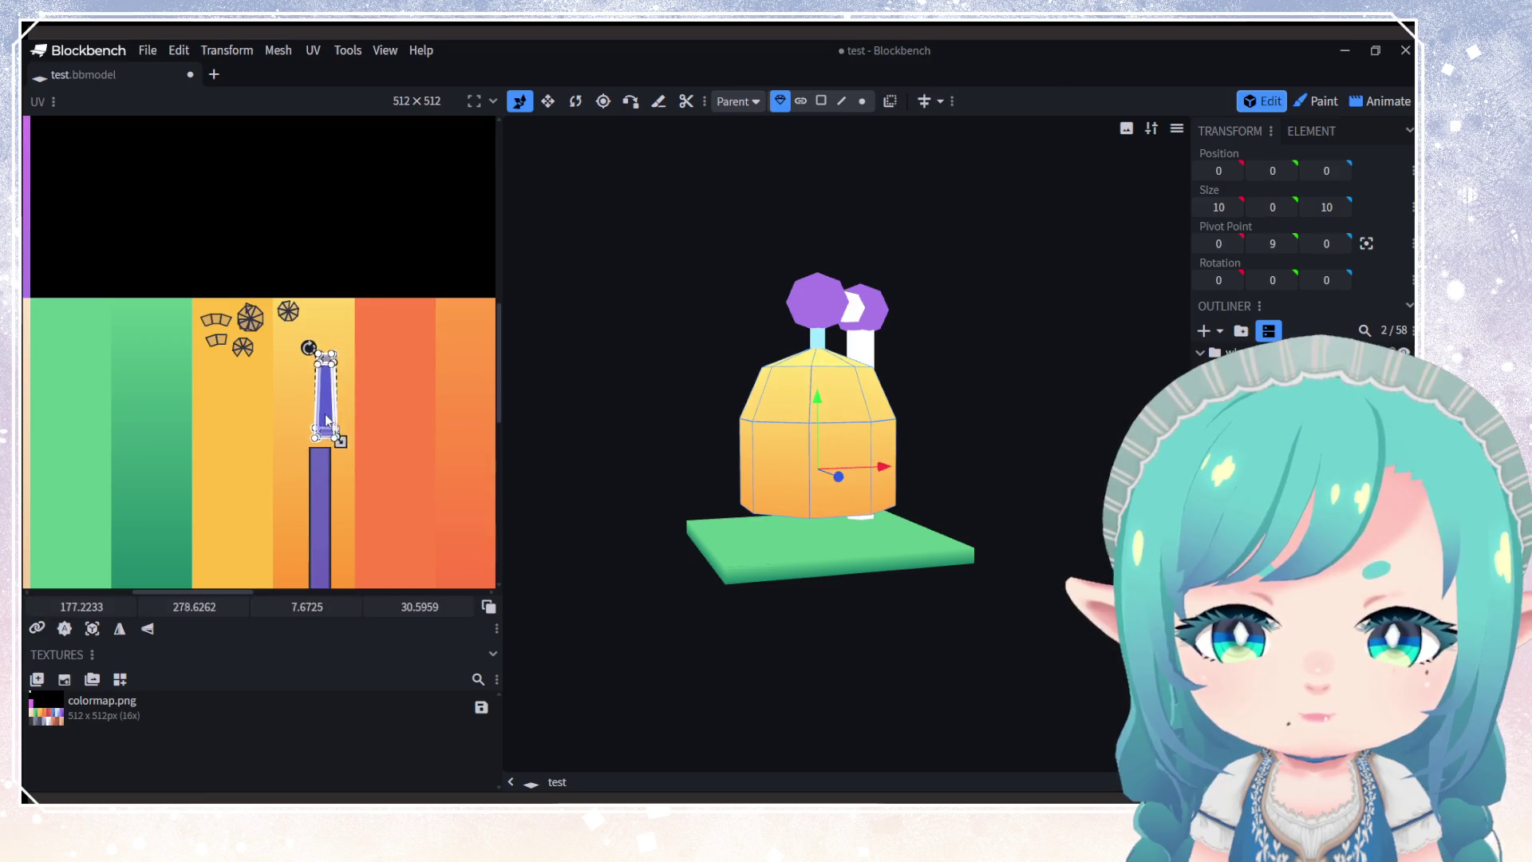
click(353, 353)
click(287, 313)
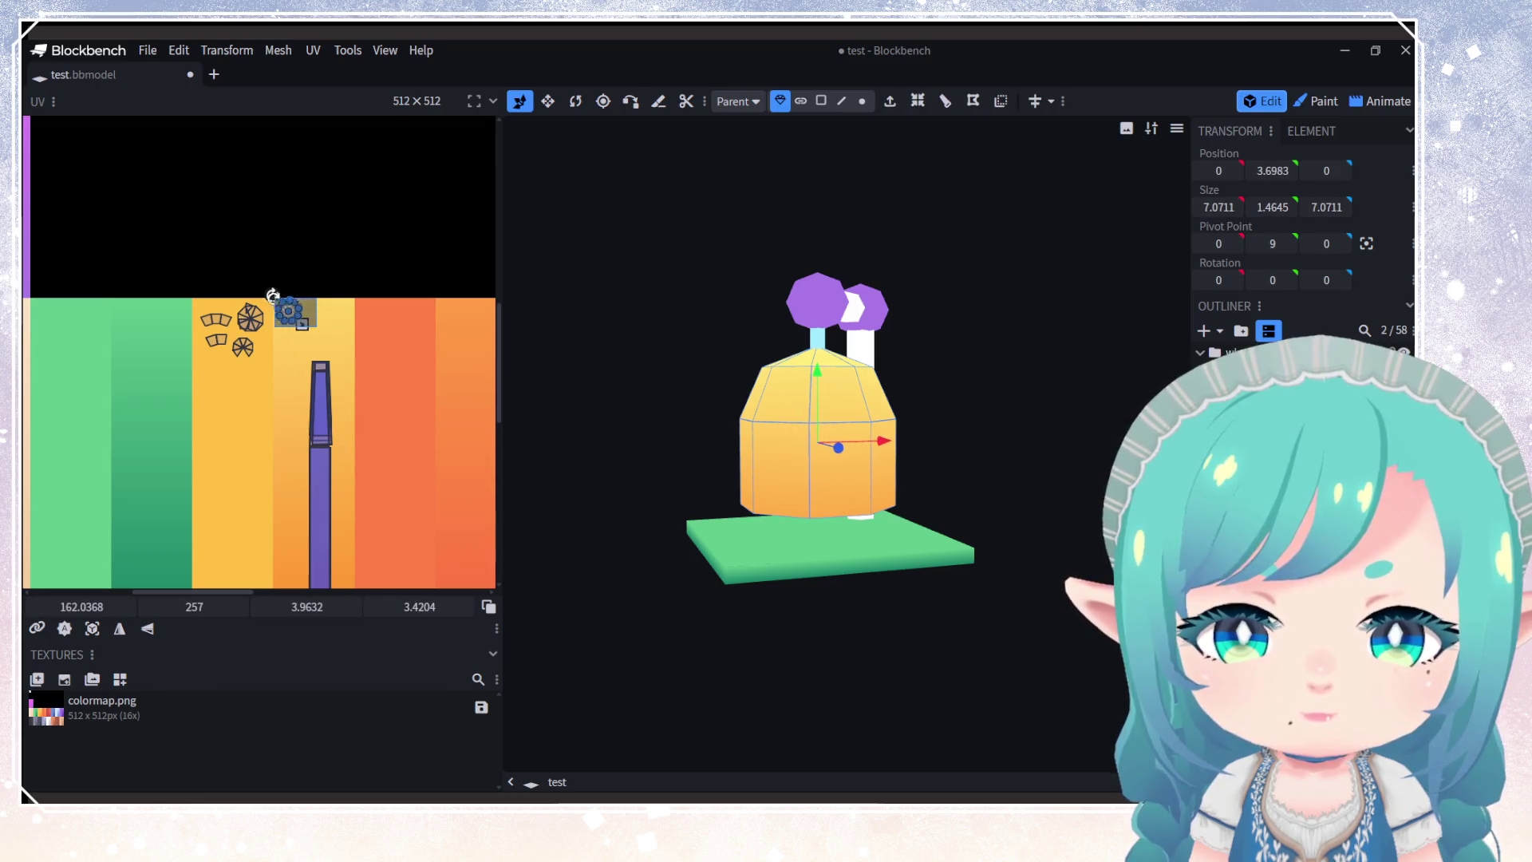
drag(323, 349, 318, 351)
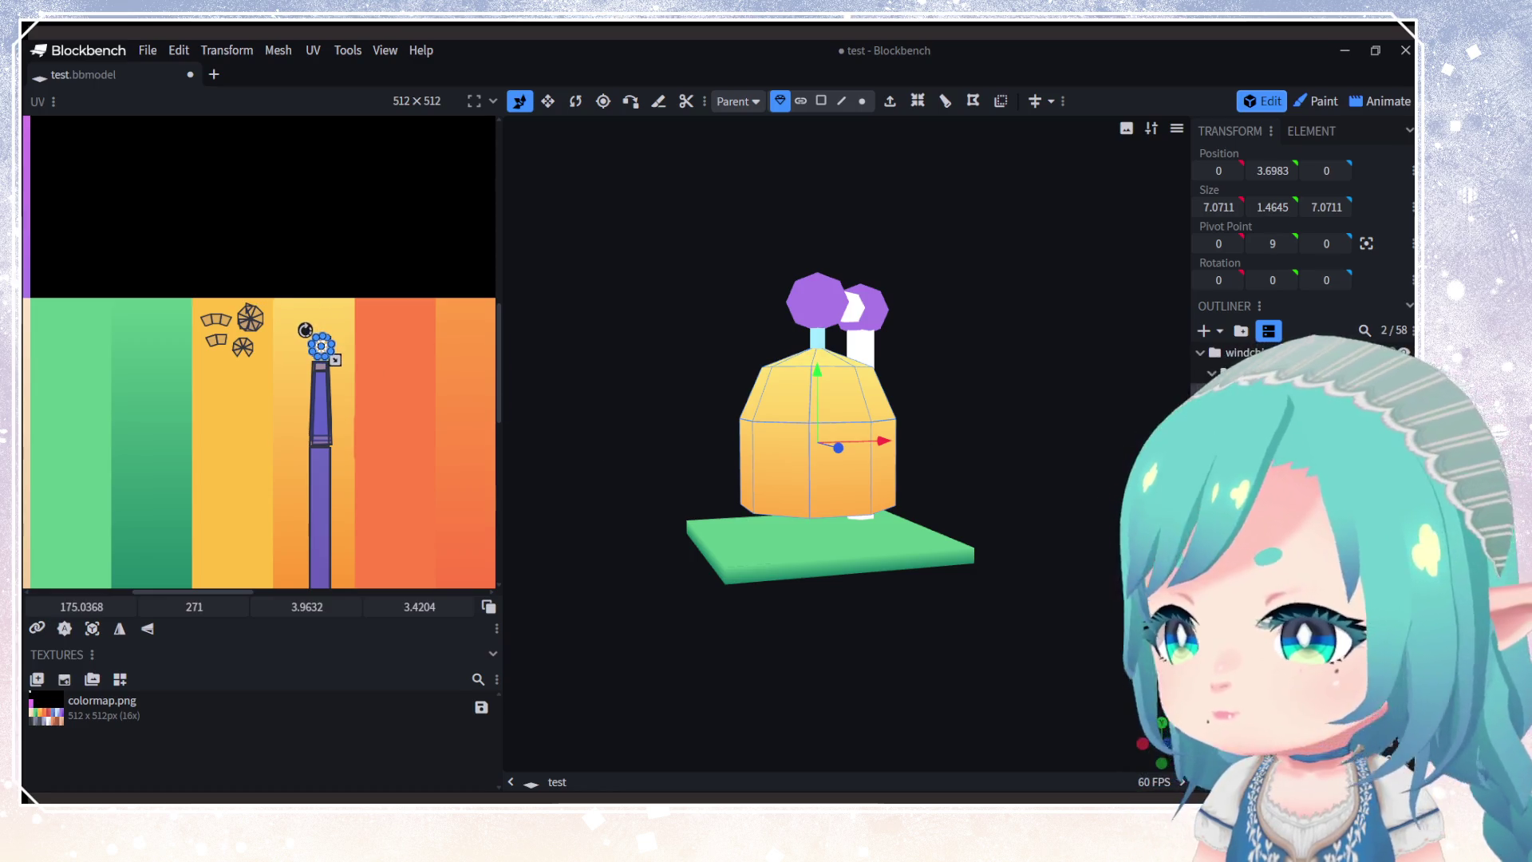
mouse_move(949, 519)
mouse_down()
mouse_move(981, 547)
mouse_move(990, 635)
mouse_move(938, 528)
mouse_move(564, 609)
mouse_up()
scroll(726, 540, down, 5)
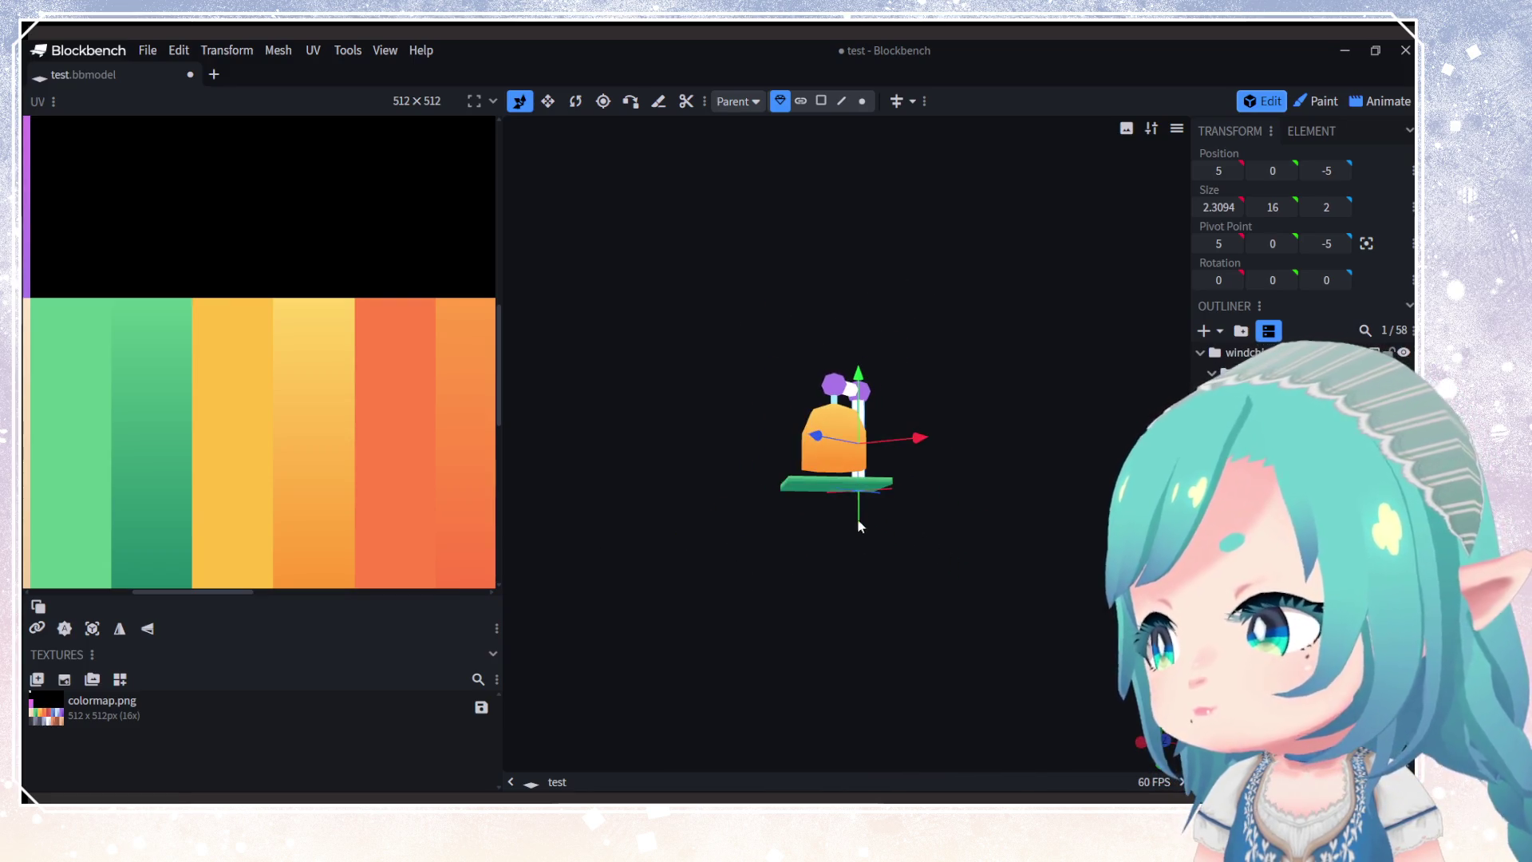
scroll(859, 524, up, 4)
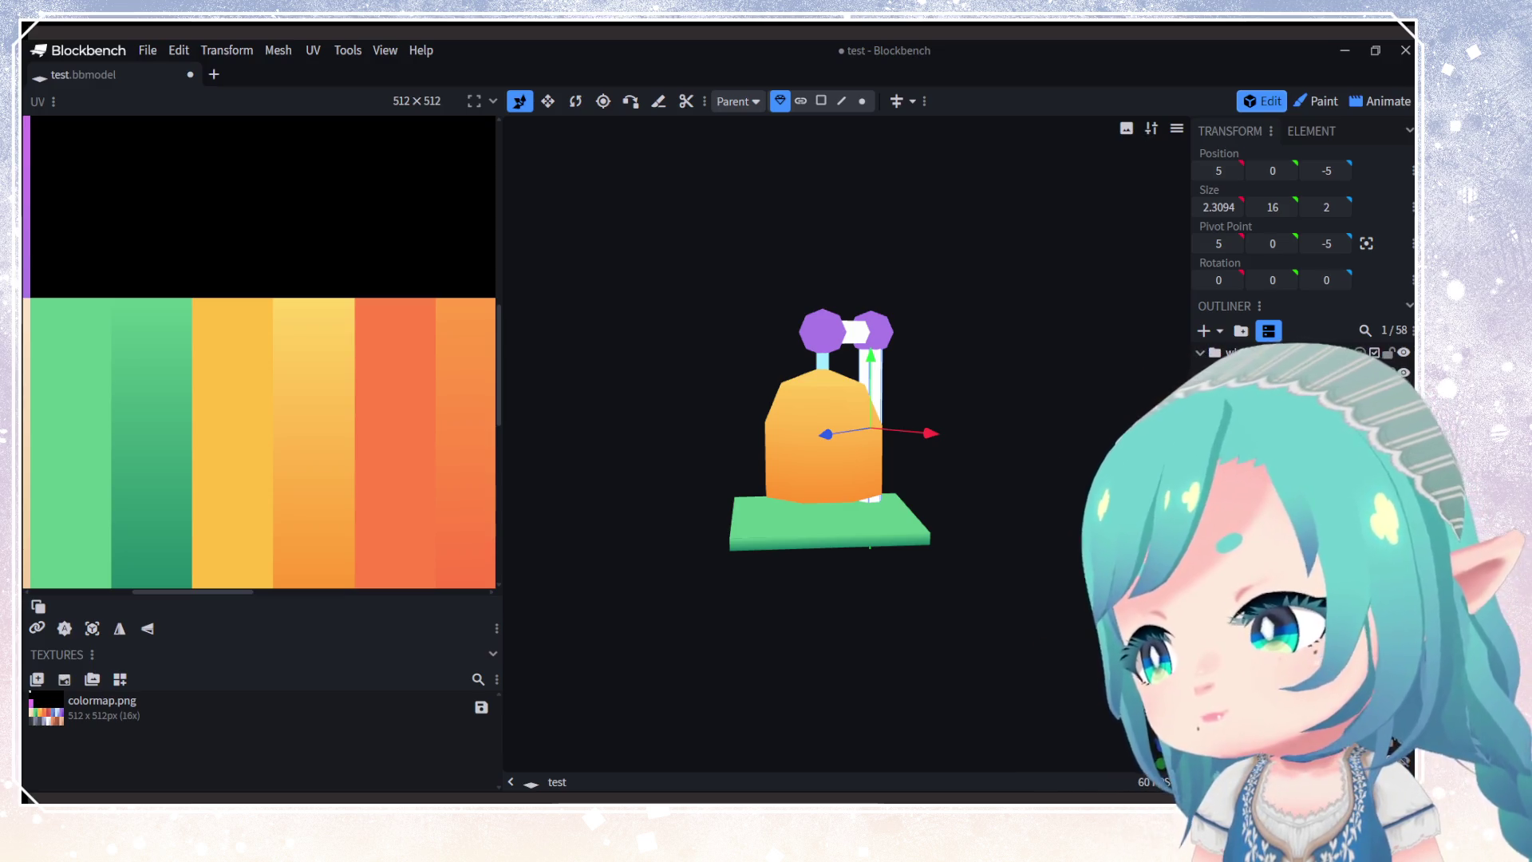
mouse_move(806, 559)
mouse_down()
mouse_move(879, 605)
mouse_move(811, 601)
mouse_move(965, 554)
mouse_move(876, 538)
mouse_up()
scroll(842, 518, up, 3)
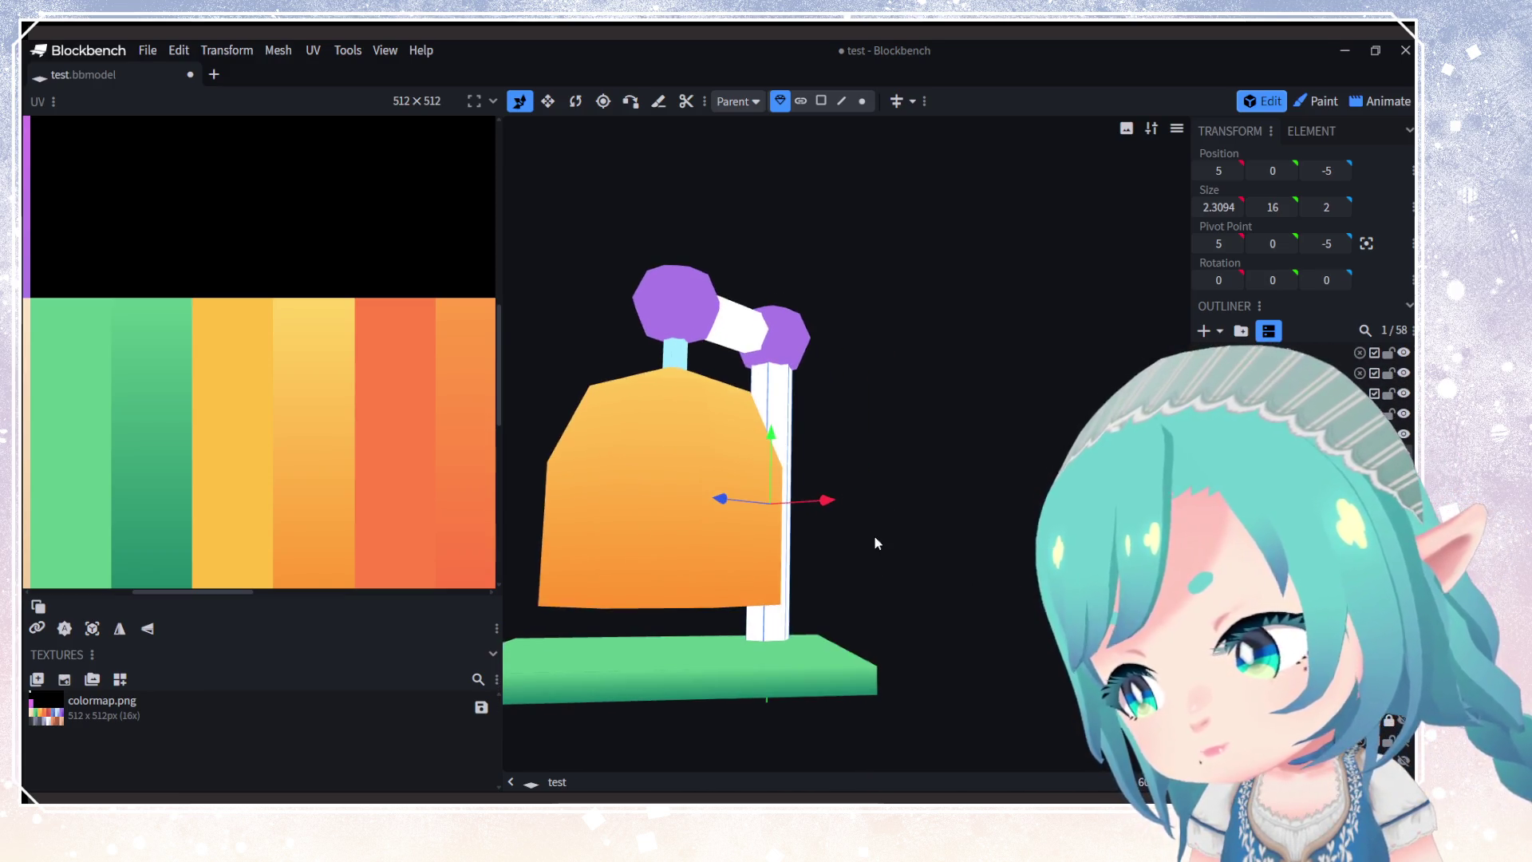
click(778, 335)
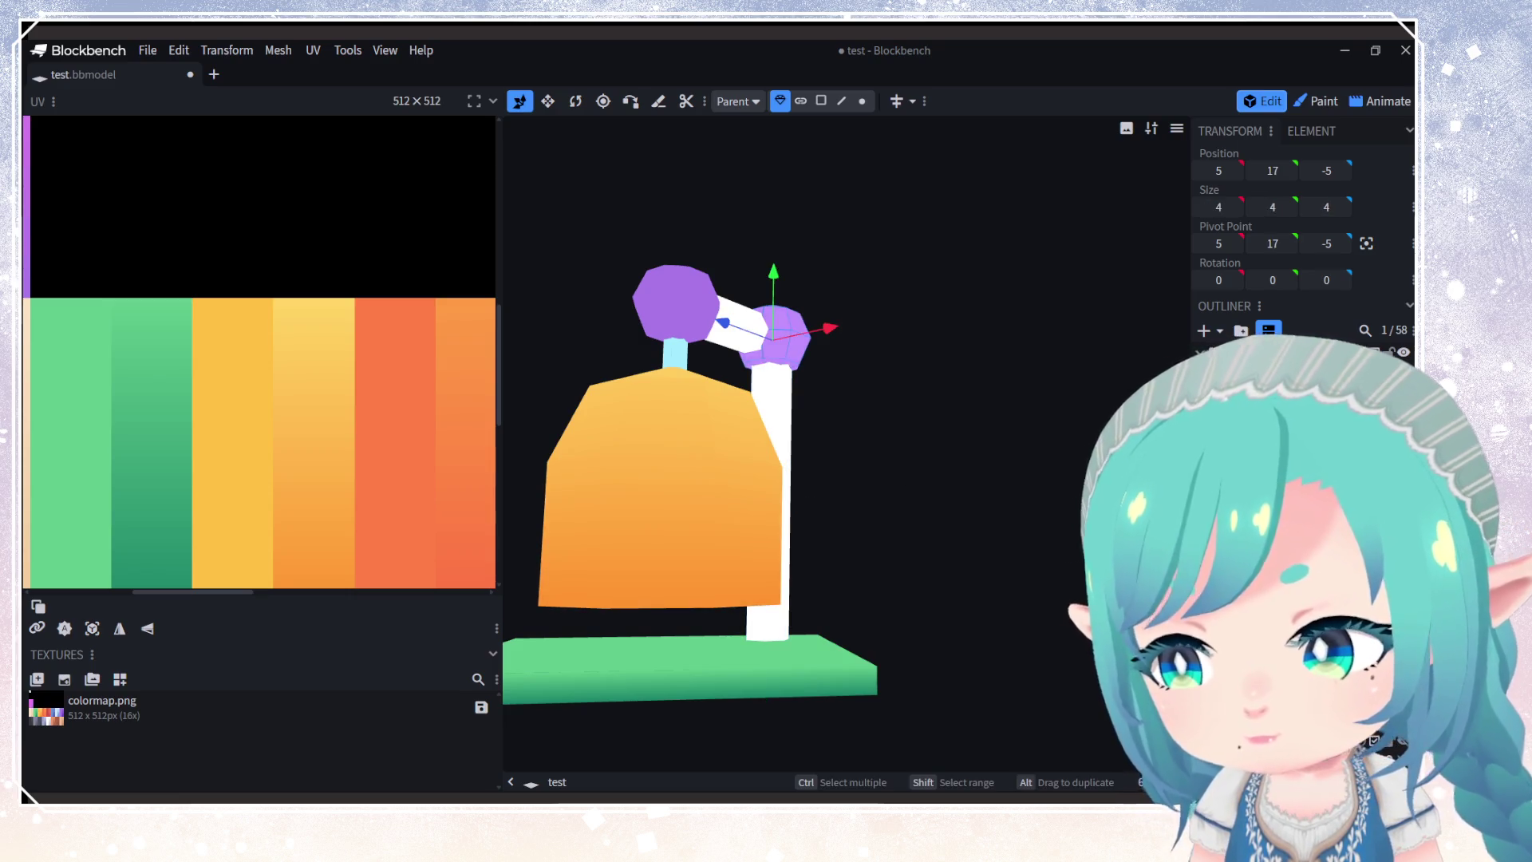
click(674, 300)
mouse_move(844, 526)
mouse_down()
mouse_move(798, 558)
mouse_move(954, 520)
mouse_move(850, 514)
mouse_up()
click(691, 364)
scroll(850, 514, down, 3)
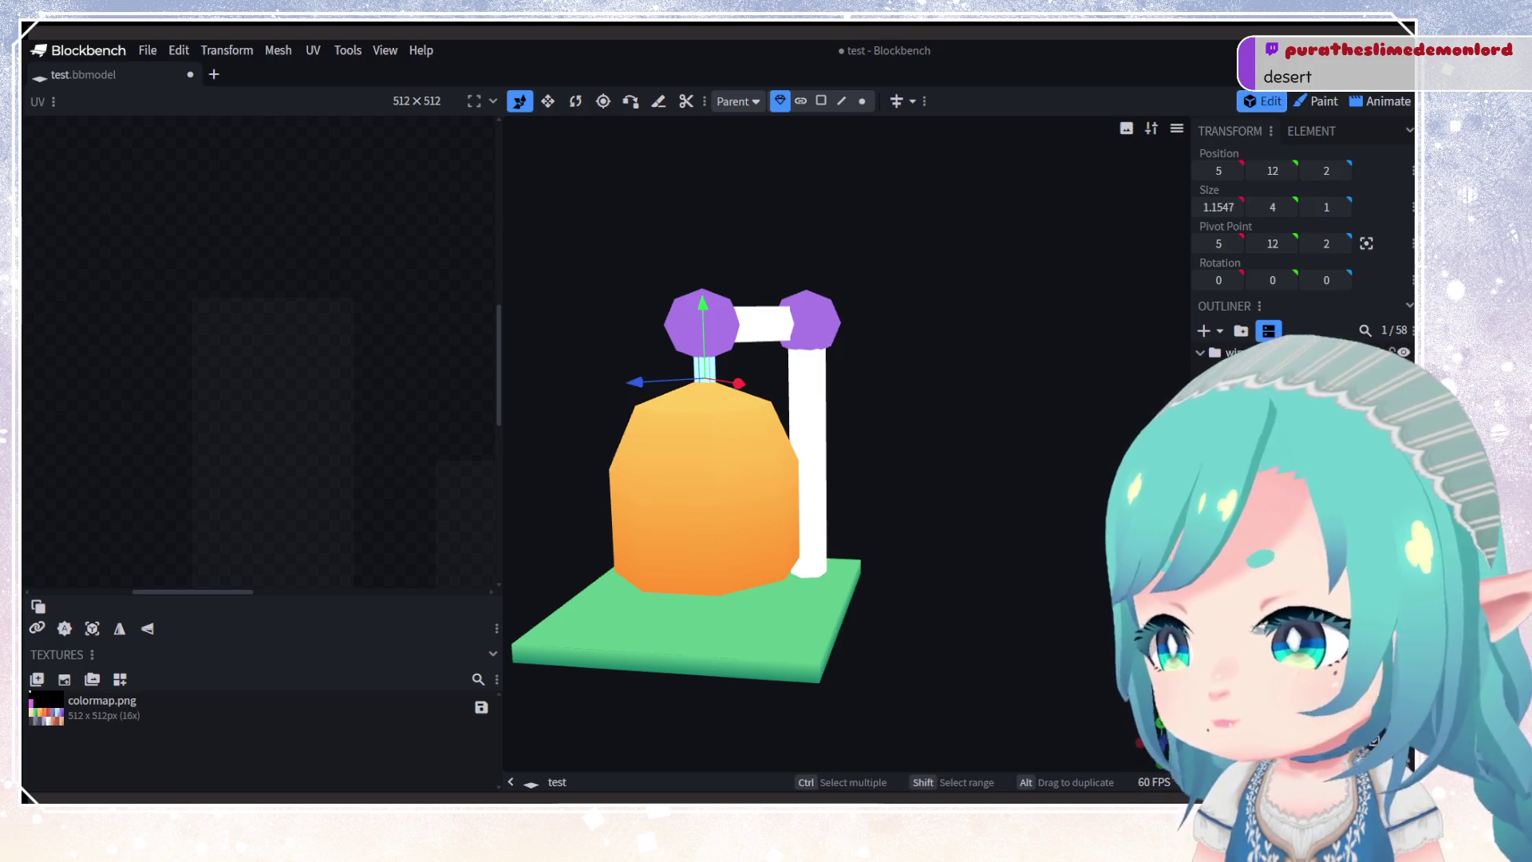
Add the pole to the palette texture and map its UV onto the dark gray swatch
click(128, 677)
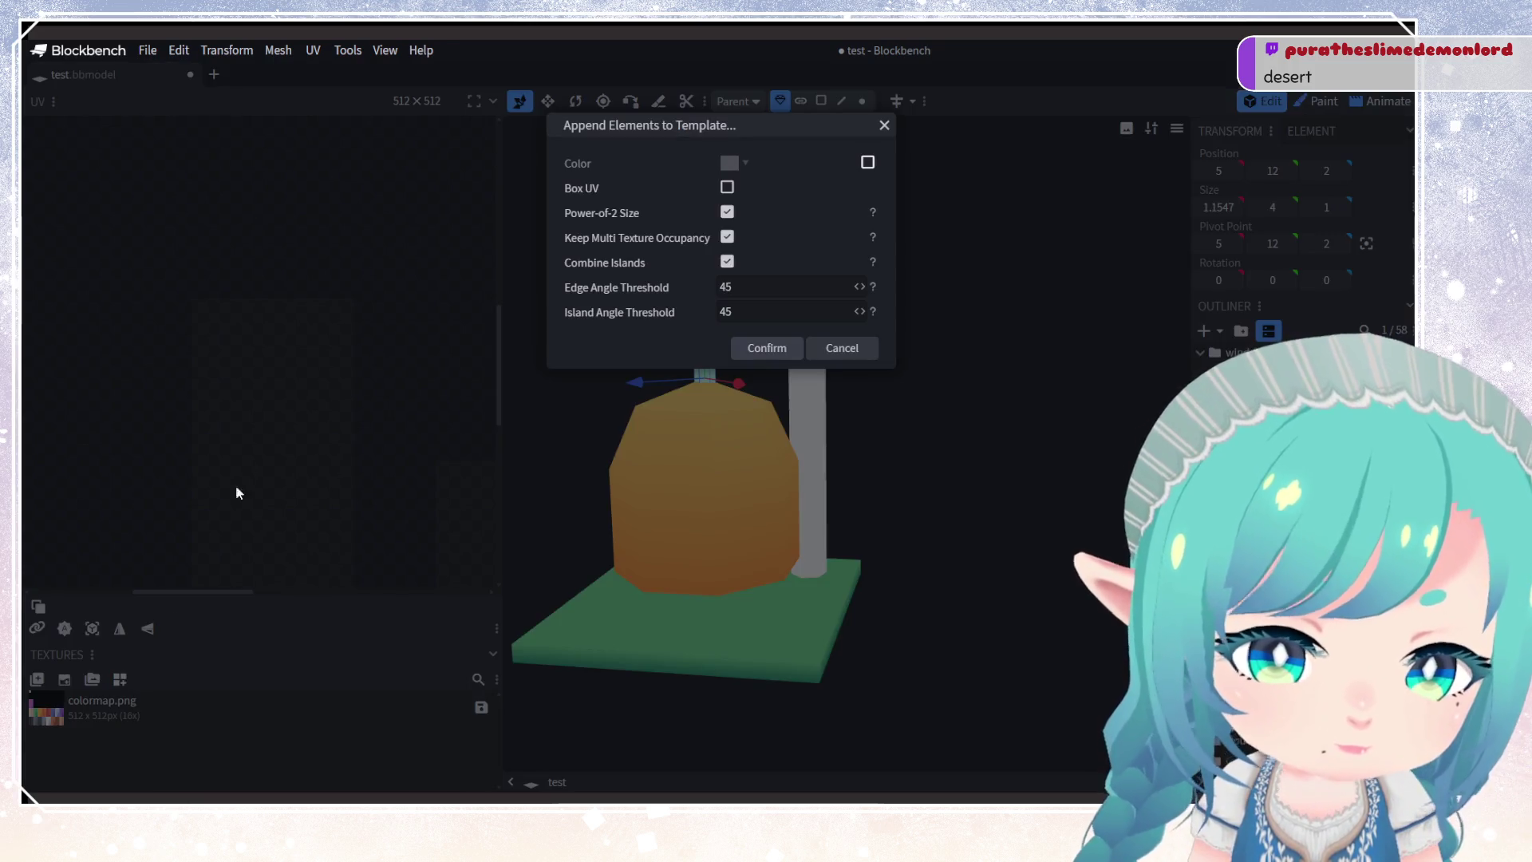
click(762, 345)
scroll(289, 396, down, 5)
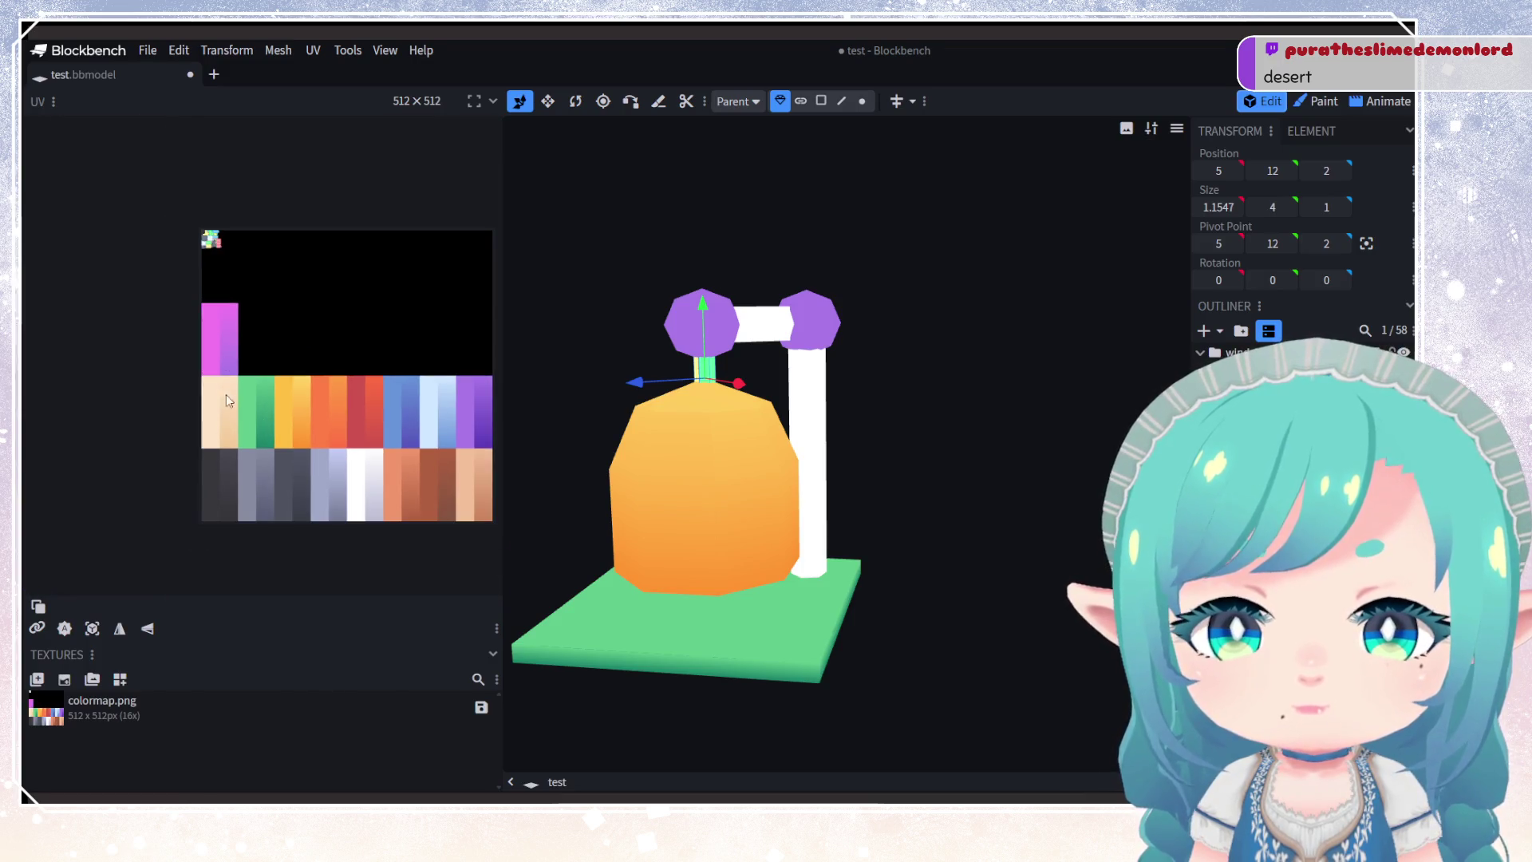
drag(199, 227, 206, 511)
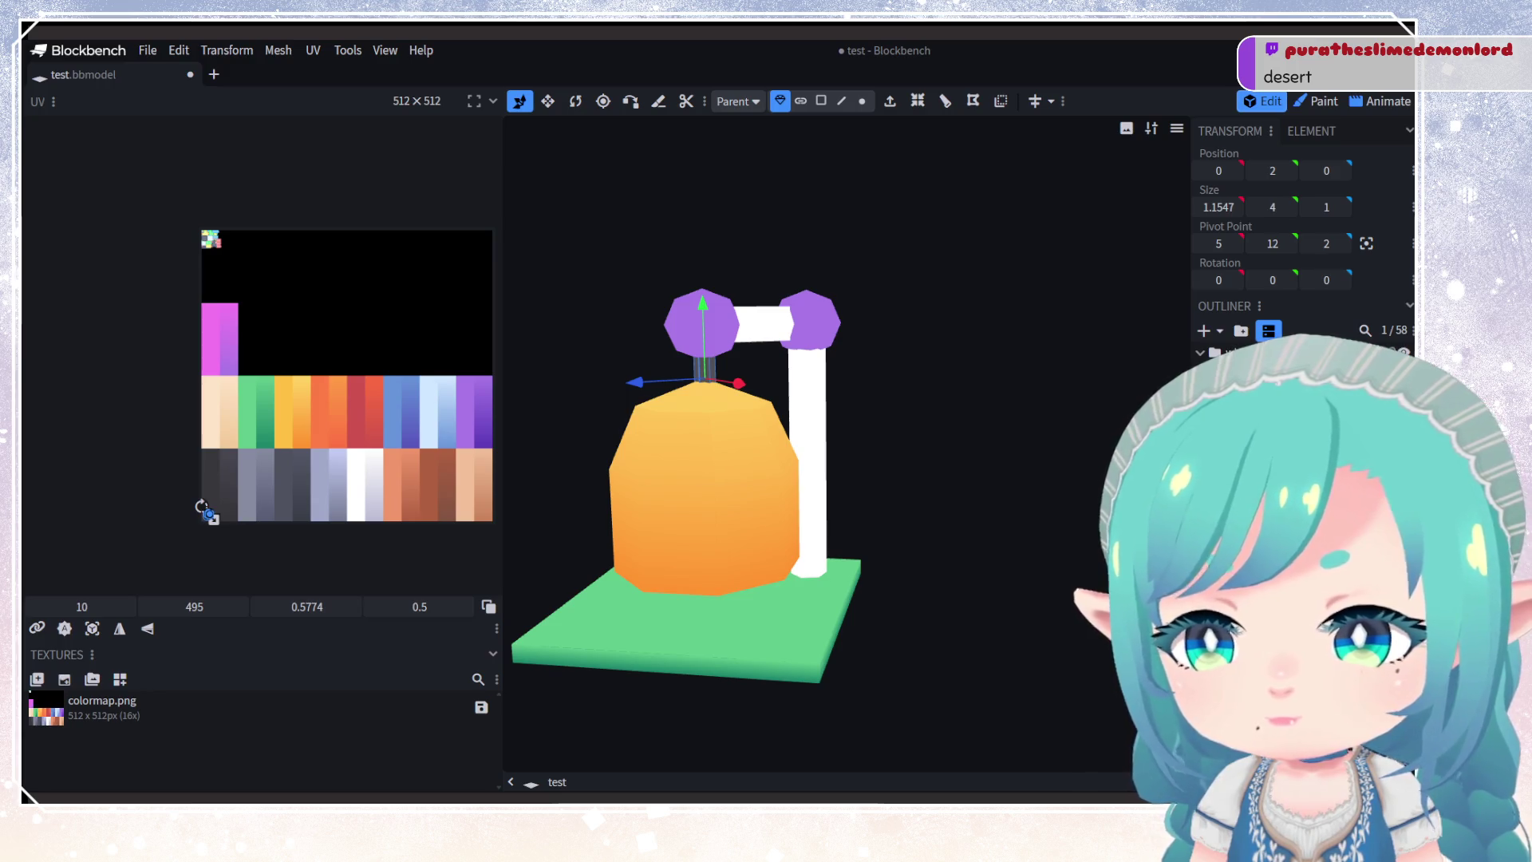
Select the right purple octagon and save the project
click(807, 319)
mouse_move(950, 543)
mouse_down()
mouse_move(993, 567)
mouse_move(900, 589)
mouse_up()
scroll(907, 558, down, 5)
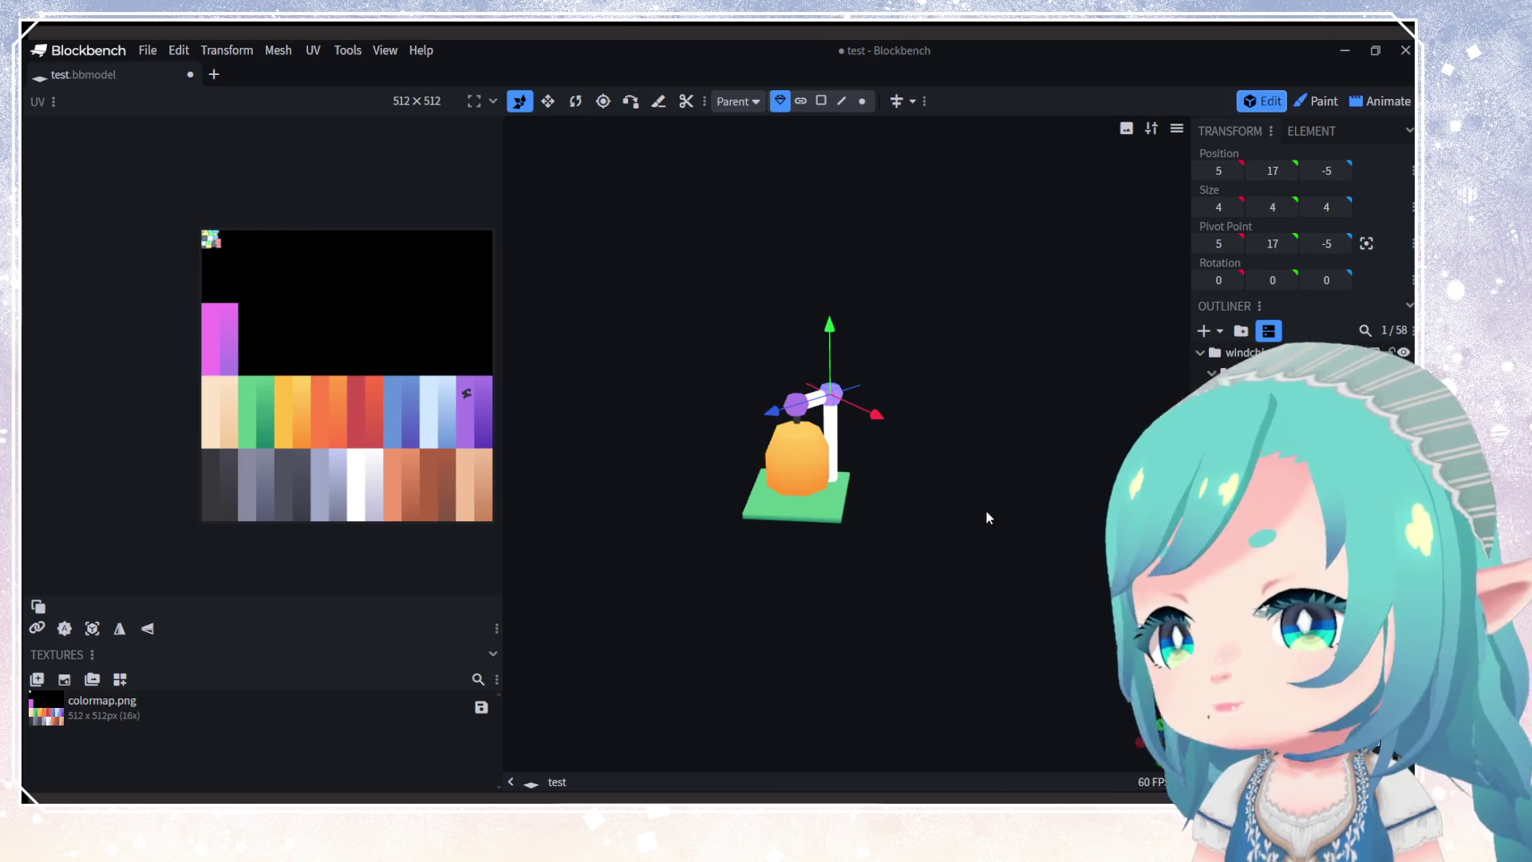
mouse_move(985, 515)
mouse_down()
mouse_move(994, 537)
mouse_move(970, 532)
mouse_move(884, 400)
mouse_move(858, 411)
mouse_up()
key(ctrl+s)
Collapse and select the windchime_1 group, then create a new group with Ctrl+G
scroll(884, 400, up, 2)
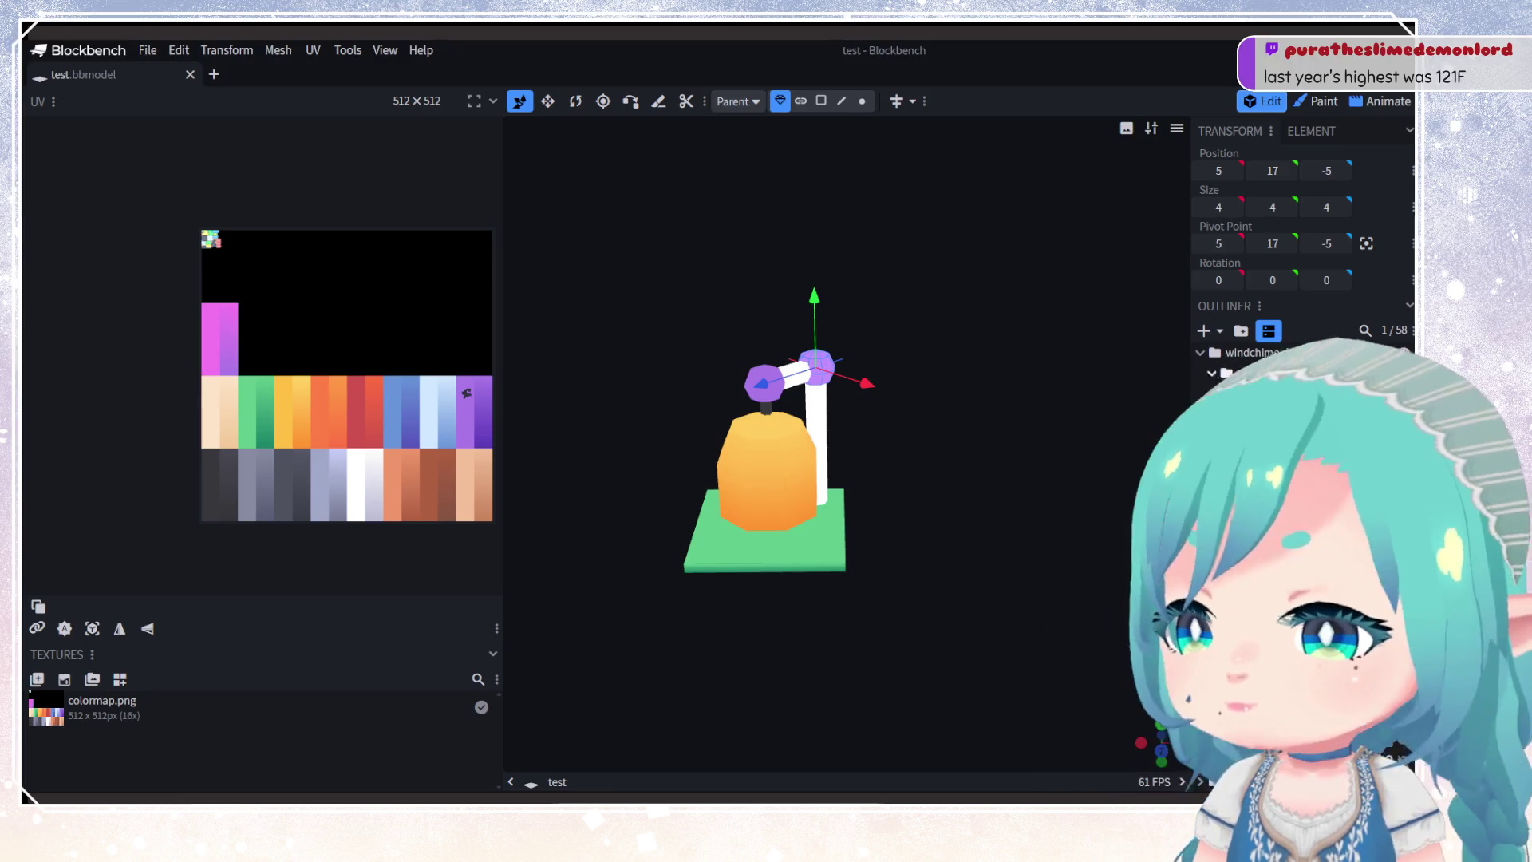
click(1200, 352)
click(1237, 373)
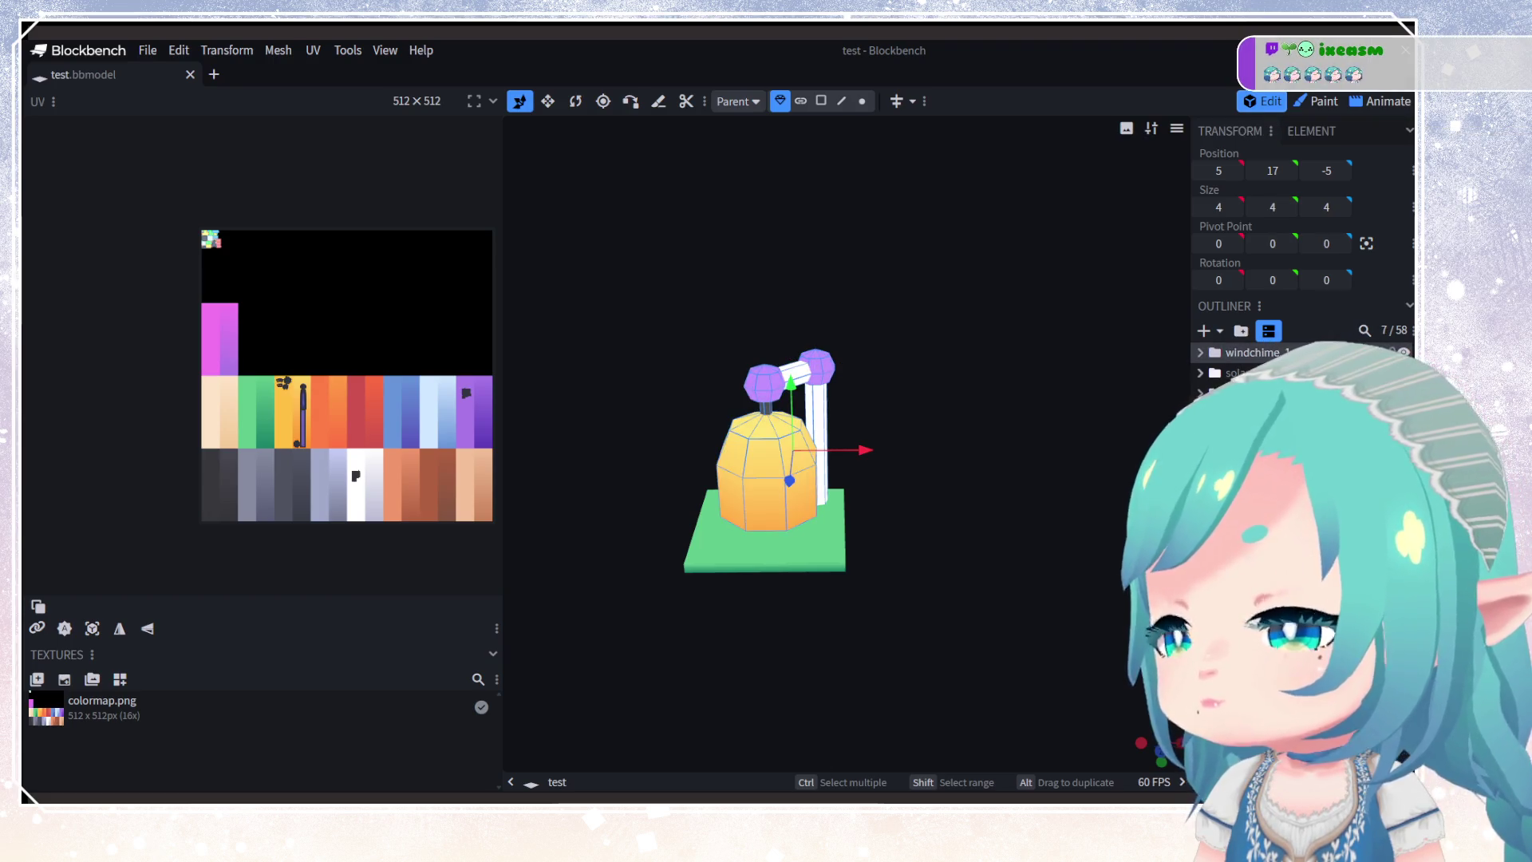
click(1213, 341)
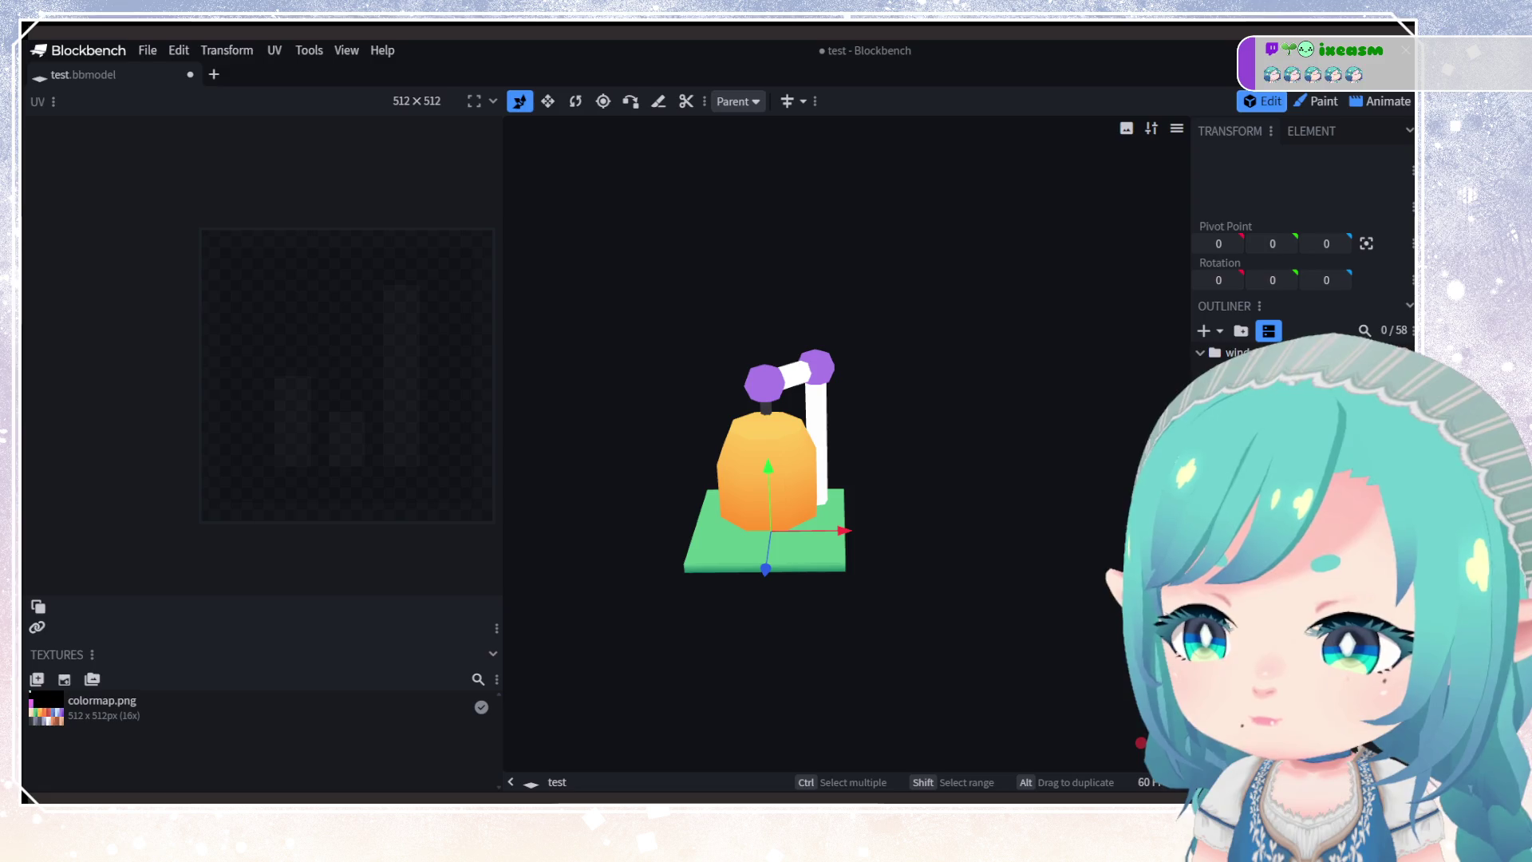
key(ctrl+g)
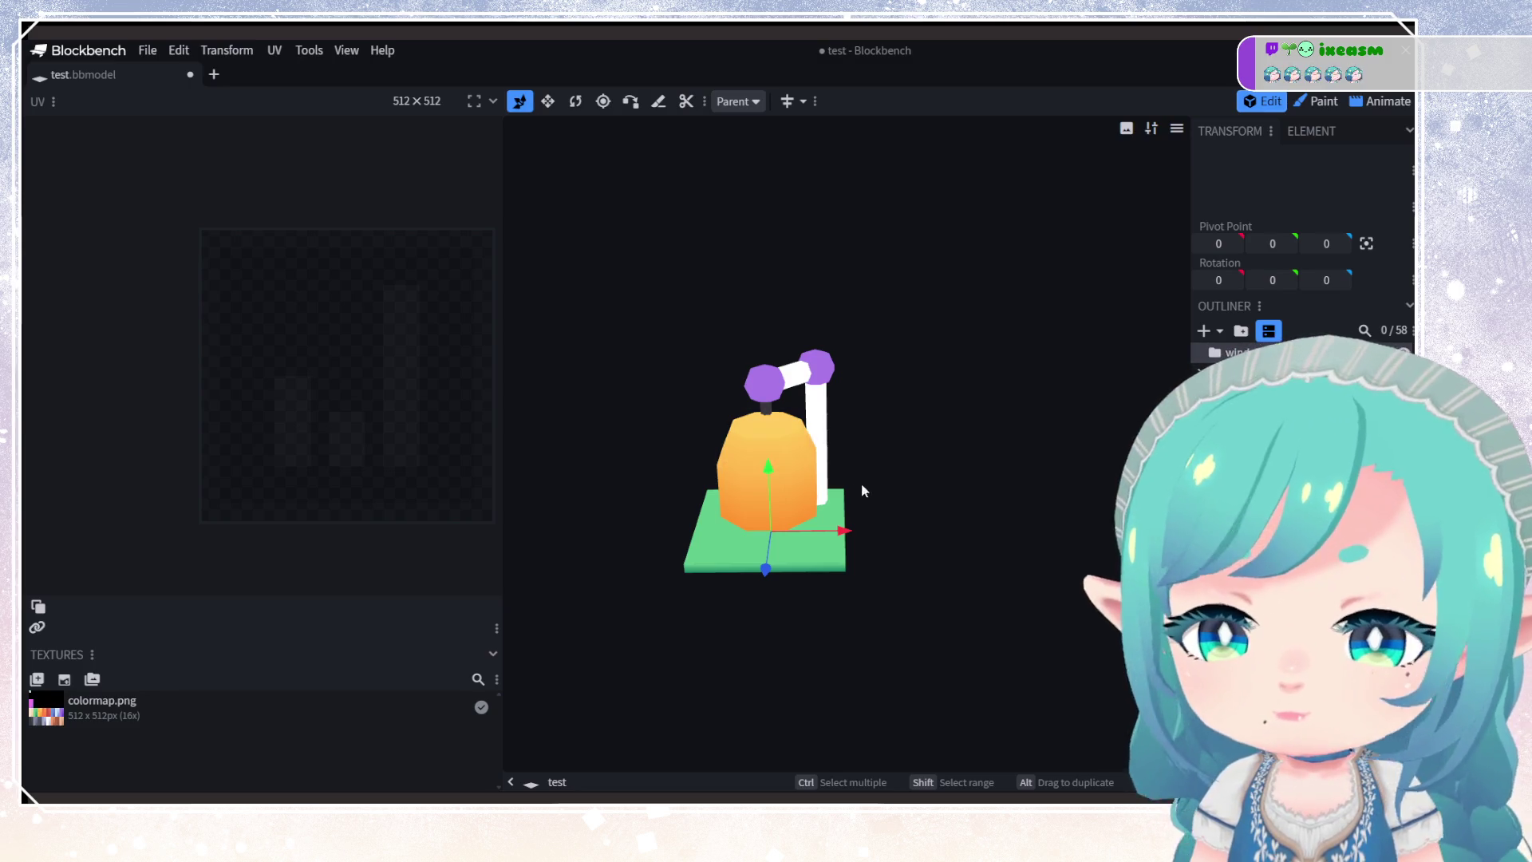
Duplicate the green base plate from its context menu, then deselect it
drag(860, 482, 923, 488)
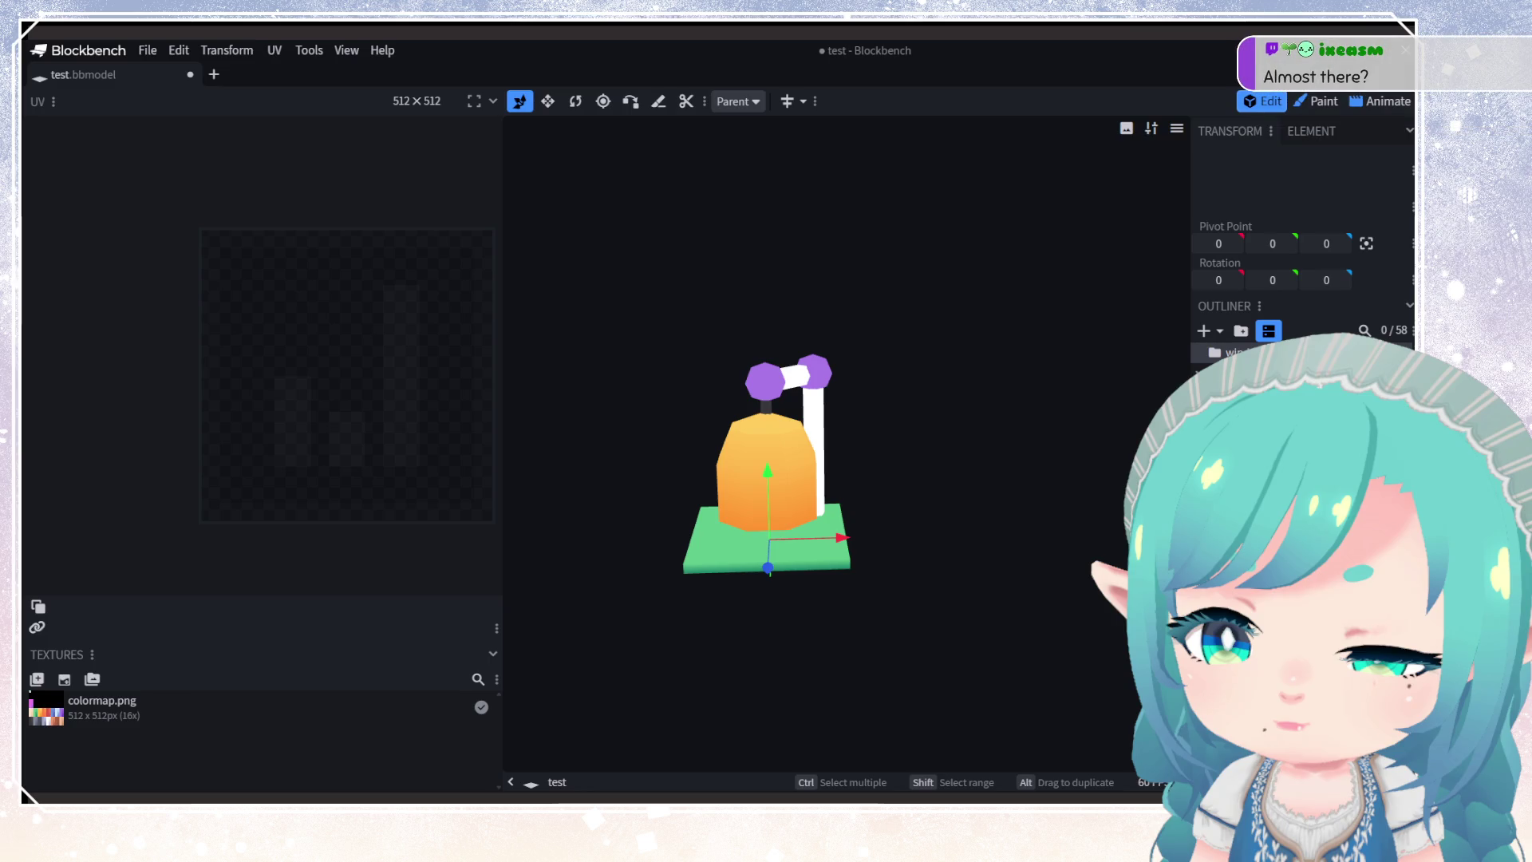
right_click(1268, 444)
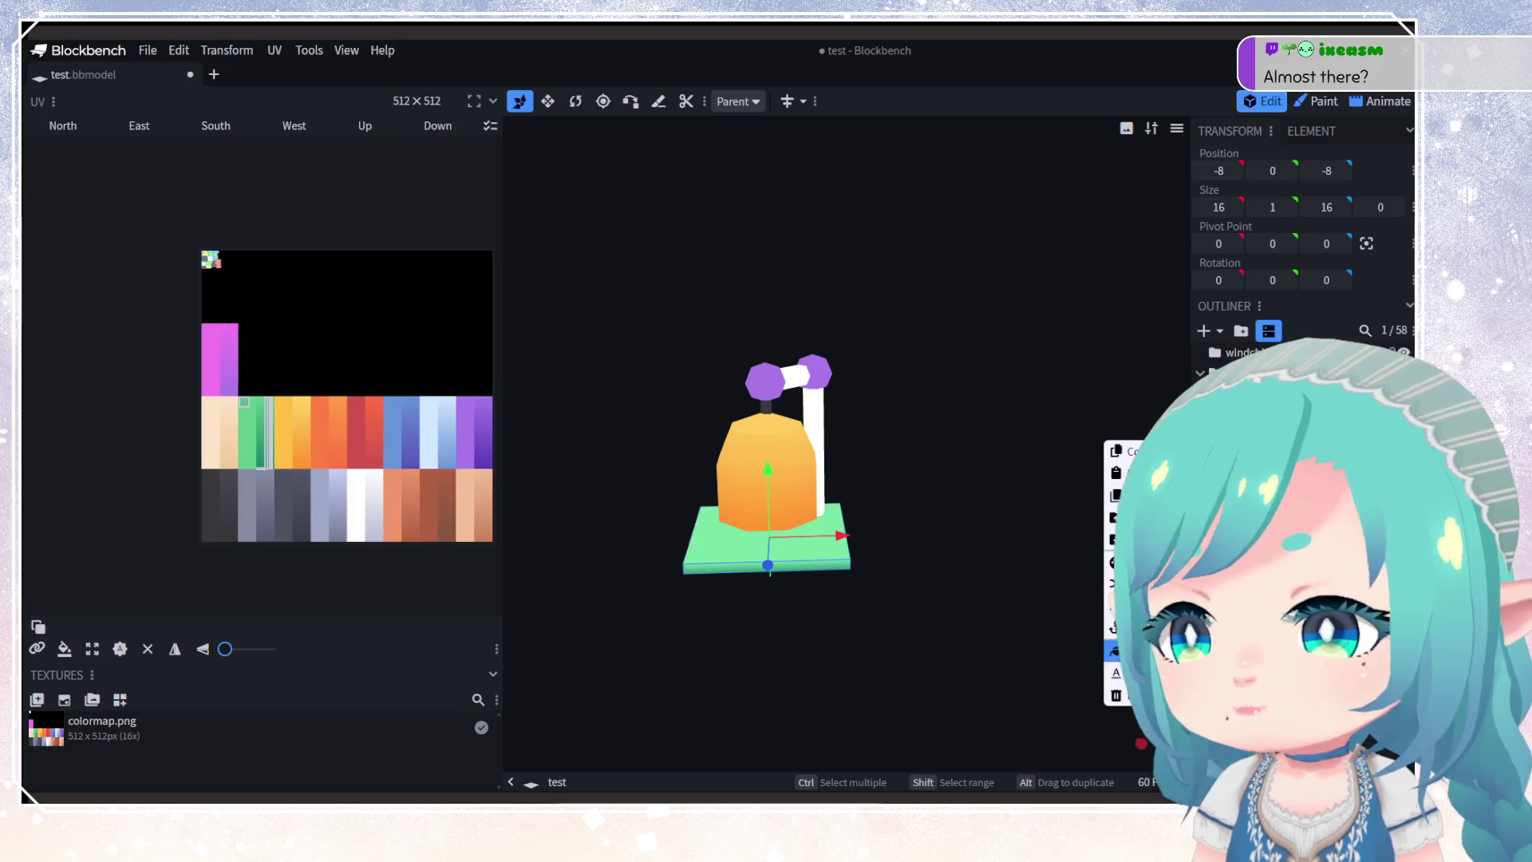
click(1133, 495)
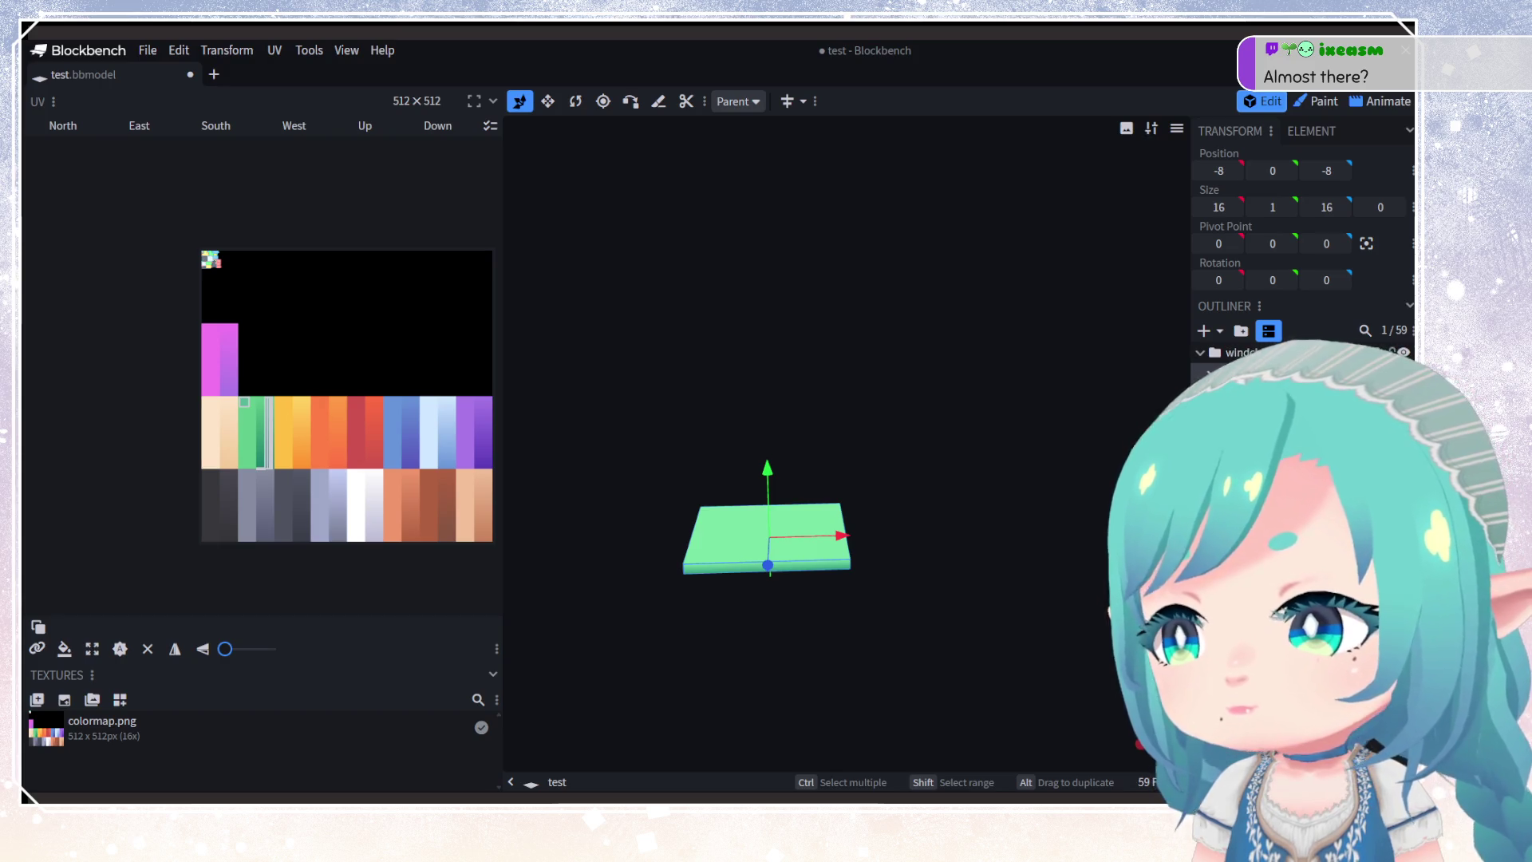
click(1215, 383)
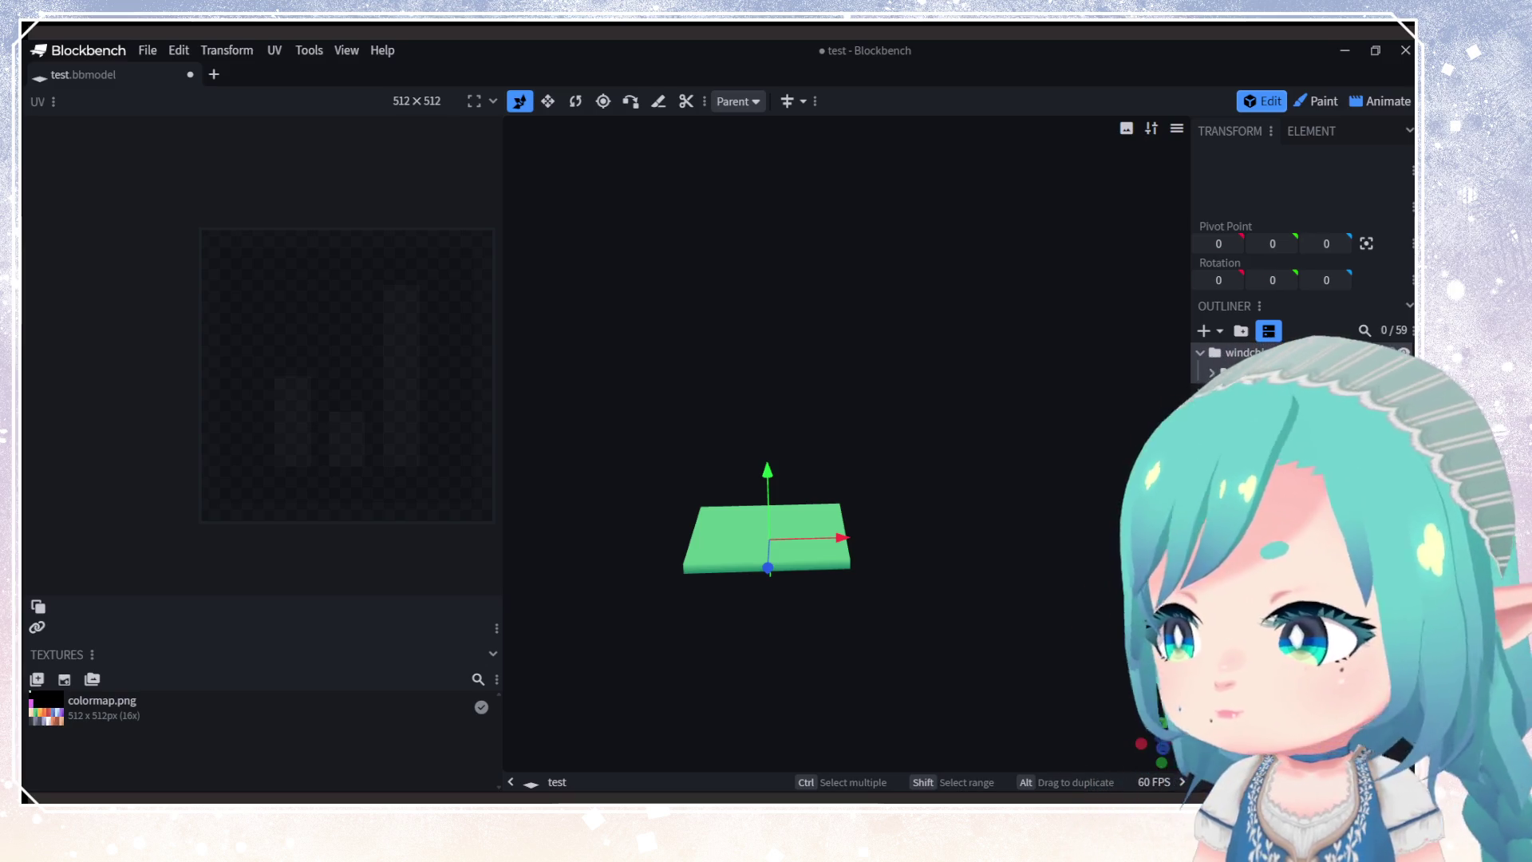
Zoom in and pan so the green base slab sits in the centre of the view
scroll(906, 557, up, 5)
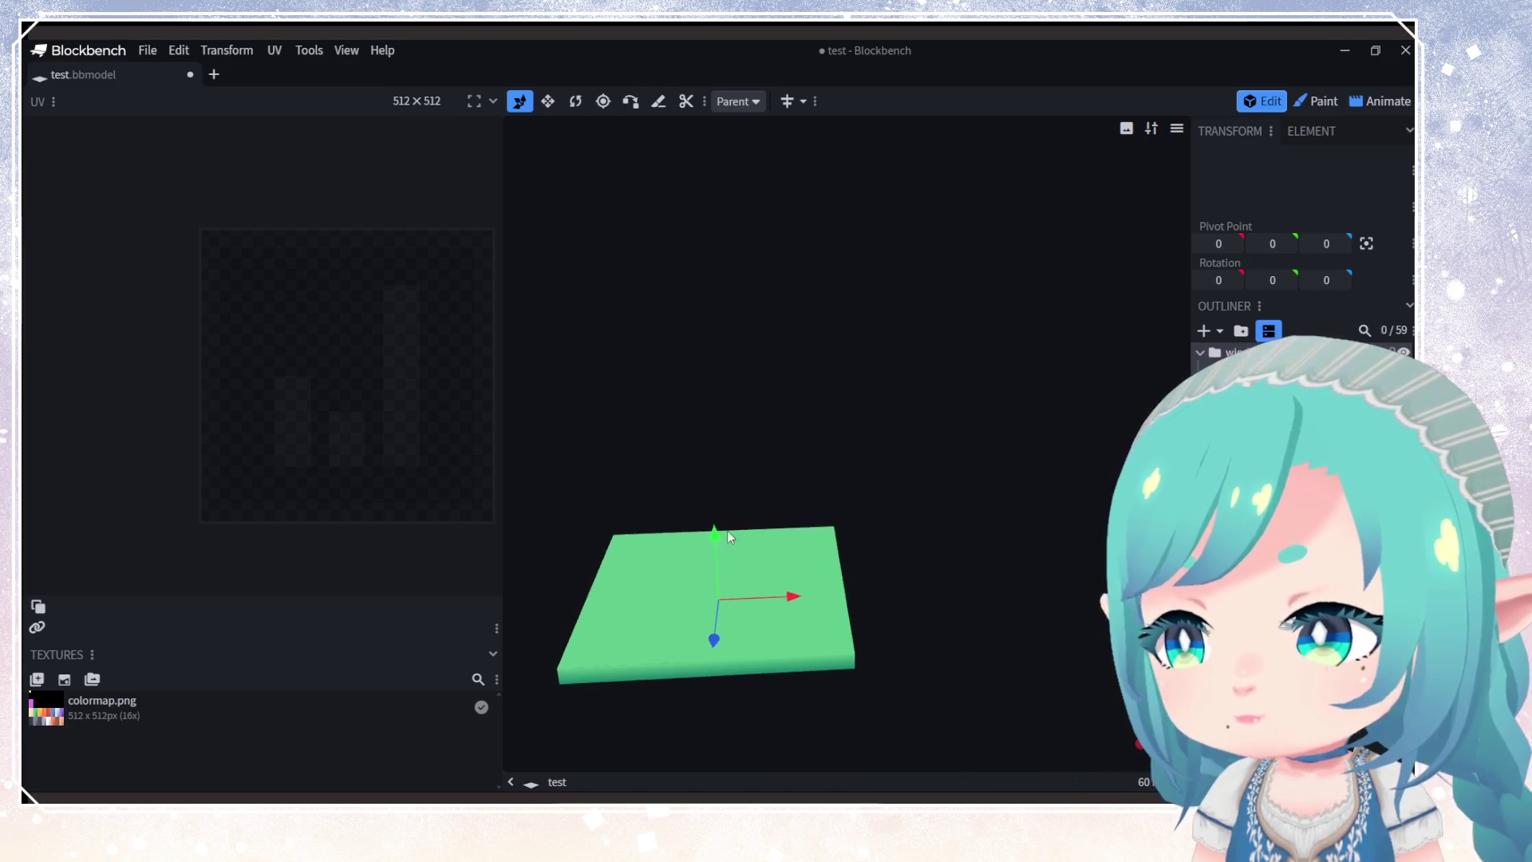
drag(727, 537, 859, 466)
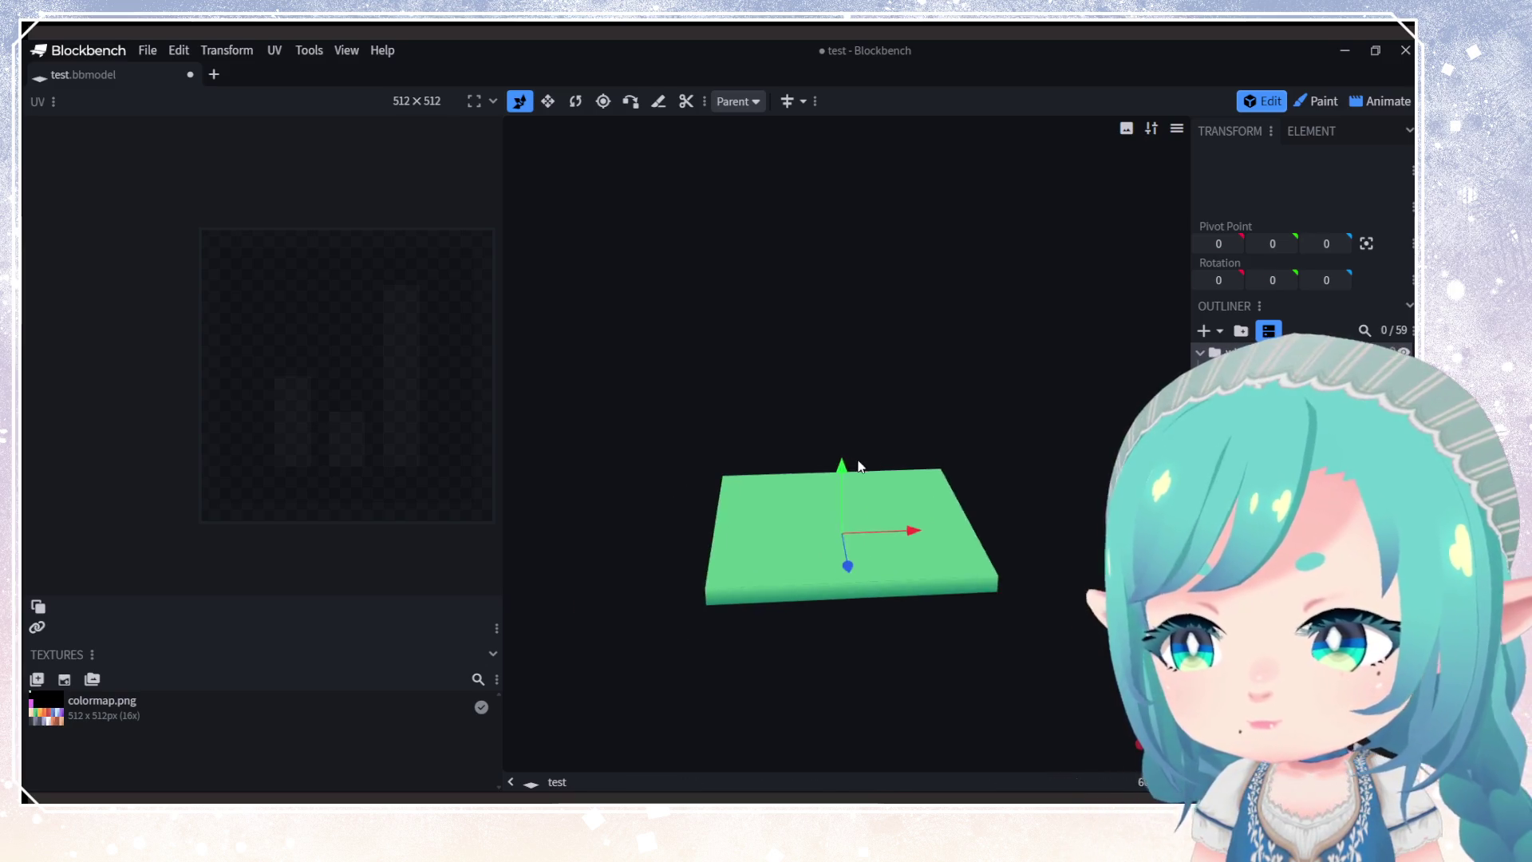
Add a cylinder mesh and set it to diameter 12 with 6 sides
click(1239, 353)
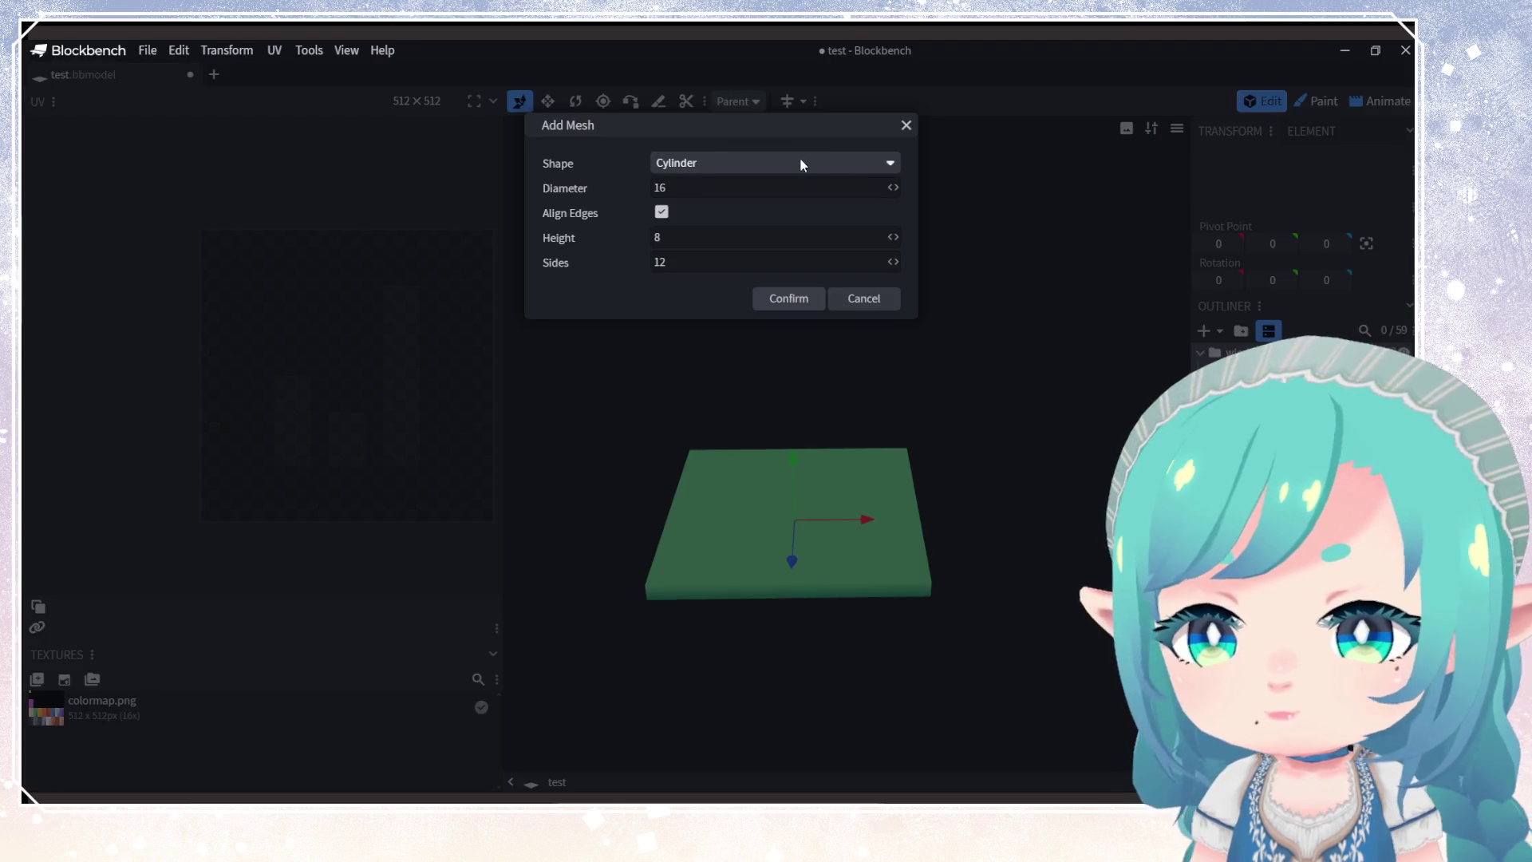
click(797, 304)
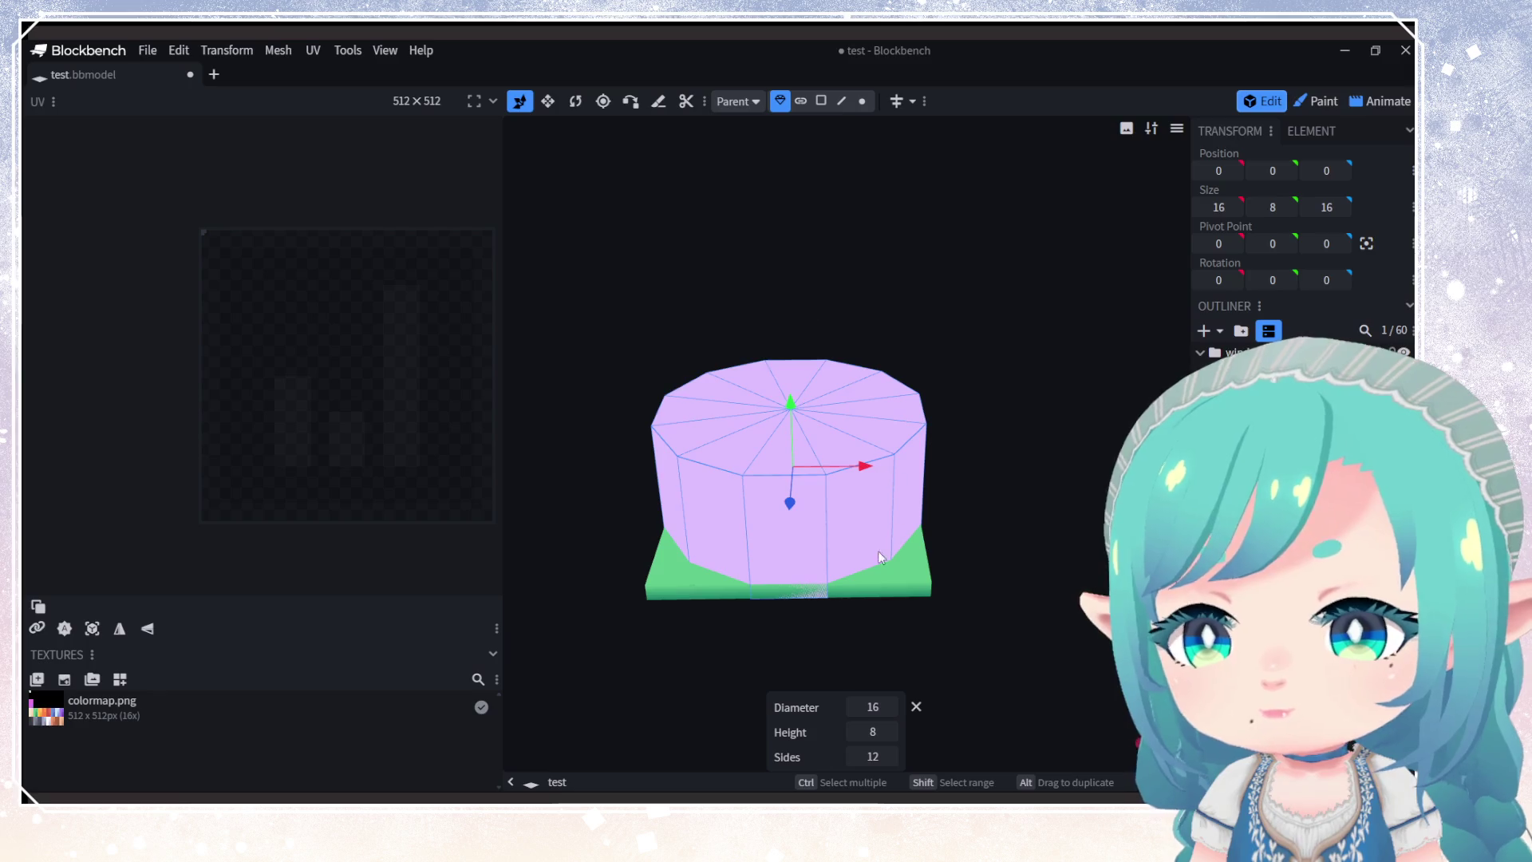
click(855, 707)
click(855, 707)
click(855, 707)
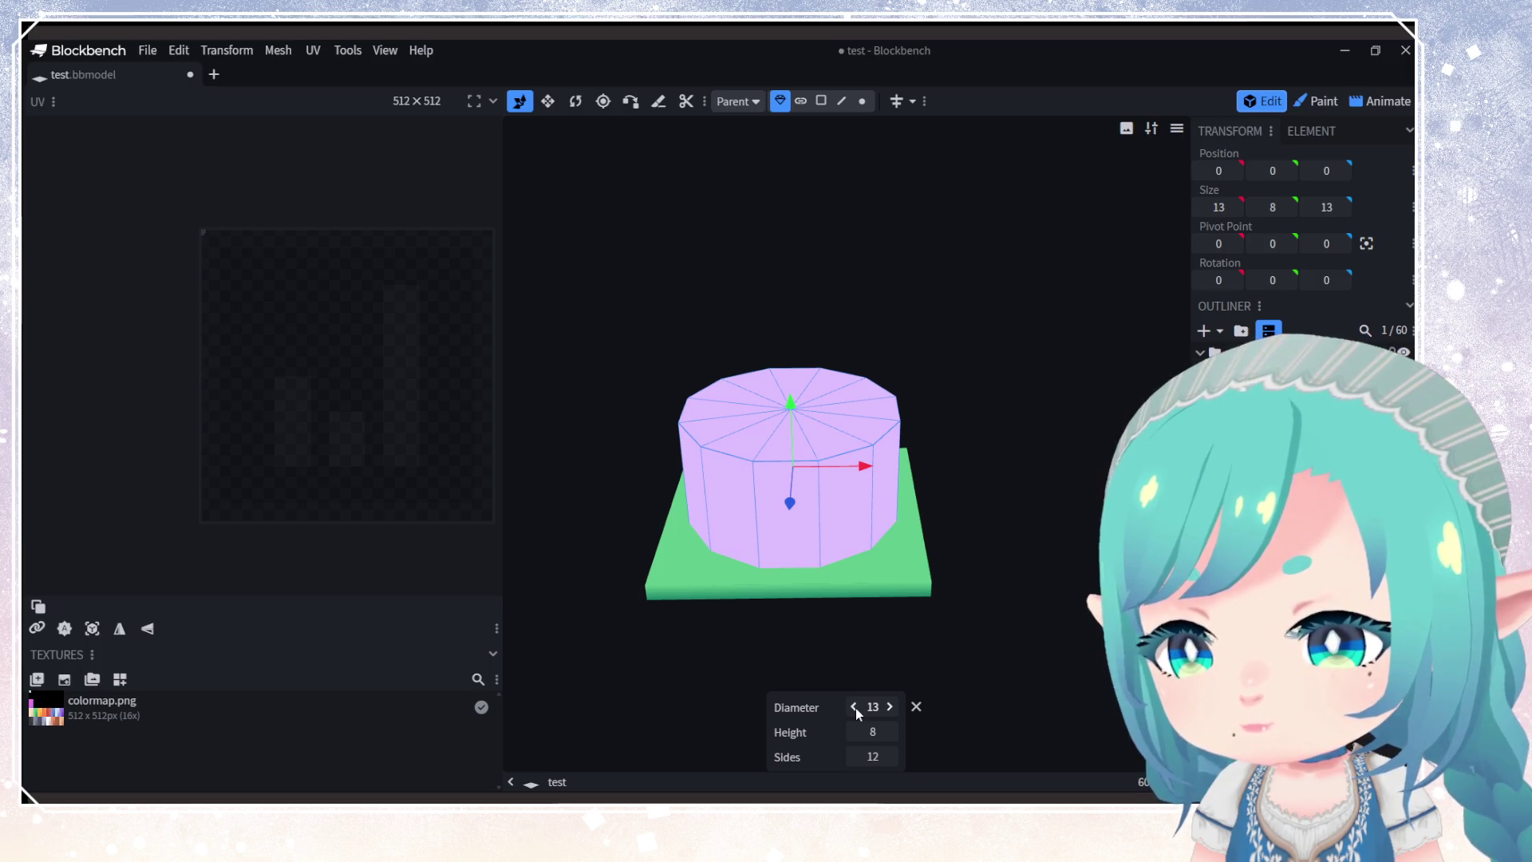
click(854, 707)
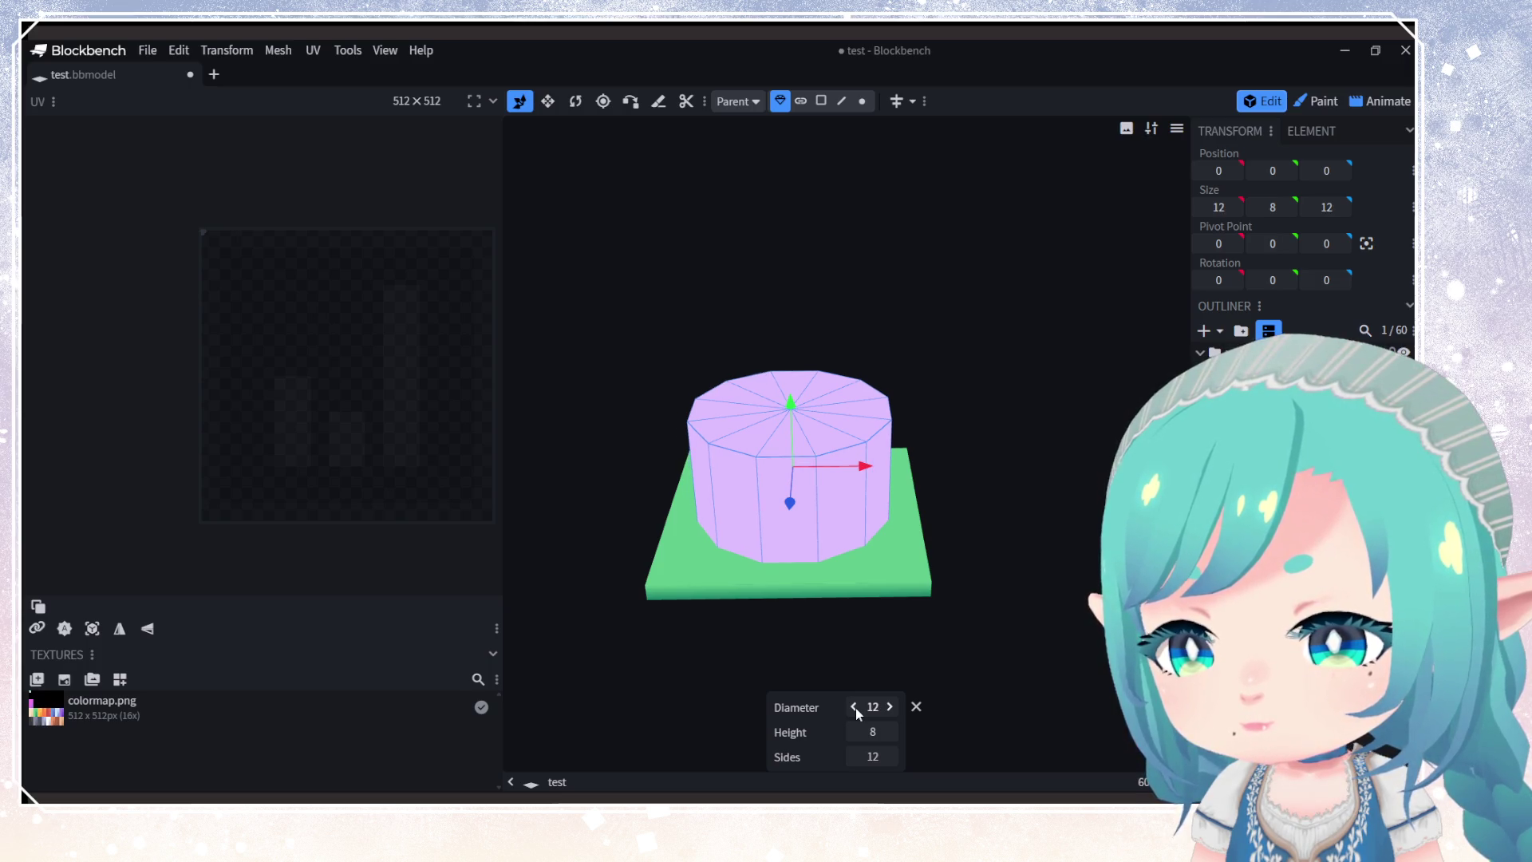
click(855, 755)
click(855, 754)
click(855, 755)
click(855, 755)
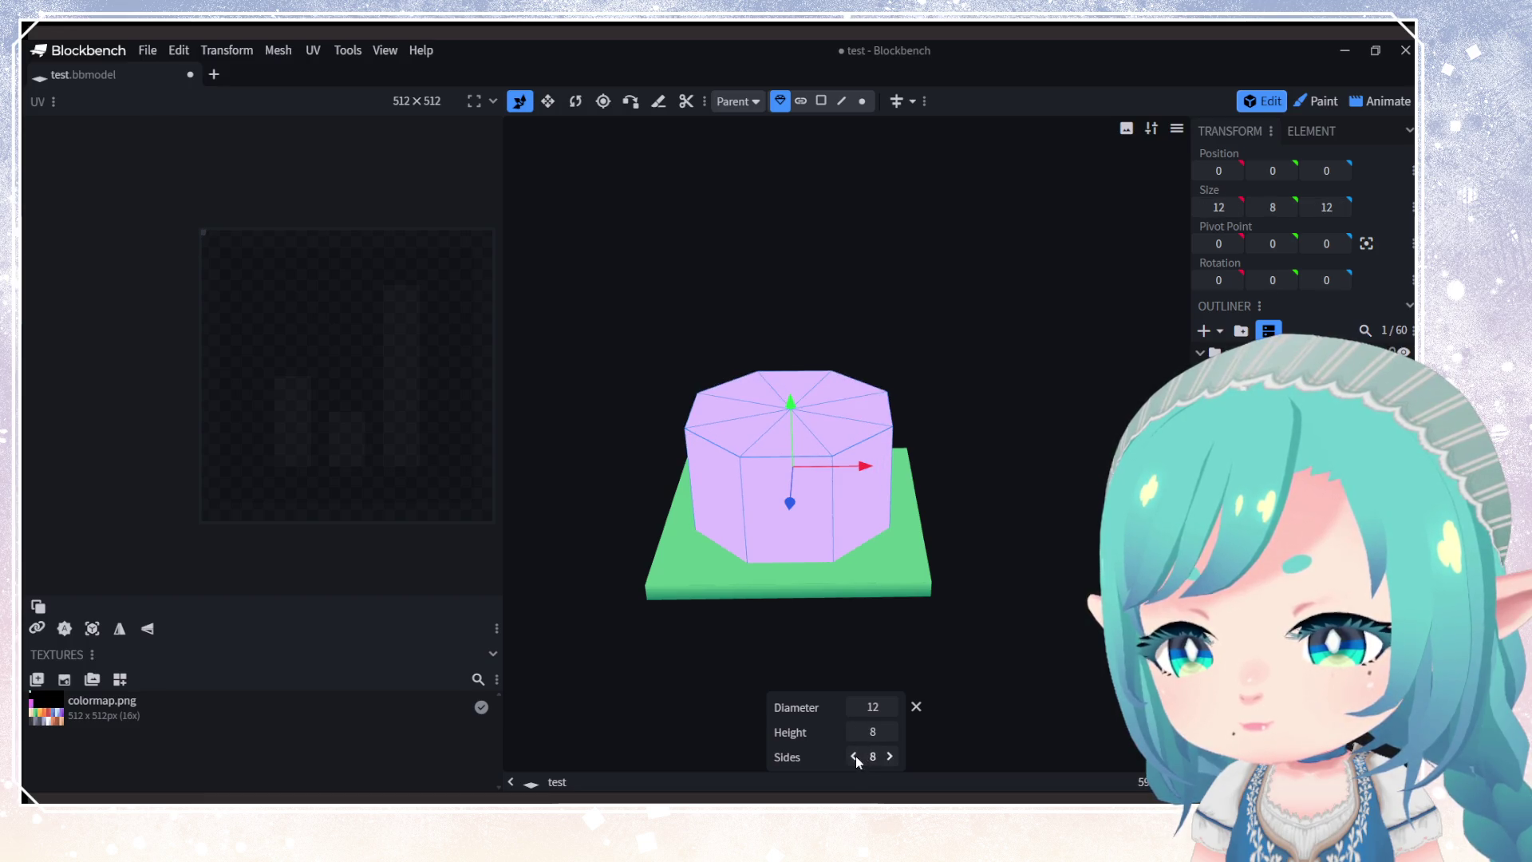
click(856, 755)
click(856, 755)
mouse_move(983, 682)
mouse_down()
mouse_move(874, 539)
mouse_move(766, 524)
mouse_move(1046, 626)
mouse_move(955, 637)
mouse_up()
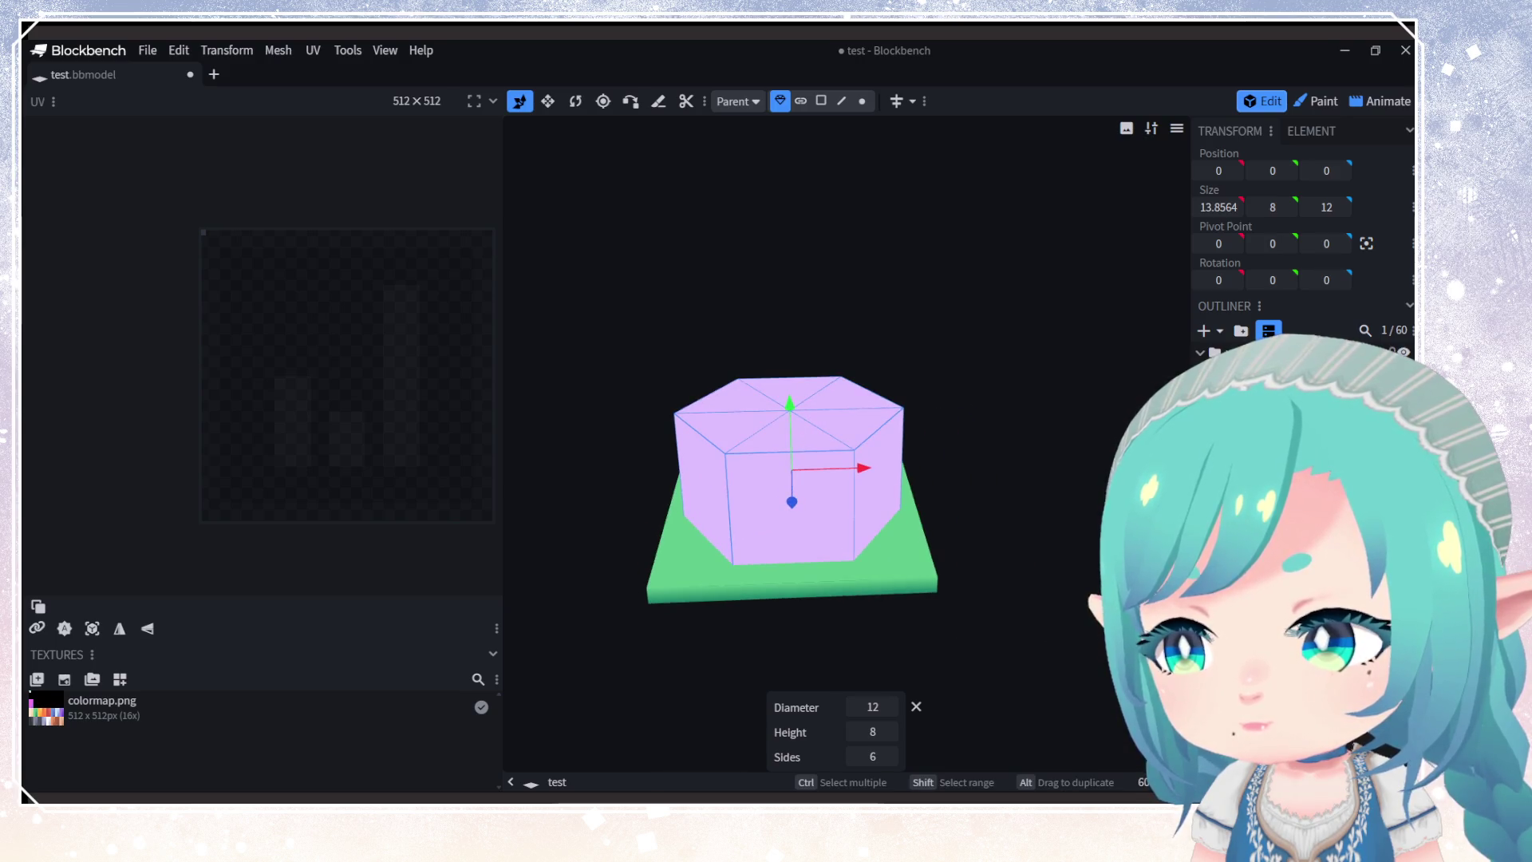
click(916, 706)
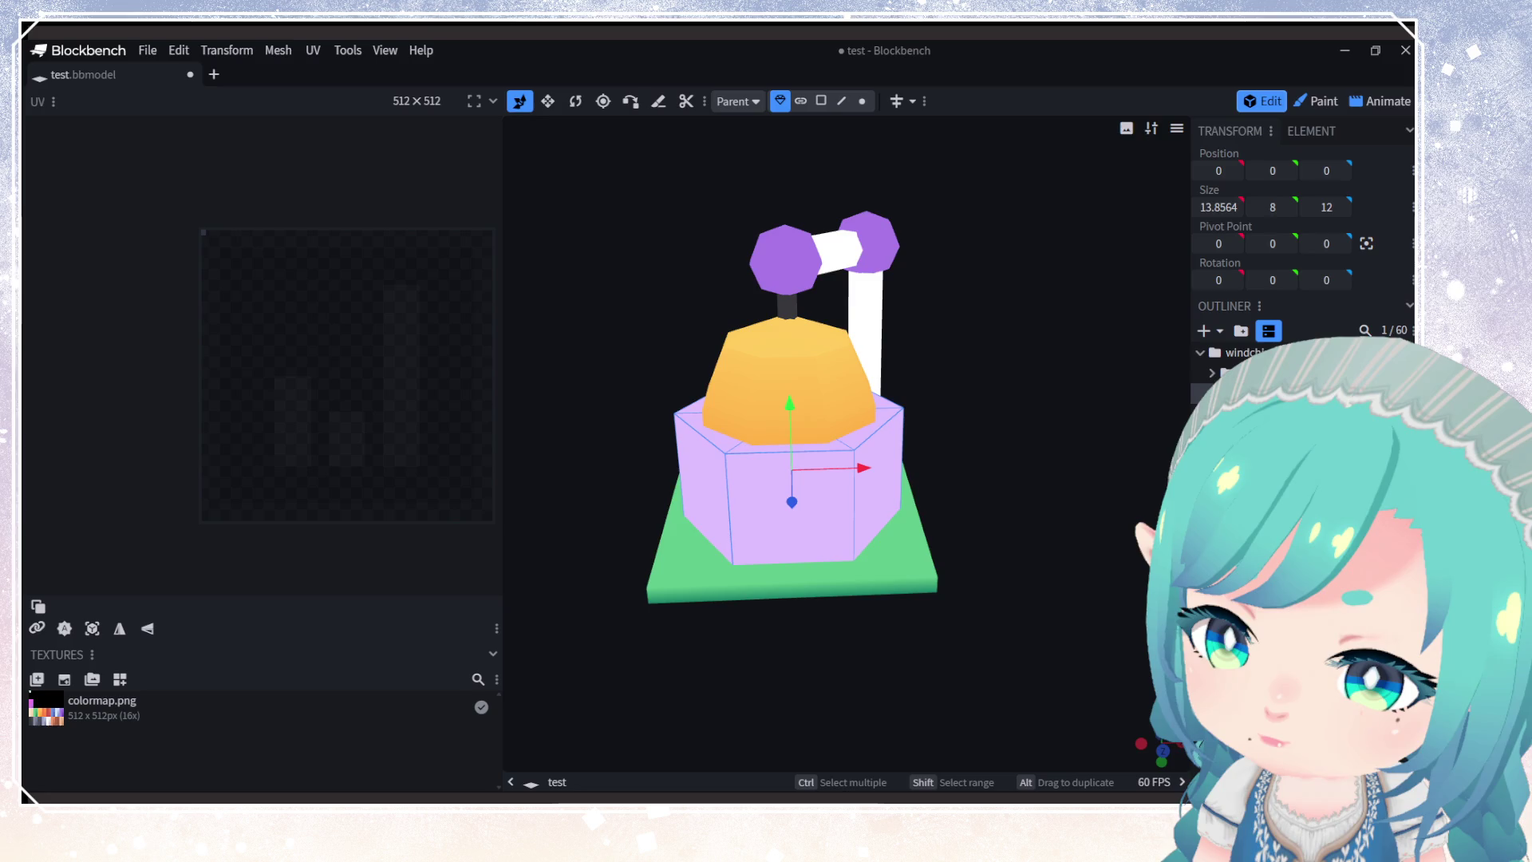
Delete the dark grey stem under the left purple cap
key(ctrl+z)
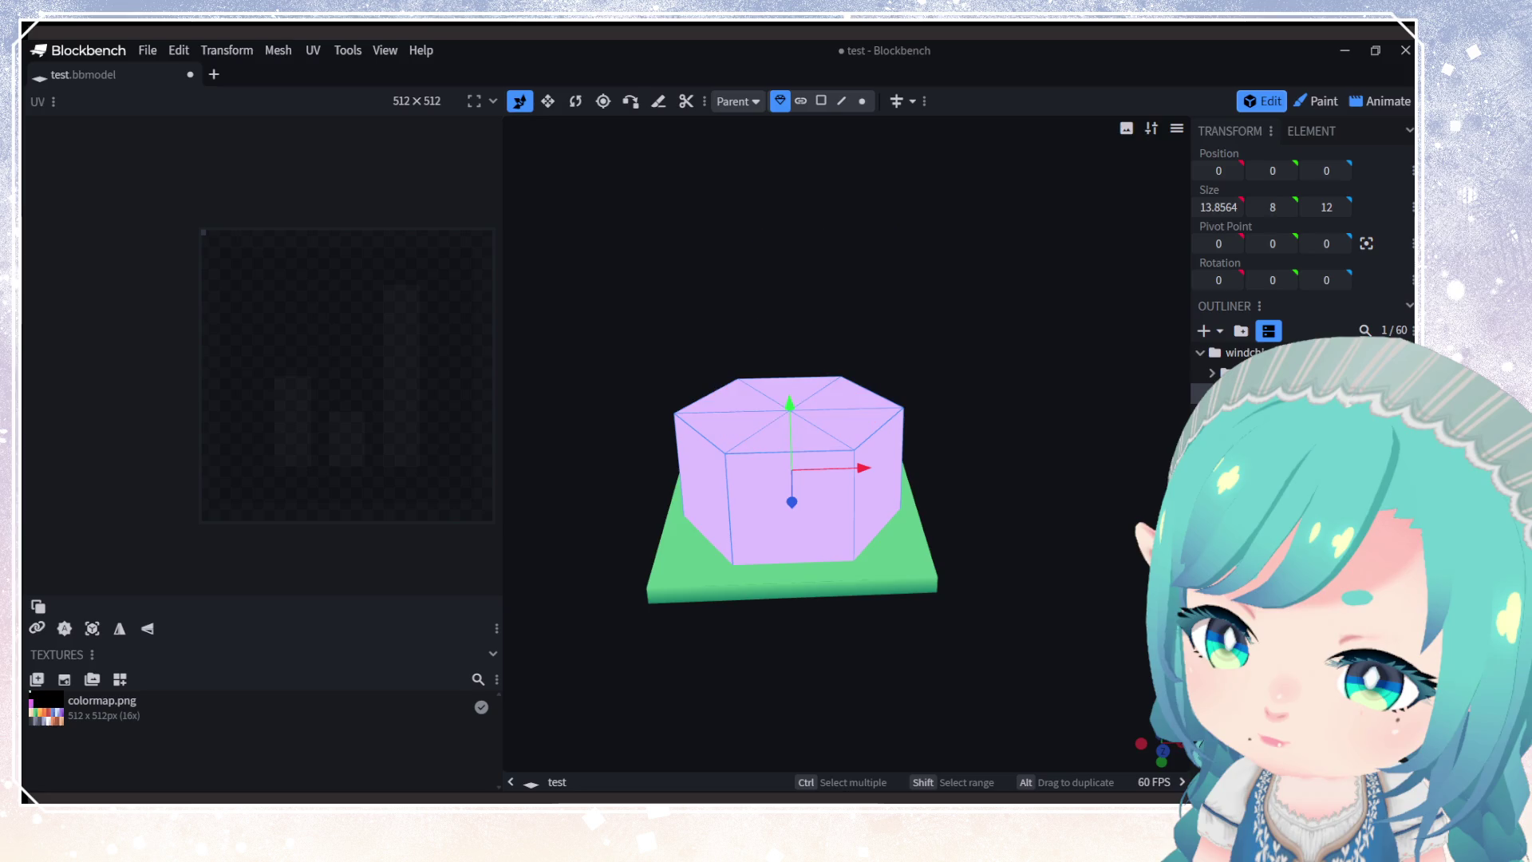
key(ctrl+y)
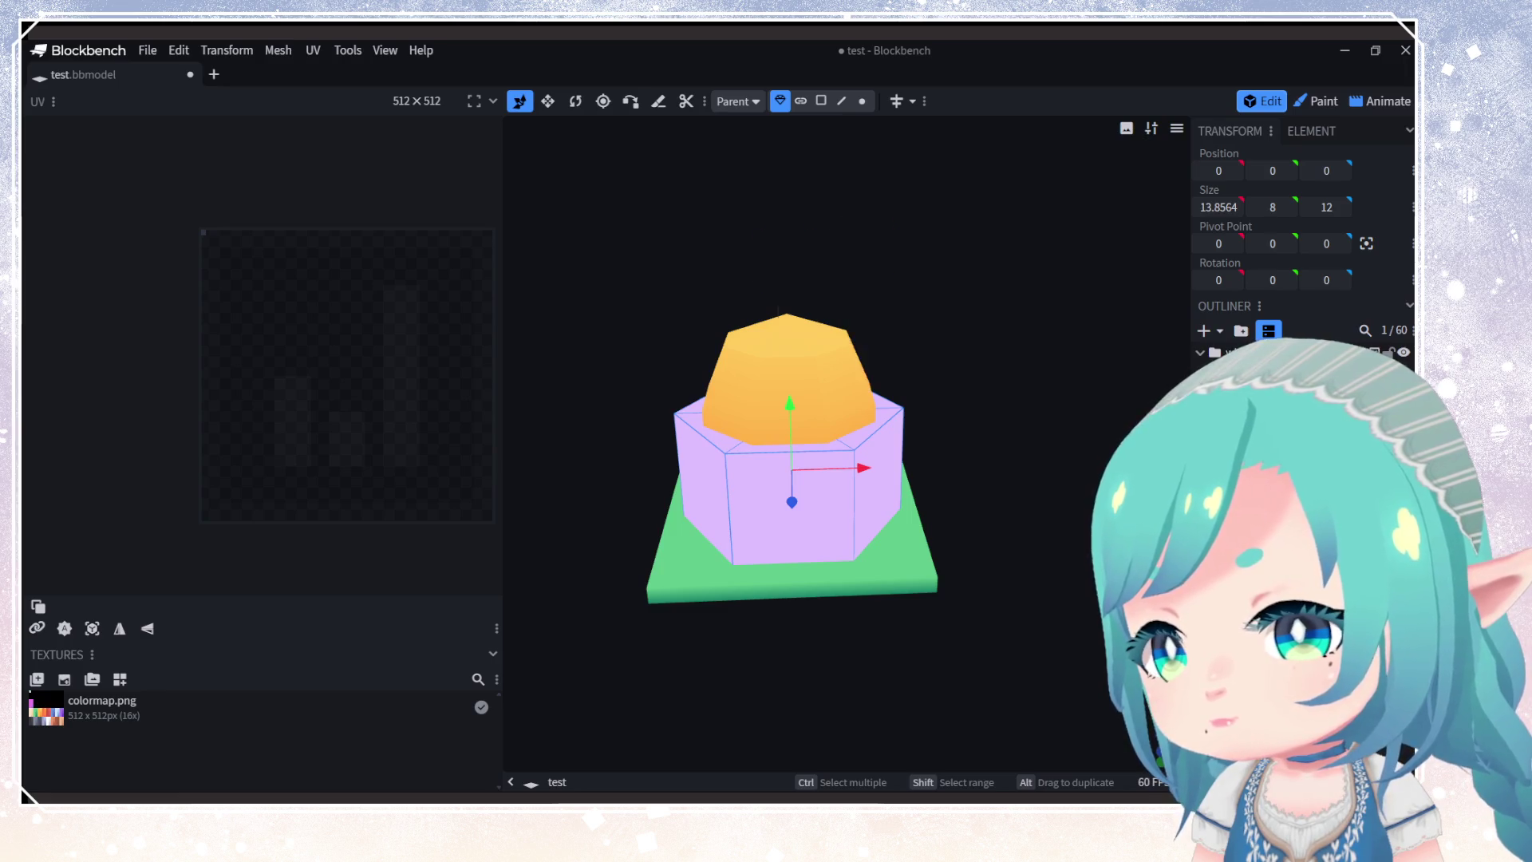
click(786, 256)
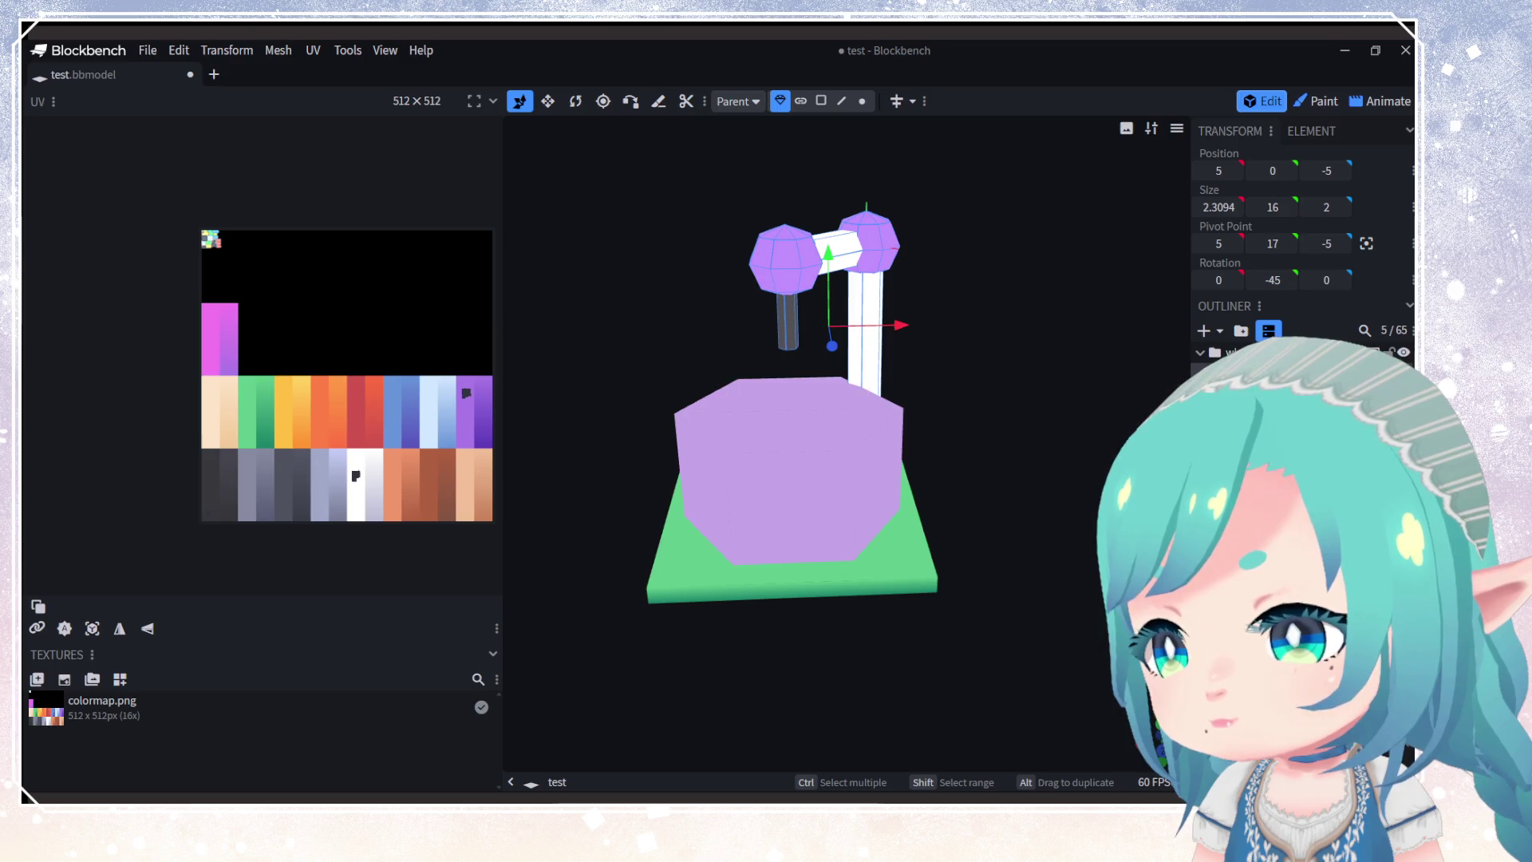
click(866, 336)
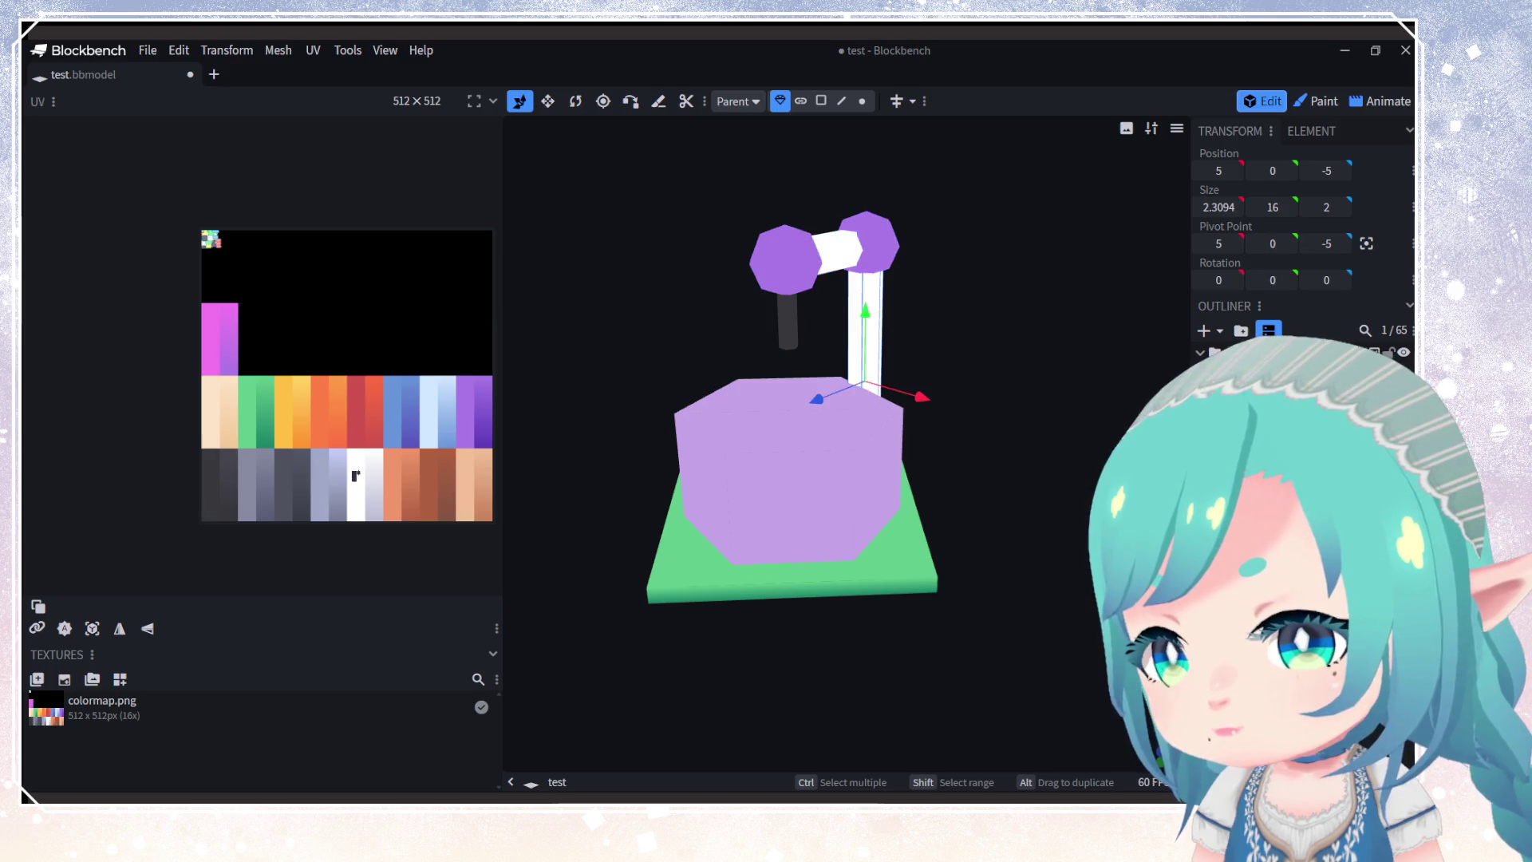
click(870, 243)
click(786, 259)
click(357, 474)
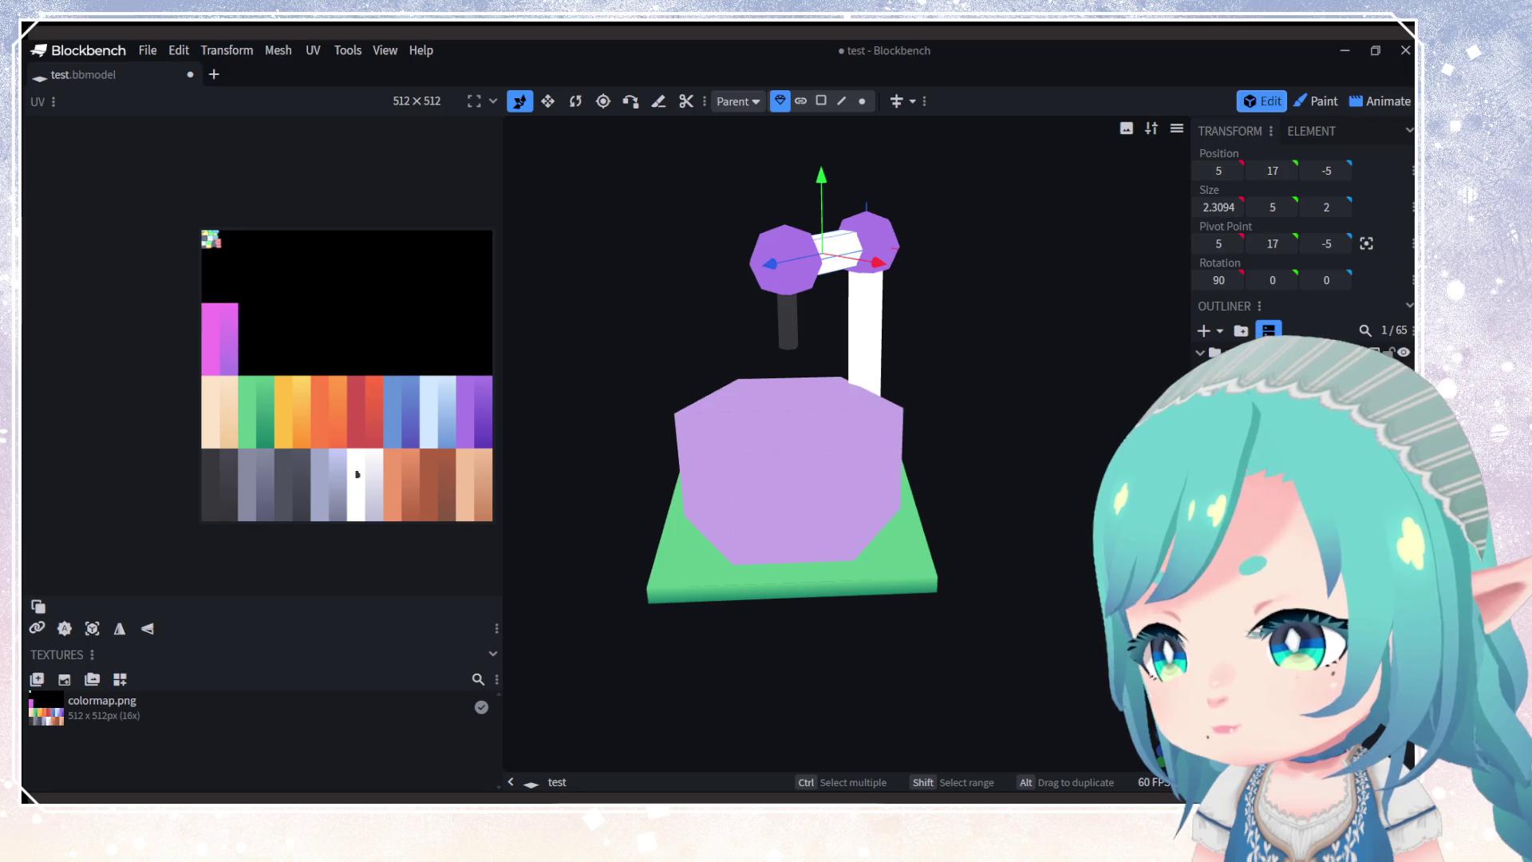
click(787, 319)
key(Delete)
Delete the left purple cap, then select the right purple cap
click(838, 247)
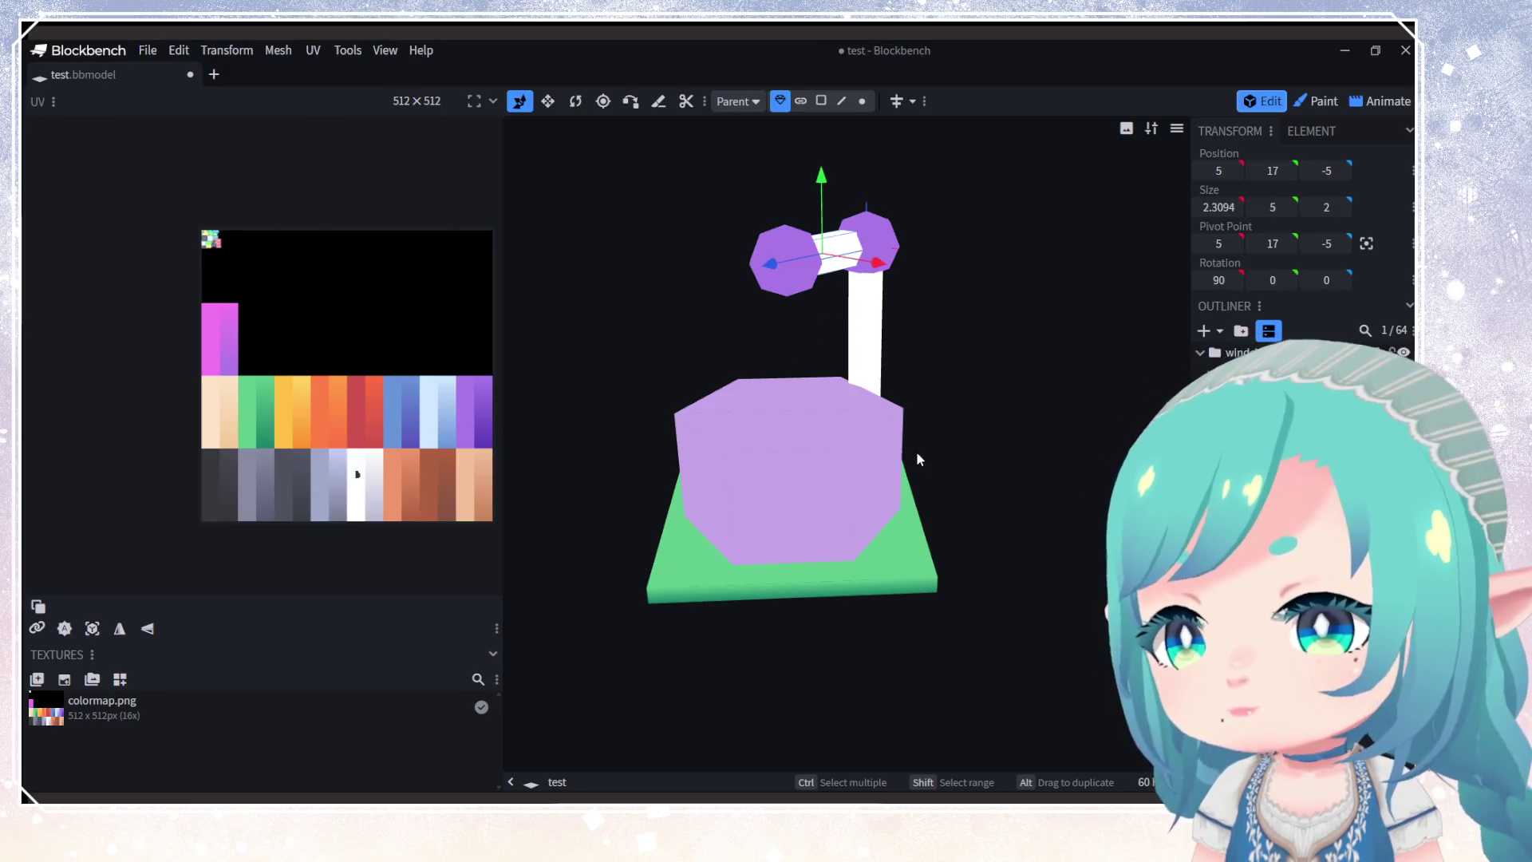
mouse_move(916, 451)
mouse_down()
mouse_move(838, 431)
mouse_move(888, 503)
mouse_move(971, 417)
mouse_move(878, 431)
mouse_up()
click(466, 392)
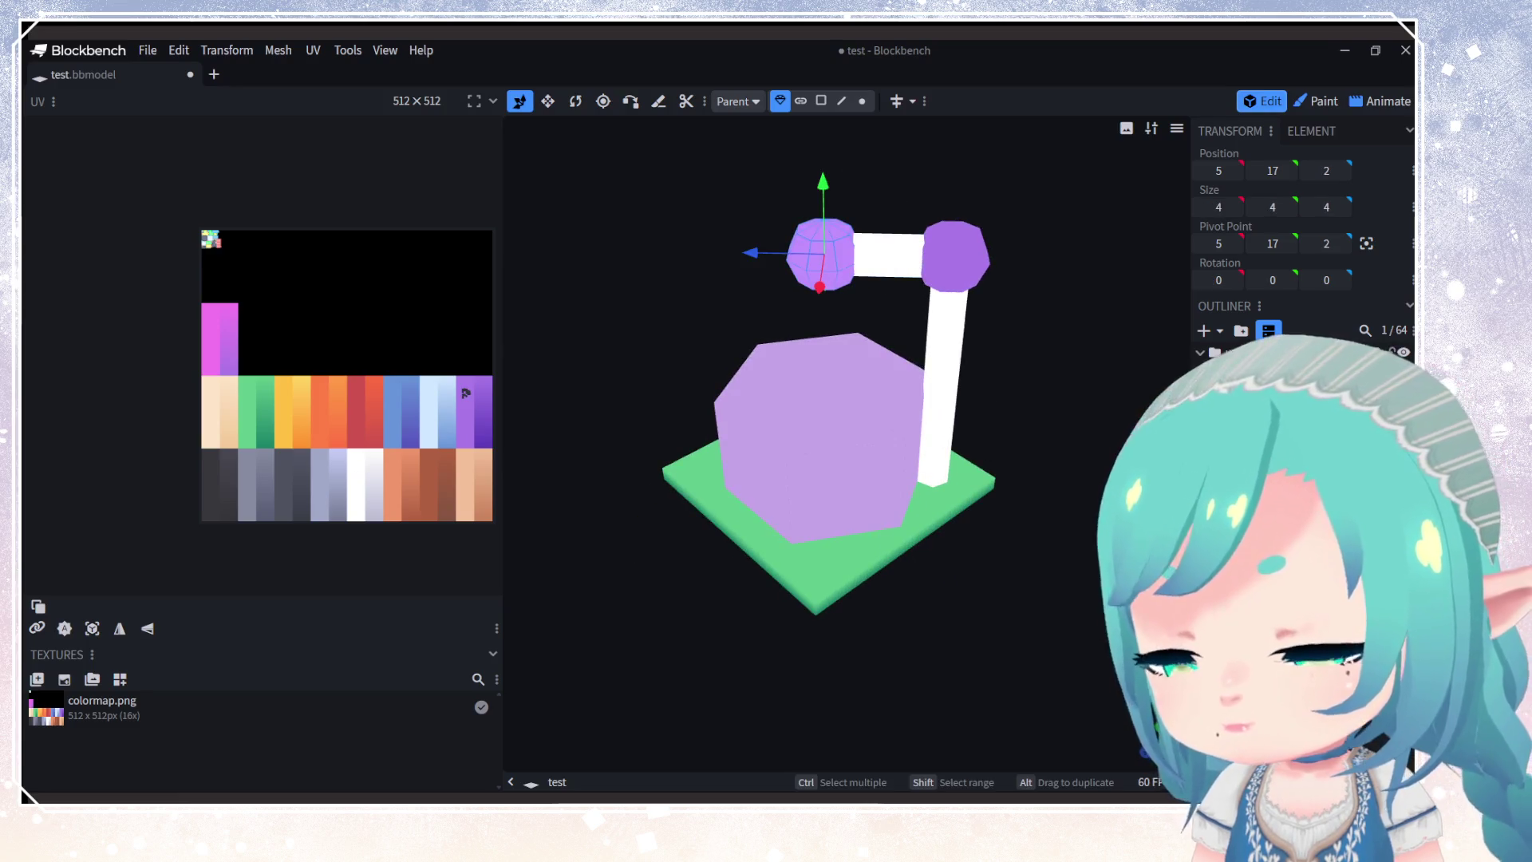
mouse_move(1018, 463)
mouse_down()
mouse_move(1018, 432)
mouse_move(1089, 448)
mouse_up()
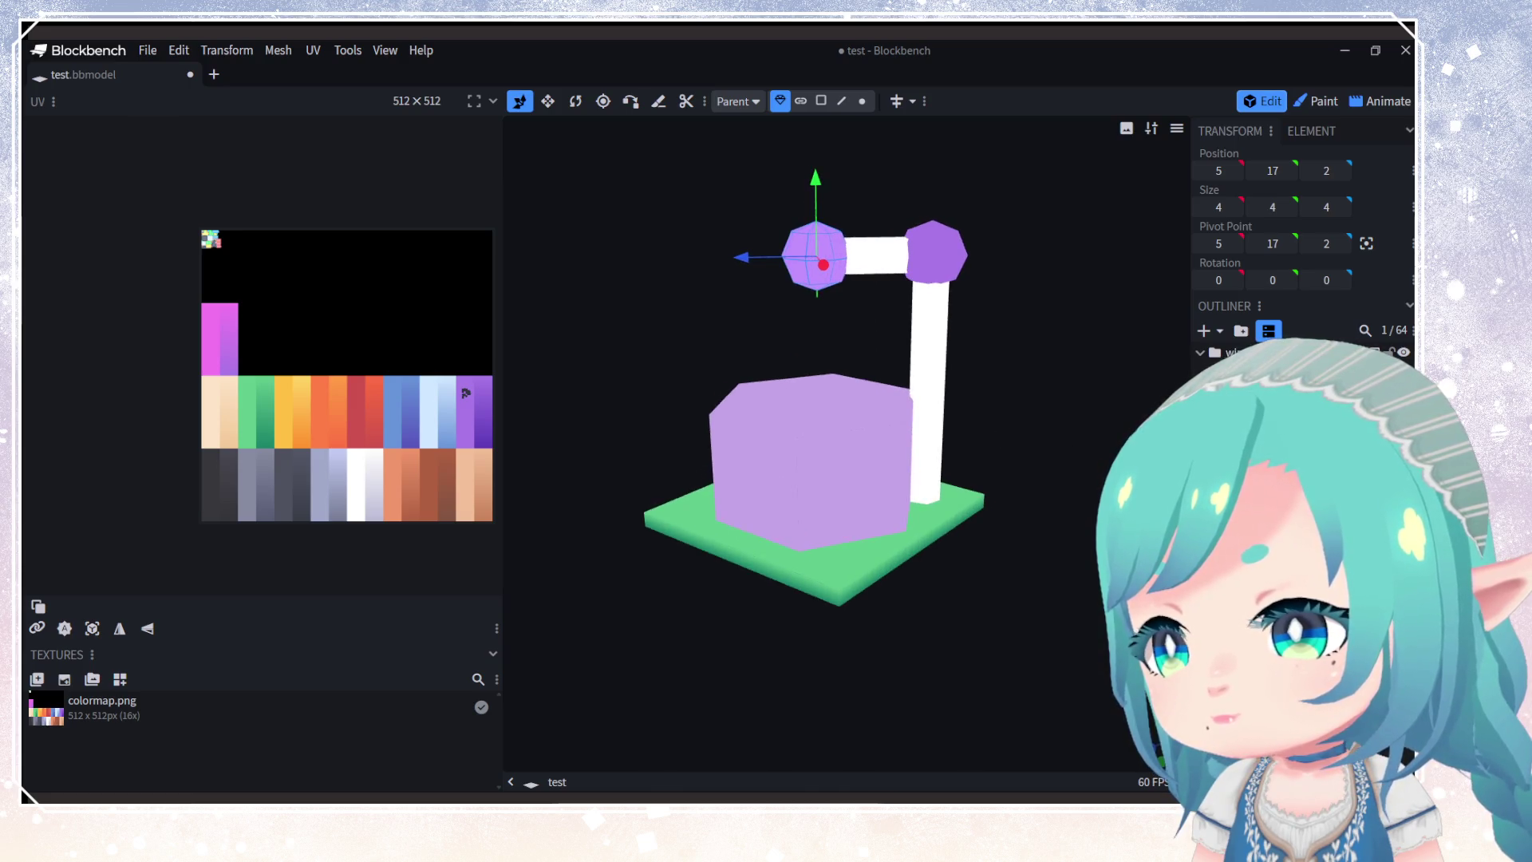
key(Delete)
click(1277, 383)
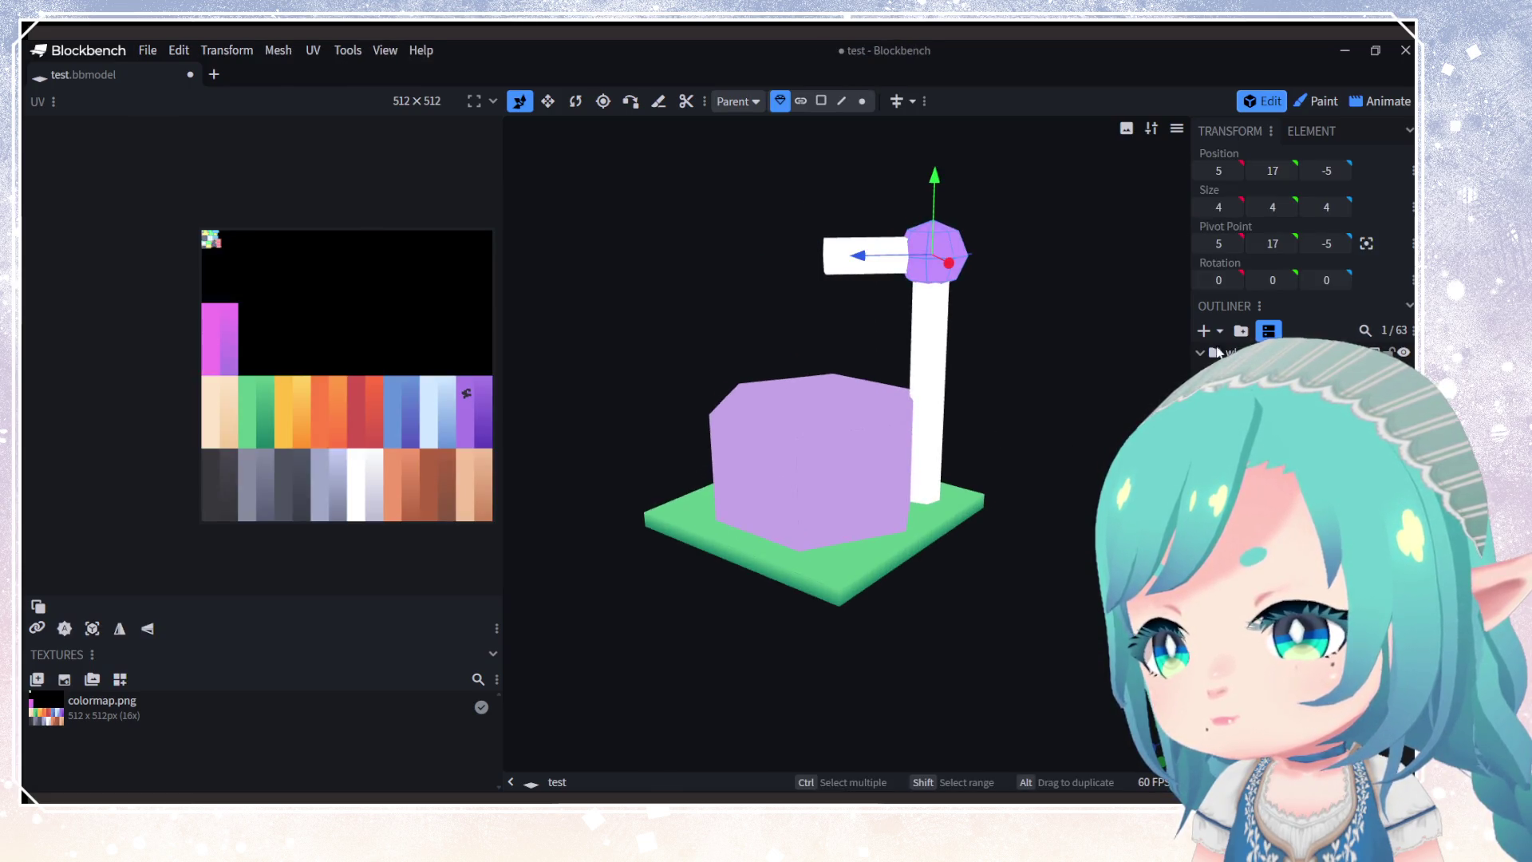
click(1221, 332)
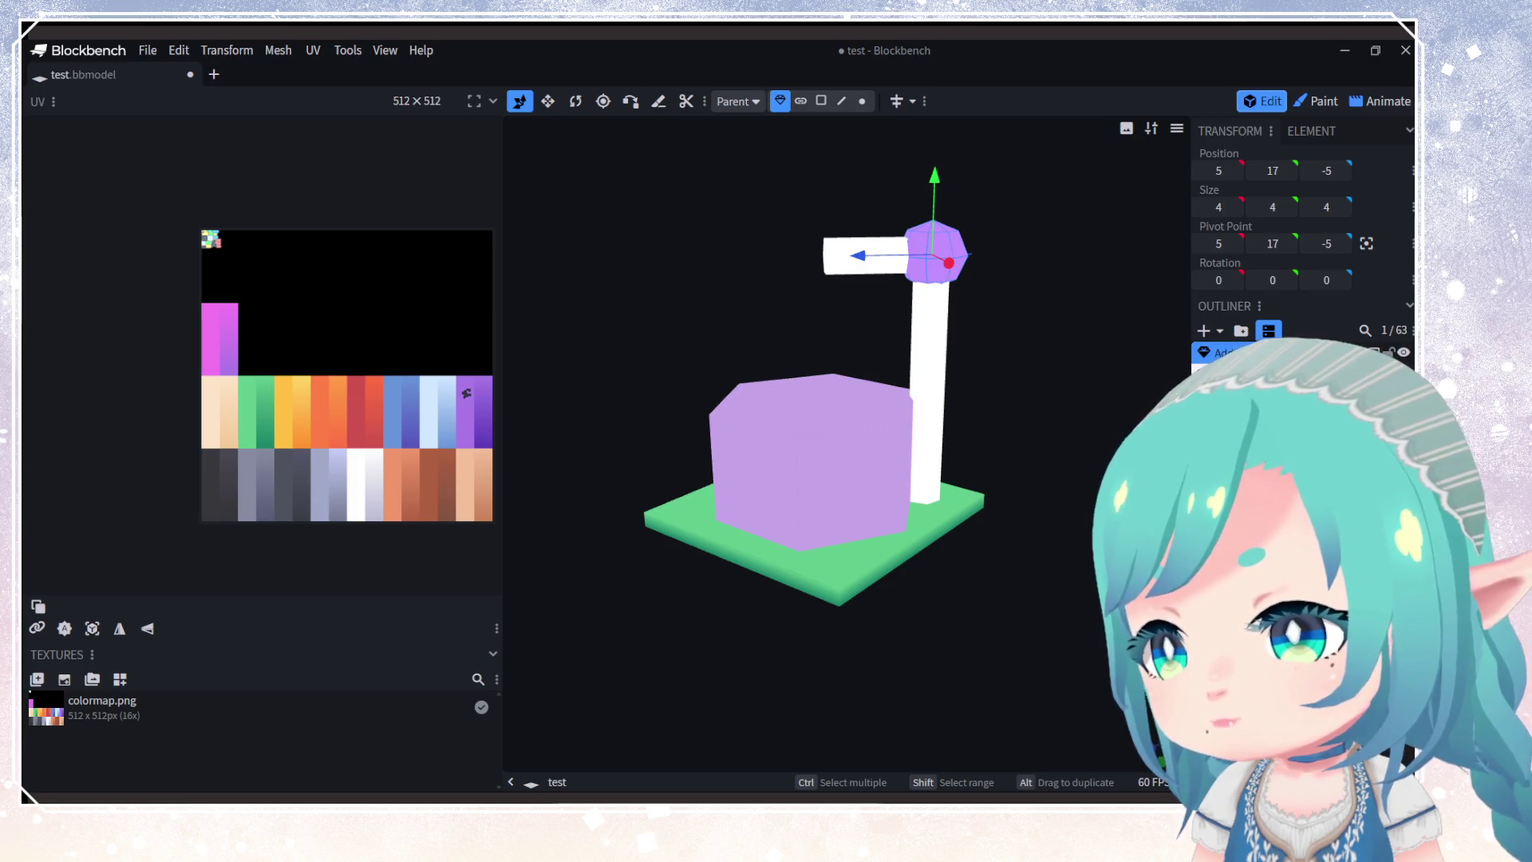
Add a new cylinder mesh to the model
click(1245, 379)
click(730, 165)
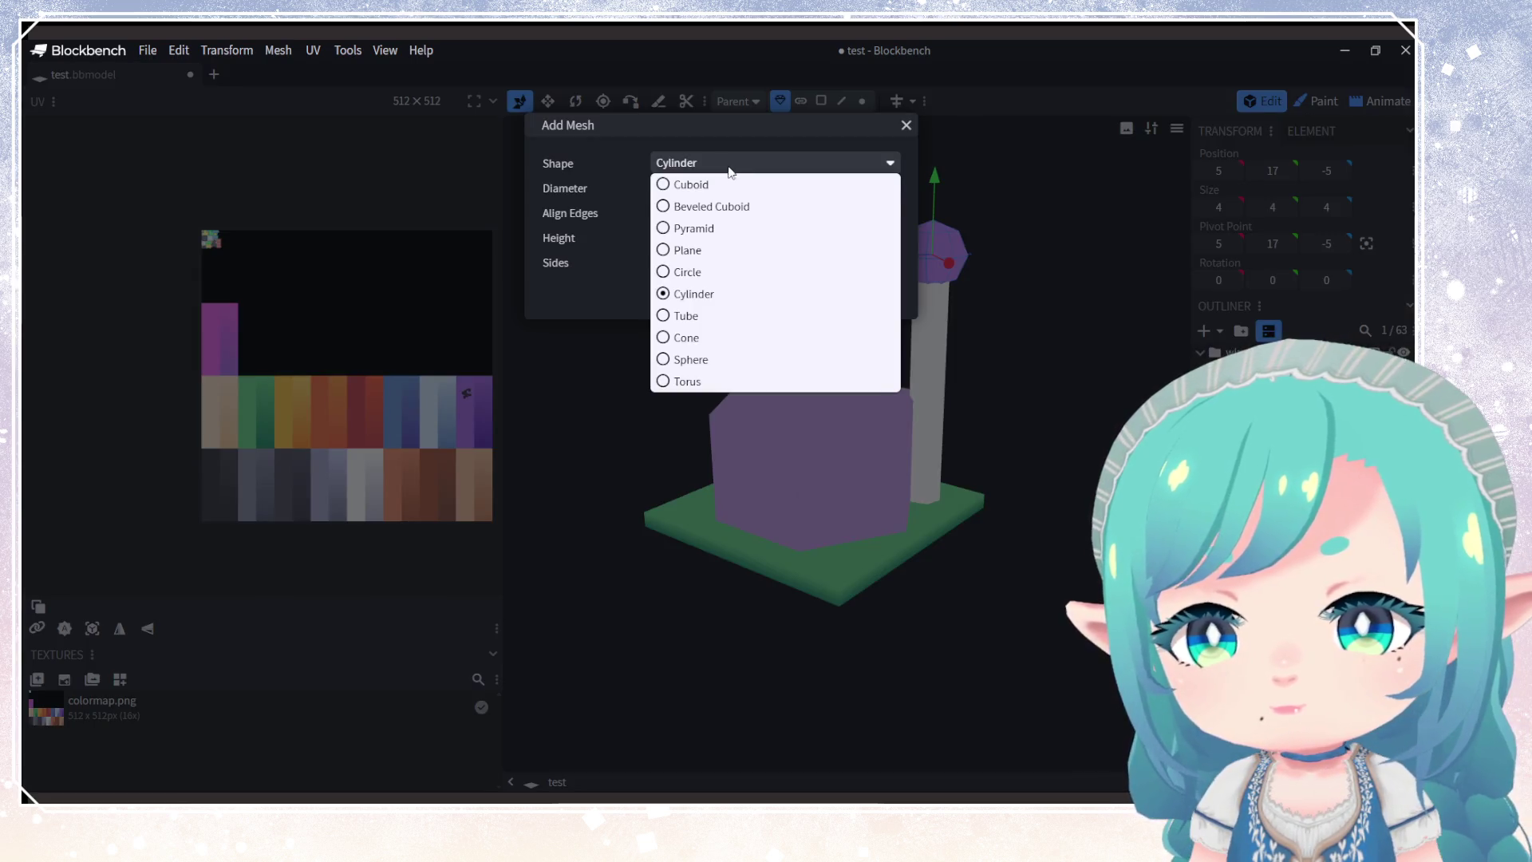
click(779, 295)
click(782, 298)
mouse_move(972, 373)
mouse_down()
mouse_move(986, 448)
mouse_move(965, 455)
mouse_up()
Make the new cylinder six-sided with diameter 6
click(854, 707)
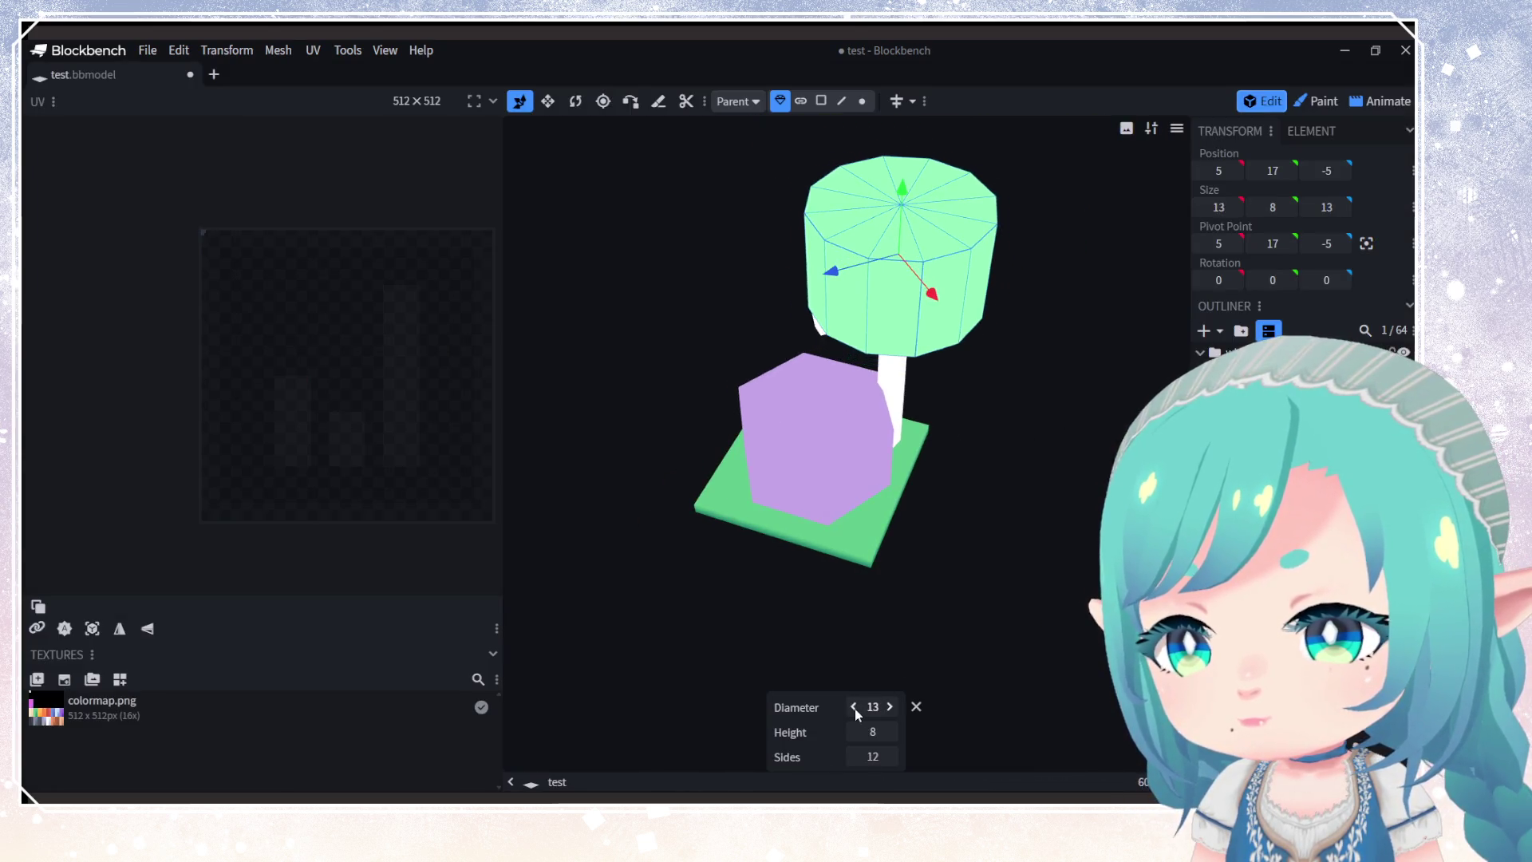
click(854, 707)
click(853, 707)
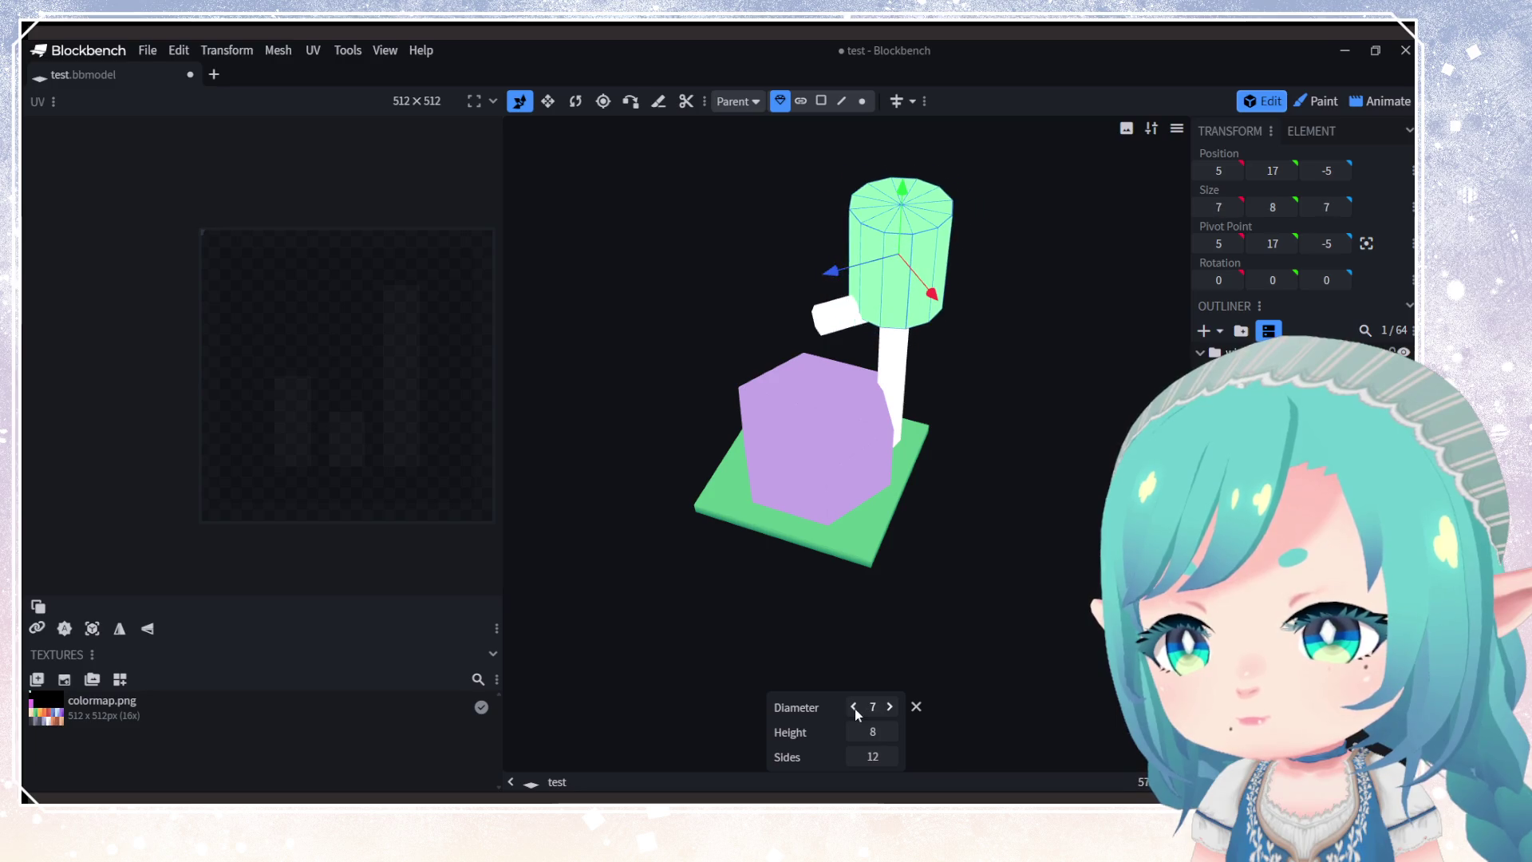
click(852, 757)
click(852, 756)
click(852, 756)
click(852, 757)
click(852, 756)
click(852, 756)
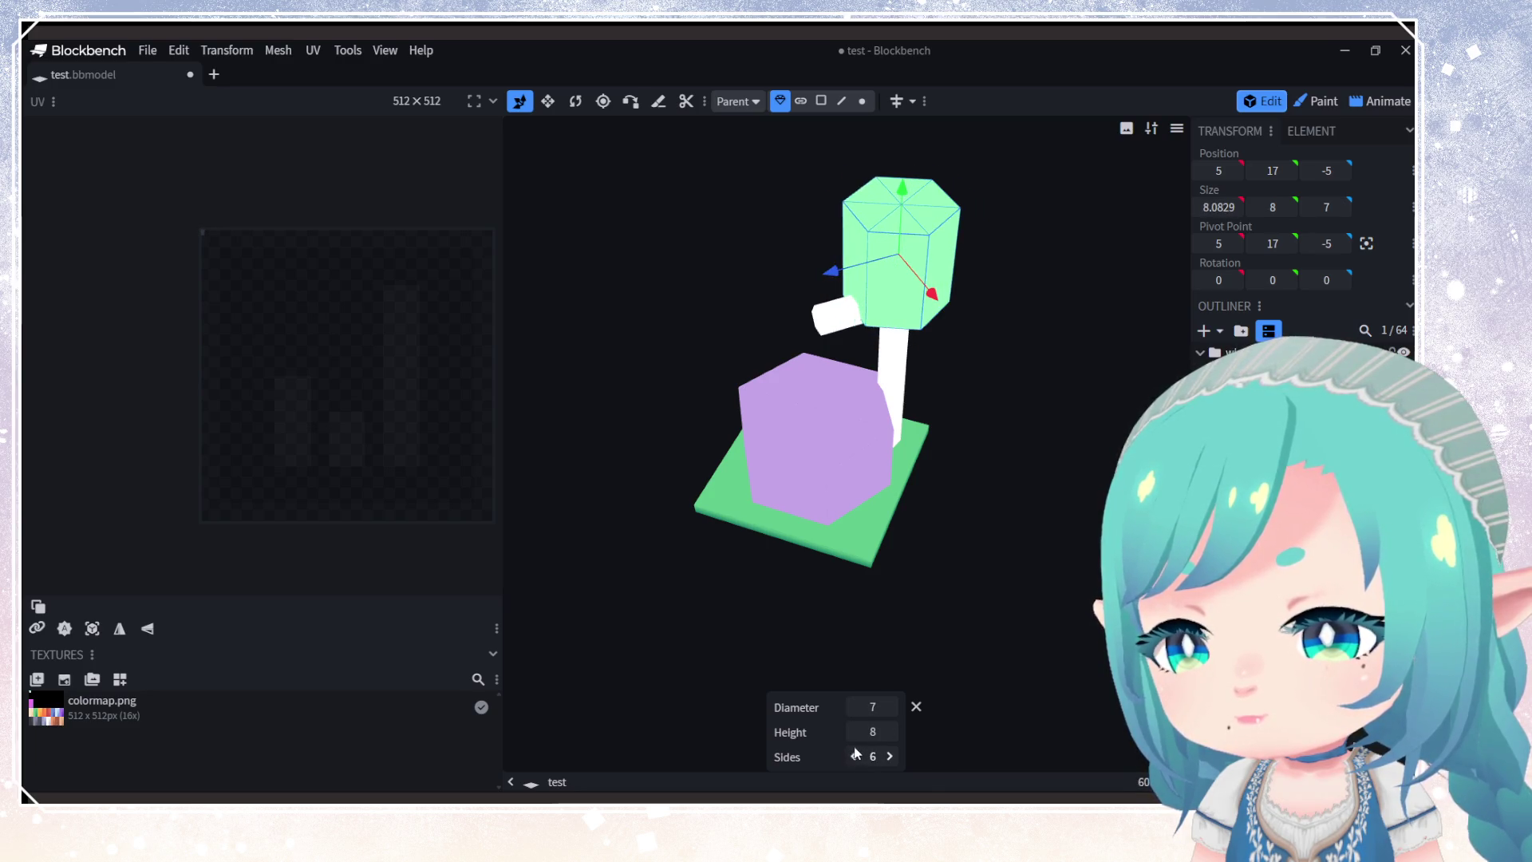
click(854, 707)
drag(974, 574, 954, 518)
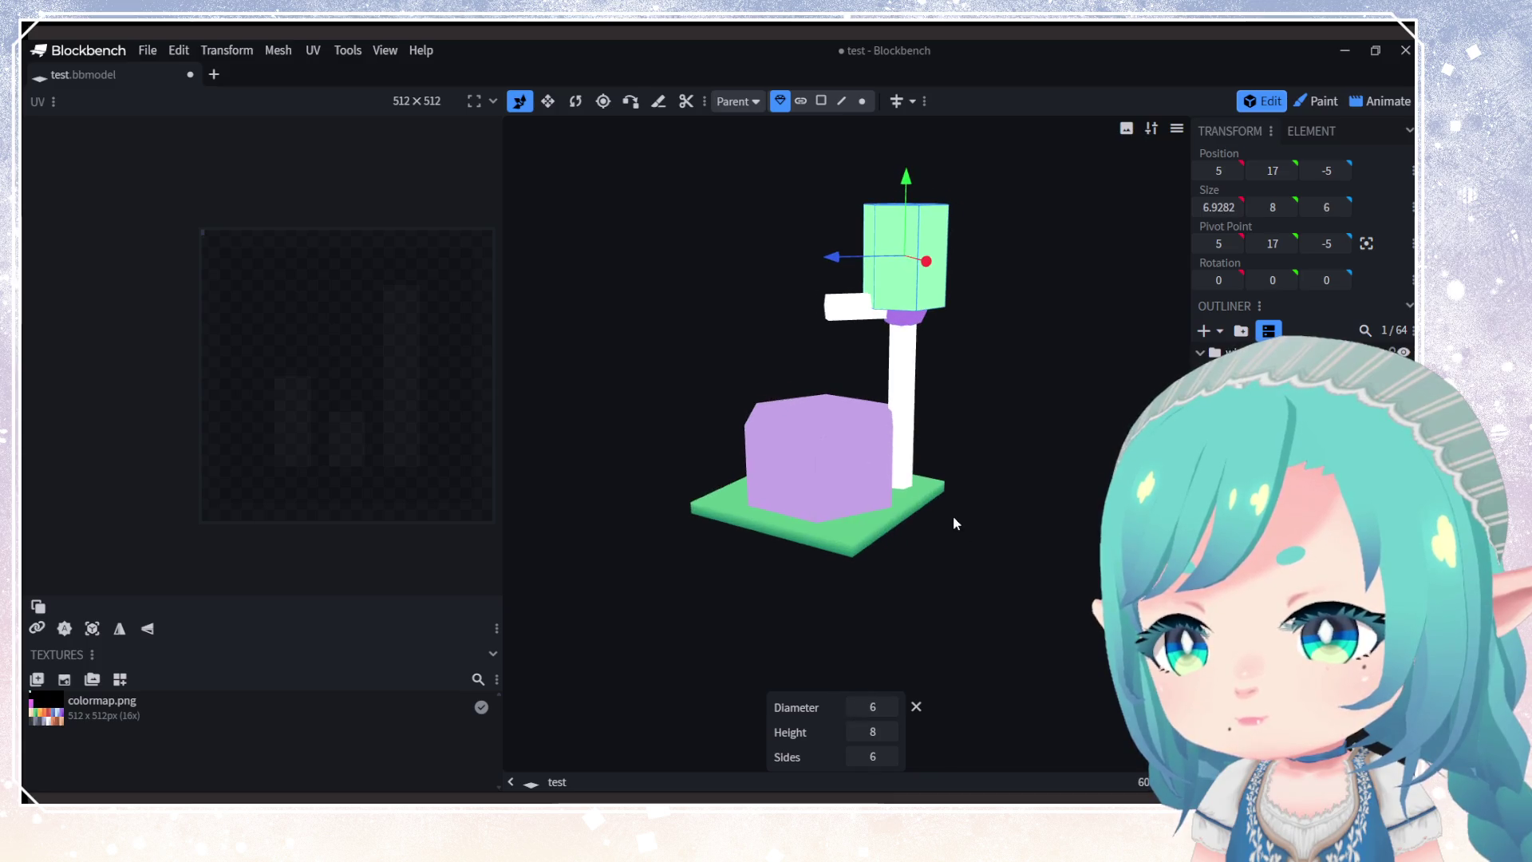
click(890, 707)
click(891, 707)
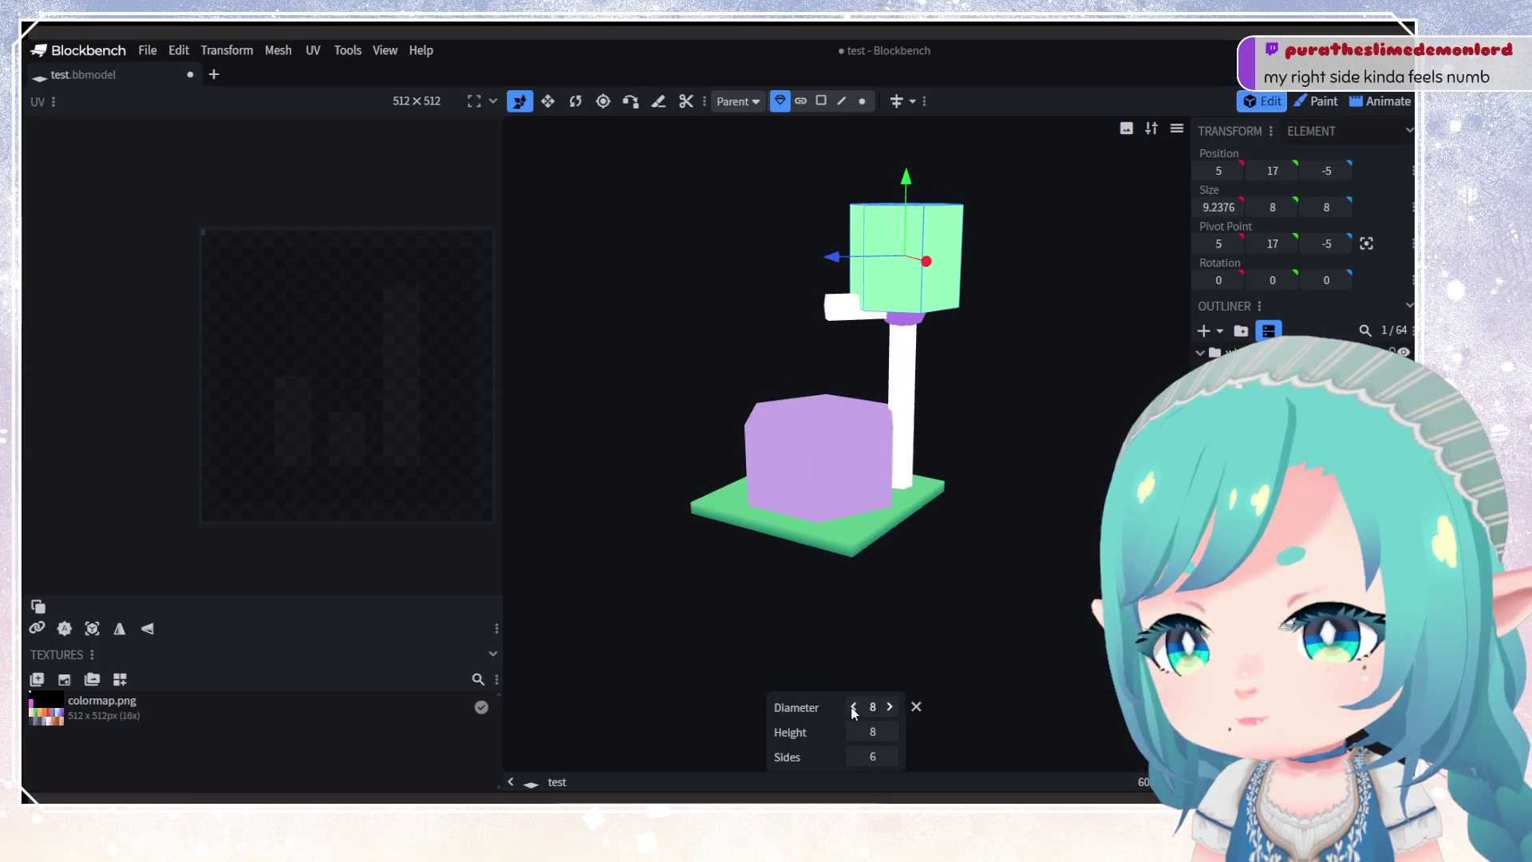
click(850, 707)
click(850, 707)
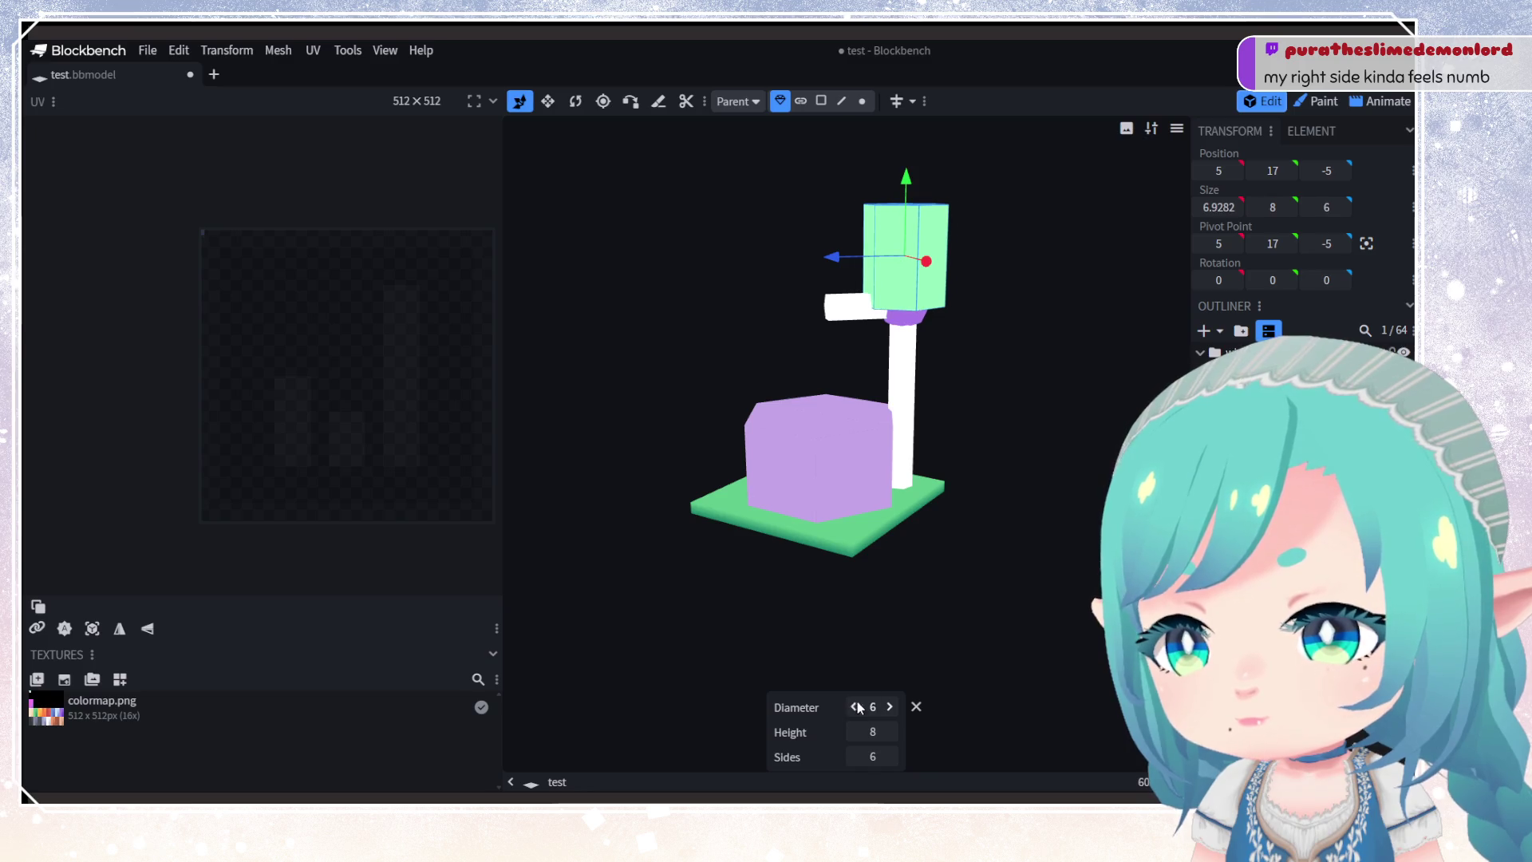
click(916, 707)
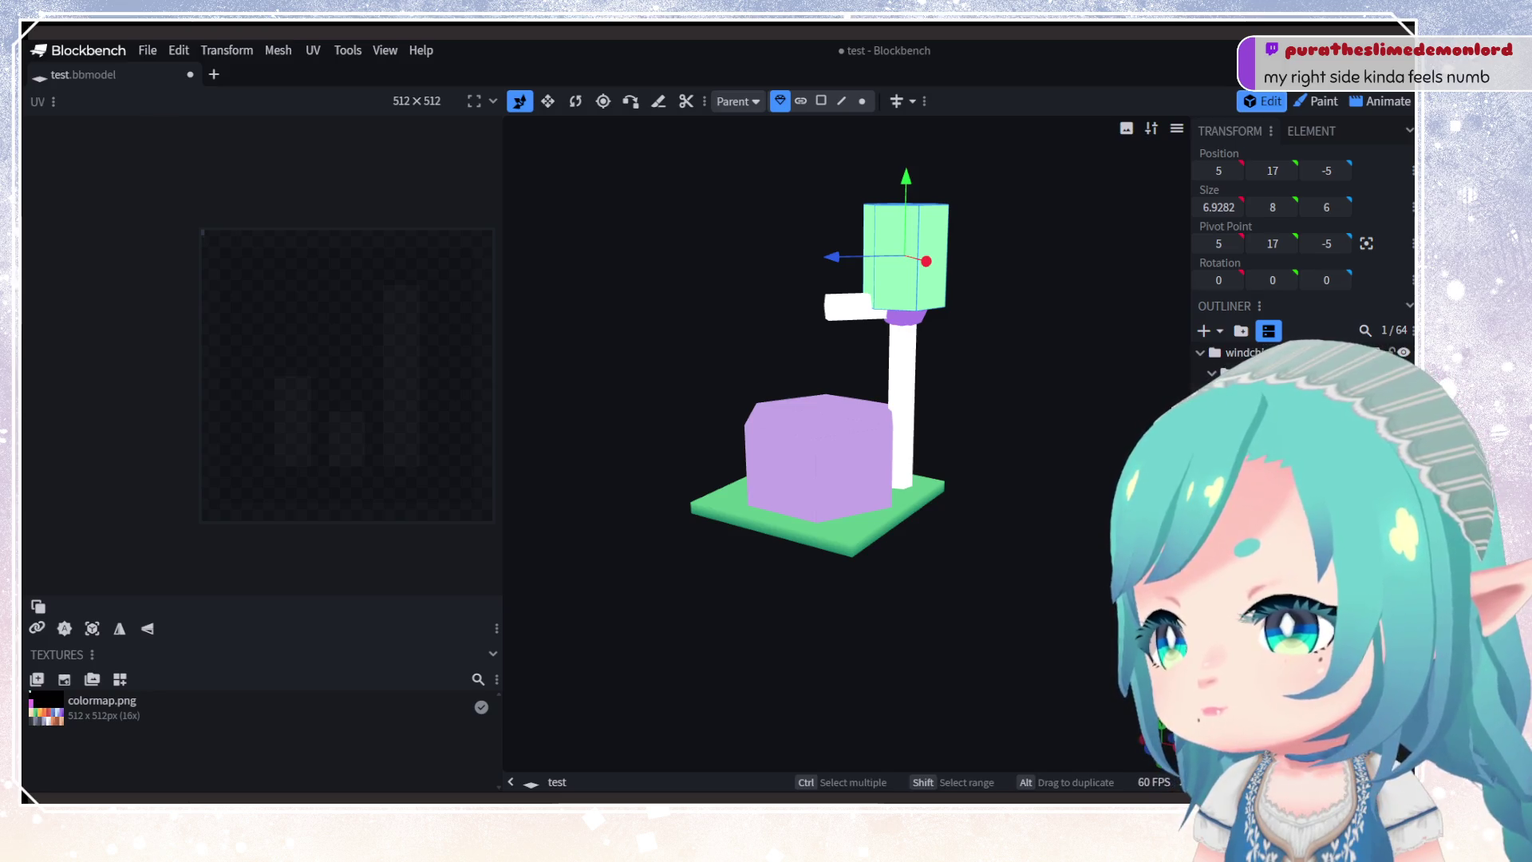
Lower the green cylinder to Y 13 and move it along Z to 2
click(1255, 174)
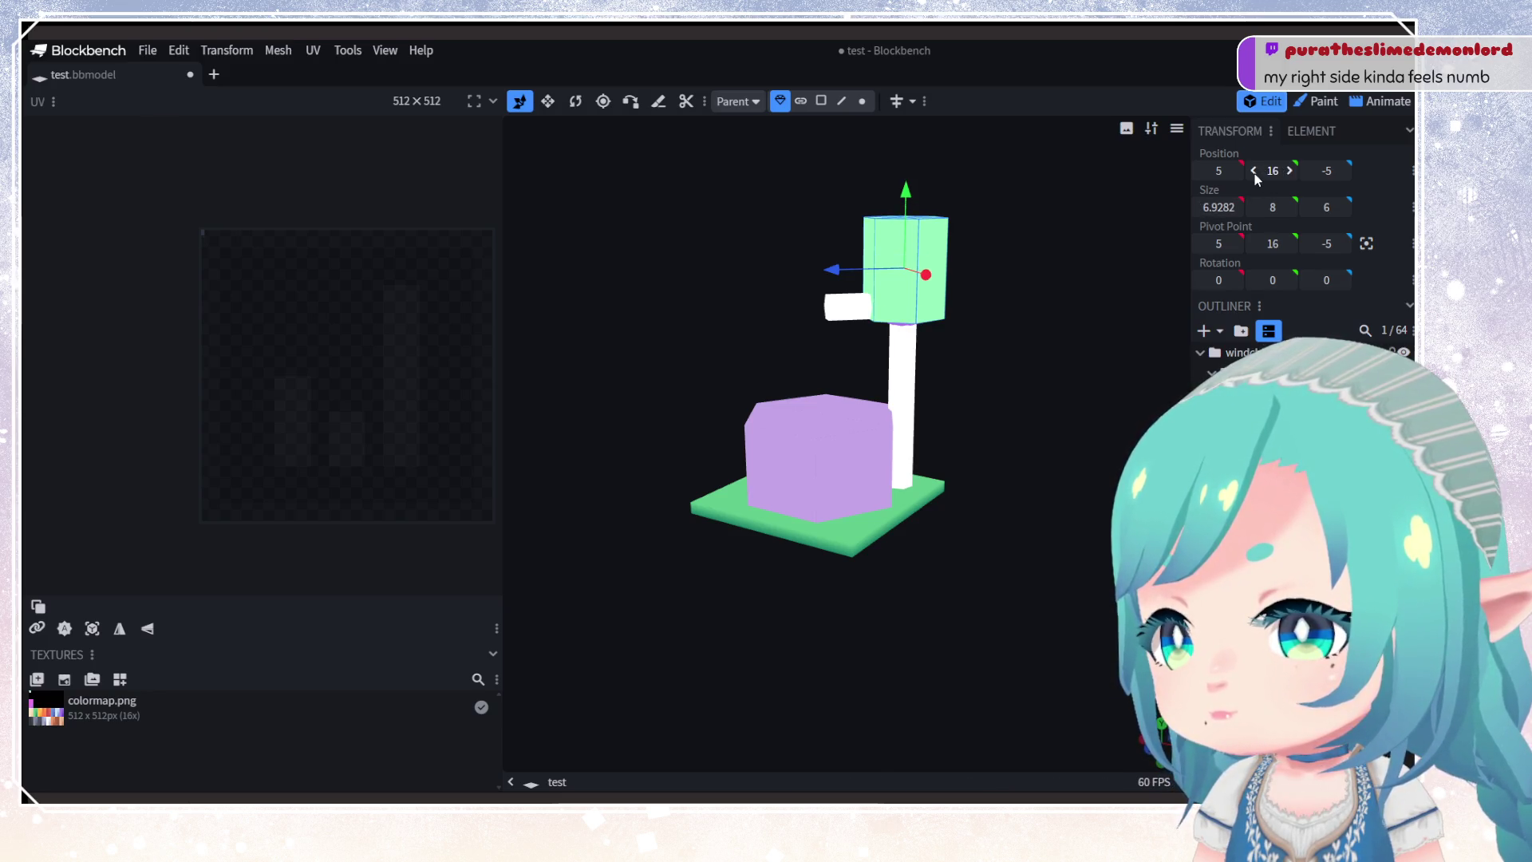
click(1254, 174)
click(1255, 174)
click(1254, 174)
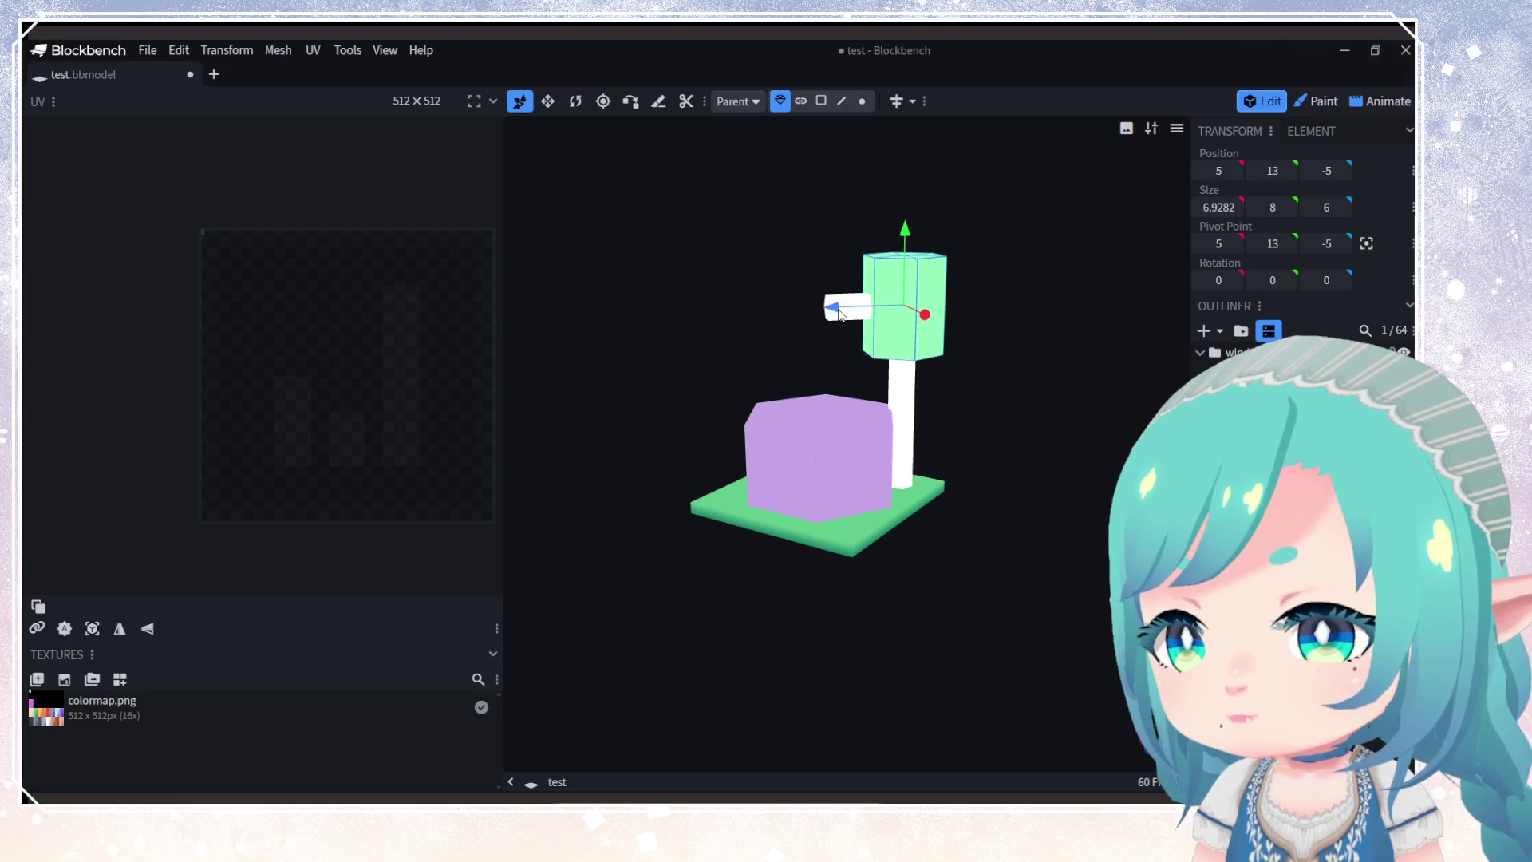
mouse_move(839, 316)
mouse_down()
mouse_move(699, 339)
mouse_move(758, 339)
mouse_move(844, 572)
mouse_move(830, 481)
mouse_move(714, 333)
mouse_move(789, 369)
mouse_move(787, 386)
mouse_up()
right_click(1032, 417)
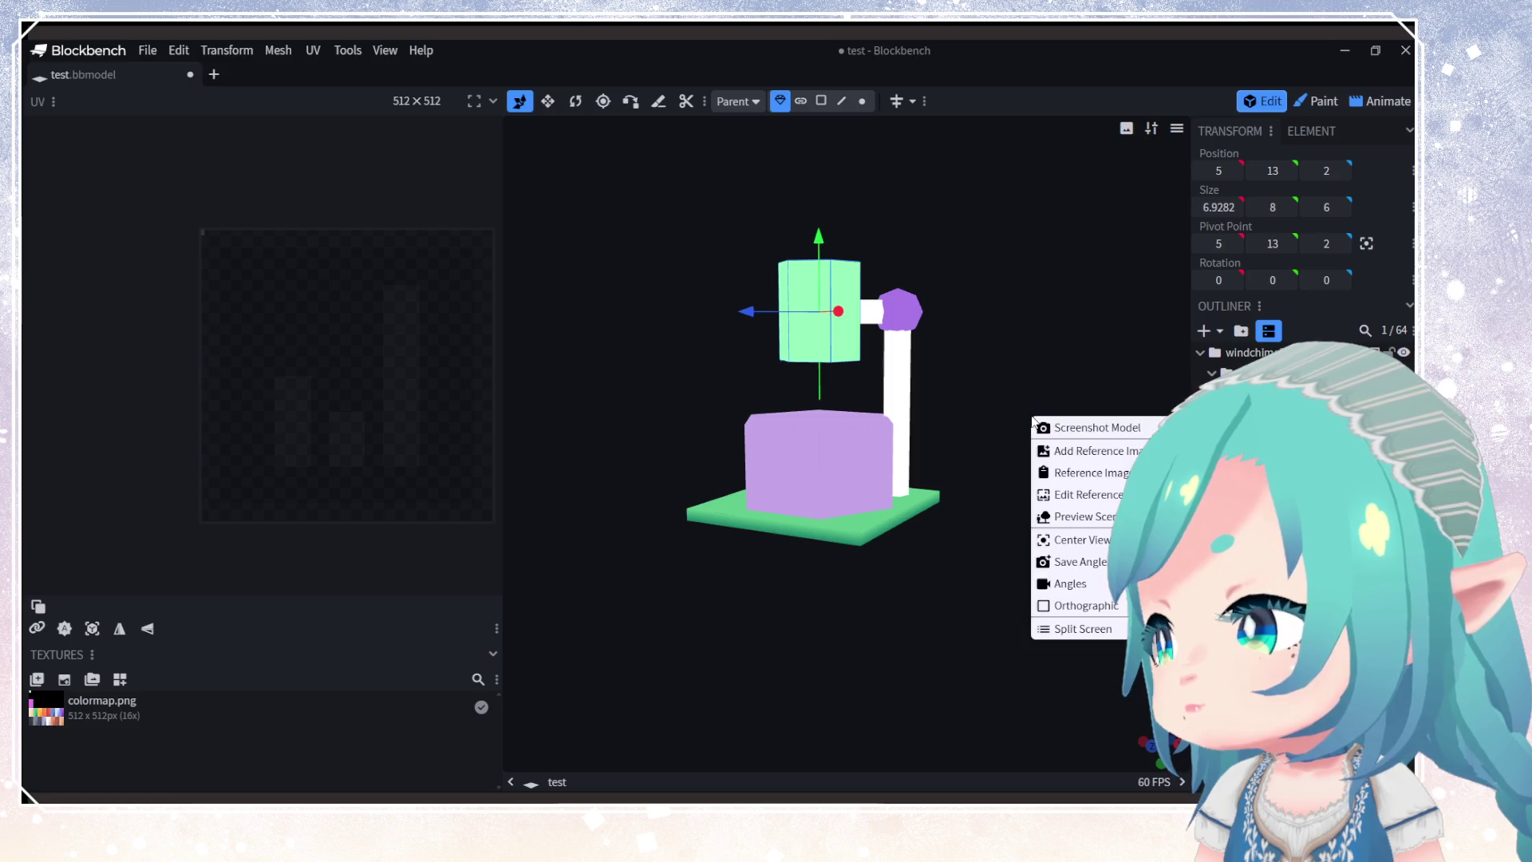
scroll(946, 413, up, 5)
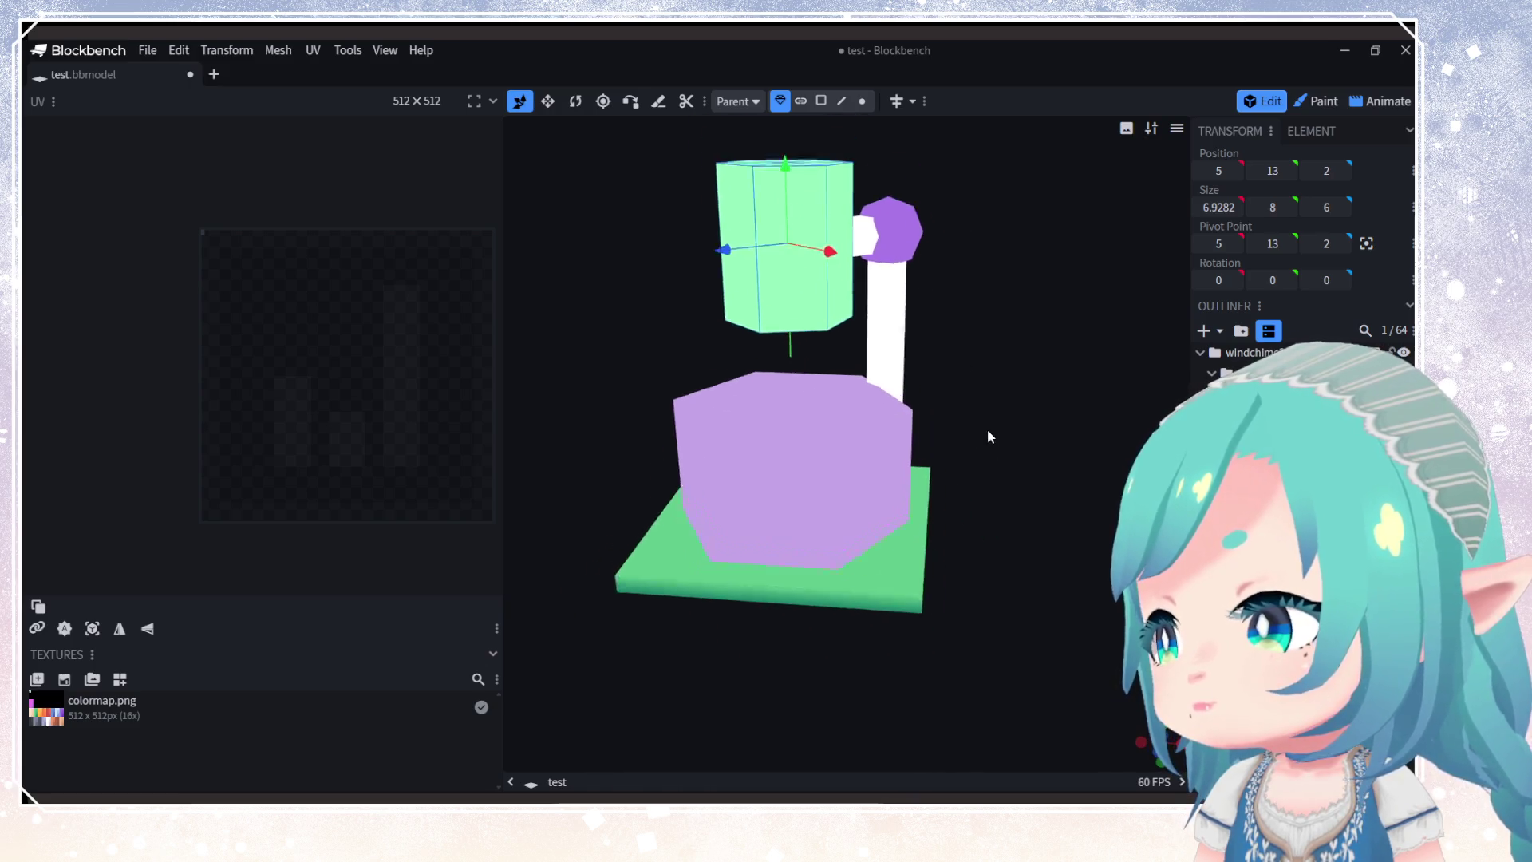
scroll(1002, 379, up, 2)
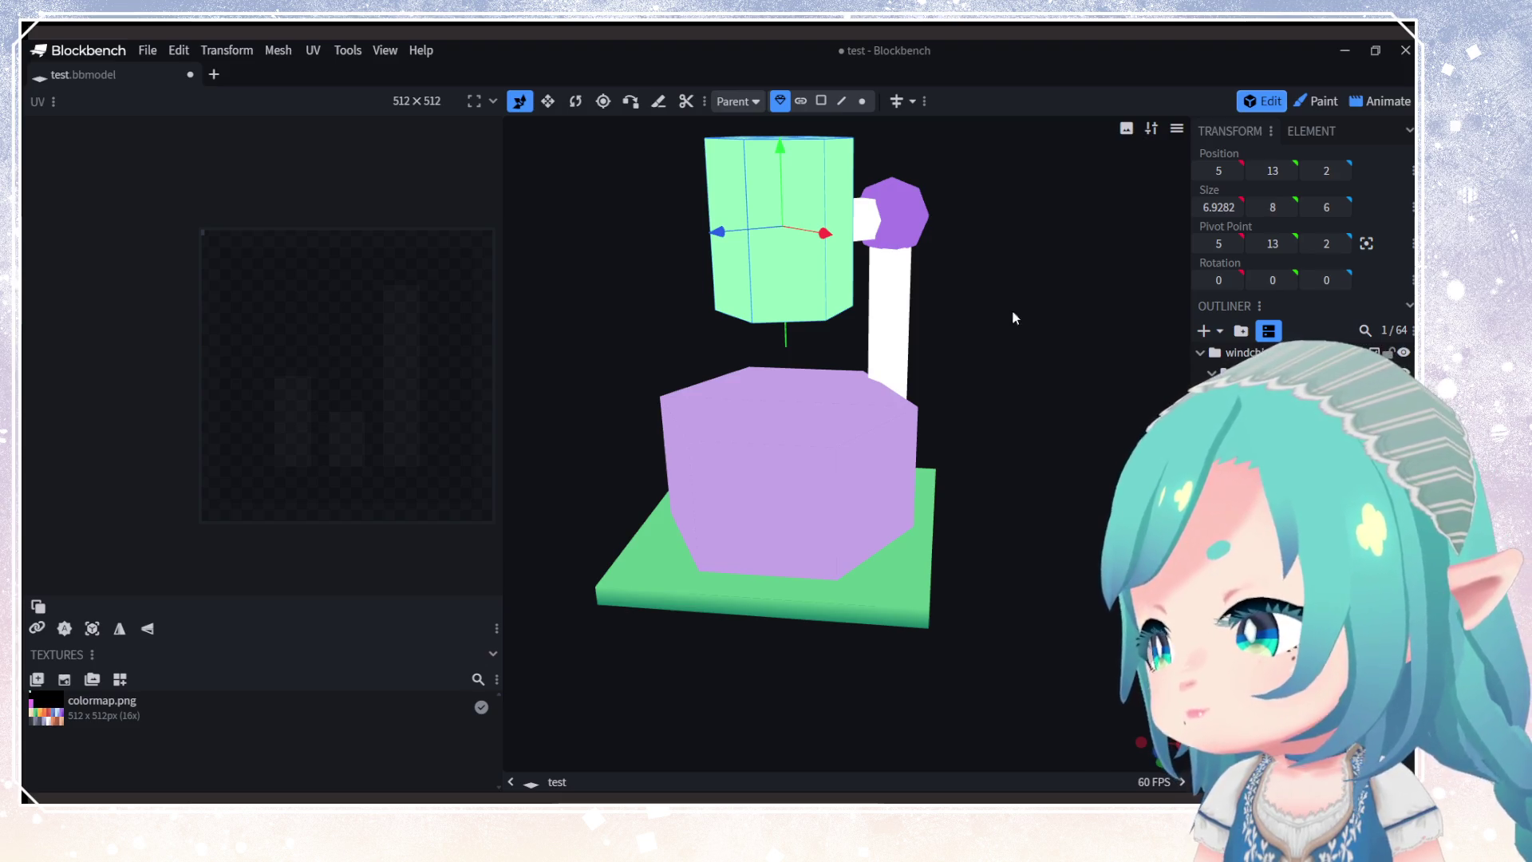
mouse_move(1011, 313)
mouse_down()
mouse_move(981, 323)
mouse_move(1026, 242)
mouse_move(1085, 248)
mouse_move(968, 291)
mouse_up()
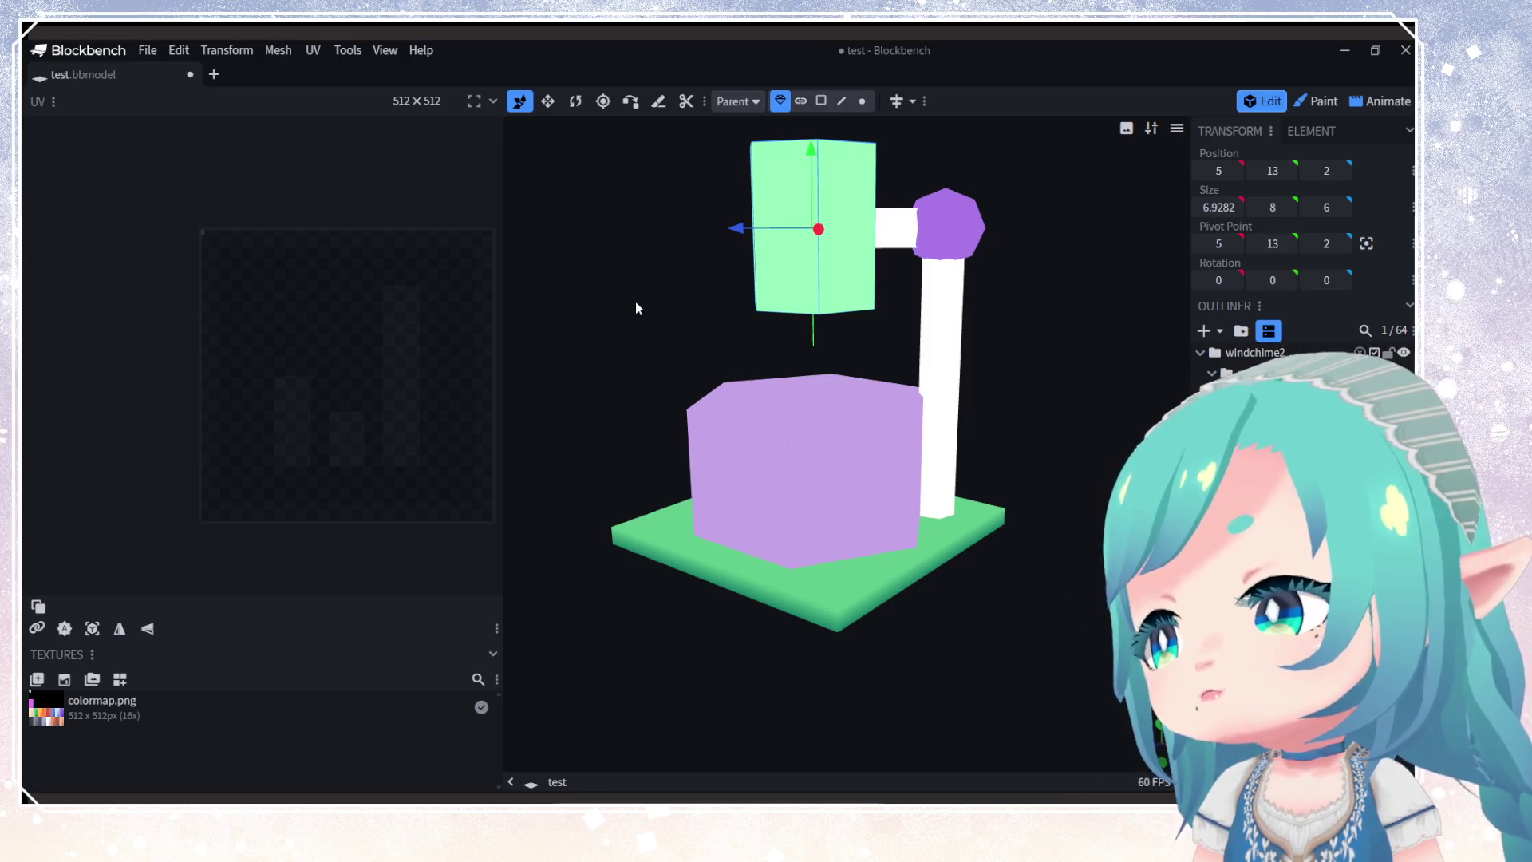
mouse_move(631, 303)
mouse_down()
mouse_move(716, 327)
mouse_move(722, 305)
mouse_move(643, 319)
mouse_move(688, 314)
mouse_up()
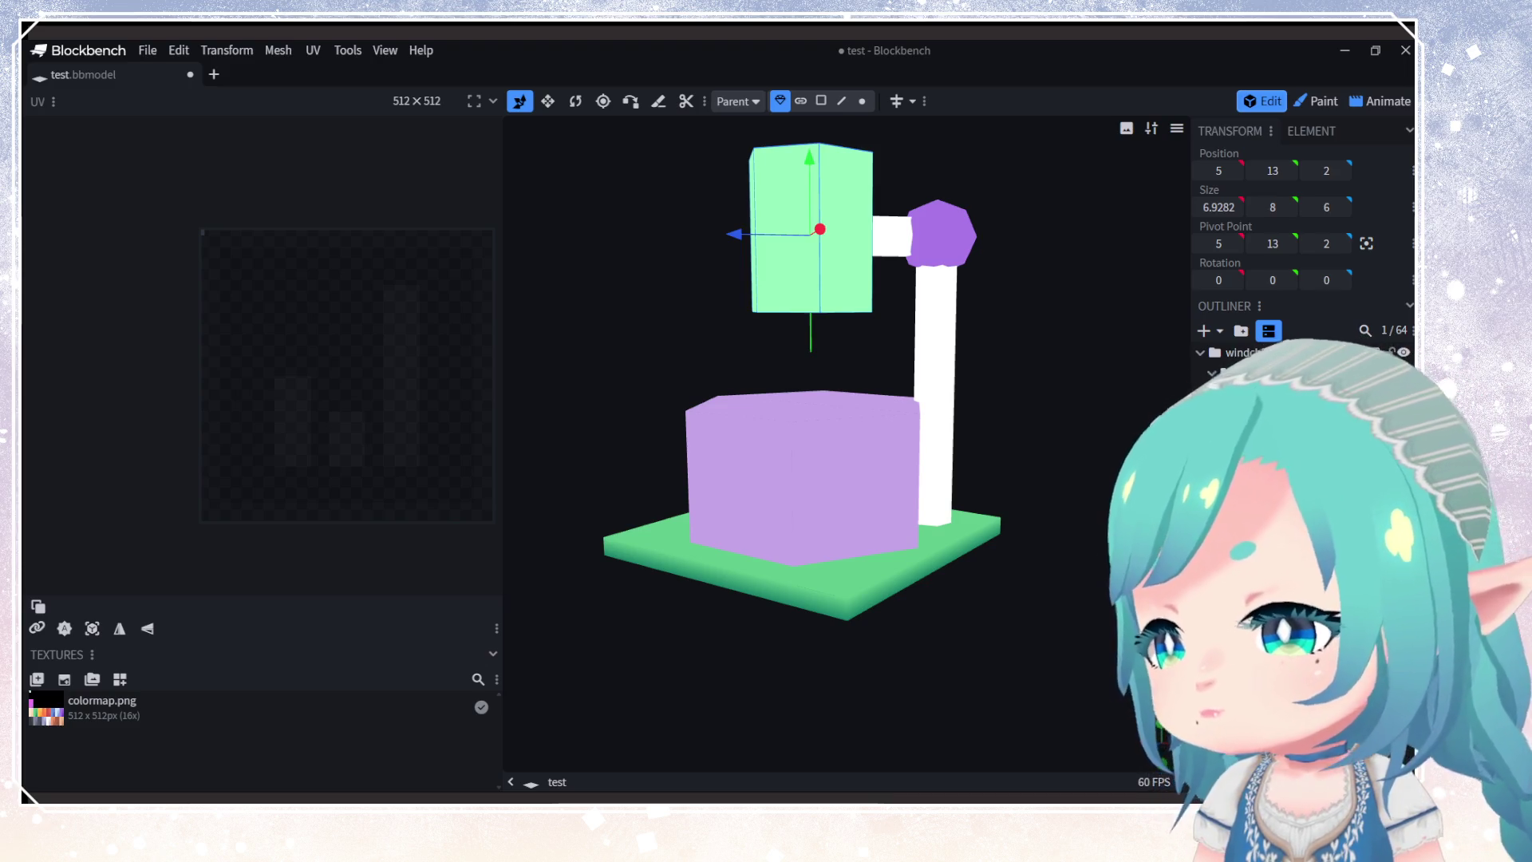
Lower the white connector, purple cap and green top together to Y 14
click(891, 237)
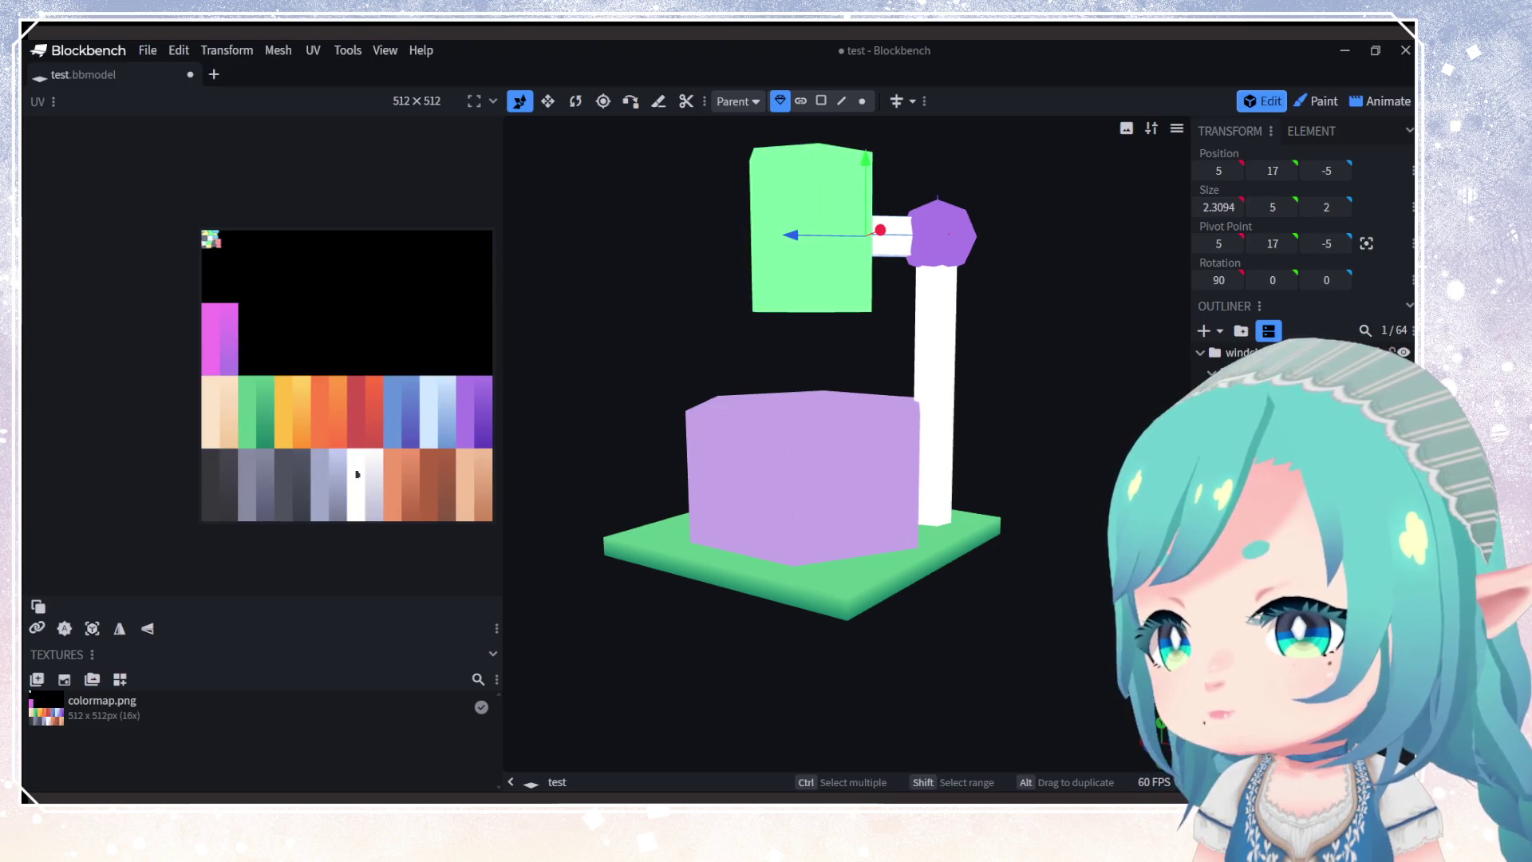
ctrl+click(941, 233)
ctrl+click(810, 231)
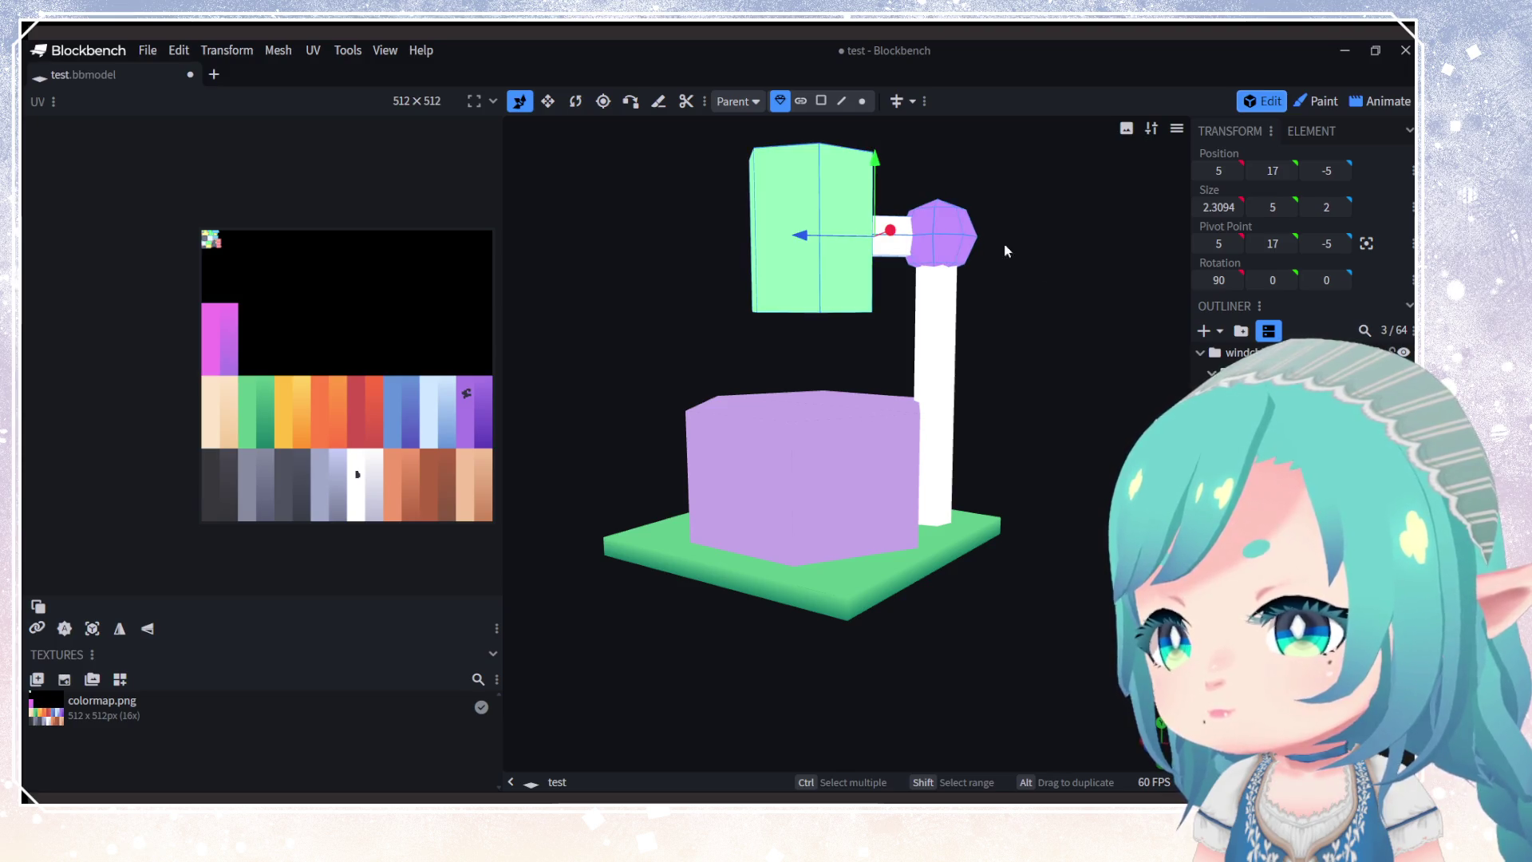
drag(876, 157, 874, 243)
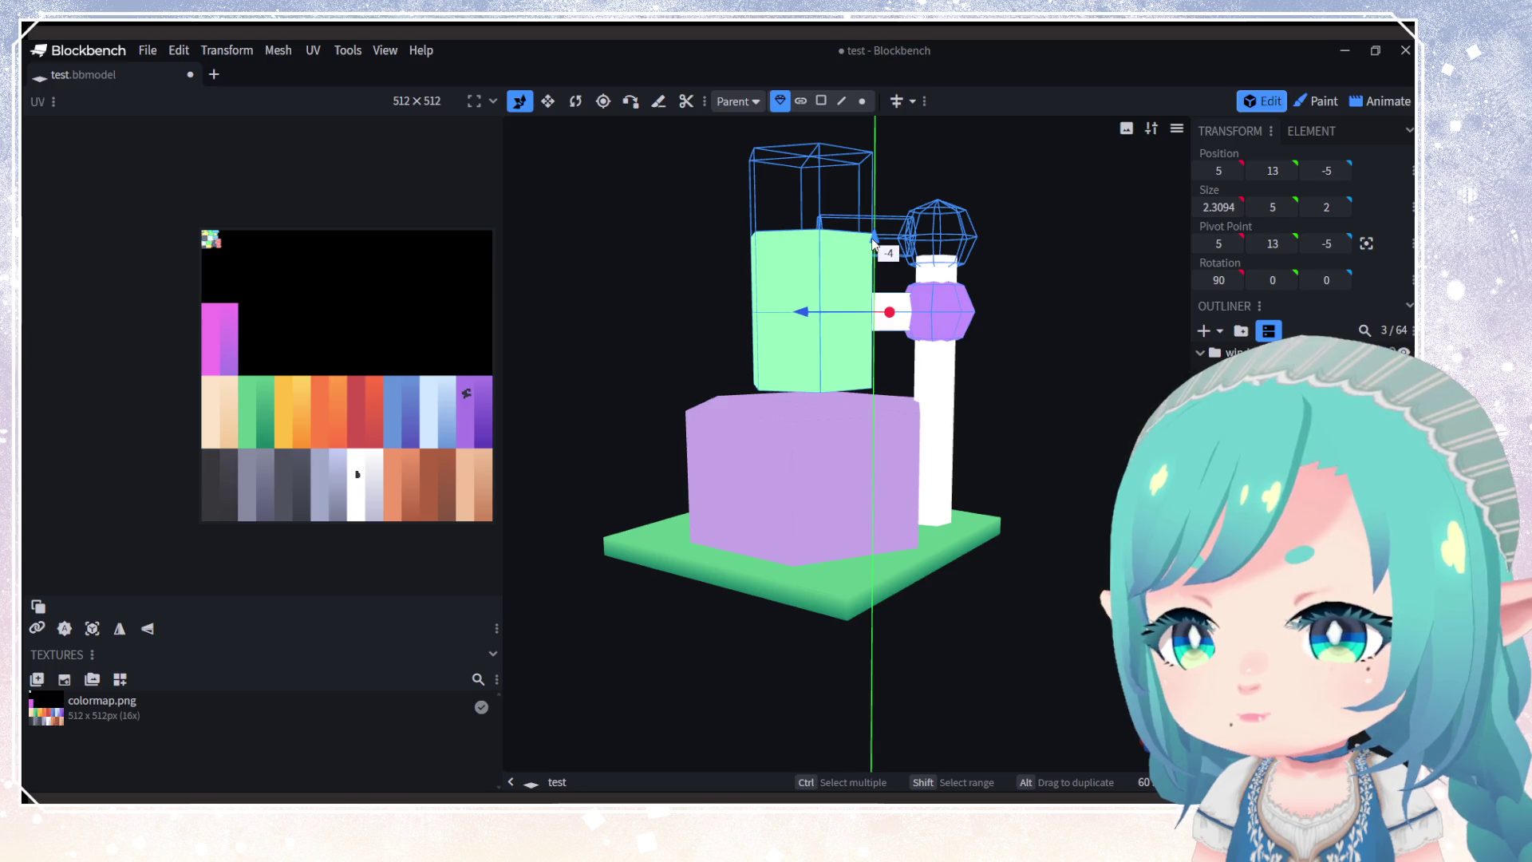
mouse_move(873, 243)
mouse_down()
mouse_move(875, 287)
mouse_move(877, 235)
mouse_up()
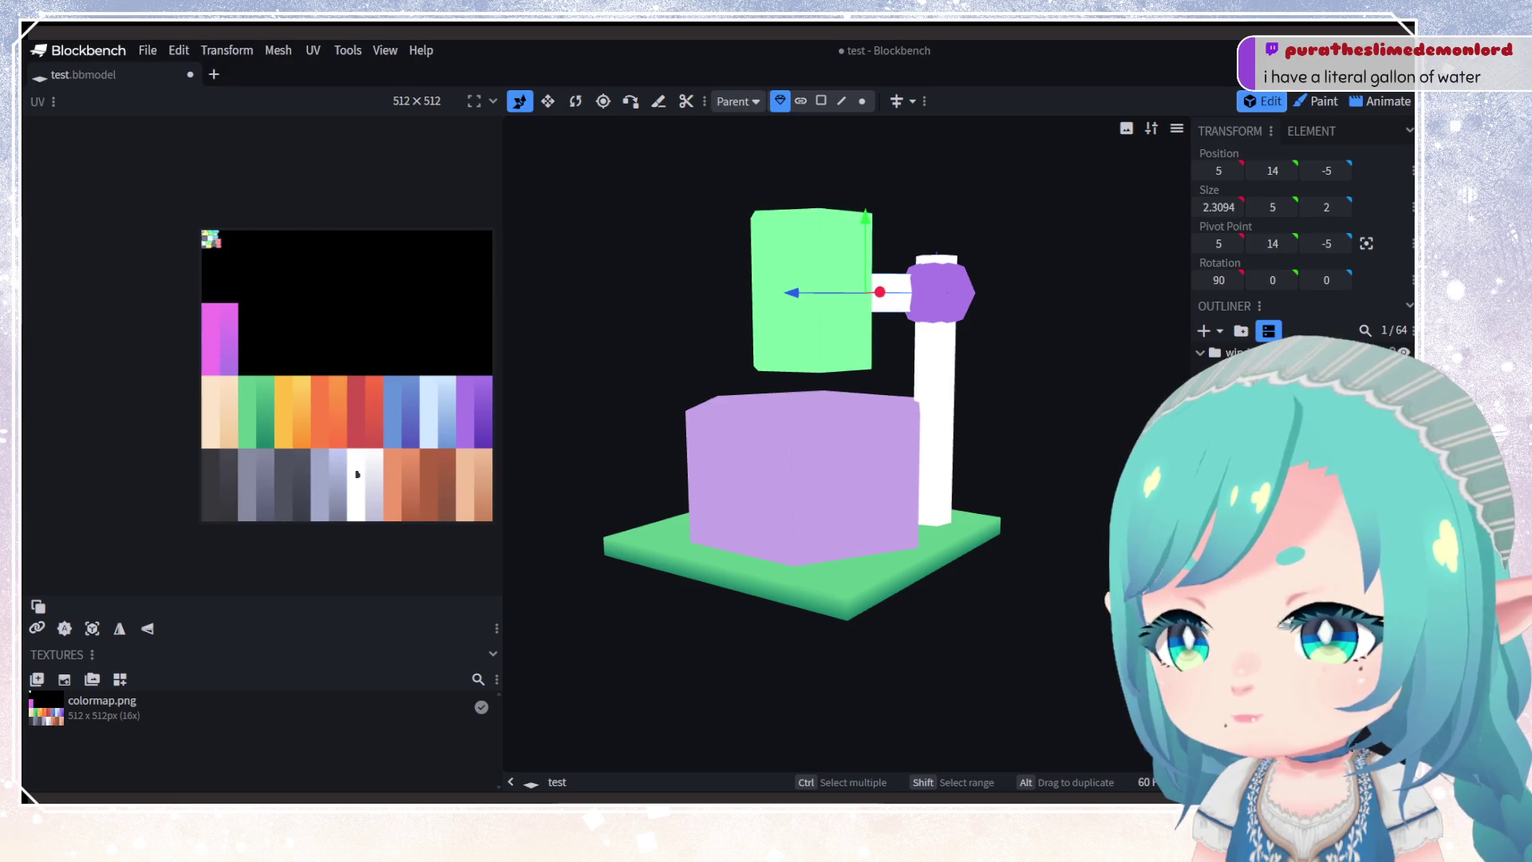
Test a Z tilt on the green box, then restore its original rotation
click(810, 288)
drag(917, 383, 999, 472)
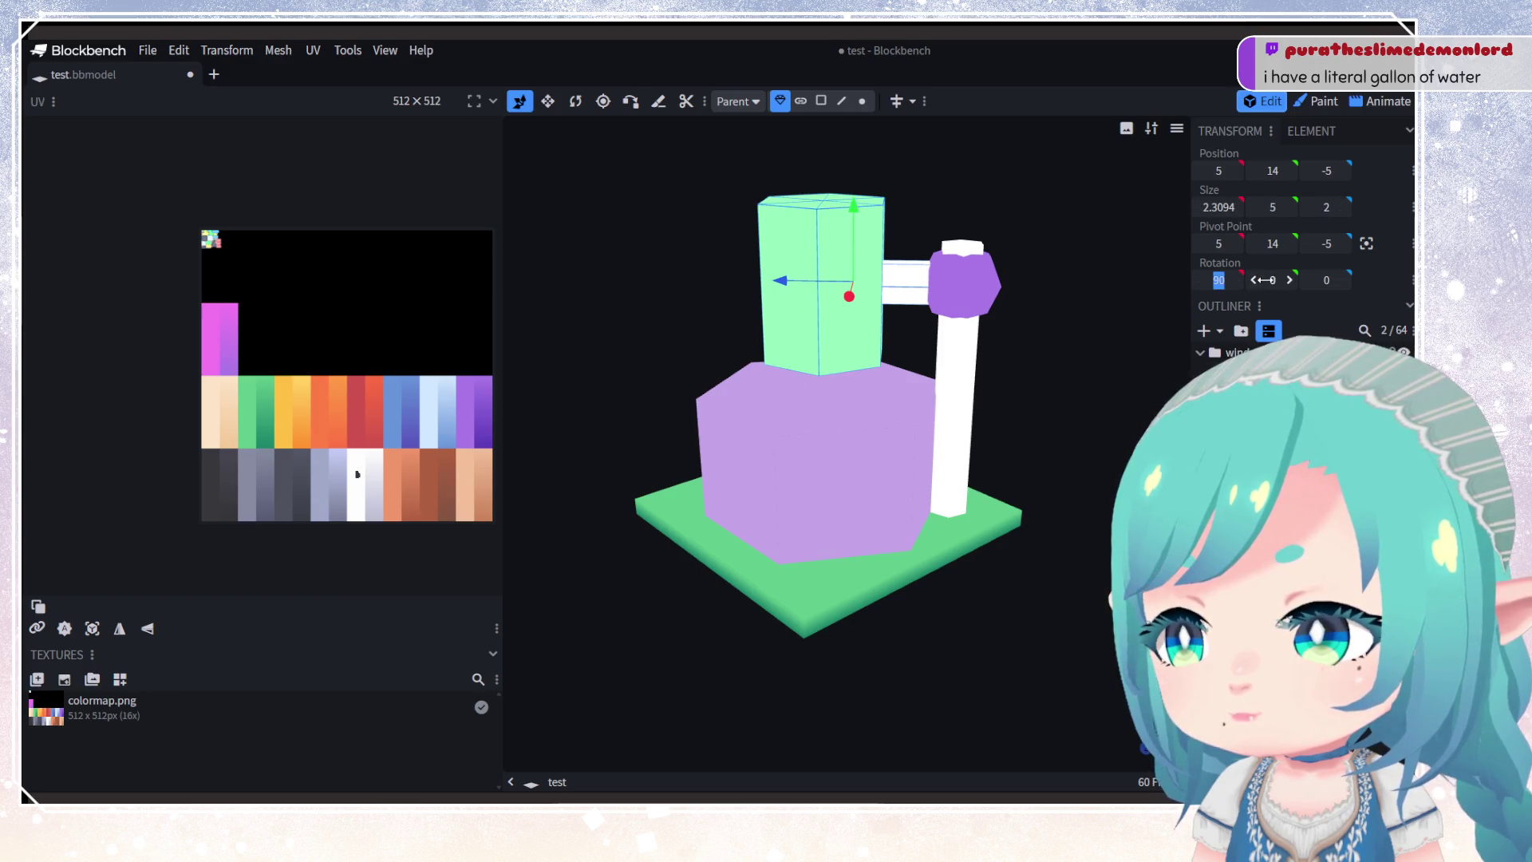
key(Return)
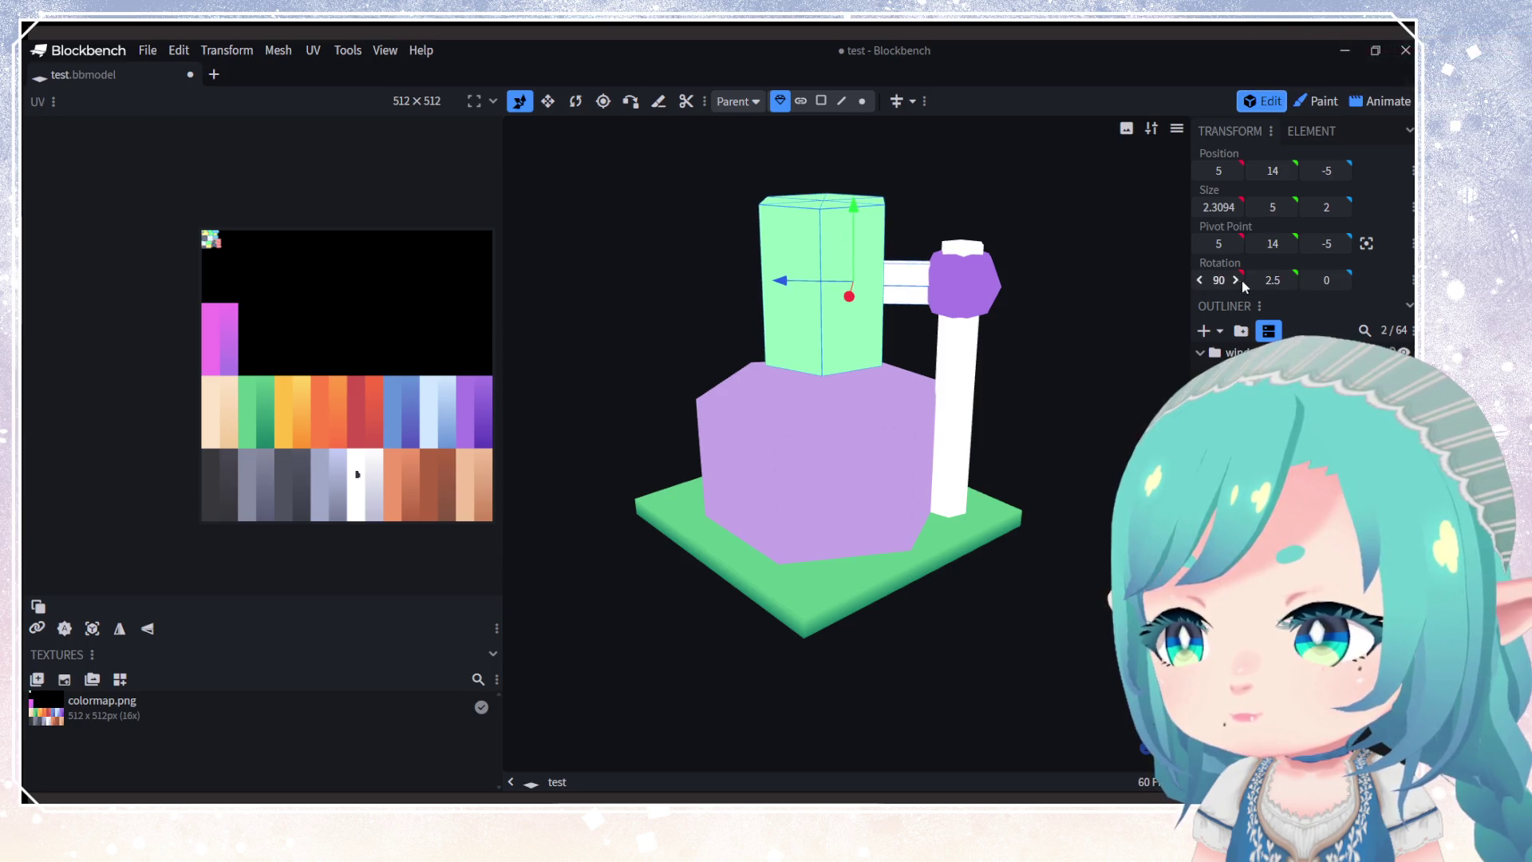
drag(1343, 284, 1306, 286)
click(1236, 281)
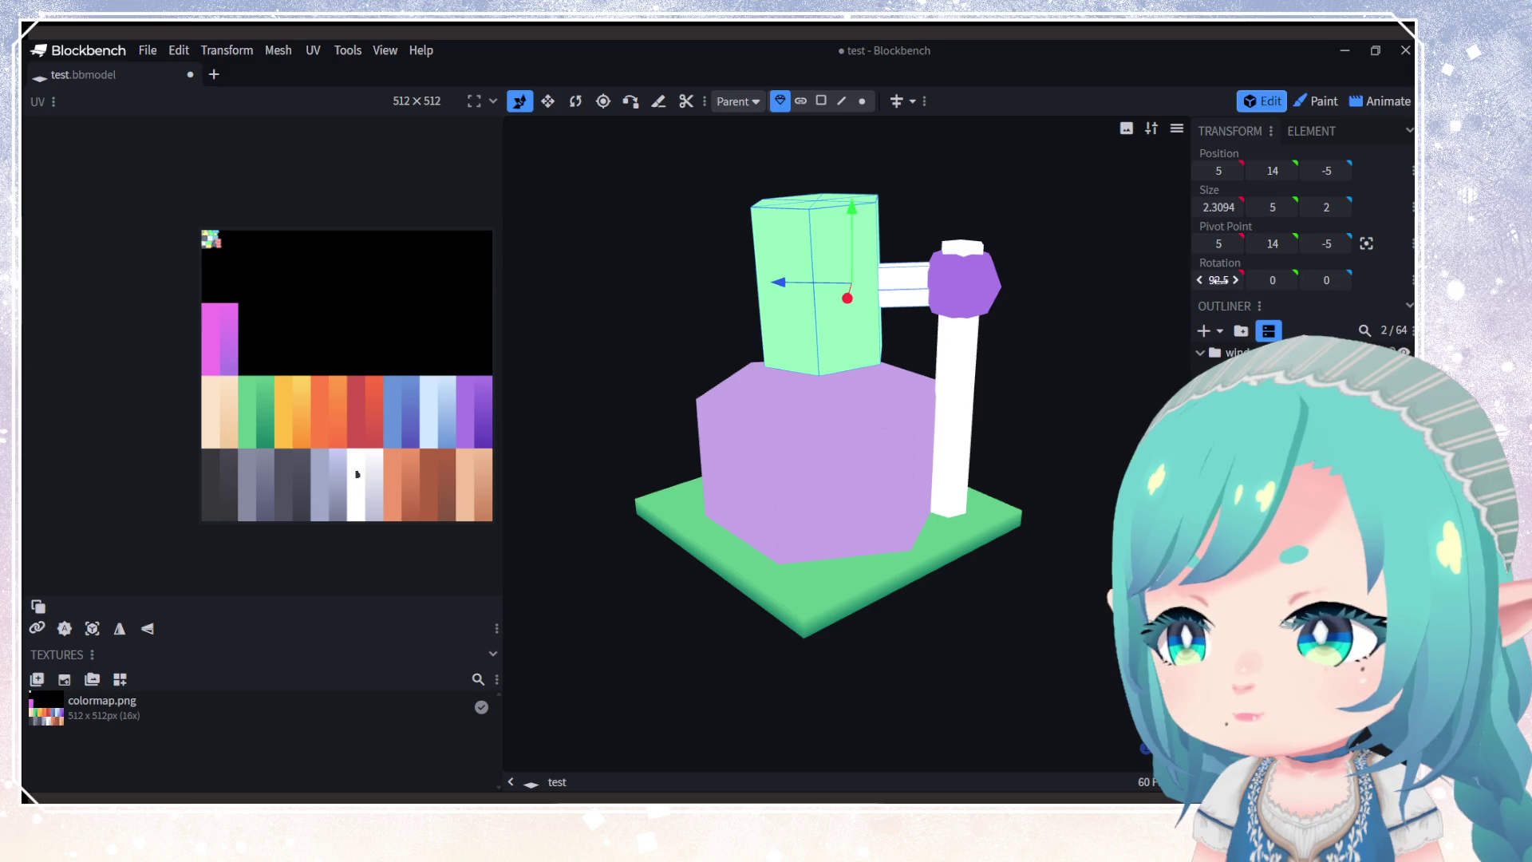
click(1200, 281)
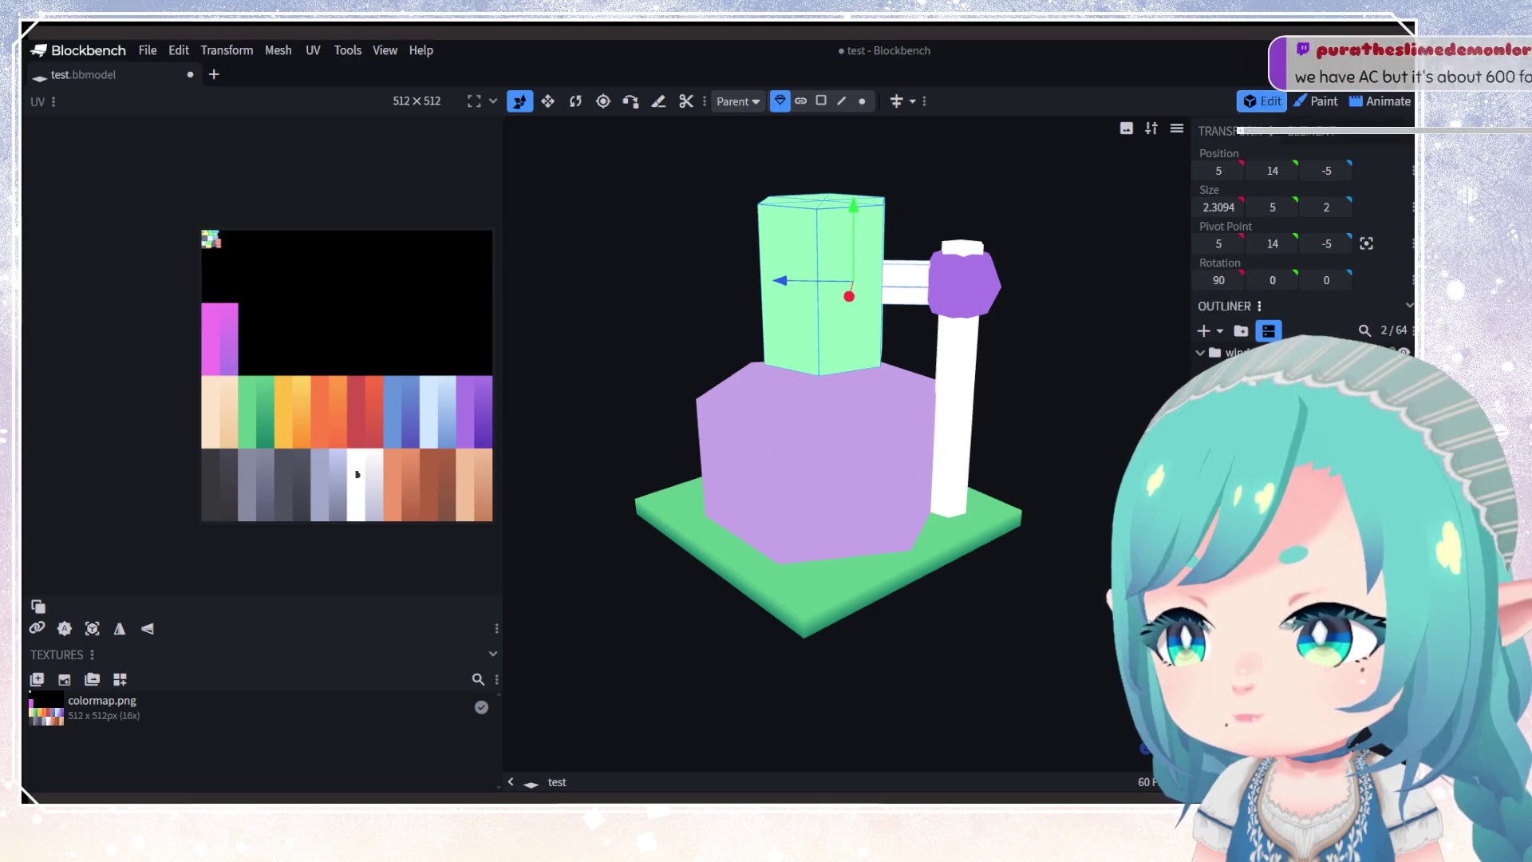
Tilt the white arm's X rotation down to 55°, then bring it back to 90°
click(1277, 383)
click(1276, 383)
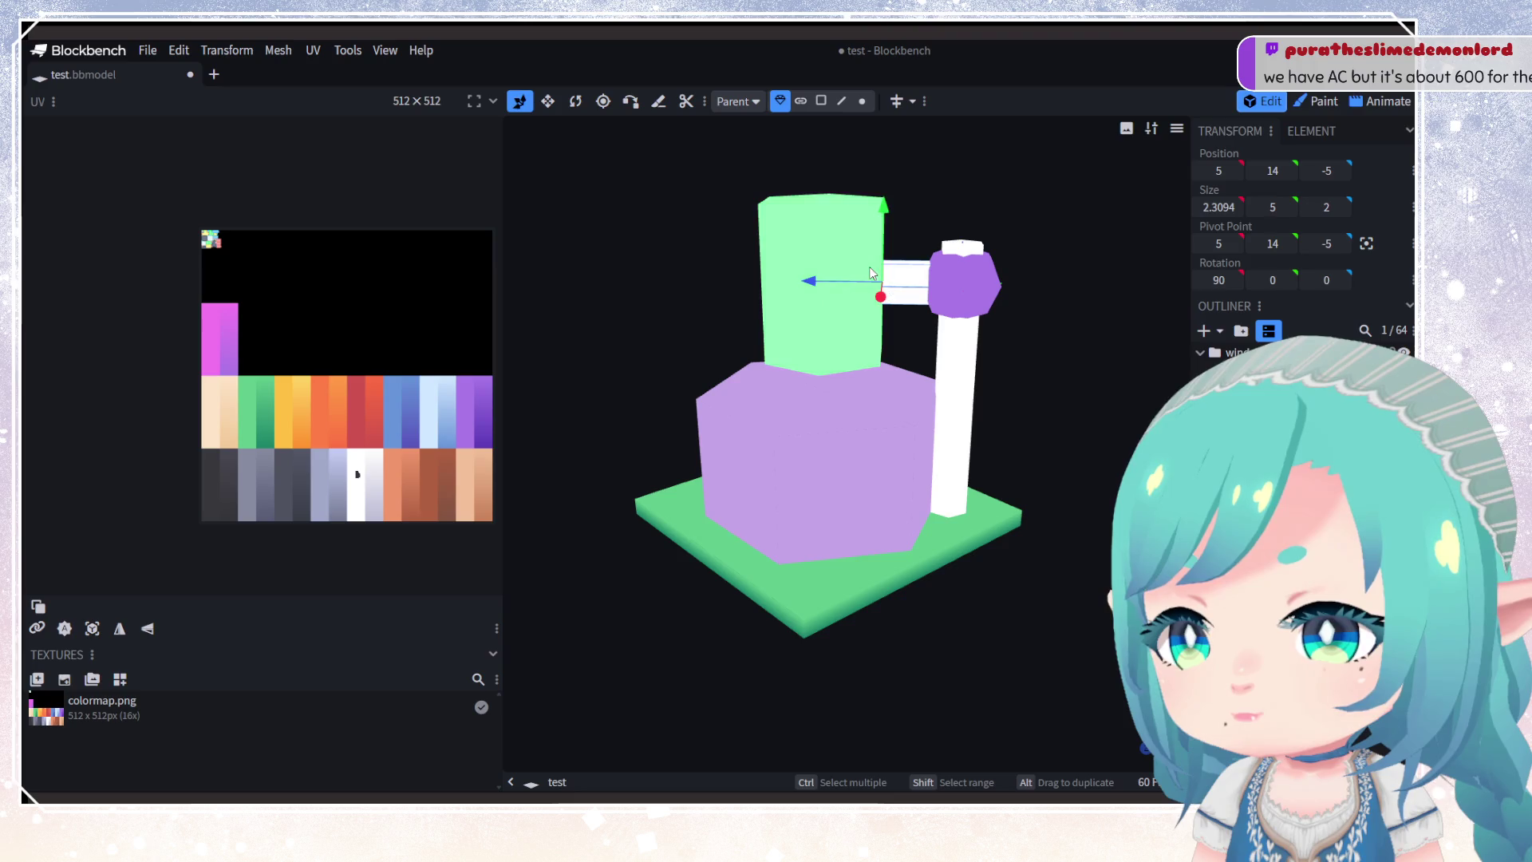
mouse_move(950, 335)
mouse_down()
mouse_move(957, 396)
mouse_move(750, 311)
mouse_move(1007, 351)
mouse_up()
drag(1242, 276, 1199, 285)
click(1200, 280)
click(1200, 280)
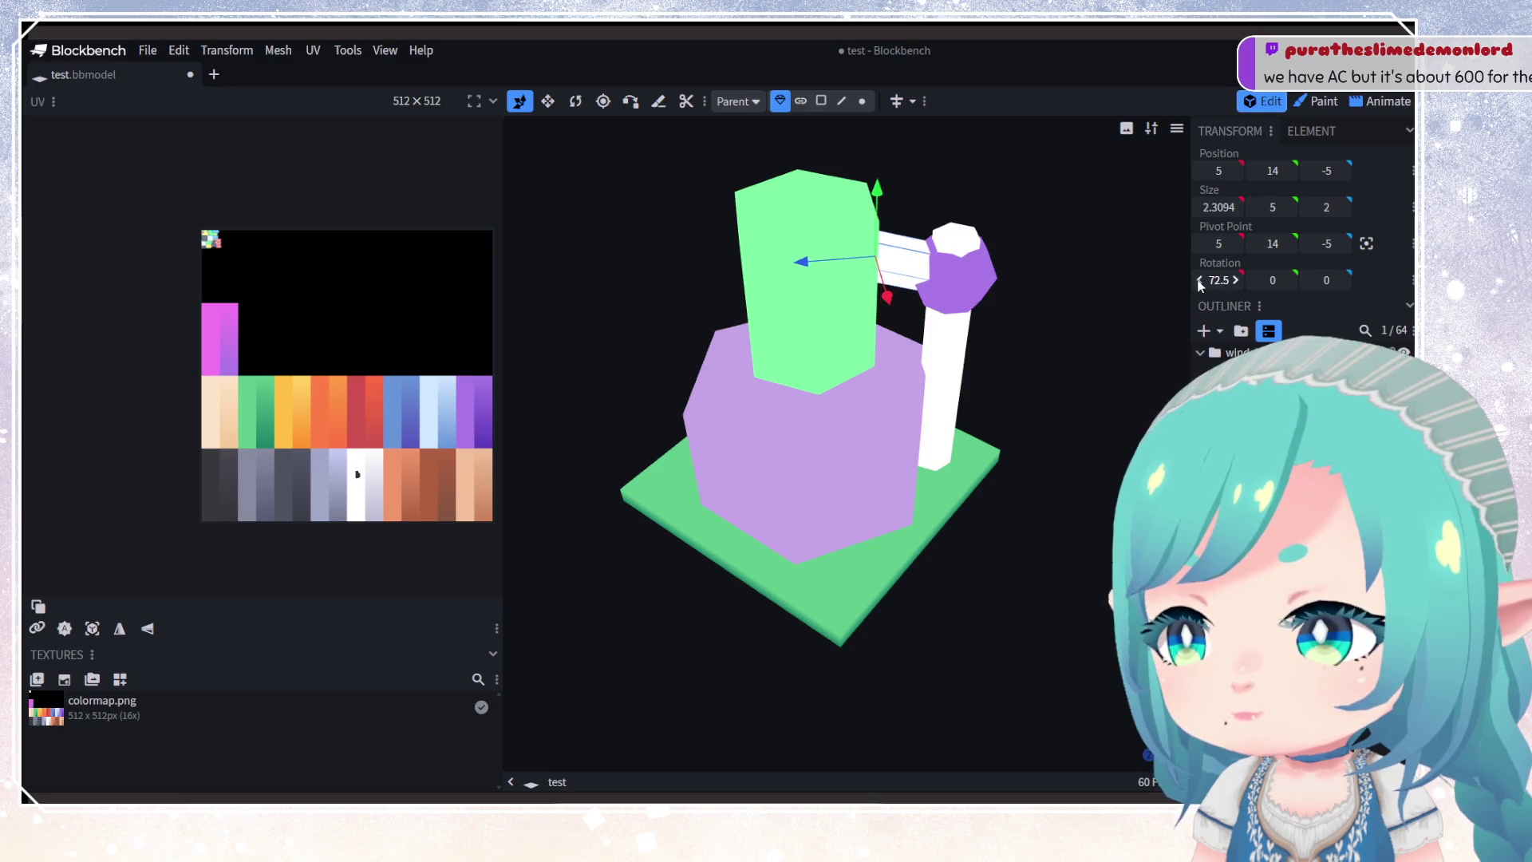
click(1200, 280)
click(1199, 281)
click(1199, 280)
click(1200, 281)
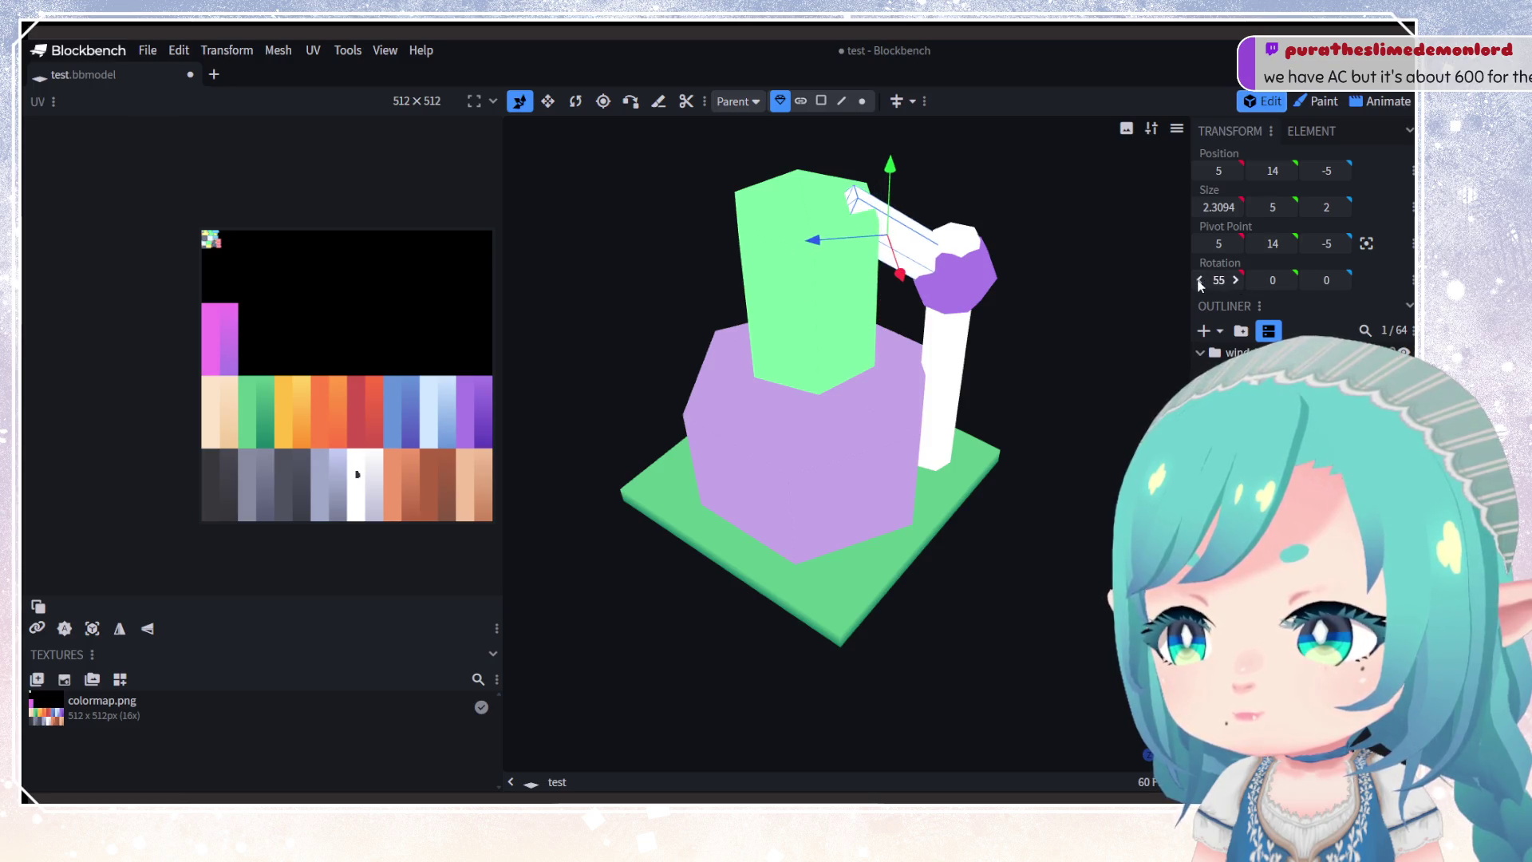
drag(995, 355, 964, 305)
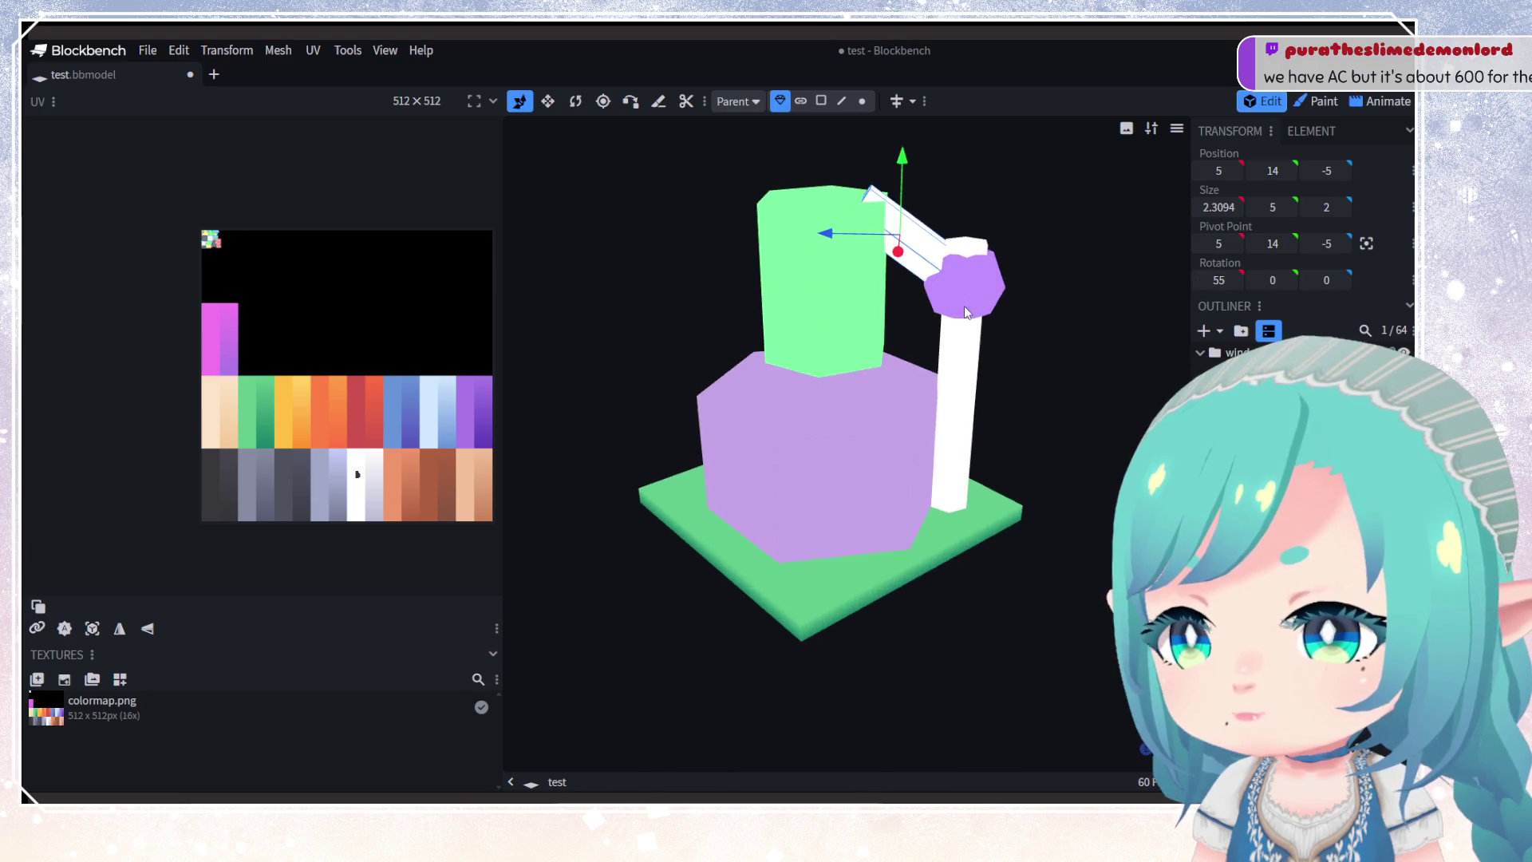
key(Up)
key(Up)
key(Up)
key(Up)
key(Up)
key(Up)
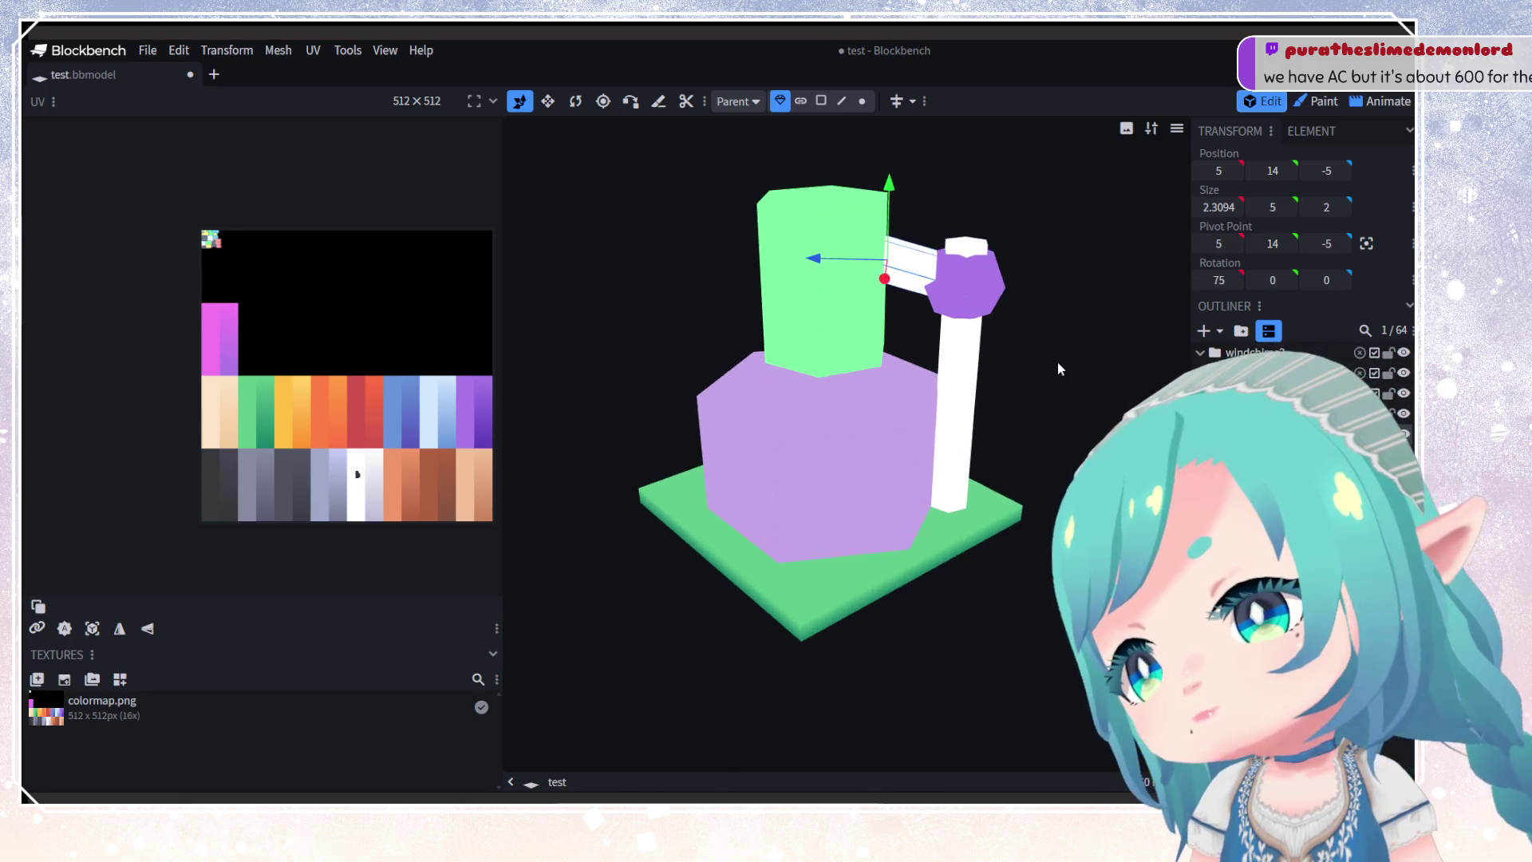
key(Up)
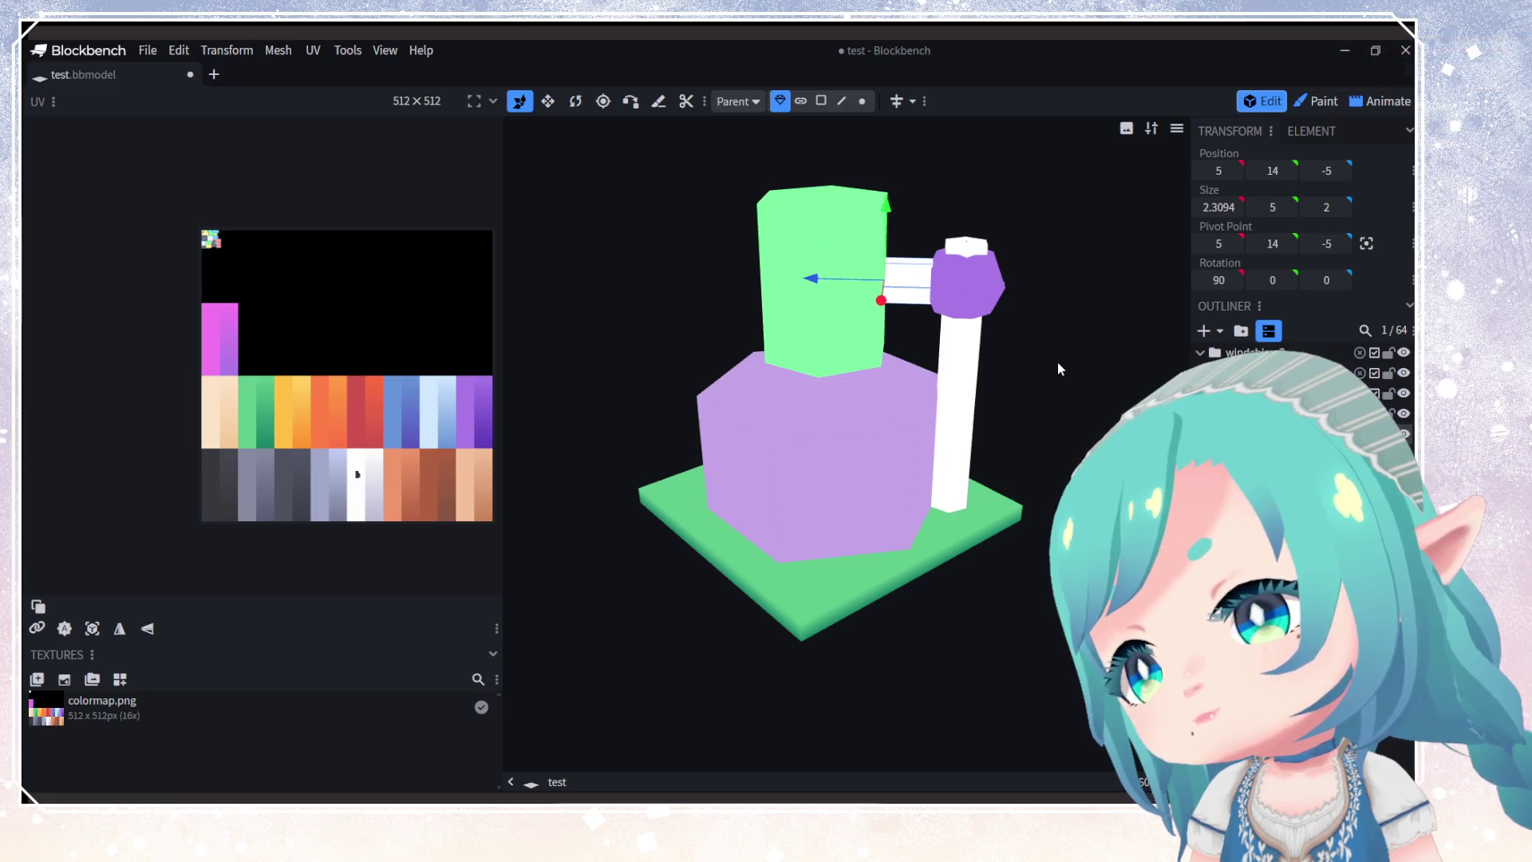
ctrl+click(1261, 373)
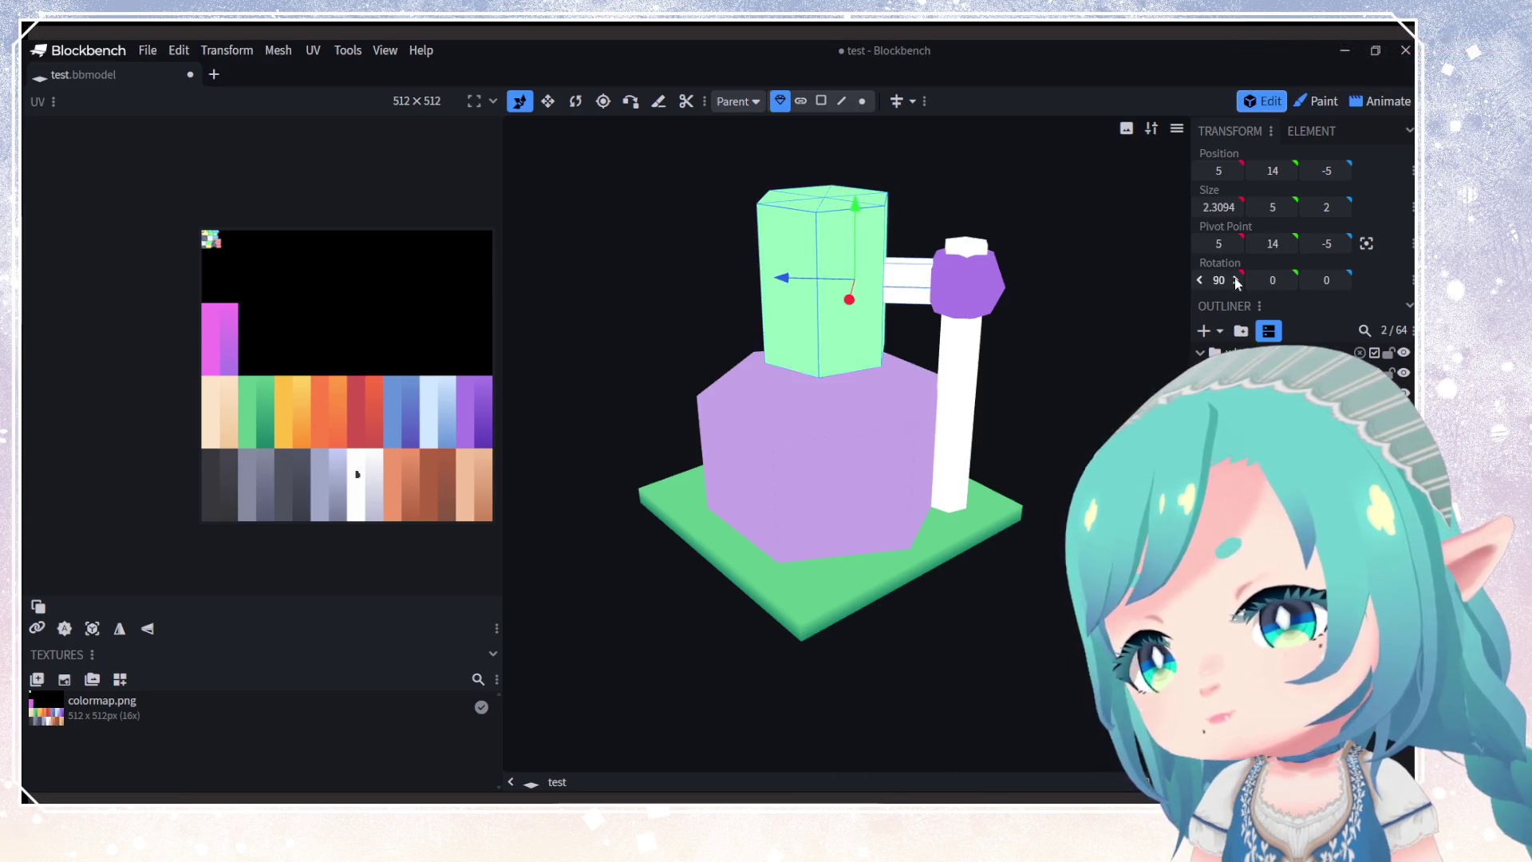
Tilt the green box to 72.5° on X, then return it upright at 90°
click(1201, 281)
click(1201, 281)
click(1201, 281)
click(1201, 281)
click(1201, 281)
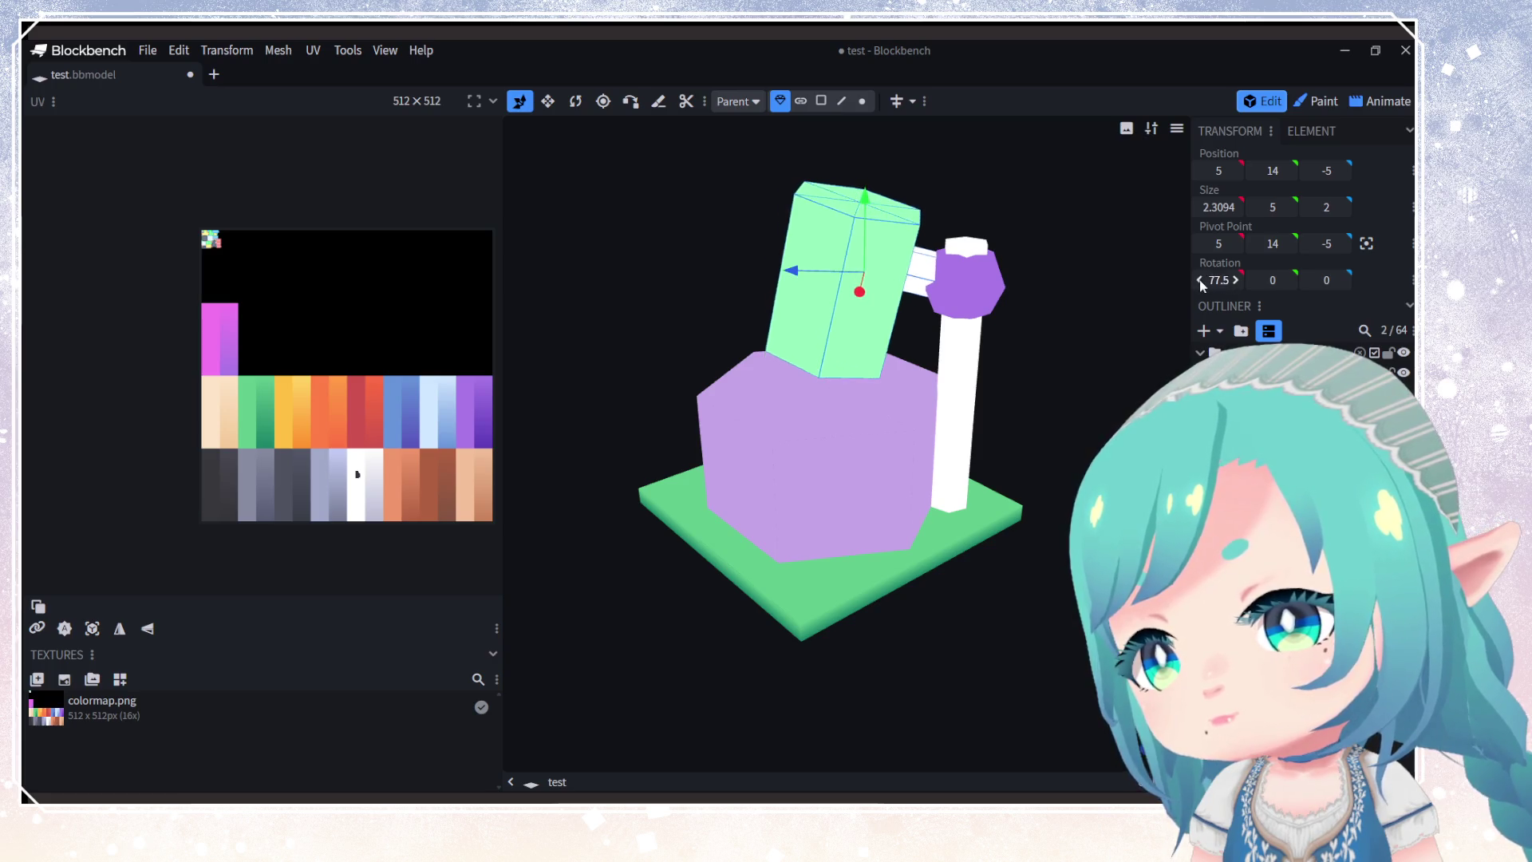
click(1201, 281)
click(1201, 281)
key(Up)
key(Up)
key(Up)
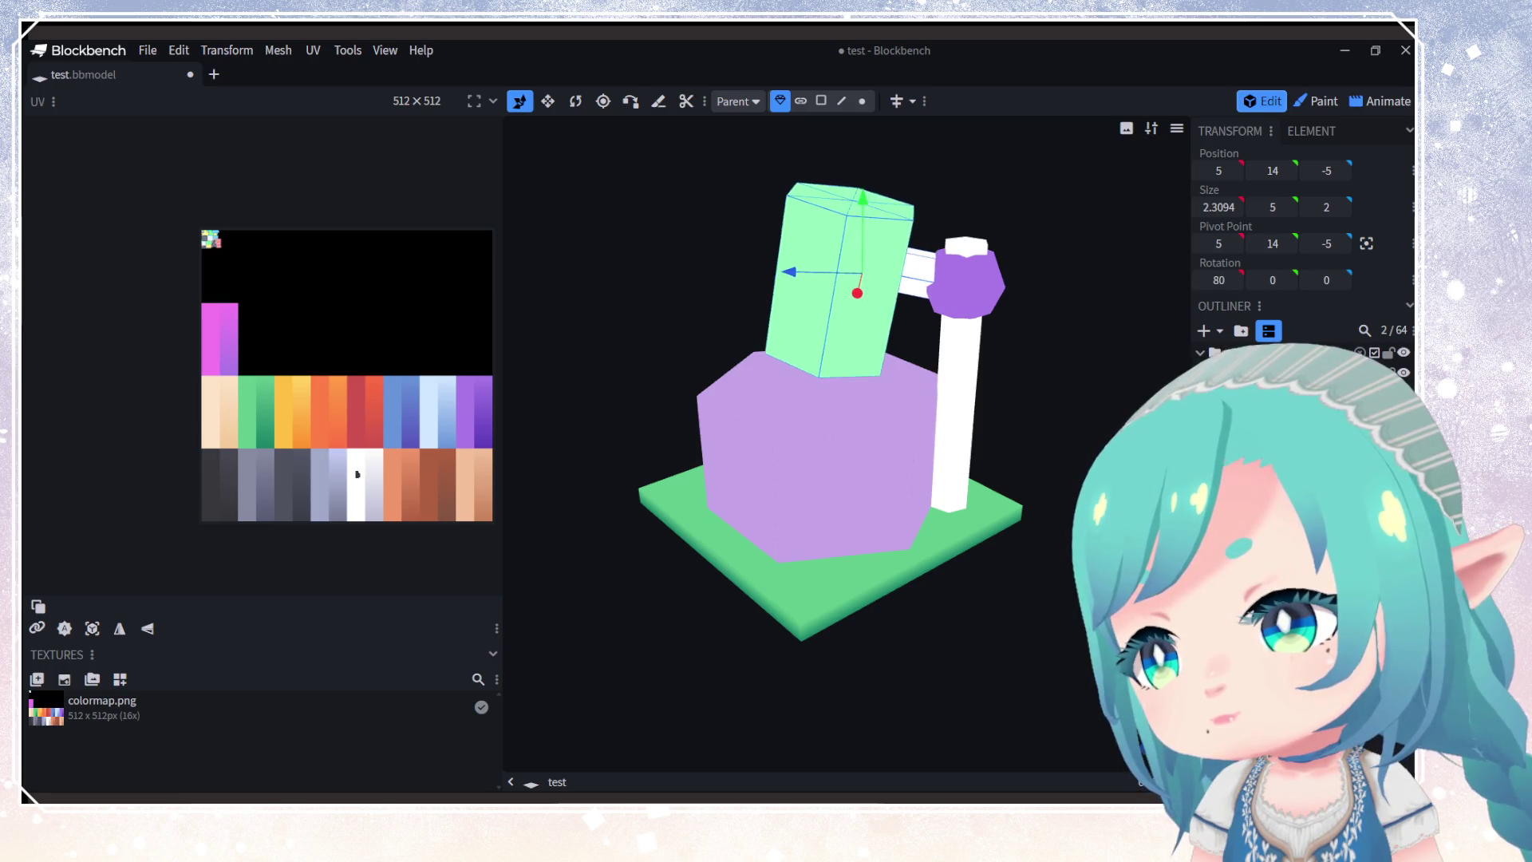
key(Up)
key(Up)
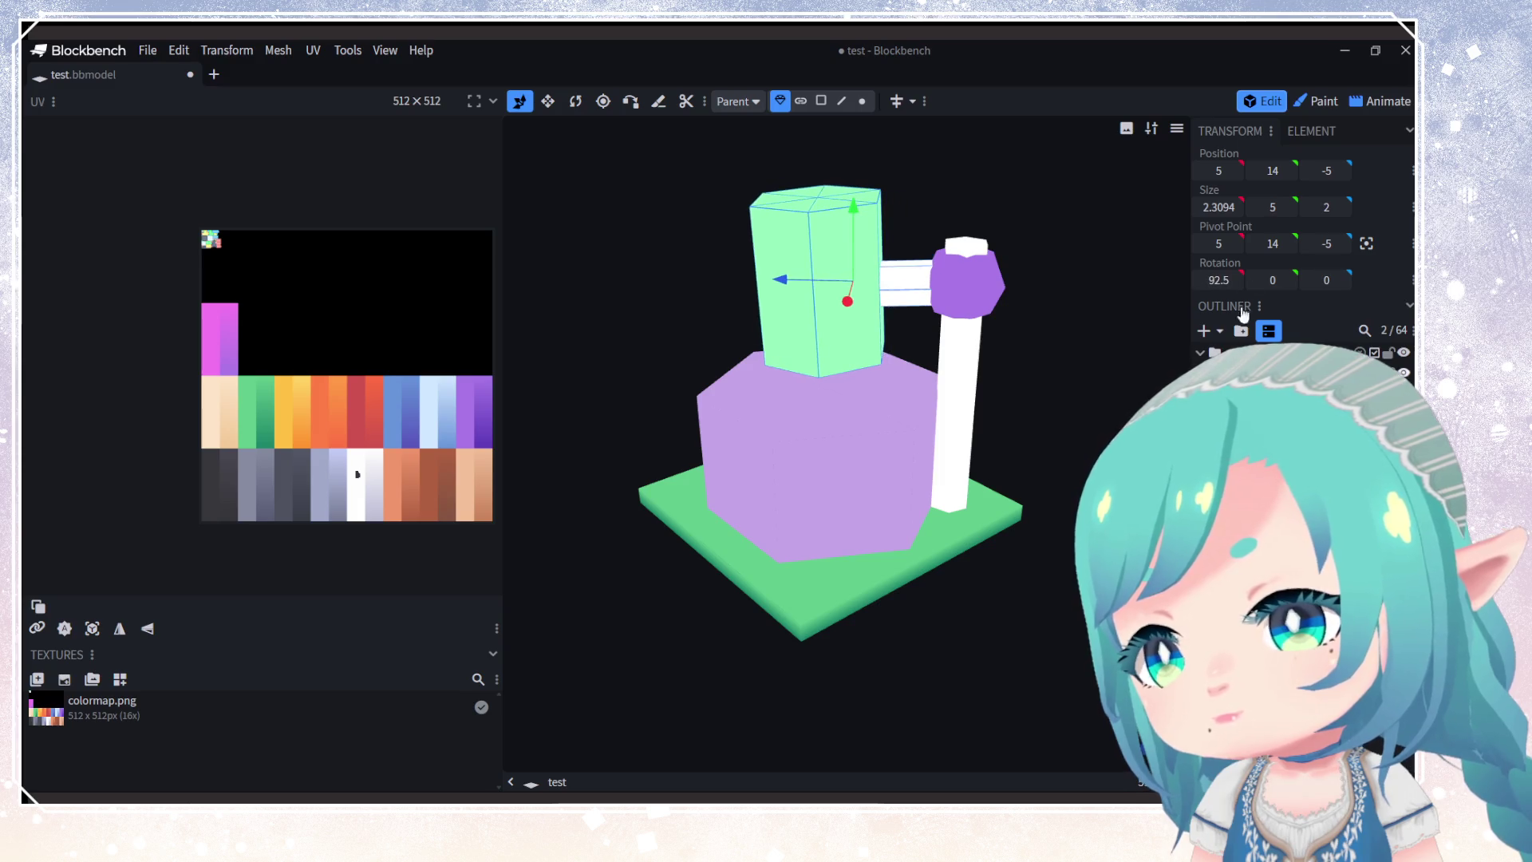
click(1236, 281)
click(1199, 281)
click(1200, 281)
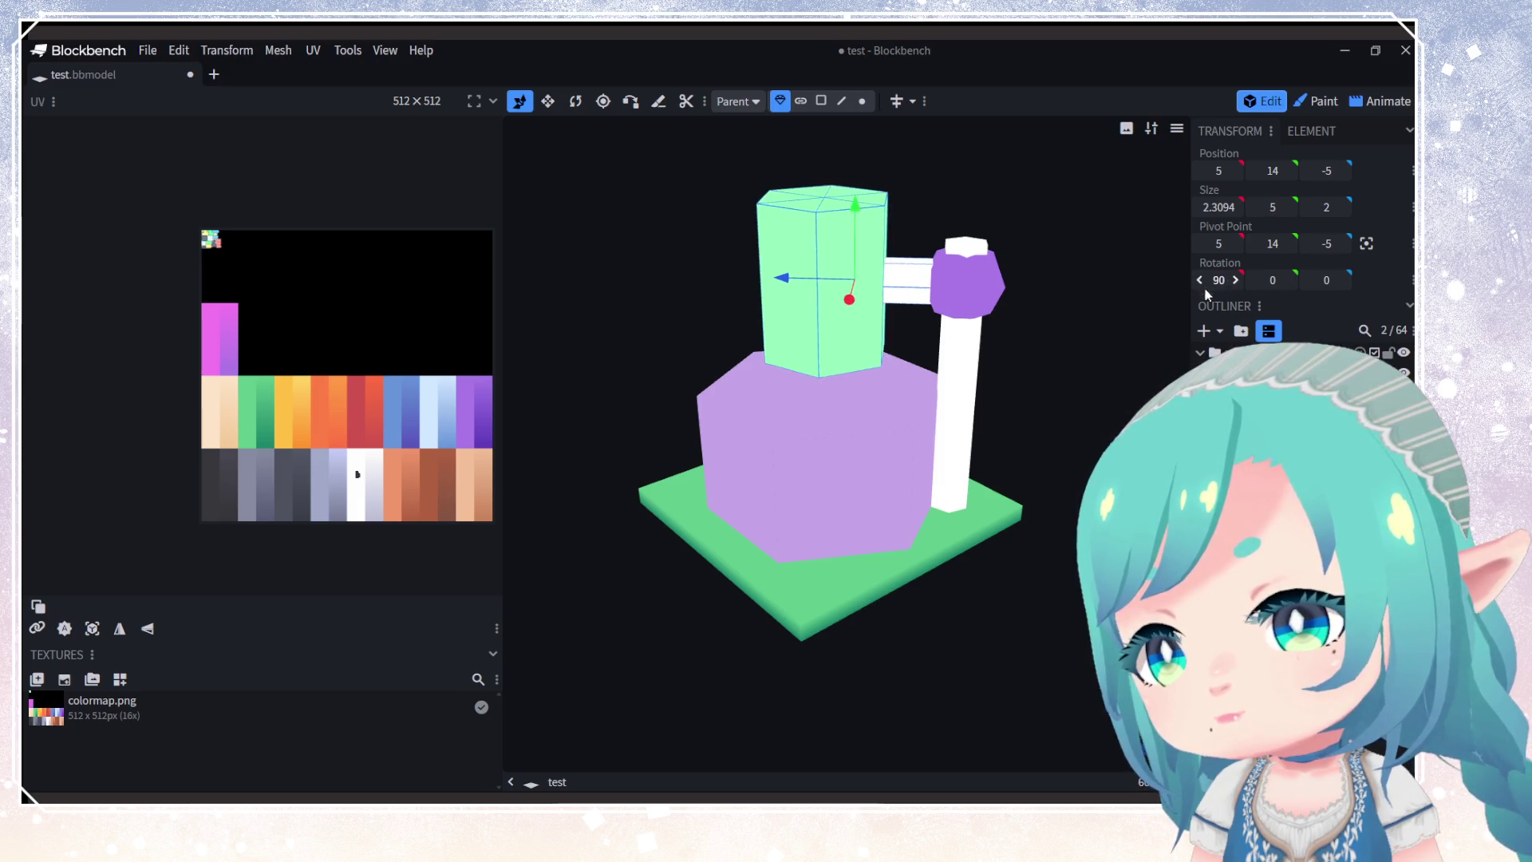
Lower the white arm's X rotation to about 62.5° so it angles toward the green top
click(1261, 367)
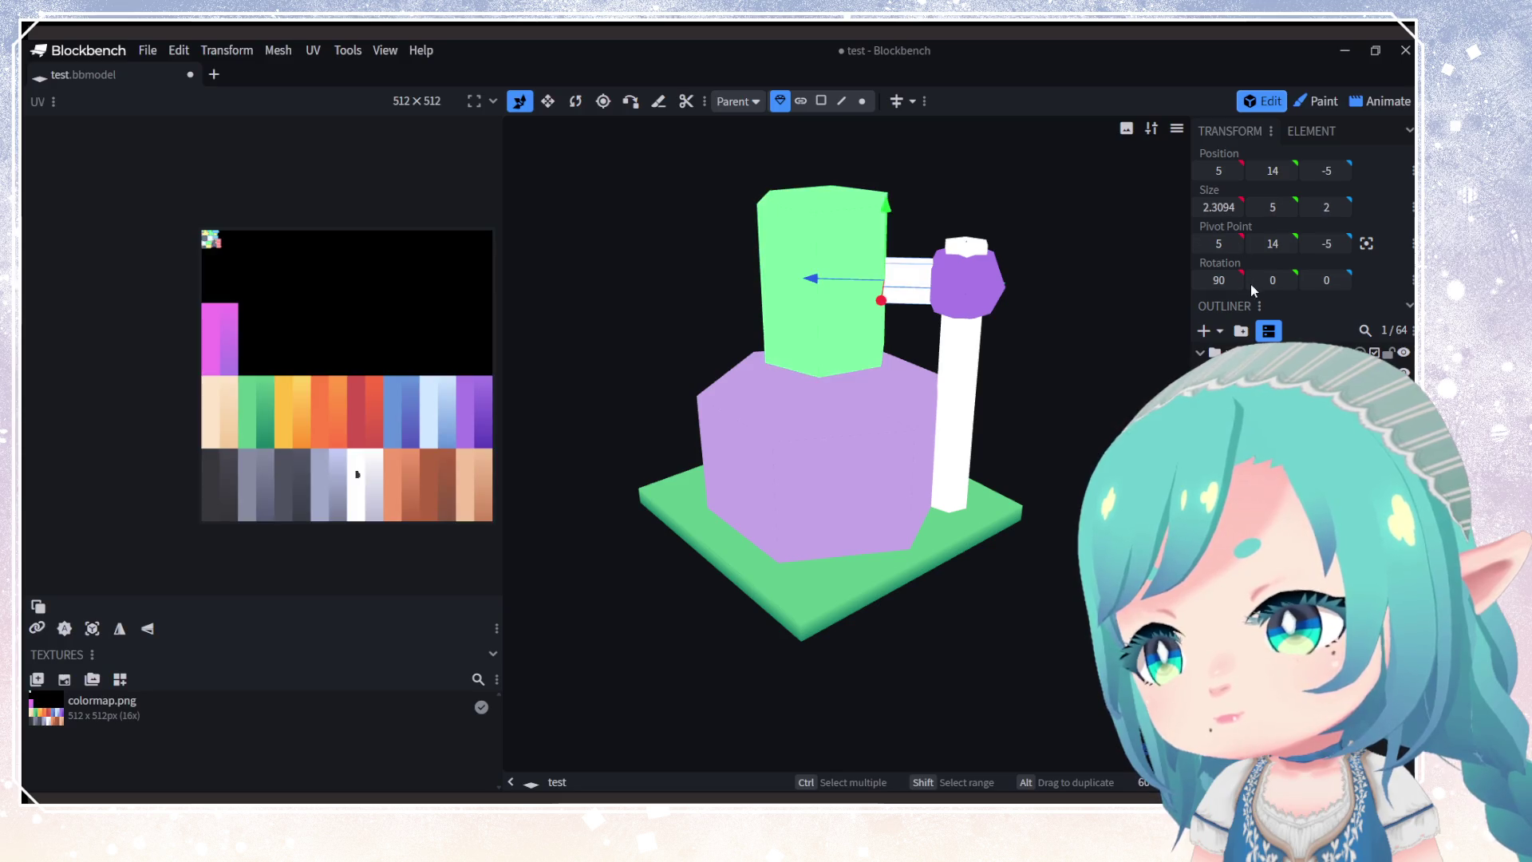
click(1203, 281)
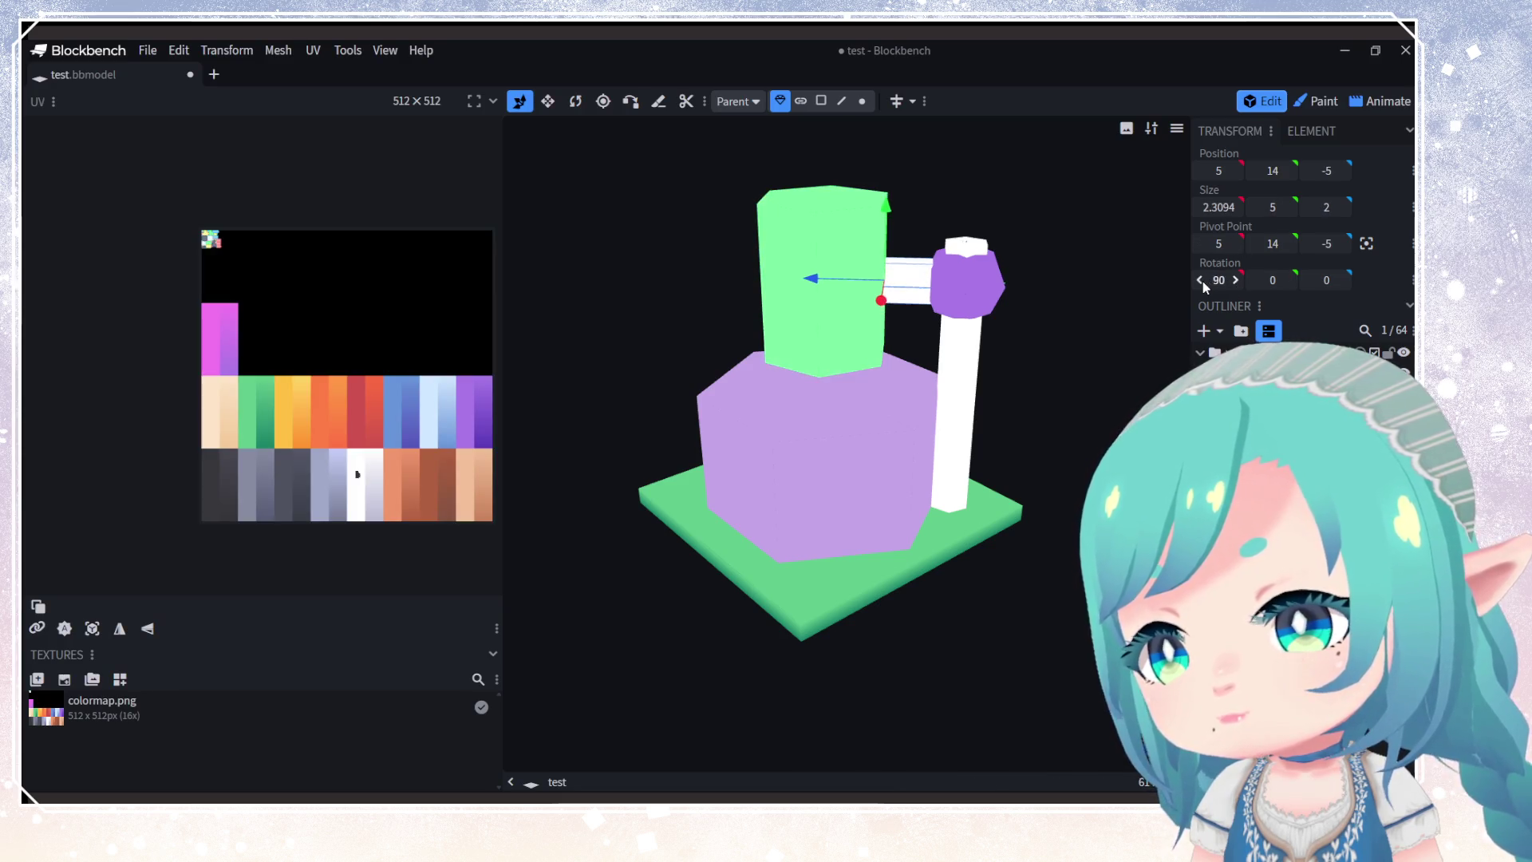
click(1203, 281)
click(1203, 281)
click(1203, 281)
click(1203, 281)
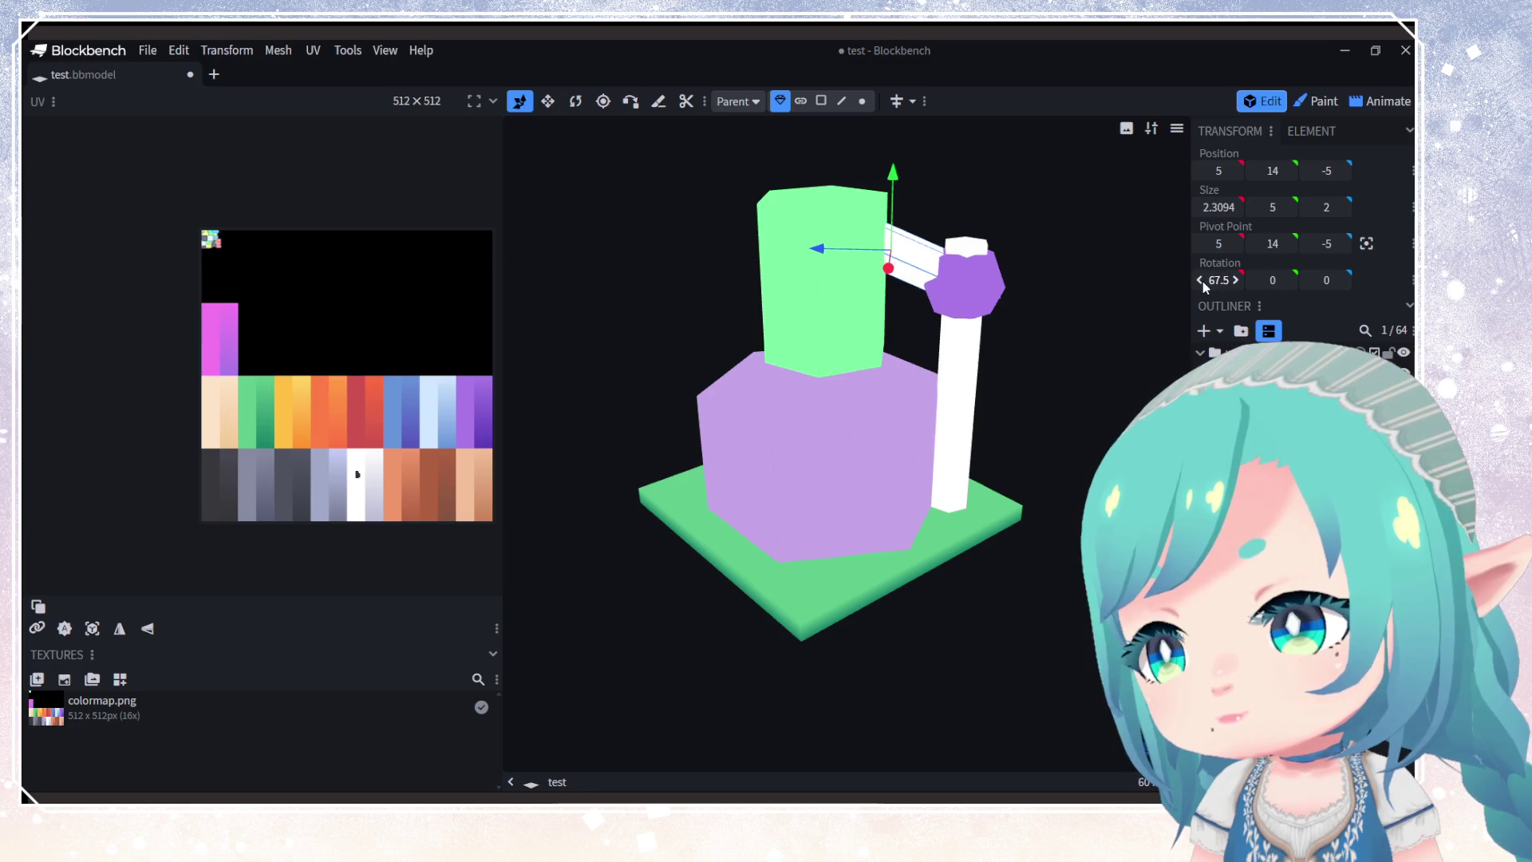
click(1203, 281)
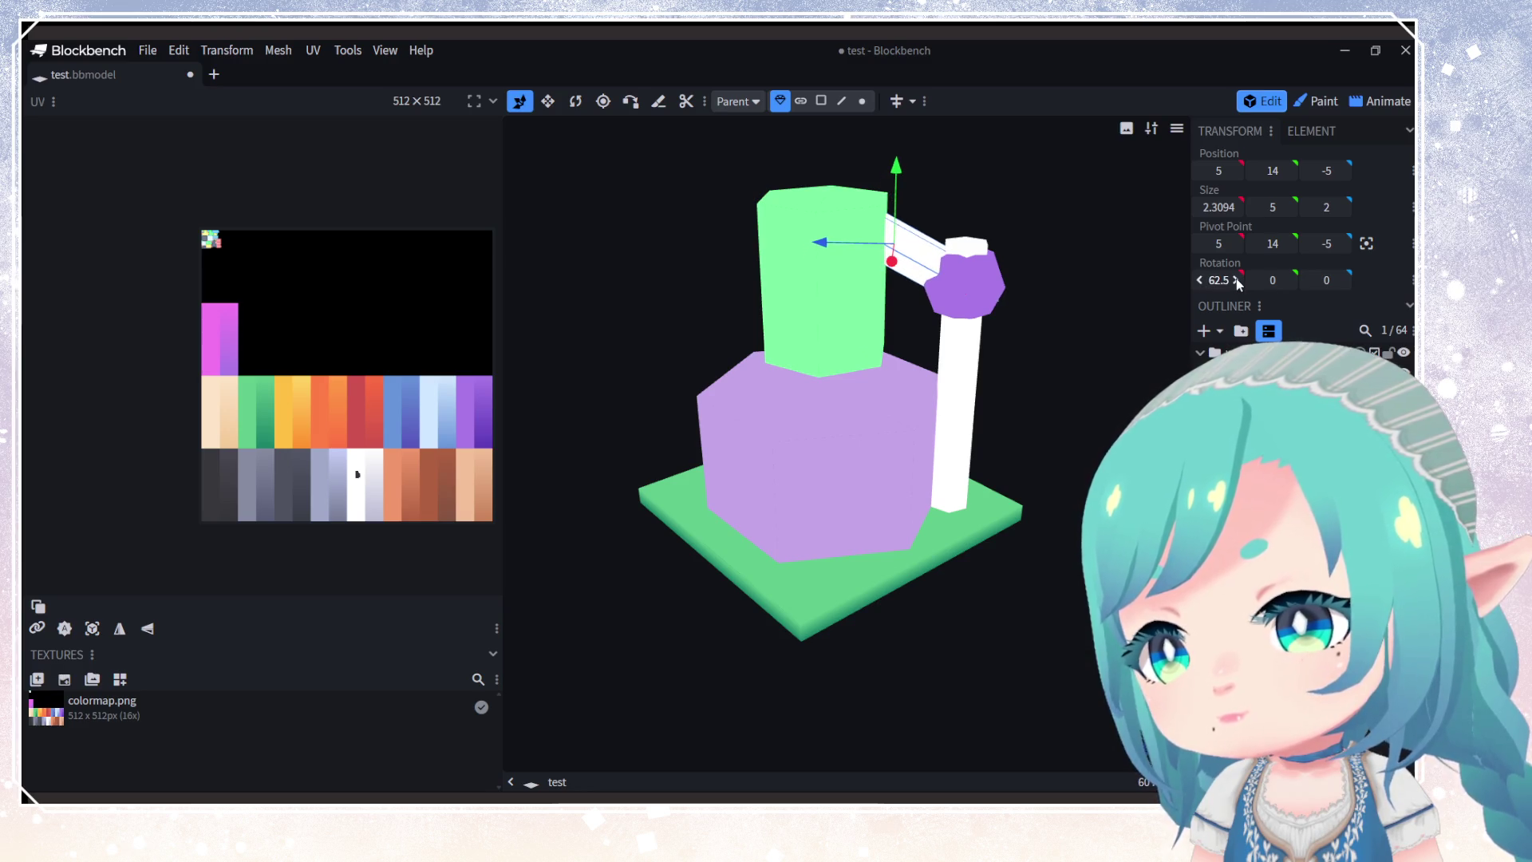
click(822, 336)
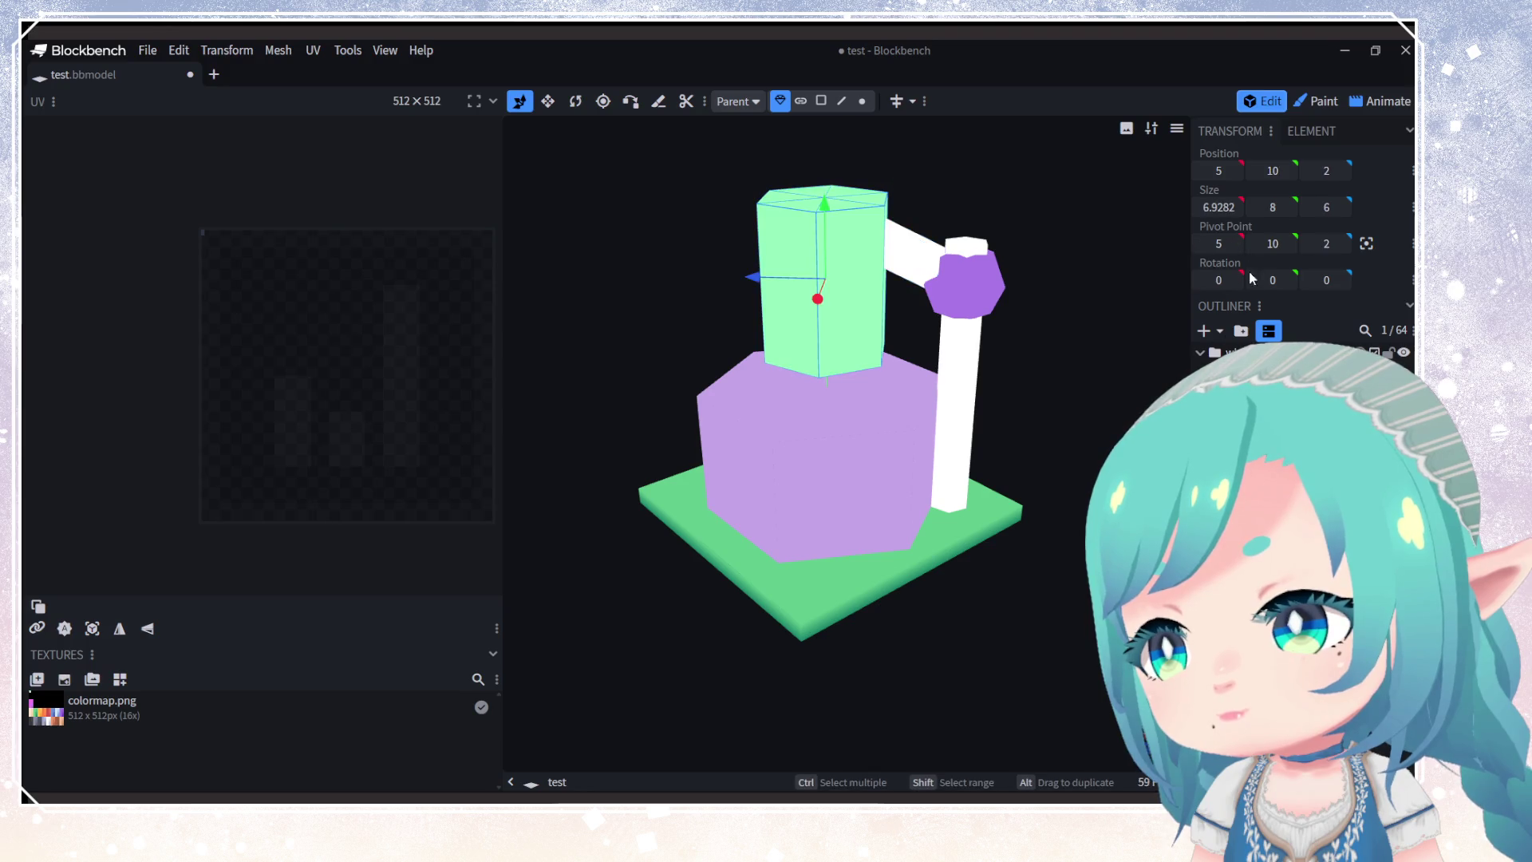
click(1235, 281)
click(1201, 280)
click(1201, 280)
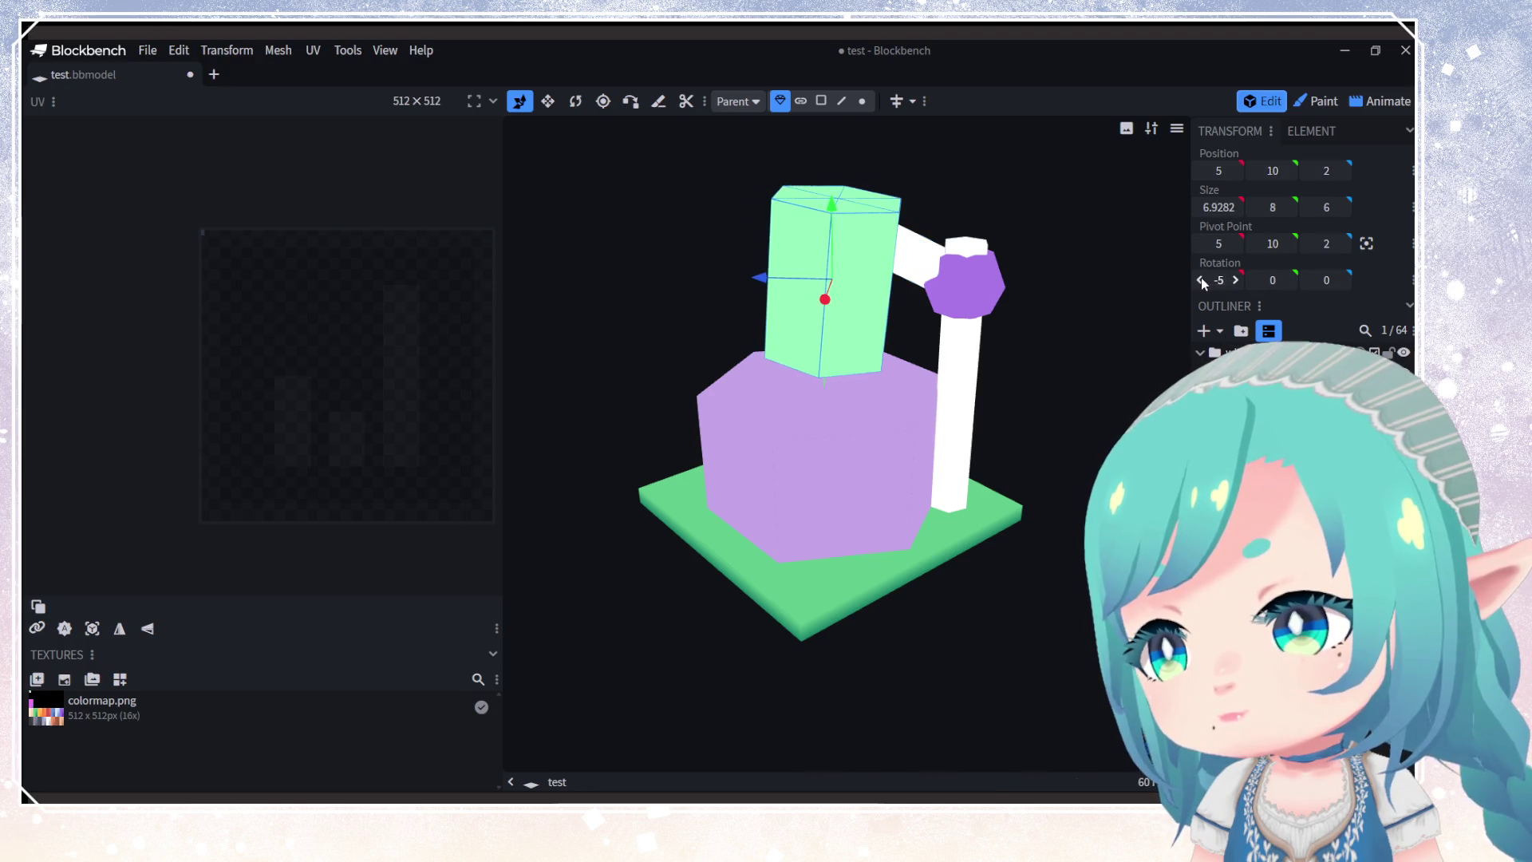
click(1201, 280)
click(1201, 280)
click(1201, 280)
click(1201, 280)
click(1201, 280)
click(1201, 280)
click(1201, 280)
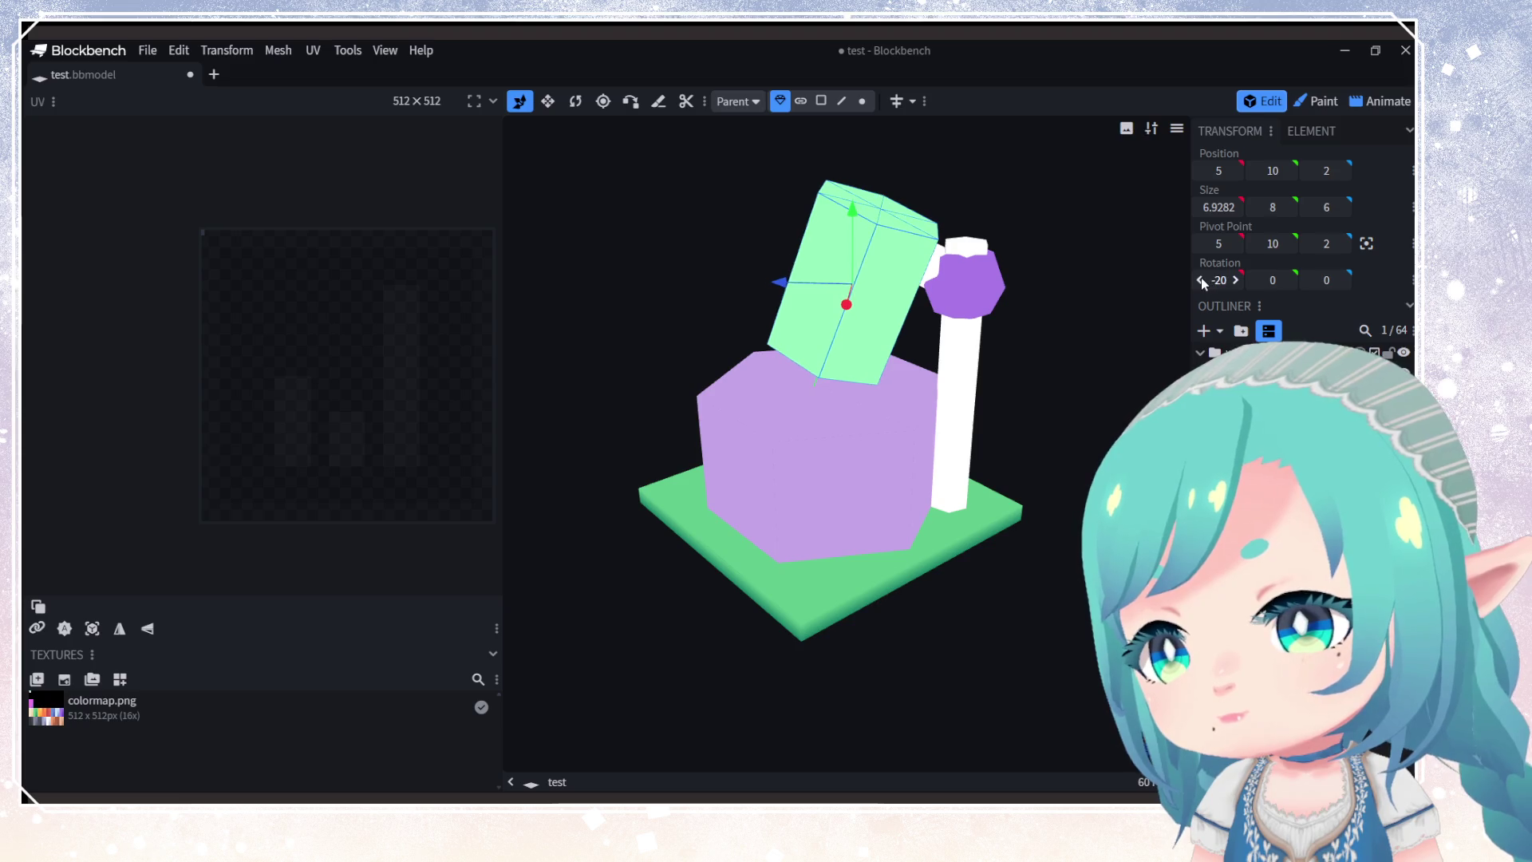
click(1201, 280)
click(1201, 281)
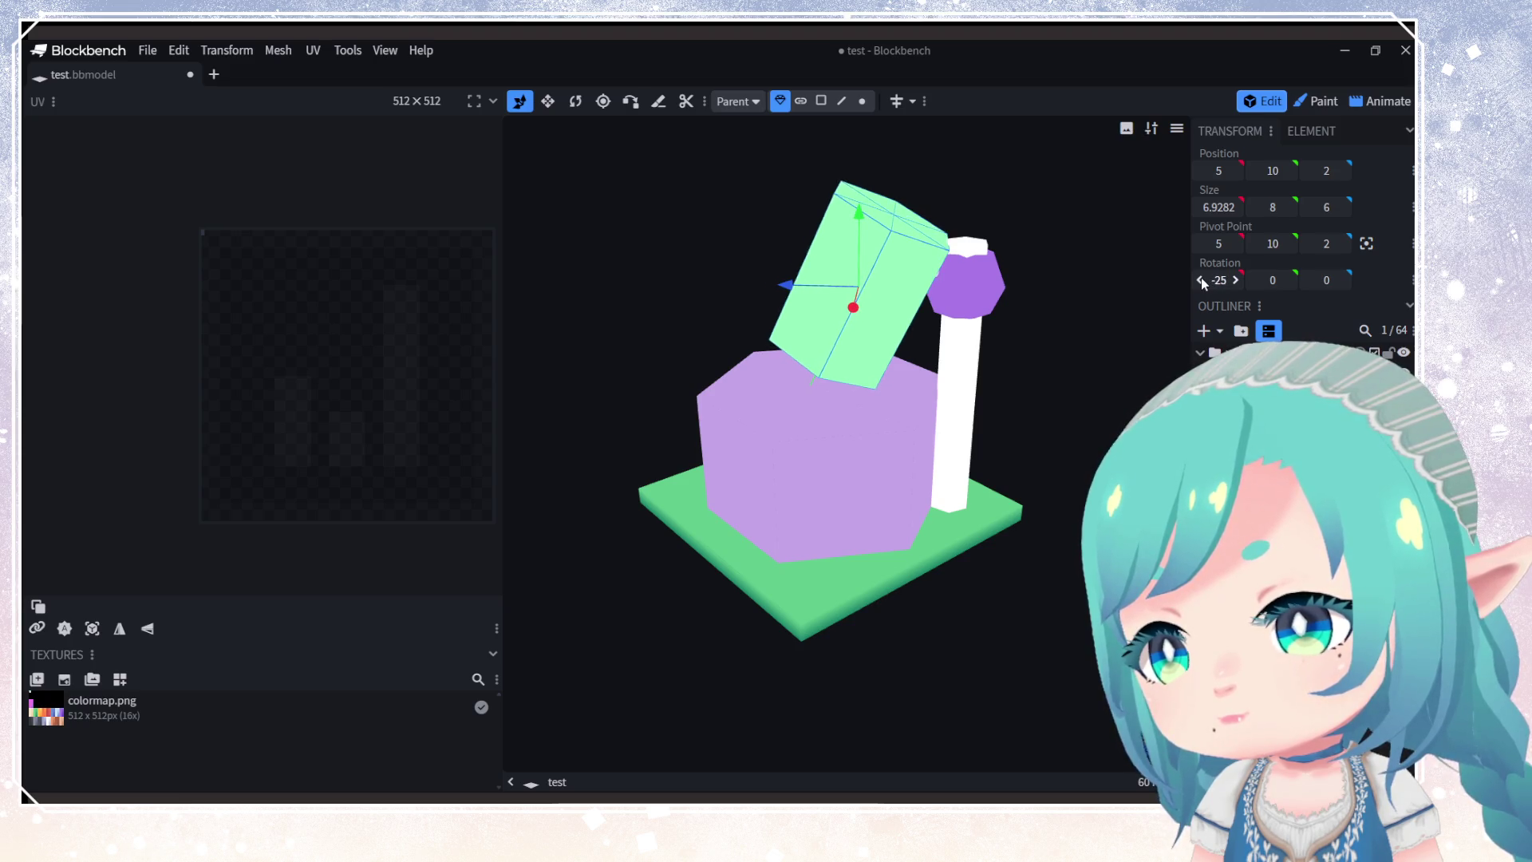
mouse_move(1037, 375)
mouse_down()
mouse_move(996, 372)
mouse_move(1053, 391)
mouse_move(1117, 370)
mouse_move(927, 358)
mouse_up()
mouse_move(836, 218)
mouse_down()
mouse_move(837, 136)
mouse_move(893, 198)
mouse_up()
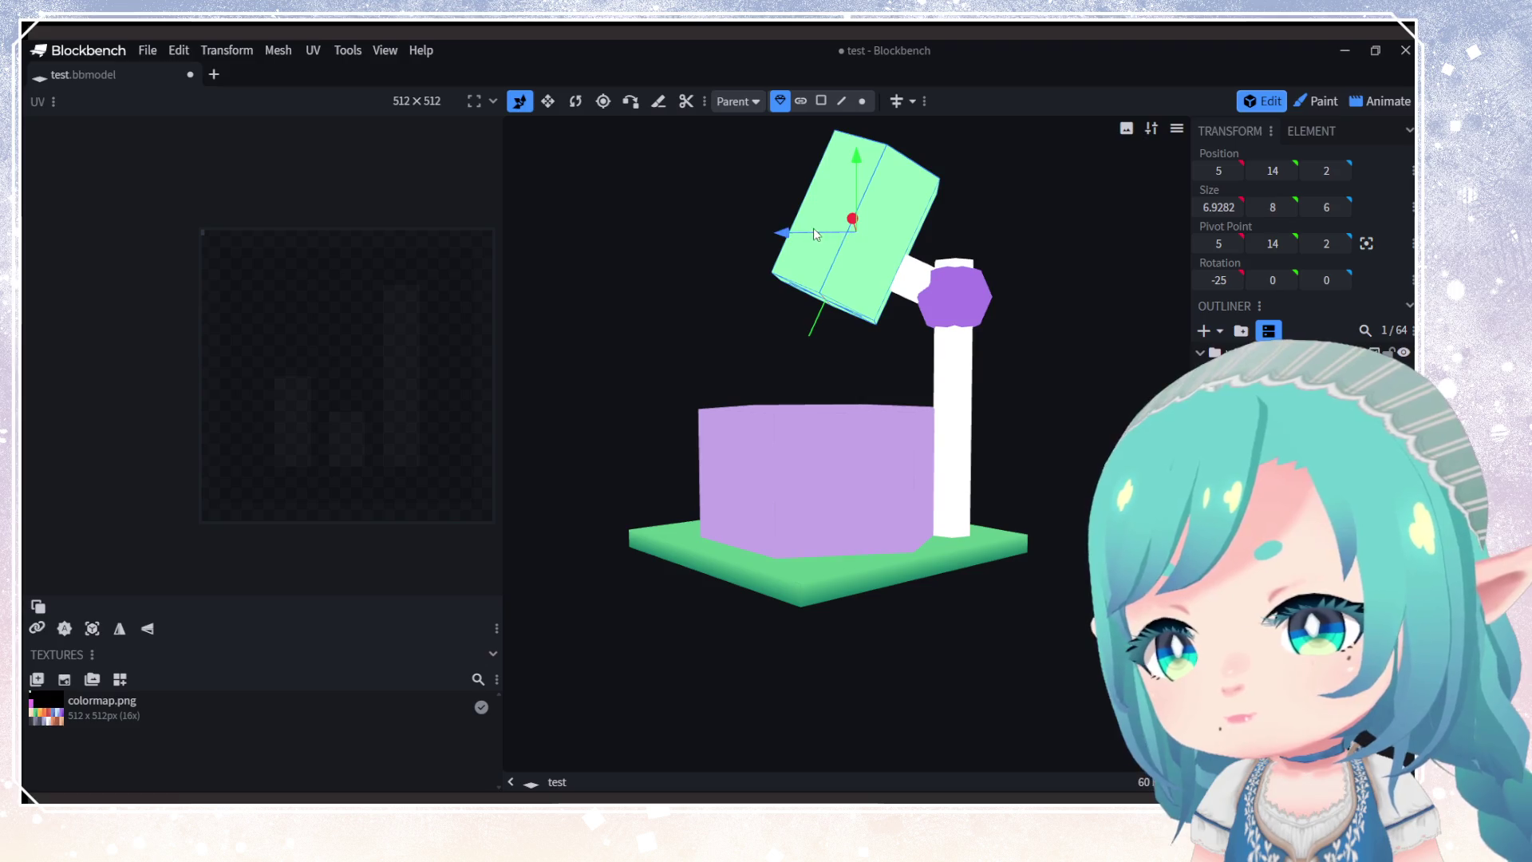
key(ctrl+z)
key(ctrl+z)
key(ctrl+z)
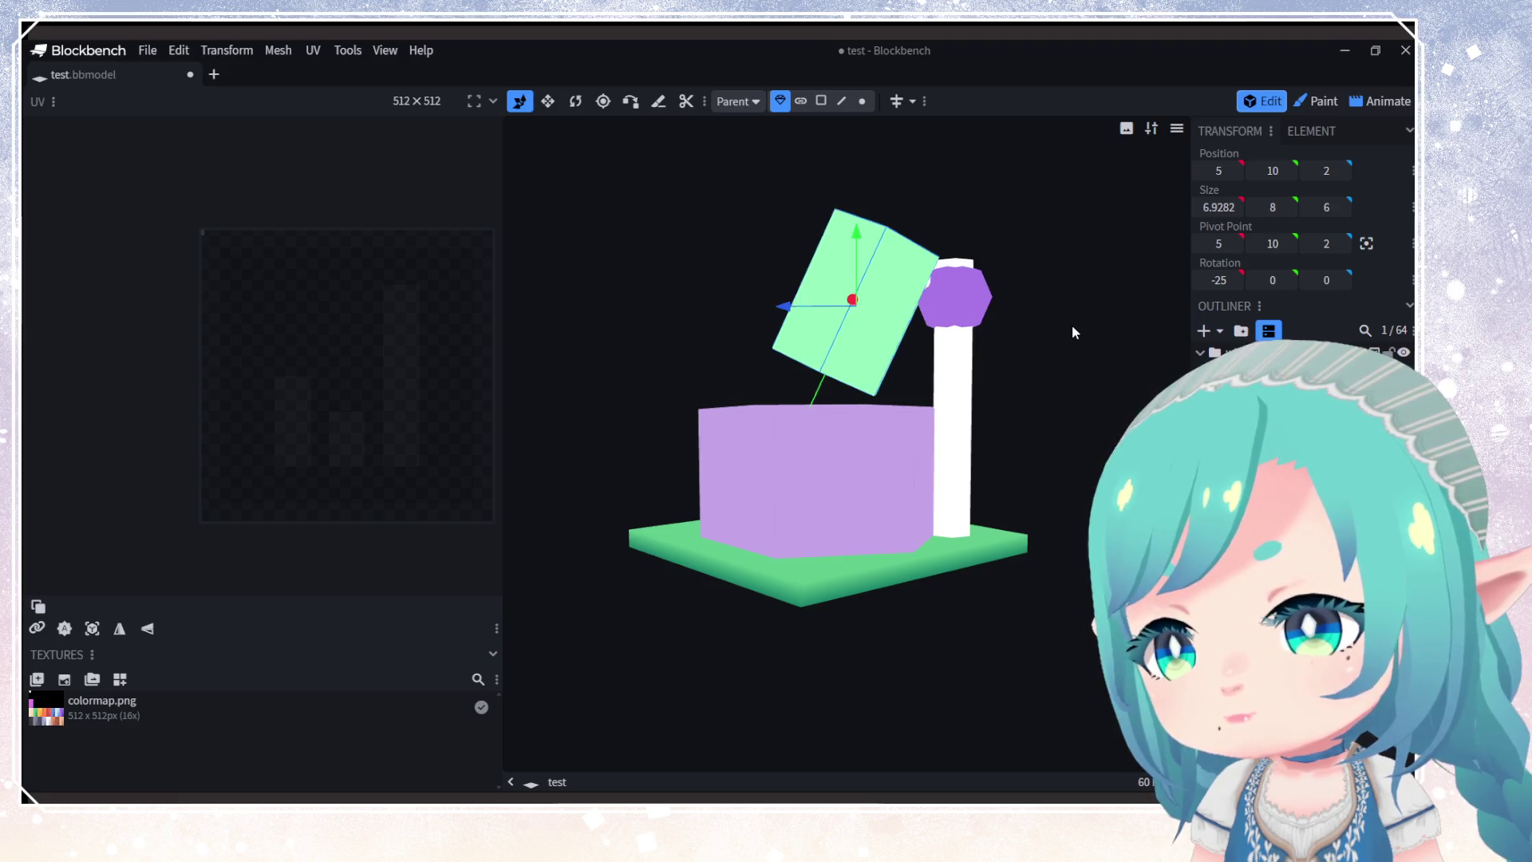
key(ctrl+z)
key(ctrl+z)
key(ctrl+z)
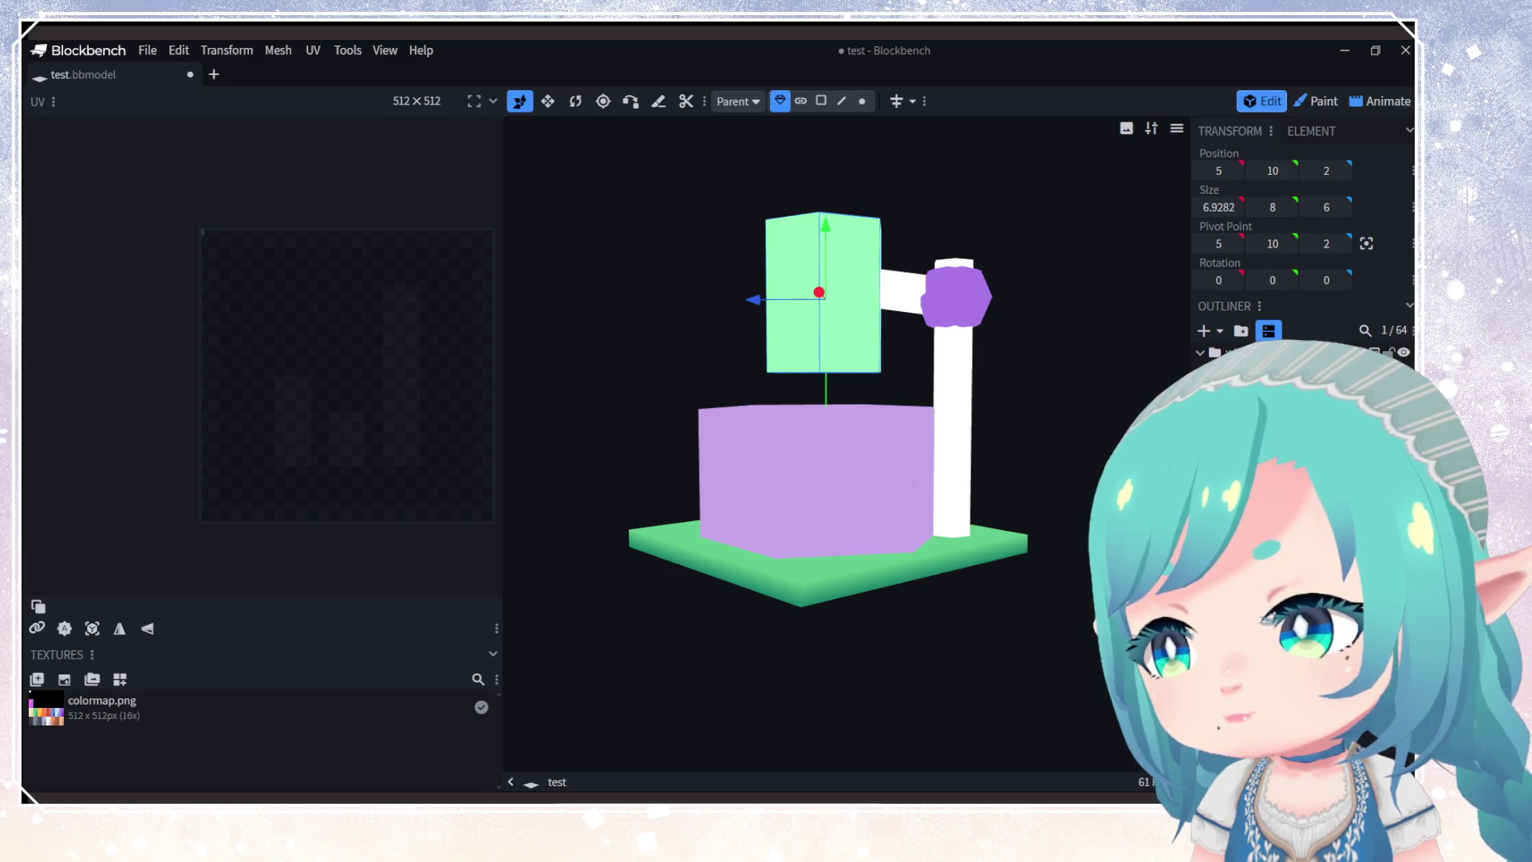
Set the white arm's Rotation X to 90
click(902, 296)
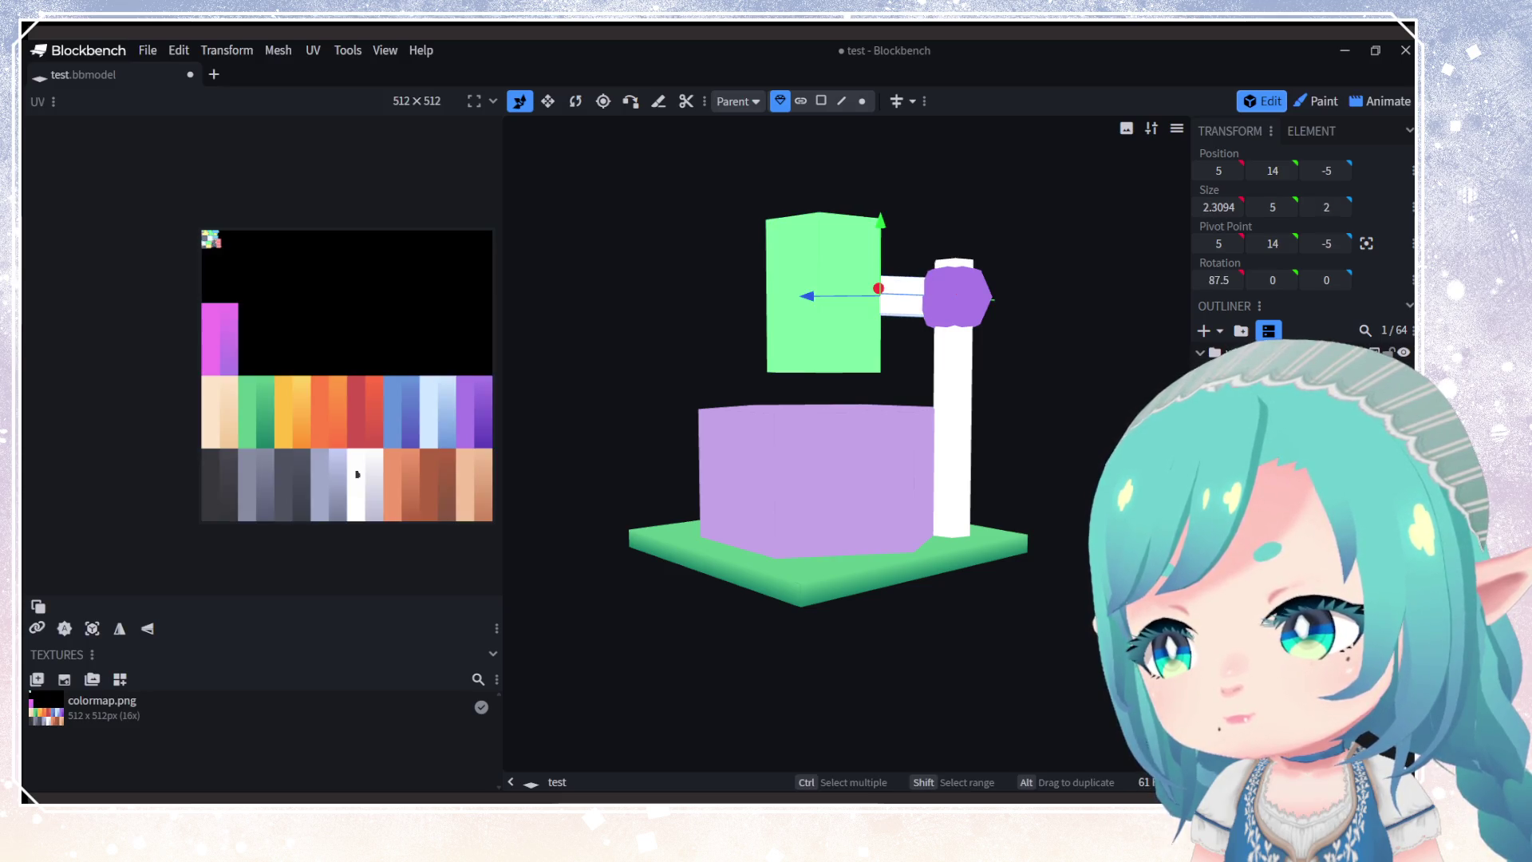
click(1219, 279)
text(90)
key(Return)
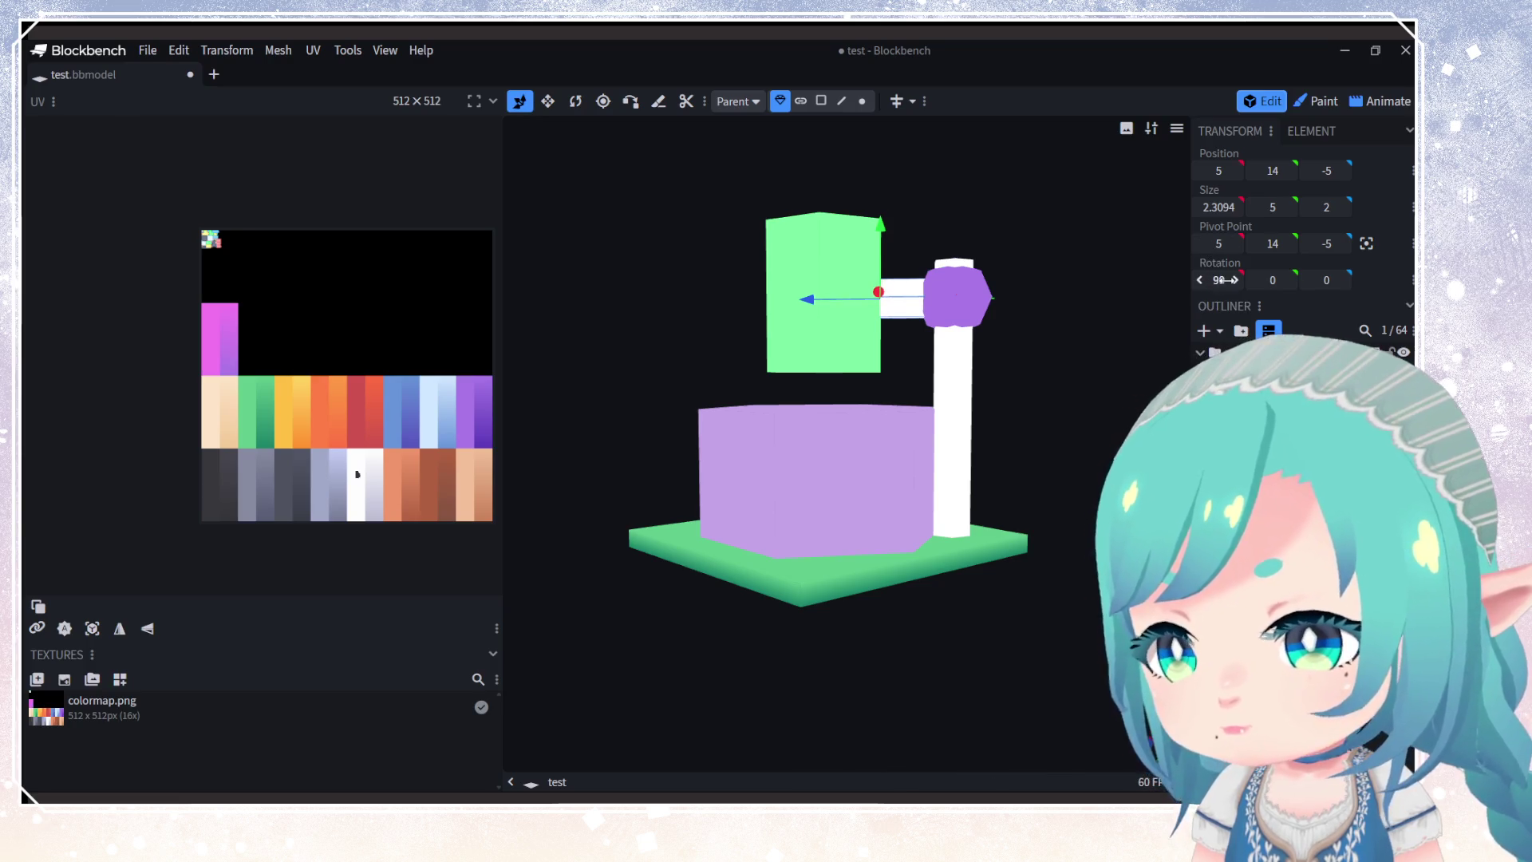
Tilt the green top block's Rotation X back to -32.5°
click(1260, 383)
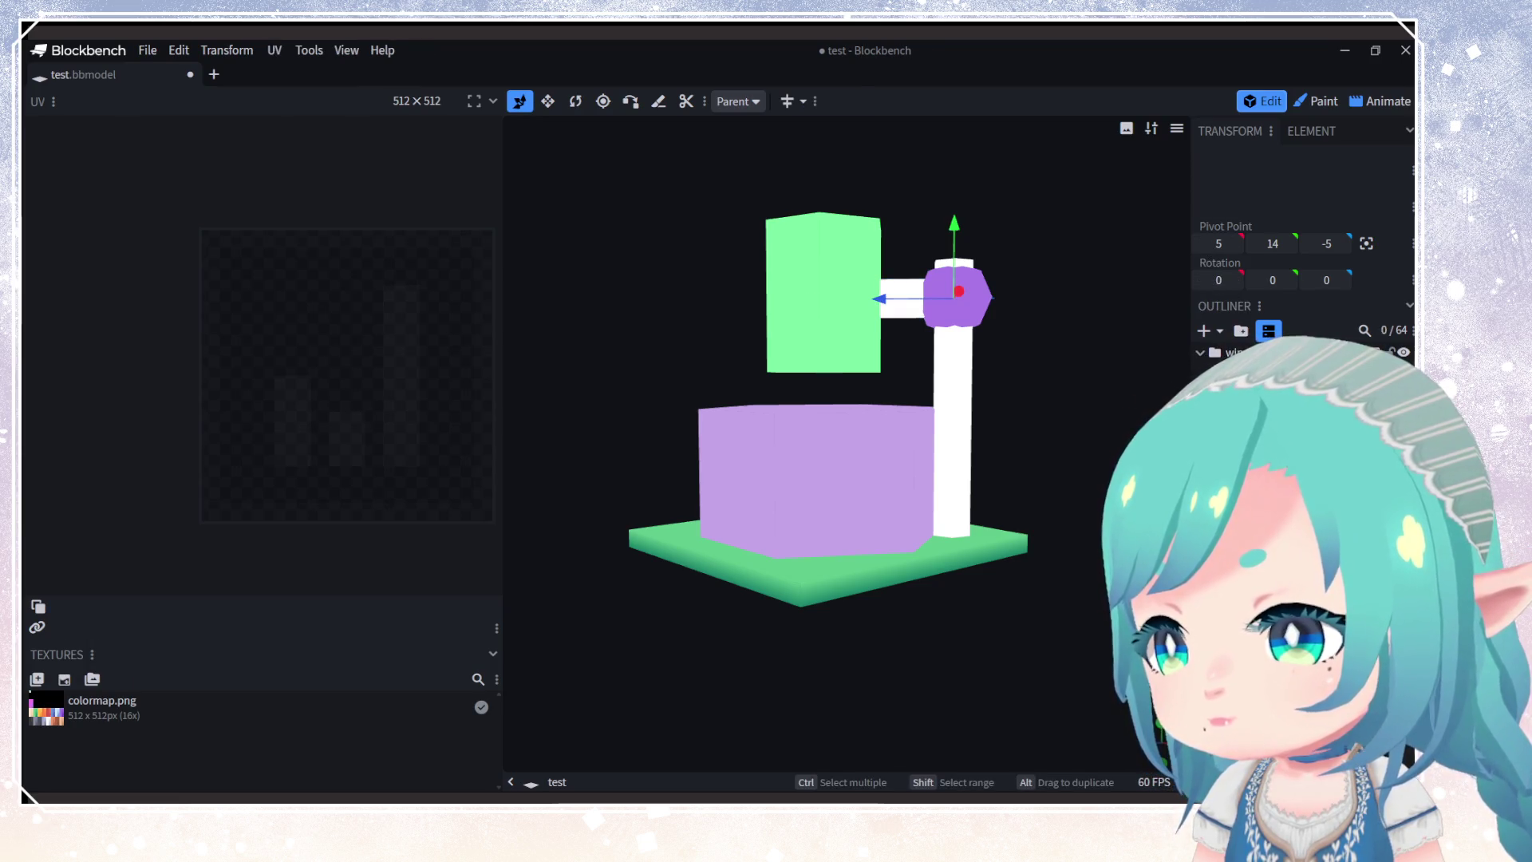
click(1261, 371)
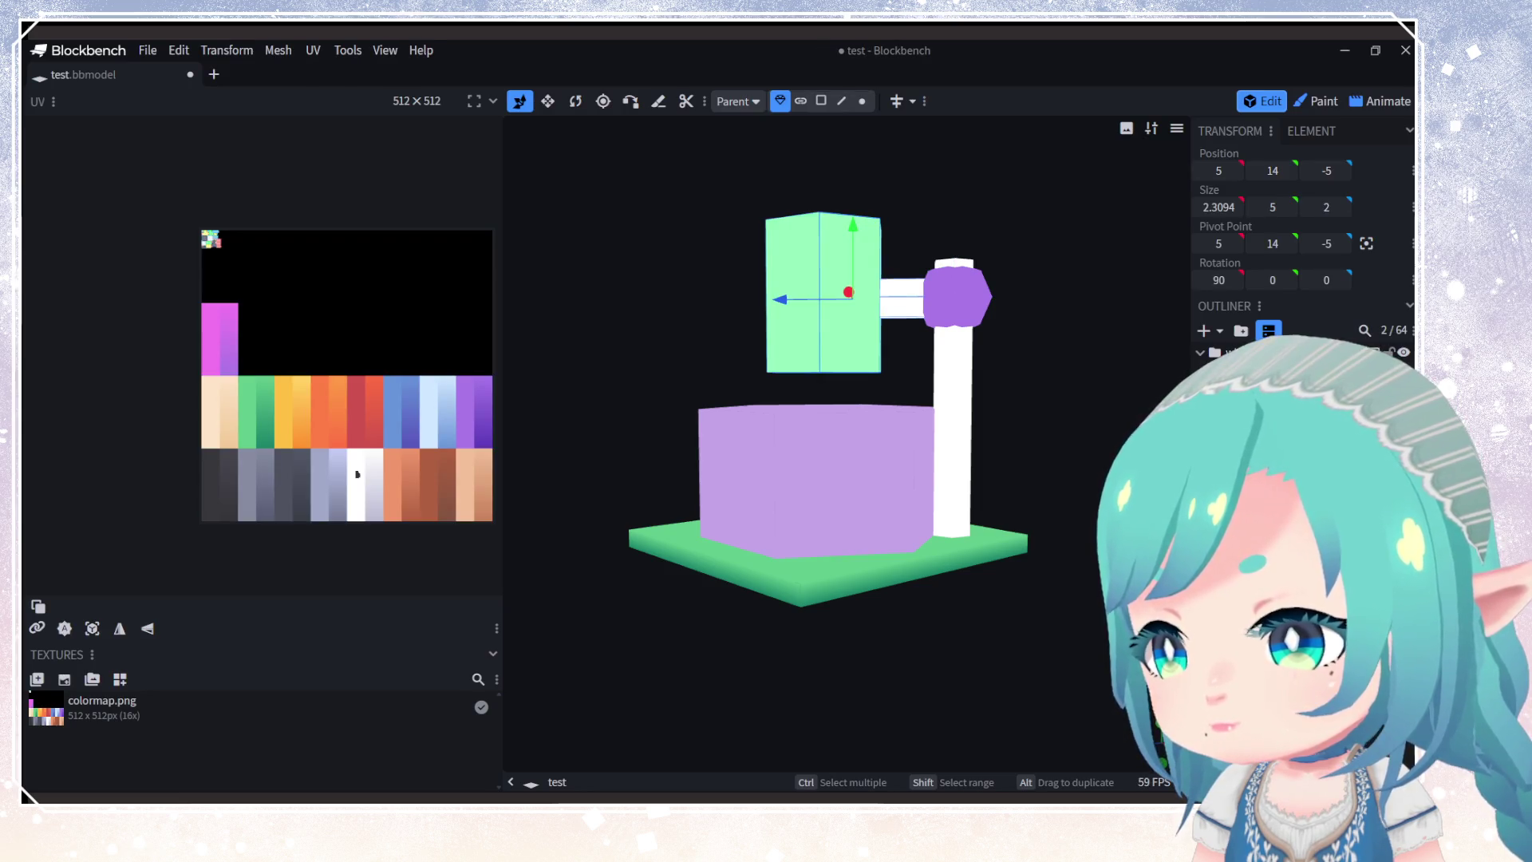
click(1235, 280)
click(1235, 280)
click(1200, 280)
click(1200, 280)
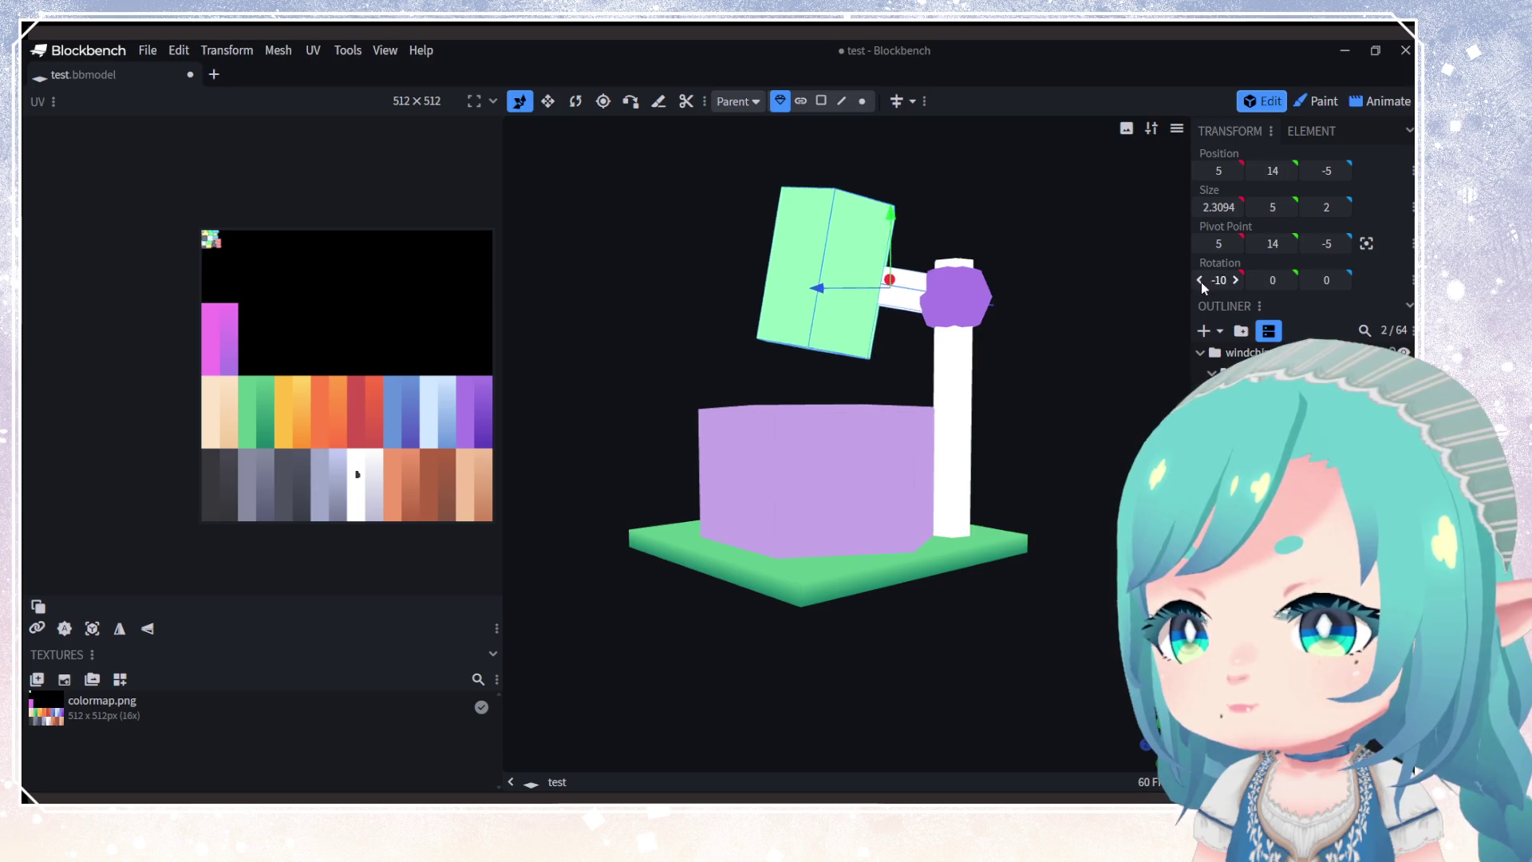
click(1200, 280)
click(1200, 280)
click(1200, 280)
click(1200, 280)
click(1200, 280)
click(1200, 280)
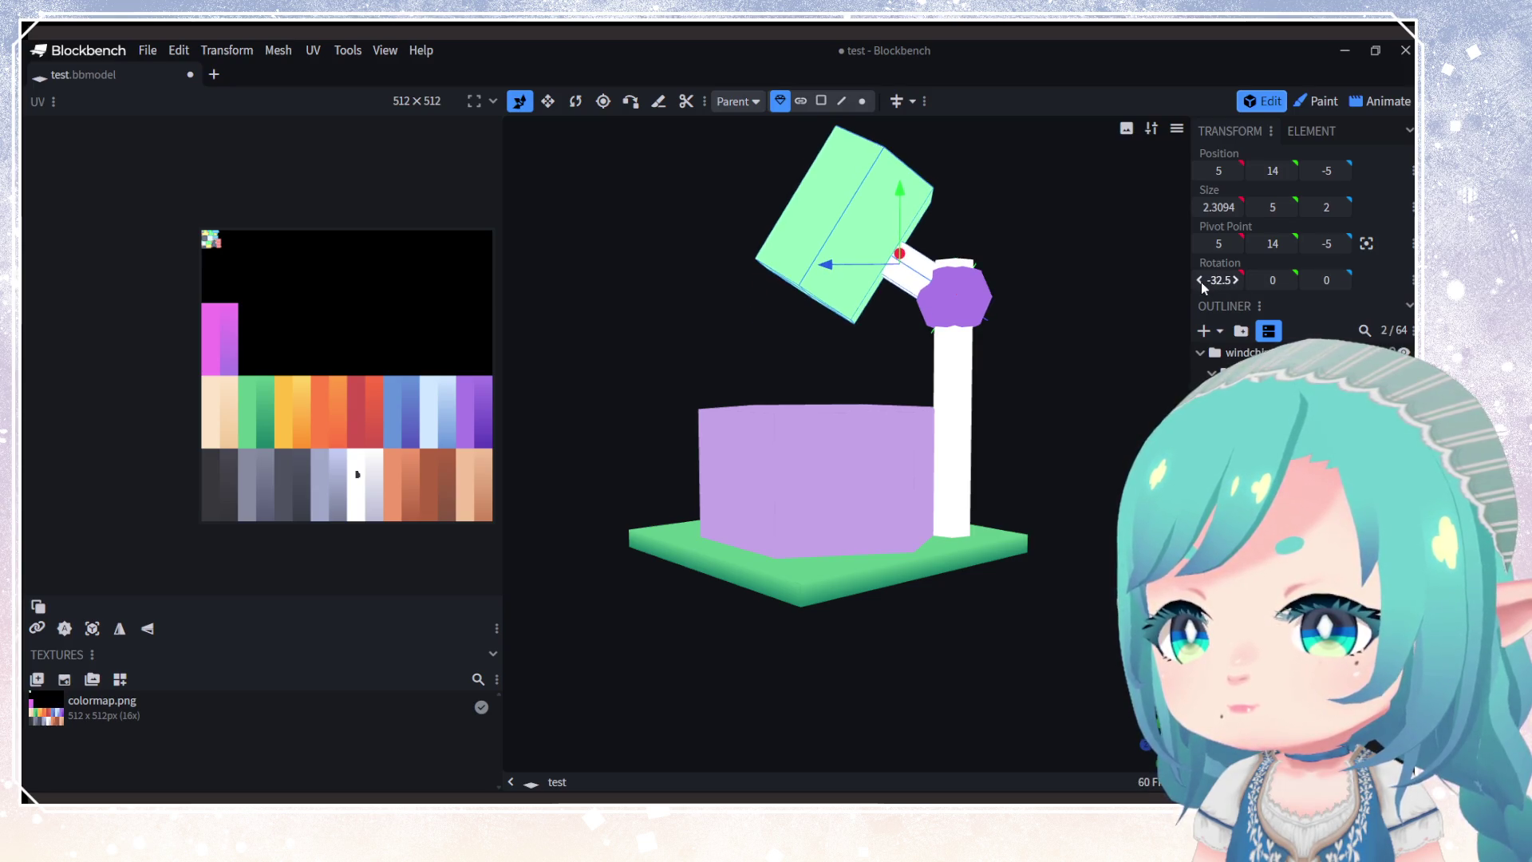
drag(990, 493, 884, 482)
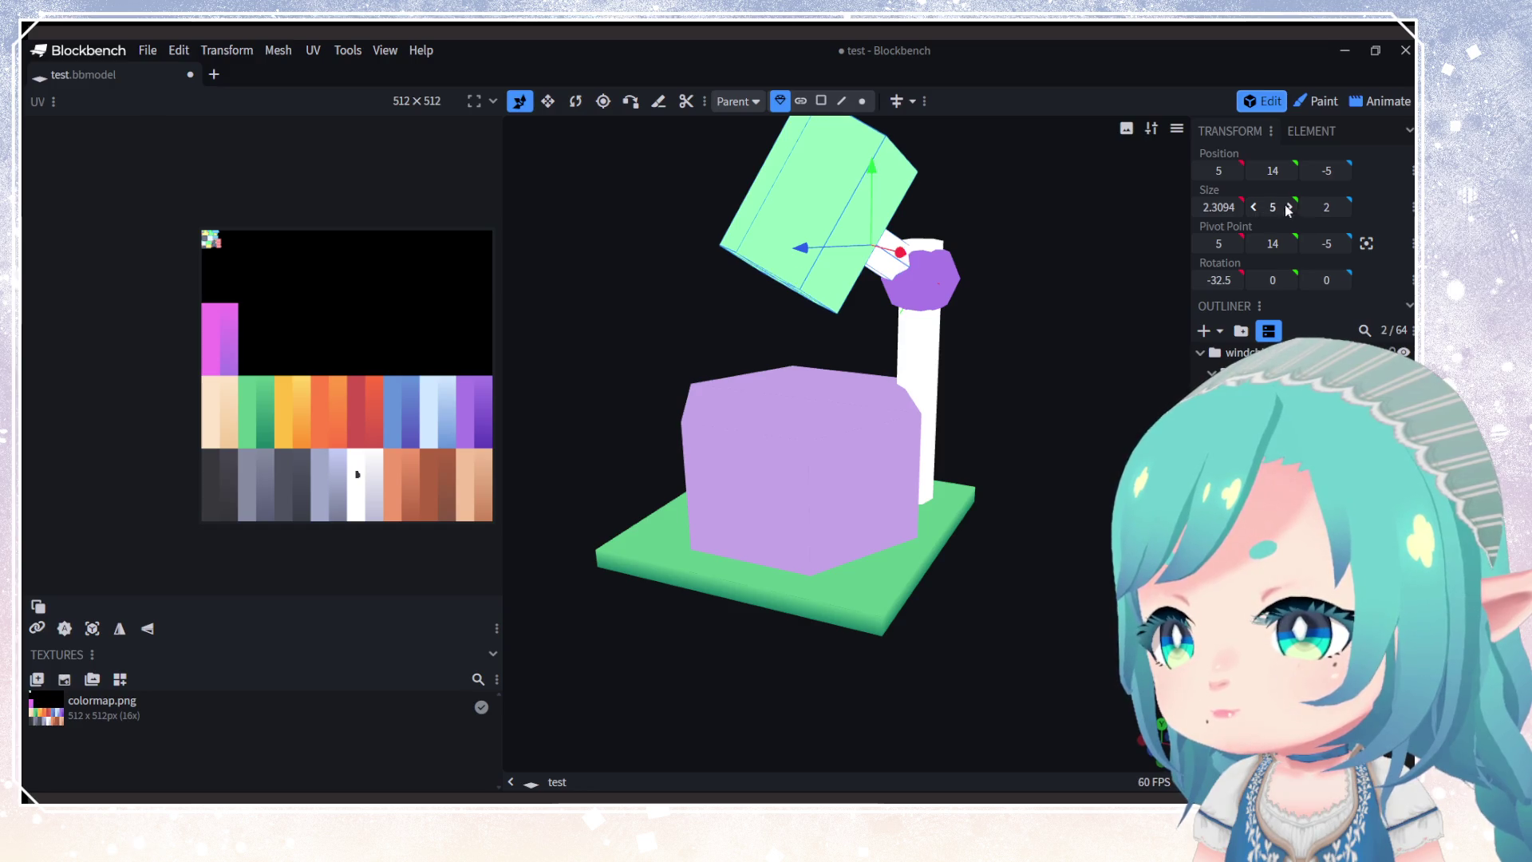
Lower the green top block one unit and raise it back, then select the white pole
click(1255, 173)
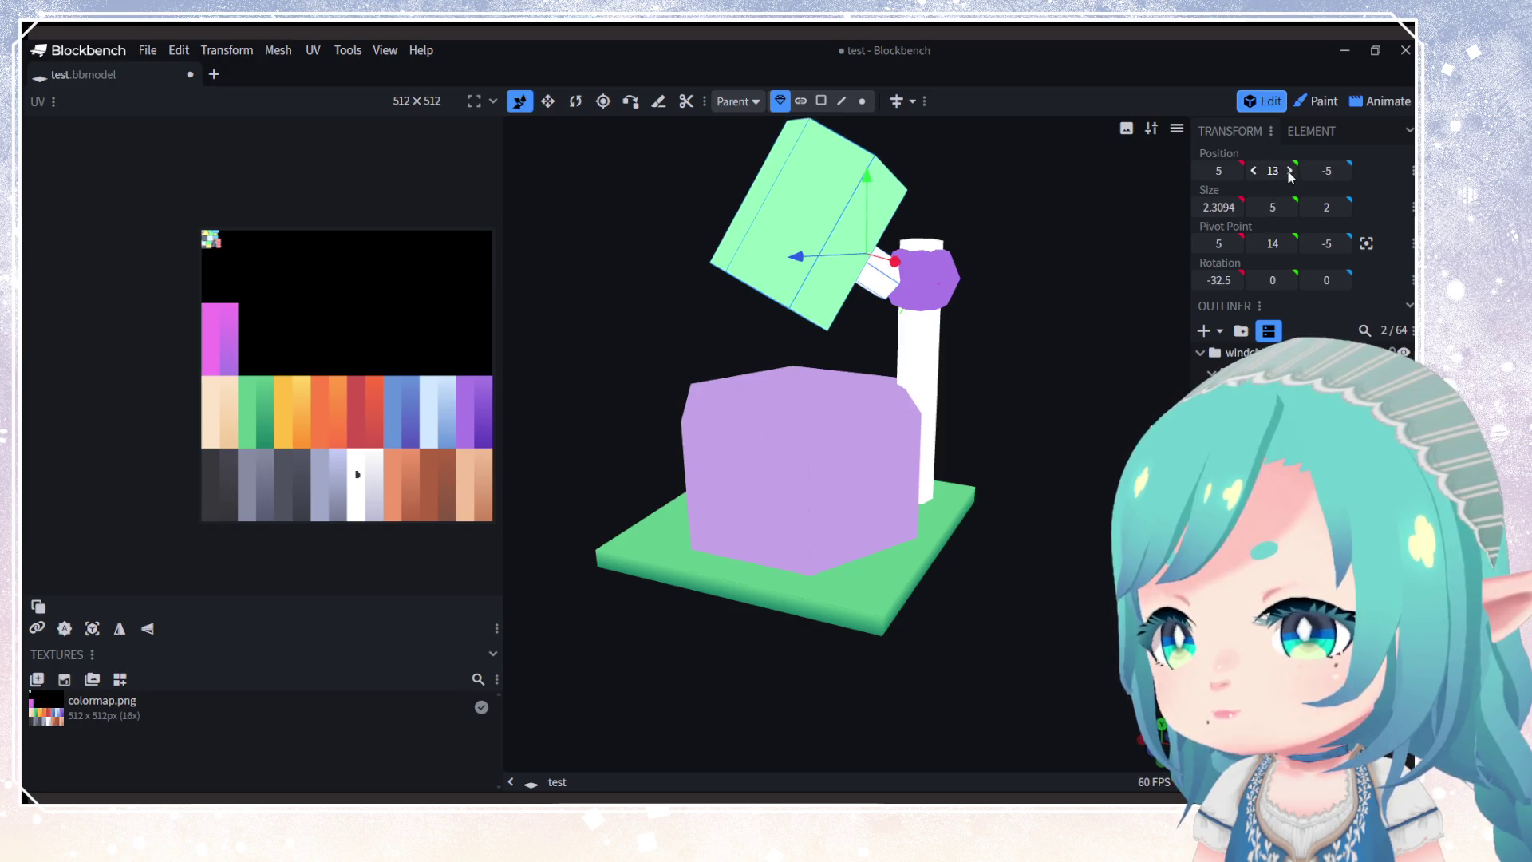
click(1290, 171)
mouse_move(1030, 405)
mouse_down()
mouse_move(1046, 418)
mouse_move(1023, 419)
mouse_up()
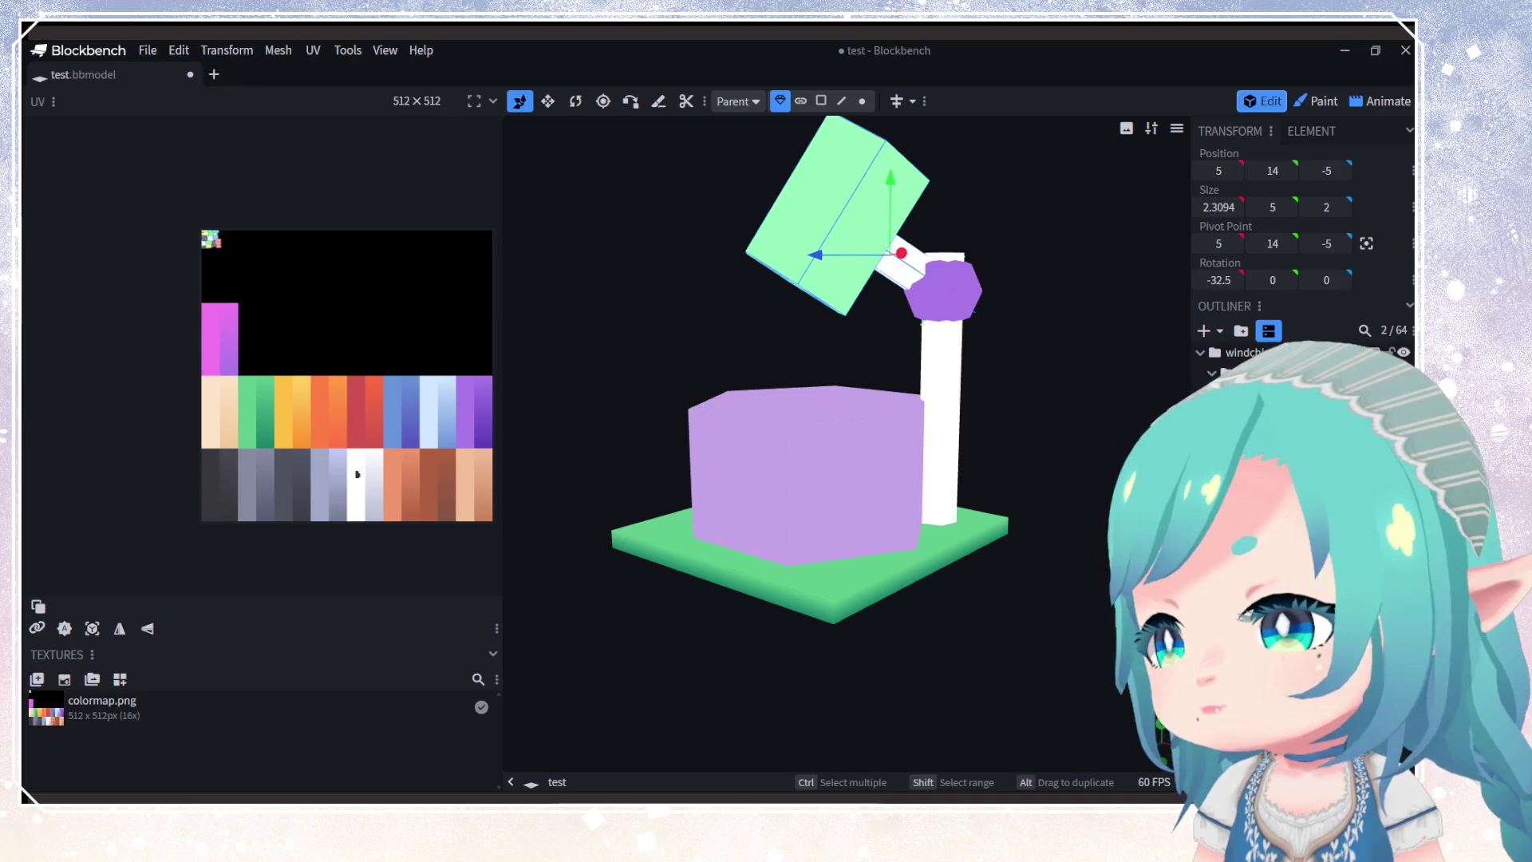
click(944, 449)
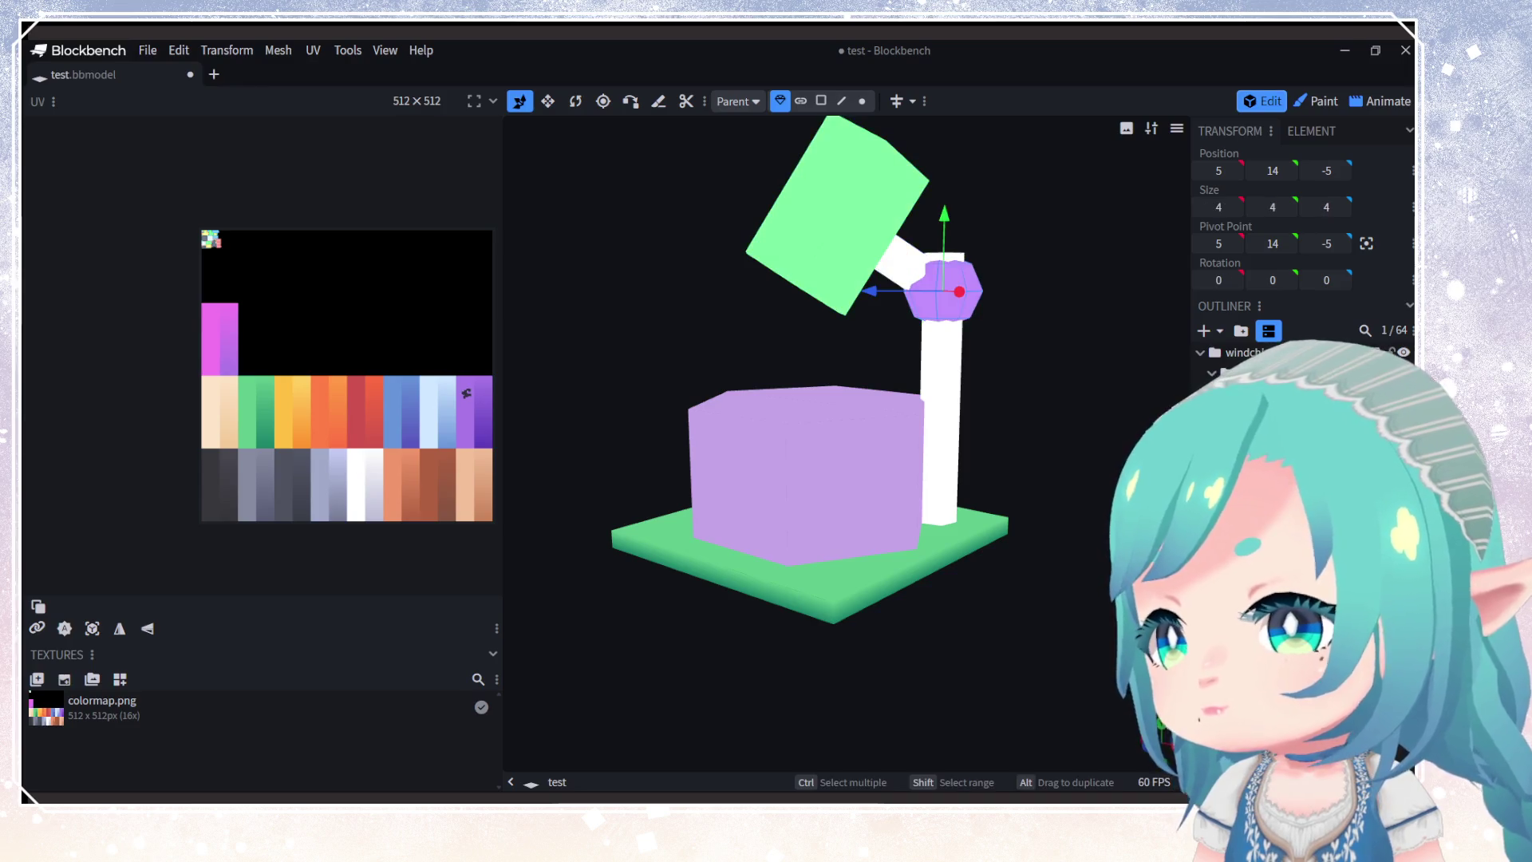
Shorten the white pole by one unit, Size Y from 16 to 15
click(1252, 208)
mouse_move(798, 351)
mouse_down()
mouse_move(777, 439)
mouse_move(831, 372)
mouse_move(782, 433)
mouse_move(774, 257)
mouse_up()
click(774, 257)
mouse_move(1031, 501)
mouse_down()
mouse_move(1033, 475)
mouse_move(1037, 590)
mouse_move(1085, 630)
mouse_move(1088, 563)
mouse_move(1060, 558)
mouse_up()
click(798, 470)
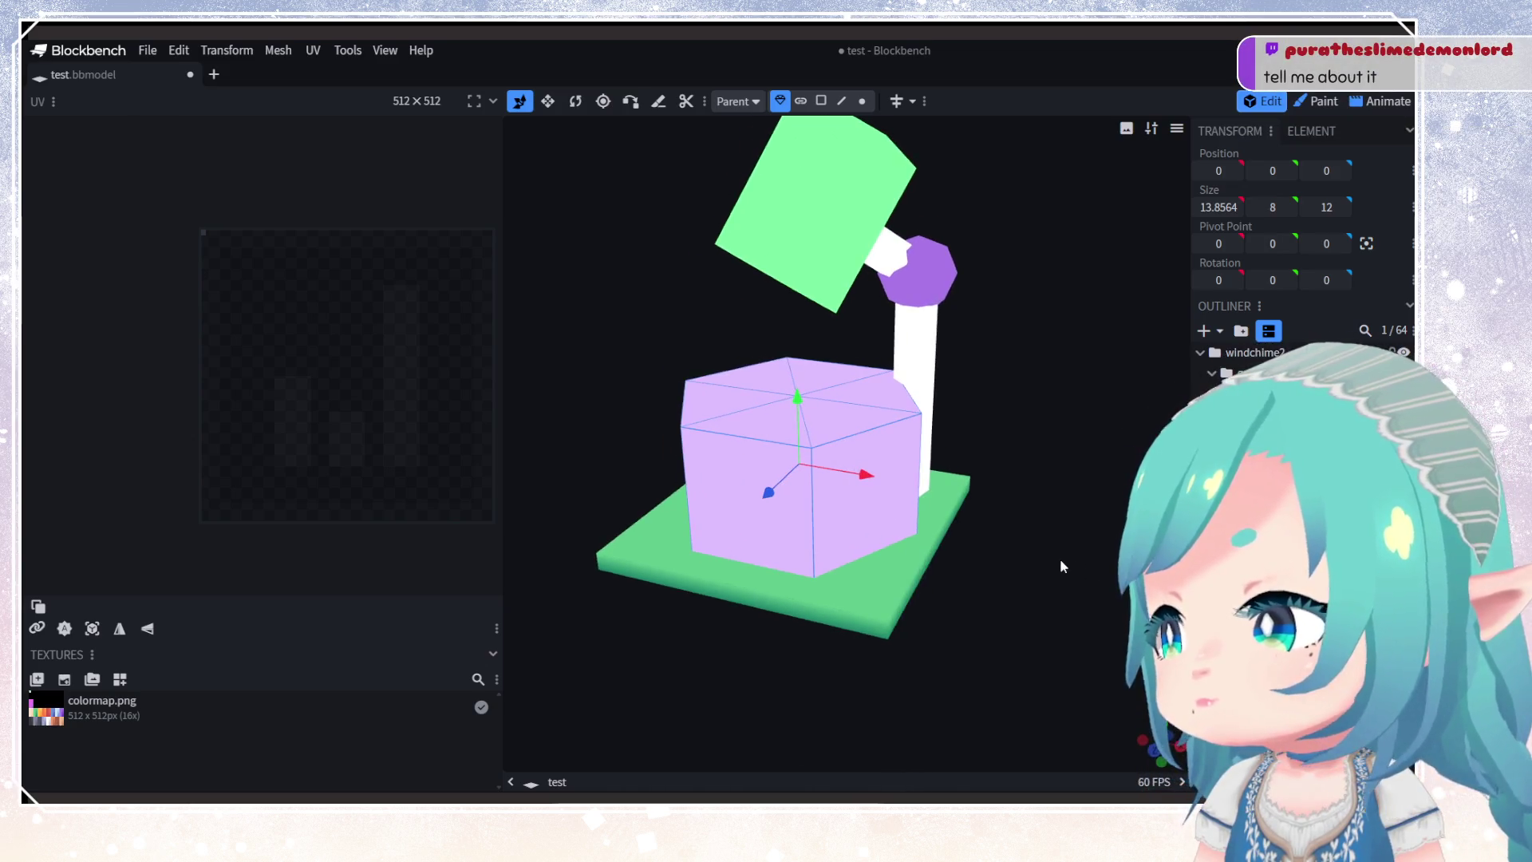
Select the green top block and switch the selection mode to Face
click(846, 234)
mouse_move(958, 409)
mouse_down()
mouse_move(932, 406)
mouse_move(866, 152)
mouse_up()
click(861, 100)
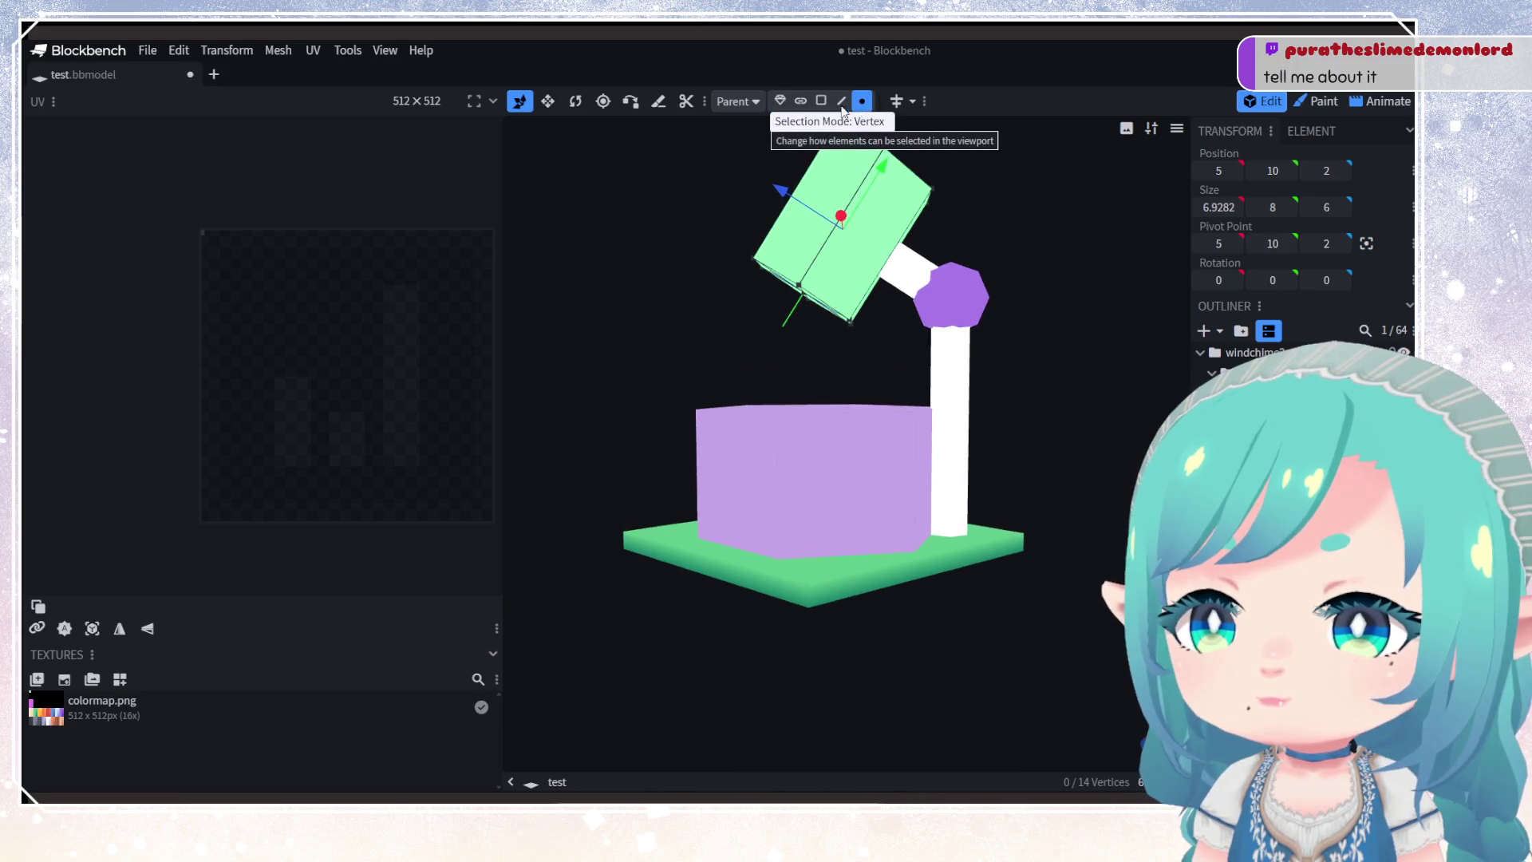
click(780, 104)
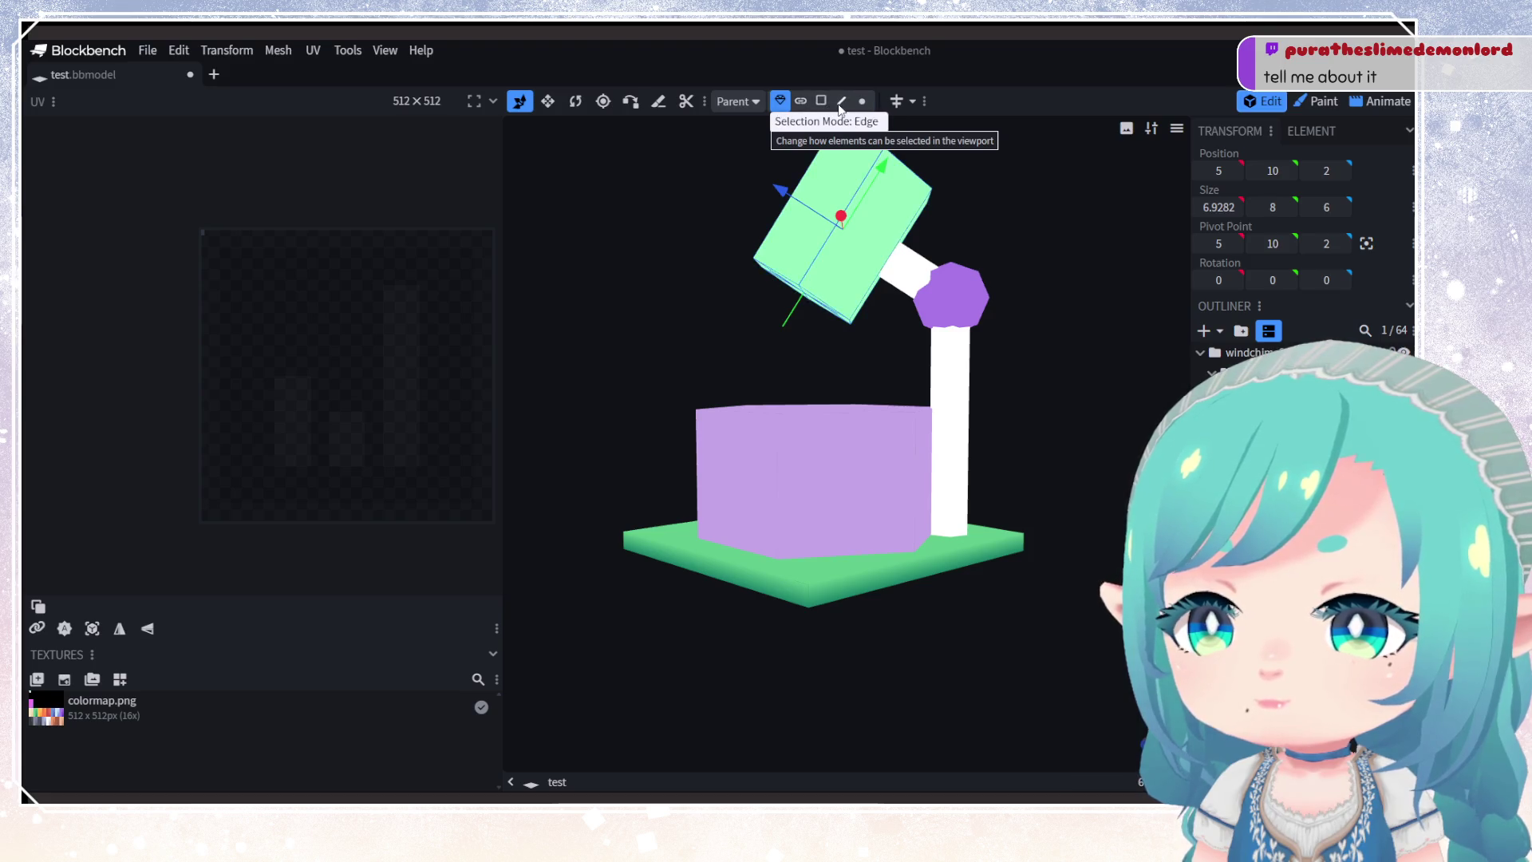
click(822, 103)
mouse_move(970, 217)
mouse_down()
mouse_move(999, 319)
mouse_move(910, 149)
mouse_up()
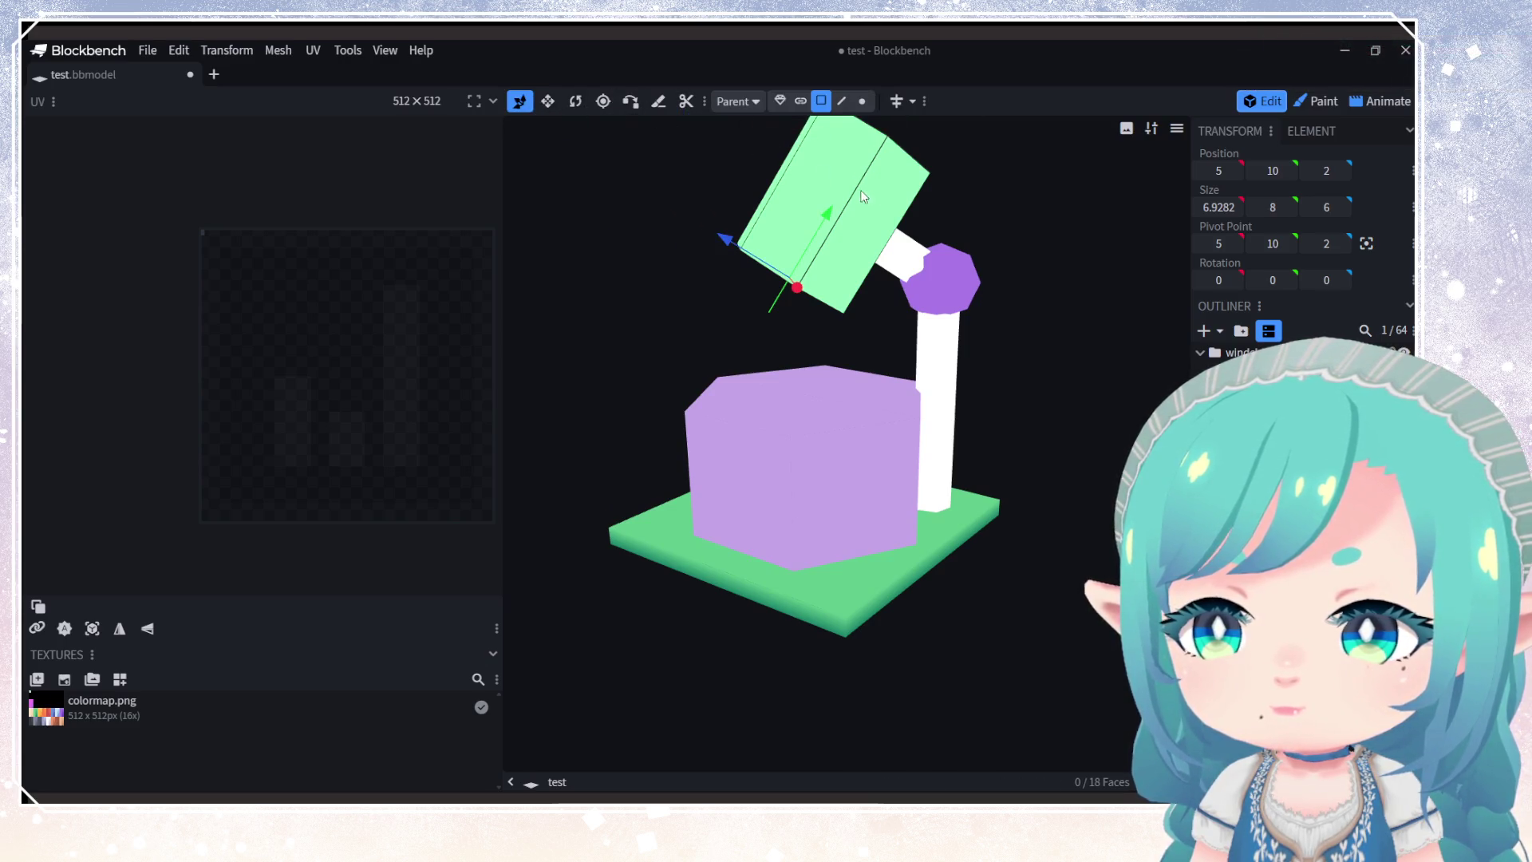
Loop-cut the green block's side face with a single cut at offset 2
click(814, 177)
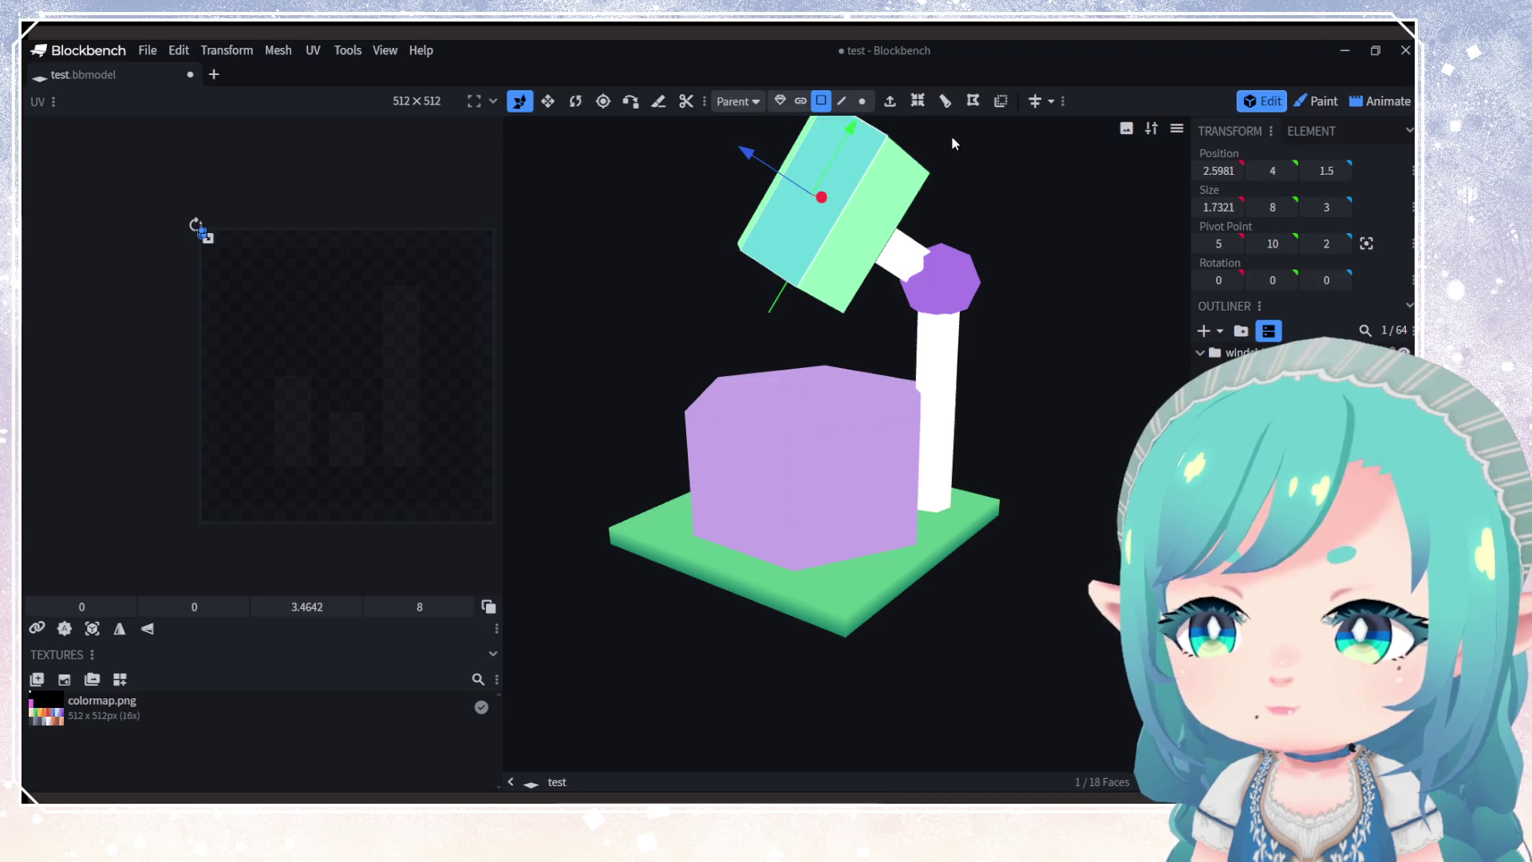
click(946, 100)
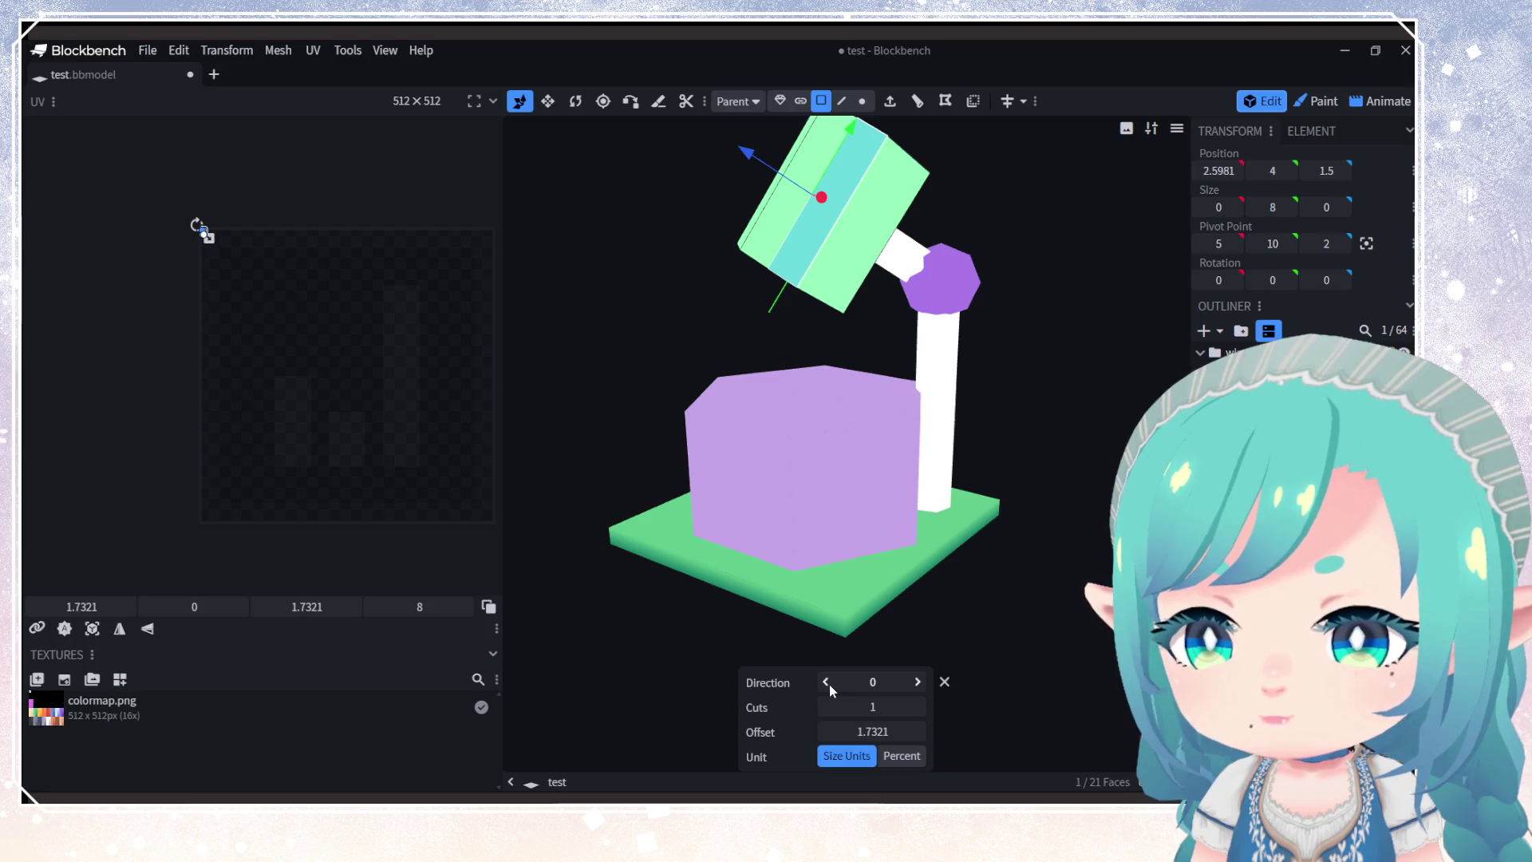
click(918, 683)
click(918, 683)
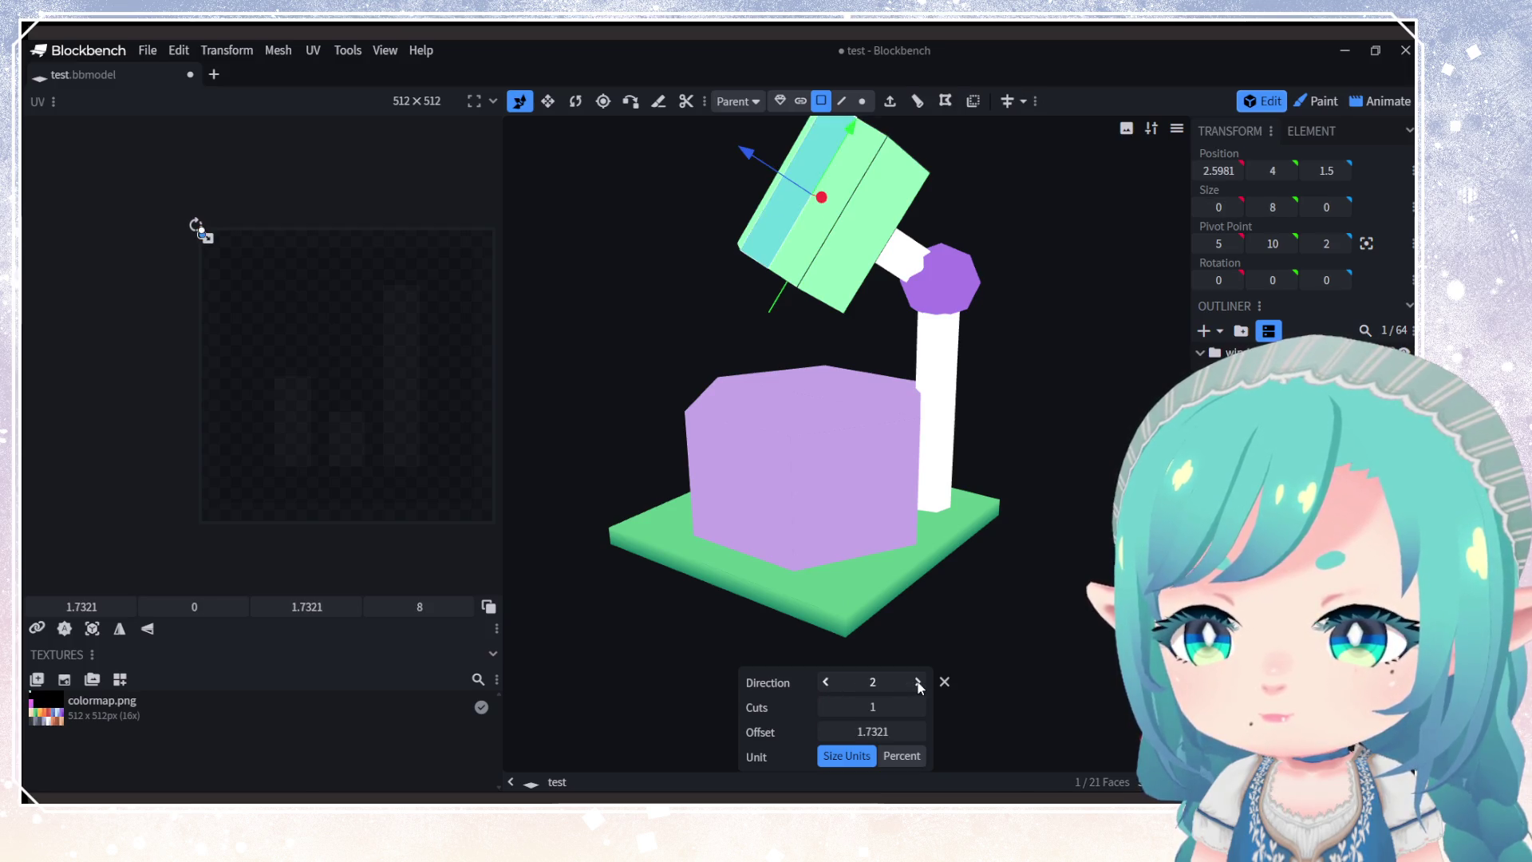
click(917, 683)
mouse_move(996, 423)
mouse_down()
mouse_move(1093, 433)
mouse_move(1038, 447)
mouse_move(998, 431)
mouse_up()
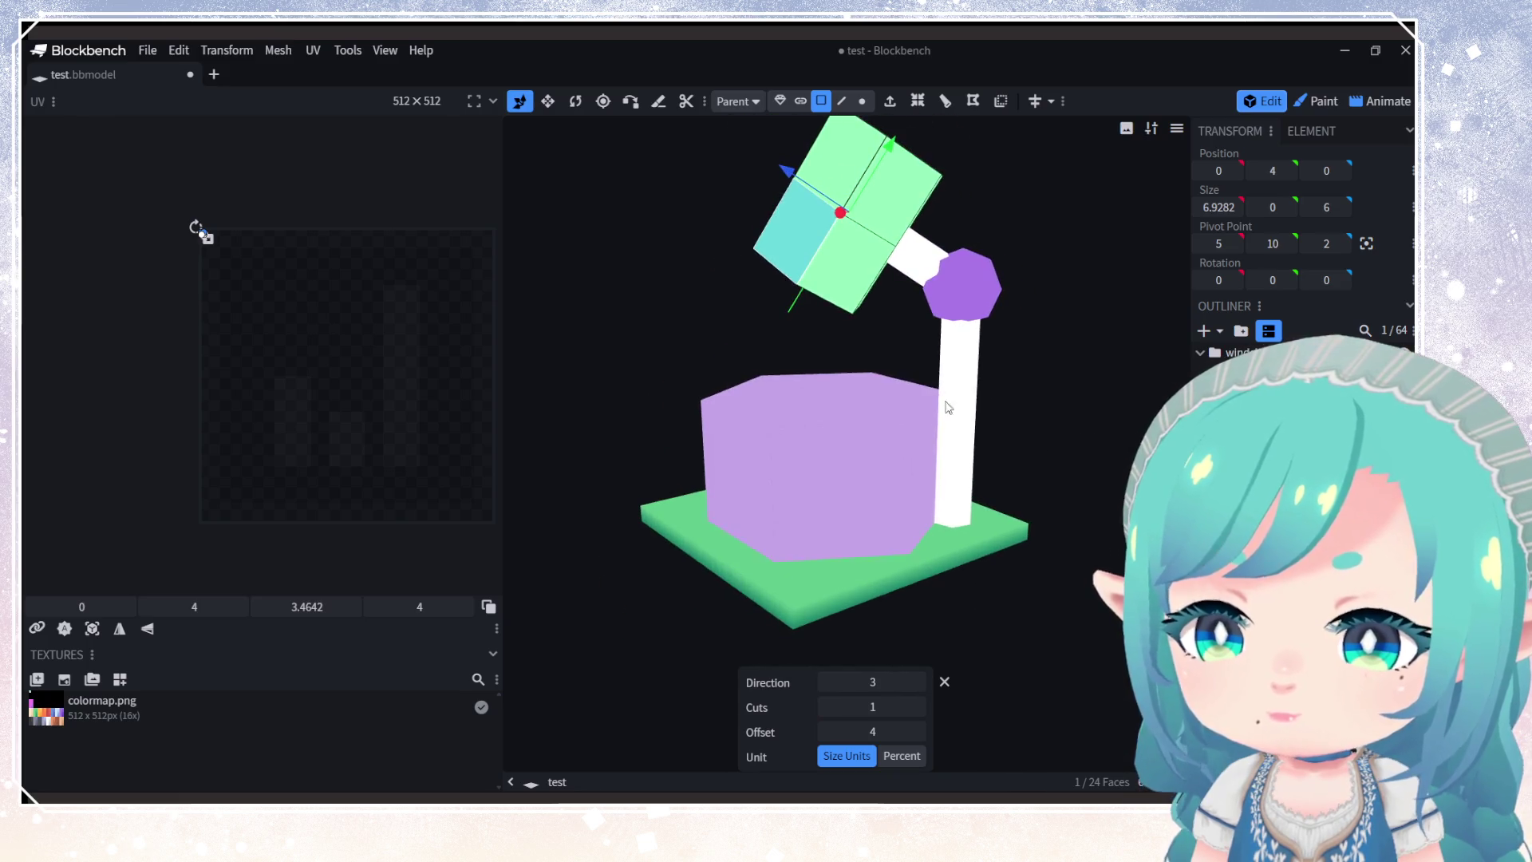
click(918, 707)
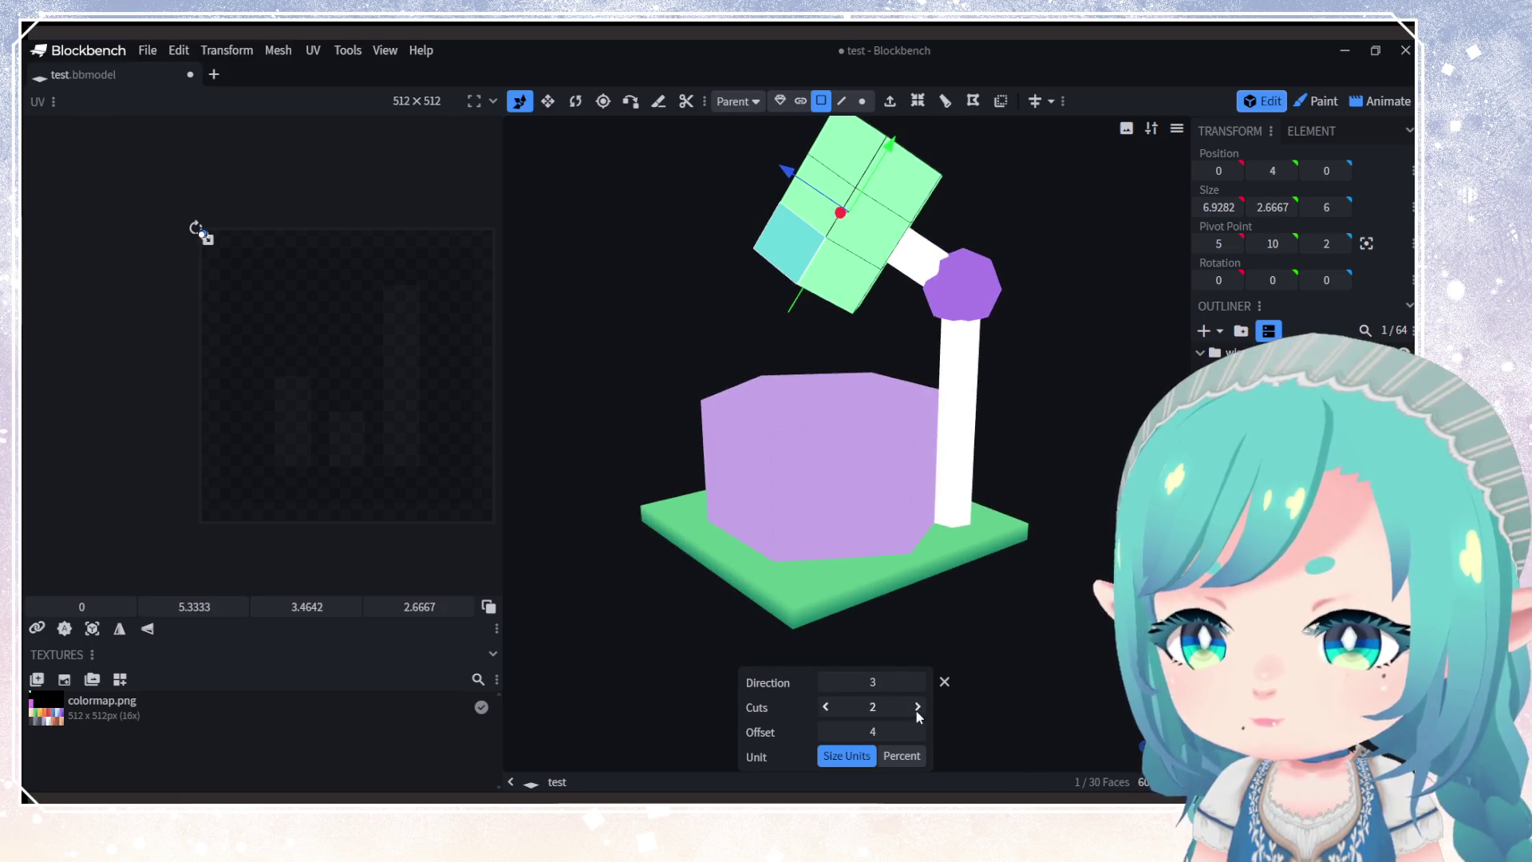
click(827, 707)
click(827, 732)
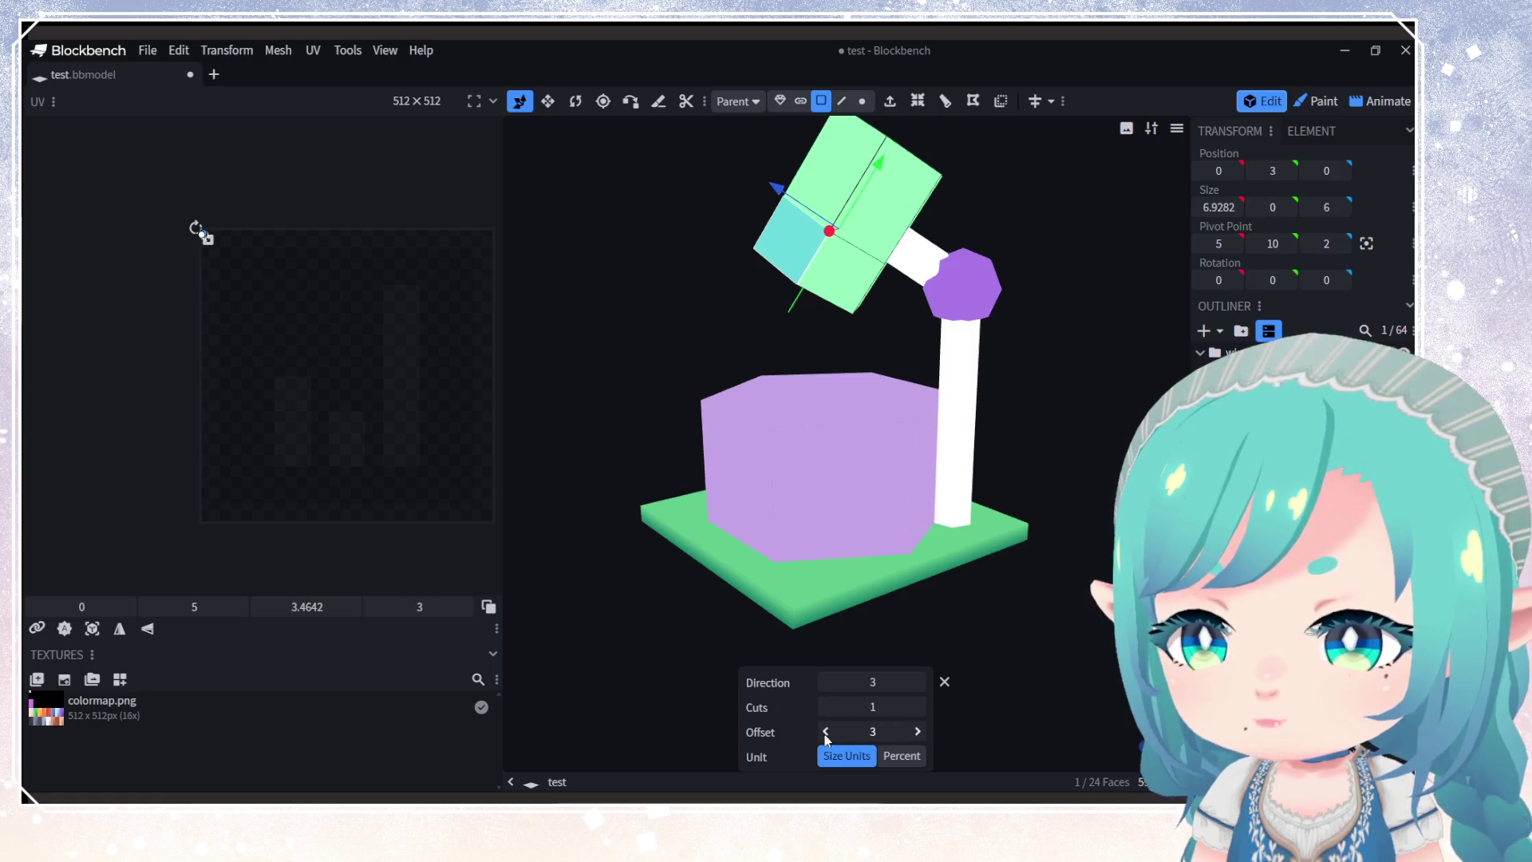
click(826, 732)
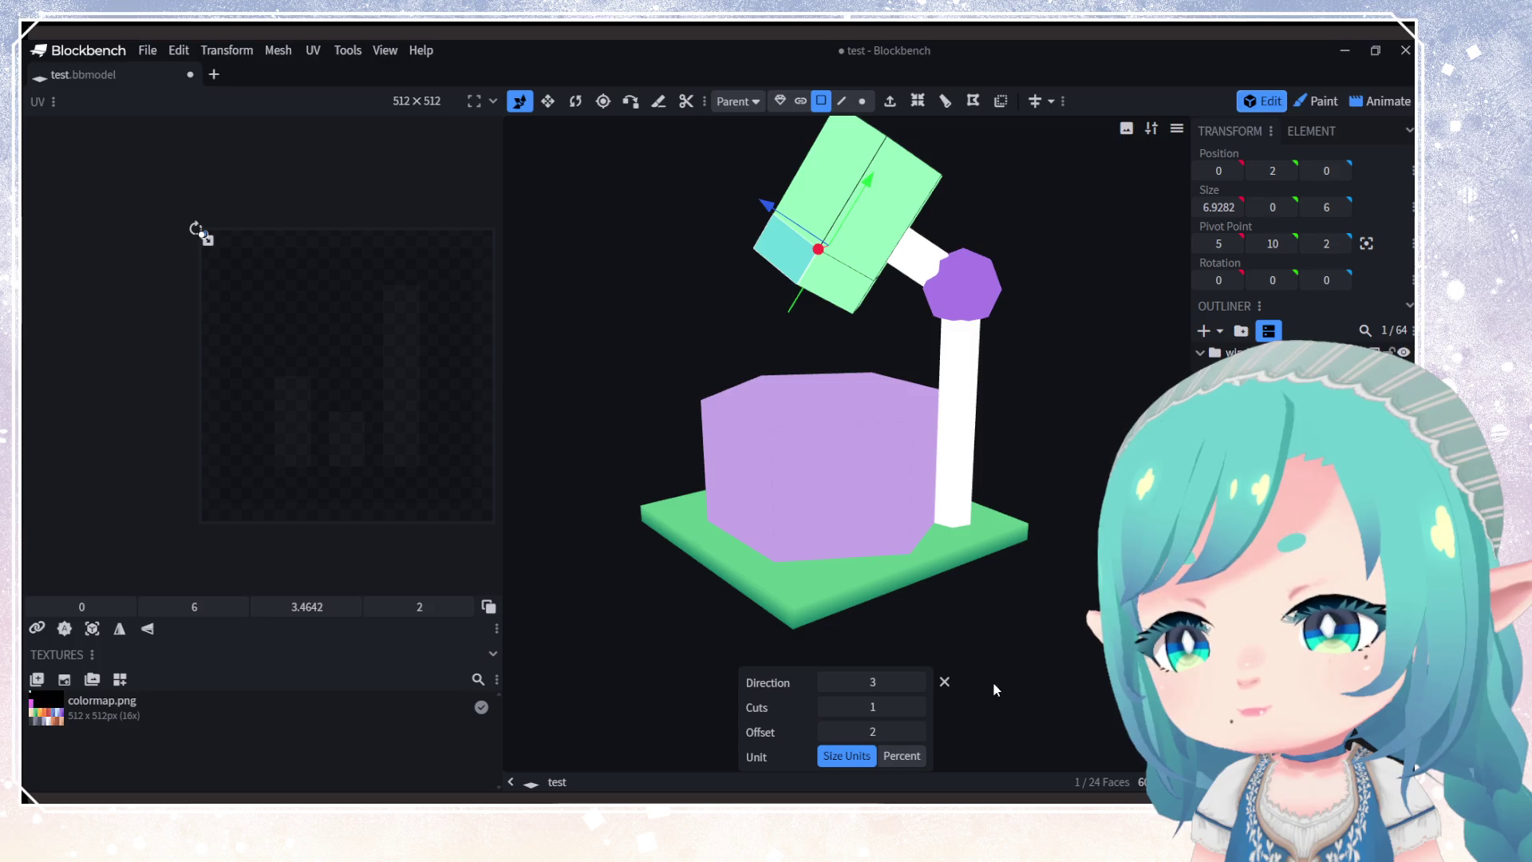
click(1085, 467)
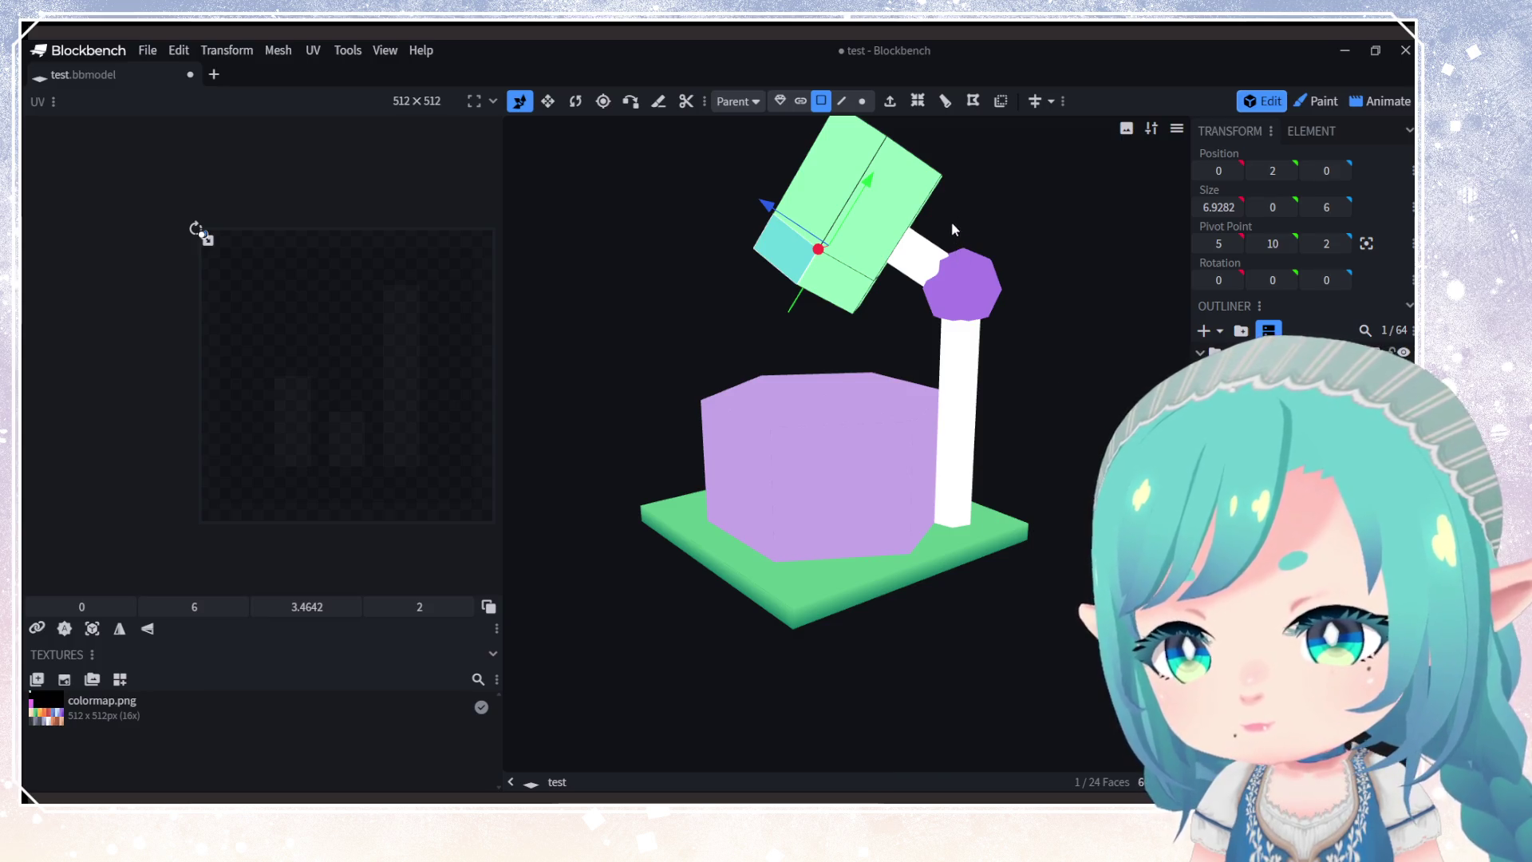
Add another loop cut on the green block's top face at offset 4
click(838, 183)
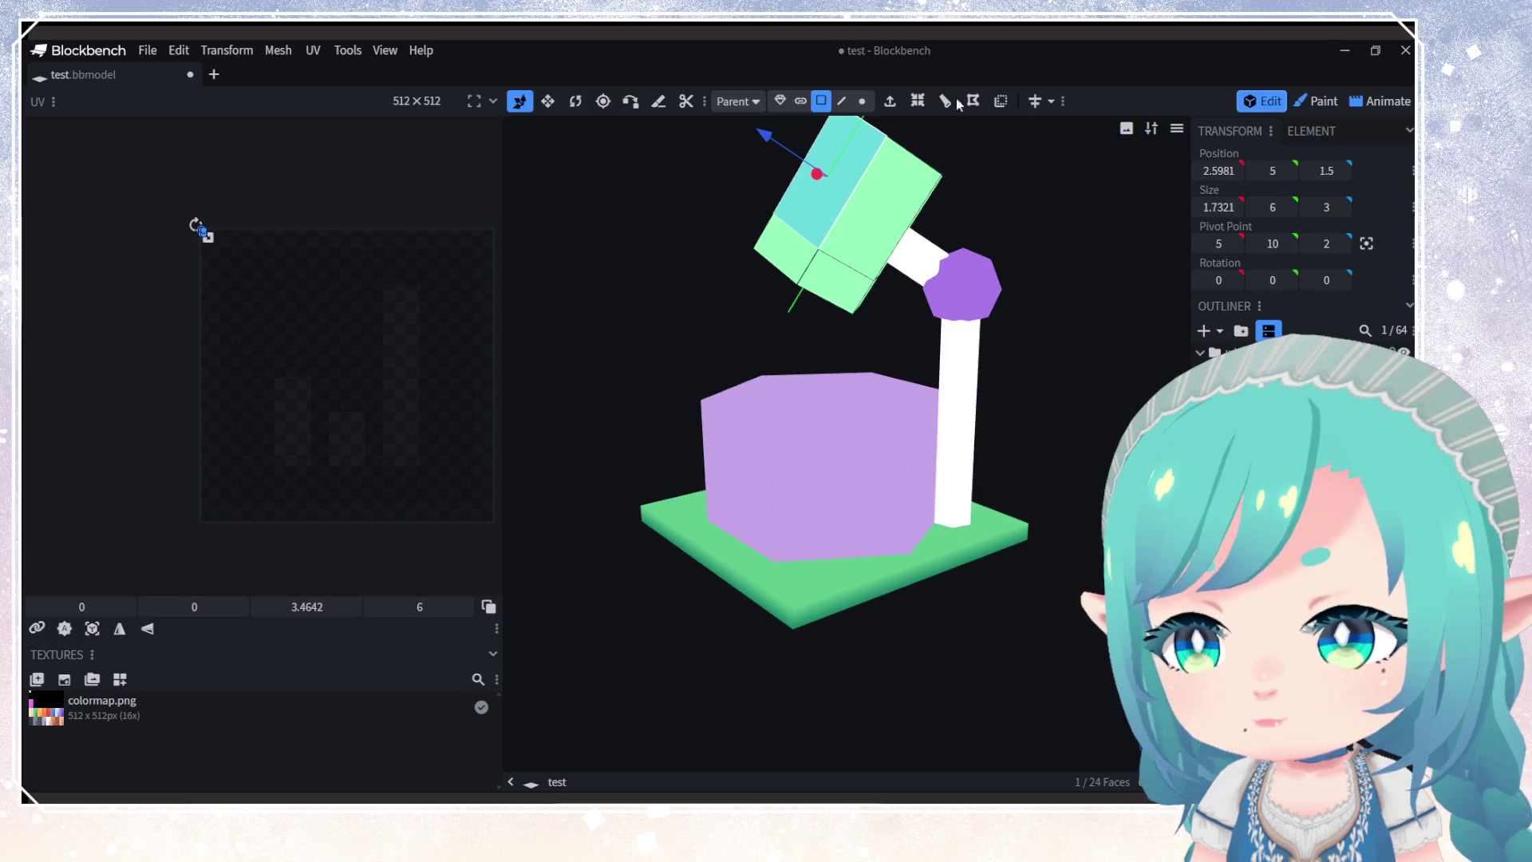
click(946, 101)
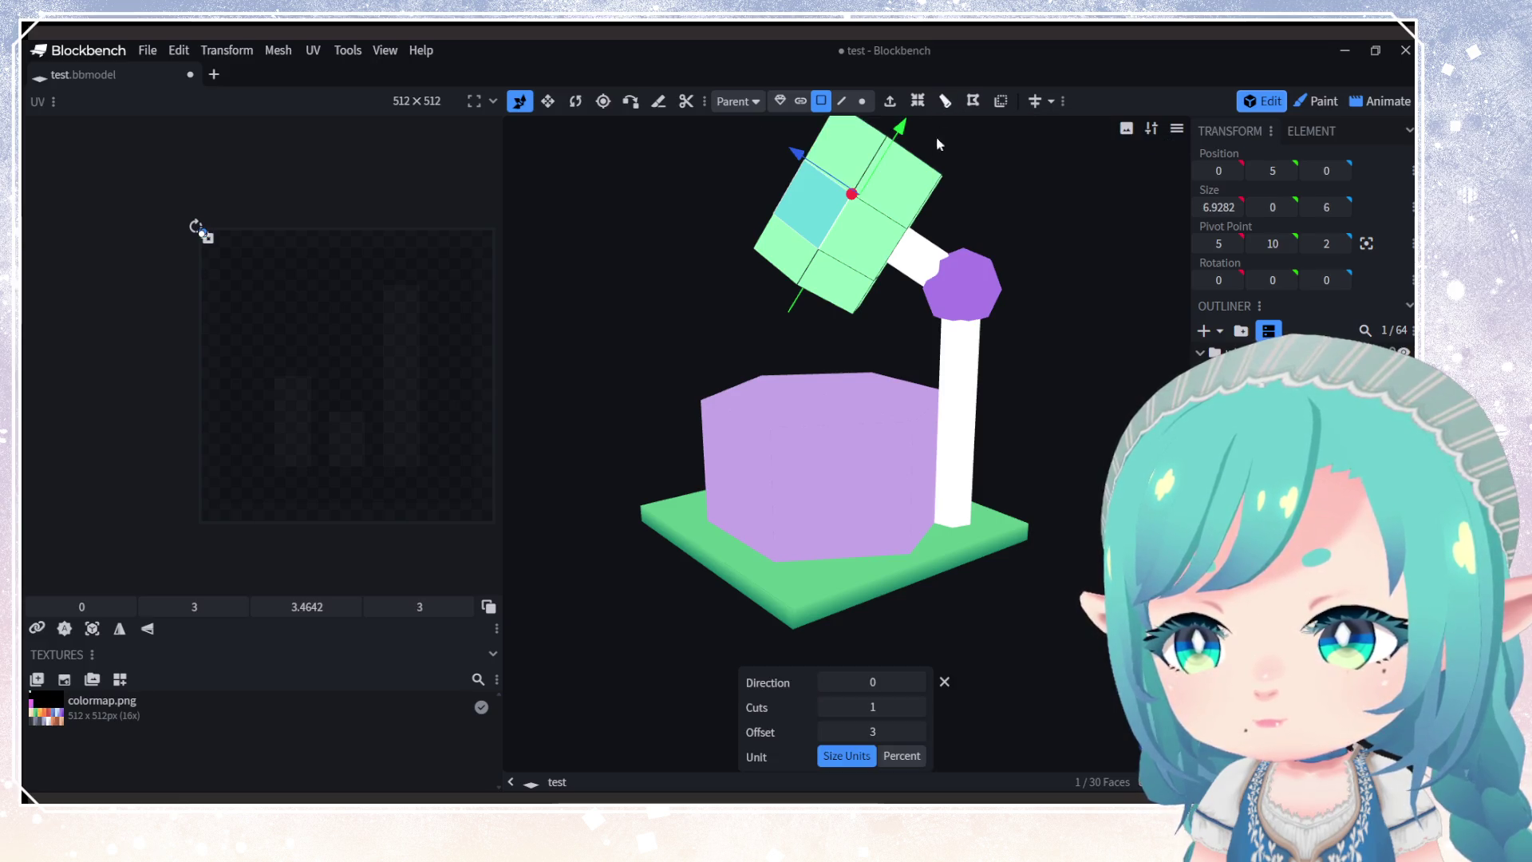
click(917, 731)
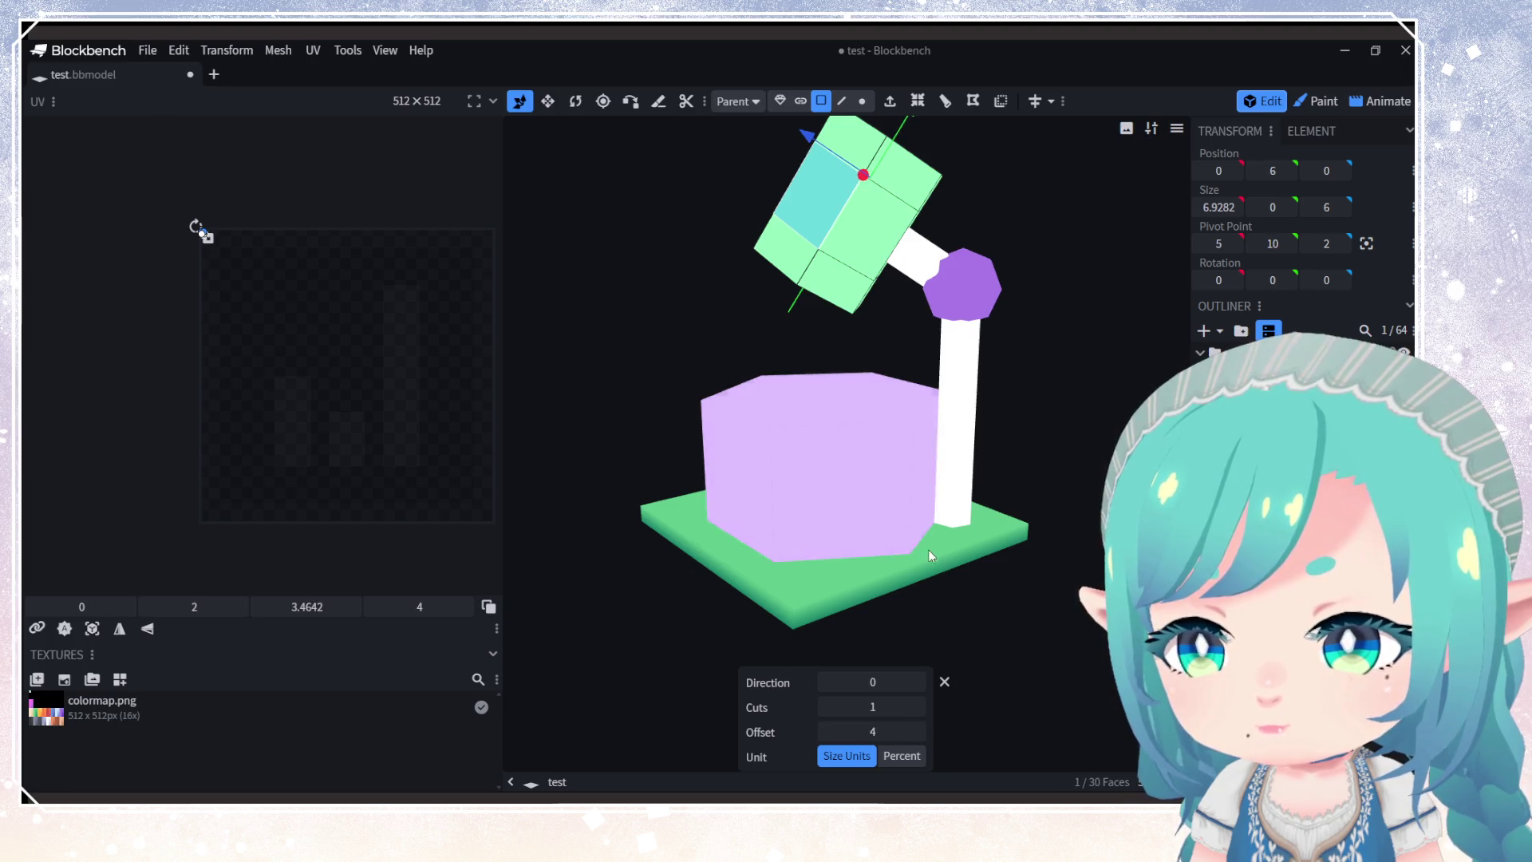
key(Escape)
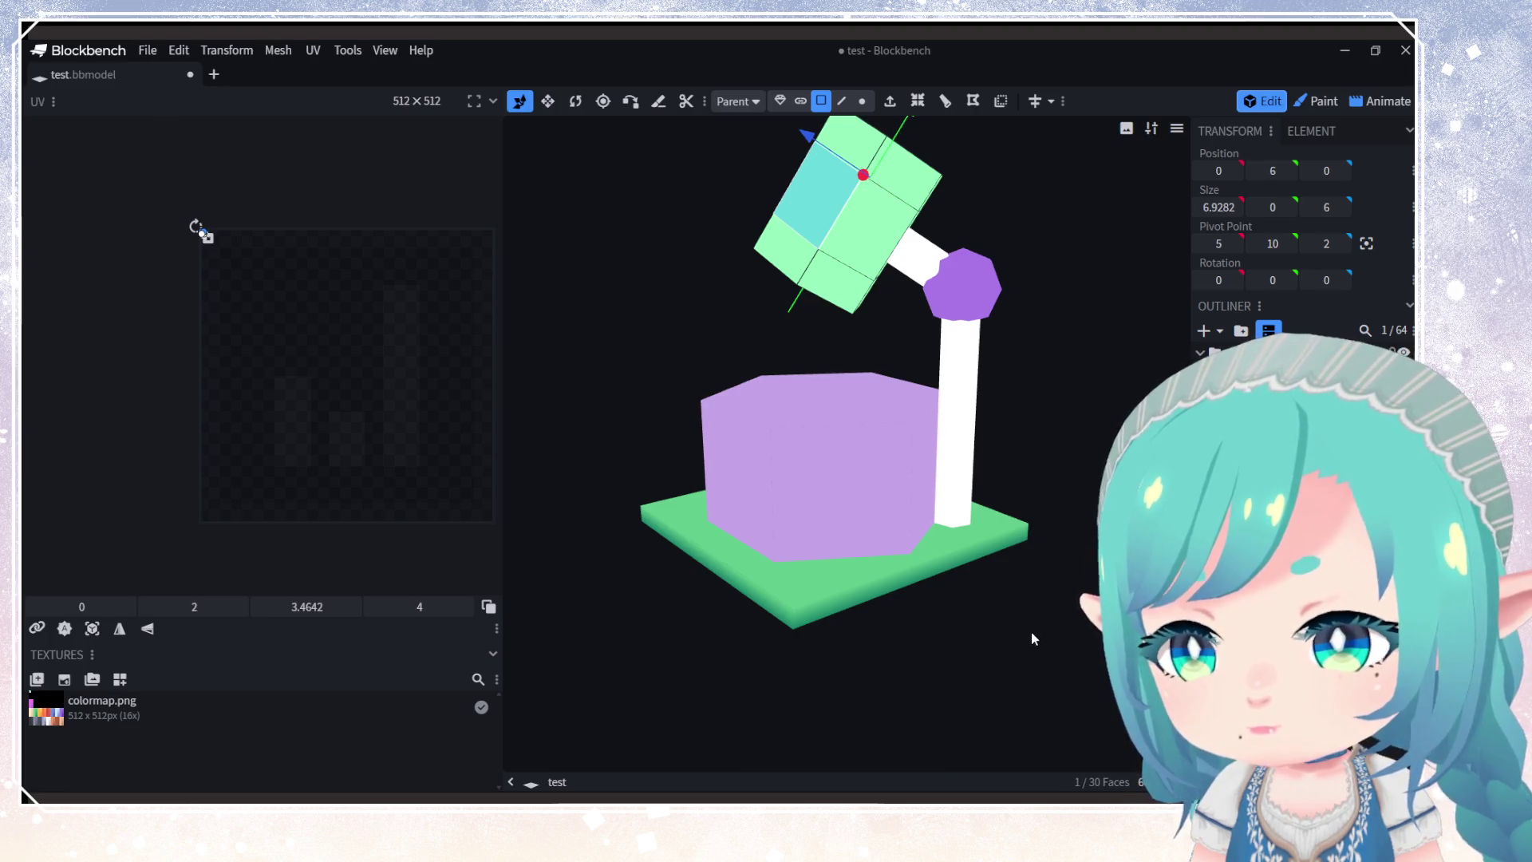
mouse_move(1050, 343)
mouse_down()
mouse_move(932, 394)
mouse_move(756, 228)
mouse_up()
Select a side face of the purple hex body
click(757, 228)
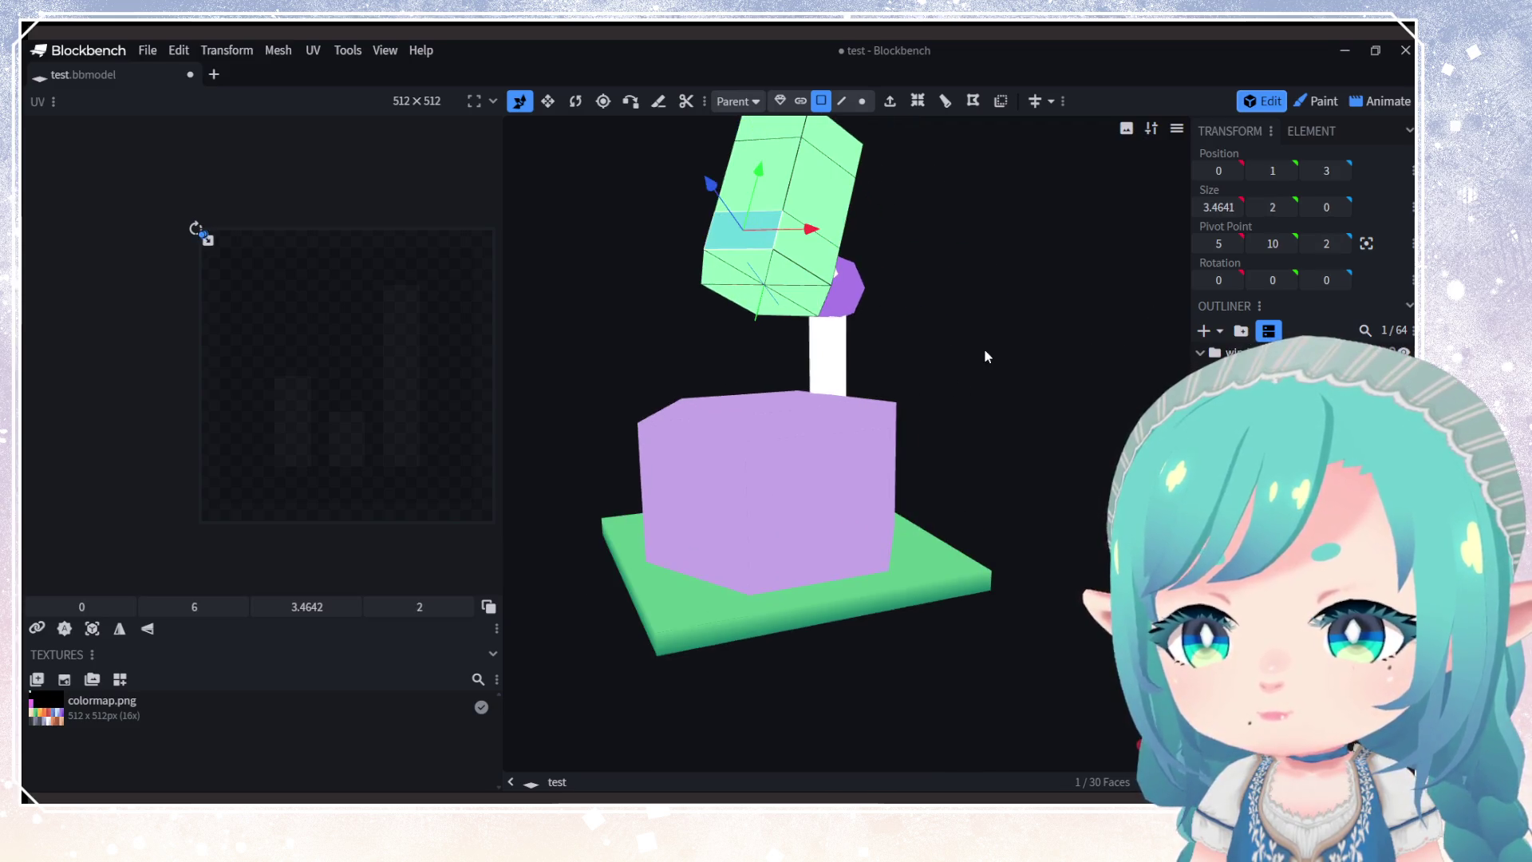
right_click(986, 356)
click(995, 318)
drag(994, 311, 836, 530)
click(832, 532)
drag(982, 565, 994, 523)
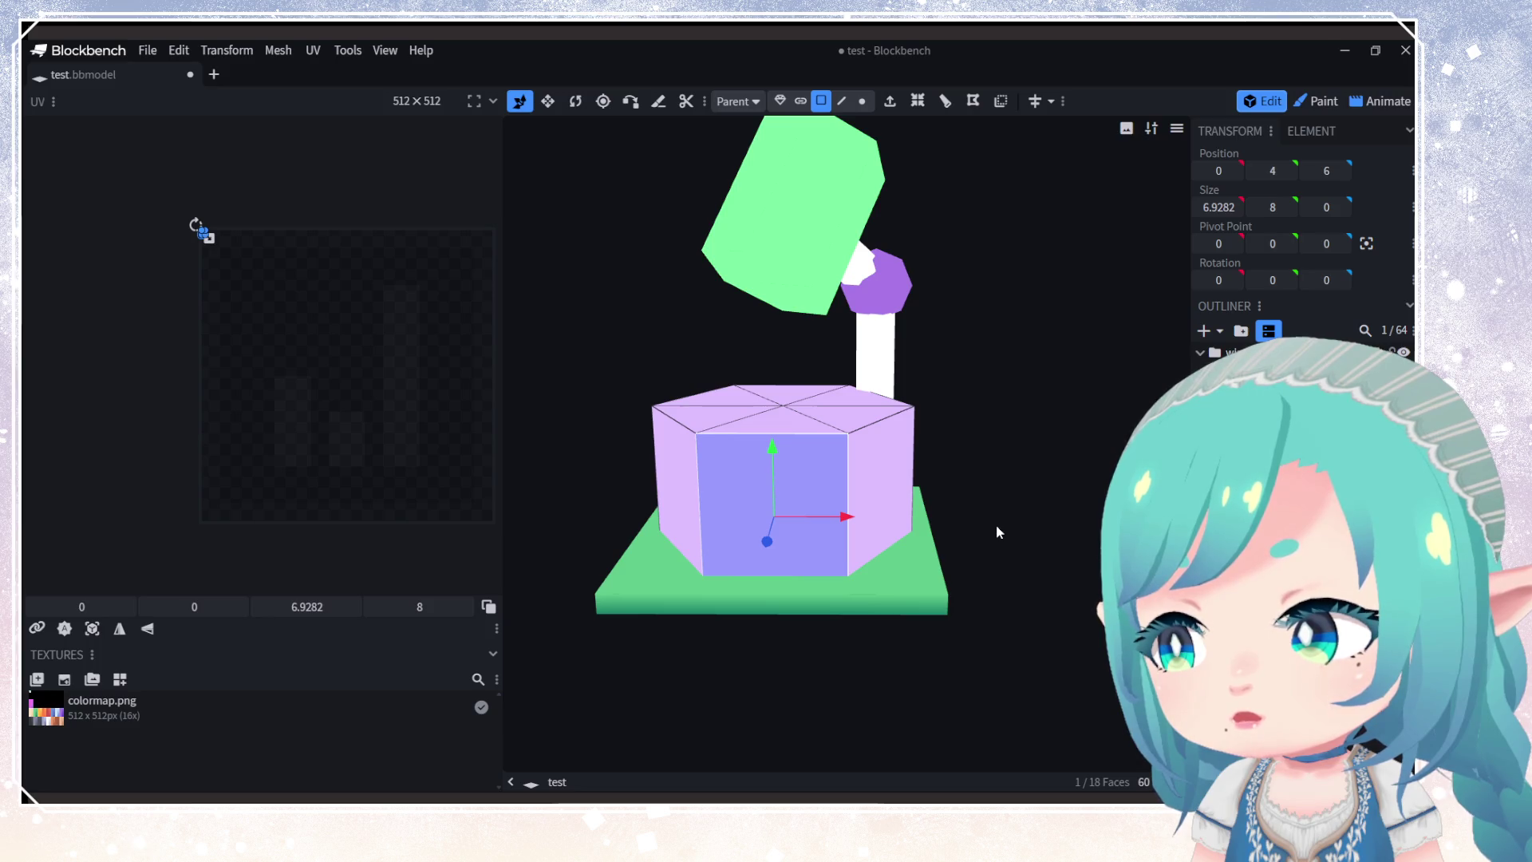
Loop-cut the body horizontally with one cut at offset 1, one unit below the top
click(945, 100)
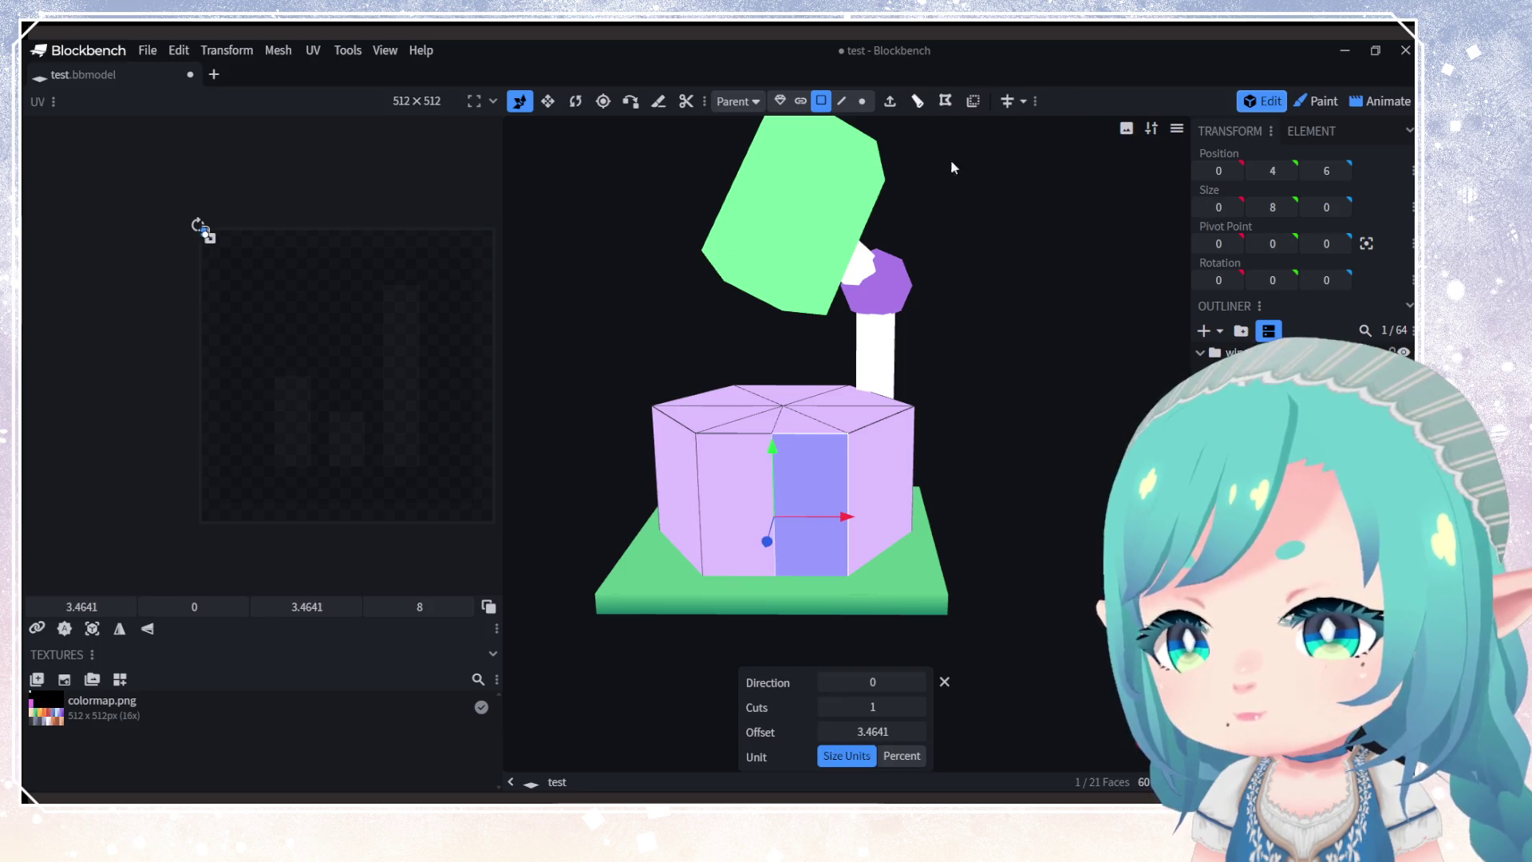
click(918, 709)
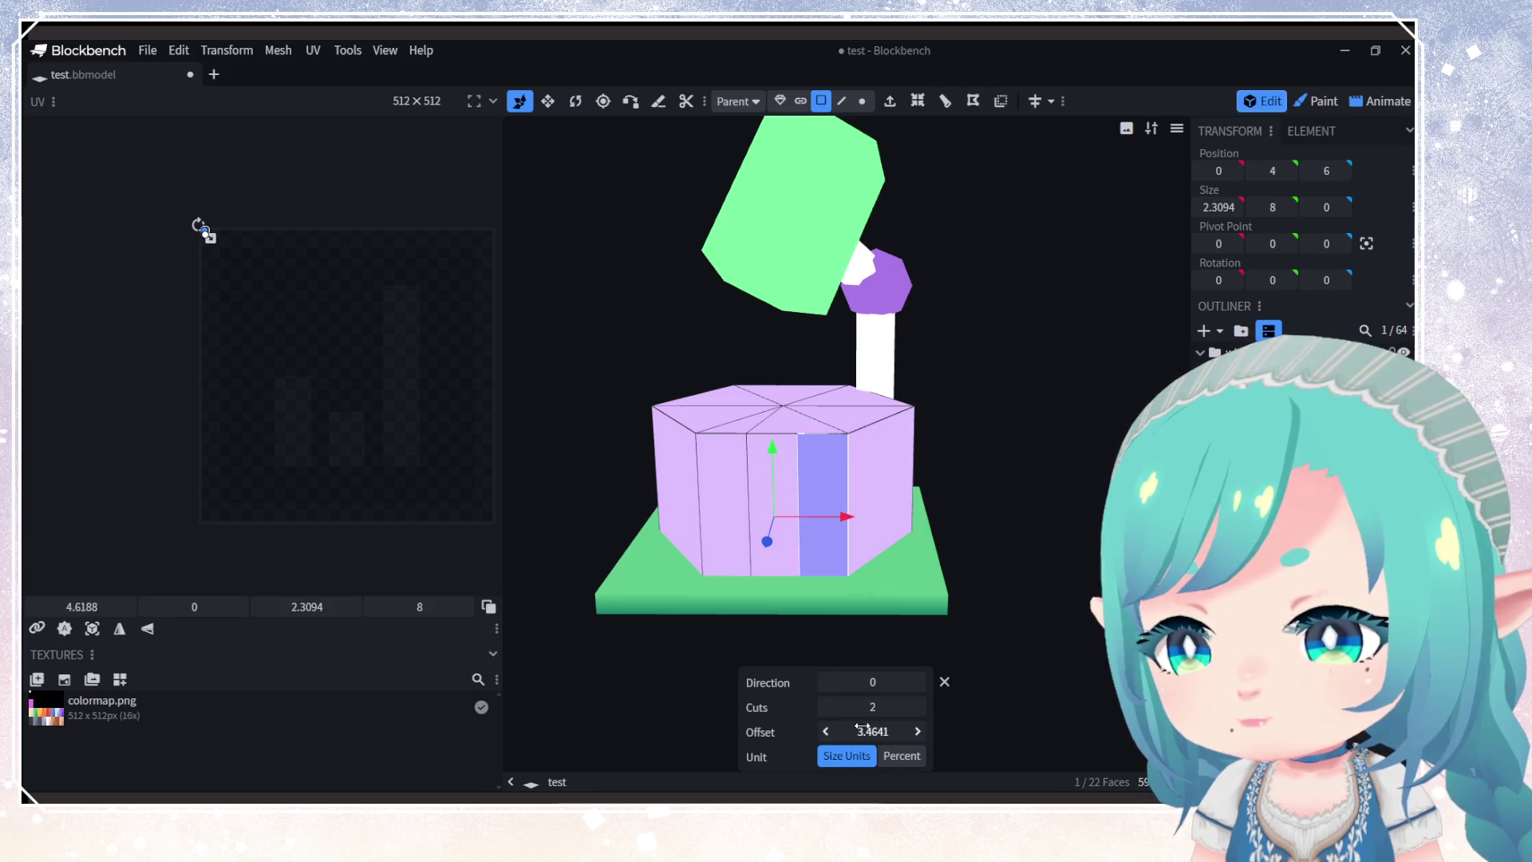
click(826, 708)
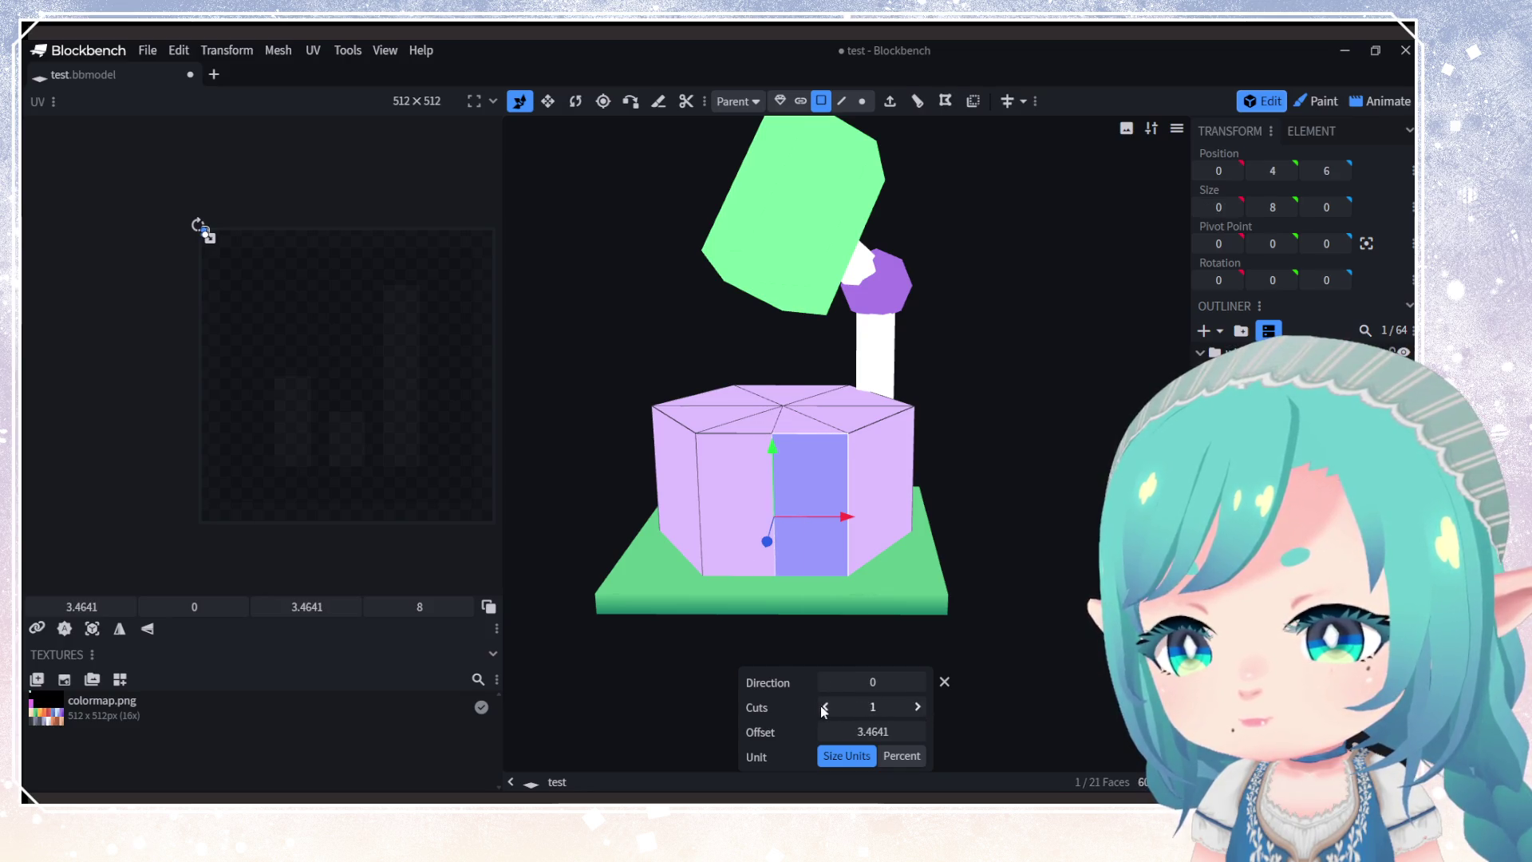
click(919, 682)
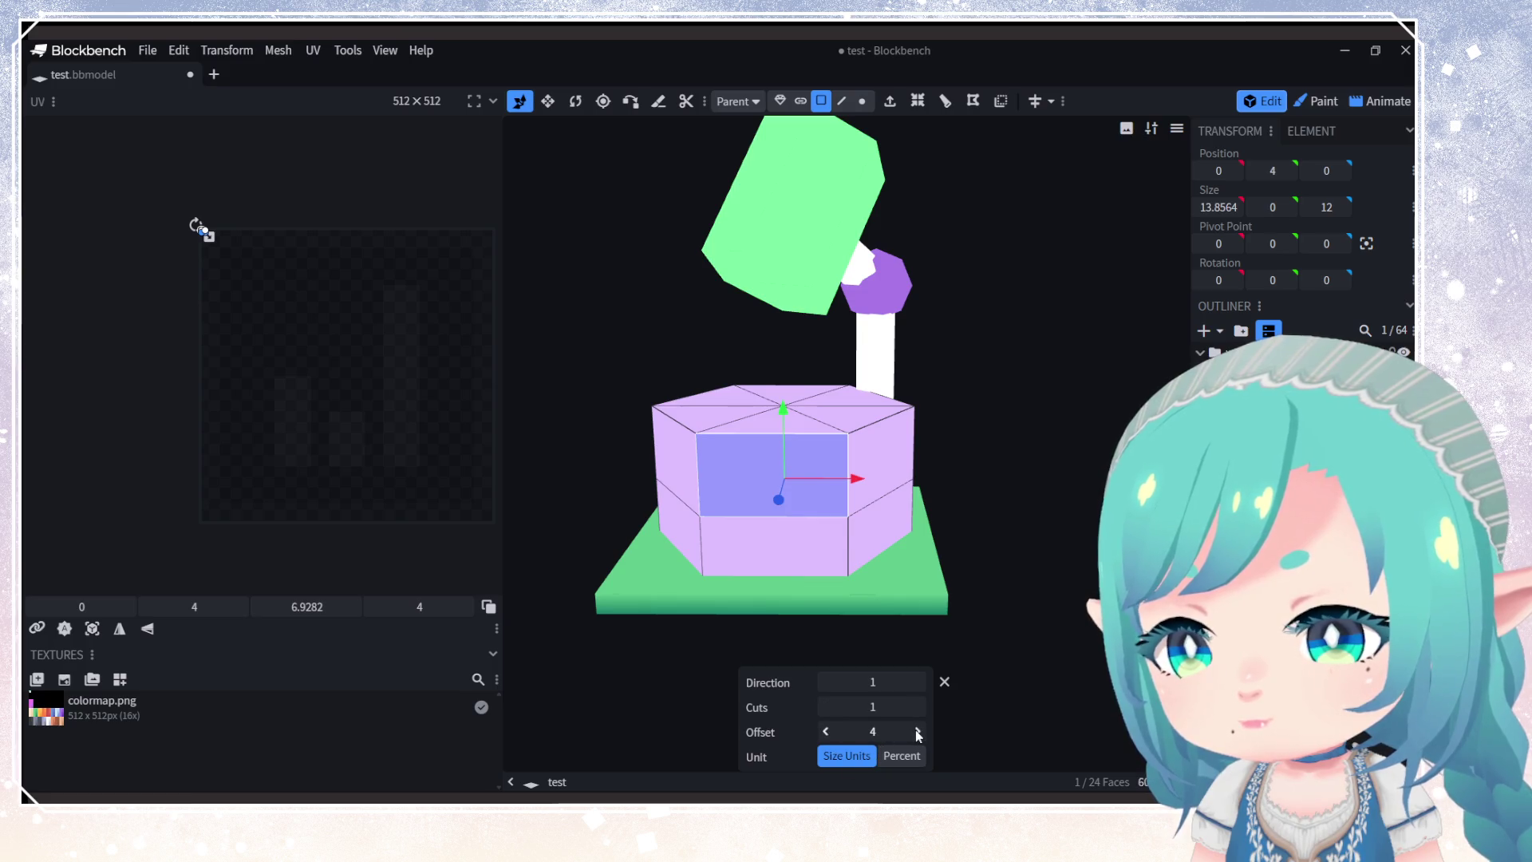
click(919, 732)
click(827, 732)
click(827, 732)
click(826, 732)
click(827, 731)
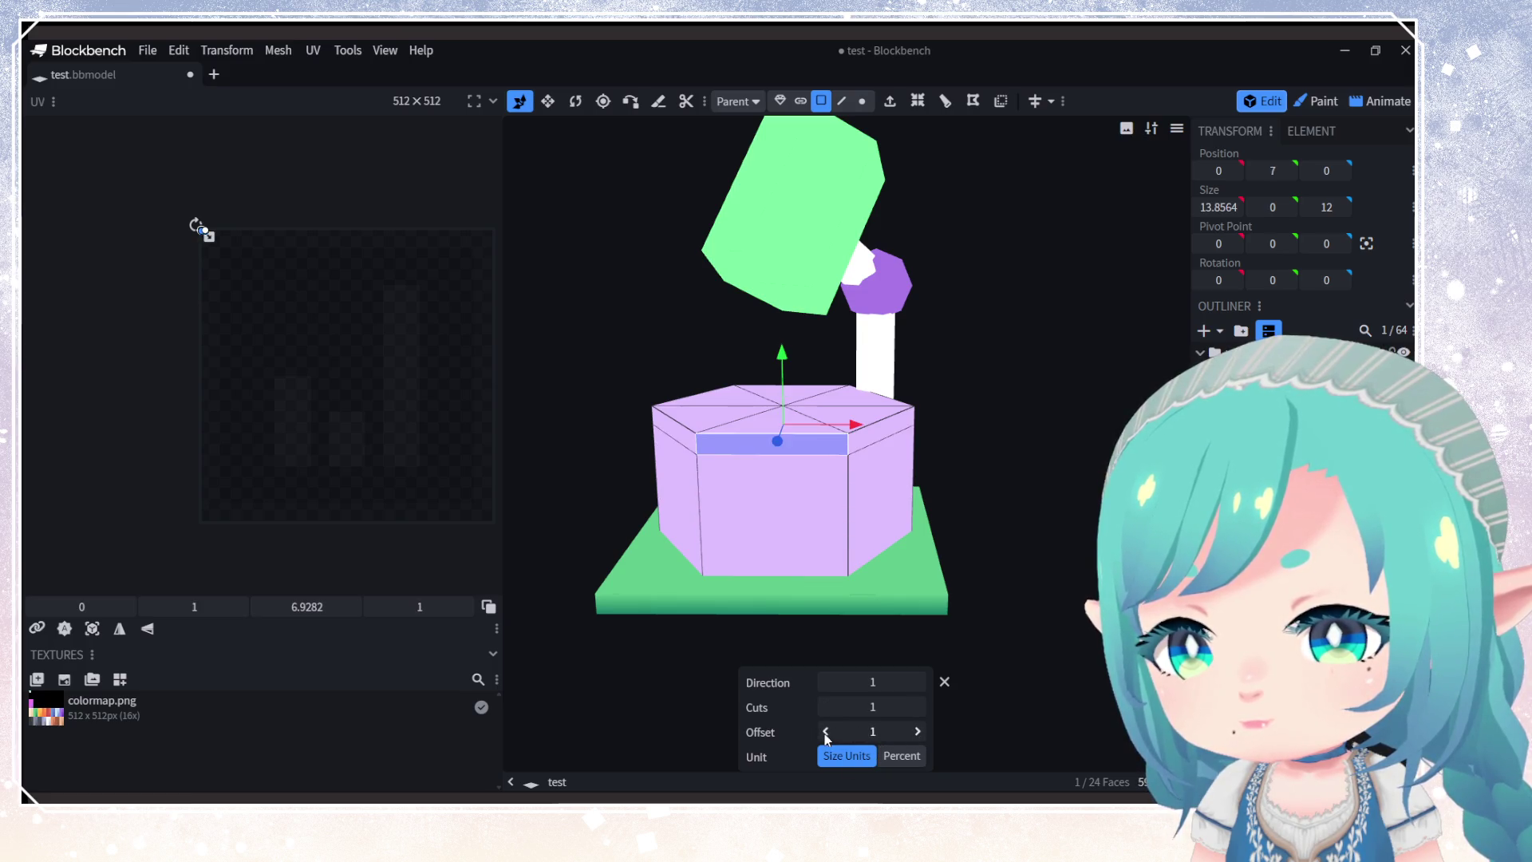
click(827, 732)
click(918, 732)
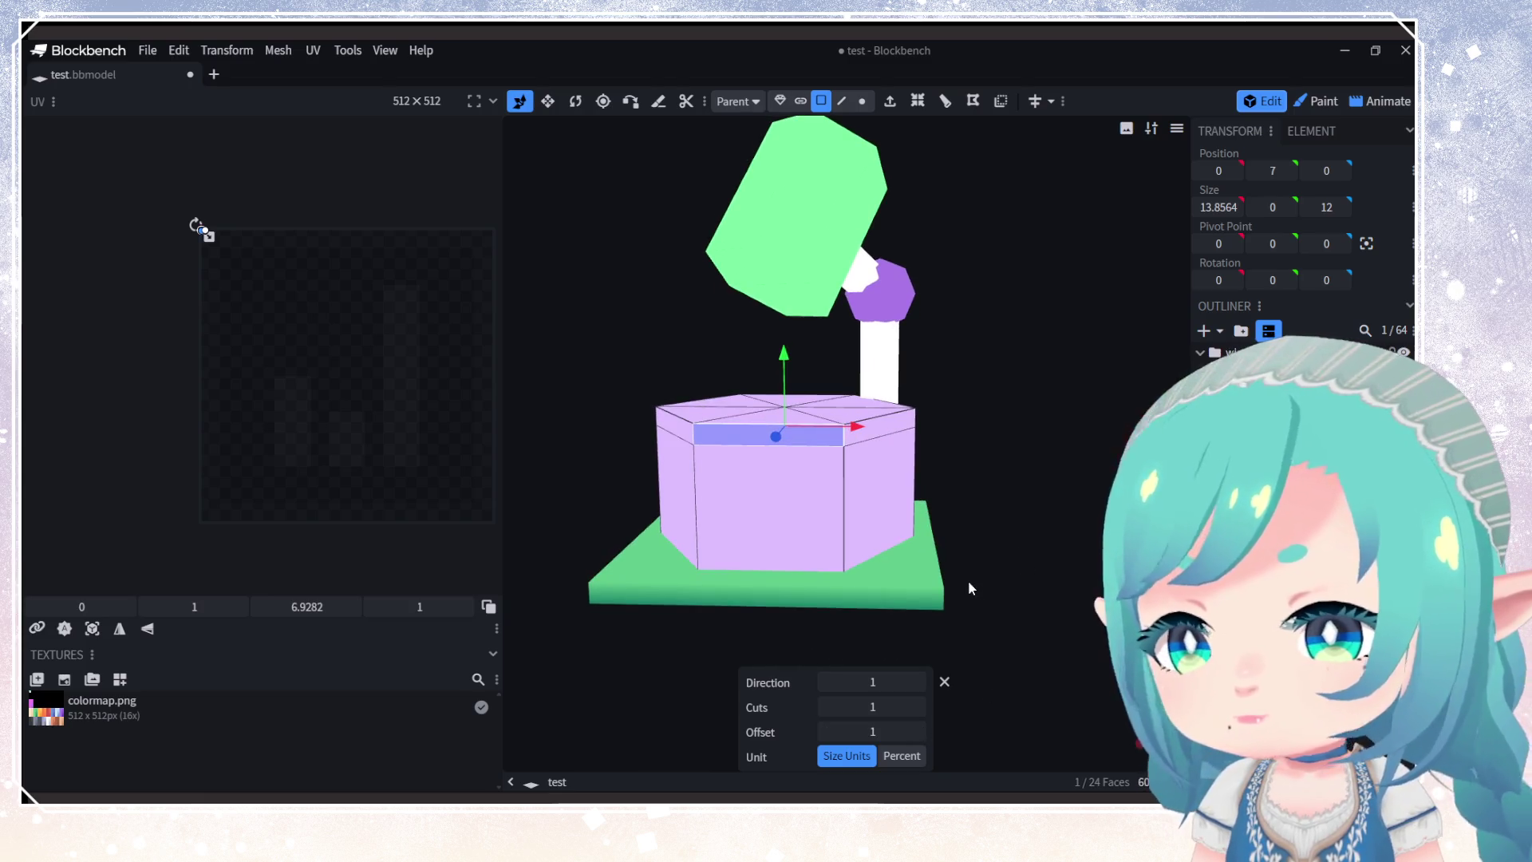
Start another loop cut on the body and cycle through its direction options
click(944, 682)
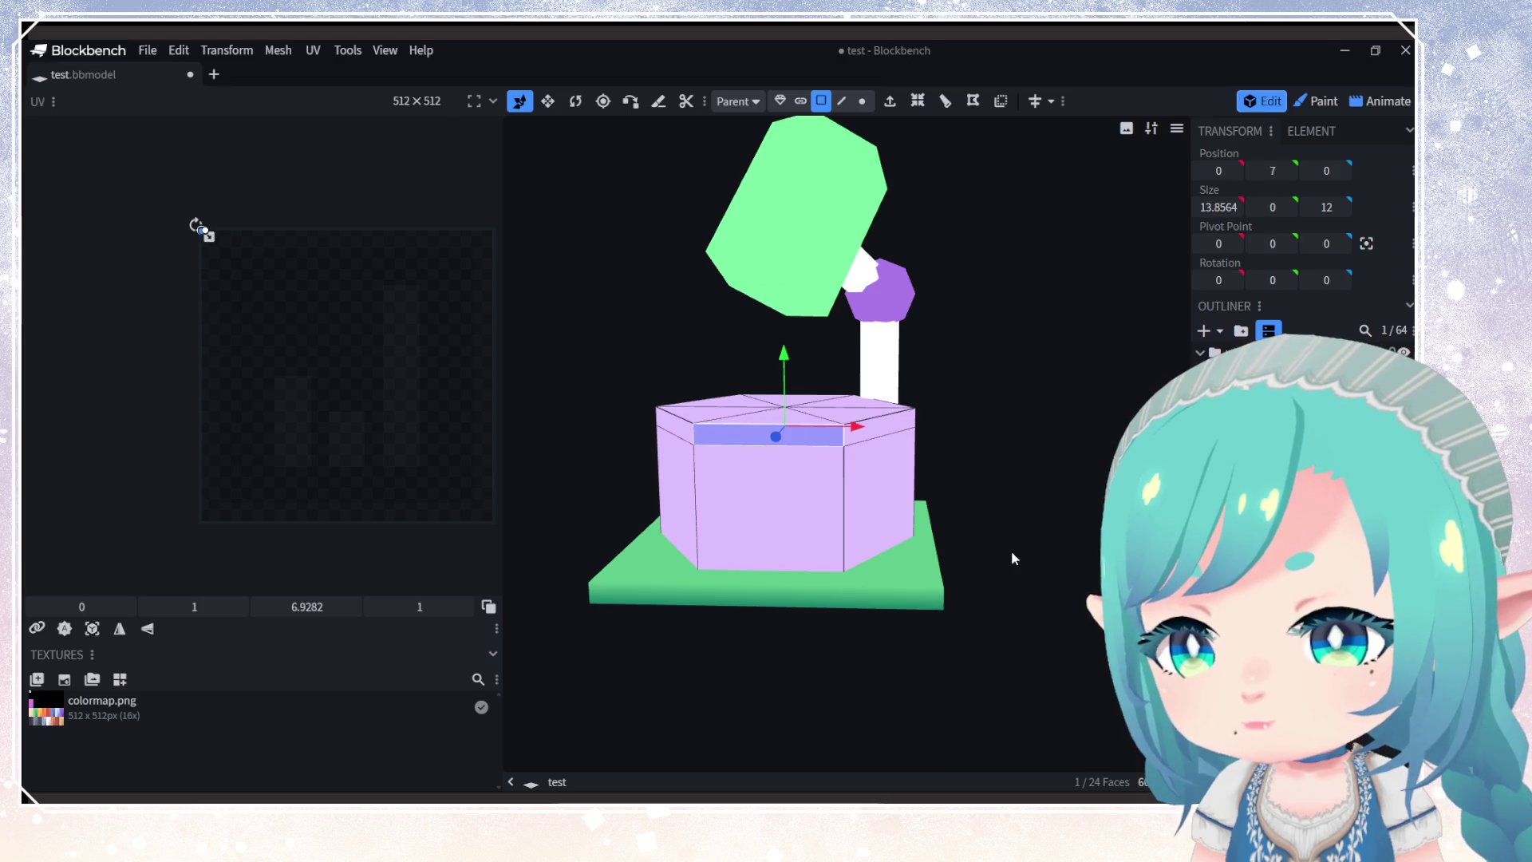
click(918, 101)
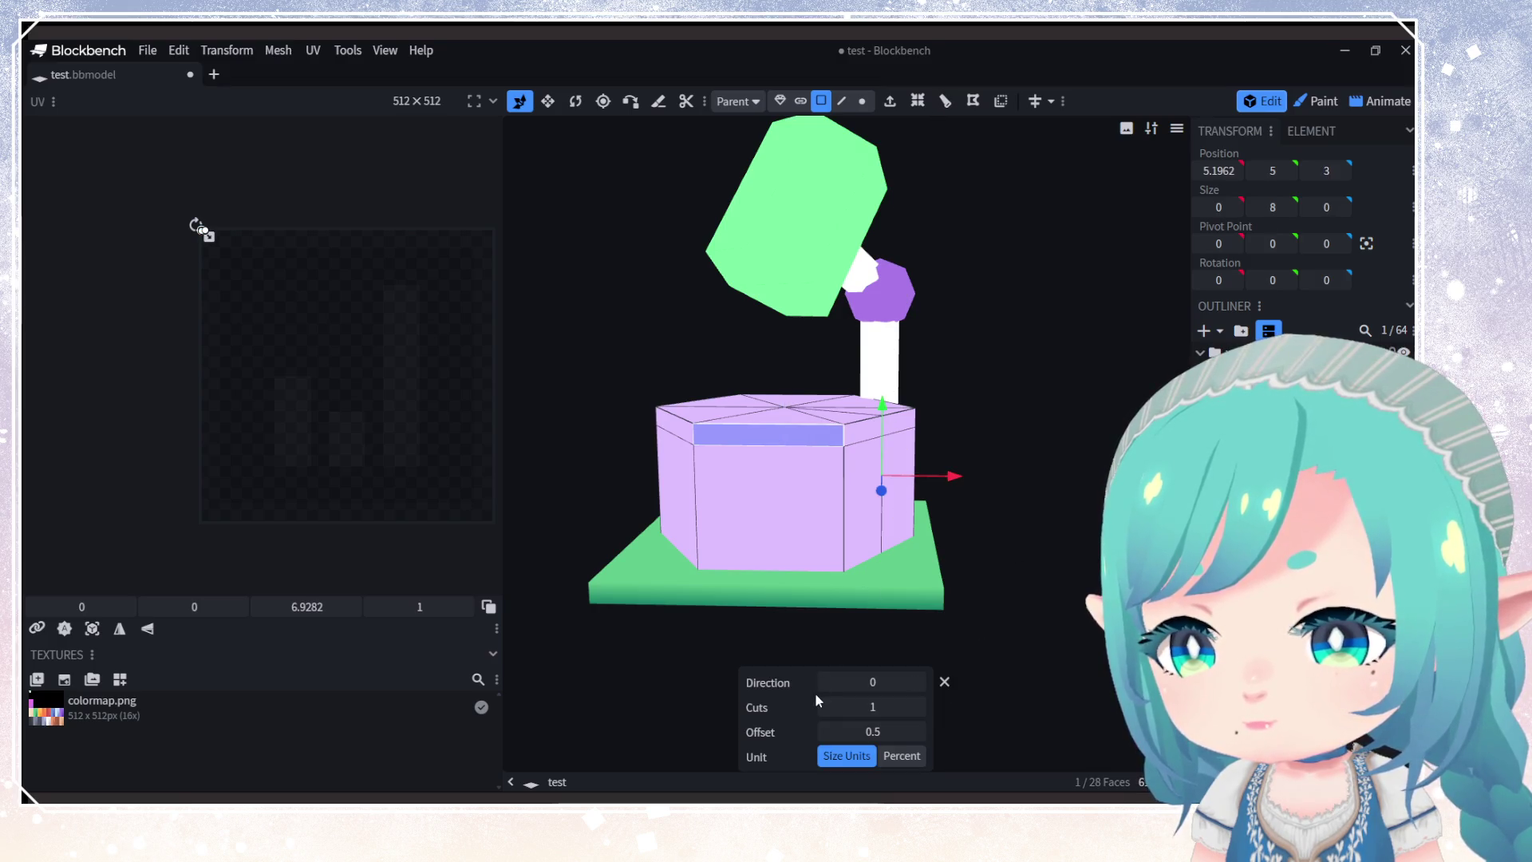
click(918, 682)
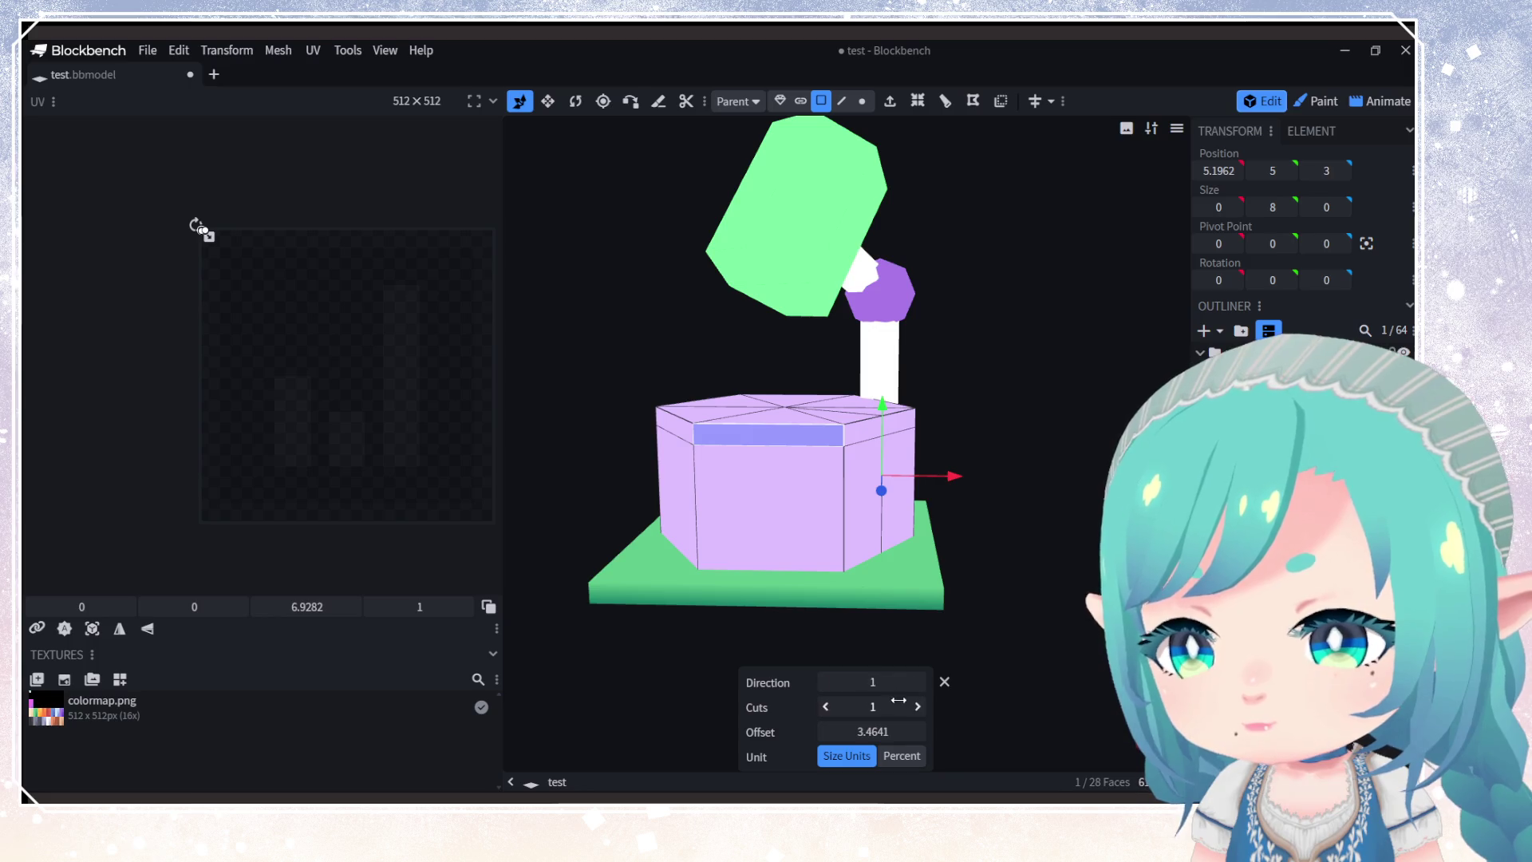
click(918, 682)
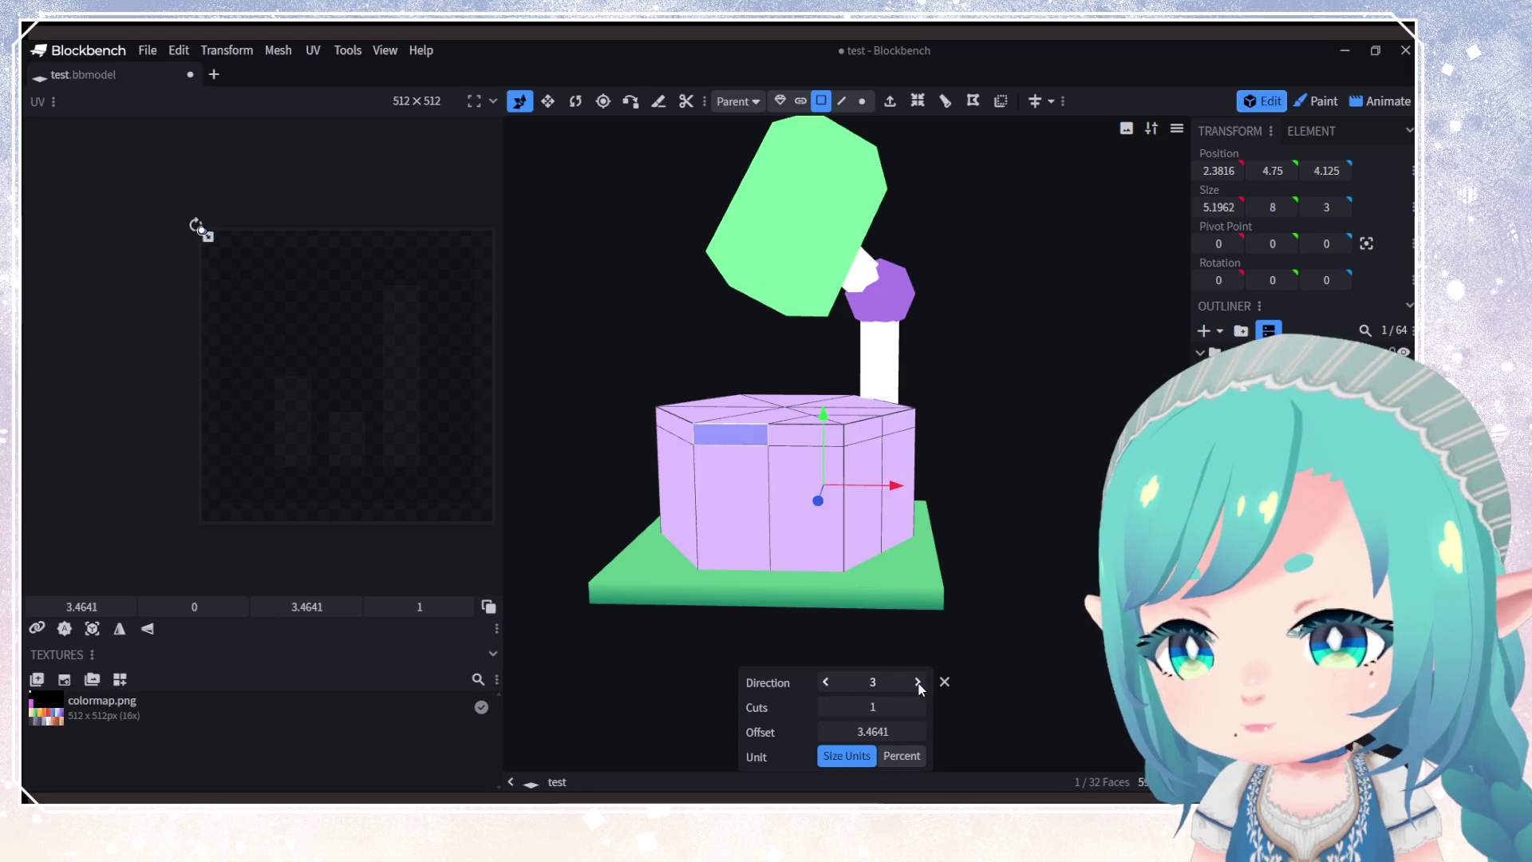
click(826, 683)
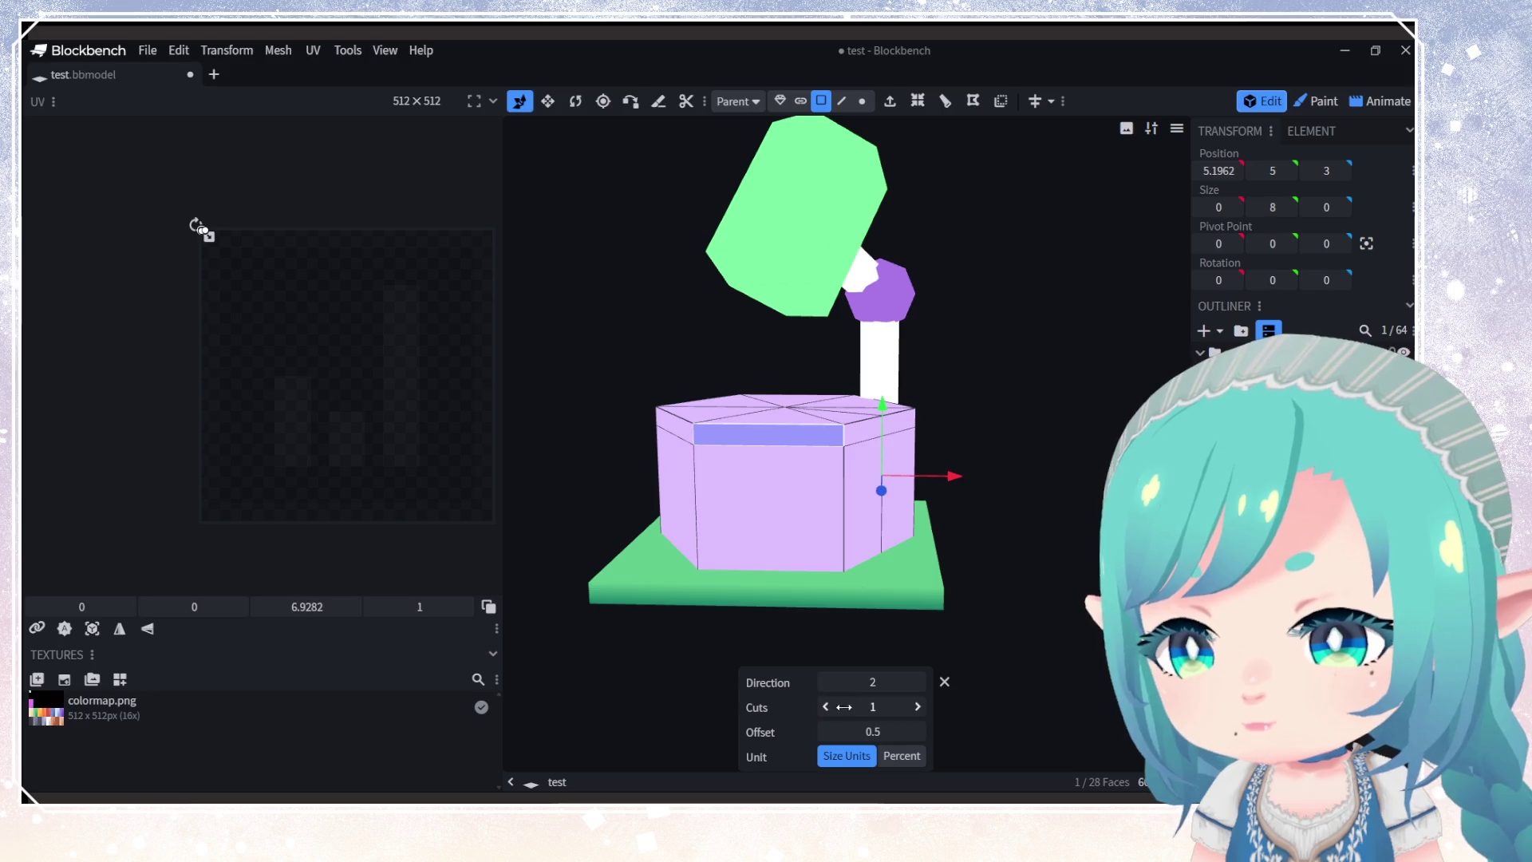
Undo the extra cut and loop-cut the body's front face horizontally at offset 4.5
key(ctrl+z)
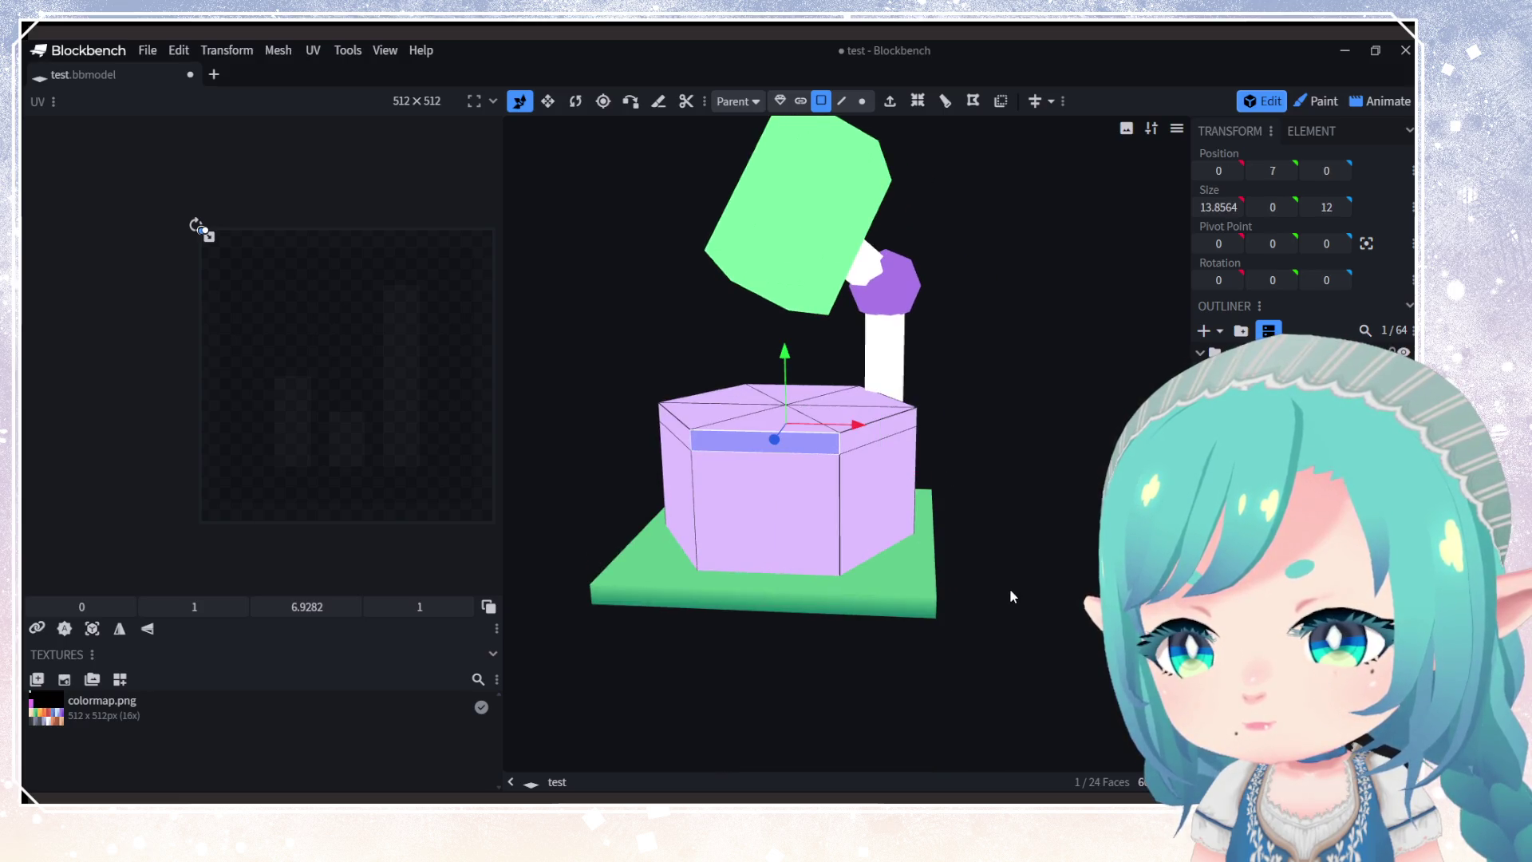
click(741, 525)
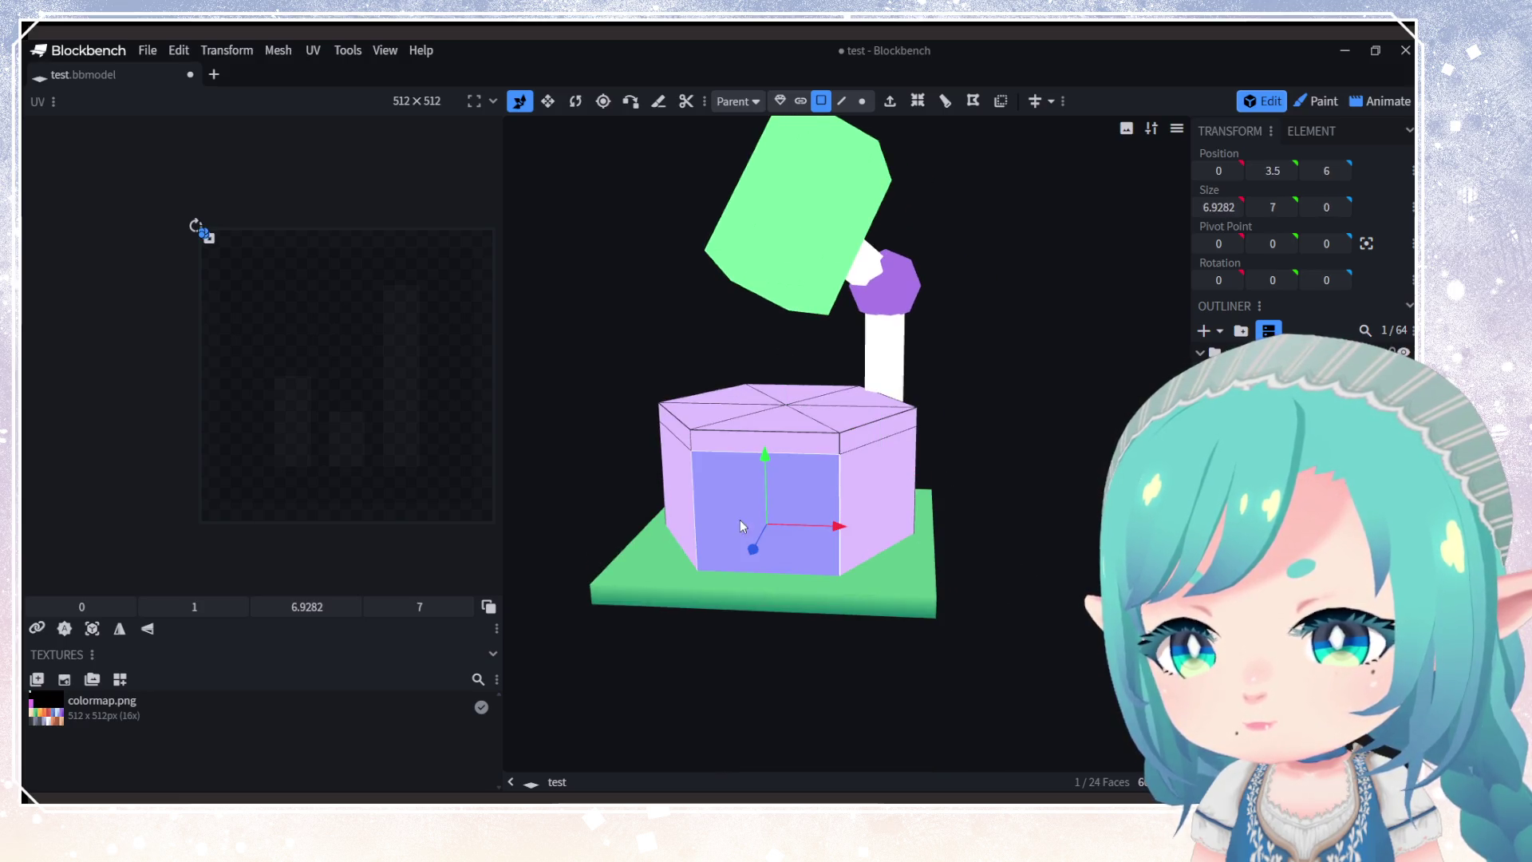
click(946, 100)
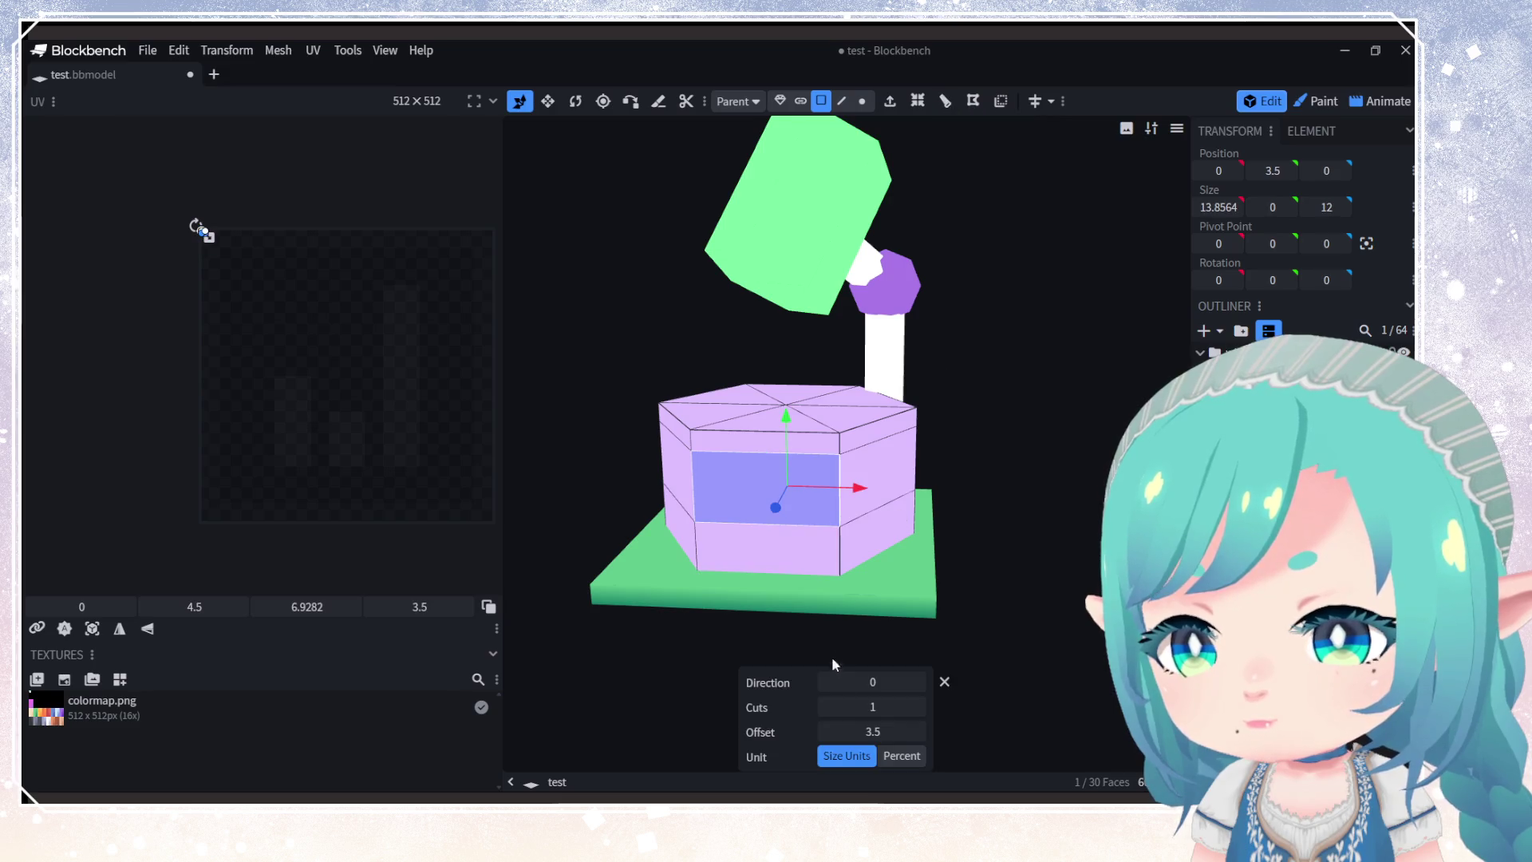
click(916, 732)
click(917, 733)
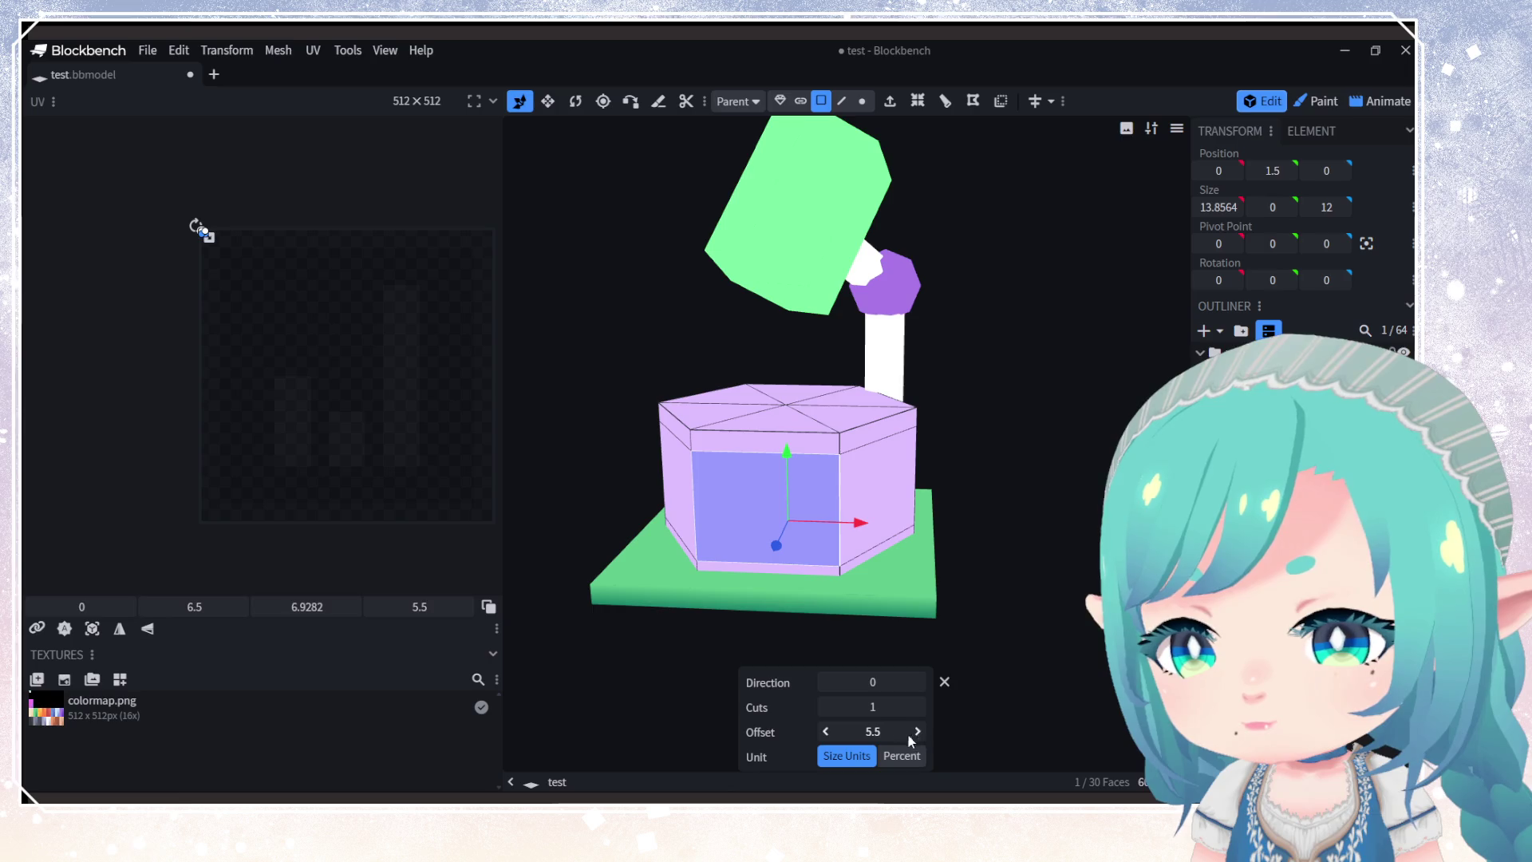
drag(942, 643, 914, 688)
click(828, 733)
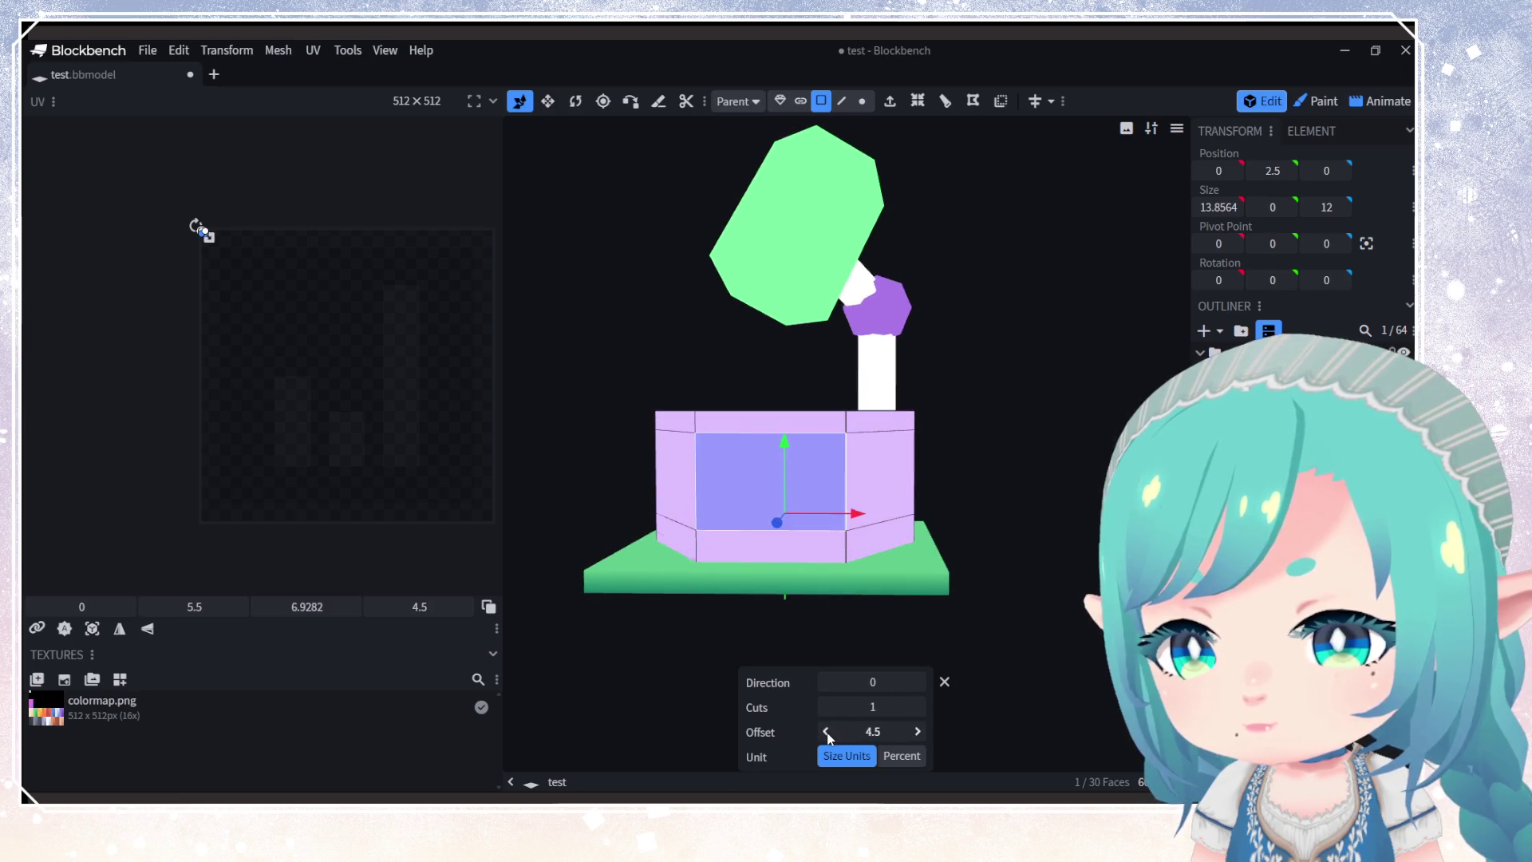
mouse_move(859, 635)
mouse_down()
mouse_move(934, 560)
mouse_move(1032, 563)
mouse_move(811, 573)
mouse_move(829, 580)
mouse_up()
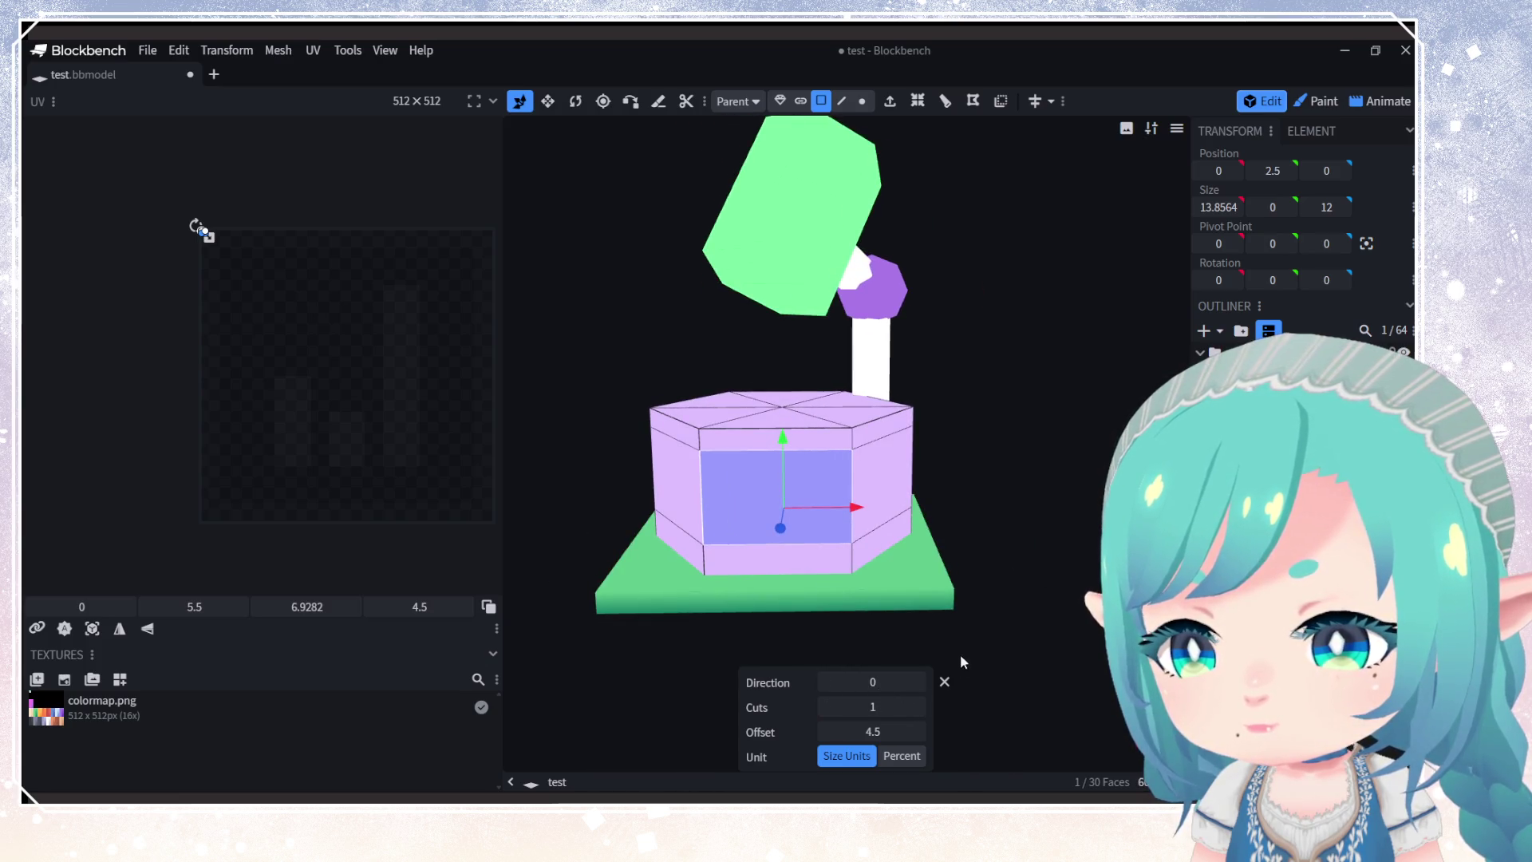
click(944, 682)
Select the purple joint on the pole
mouse_move(944, 682)
mouse_down()
mouse_move(792, 483)
mouse_move(1002, 564)
mouse_up()
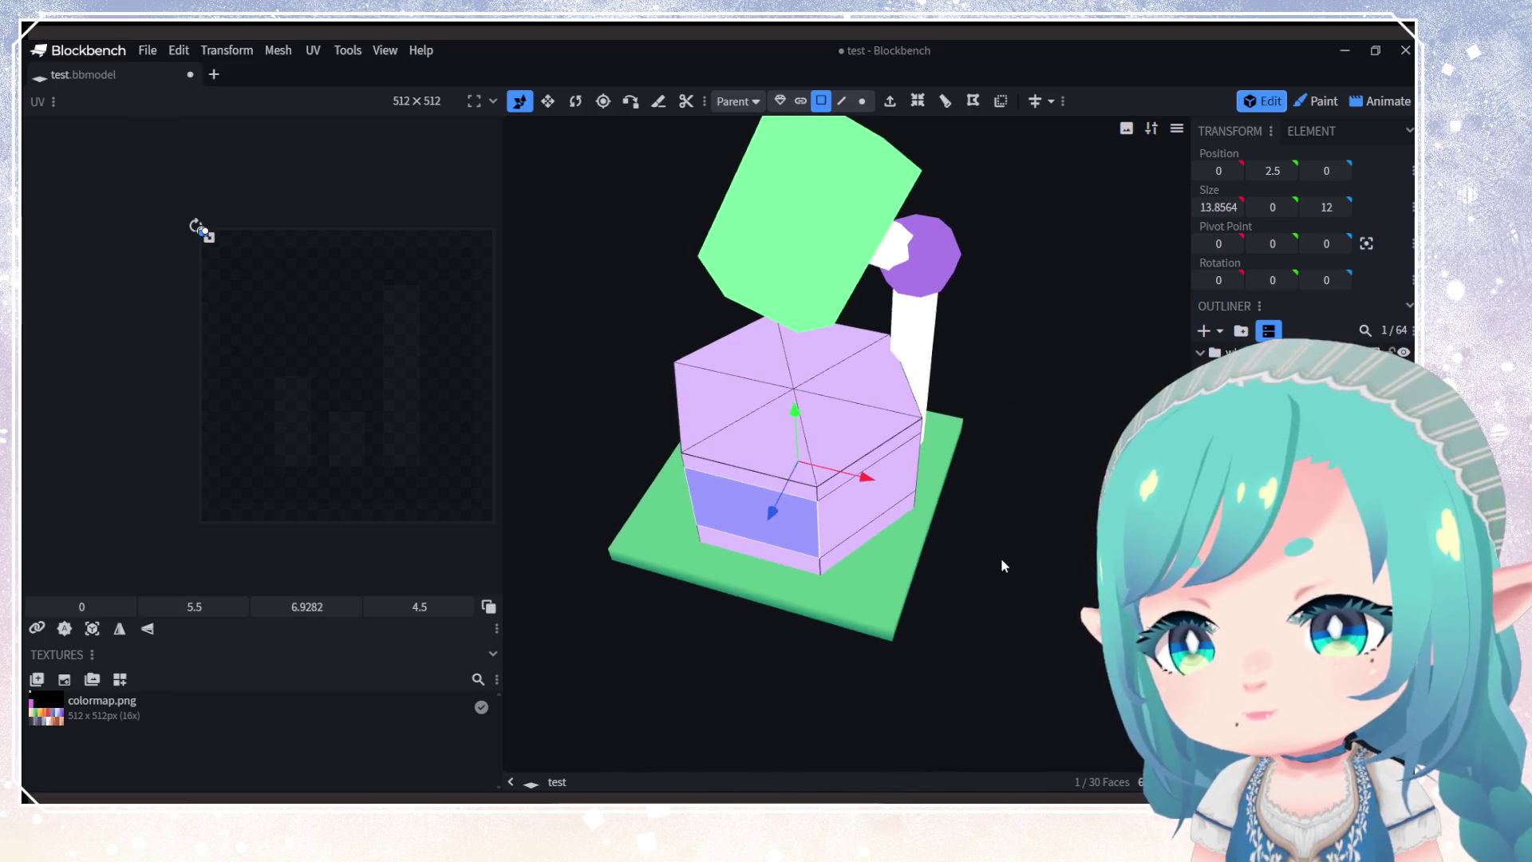
drag(826, 433, 1019, 448)
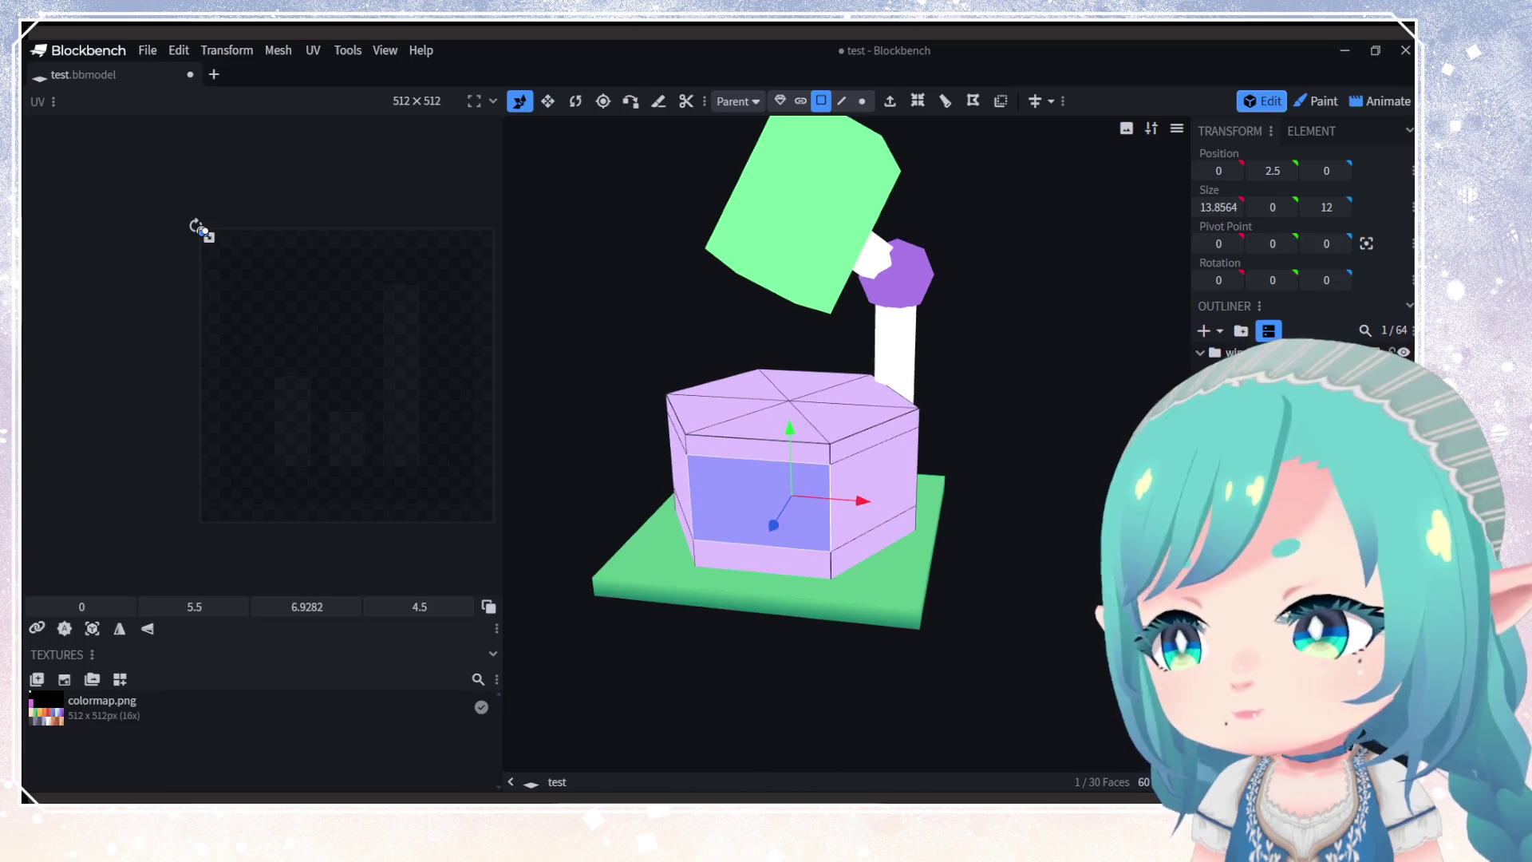
click(898, 271)
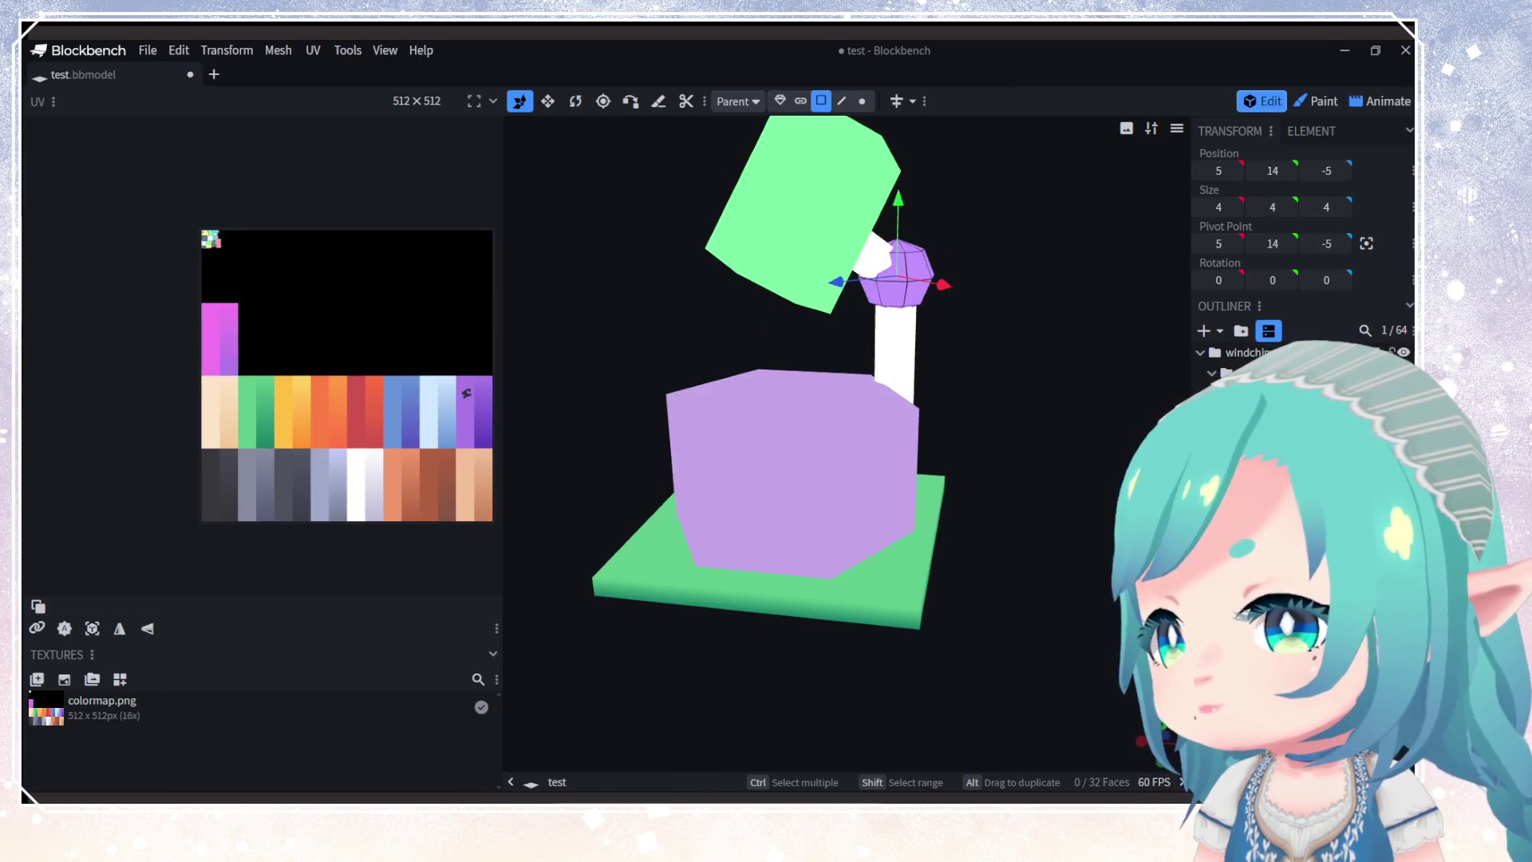
Select all elements and append them to the UV texture template
key(ctrl+a)
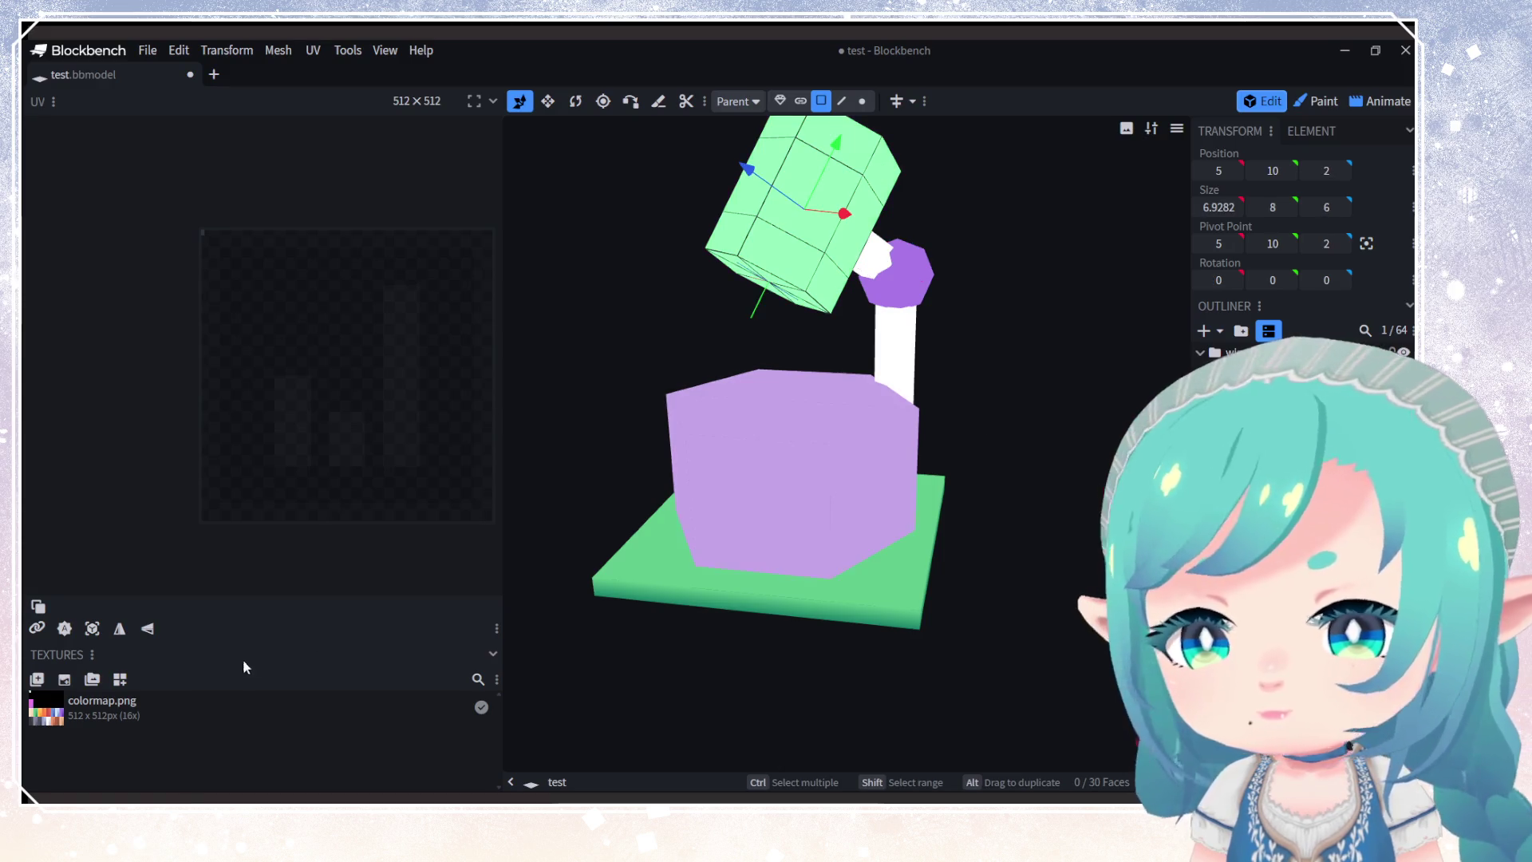
click(120, 679)
click(766, 348)
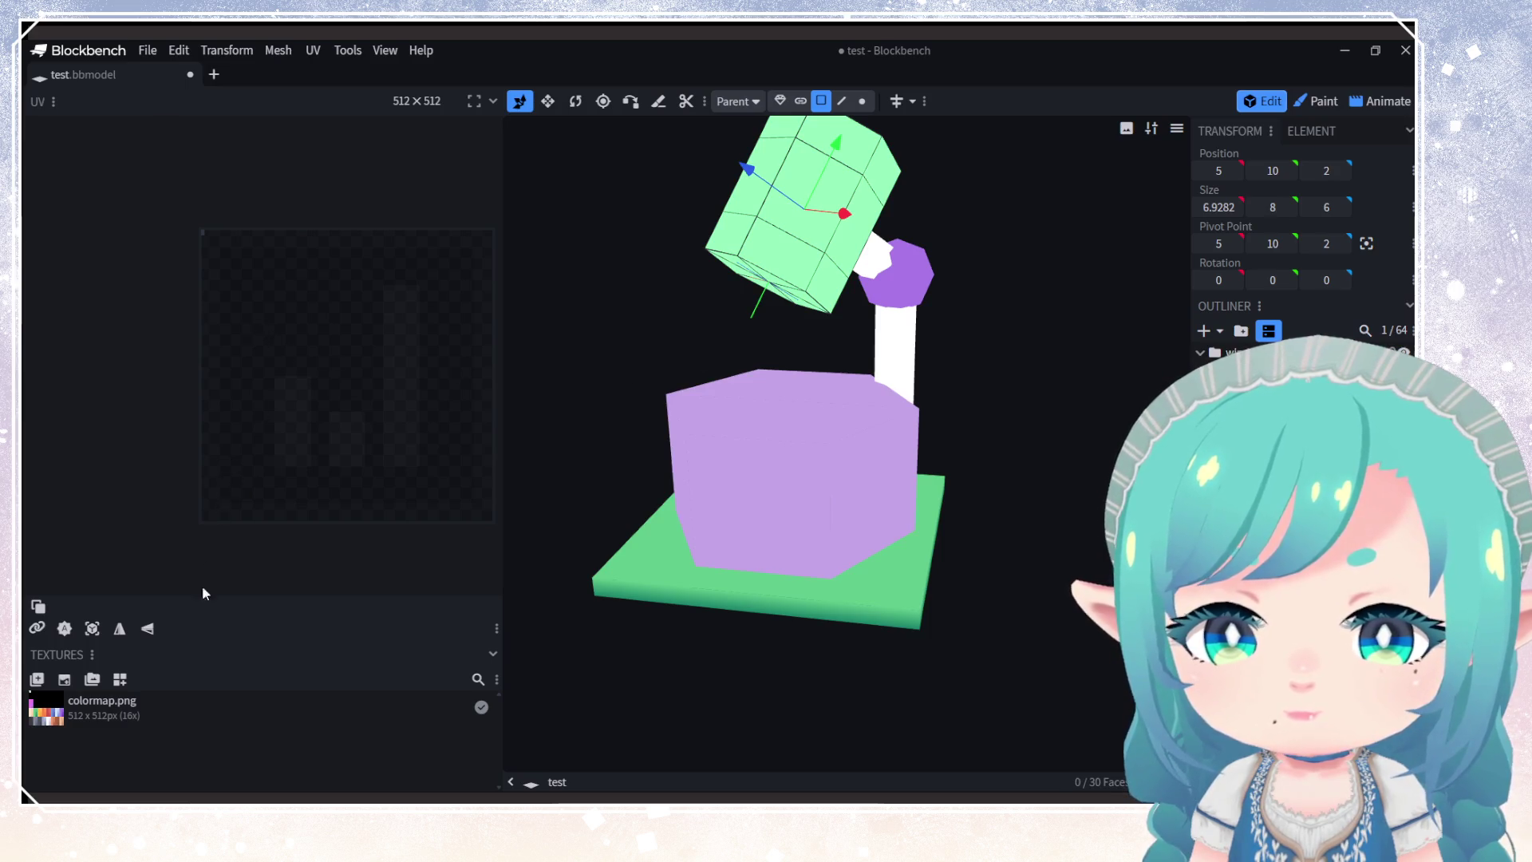
drag(748, 366, 654, 451)
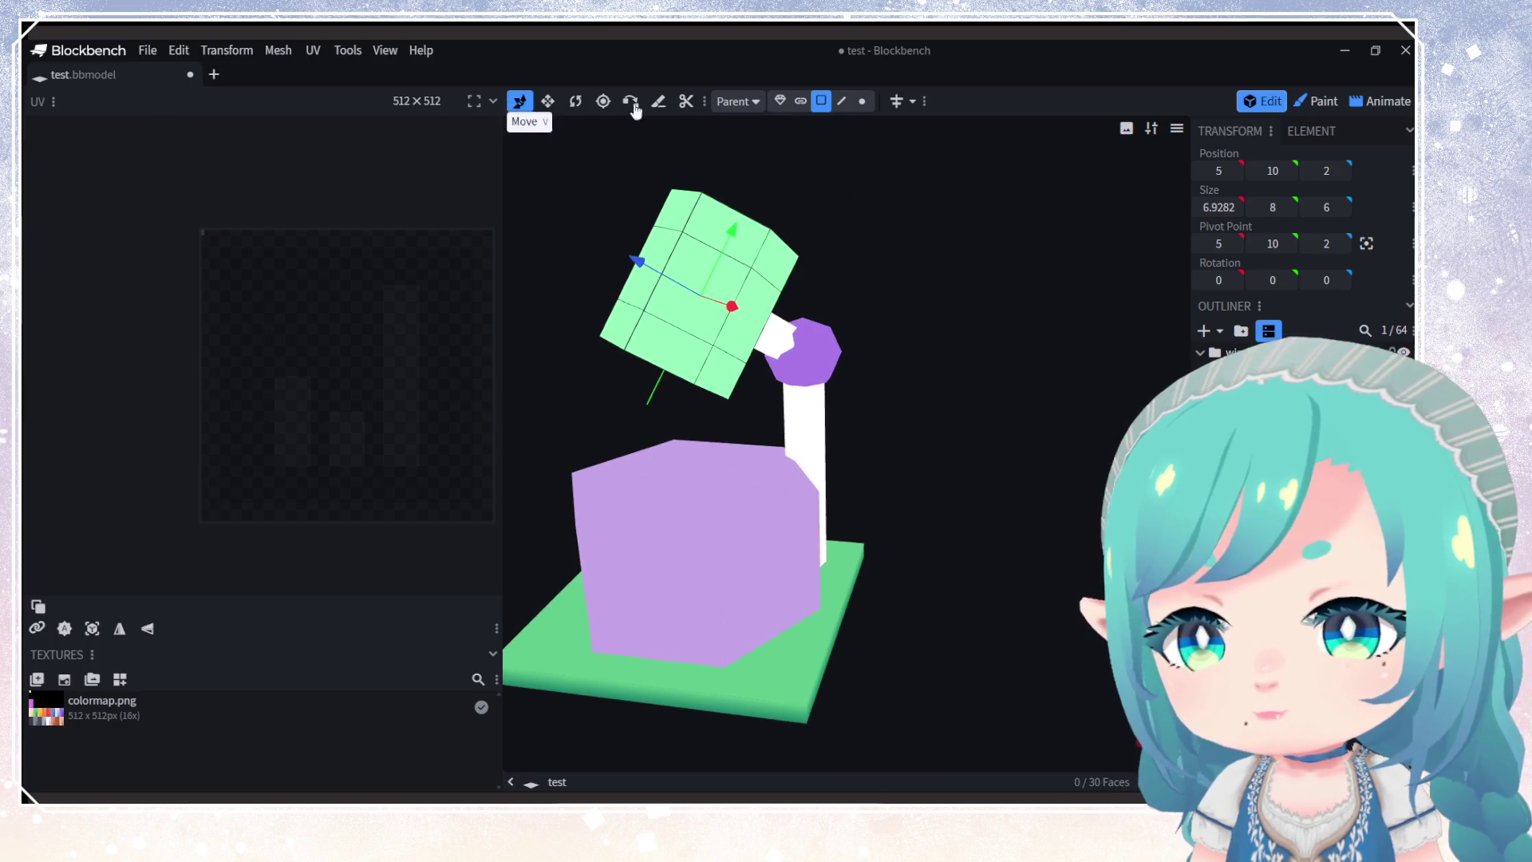
Append the top piece to the template and move its UVs onto the black area
click(780, 102)
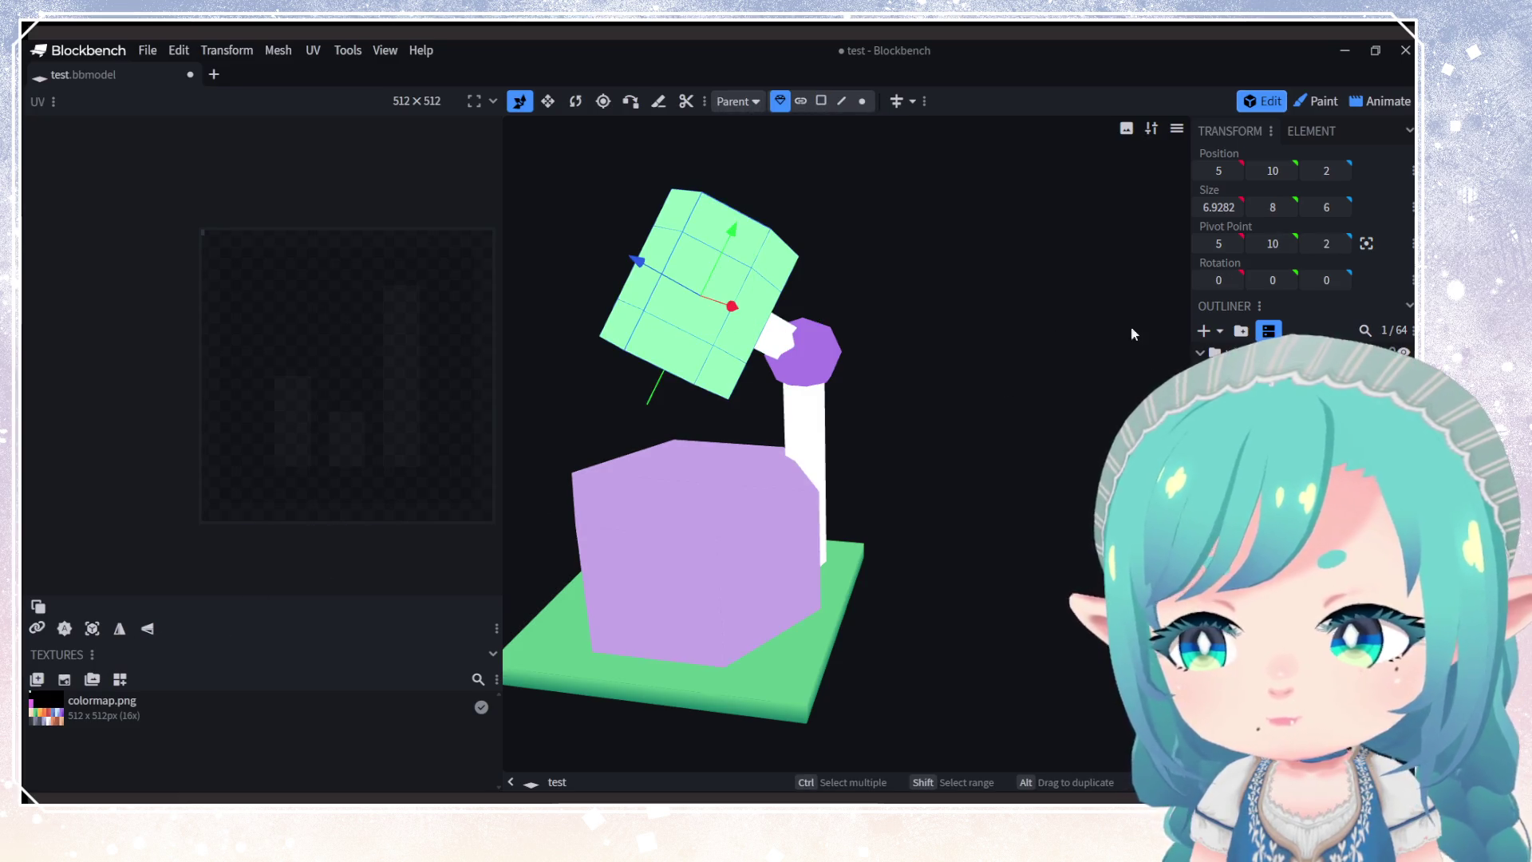
click(119, 680)
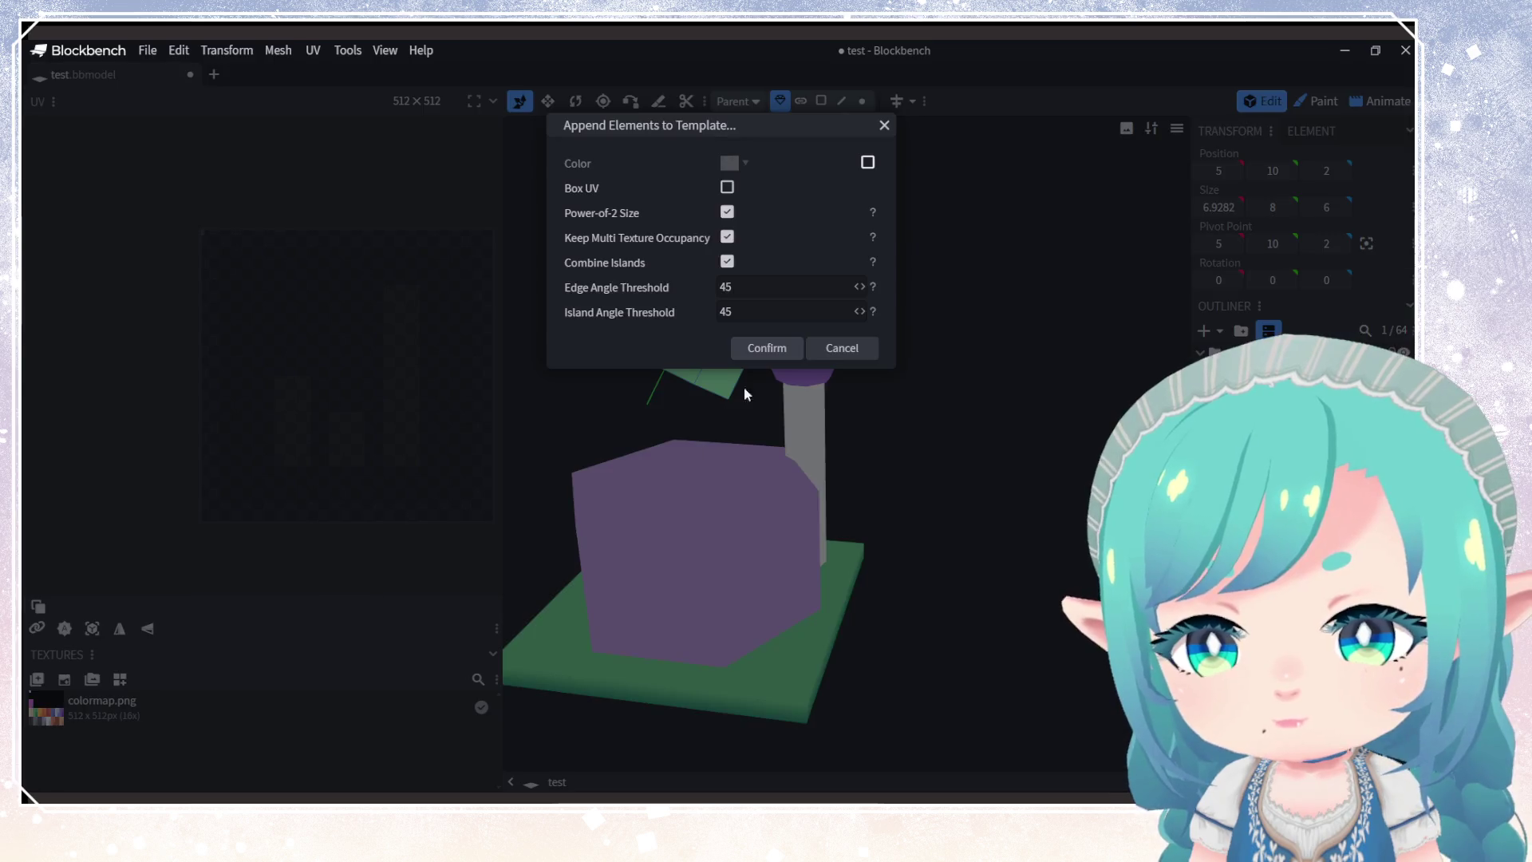
click(764, 346)
mouse_move(206, 239)
mouse_down()
mouse_move(324, 284)
mouse_move(338, 396)
mouse_up()
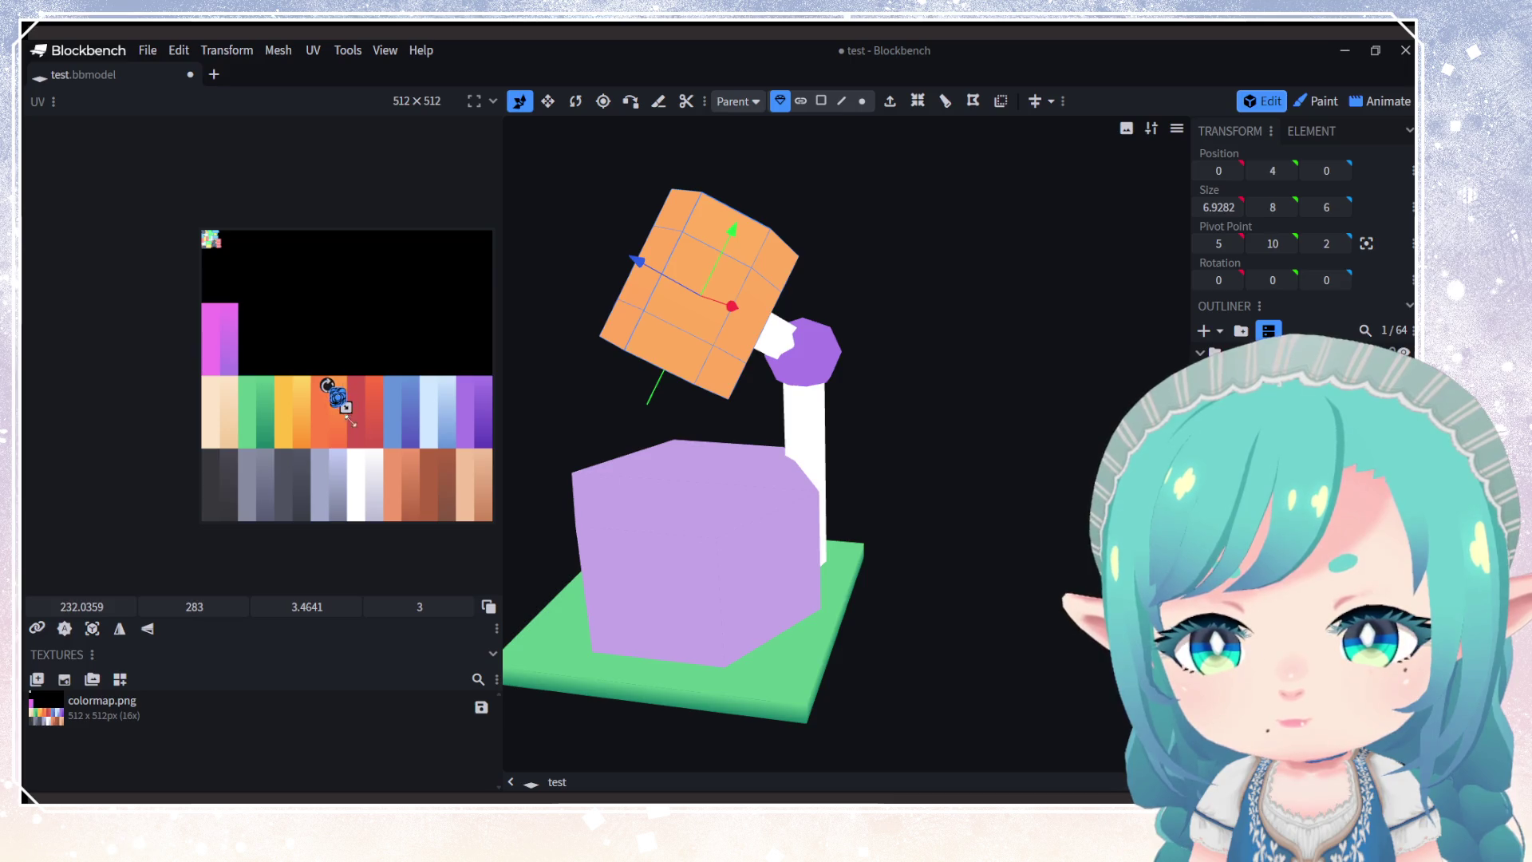
mouse_move(788, 535)
mouse_down()
mouse_move(937, 506)
mouse_move(900, 542)
mouse_up()
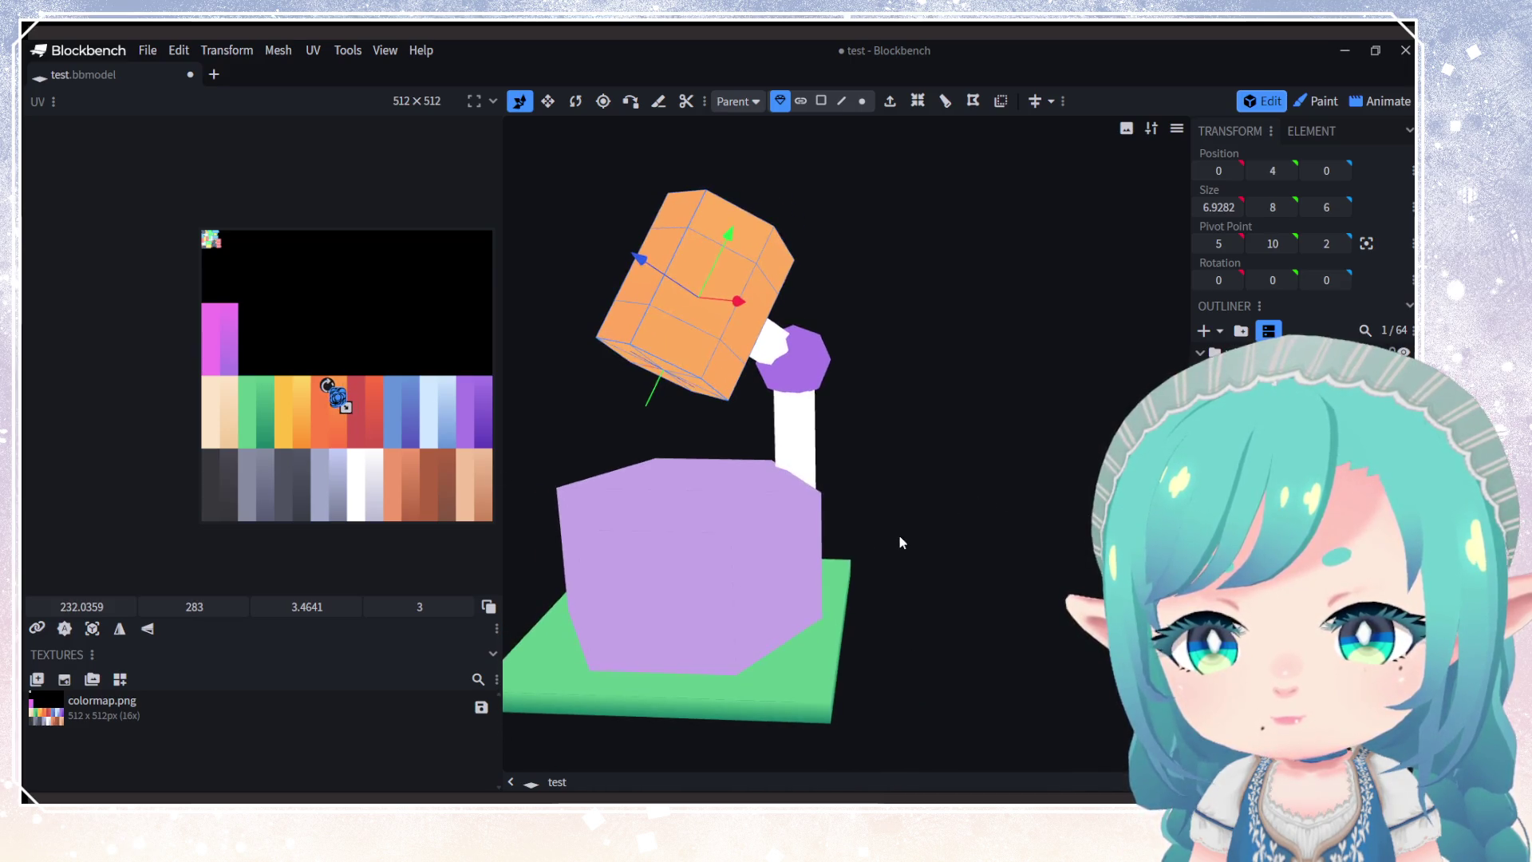
scroll(332, 361, up, 3)
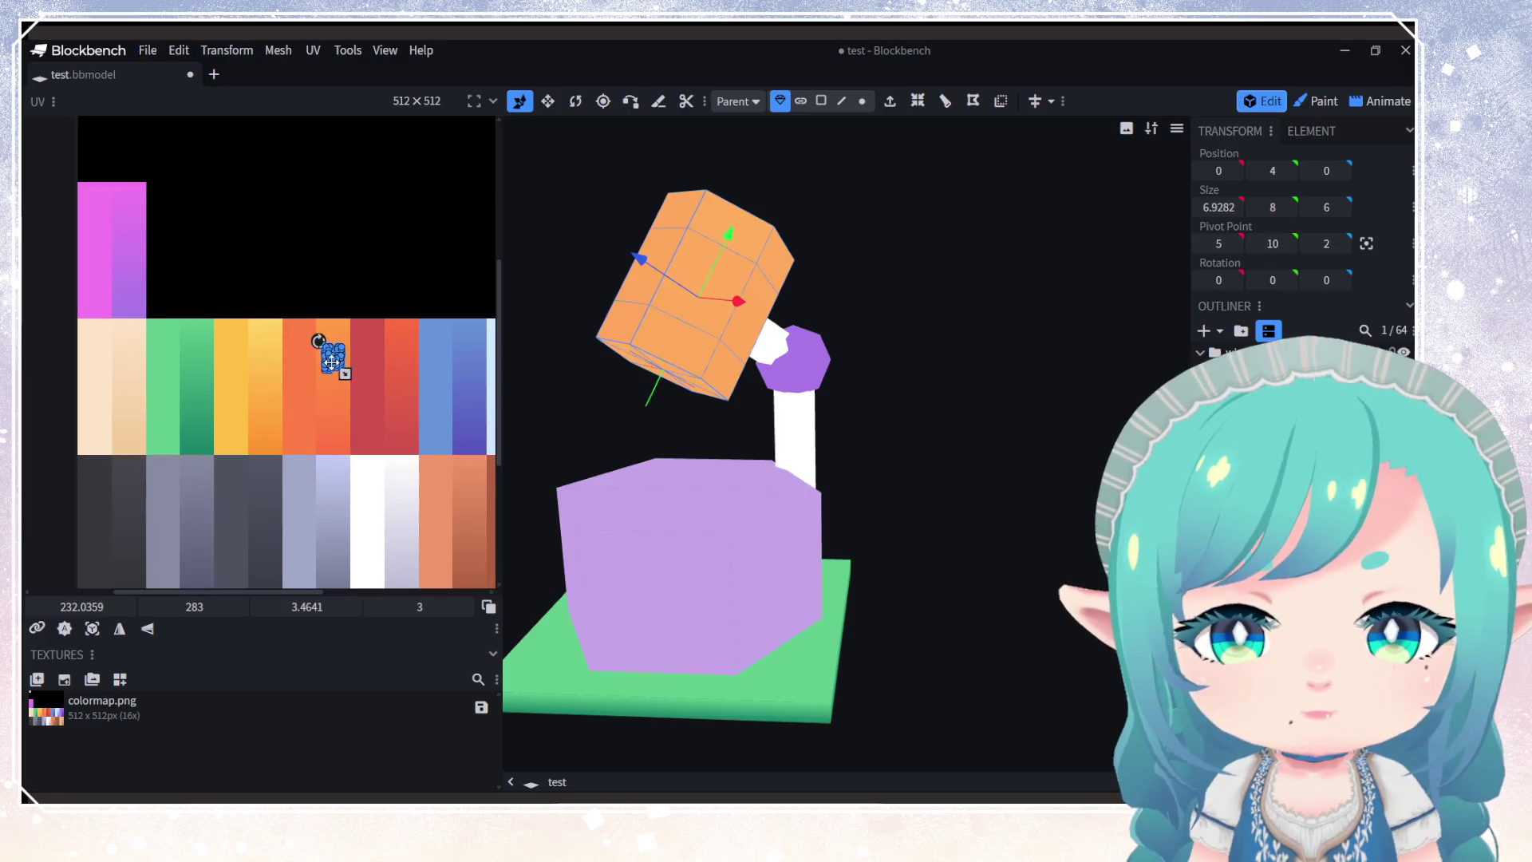
drag(331, 362, 357, 295)
scroll(358, 311, up, 5)
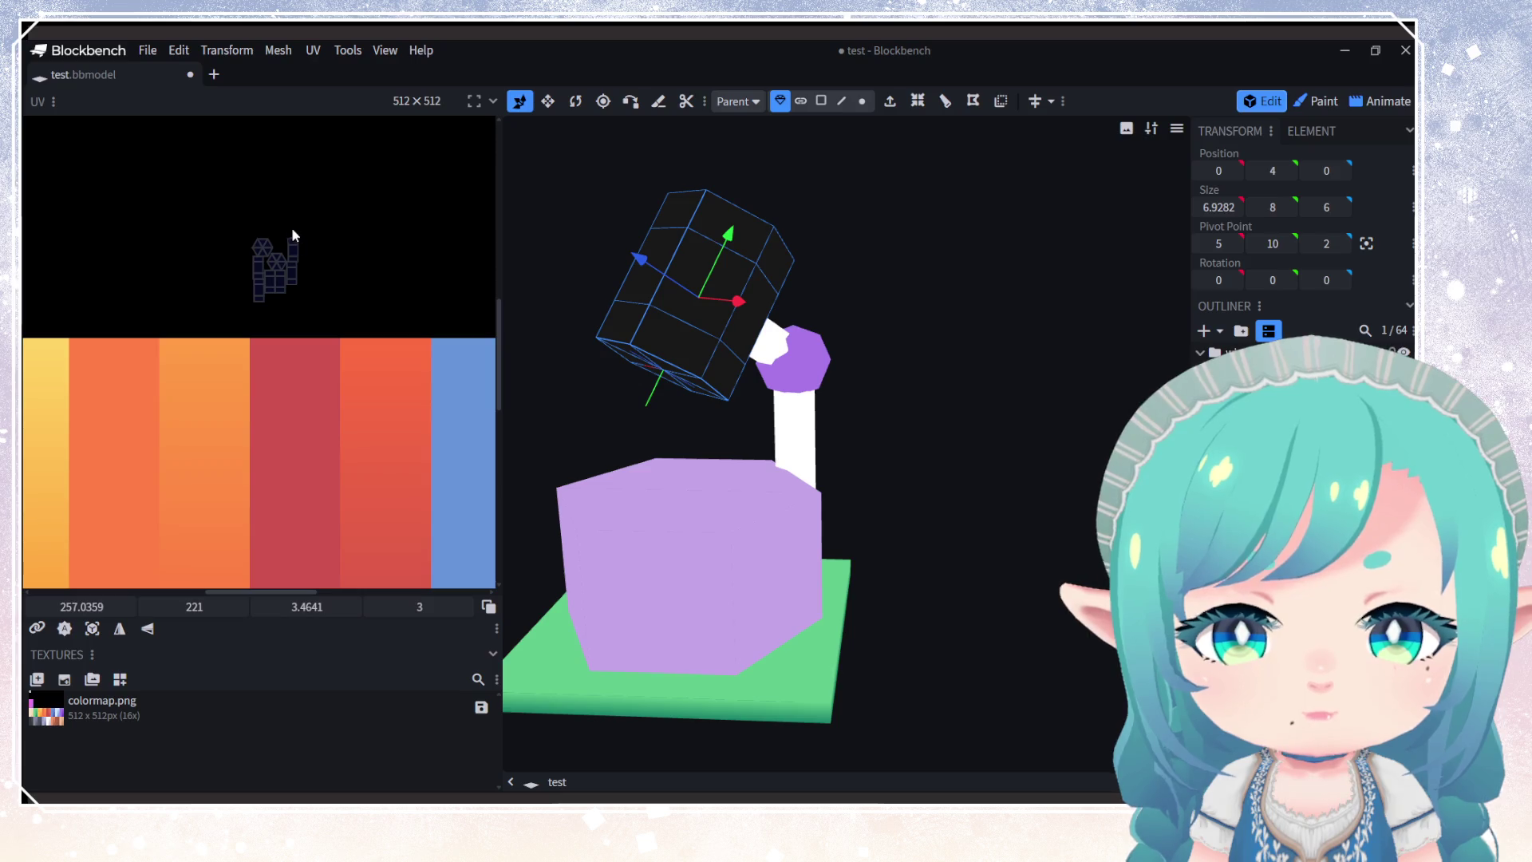
Drag the hex top's side-face UVs onto the colormap's white swatch, then zoom out
click(295, 252)
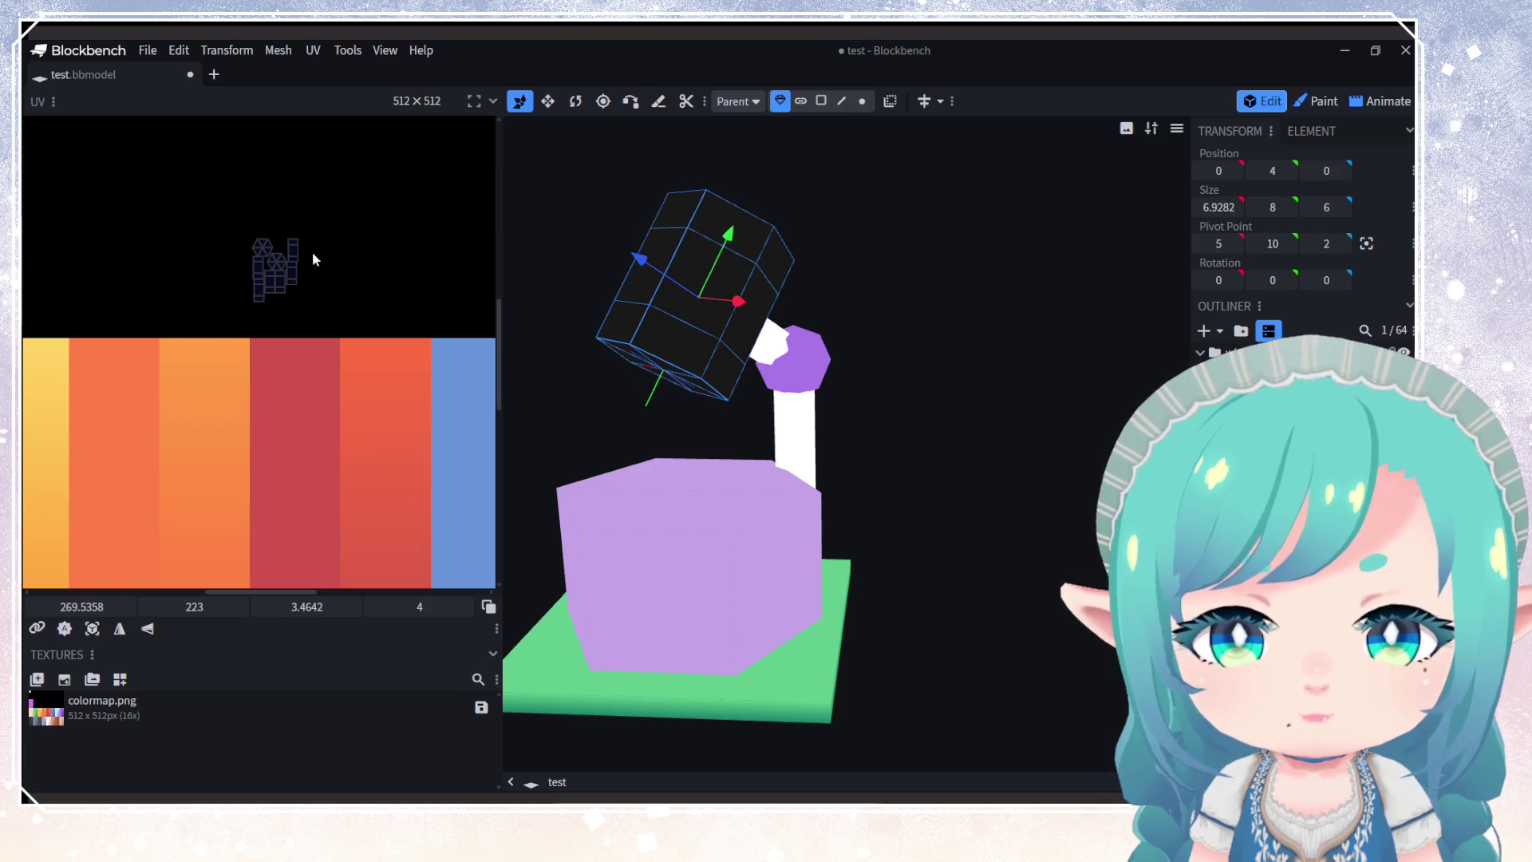
click(297, 255)
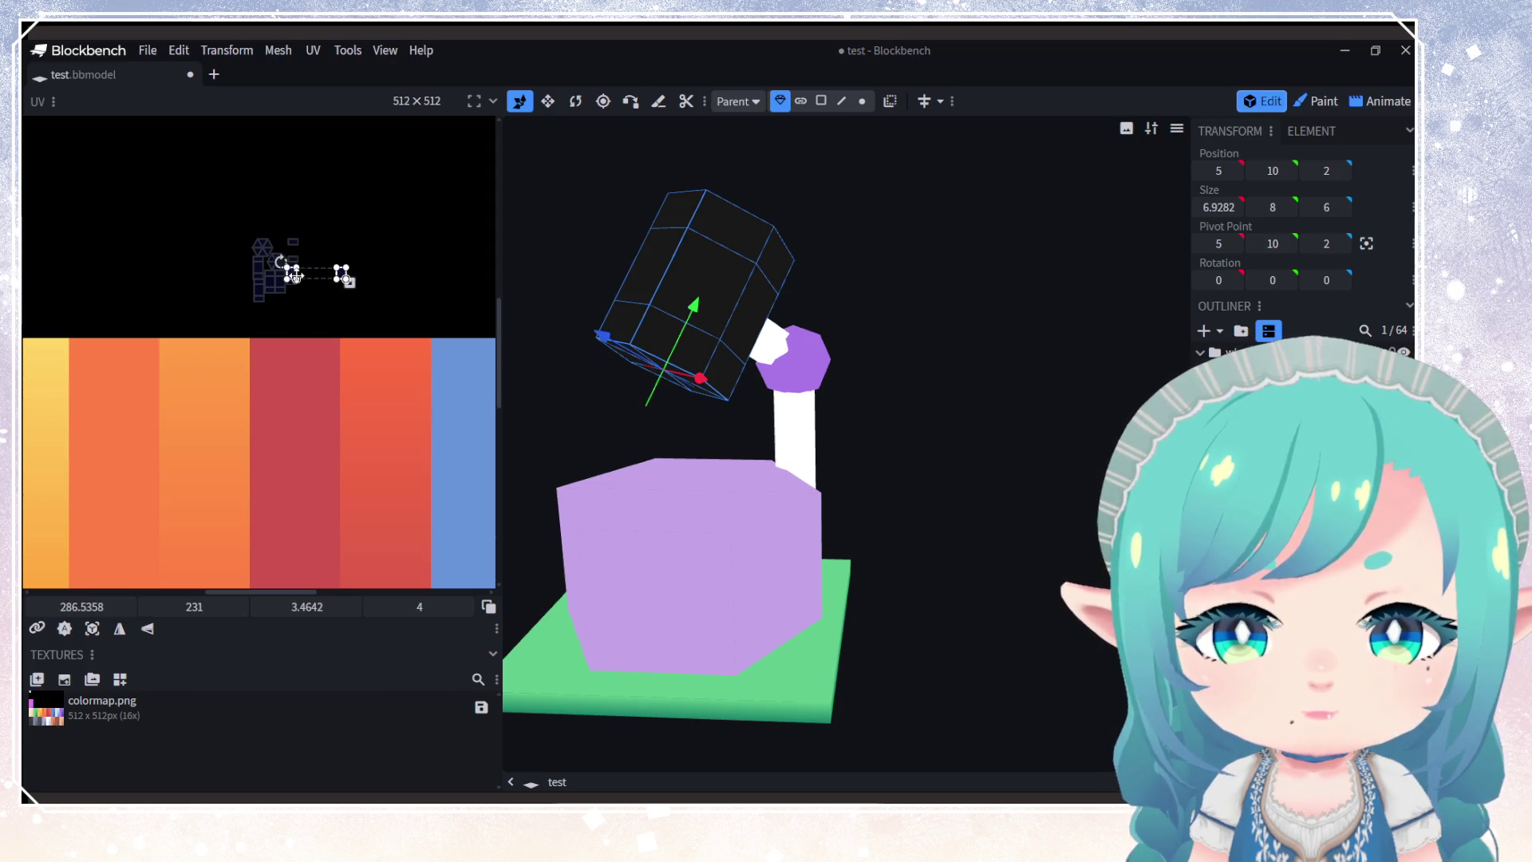
drag(295, 276, 331, 284)
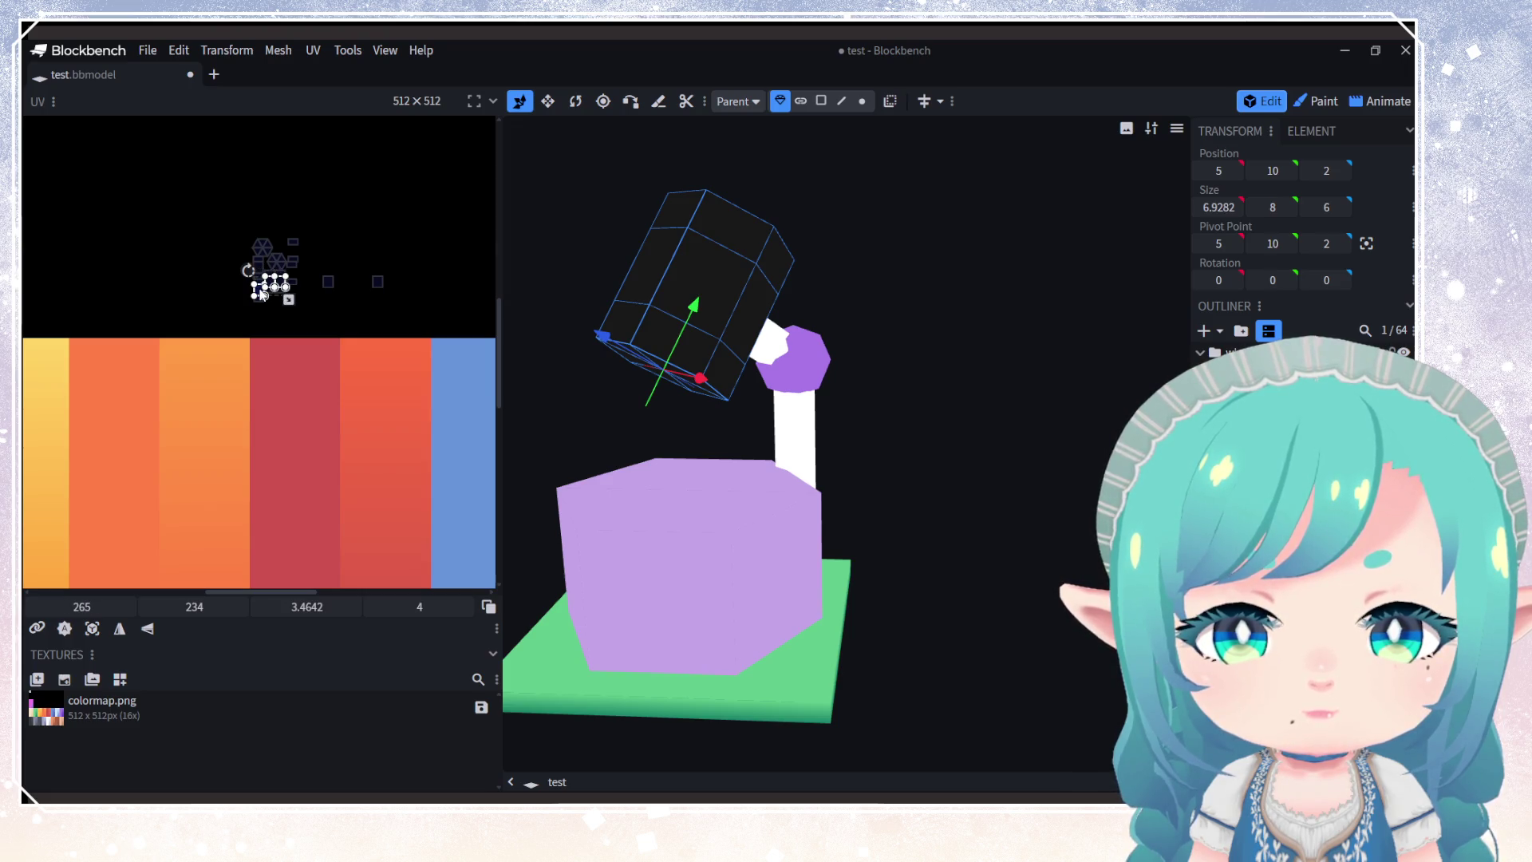
drag(261, 295, 344, 289)
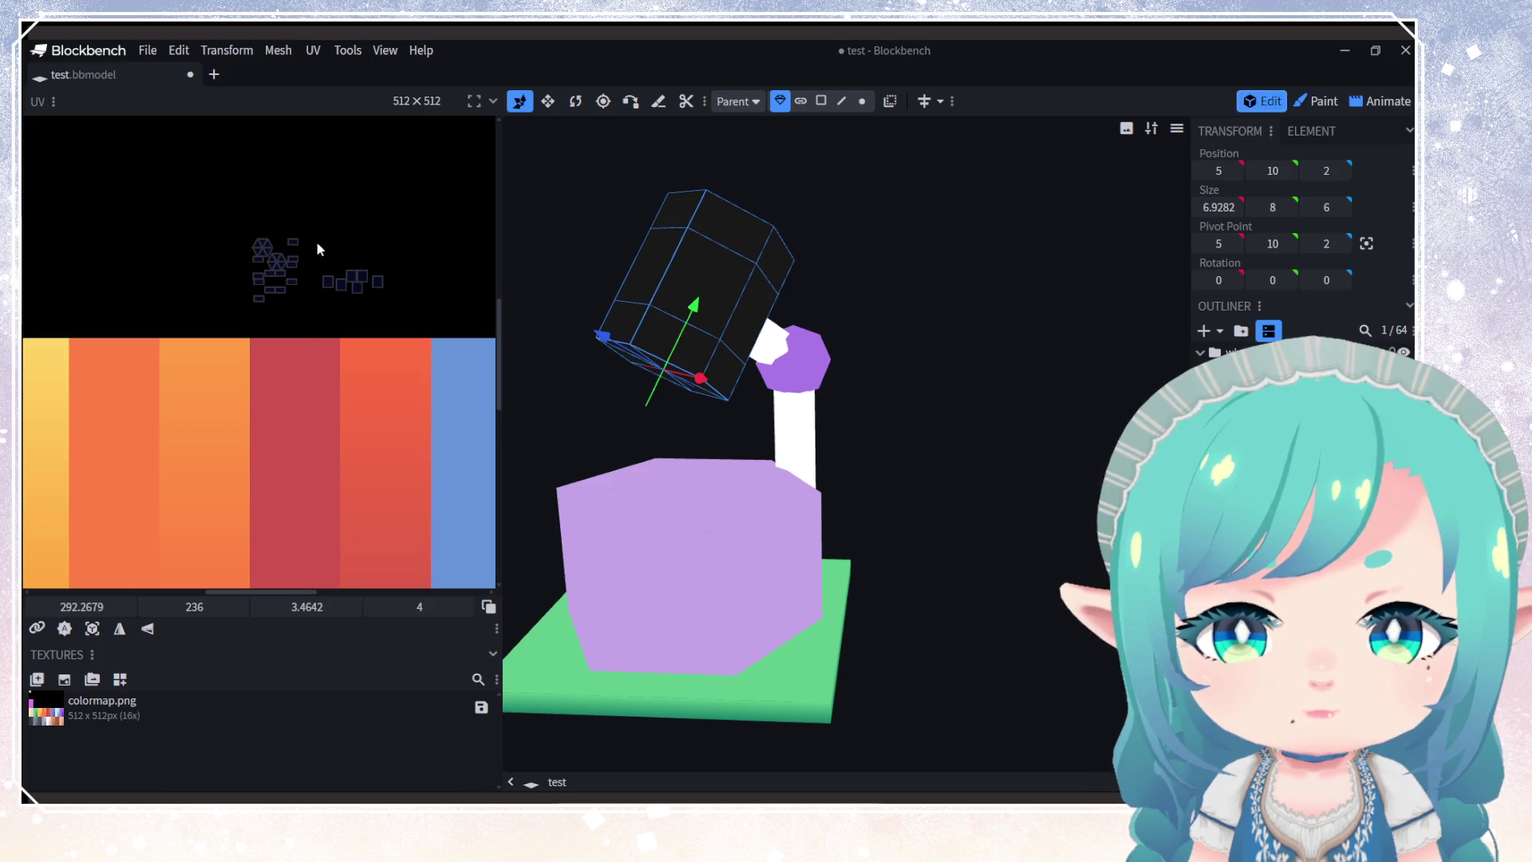
mouse_move(318, 249)
mouse_down()
mouse_move(395, 296)
mouse_move(404, 383)
mouse_move(363, 464)
mouse_up()
scroll(371, 342, down, 2)
scroll(372, 315, down, 2)
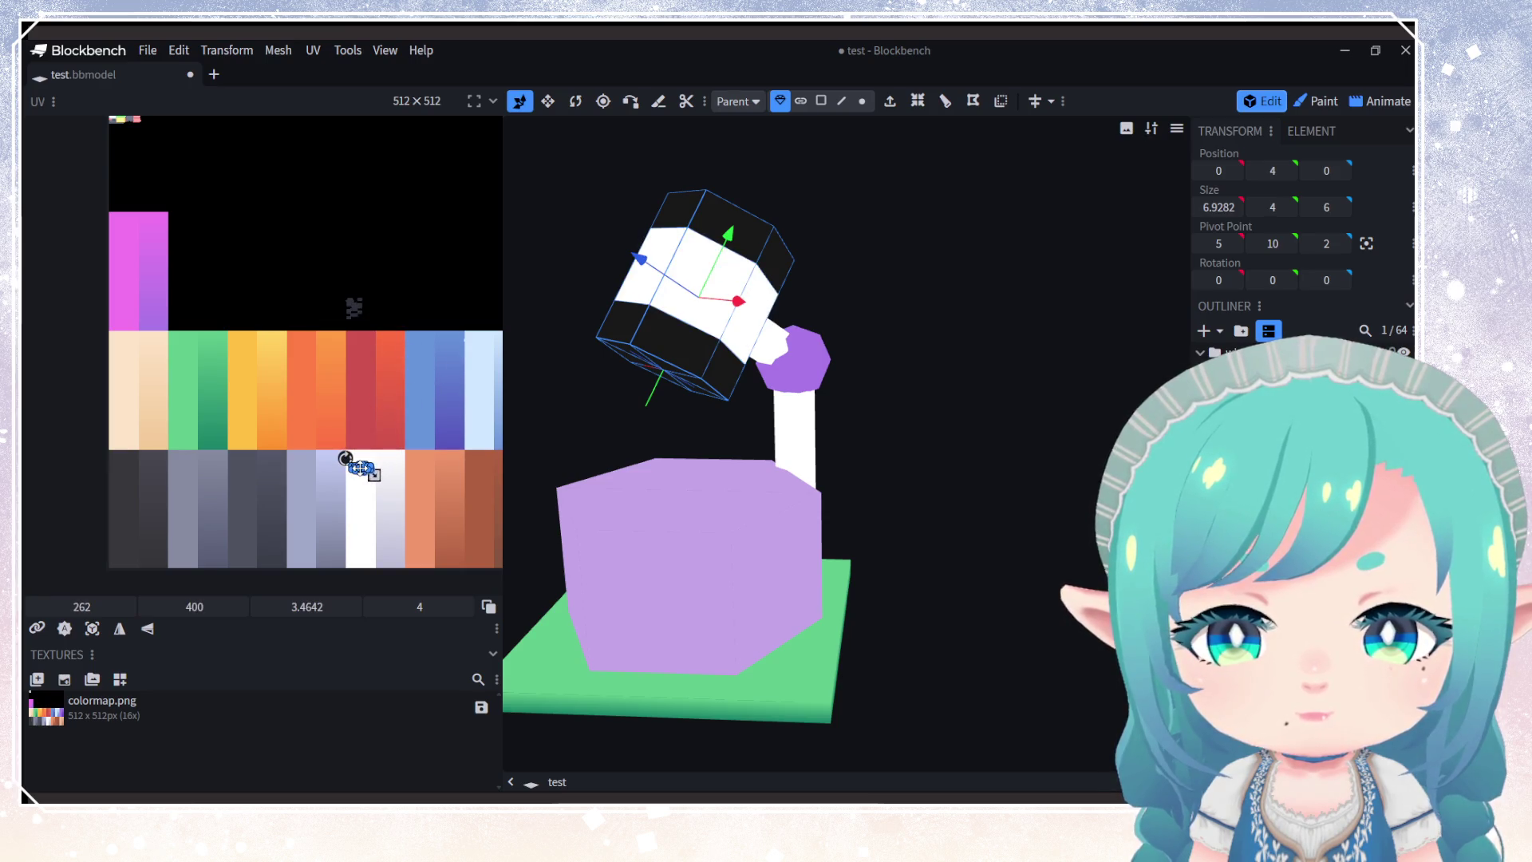
Change the UV editor's face display and move the hex top's whole mapping onto dark grey
right_click(399, 282)
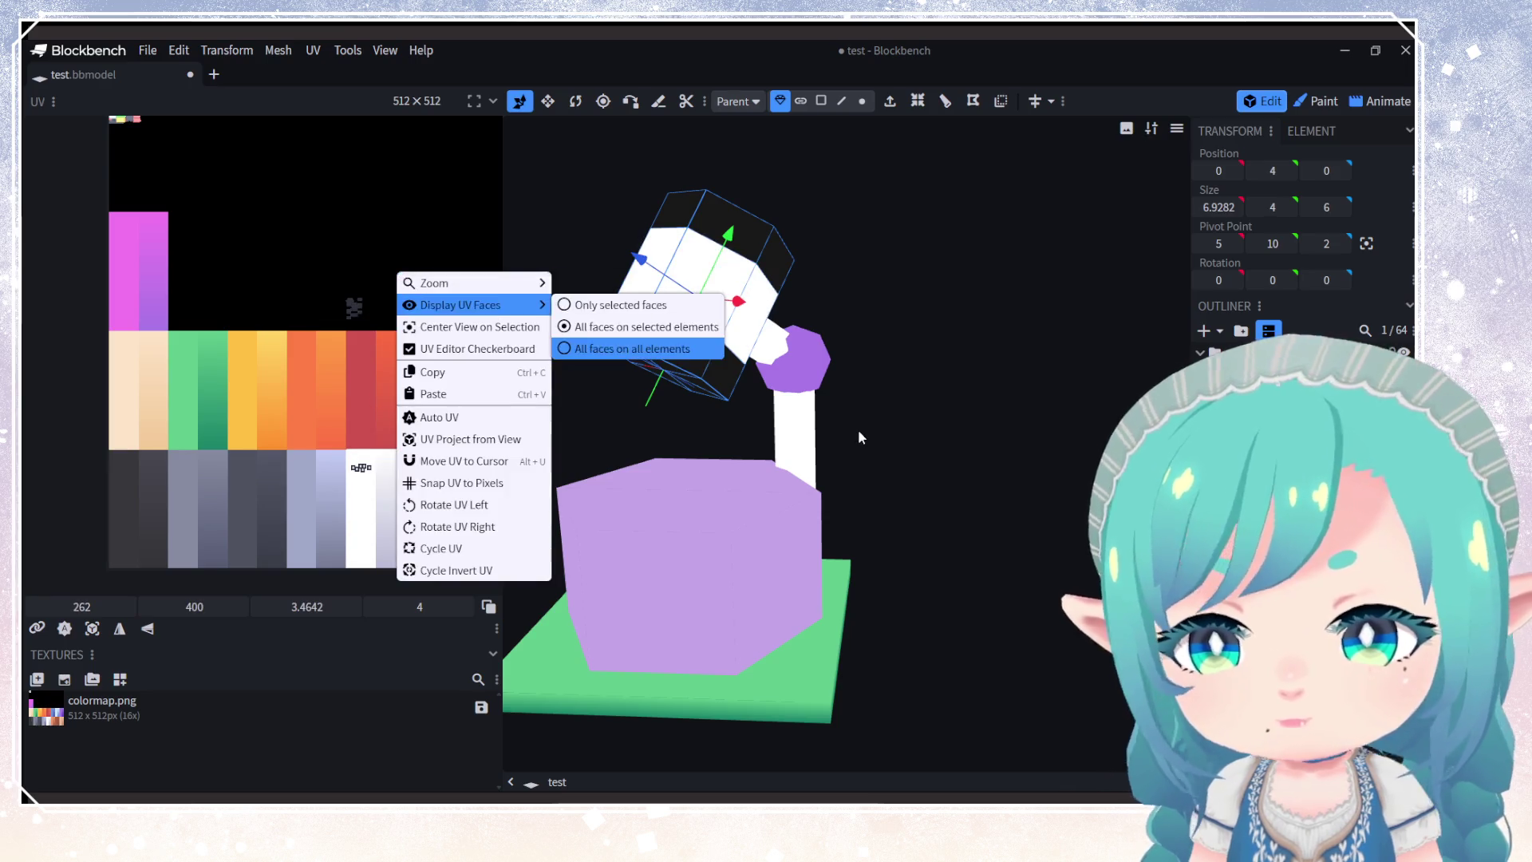
click(858, 430)
mouse_move(929, 434)
mouse_down()
mouse_move(835, 387)
mouse_move(926, 447)
mouse_up()
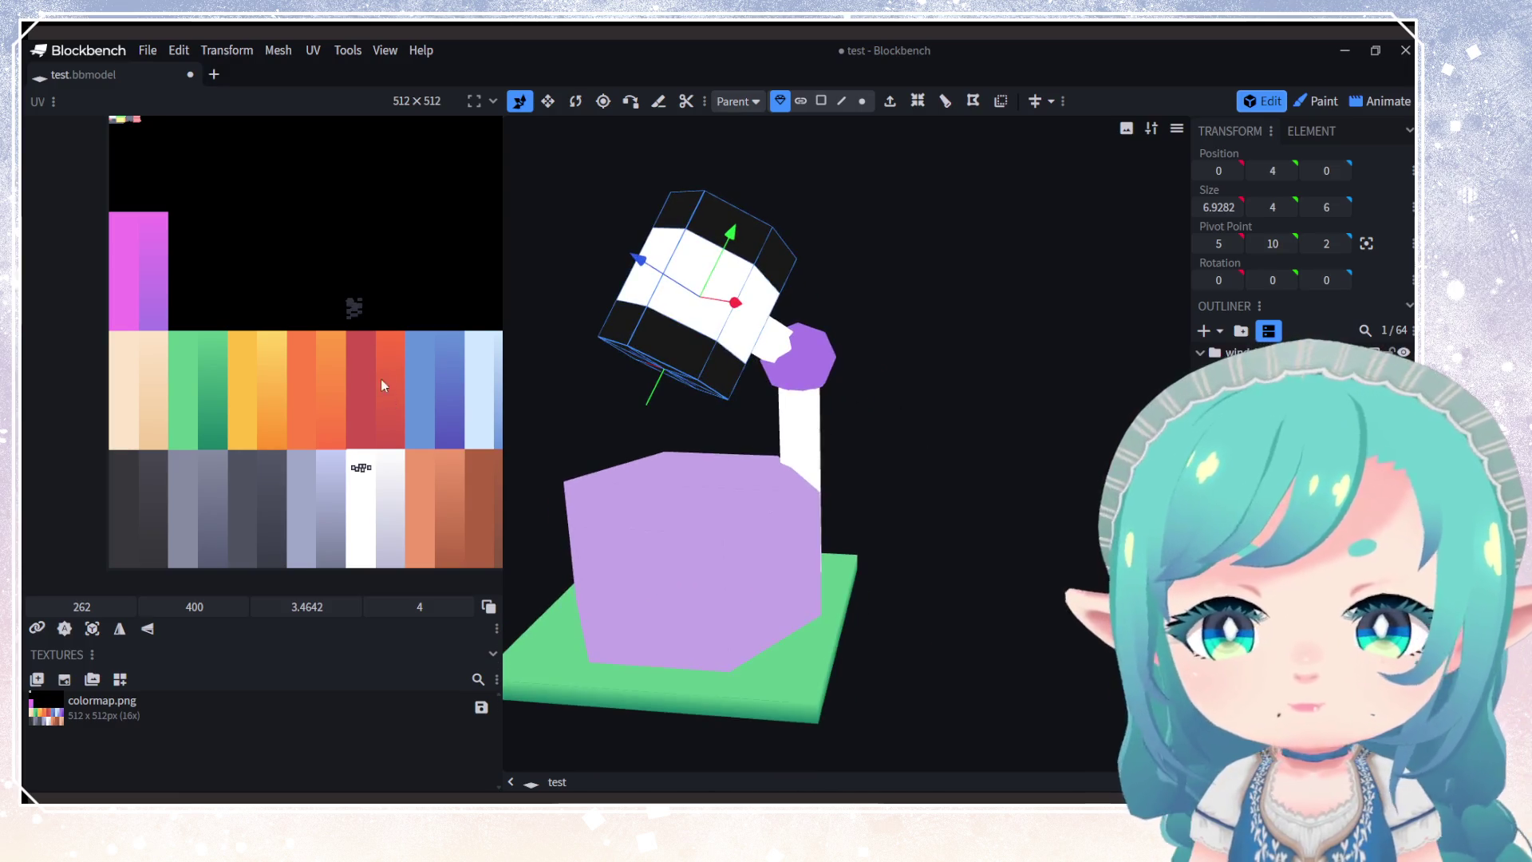
scroll(348, 289, up, 5)
scroll(343, 325, up, 1)
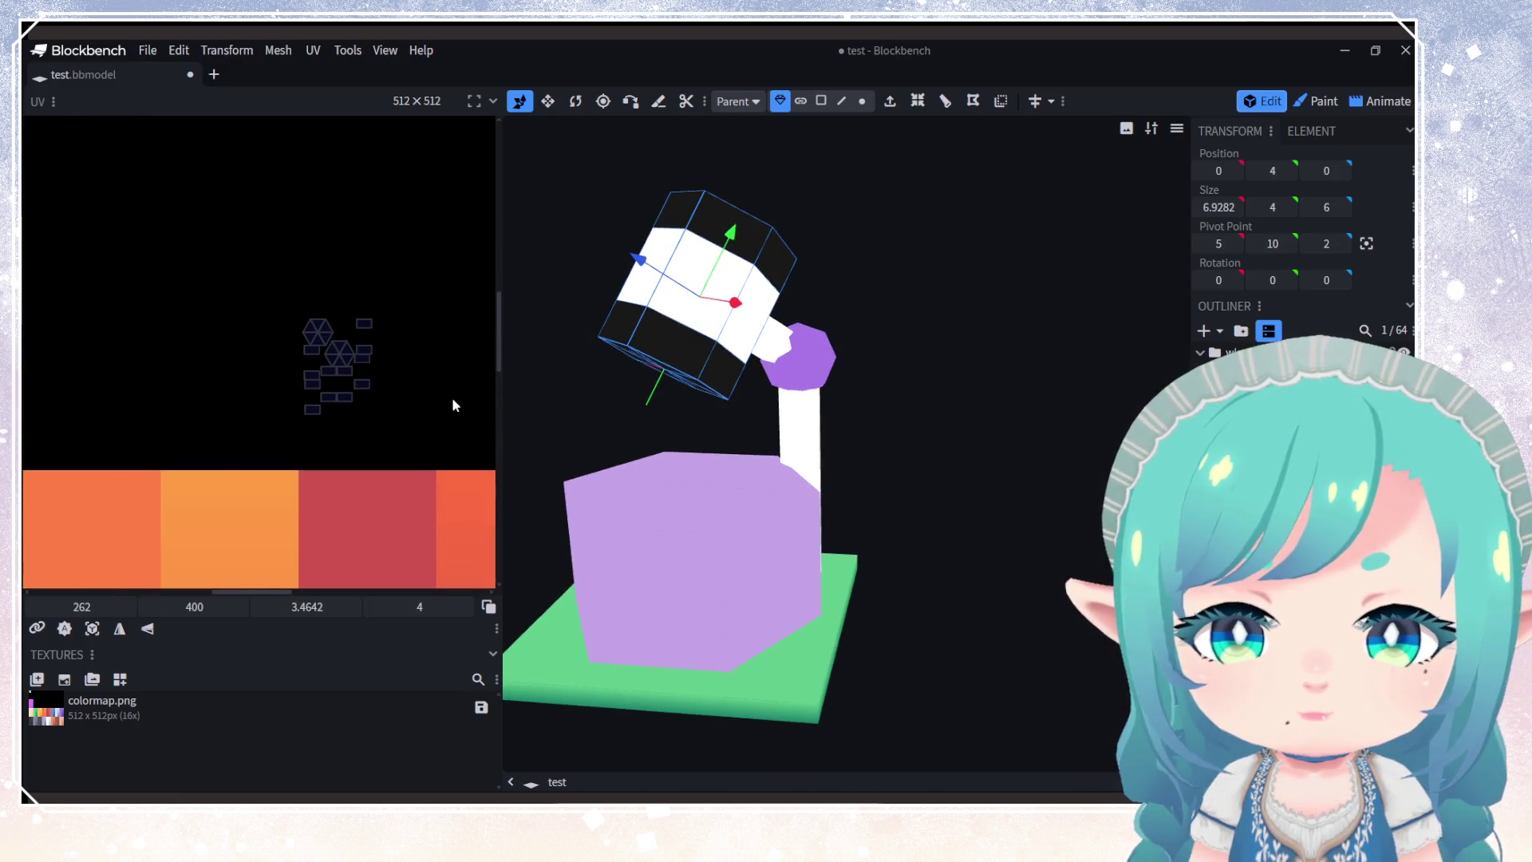
drag(267, 288, 418, 441)
scroll(375, 375, down, 6)
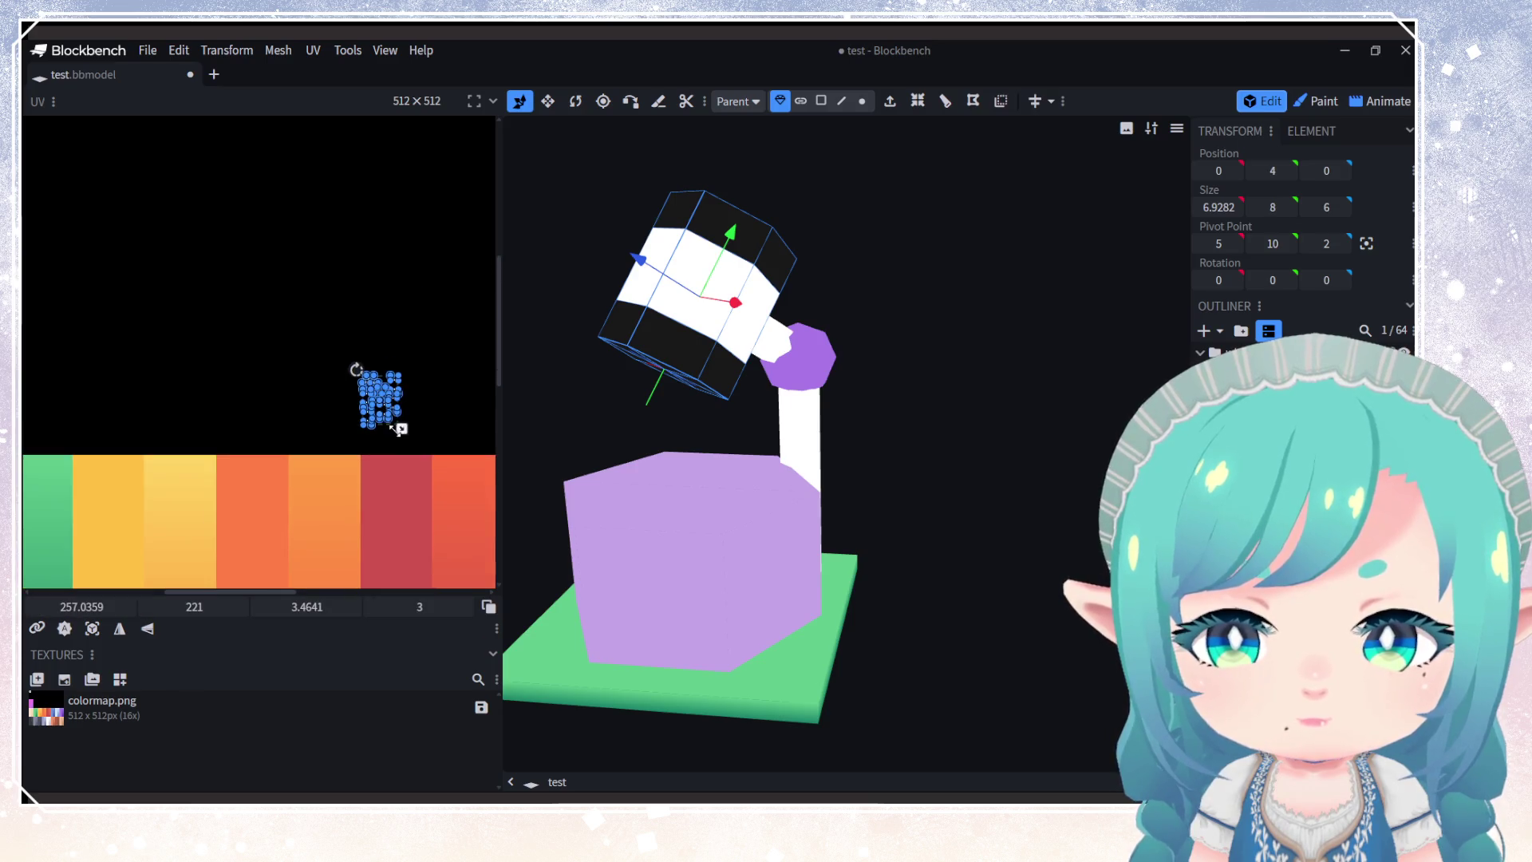
mouse_move(363, 279)
mouse_down()
mouse_move(262, 427)
mouse_move(167, 467)
mouse_up()
mouse_move(718, 399)
mouse_down()
mouse_move(886, 408)
mouse_move(908, 439)
mouse_up()
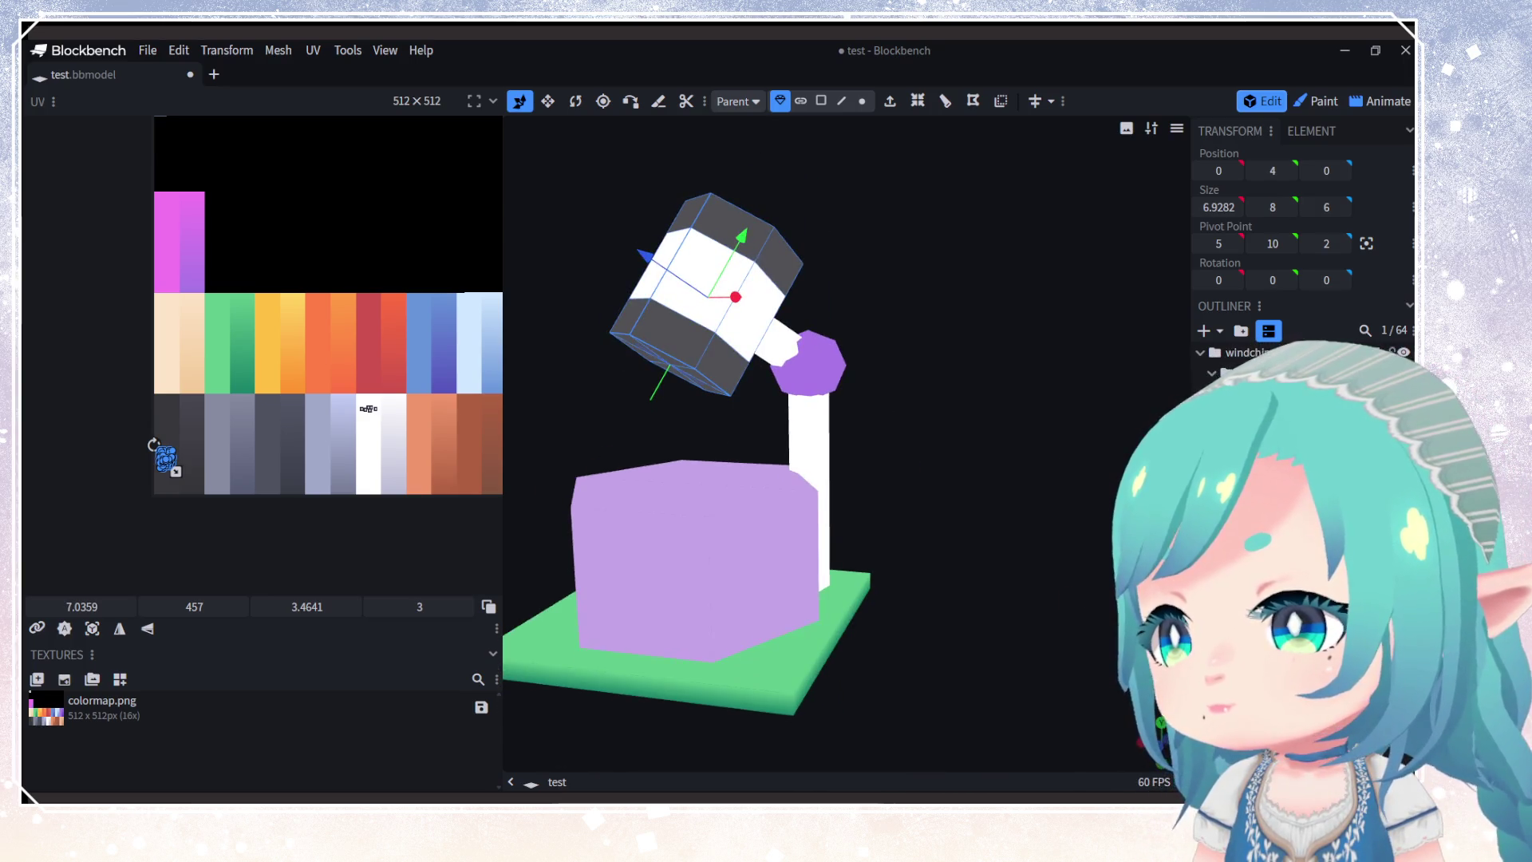
In Face mode, place two of the hex top's faces on the white swatch
click(694, 558)
mouse_move(957, 507)
mouse_down()
mouse_move(725, 479)
mouse_move(950, 476)
mouse_move(883, 431)
mouse_move(767, 467)
mouse_move(783, 499)
mouse_move(850, 427)
mouse_up()
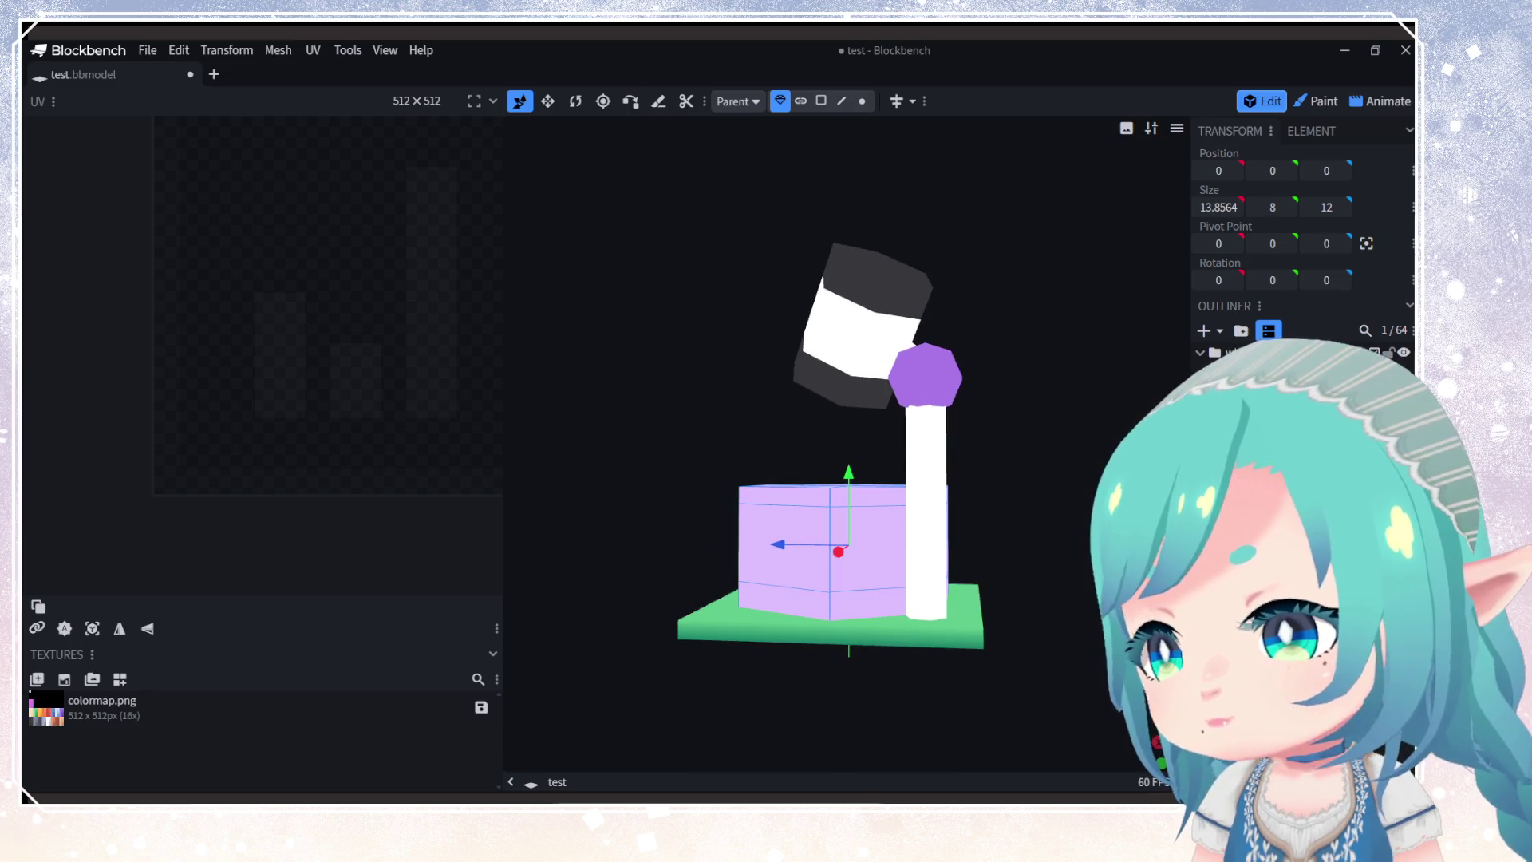
click(904, 299)
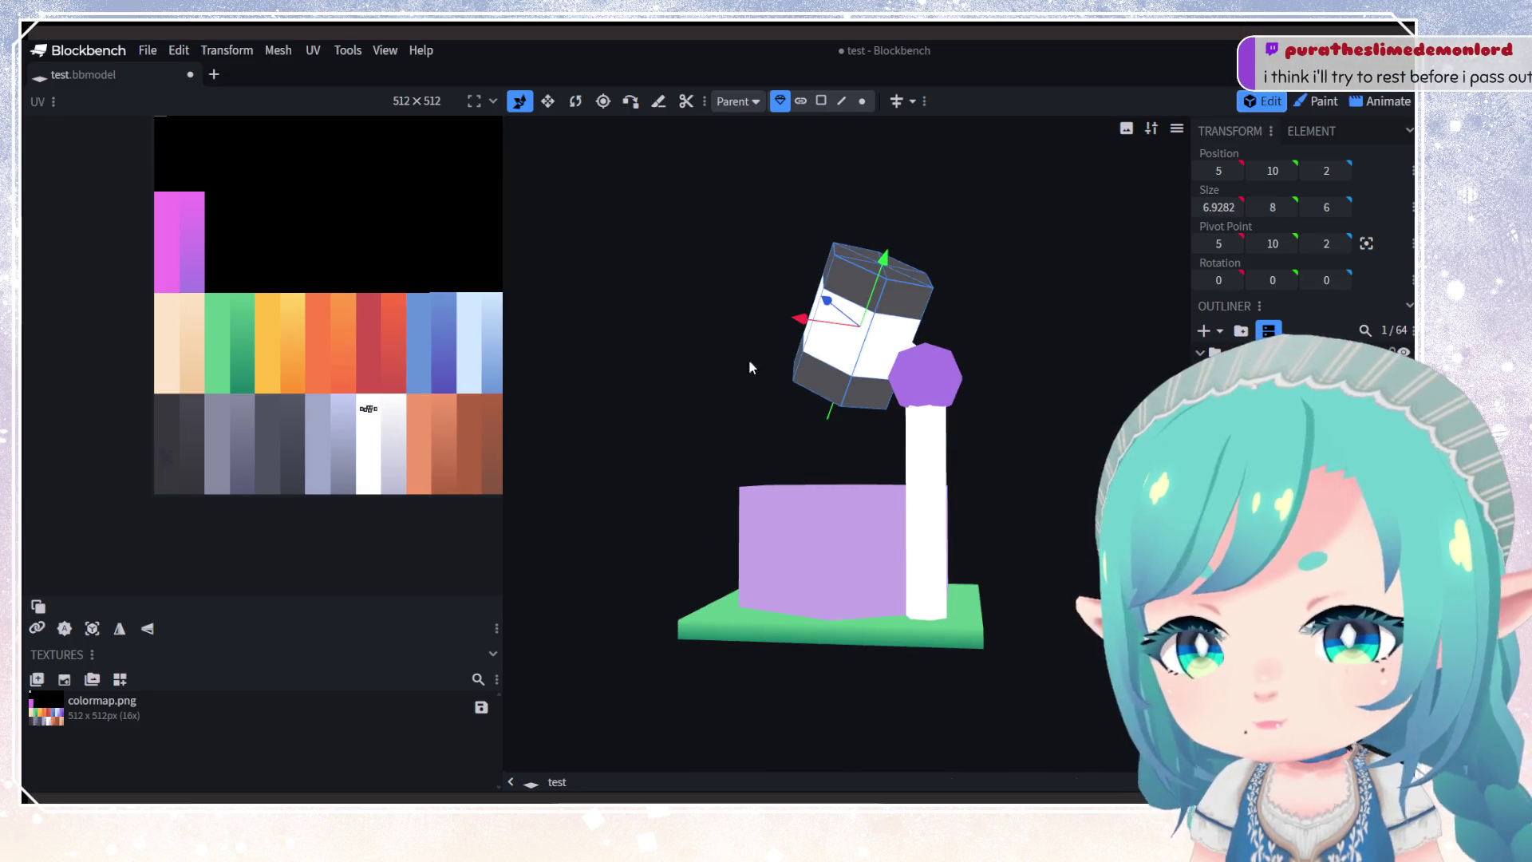
click(822, 102)
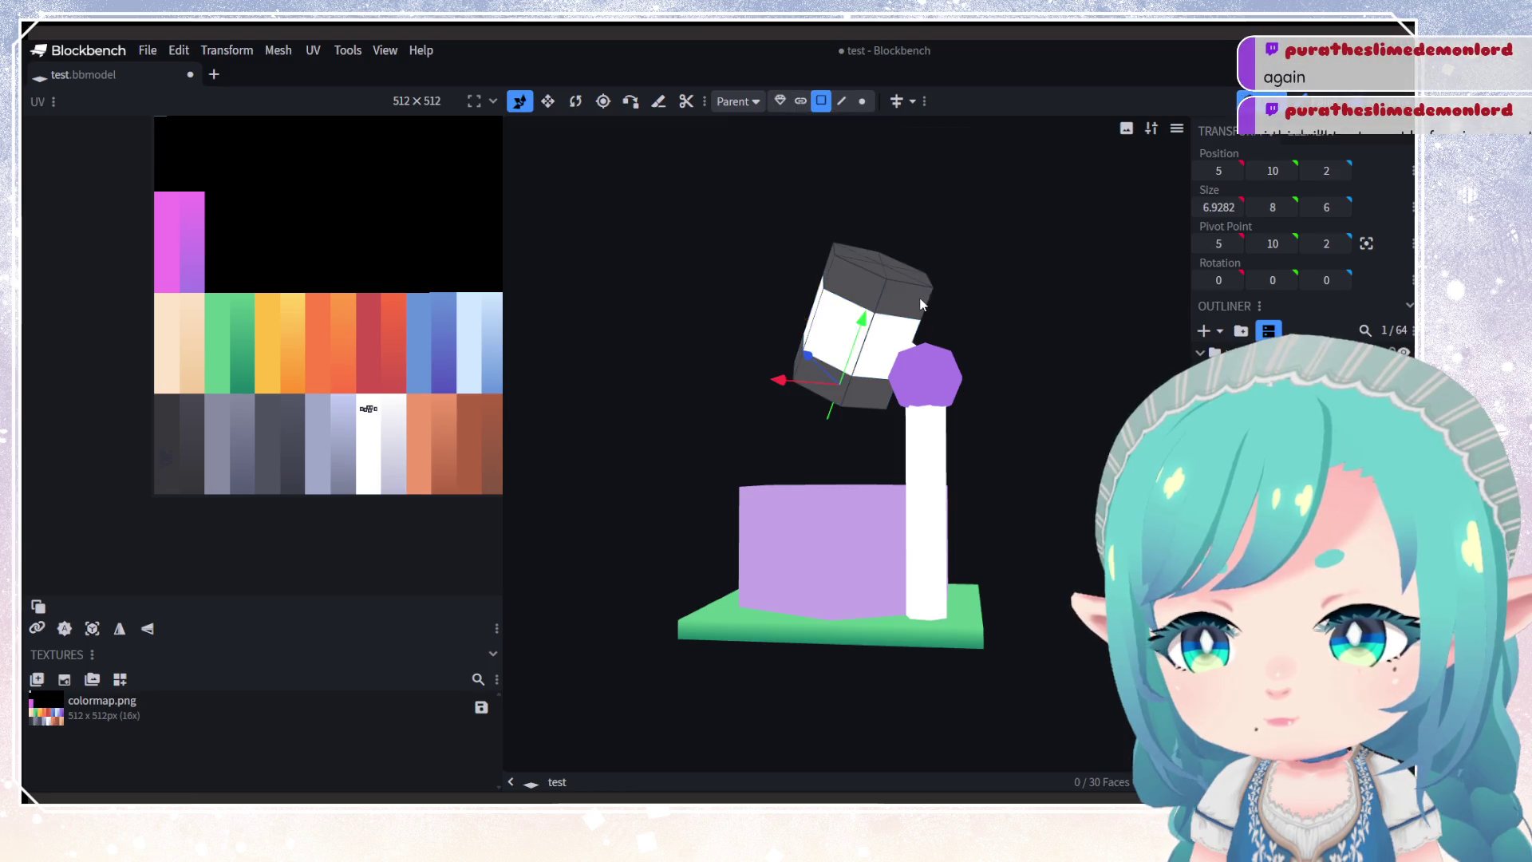
click(916, 306)
shift+click(868, 389)
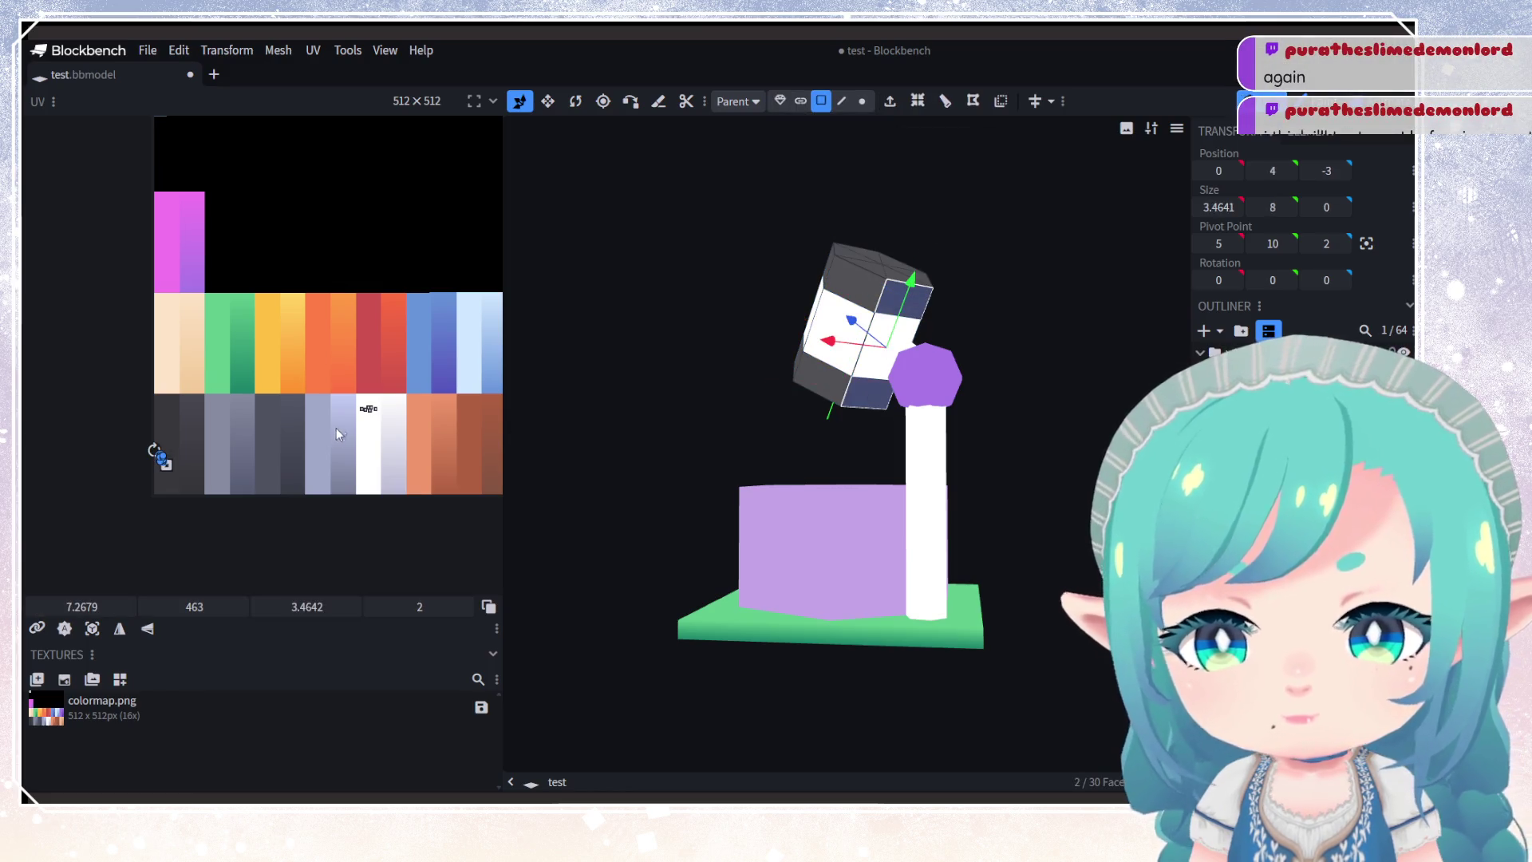
mouse_move(158, 456)
mouse_down()
mouse_move(212, 438)
mouse_move(285, 483)
mouse_up()
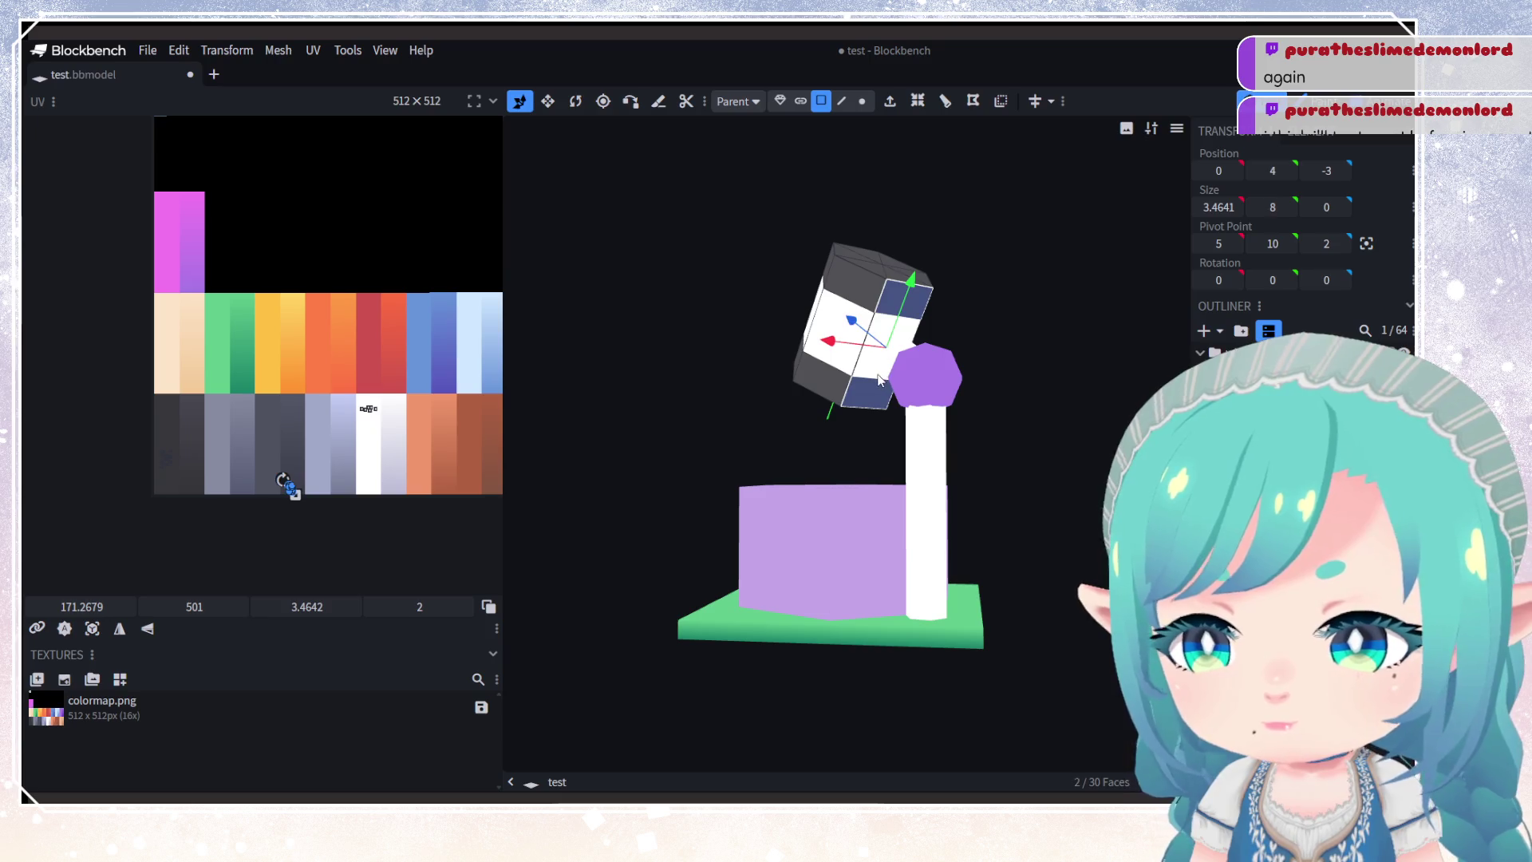
mouse_move(288, 482)
mouse_down()
mouse_move(364, 407)
mouse_move(383, 478)
mouse_up()
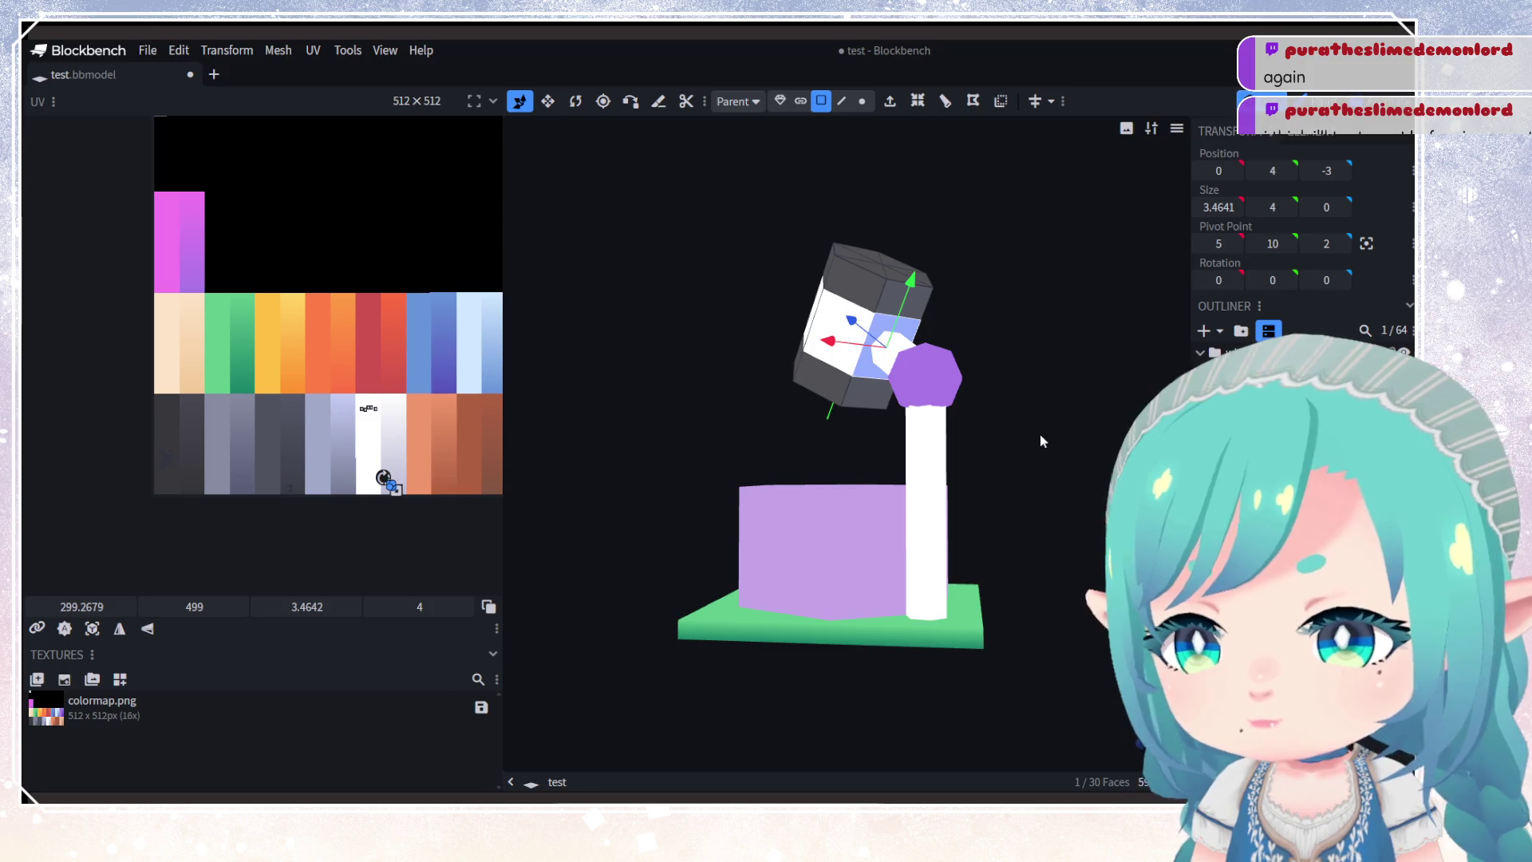
click(960, 475)
mouse_move(961, 476)
mouse_down()
mouse_move(996, 496)
mouse_move(944, 491)
mouse_move(967, 431)
mouse_move(1002, 517)
mouse_move(957, 649)
mouse_move(992, 705)
mouse_move(968, 729)
mouse_move(824, 674)
mouse_move(871, 680)
mouse_move(859, 630)
mouse_move(812, 611)
mouse_up()
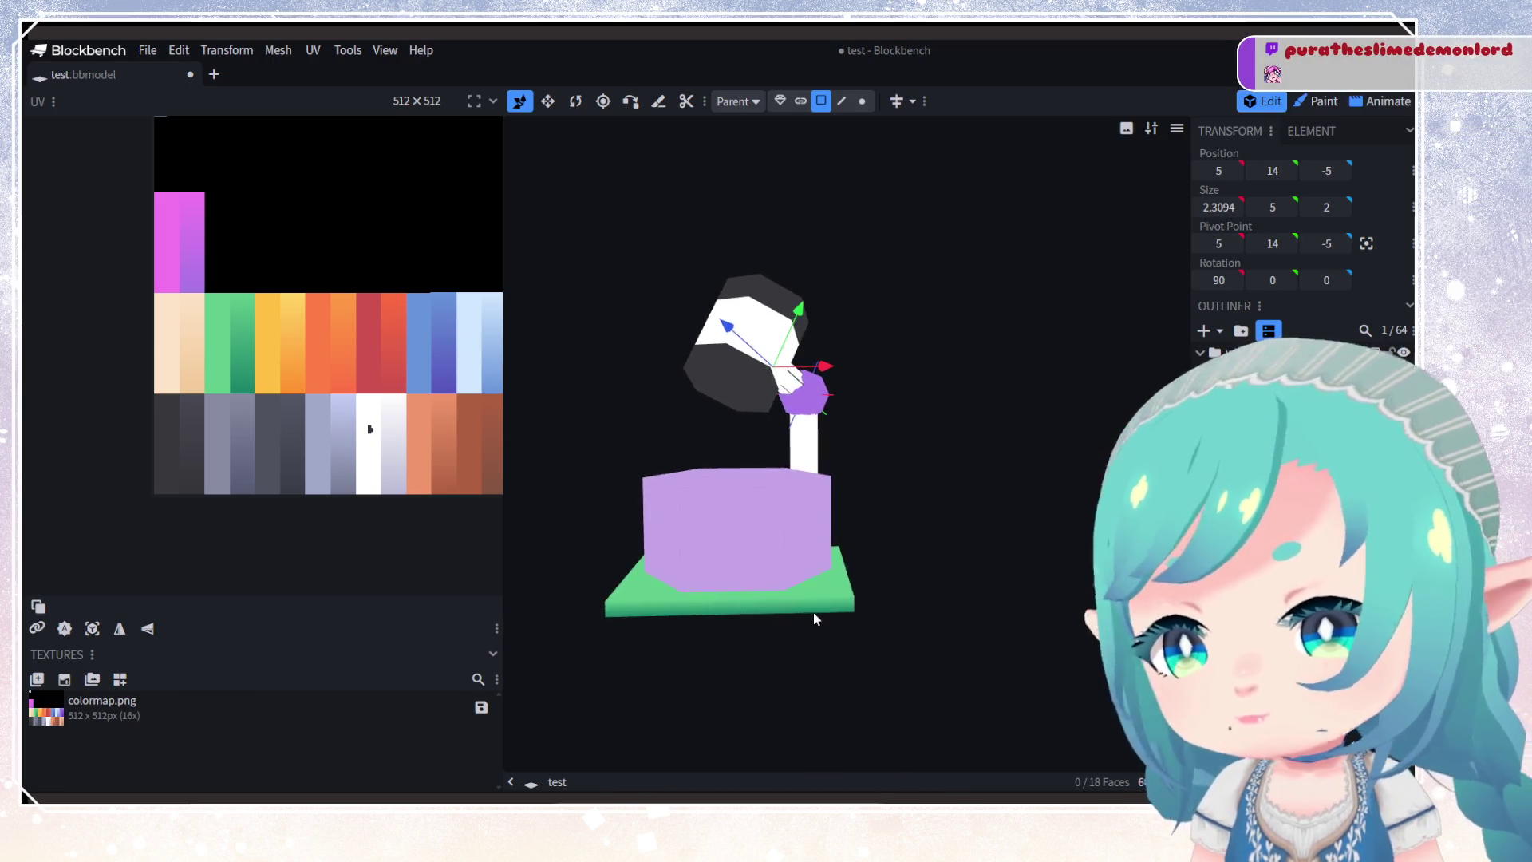
Select all six faces of one hexagonal end cap and map them to grey
click(732, 399)
scroll(672, 405, up, 2)
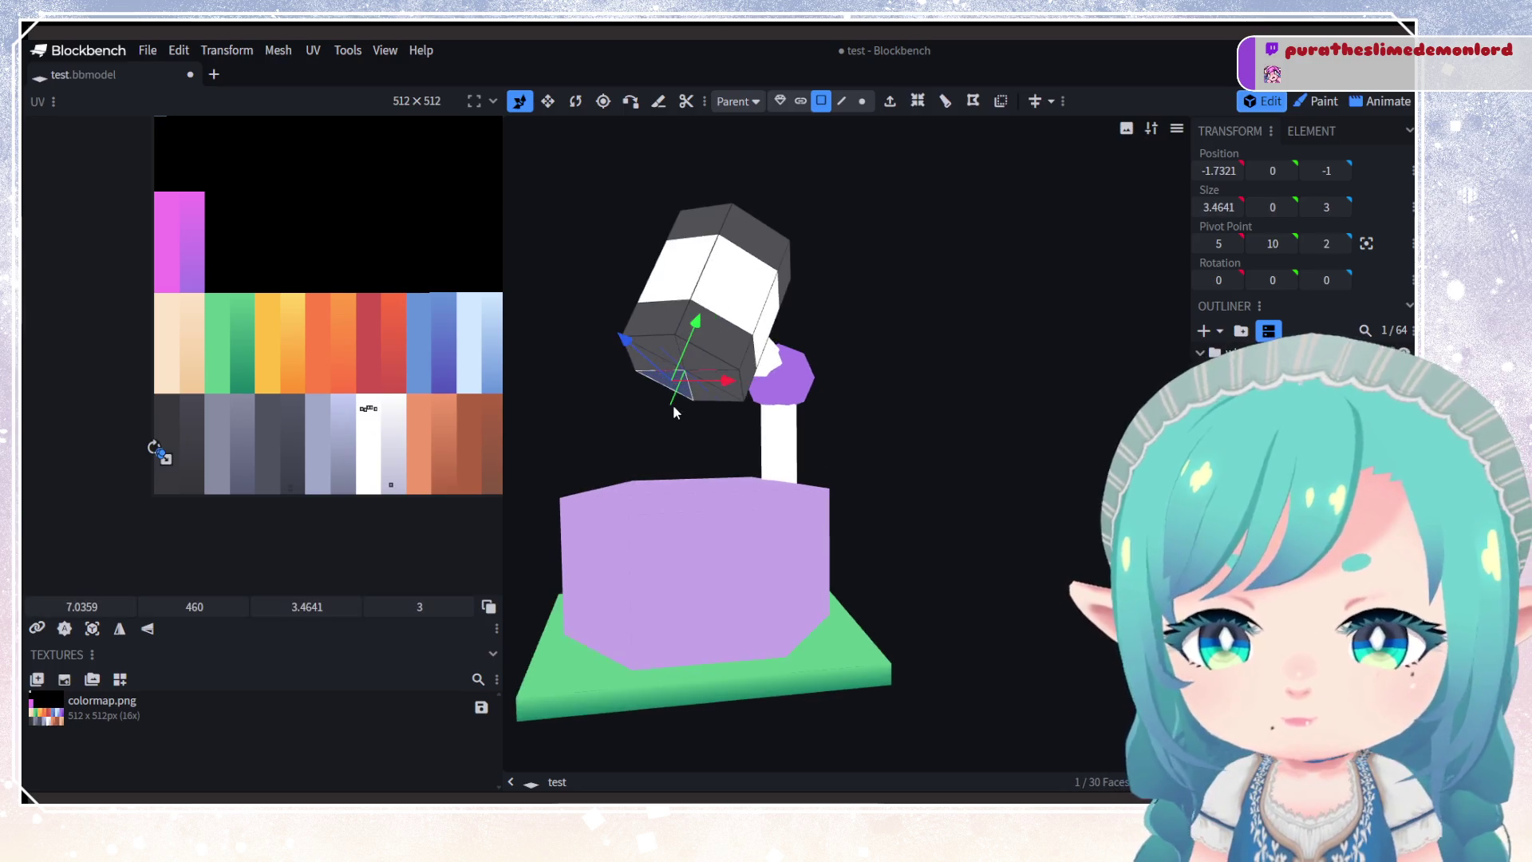
shift+click(662, 379)
shift+click(692, 343)
shift+click(719, 380)
shift+click(706, 391)
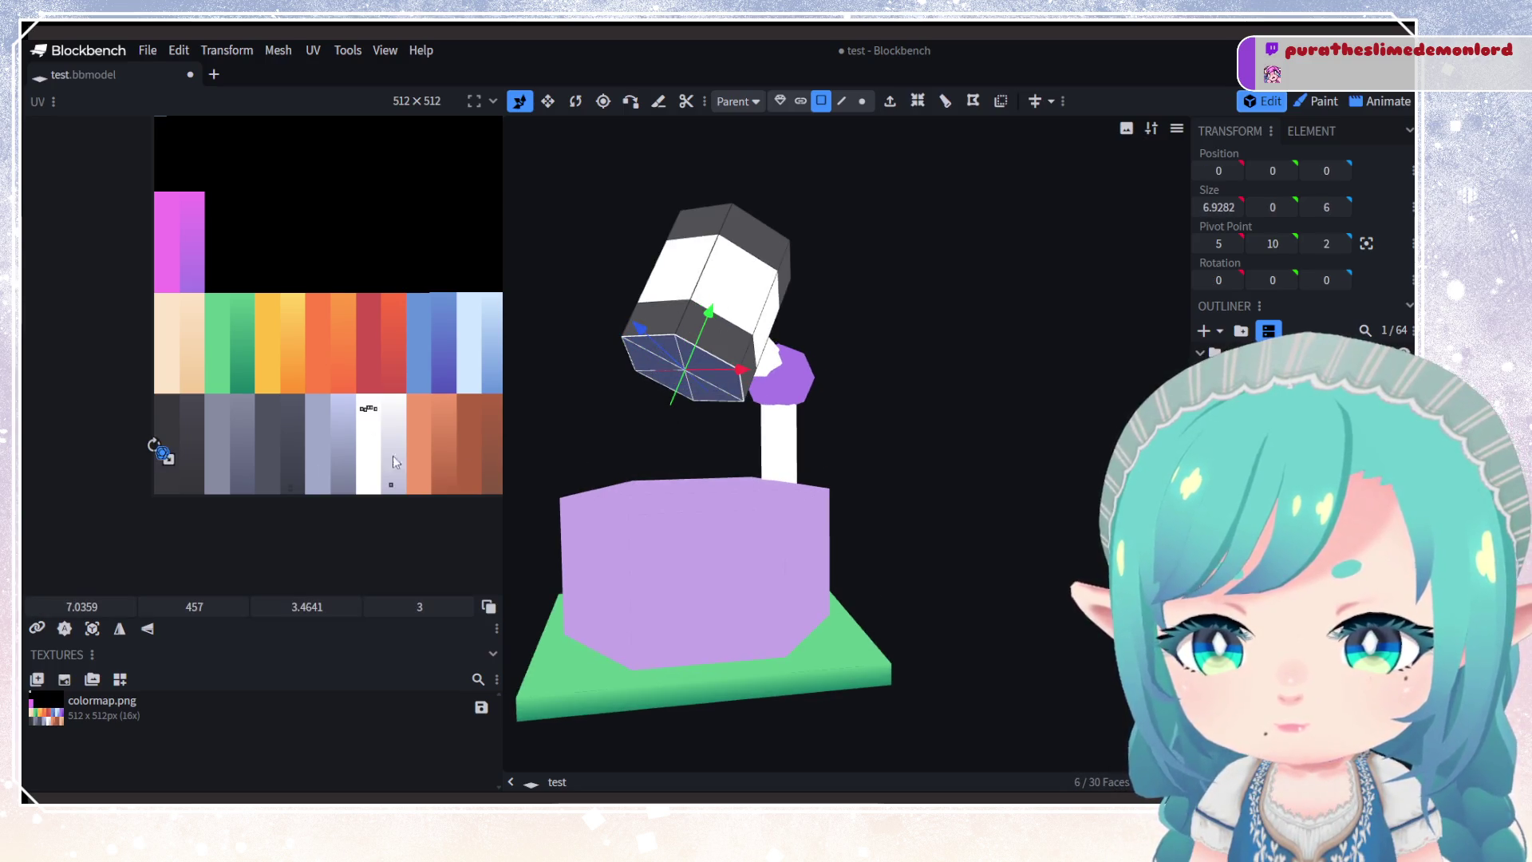
shift+click(674, 390)
drag(157, 449, 290, 484)
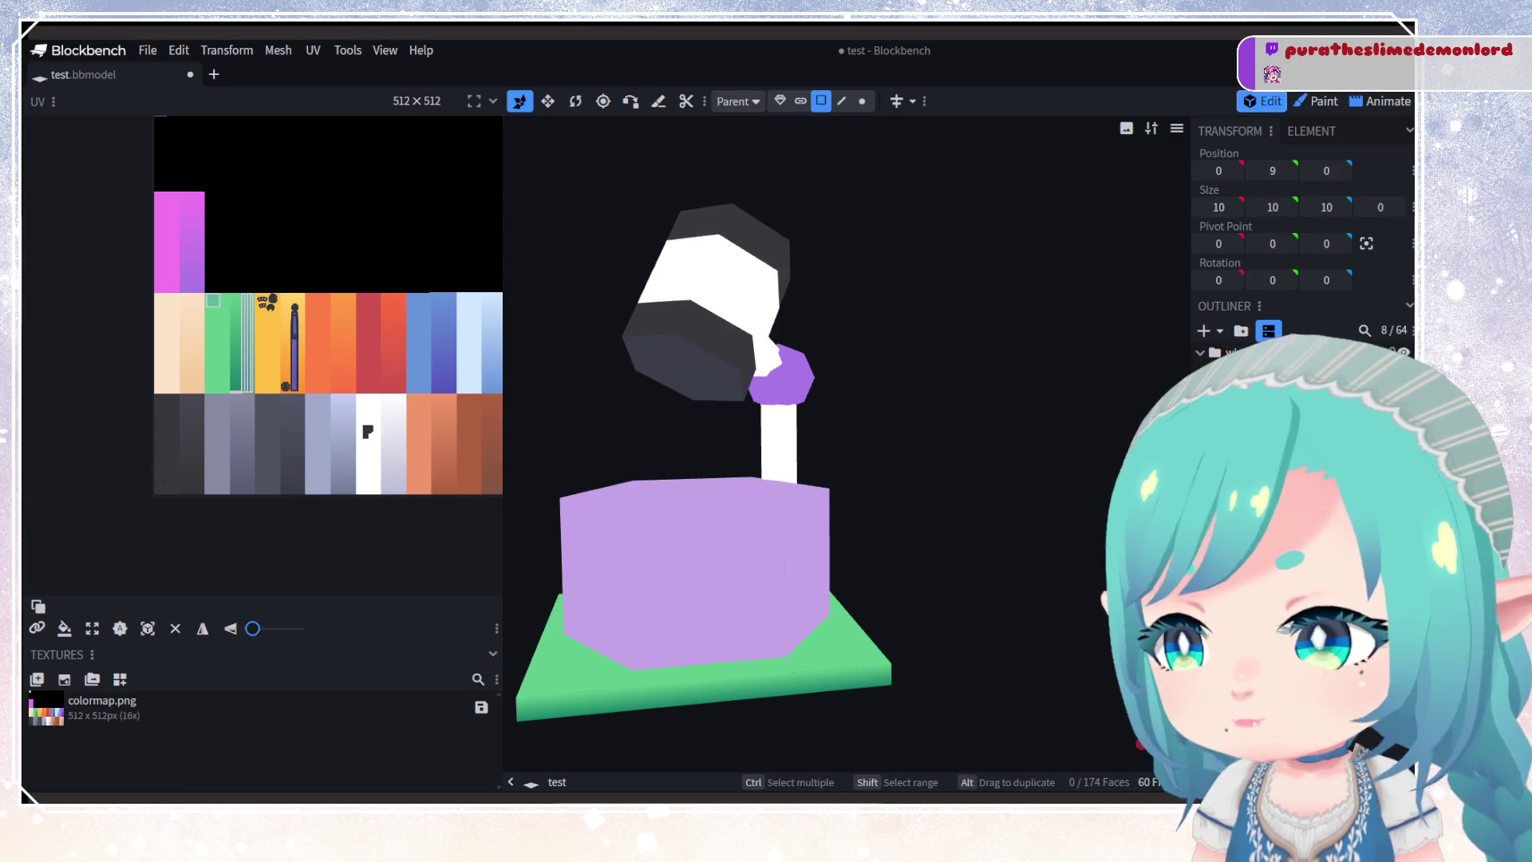
Shift the hex top's texture mapping onto the dark grey colour
click(694, 575)
mouse_move(1028, 538)
mouse_down()
mouse_move(1061, 477)
mouse_move(1060, 521)
mouse_up()
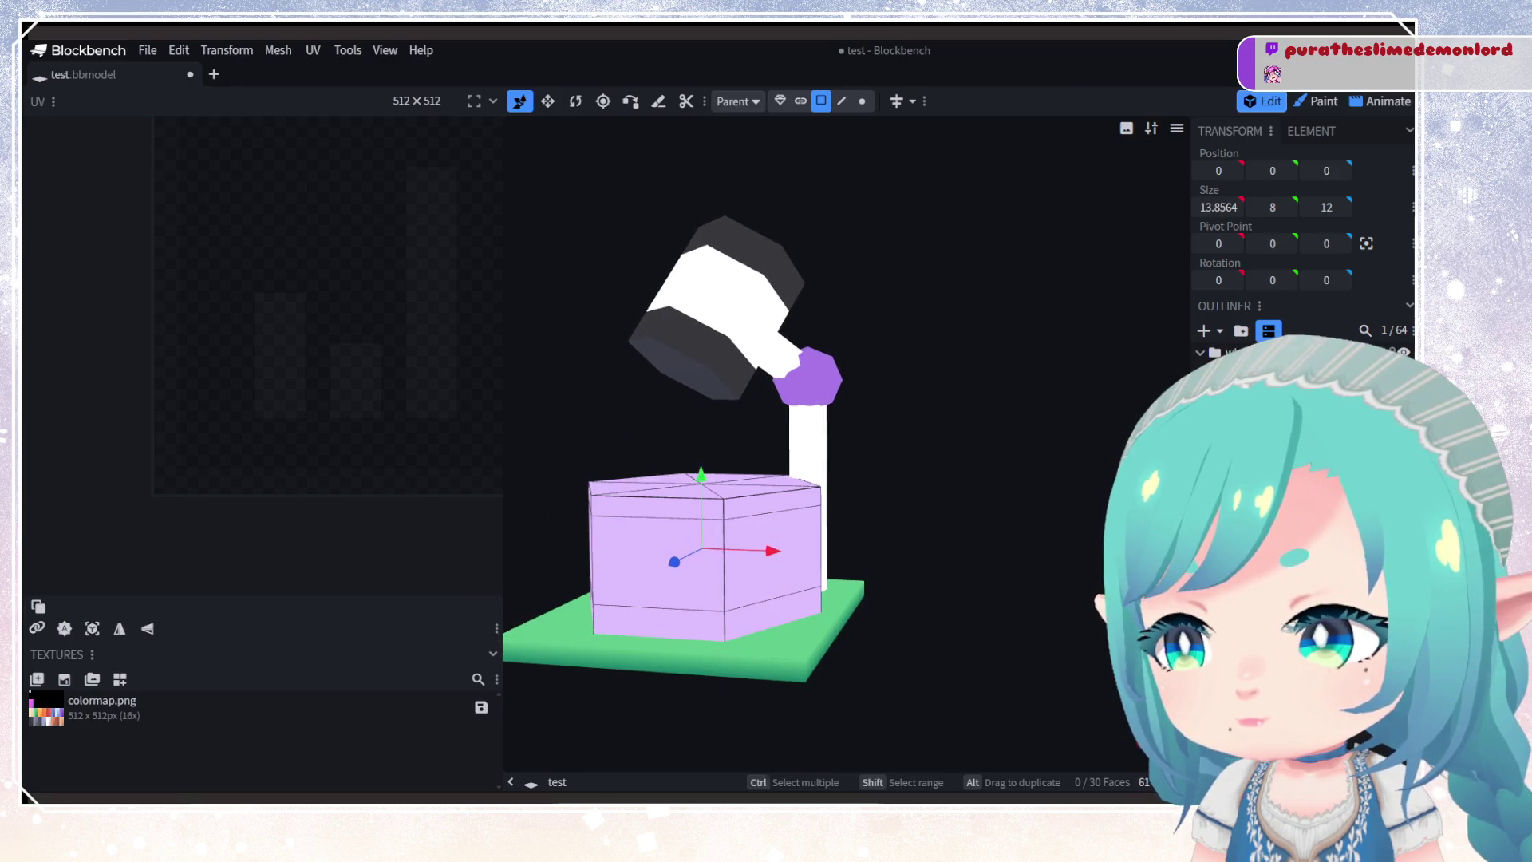
click(706, 335)
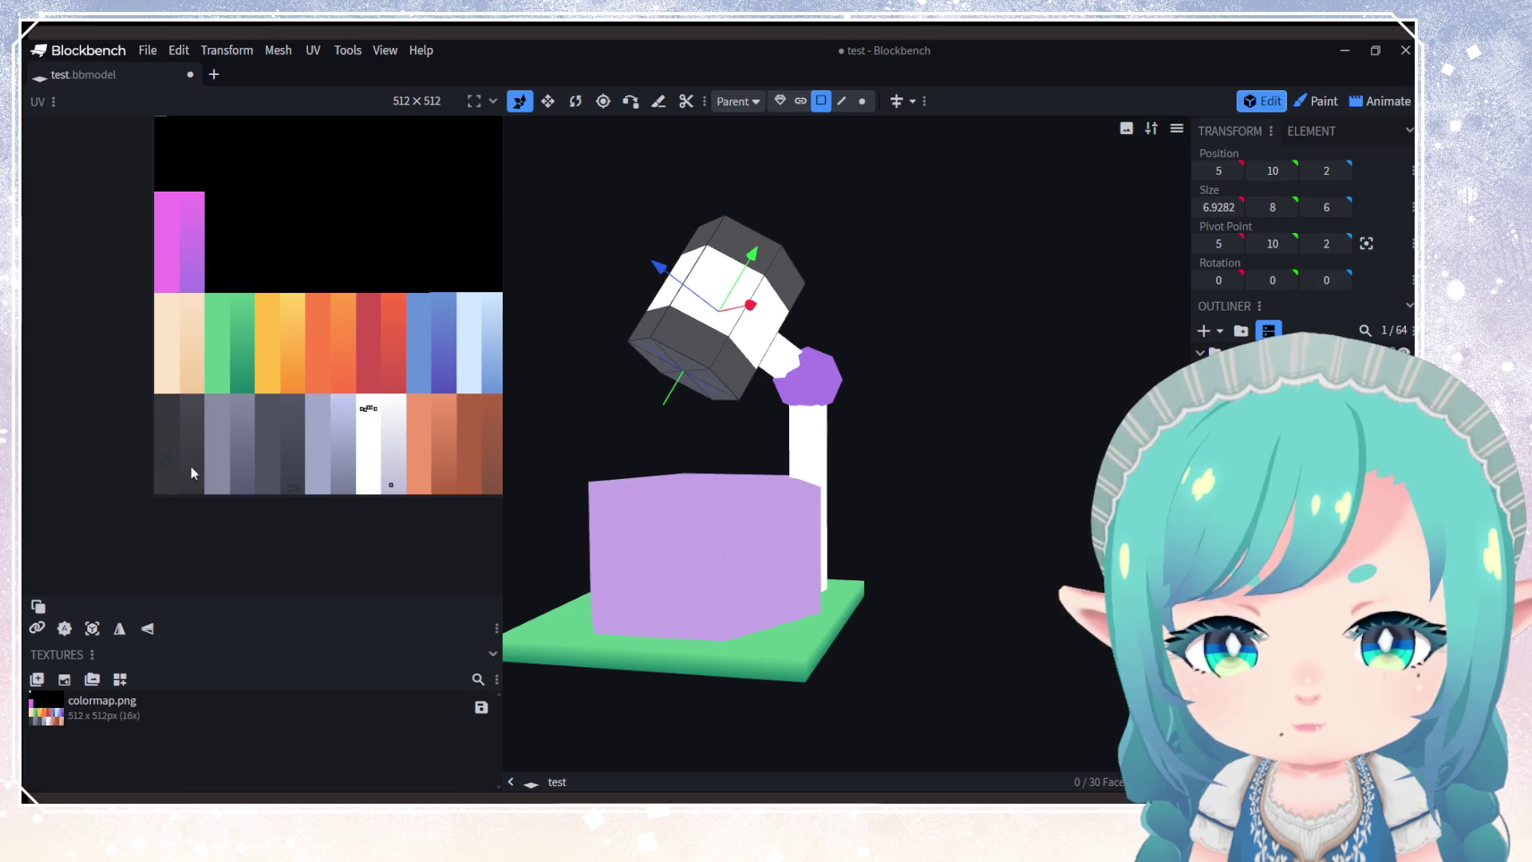
click(169, 462)
drag(169, 461, 194, 421)
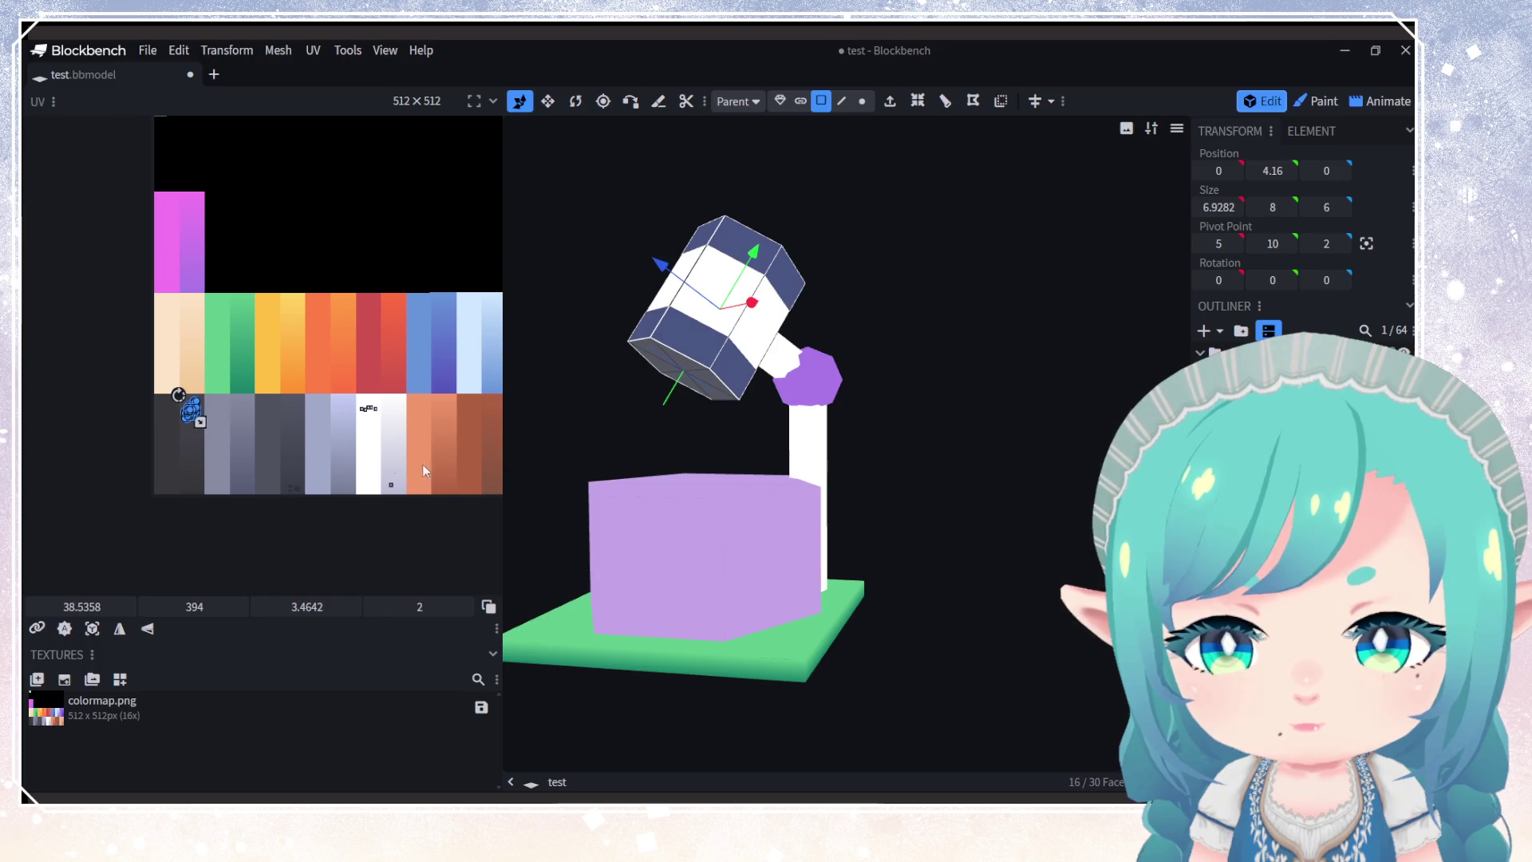
Gather the end faces' mapping into one colour and make the hex top's ends blue-grey
click(808, 375)
mouse_move(995, 520)
mouse_down()
mouse_move(742, 509)
mouse_move(883, 482)
mouse_move(995, 489)
mouse_move(811, 550)
mouse_up()
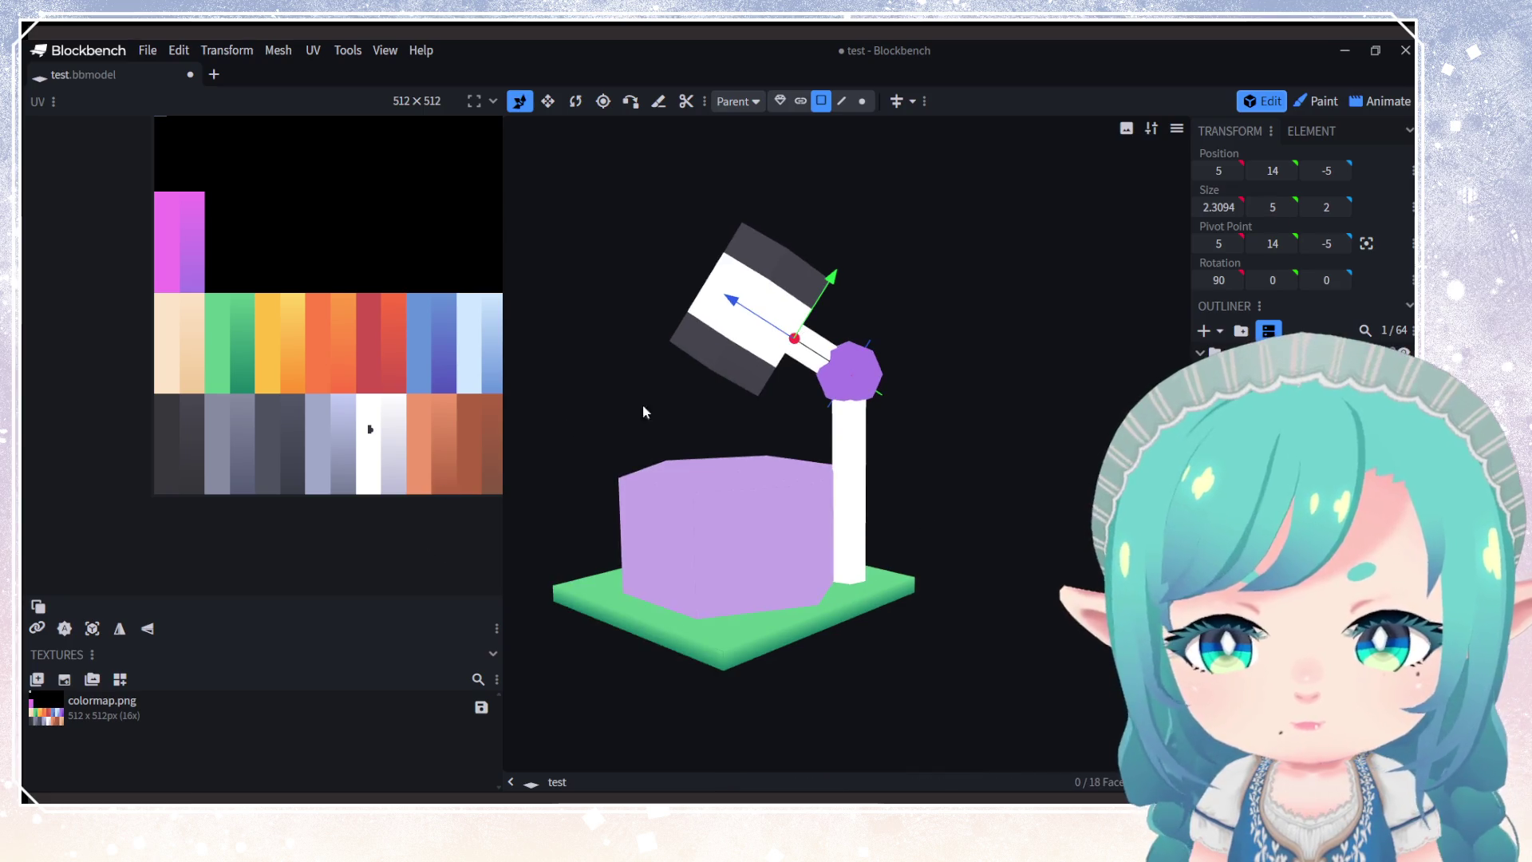
right_click(365, 528)
click(194, 396)
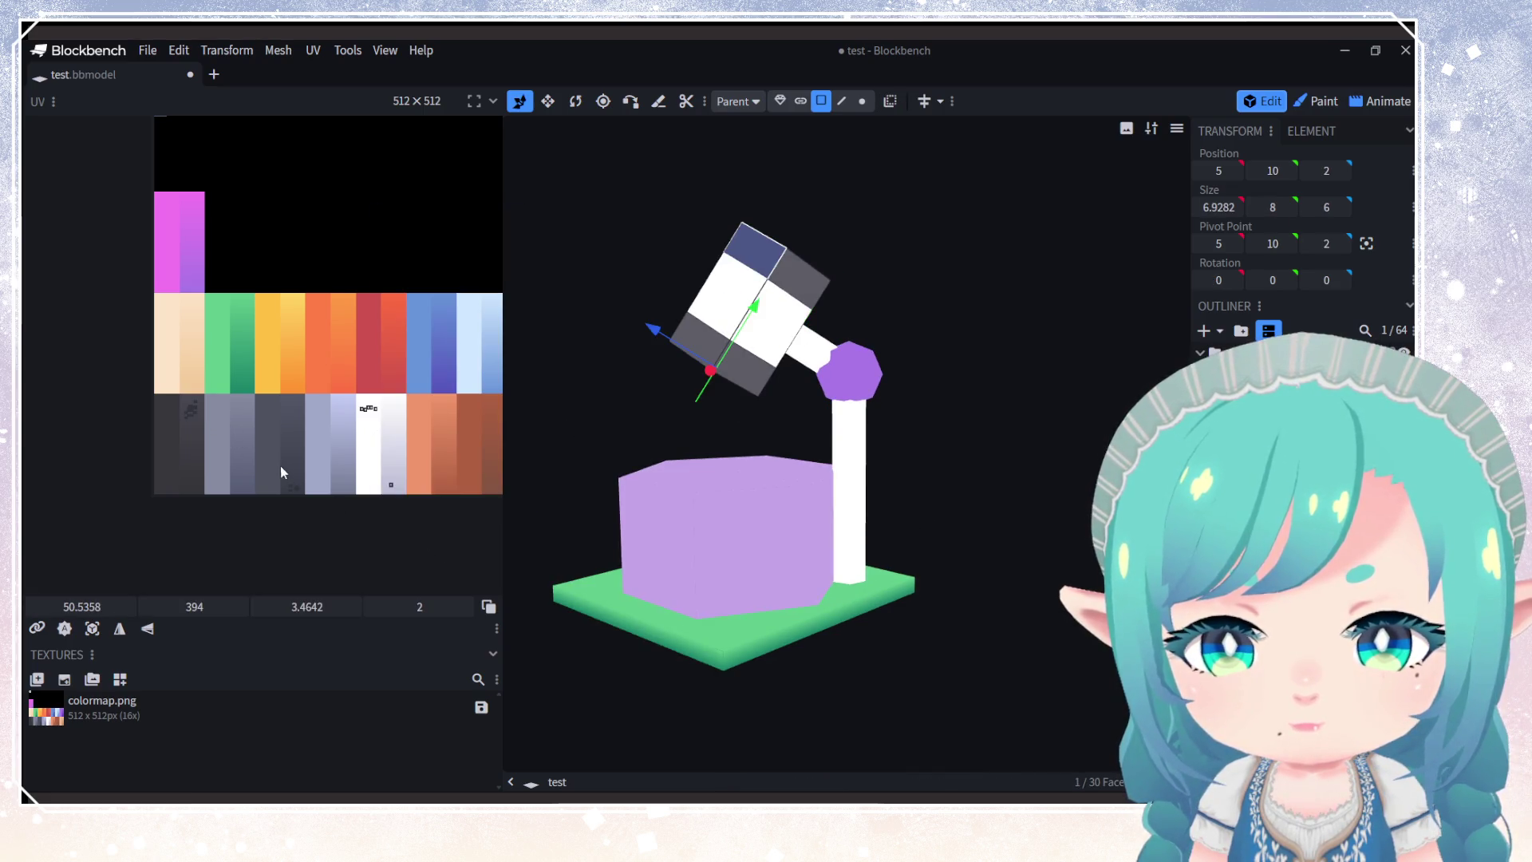
mouse_move(280, 472)
mouse_down()
mouse_move(314, 497)
mouse_move(162, 484)
mouse_up()
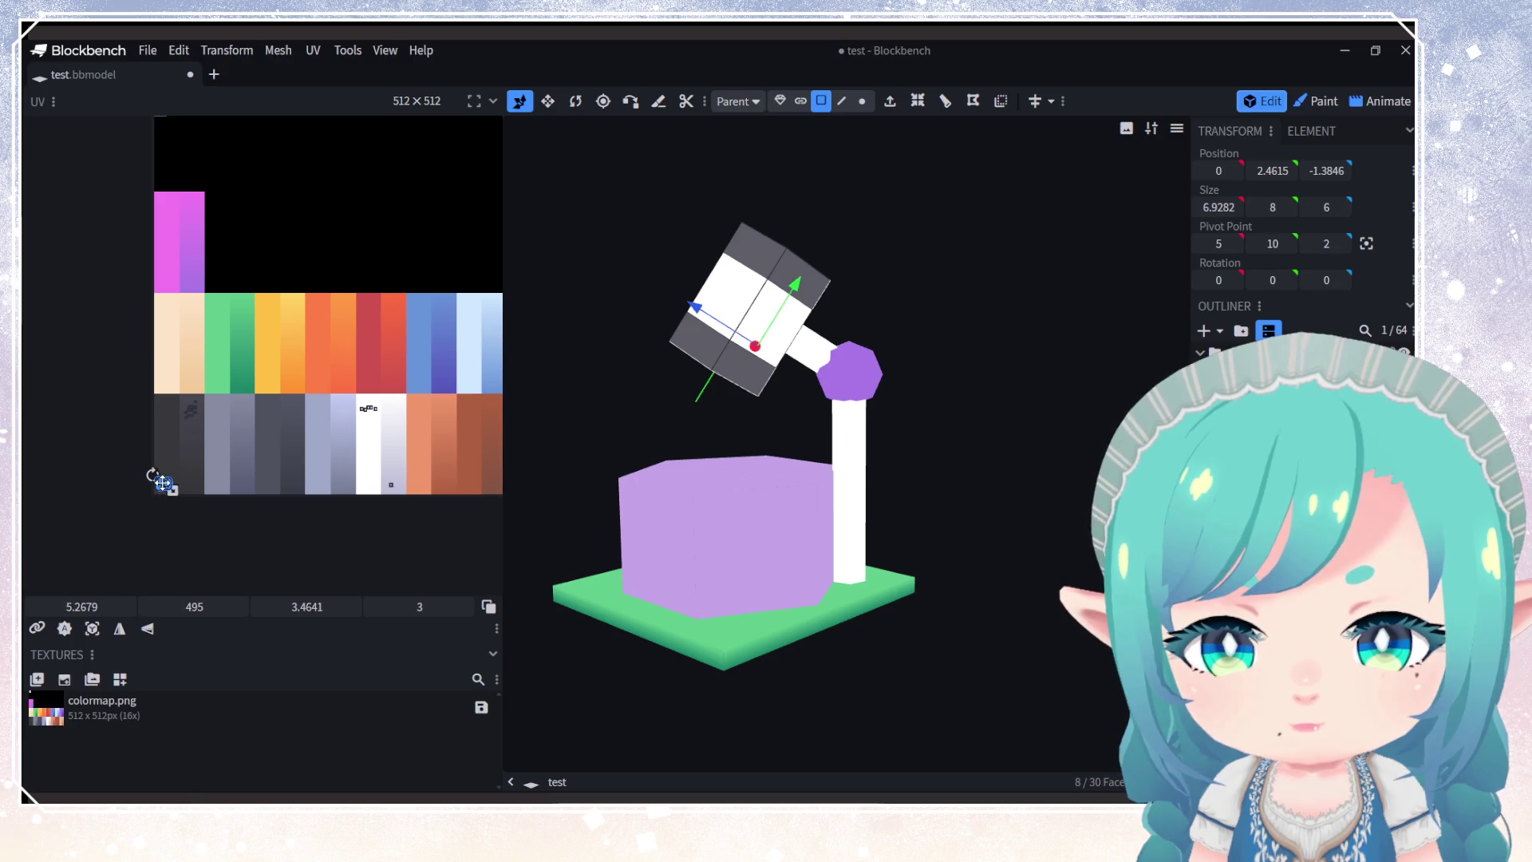
drag(190, 404, 261, 405)
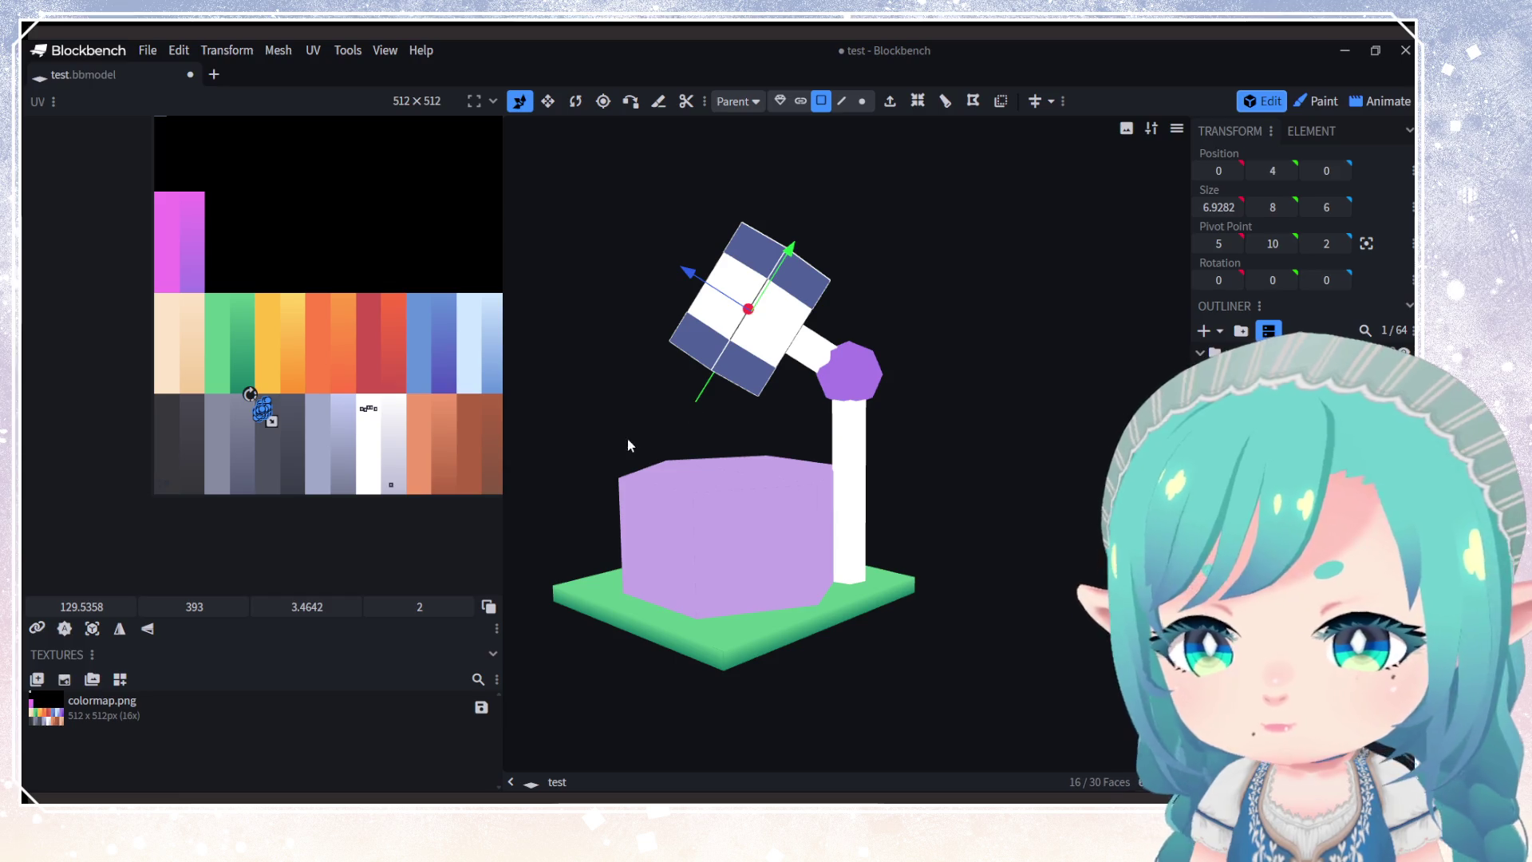
Select the connecting arm, then the purple body's front face
click(1293, 415)
mouse_move(926, 459)
mouse_down()
mouse_move(841, 542)
mouse_move(875, 524)
mouse_move(968, 551)
mouse_move(893, 518)
mouse_move(858, 553)
mouse_move(680, 534)
mouse_move(845, 538)
mouse_move(964, 578)
mouse_move(947, 616)
mouse_up()
click(785, 525)
scroll(798, 528, up, 2)
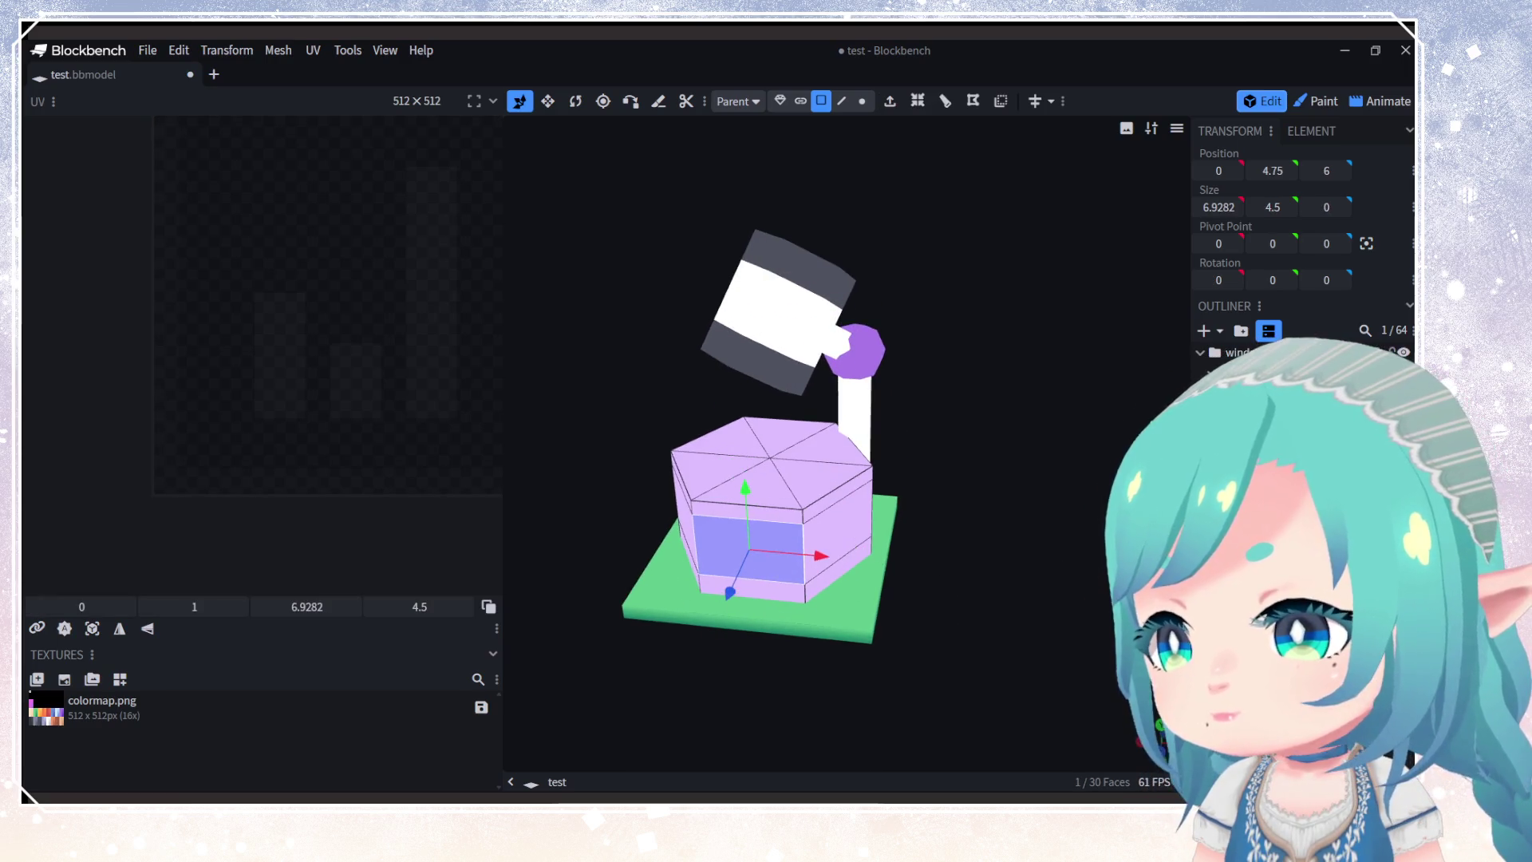
Select the purple hex body and append it to the texture template
click(780, 101)
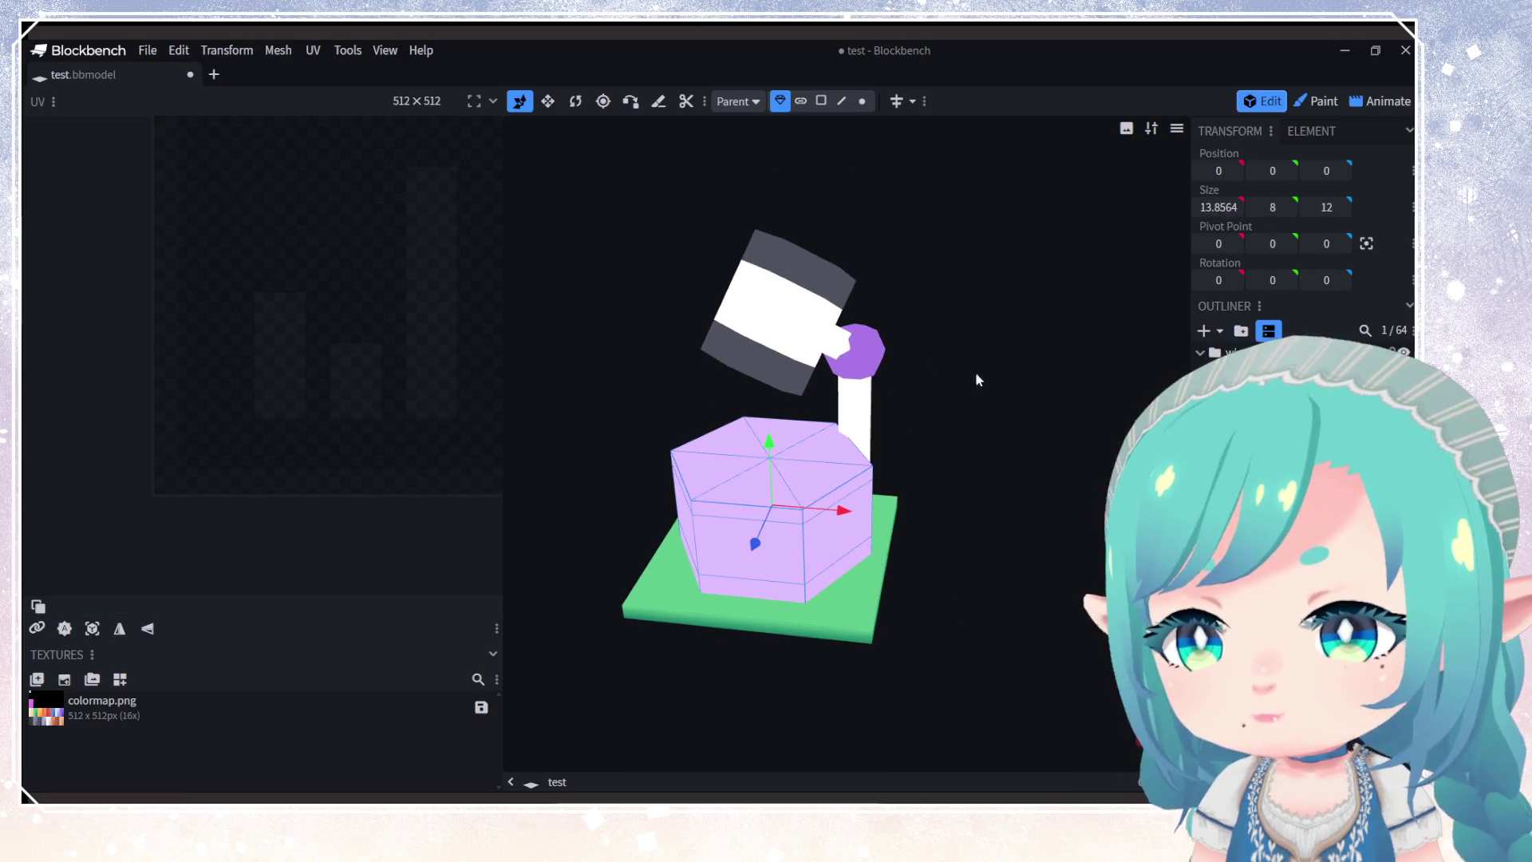
click(774, 320)
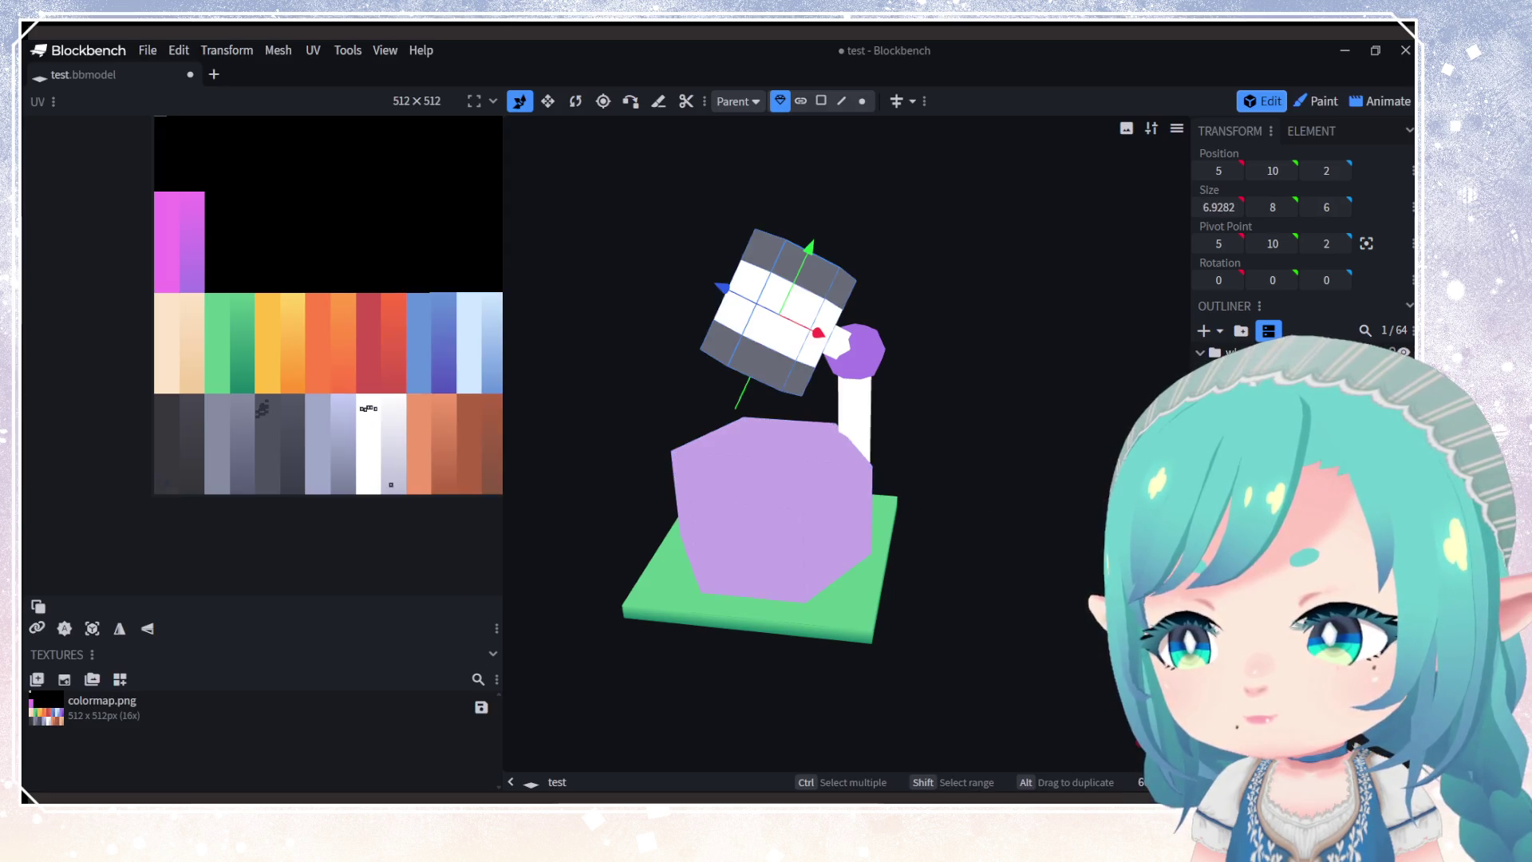
click(770, 510)
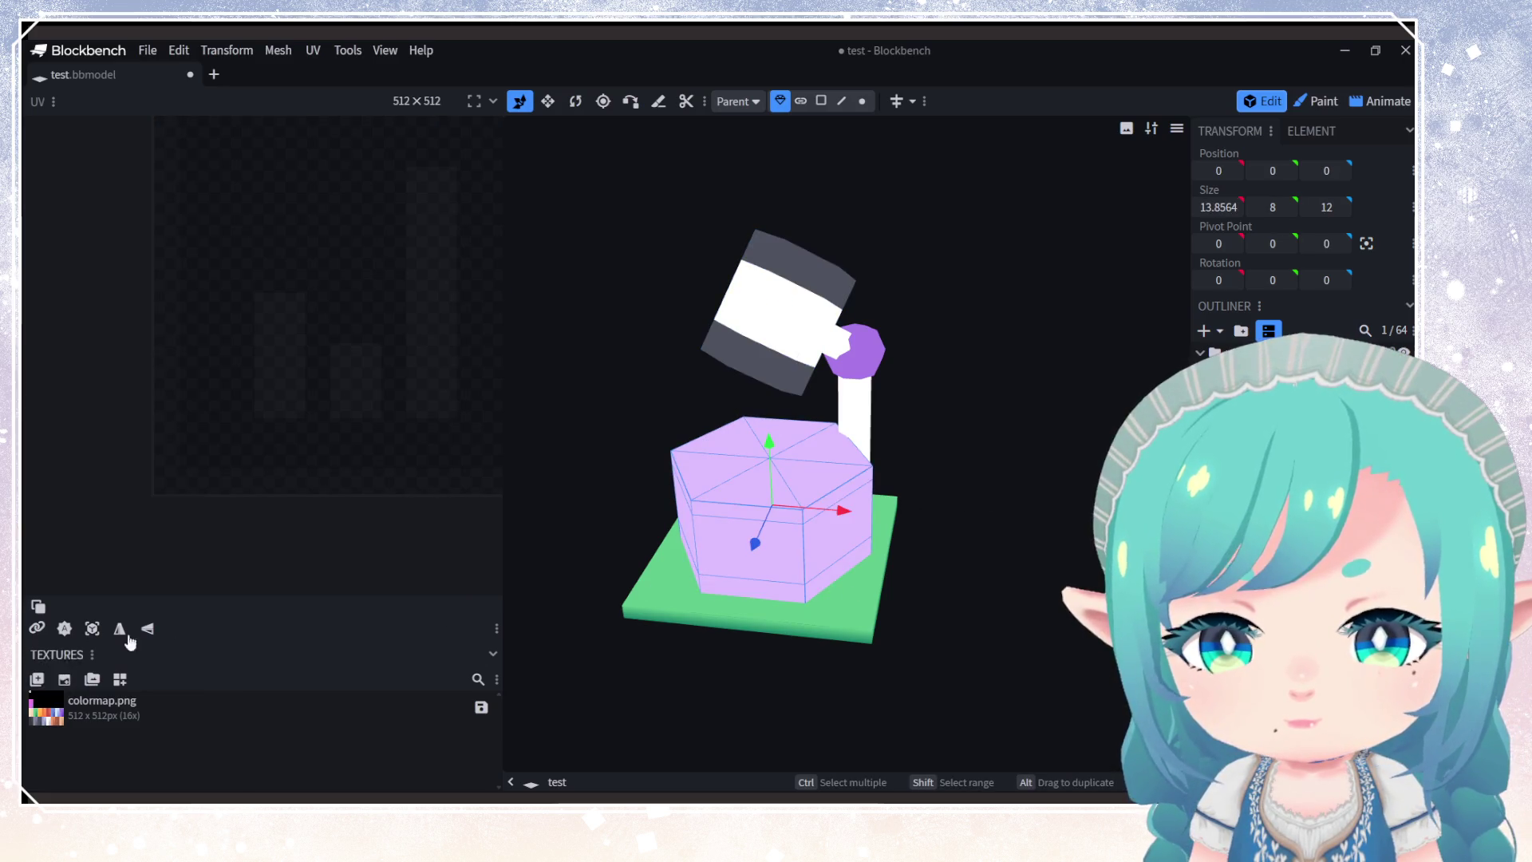
click(120, 679)
click(770, 350)
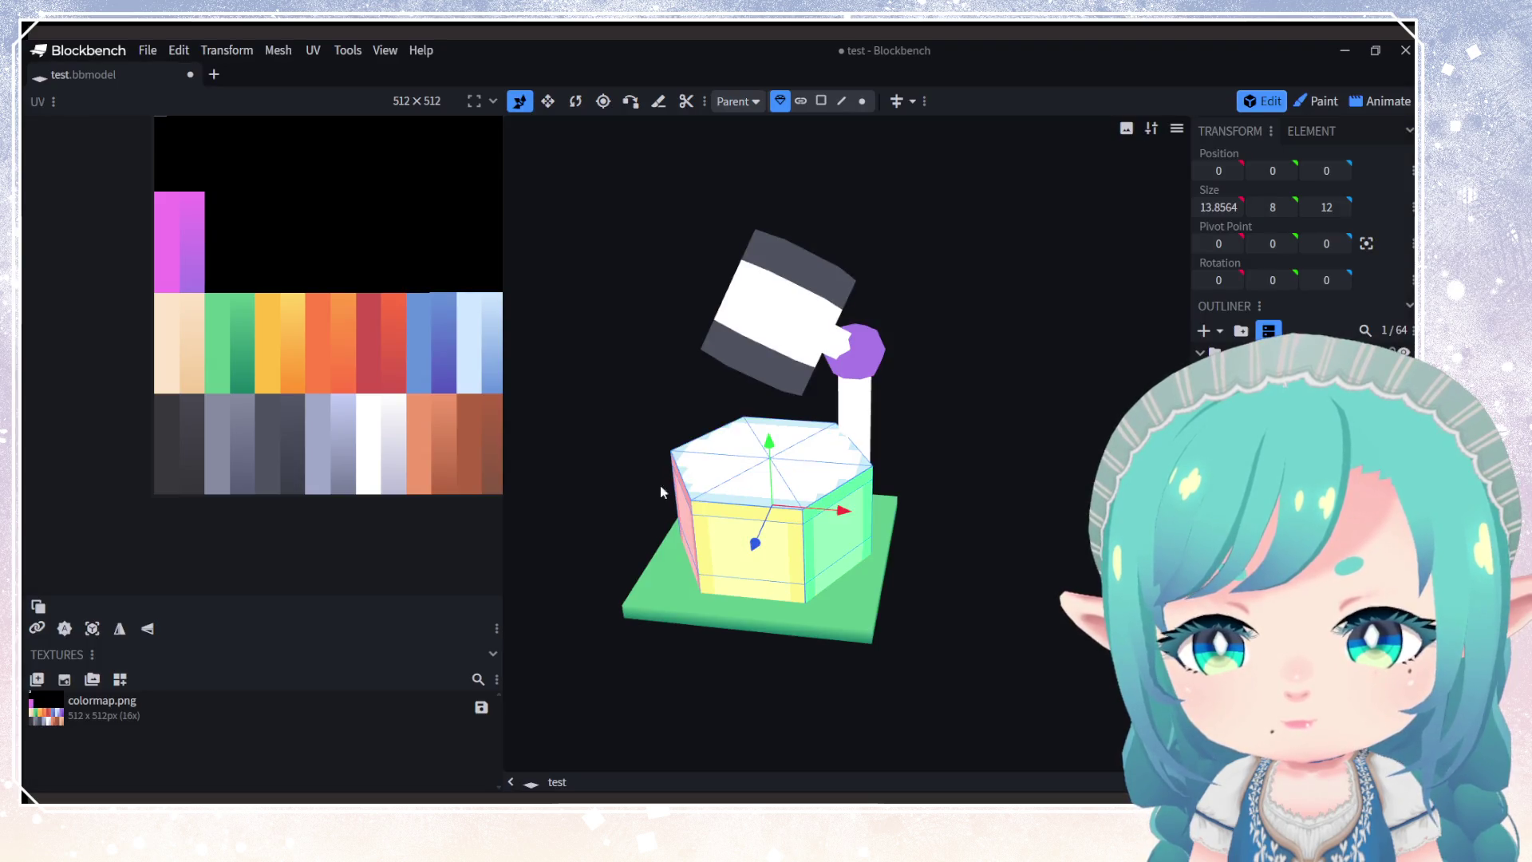
Move the hex body's UV island onto the black colormap swatch, making the body black
drag(661, 491, 656, 483)
scroll(244, 331, up, 3)
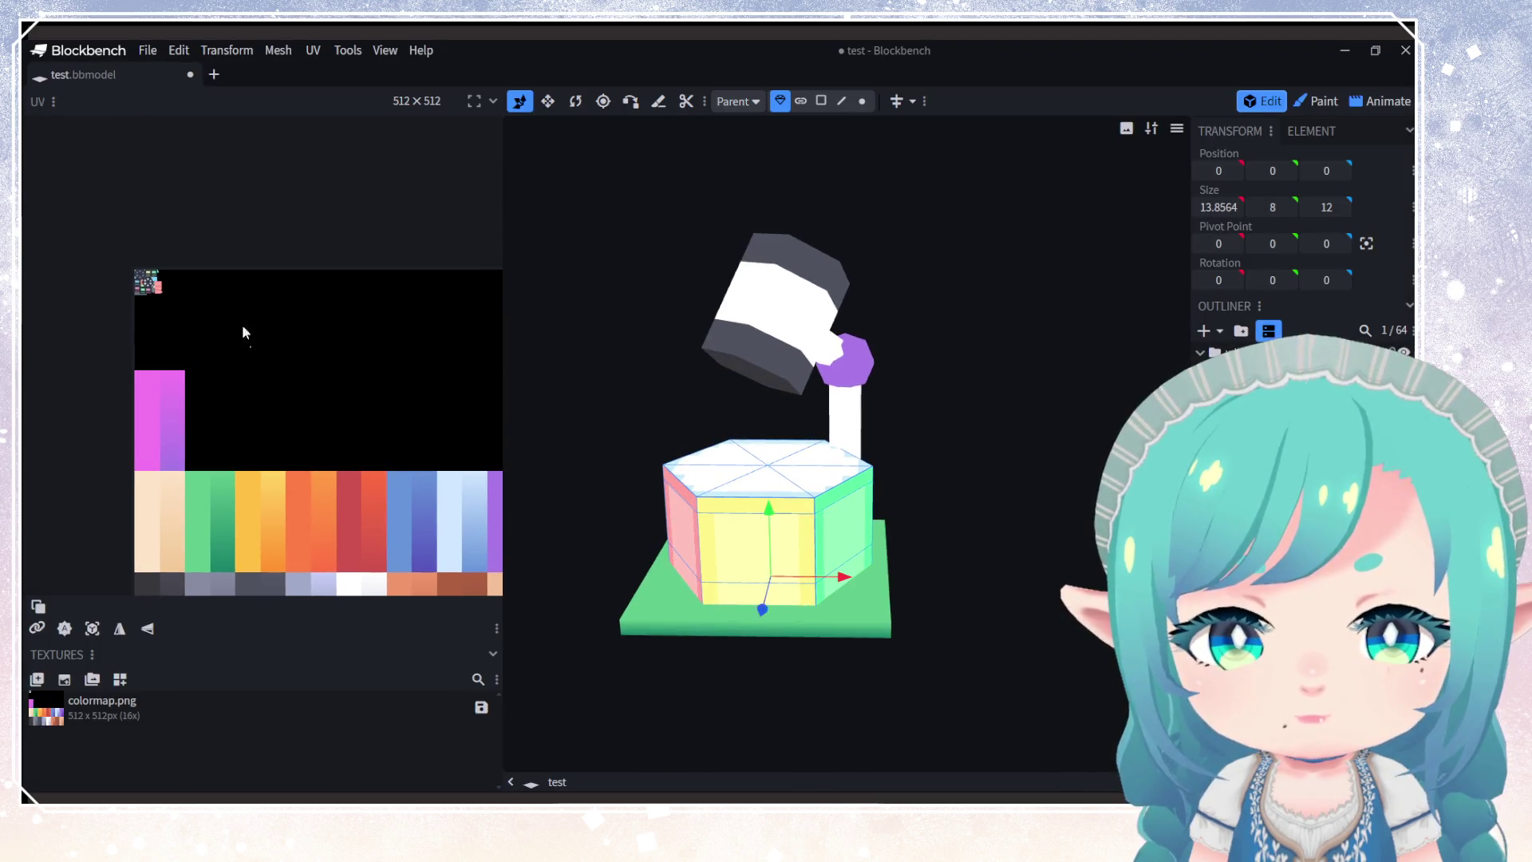
mouse_move(160, 283)
mouse_down()
mouse_move(290, 380)
mouse_move(304, 455)
mouse_up()
scroll(304, 455, down, 3)
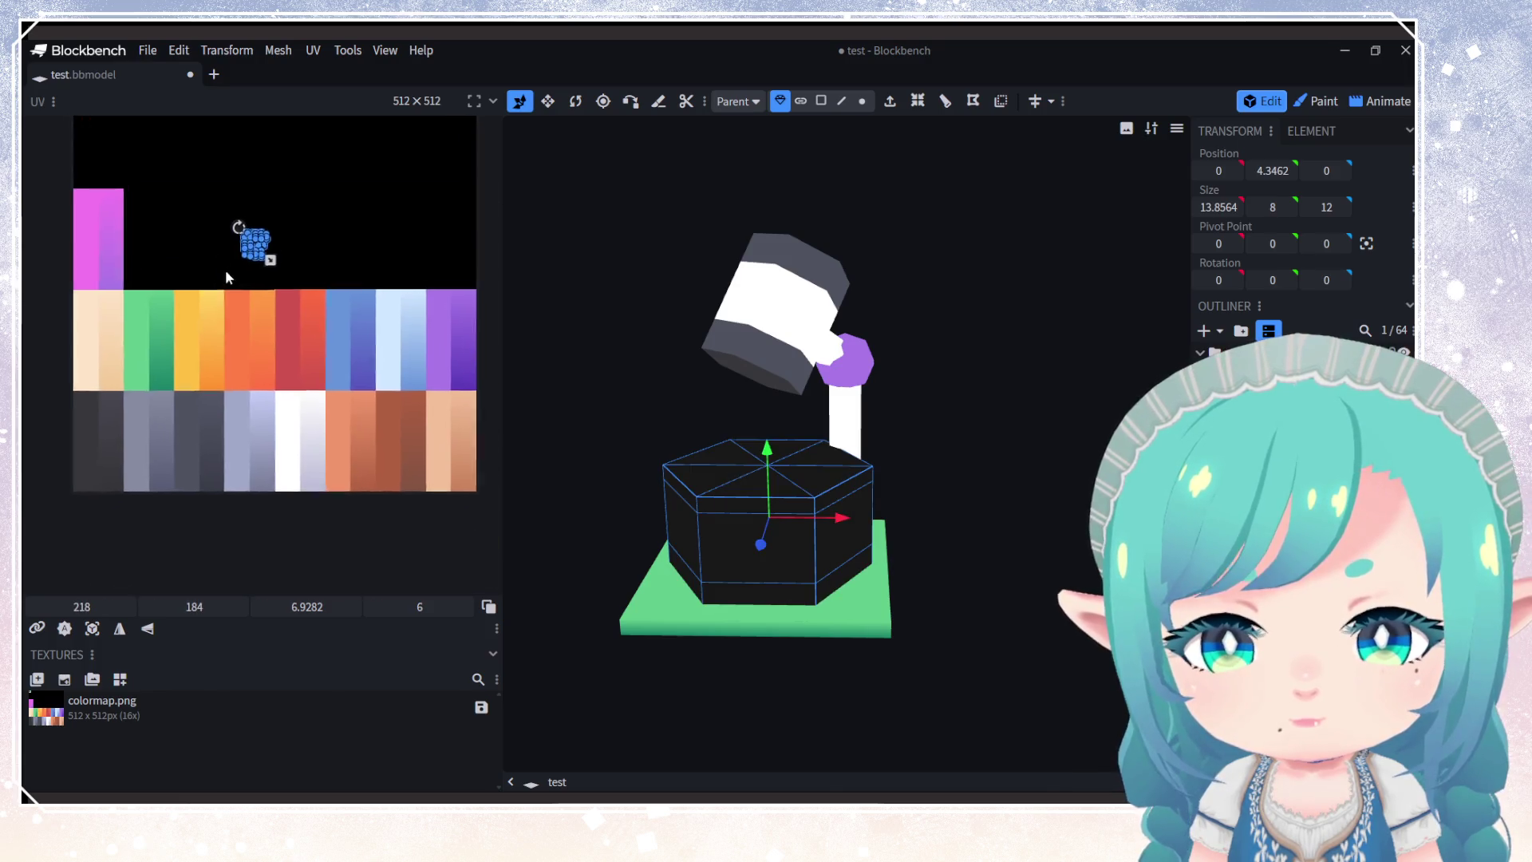
scroll(229, 278, up, 2)
scroll(229, 278, right, 2)
drag(222, 274, 238, 286)
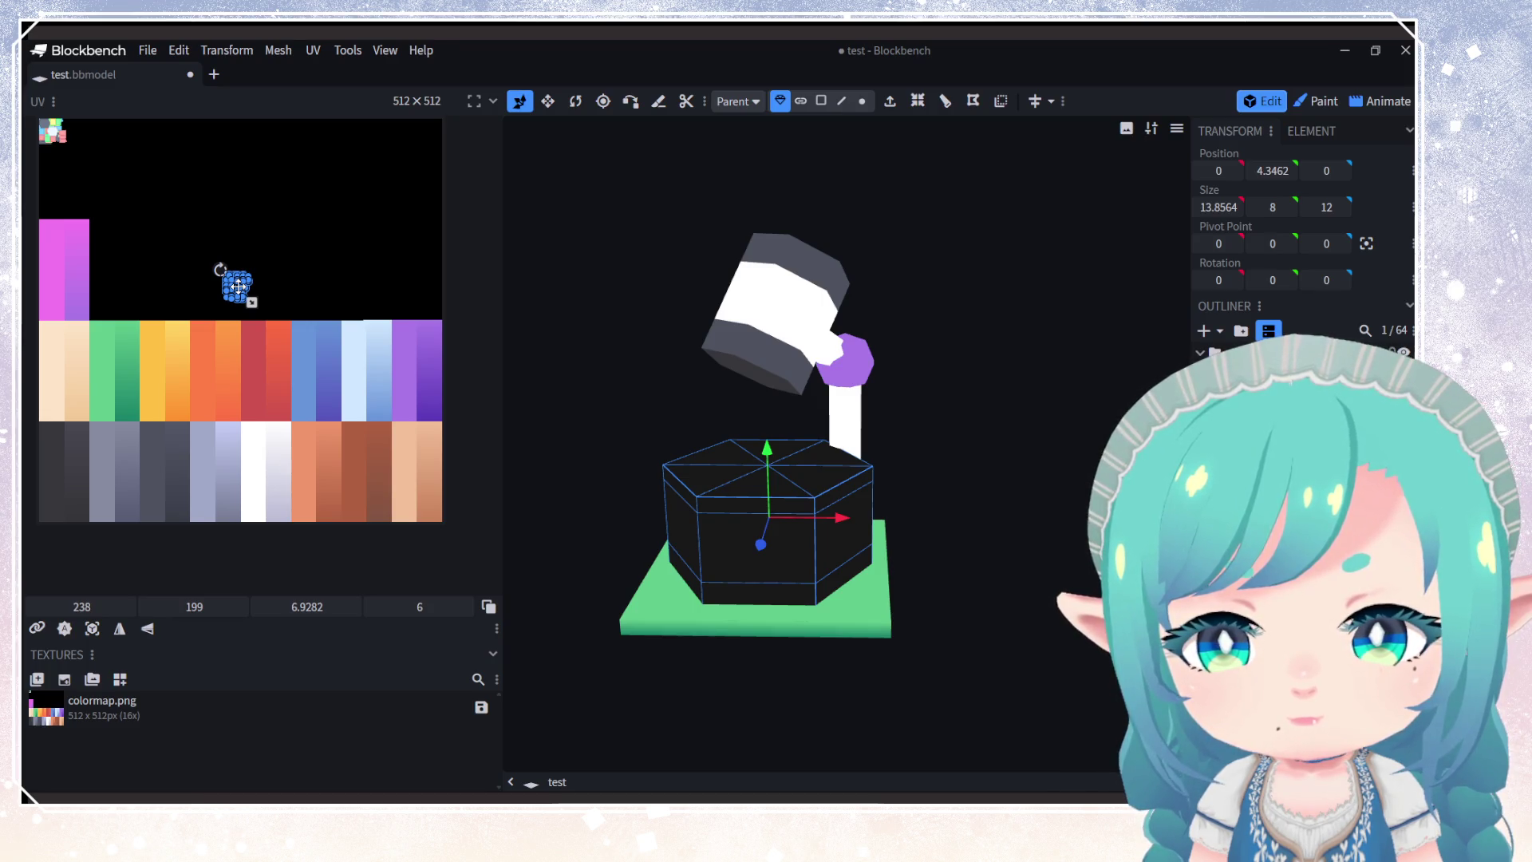
click(269, 330)
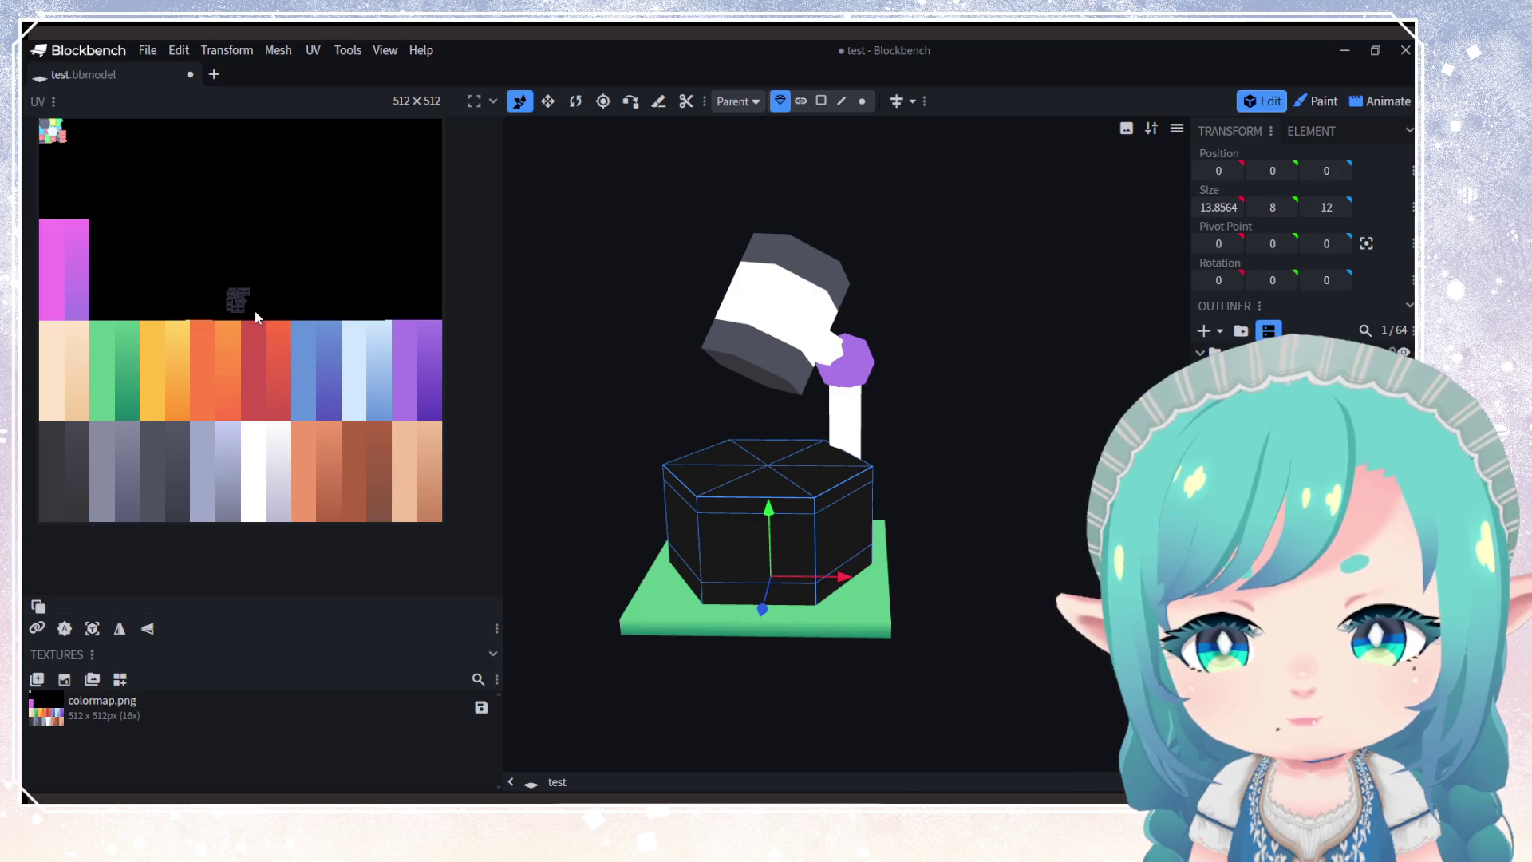
Select the thin band faces in the UV layout and move them away from the hexagons
scroll(212, 321, up, 5)
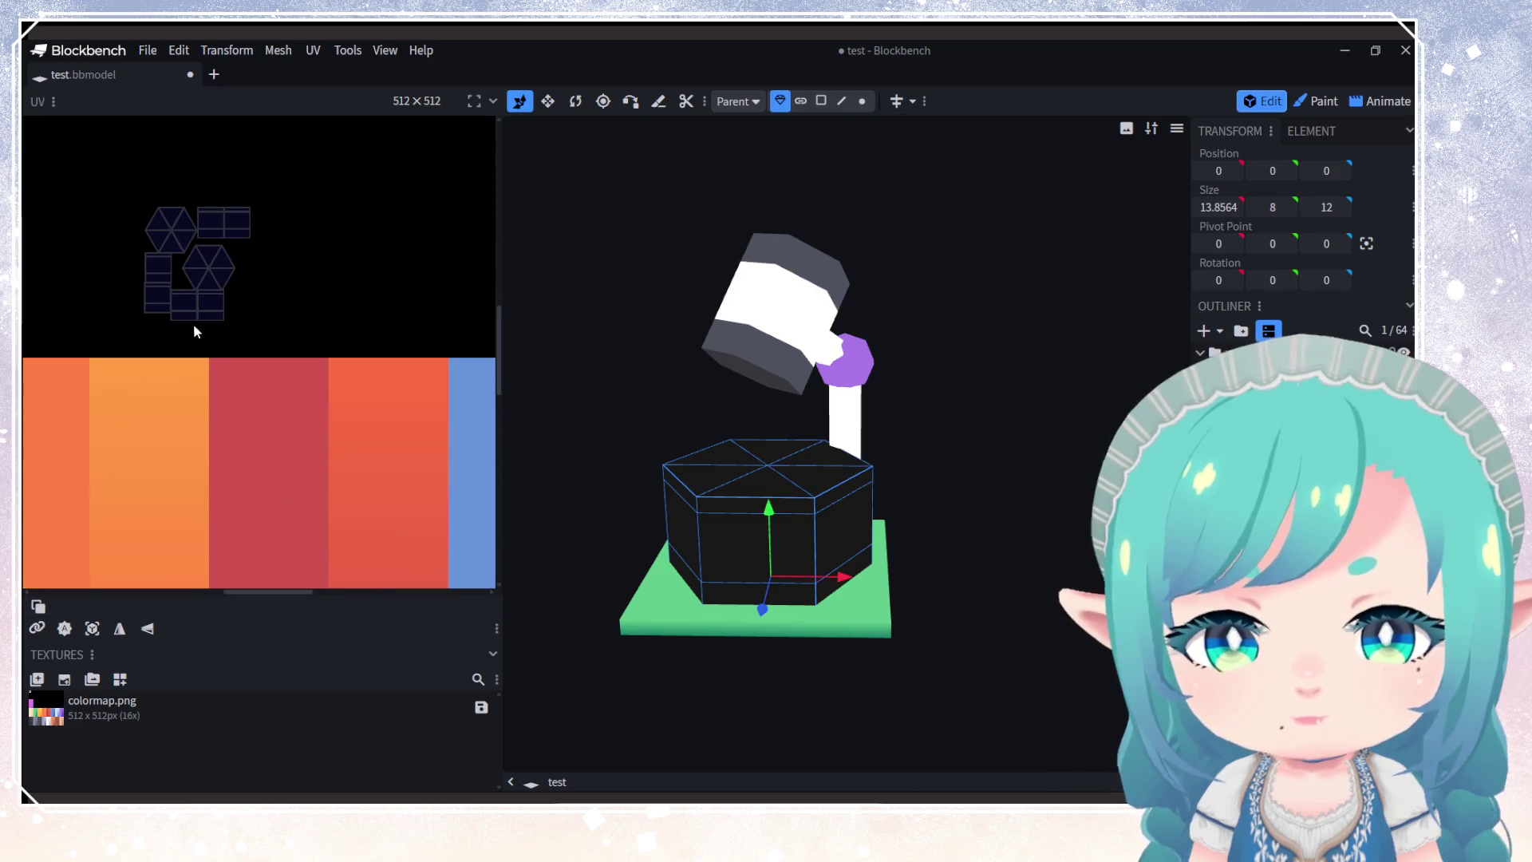
click(198, 320)
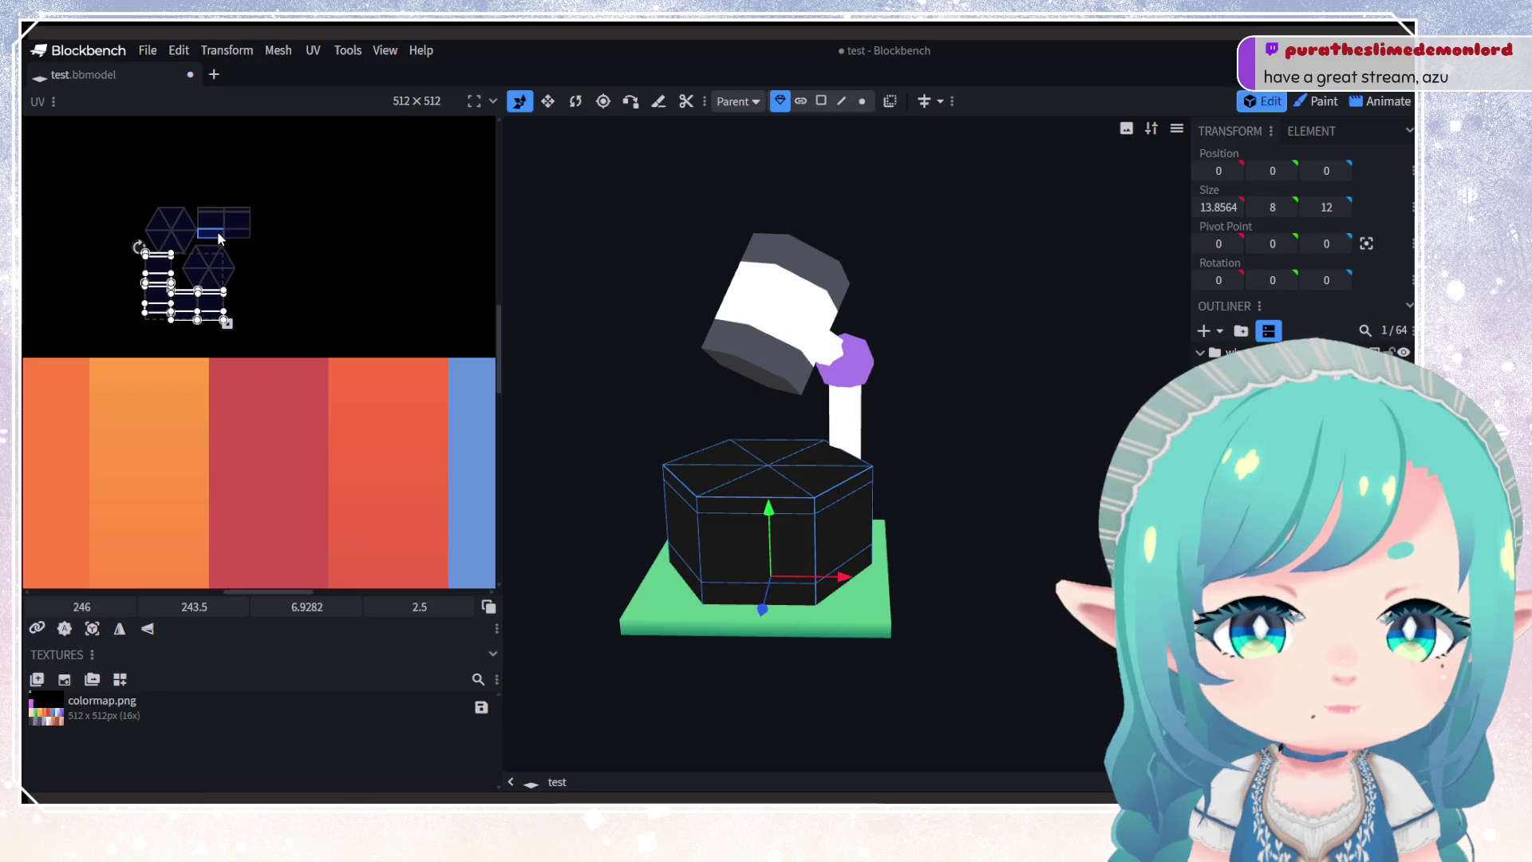
drag(220, 237, 236, 238)
click(237, 212)
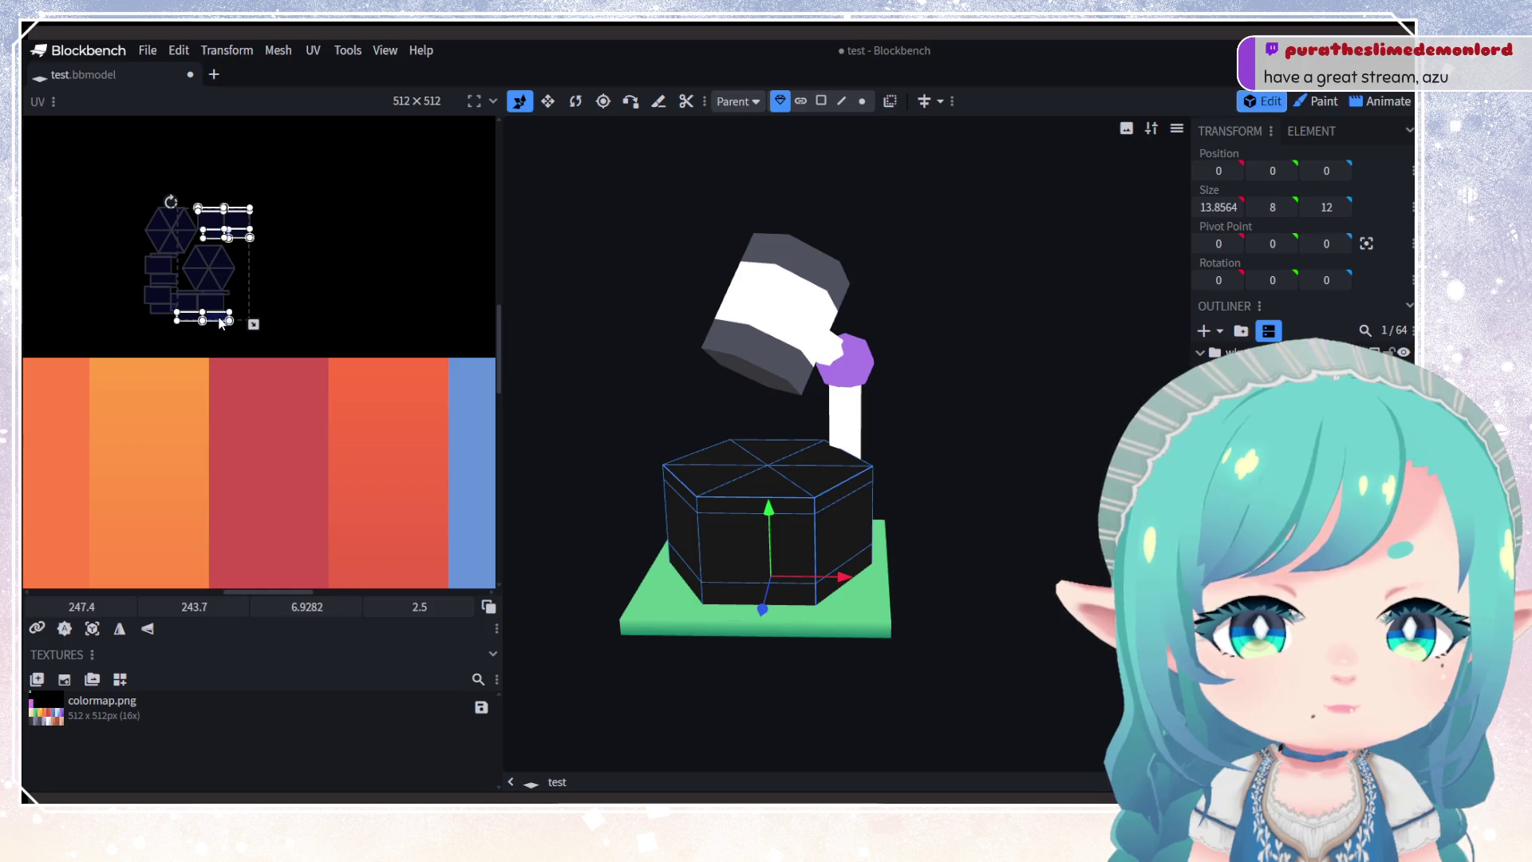
ctrl+click(185, 289)
ctrl+click(160, 309)
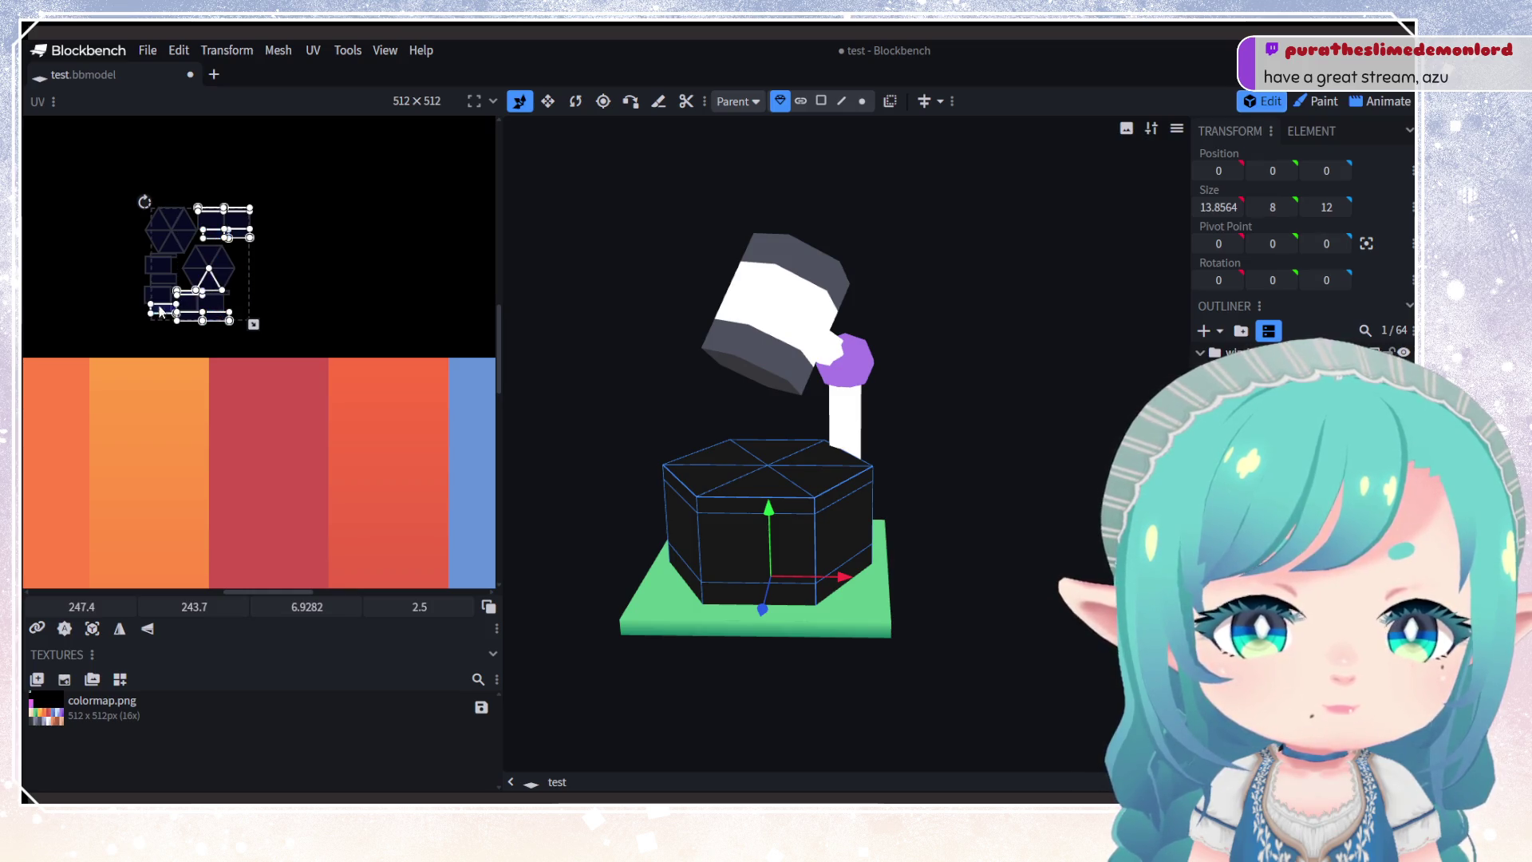
ctrl+click(165, 296)
ctrl+click(159, 276)
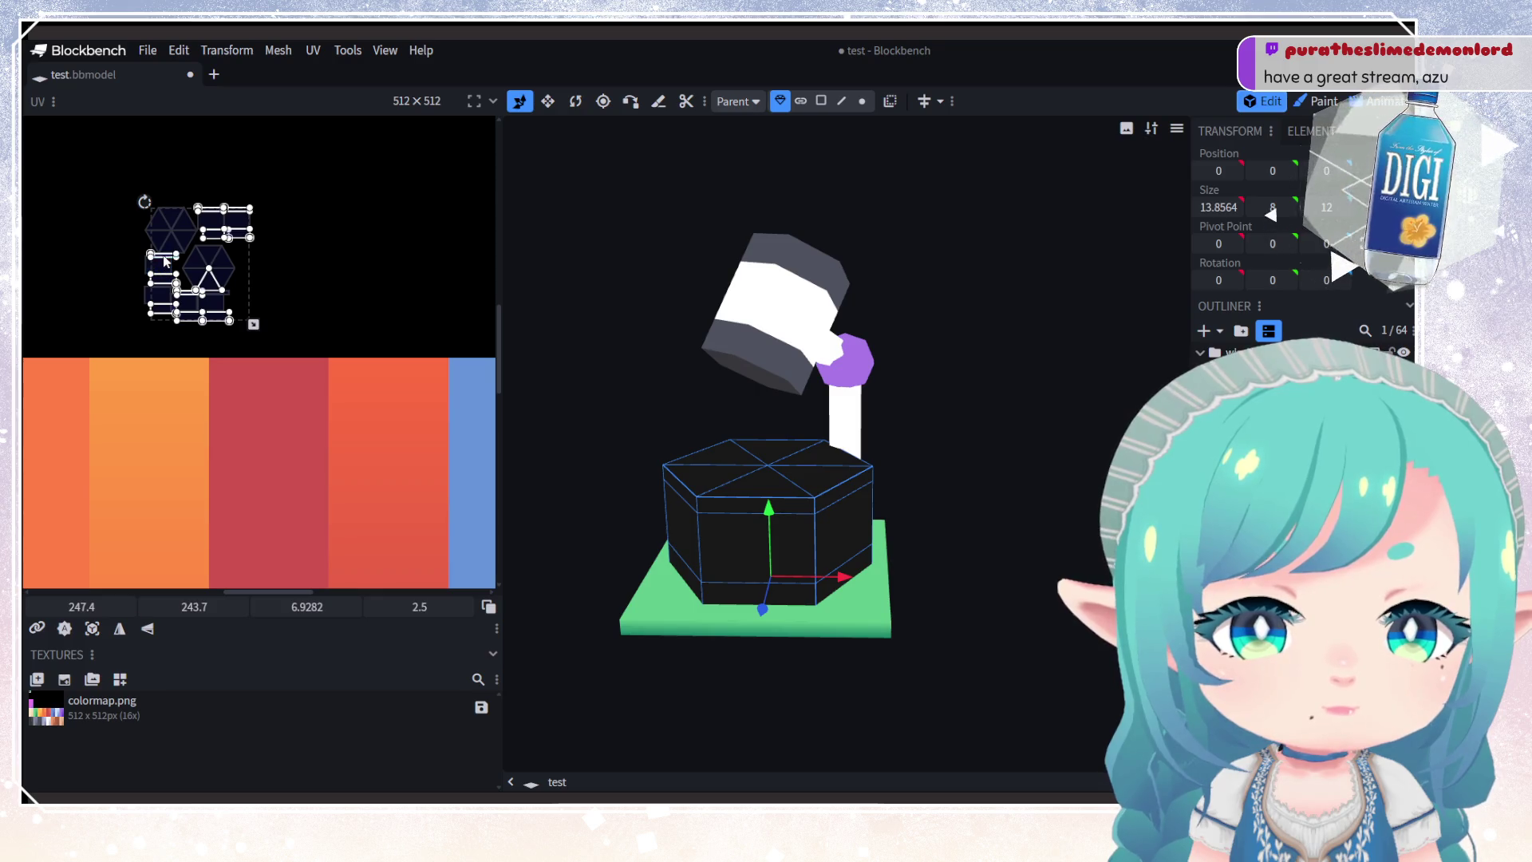
mouse_move(180, 262)
mouse_down()
mouse_move(289, 309)
mouse_move(194, 459)
mouse_up()
Undo an accidental stretch of the band faces and reselect them all together
scroll(252, 343, down, 2)
scroll(252, 348, down, 2)
click(279, 339)
key(ctrl+z)
mouse_move(371, 380)
mouse_down()
mouse_move(270, 313)
mouse_move(210, 471)
mouse_move(172, 474)
mouse_up()
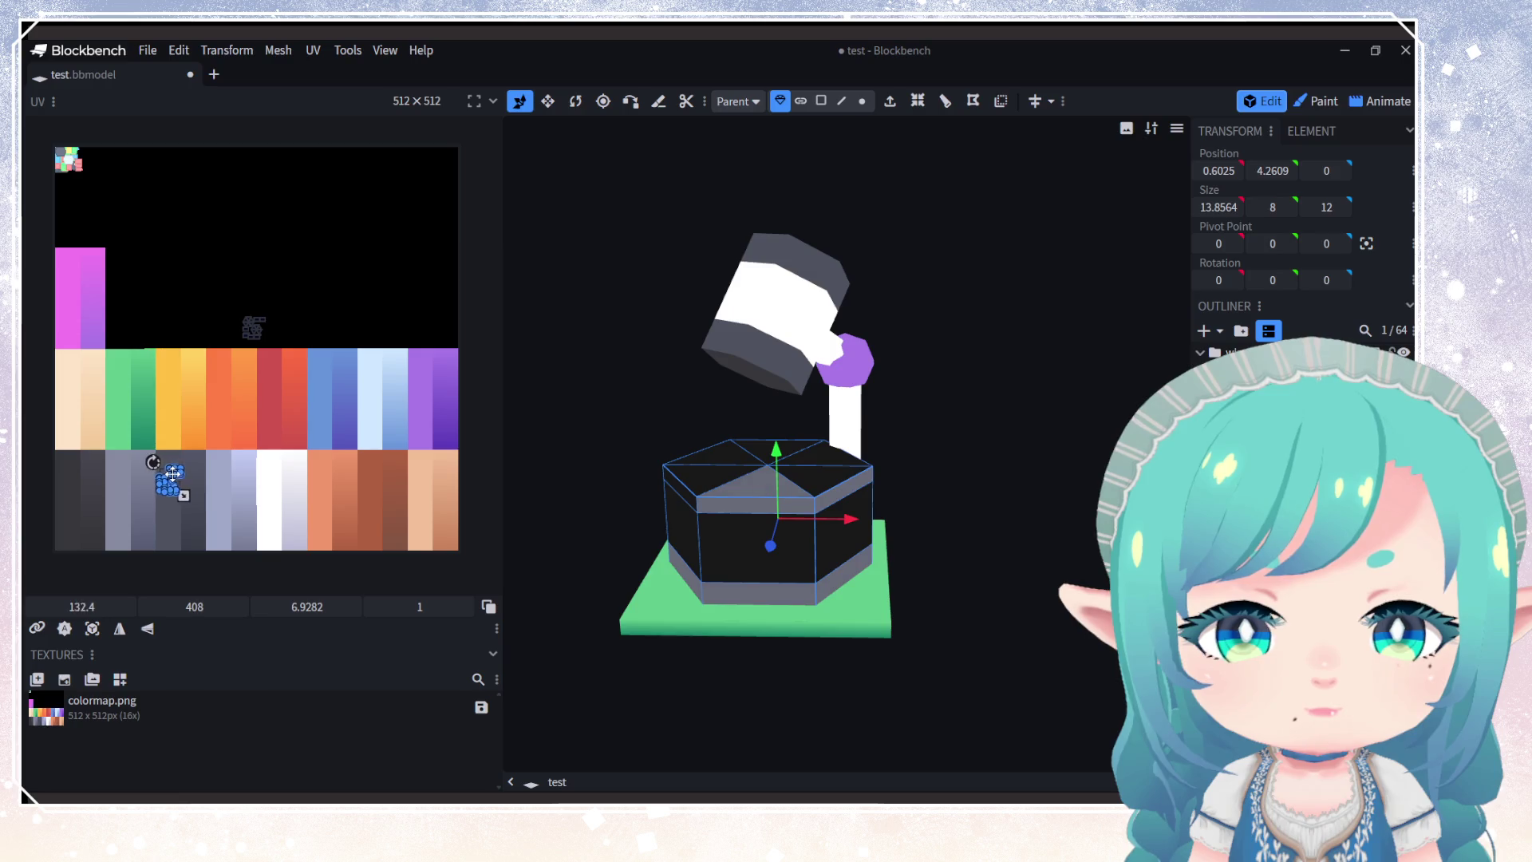
Put the face group back on black, then move the two thin side faces onto gray
scroll(118, 495, up, 3)
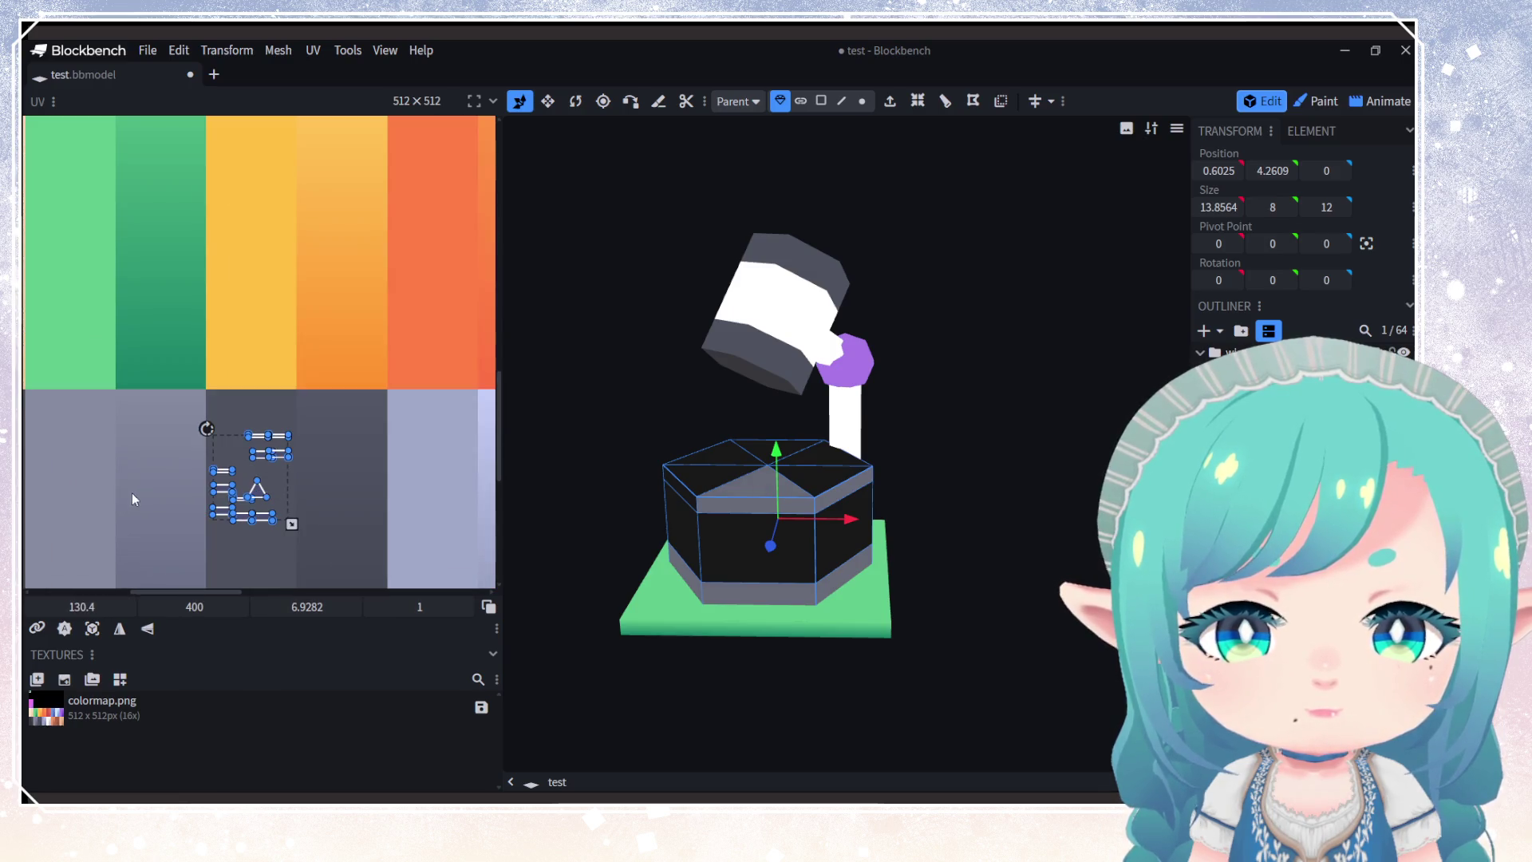
click(330, 351)
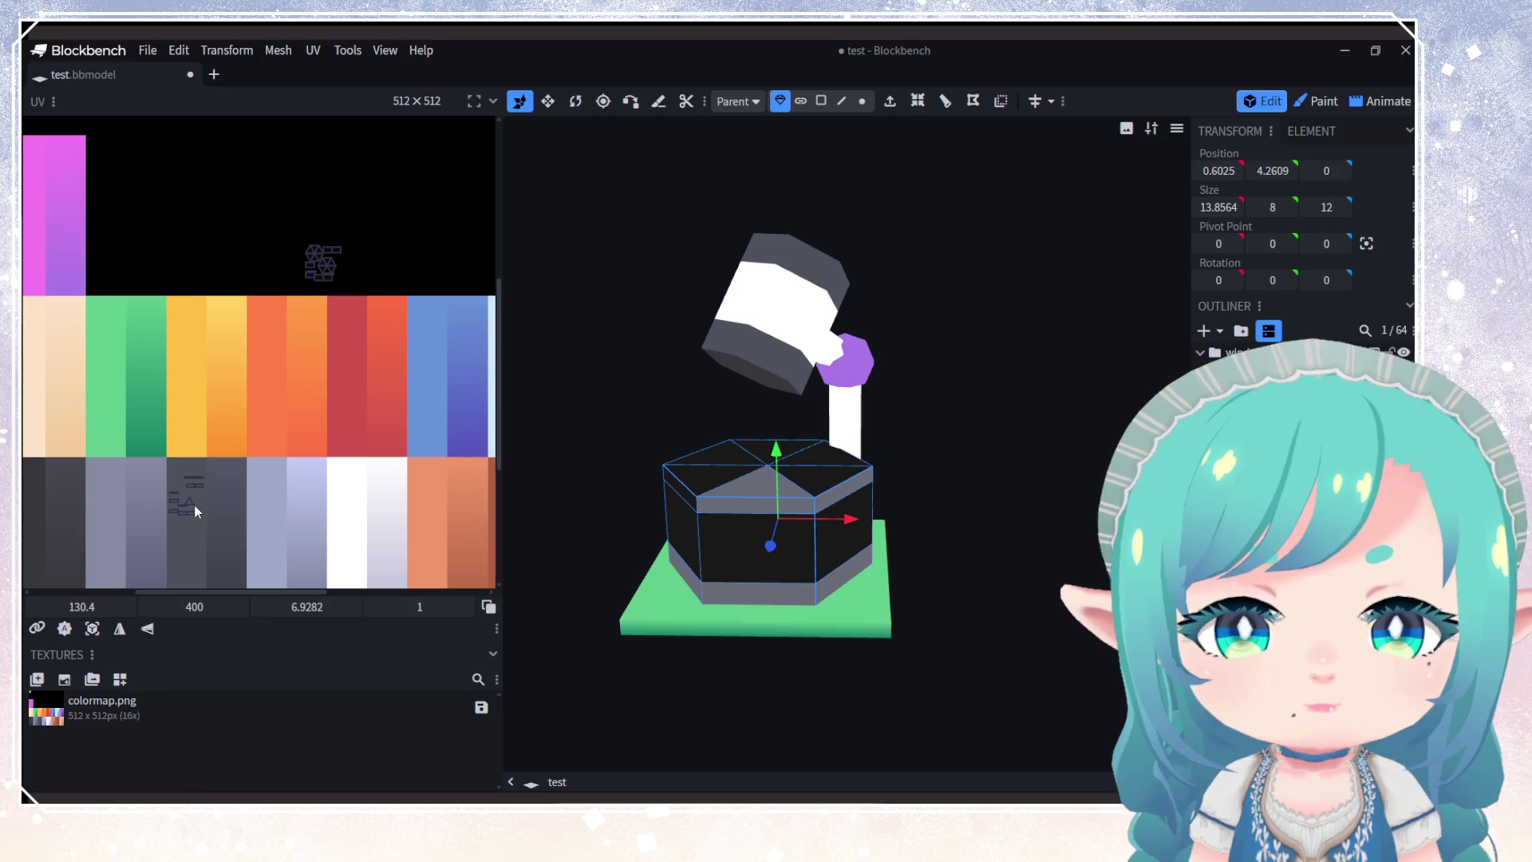
drag(195, 512, 337, 274)
scroll(337, 274, up, 2)
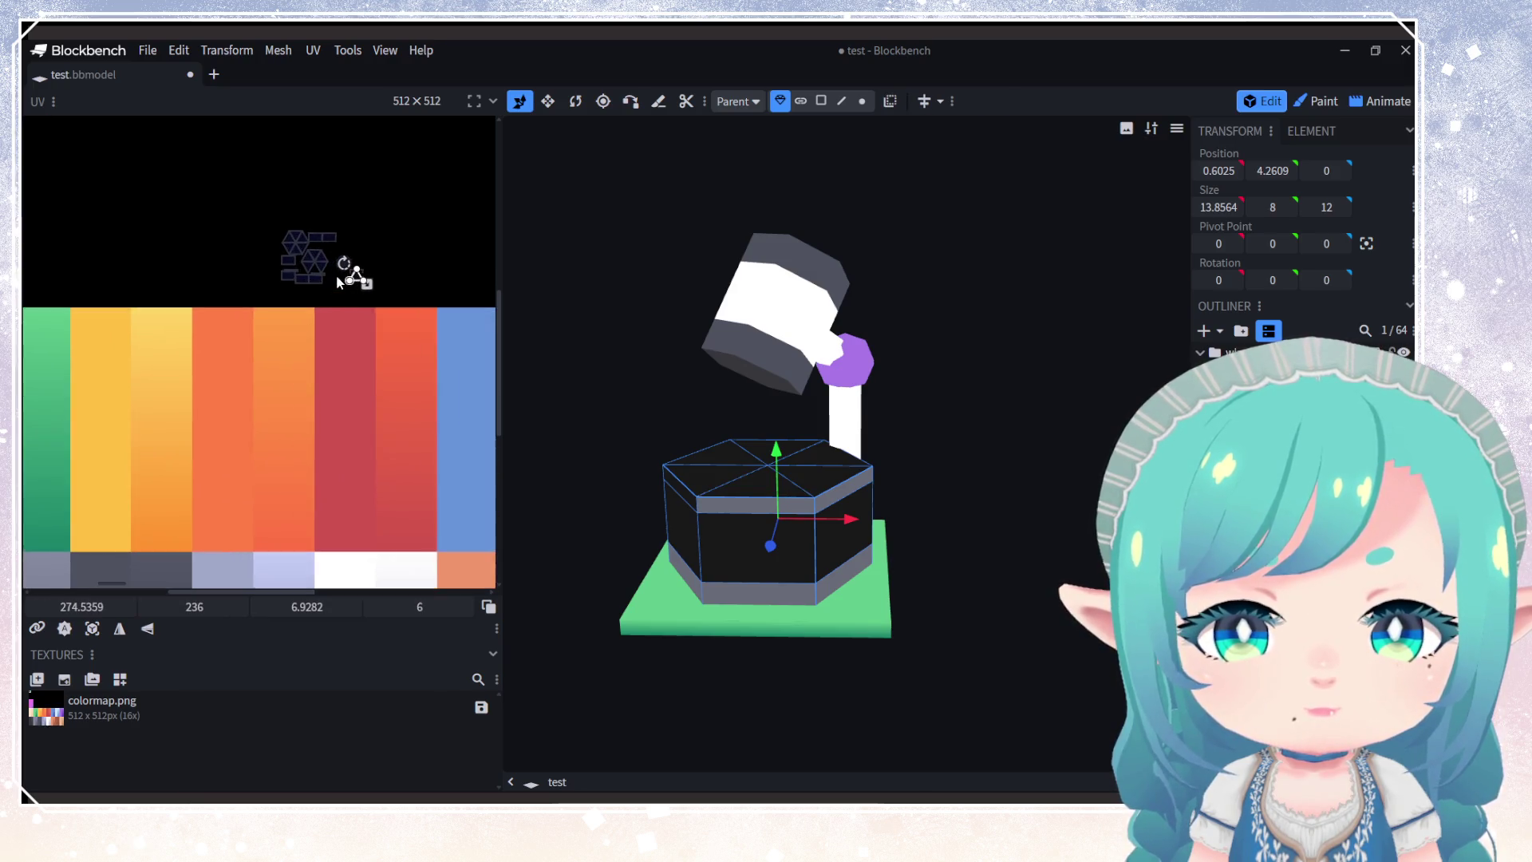
scroll(336, 274, up, 2)
click(263, 255)
shift+click(323, 264)
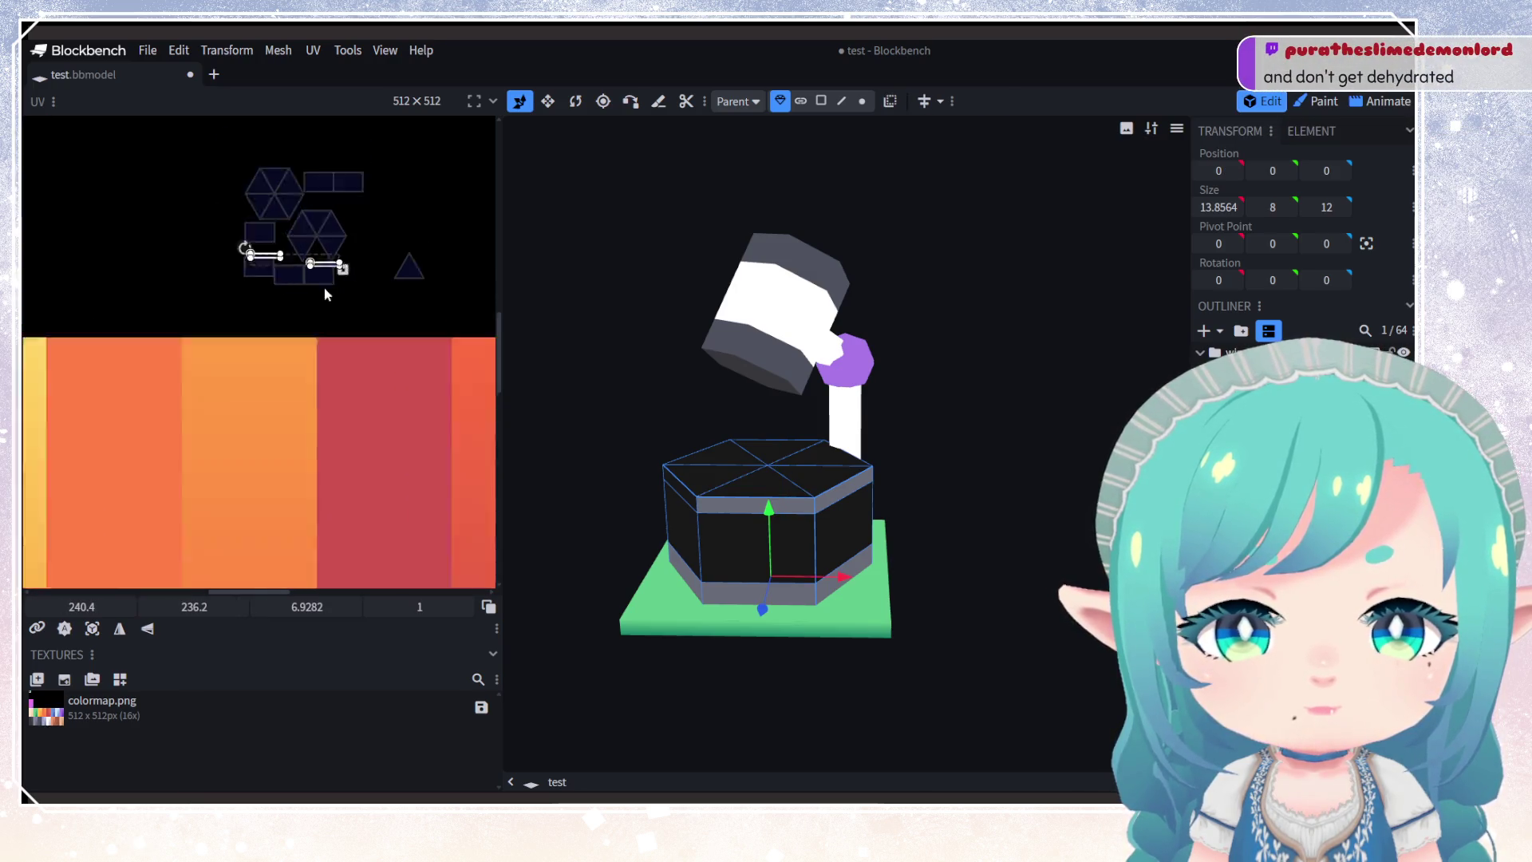
scroll(325, 294, down, 3)
drag(330, 277, 169, 543)
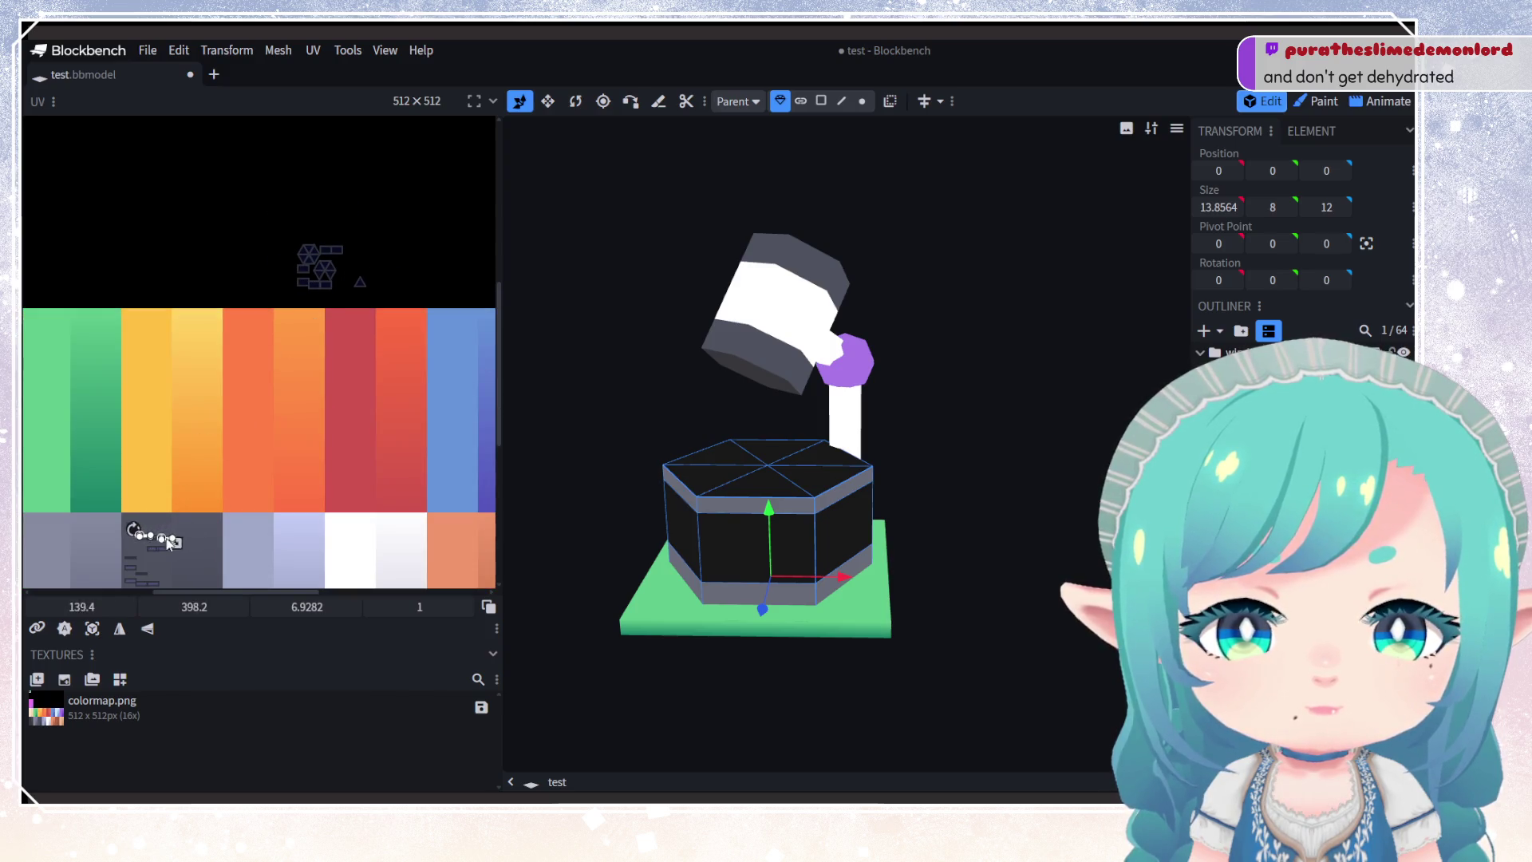
Select all triangles of the left hexagon top face and move it onto the orange swatch
click(359, 283)
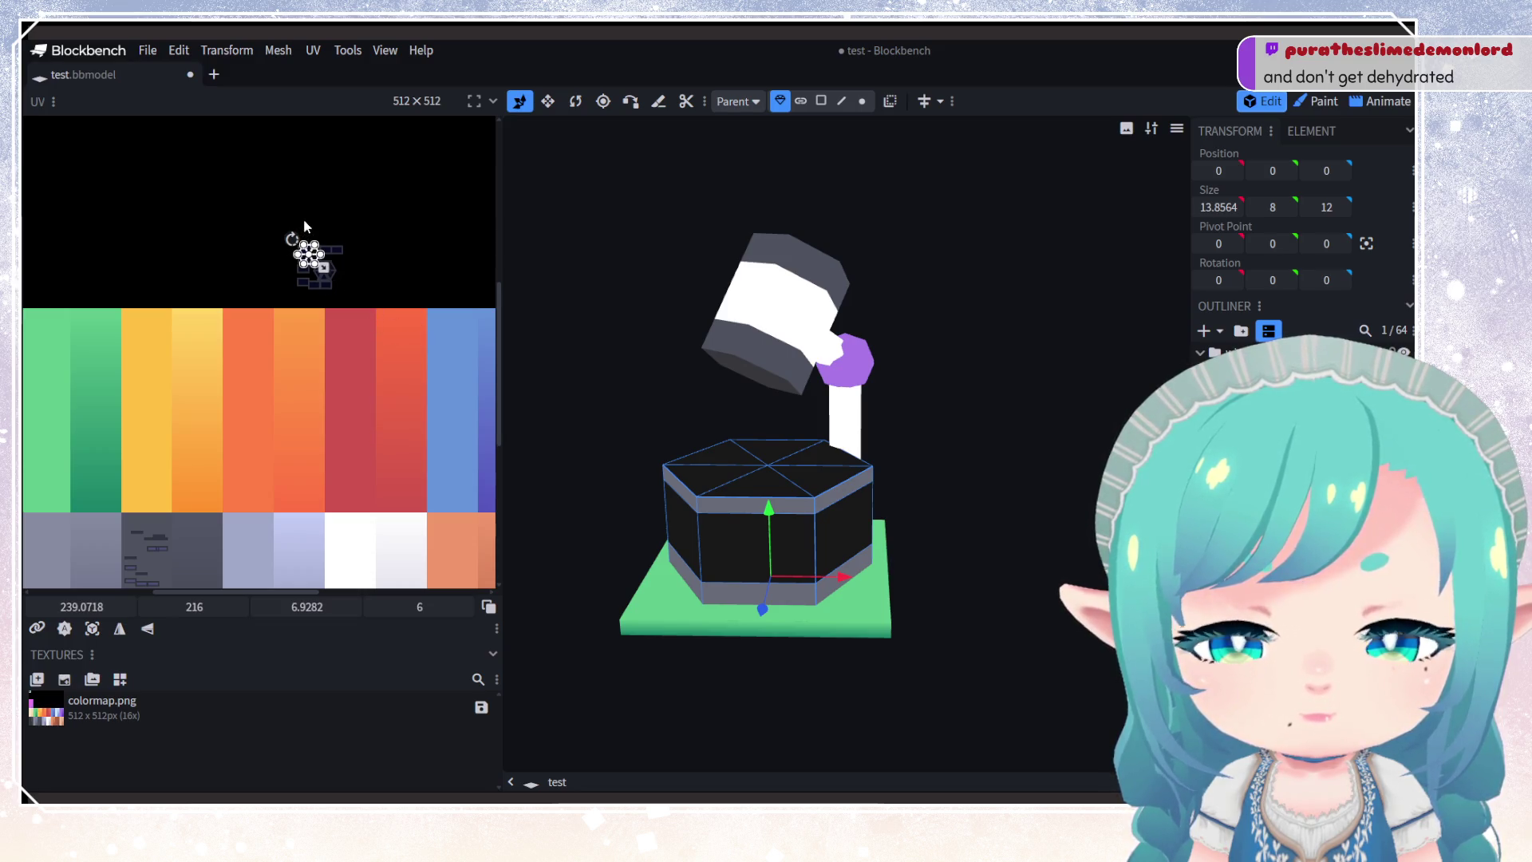
scroll(300, 240, up, 5)
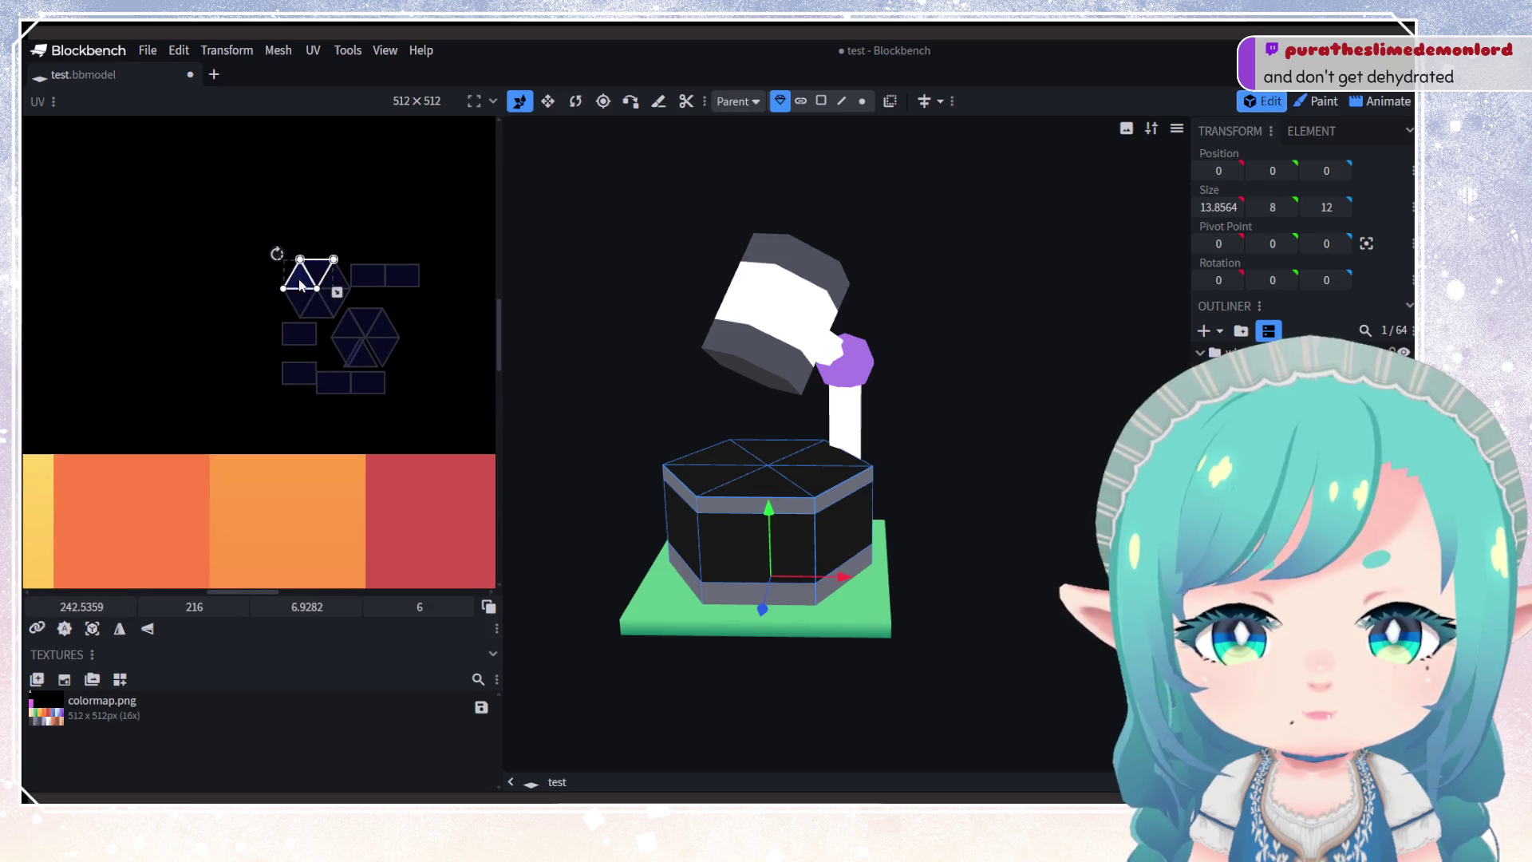
click(300, 310)
shift+click(315, 274)
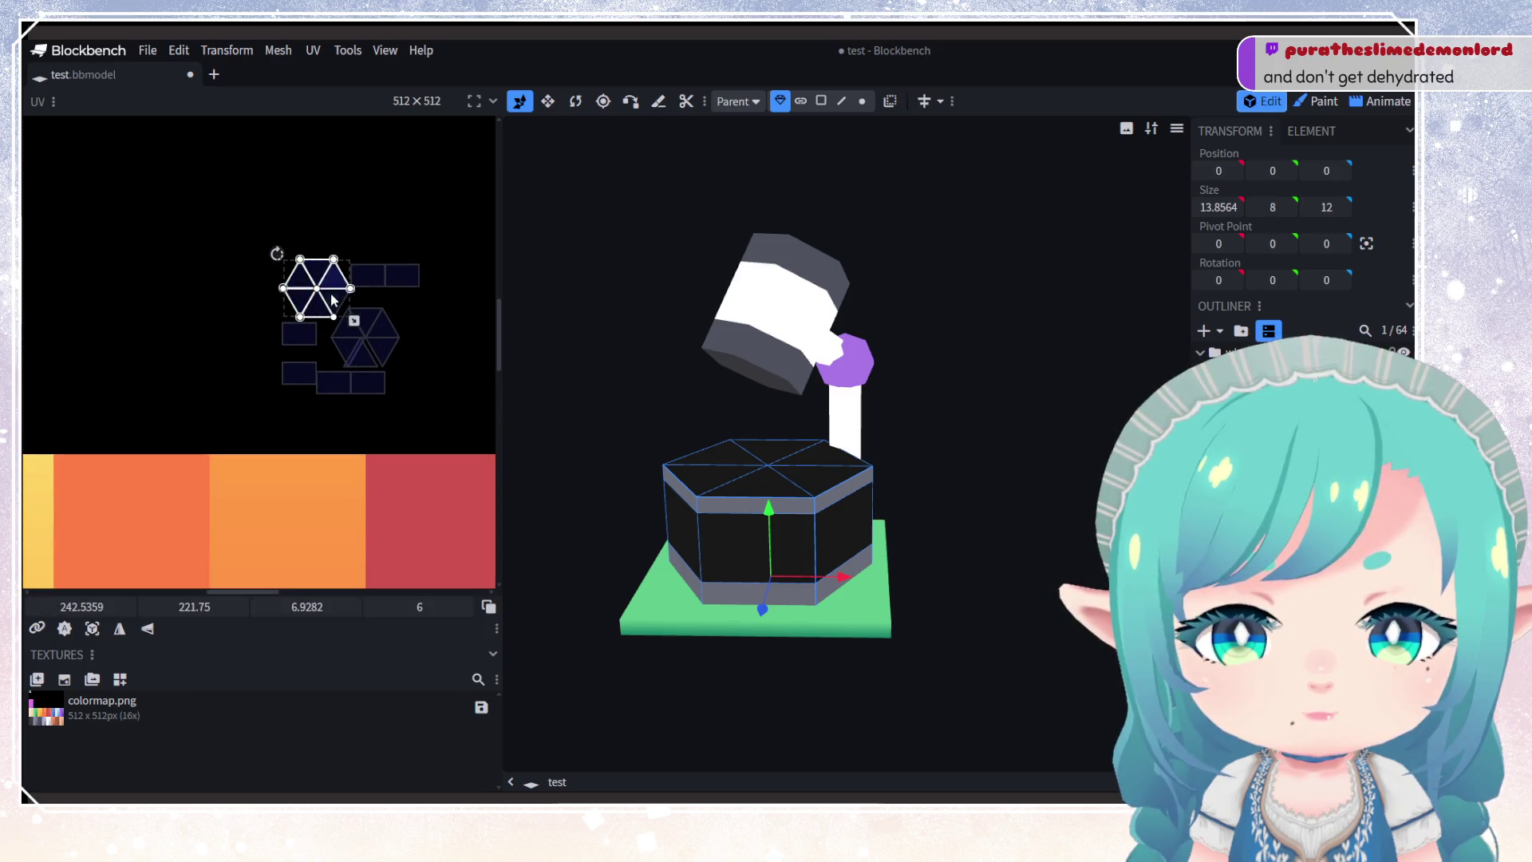
scroll(332, 312, down, 5)
mouse_move(332, 300)
mouse_down()
mouse_move(332, 455)
mouse_move(278, 334)
mouse_up()
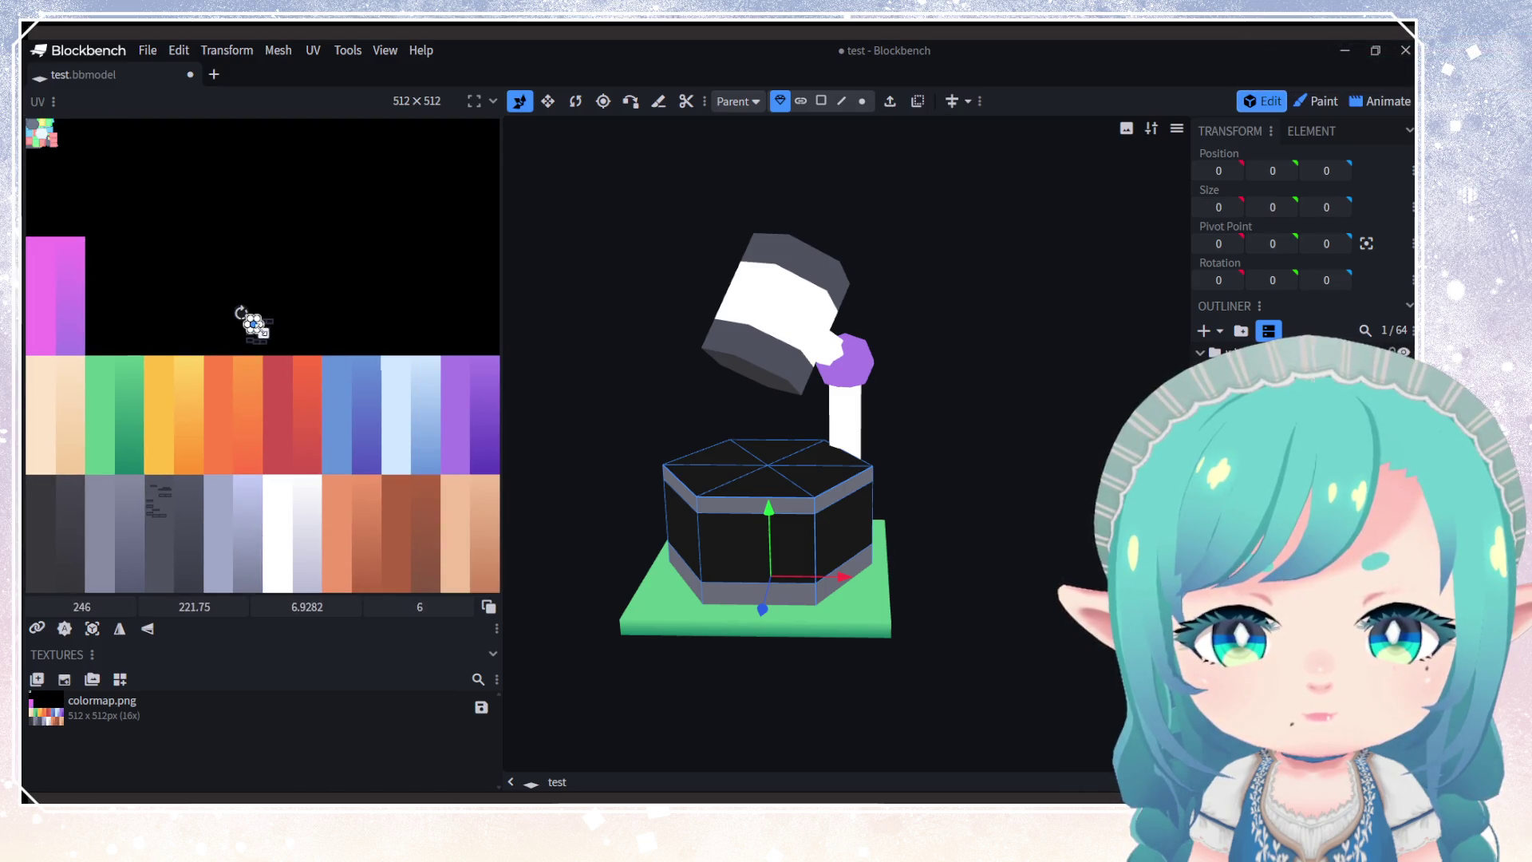
scroll(247, 319, up, 5)
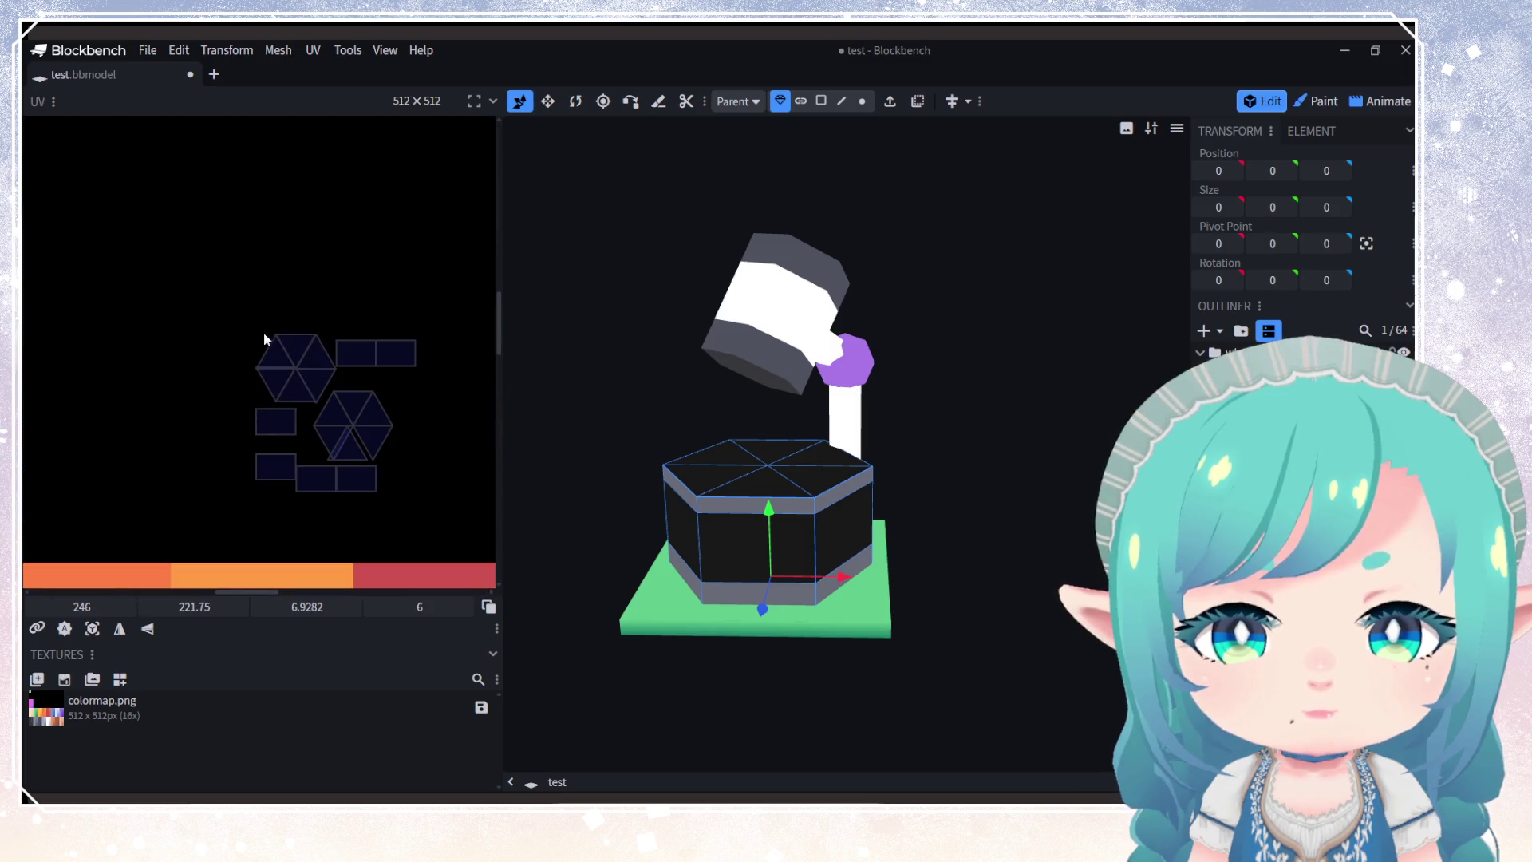
click(276, 355)
scroll(306, 383, down, 4)
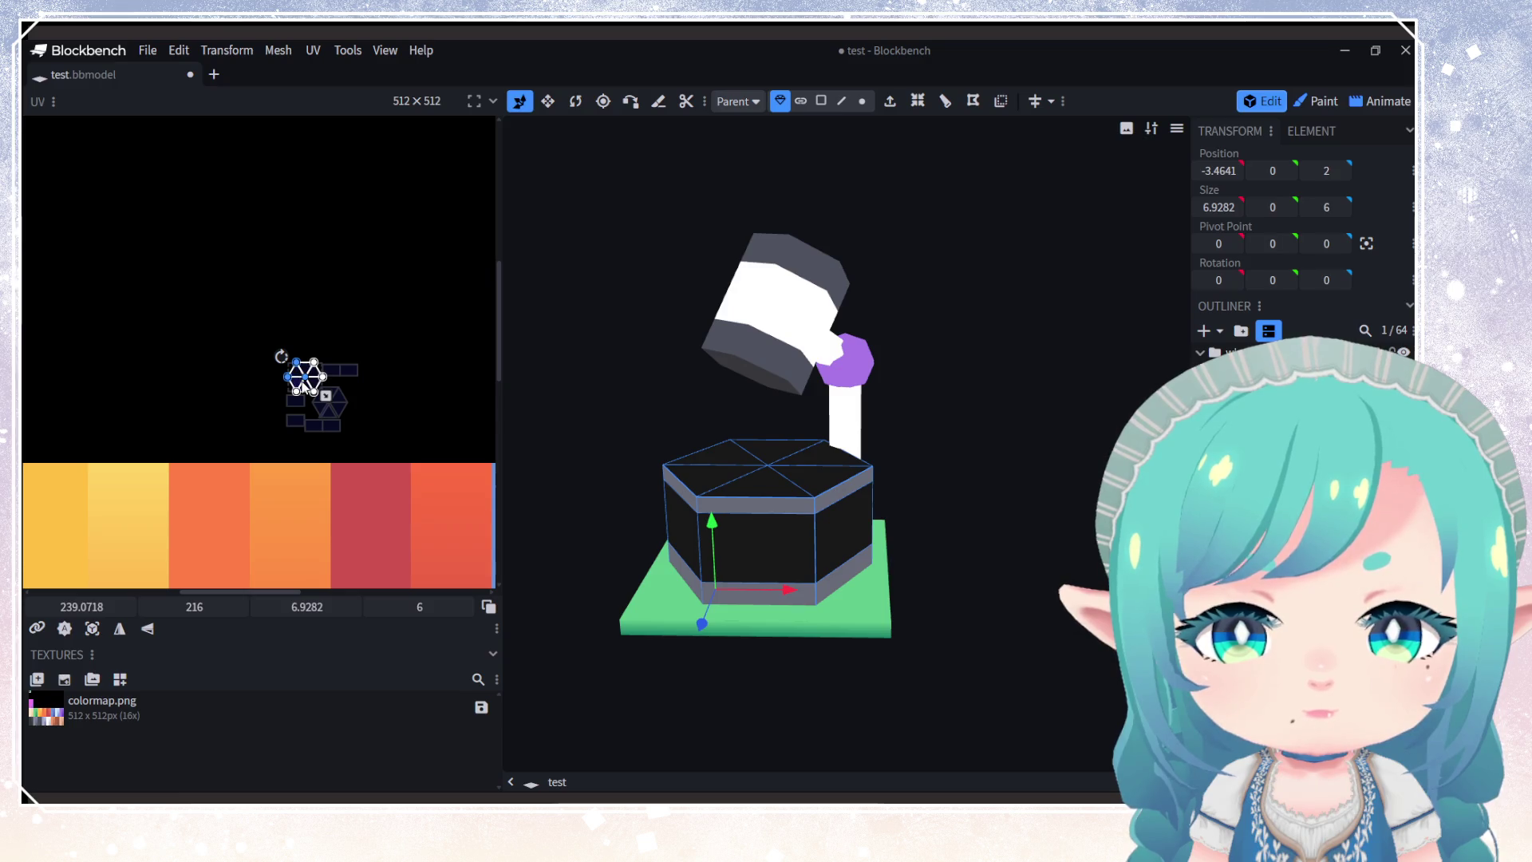
mouse_move(298, 380)
mouse_down()
mouse_move(233, 471)
mouse_move(249, 504)
mouse_up()
Reselect the whole hexagon top face and move it onto the gray swatch
scroll(249, 504, down, 3)
drag(348, 515, 392, 290)
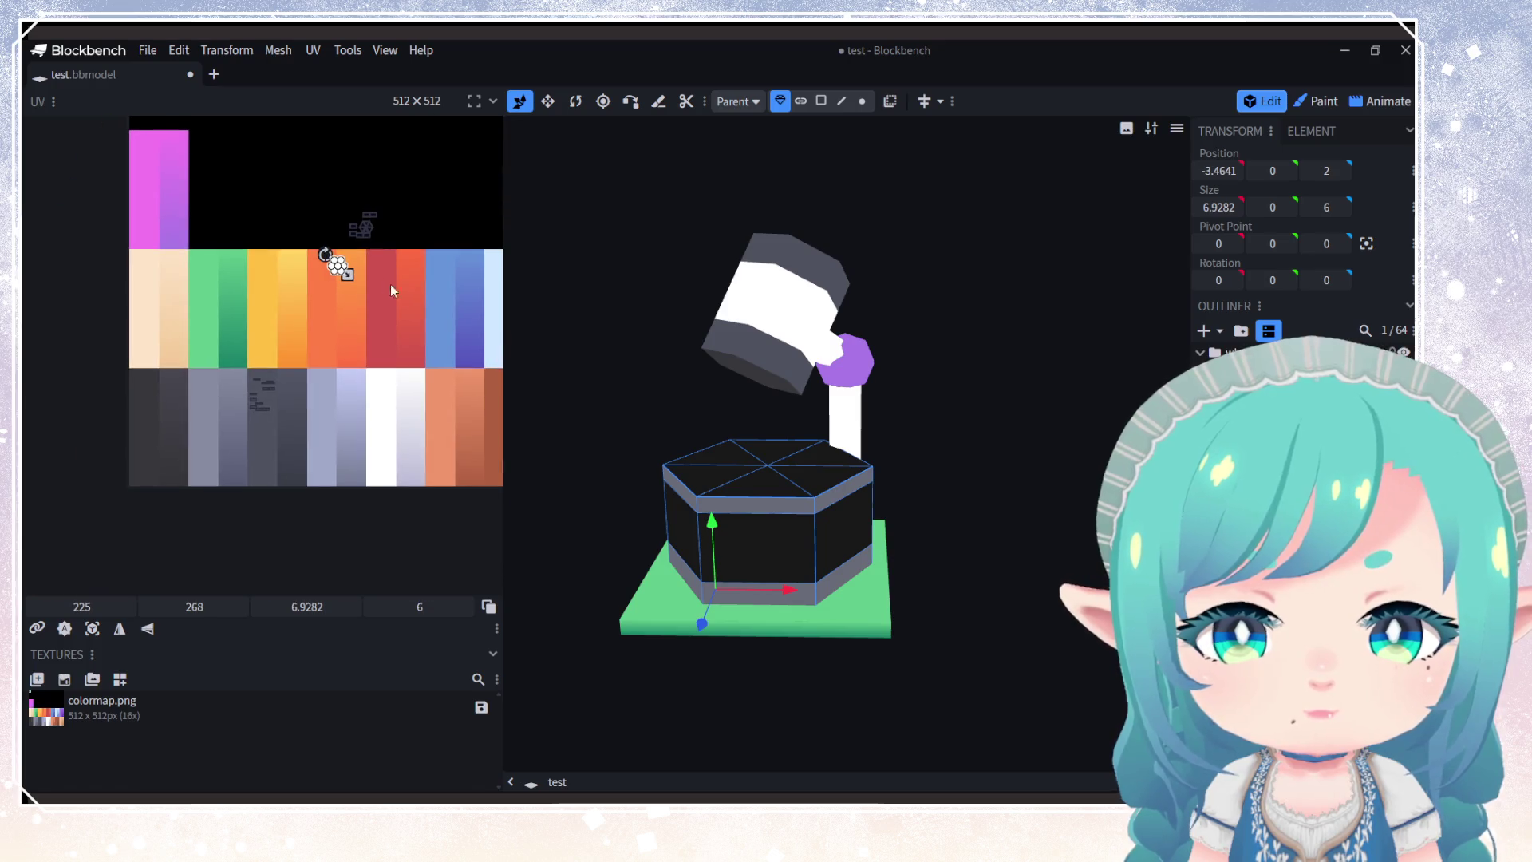
click(338, 270)
scroll(338, 313, up, 2)
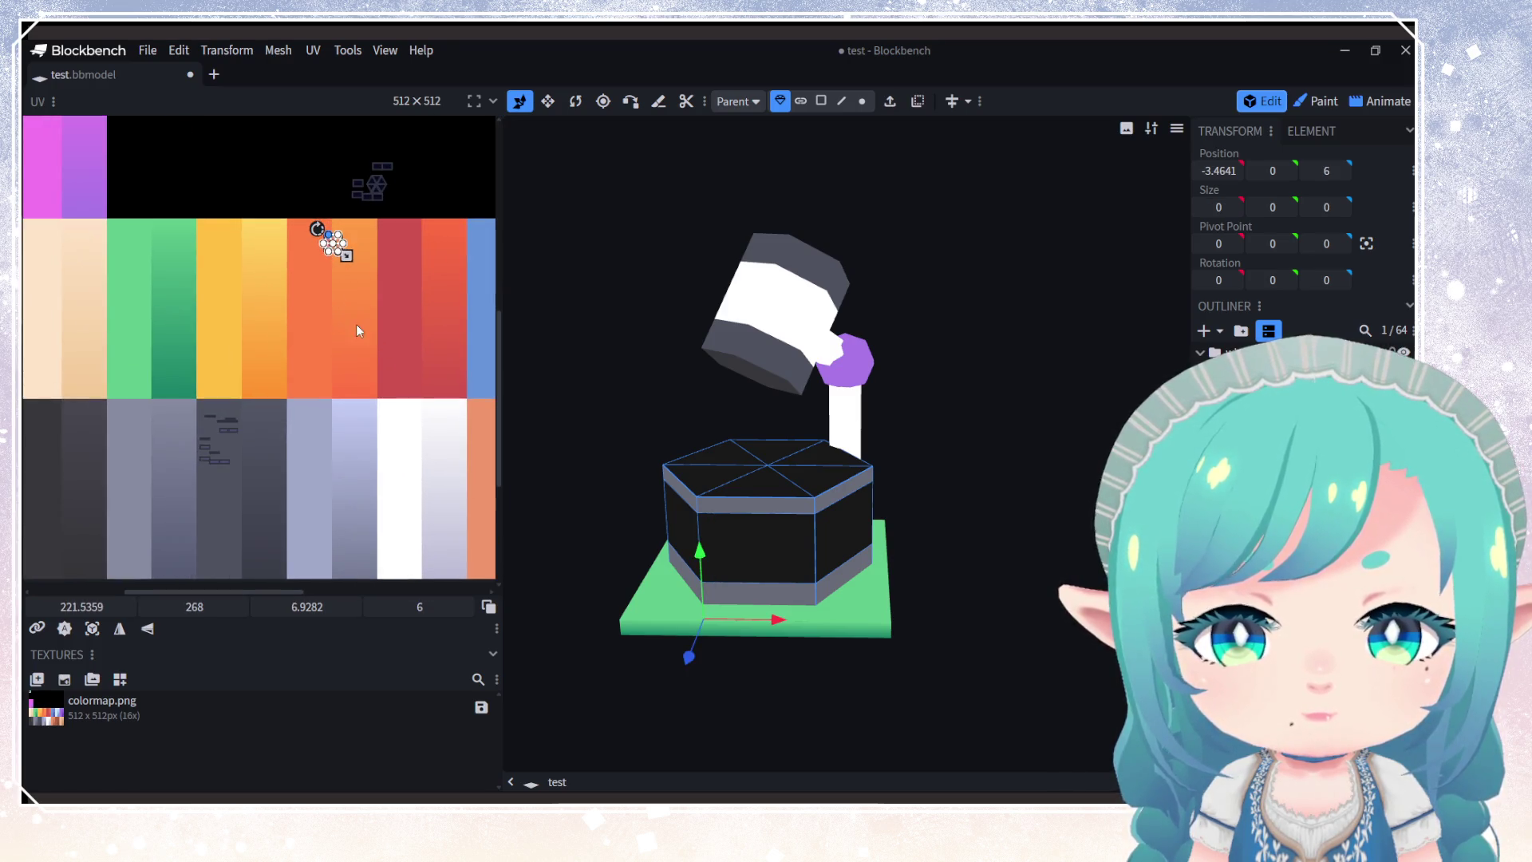
mouse_move(408, 305)
mouse_down()
mouse_move(306, 222)
mouse_move(218, 478)
mouse_up()
mouse_move(656, 506)
mouse_down()
mouse_move(695, 366)
mouse_move(659, 487)
mouse_up()
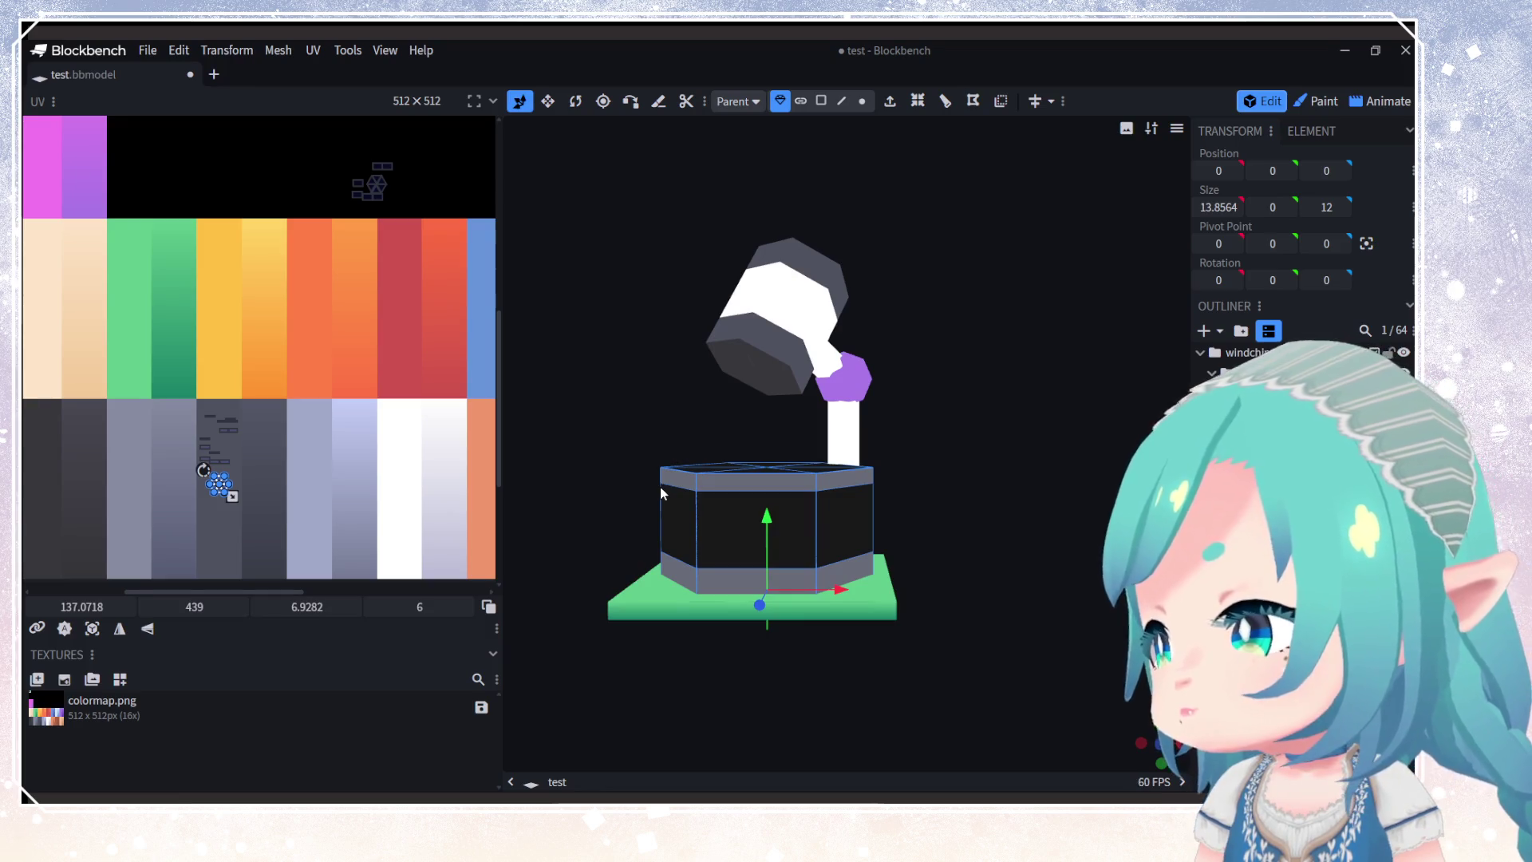
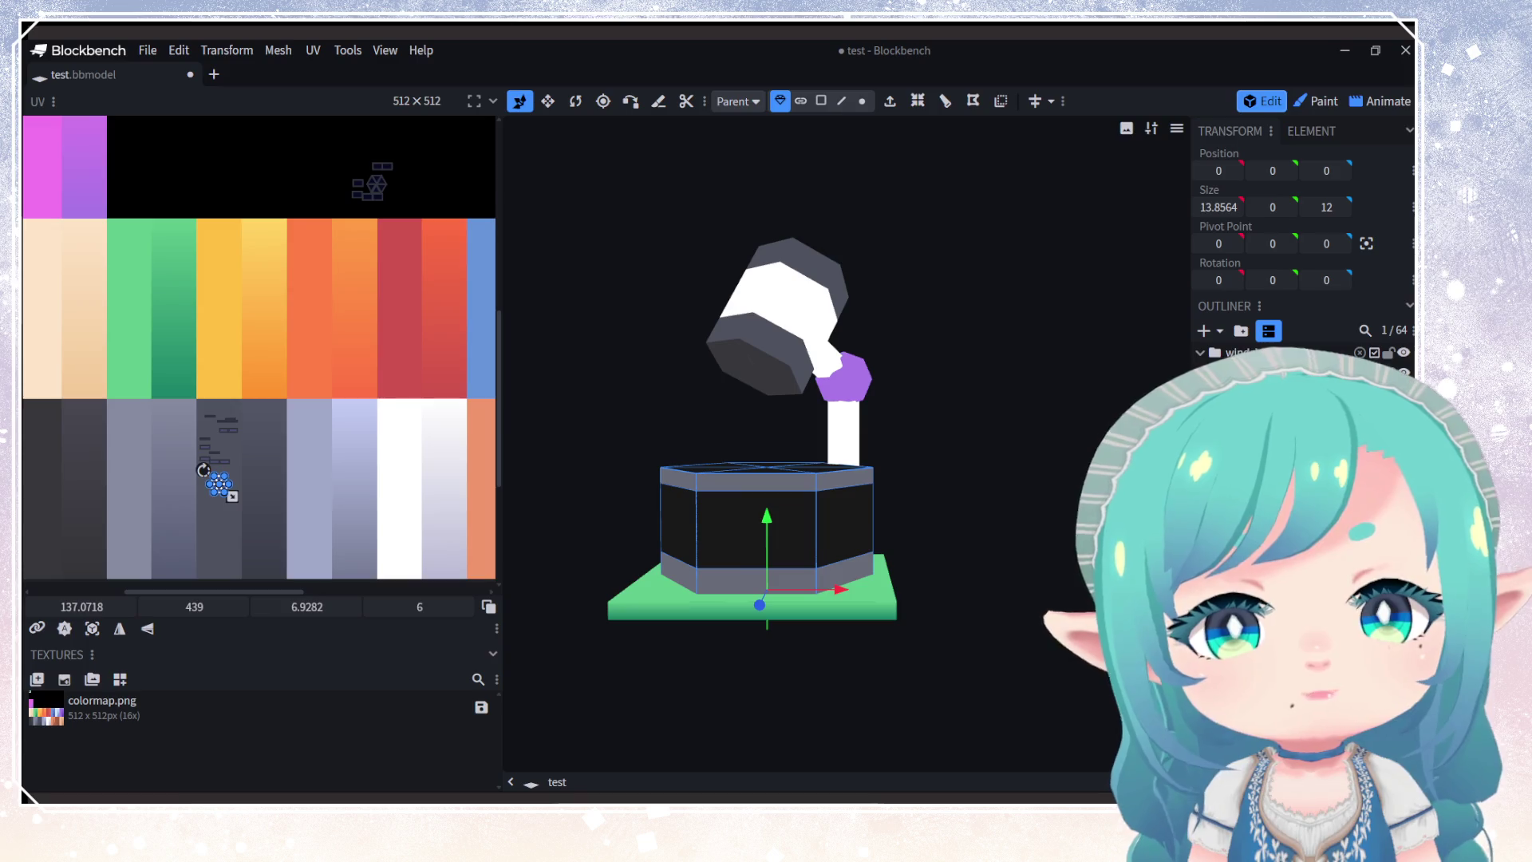
Select the hexagon top face's UV island and move it onto the colormap
drag(362, 243, 343, 260)
mouse_move(829, 446)
mouse_down()
mouse_move(812, 500)
mouse_move(822, 468)
mouse_up()
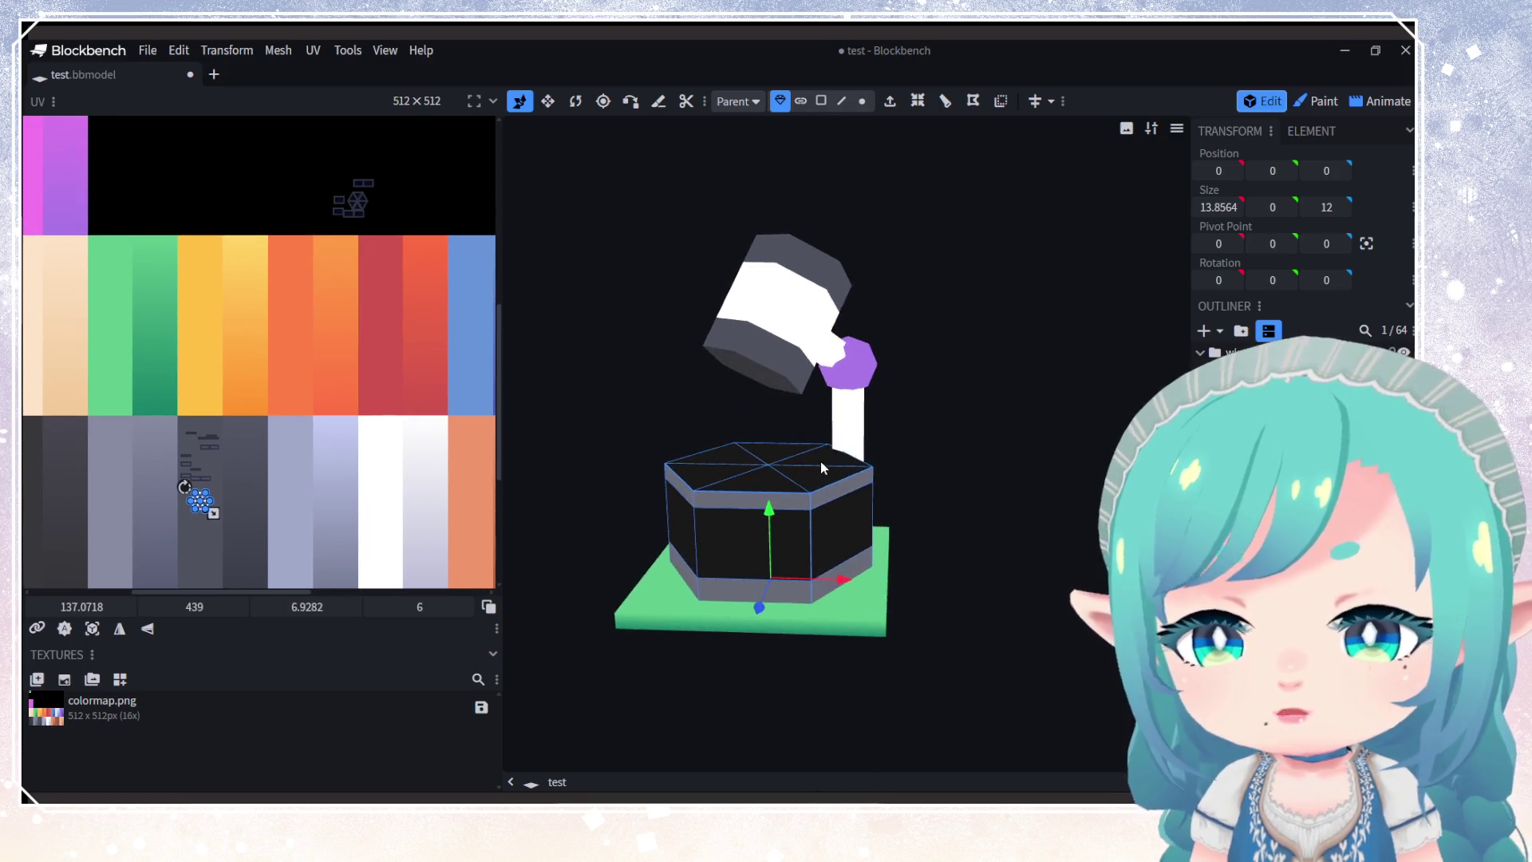
click(362, 206)
drag(363, 206, 391, 214)
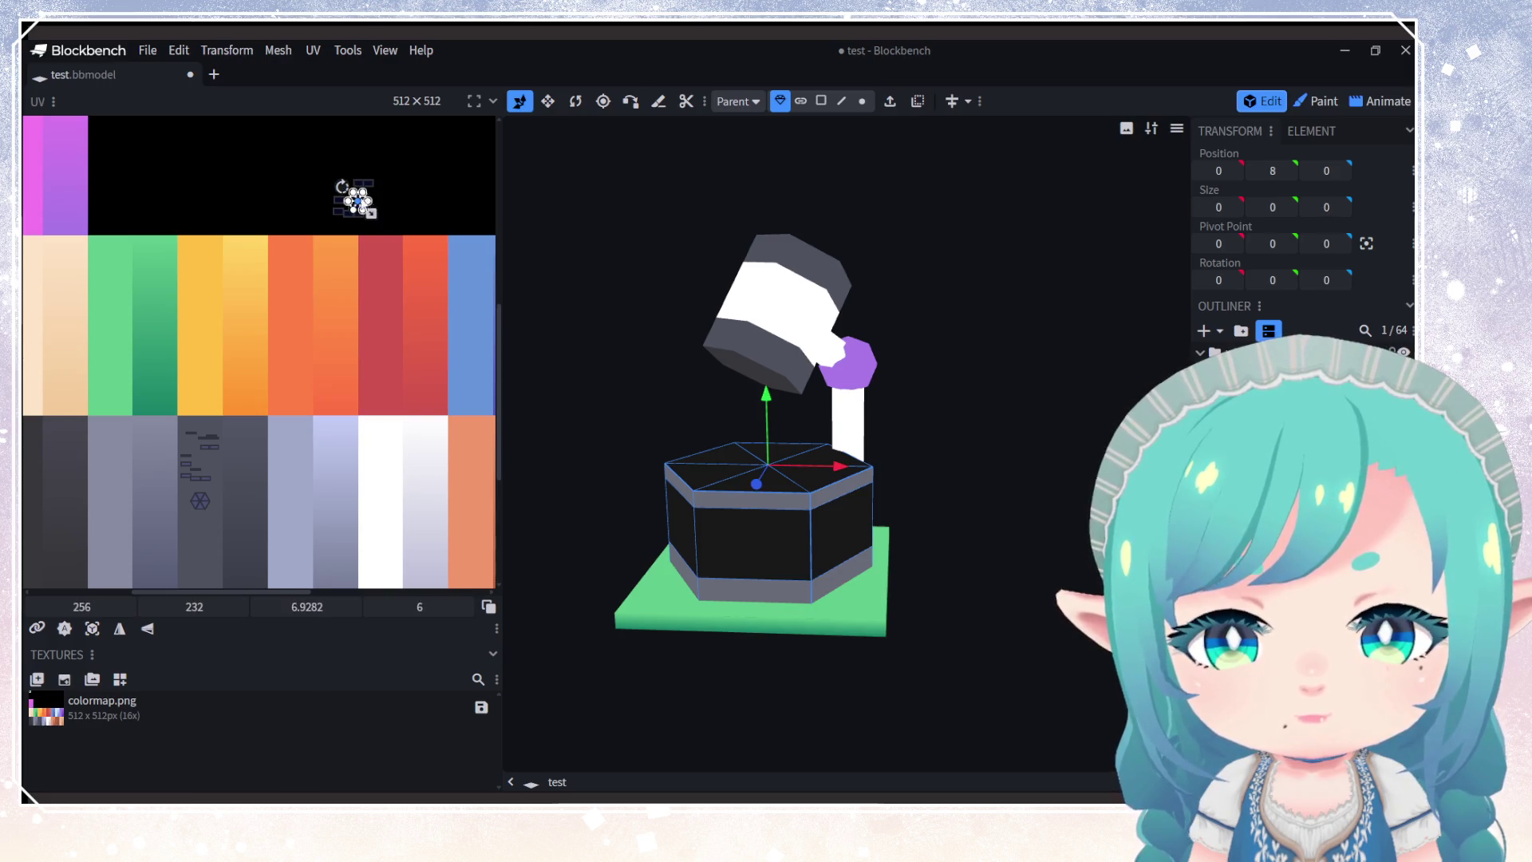
scroll(355, 193, up, 5)
click(399, 264)
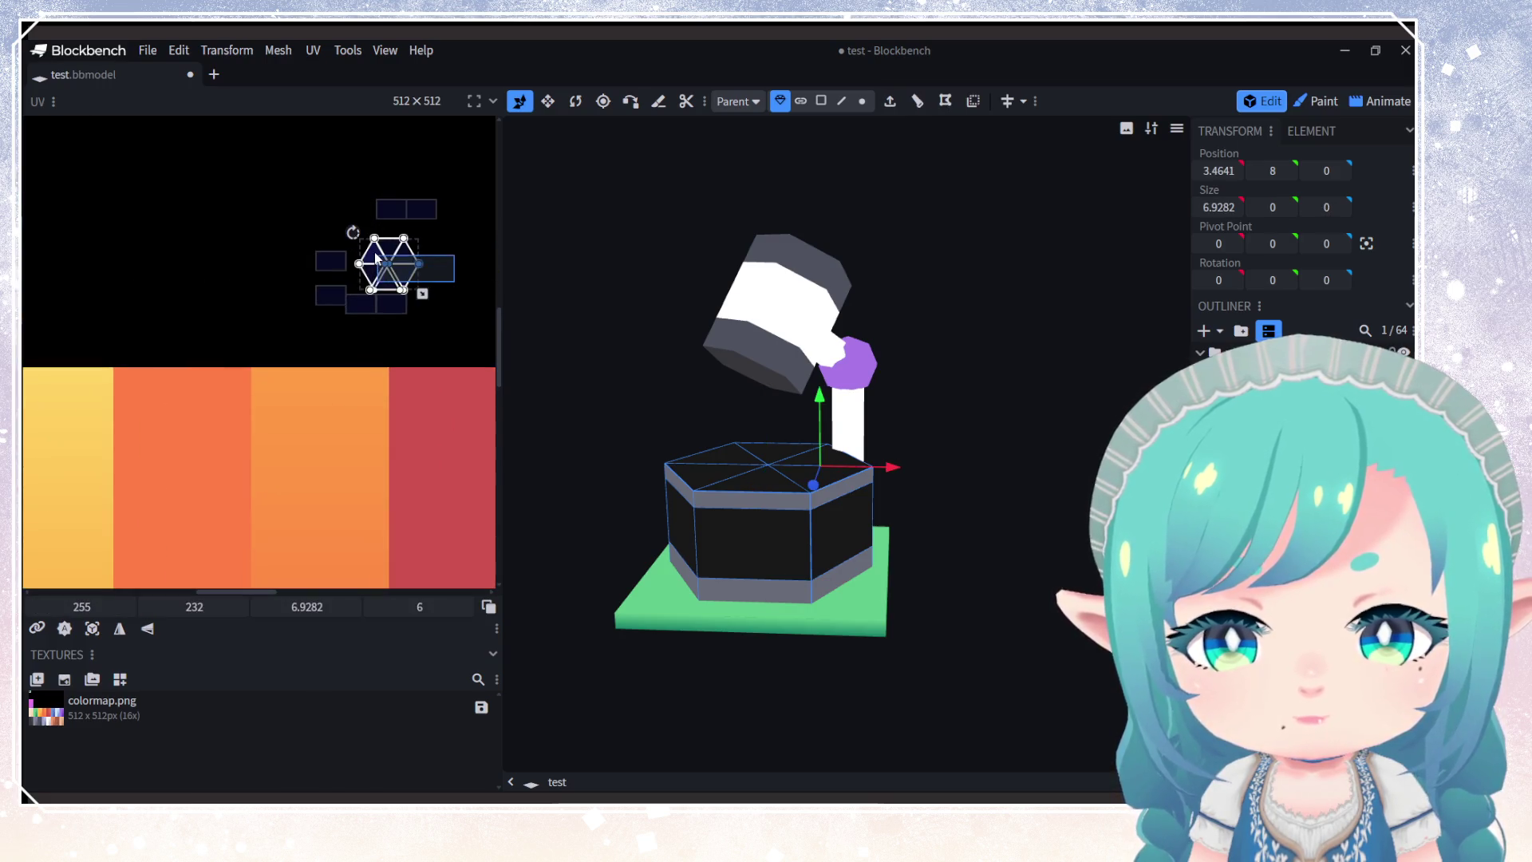
mouse_move(375, 256)
mouse_down()
mouse_move(412, 260)
mouse_move(412, 411)
mouse_up()
scroll(404, 403, down, 3)
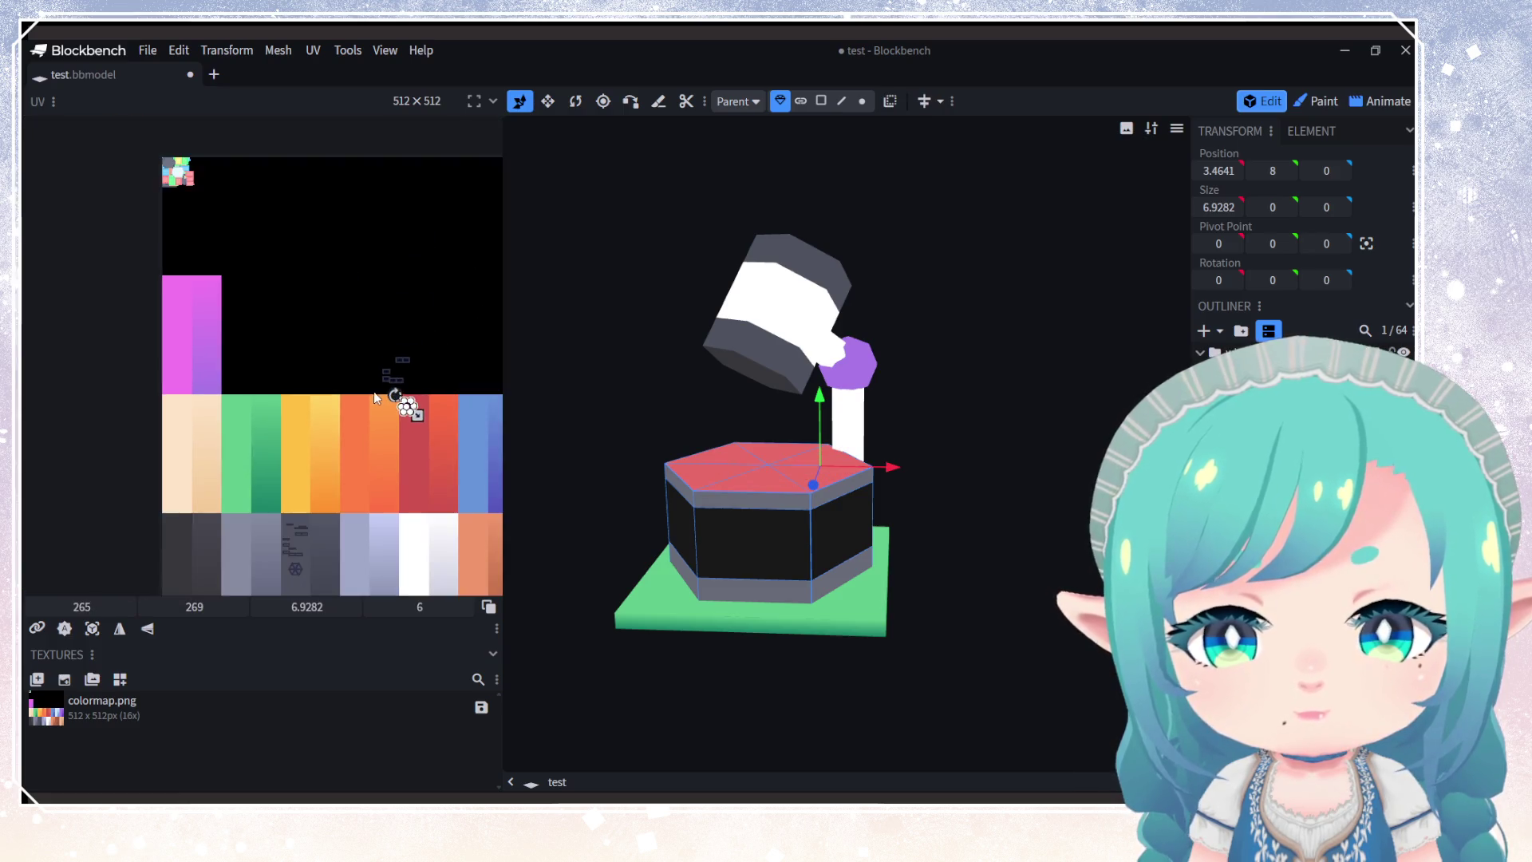
scroll(281, 290, up, 2)
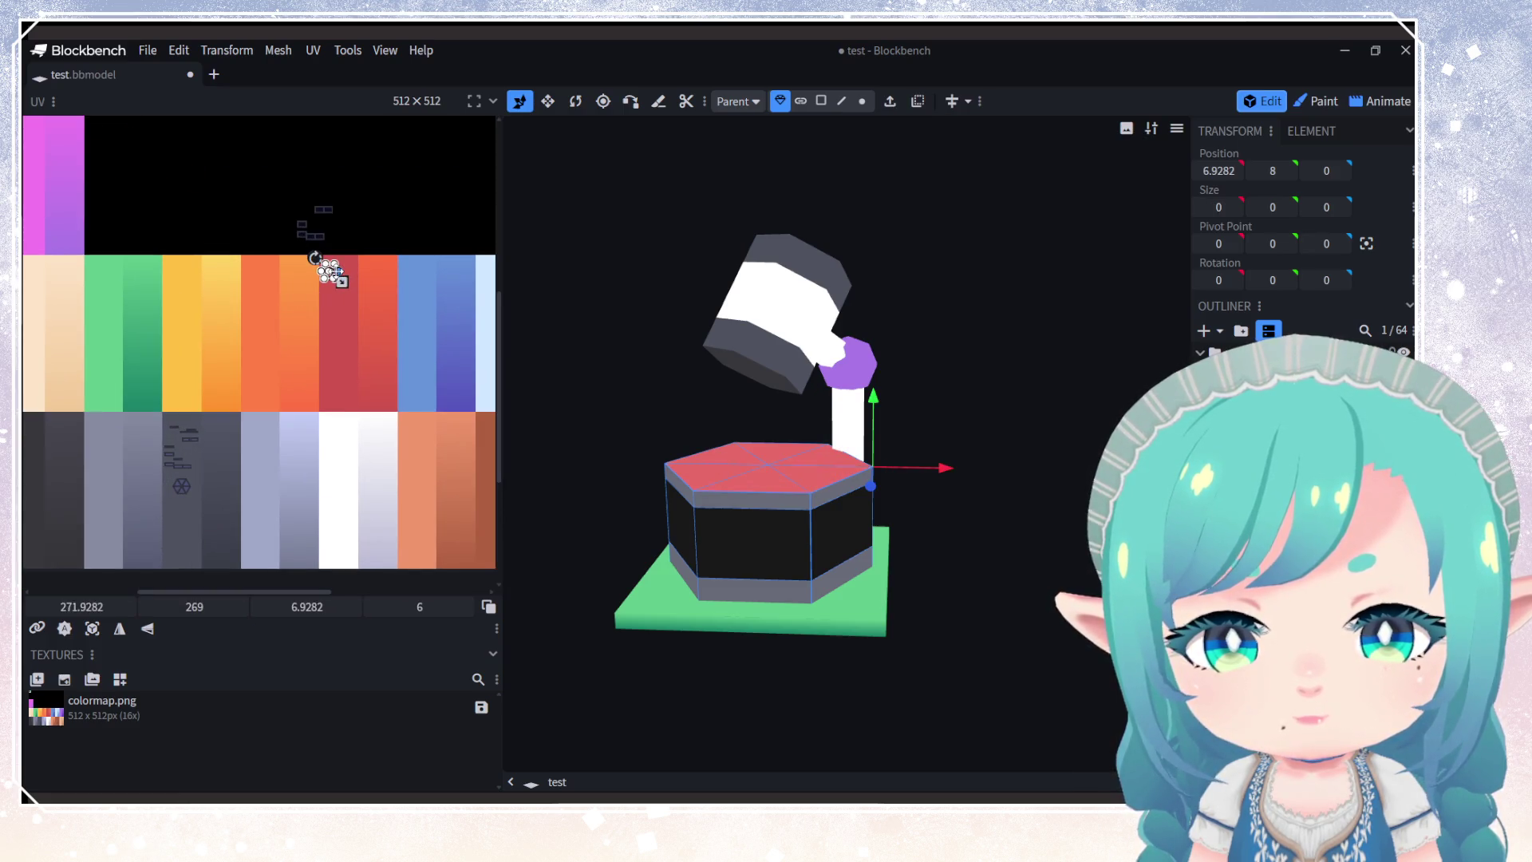
Reselect the hexagon top face and drag its UV onto the grey band of colormap.png
click(311, 258)
click(325, 266)
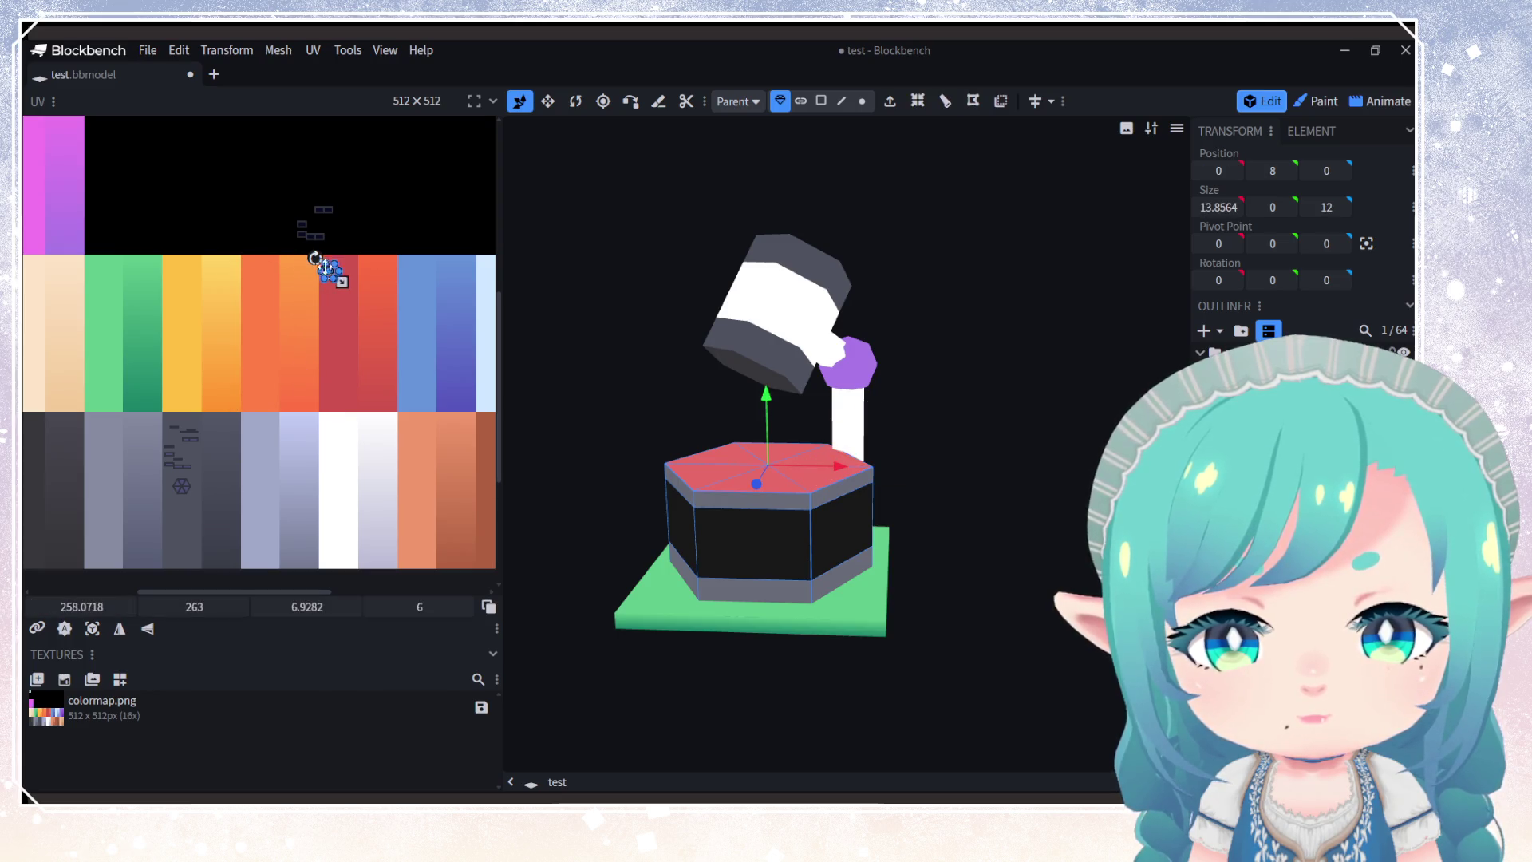
drag(332, 269, 189, 442)
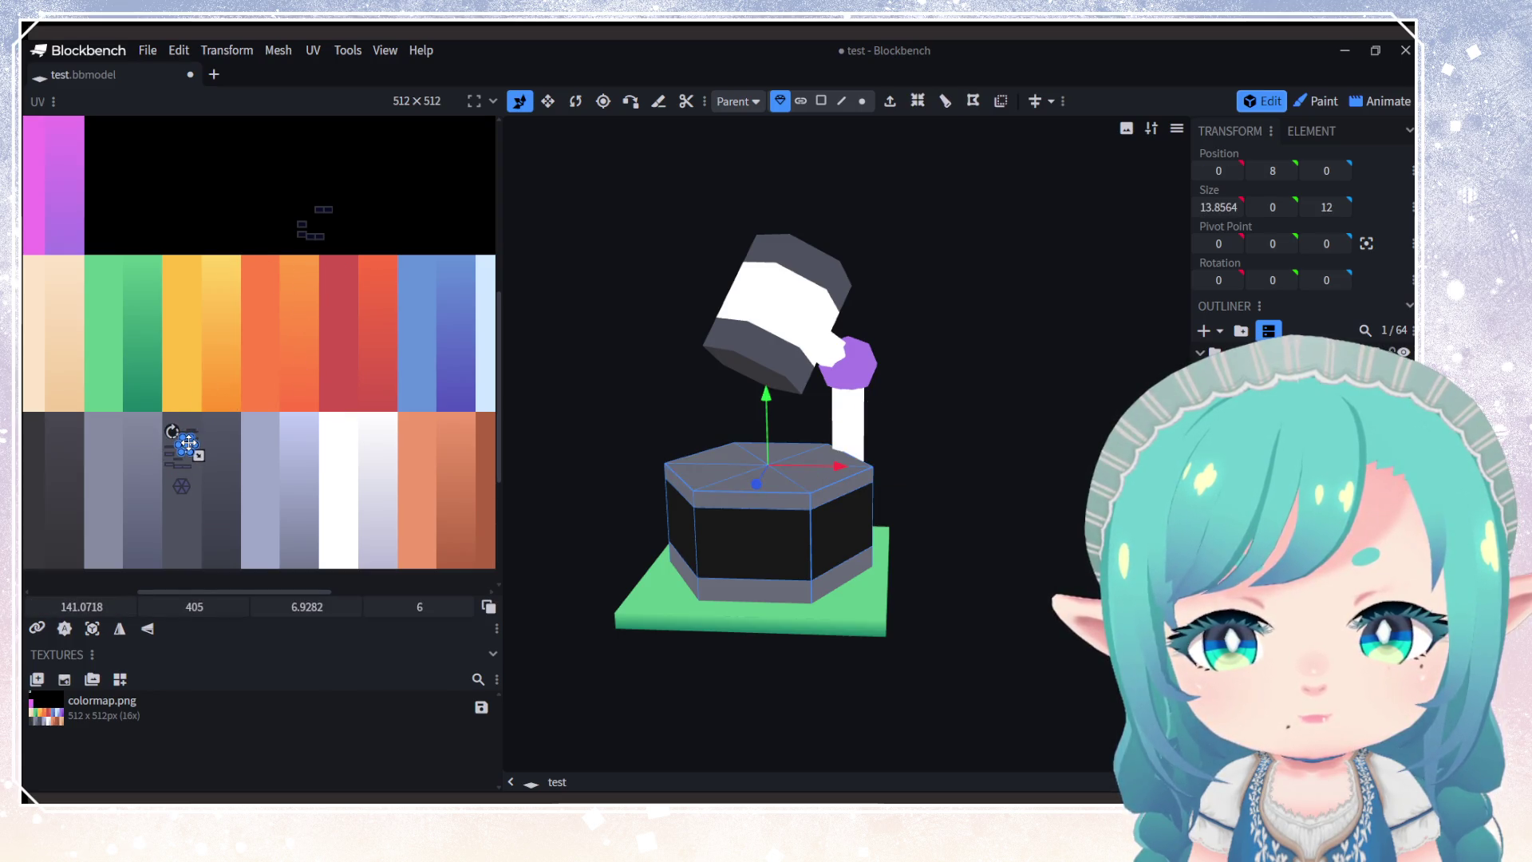
mouse_move(581, 439)
mouse_down()
mouse_move(586, 414)
mouse_move(591, 498)
mouse_move(585, 479)
mouse_up()
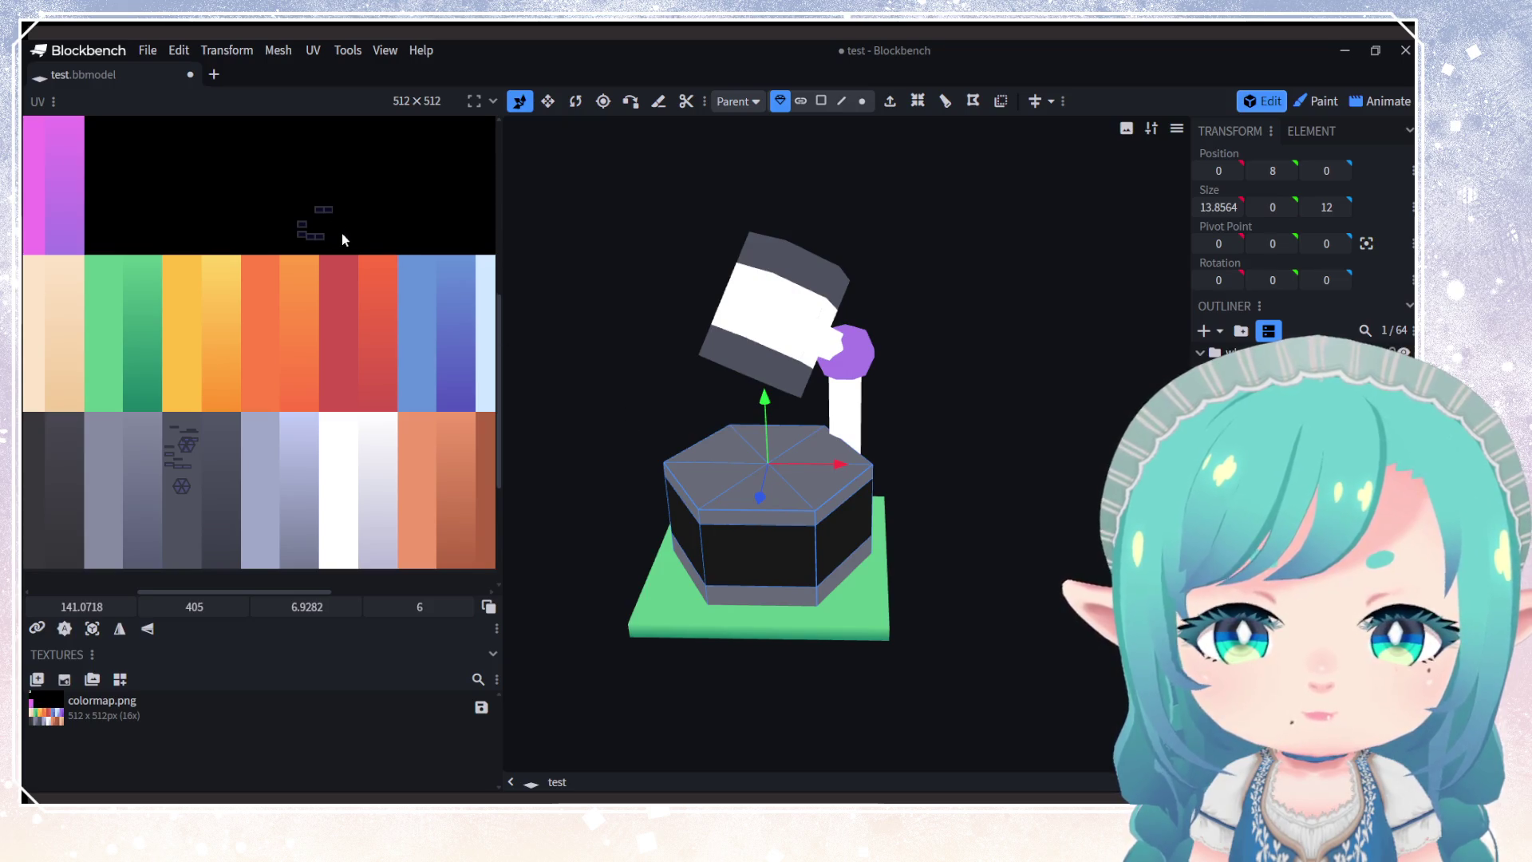
Select the hexagon's side faces and try their UV islands on the red and light-blue bands
scroll(343, 235, up, 3)
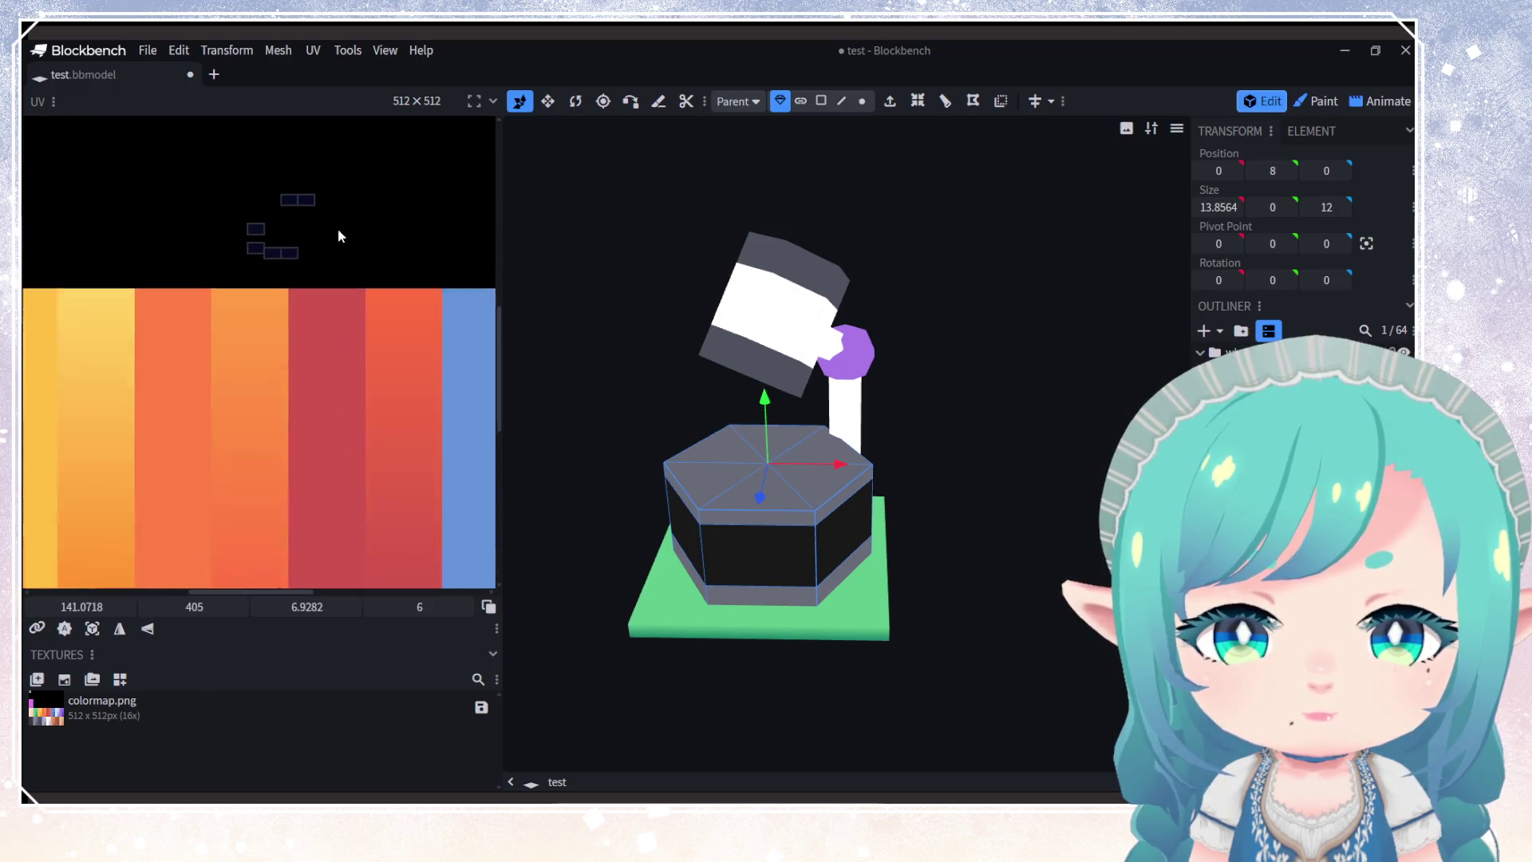
mouse_move(404, 280)
mouse_down()
mouse_move(200, 234)
mouse_move(263, 275)
mouse_move(107, 177)
mouse_up()
mouse_move(174, 213)
mouse_down()
mouse_move(223, 248)
mouse_move(273, 392)
mouse_up()
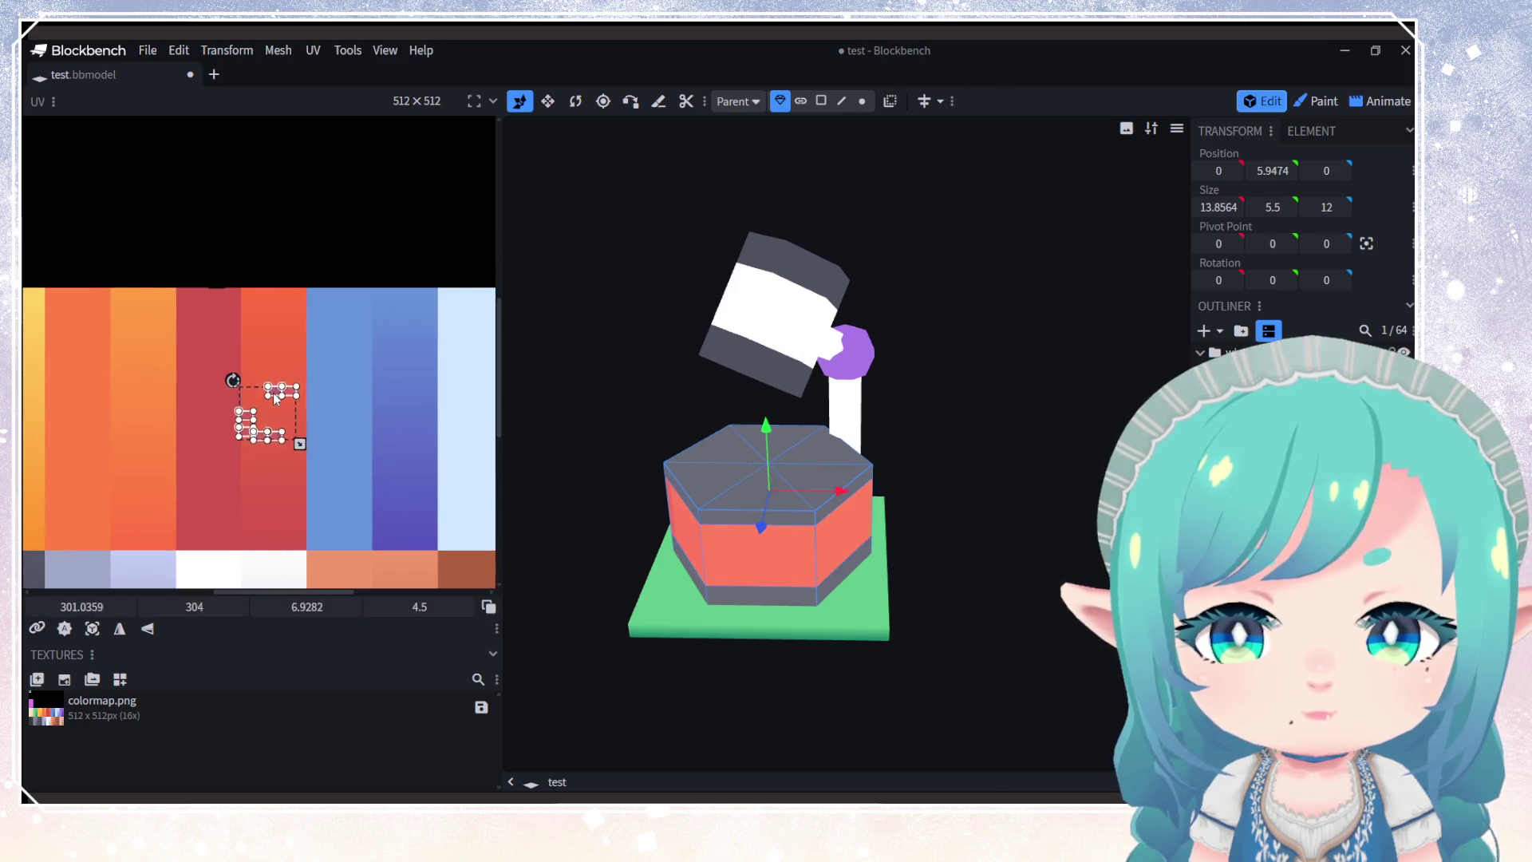
drag(246, 406, 217, 420)
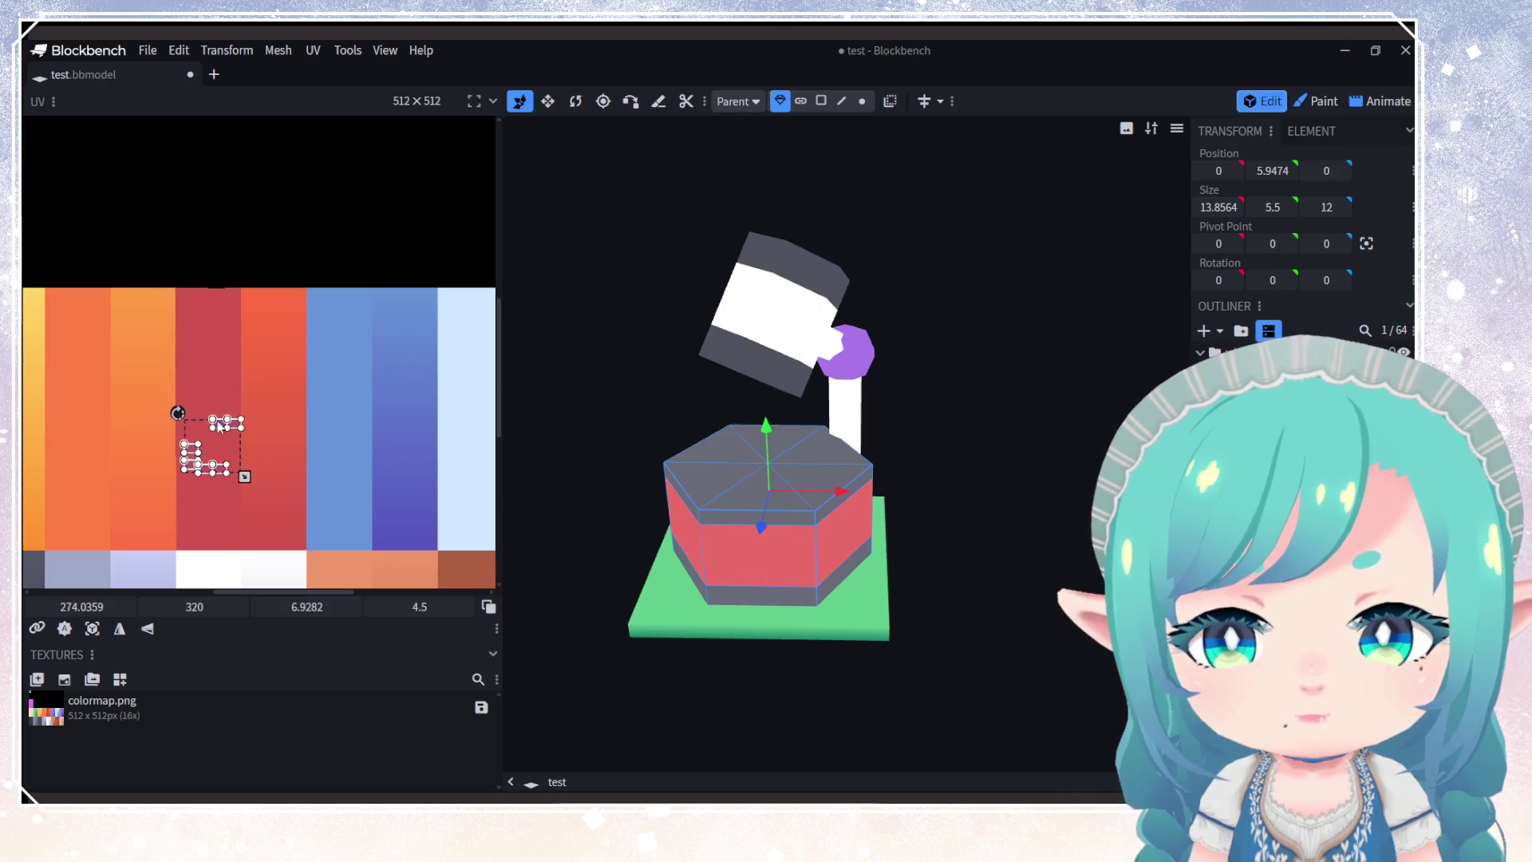
scroll(217, 419, down, 3)
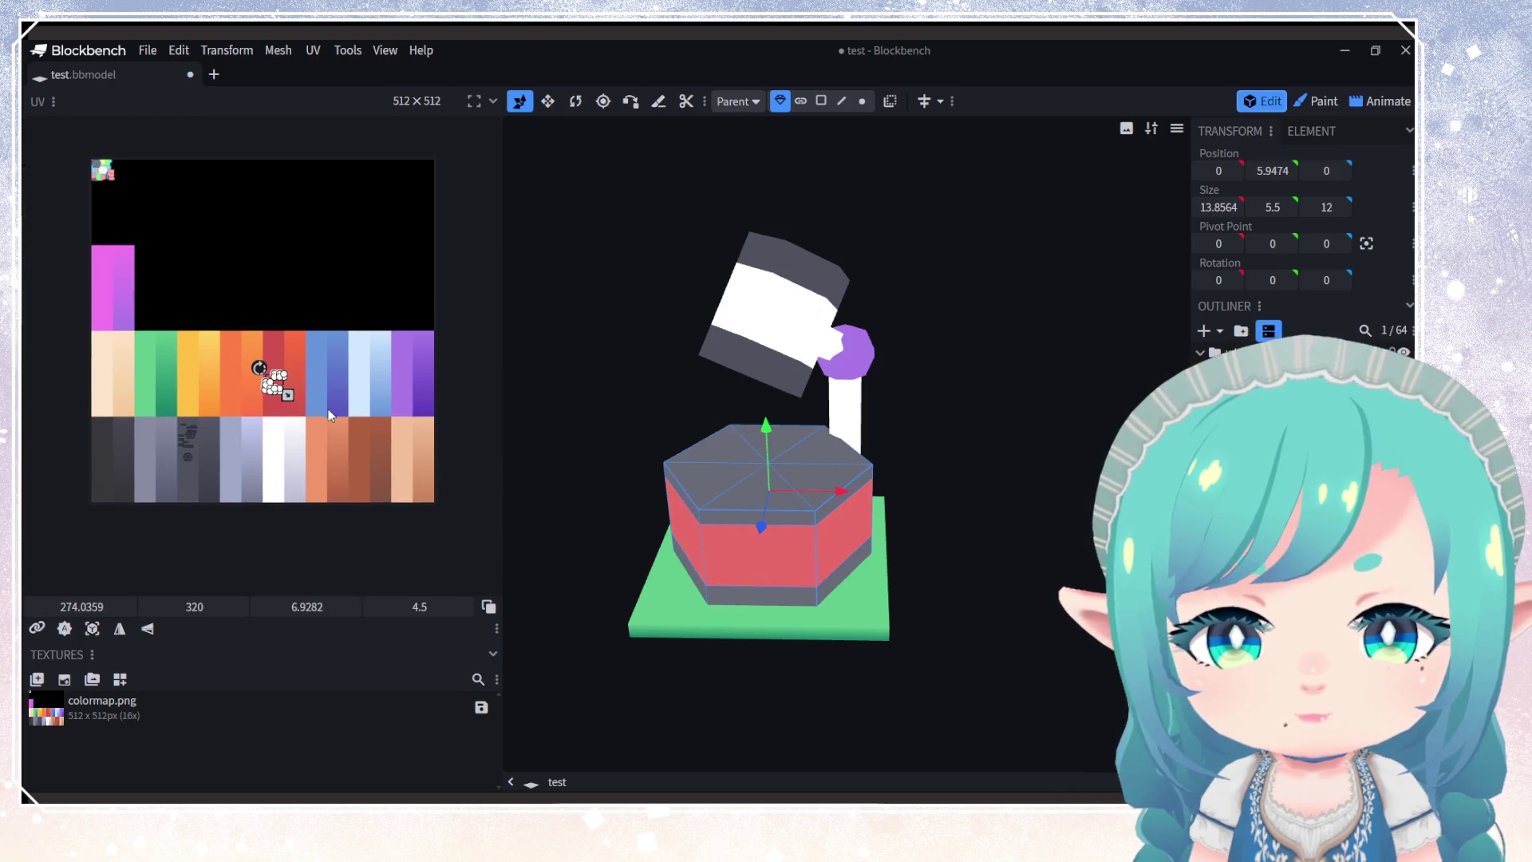
click(1245, 375)
mouse_move(262, 383)
mouse_down()
mouse_move(178, 386)
mouse_move(387, 398)
mouse_up()
Drag the side faces' UV islands into the purple column, sliding them to its top
scroll(391, 371, up, 2)
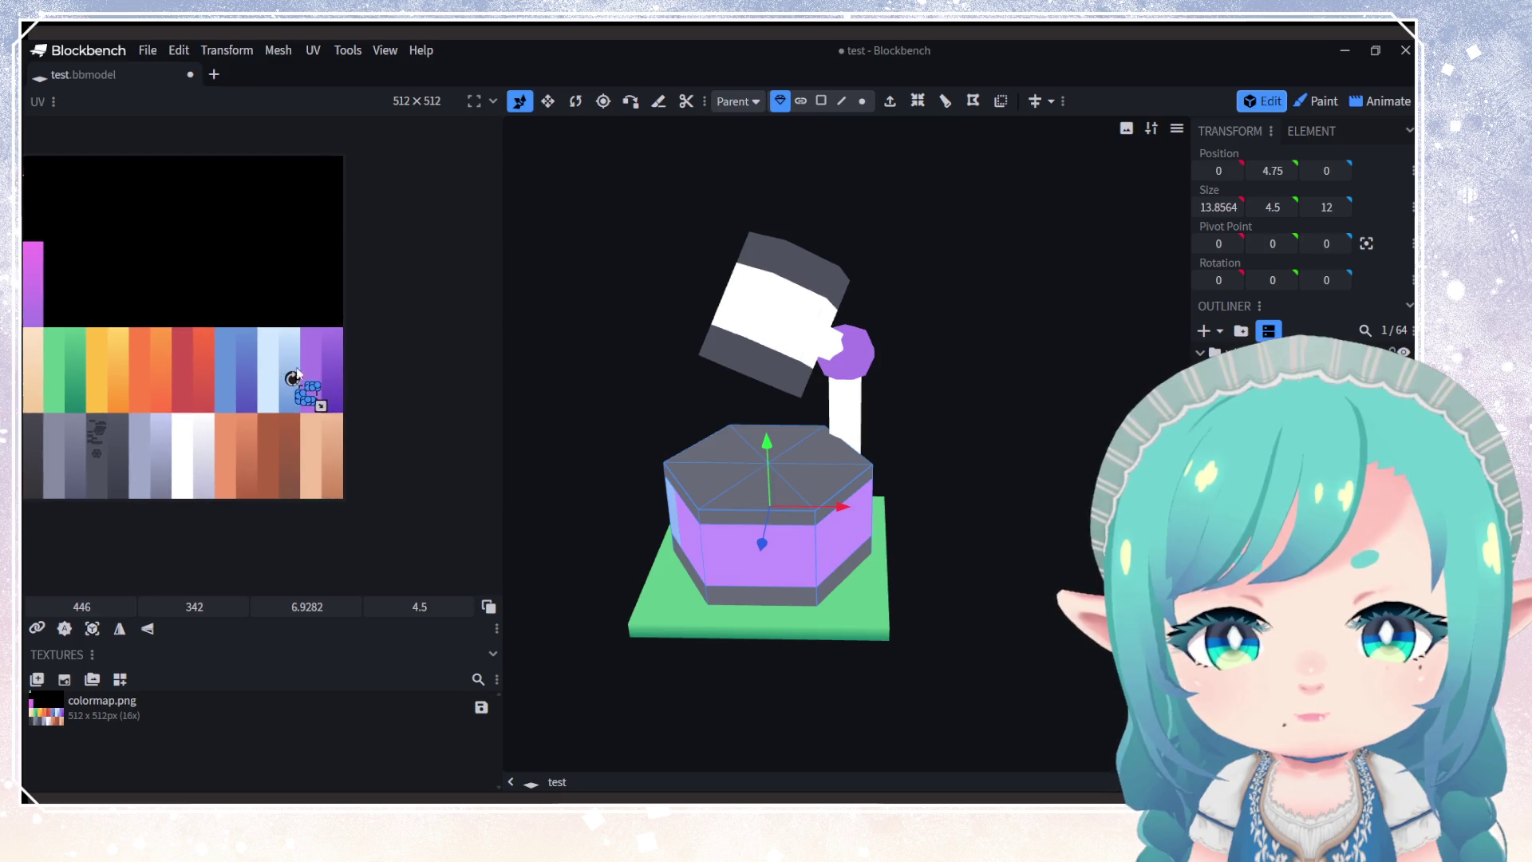
scroll(351, 385, up, 3)
click(259, 365)
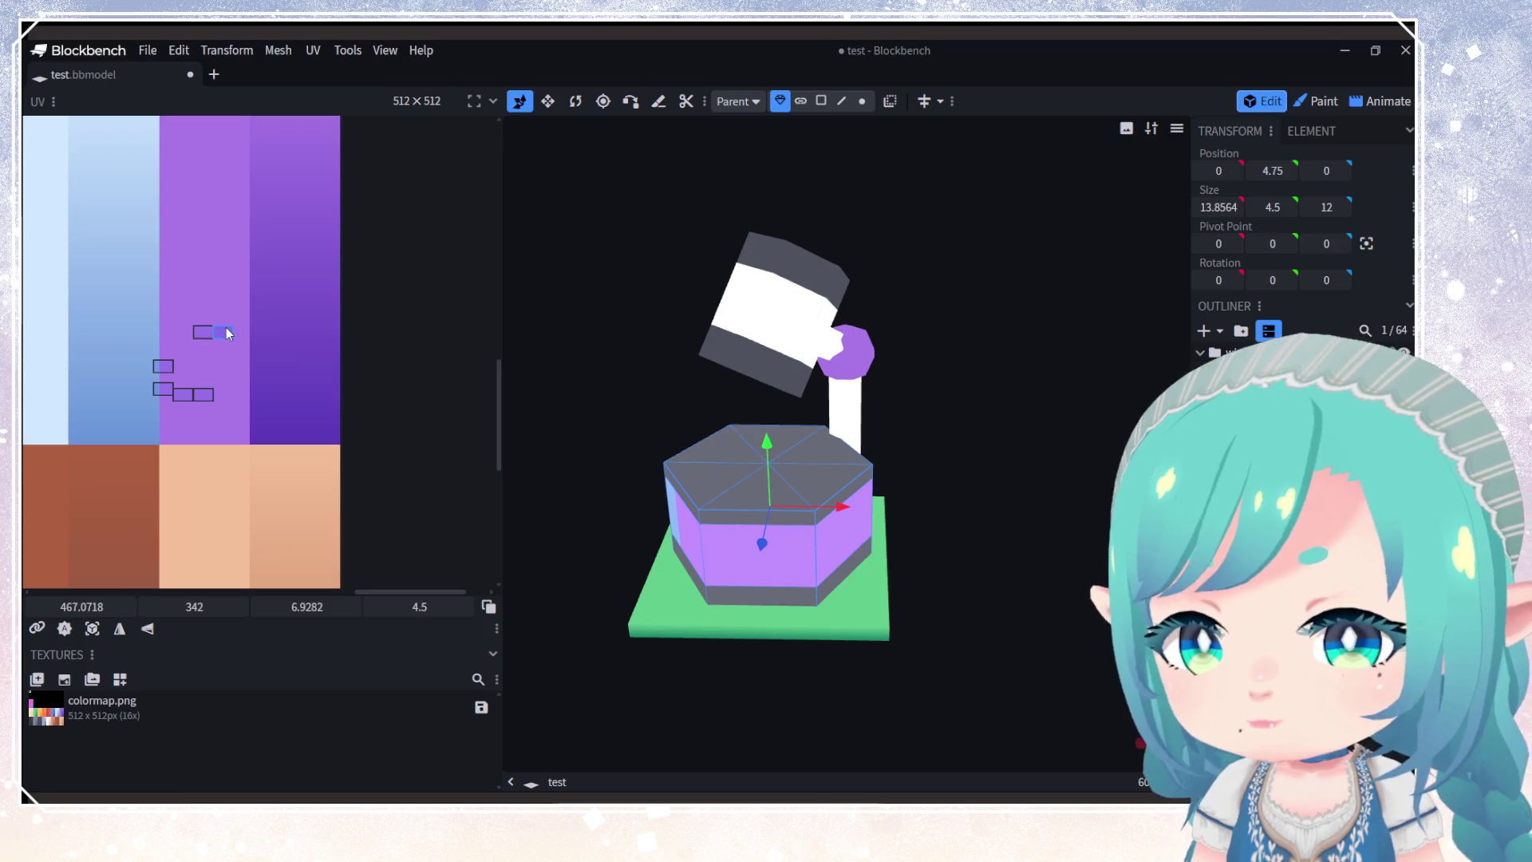
drag(226, 330, 244, 343)
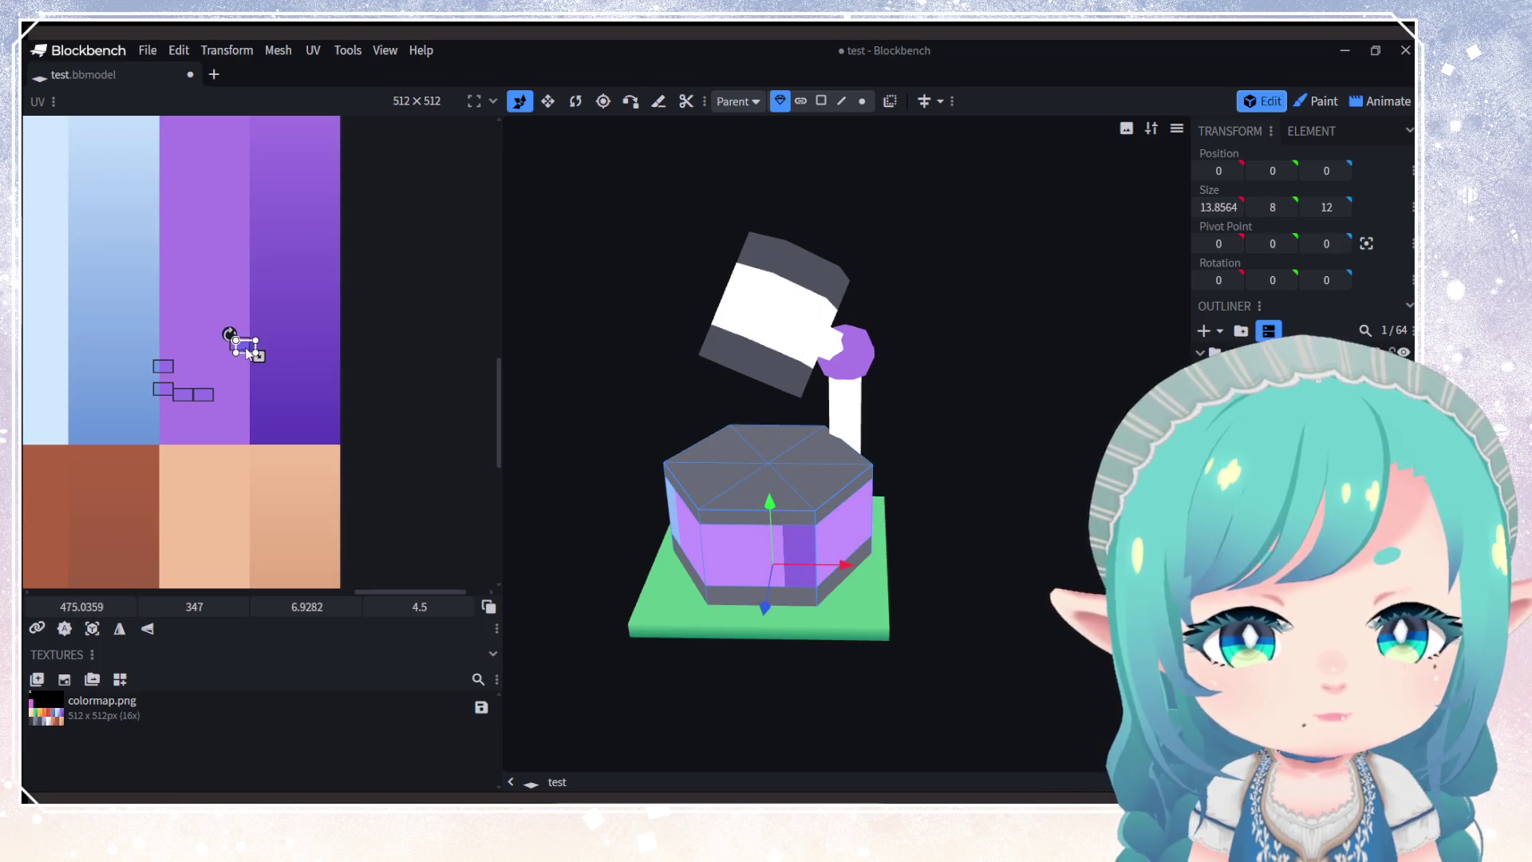
drag(201, 395, 241, 351)
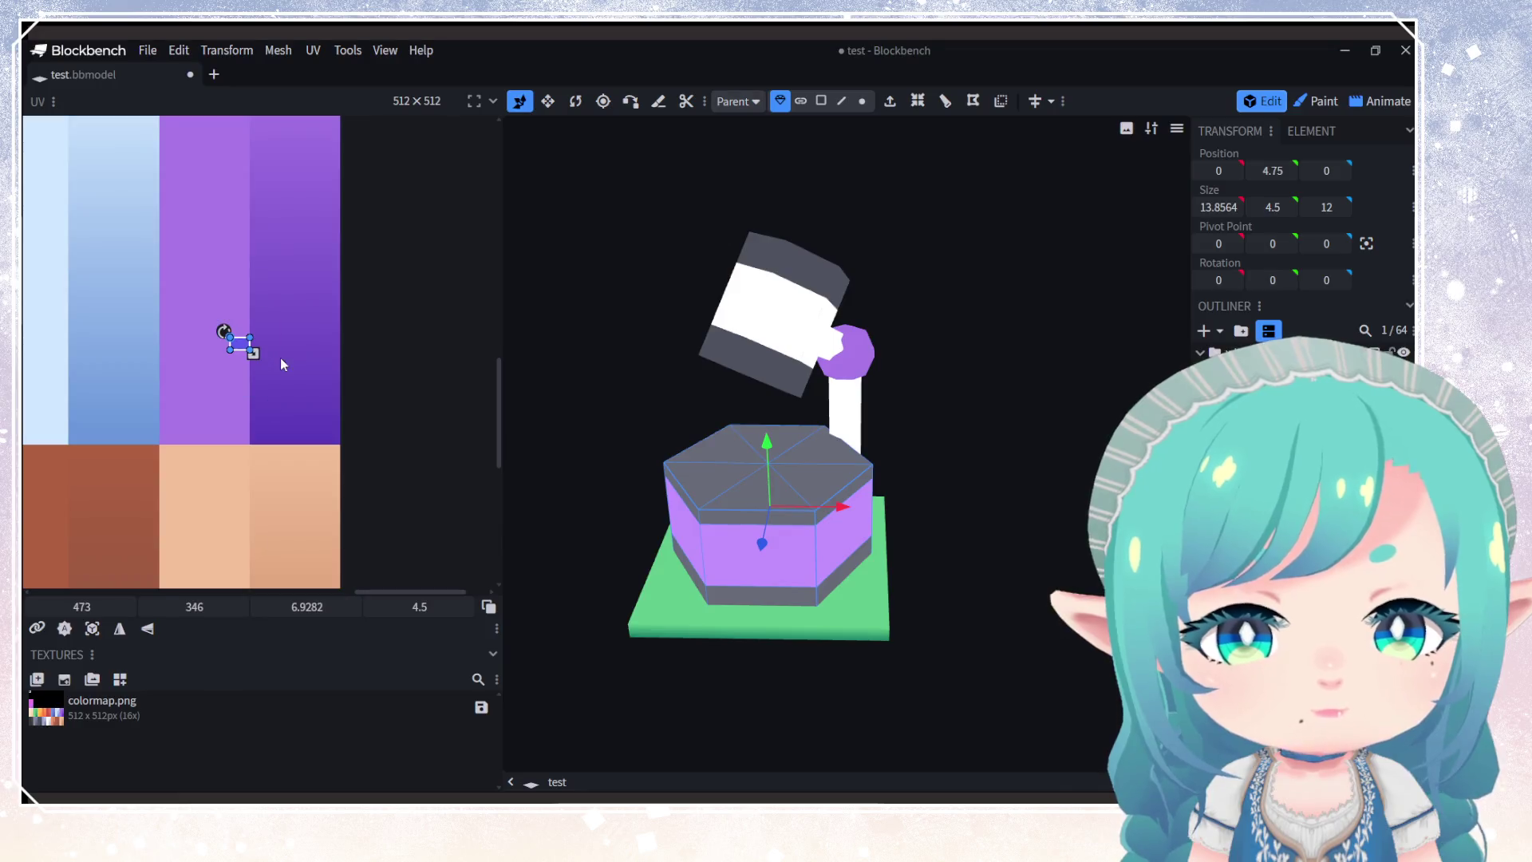
mouse_move(267, 422)
mouse_down()
mouse_move(294, 367)
mouse_move(316, 183)
mouse_move(326, 474)
mouse_up()
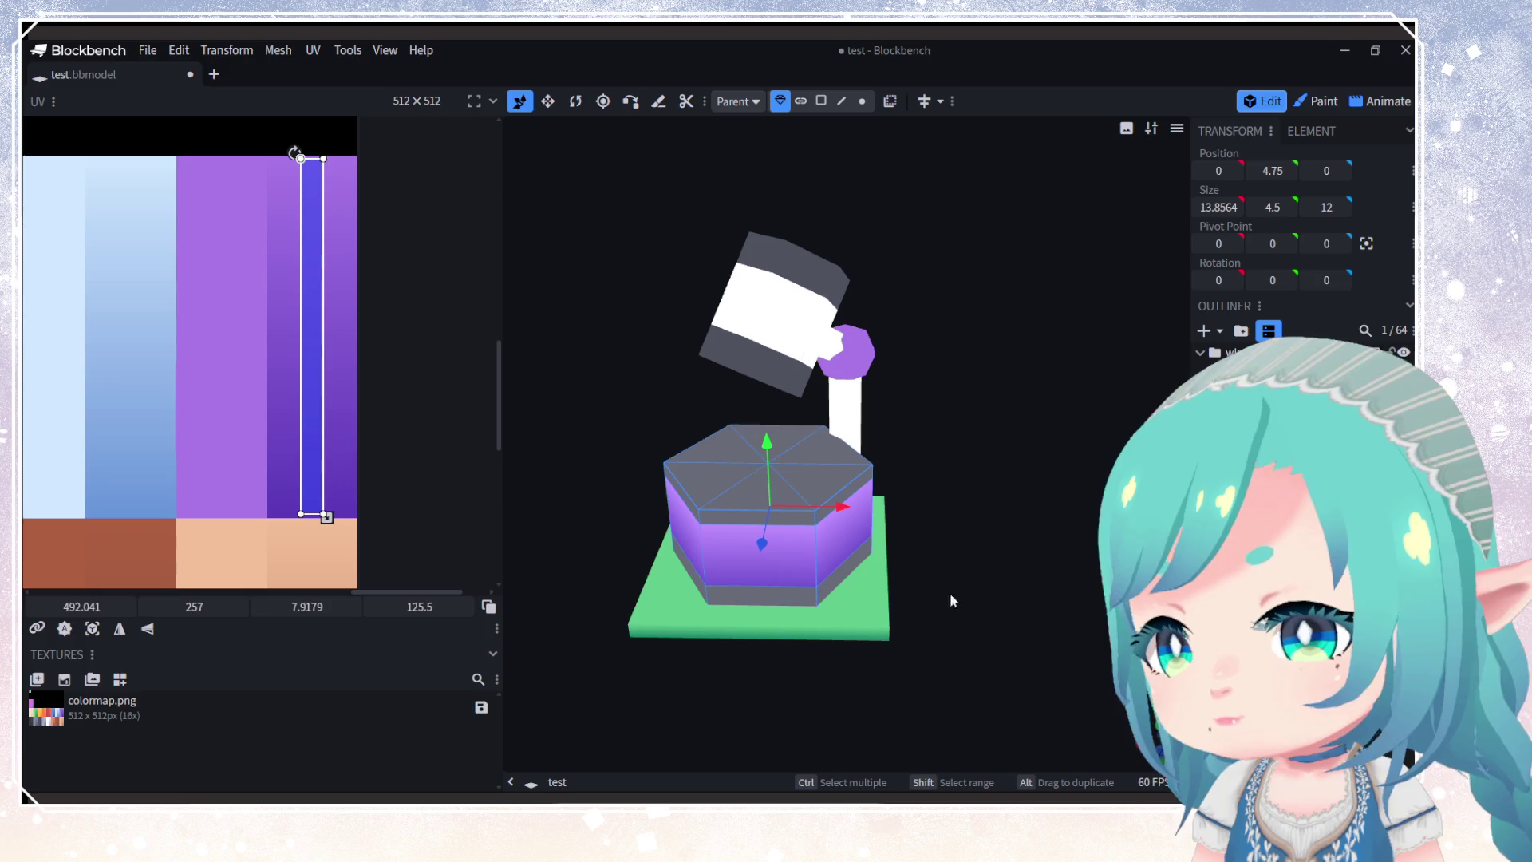
Drag the lower band's small UV rectangles onto the dark grey at the colormap's left edge
scroll(381, 387, down, 10)
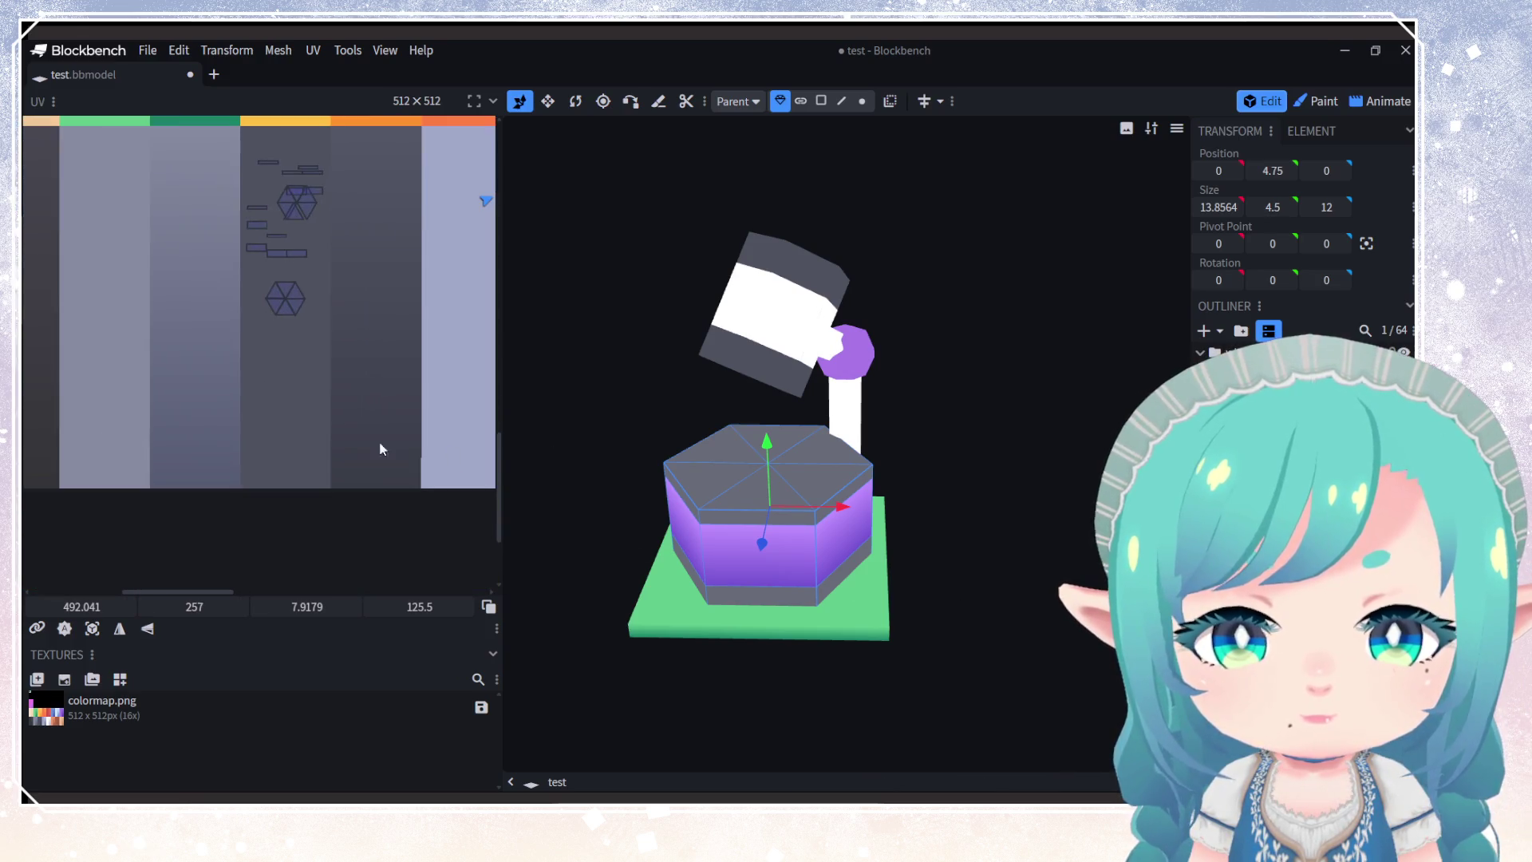
click(282, 255)
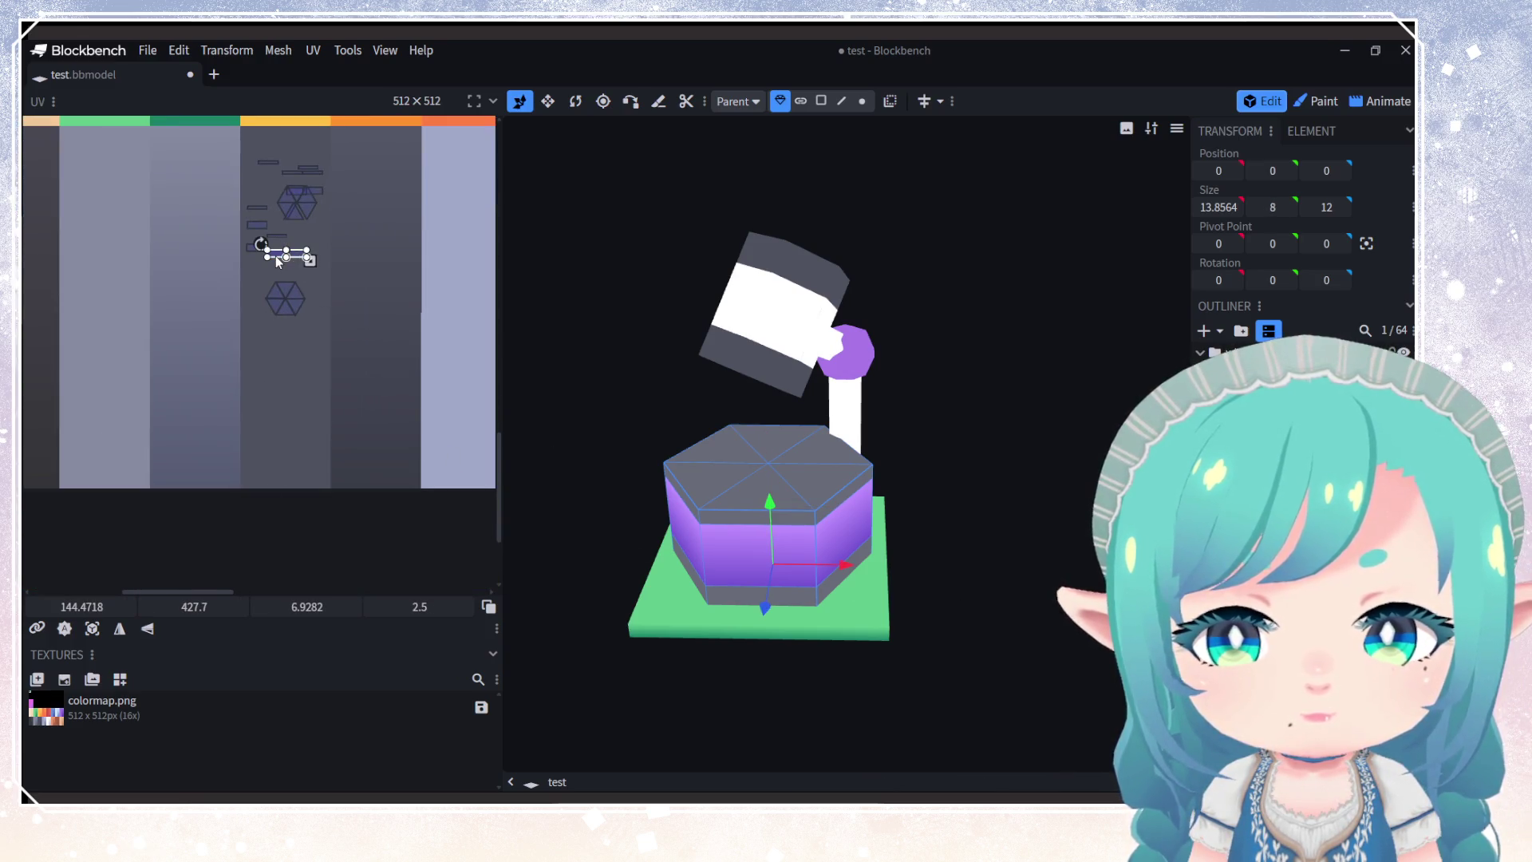
click(355, 295)
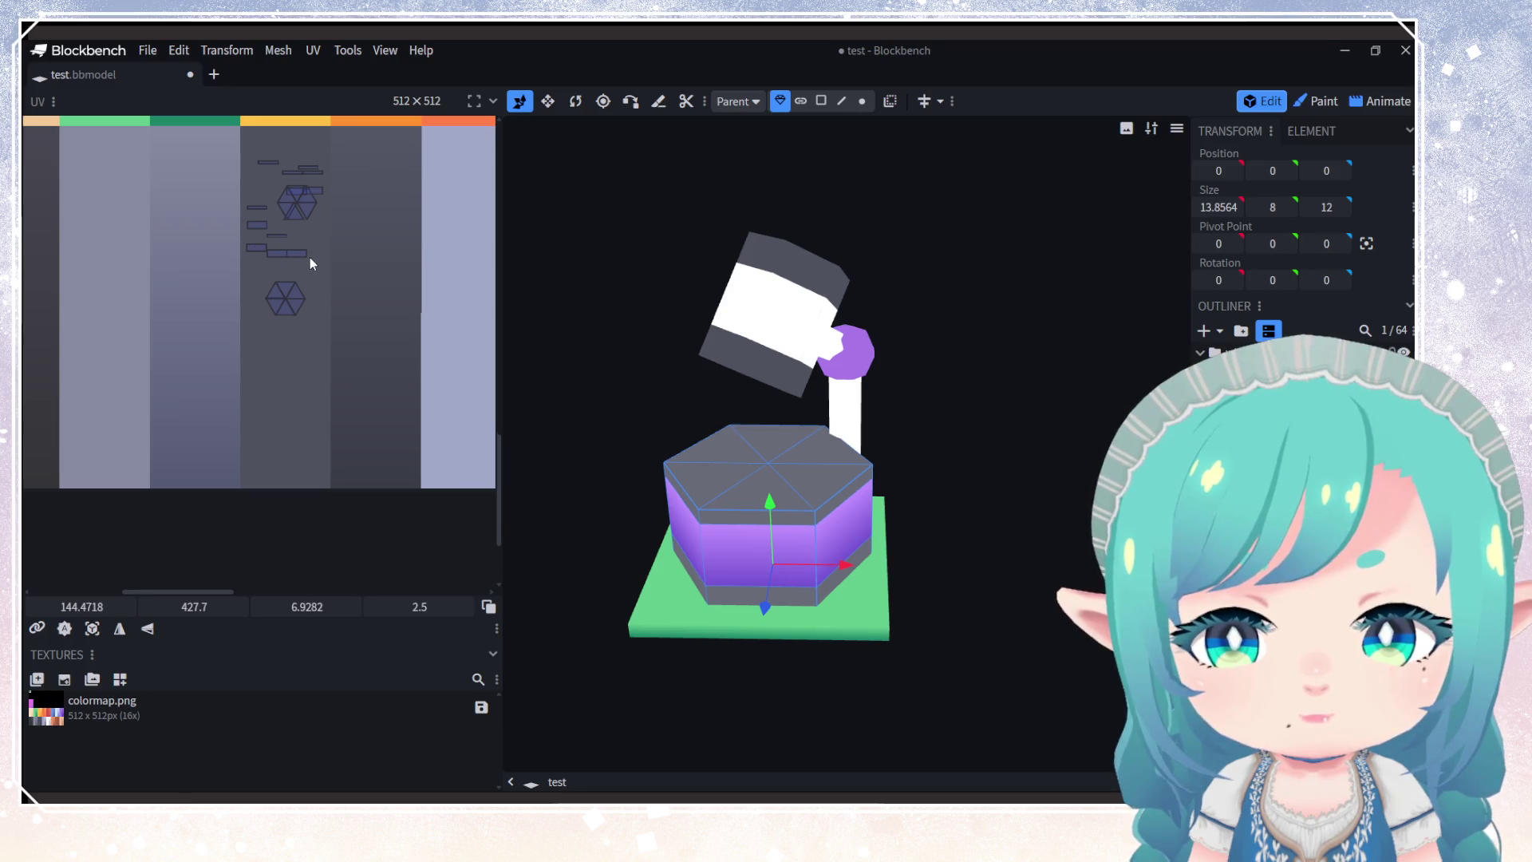
click(270, 253)
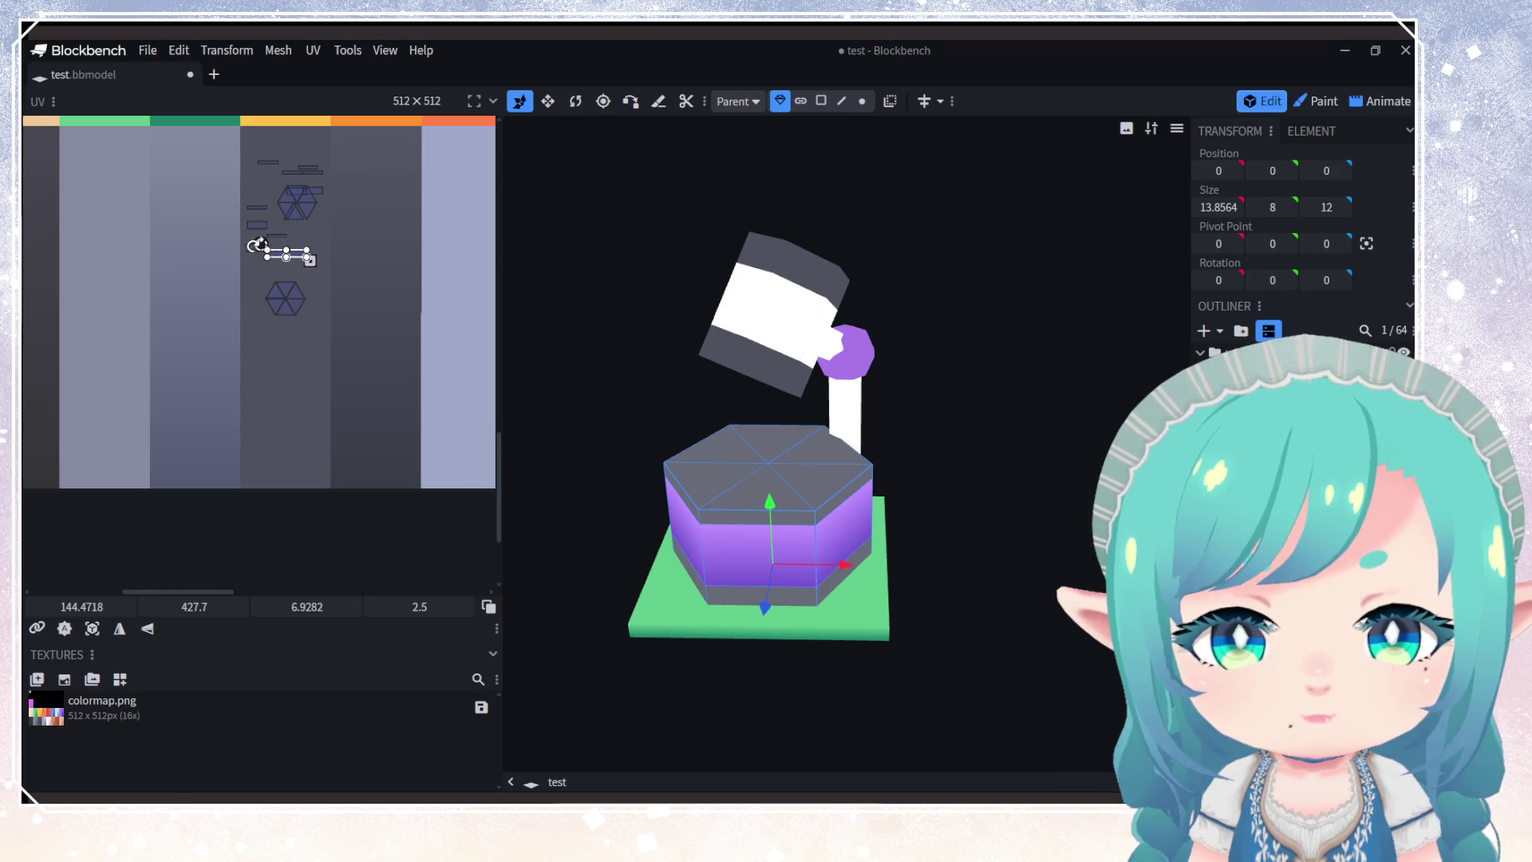
scroll(279, 271, down, 2)
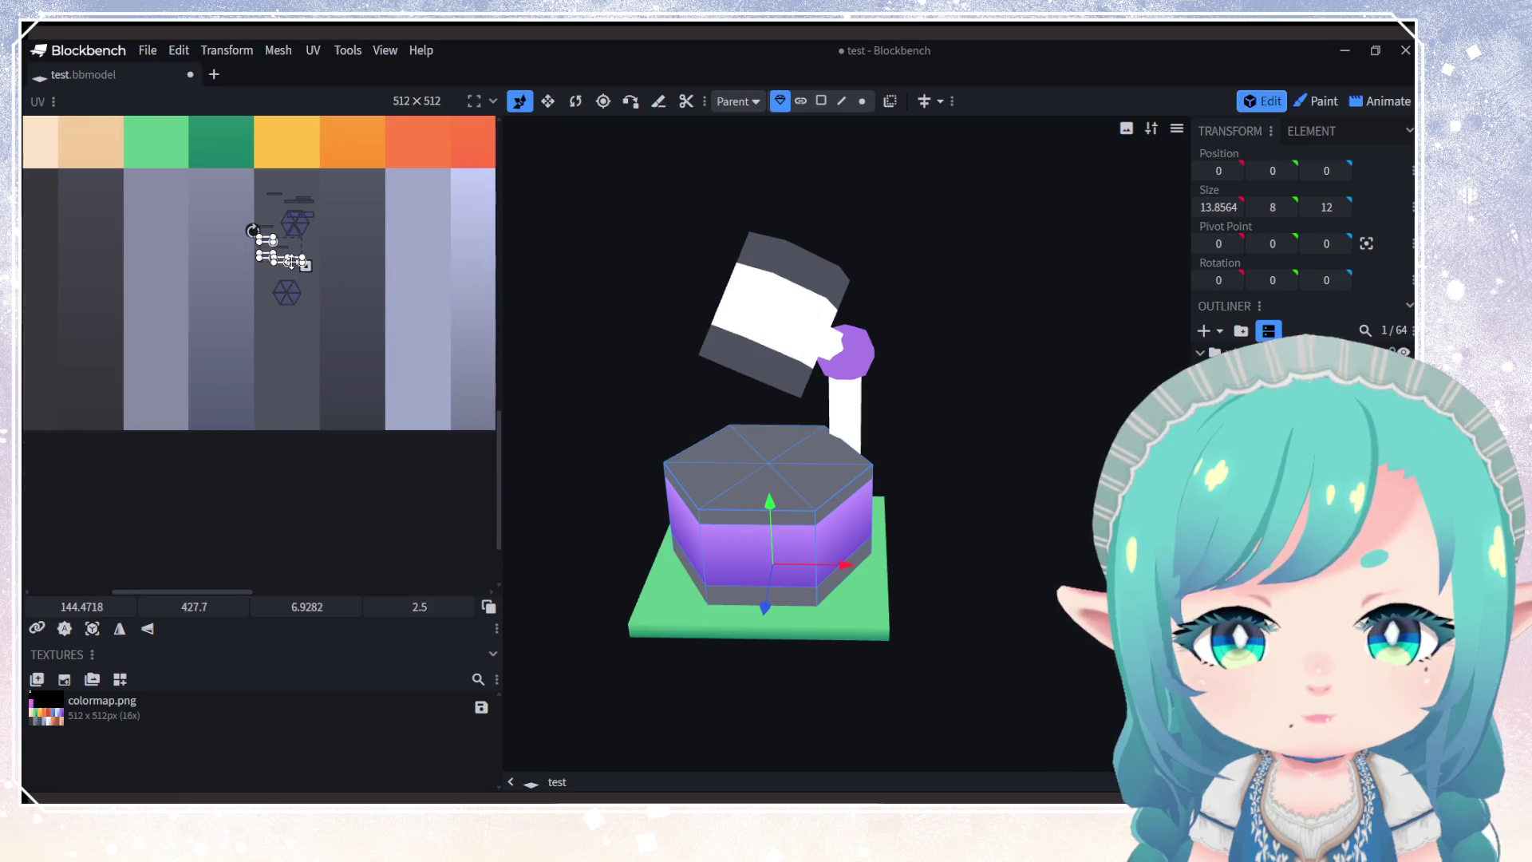
scroll(291, 261, down, 1)
mouse_move(298, 269)
mouse_down()
mouse_move(169, 272)
mouse_move(64, 227)
mouse_up()
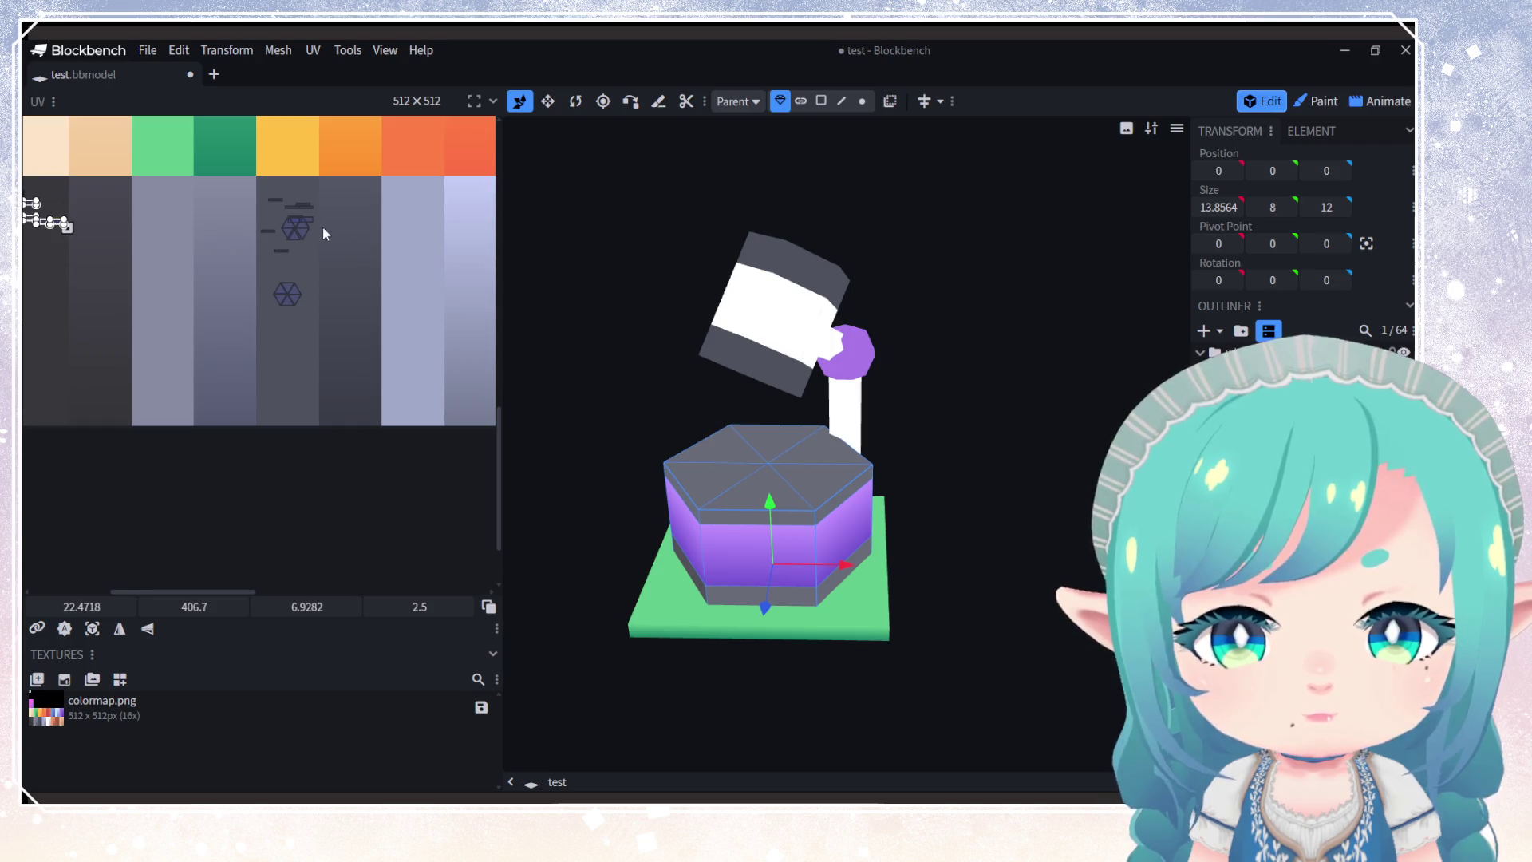
drag(307, 223, 60, 247)
Orbit the viewport to check the dark grey band beneath the purple sides
scroll(288, 250, up, 2)
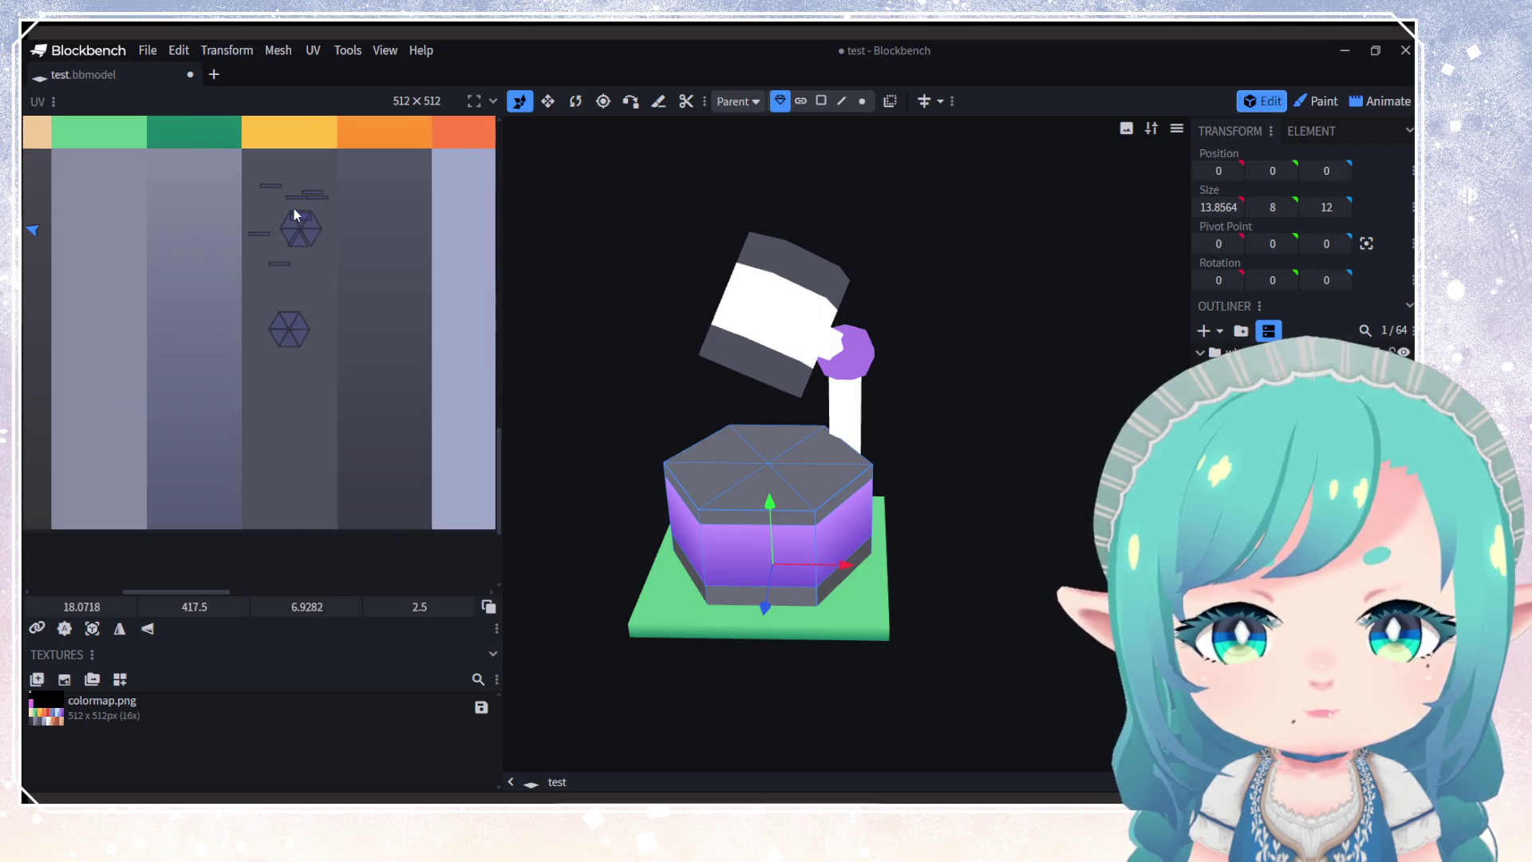
right_click(660, 515)
key(Escape)
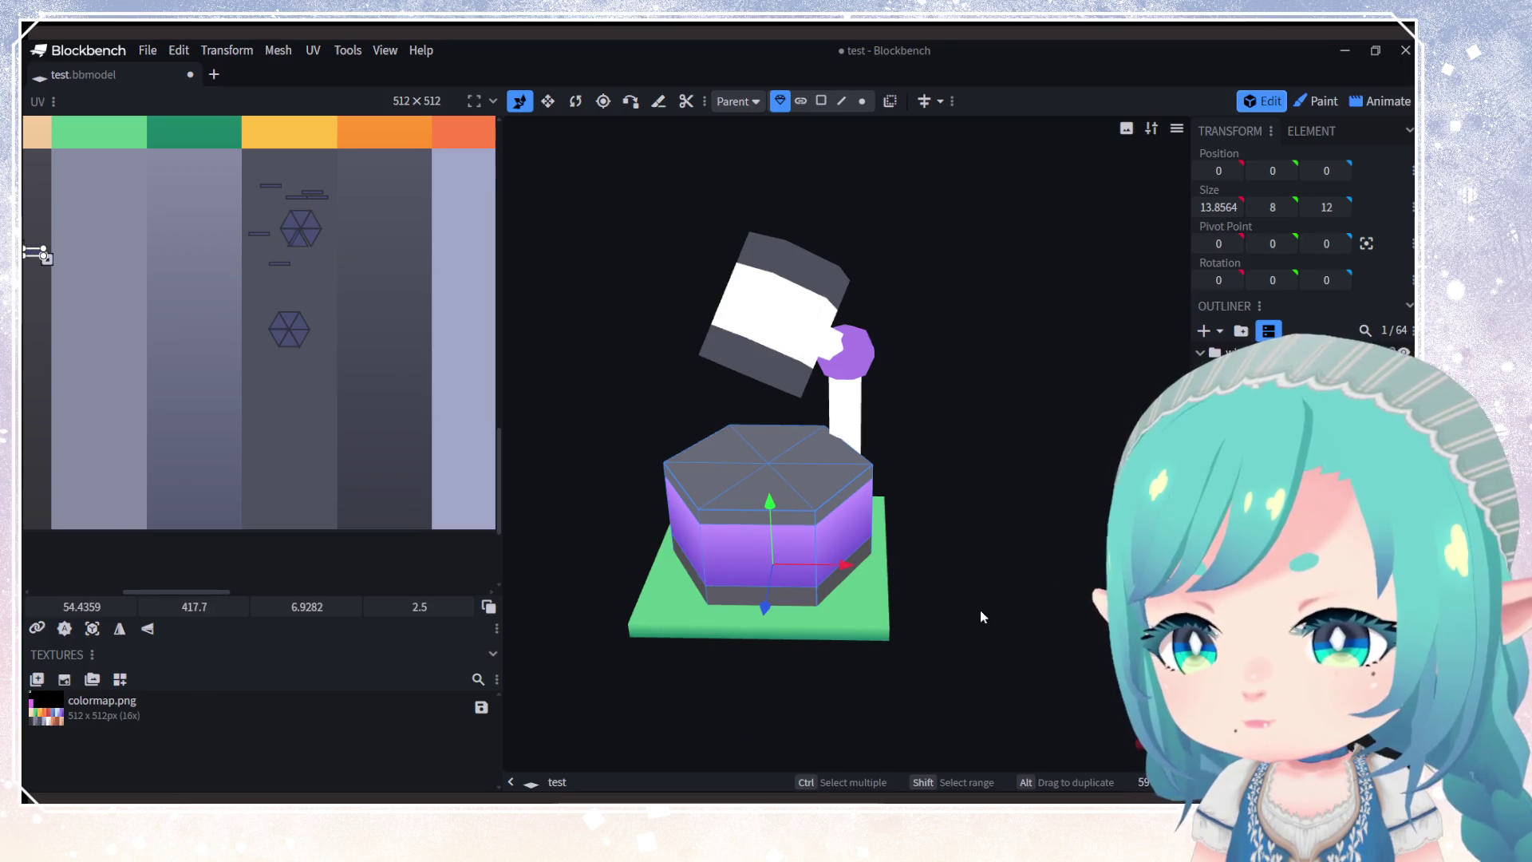
mouse_move(983, 617)
mouse_down()
mouse_move(957, 607)
mouse_move(968, 537)
mouse_move(854, 598)
mouse_move(746, 588)
mouse_up()
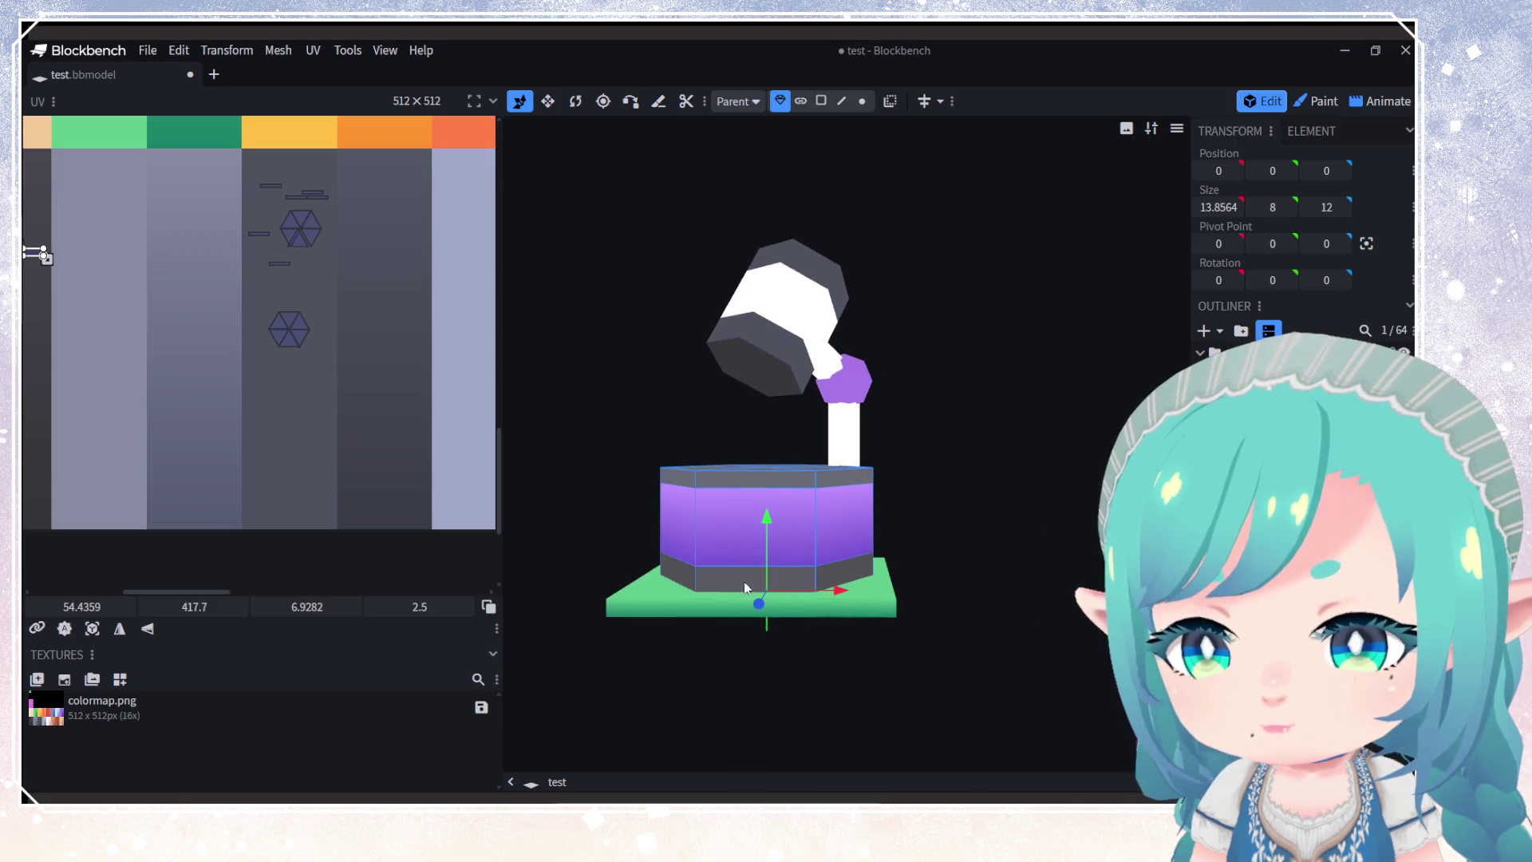
scroll(361, 415, down, 3)
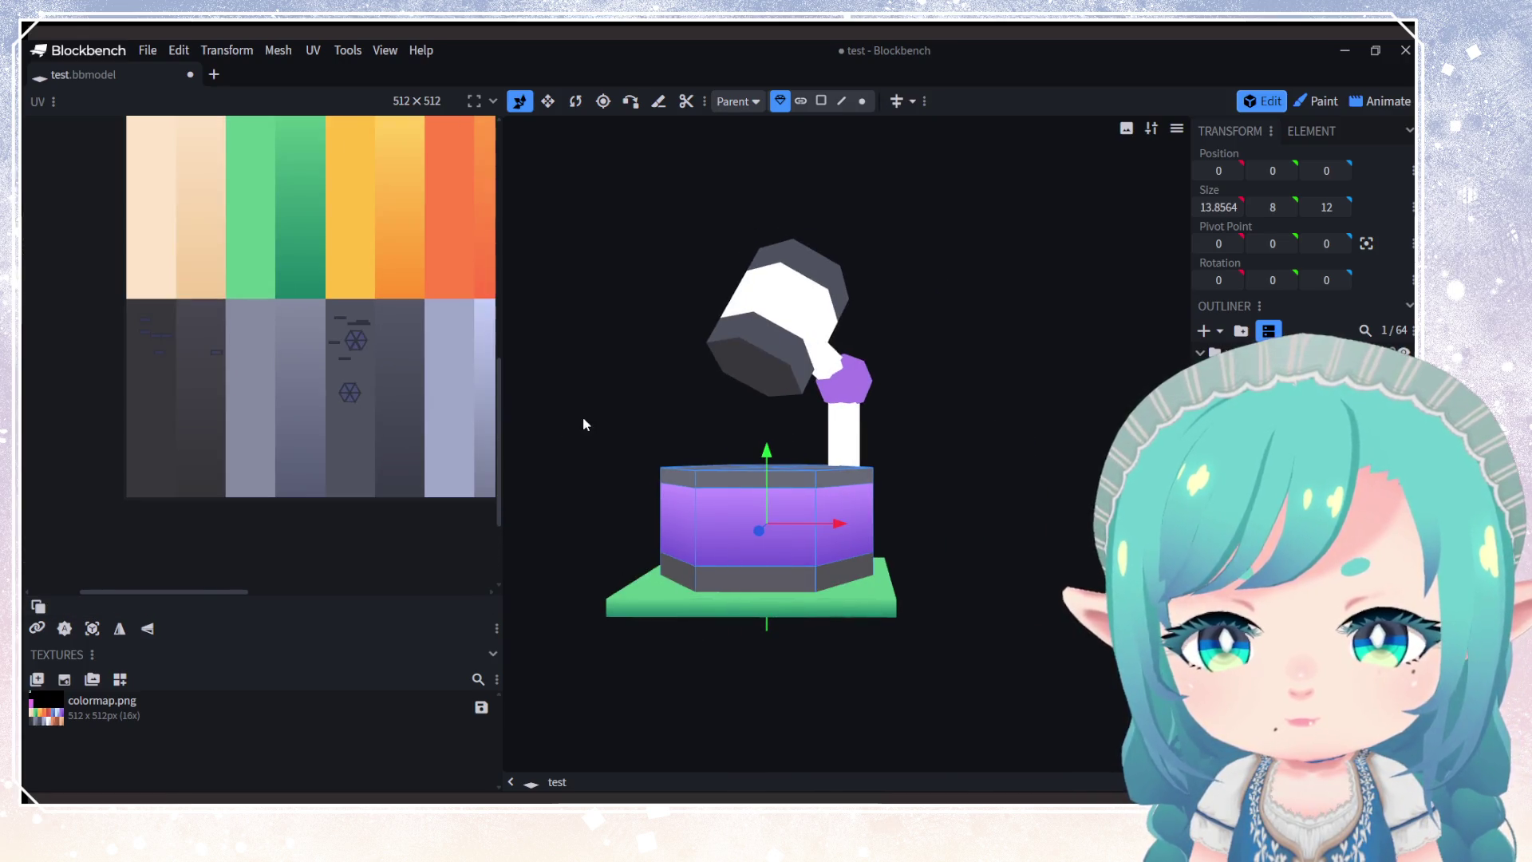
drag(582, 424, 606, 495)
click(822, 100)
click(760, 593)
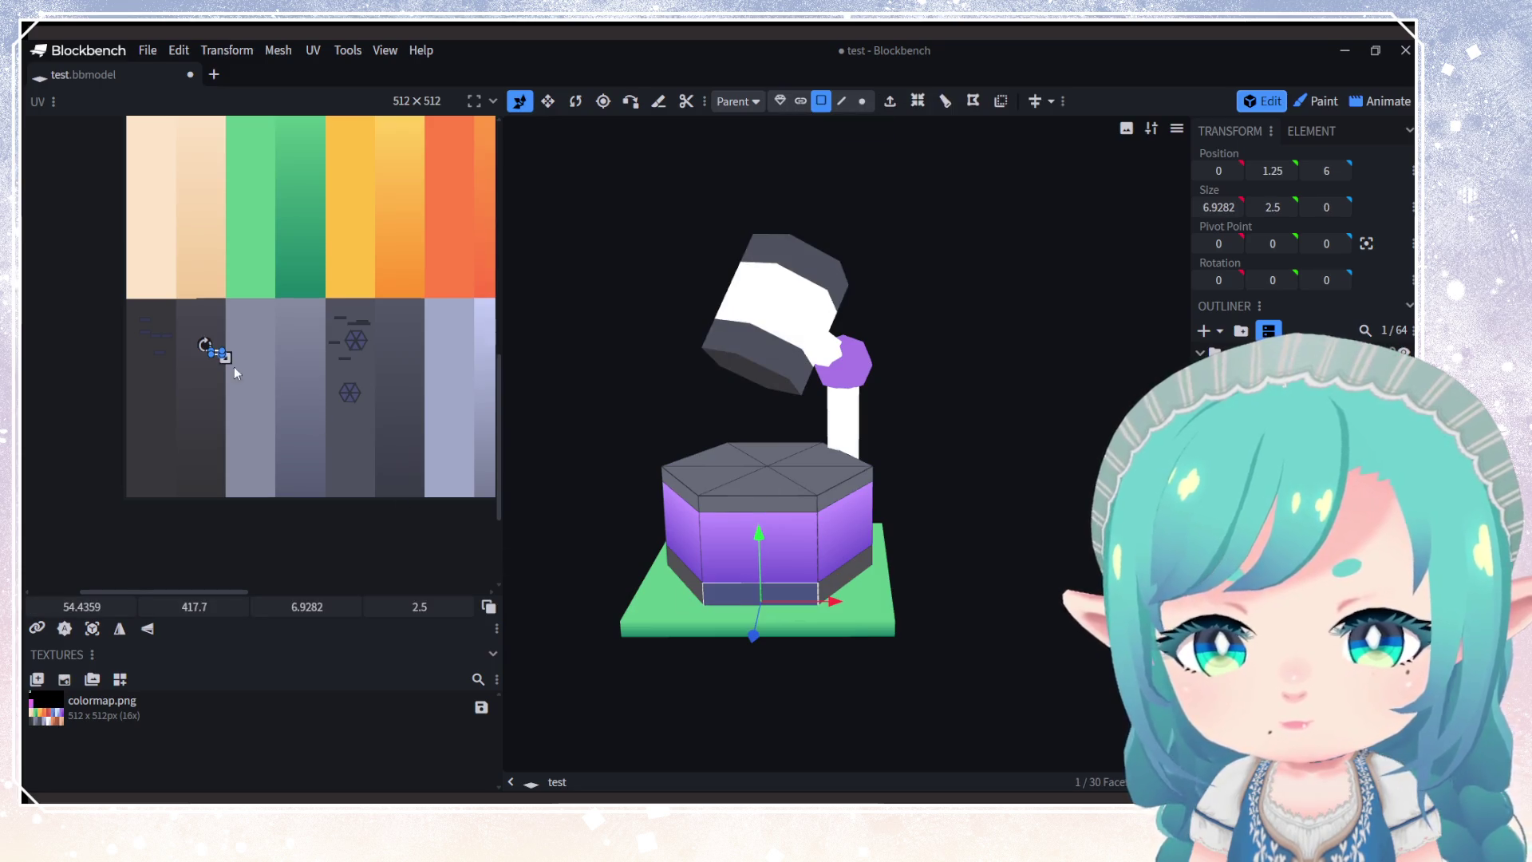
scroll(230, 359, up, 2)
drag(225, 351, 119, 349)
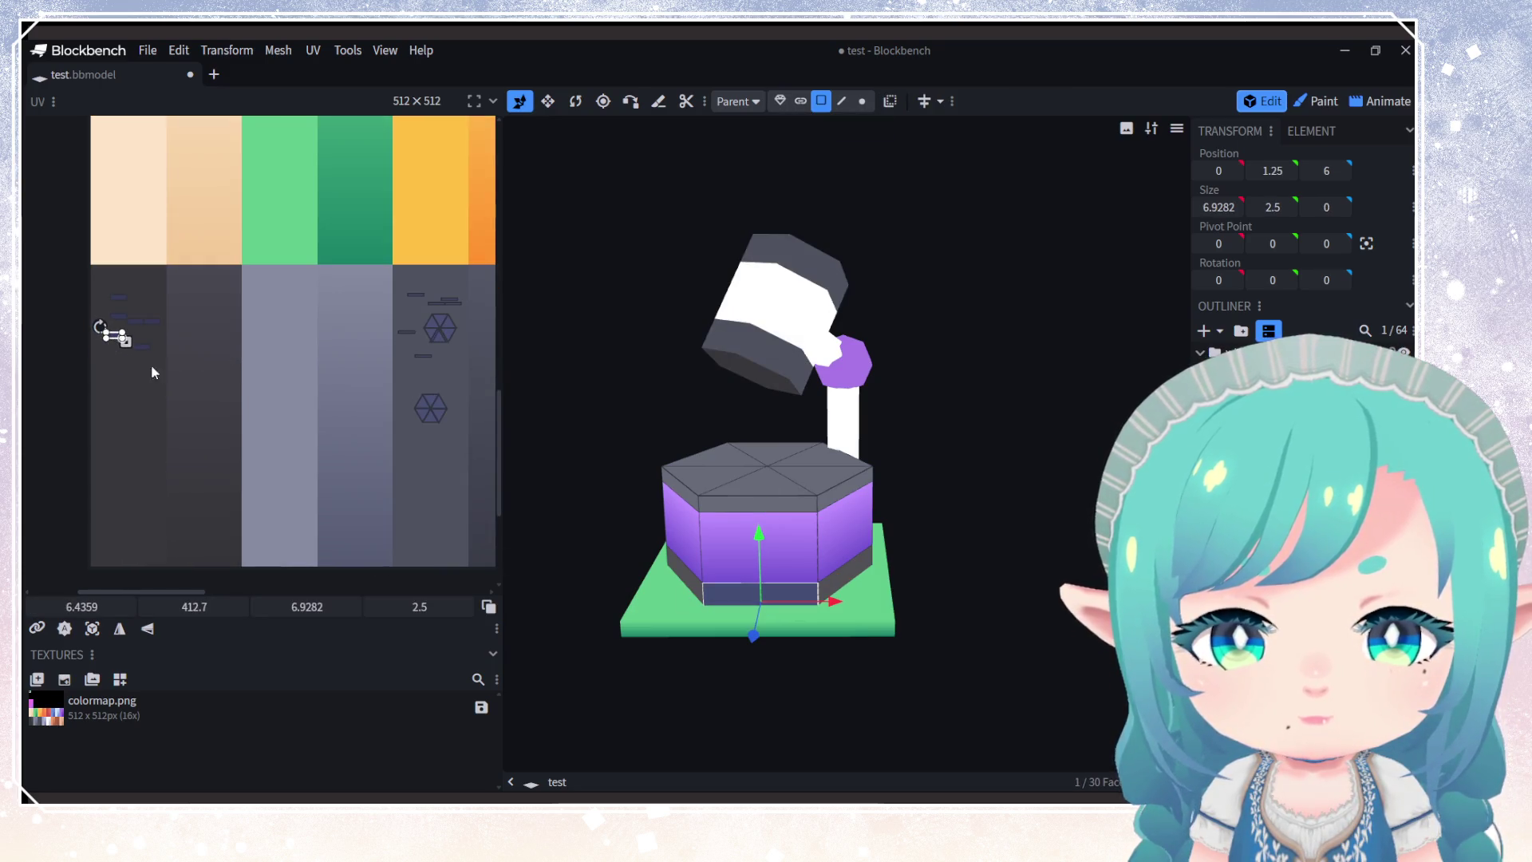
drag(846, 592, 1013, 607)
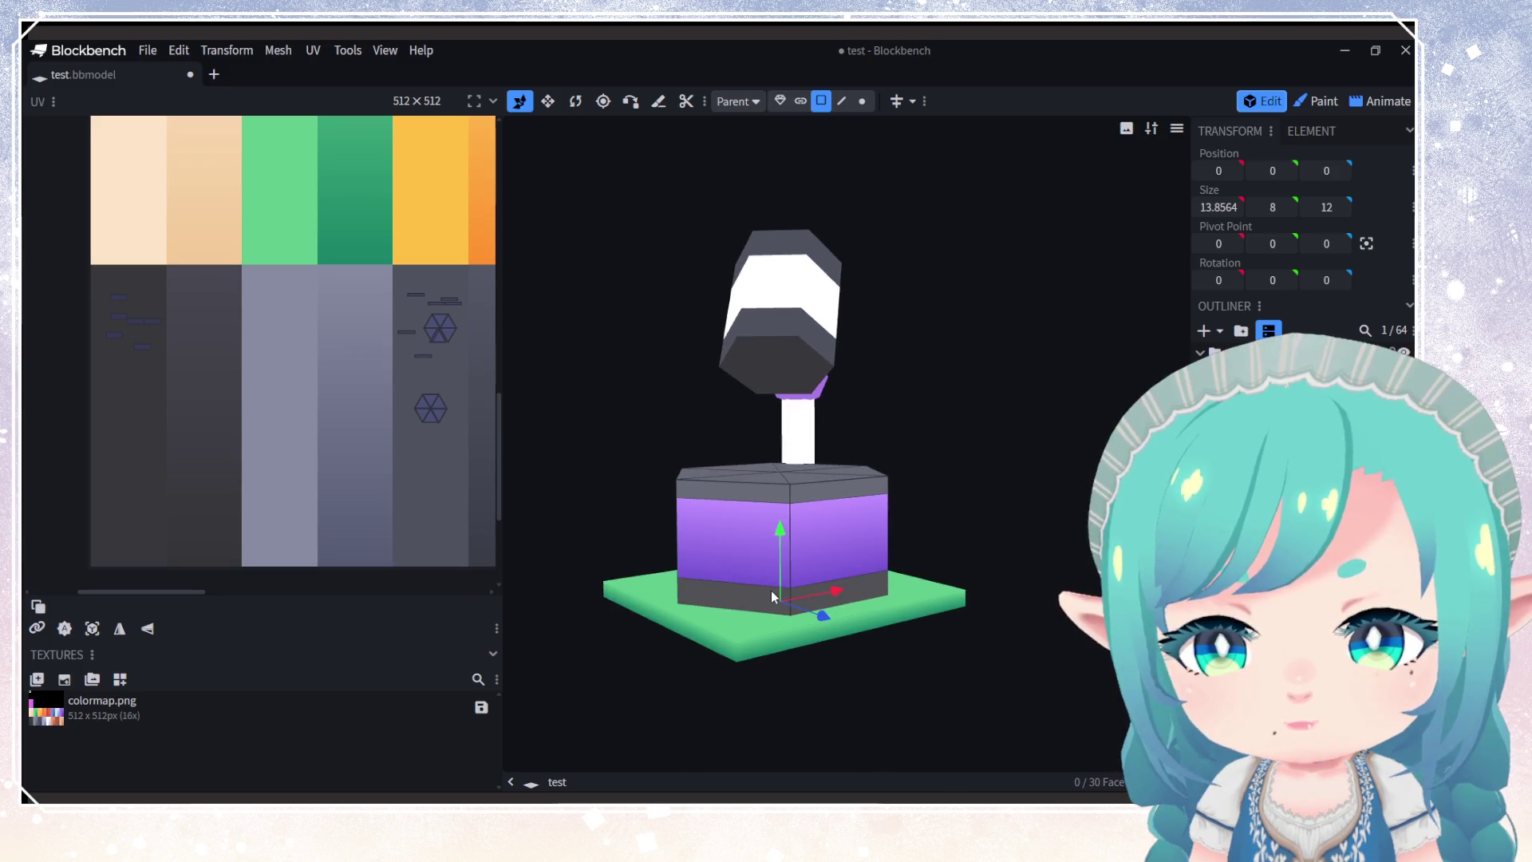
mouse_move(772, 596)
mouse_down()
mouse_move(857, 554)
mouse_move(758, 567)
mouse_move(850, 557)
mouse_move(678, 664)
mouse_move(788, 631)
mouse_move(688, 659)
mouse_move(854, 565)
mouse_move(830, 559)
mouse_up()
click(842, 335)
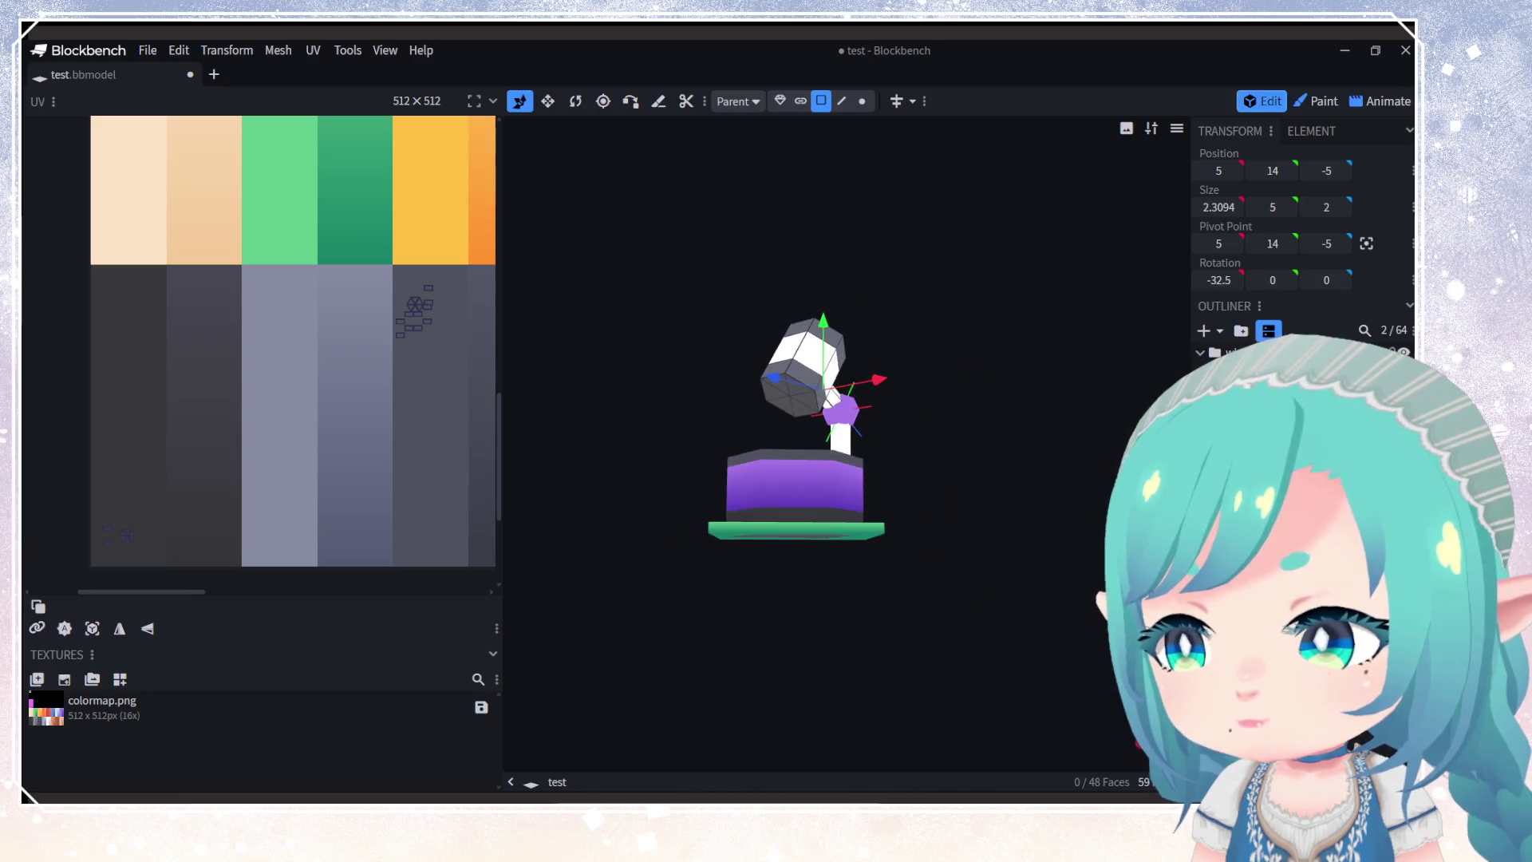
click(796, 483)
mouse_move(877, 606)
mouse_down()
mouse_move(950, 624)
mouse_move(917, 559)
mouse_up()
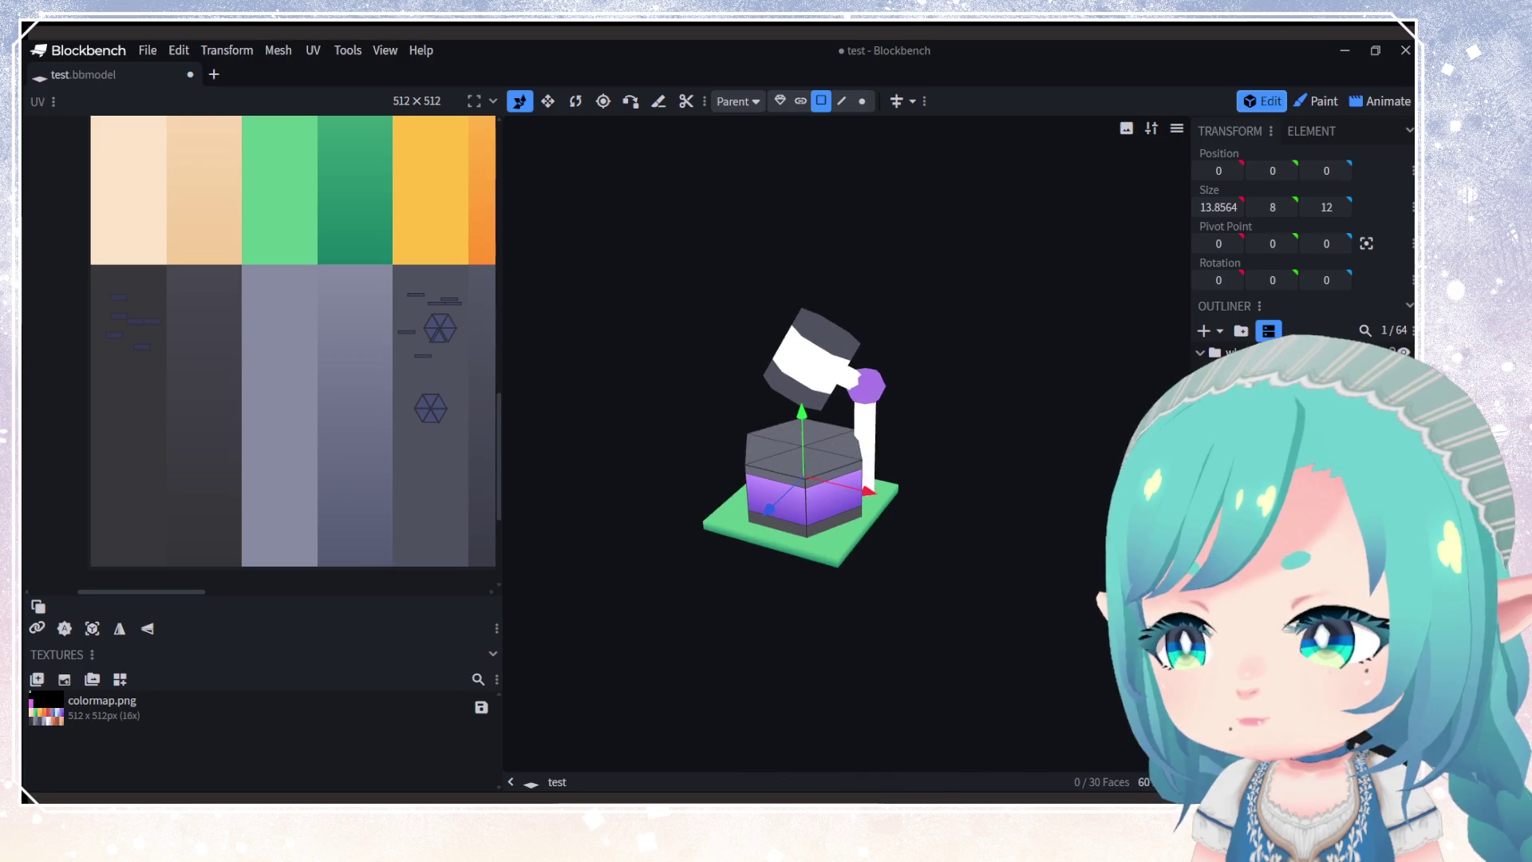
ctrl+click(866, 387)
ctrl+click(802, 479)
mouse_move(802, 479)
mouse_down()
mouse_move(995, 598)
mouse_move(1020, 557)
mouse_move(872, 563)
mouse_move(956, 536)
mouse_up()
scroll(871, 558, down, 2)
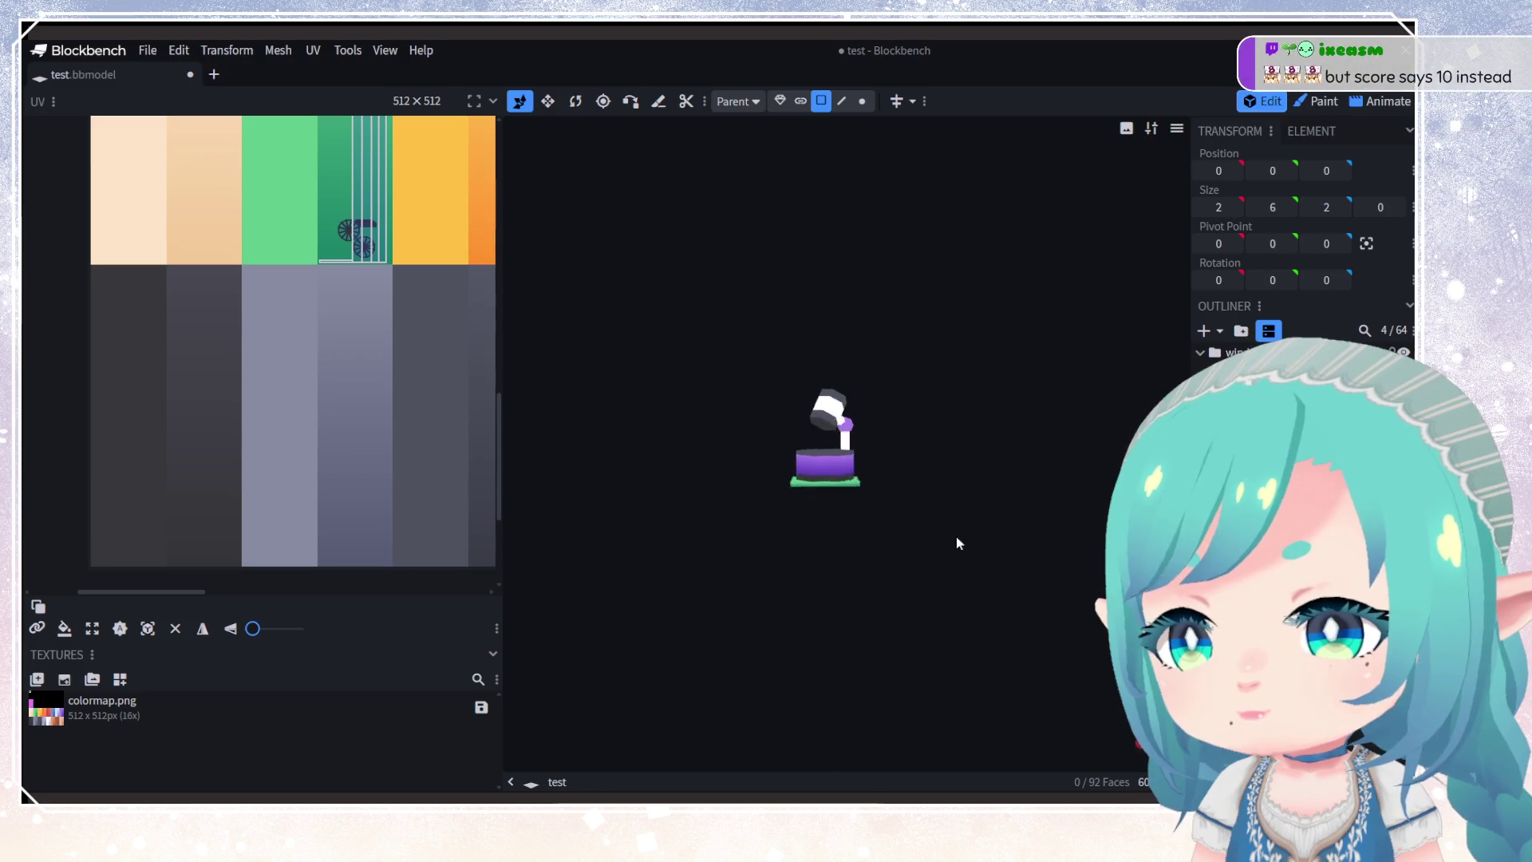
scroll(926, 477, up, 3)
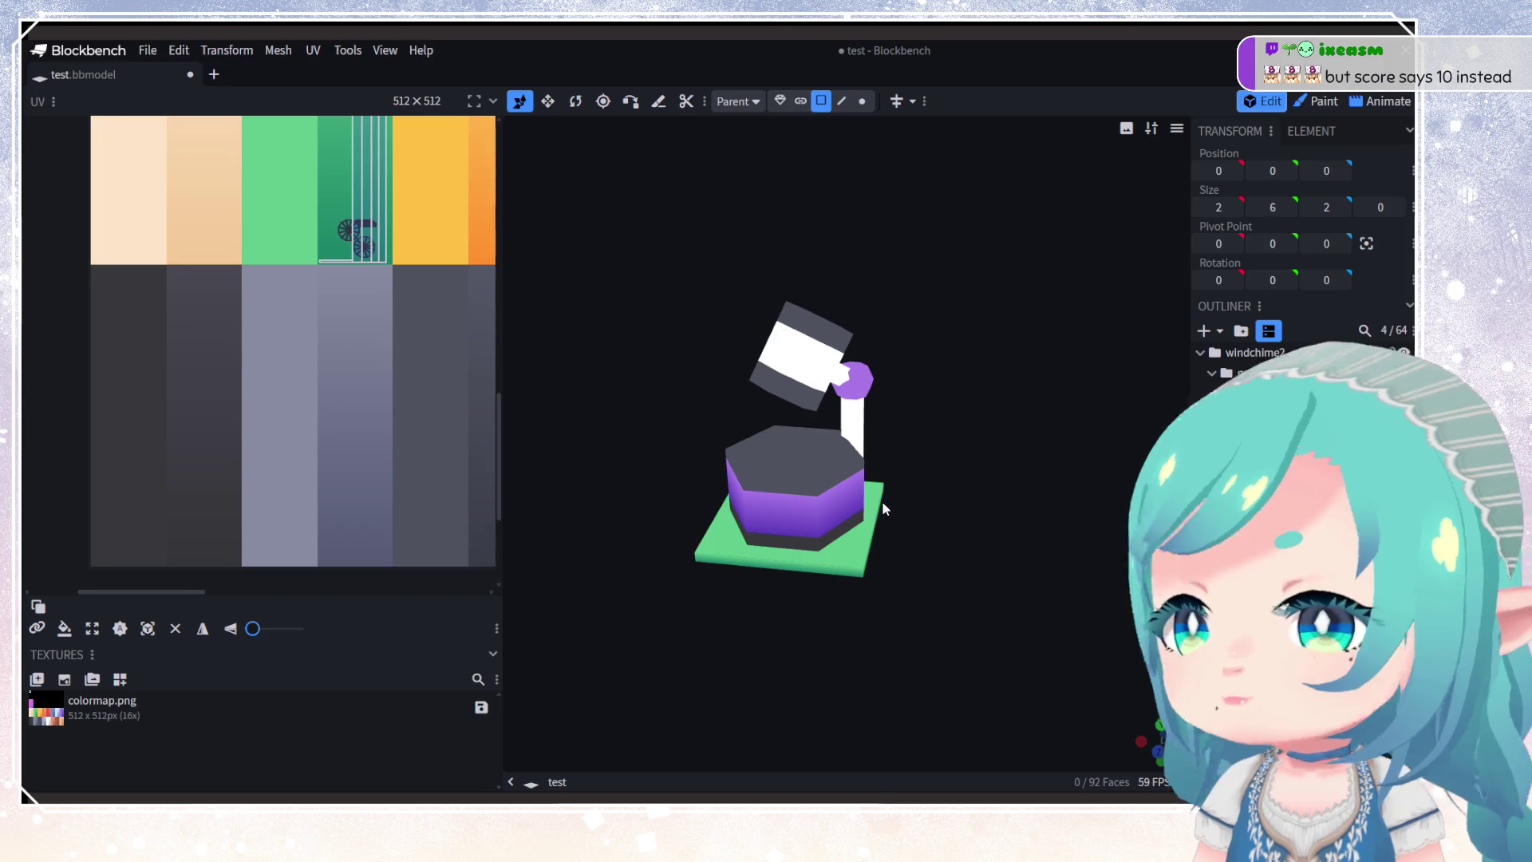
mouse_move(882, 501)
mouse_down()
mouse_move(921, 453)
mouse_move(907, 469)
mouse_up()
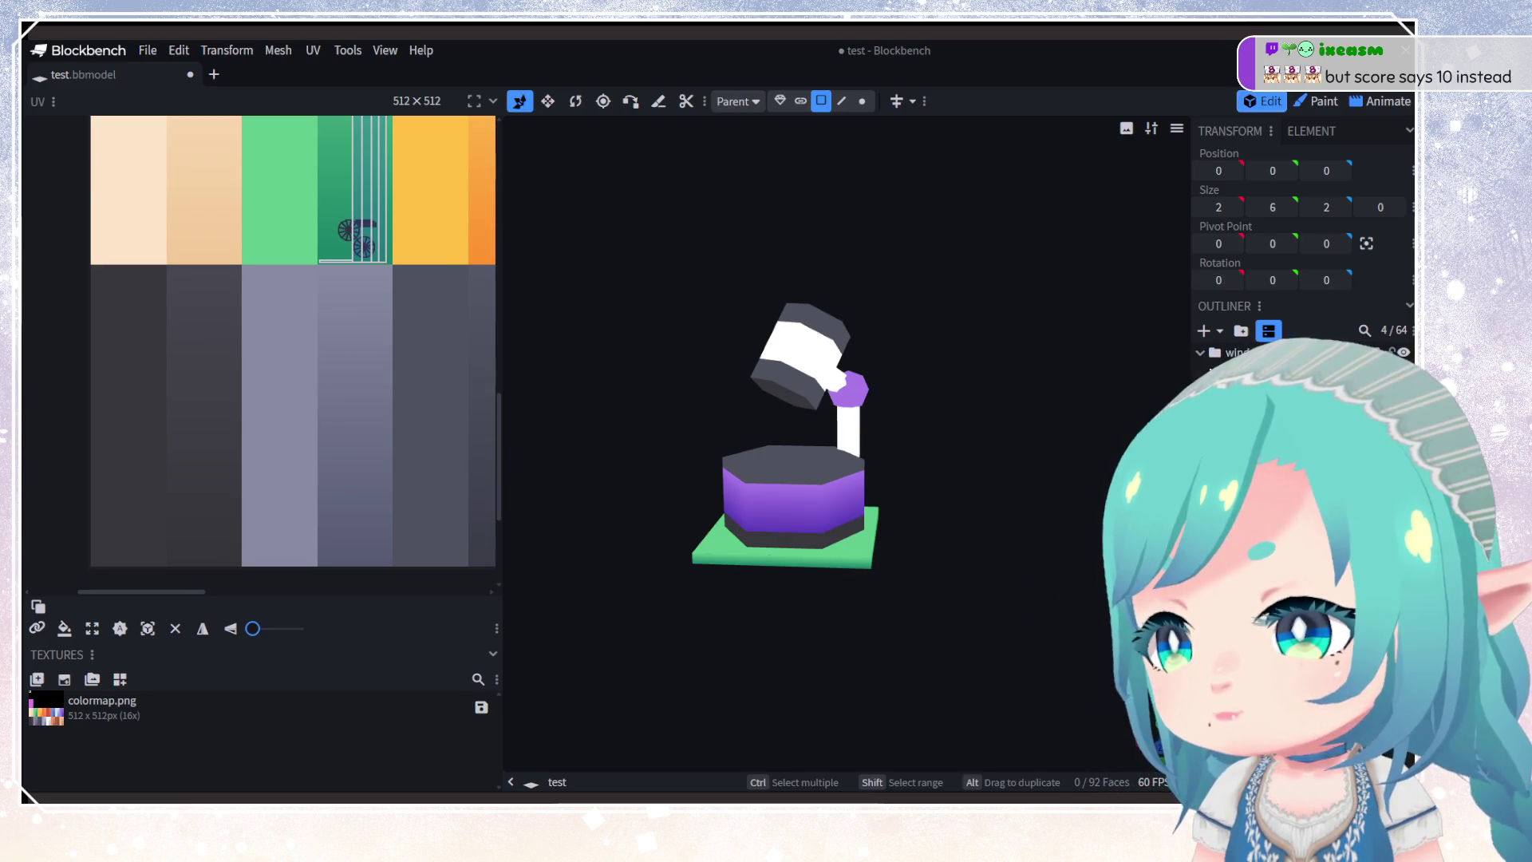
Add a 12-sided cylinder mesh under the purple block, 2 high and 14 in diameter
click(1229, 371)
click(1220, 332)
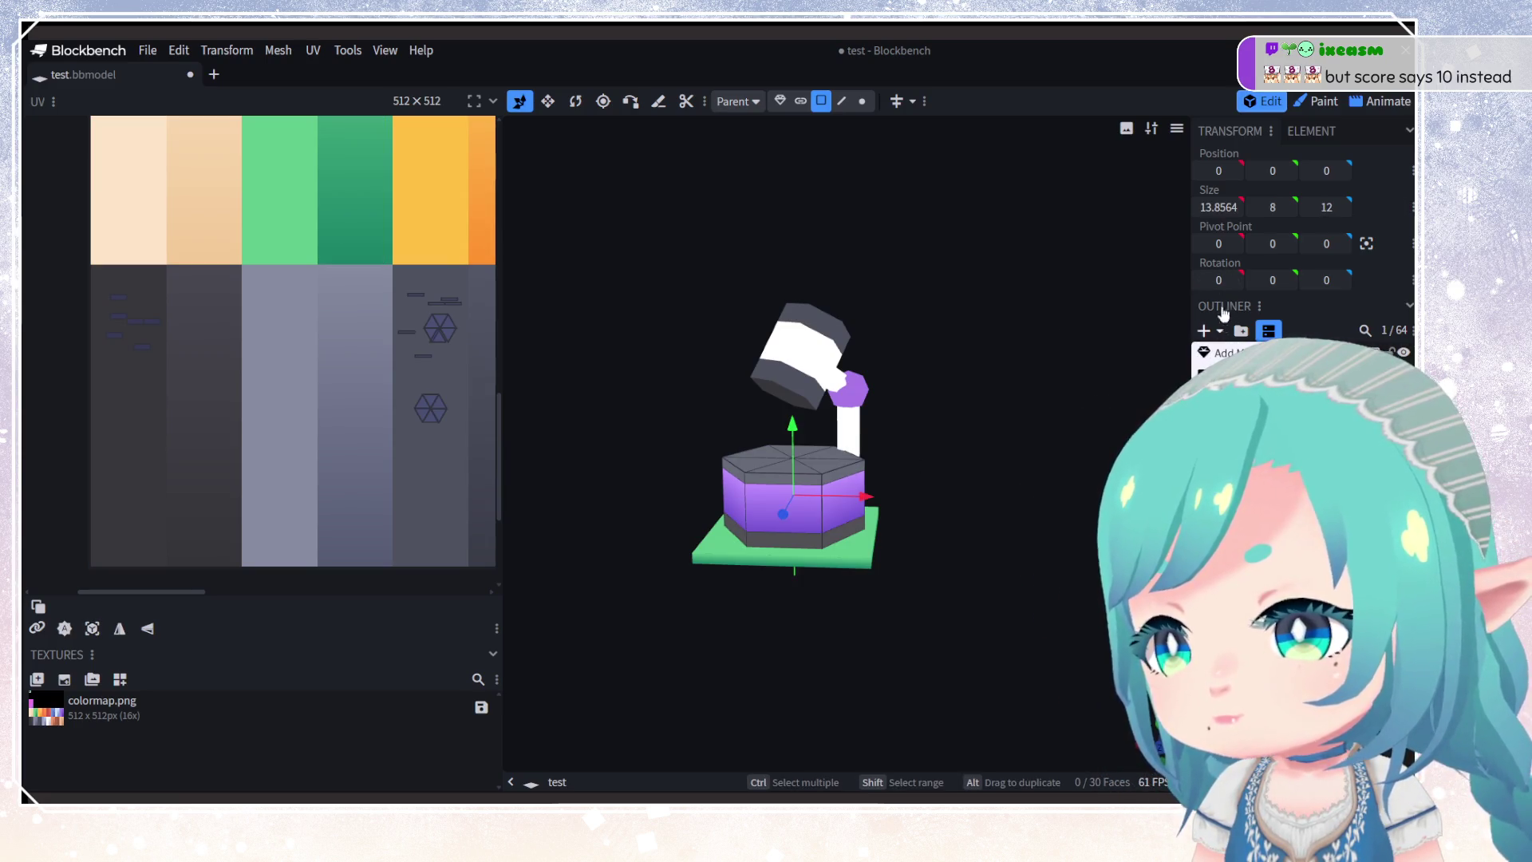
click(1235, 351)
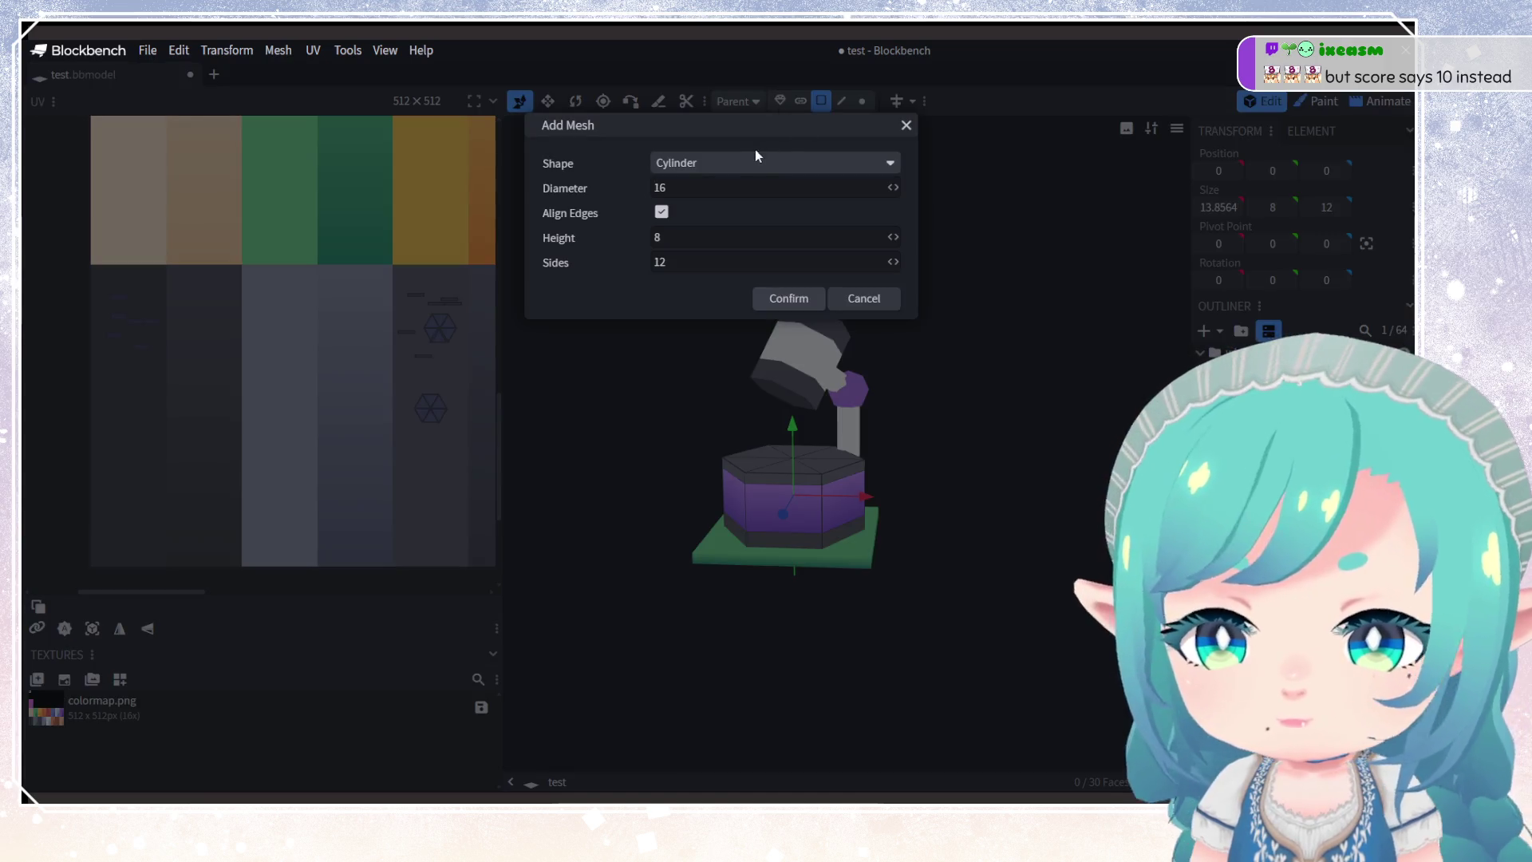
click(781, 298)
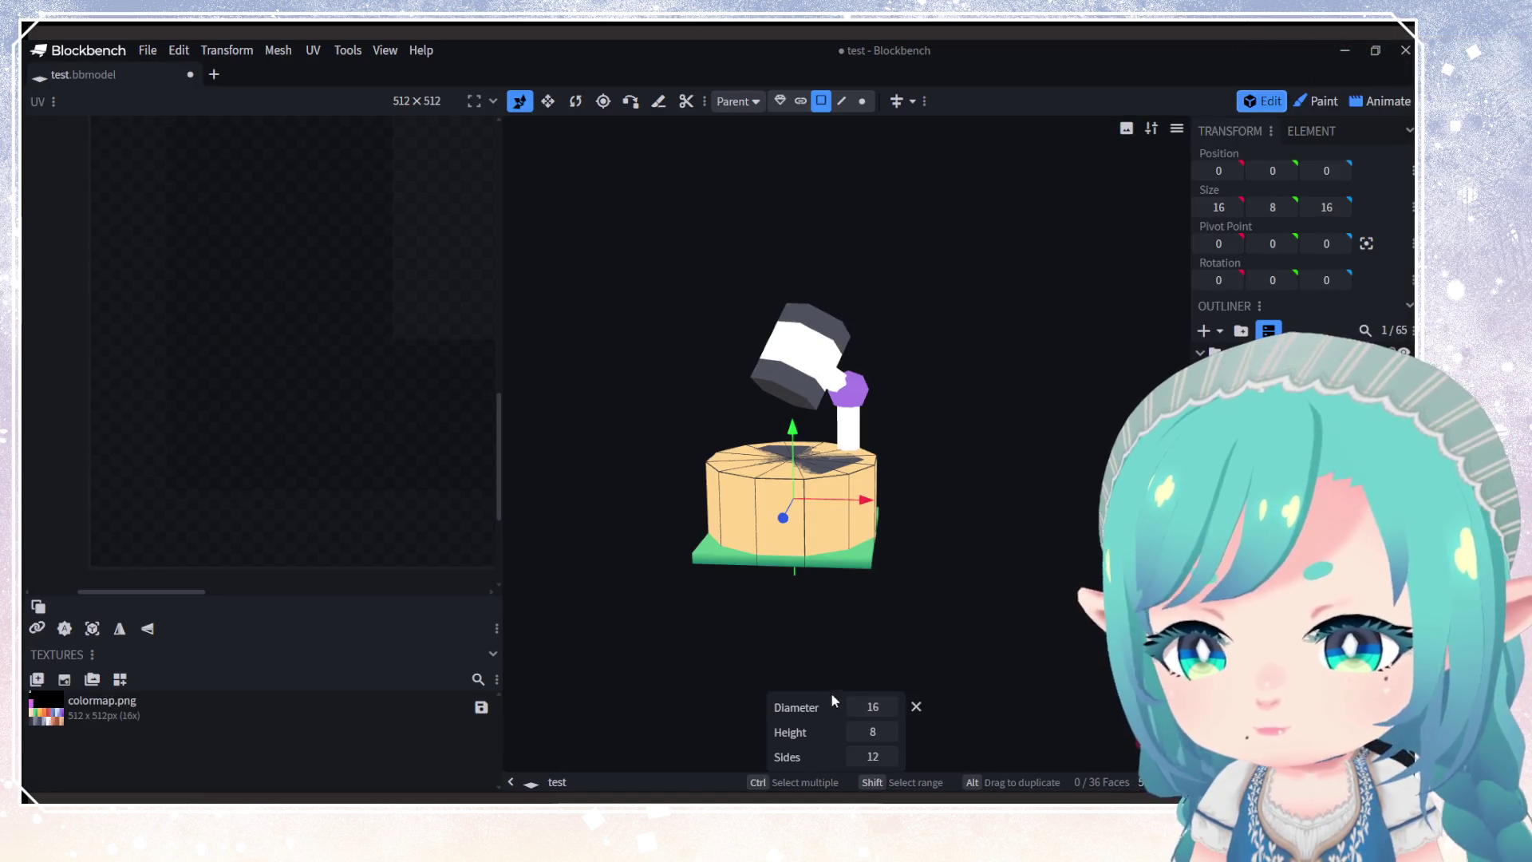
click(856, 735)
click(855, 736)
click(856, 736)
click(856, 736)
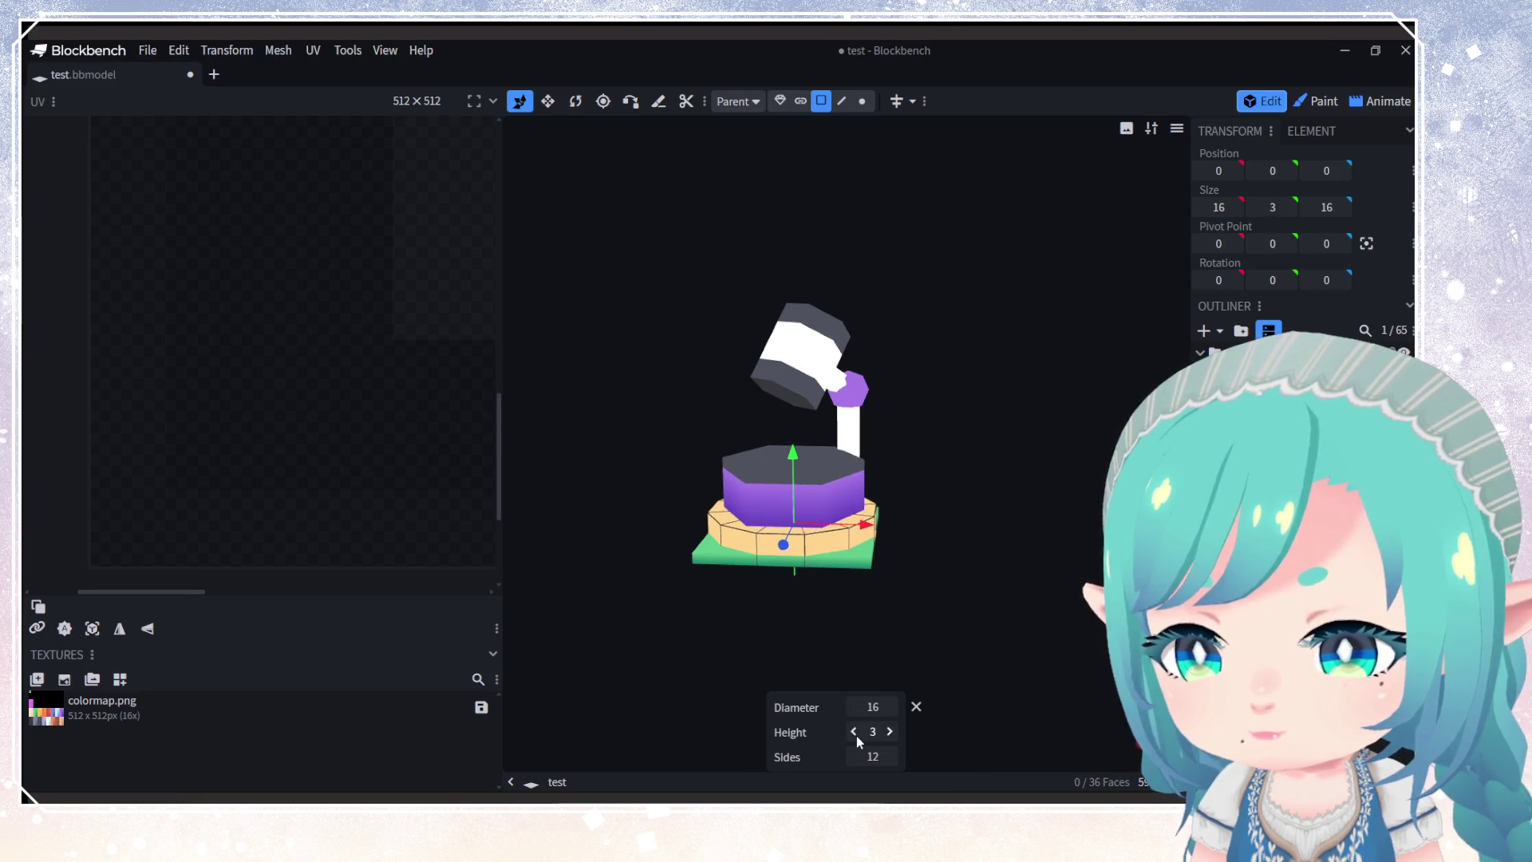
click(856, 735)
click(855, 736)
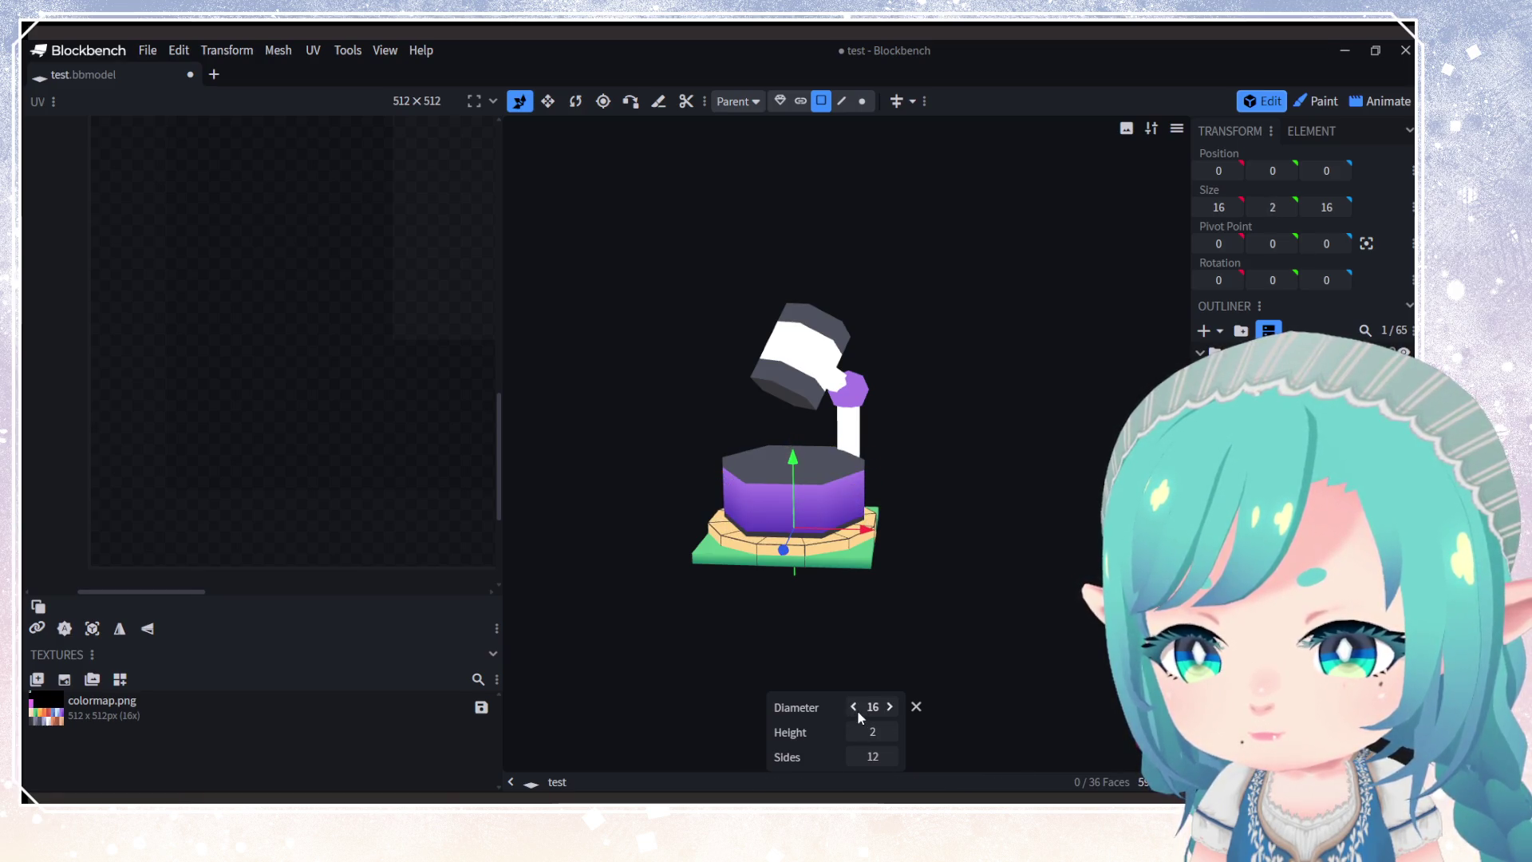
click(855, 711)
click(855, 711)
mouse_move(802, 594)
mouse_down()
mouse_move(629, 595)
mouse_move(827, 595)
mouse_move(814, 604)
mouse_up()
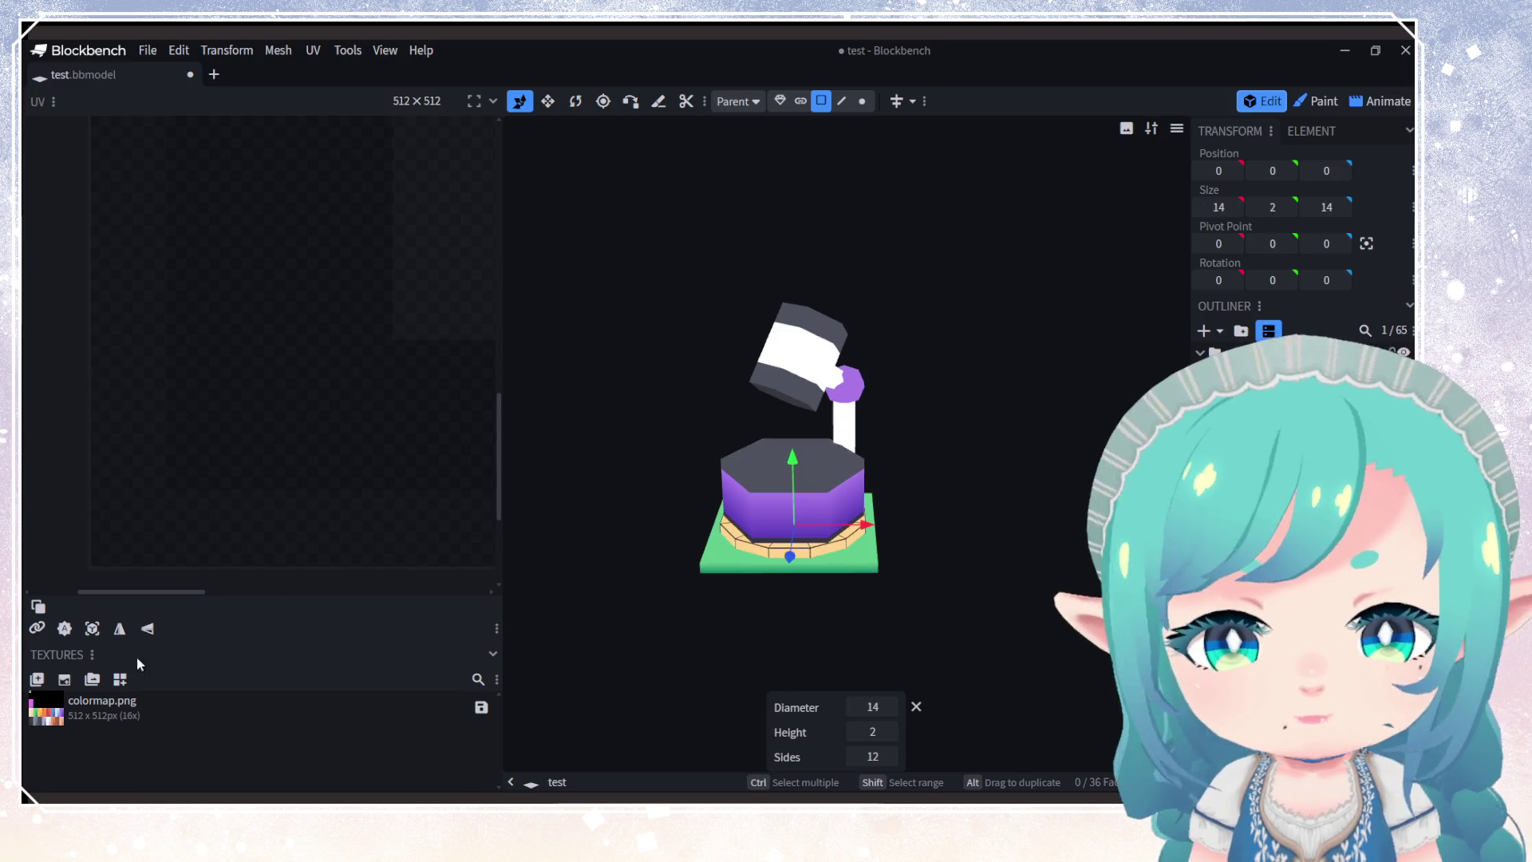
Append the new disc to the texture template
click(120, 679)
click(768, 351)
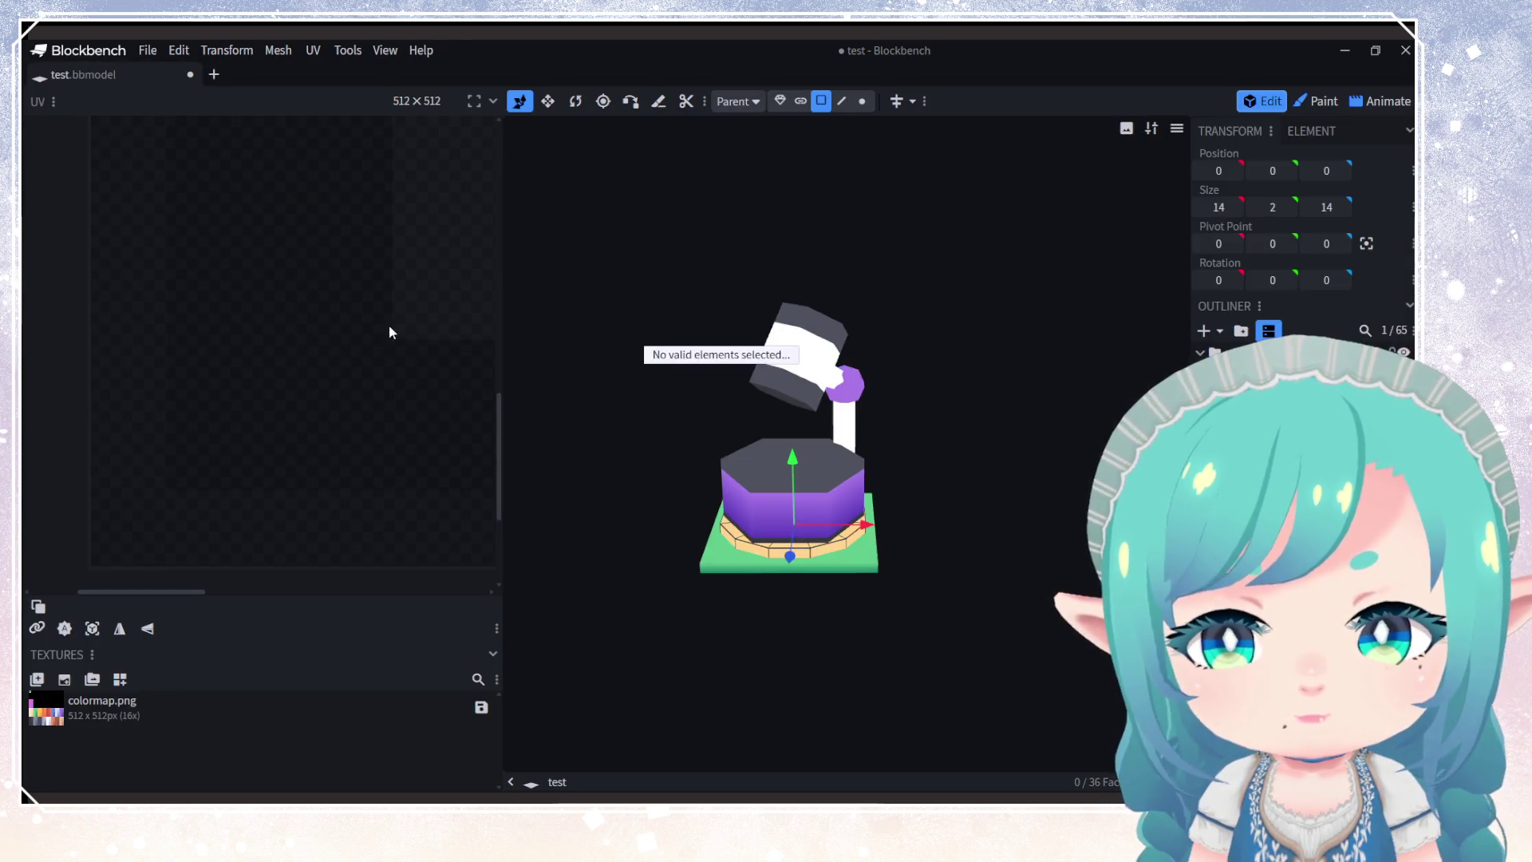
click(781, 101)
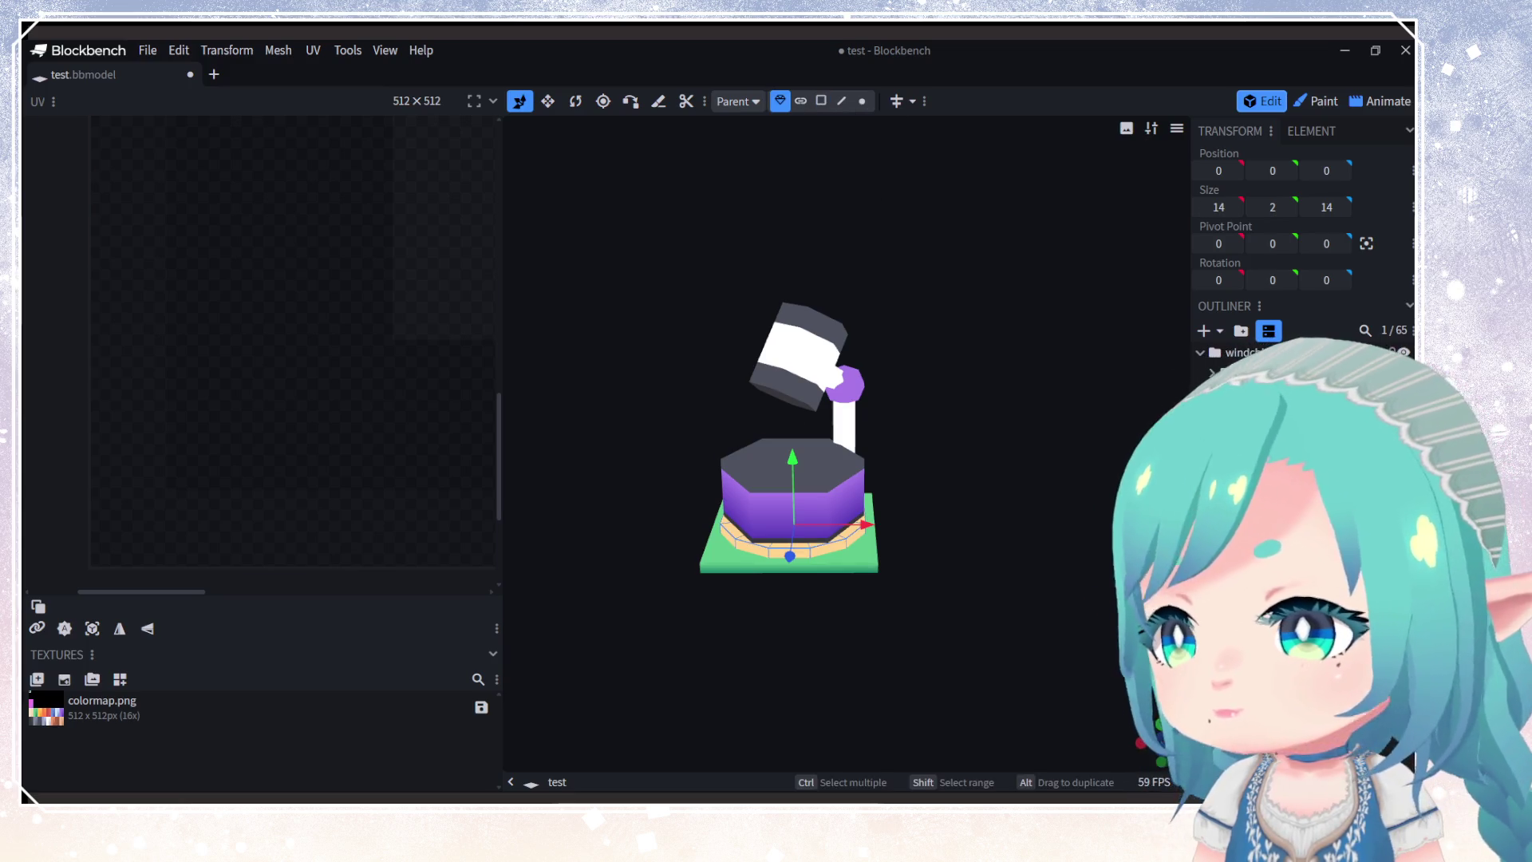
click(120, 679)
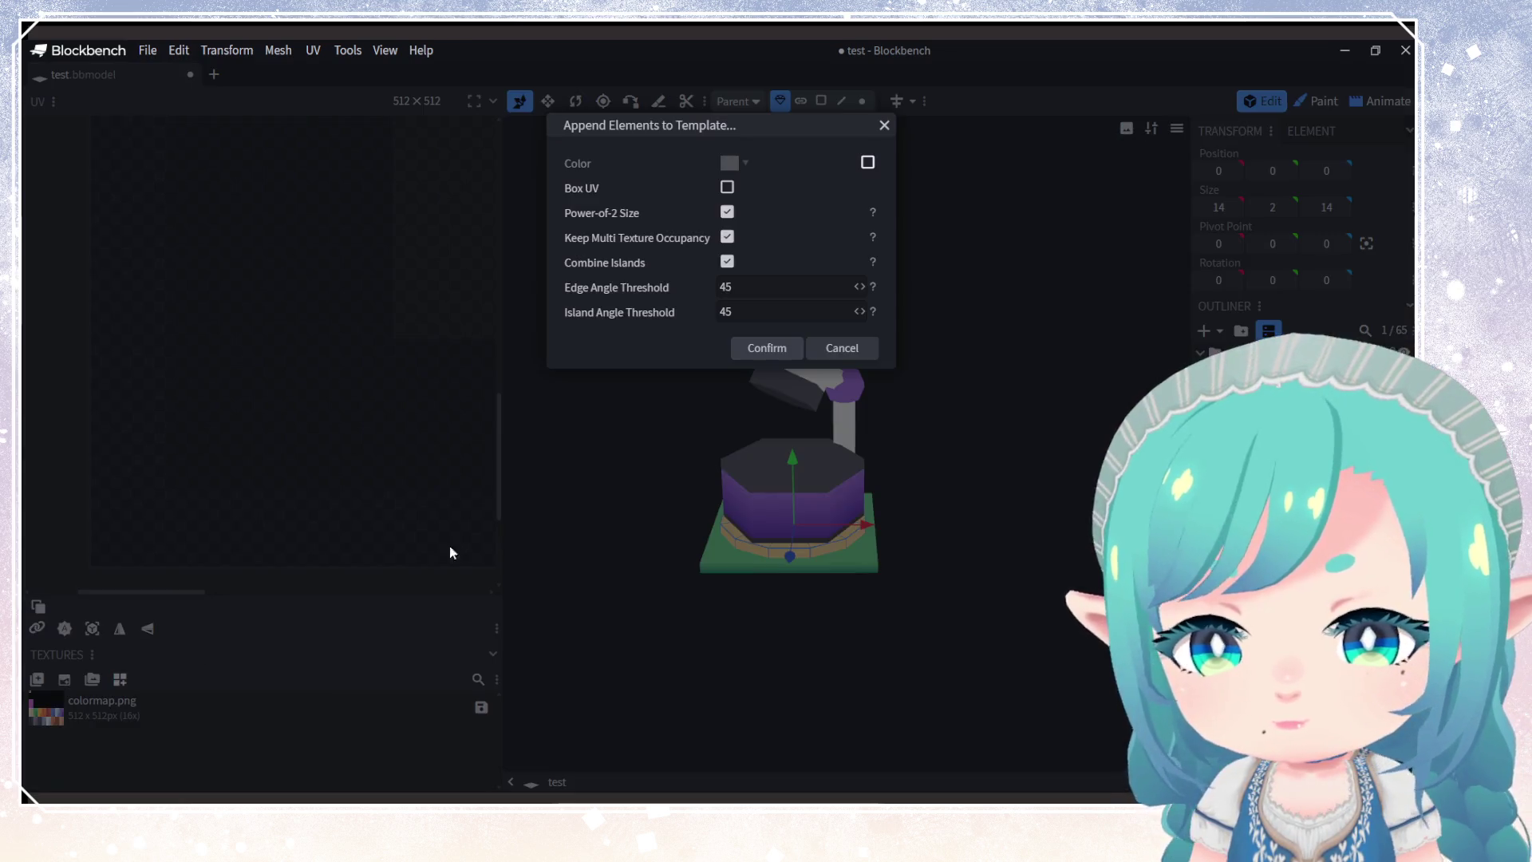
Confirm the template append and drag the disc's UV island onto the green column of colormap.png
click(769, 351)
scroll(225, 316, down, 5)
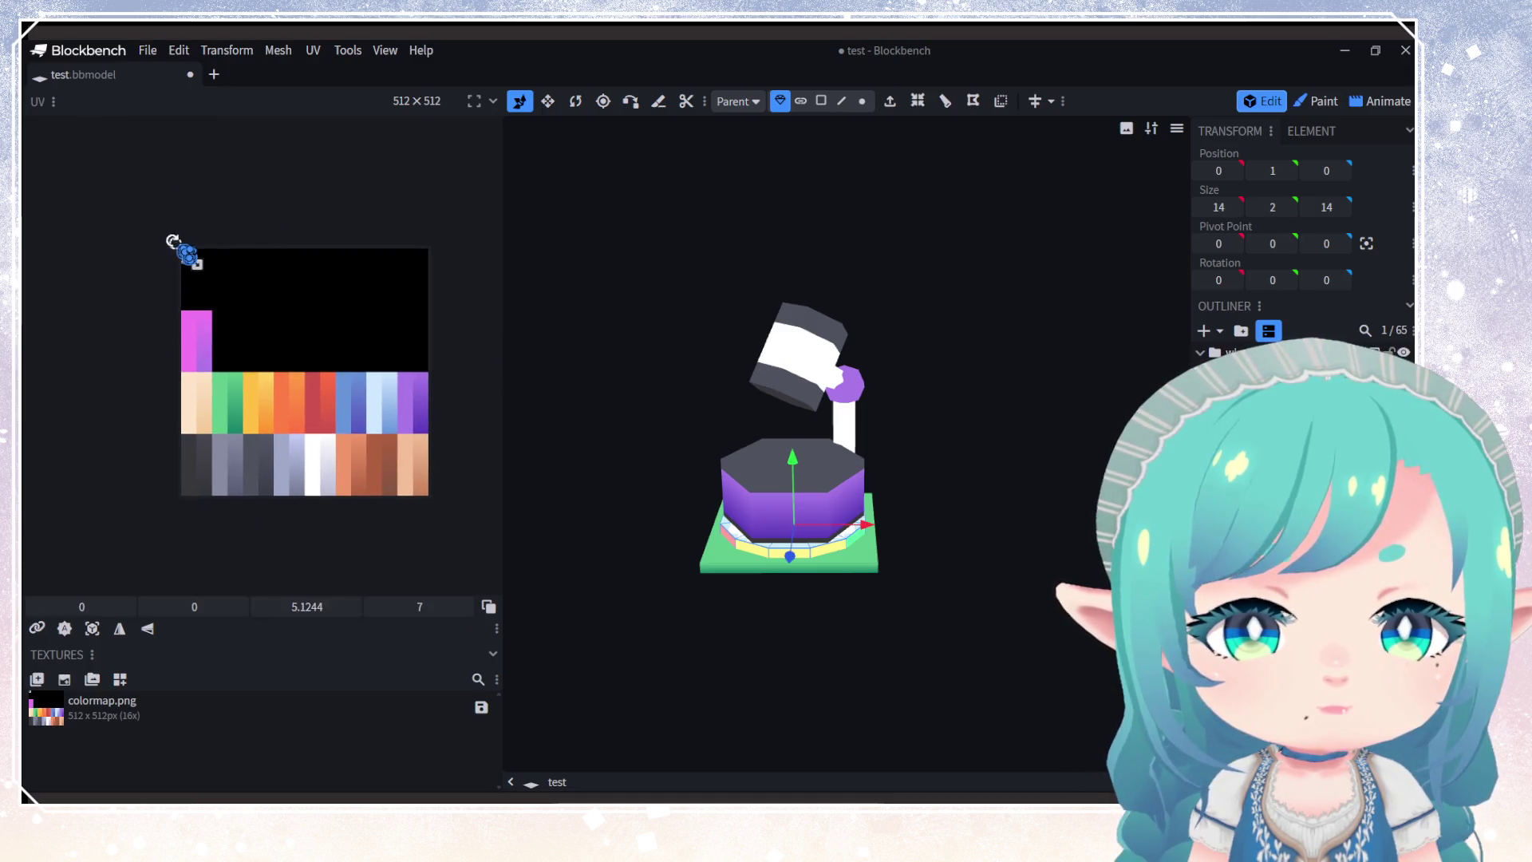
mouse_move(184, 250)
mouse_down()
mouse_move(232, 430)
mouse_move(214, 383)
mouse_move(188, 375)
mouse_move(184, 411)
mouse_move(147, 375)
mouse_up()
scroll(231, 430, up, 5)
scroll(199, 387, up, 2)
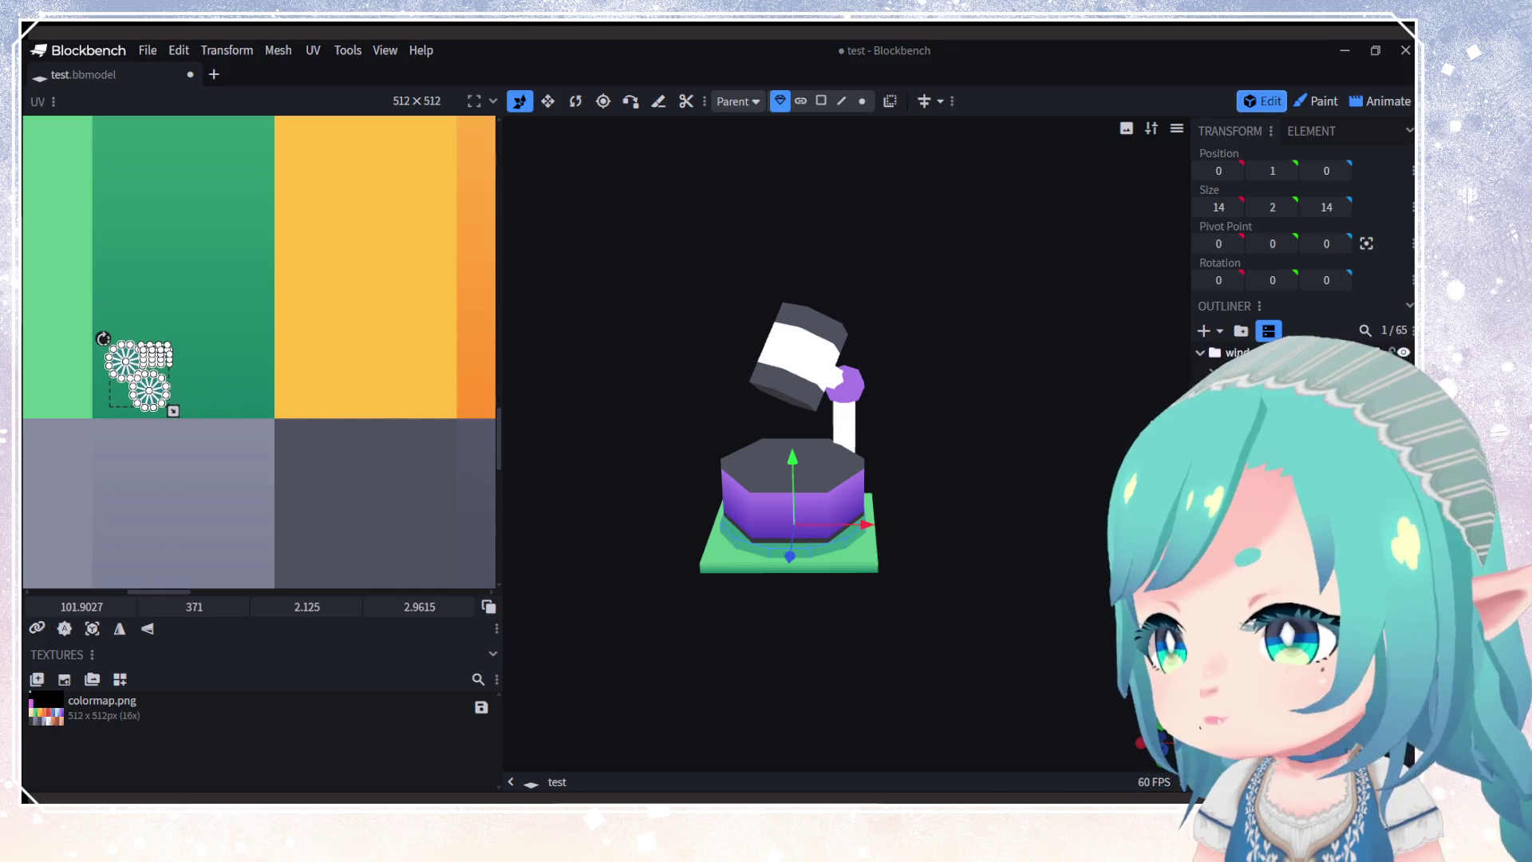
click(1233, 351)
Unhide the model, select the green base plate, and add another 12-sided cylinder mesh
click(1403, 352)
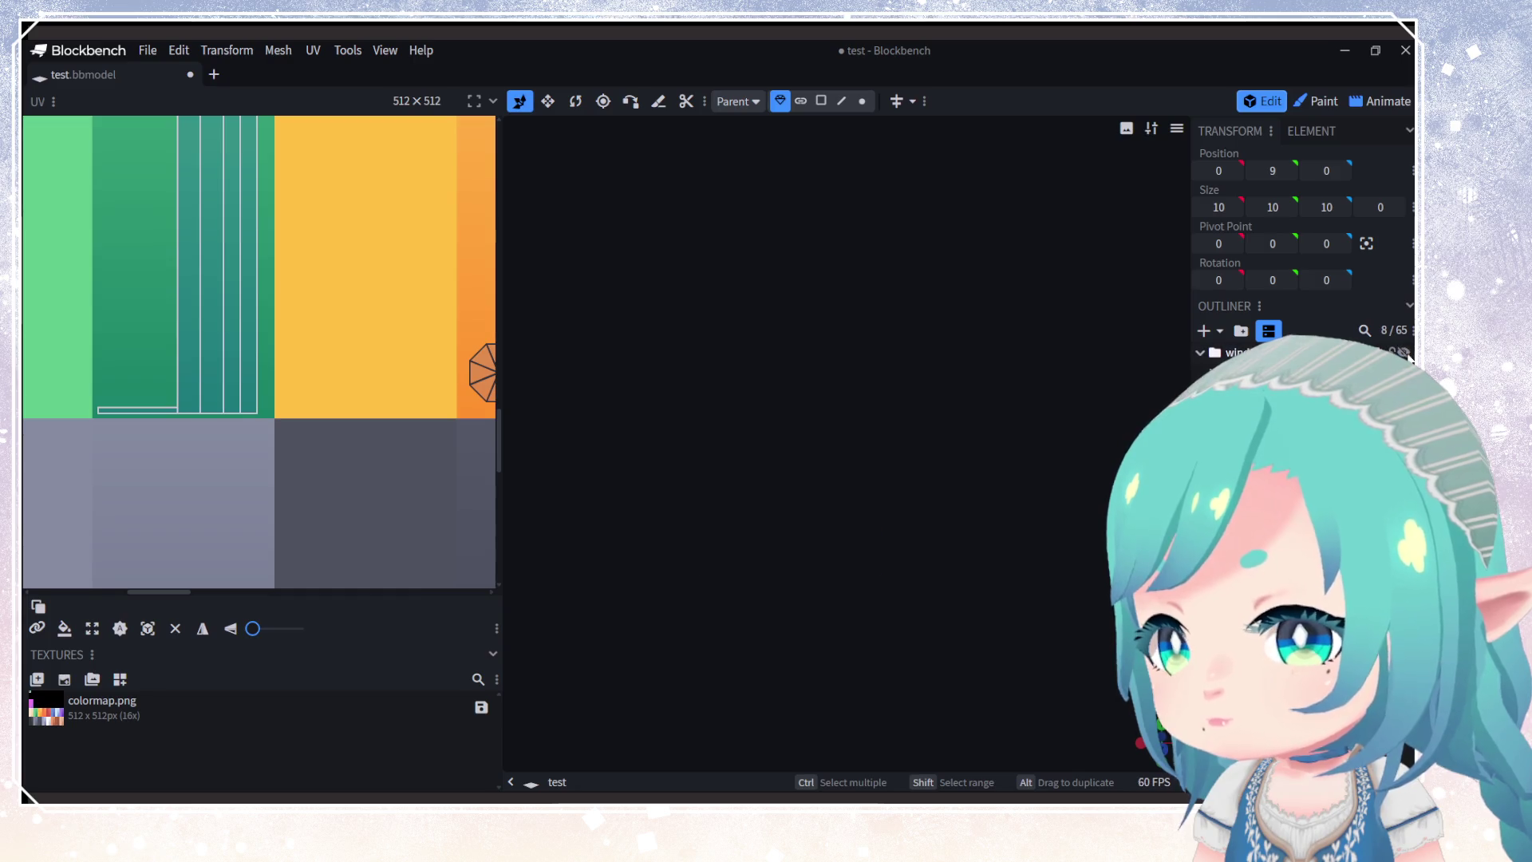
click(1403, 352)
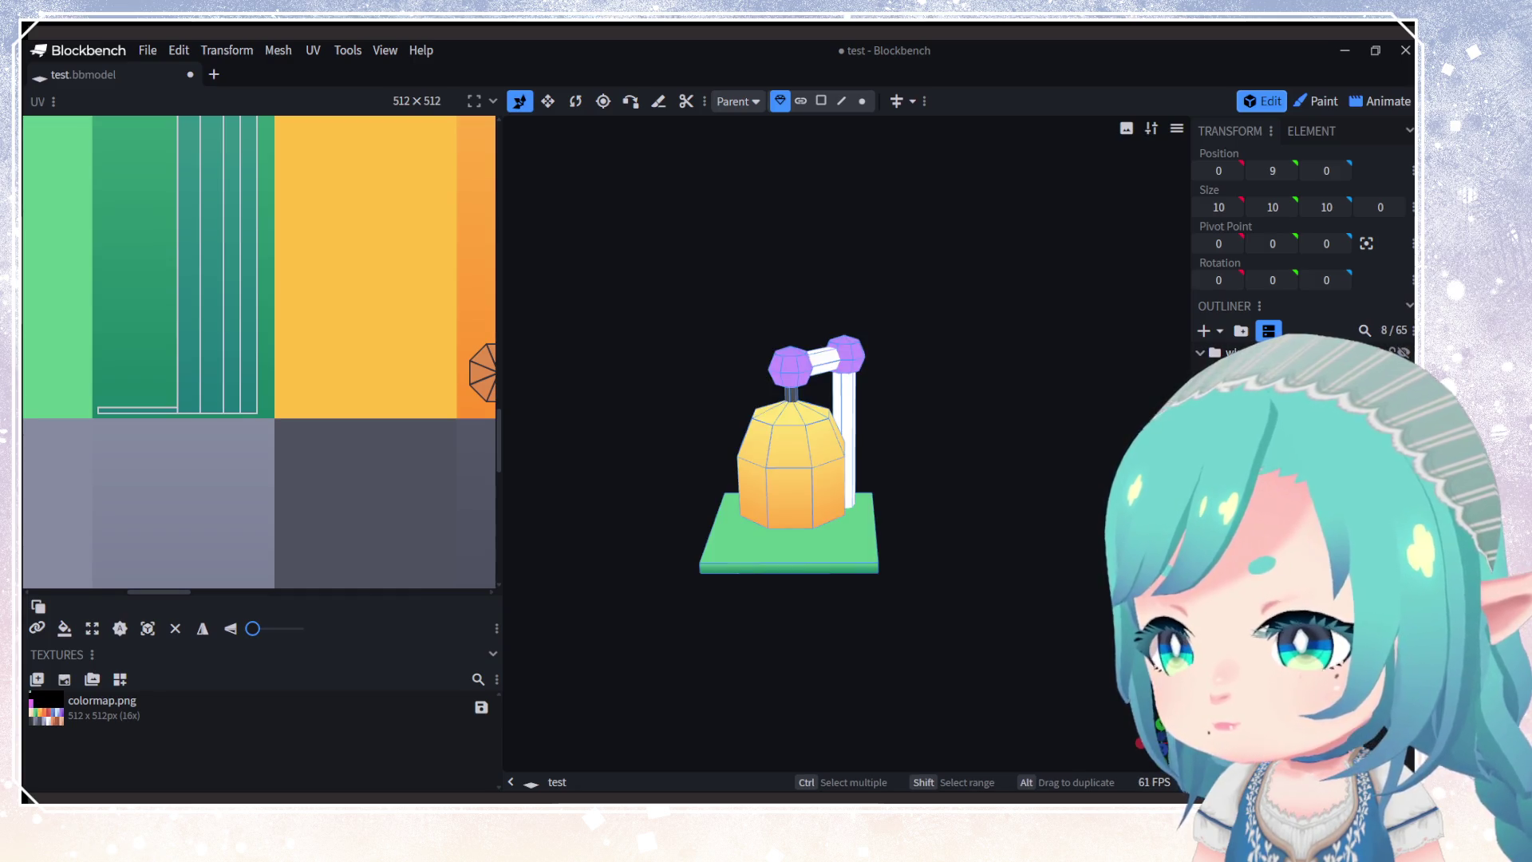
click(830, 550)
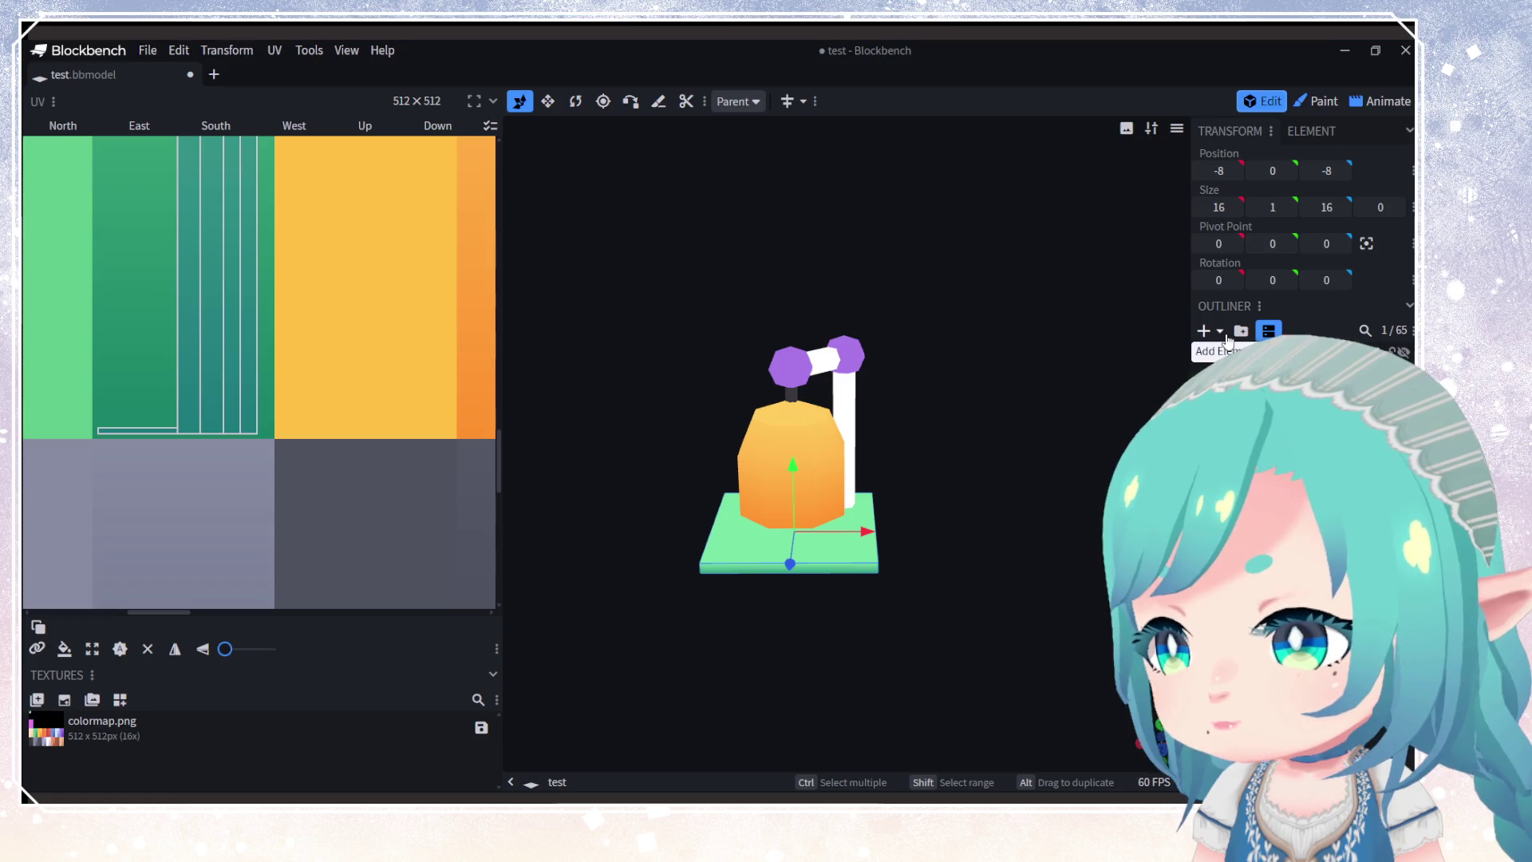
click(1221, 352)
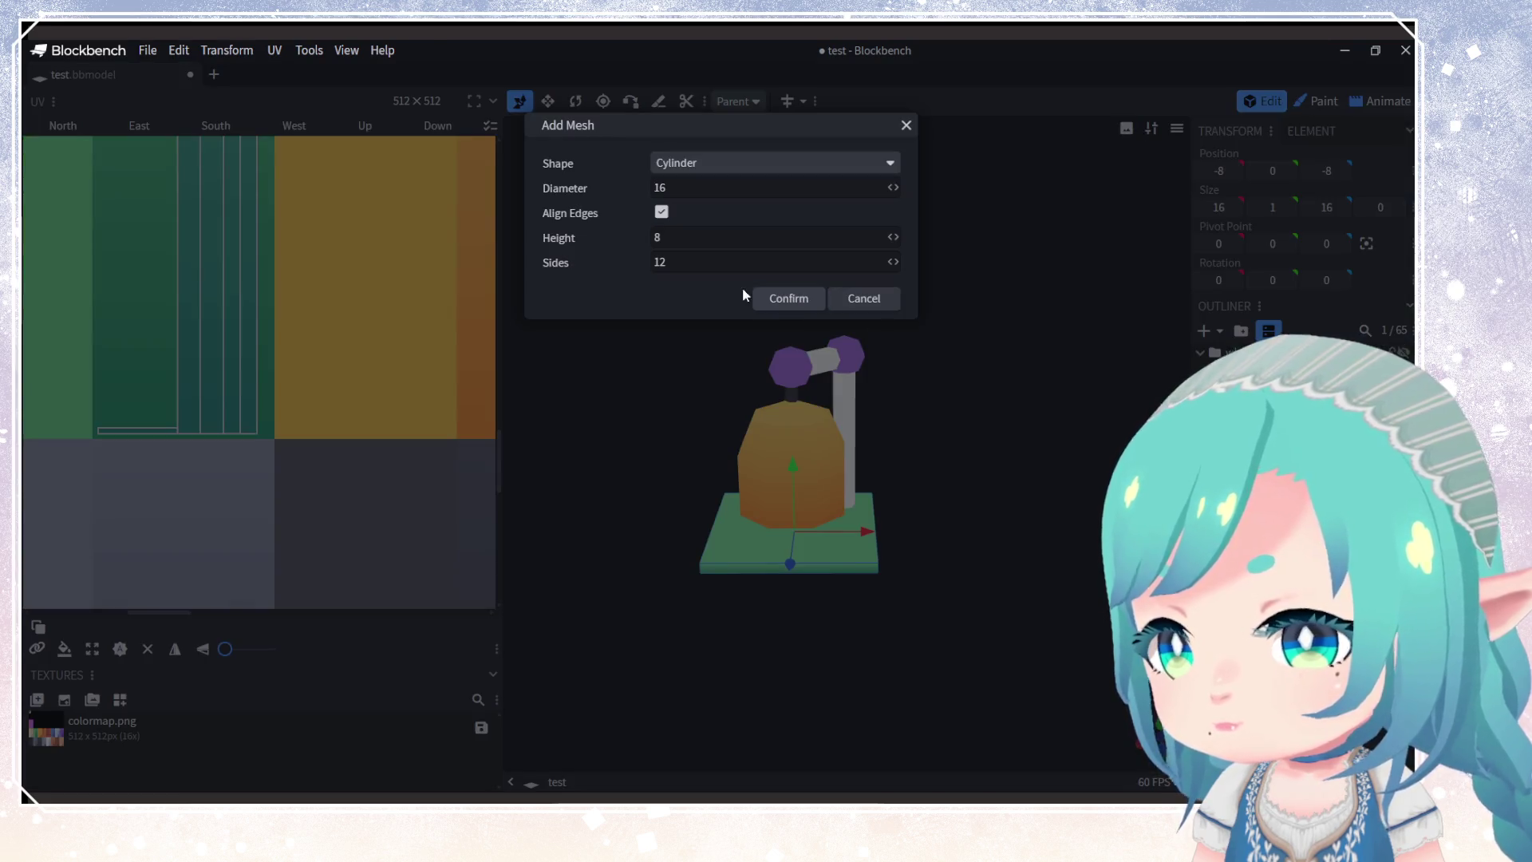
click(781, 301)
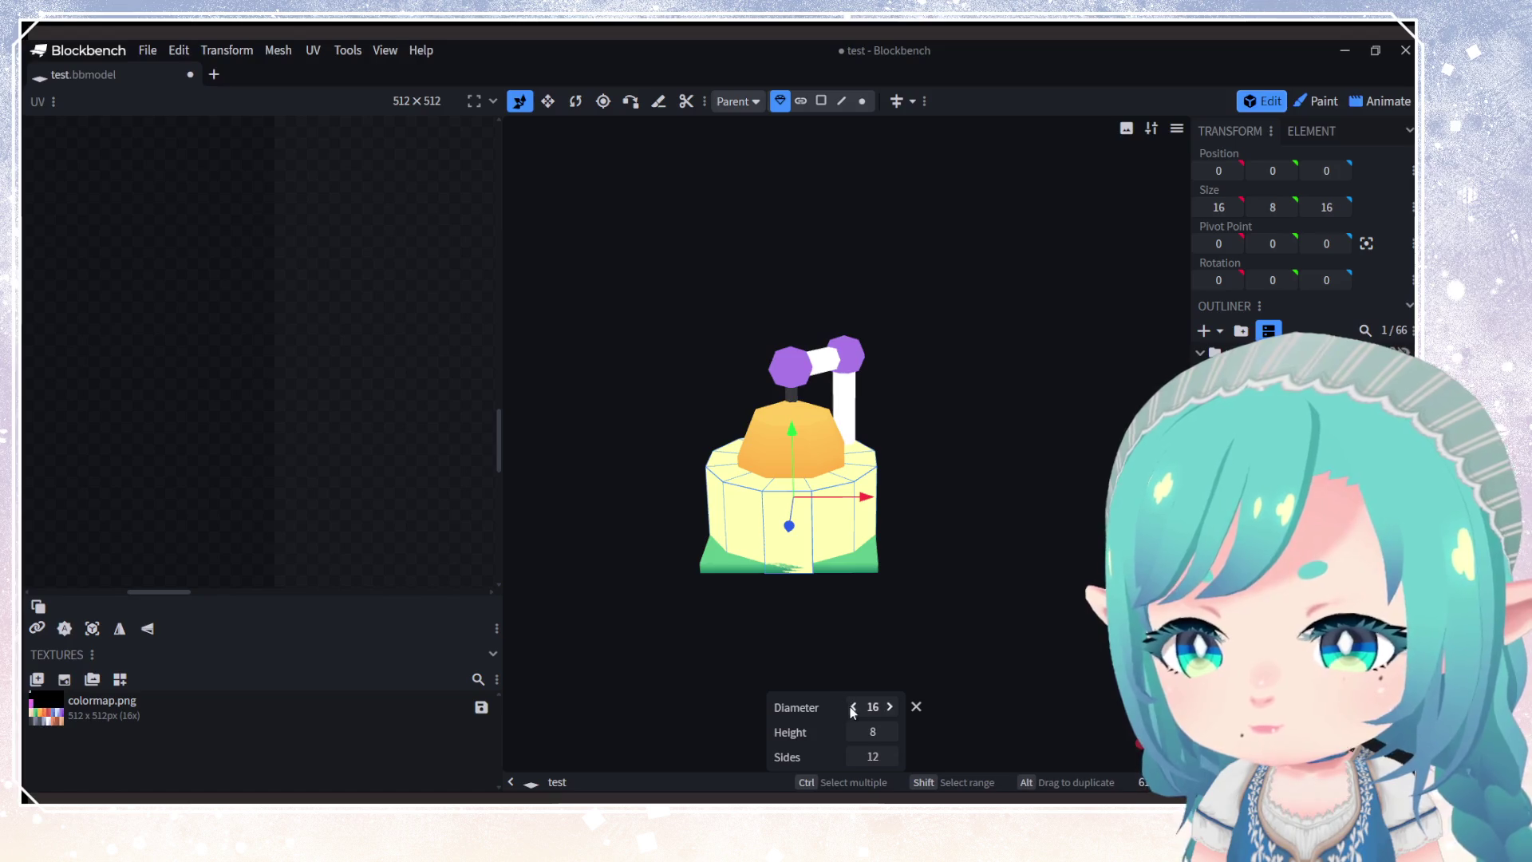
Adjust the new disc to height 2 and diameter 14
click(855, 730)
click(855, 730)
click(855, 731)
click(855, 730)
click(855, 730)
click(855, 730)
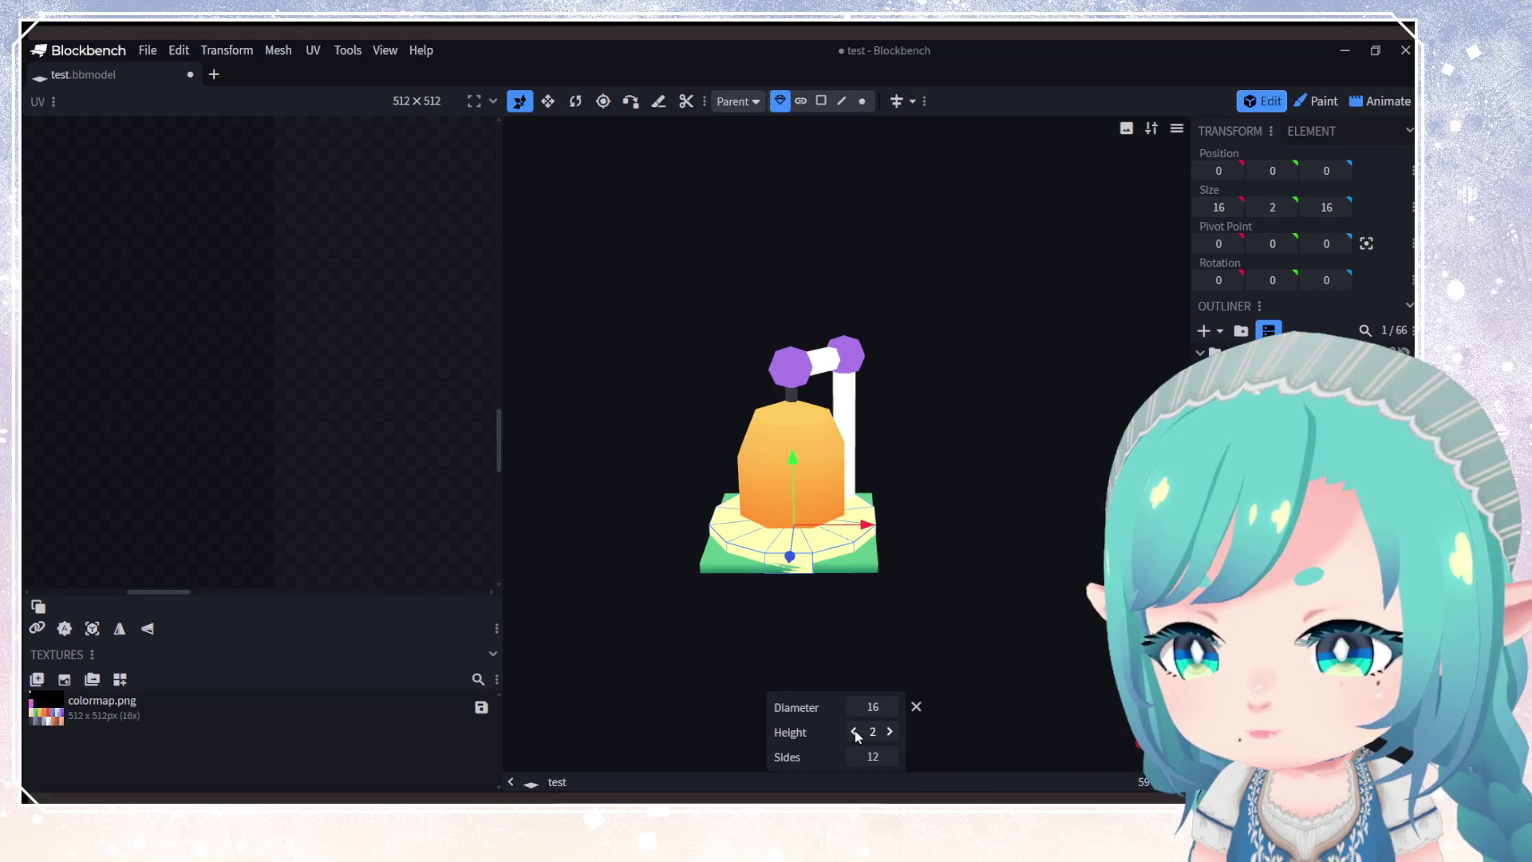
click(855, 730)
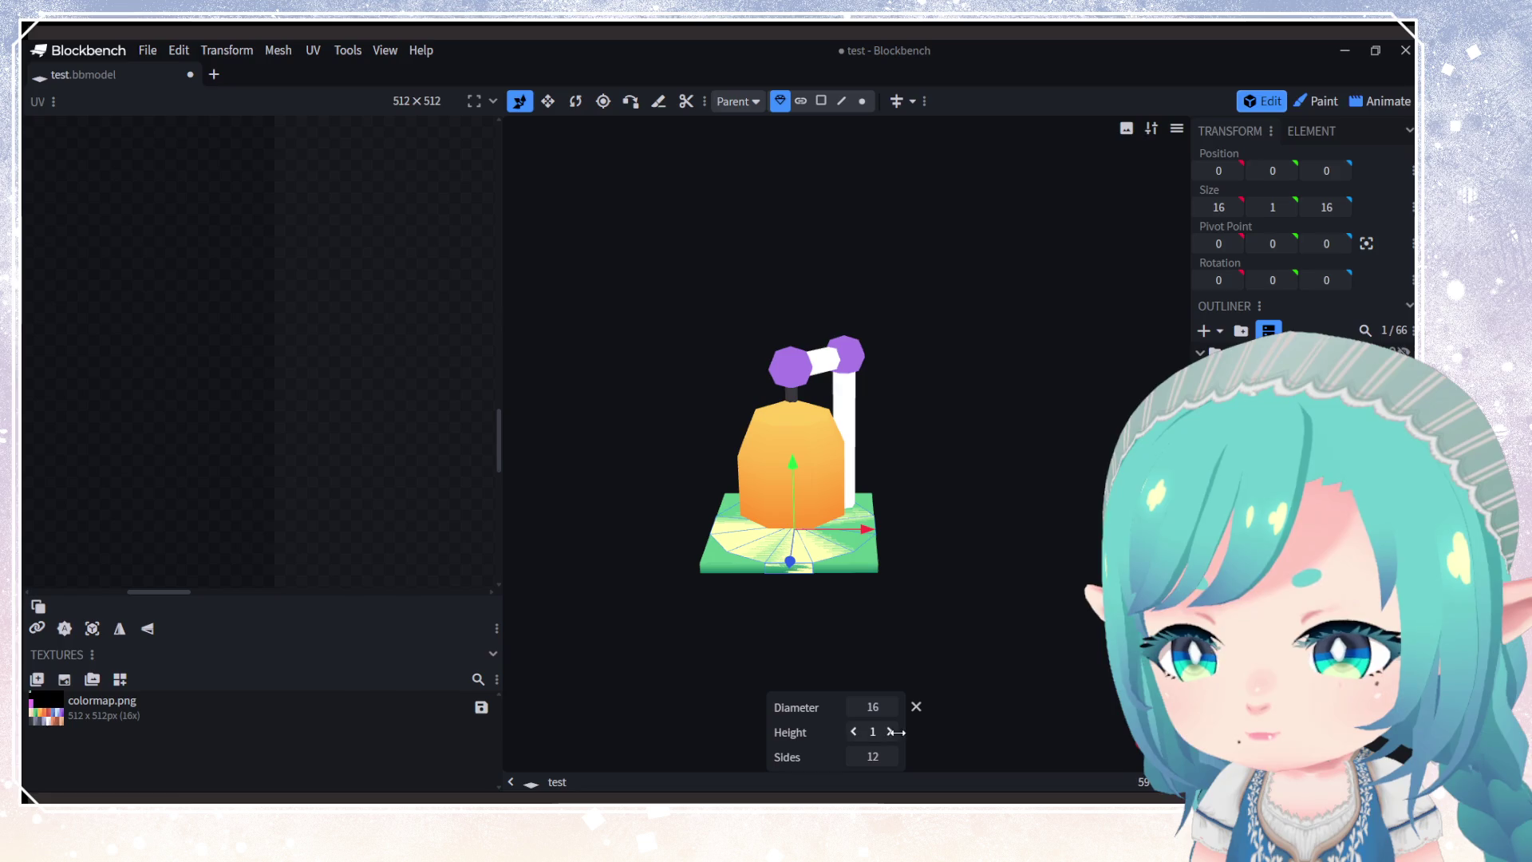
click(889, 733)
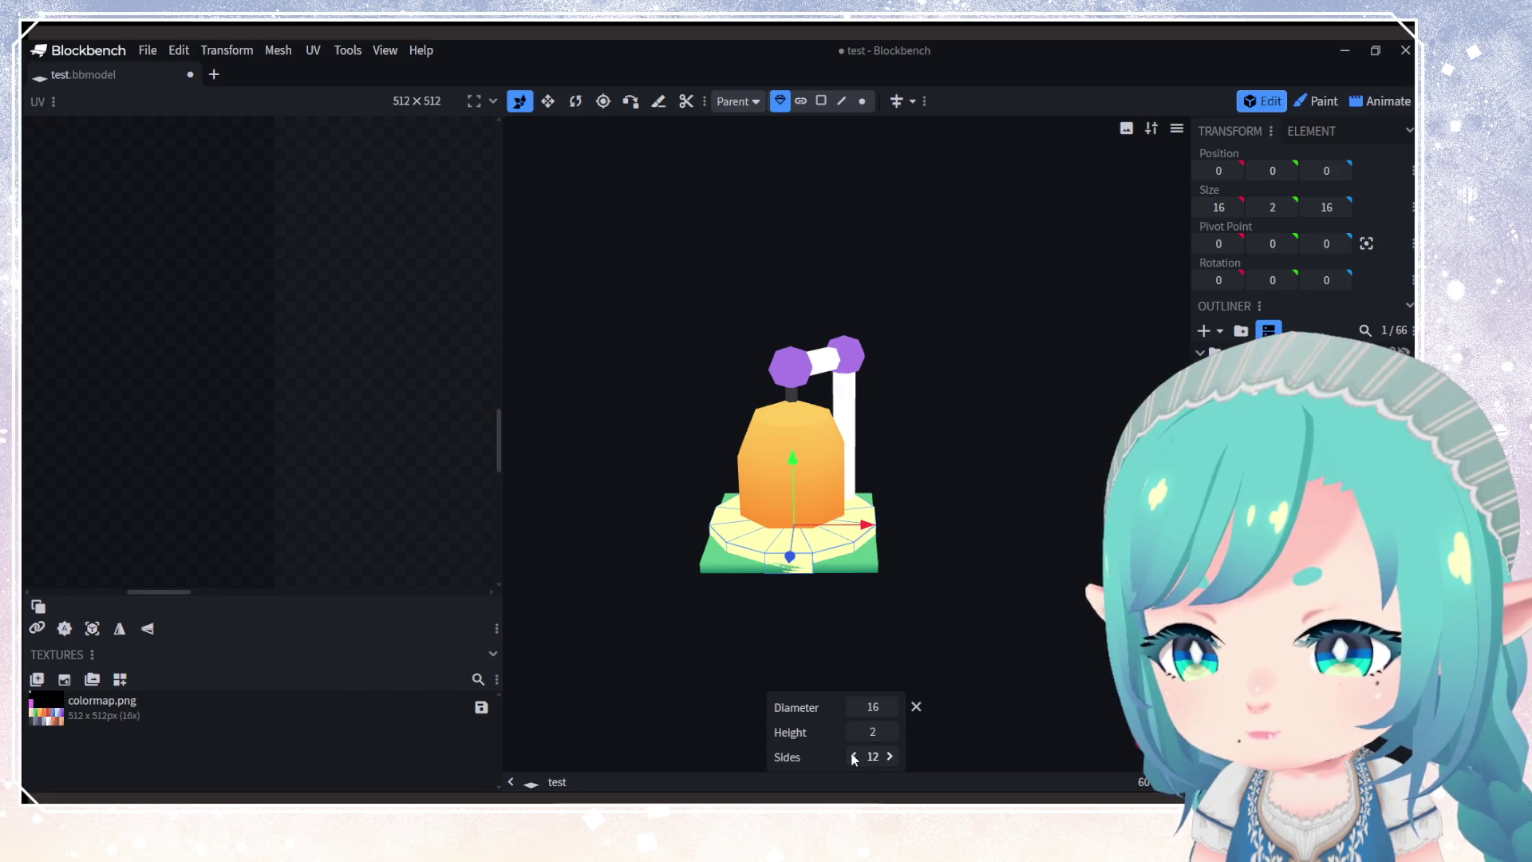
click(854, 756)
click(891, 757)
click(853, 707)
click(854, 707)
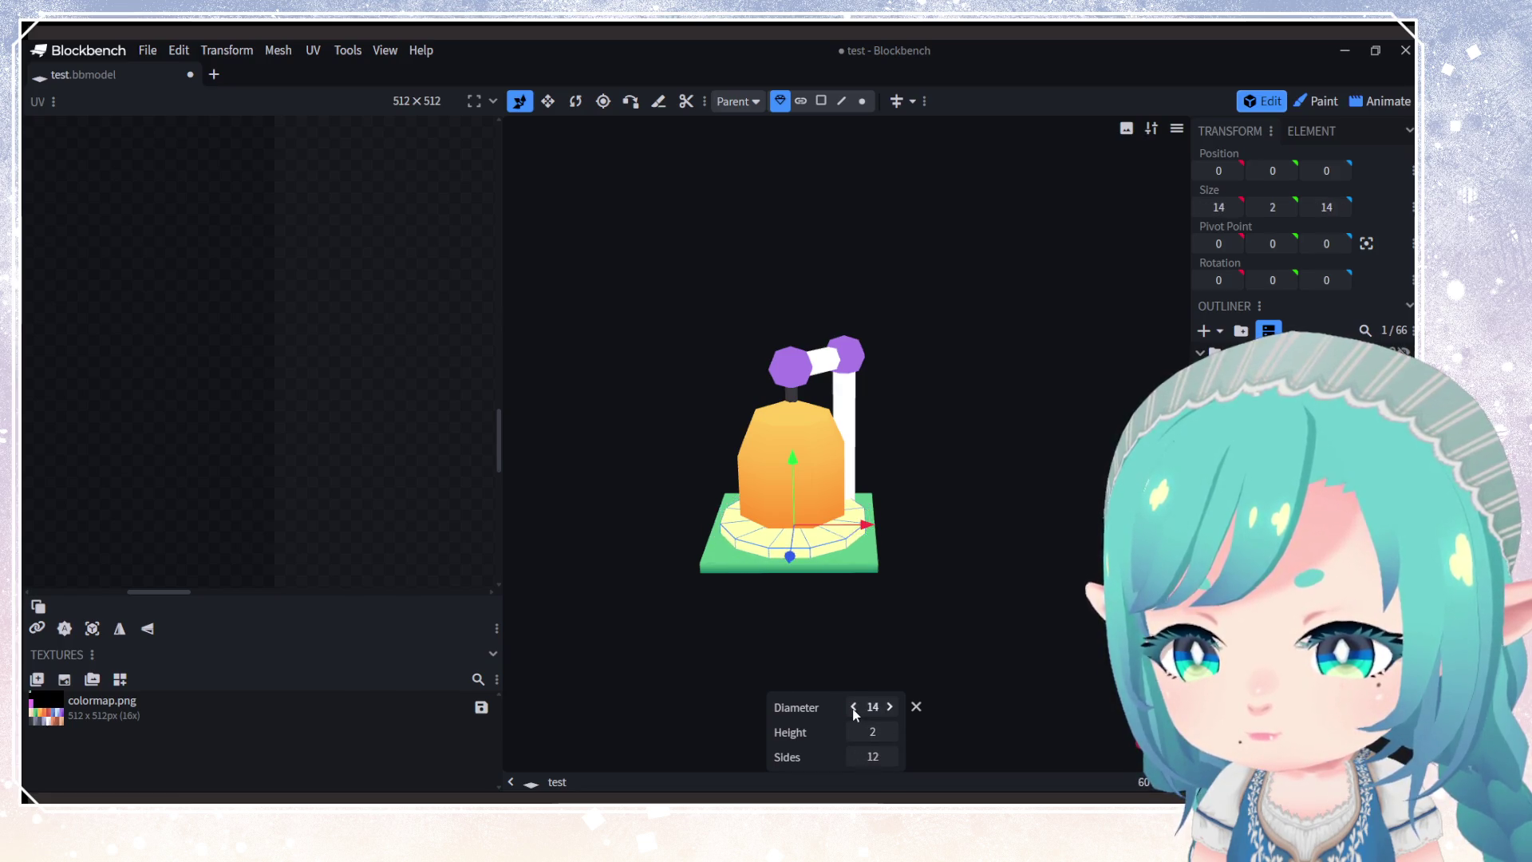
click(854, 707)
click(890, 708)
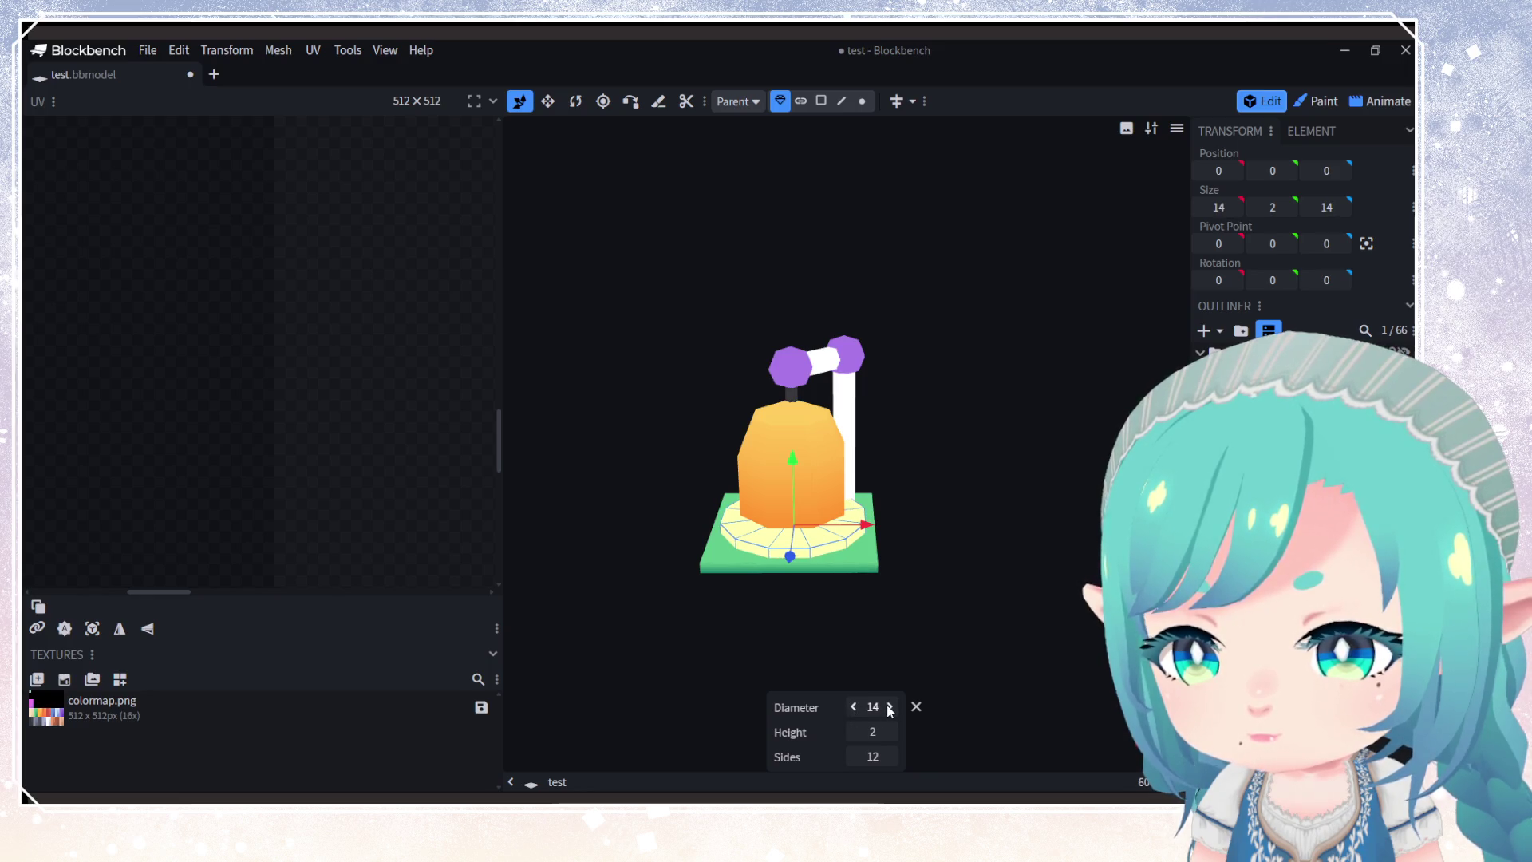
click(889, 708)
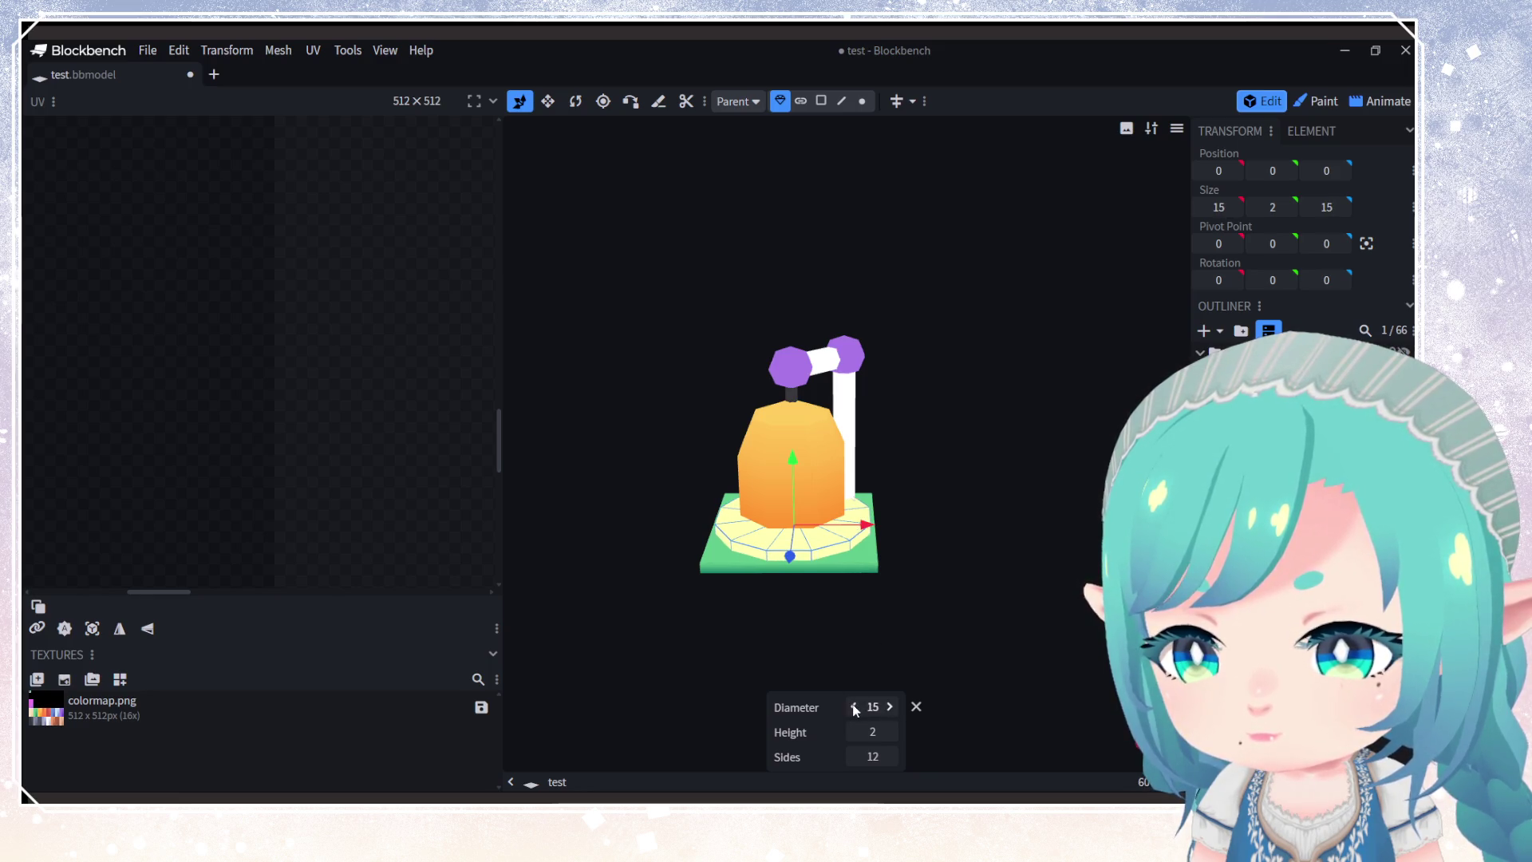
click(854, 707)
click(854, 707)
click(854, 707)
mouse_move(915, 621)
mouse_down()
mouse_move(719, 568)
mouse_move(927, 594)
mouse_move(906, 649)
mouse_move(915, 636)
mouse_move(828, 573)
mouse_move(856, 636)
mouse_up()
click(889, 707)
click(889, 707)
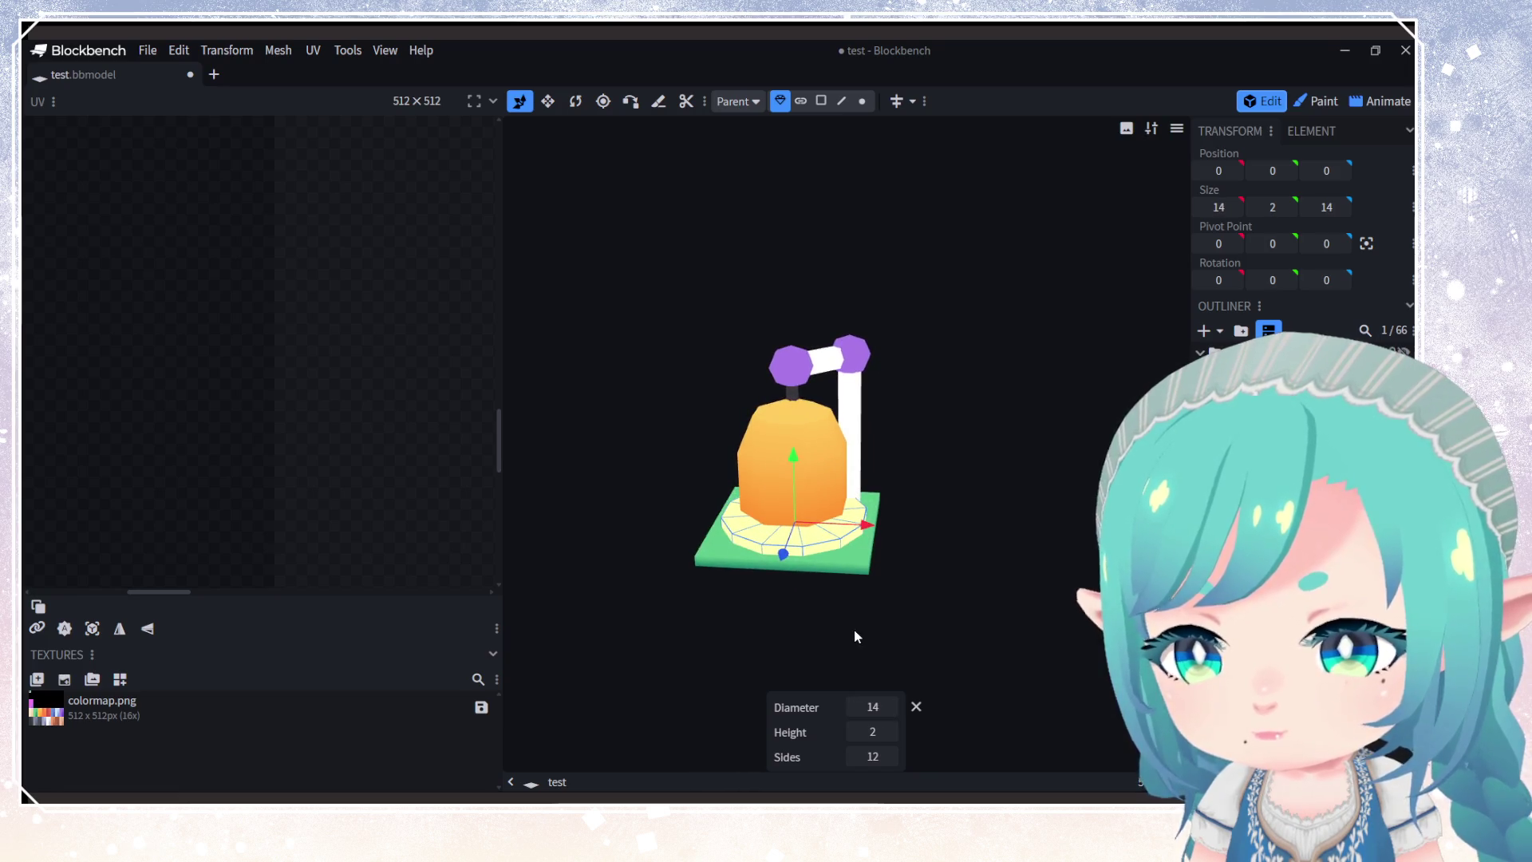
Set the disc back to 12 sides after trying 8, and bring up Append Elements to Template
click(853, 757)
click(854, 757)
click(854, 756)
click(854, 756)
click(854, 756)
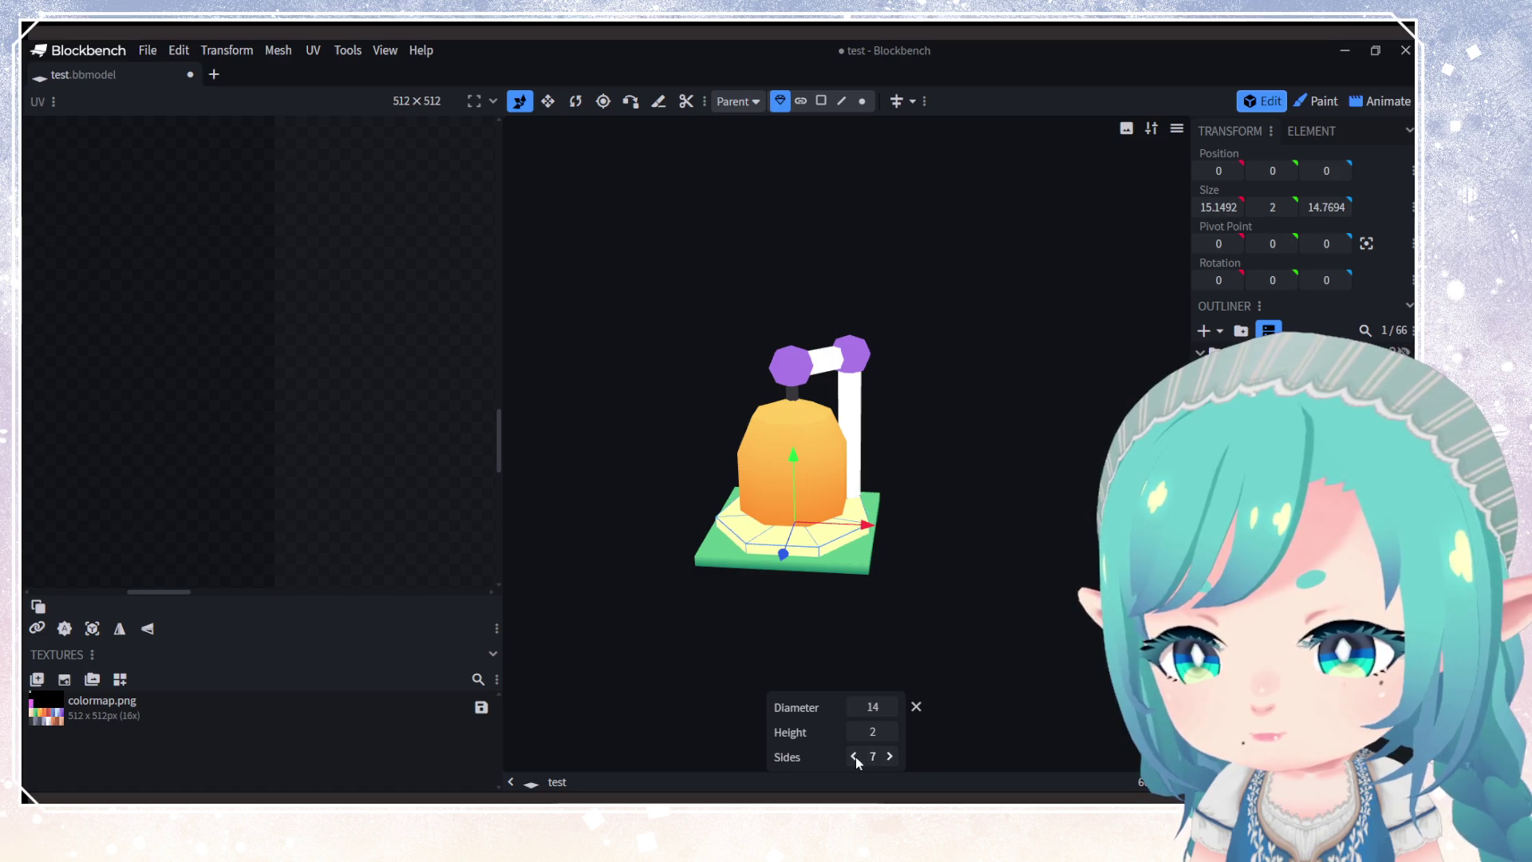
click(890, 756)
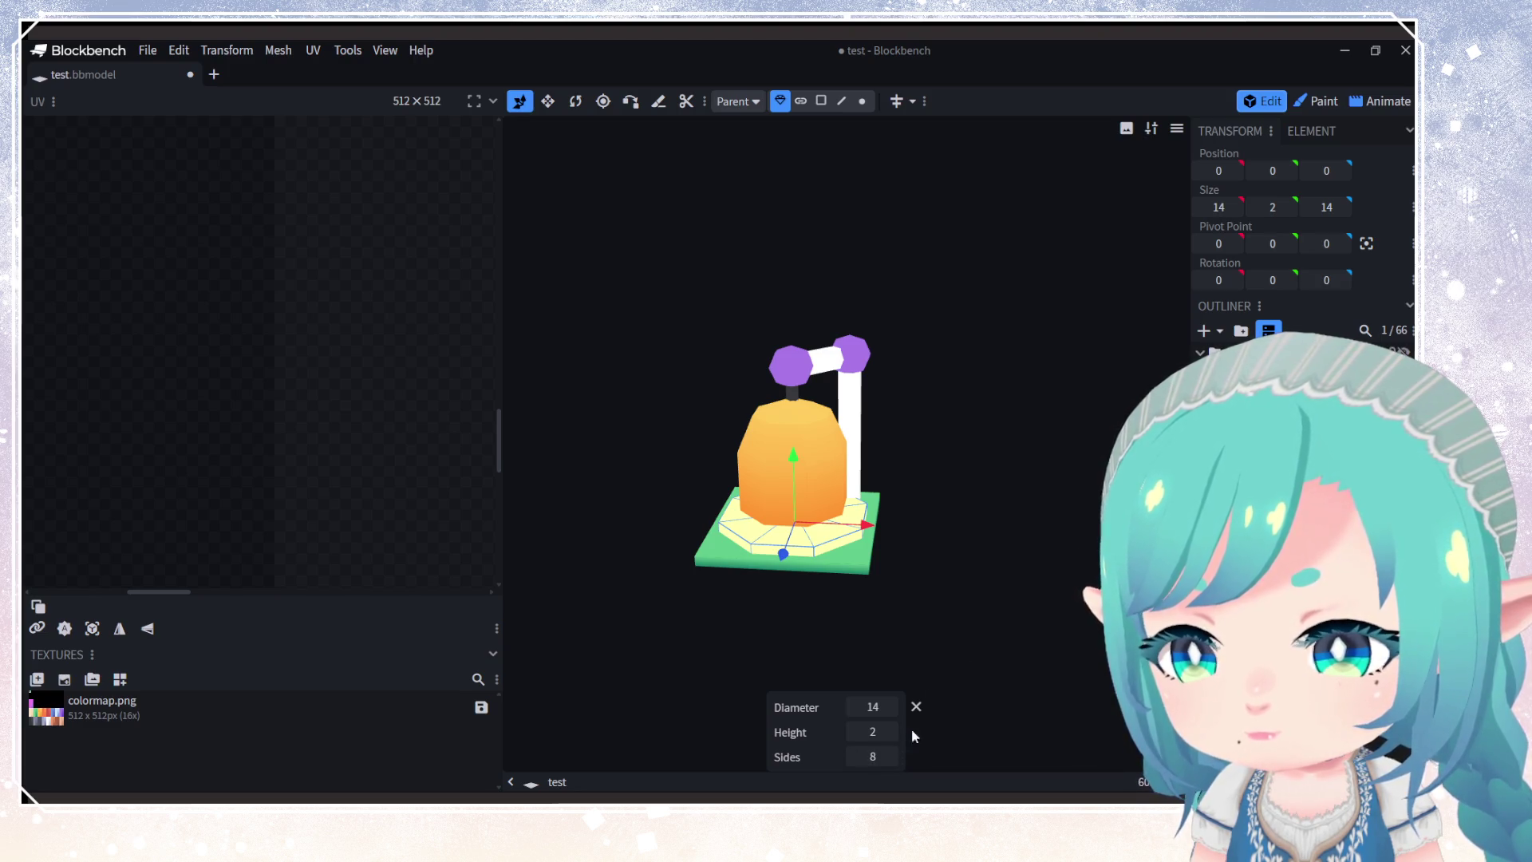
click(888, 757)
click(888, 756)
click(888, 756)
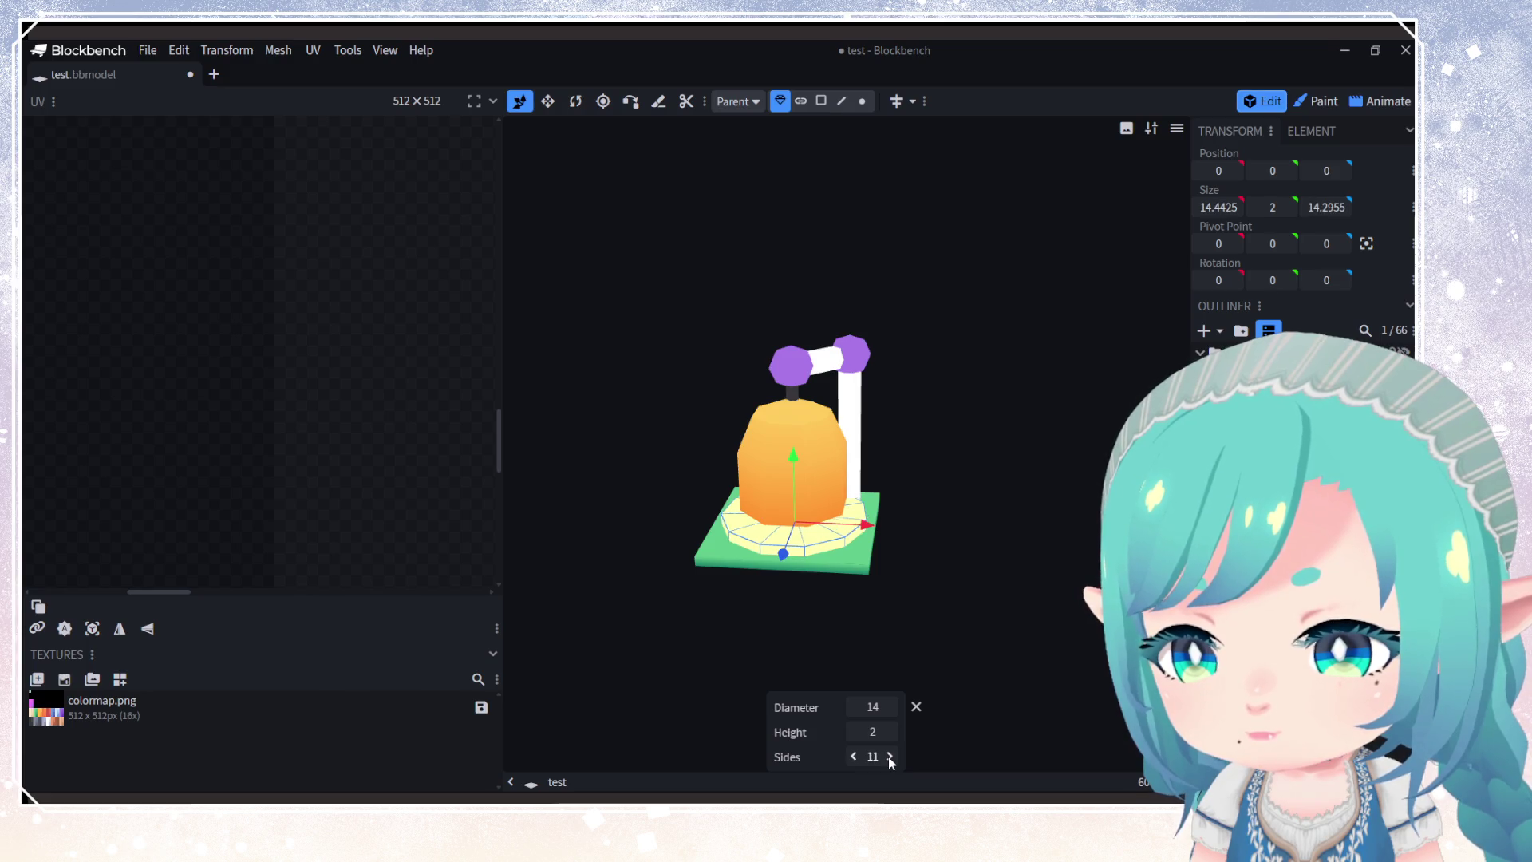
click(888, 756)
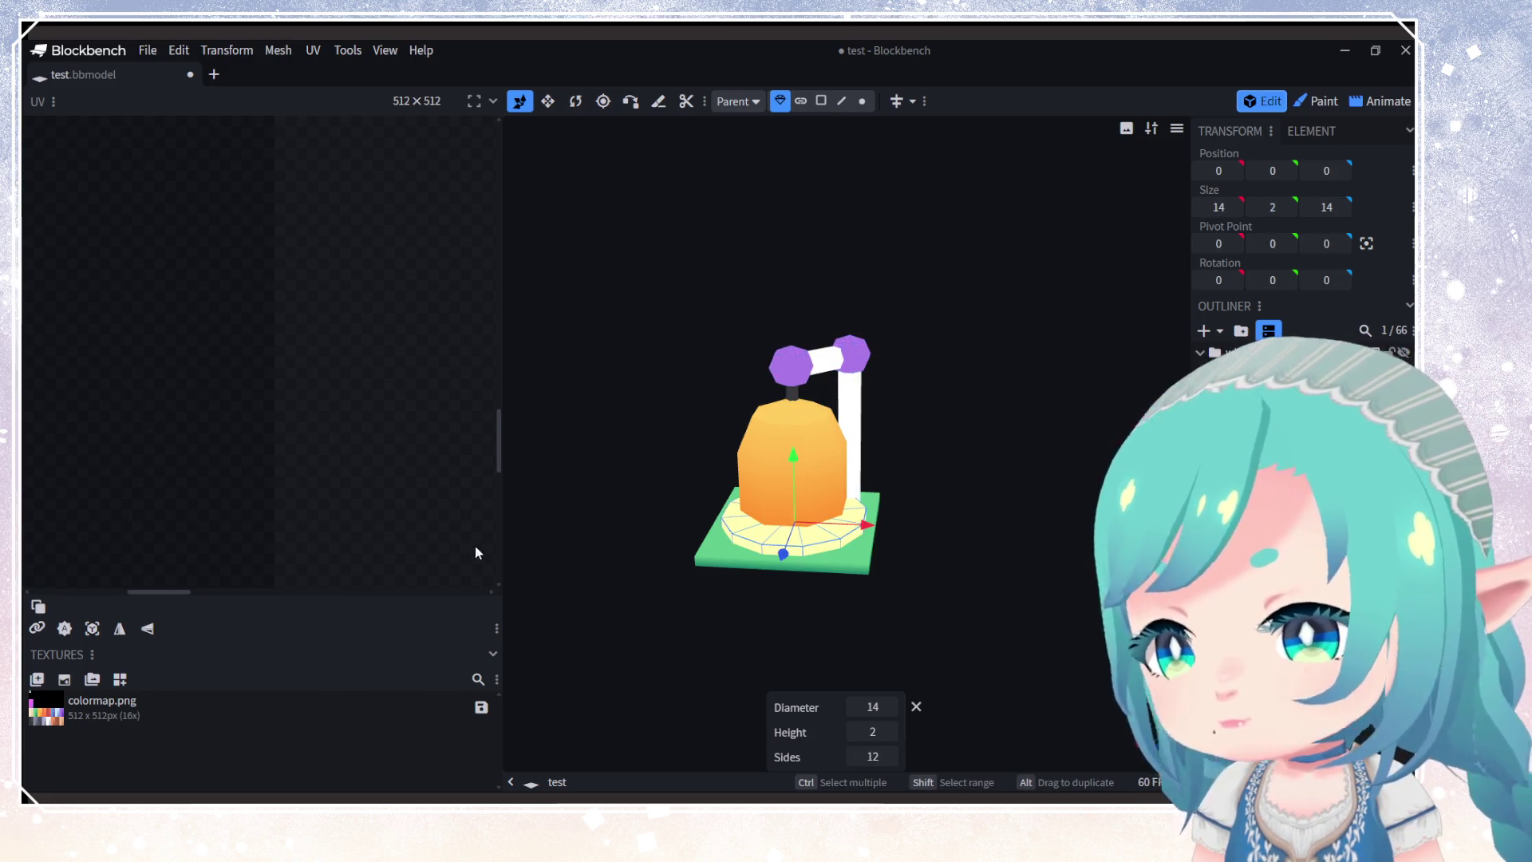
click(120, 679)
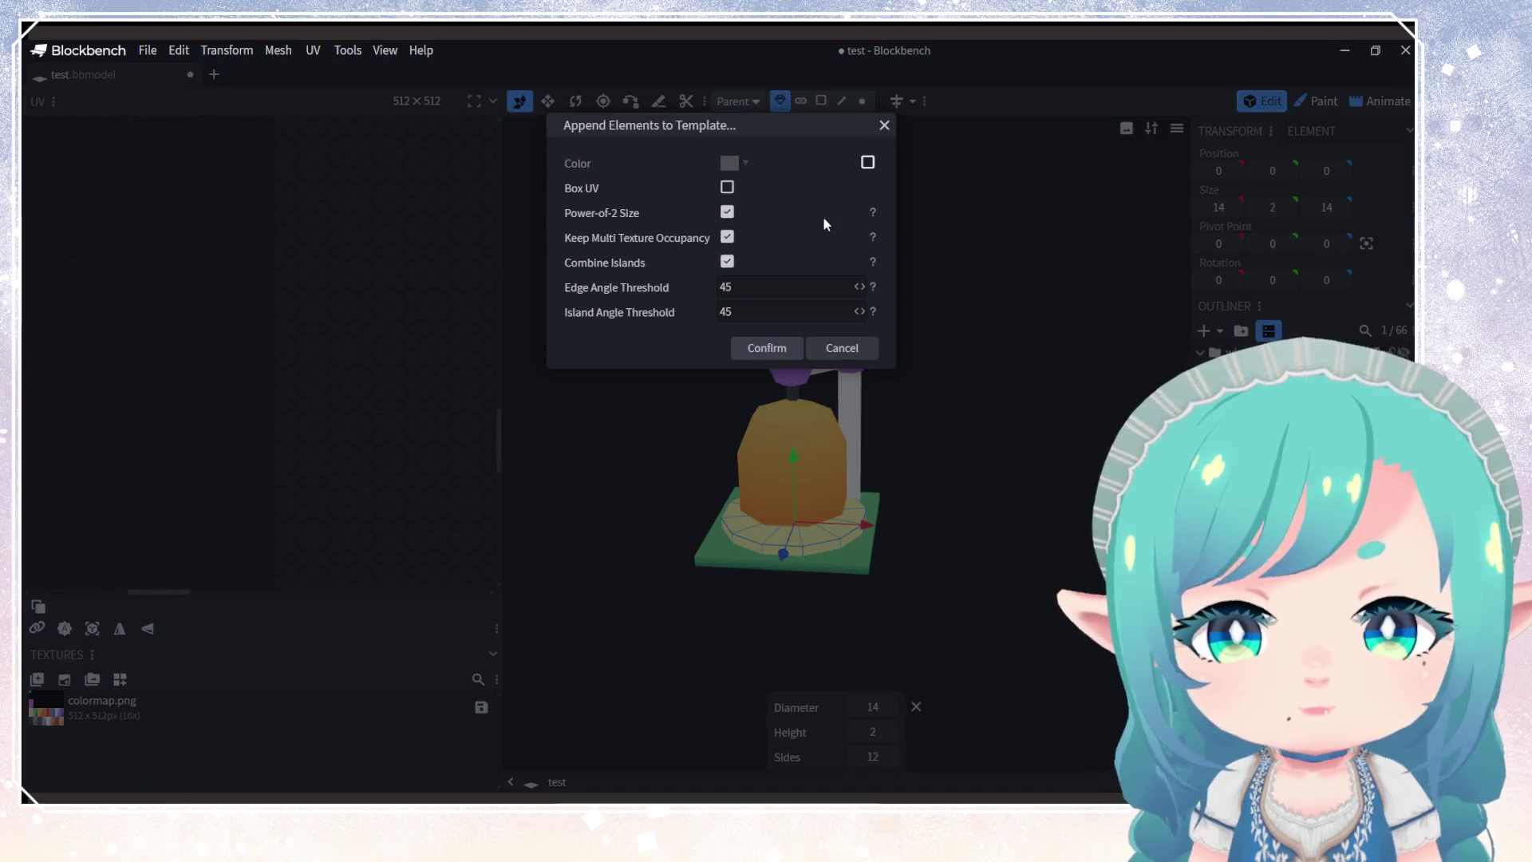
Cancel and reopen Append Elements to Template, then confirm it for the disc
click(842, 348)
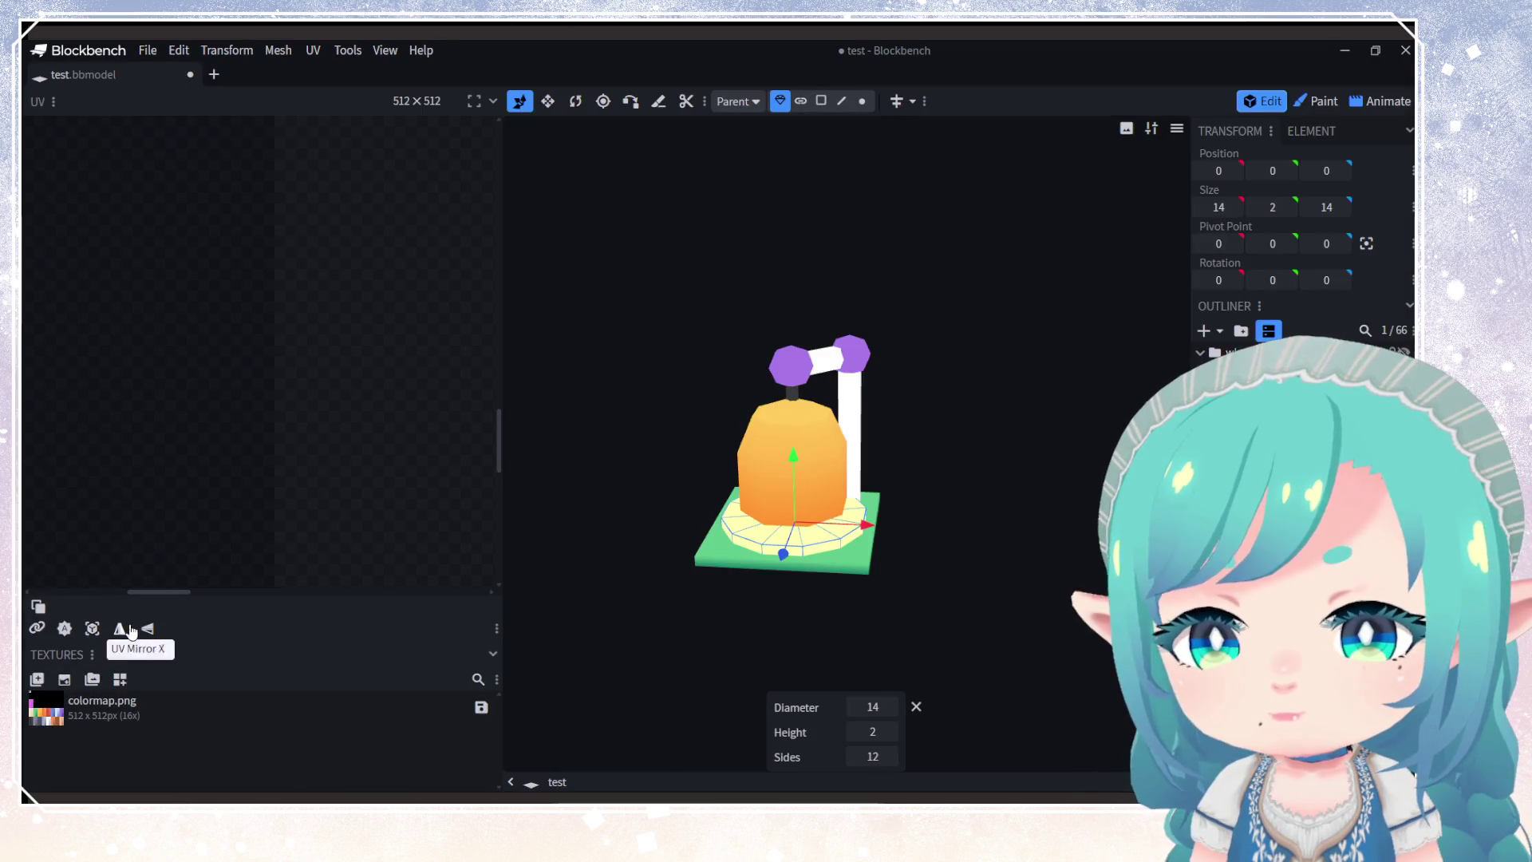
click(120, 679)
click(764, 346)
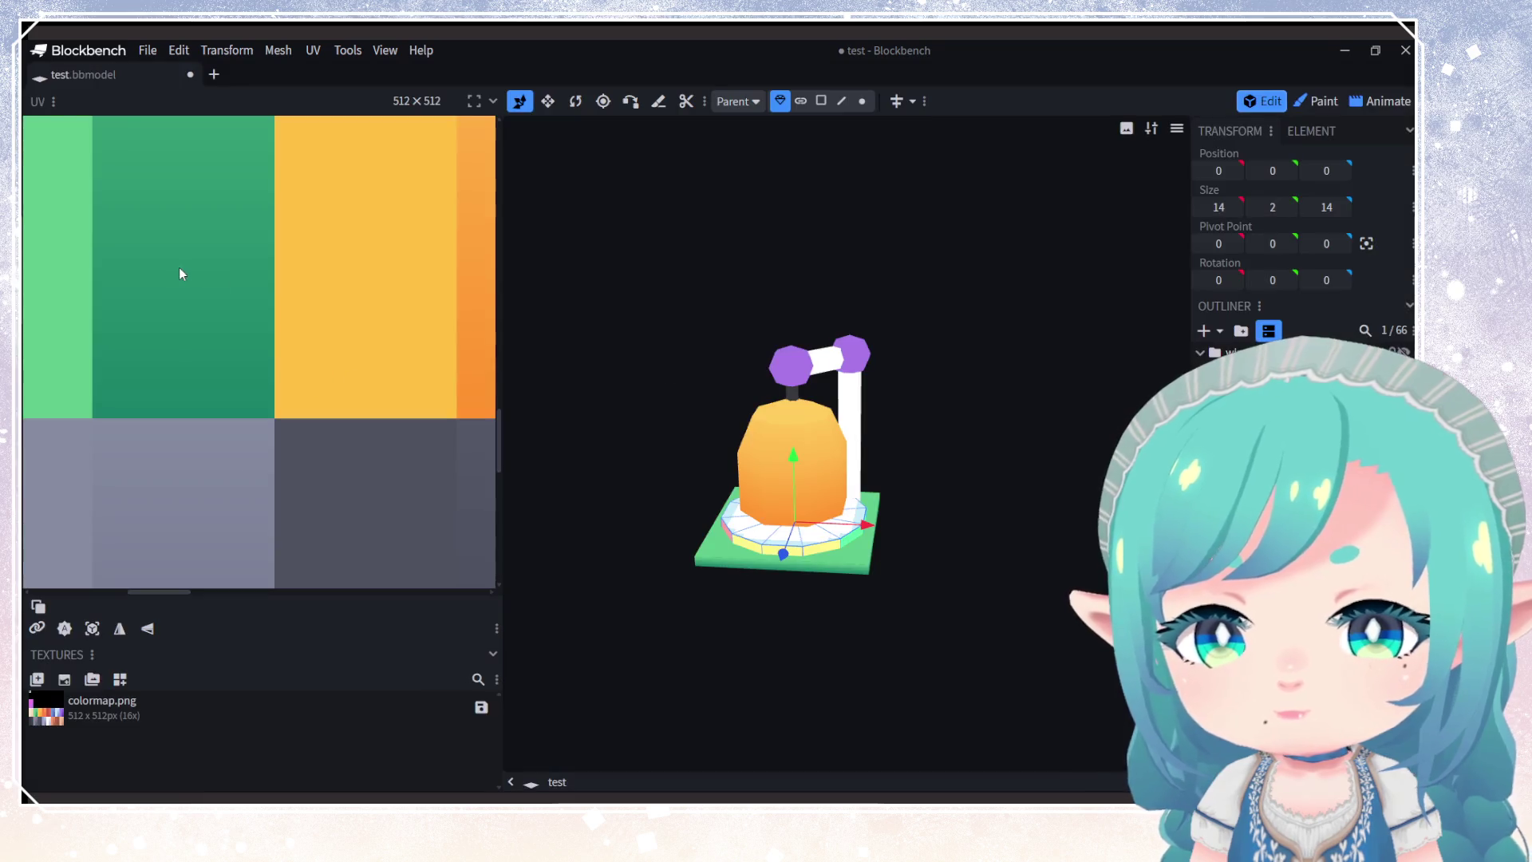
Drag and scale the disc's UV face onto the dark green swatch, then front-view the bell group
scroll(182, 273, down, 5)
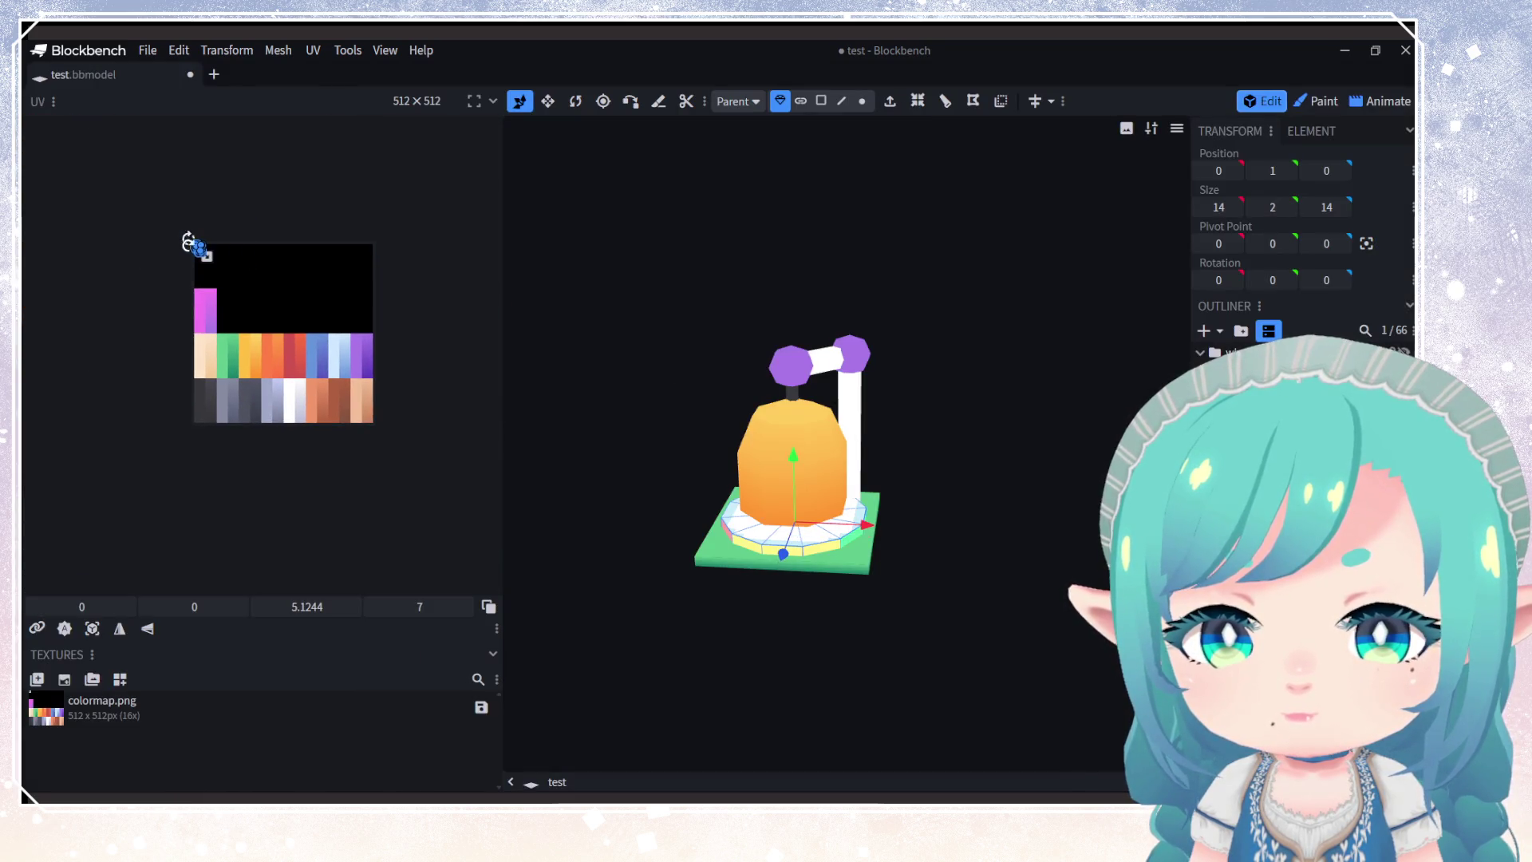
drag(190, 241, 223, 357)
scroll(217, 363, up, 3)
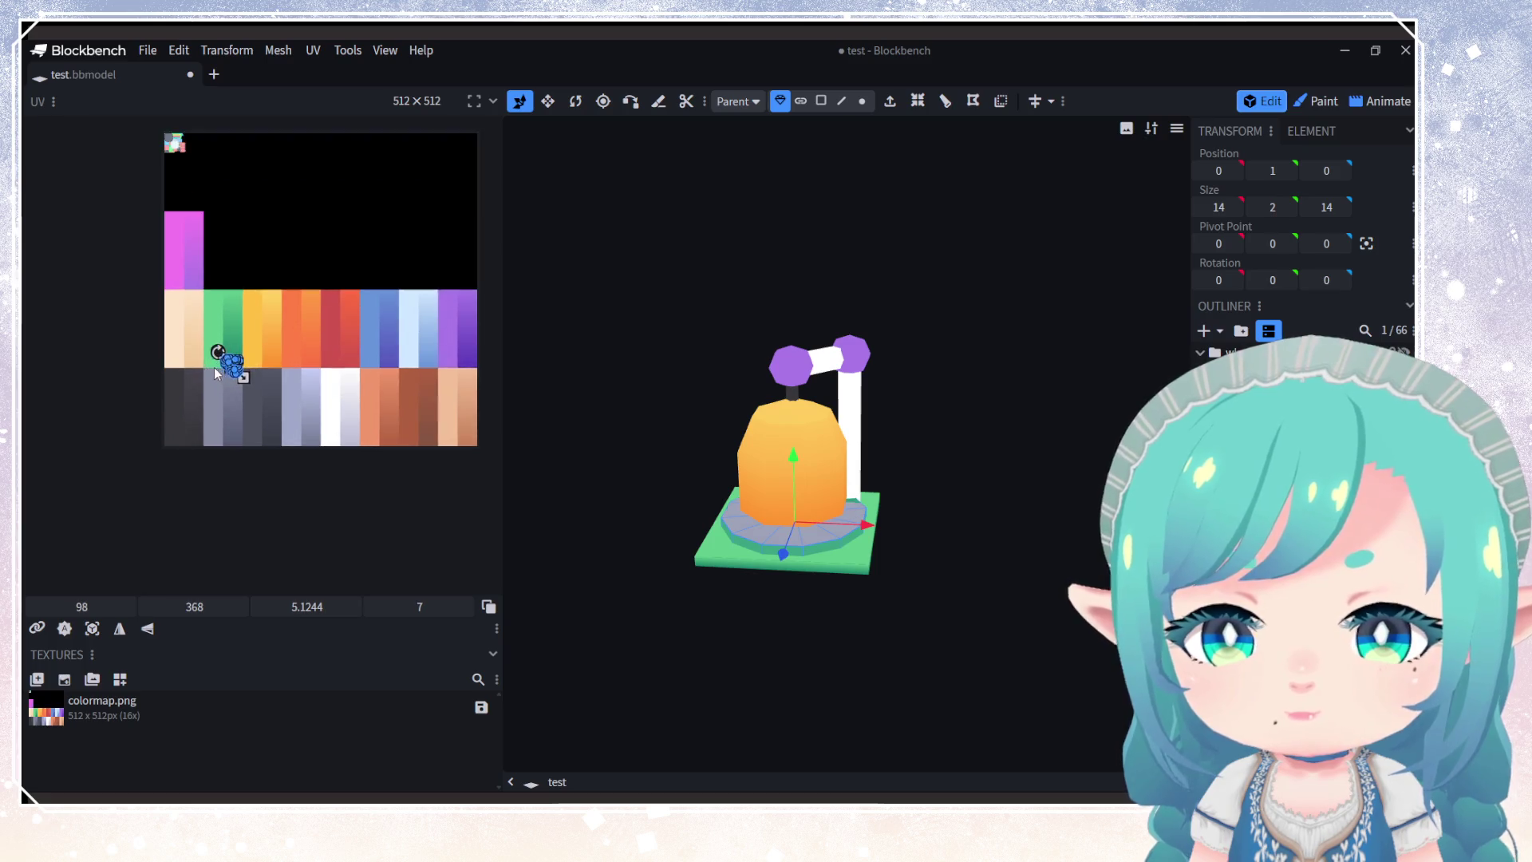
scroll(214, 367, up, 5)
mouse_move(410, 530)
mouse_down()
mouse_move(339, 447)
mouse_move(355, 455)
mouse_up()
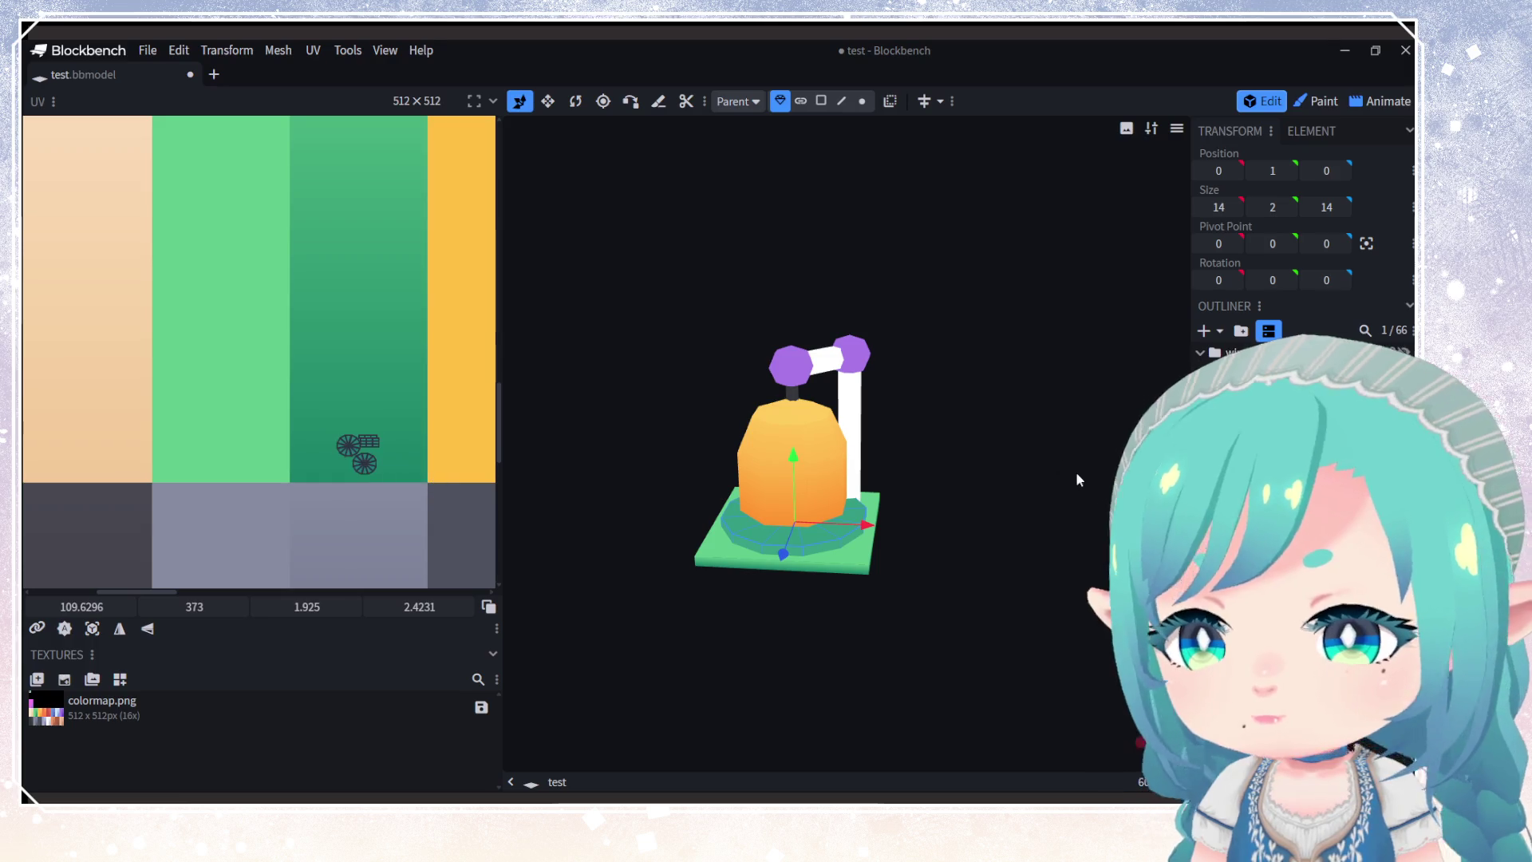
double_click(798, 463)
key(KP_1)
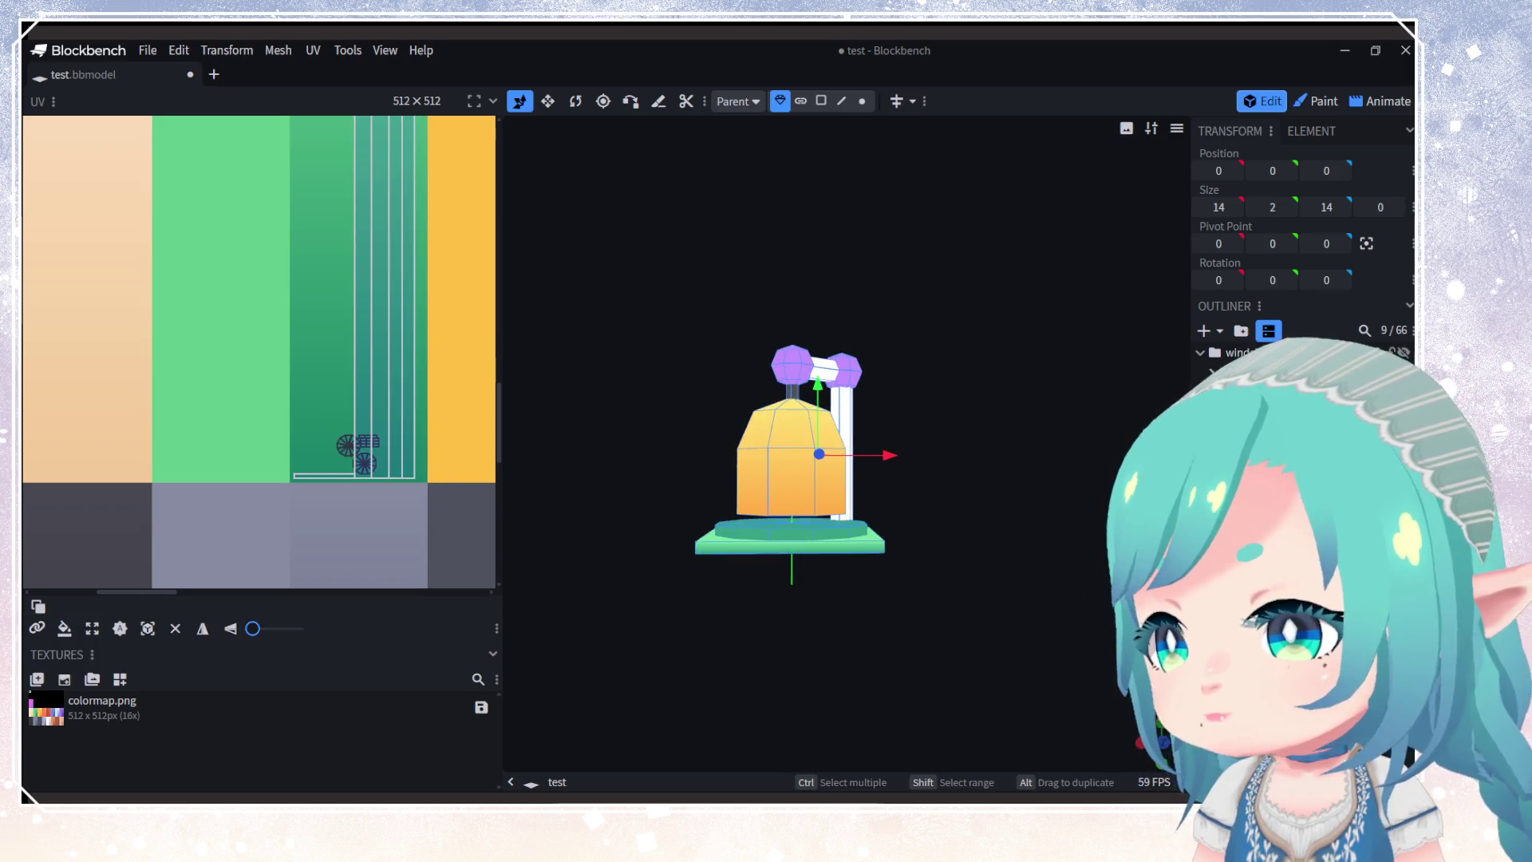
mouse_move(1002, 536)
mouse_down()
mouse_move(982, 595)
mouse_move(1018, 514)
mouse_move(917, 674)
mouse_move(891, 606)
mouse_up()
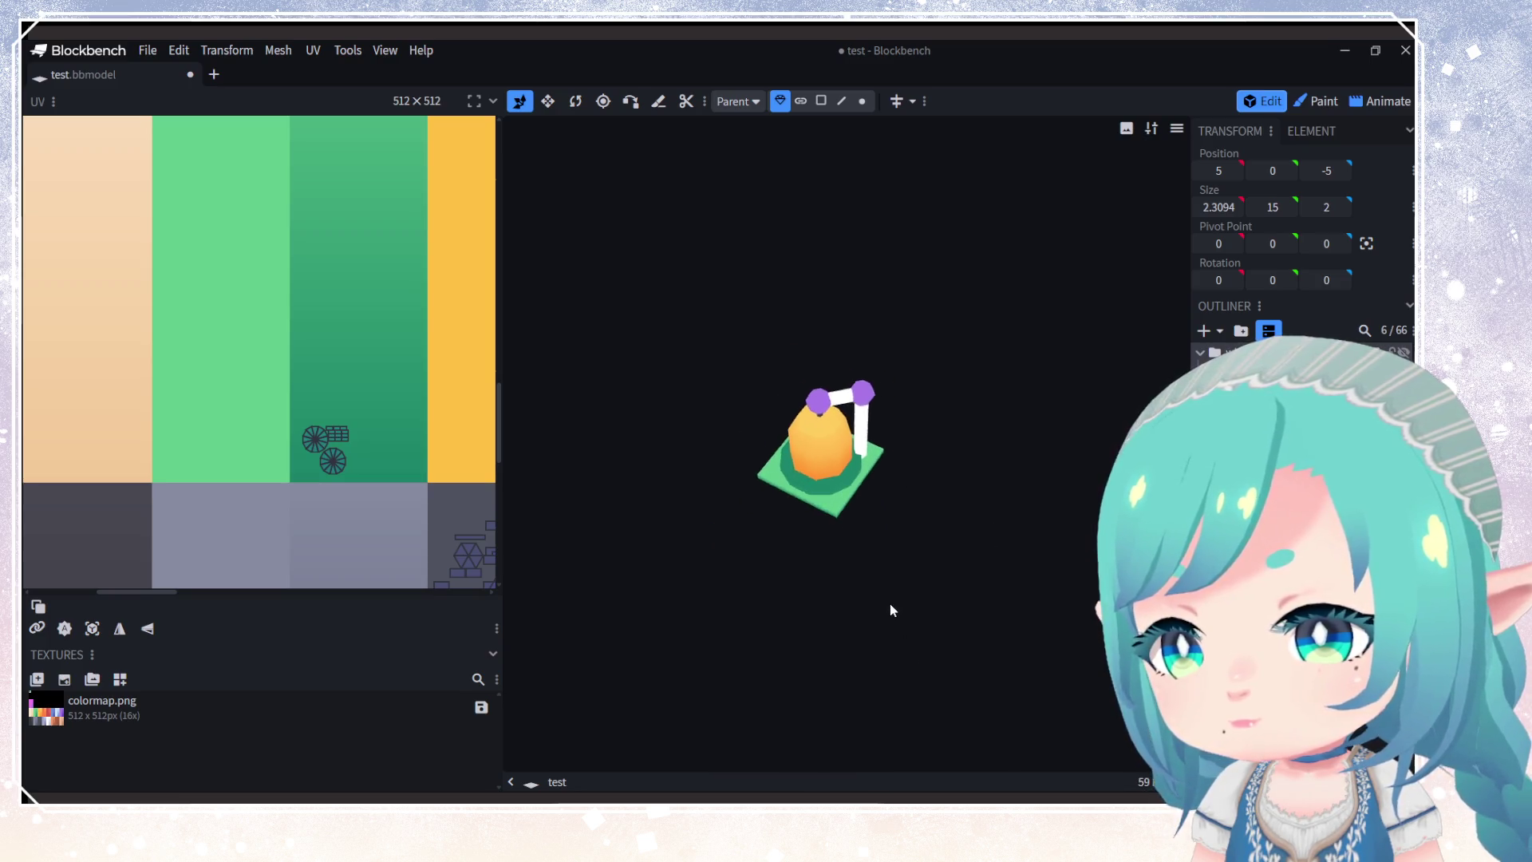
key(KP_1)
scroll(924, 479, up, 5)
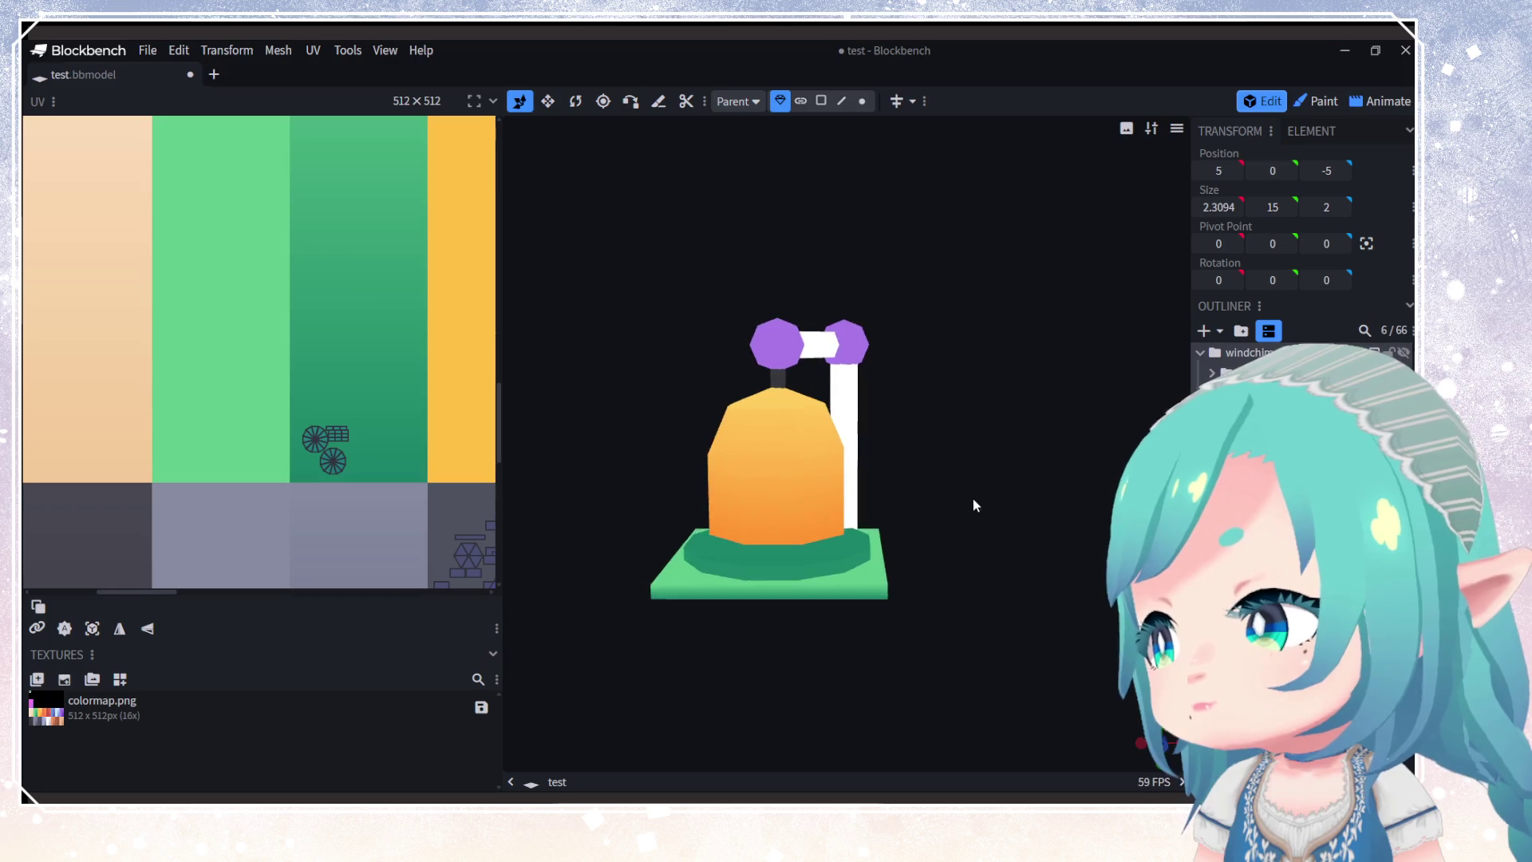
mouse_move(975, 504)
mouse_down()
mouse_move(950, 498)
mouse_move(968, 512)
mouse_move(971, 445)
mouse_up()
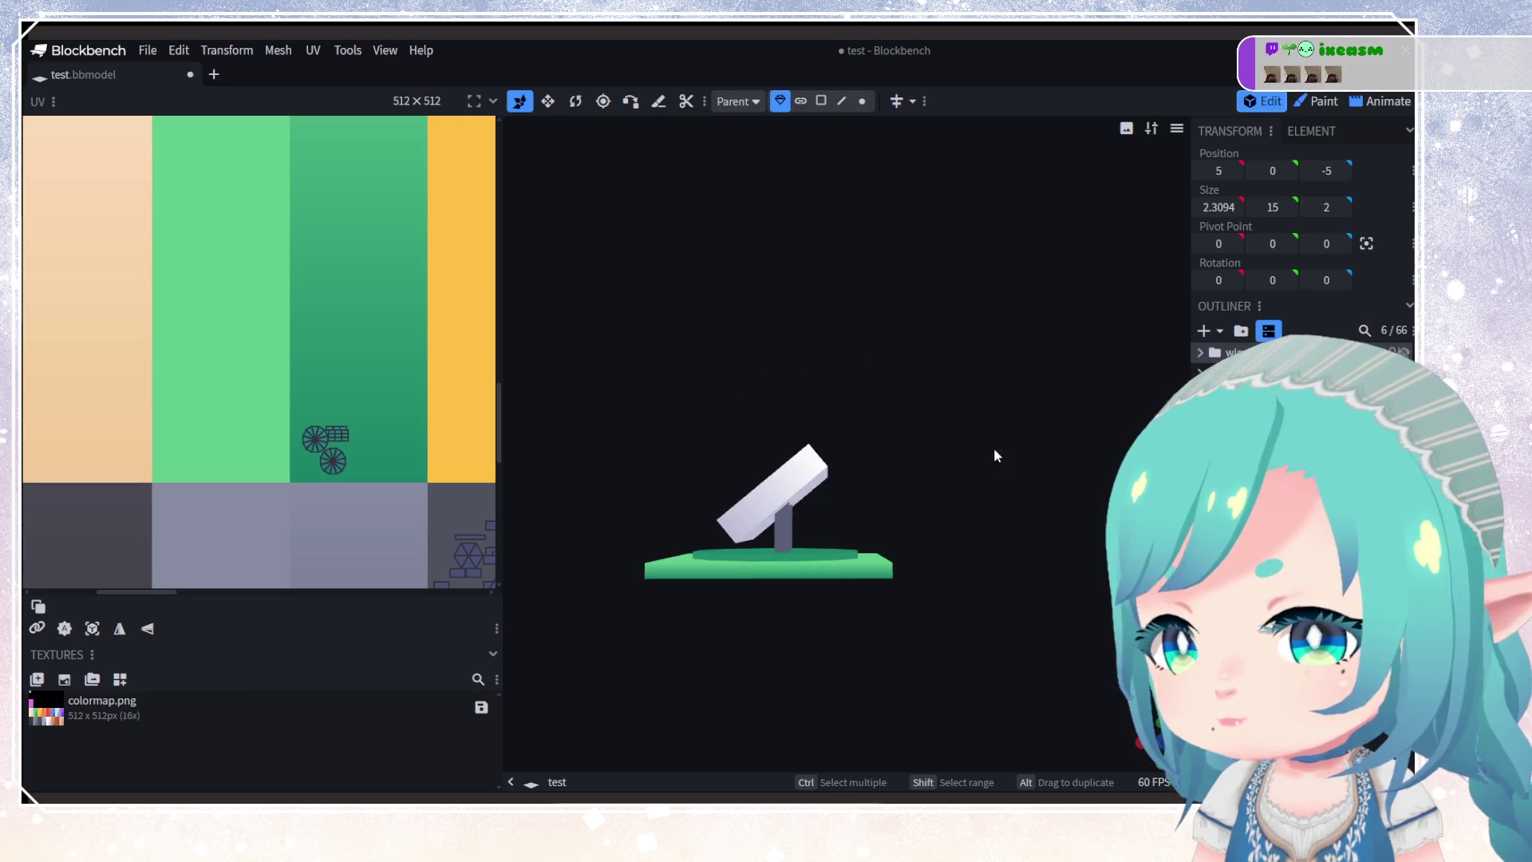
mouse_move(995, 455)
mouse_down()
mouse_move(997, 490)
mouse_move(992, 456)
mouse_up()
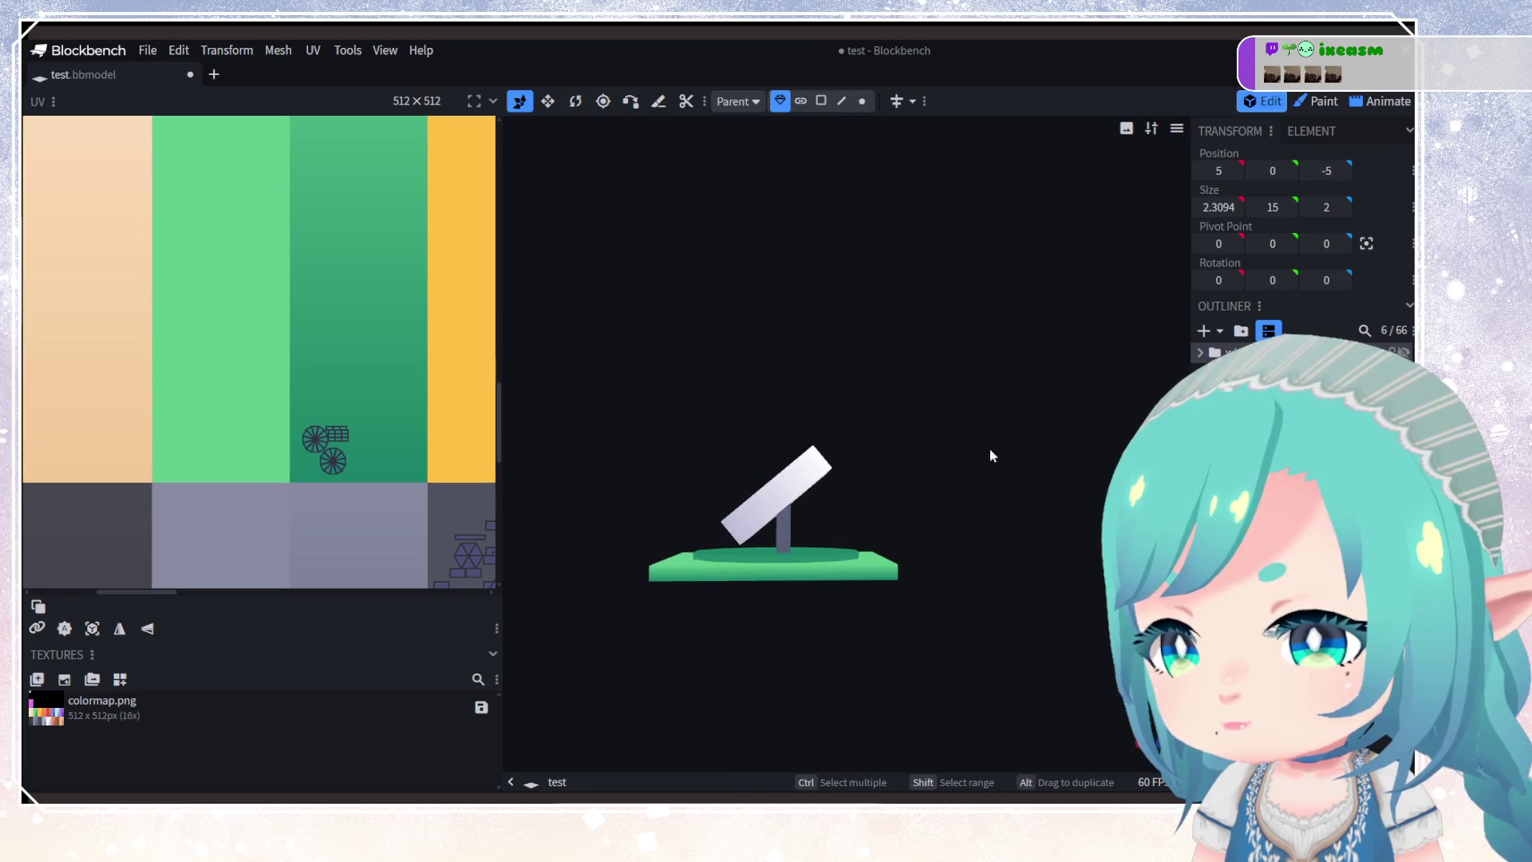
key(ctrl+z)
key(ctrl+y)
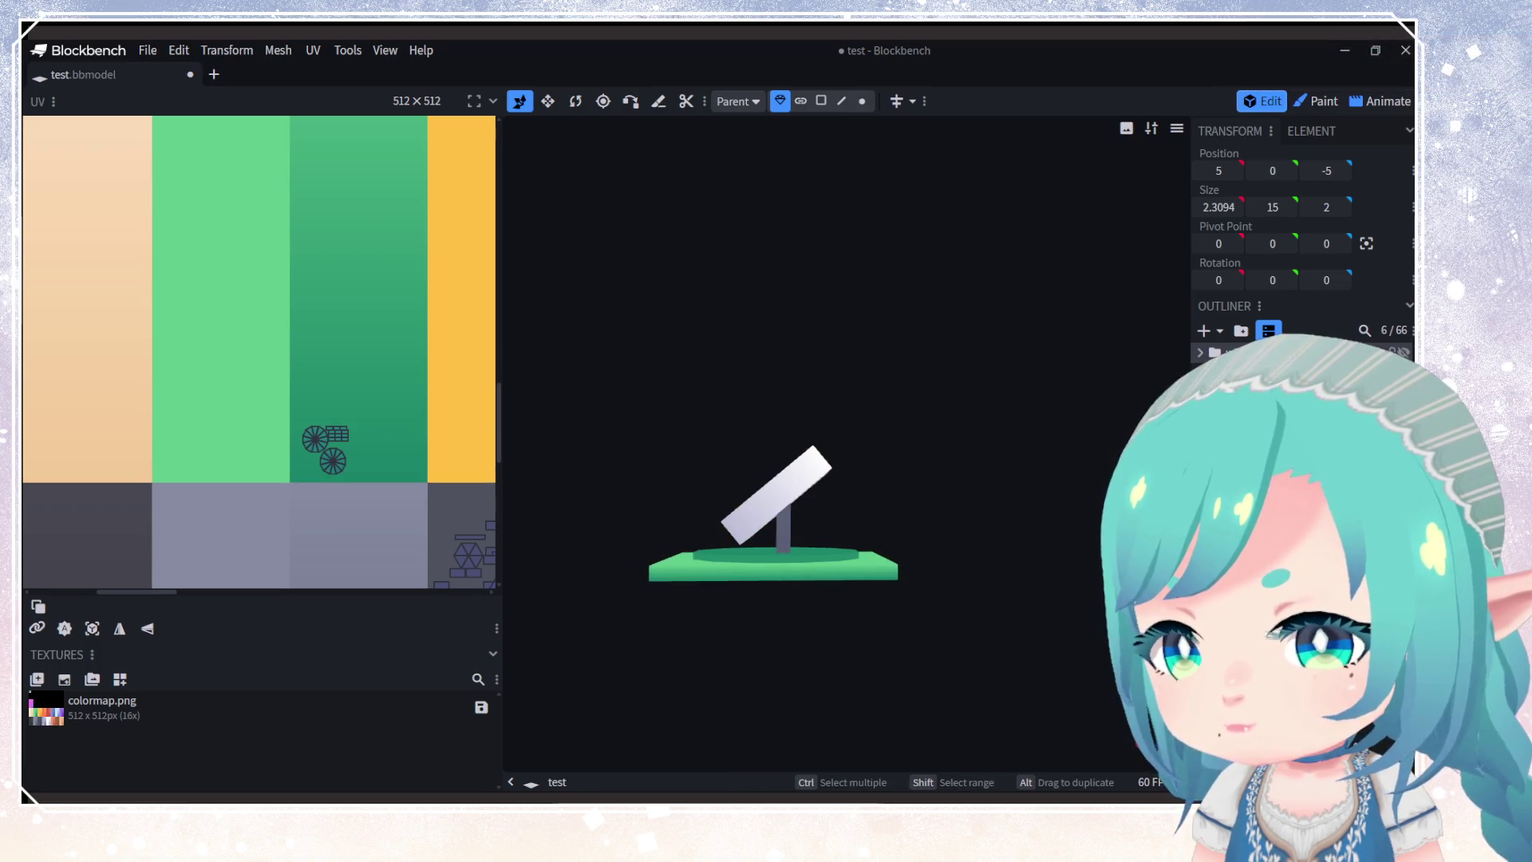
key(ctrl+z)
key(ctrl+y)
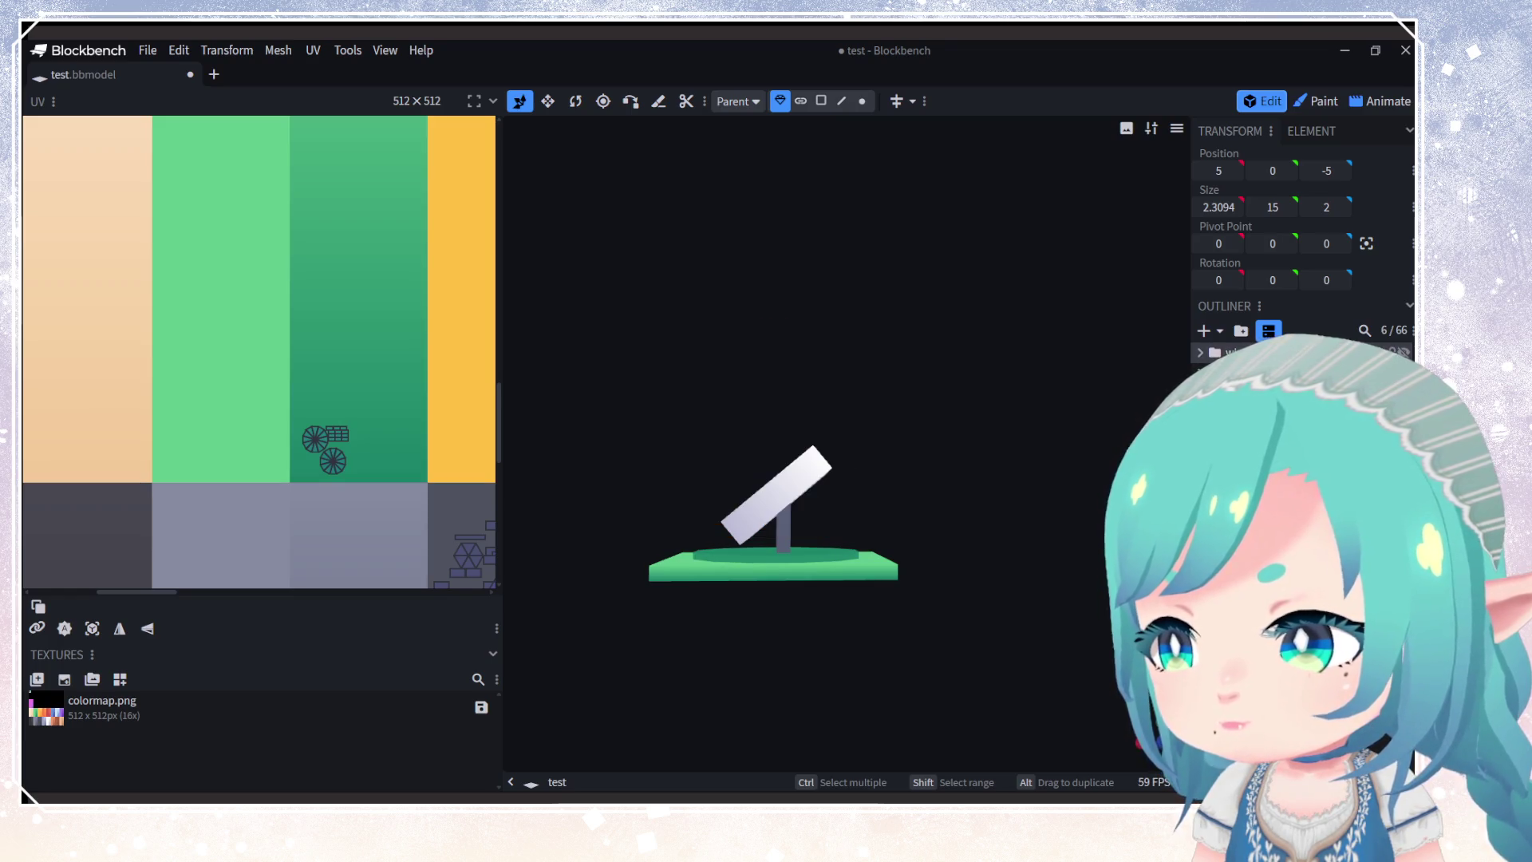
key(ctrl+z)
key(ctrl+y)
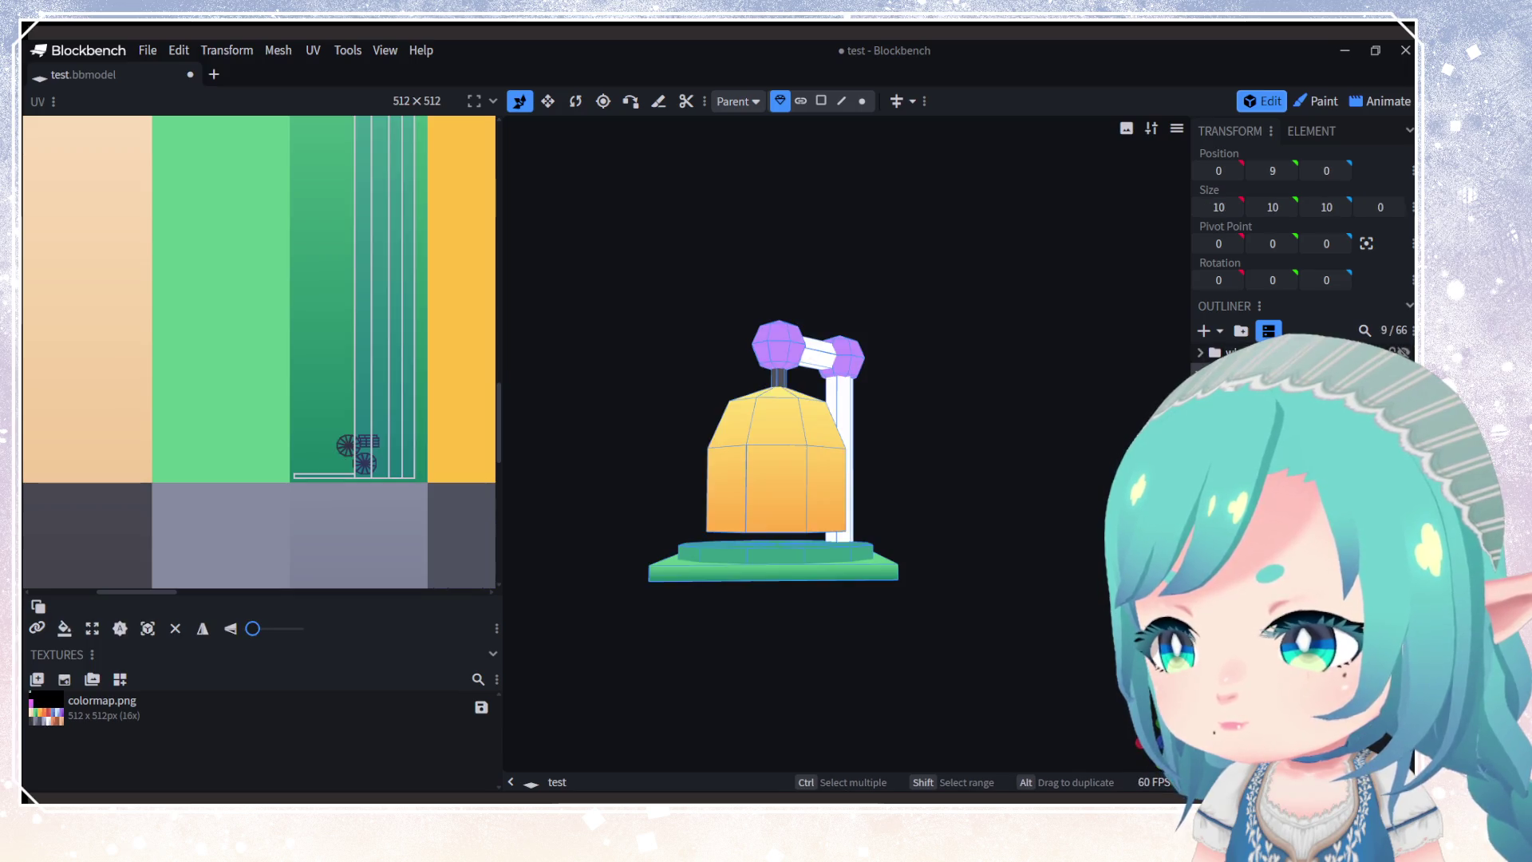
Set the round disc's Size Y to 1 and unhide the purple-and-dark model parts
click(879, 578)
scroll(965, 572, up, 2)
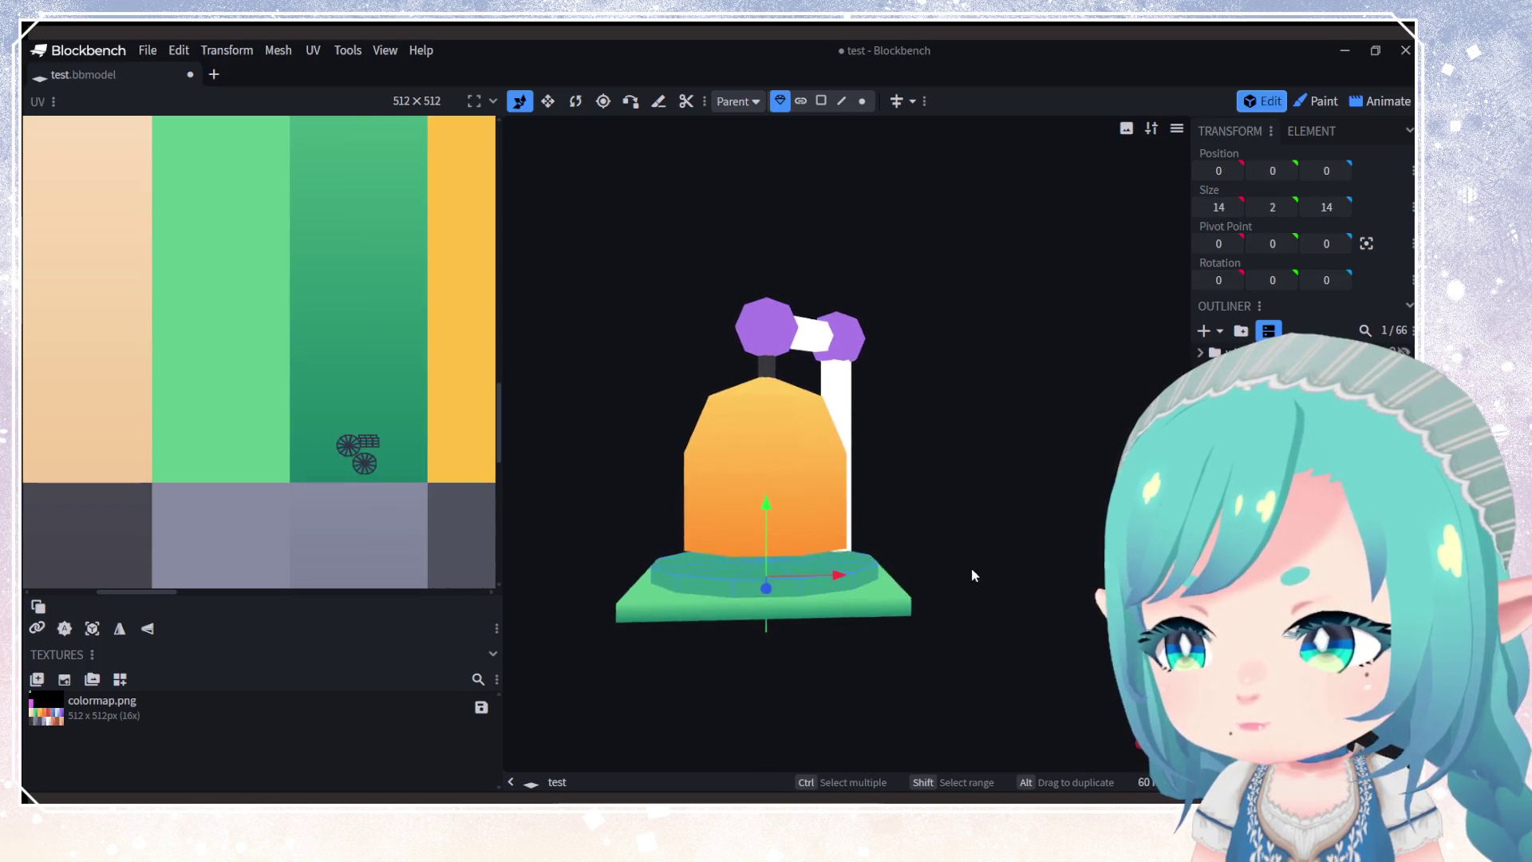
click(1253, 207)
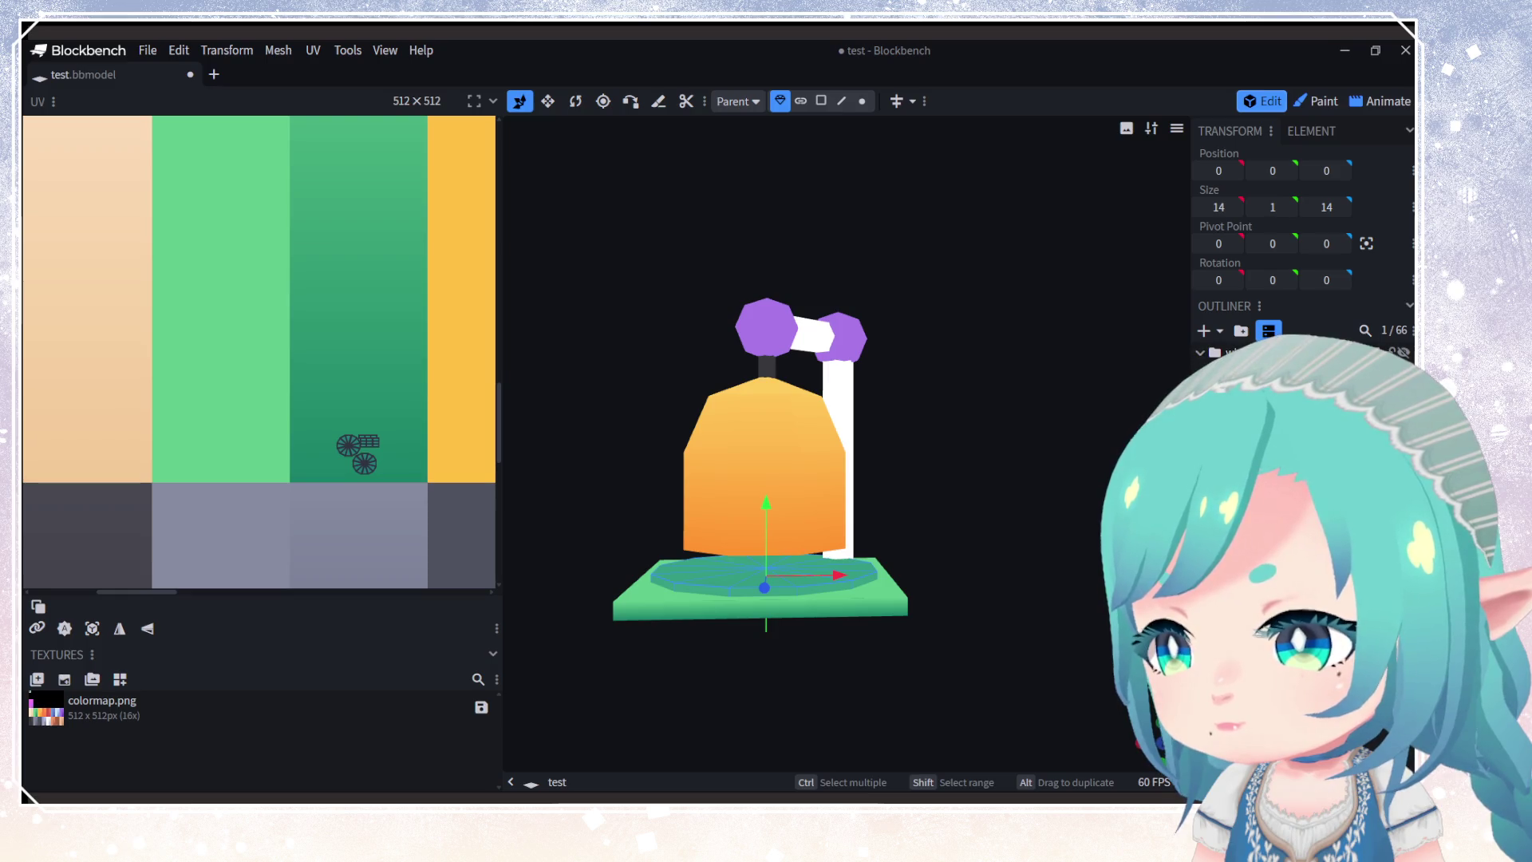
click(1402, 352)
key(ctrl+z)
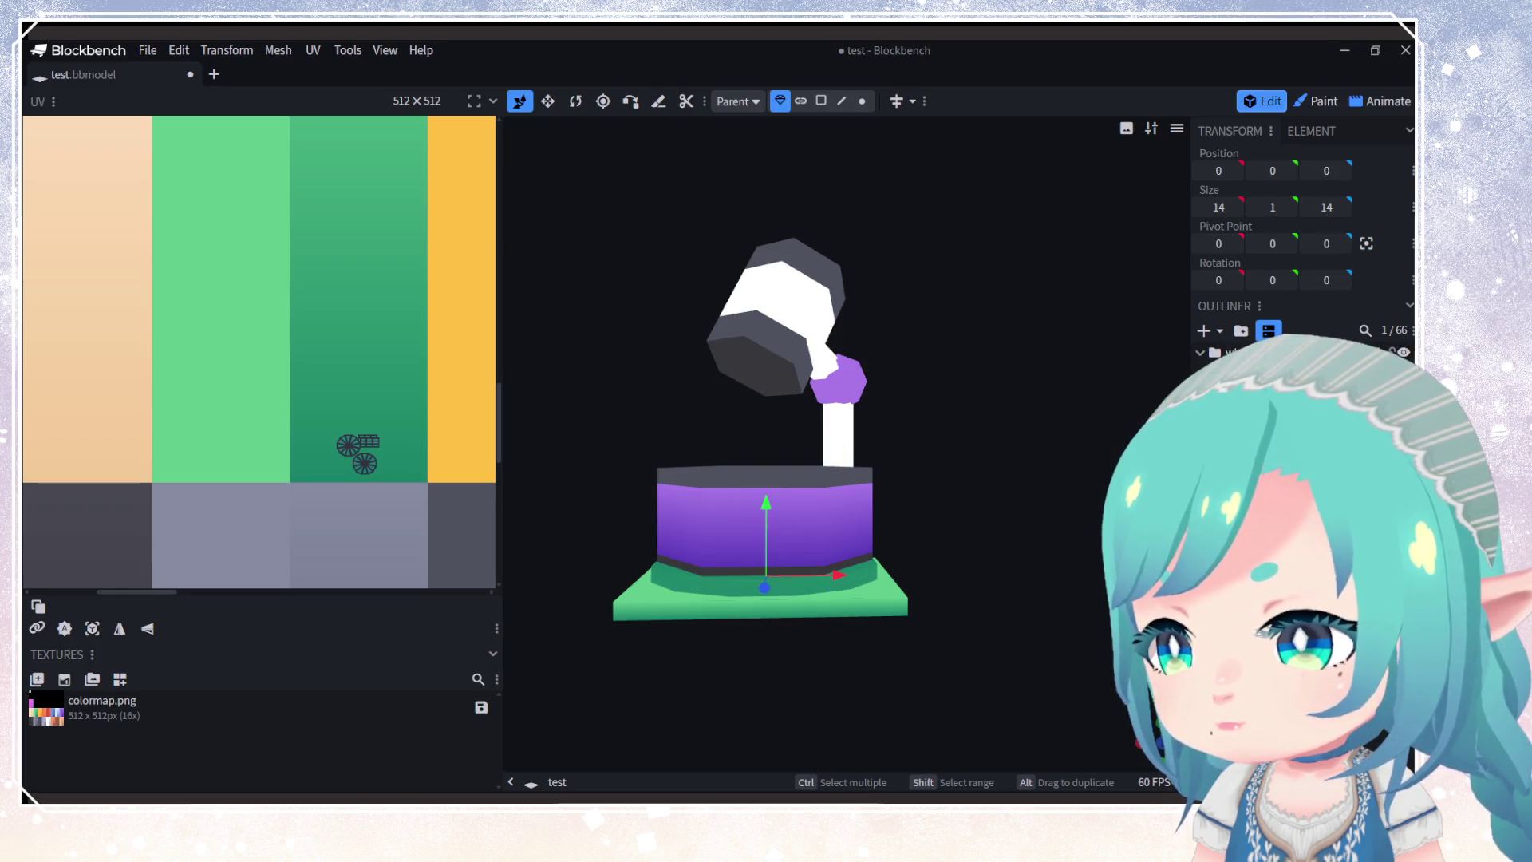
key(ctrl+z)
click(1254, 206)
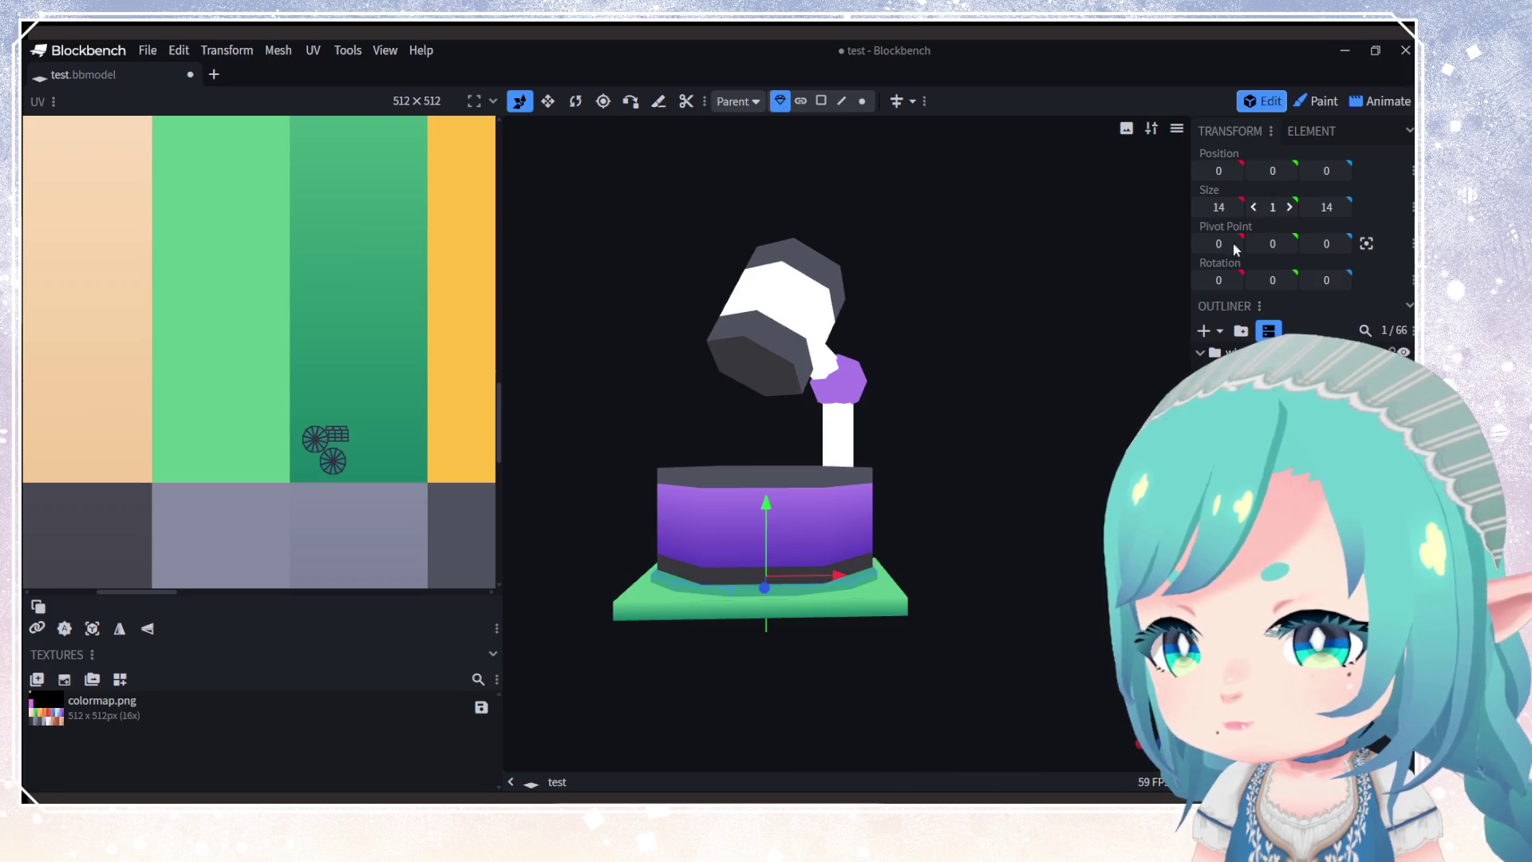
drag(1114, 363, 1046, 443)
scroll(1046, 445, down, 5)
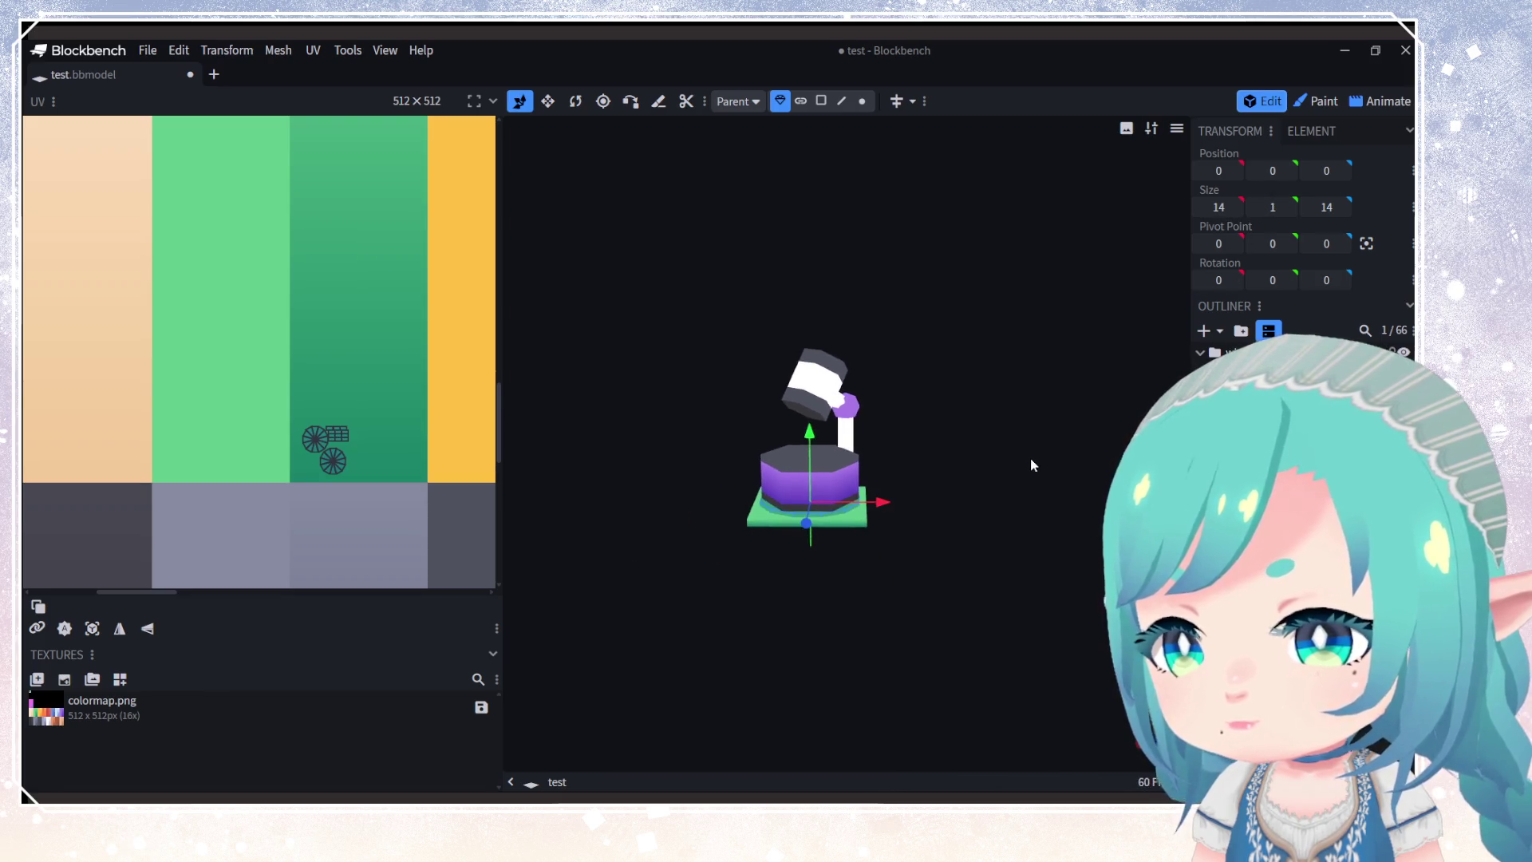
Select the whole model group and save test.bbmodel with Ctrl+S
click(1200, 352)
click(1229, 372)
drag(1112, 447, 969, 517)
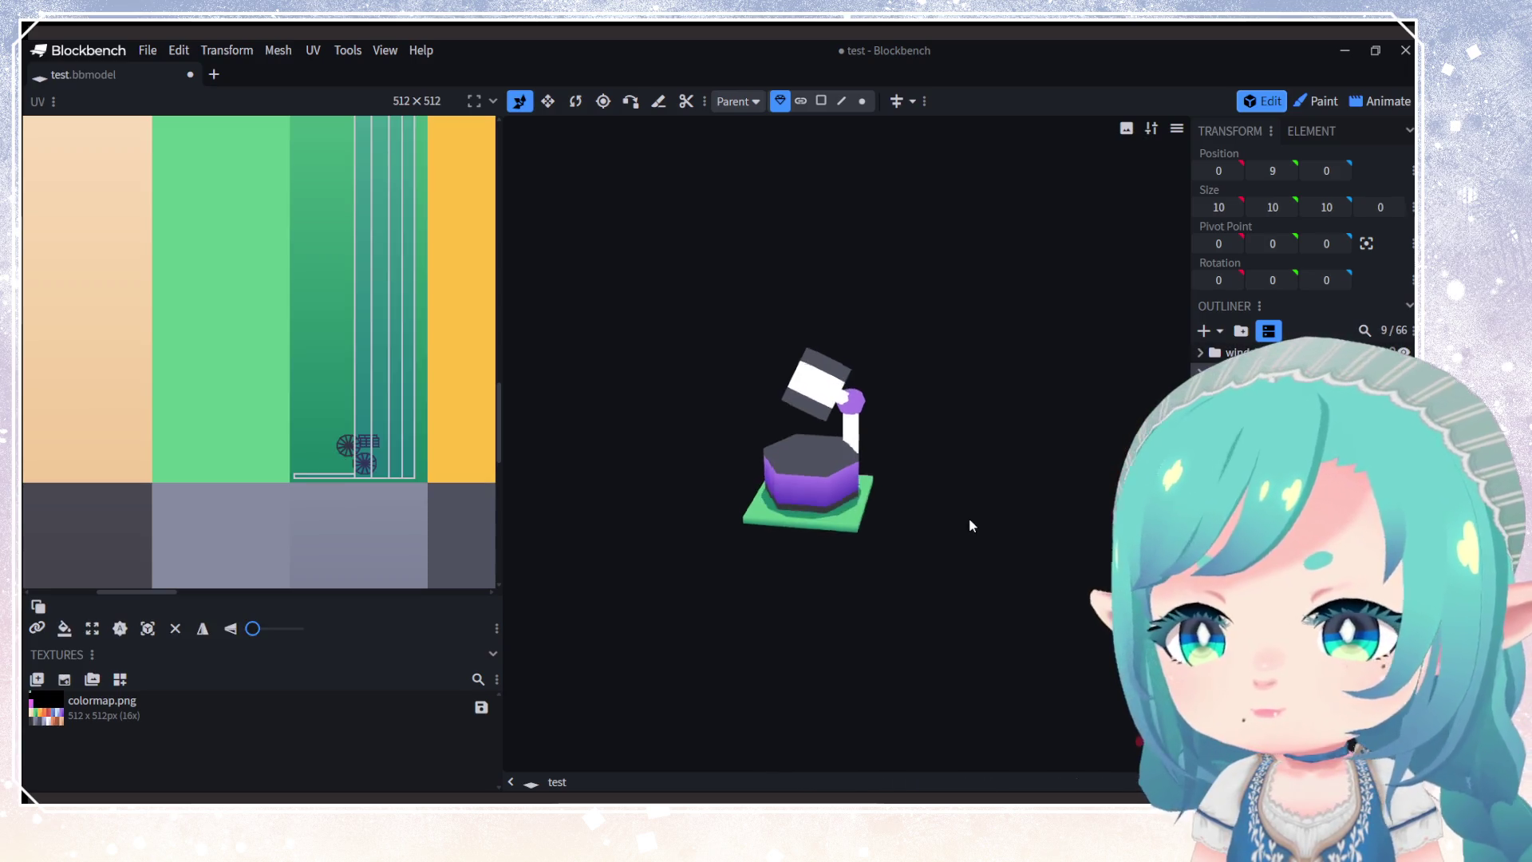
key(ctrl+s)
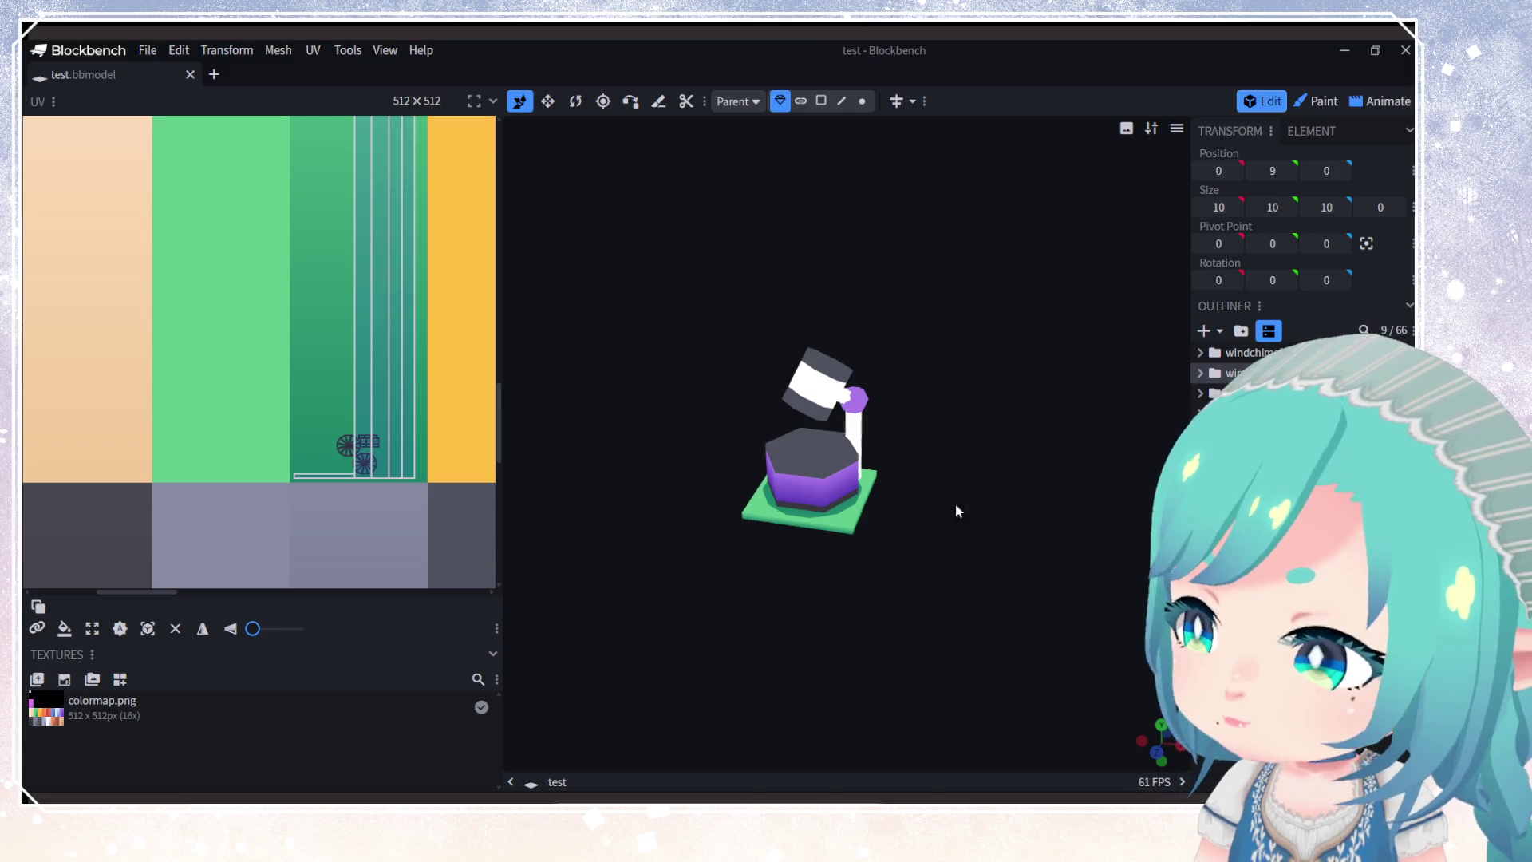
Hide the windchime group with its outliner eye, deselect, and expand the second outliner group
scroll(888, 412, up, 5)
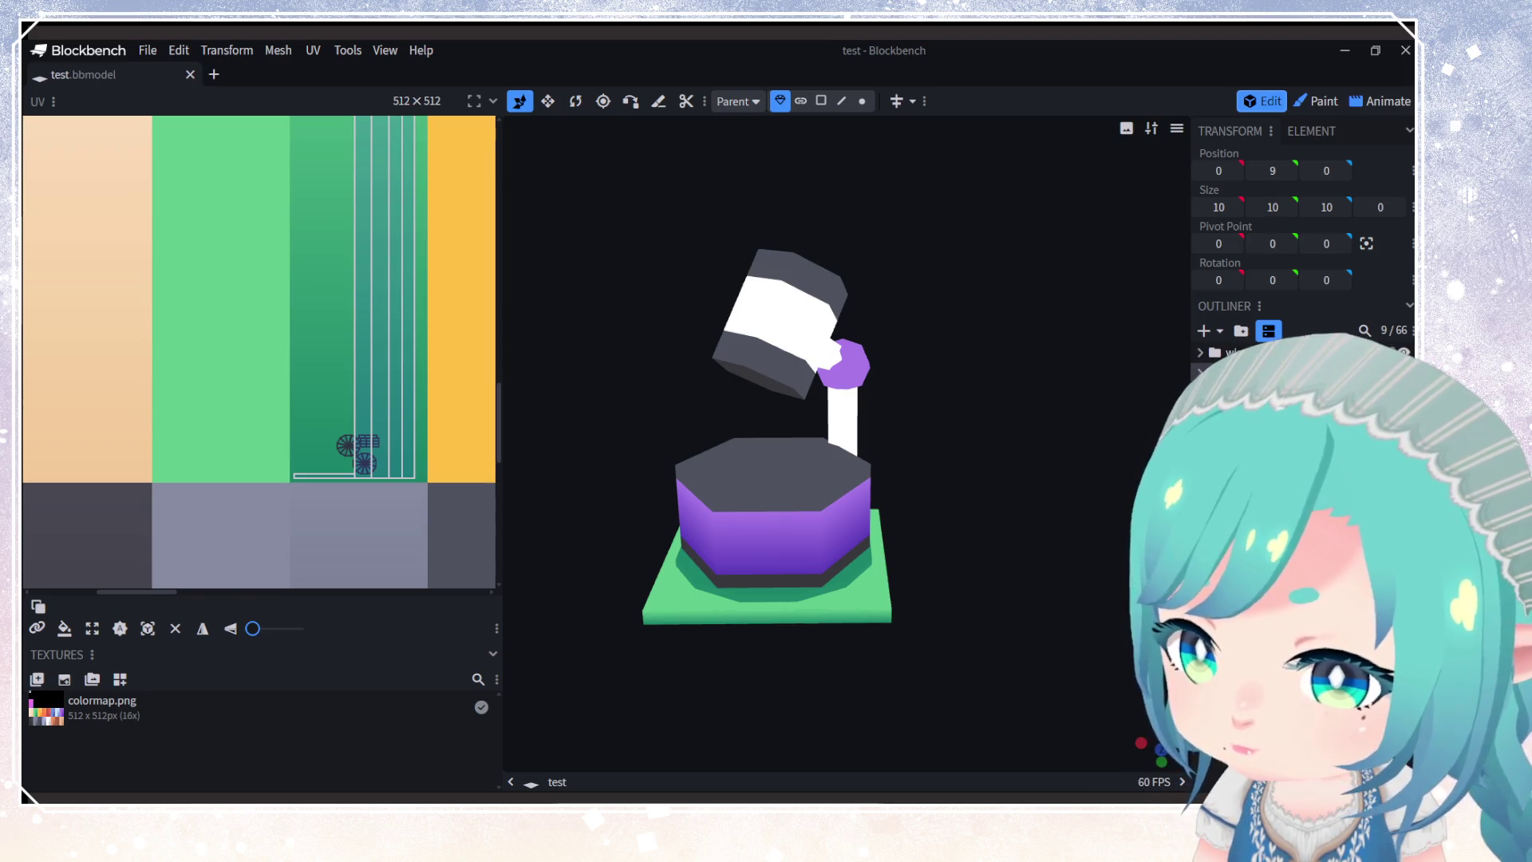
mouse_move(910, 471)
mouse_down()
mouse_move(937, 367)
mouse_move(764, 383)
mouse_move(1061, 416)
mouse_move(1039, 491)
mouse_up()
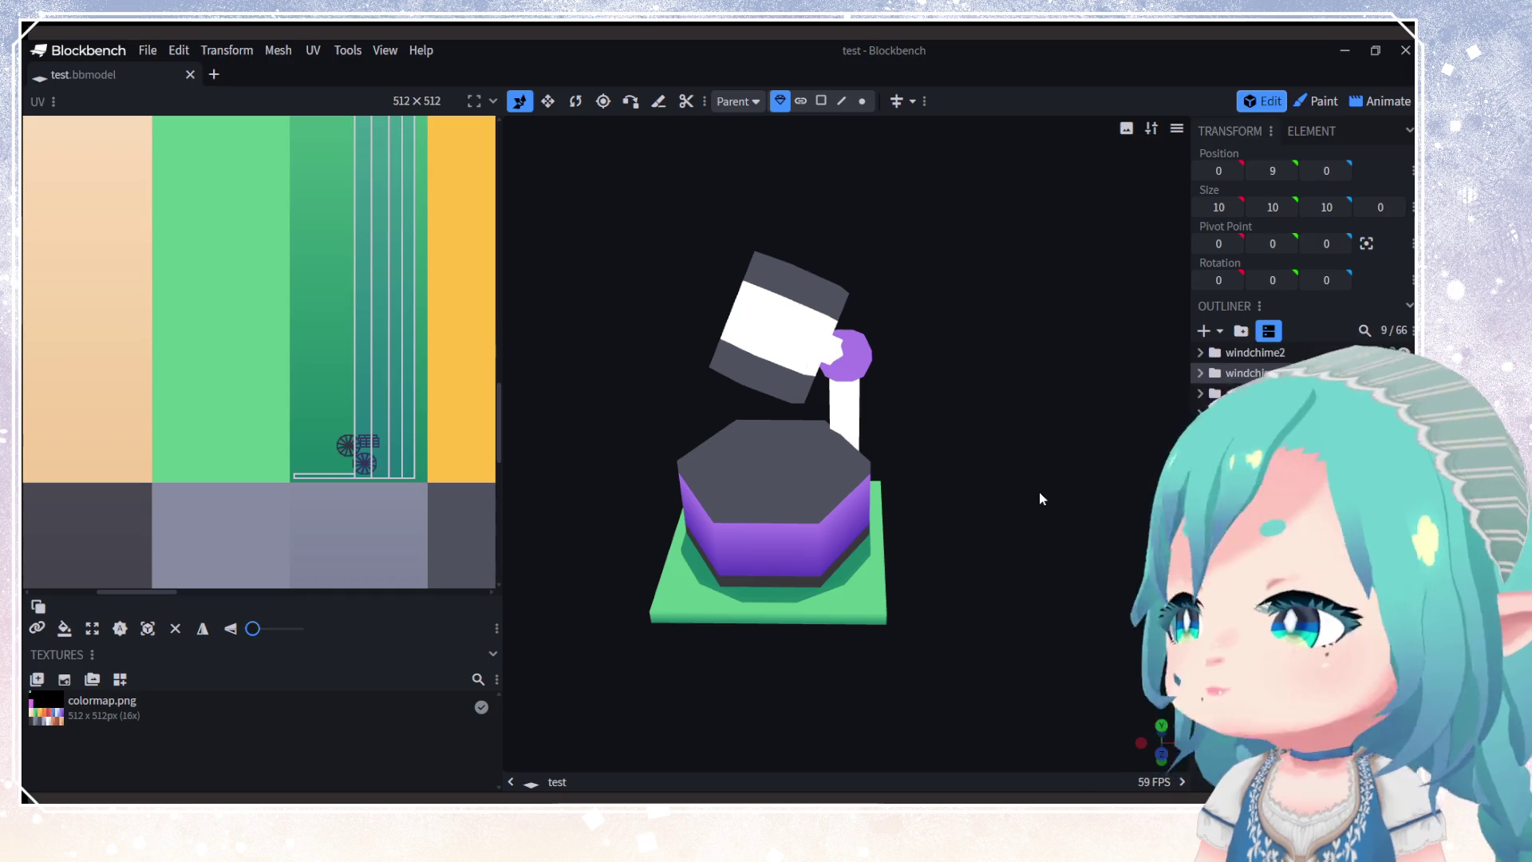
click(1403, 353)
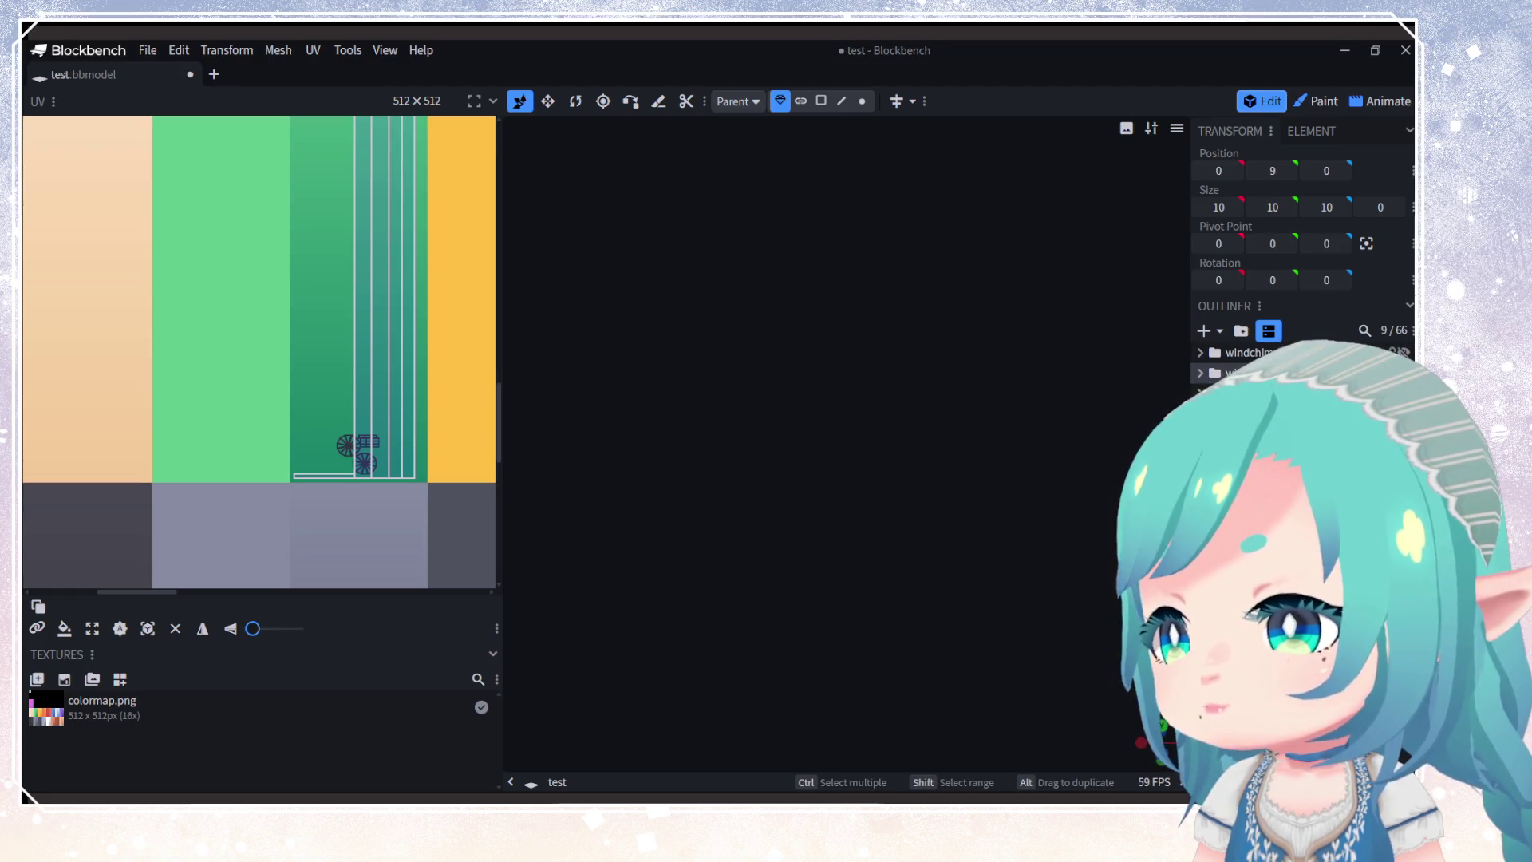
key(Escape)
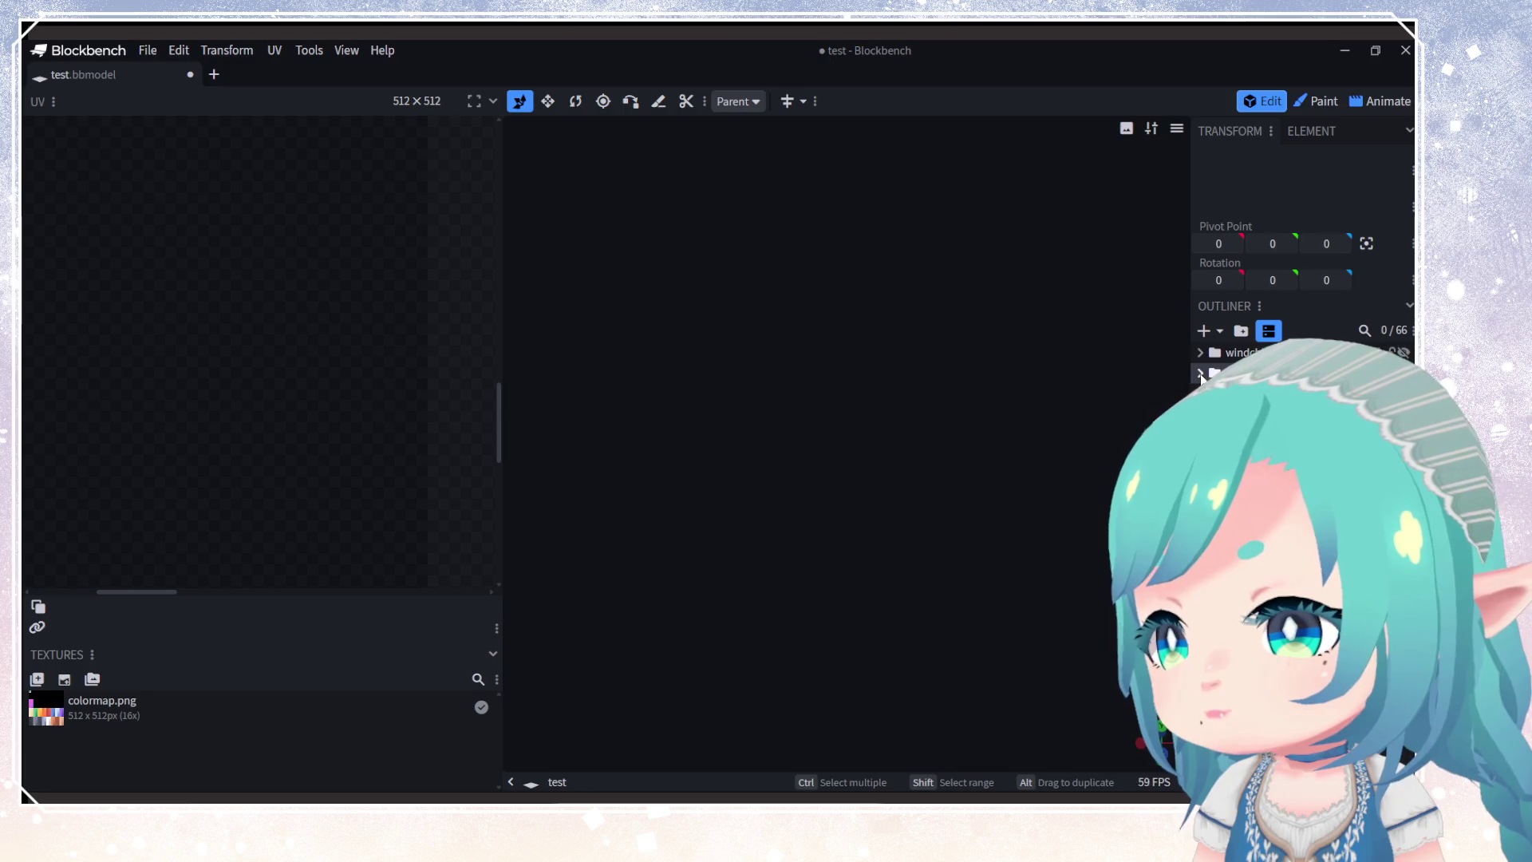
click(1199, 373)
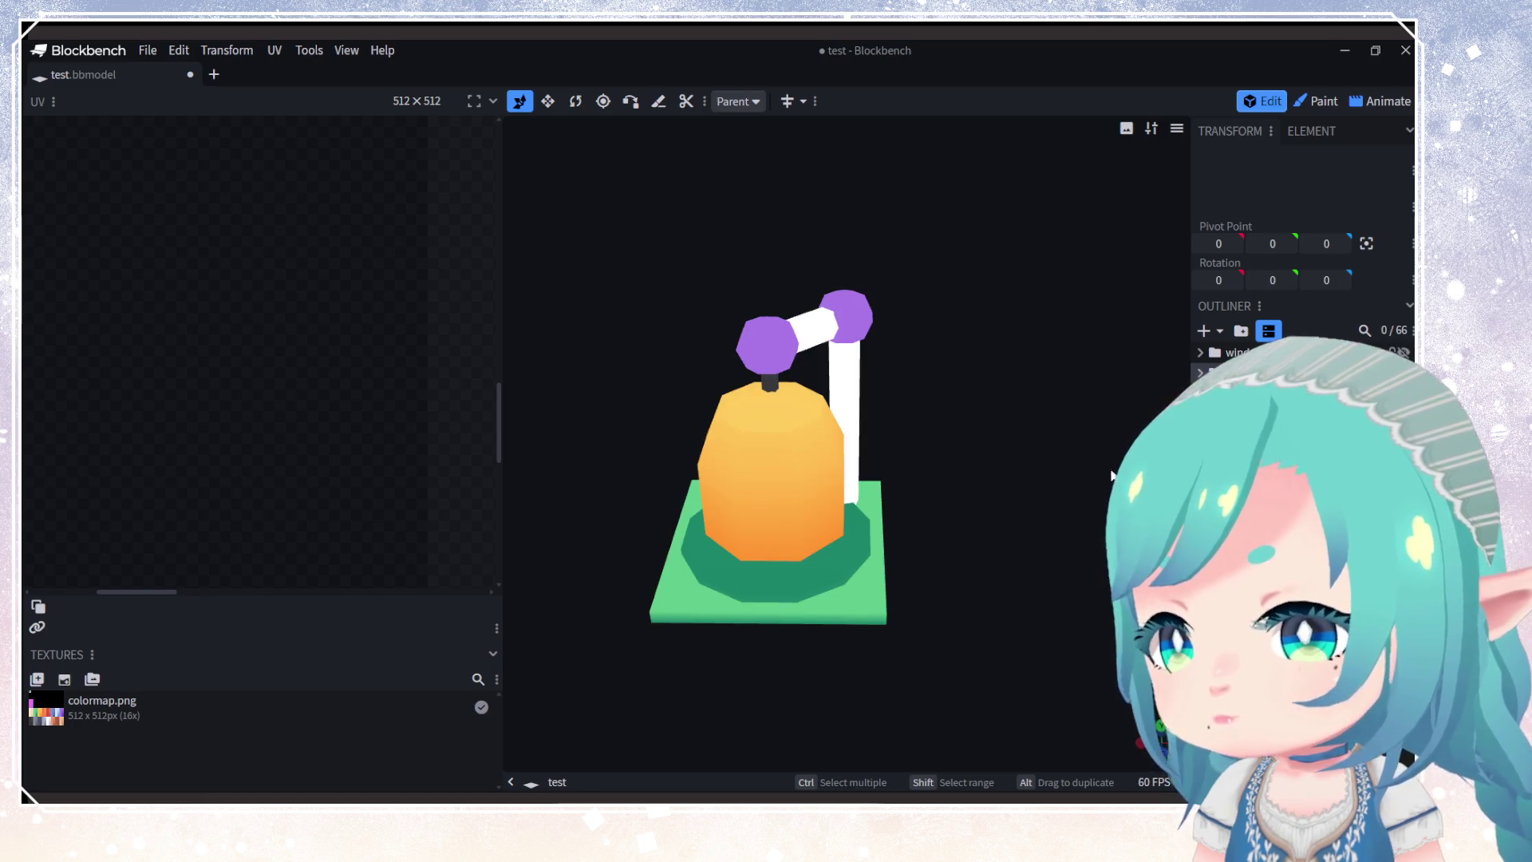
Save the Blockbench project and export the bell model as a glTF file
click(148, 50)
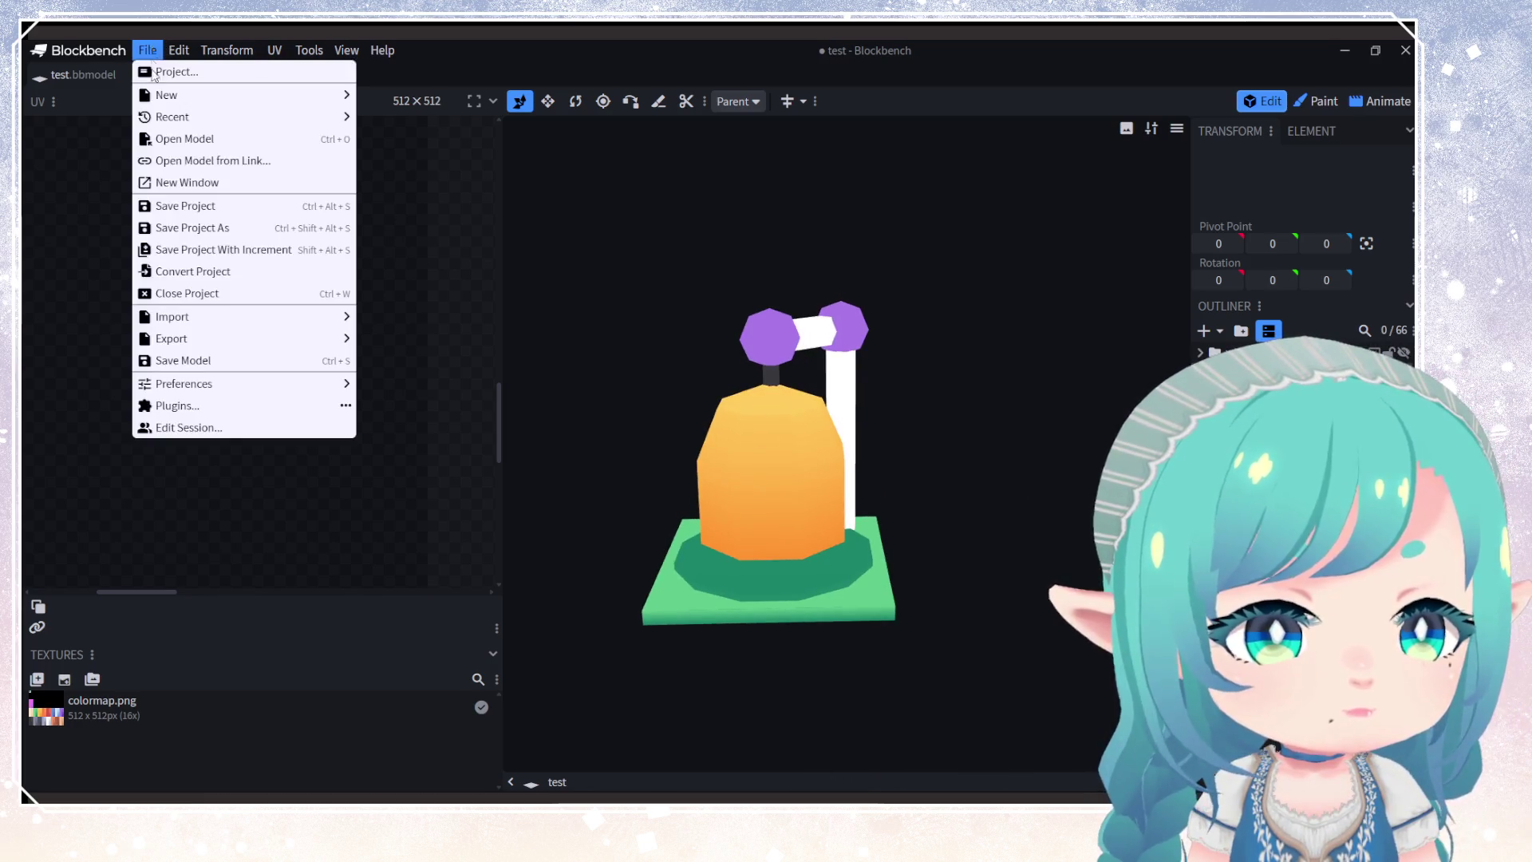
click(177, 206)
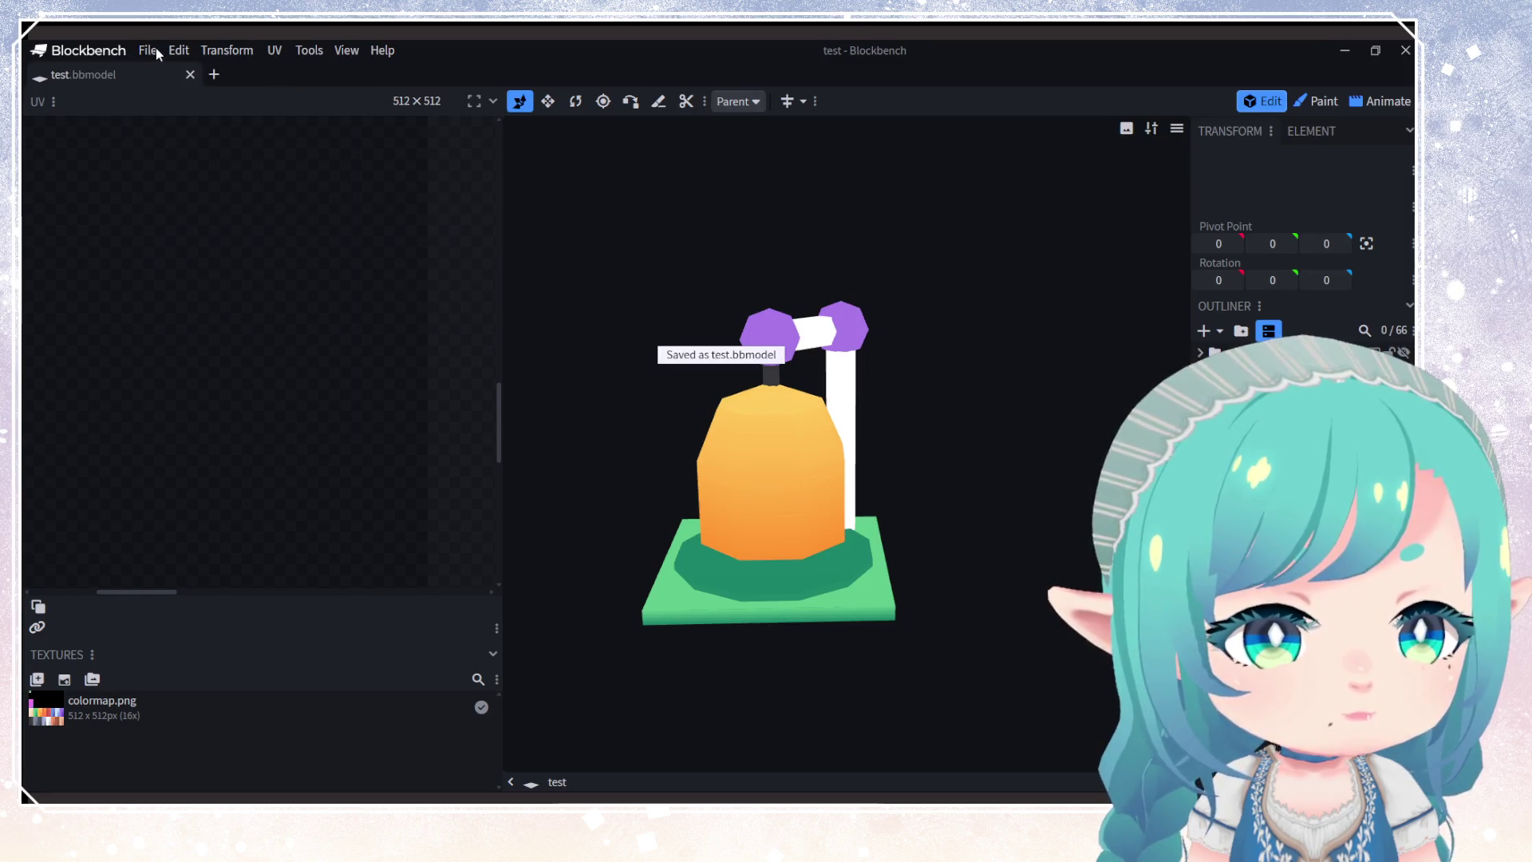
click(148, 49)
mouse_move(239, 338)
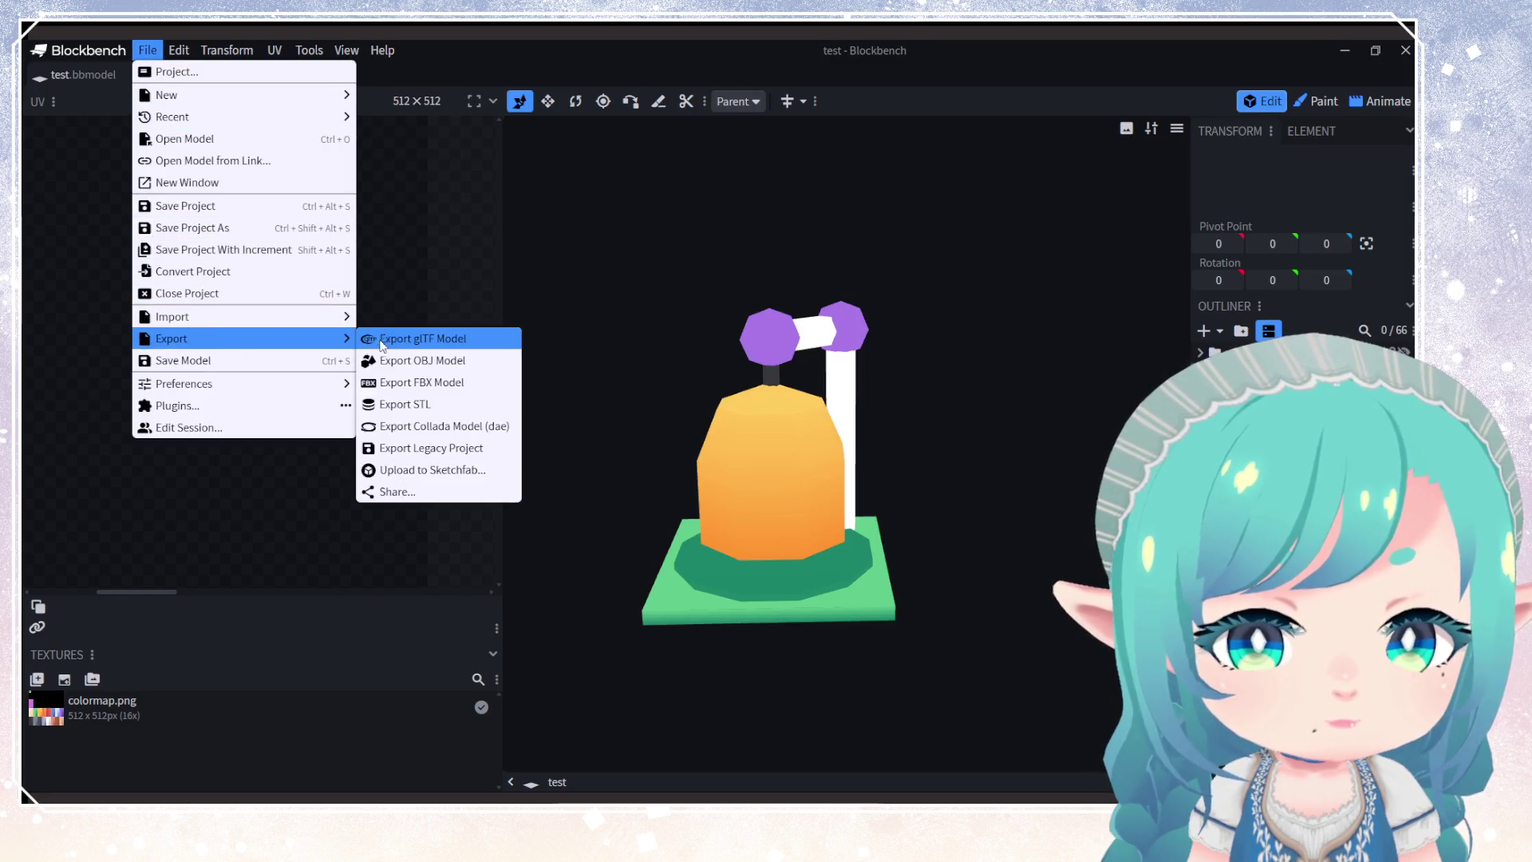
click(395, 349)
click(766, 299)
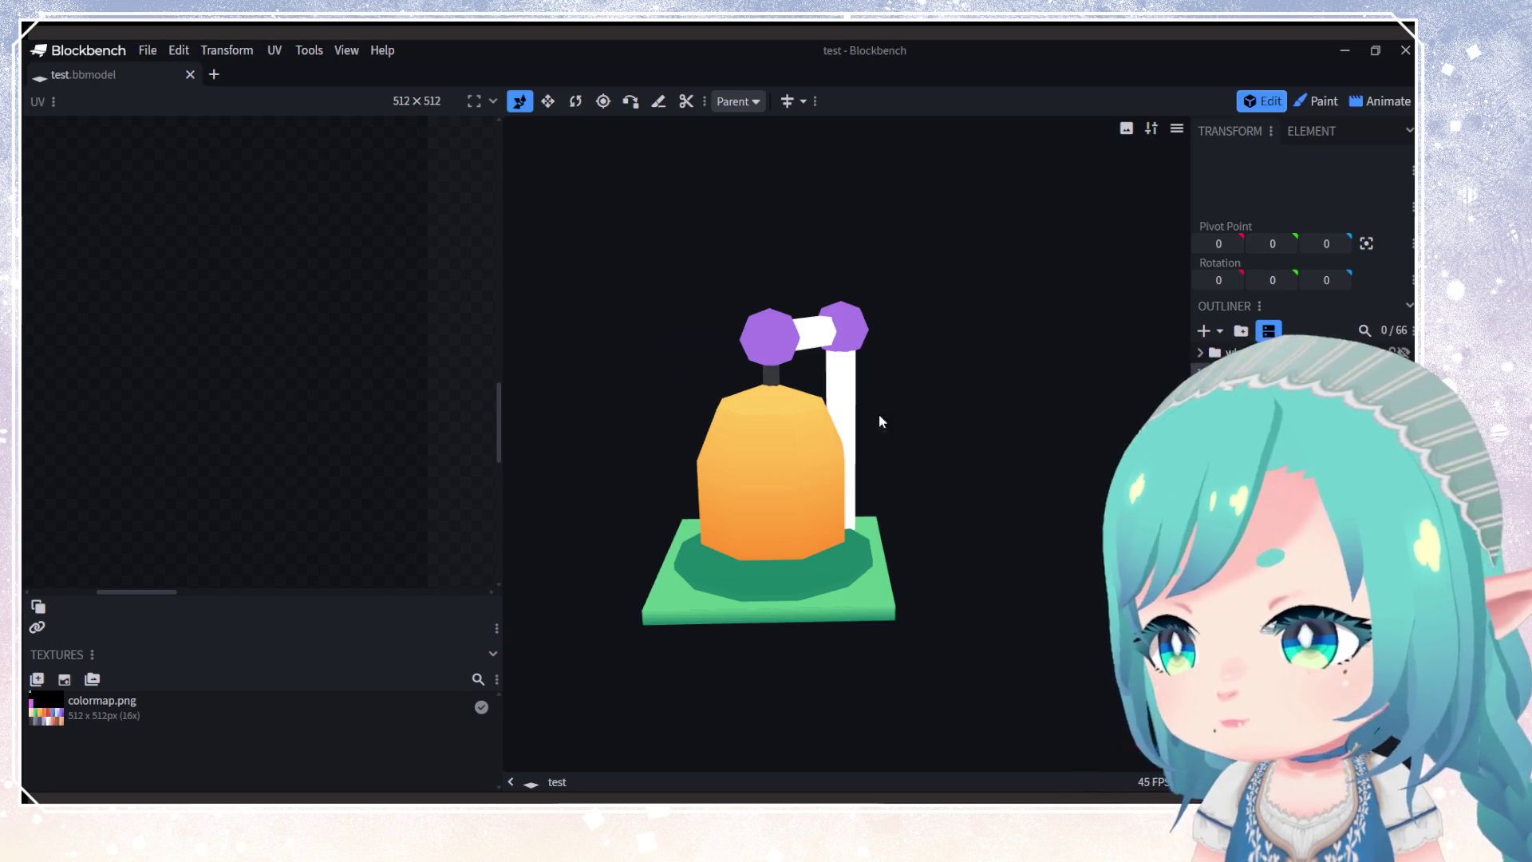
Toggle the model's visibility, then export it again as a binary glb
click(1403, 352)
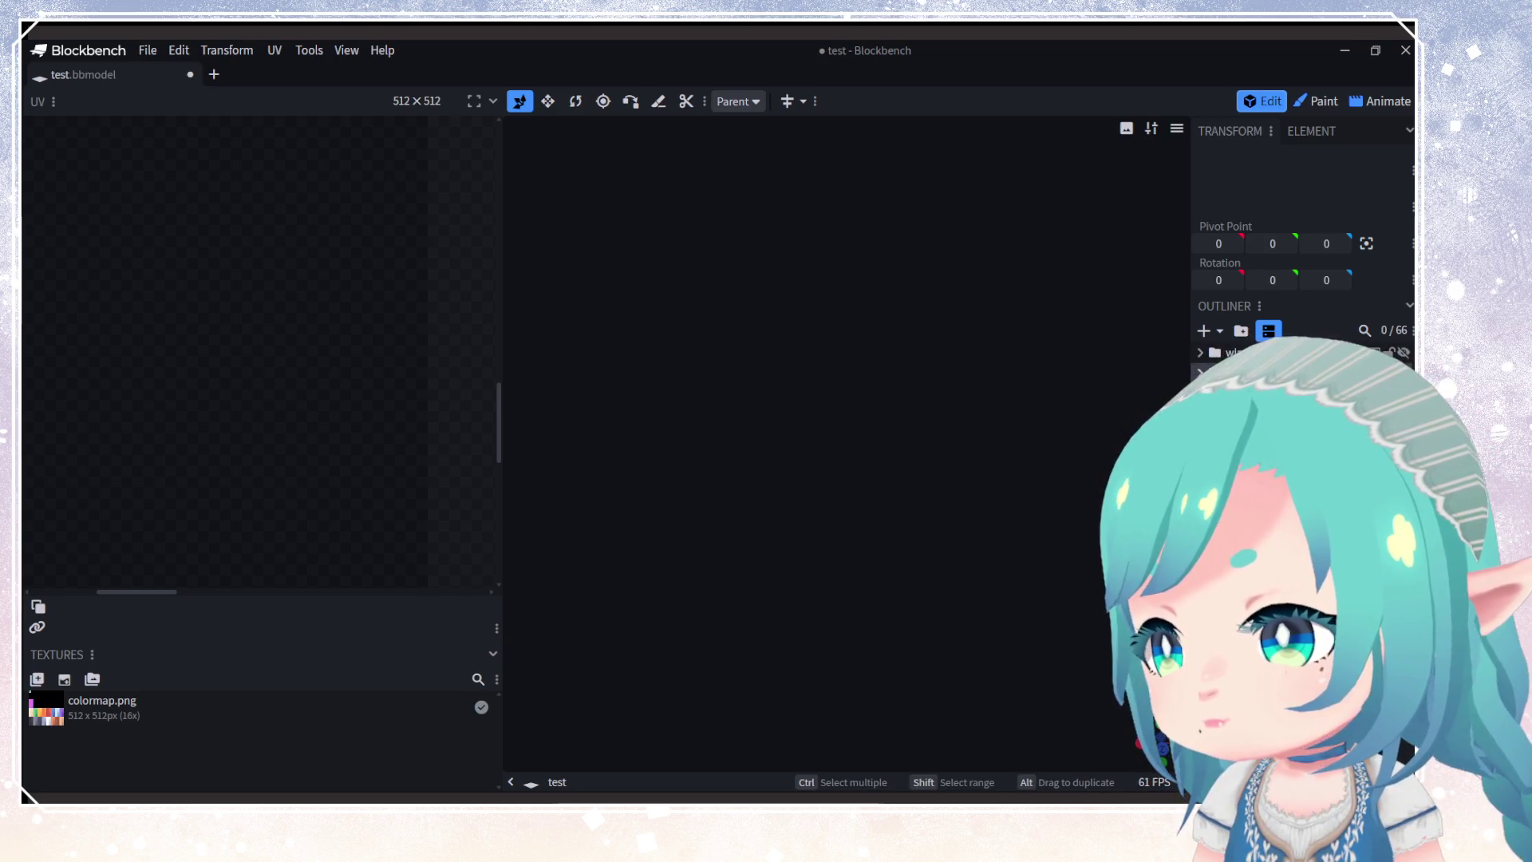
click(1403, 352)
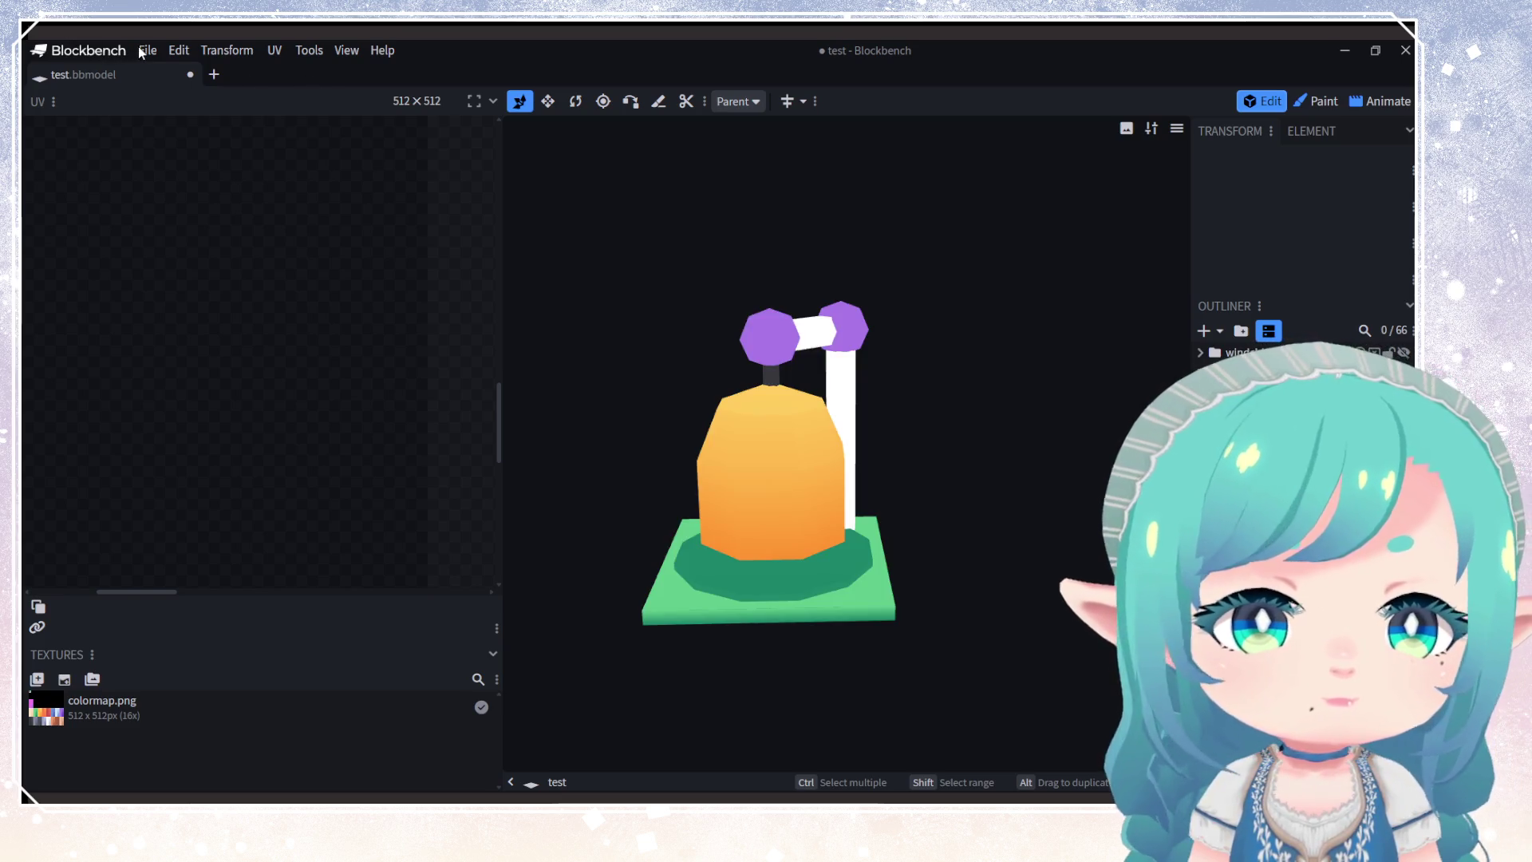
click(148, 49)
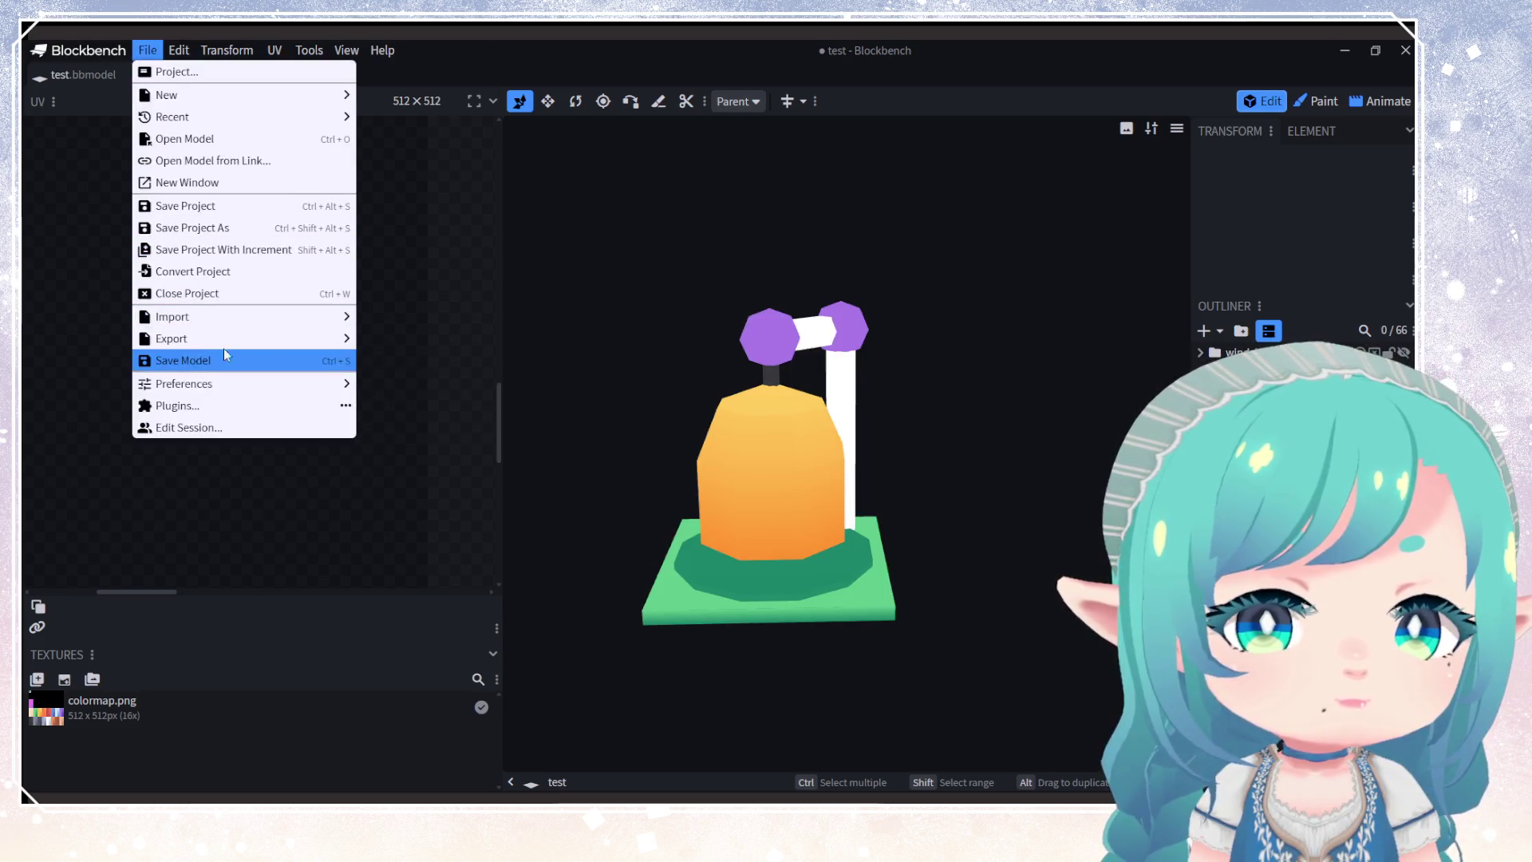
mouse_move(240, 338)
click(422, 345)
click(768, 298)
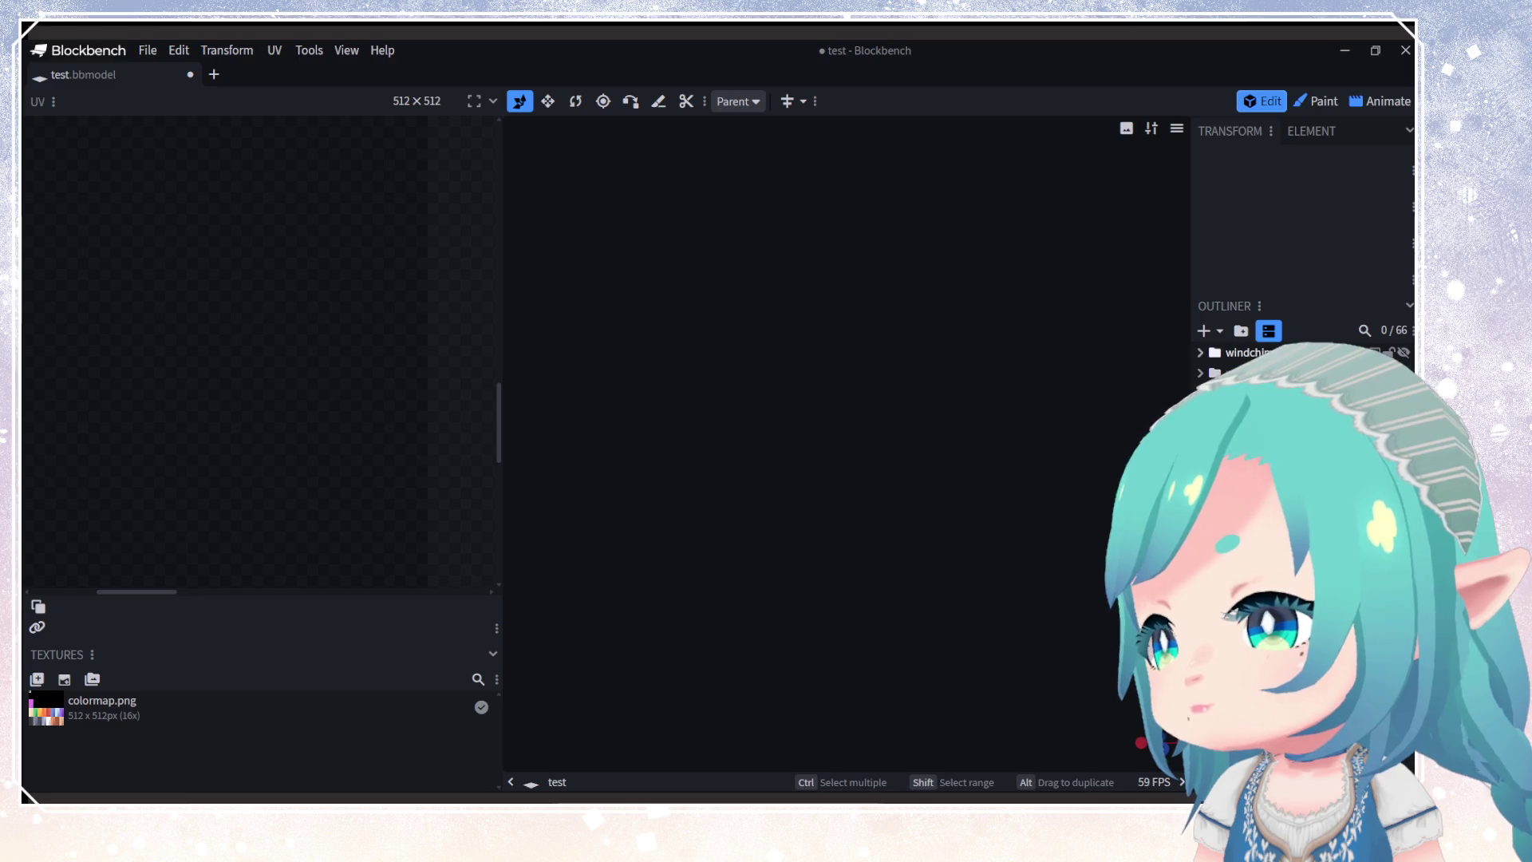
Show the windchime model and export it from Blockbench as a binary glTF (.glb) file
click(1402, 354)
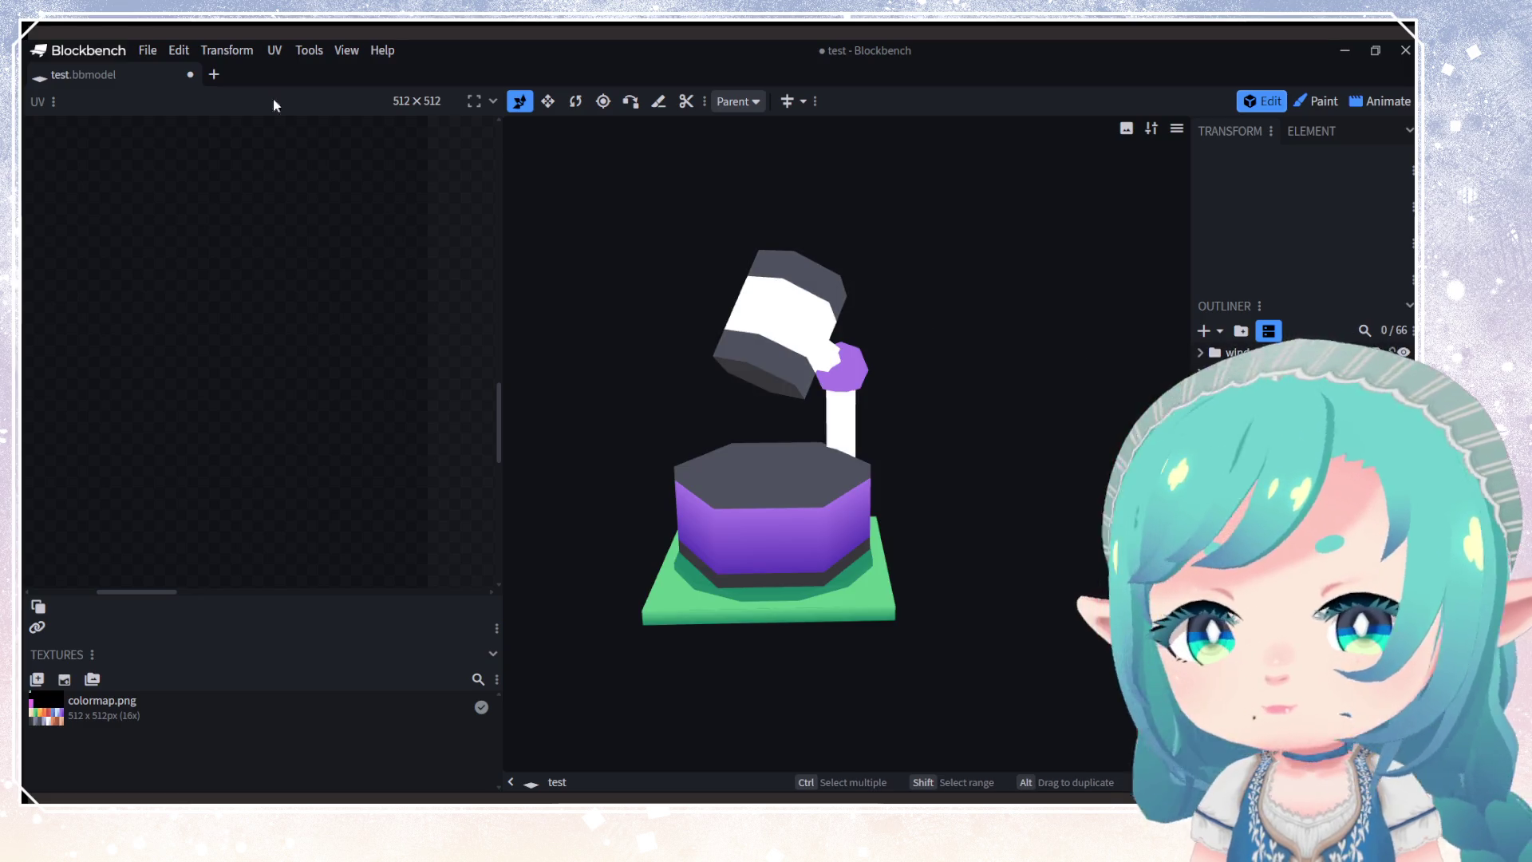
click(147, 51)
mouse_move(266, 328)
click(427, 339)
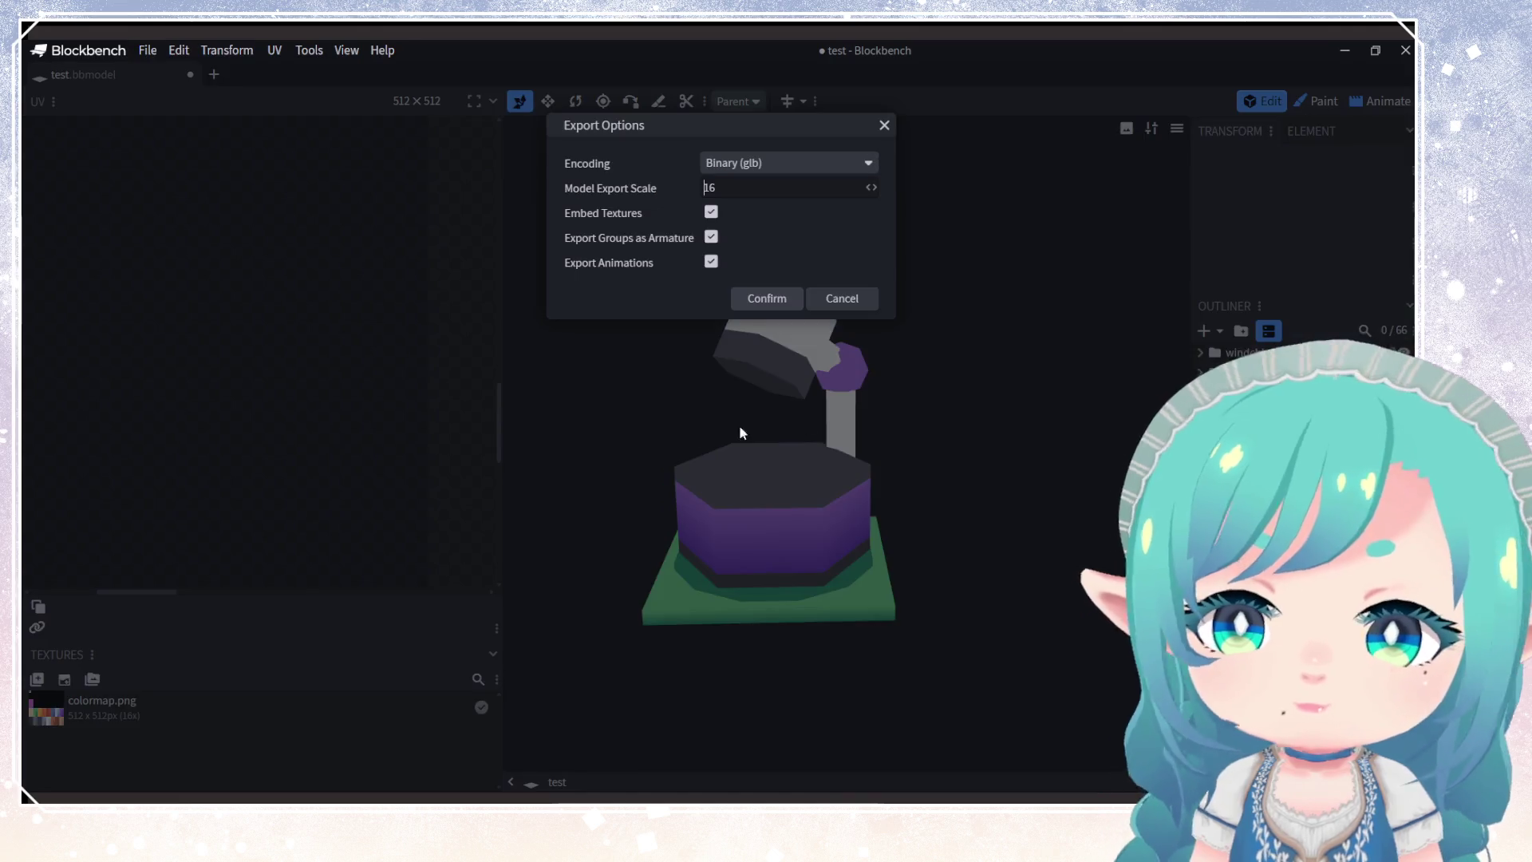
click(748, 297)
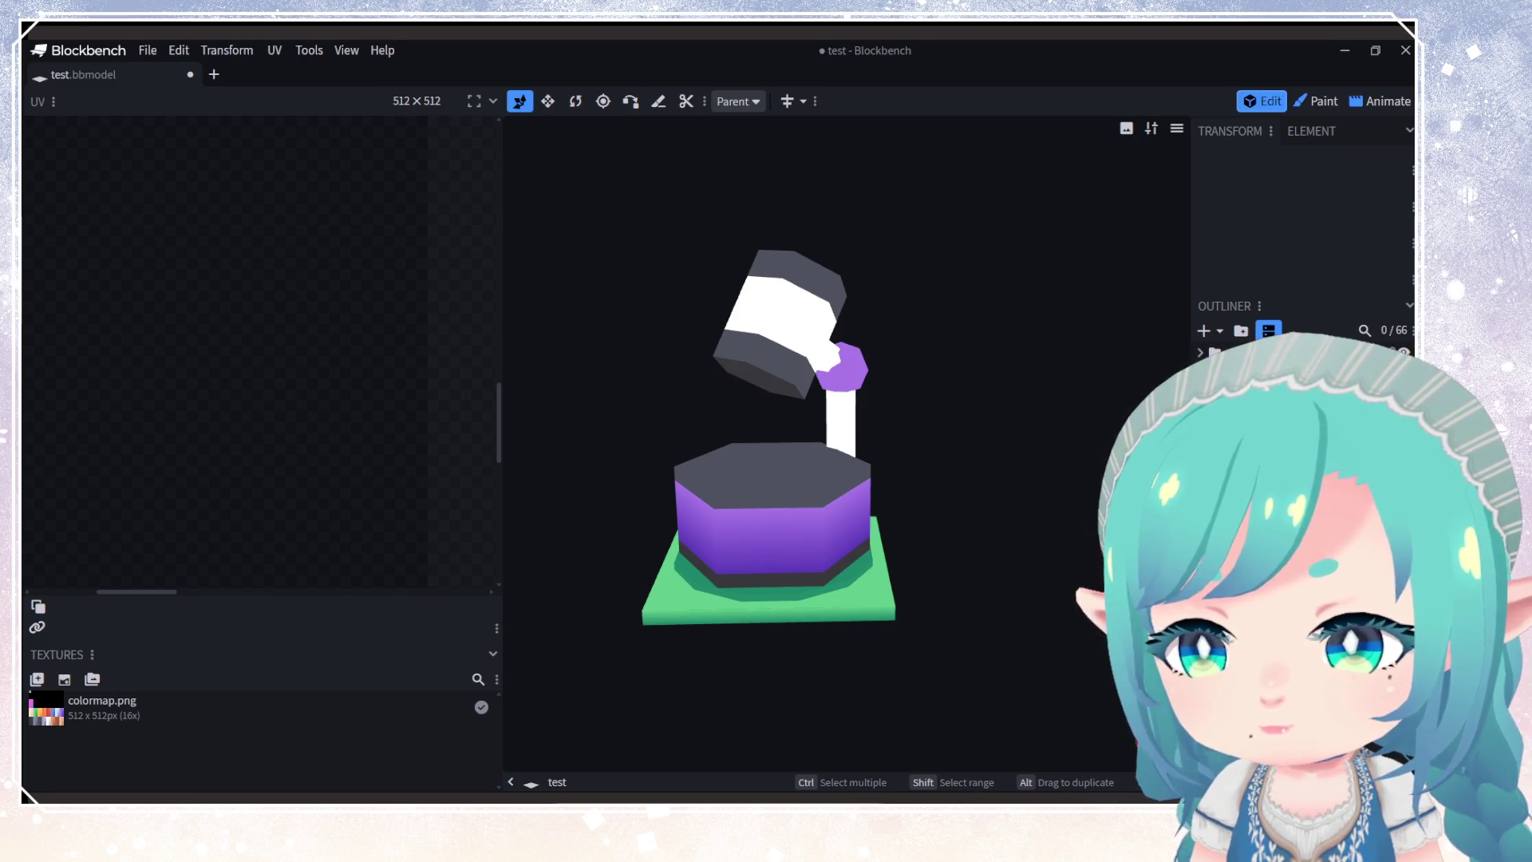
click(1344, 51)
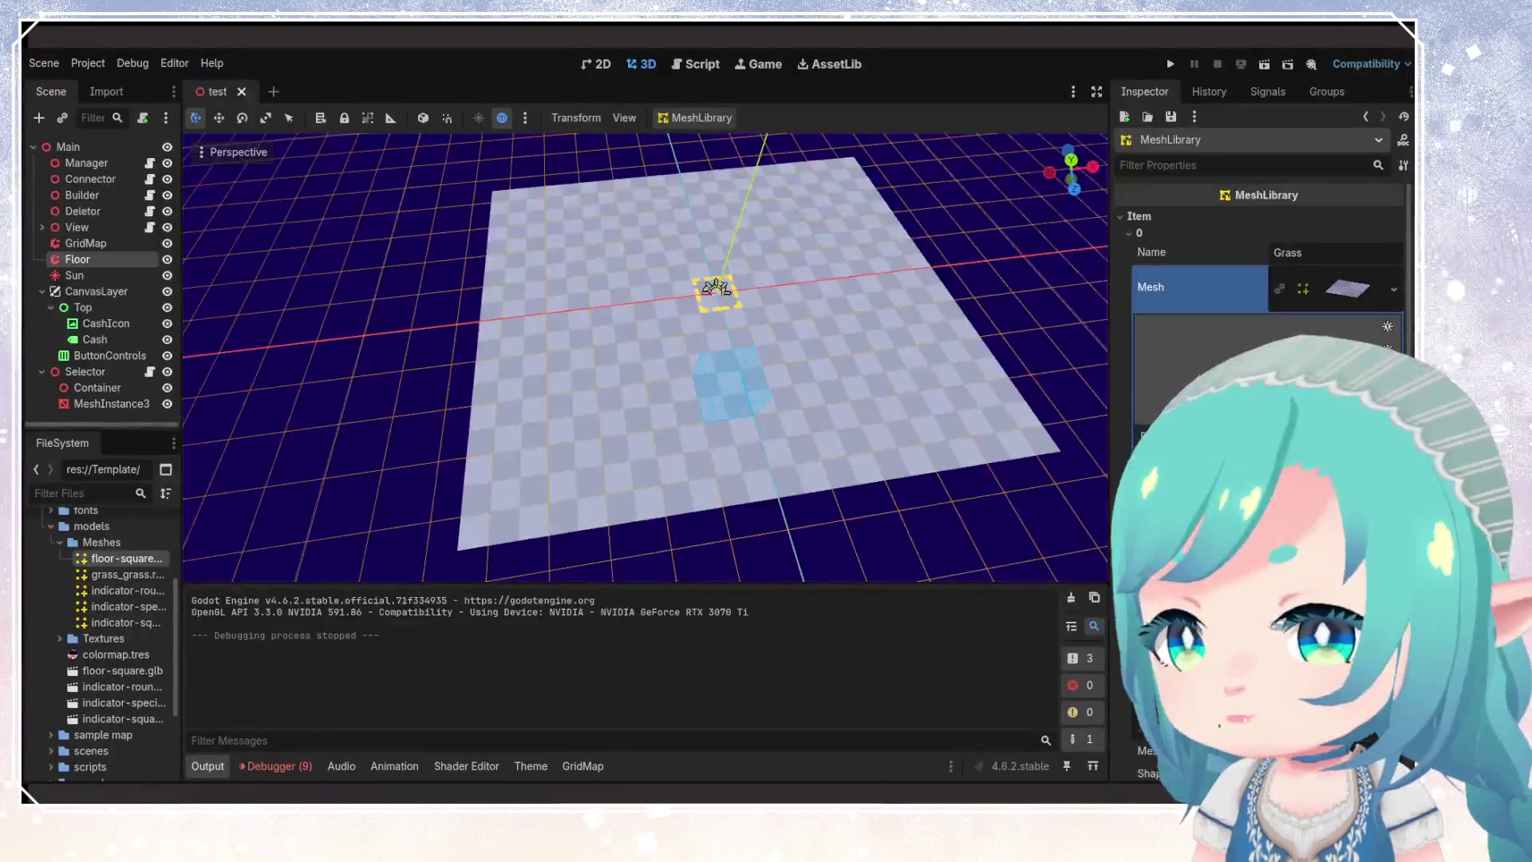
Open the import settings for bell.glb in the models folder
scroll(100, 638, up, 3)
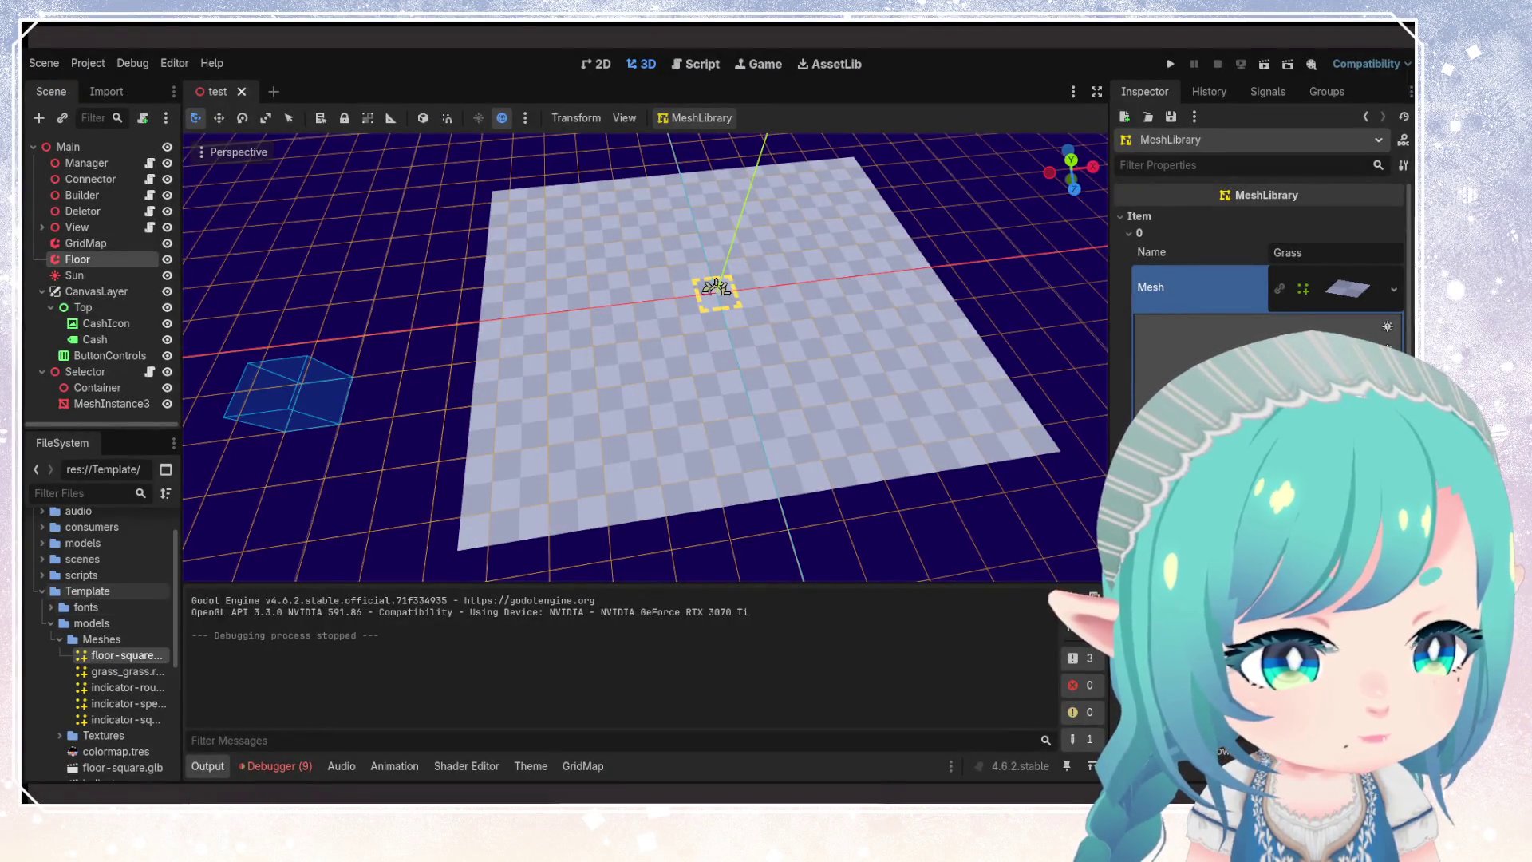
click(110, 589)
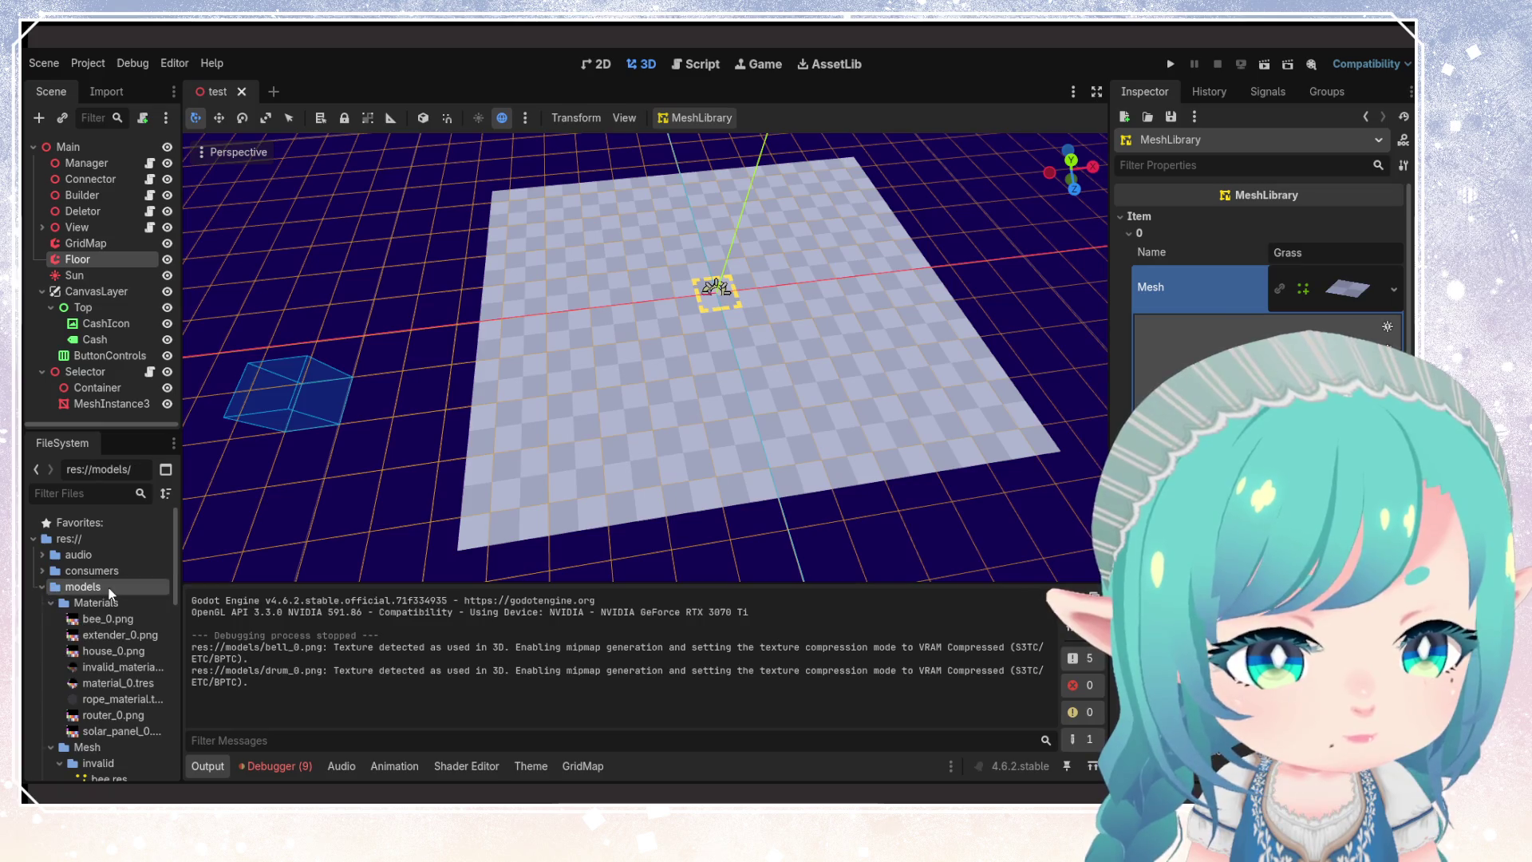
click(52, 603)
click(61, 635)
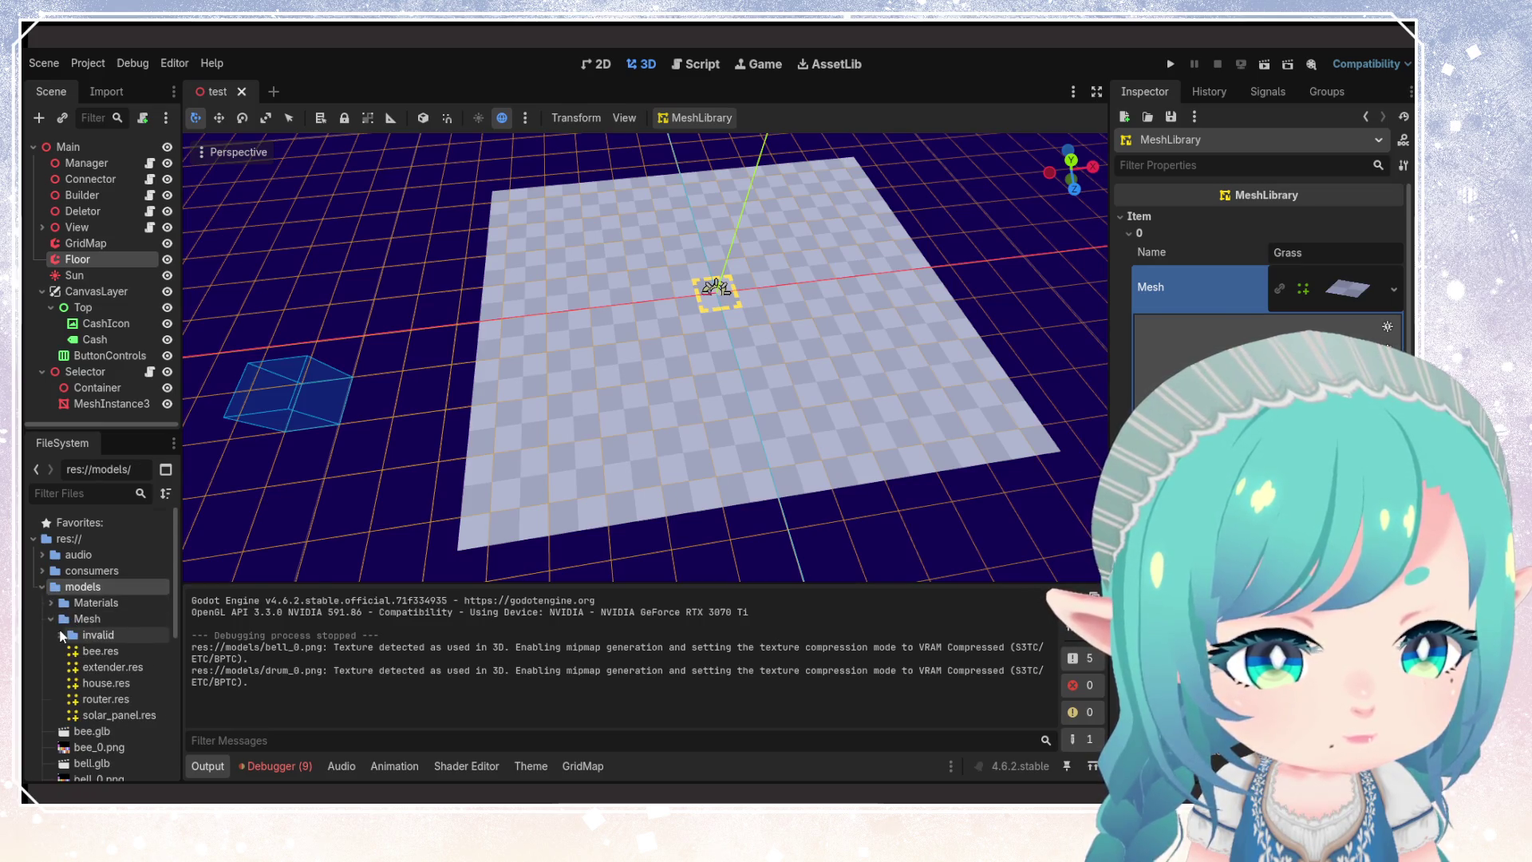
scroll(80, 662, down, 5)
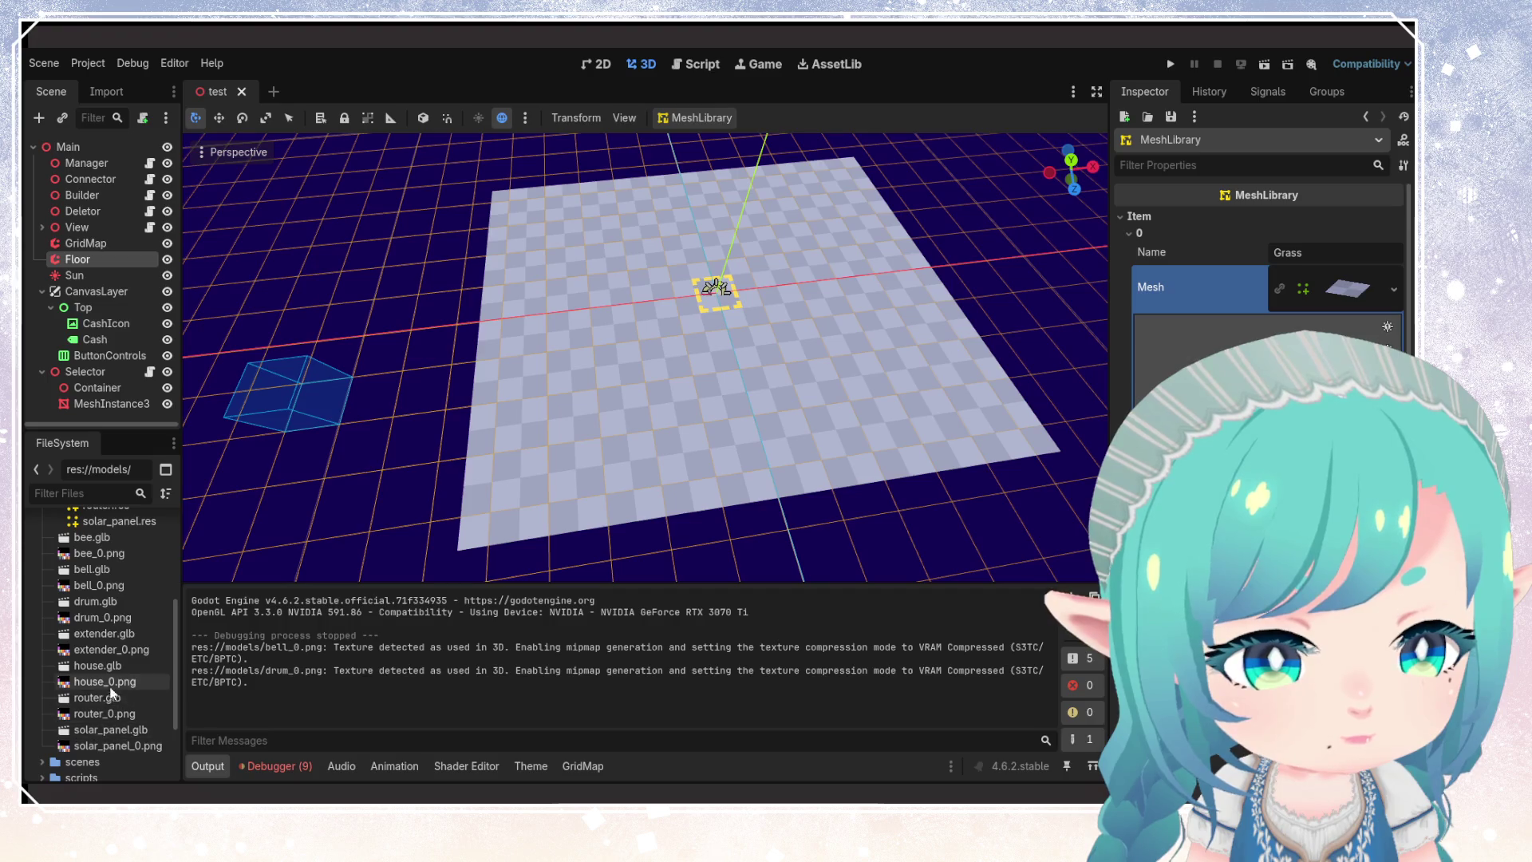
click(106, 571)
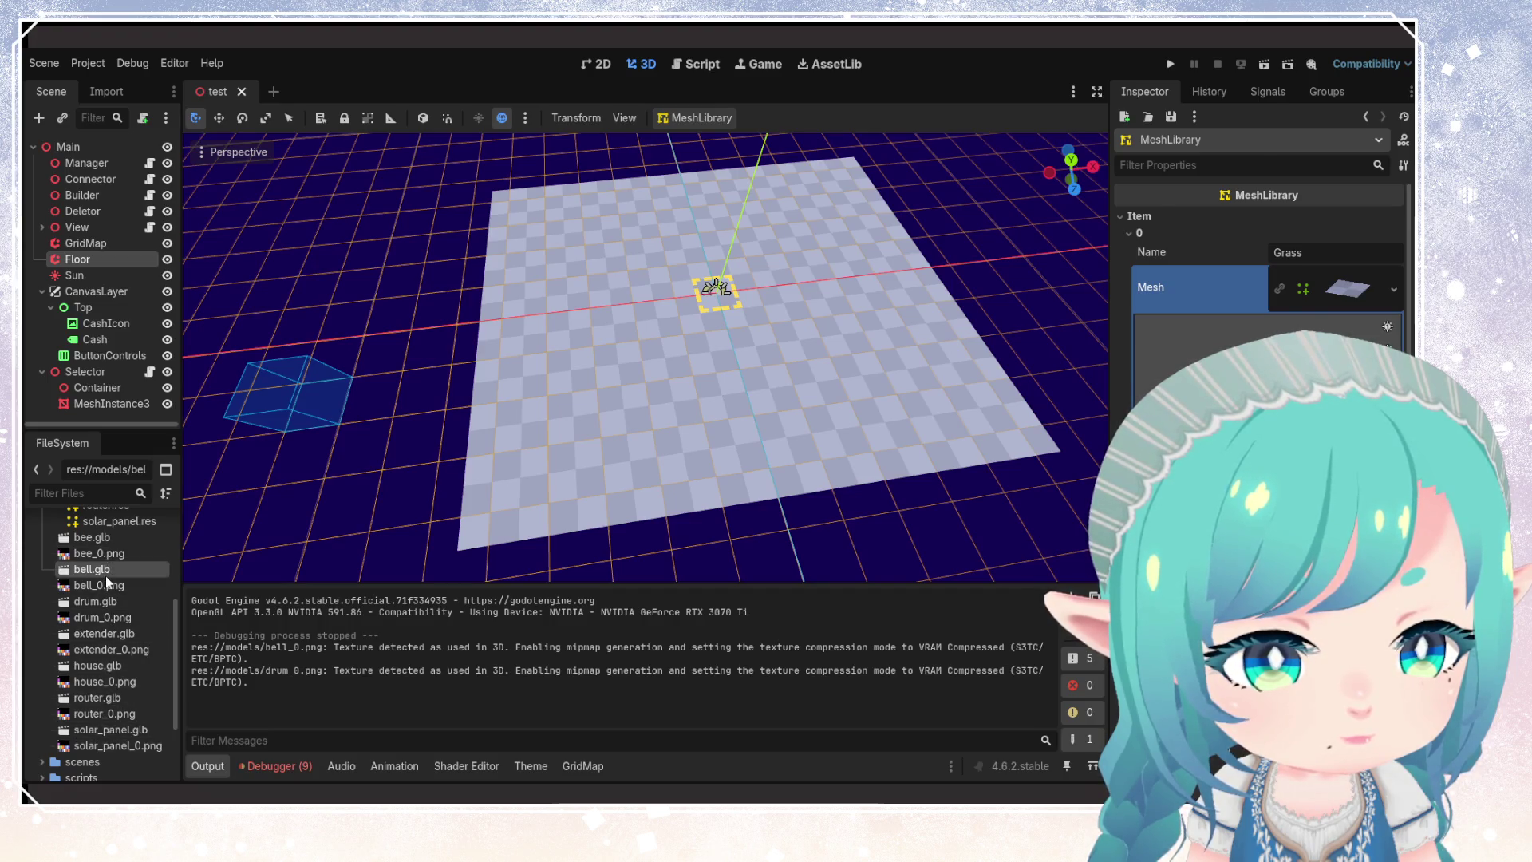
double_click(106, 576)
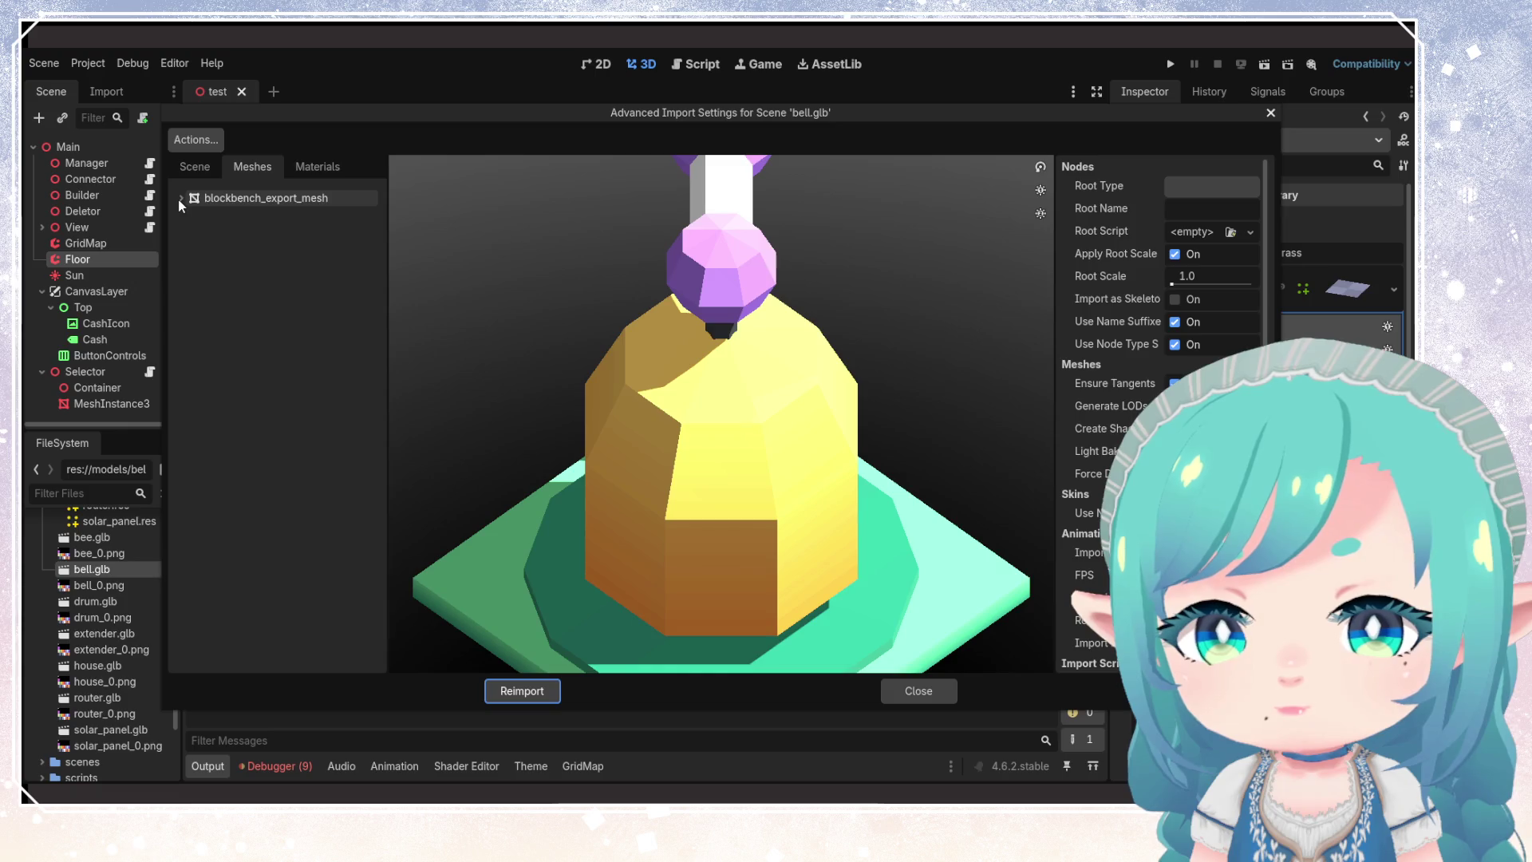
Make the bell's material_0 use an external material file from models/Materials
click(319, 167)
click(217, 202)
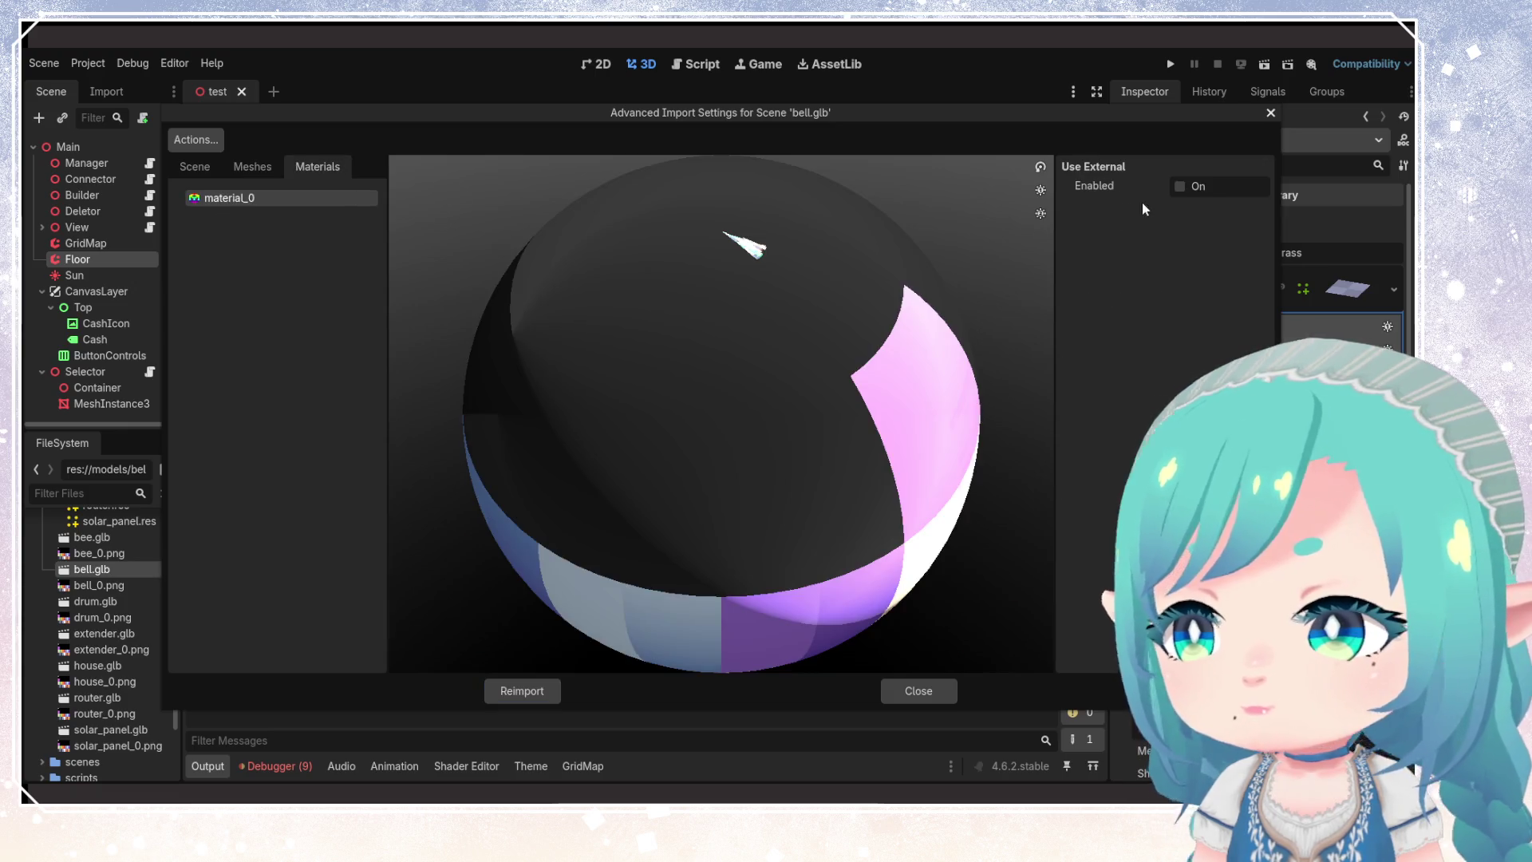
click(1179, 186)
click(1259, 209)
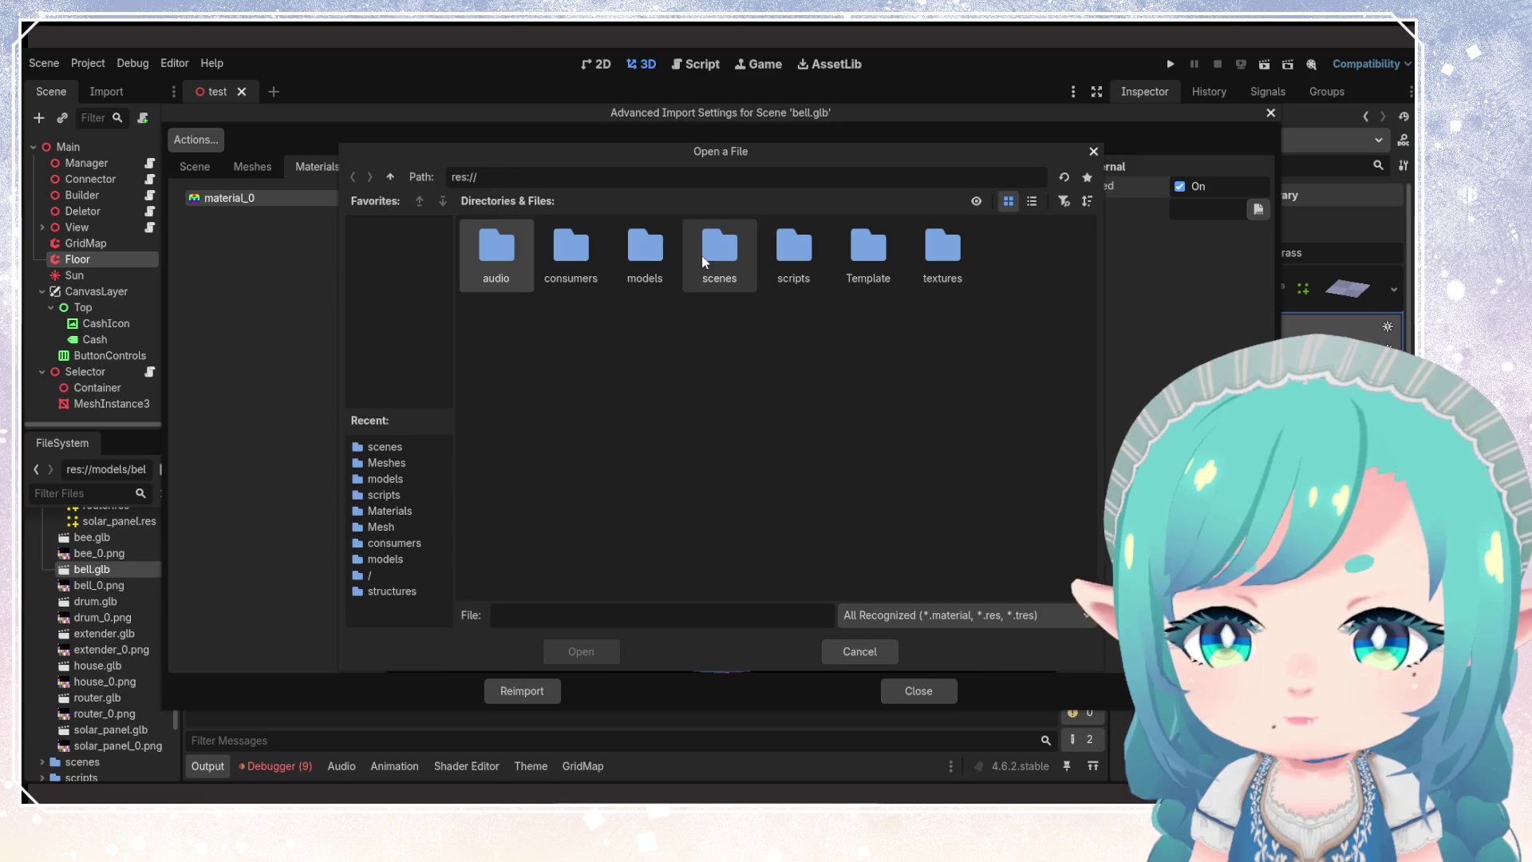
double_click(644, 249)
double_click(500, 260)
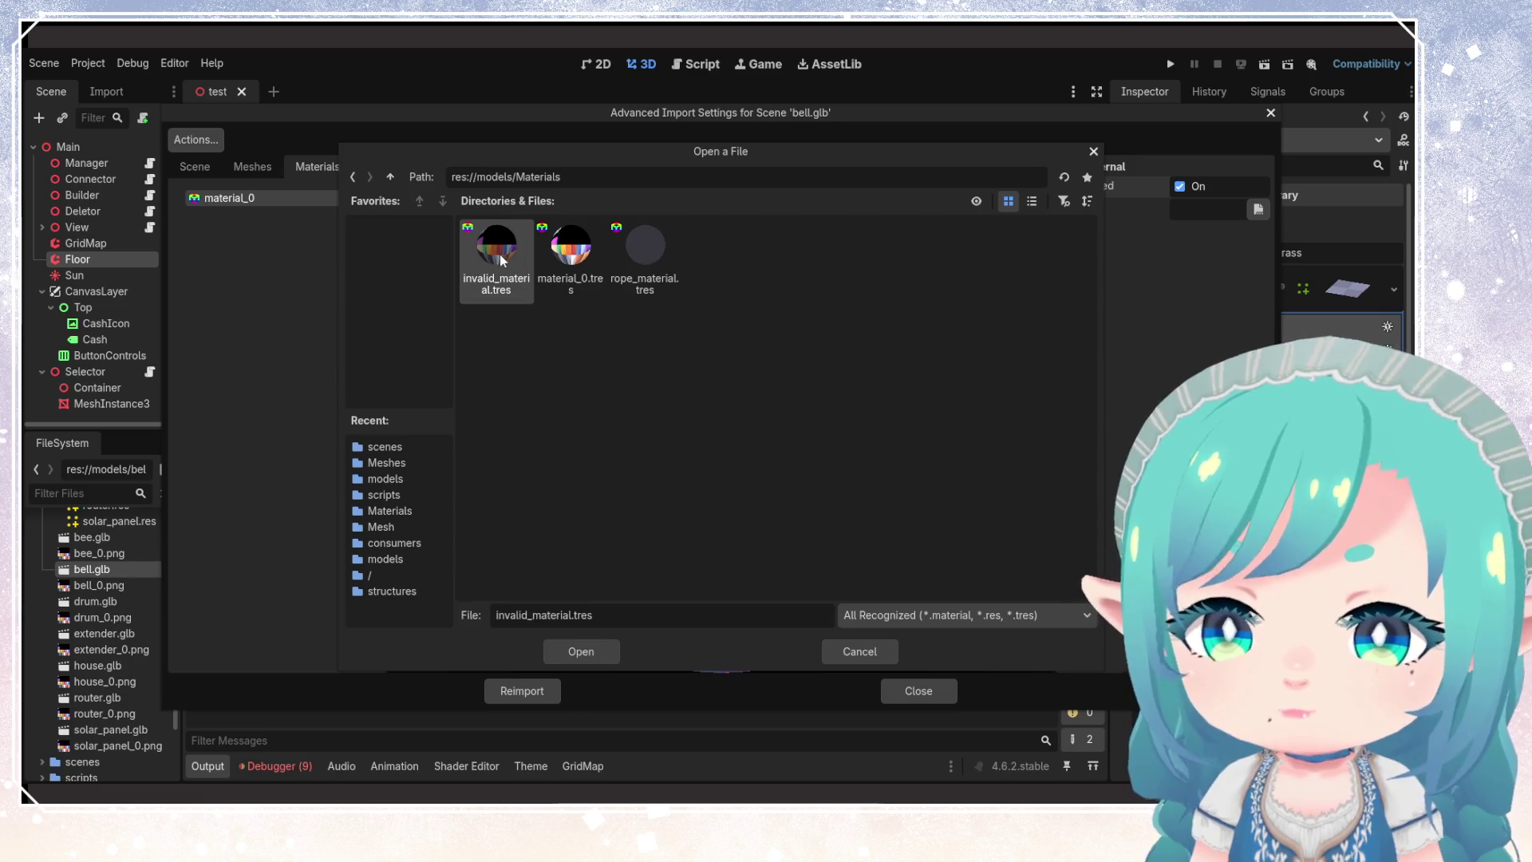
click(568, 254)
click(581, 651)
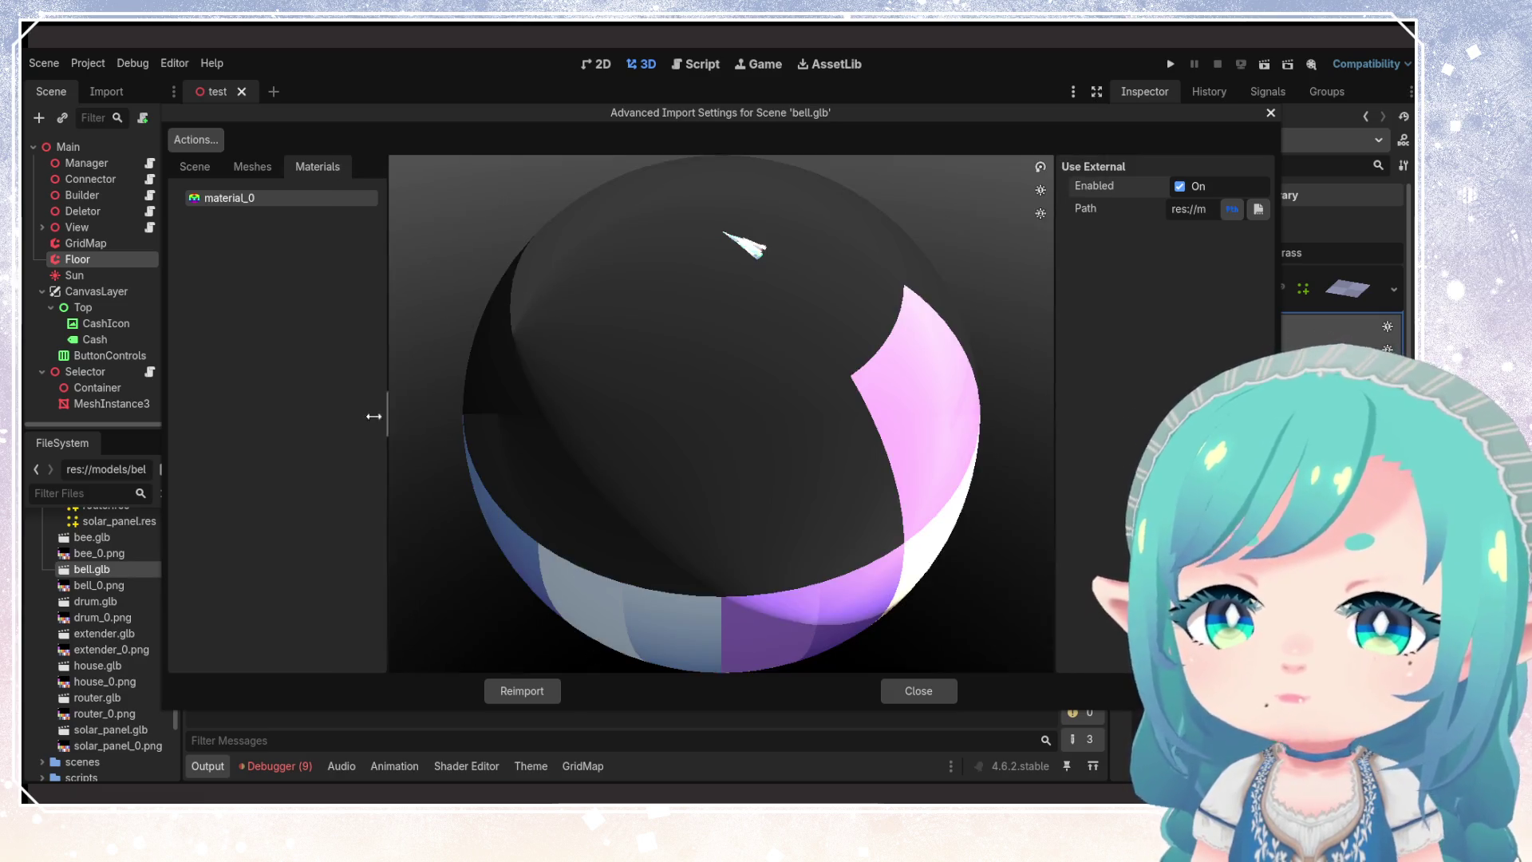
Set the bell's mesh save path to res://models/Mesh and reimport bell.glb
click(253, 166)
click(195, 140)
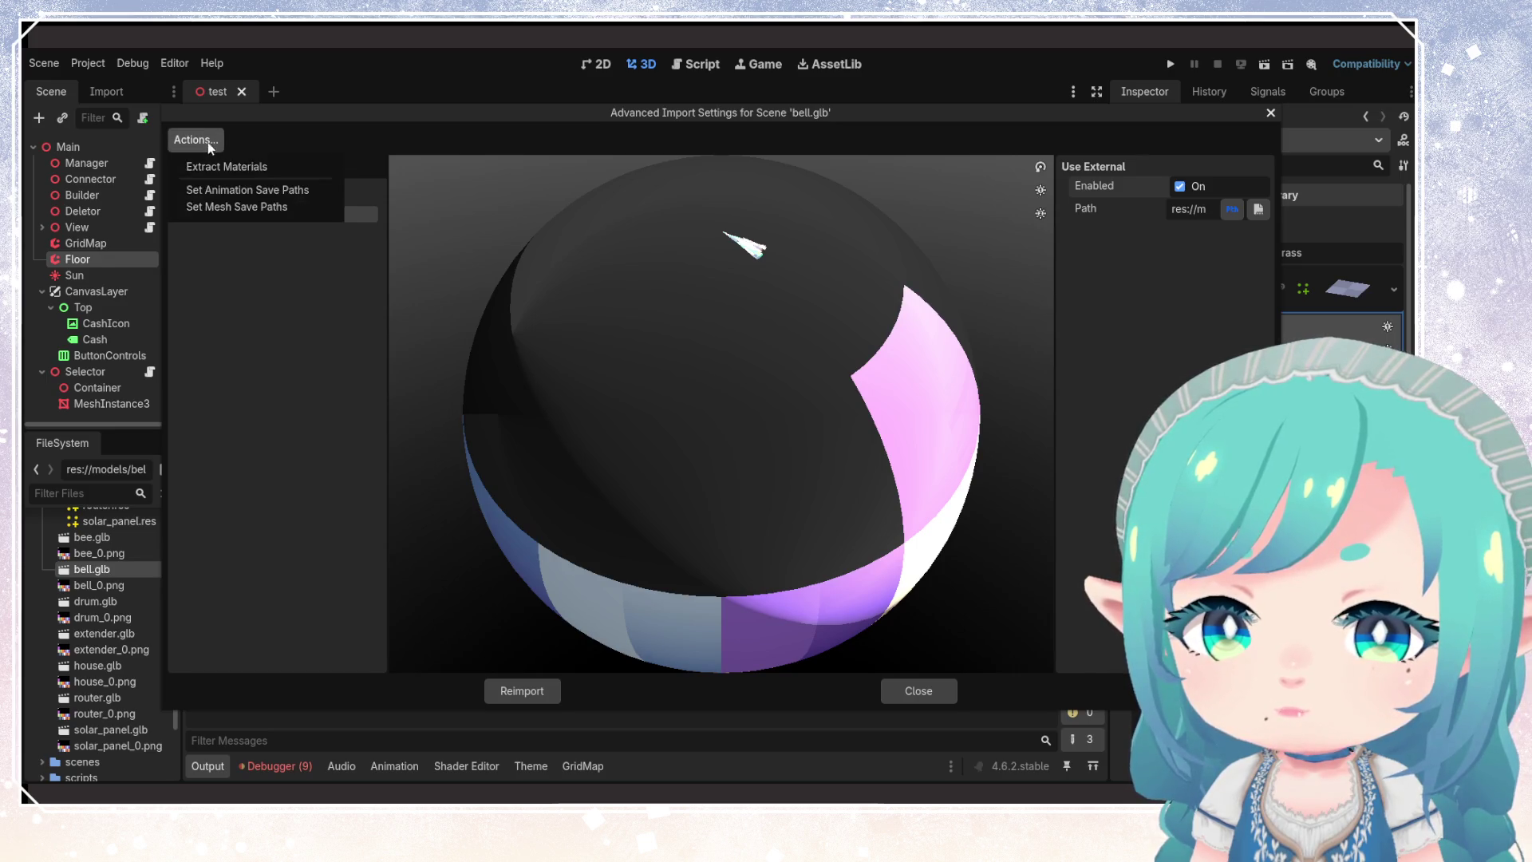
click(227, 207)
double_click(383, 220)
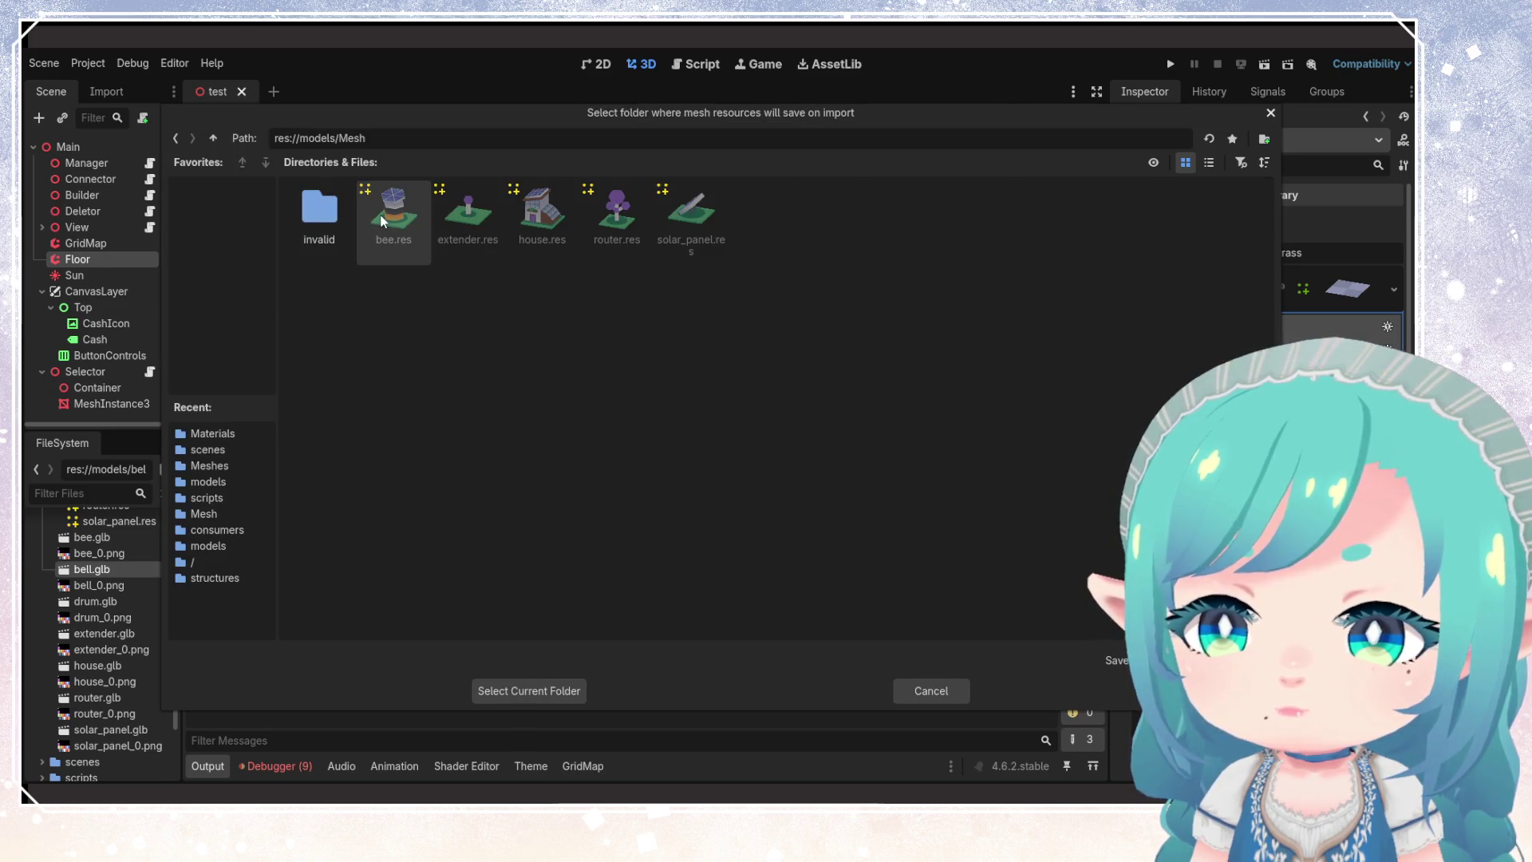
click(529, 691)
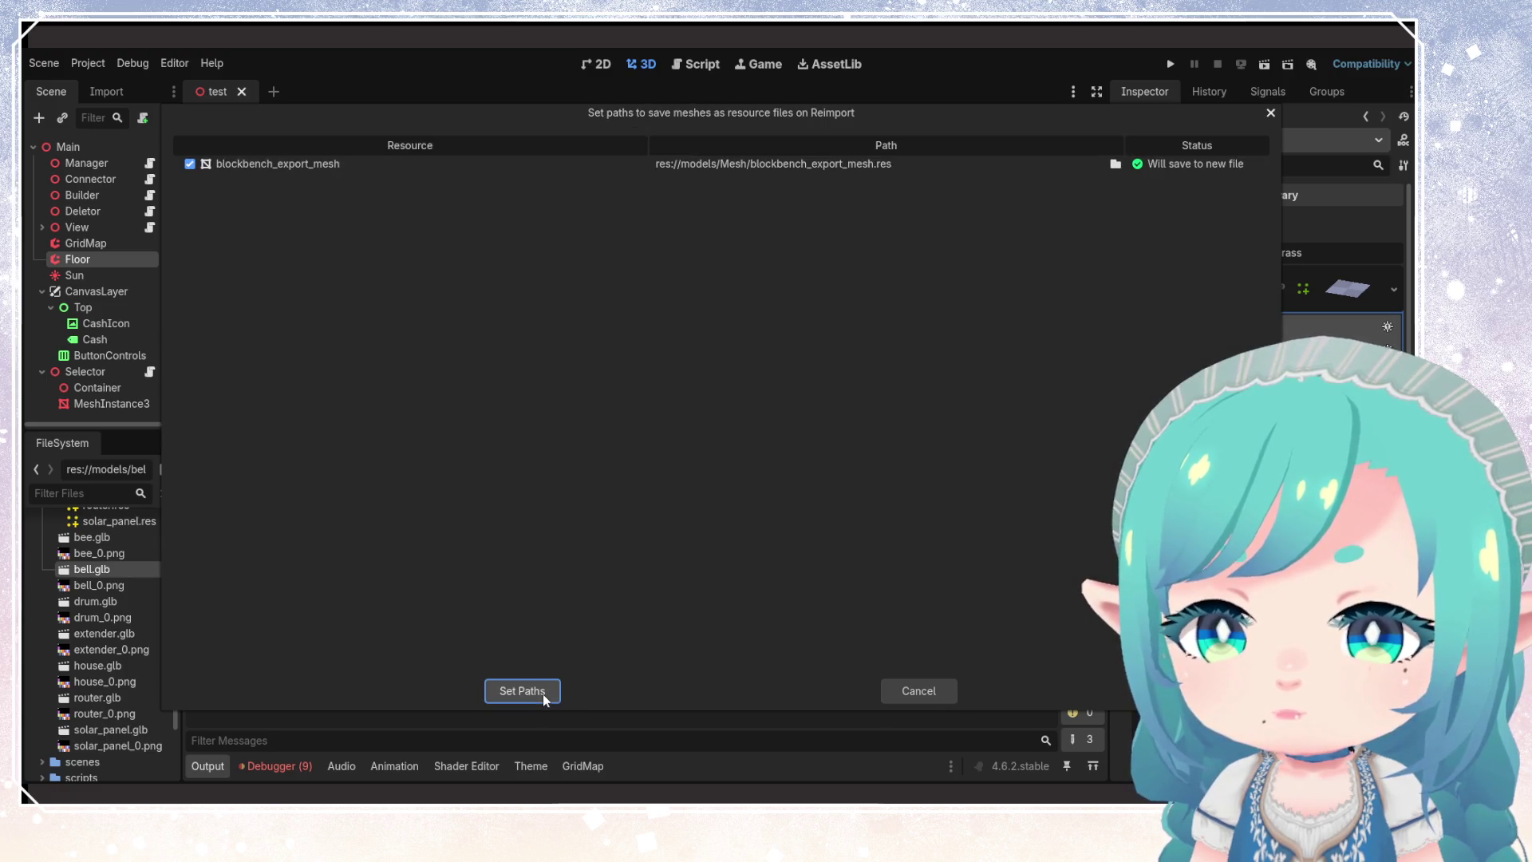
click(544, 695)
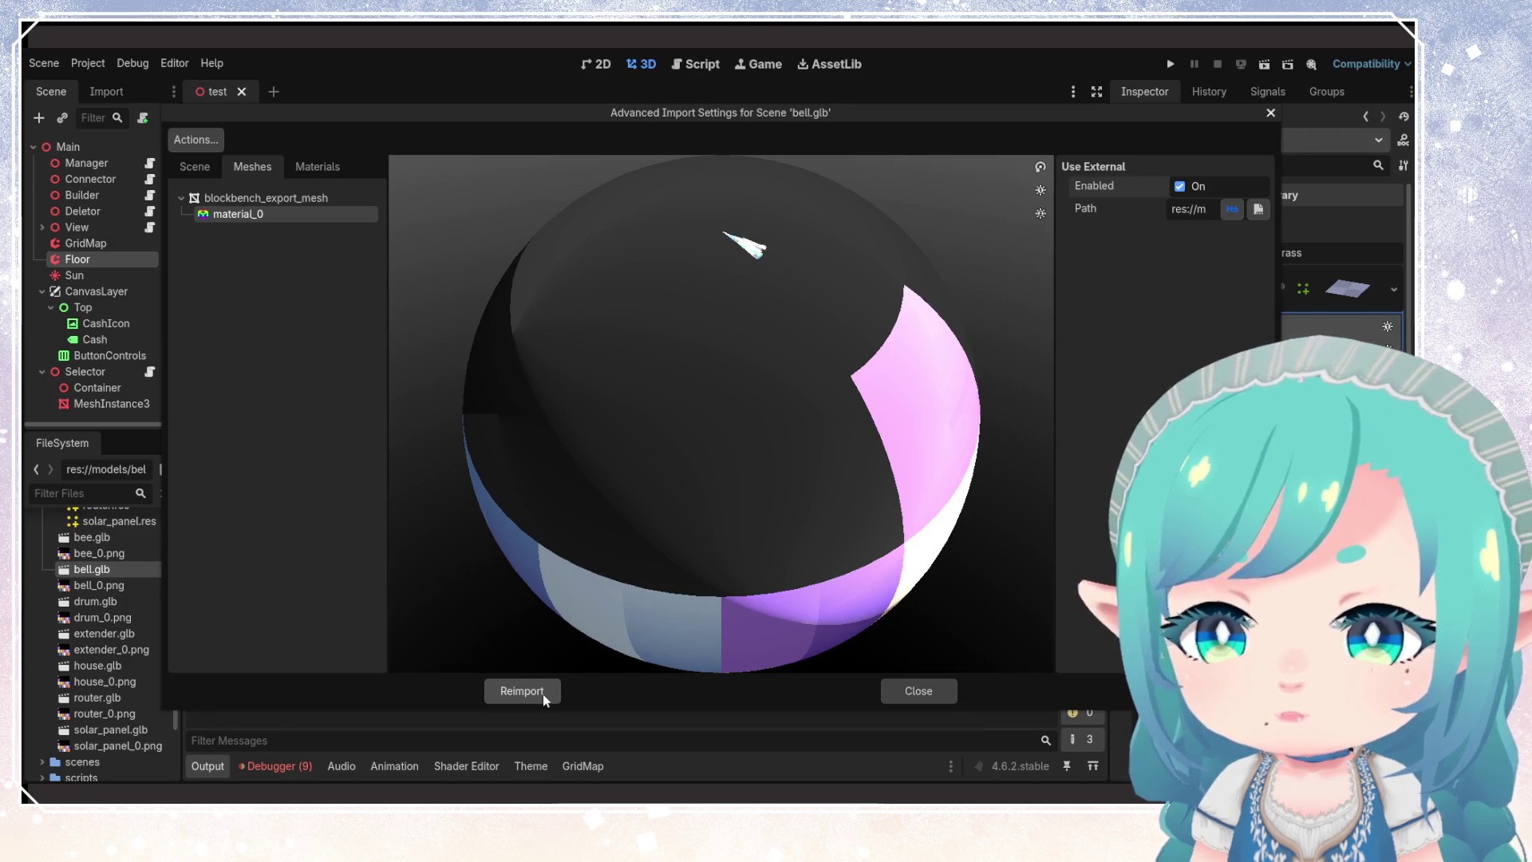
click(545, 700)
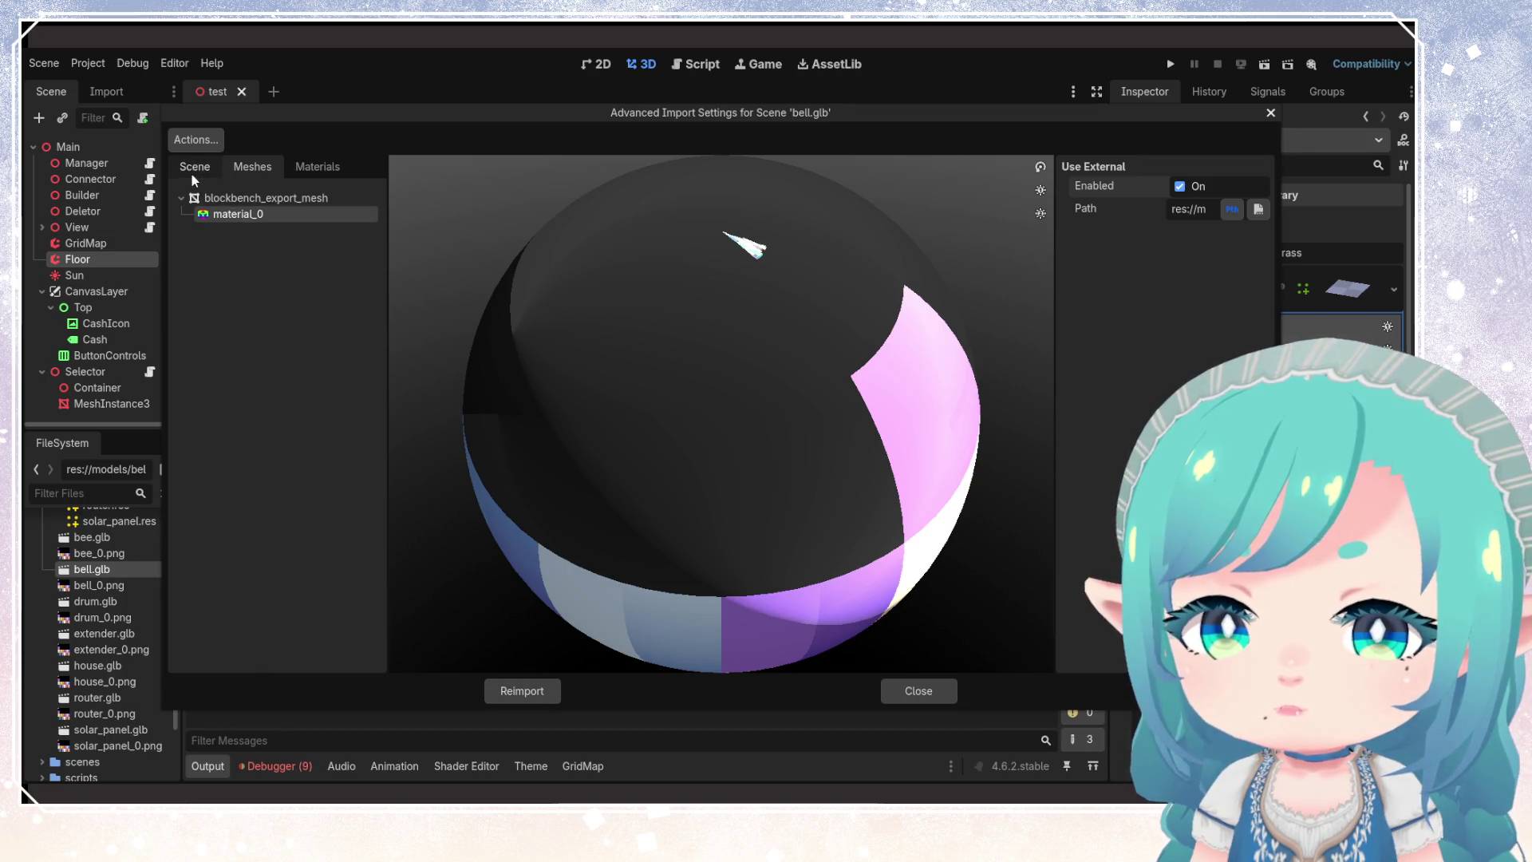
Close the import settings and start renaming the exported mesh file, then cancel
click(511, 691)
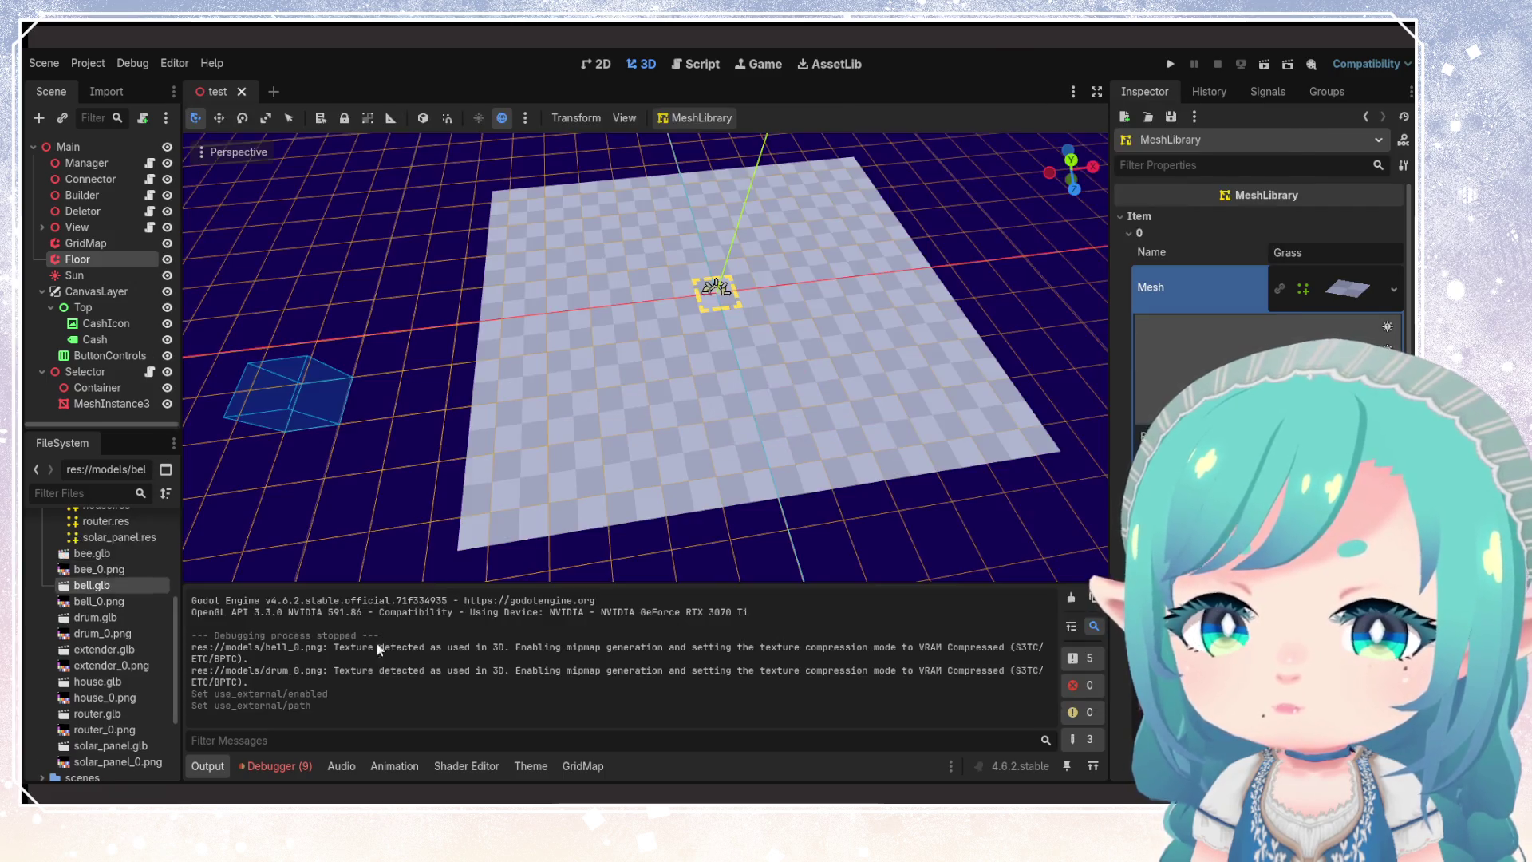
scroll(111, 638, up, 5)
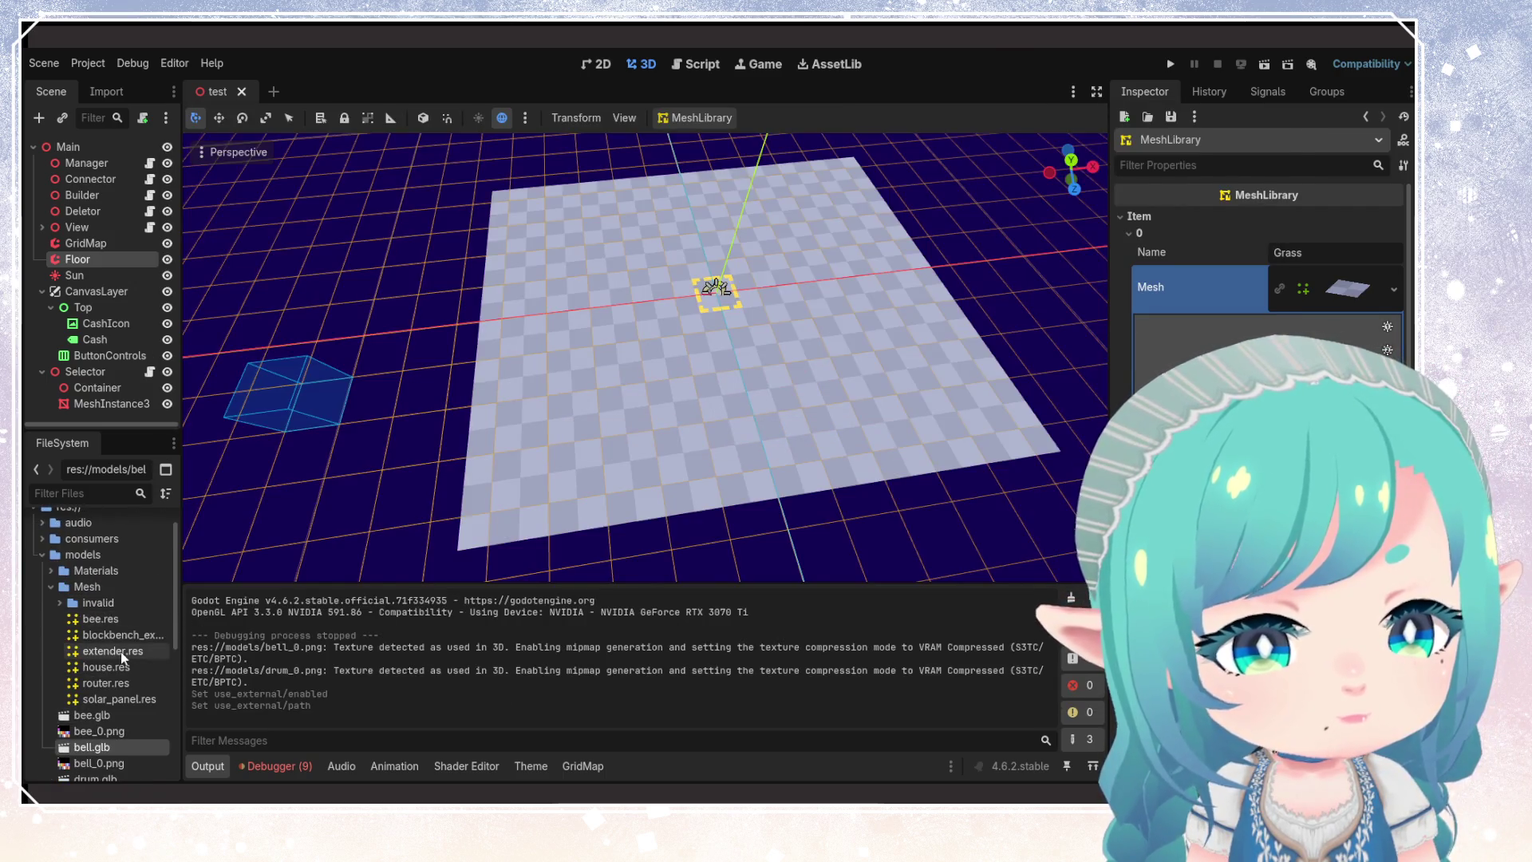
right_click(115, 644)
key(F2)
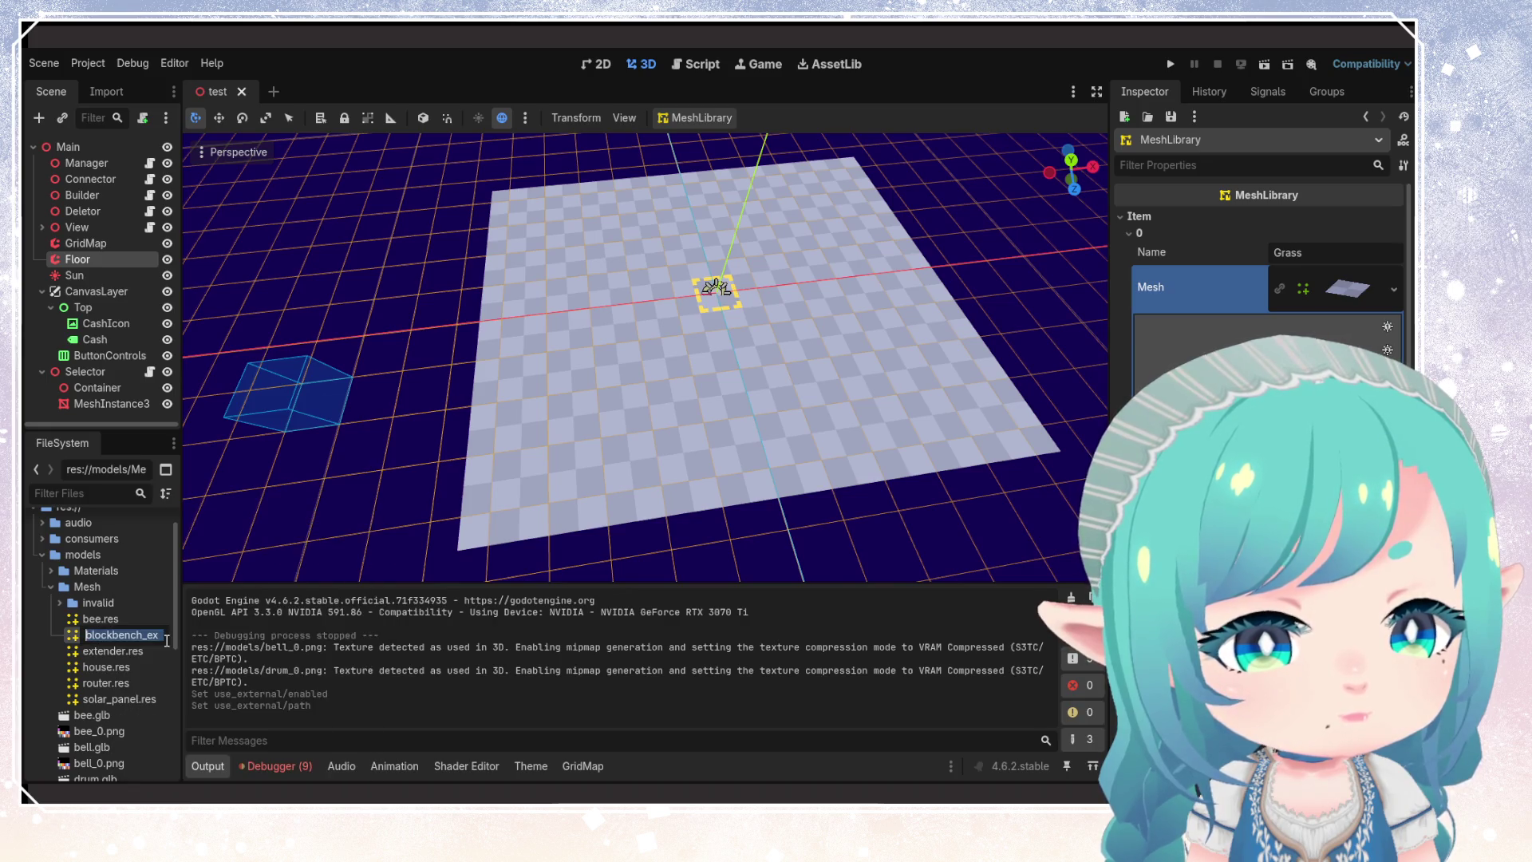
key(Escape)
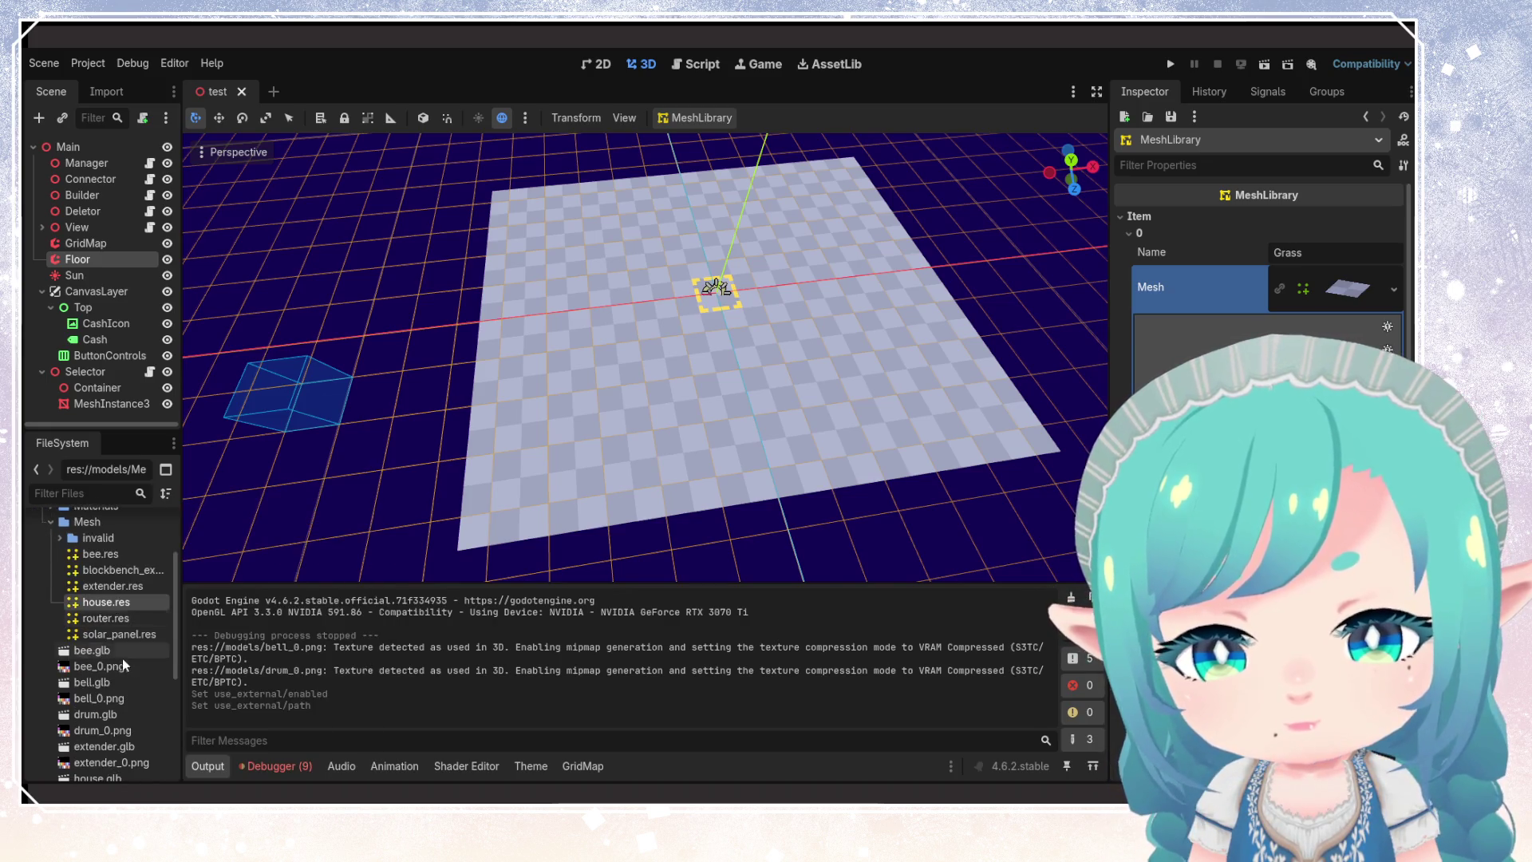
scroll(117, 678, down, 2)
Save the bell mesh as bell.res, reimport, and delete blockbench_export_mesh.res
double_click(117, 683)
click(250, 197)
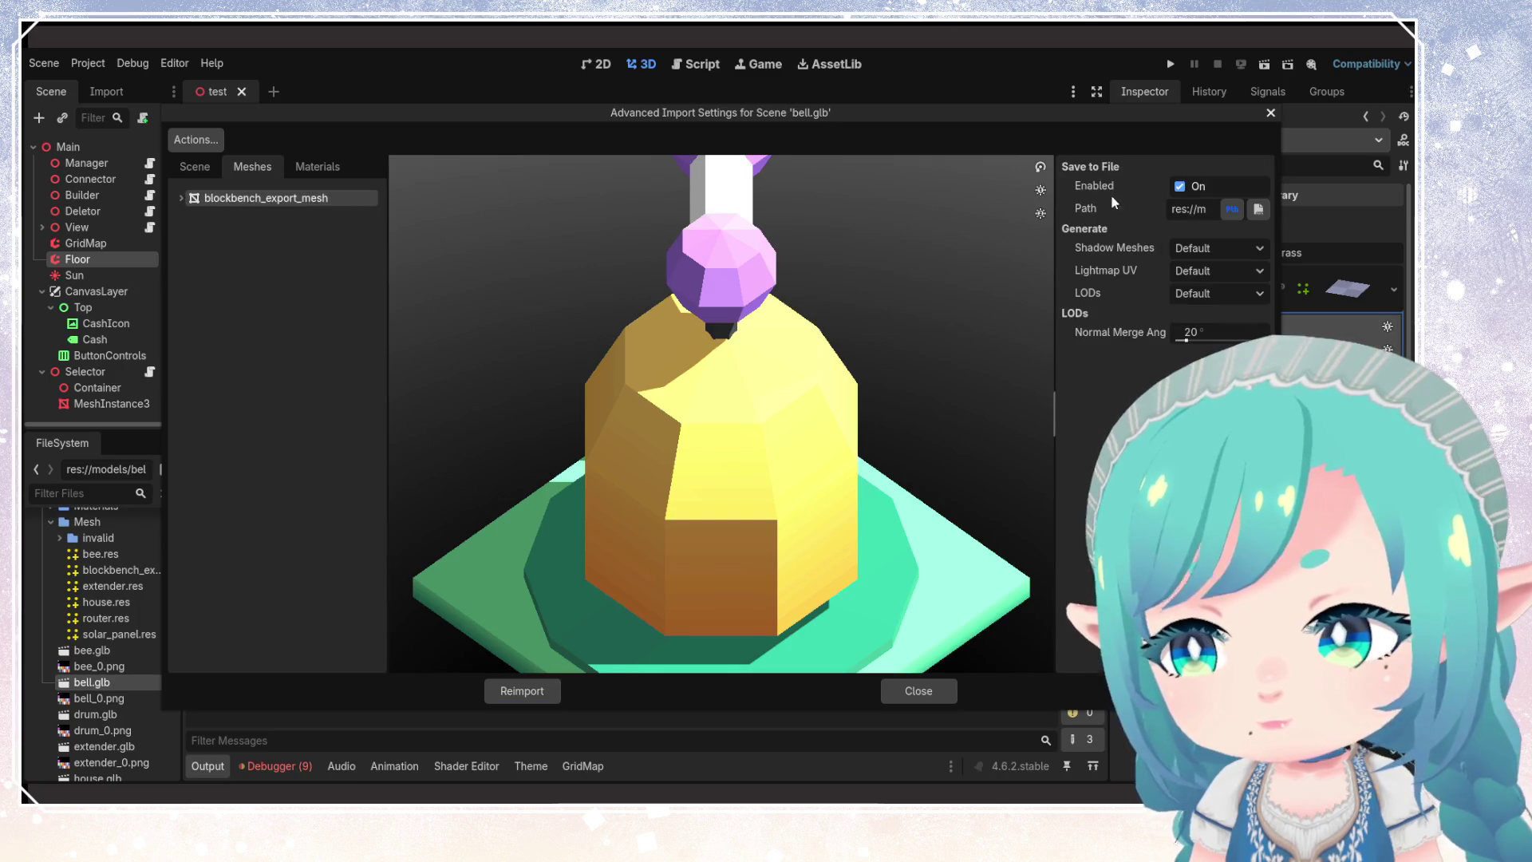
click(1259, 209)
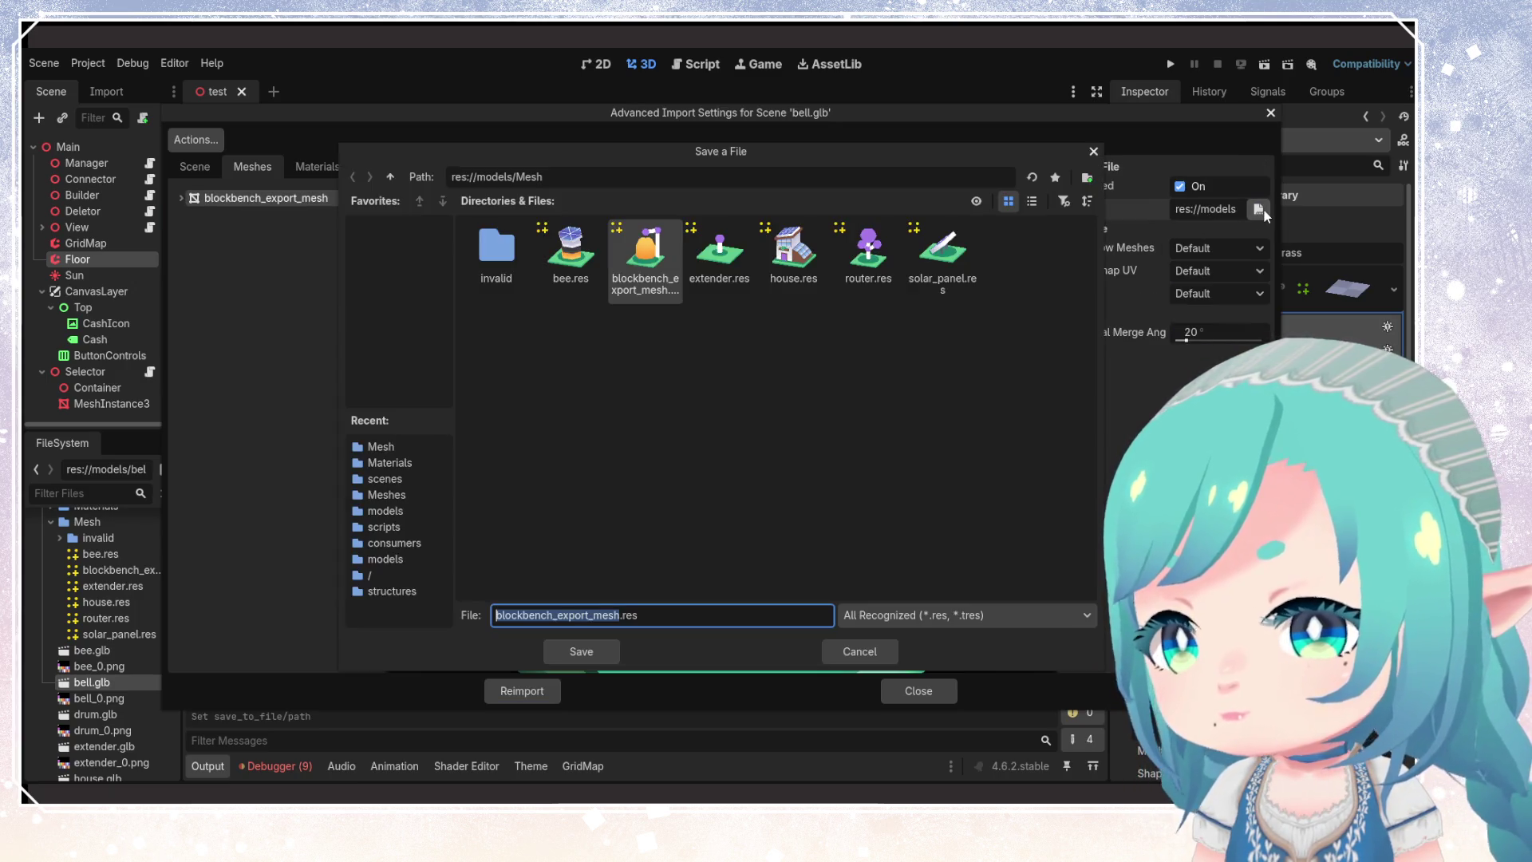
drag(625, 616, 478, 619)
text(bell)
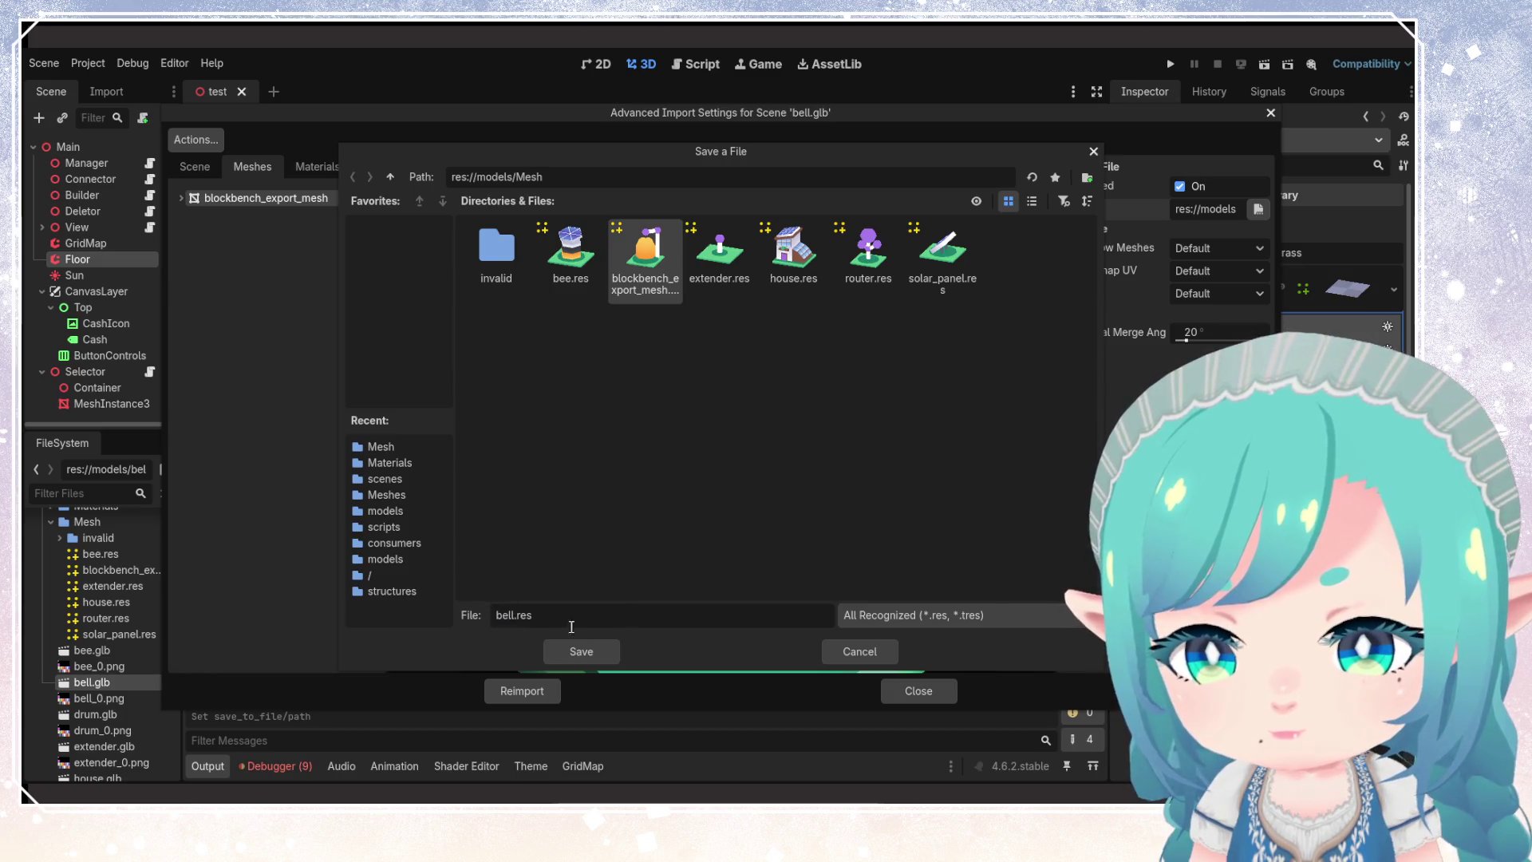
click(581, 651)
click(527, 691)
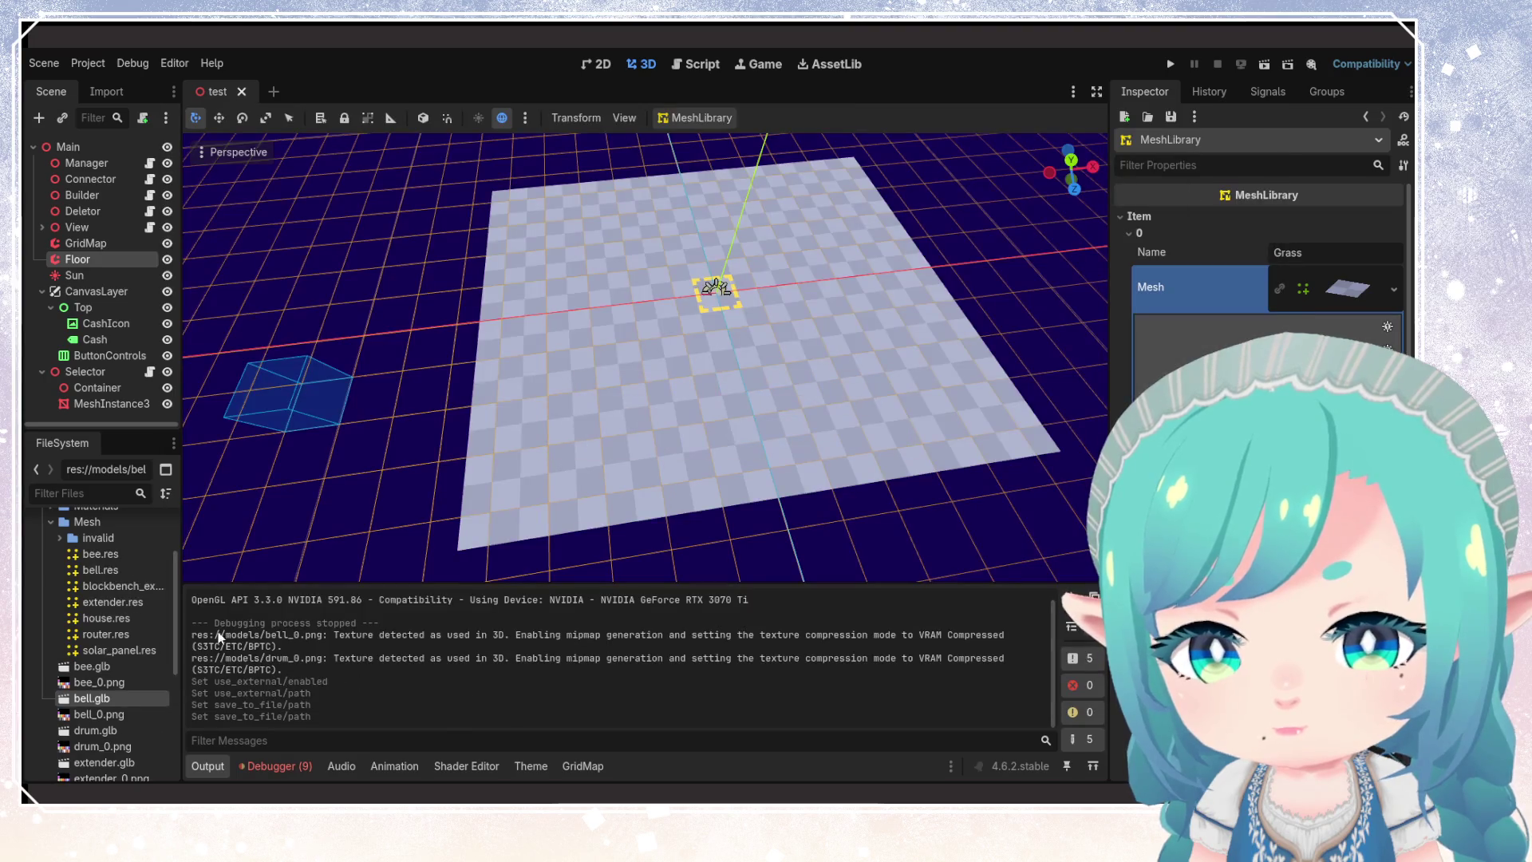
click(120, 586)
key(Delete)
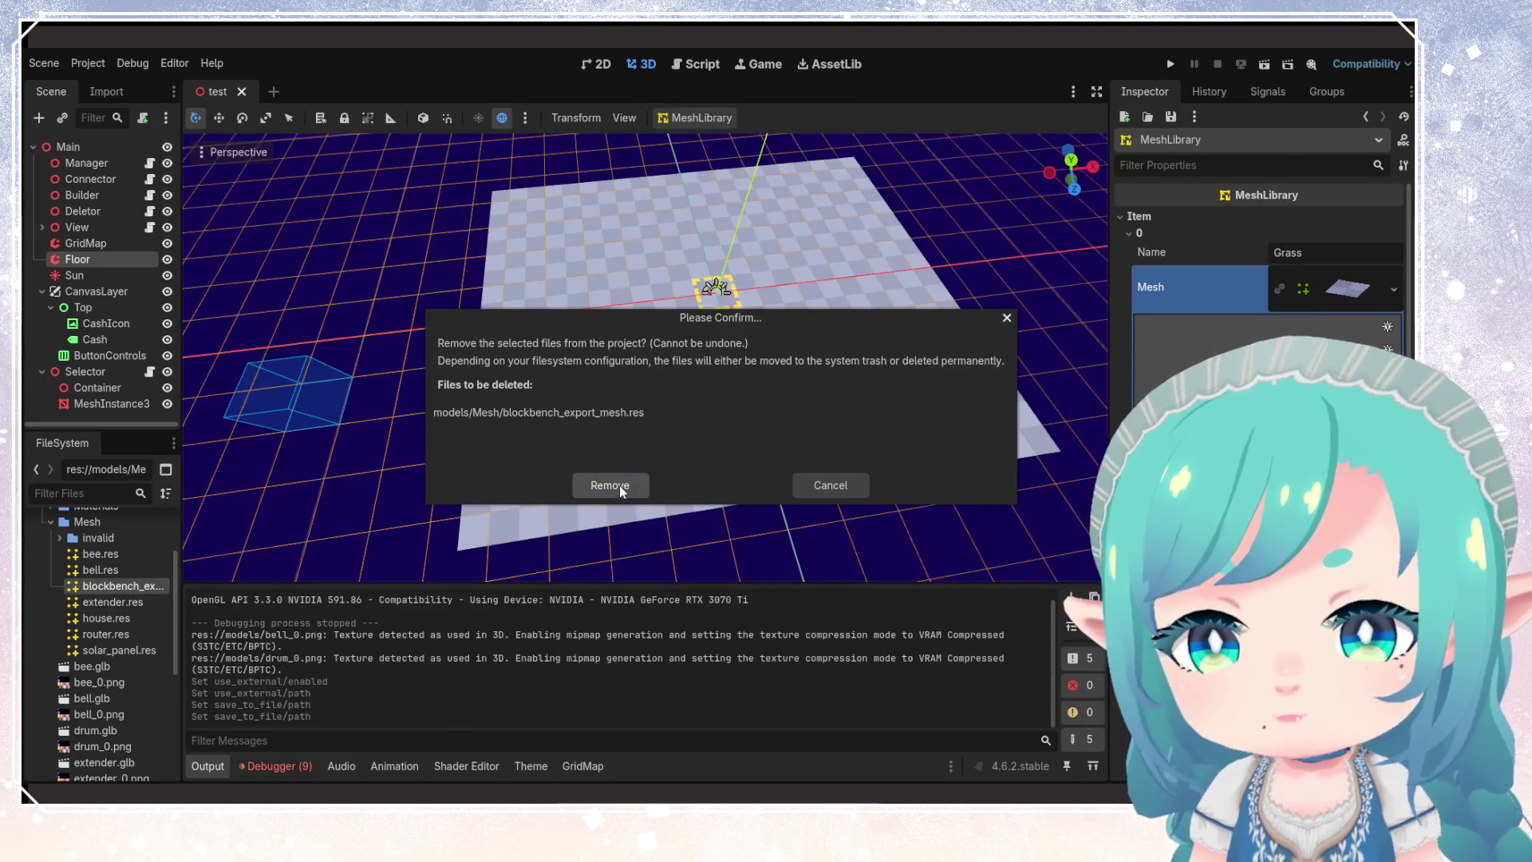
Confirm removing blockbench_export_mesh.res, then try and cancel duplicating extender.res and bell.res
click(621, 489)
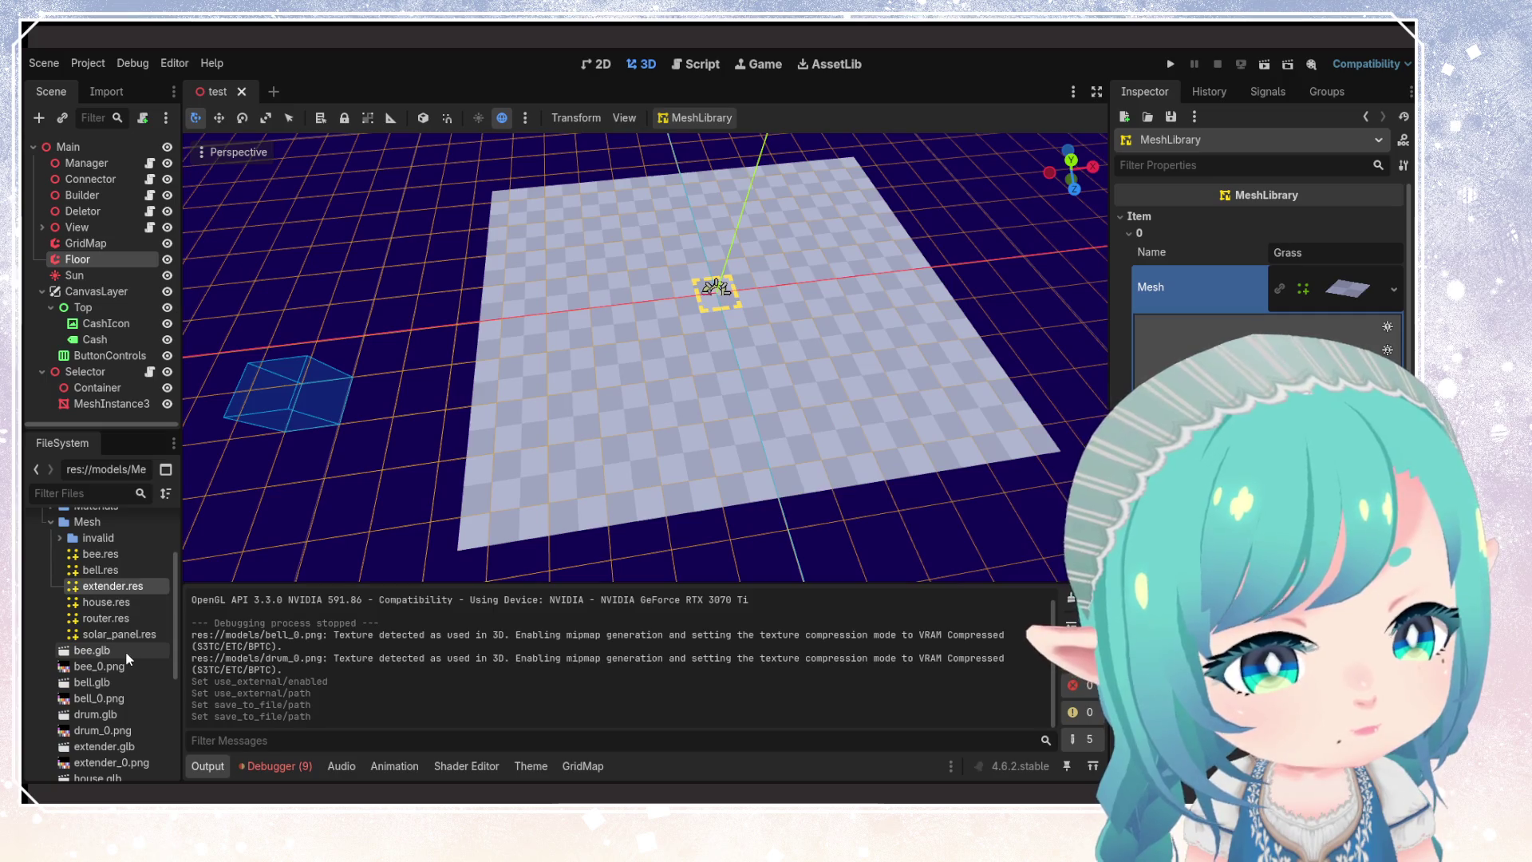
right_click(110, 590)
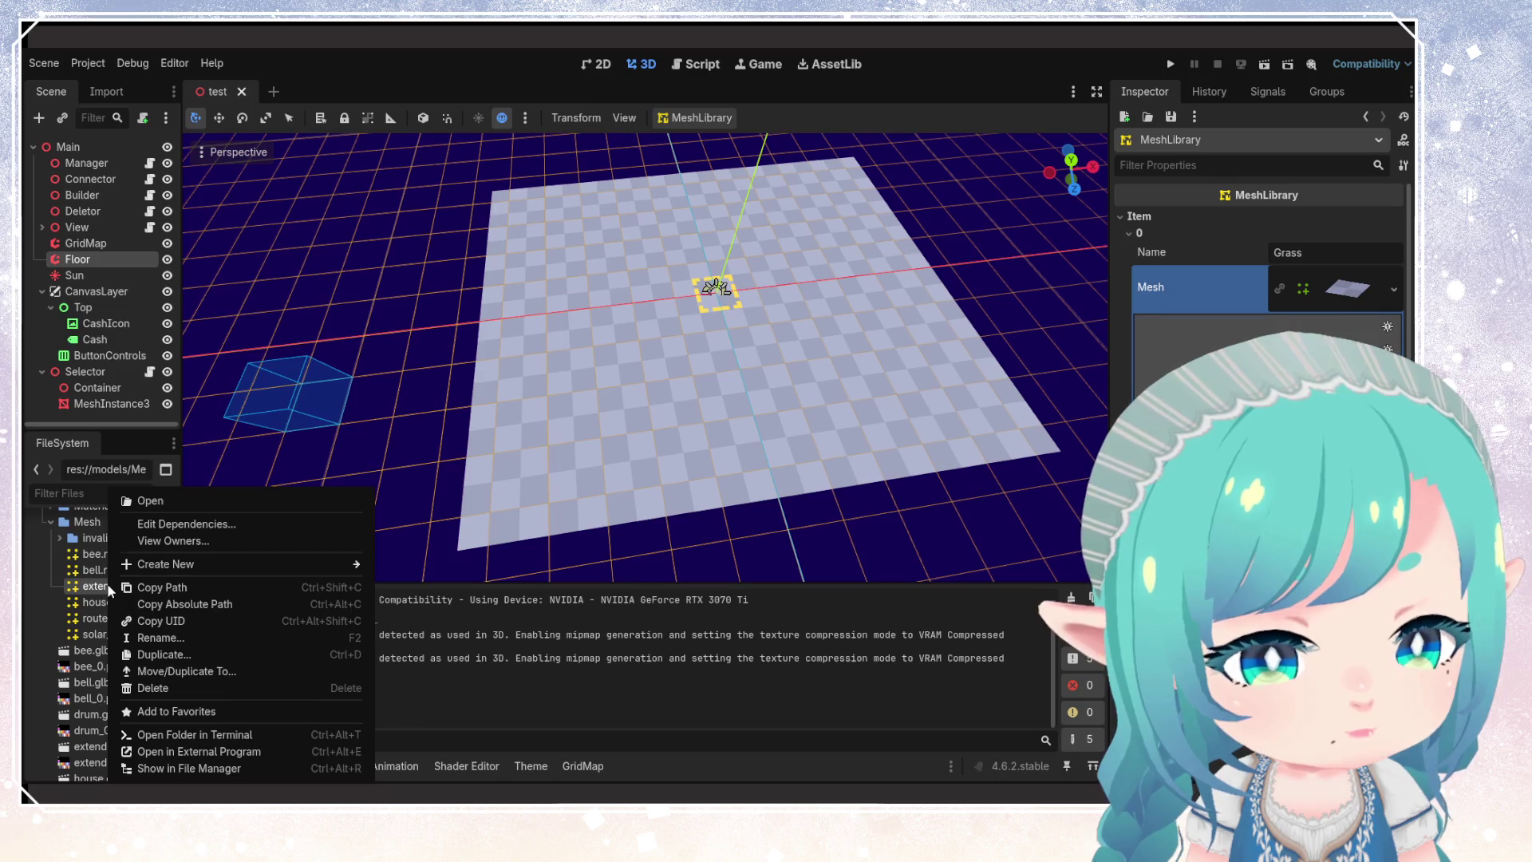
click(157, 654)
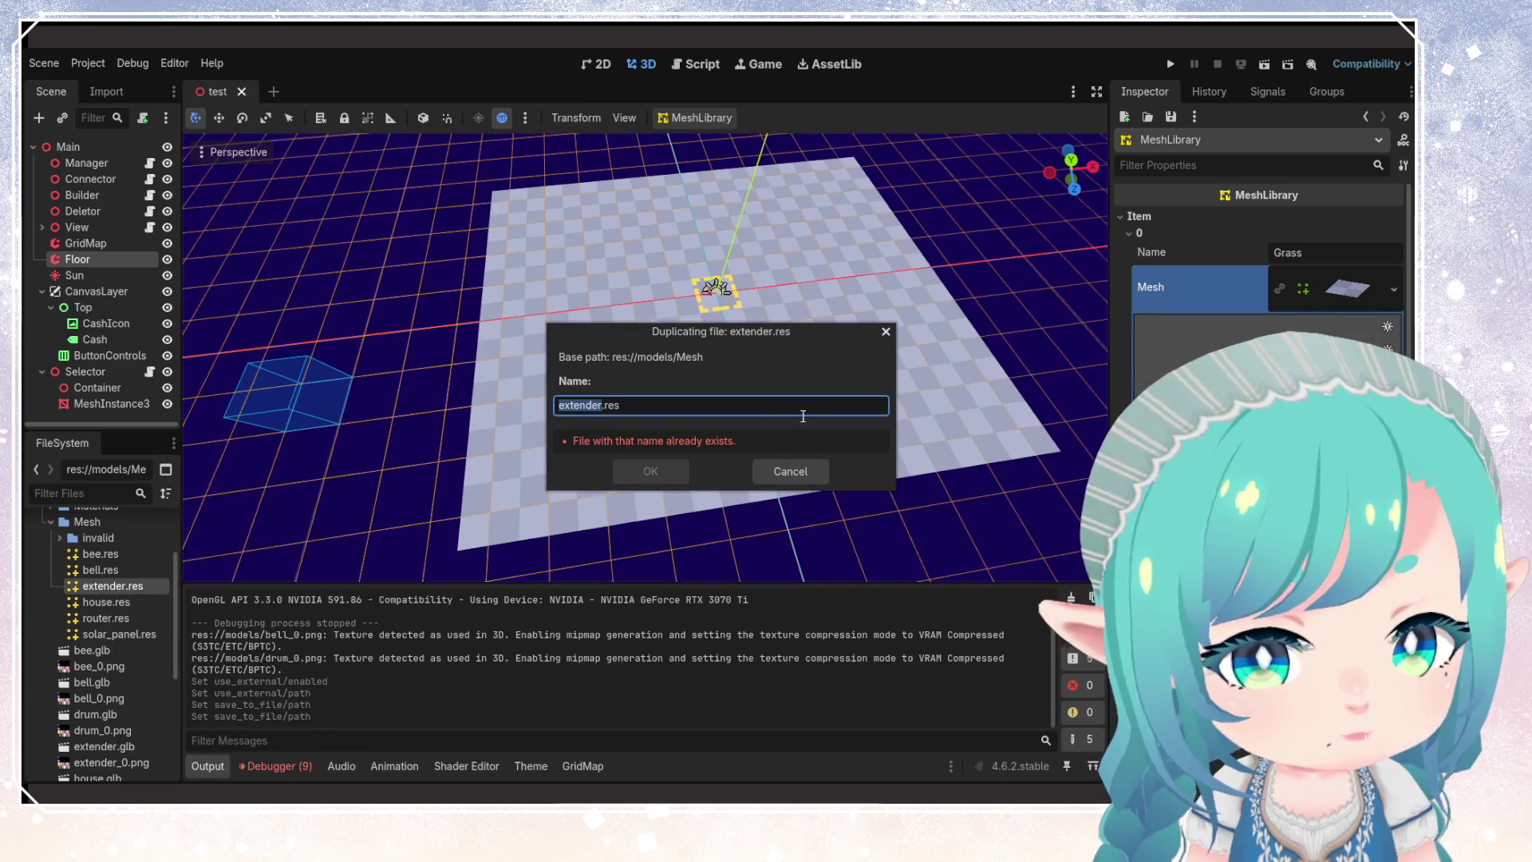
click(790, 472)
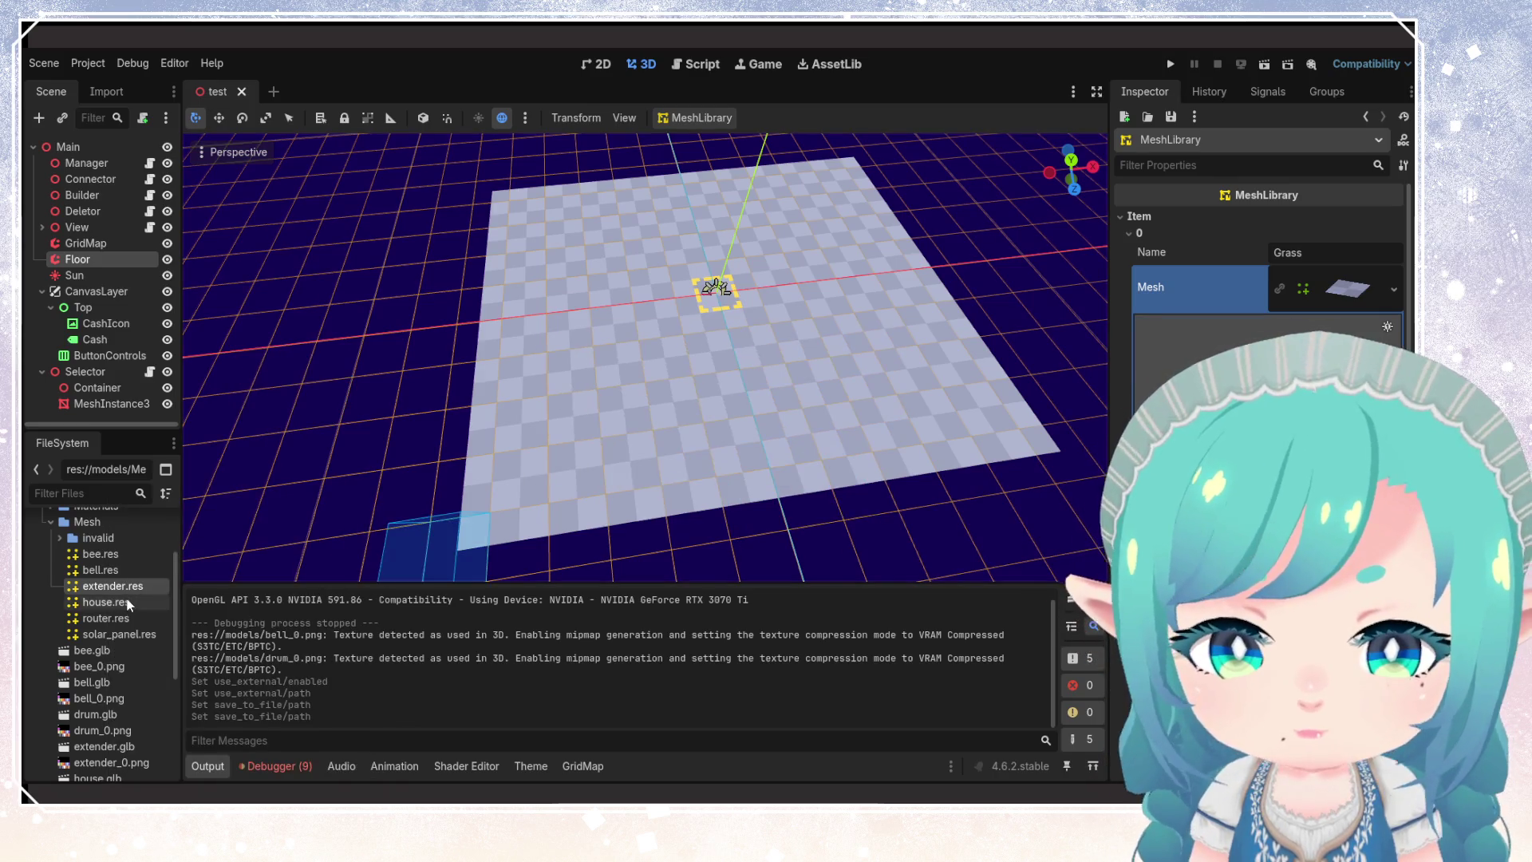
right_click(89, 570)
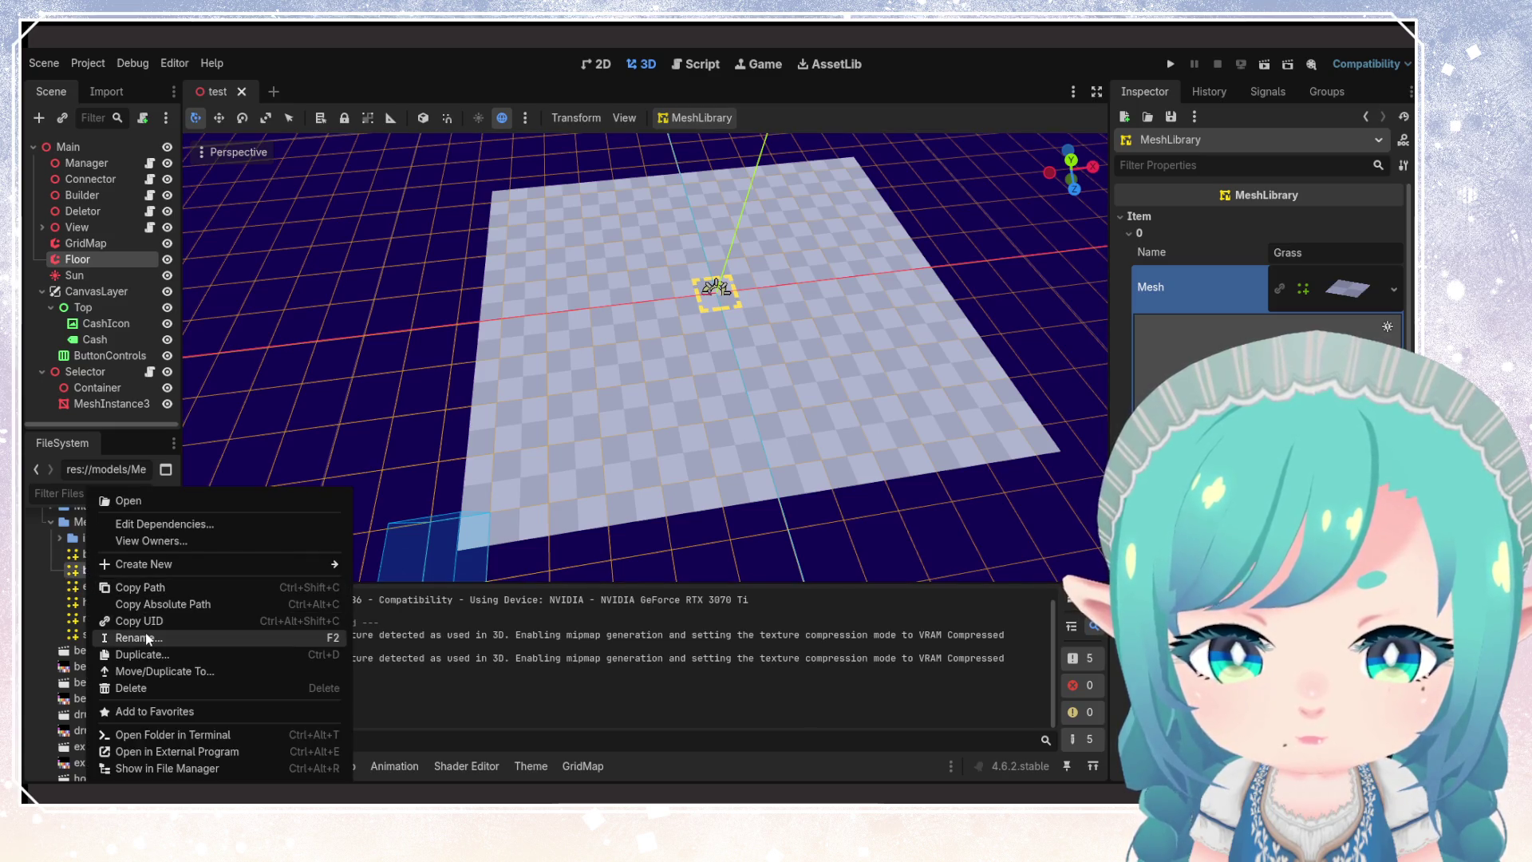
click(149, 653)
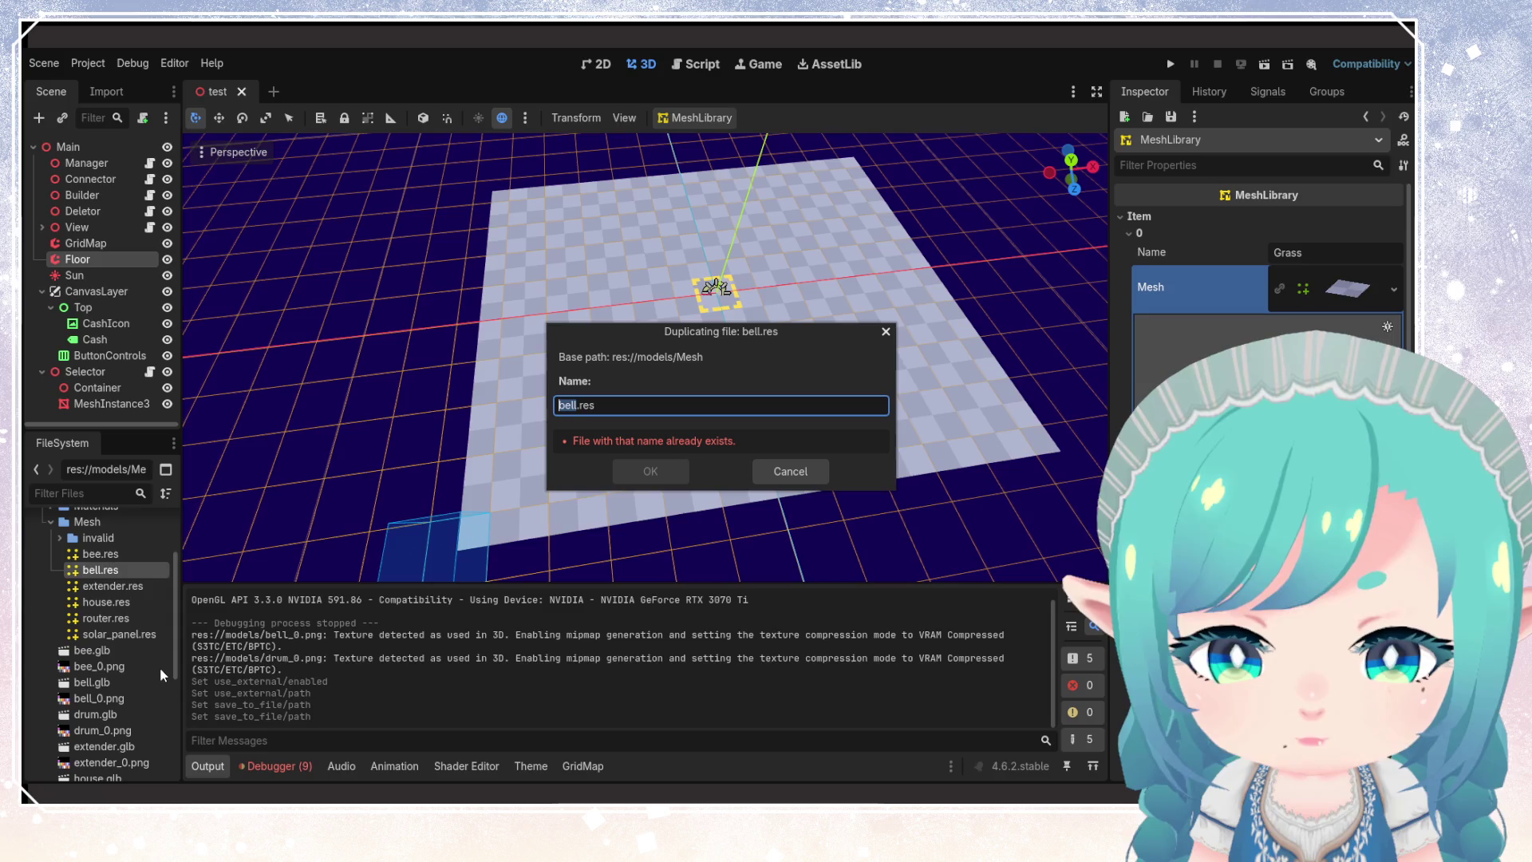
click(786, 471)
Open Move/Duplicate To for bell.res and expand the models destination folder
right_click(128, 570)
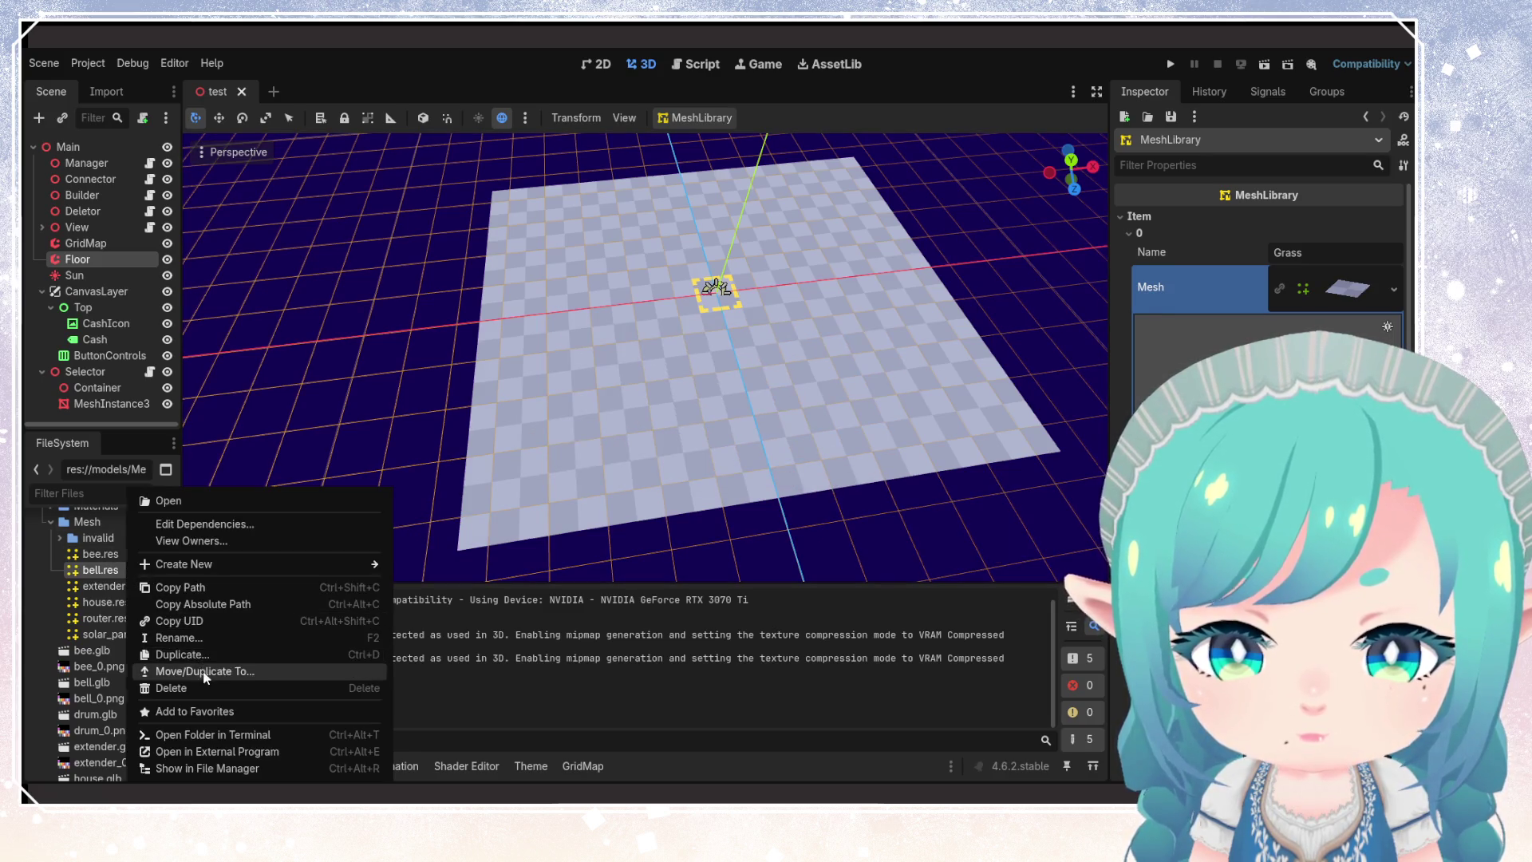
click(196, 671)
click(466, 366)
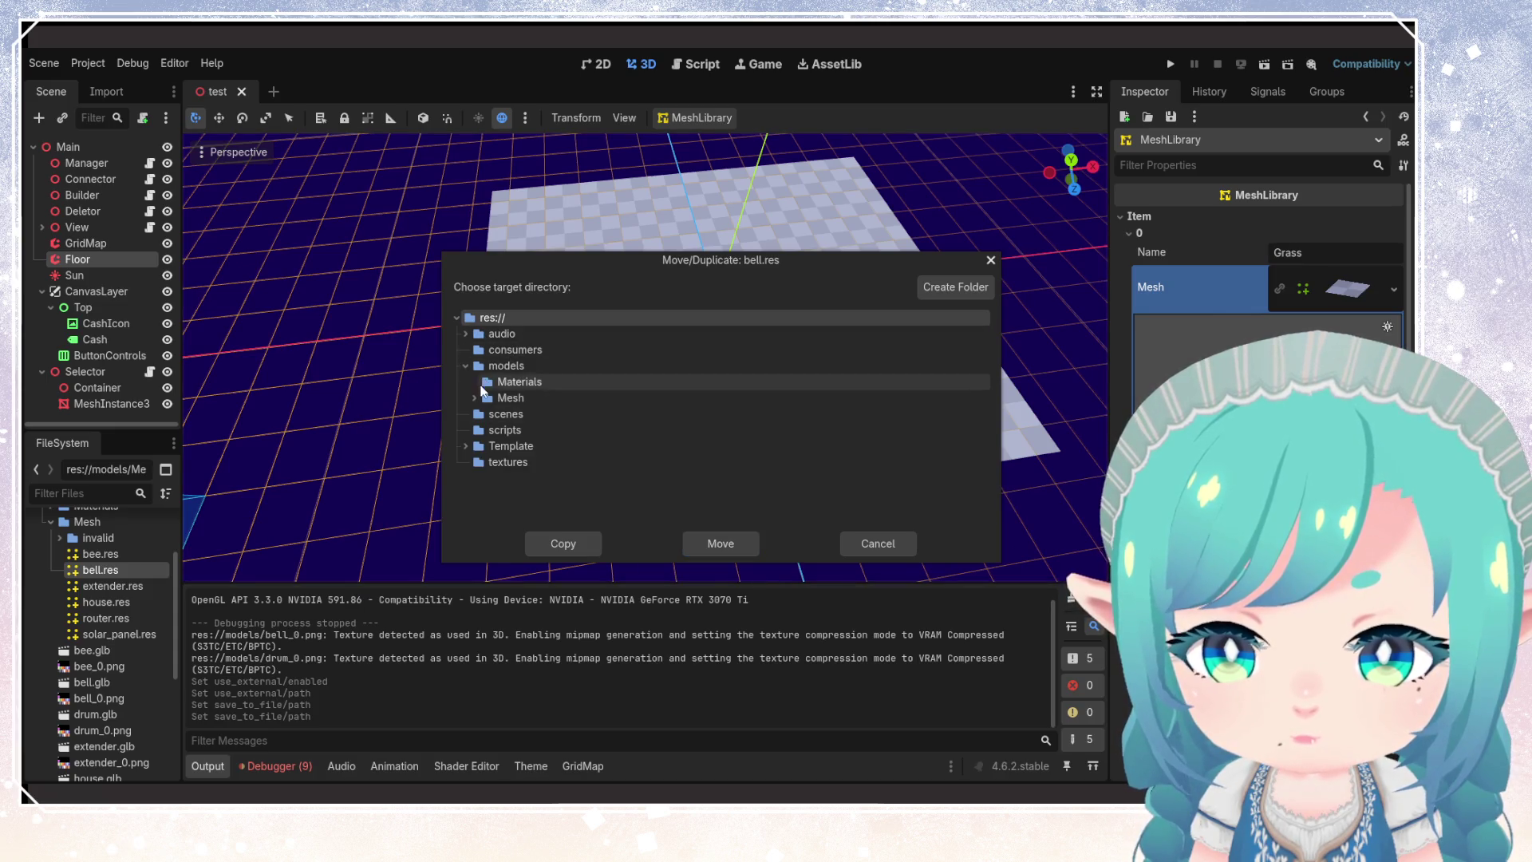
Copy bell.res into the models/Mesh/invalid folder
click(474, 398)
click(501, 414)
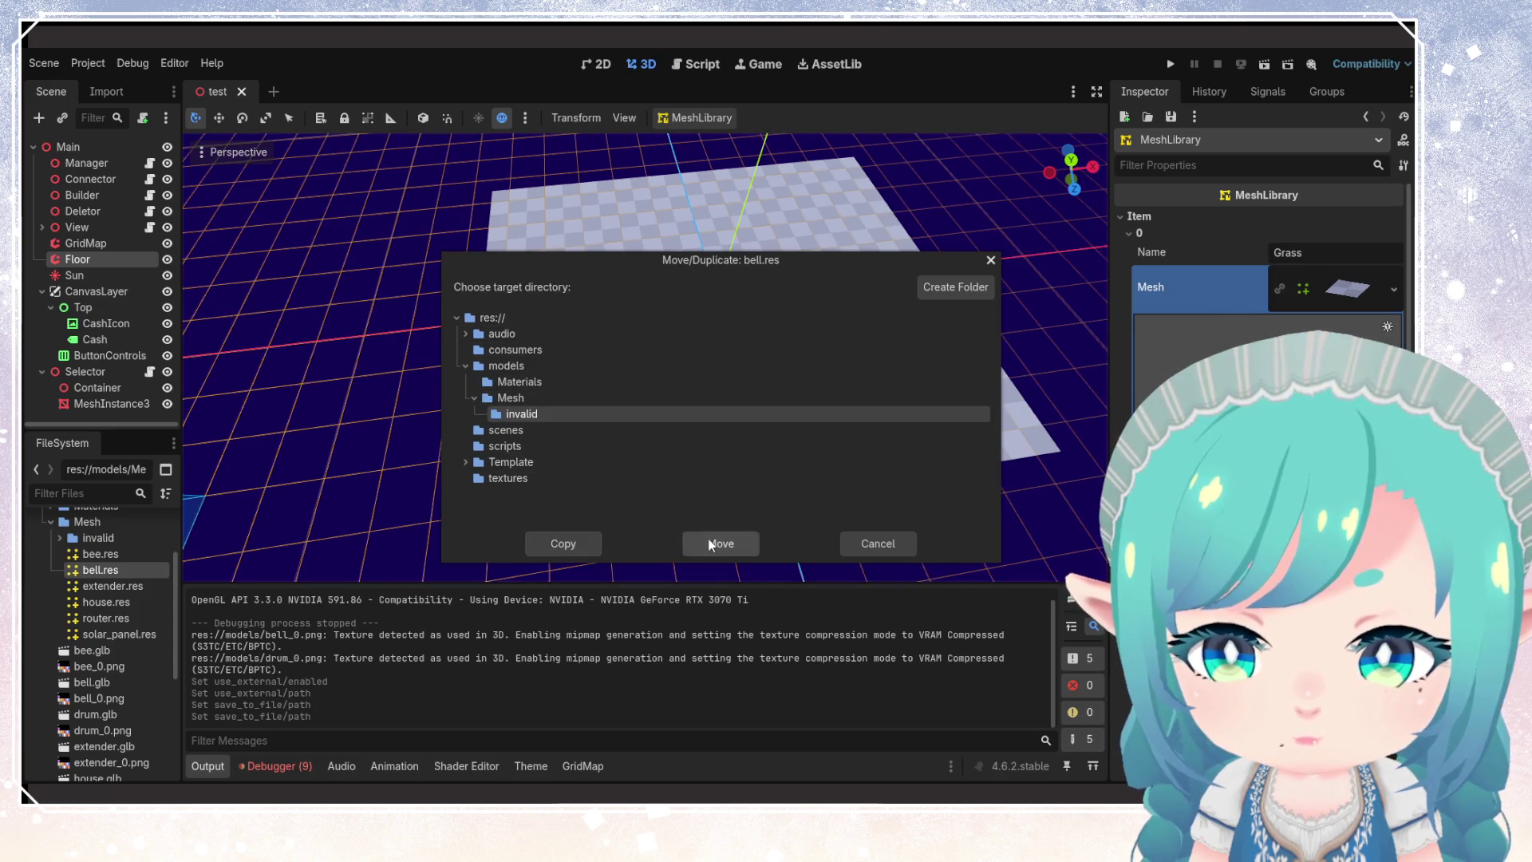
click(576, 543)
Give the copied bell.res the invalid material on its surface material slot
click(99, 570)
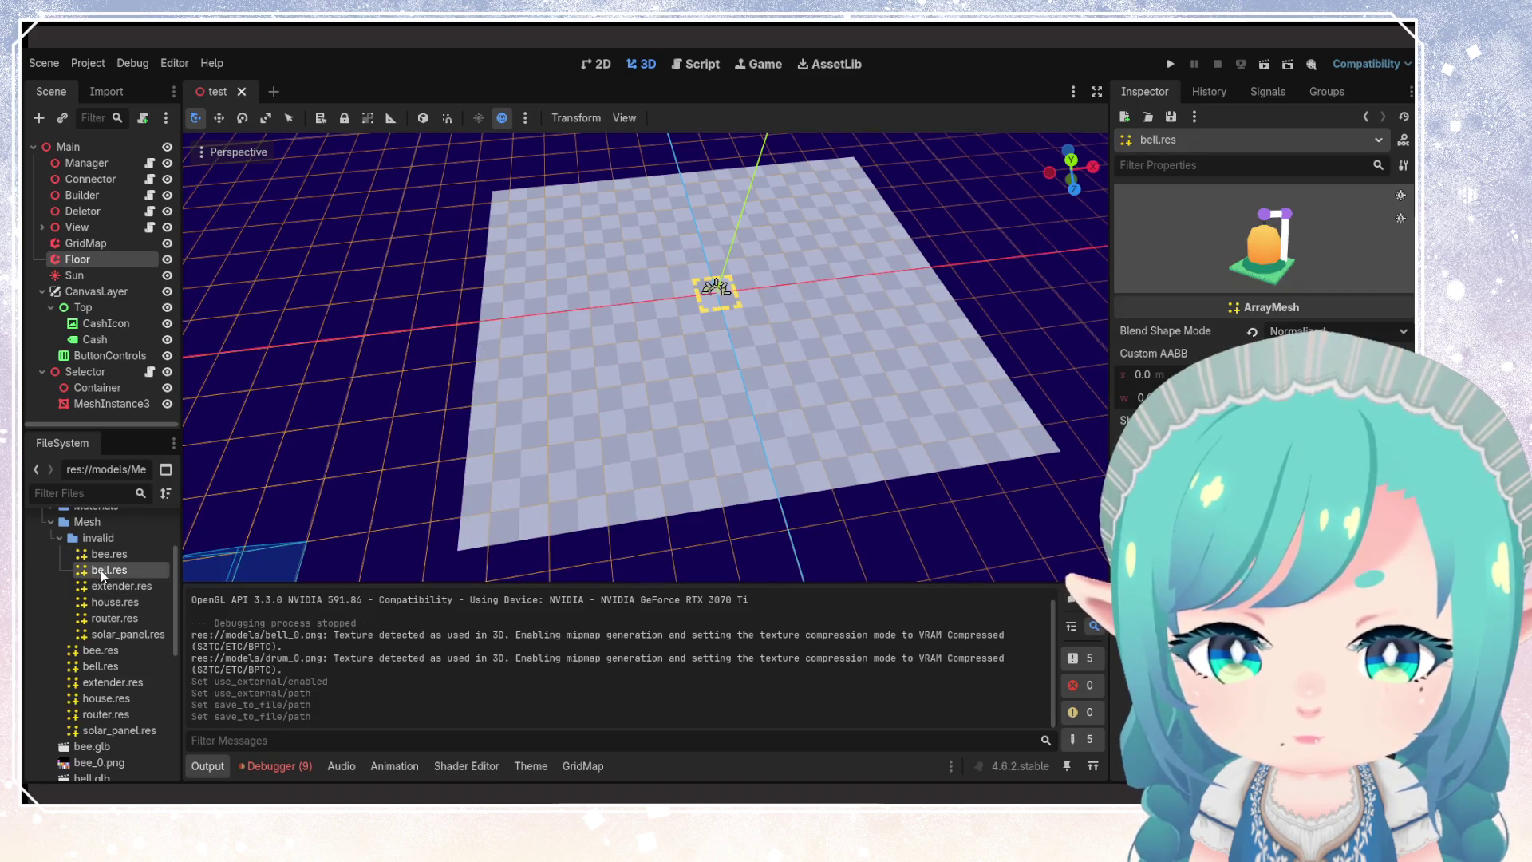
scroll(97, 614, up, 2)
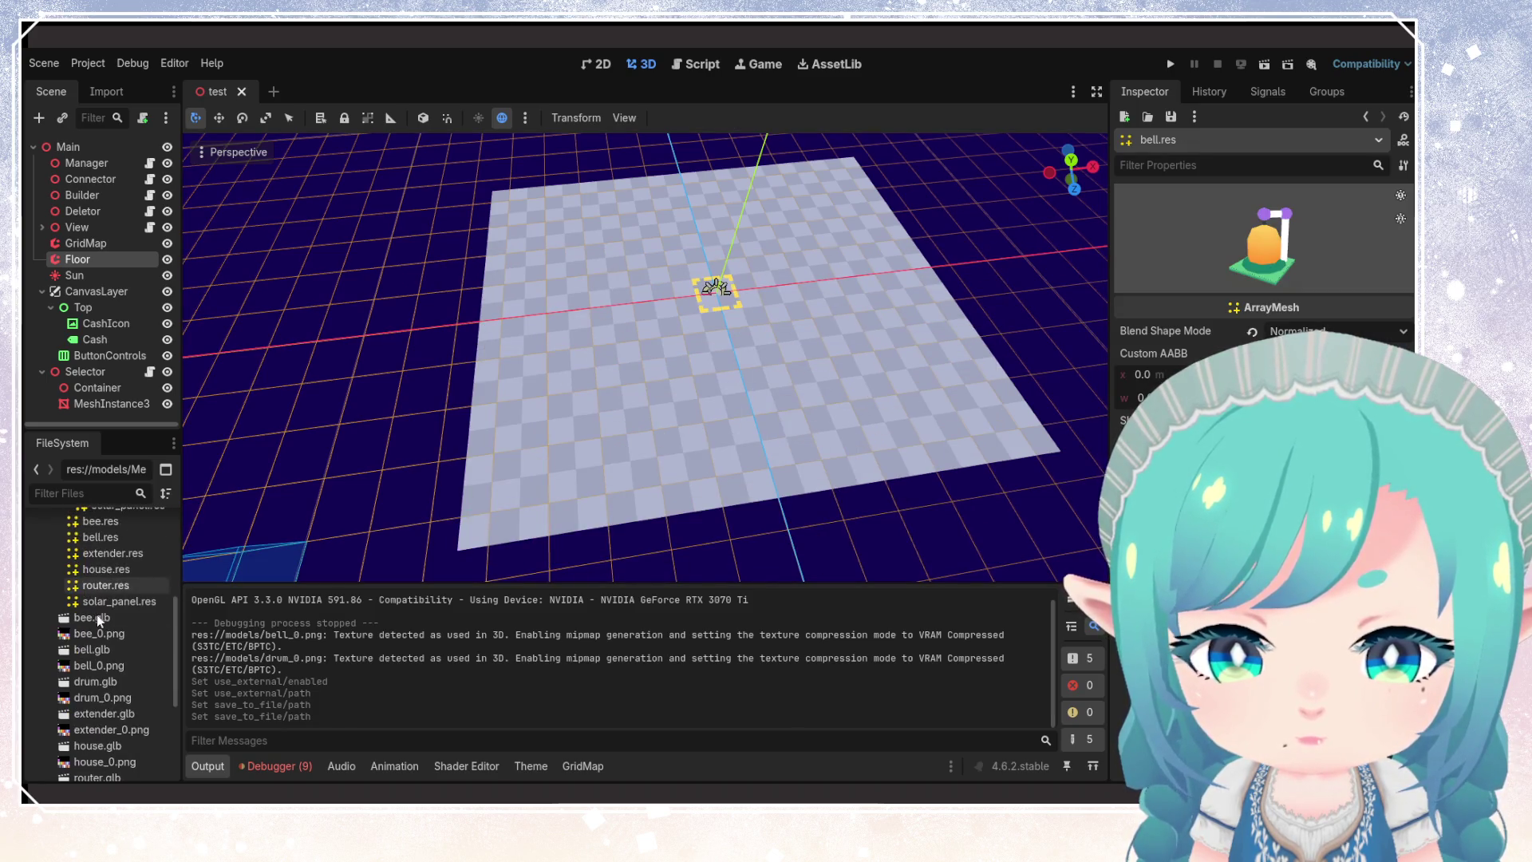
click(59, 566)
scroll(86, 610, down, 5)
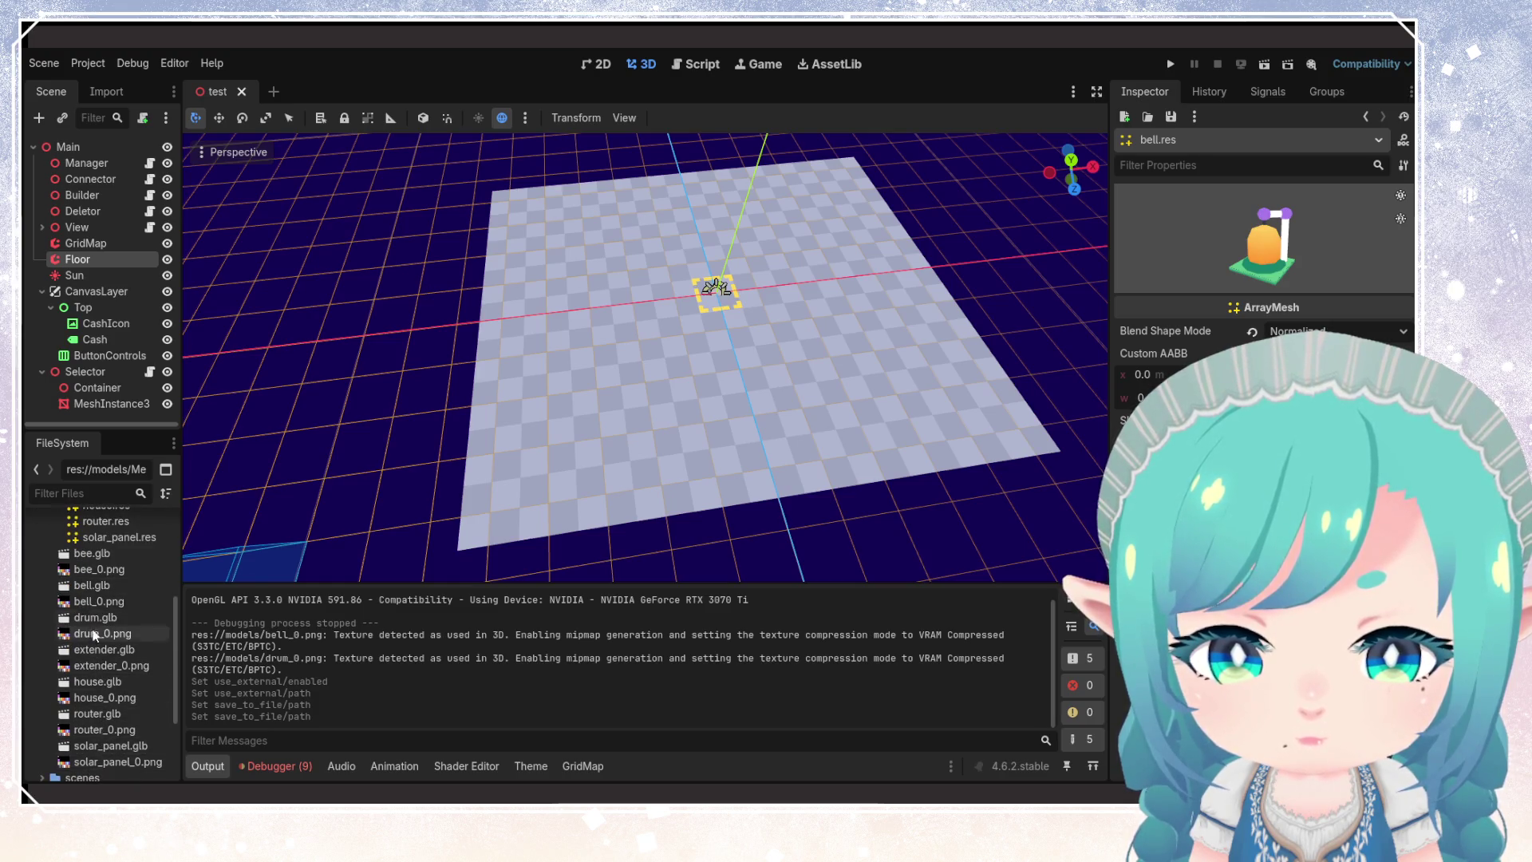
scroll(89, 573, up, 5)
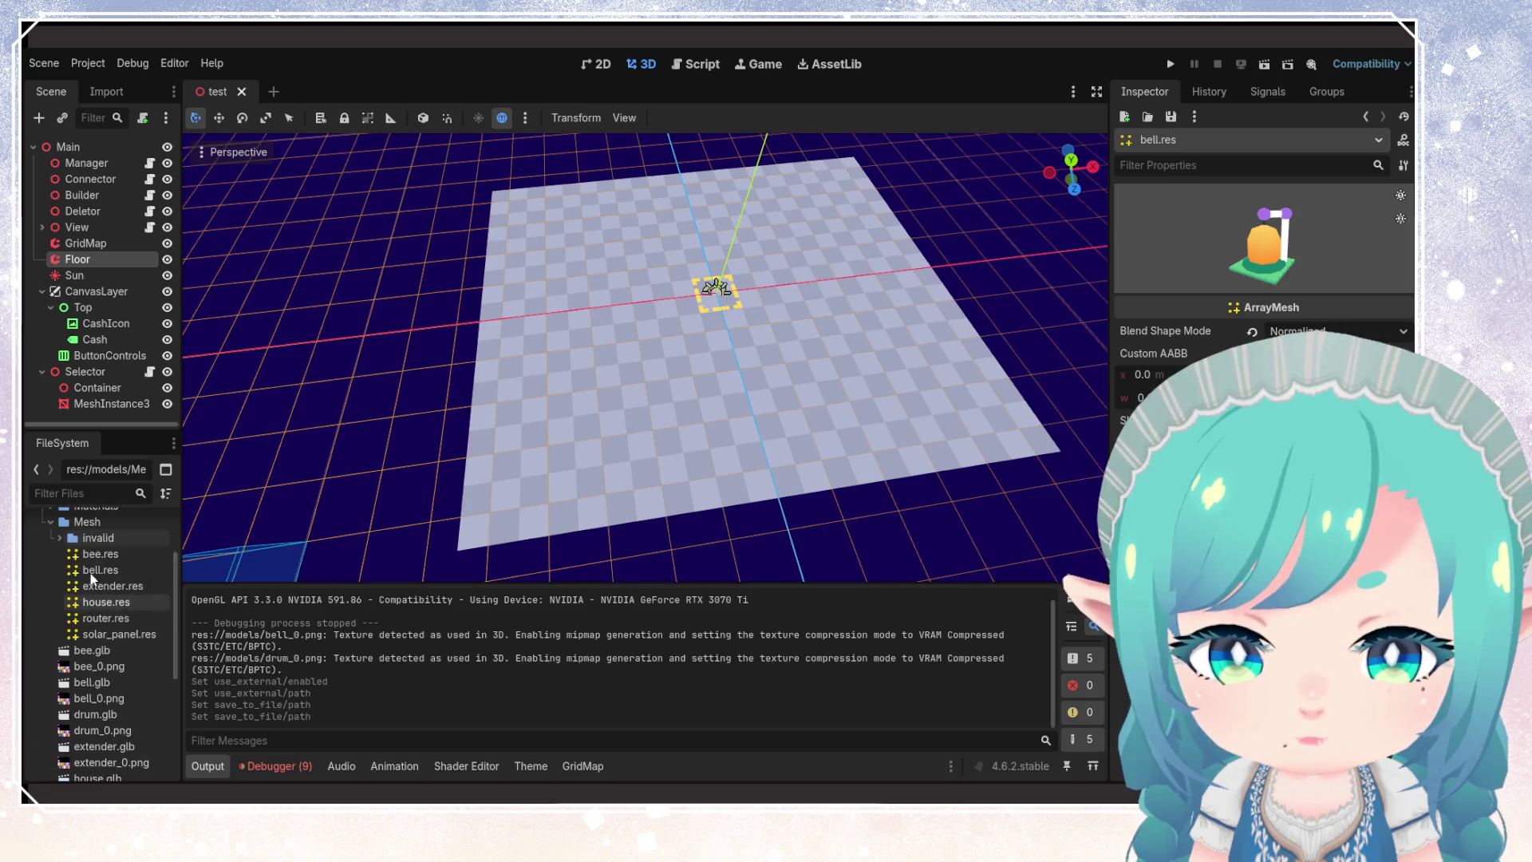
click(52, 540)
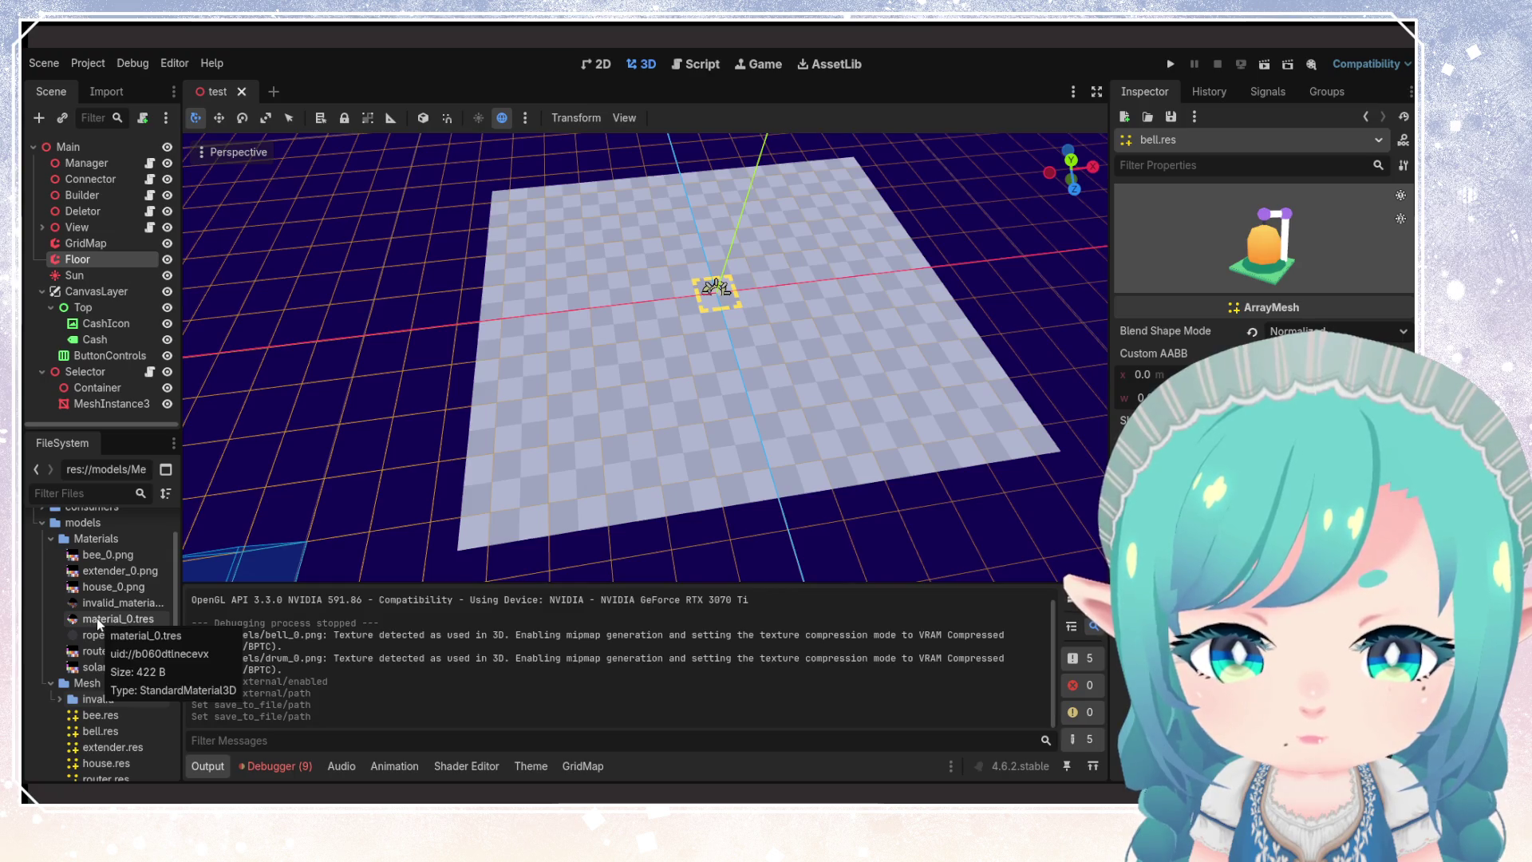
click(96, 602)
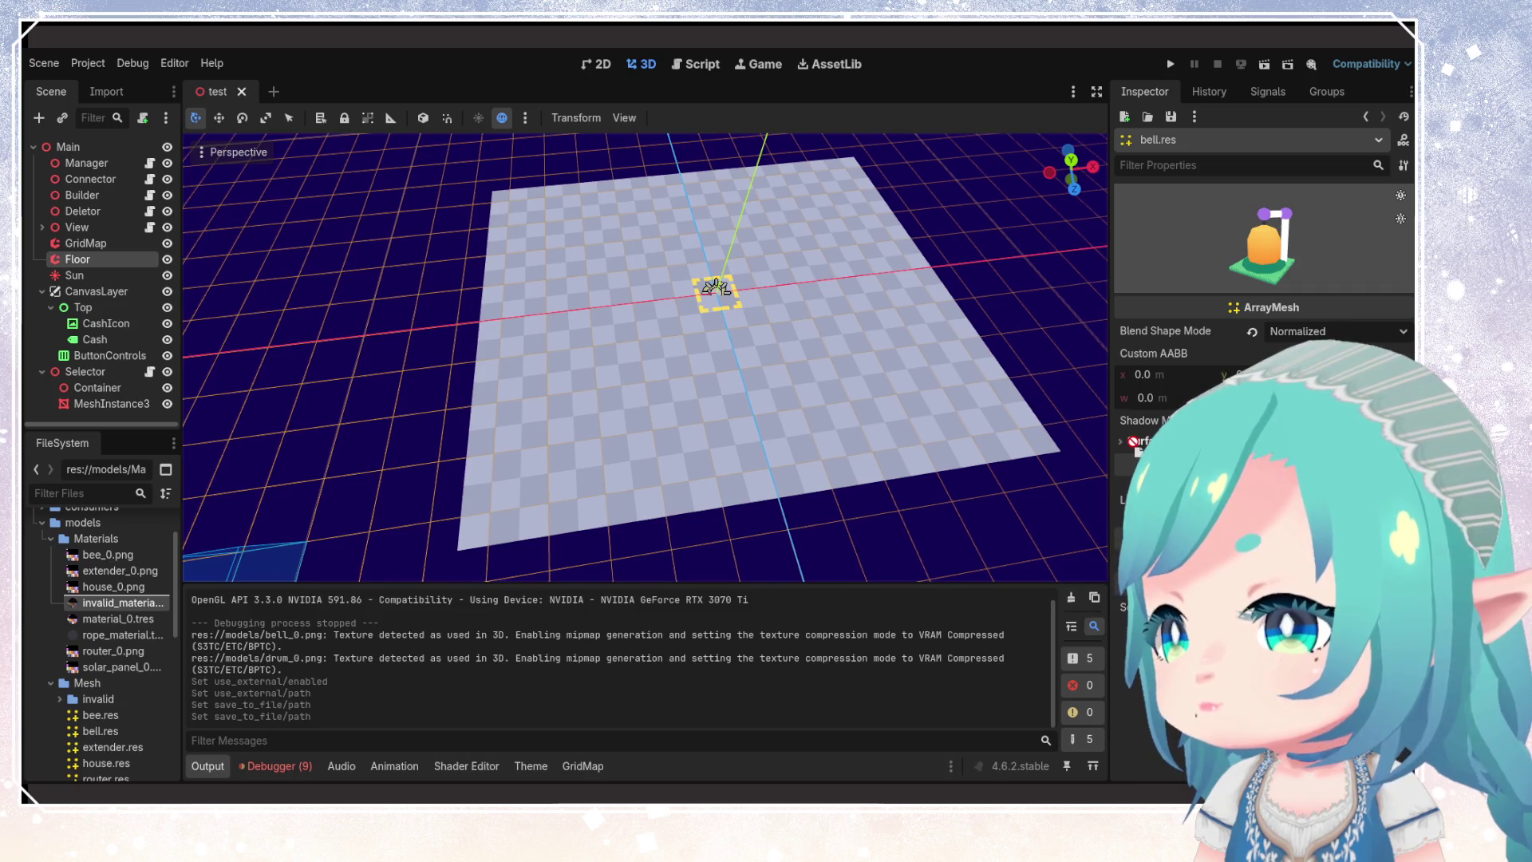
mouse_move(232, 594)
mouse_down()
mouse_move(559, 595)
mouse_move(870, 562)
mouse_move(702, 571)
mouse_move(319, 519)
mouse_move(80, 543)
mouse_move(68, 650)
mouse_move(95, 604)
mouse_up()
Set the drum's material_0 to use the external models/Materials/material_0.tres
double_click(96, 585)
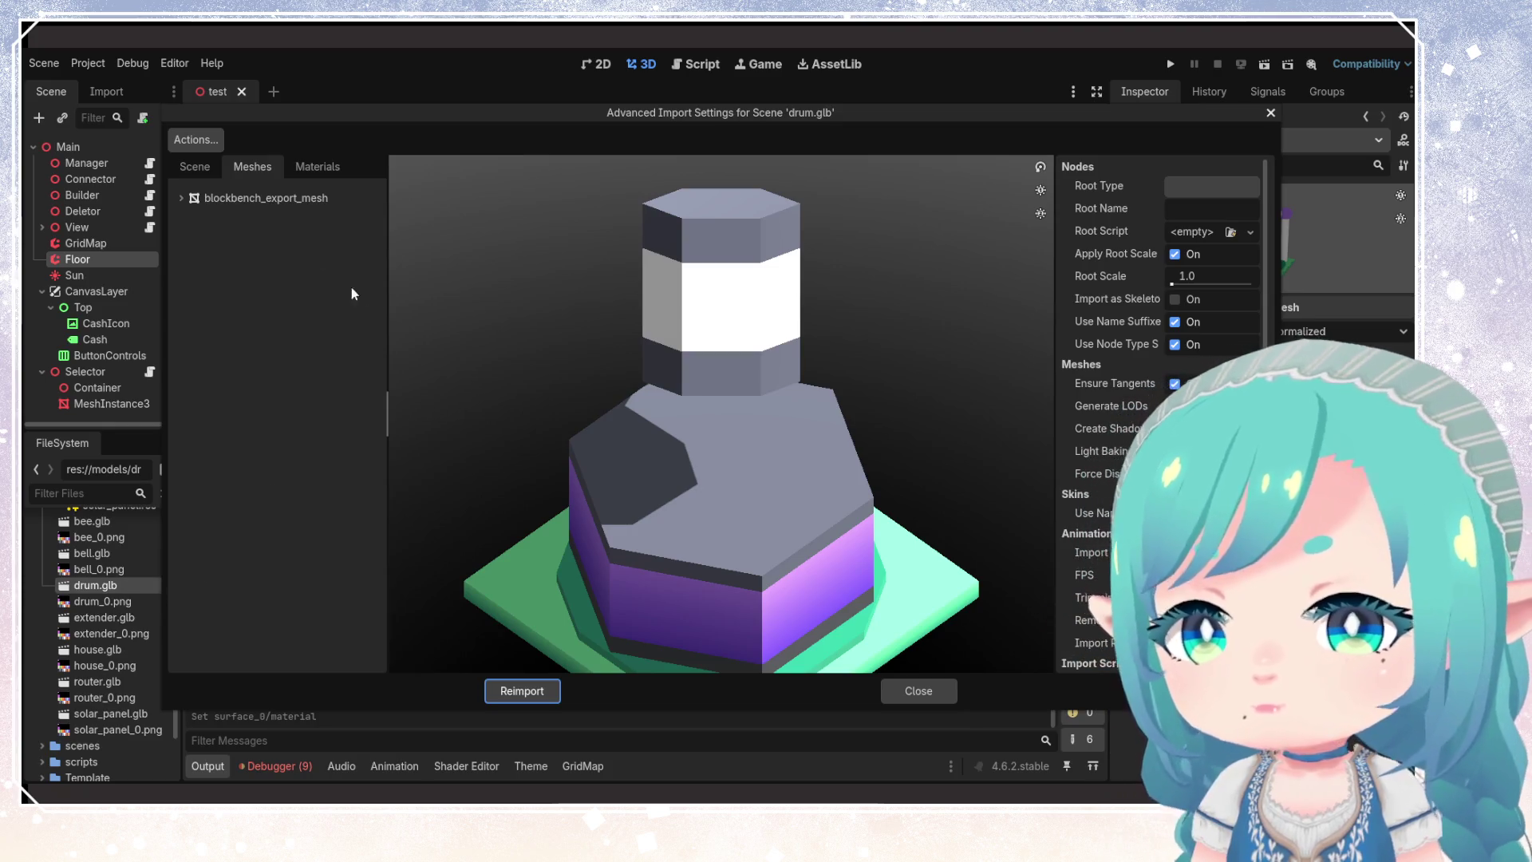
click(332, 168)
click(351, 198)
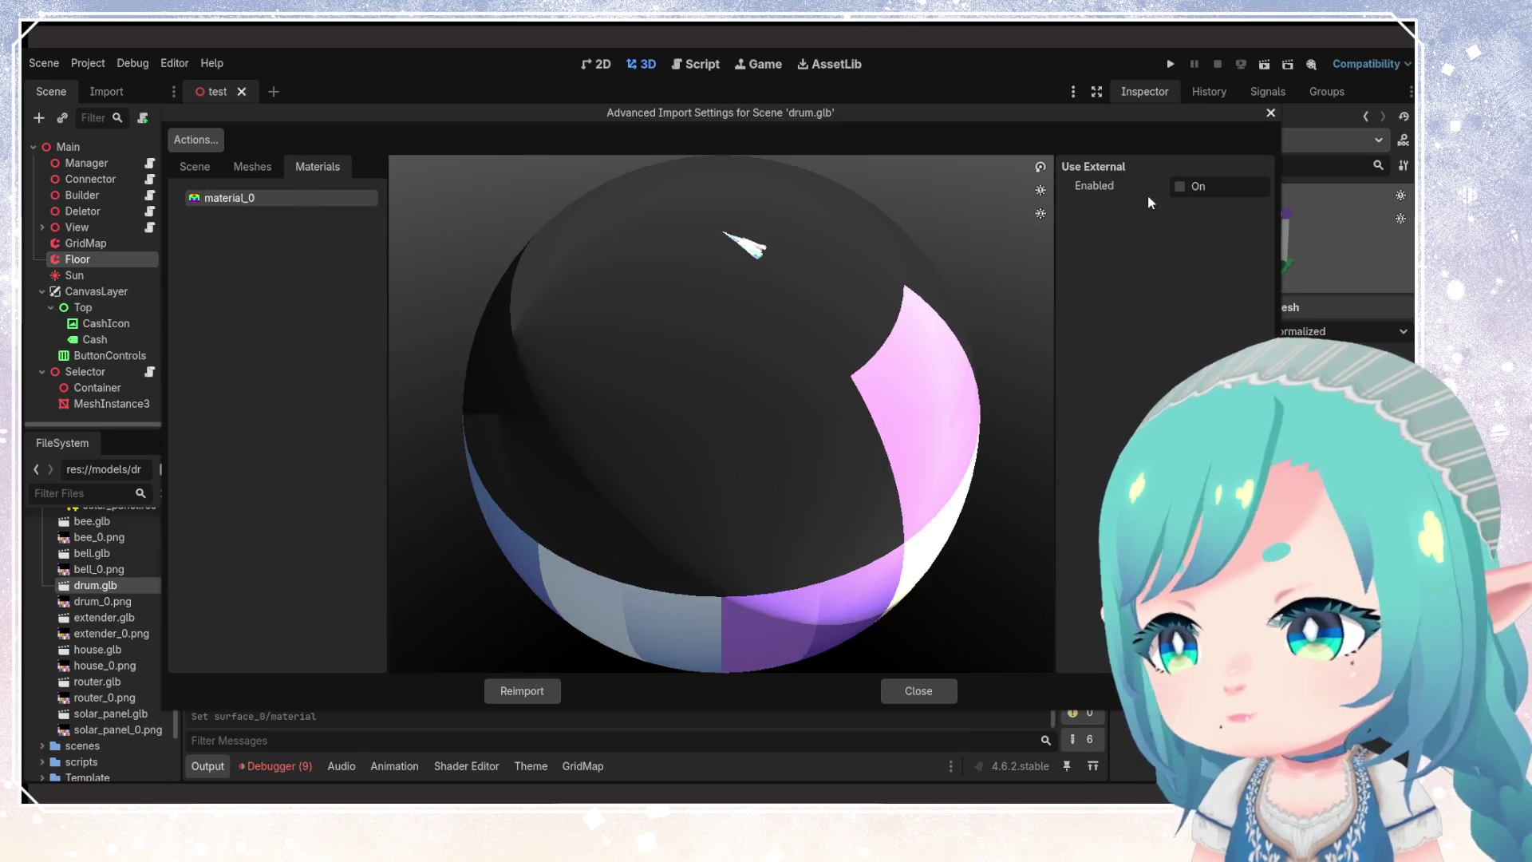
click(1193, 191)
click(1259, 209)
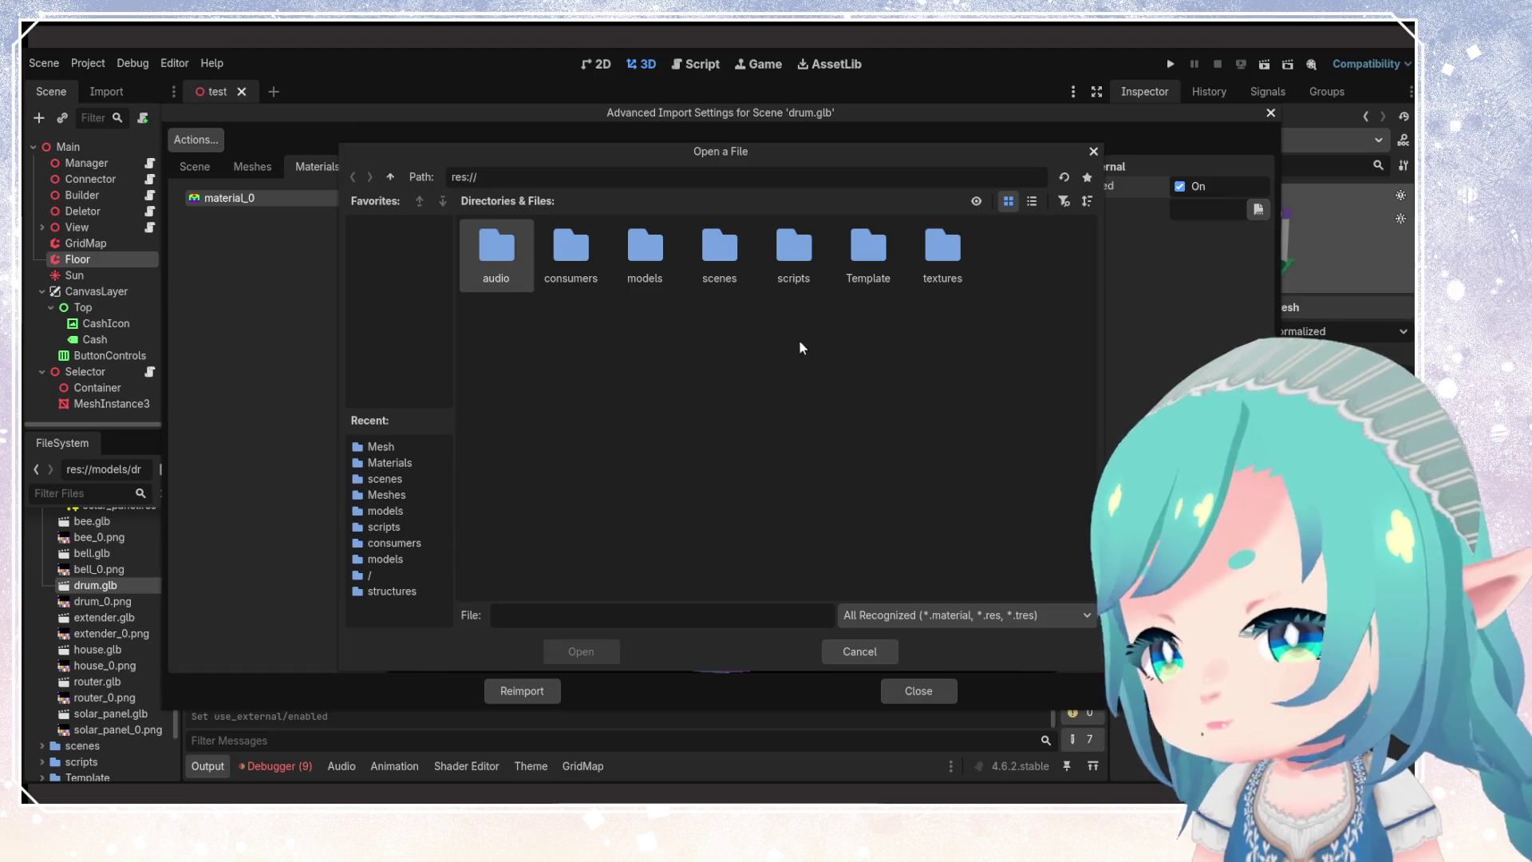
click(637, 270)
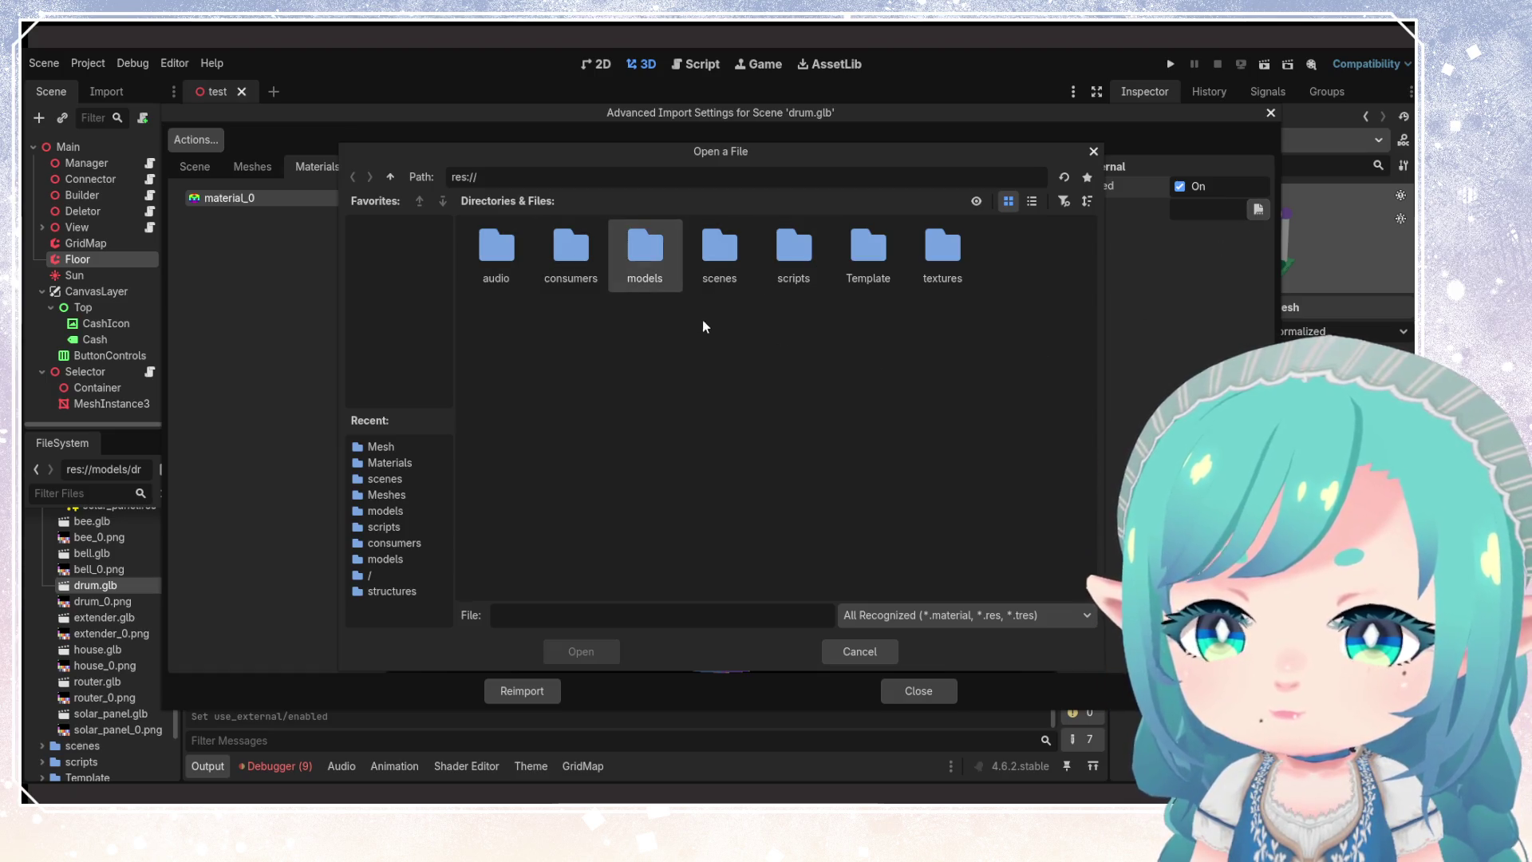
double_click(642, 272)
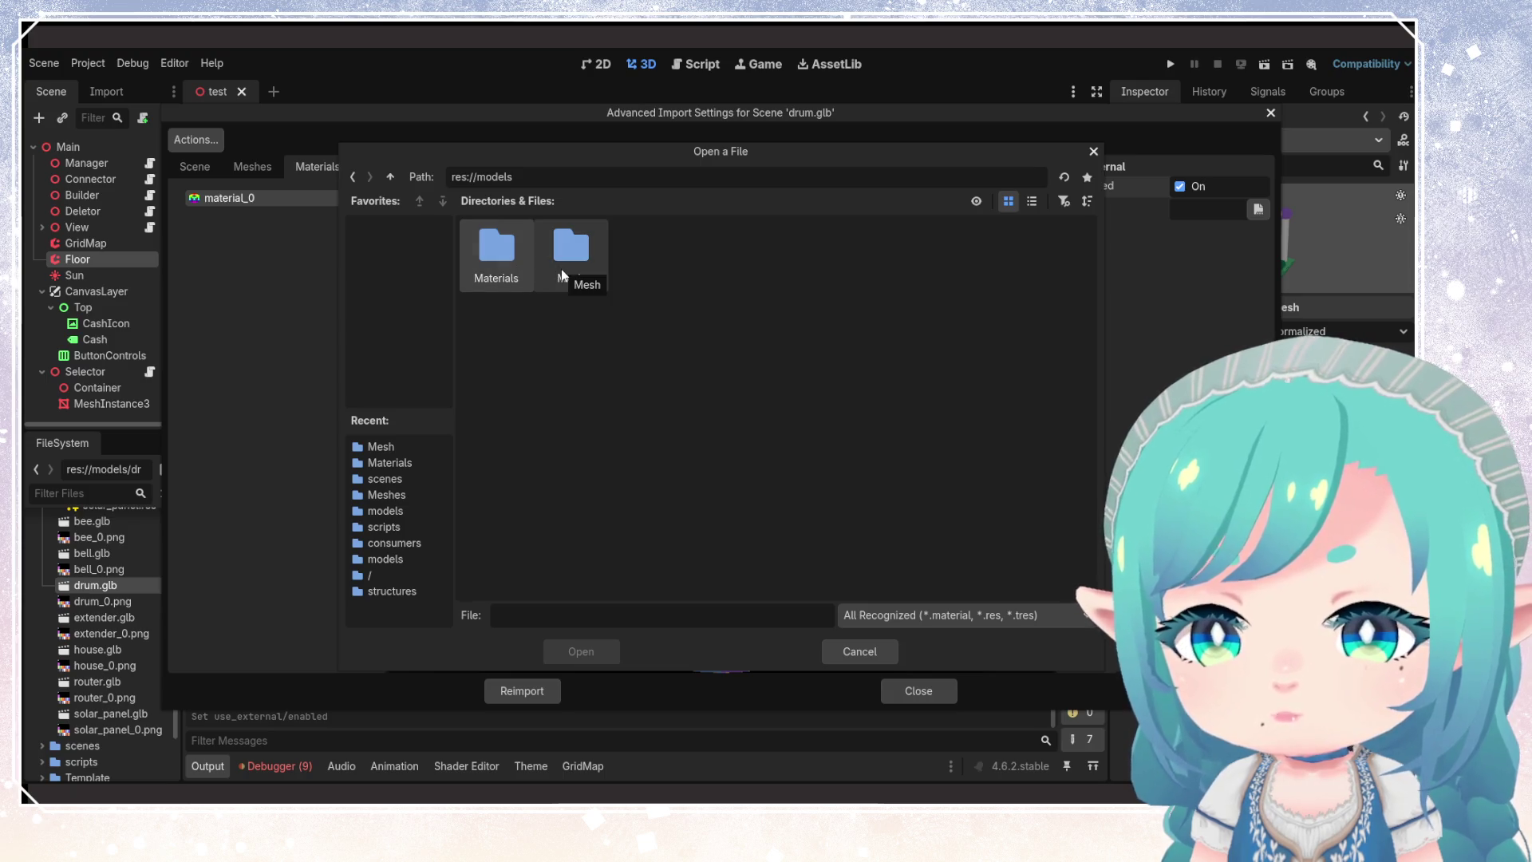
double_click(496, 249)
click(571, 249)
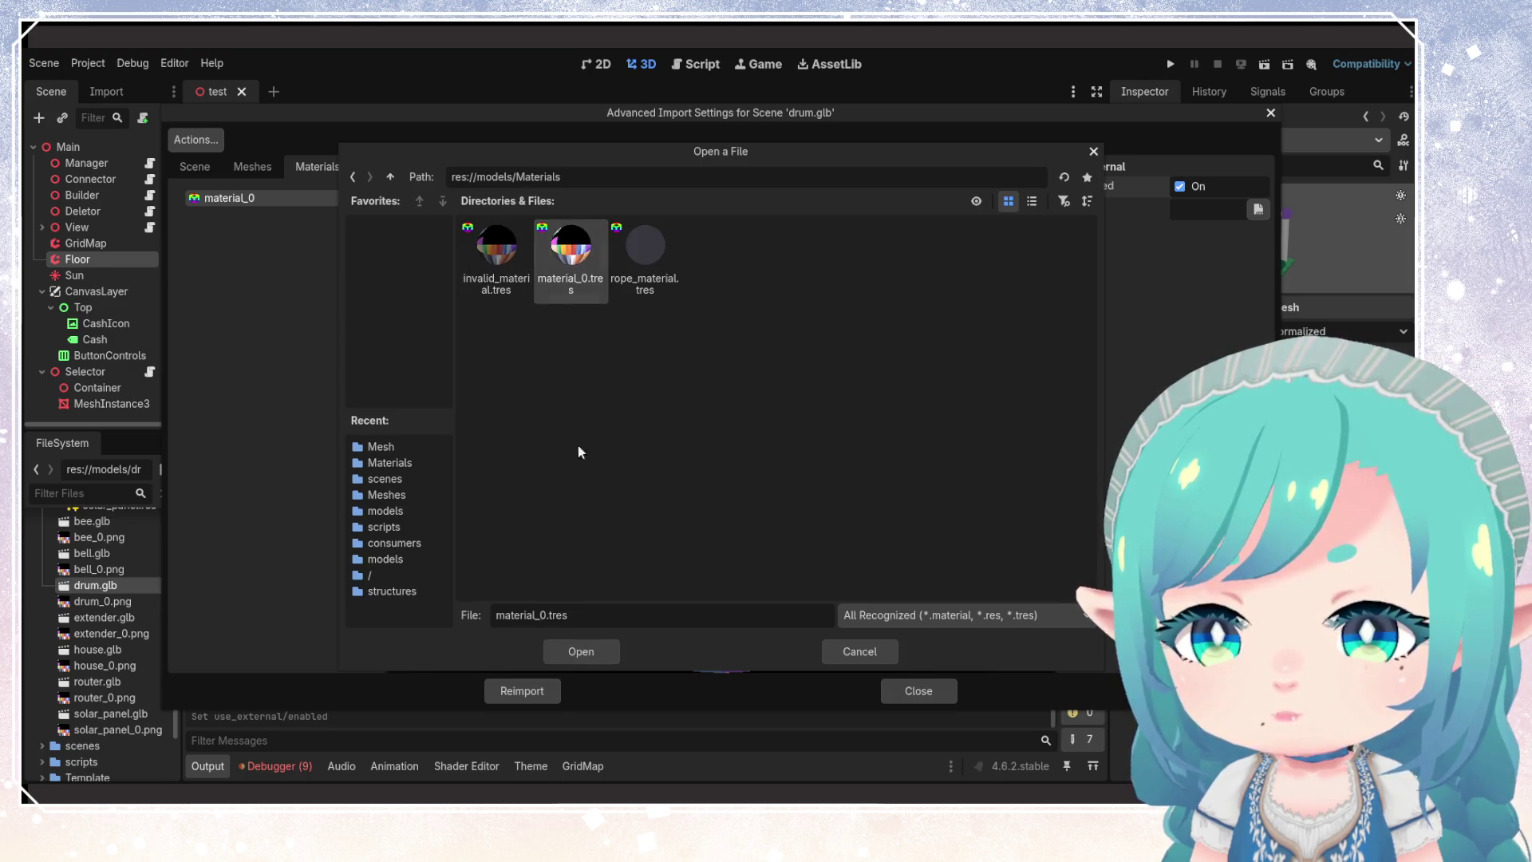
click(608, 657)
Set the drum's mesh save path to the models/Mesh folder
click(252, 166)
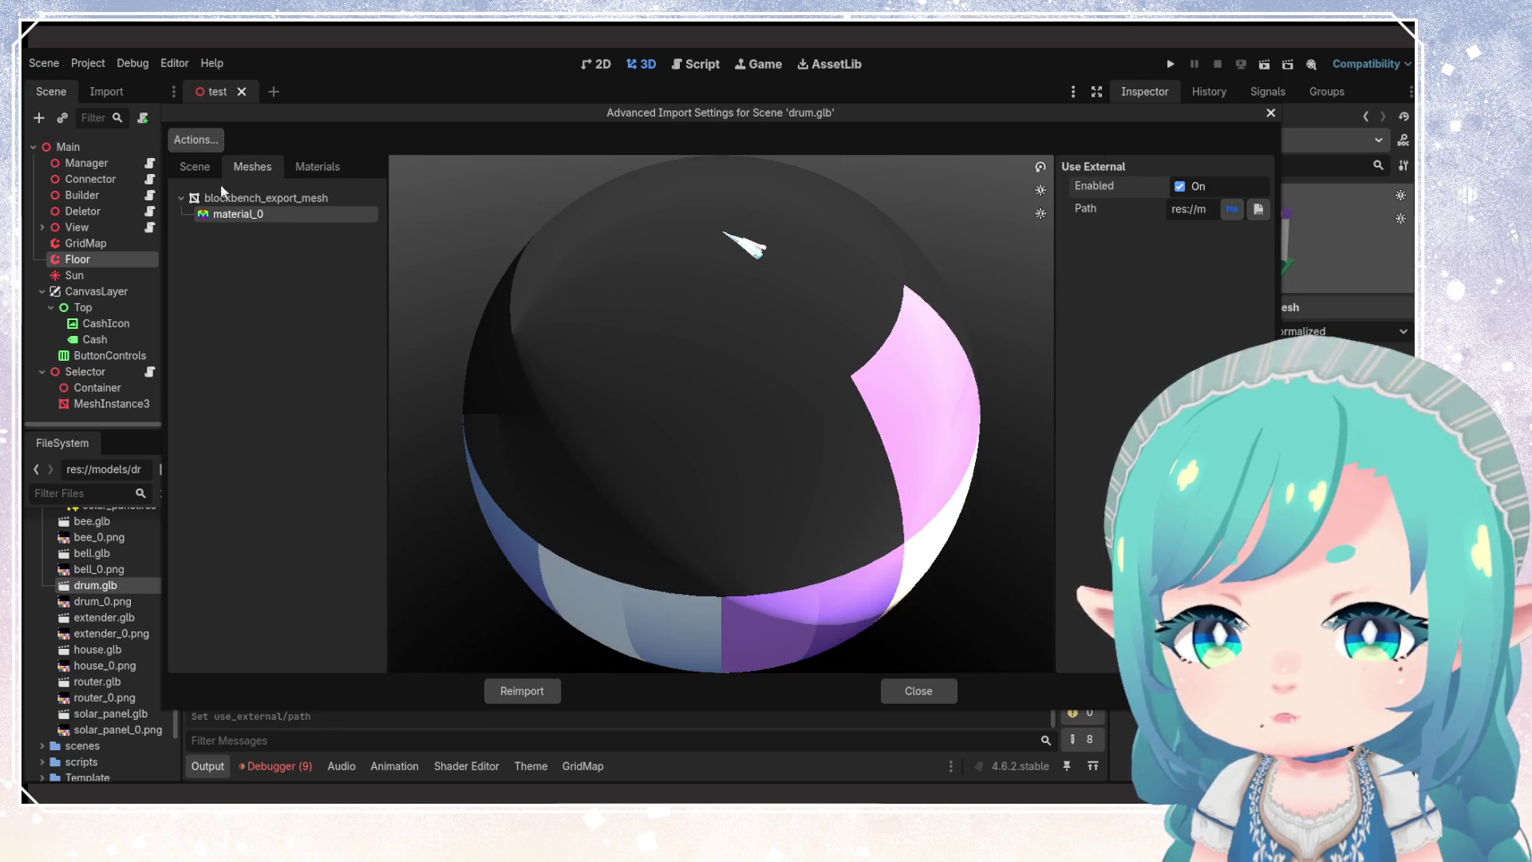
click(196, 140)
click(237, 207)
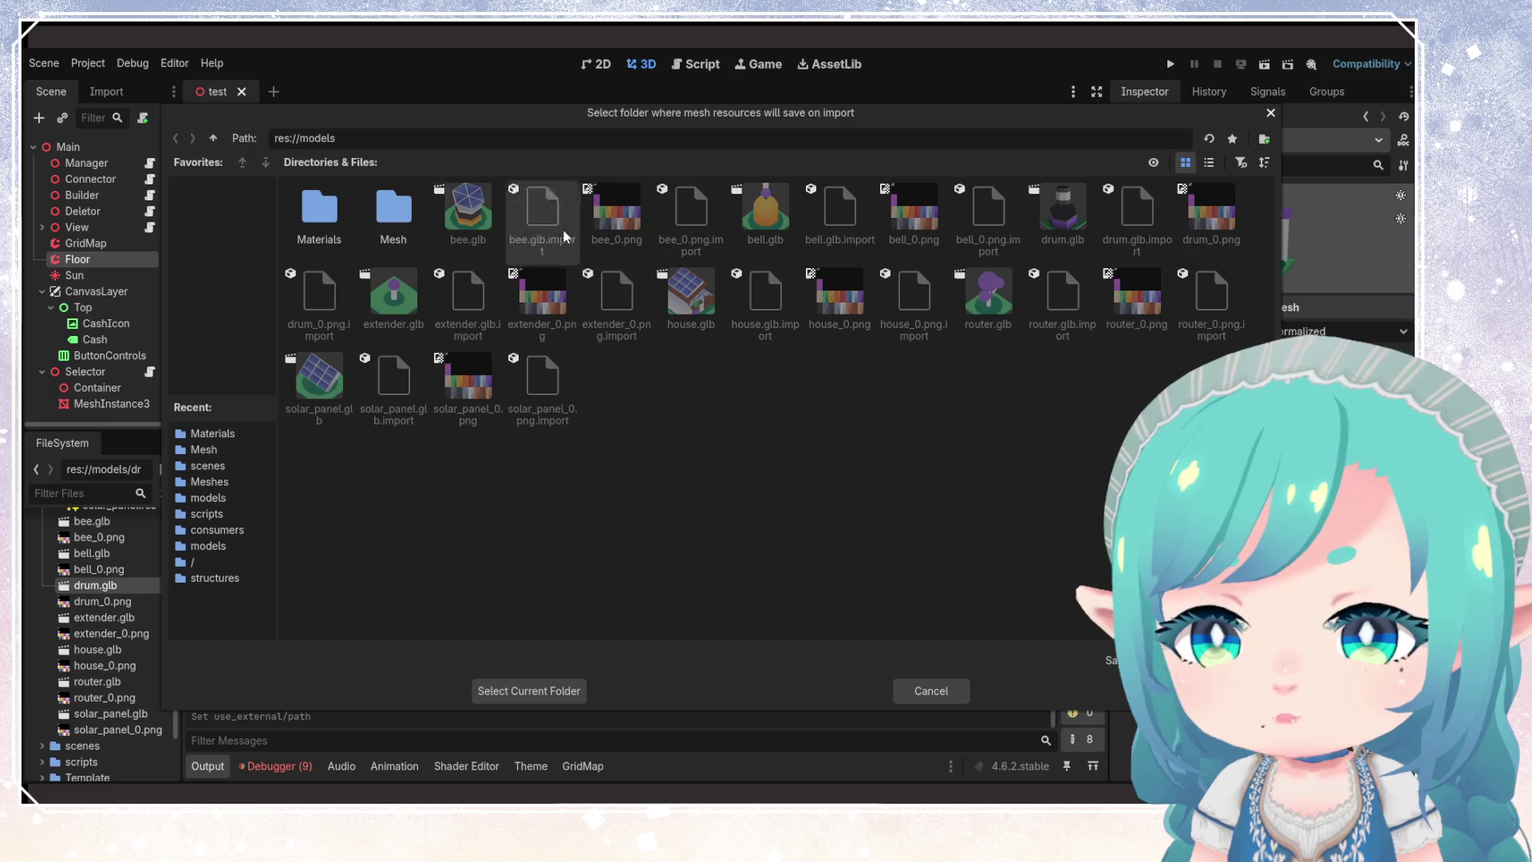
double_click(394, 212)
click(550, 692)
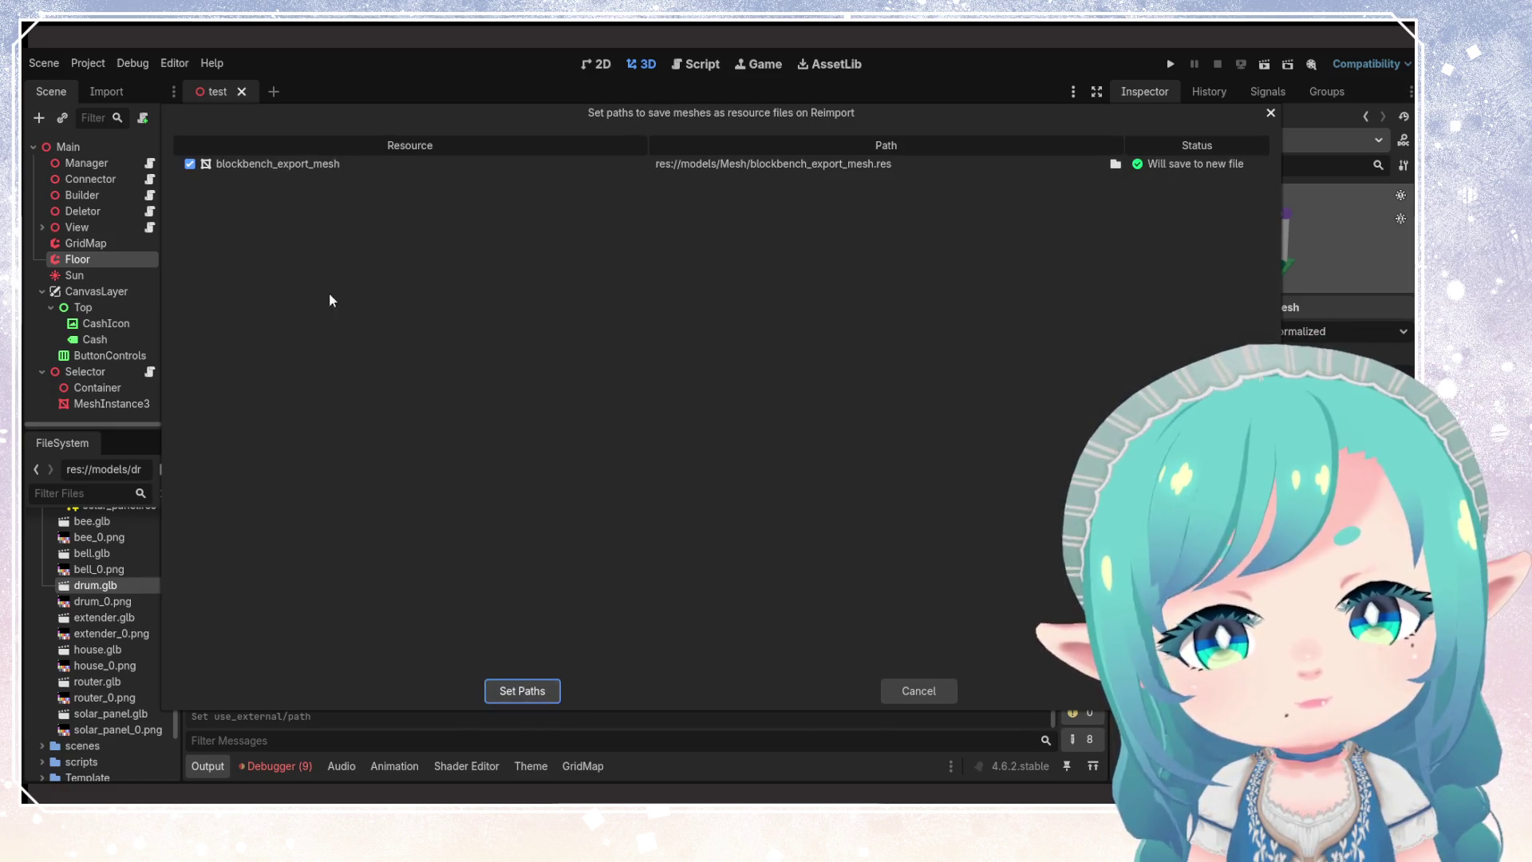
click(277, 164)
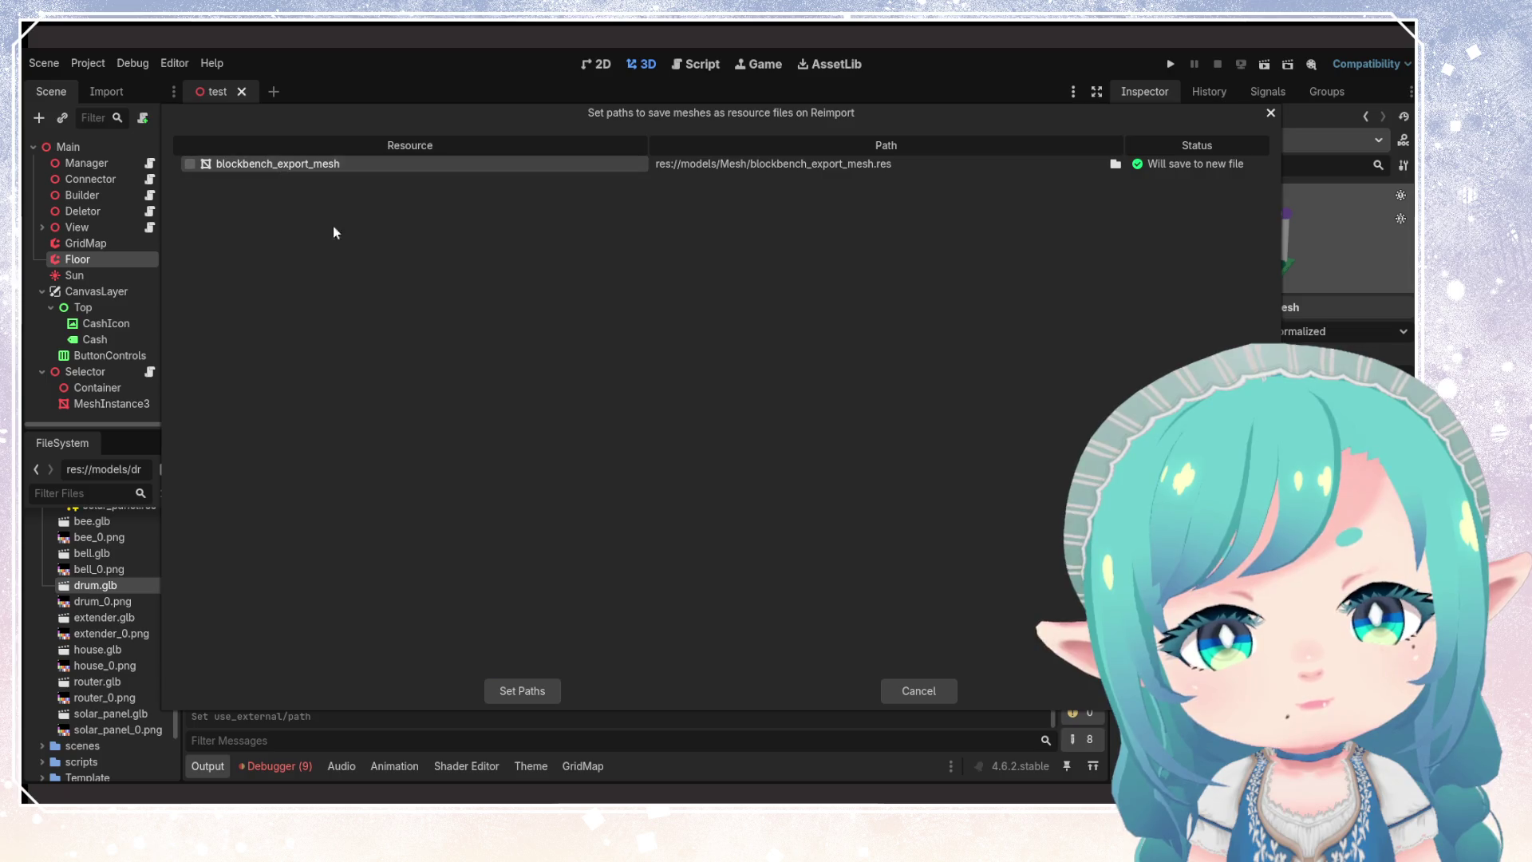
click(548, 699)
Save the drum mesh to file as drum.res and reimport drum.glb
click(1258, 209)
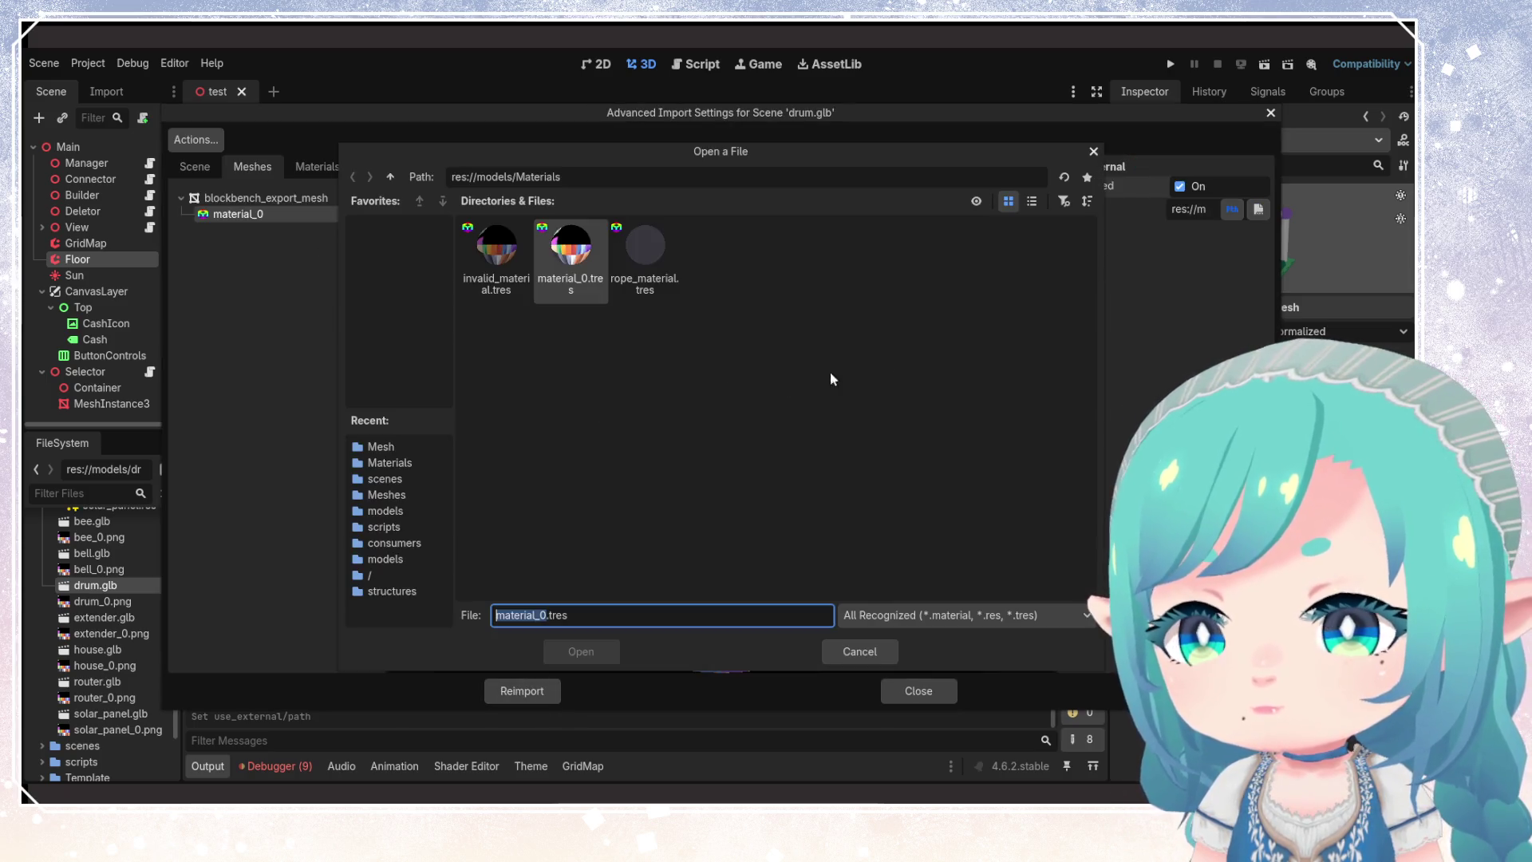
click(868, 651)
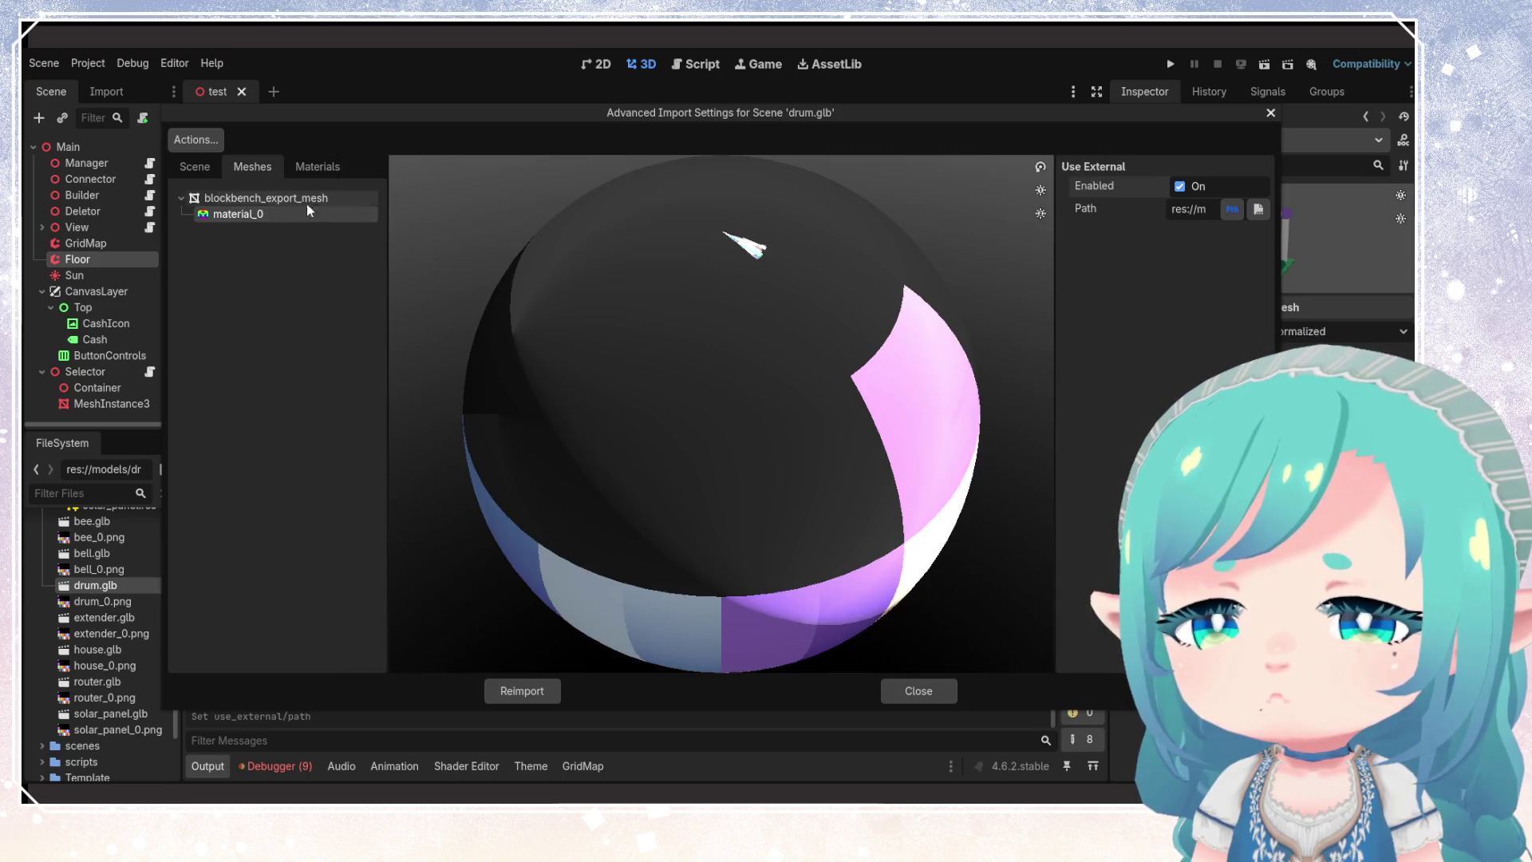
click(240, 199)
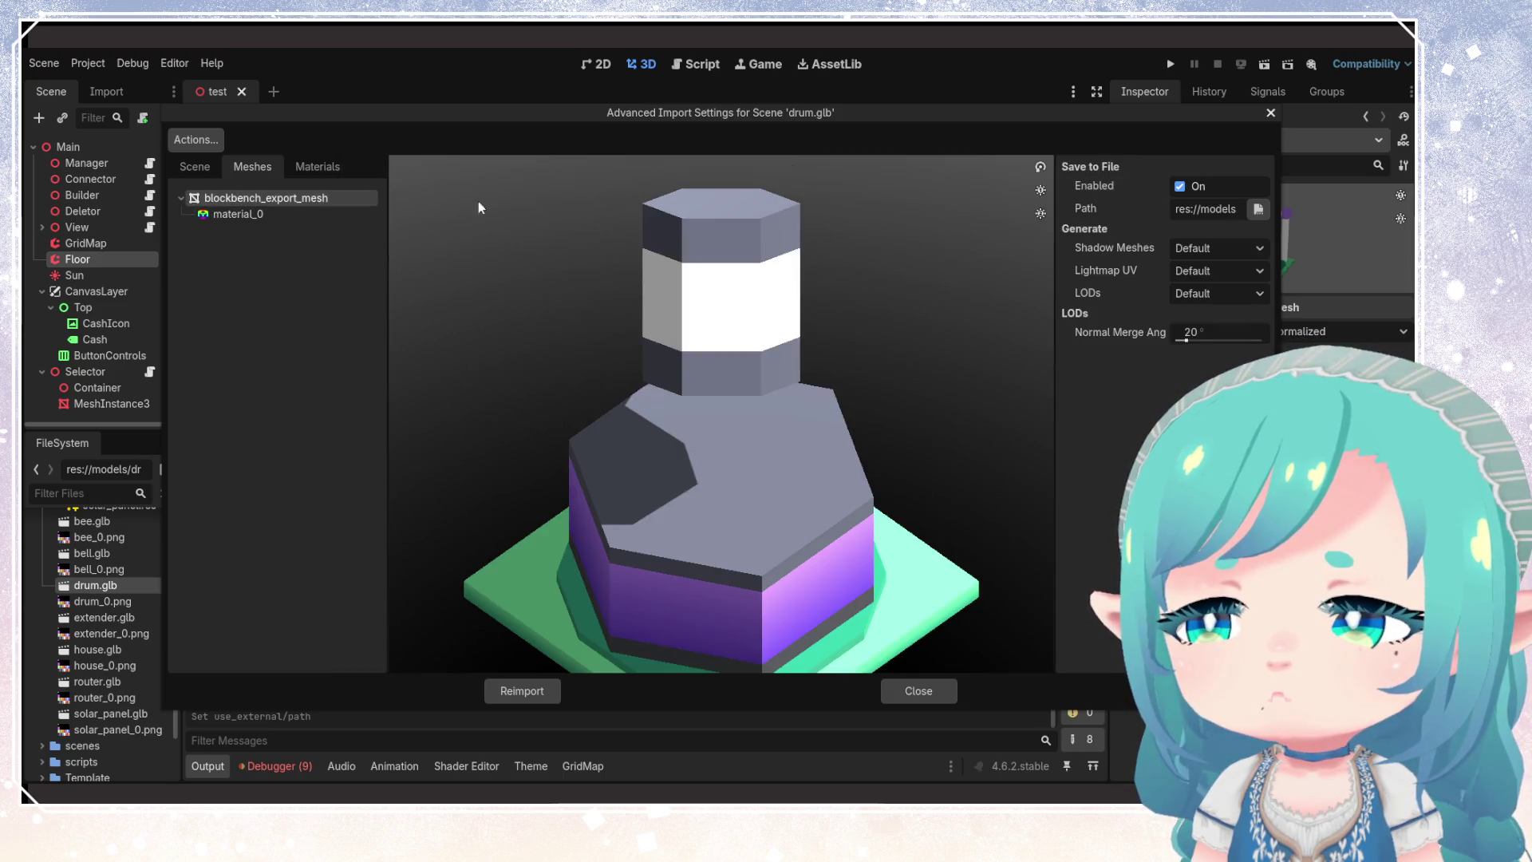
click(1258, 210)
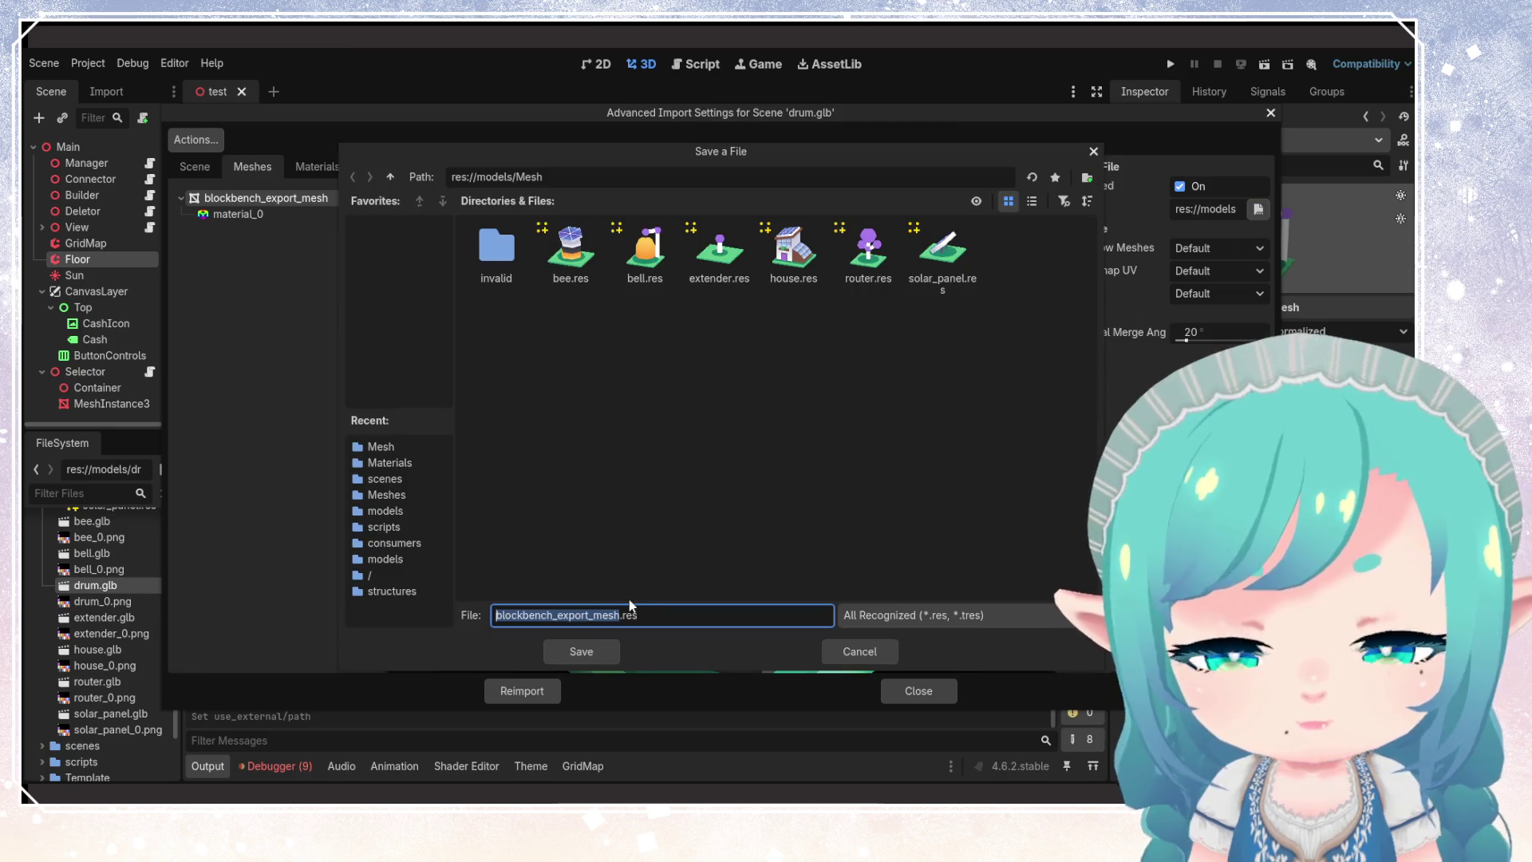
text(drum)
key(Return)
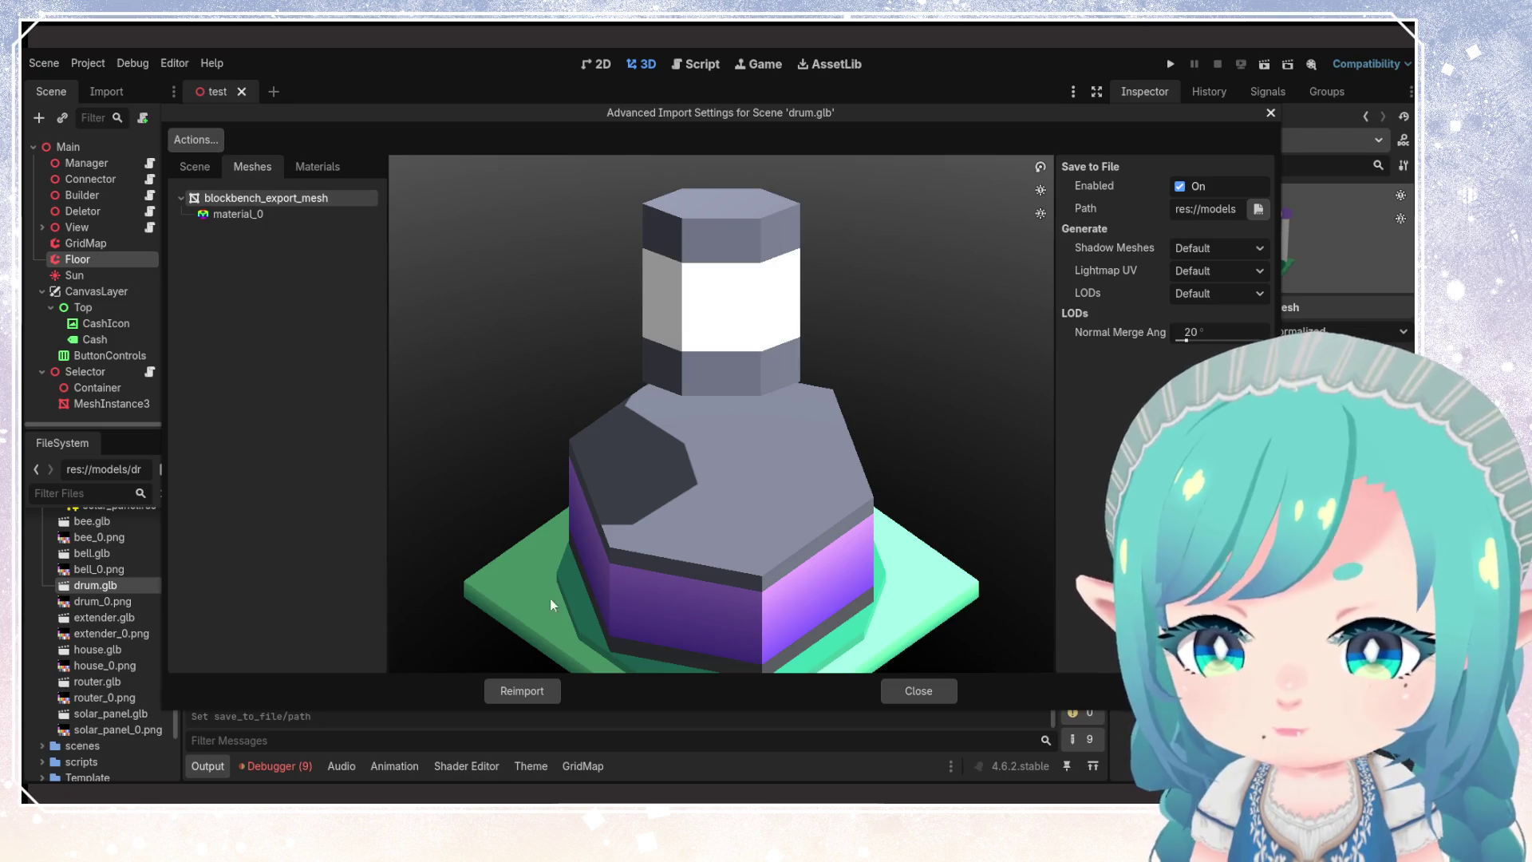
click(522, 692)
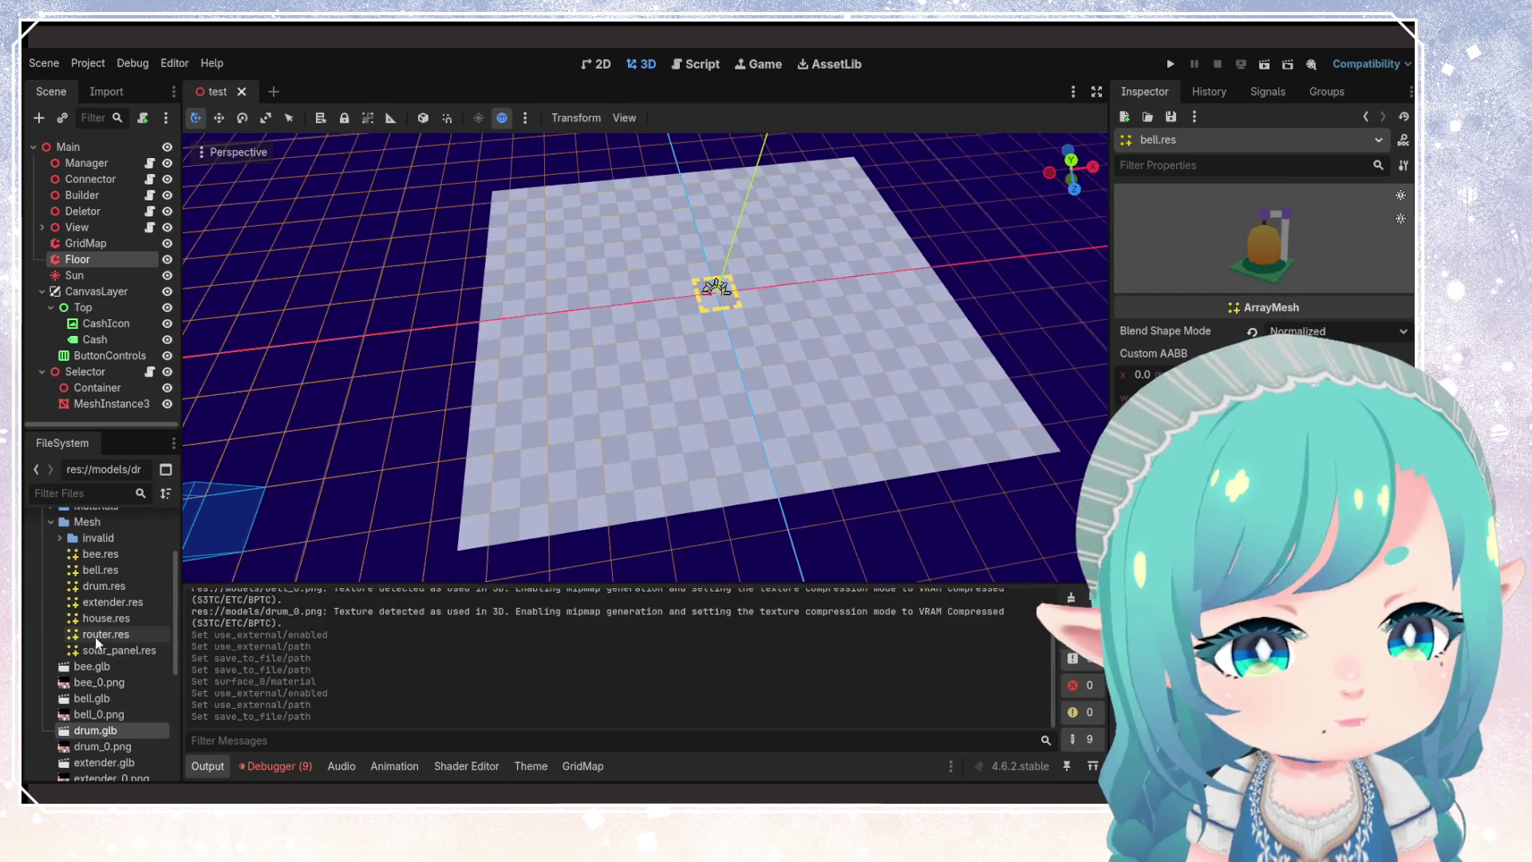
Copy drum.res into the models/Mesh/invalid folder
right_click(104, 582)
click(160, 668)
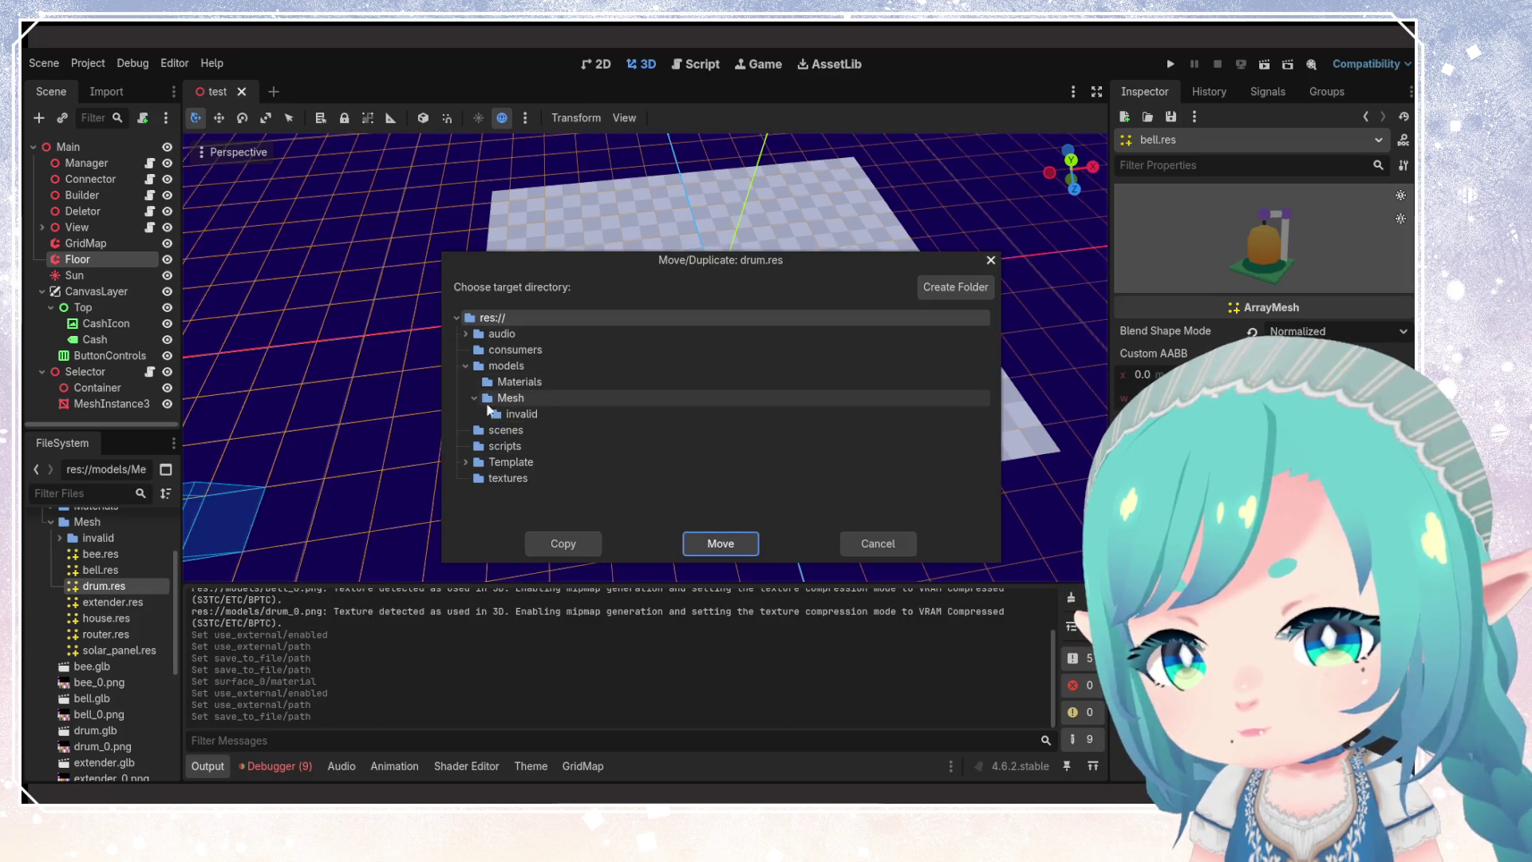
click(489, 410)
click(581, 543)
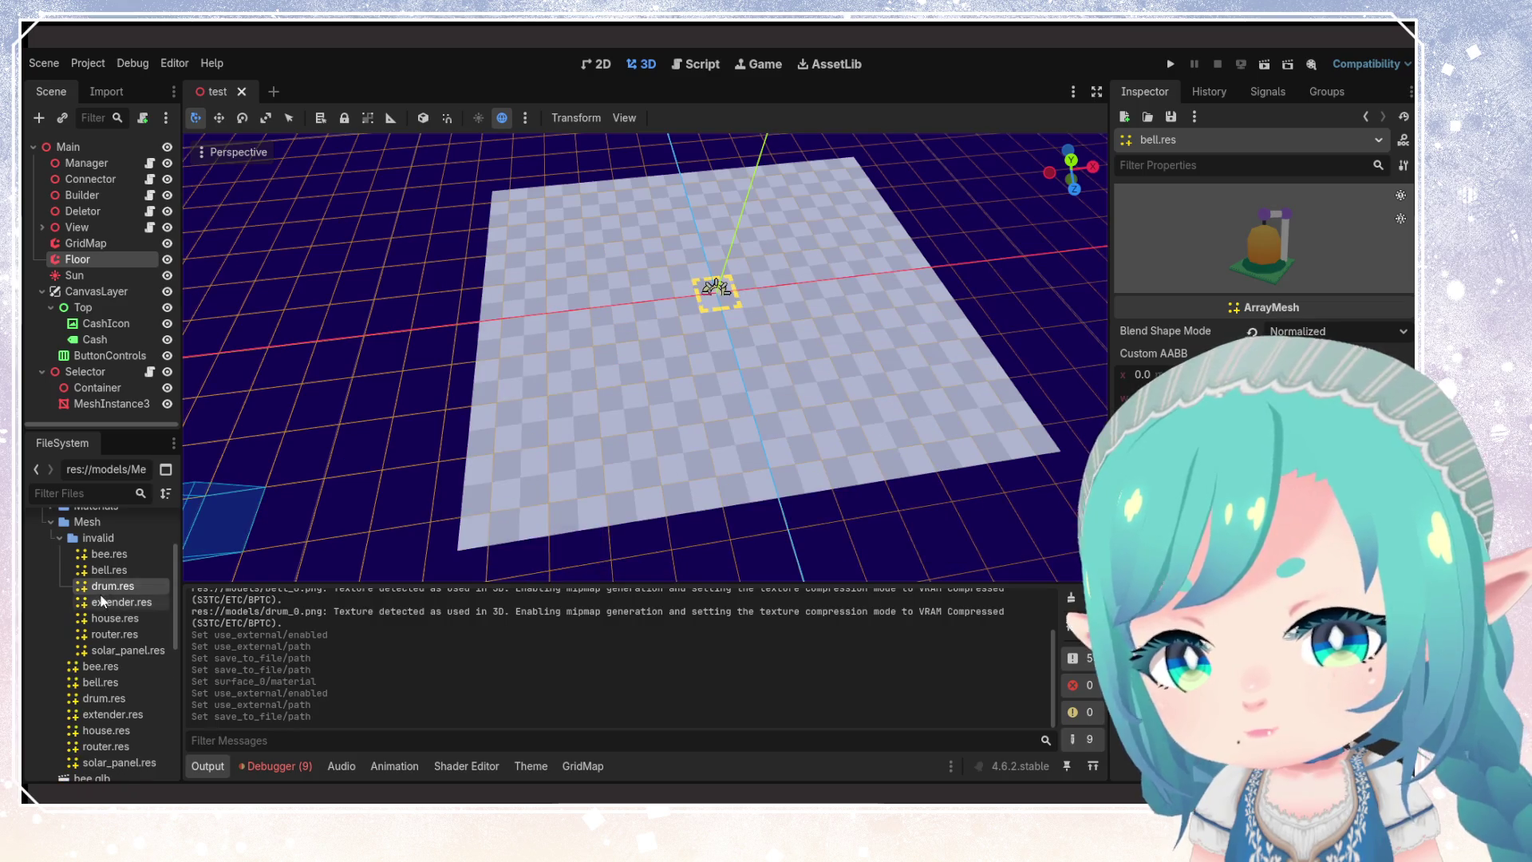
Apply the invalid material to the copied drum.res surface
click(116, 687)
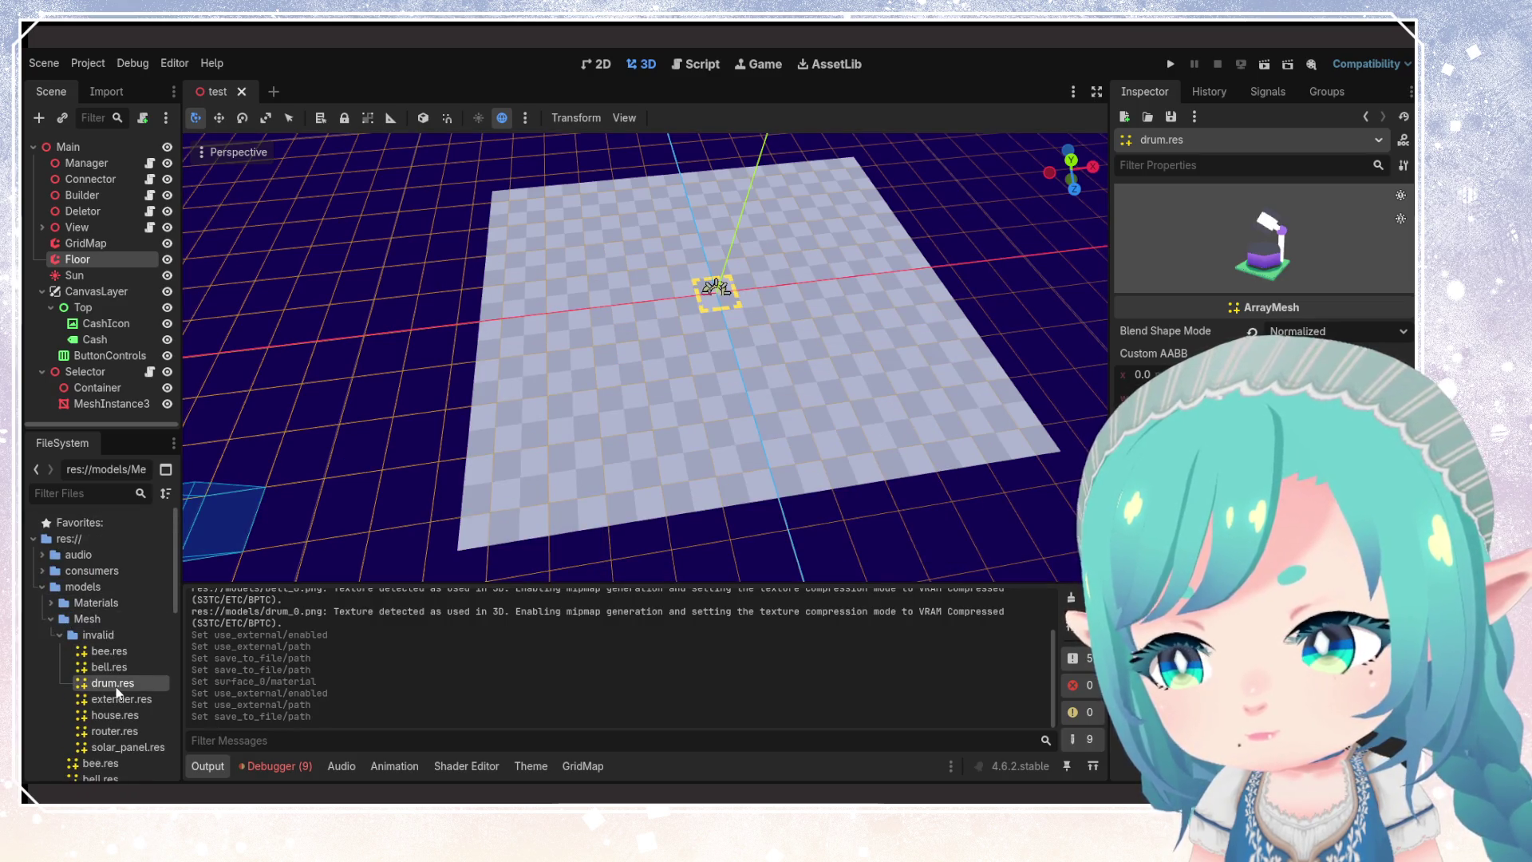
scroll(116, 691, down, 3)
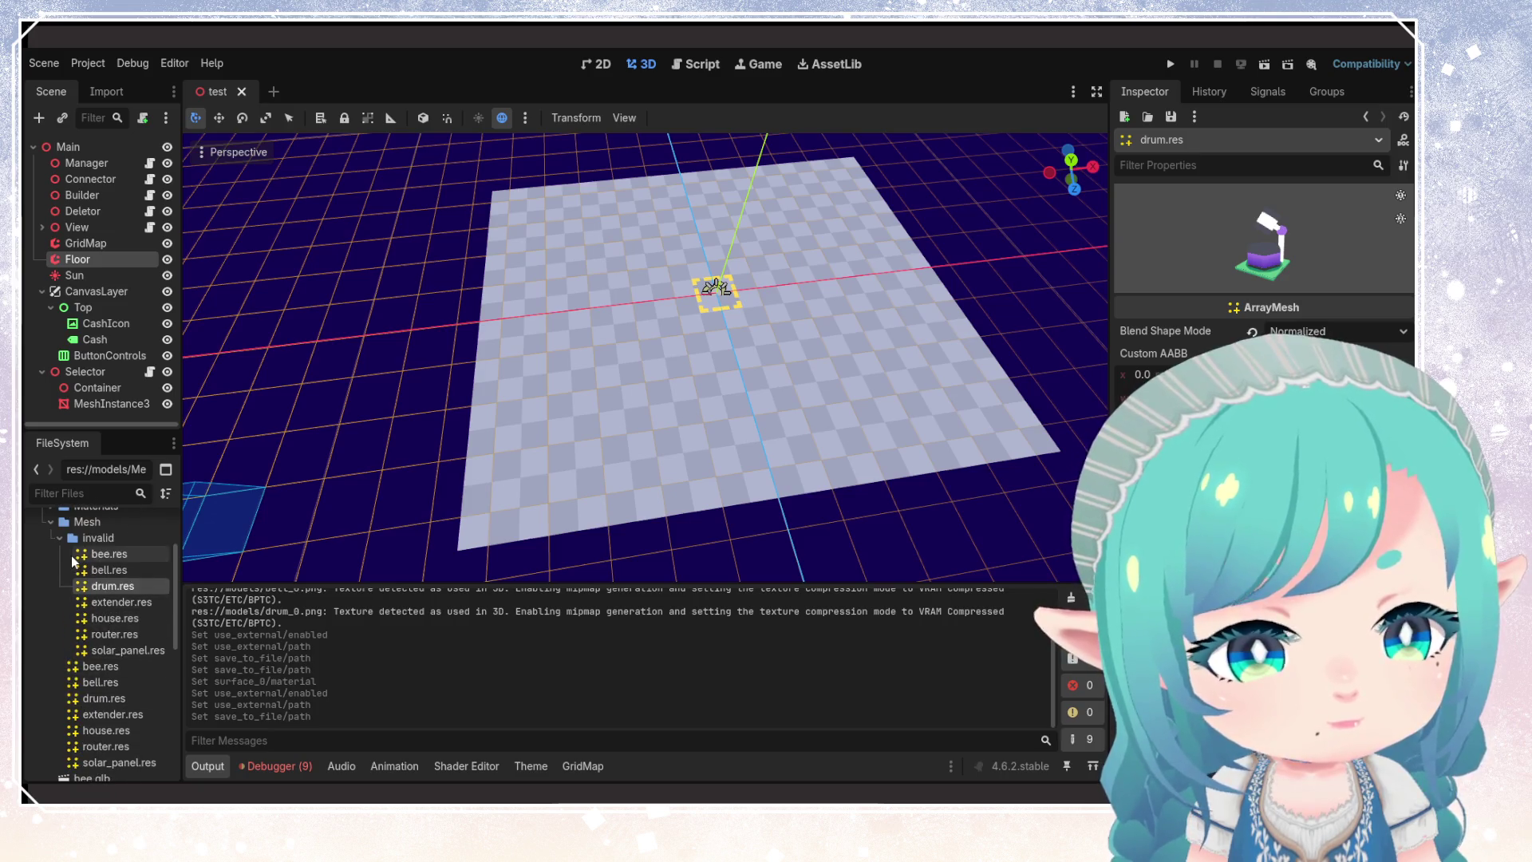
scroll(70, 555, up, 5)
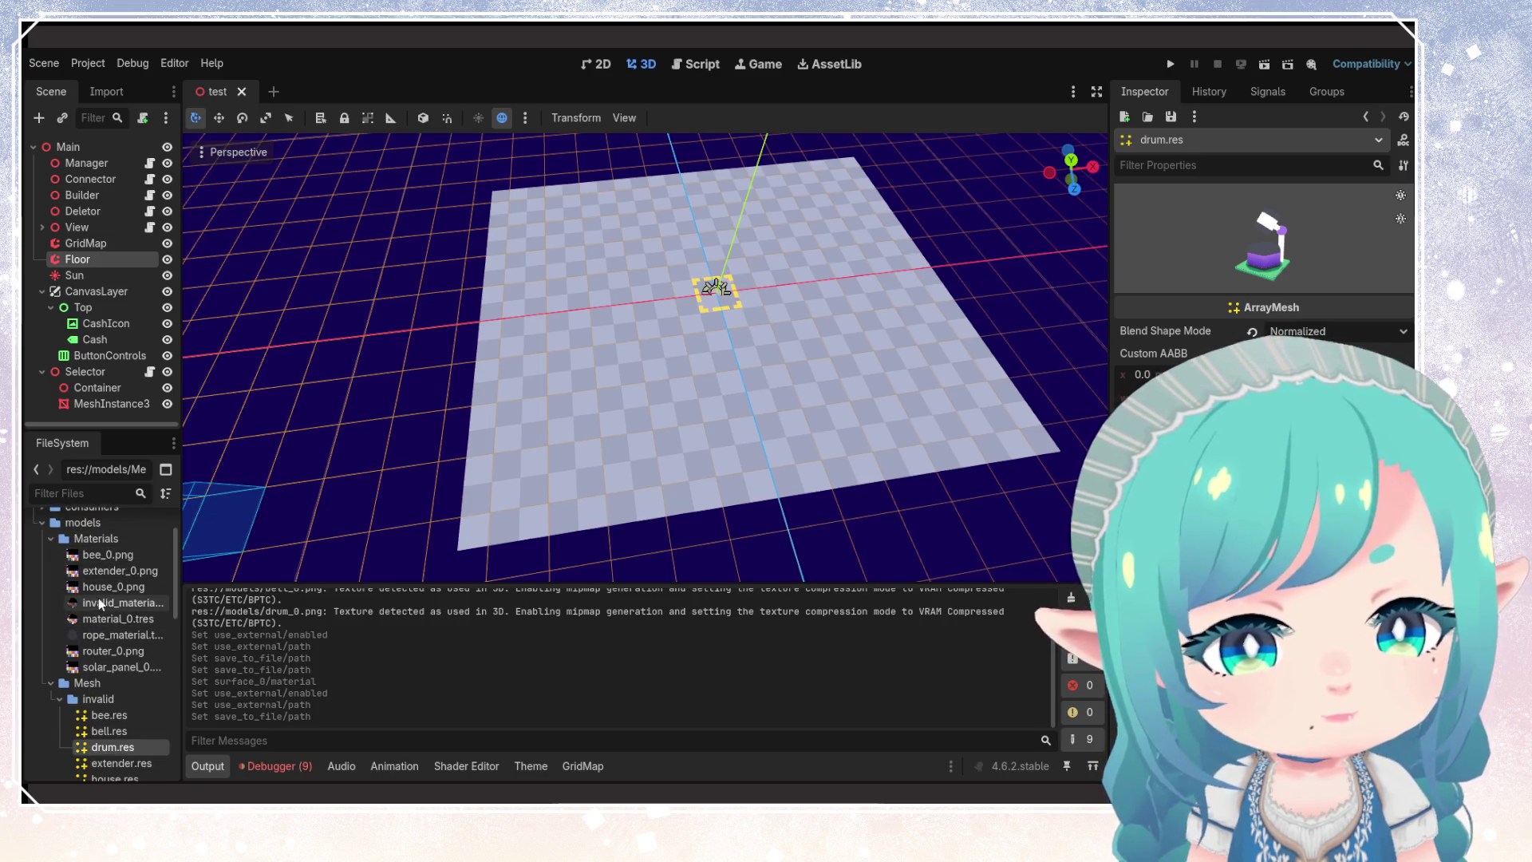
click(98, 603)
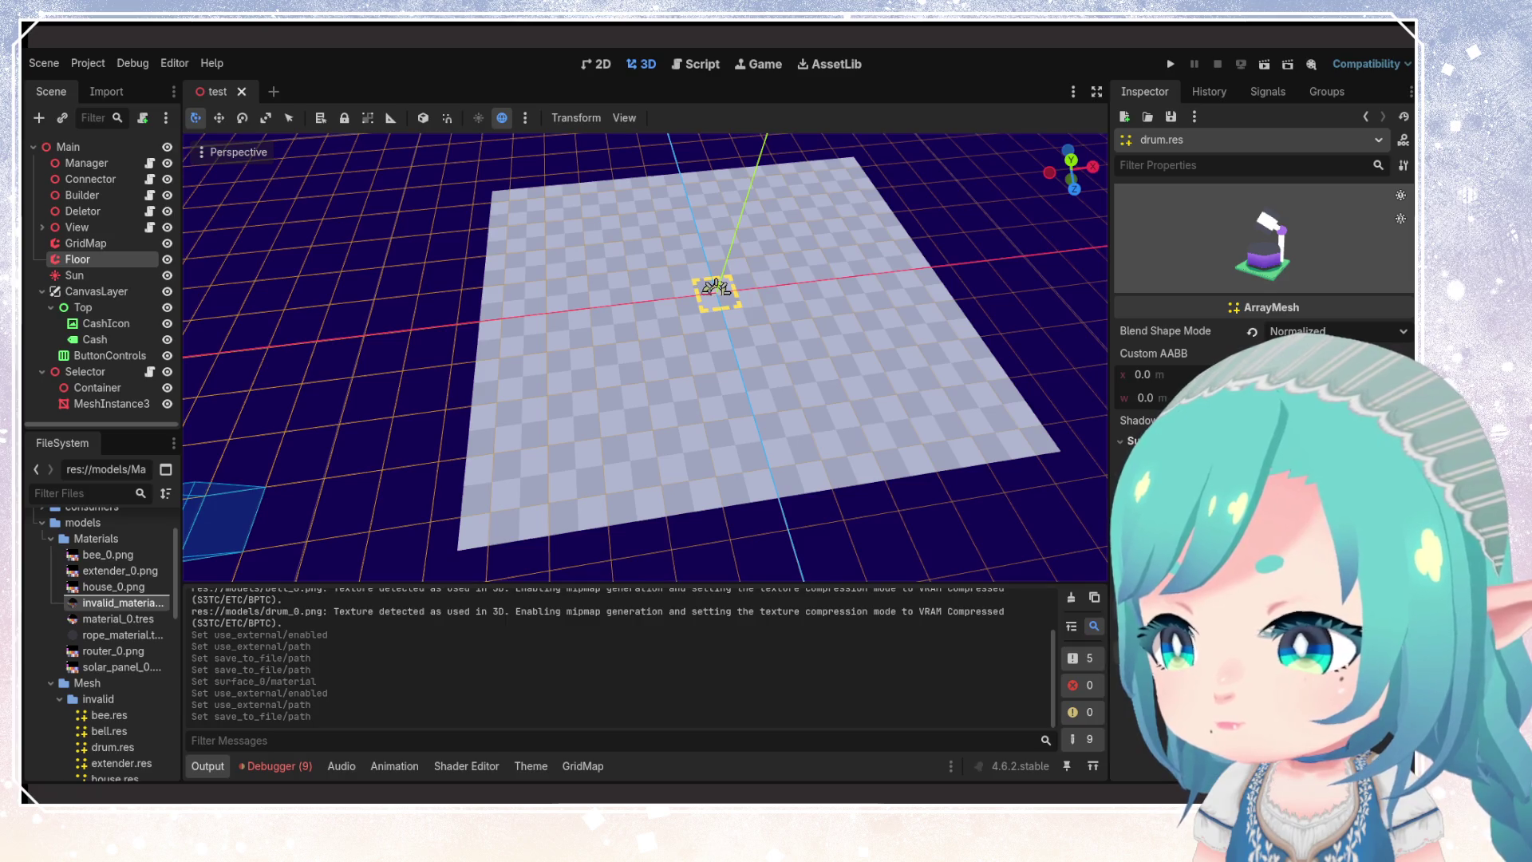
drag(1277, 486, 1277, 487)
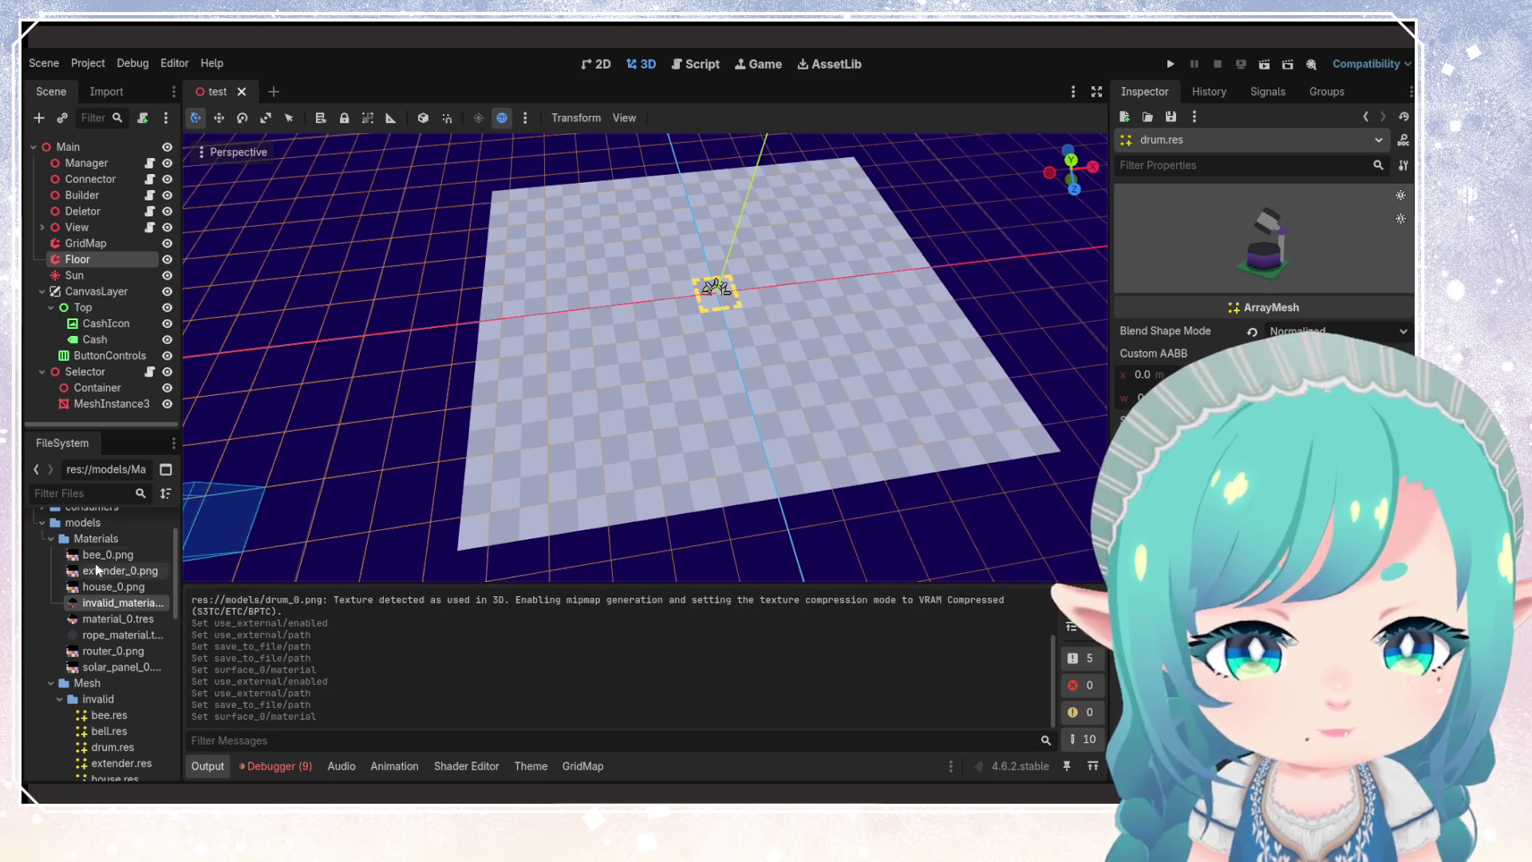
Collapse the Materials, Mesh, models and textures folders and expand scripts
click(50, 539)
click(55, 554)
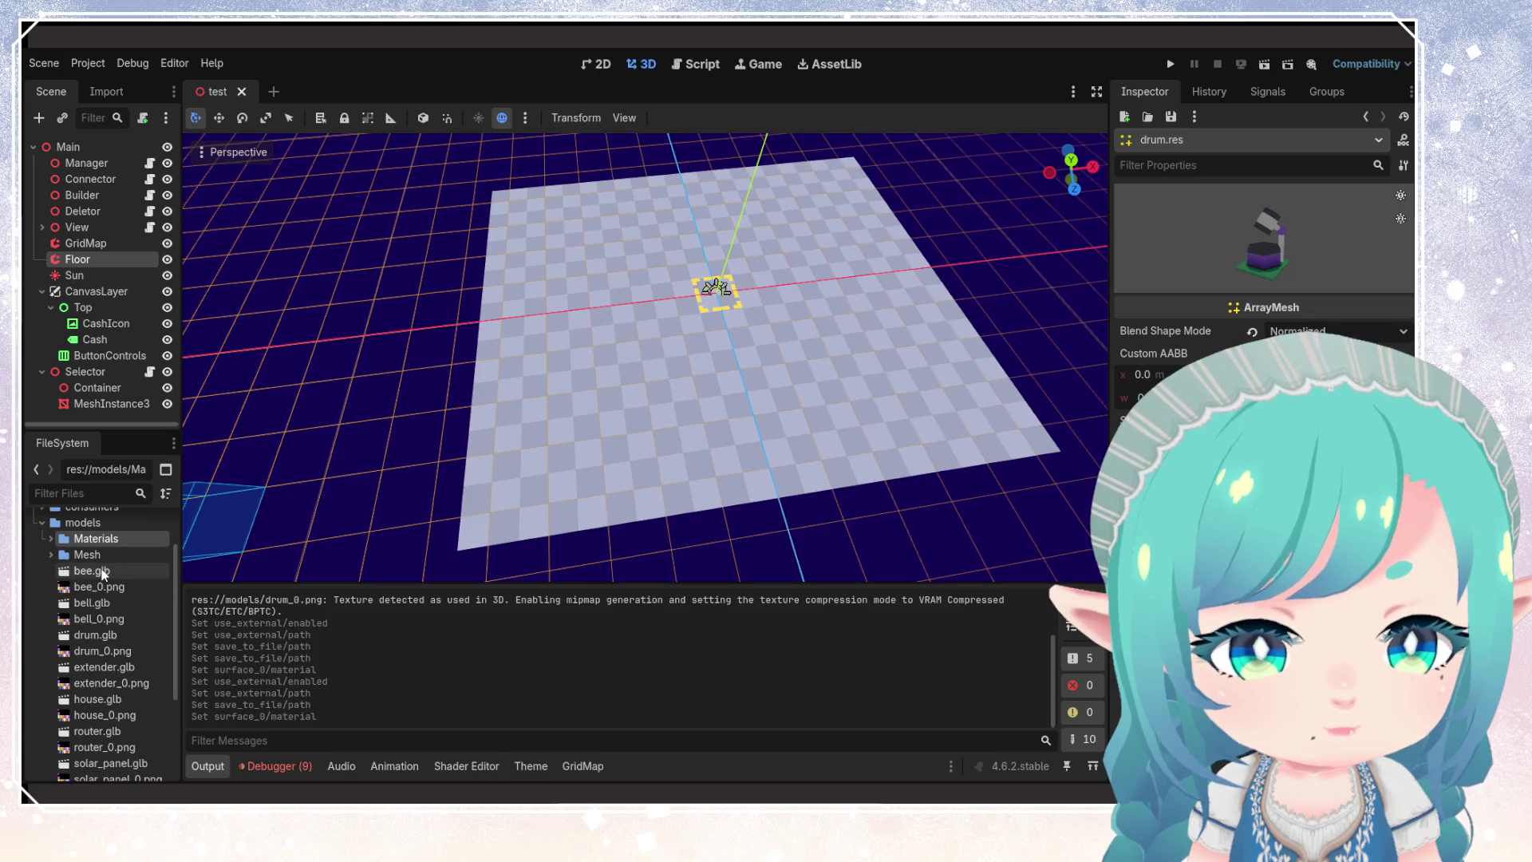
scroll(45, 551, up, 2)
click(46, 588)
click(43, 587)
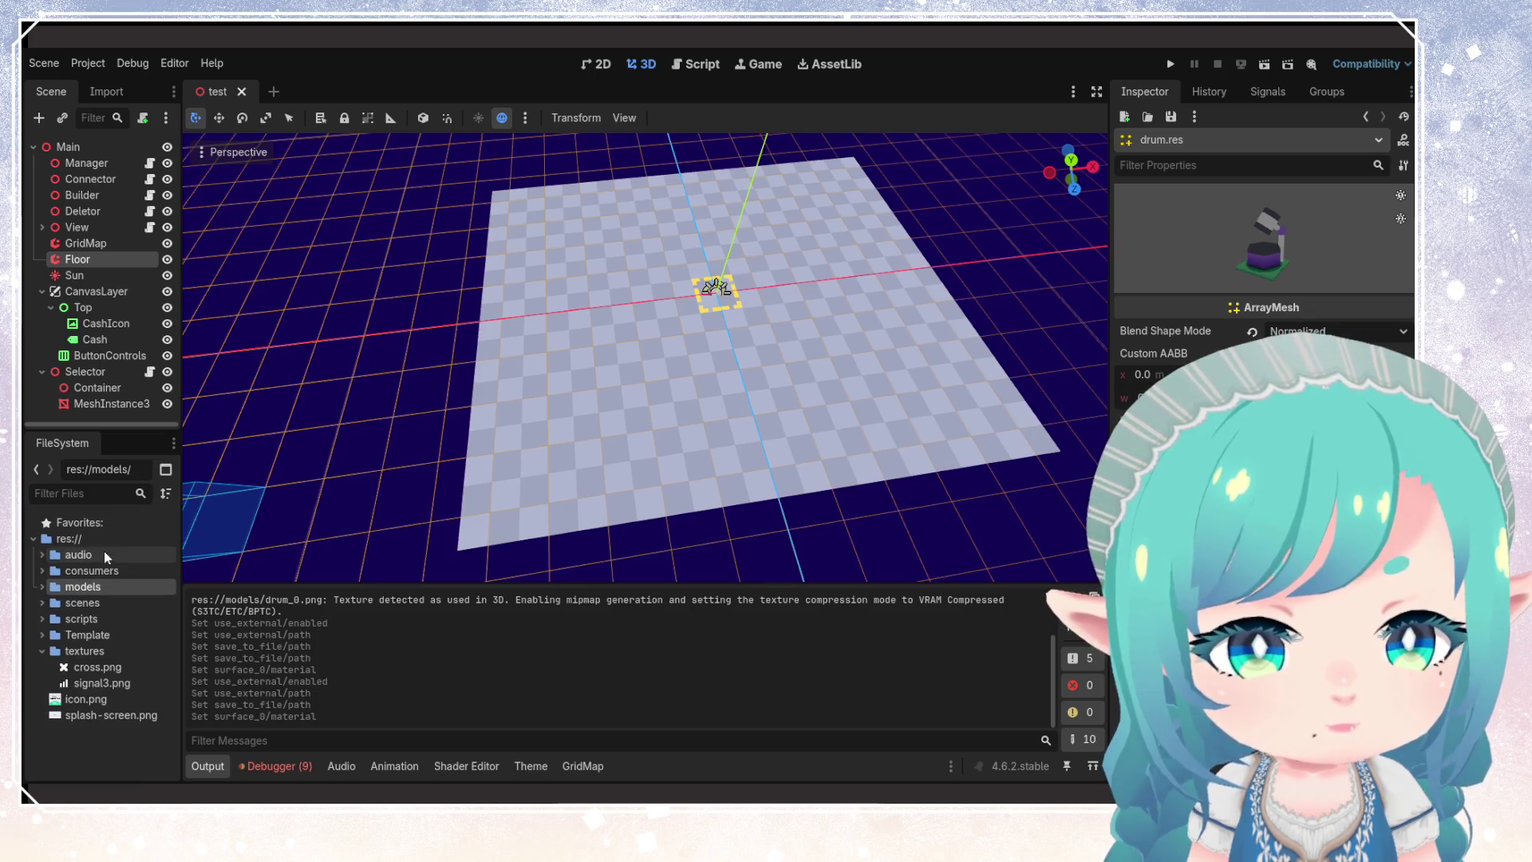
click(43, 652)
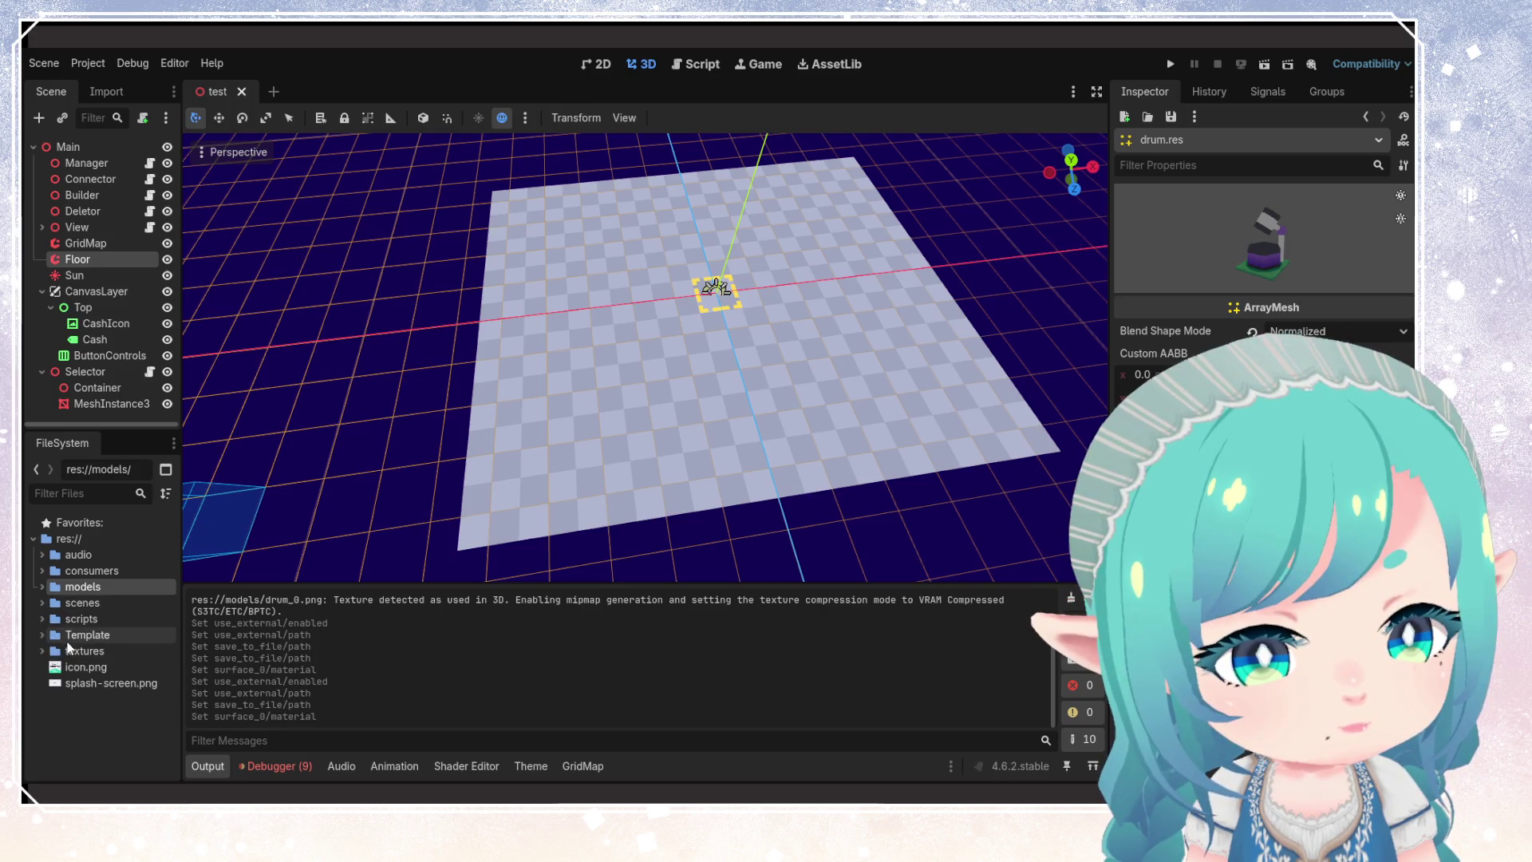
click(43, 619)
Start creating a plain Resource in the scripts folder, then cancel saving it
right_click(56, 621)
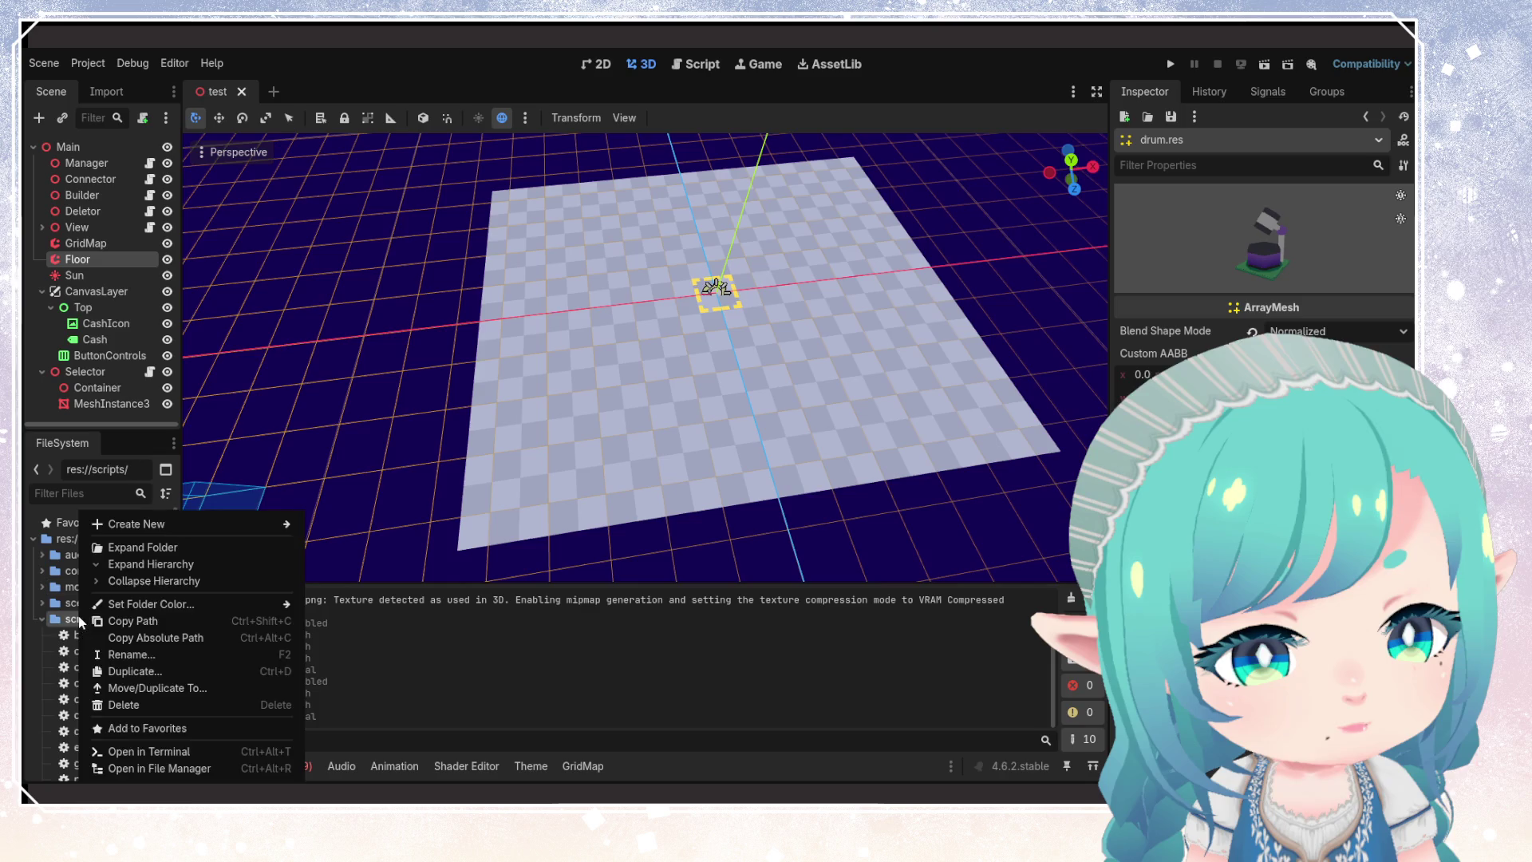
mouse_move(174, 522)
click(358, 574)
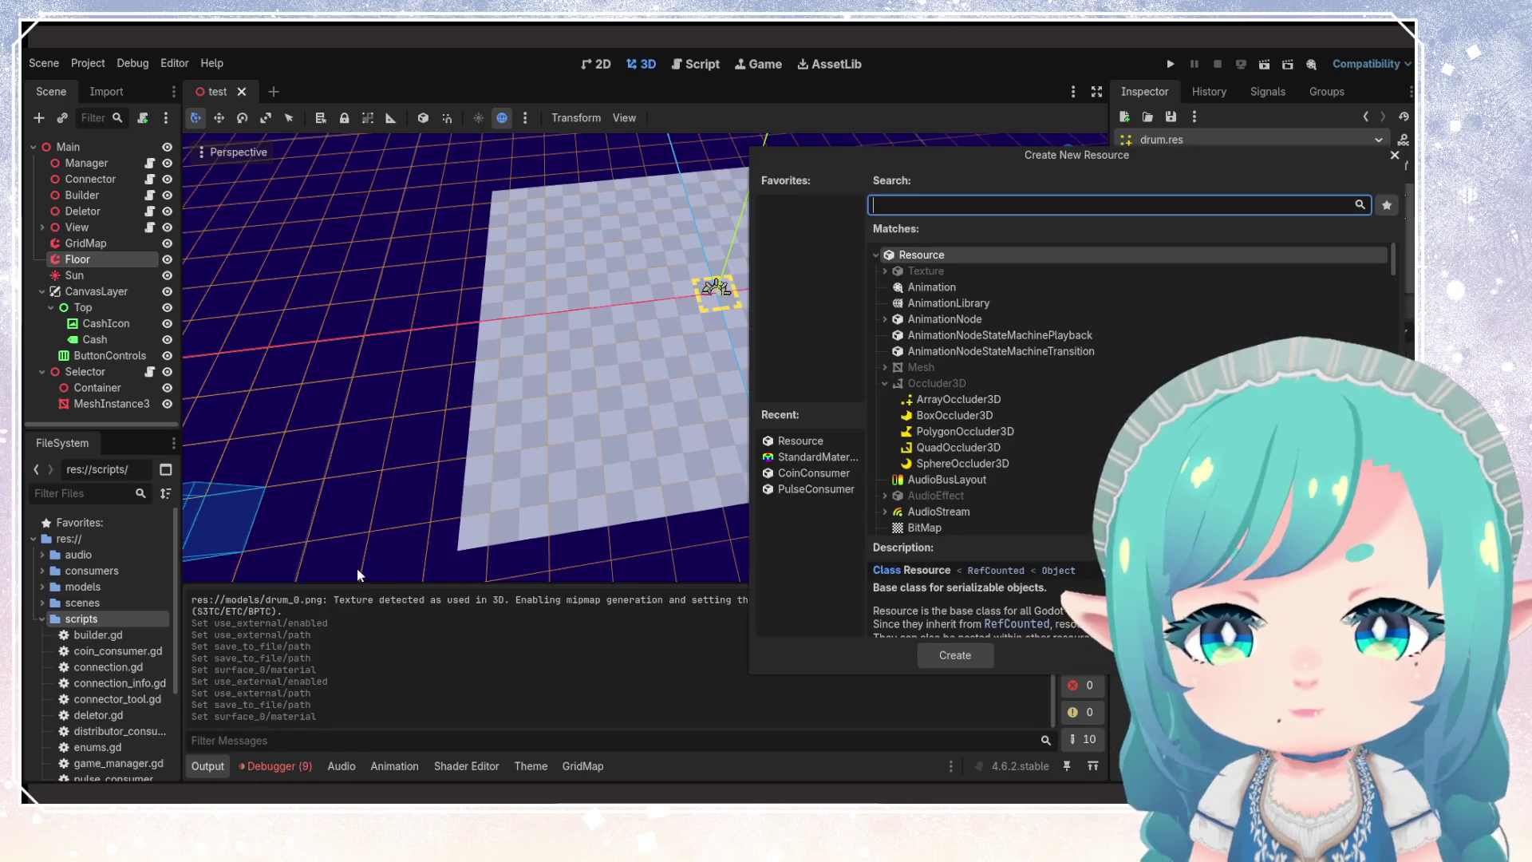
click(976, 657)
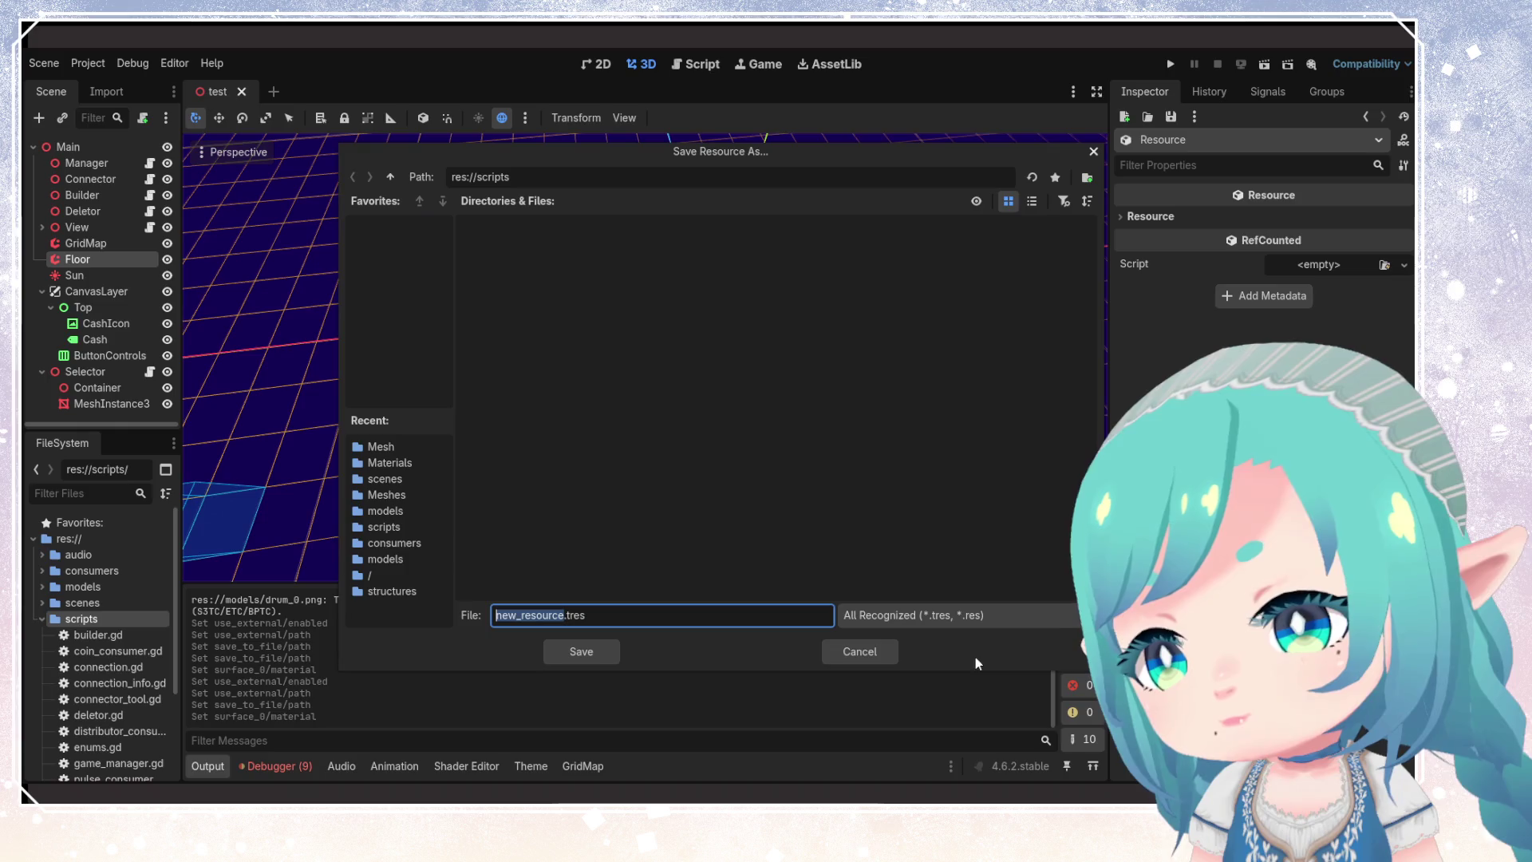
click(869, 648)
Create a new script named MusicConsumer.gd in the scripts folder
right_click(90, 620)
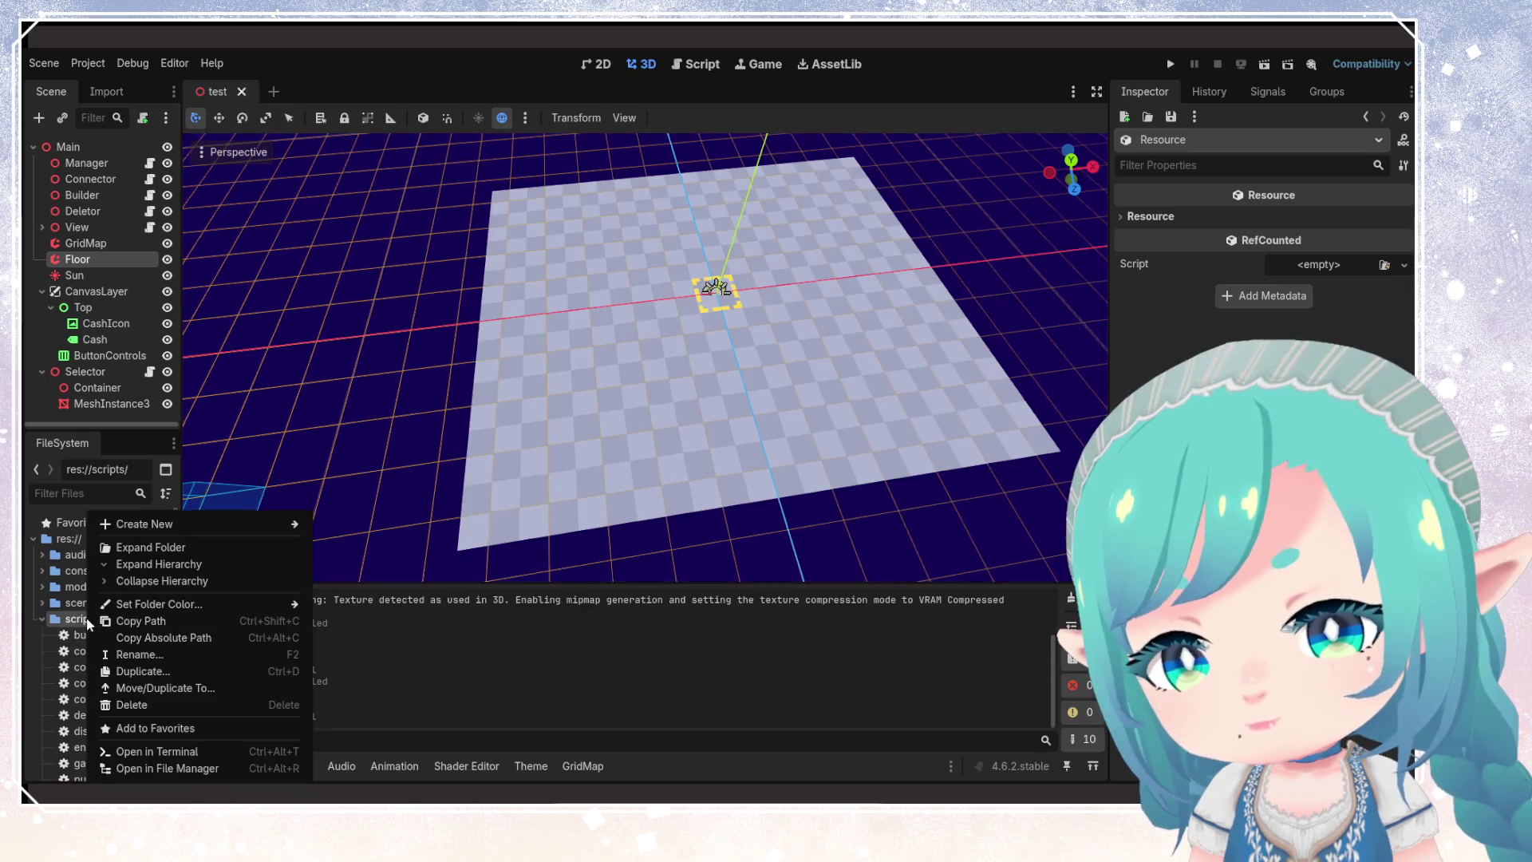
mouse_move(180, 521)
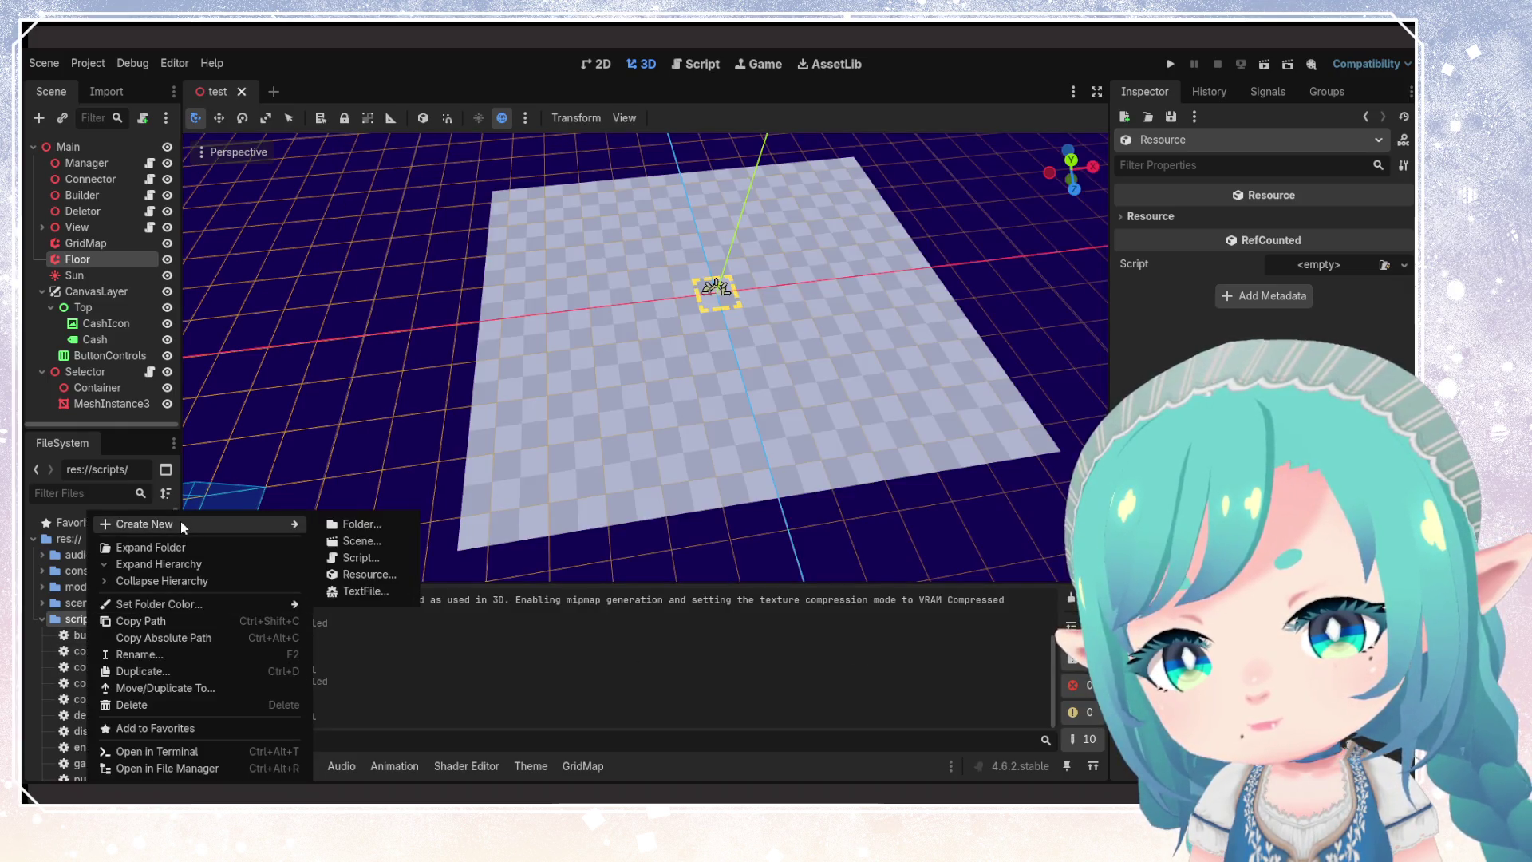
click(376, 557)
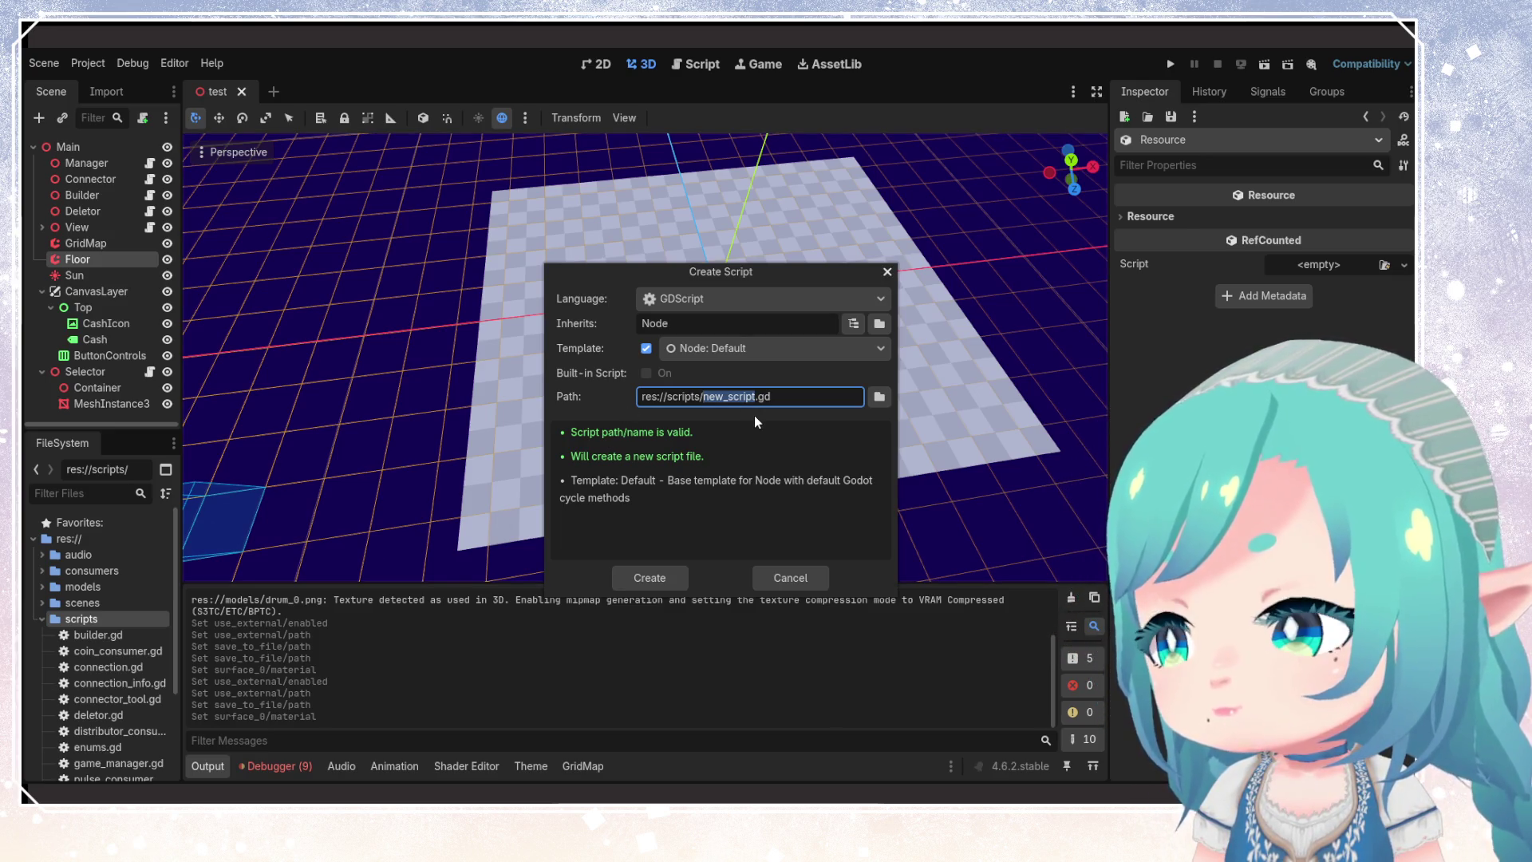
text(Music)
text(Consumer)
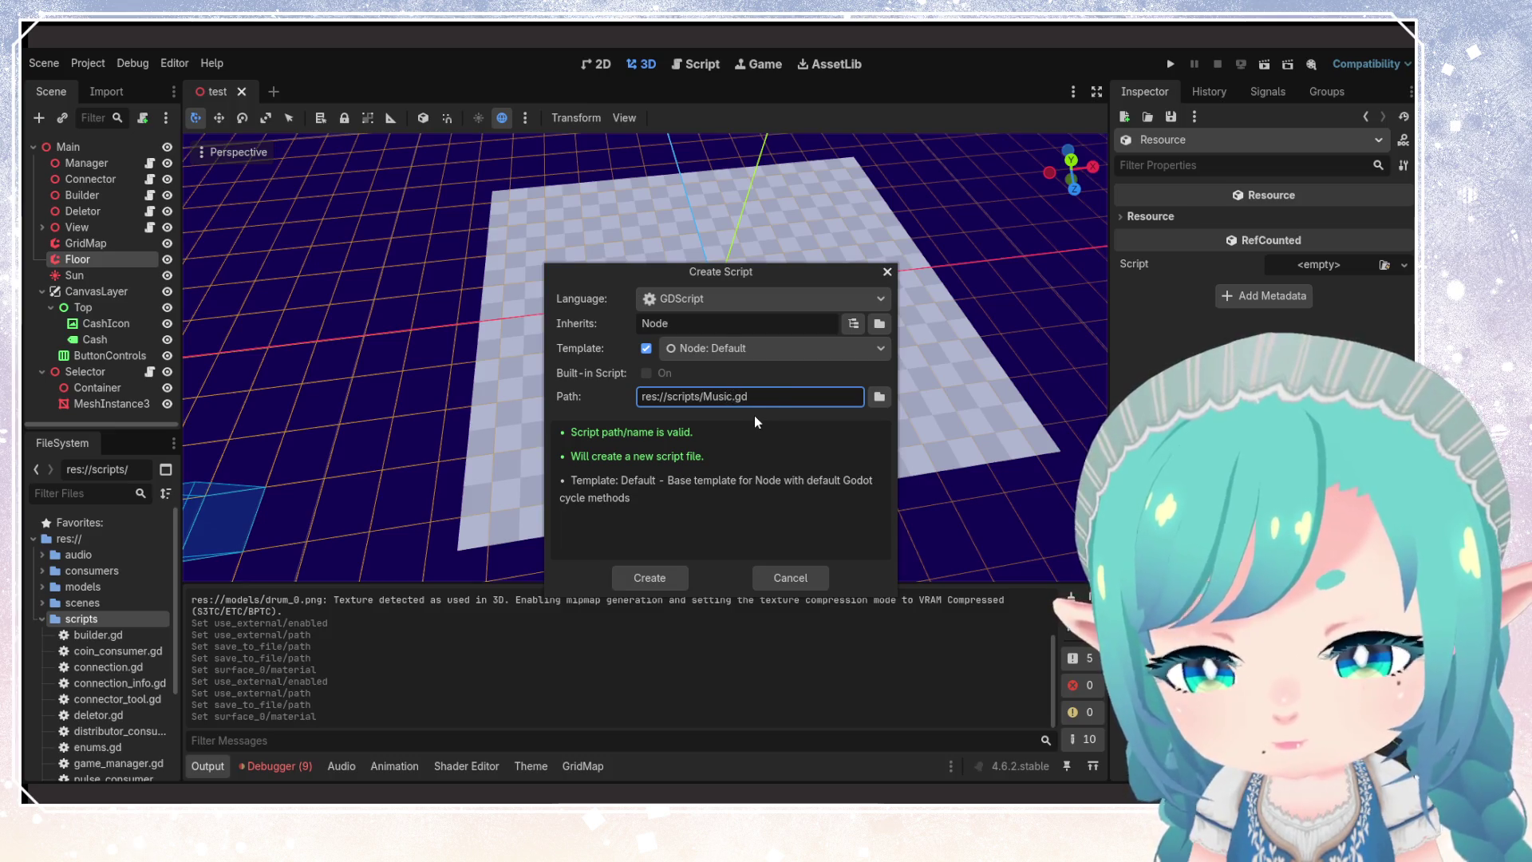
key(Return)
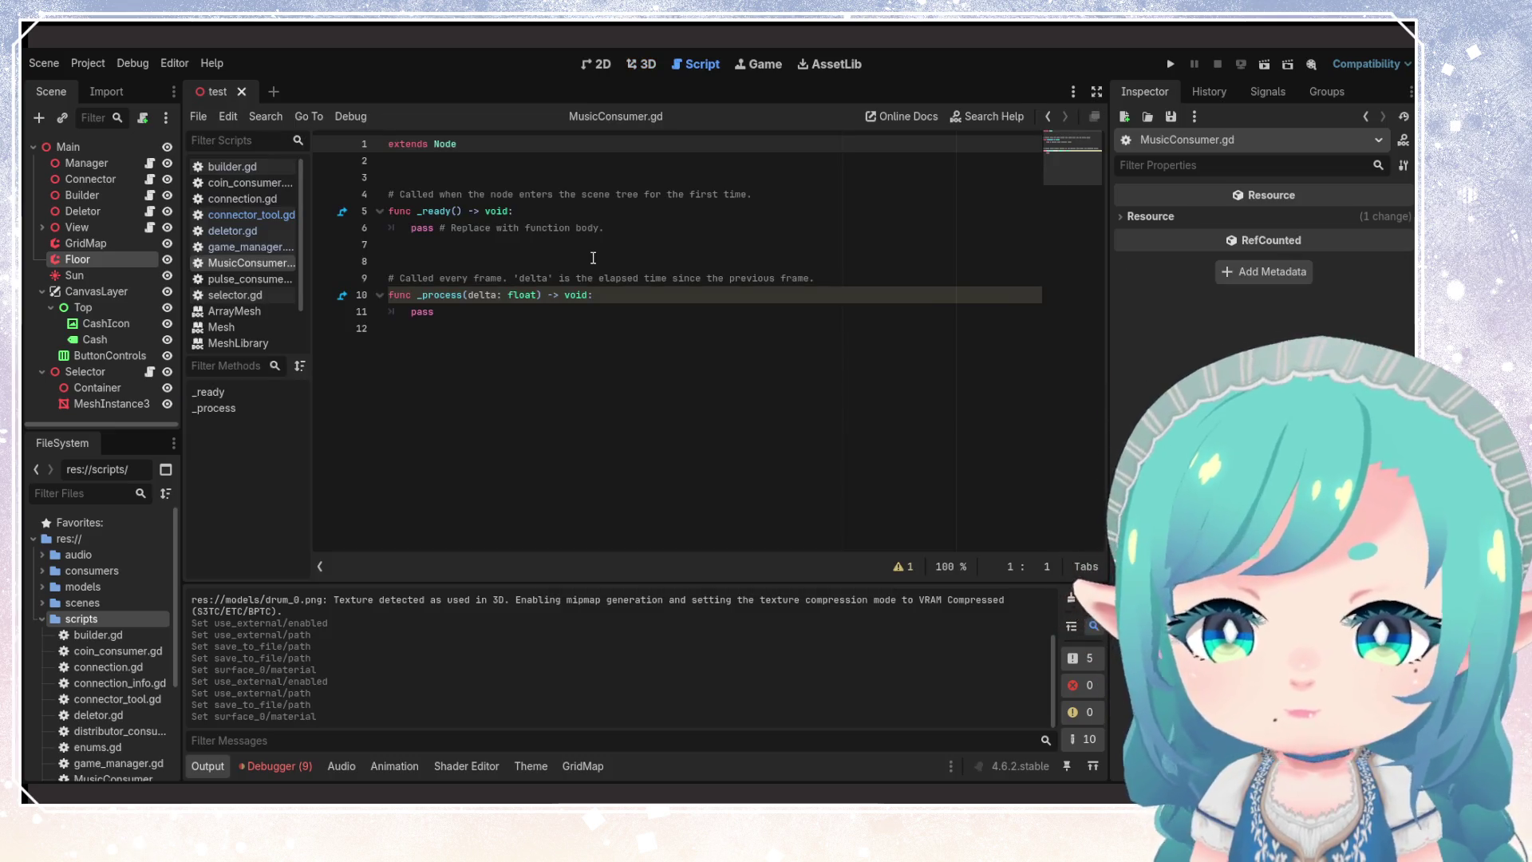
Change MusicConsumer.gd's base class from Node to PulseConsumer
drag(592, 319, 592, 192)
double_click(445, 144)
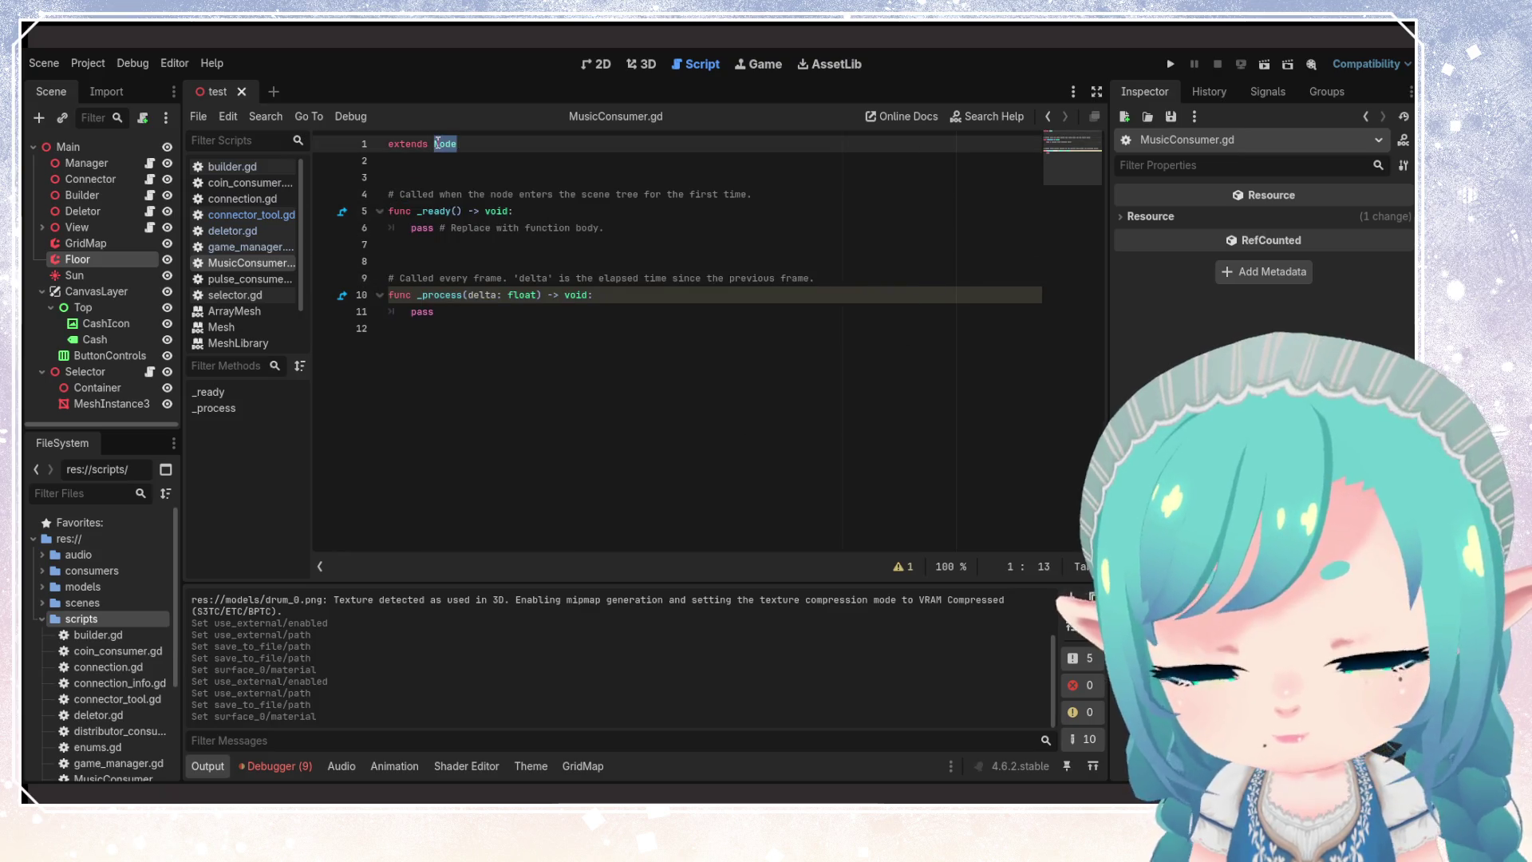
text(P)
key(BackSpace)
text(Con)
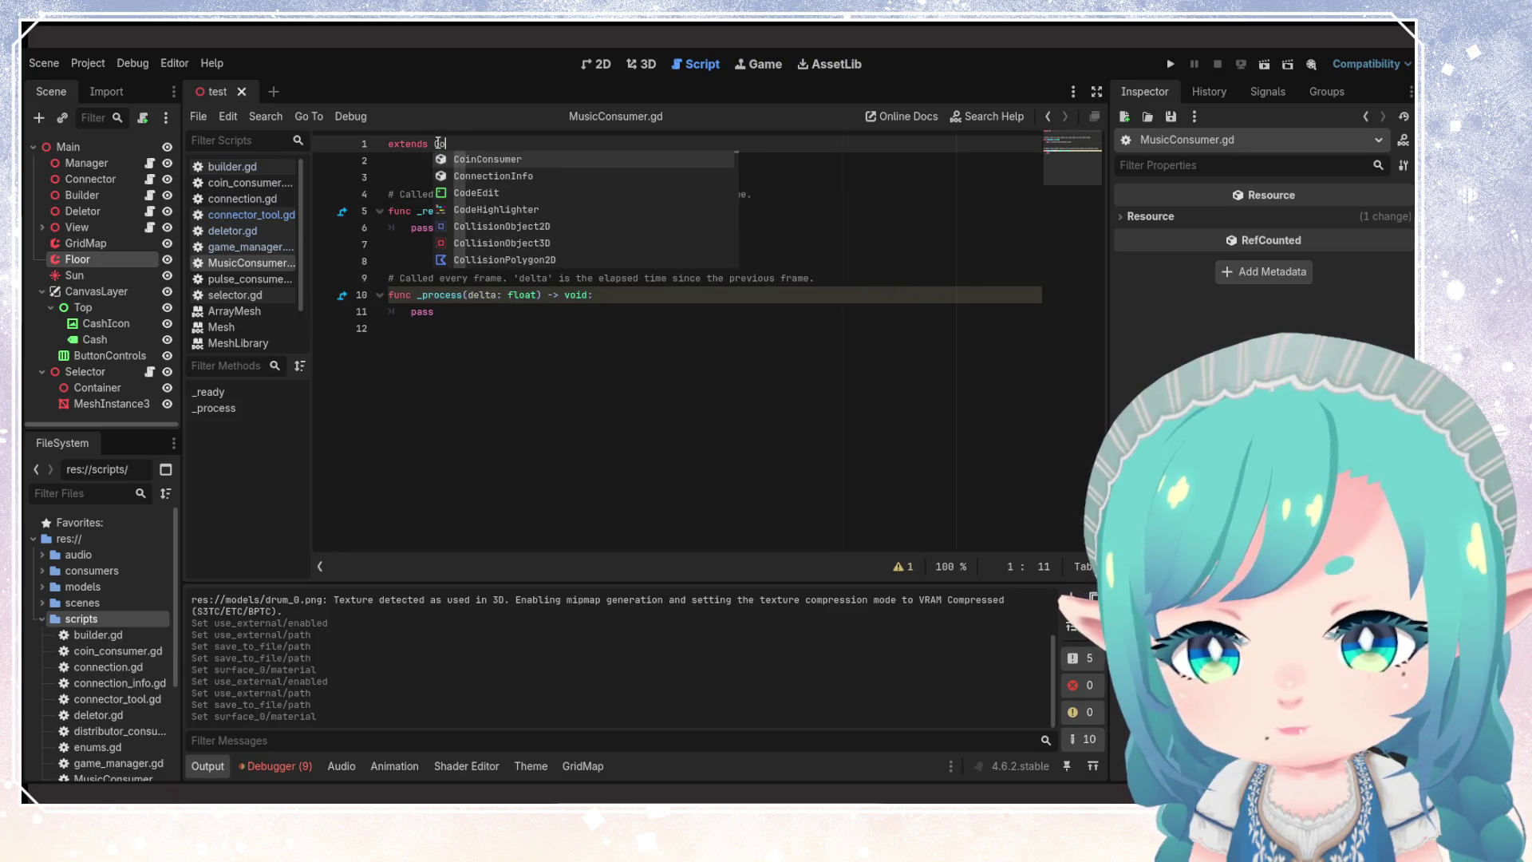
key(BackSpace)
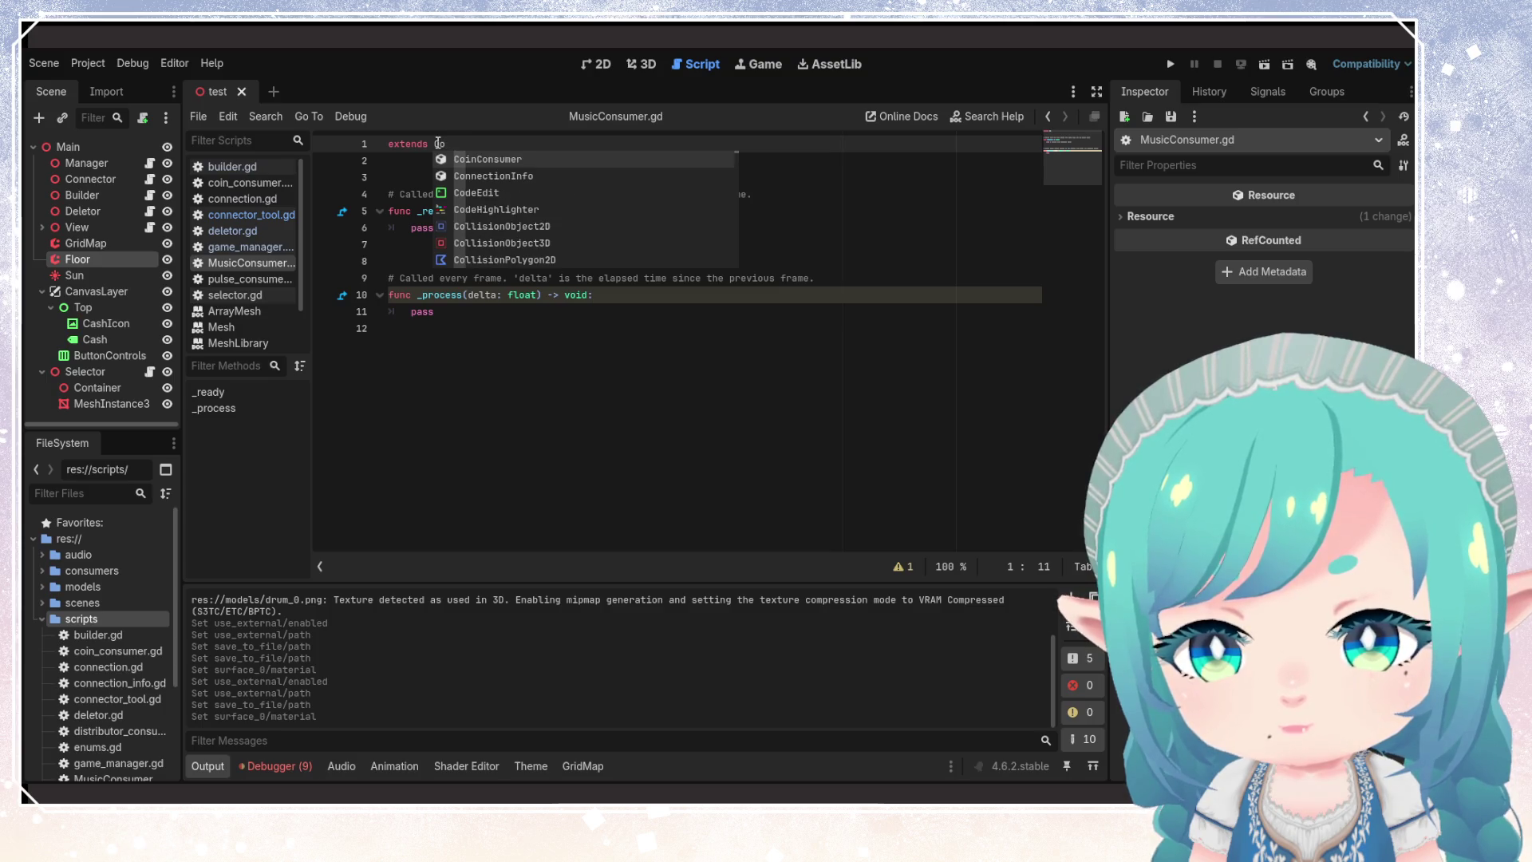
key(BackSpace)
key(BackSpace)
text(Pu)
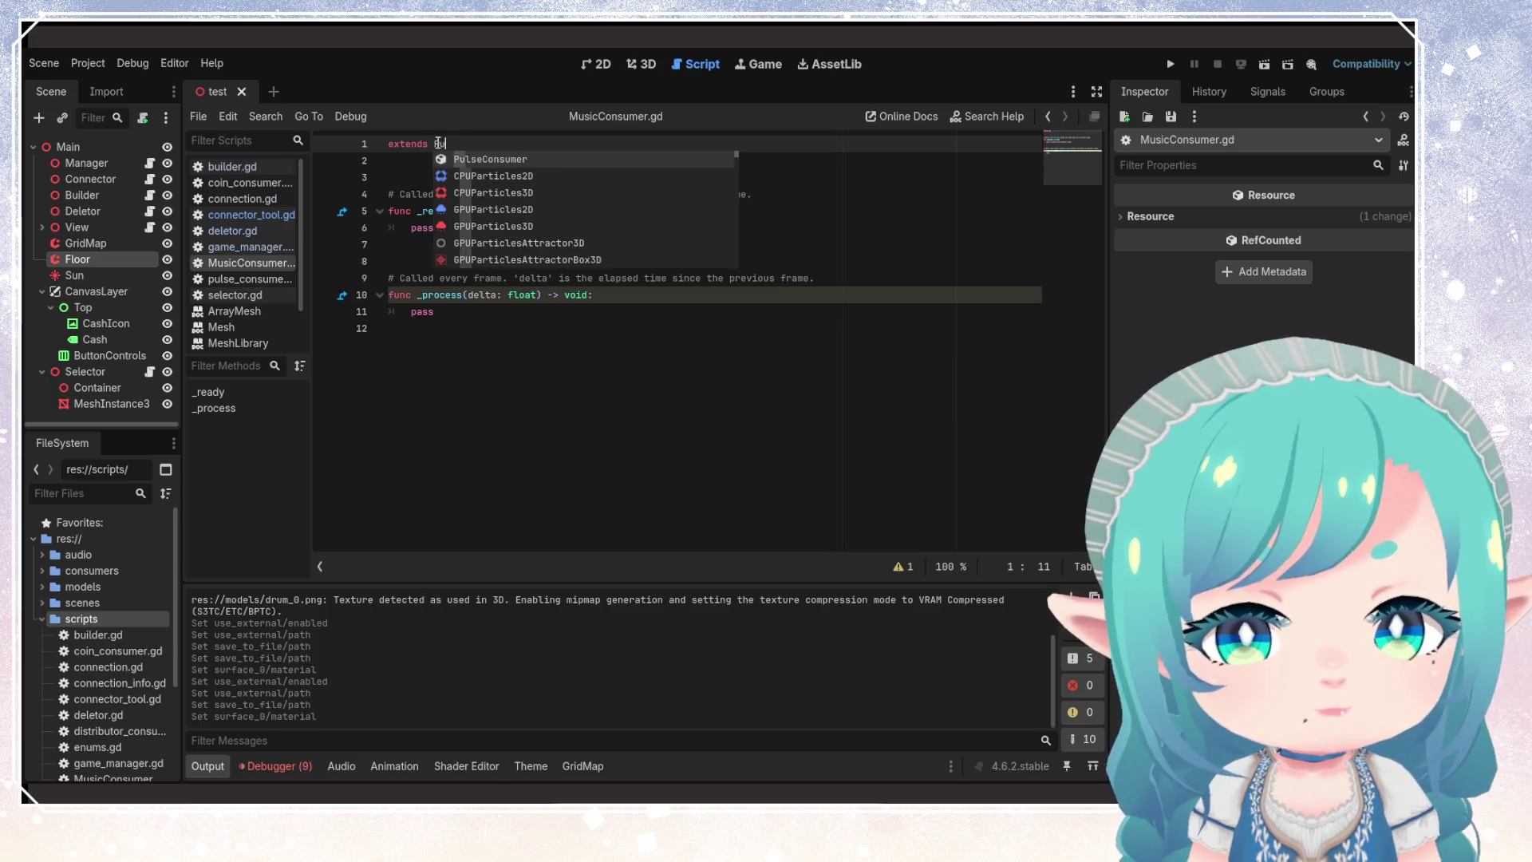
key(Return)
key(Return)
text(c)
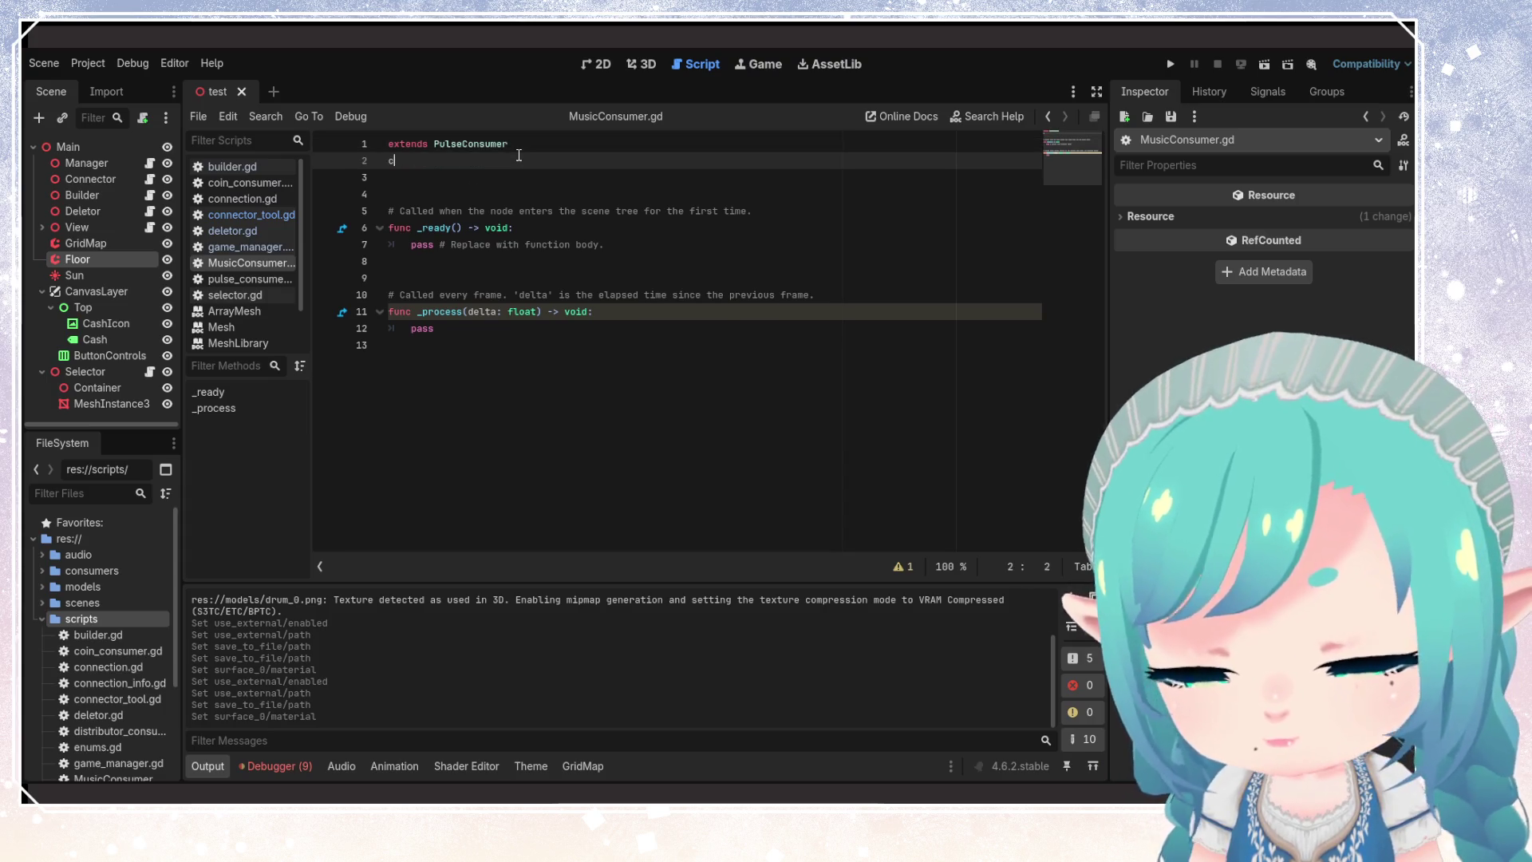
text(ame MusicConsumer)
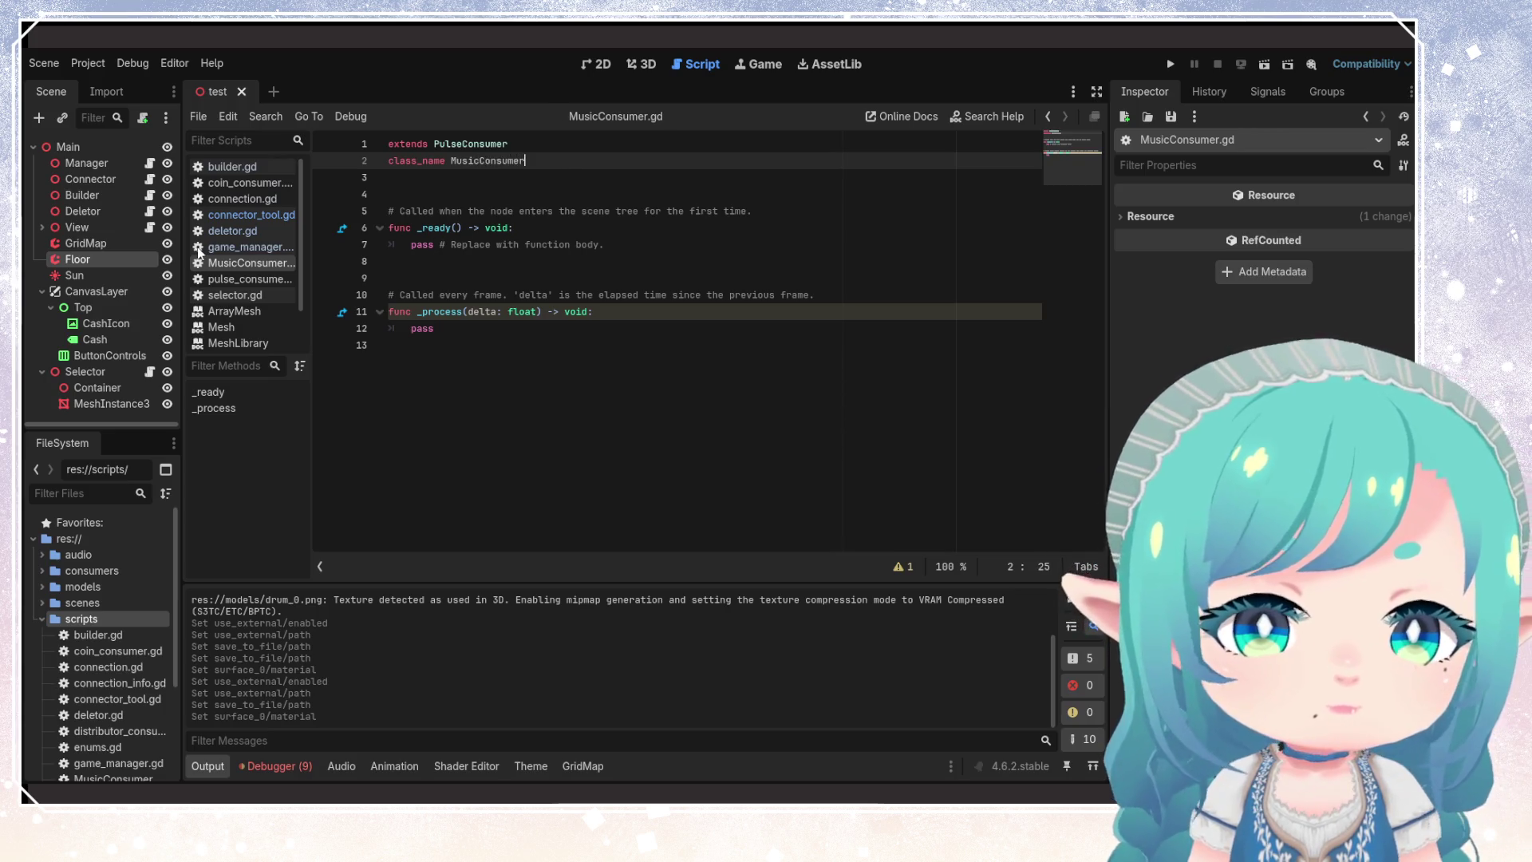
Paste coin_consumer.gd's coins export and _perform_operation code over MusicConsumer.gd's template
click(241, 182)
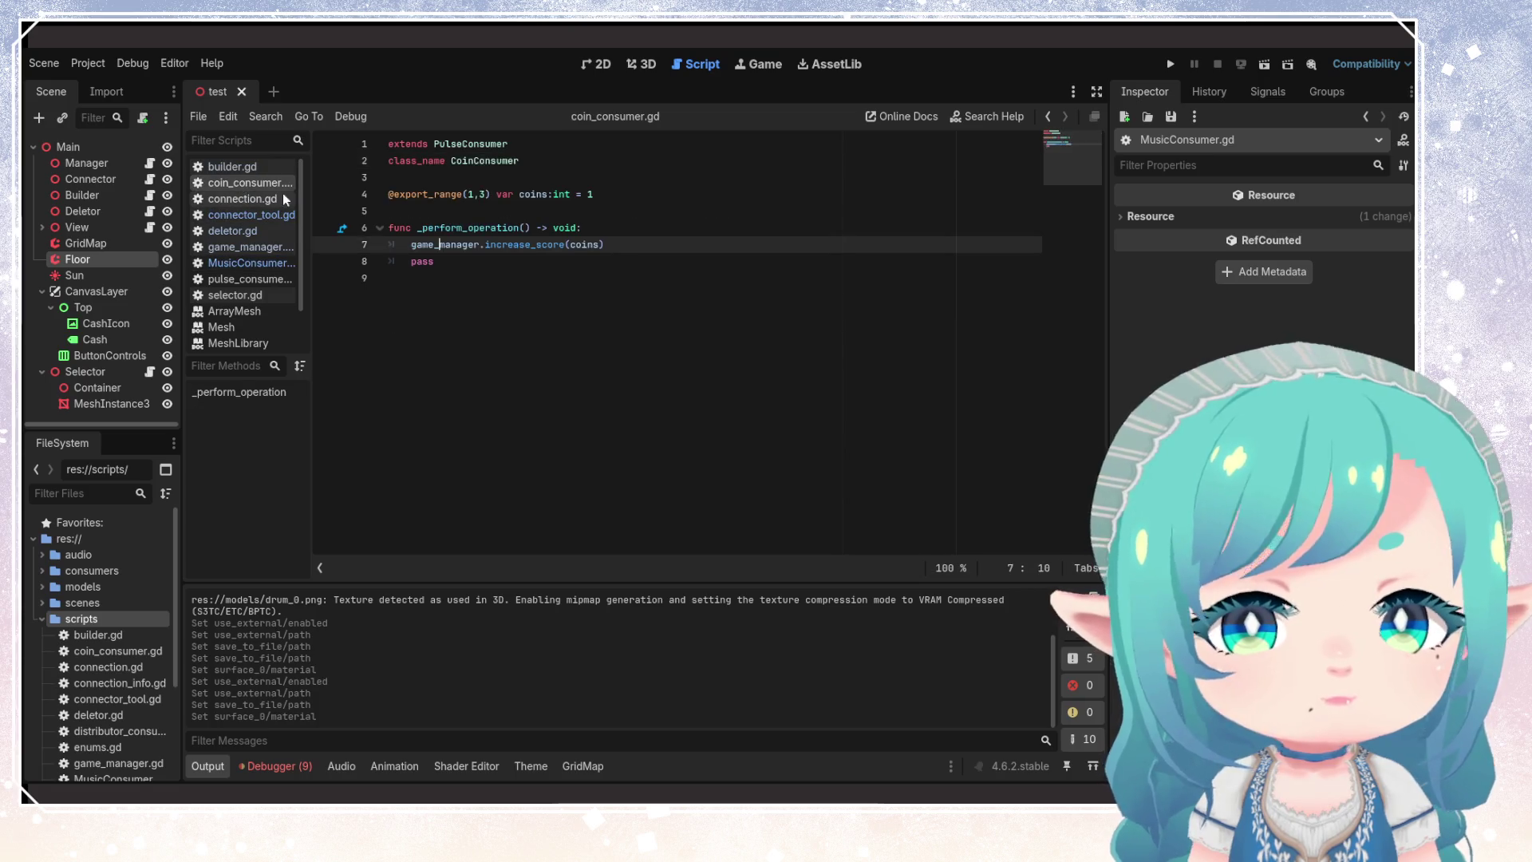
drag(435, 261, 363, 198)
key(ctrl+c)
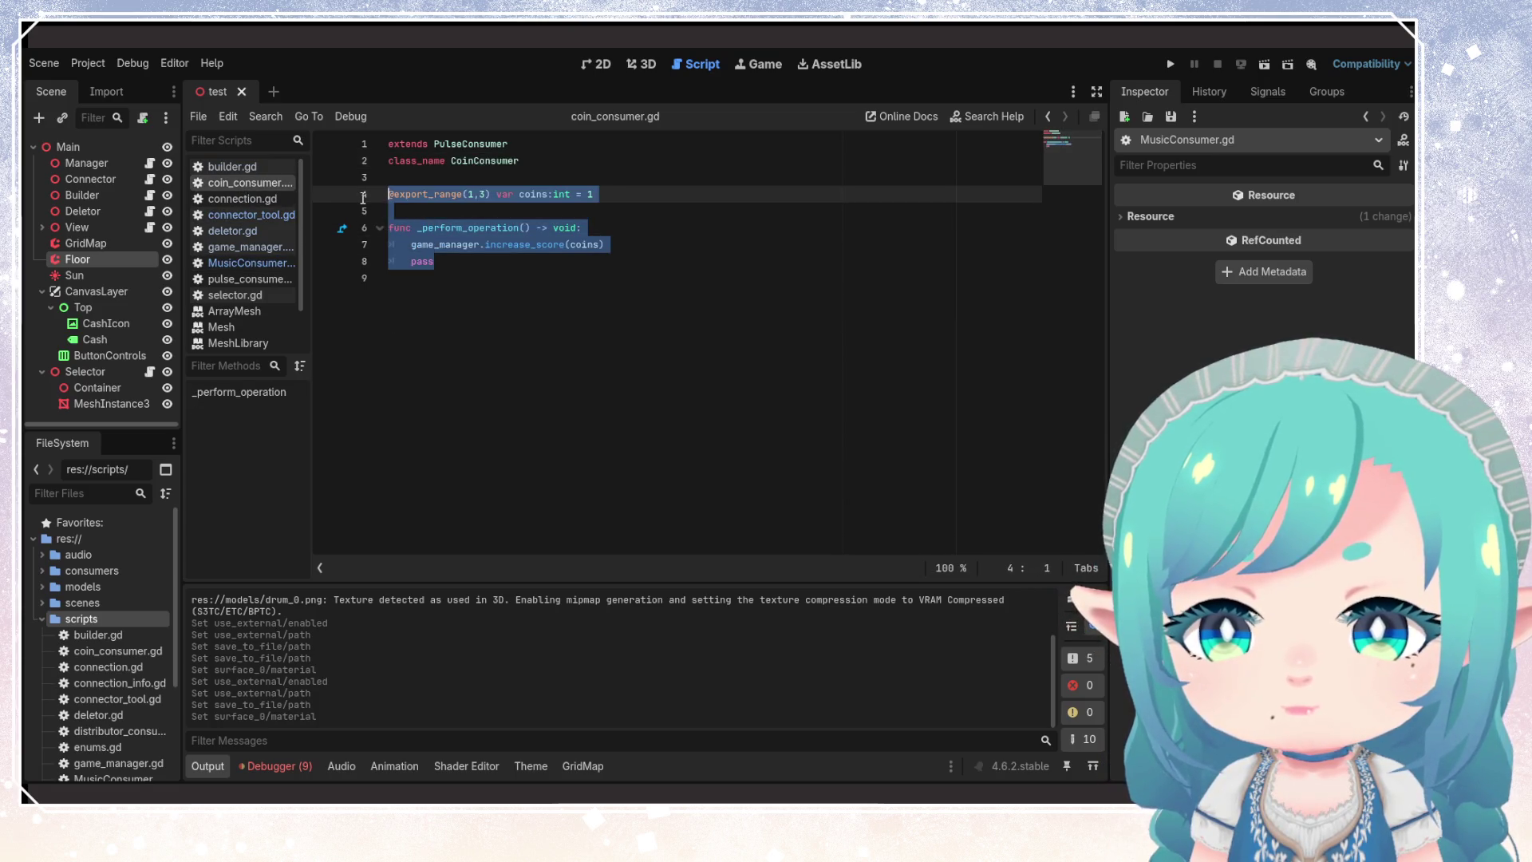
click(284, 266)
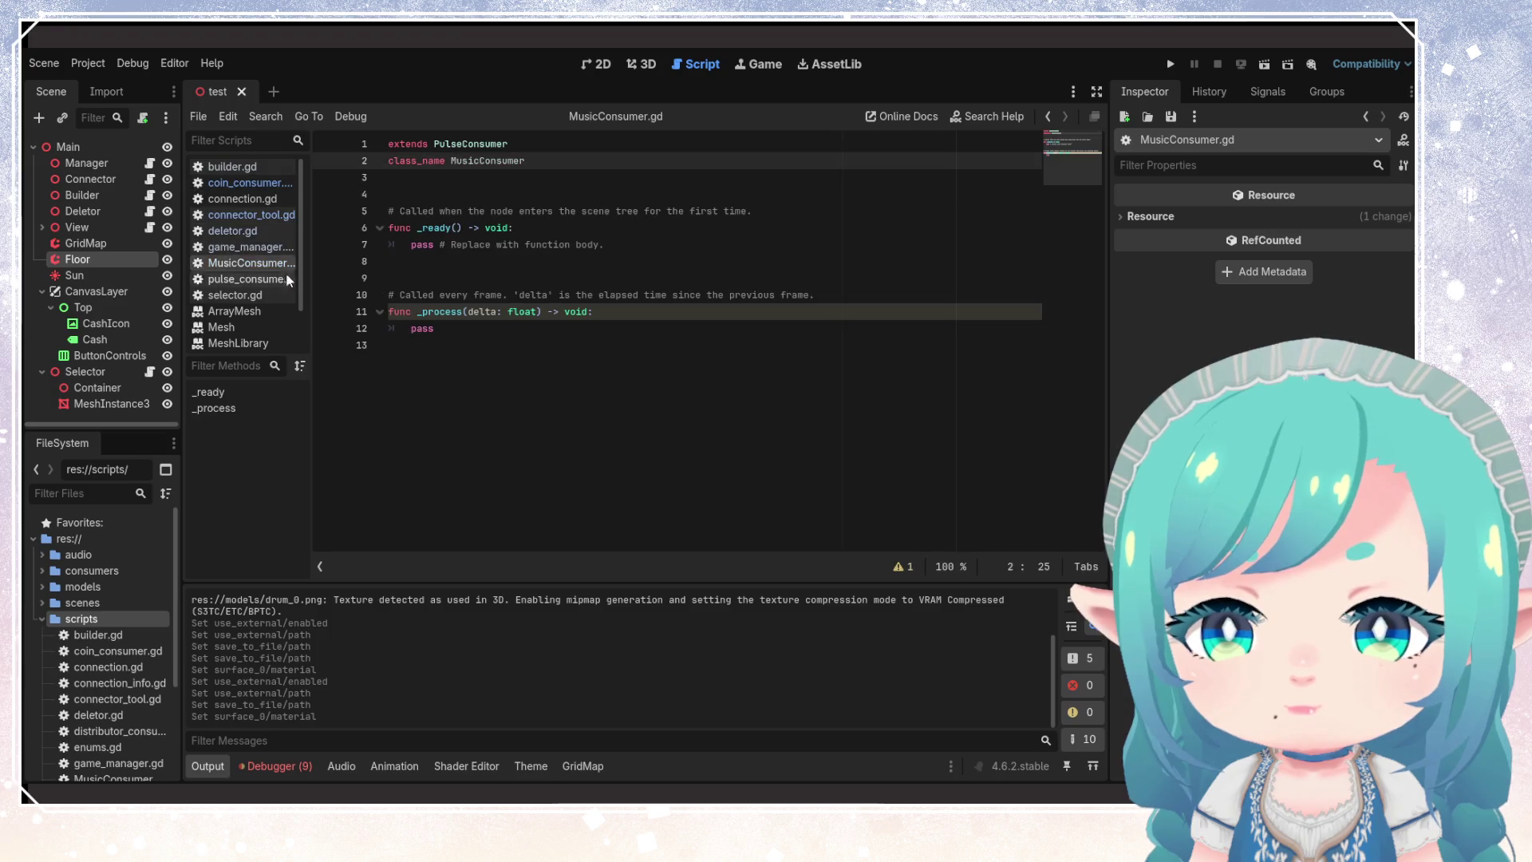
mouse_move(543, 328)
mouse_down()
mouse_move(447, 294)
mouse_move(375, 194)
mouse_up()
key(ctrl+v)
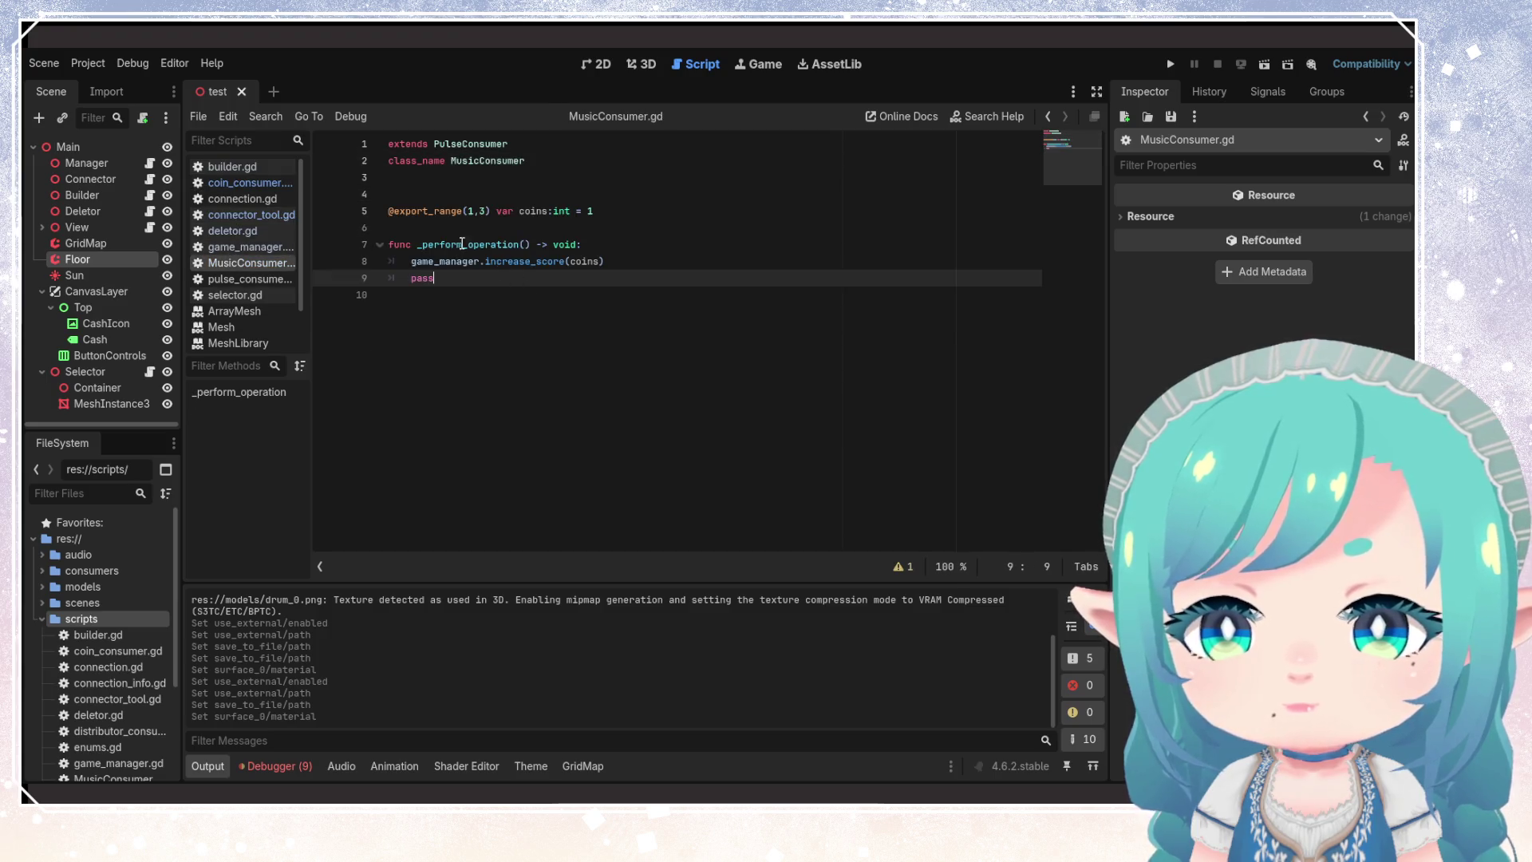
click(490, 226)
click(656, 210)
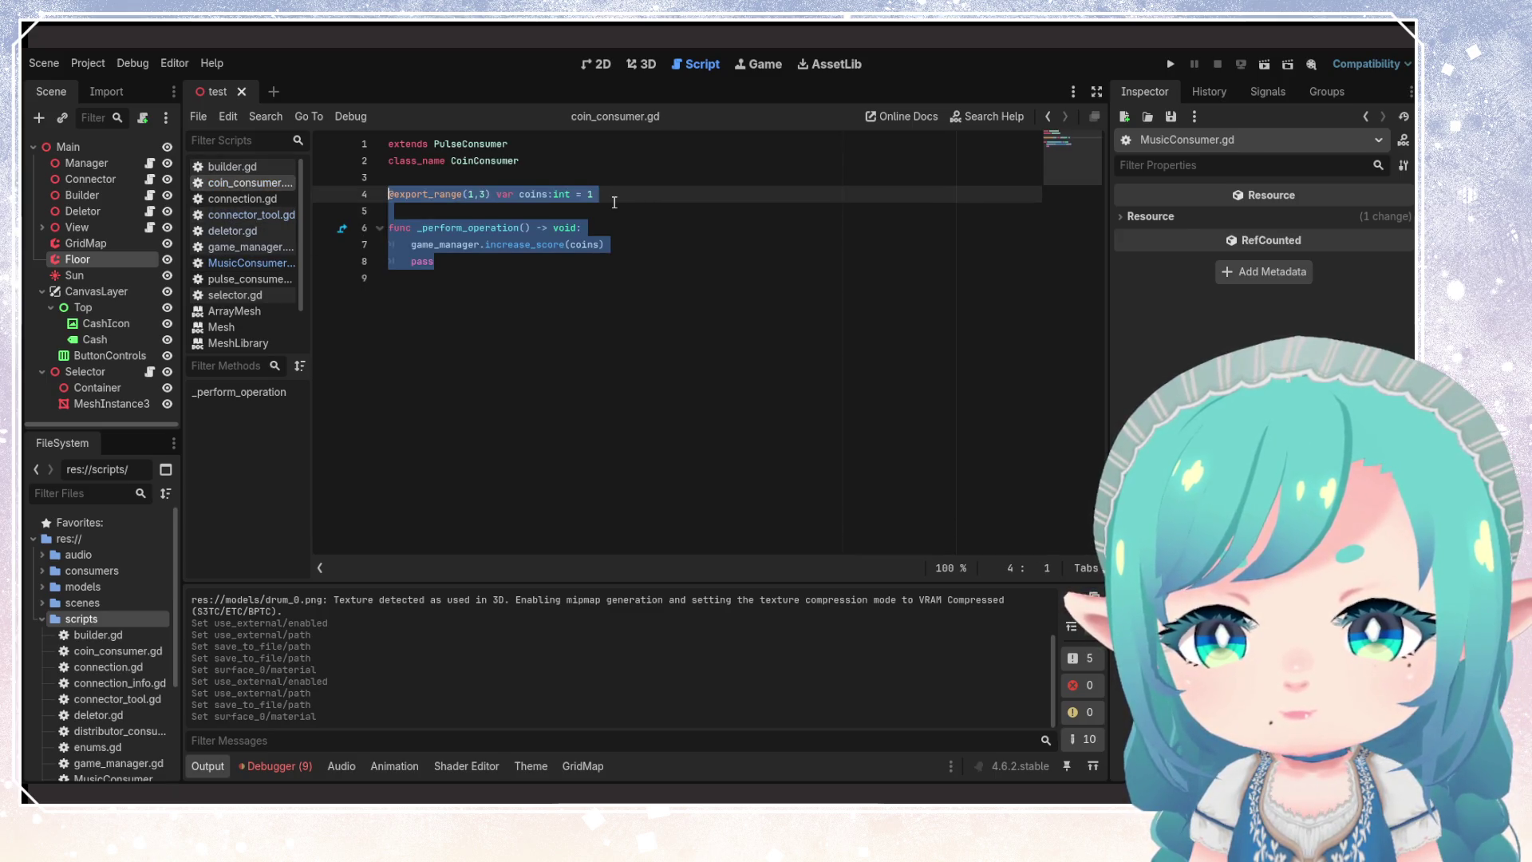
click(241, 184)
drag(595, 194, 432, 194)
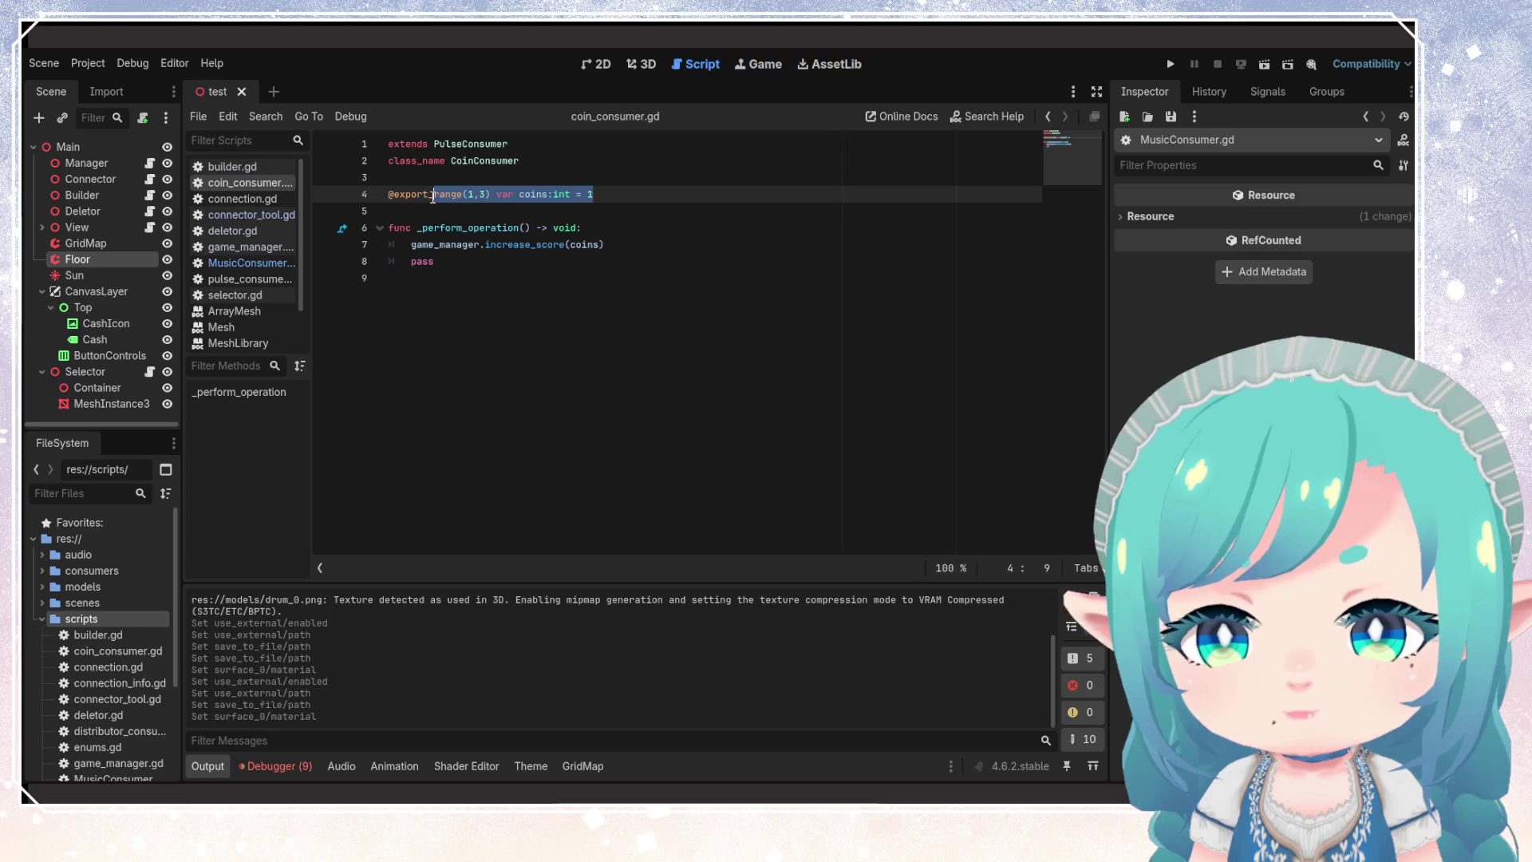
Replace the coins declaration on line 4 with an exported audio variable of type NodePath
key(BackSpace)
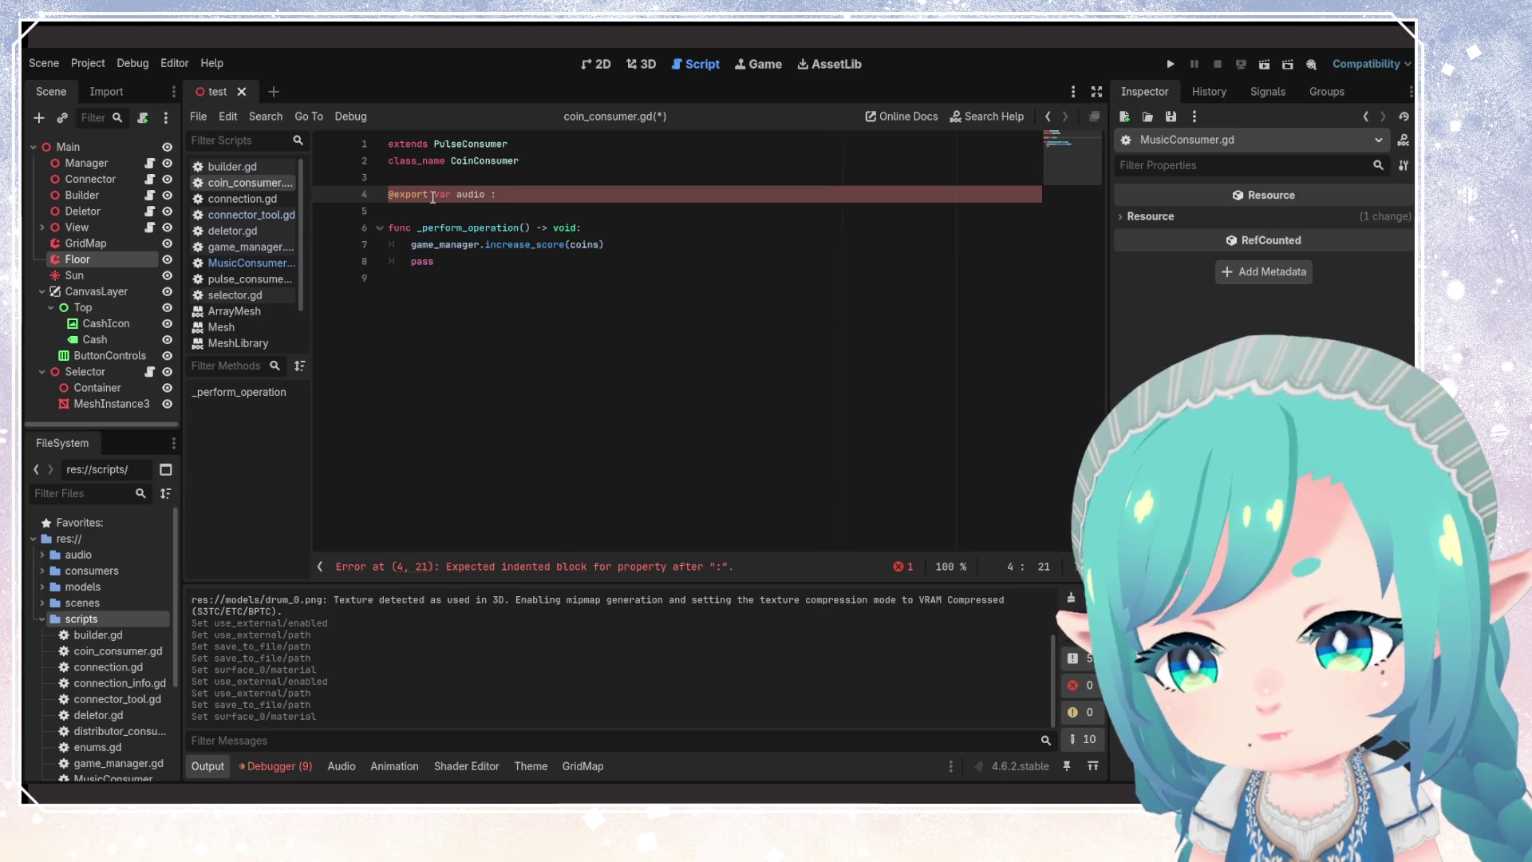
text(source)
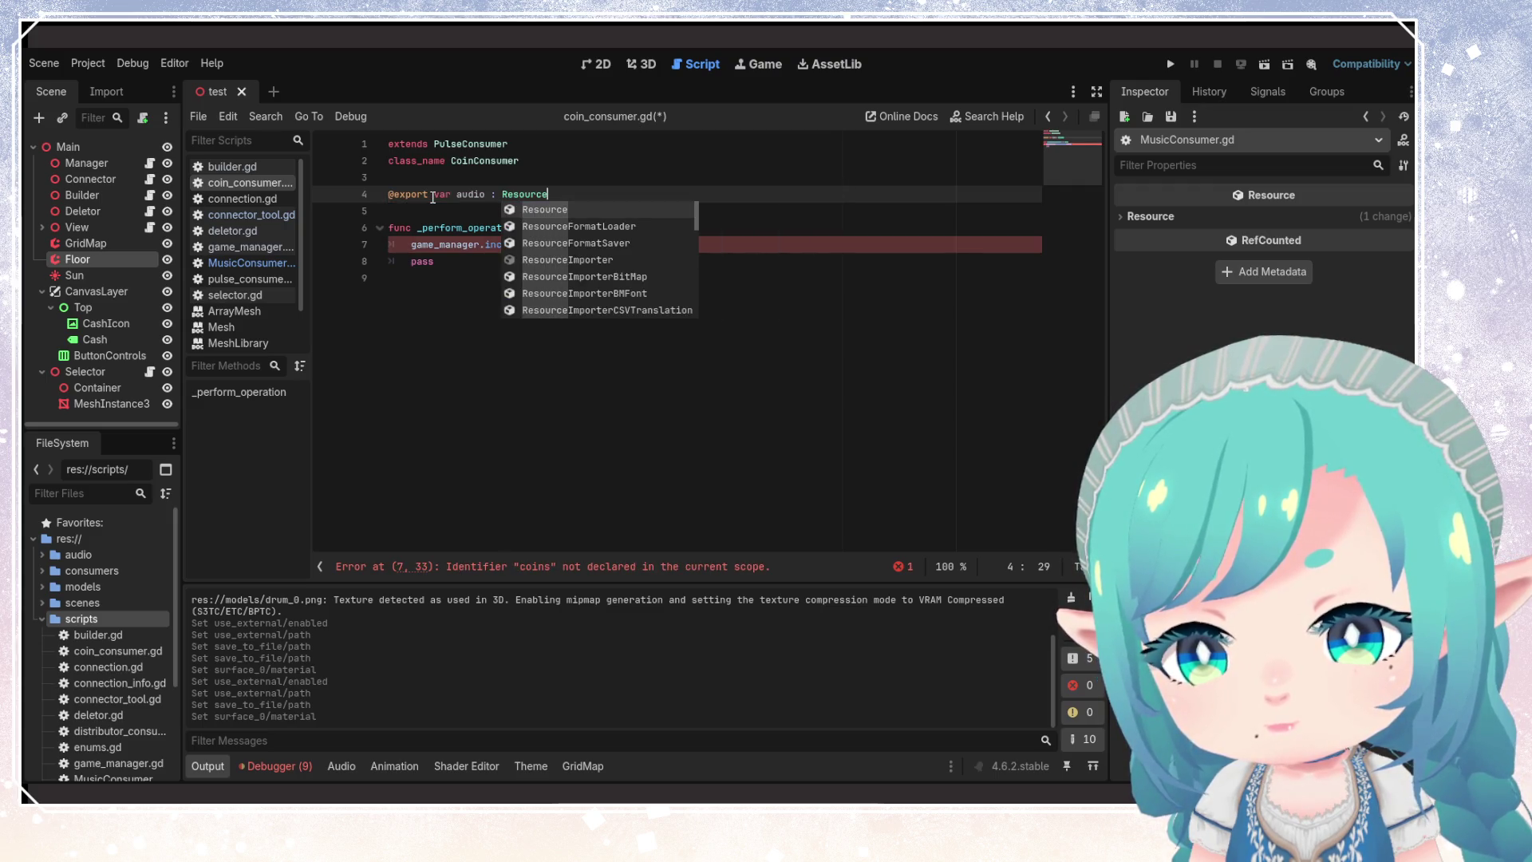
key(BackSpace)
key(BackSpace)
key(BackSpace)
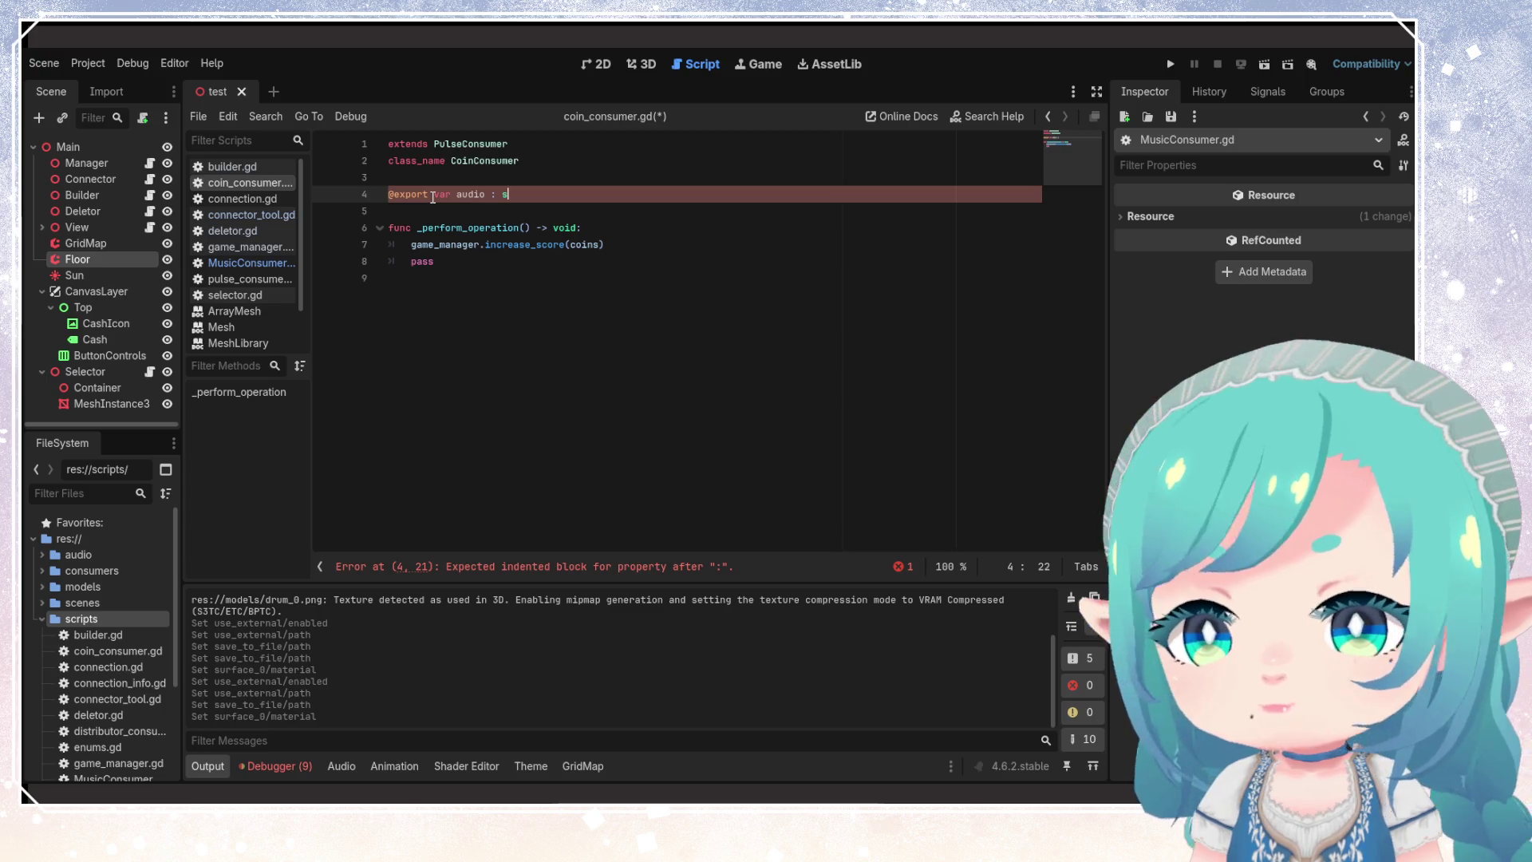
key(BackSpace)
key(BackSpace)
key(BackSpace)
text(String)
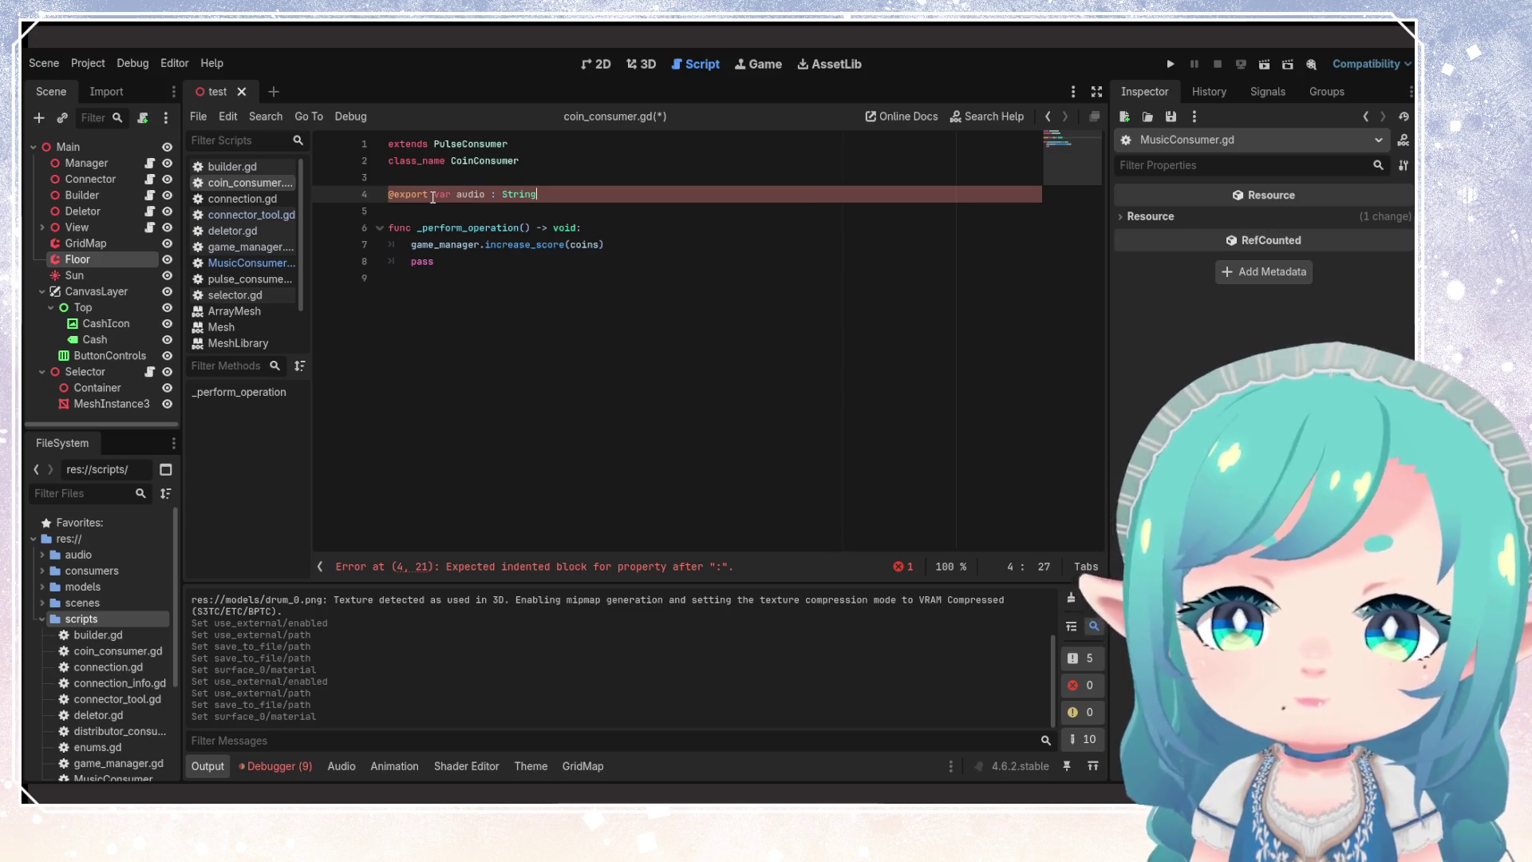
click(520, 292)
click(533, 197)
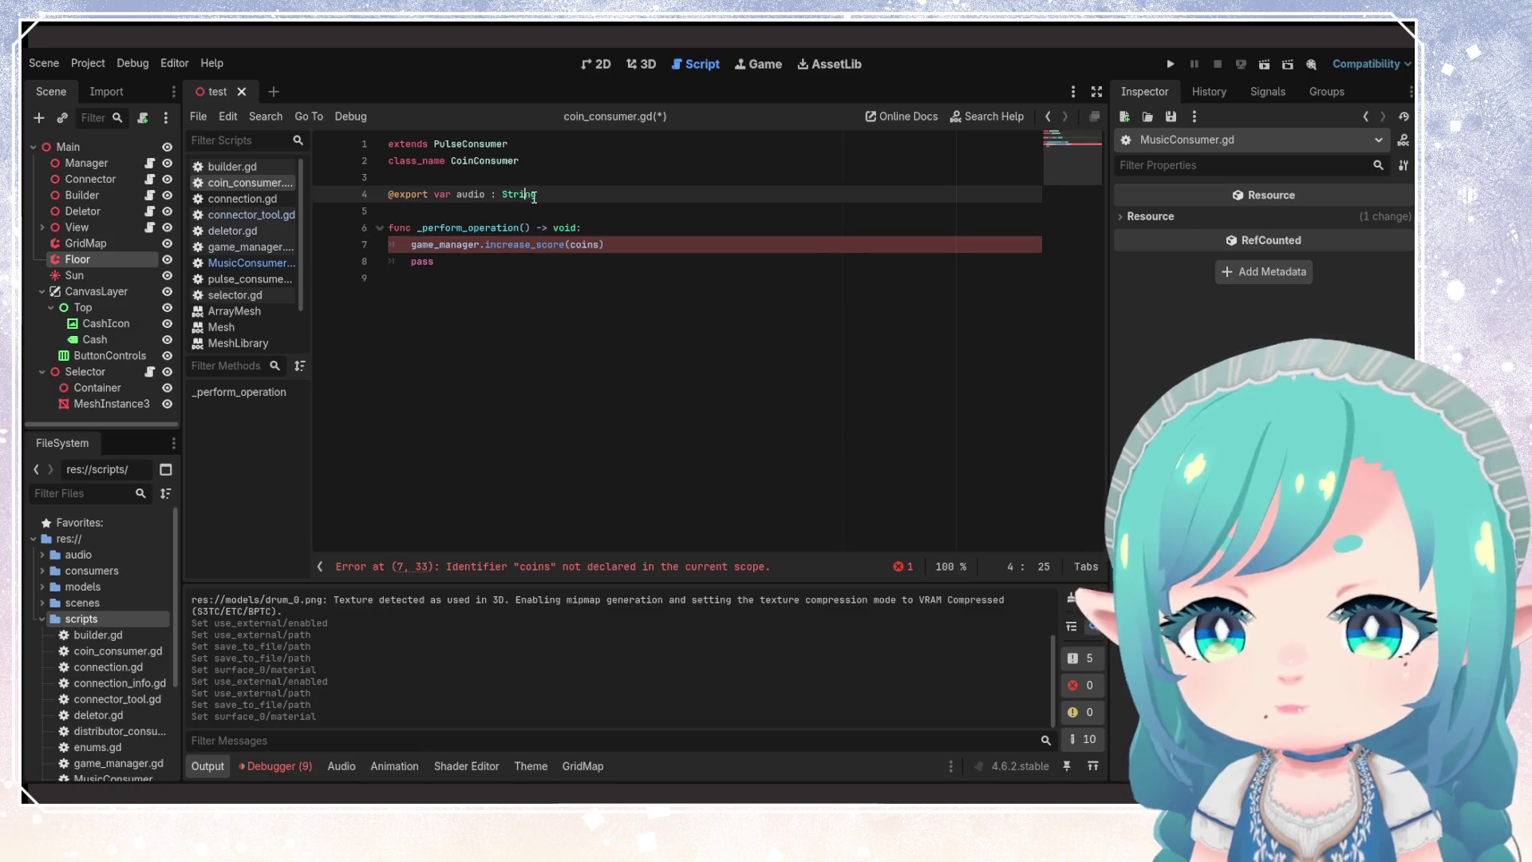
double_click(533, 197)
text(NodePath)
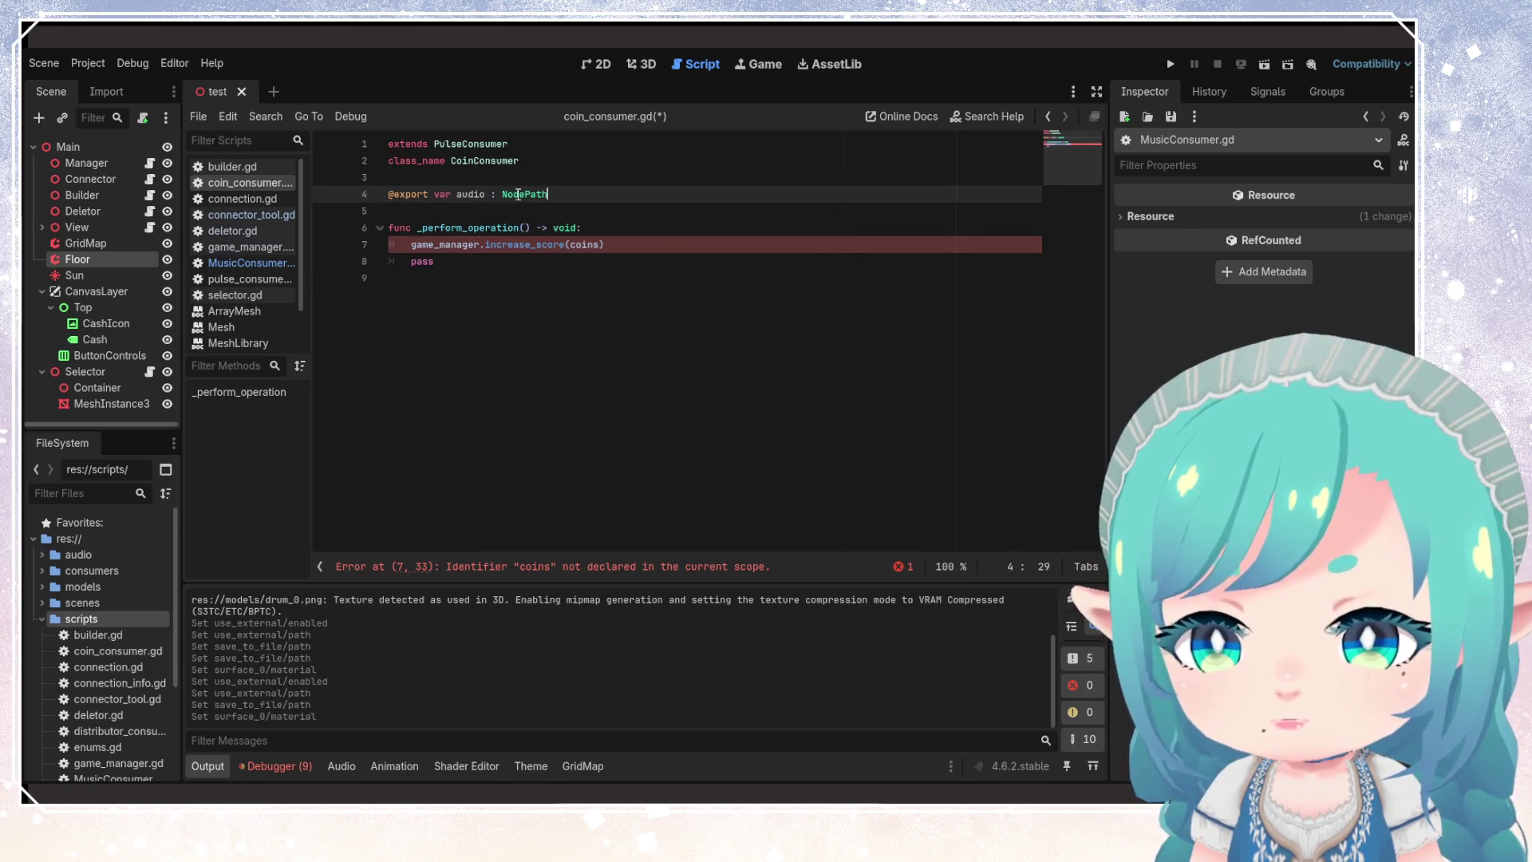
key(ctrl+s)
Replace the increase_score call on line 7 with a play() call
click(517, 276)
click(504, 260)
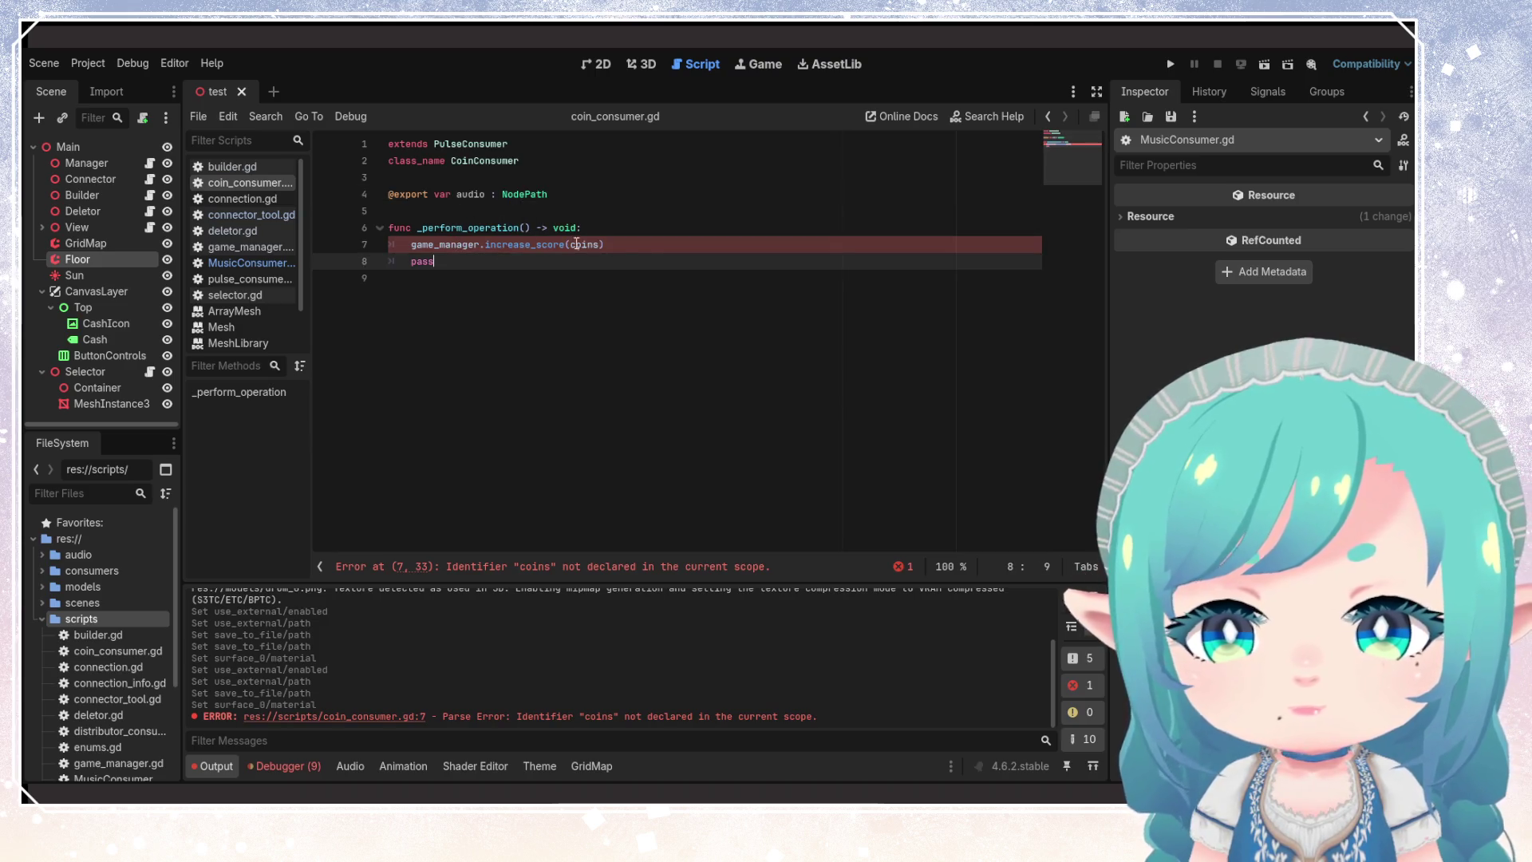
drag(604, 244, 414, 243)
key(BackSpace)
text(audio.)
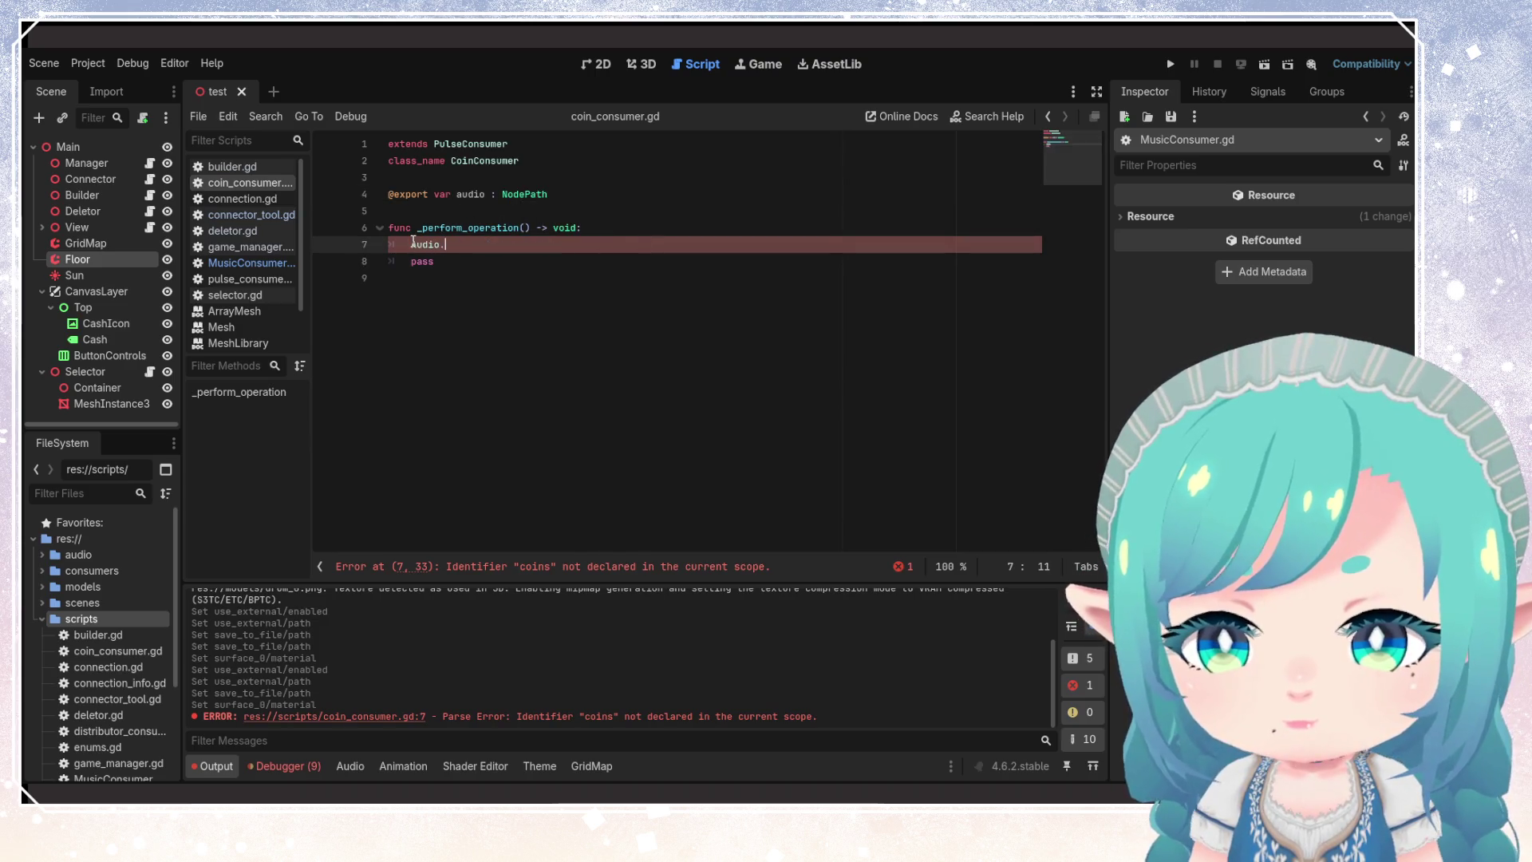
text(play()
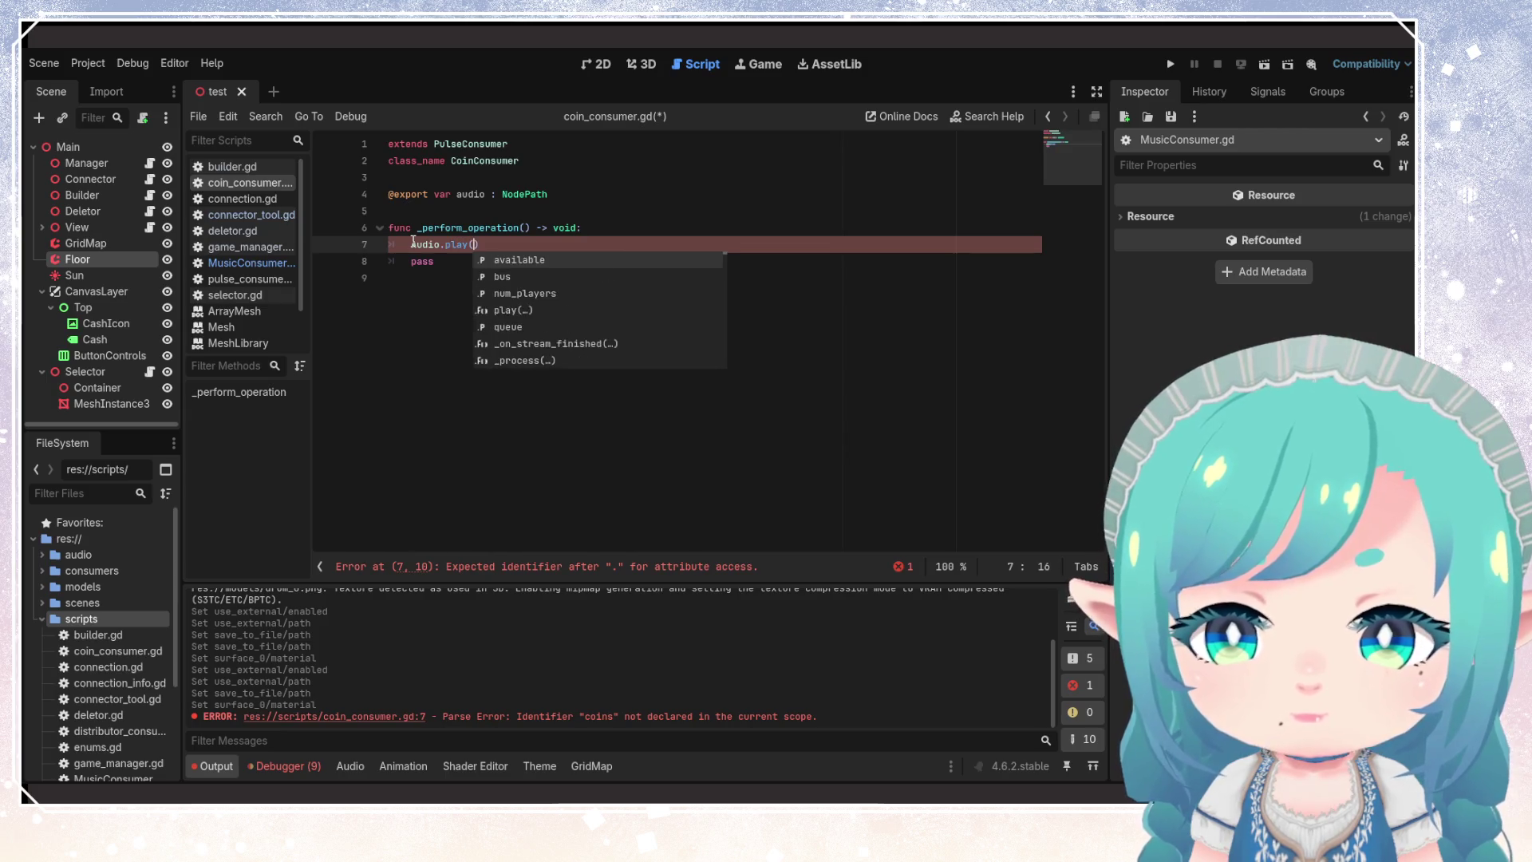
key(Escape)
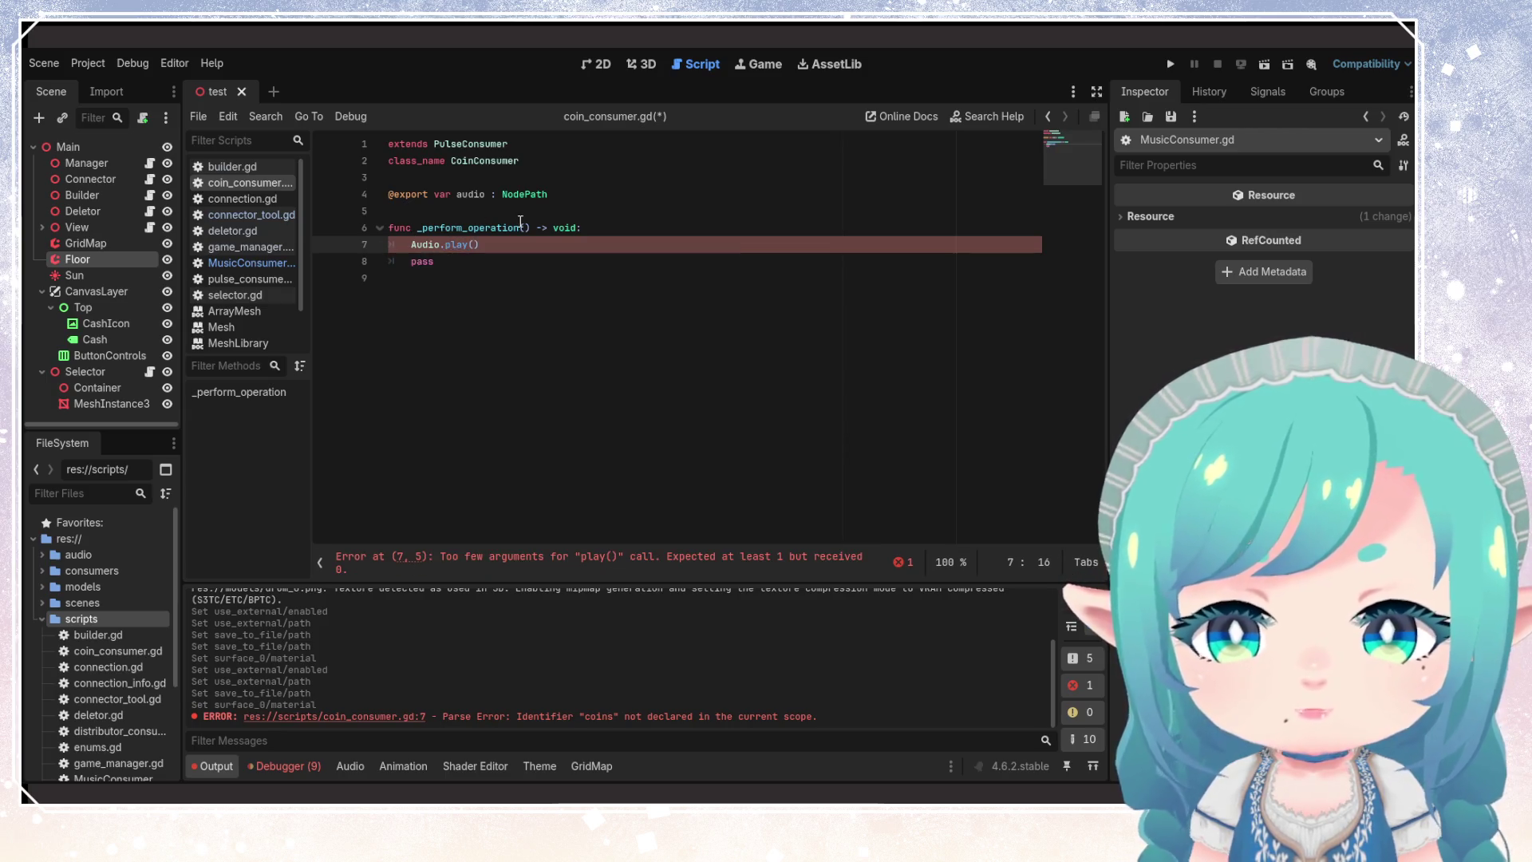
click(467, 274)
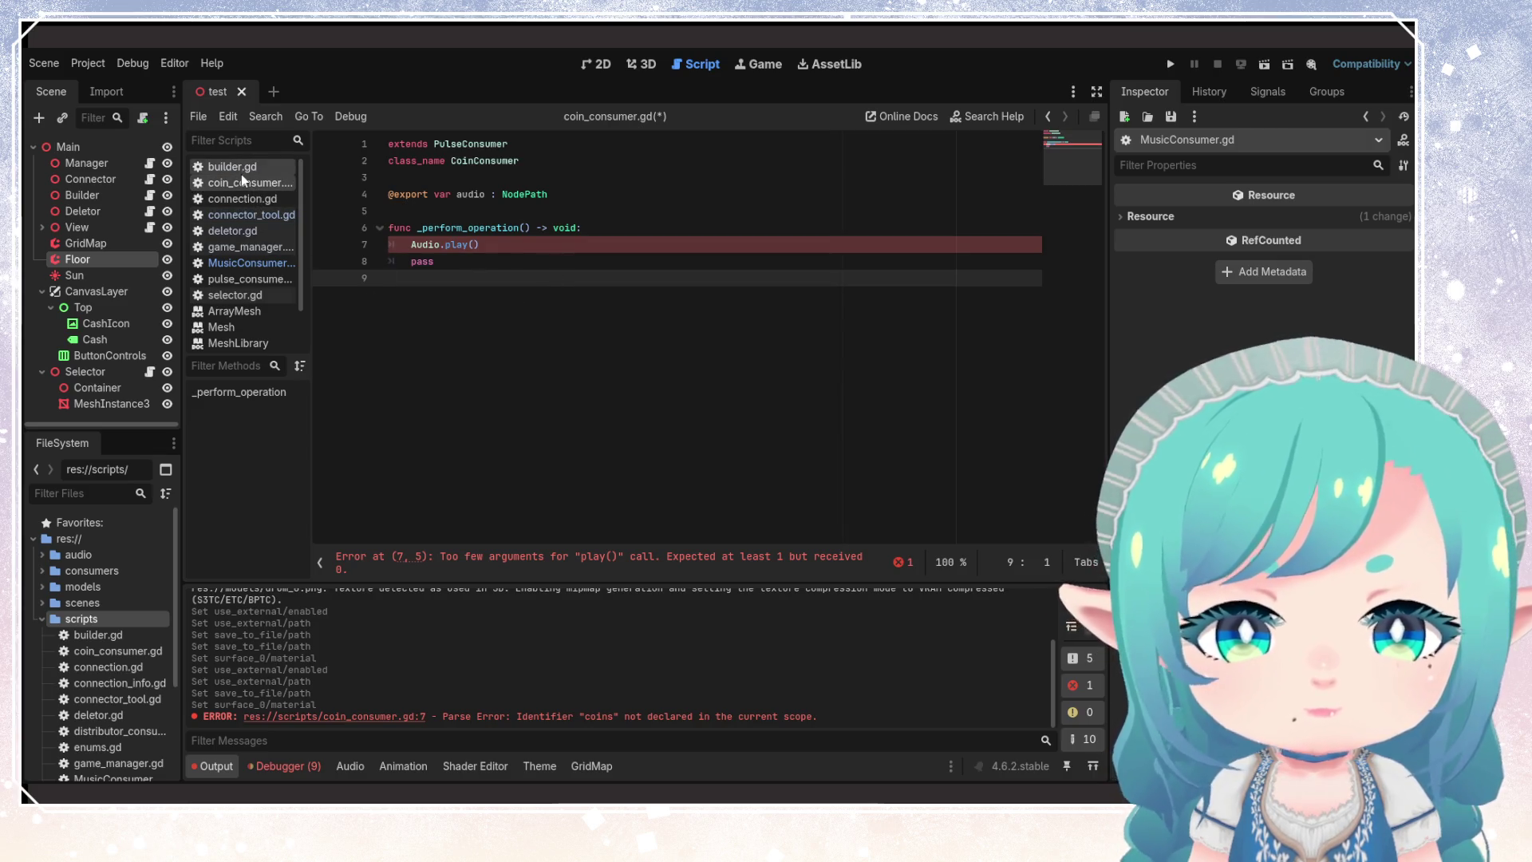
Reuse the -20 volume from builder.gd to complete Audio.play(audio, -20), and save
click(241, 171)
click(767, 365)
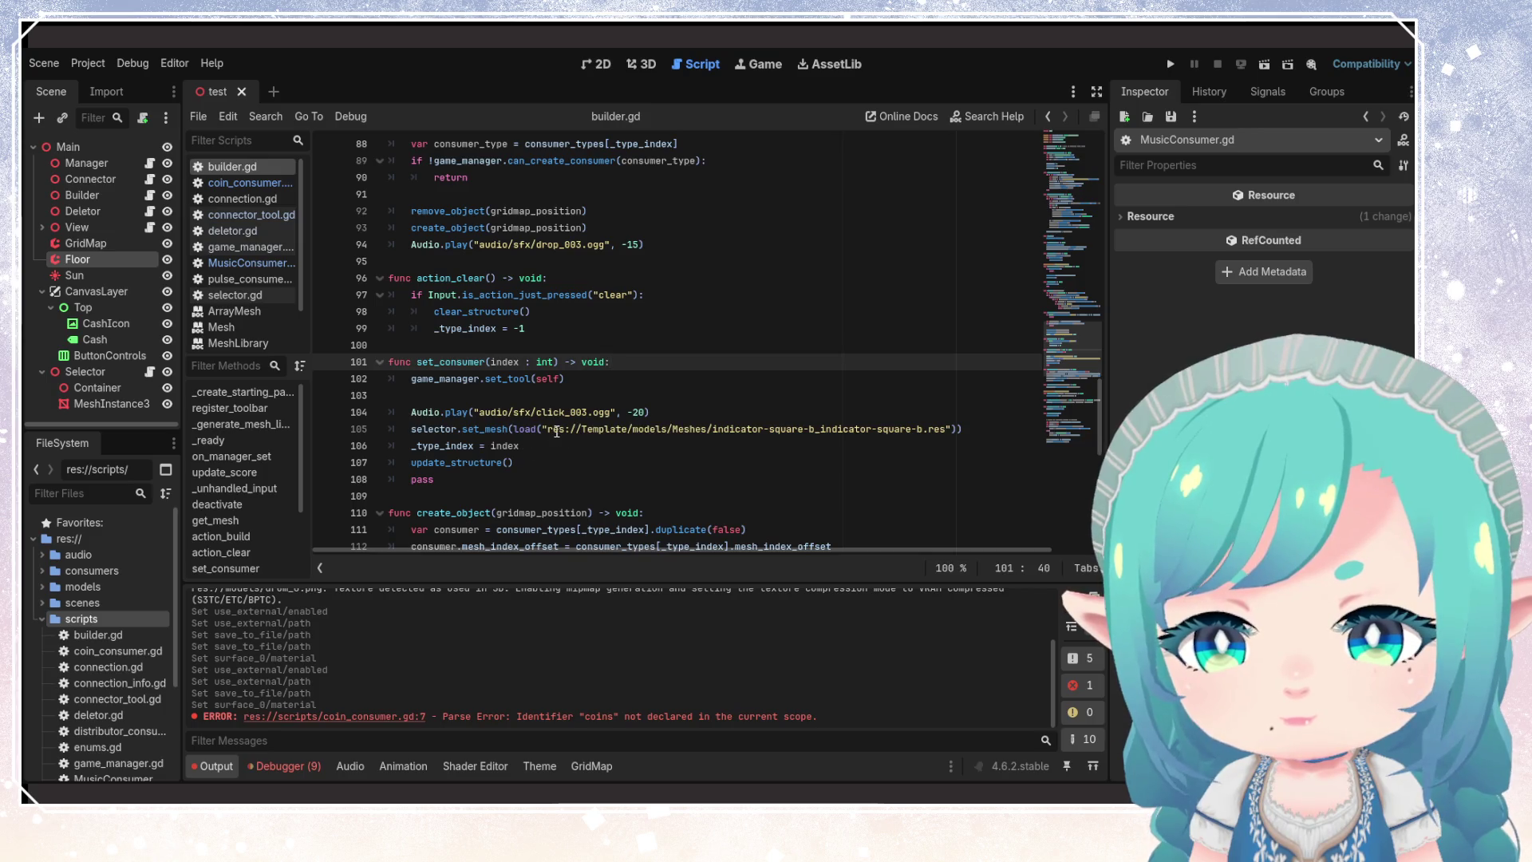
double_click(637, 412)
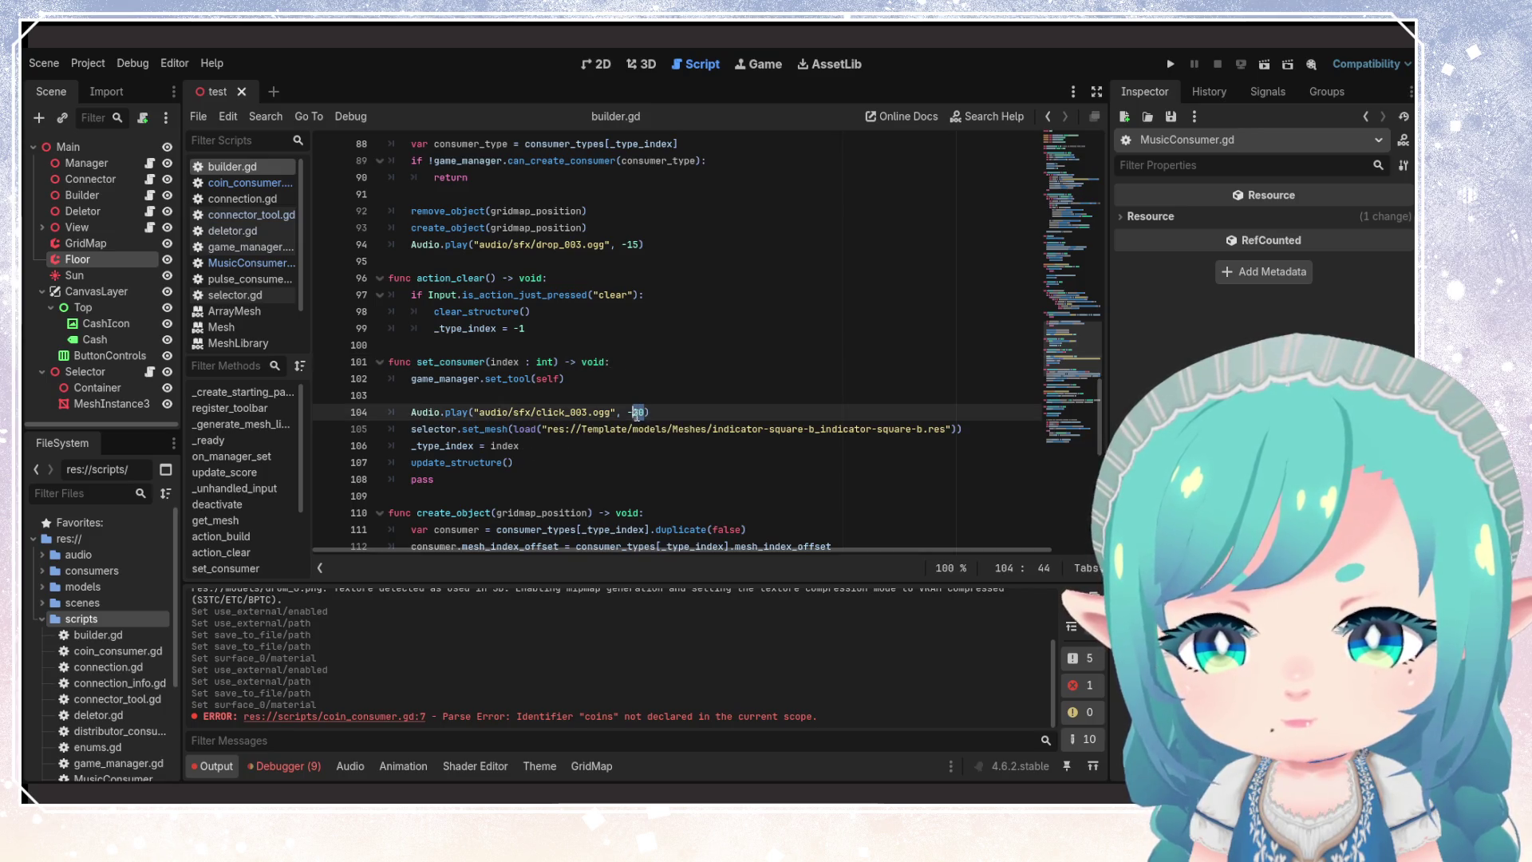
click(245, 182)
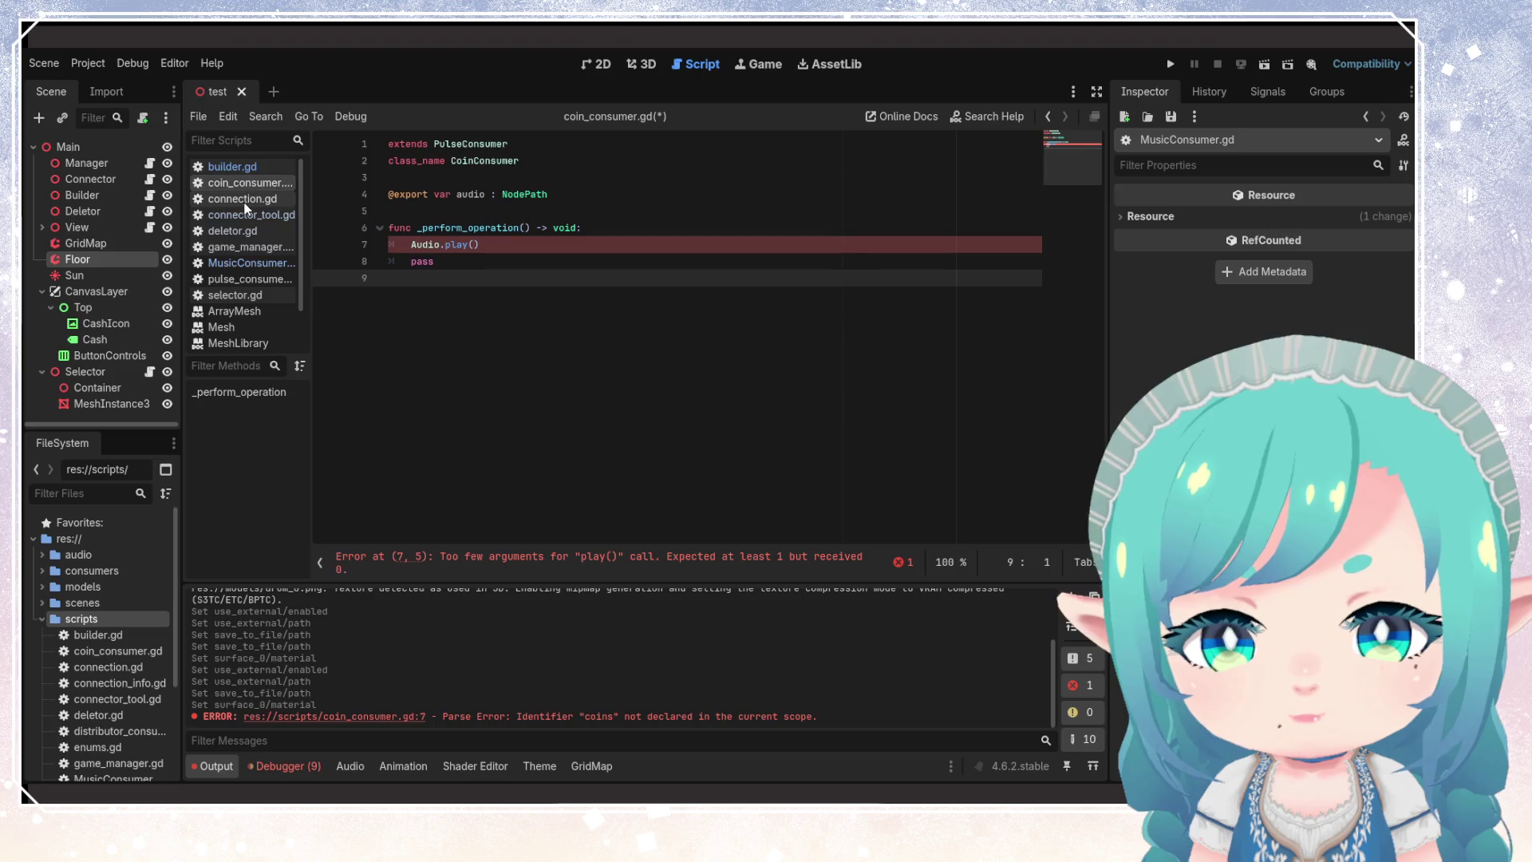
click(475, 244)
text(-20)
click(478, 194)
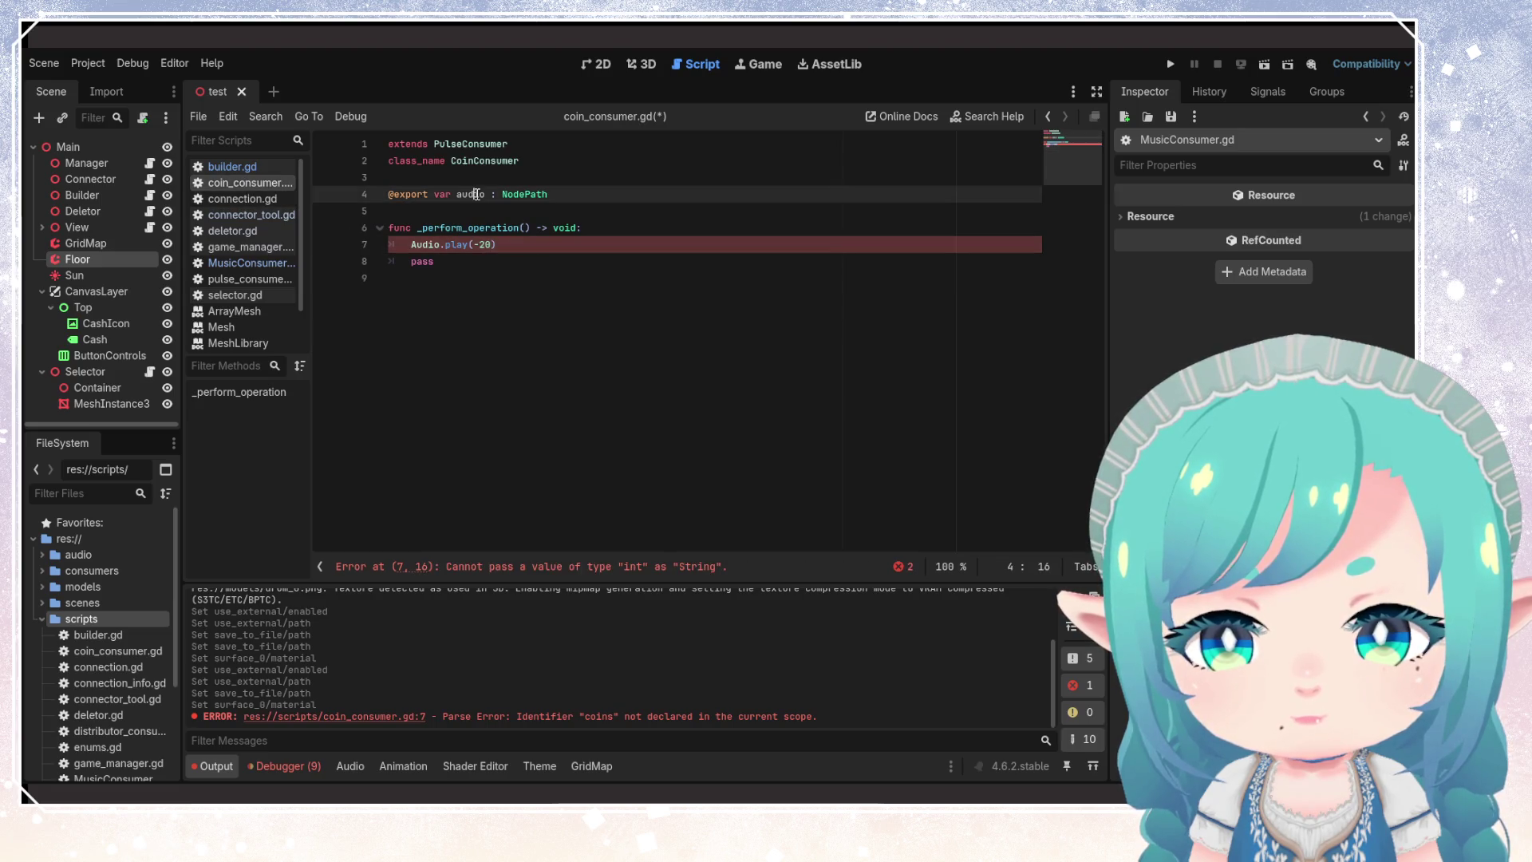
click(469, 244)
text(audio,)
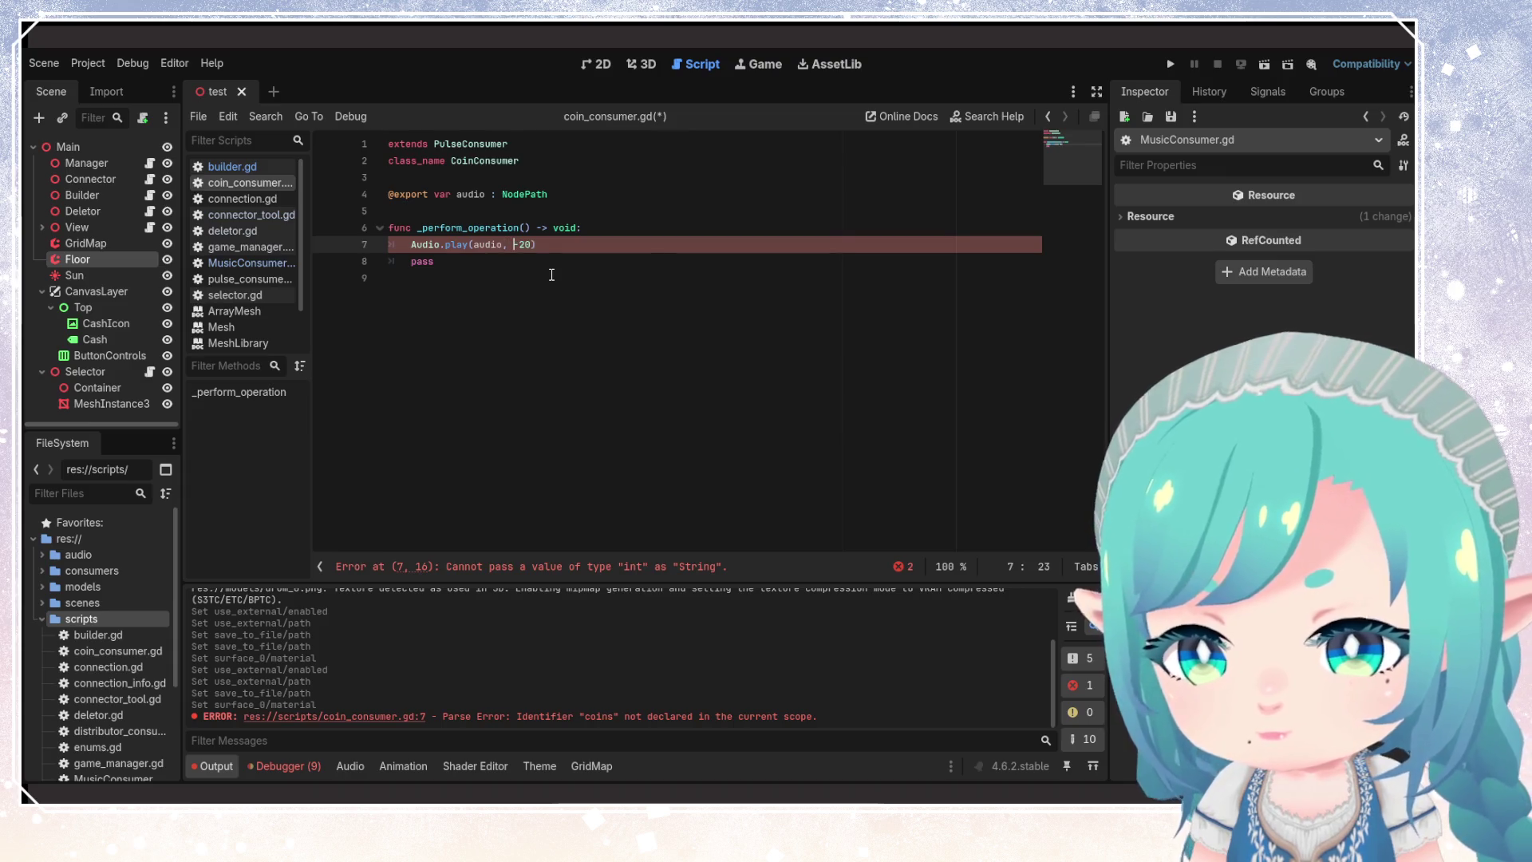
key(ctrl+s)
click(463, 228)
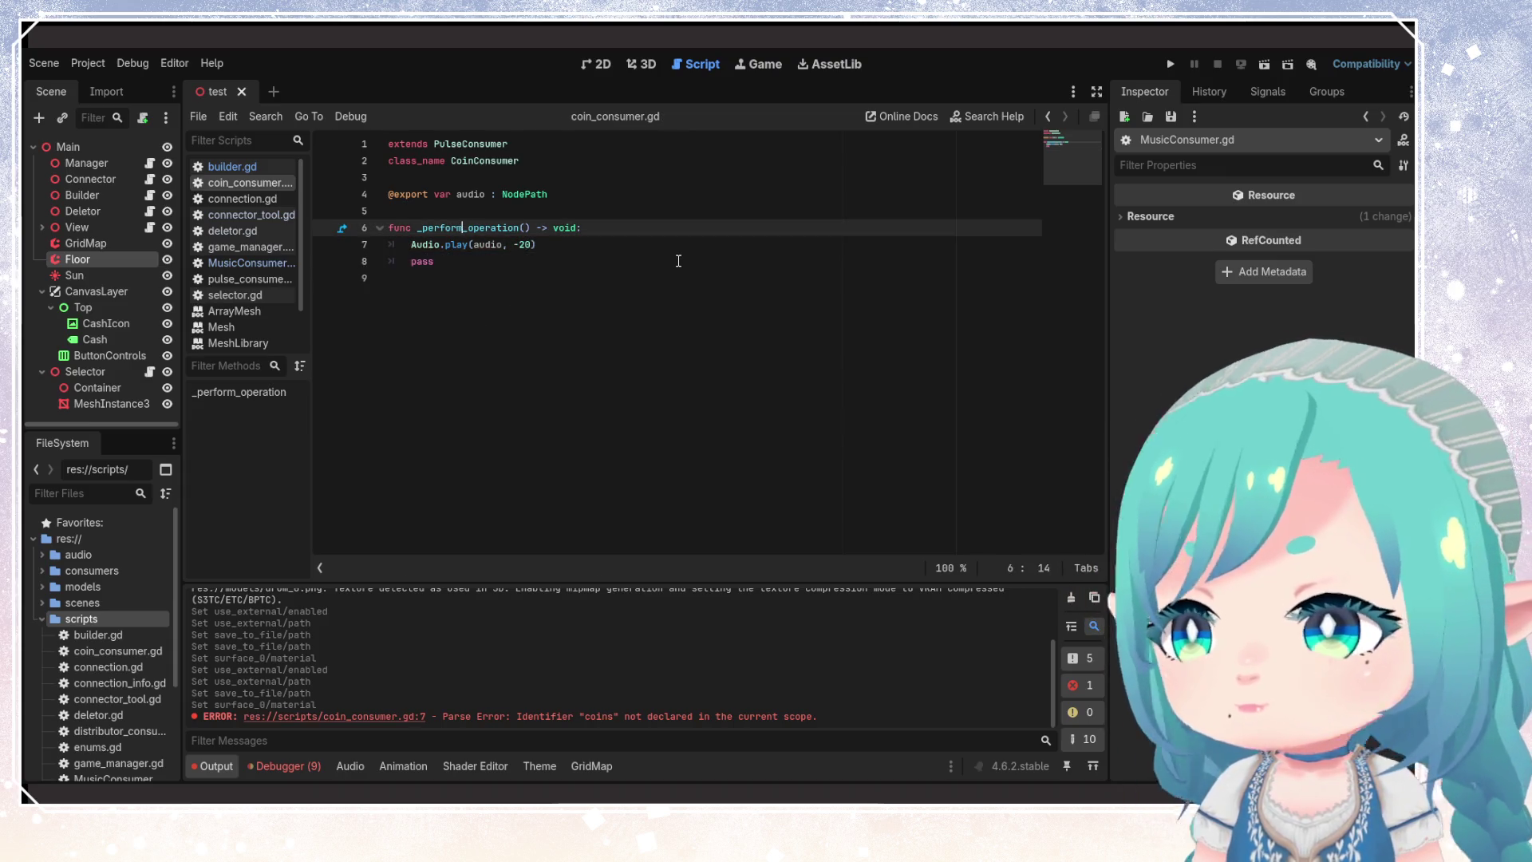
click(483, 446)
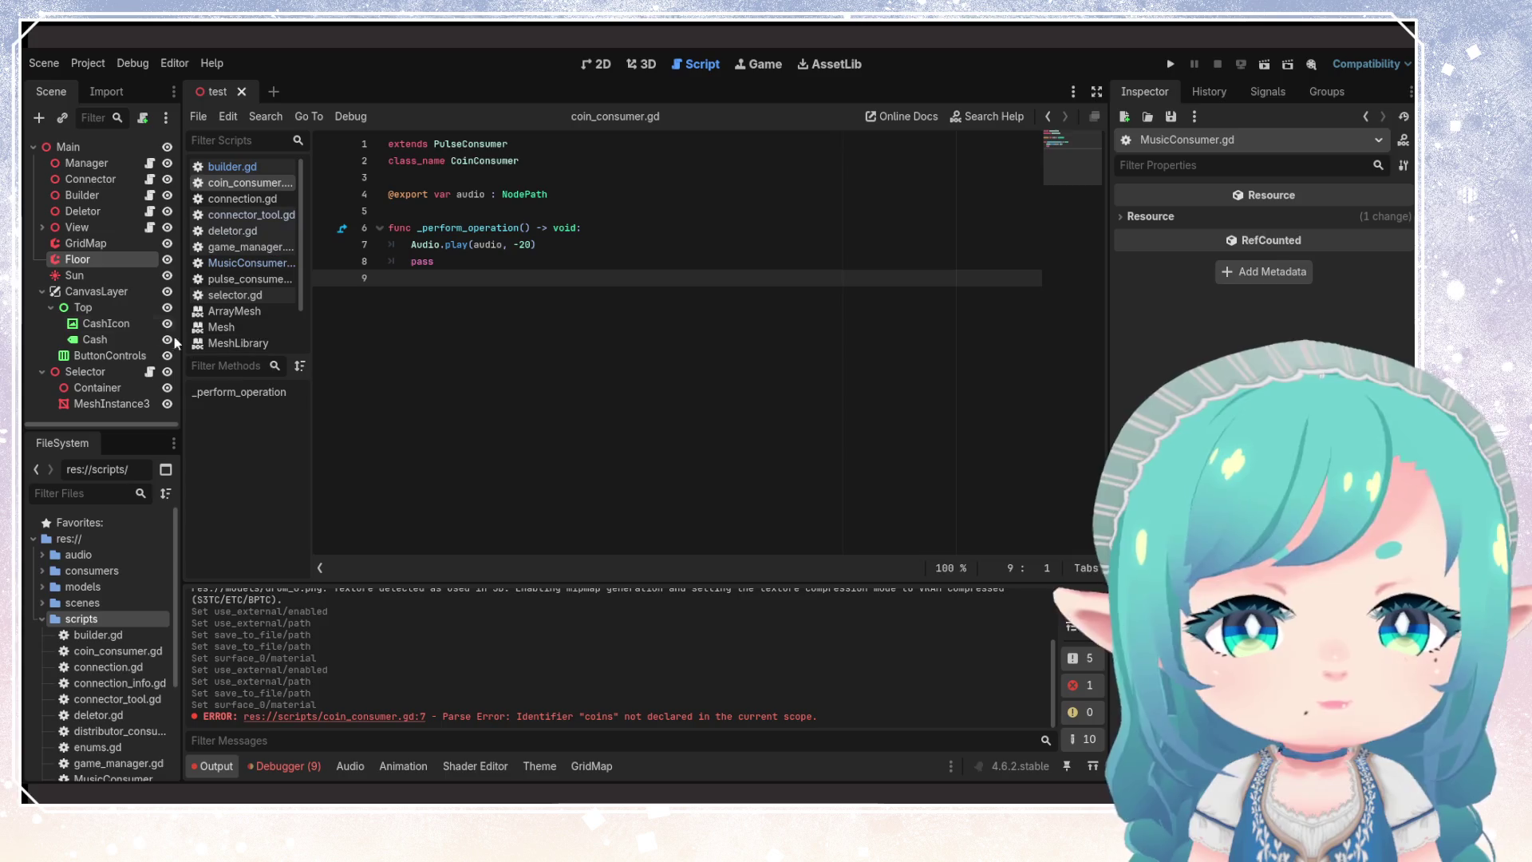
Create a MusicConsumer resource in the consumers folder, saved as bell.tres
right_click(108, 571)
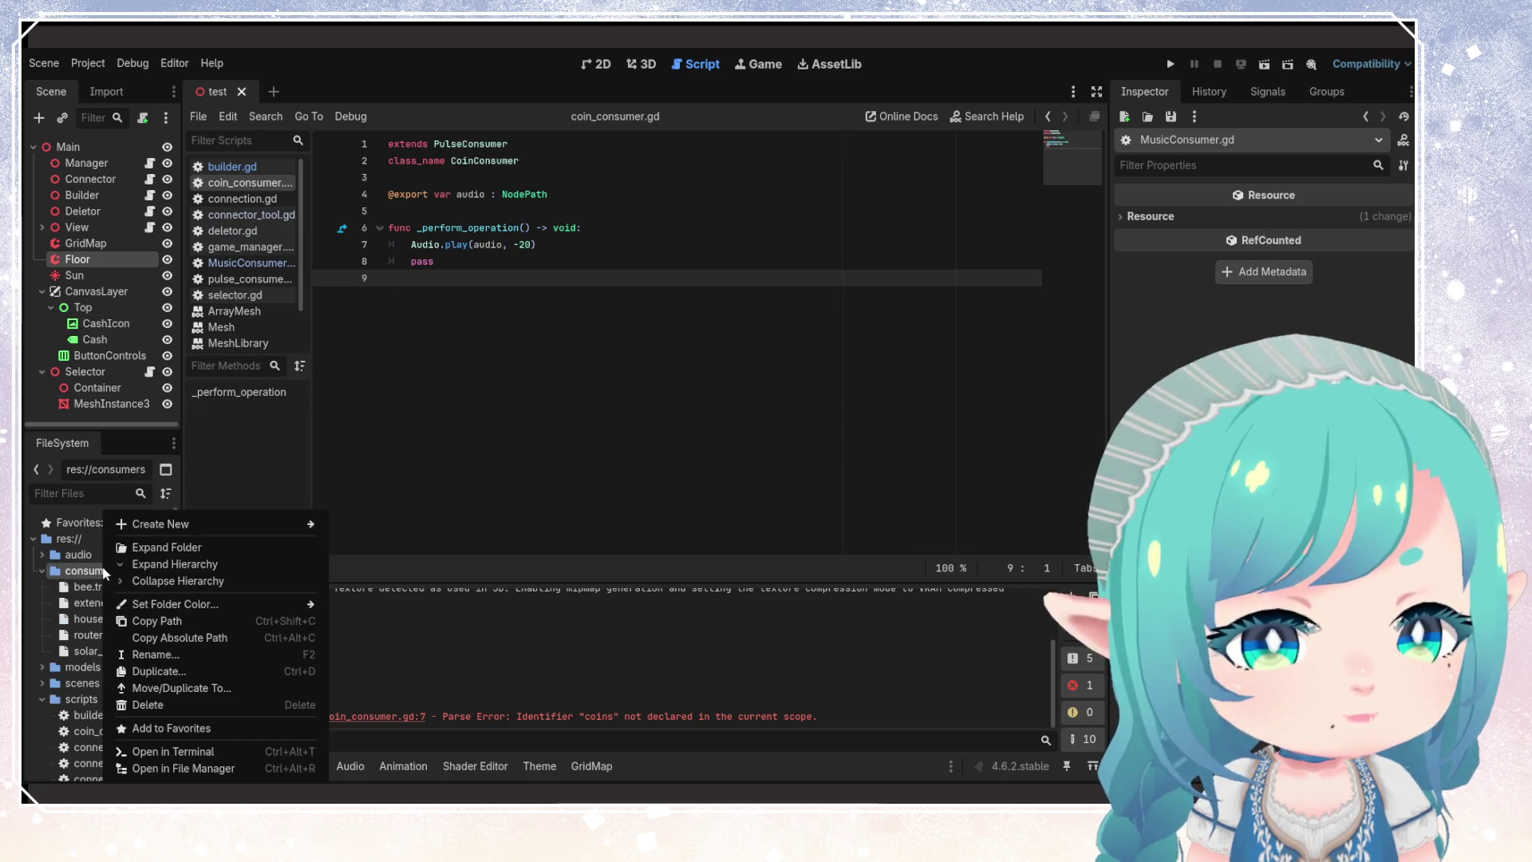
mouse_move(239, 524)
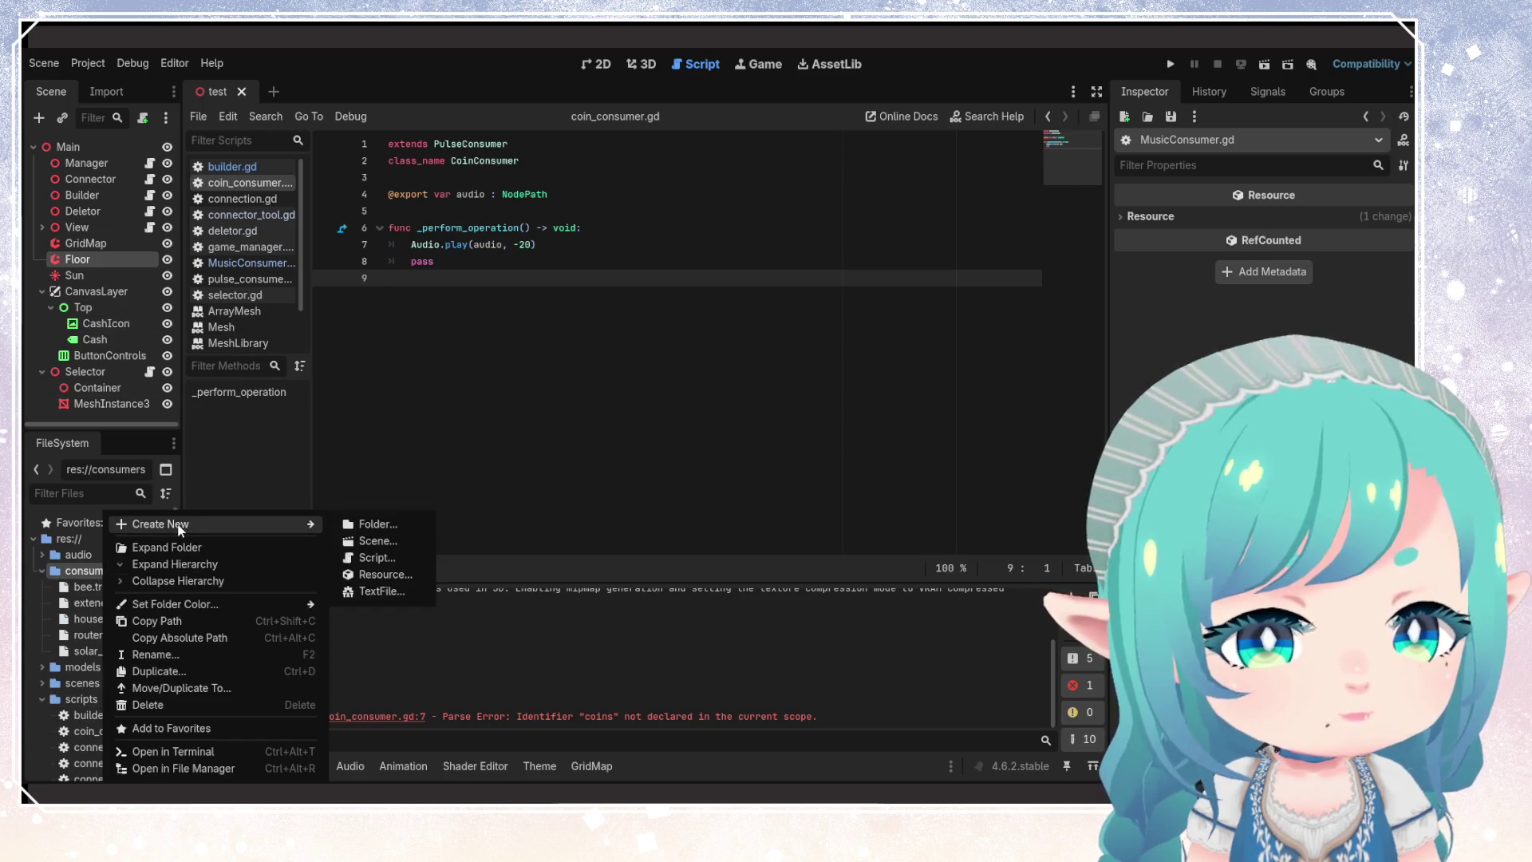
click(391, 576)
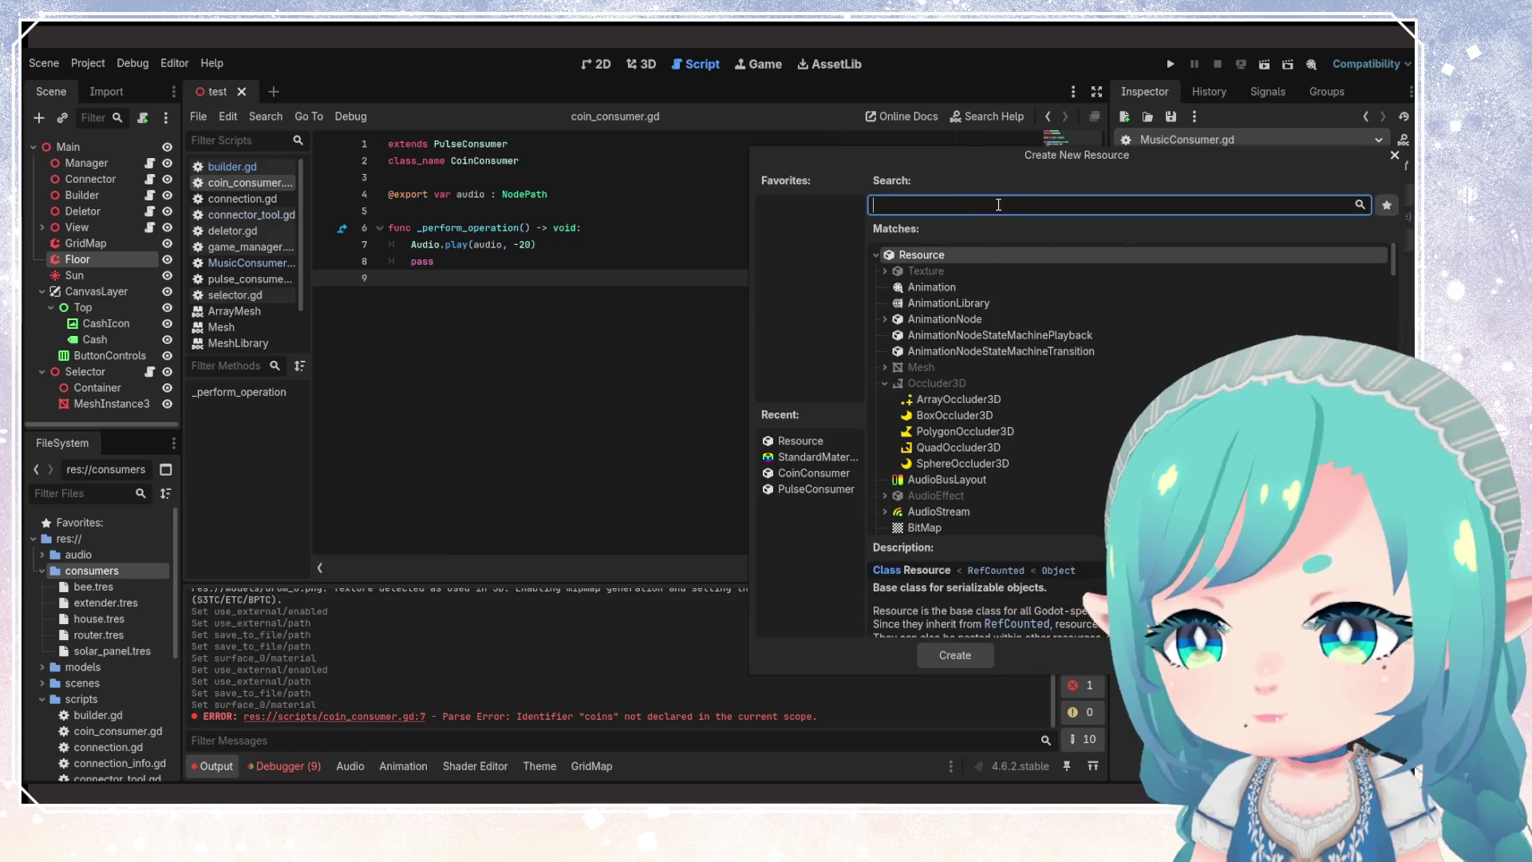
text(Music)
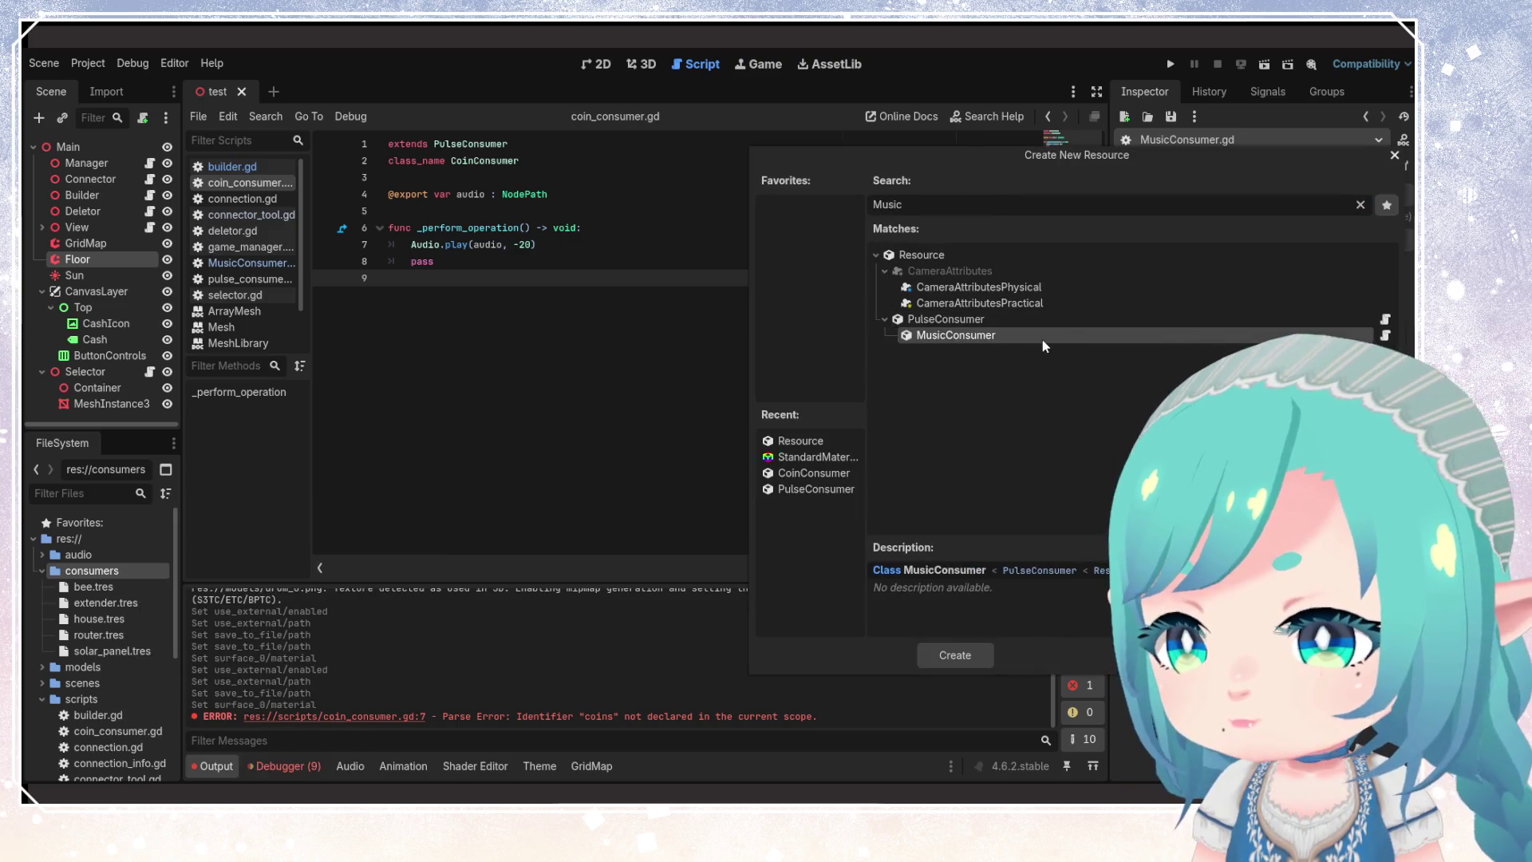
click(962, 653)
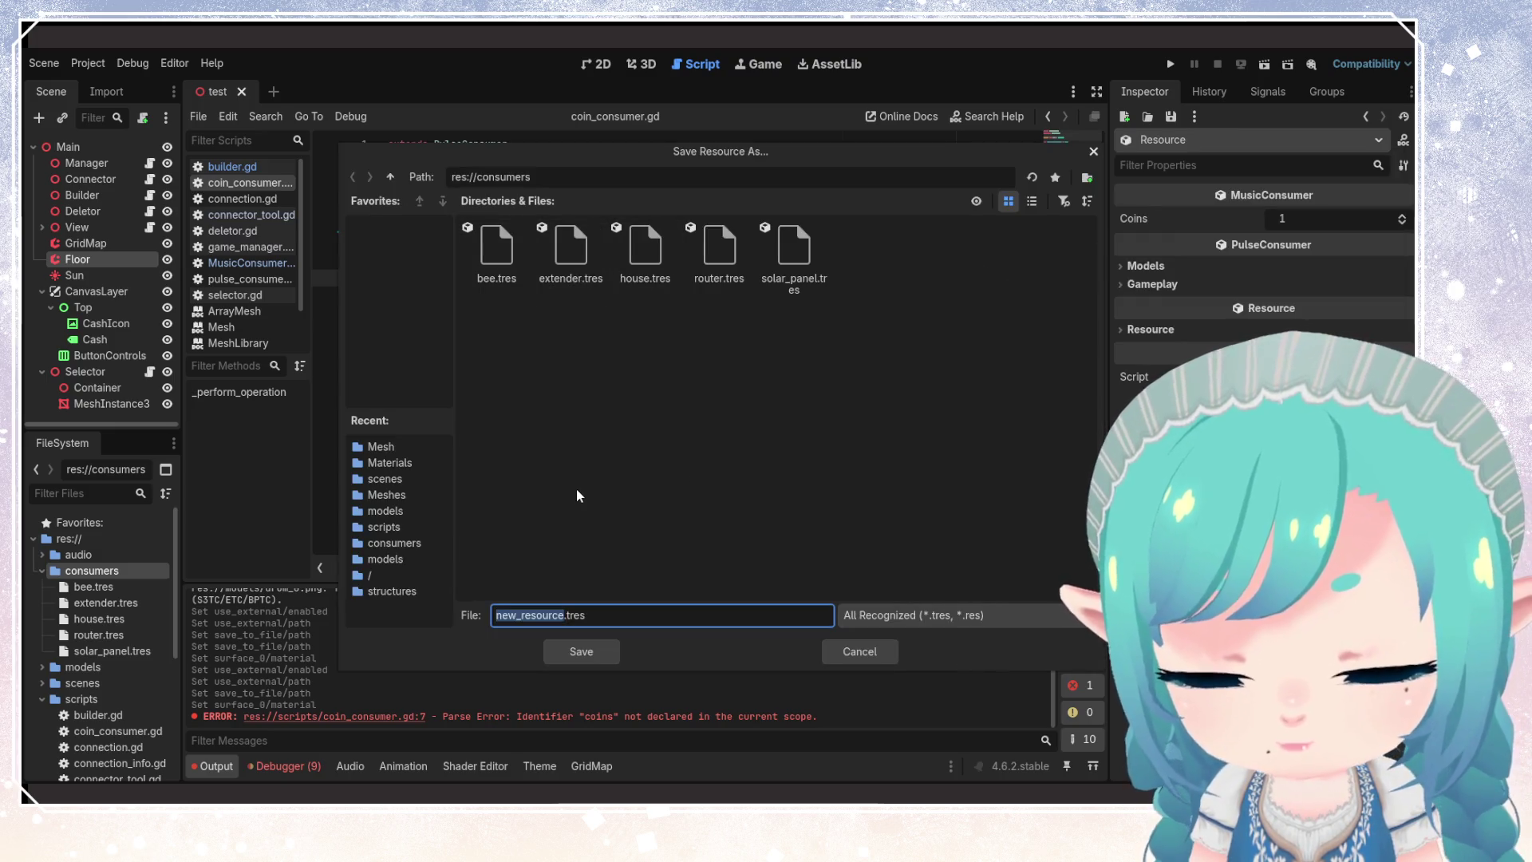
text(bell)
key(Return)
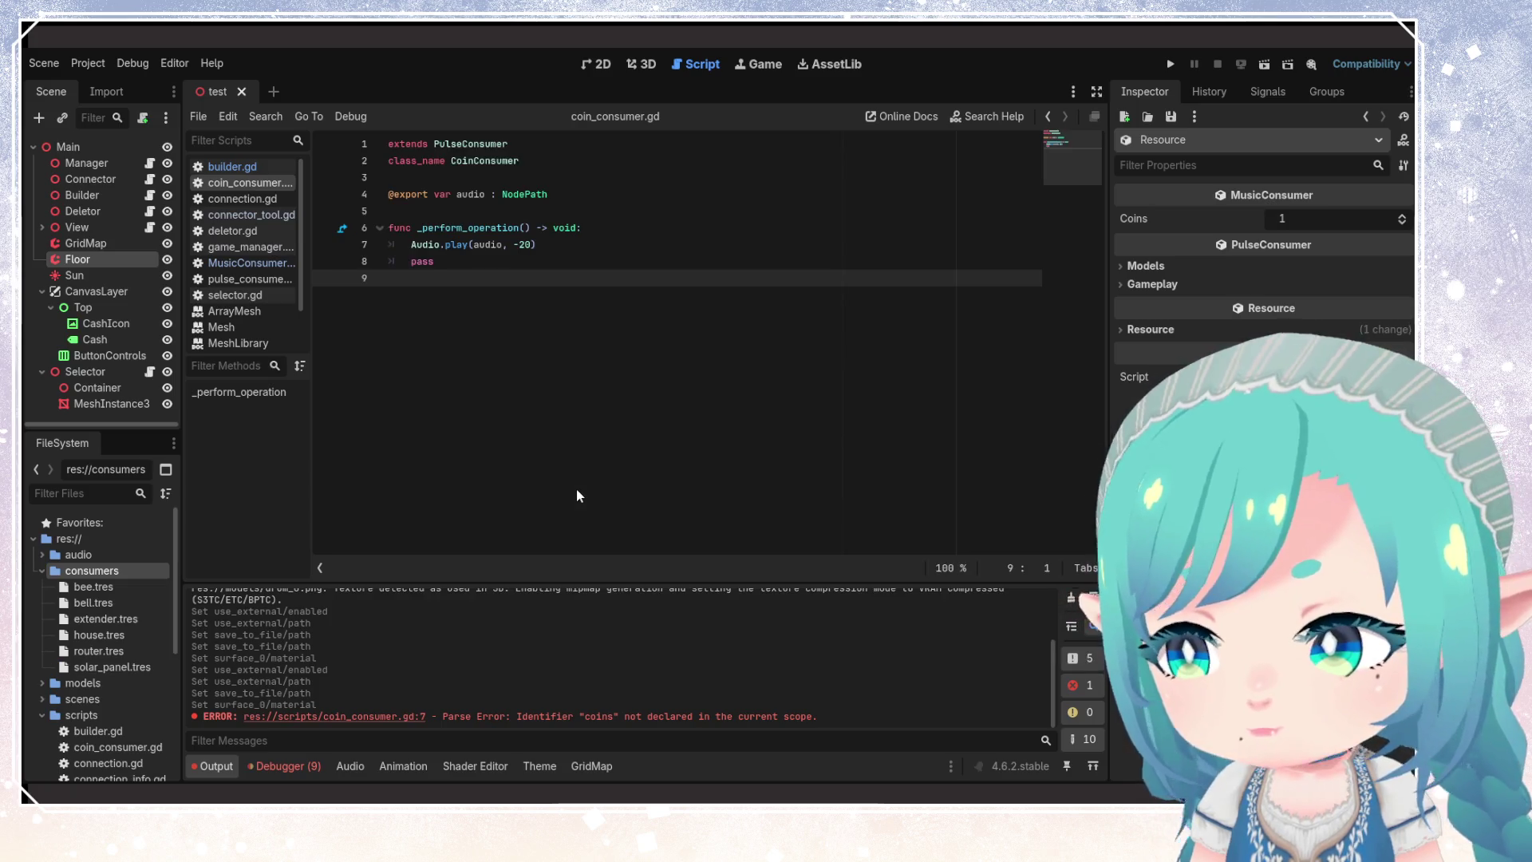
Assign bell.glb from the models folder to the resource's Models property
click(1141, 266)
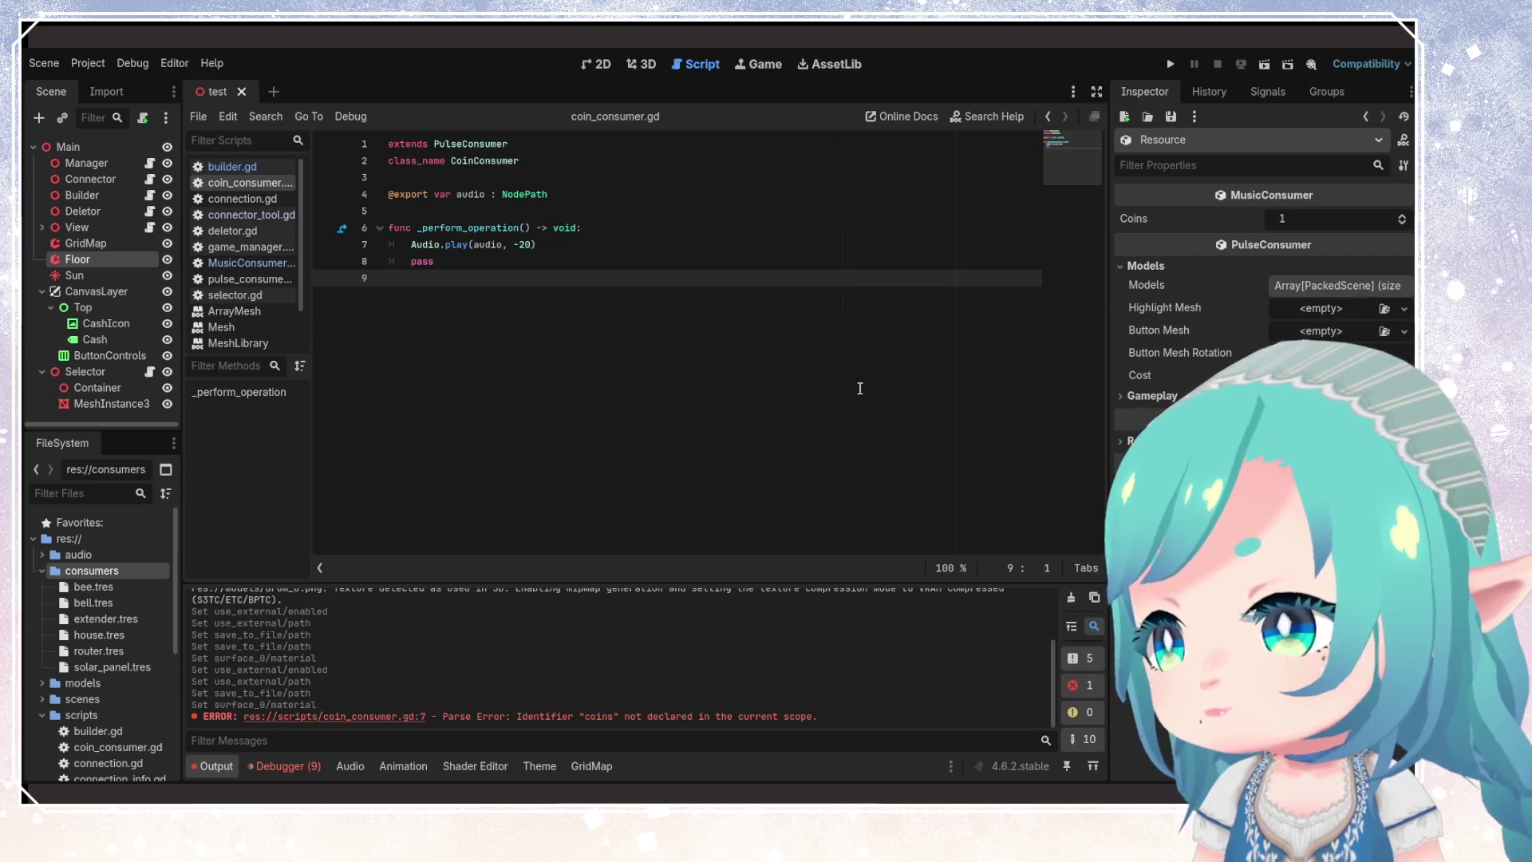
click(42, 571)
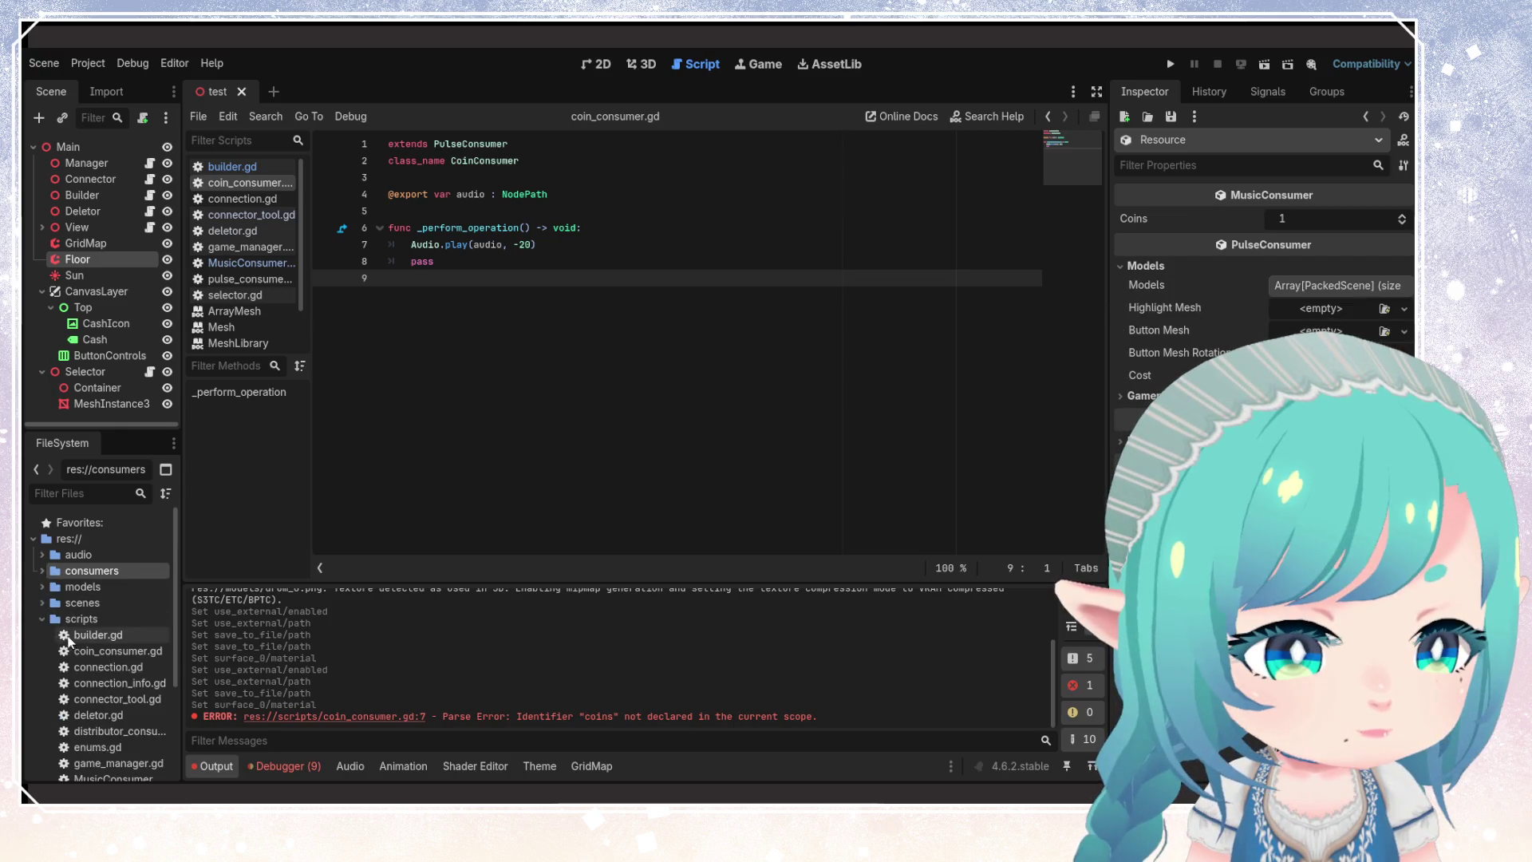
click(42, 619)
click(42, 587)
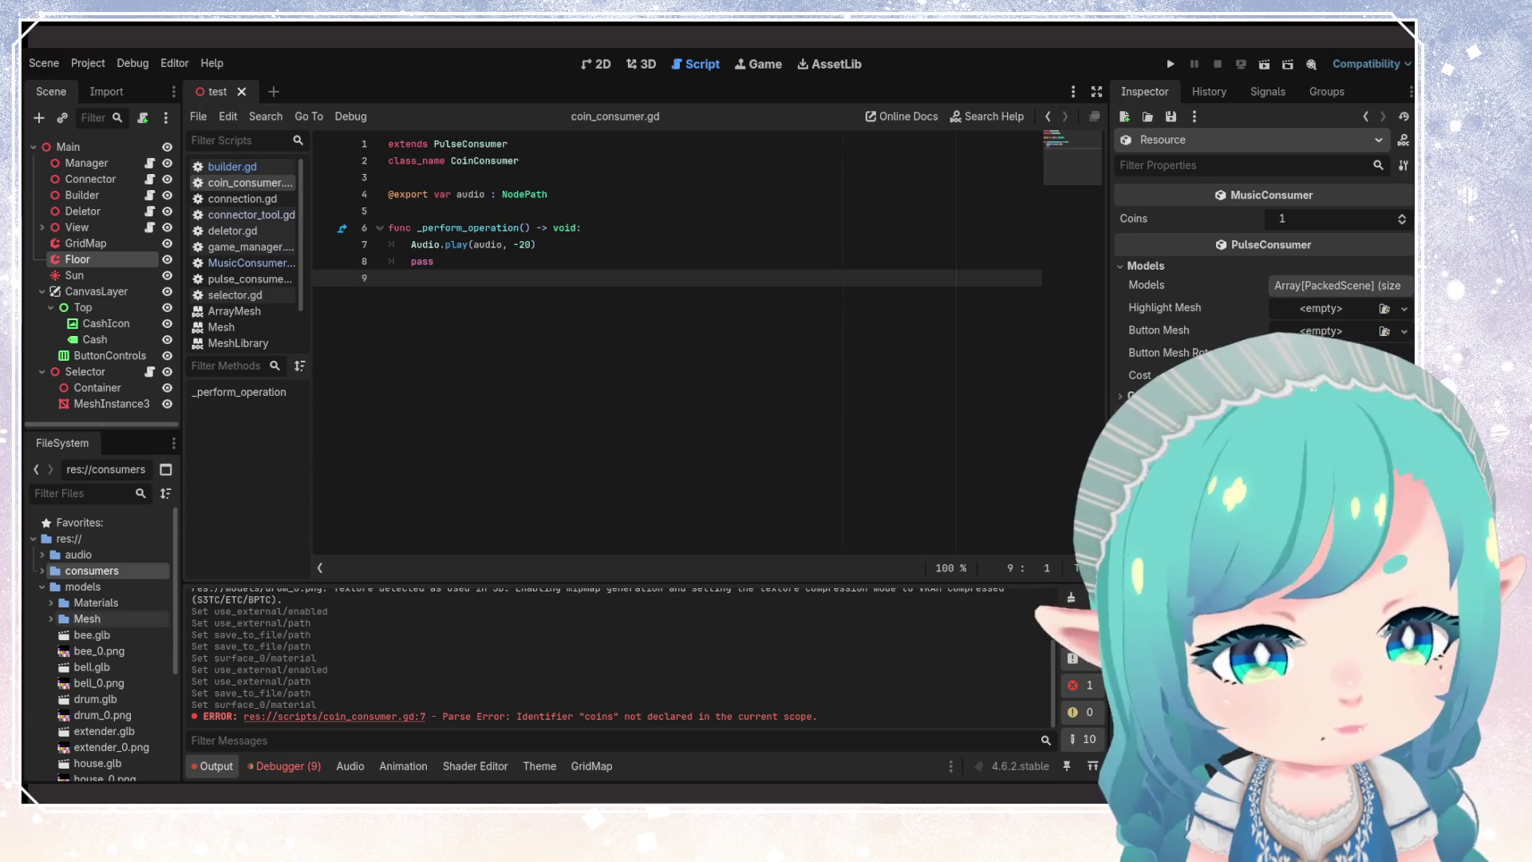
scroll(103, 630, down, 2)
mouse_move(103, 636)
mouse_down()
mouse_move(650, 537)
mouse_move(1349, 289)
mouse_move(1335, 286)
mouse_up()
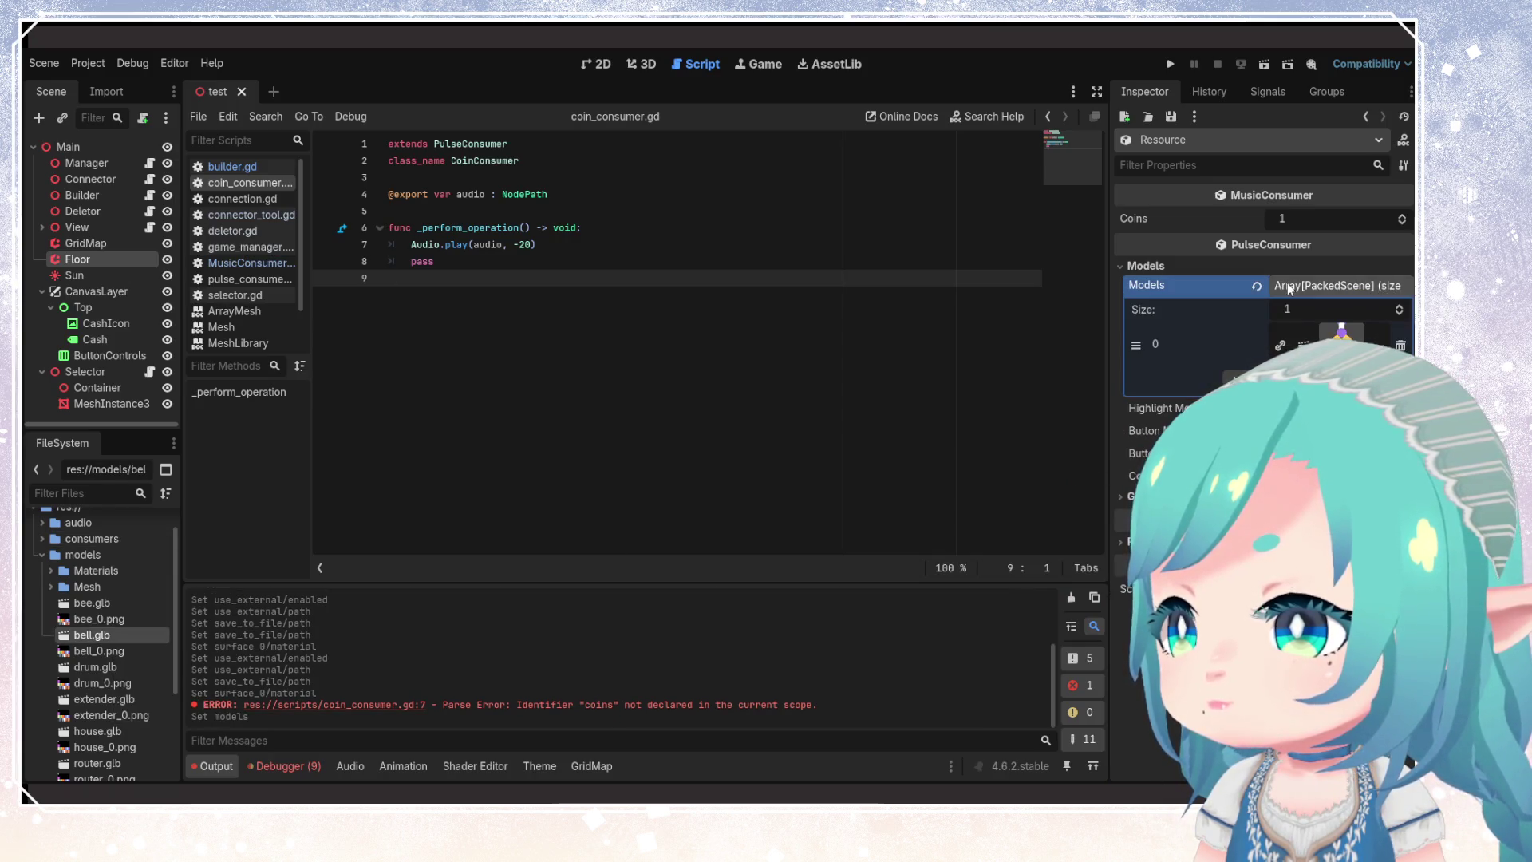
Set bell.res as both the Button Mesh and Highlight Mesh, then save bell.tres
click(52, 588)
click(107, 634)
mouse_move(107, 629)
mouse_down()
mouse_move(1101, 405)
mouse_move(1277, 335)
mouse_up()
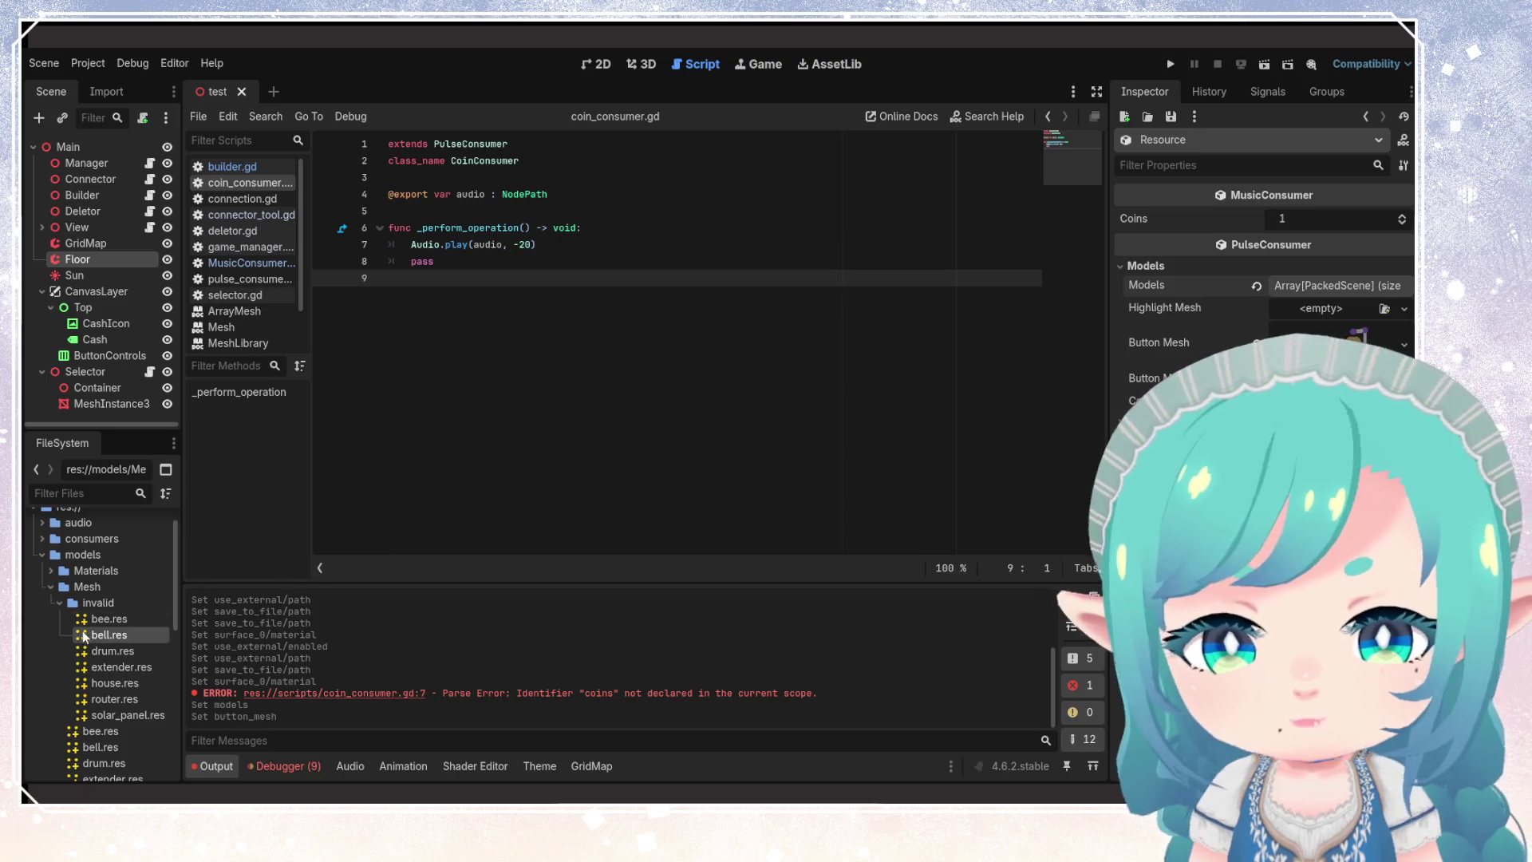
click(48, 571)
click(48, 571)
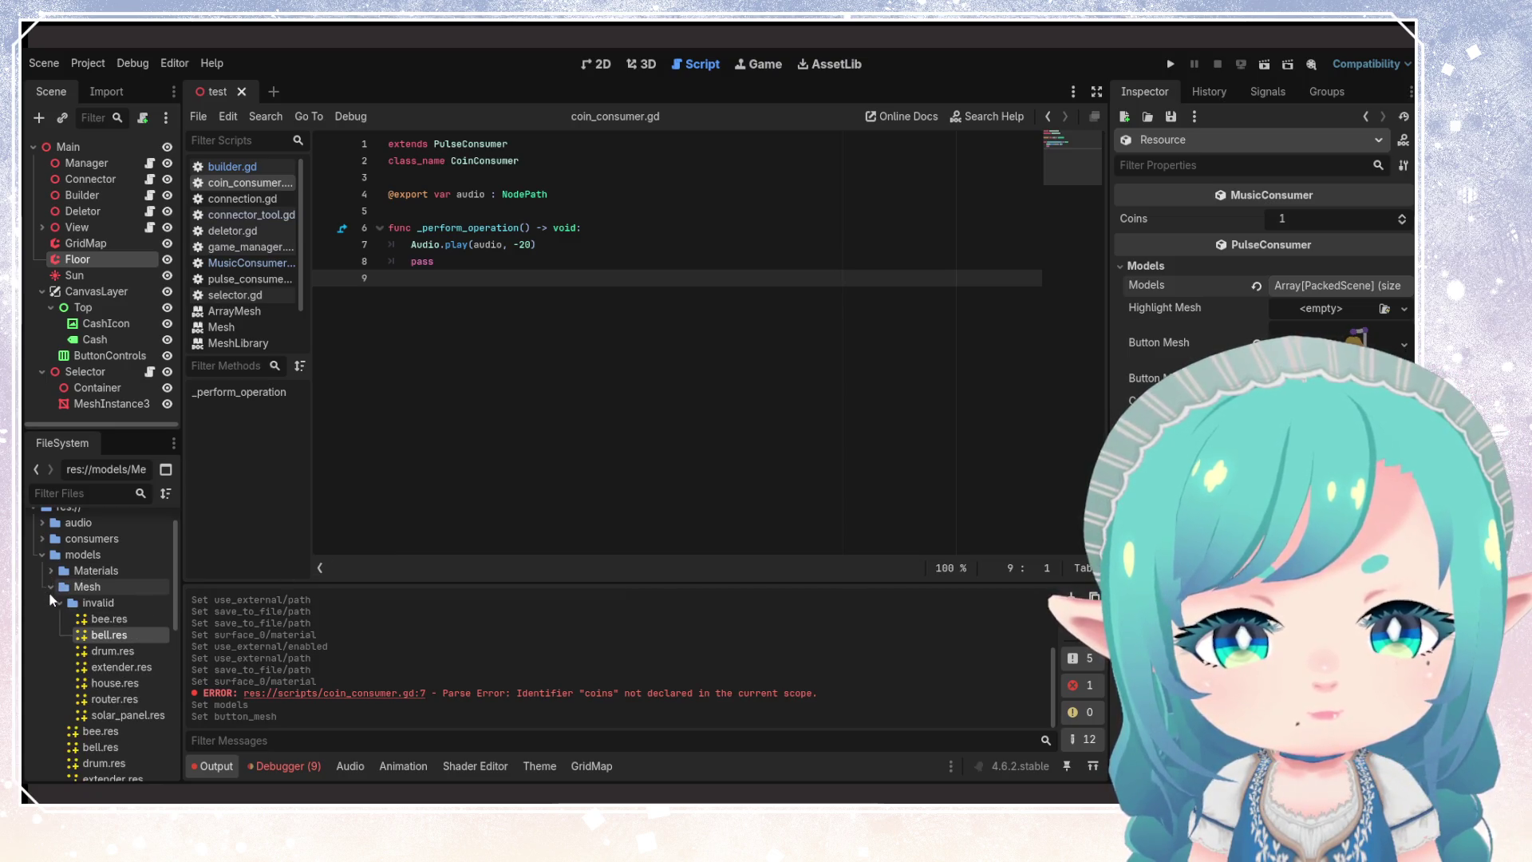
click(63, 603)
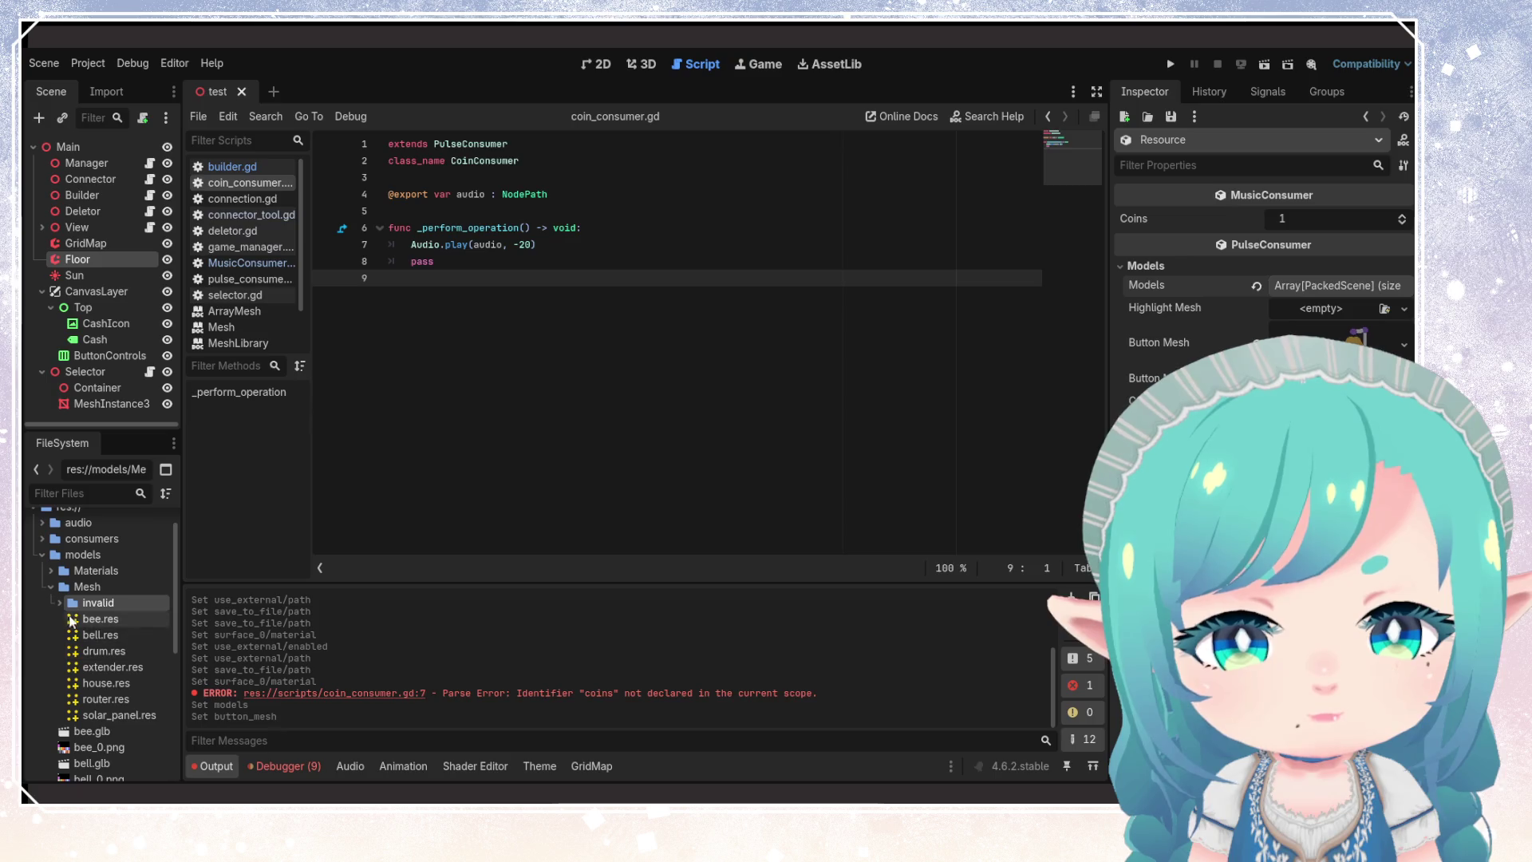
mouse_move(108, 635)
mouse_down()
mouse_move(1103, 598)
mouse_move(1272, 308)
mouse_move(1285, 311)
mouse_up()
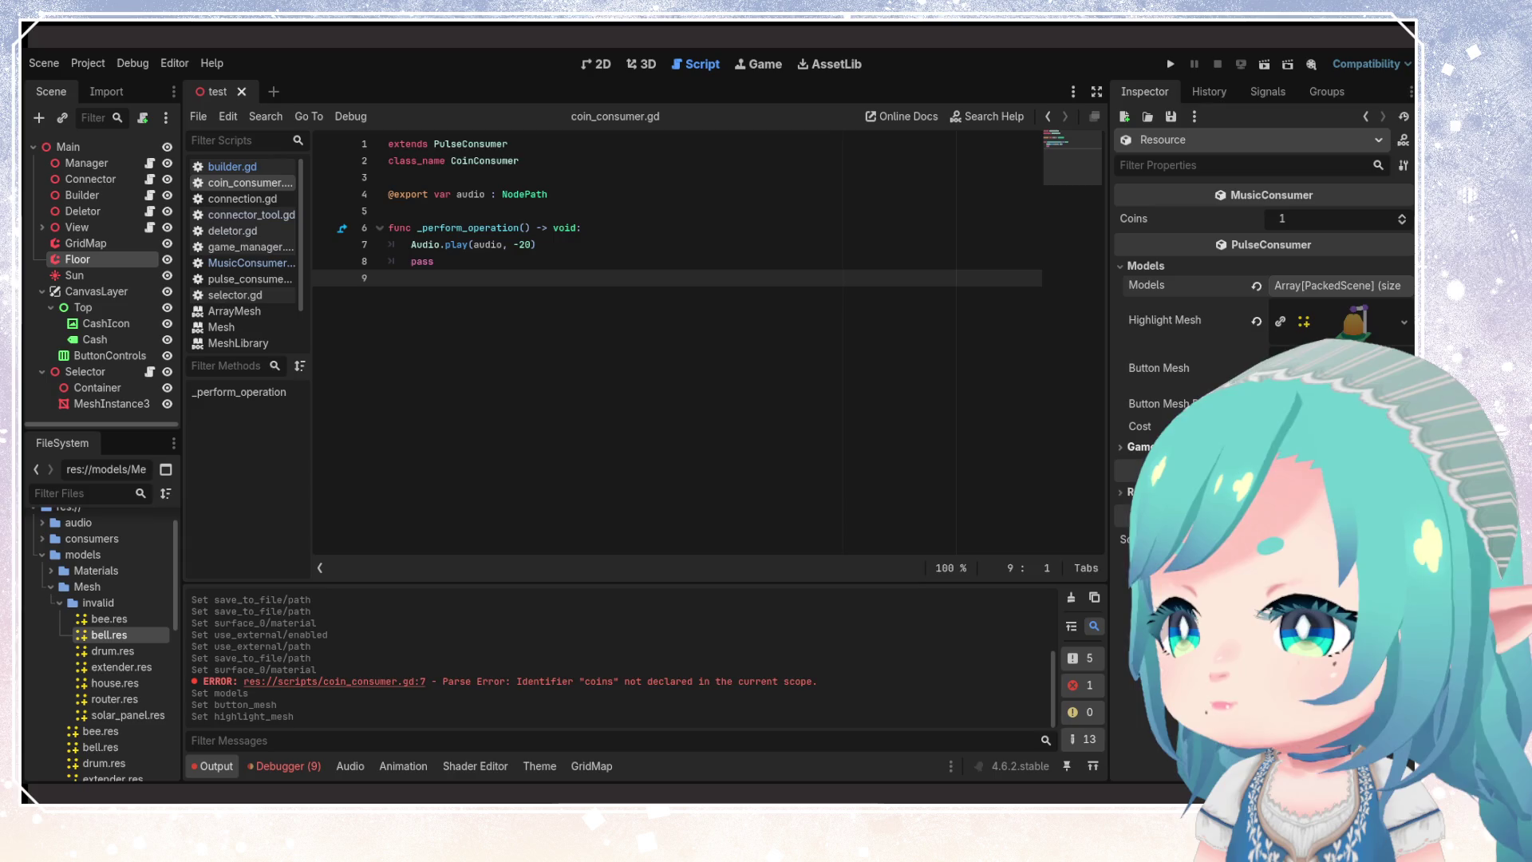
click(1125, 449)
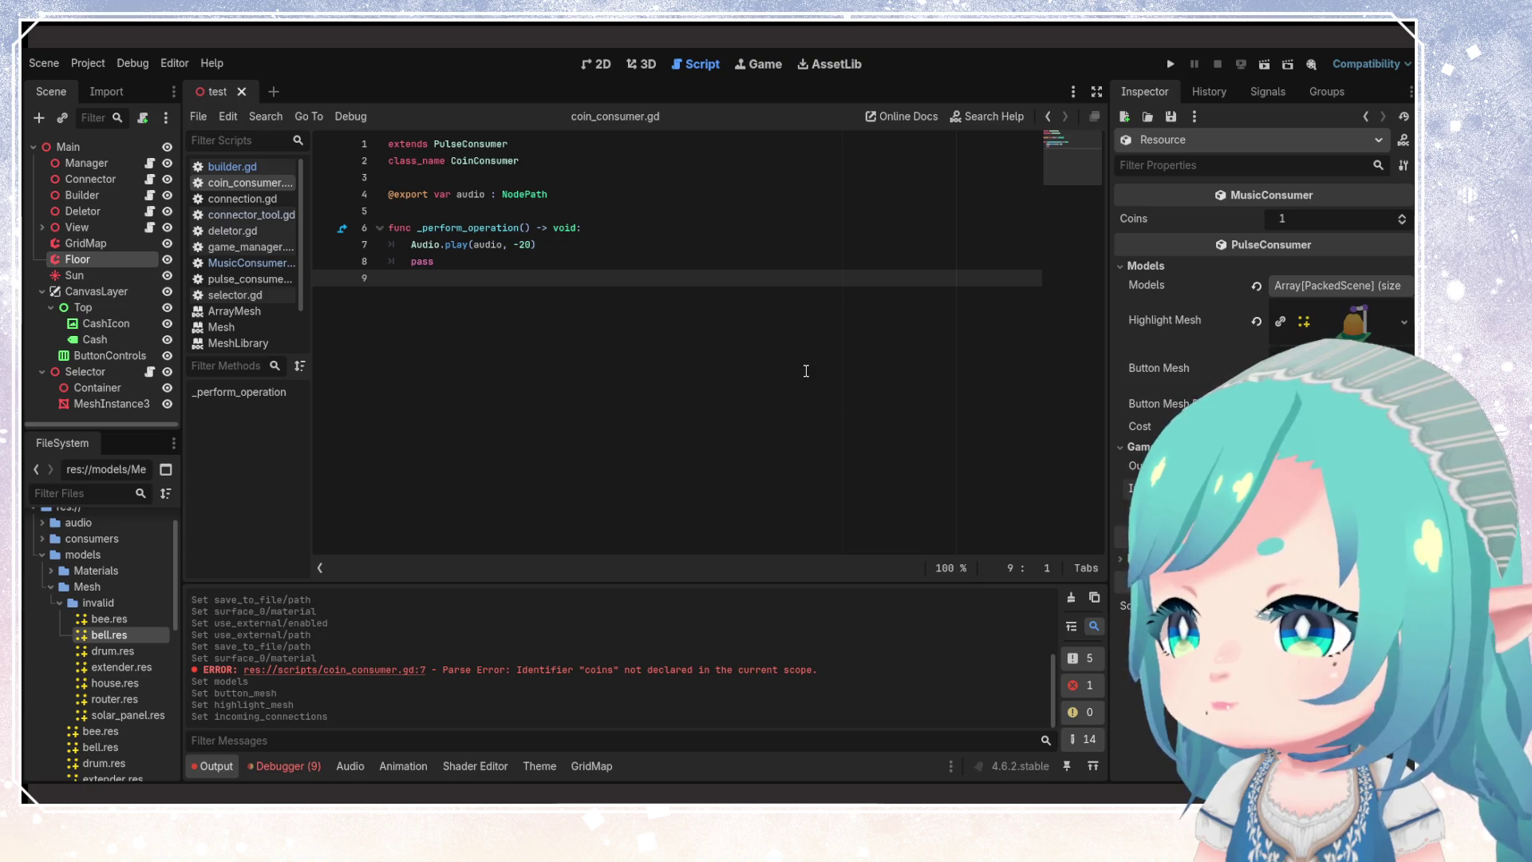
key(ctrl+s)
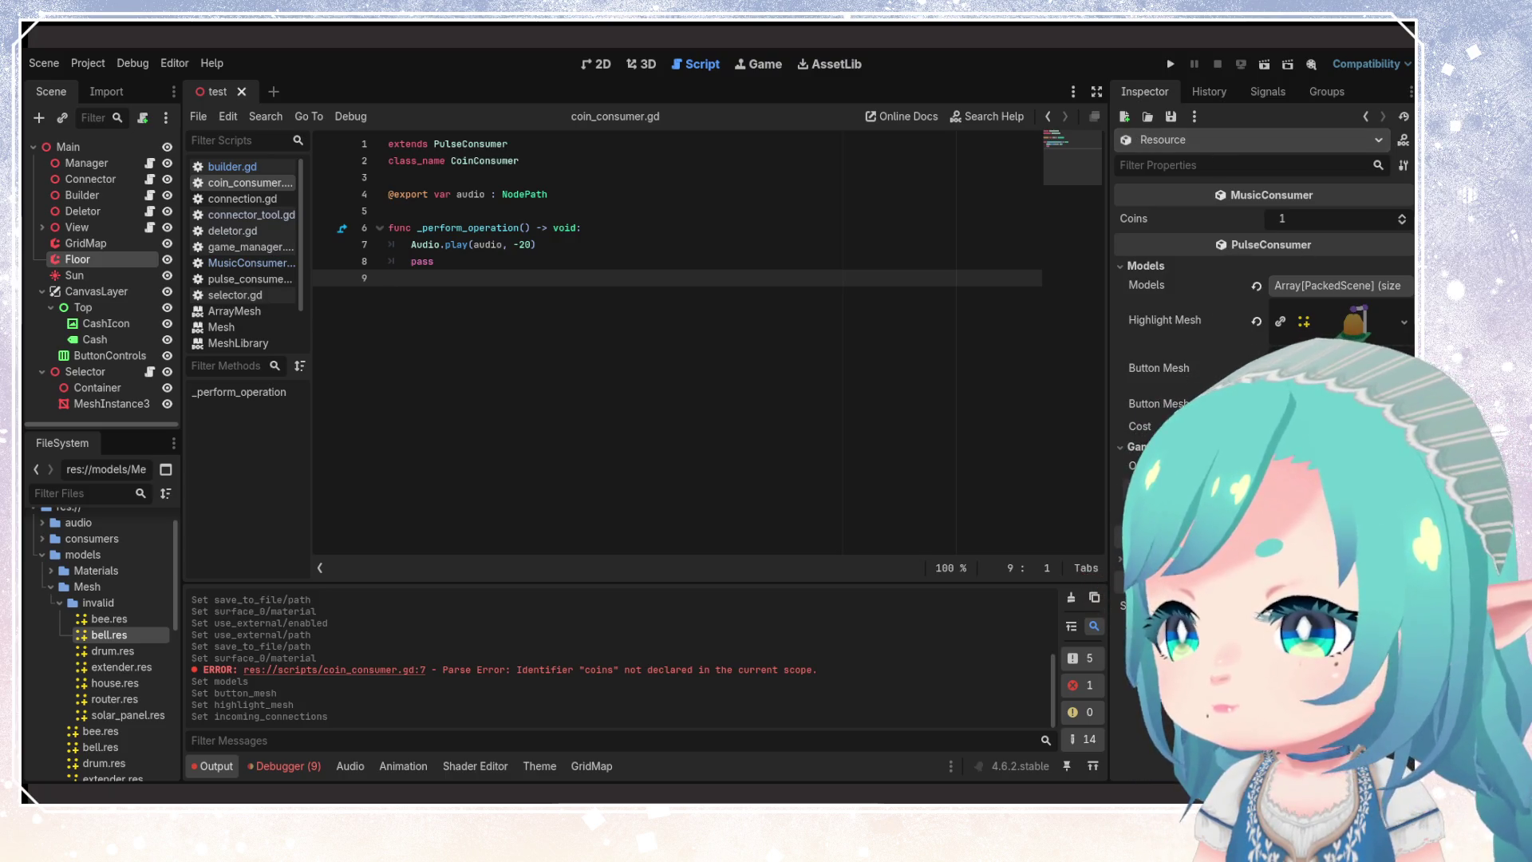
click(585, 212)
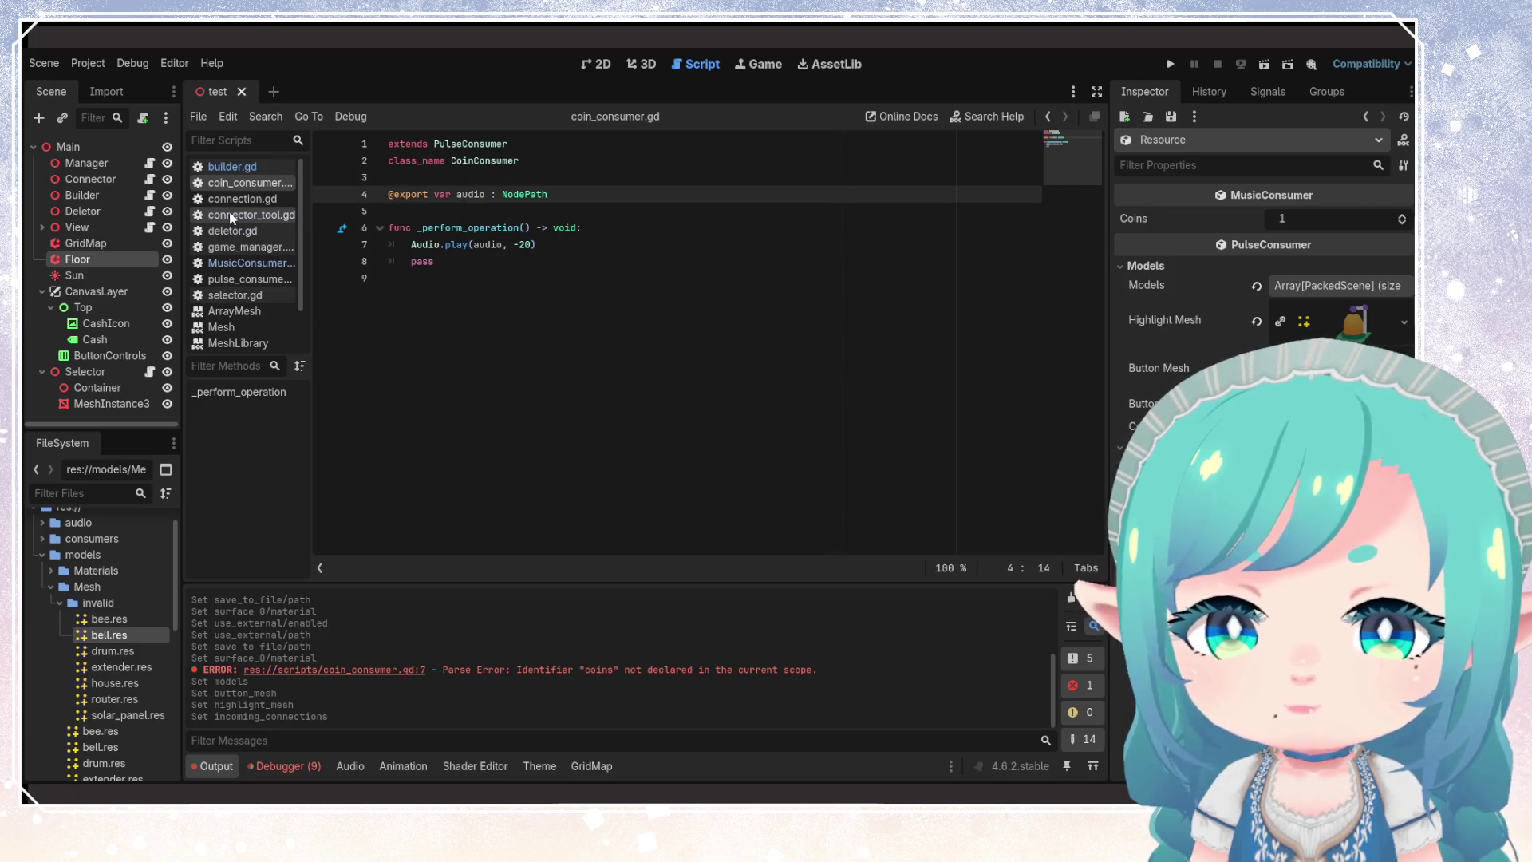
Review create_consumer in game_manager.gd and load bell.tres into the Inspector
click(226, 248)
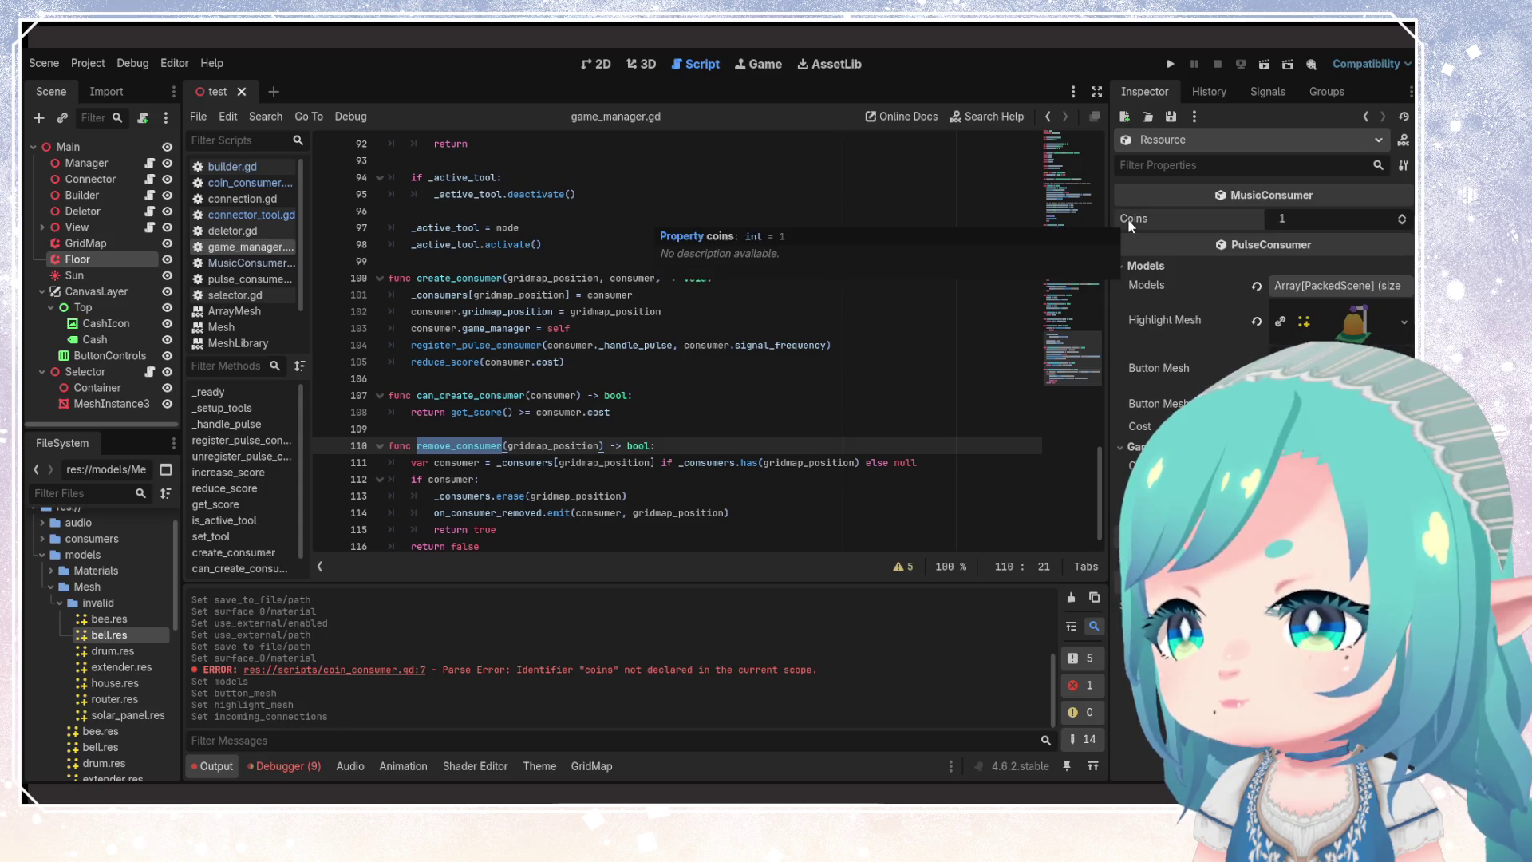
click(1083, 233)
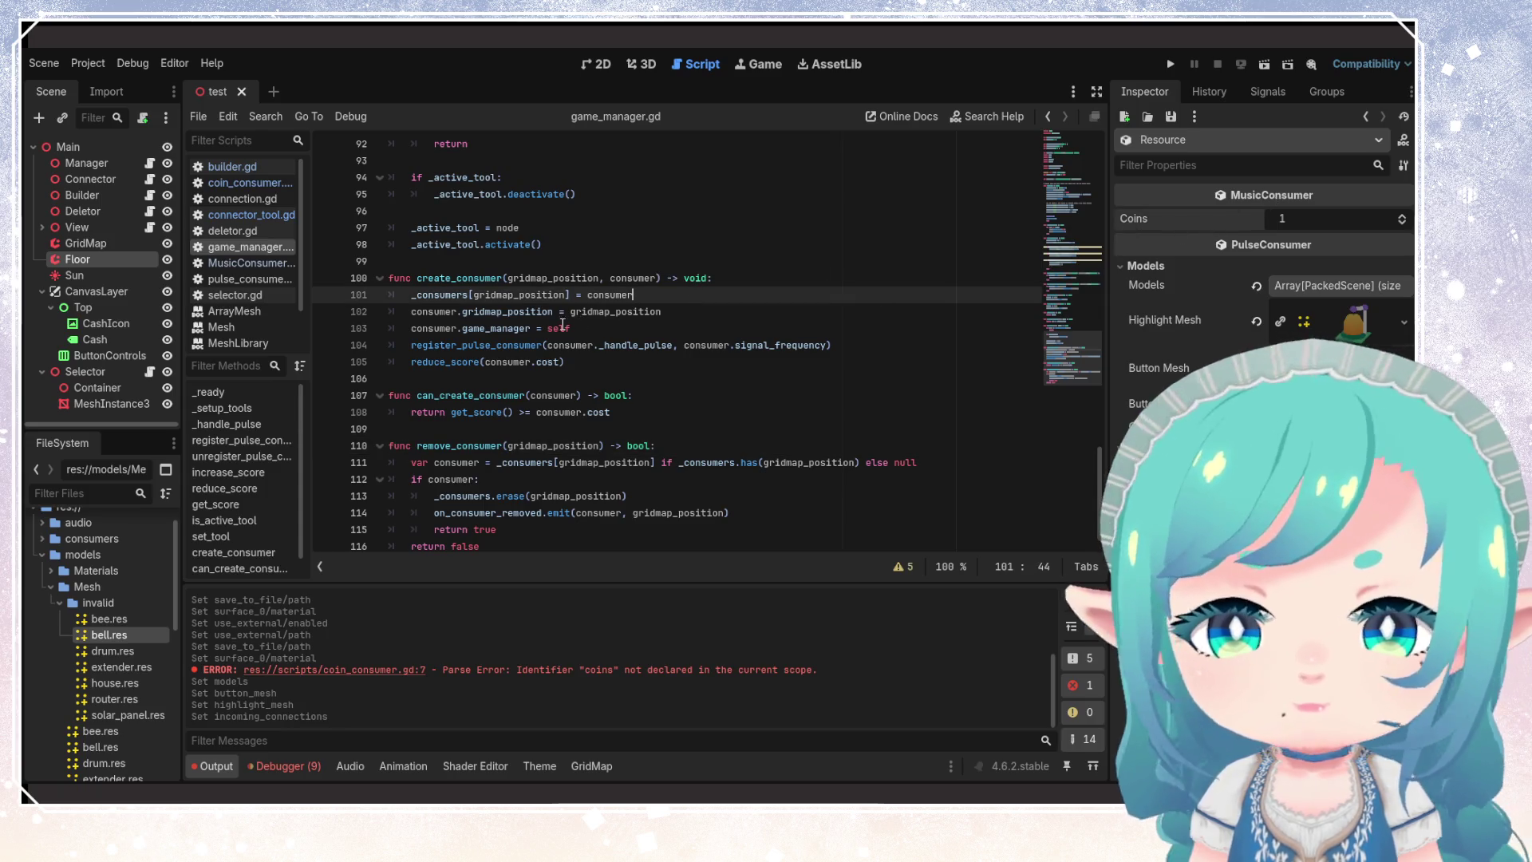
click(105, 245)
click(96, 261)
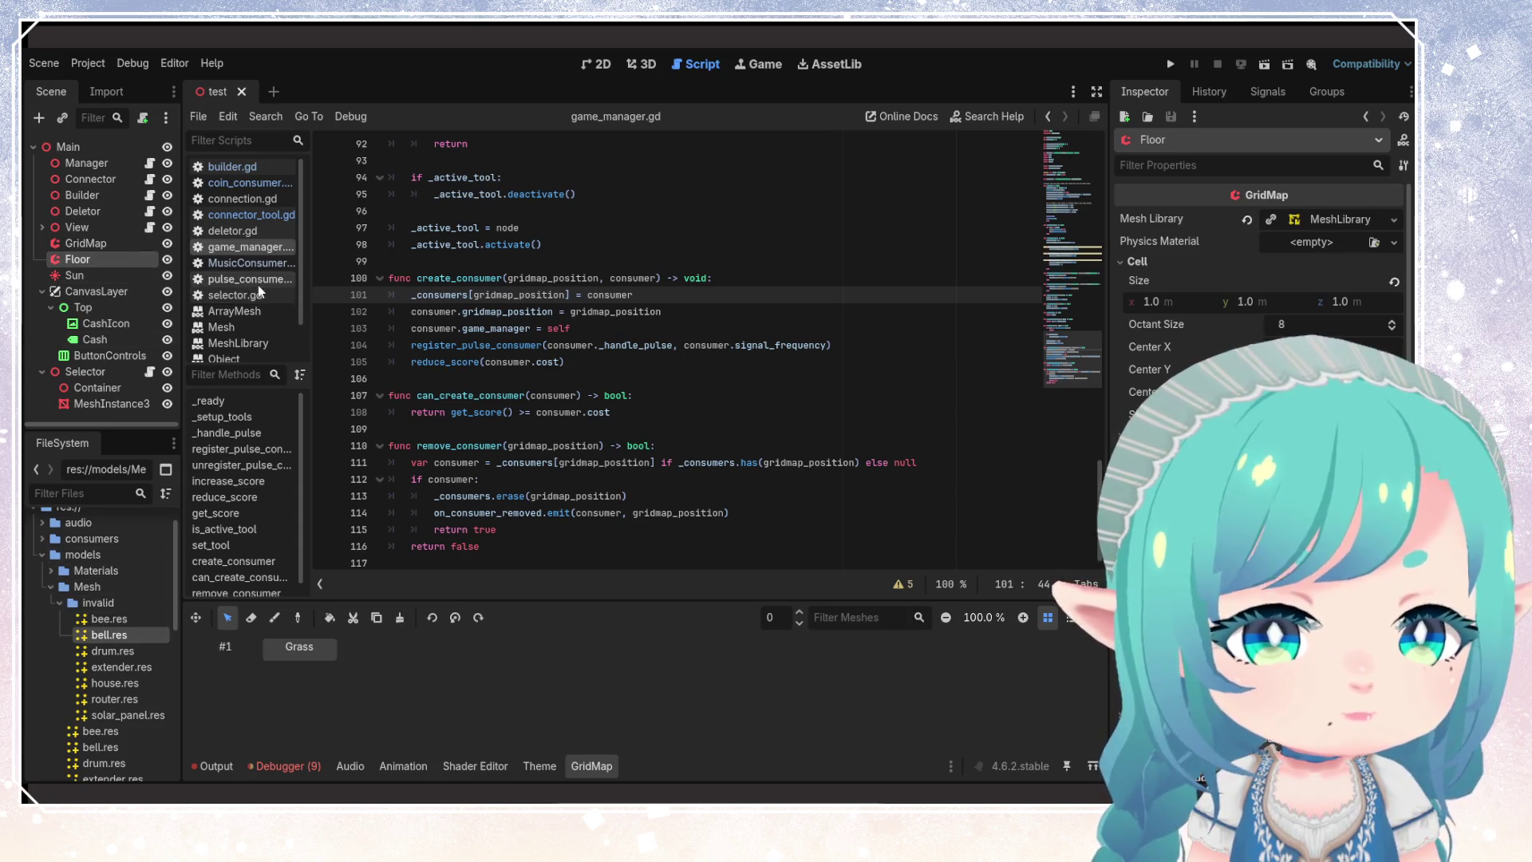
scroll(53, 558, up, 2)
click(45, 571)
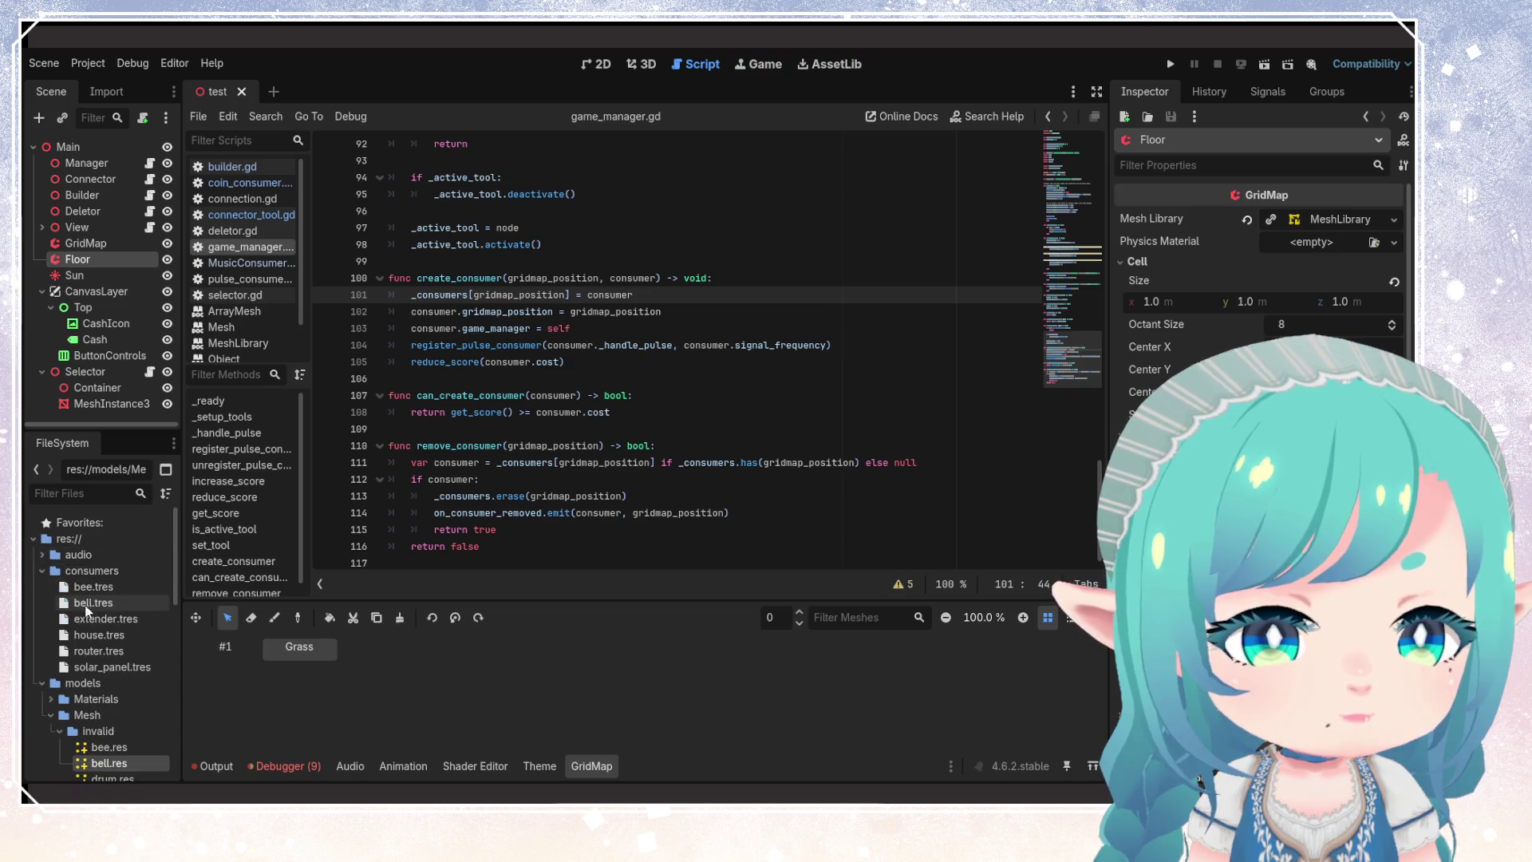
click(101, 601)
click(693, 363)
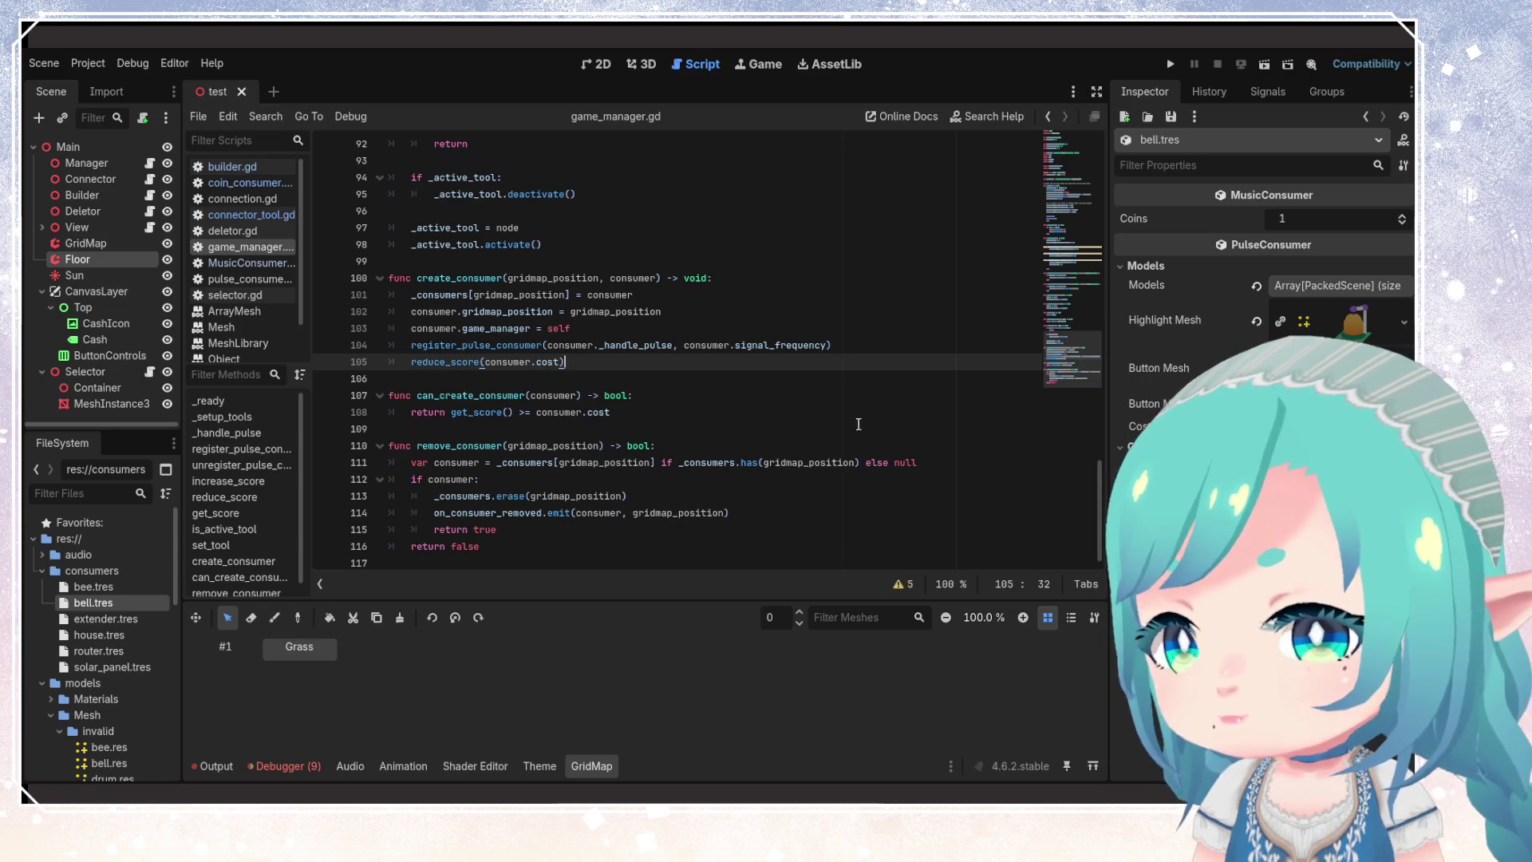
Open MusicConsumer.gd and select the code lines in coin_consumer.gd
click(249, 263)
click(479, 261)
click(489, 295)
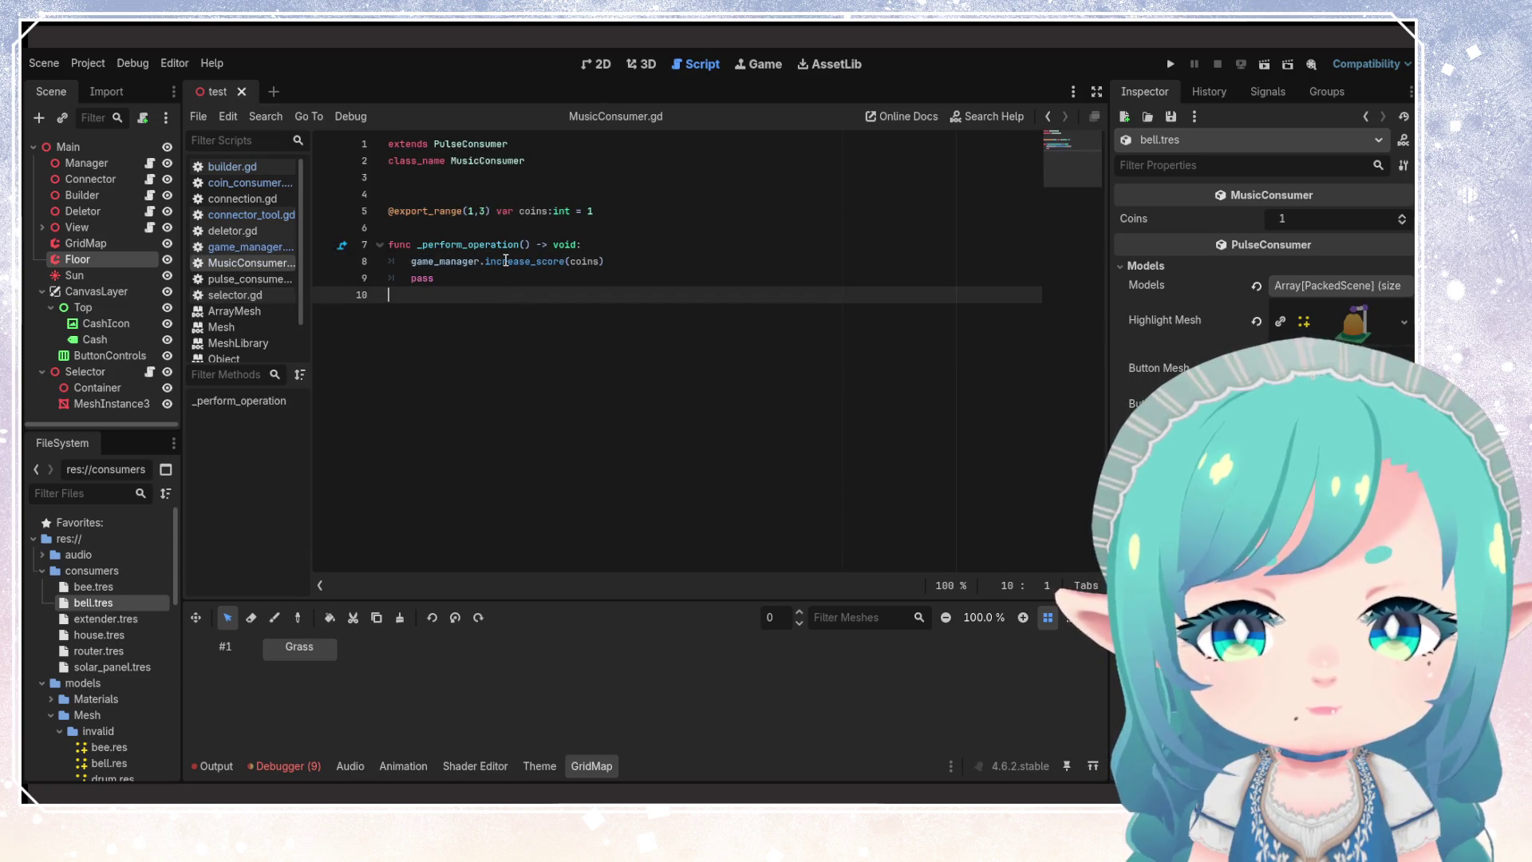
click(249, 182)
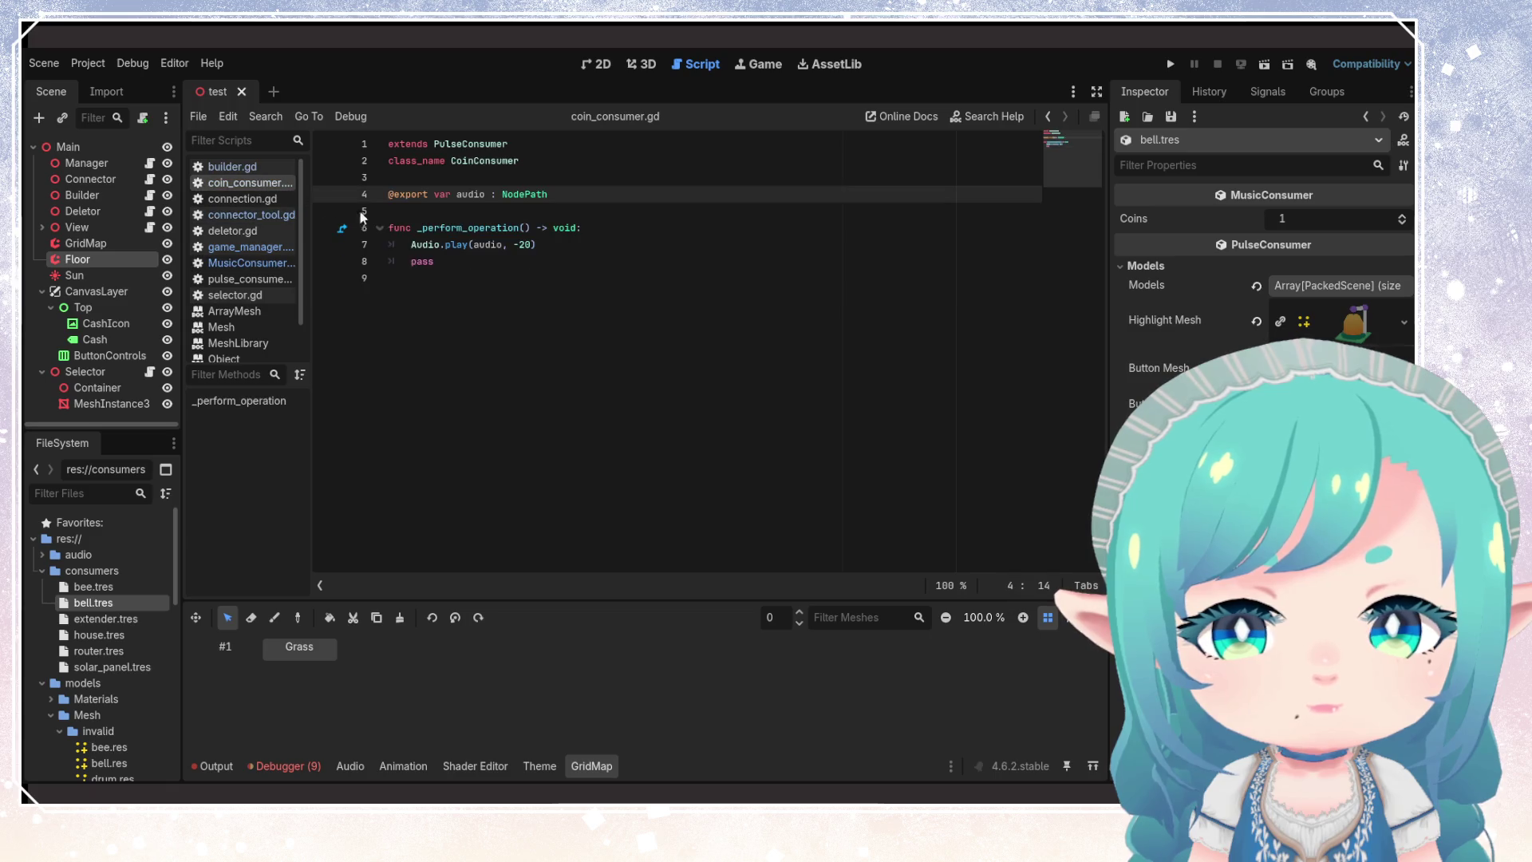
drag(447, 262, 351, 191)
key(ctrl+c)
click(222, 265)
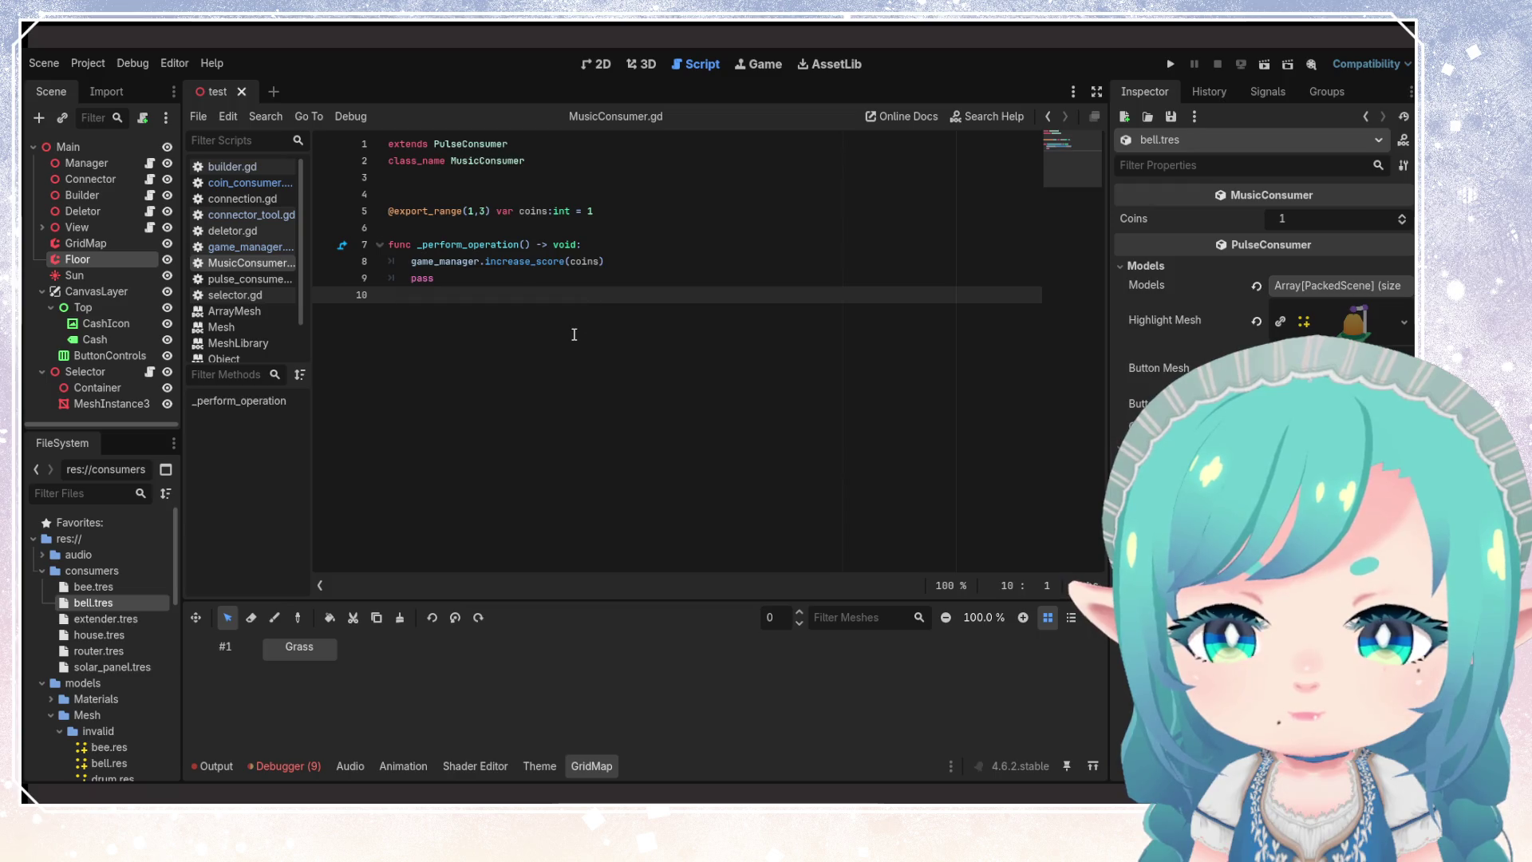
Paste the audio code into MusicConsumer.gd, delete its old coins code, and save
key(Return)
key(ctrl+v)
mouse_move(436, 278)
mouse_down()
mouse_move(383, 229)
mouse_move(268, 218)
mouse_up()
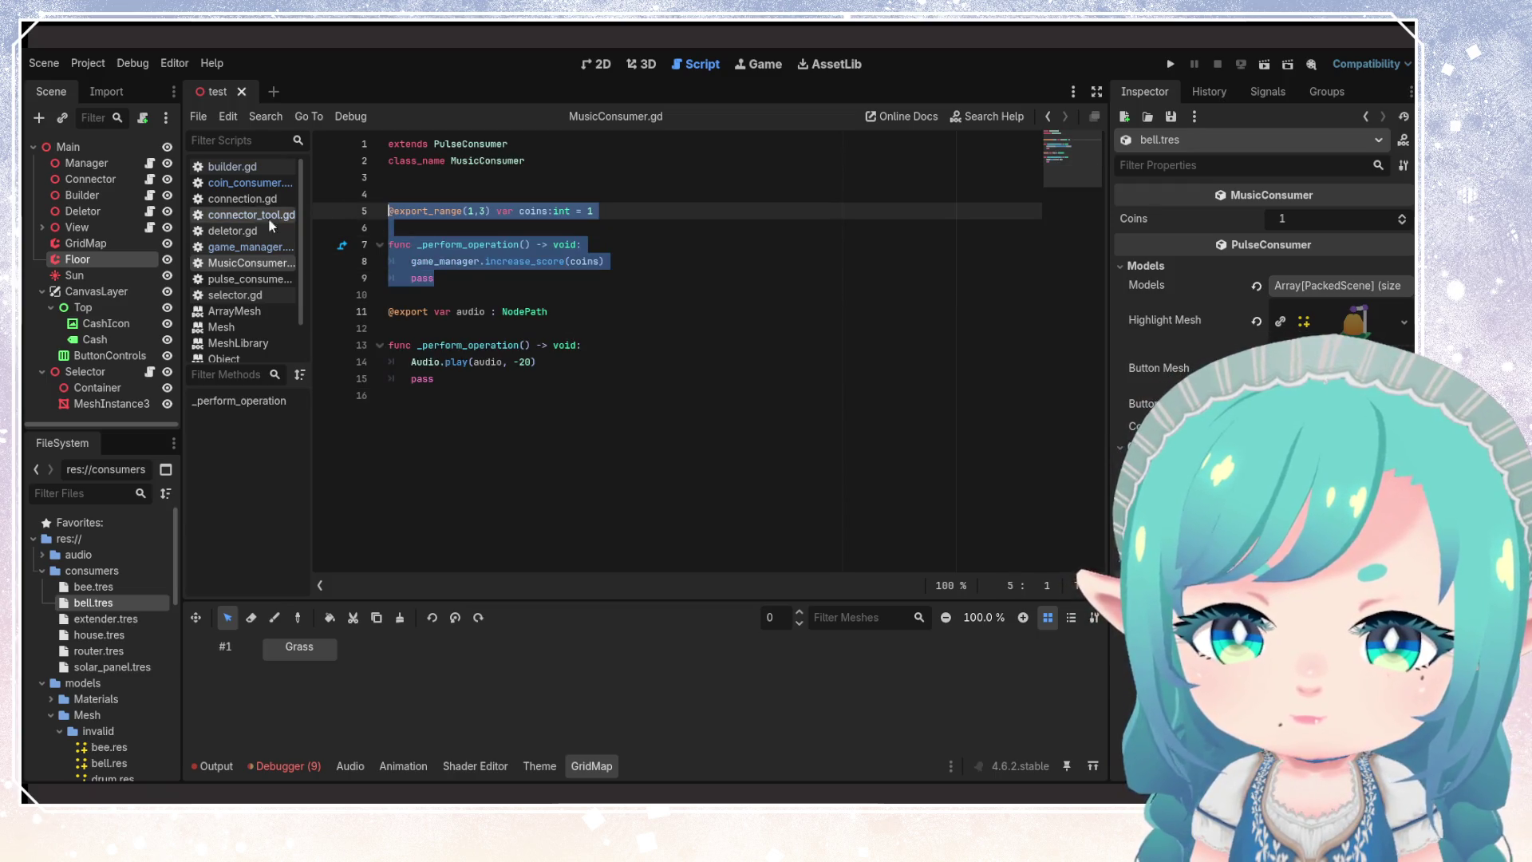
click(243, 183)
click(554, 330)
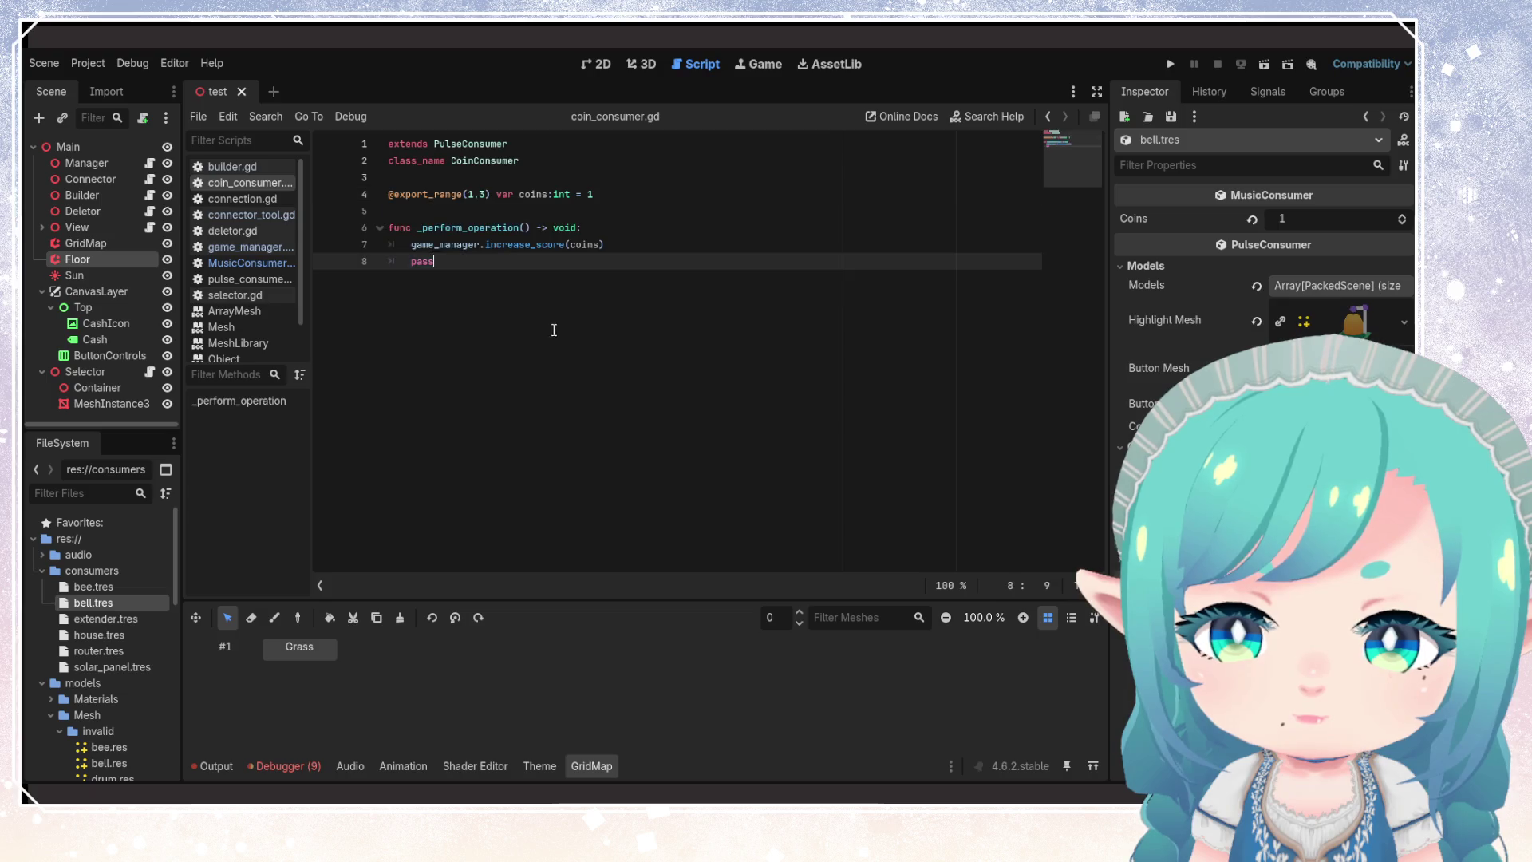
click(247, 264)
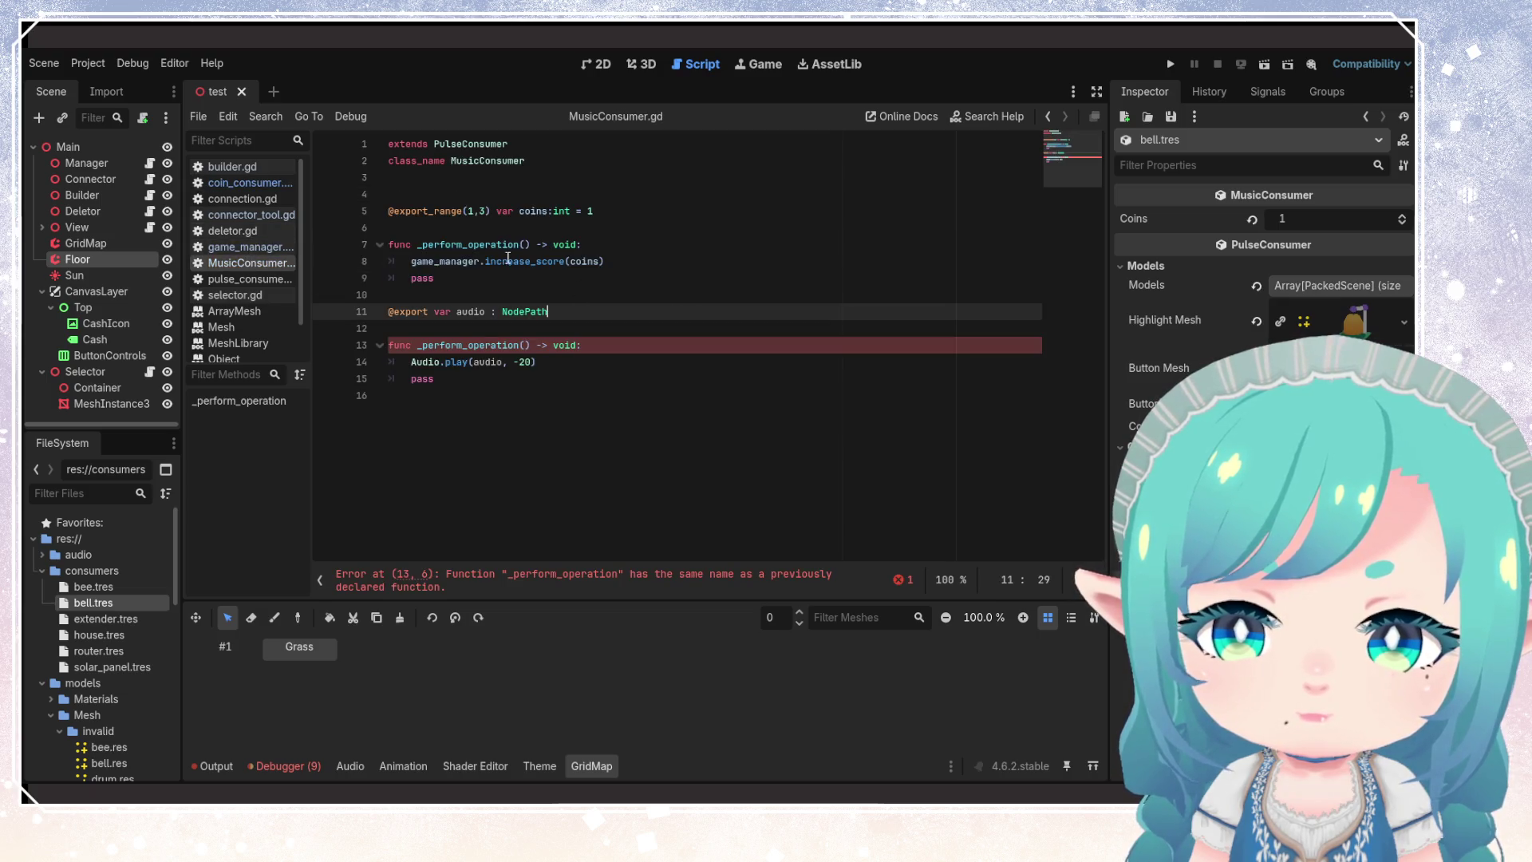
key(BackSpace)
key(BackSpace)
key(BackSpace)
key(BackSpace)
click(653, 332)
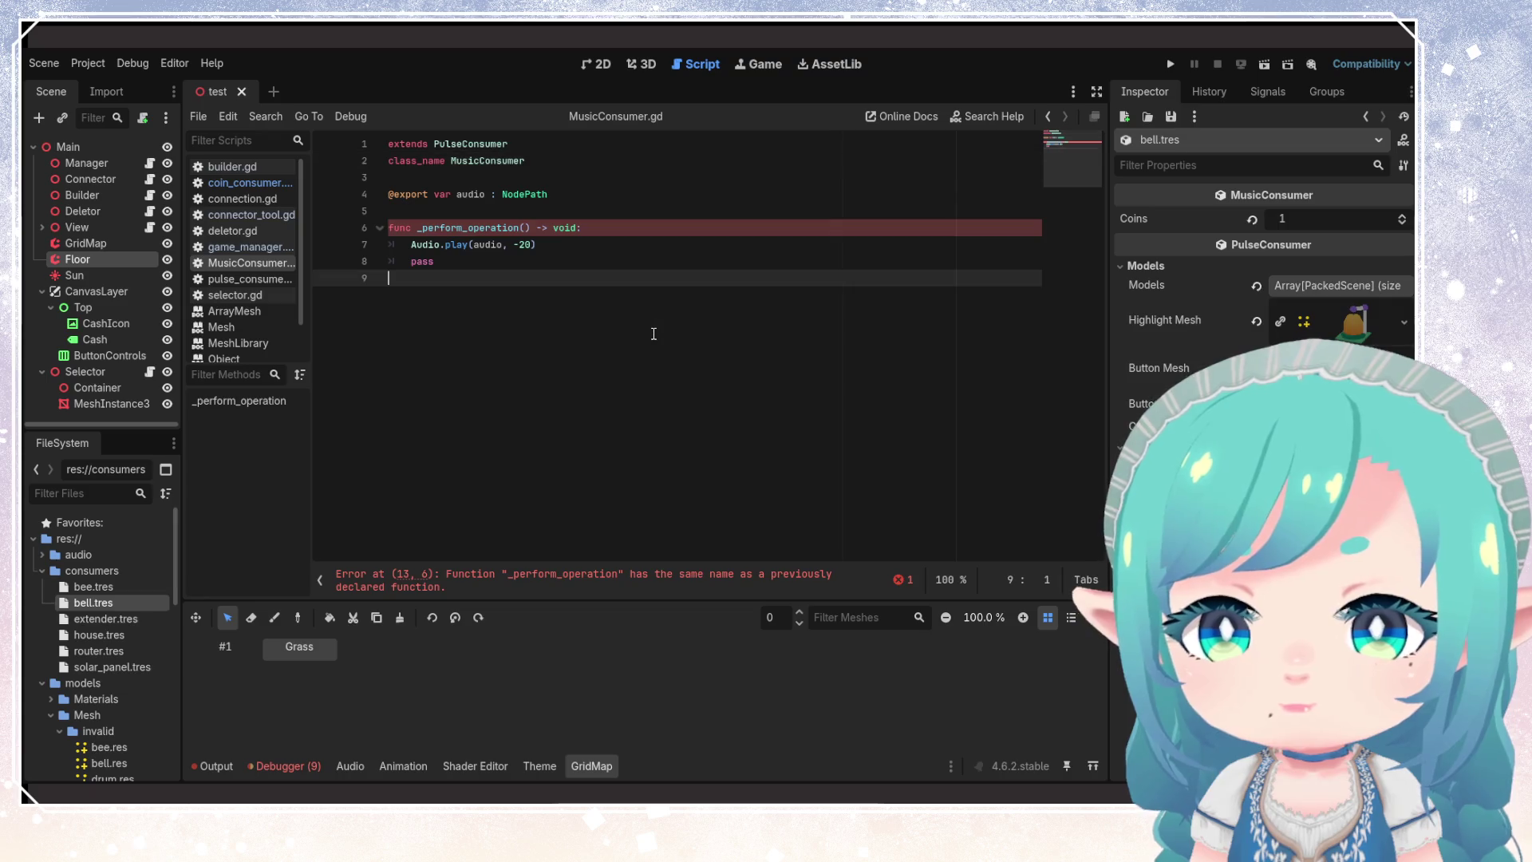
key(ctrl+s)
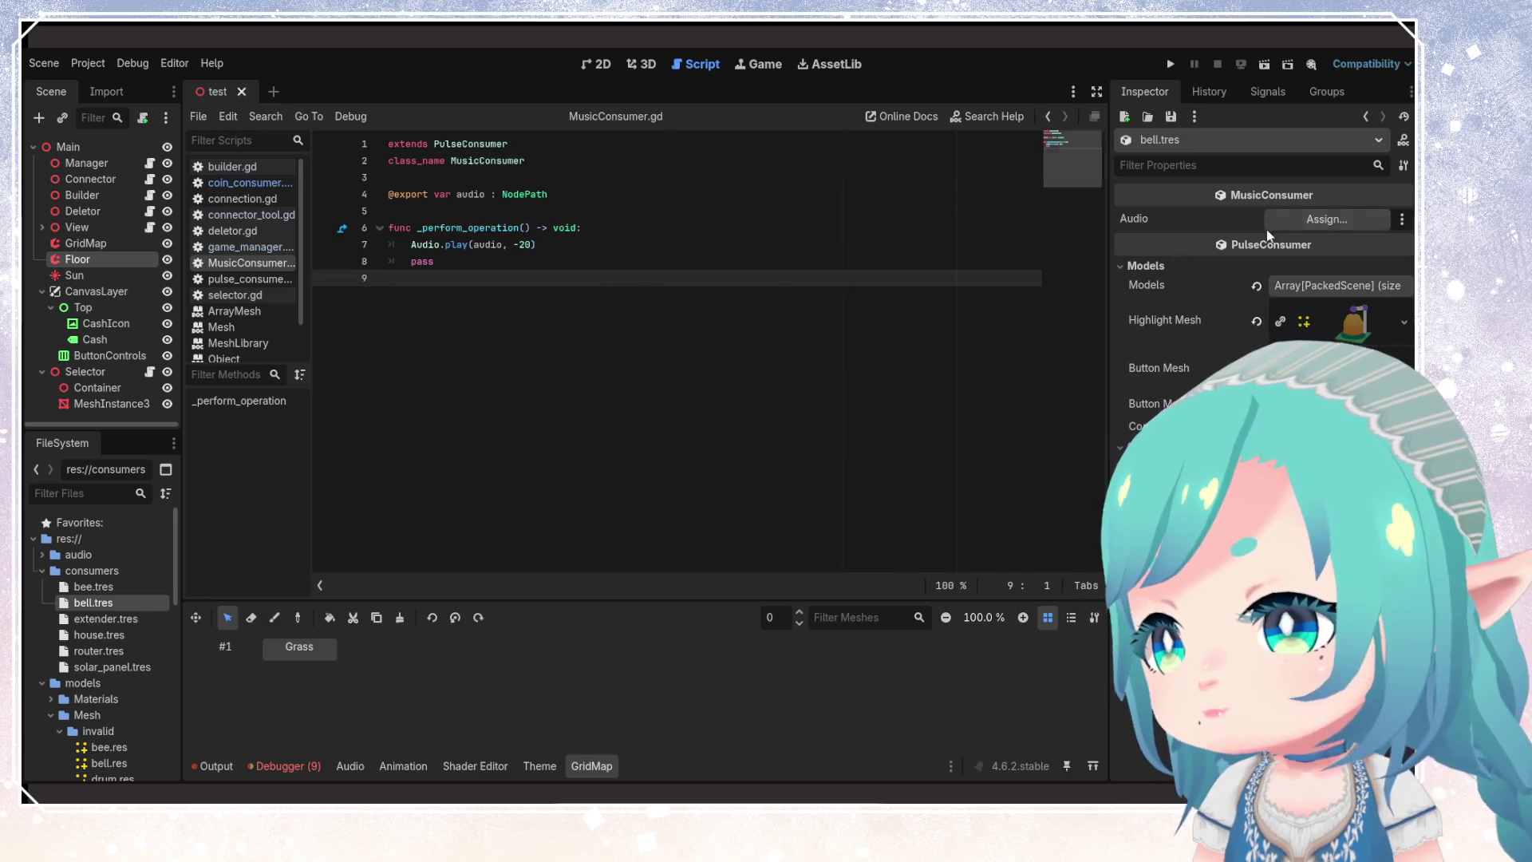
Change the exported audio type from NodePath to String and save the script
click(1349, 221)
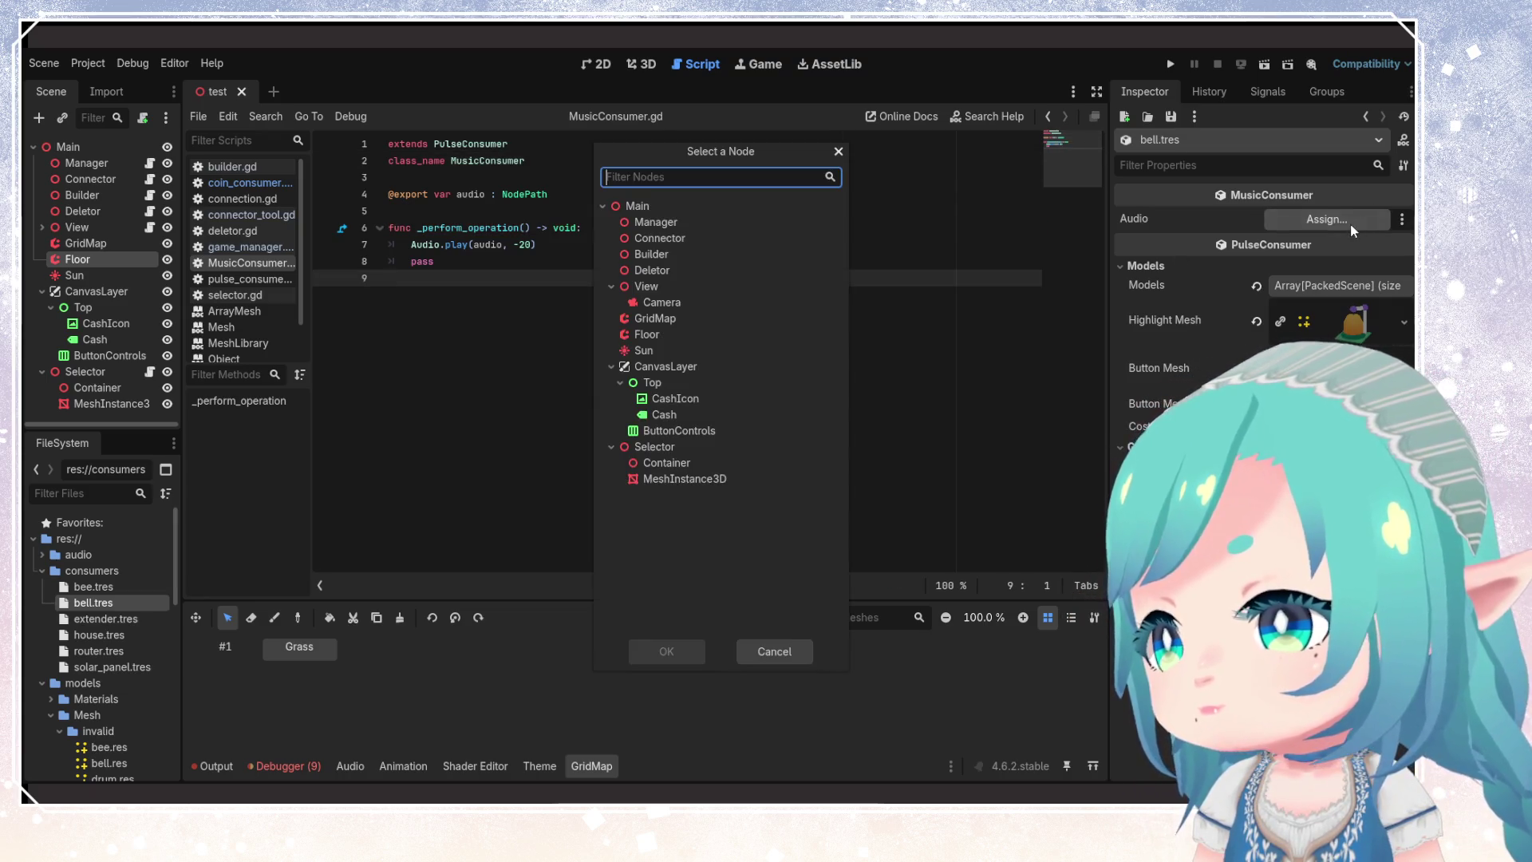
click(762, 653)
double_click(517, 194)
text(string)
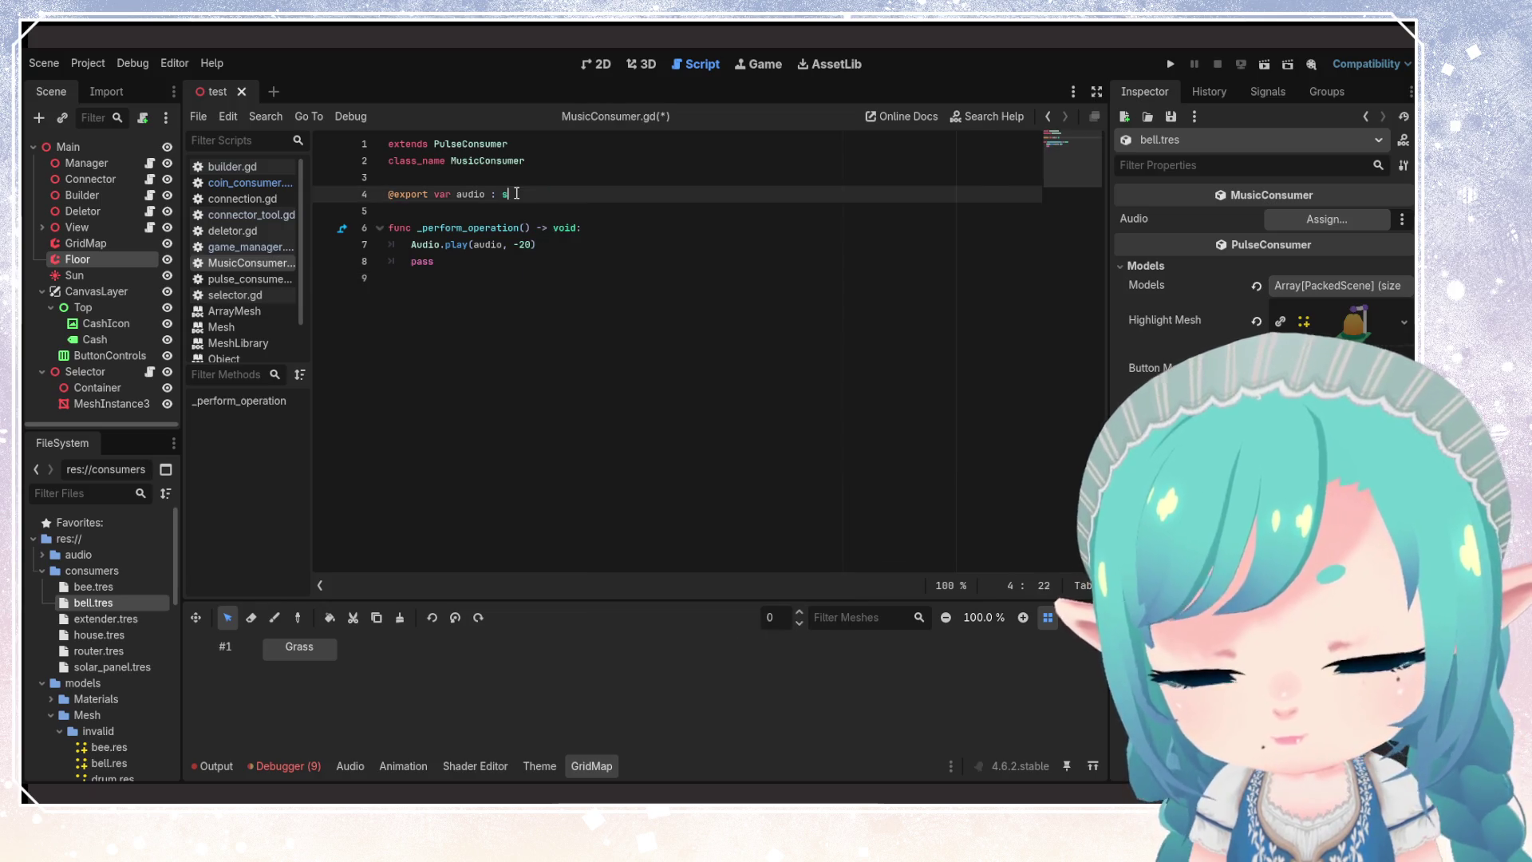
key(Return)
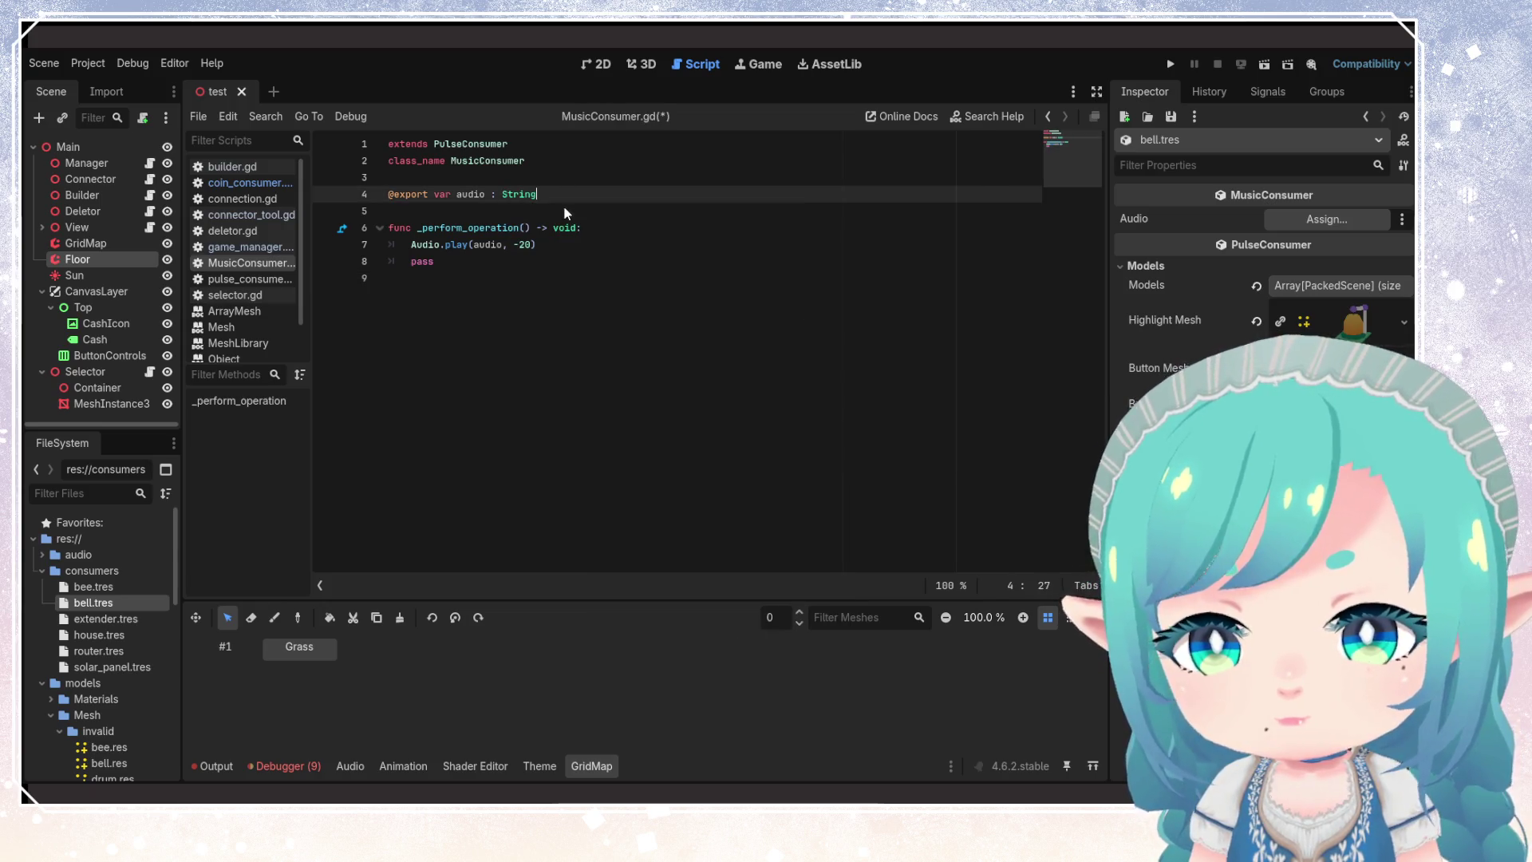
click(563, 204)
key(ctrl+s)
click(1304, 221)
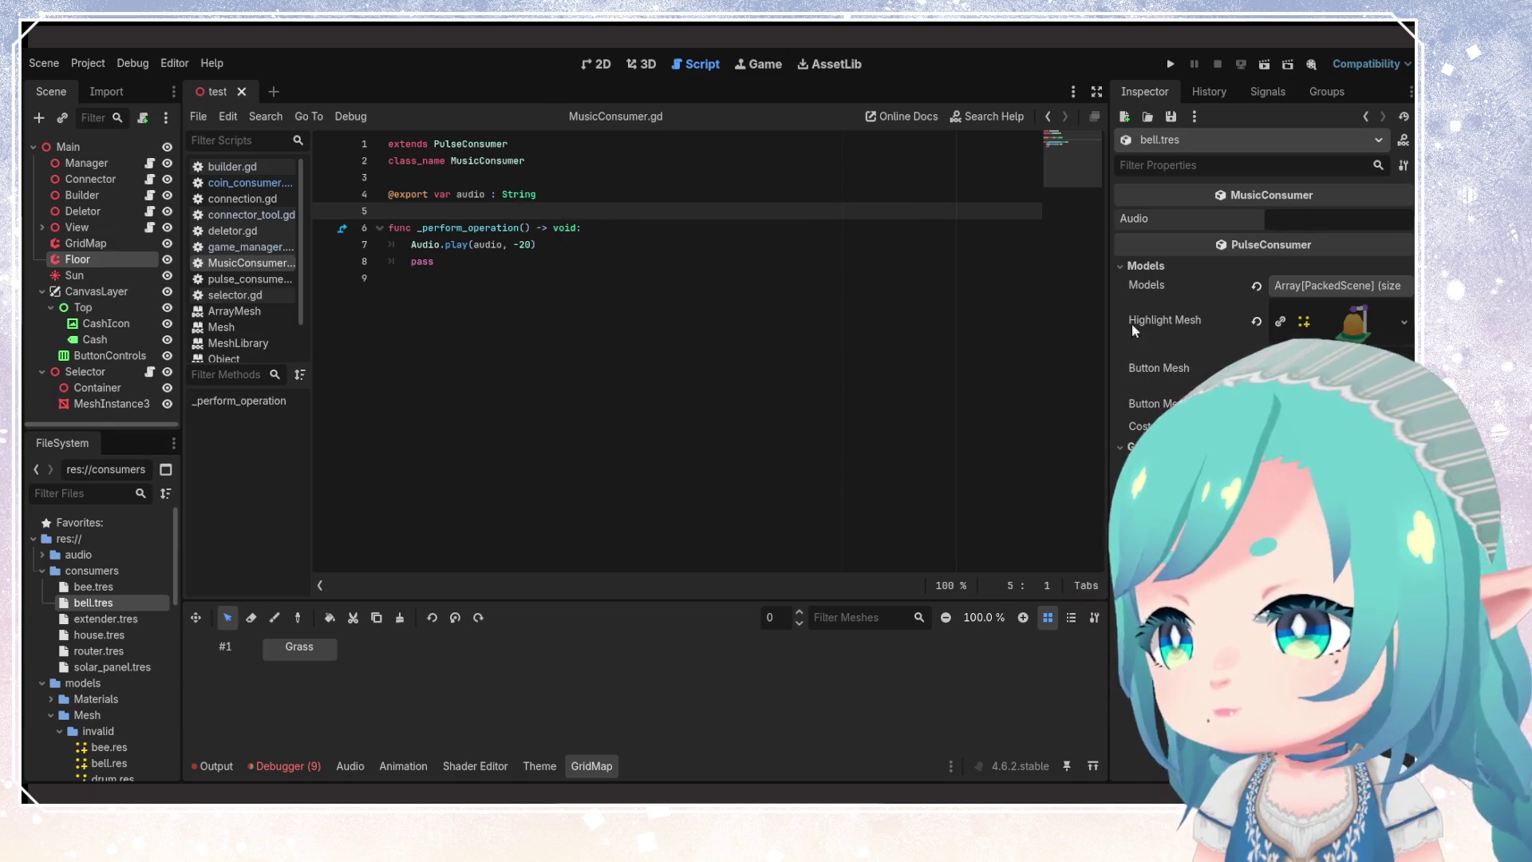
Open the audio/sfx folder and drag impactMetal_heavy_001.ogg onto bell's Audio property
click(43, 686)
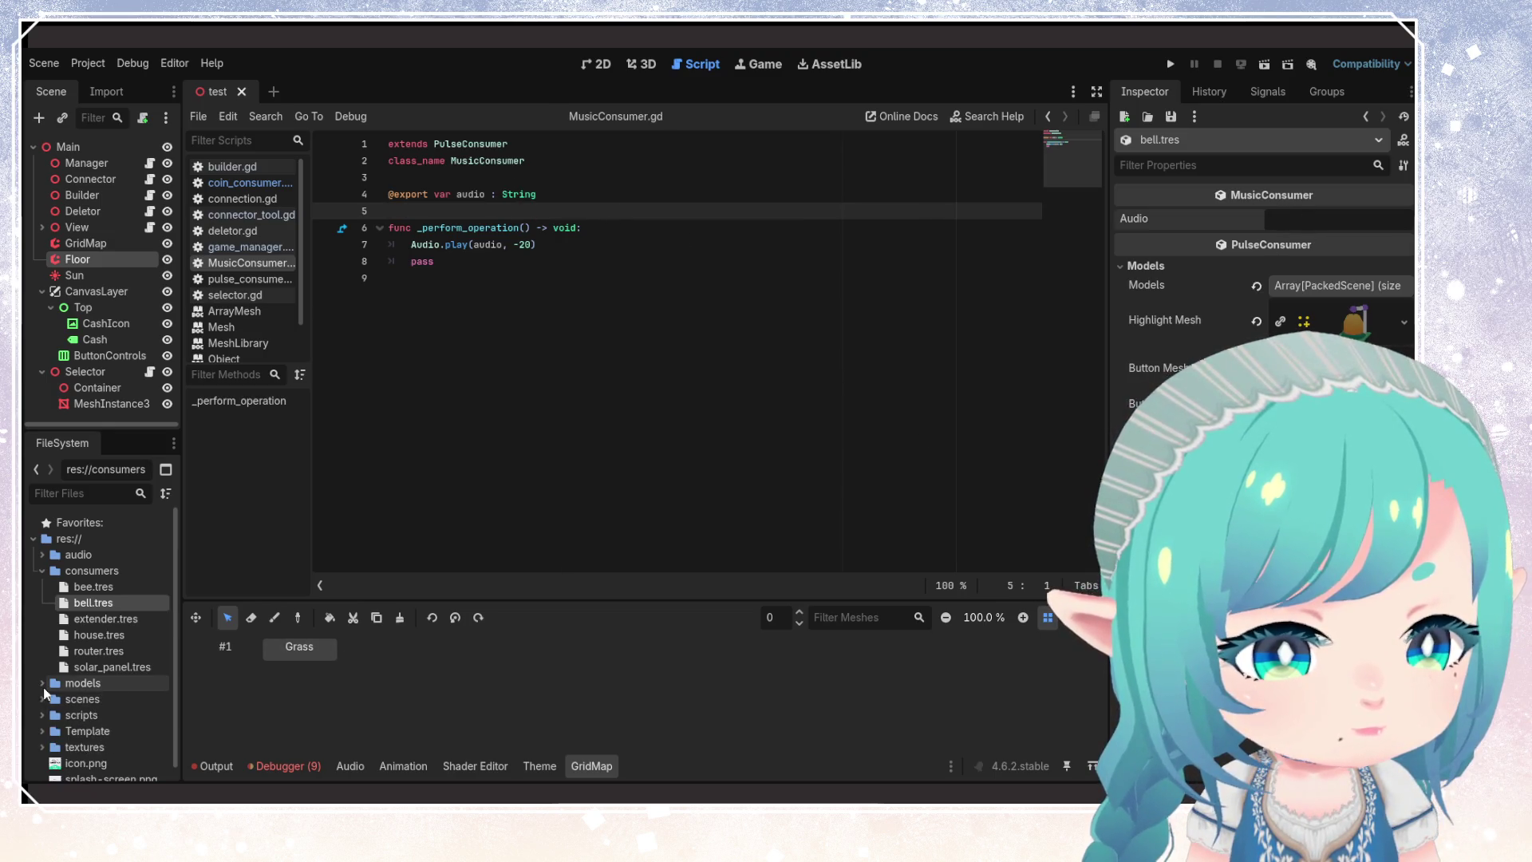
scroll(45, 691, down, 1)
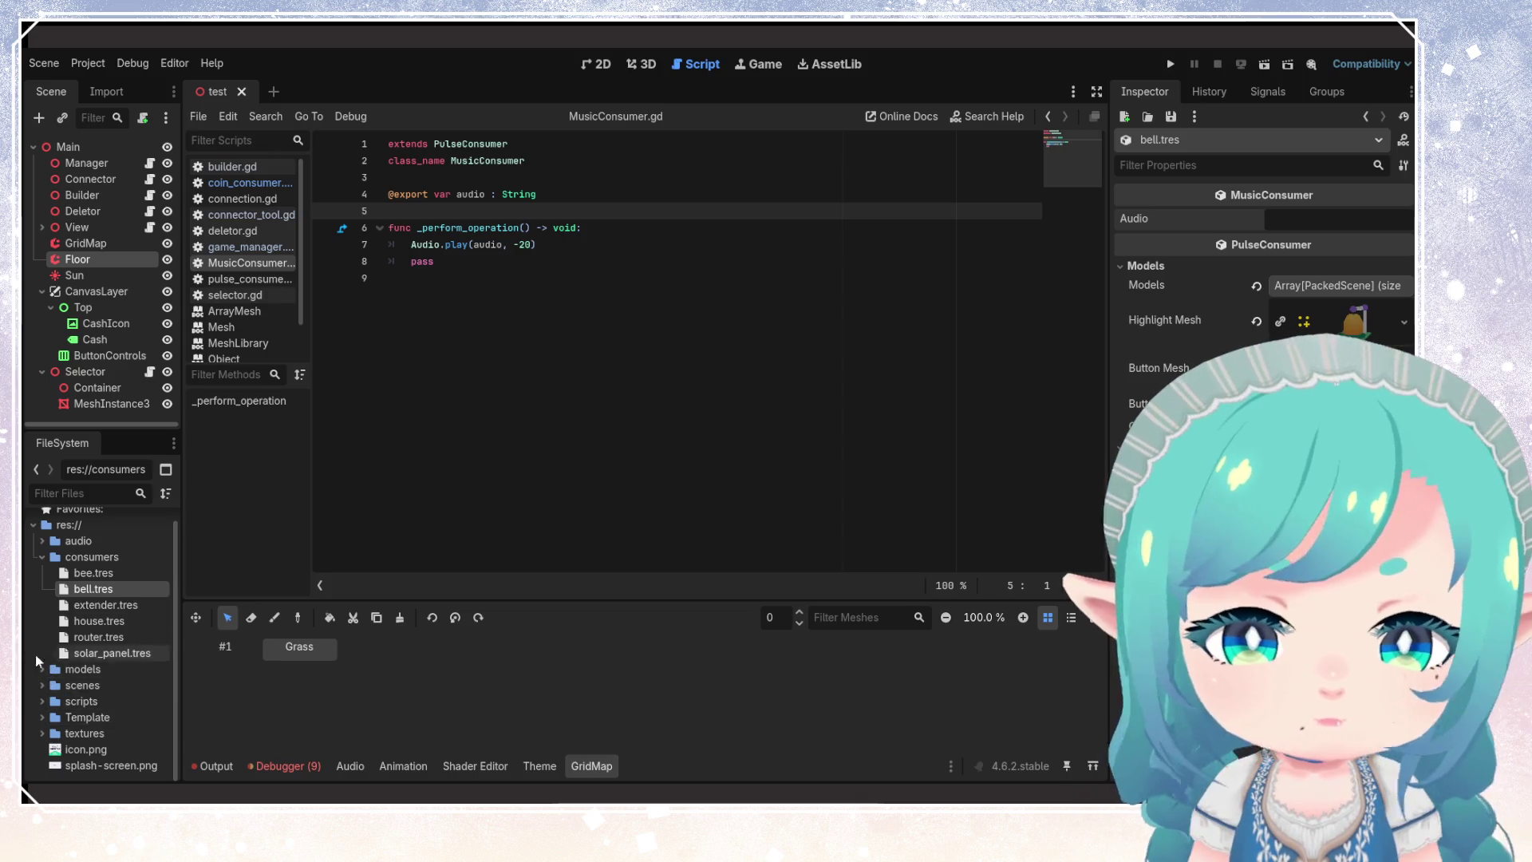
click(43, 557)
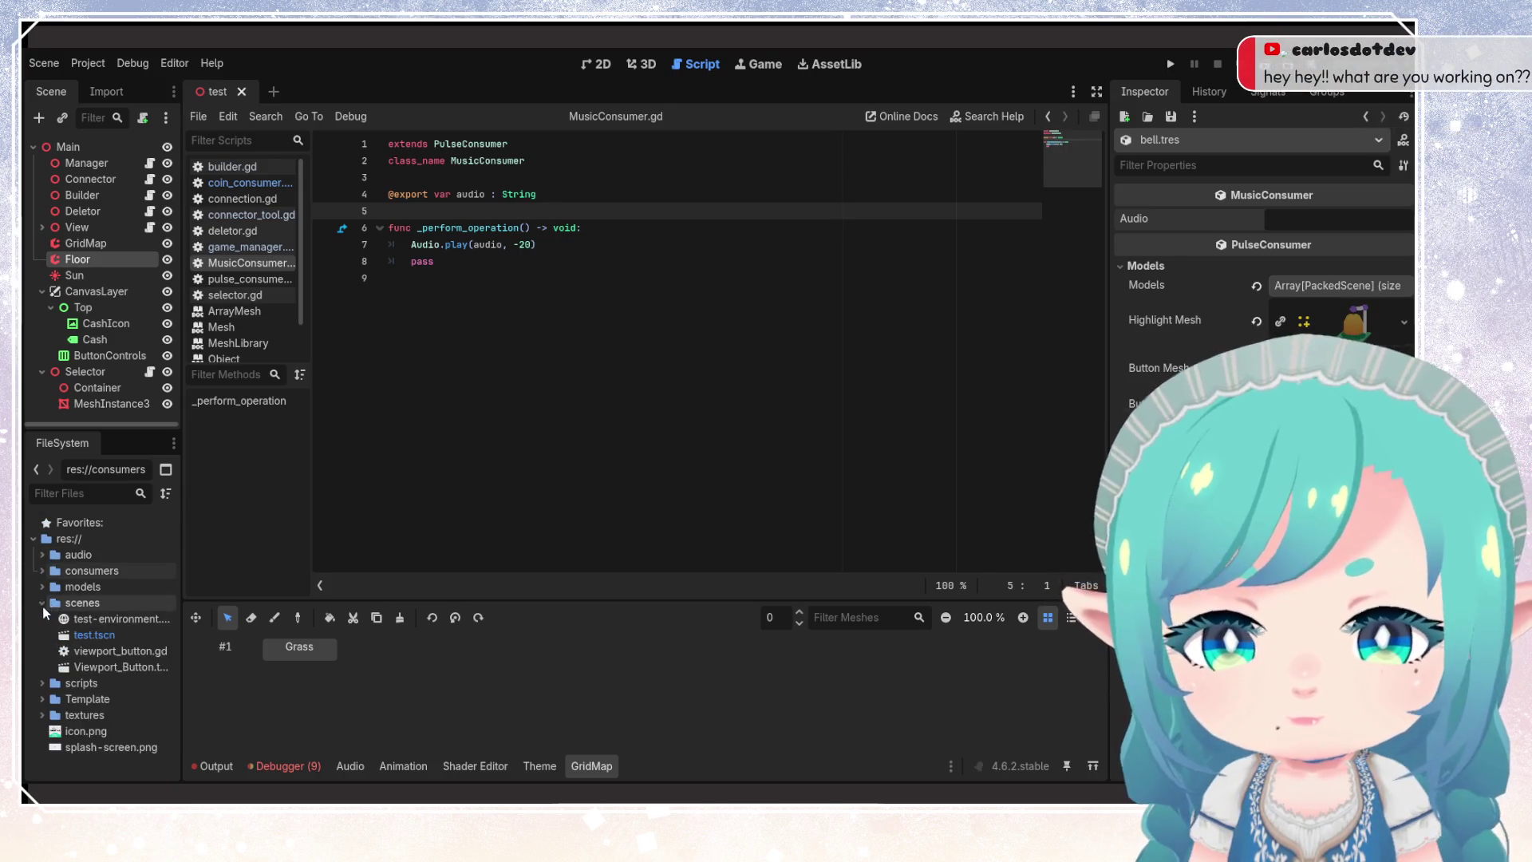
click(44, 619)
click(44, 618)
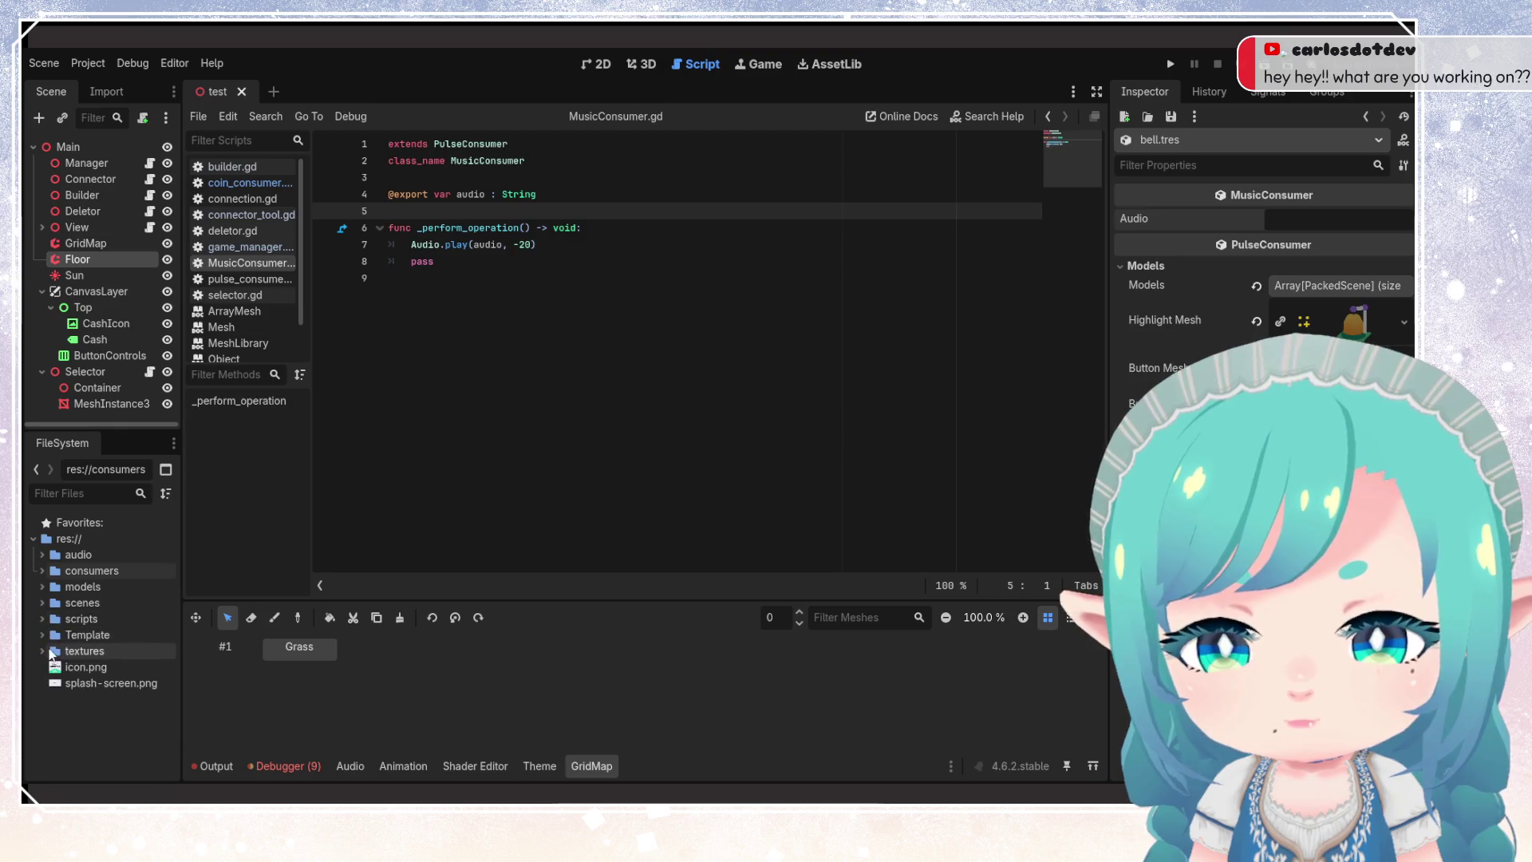
click(43, 556)
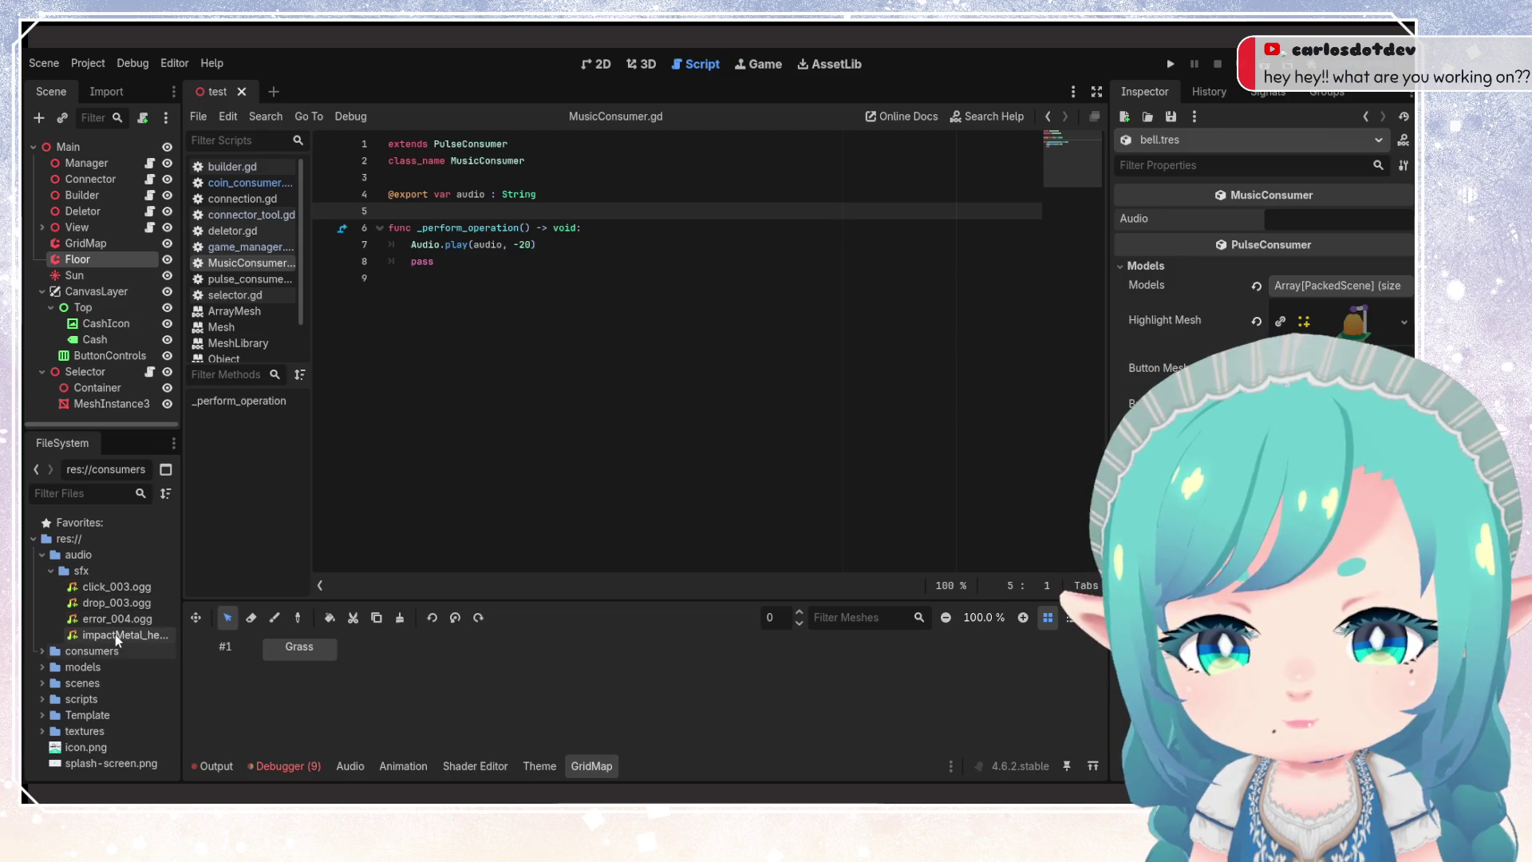
drag(115, 634, 1309, 226)
click(1308, 221)
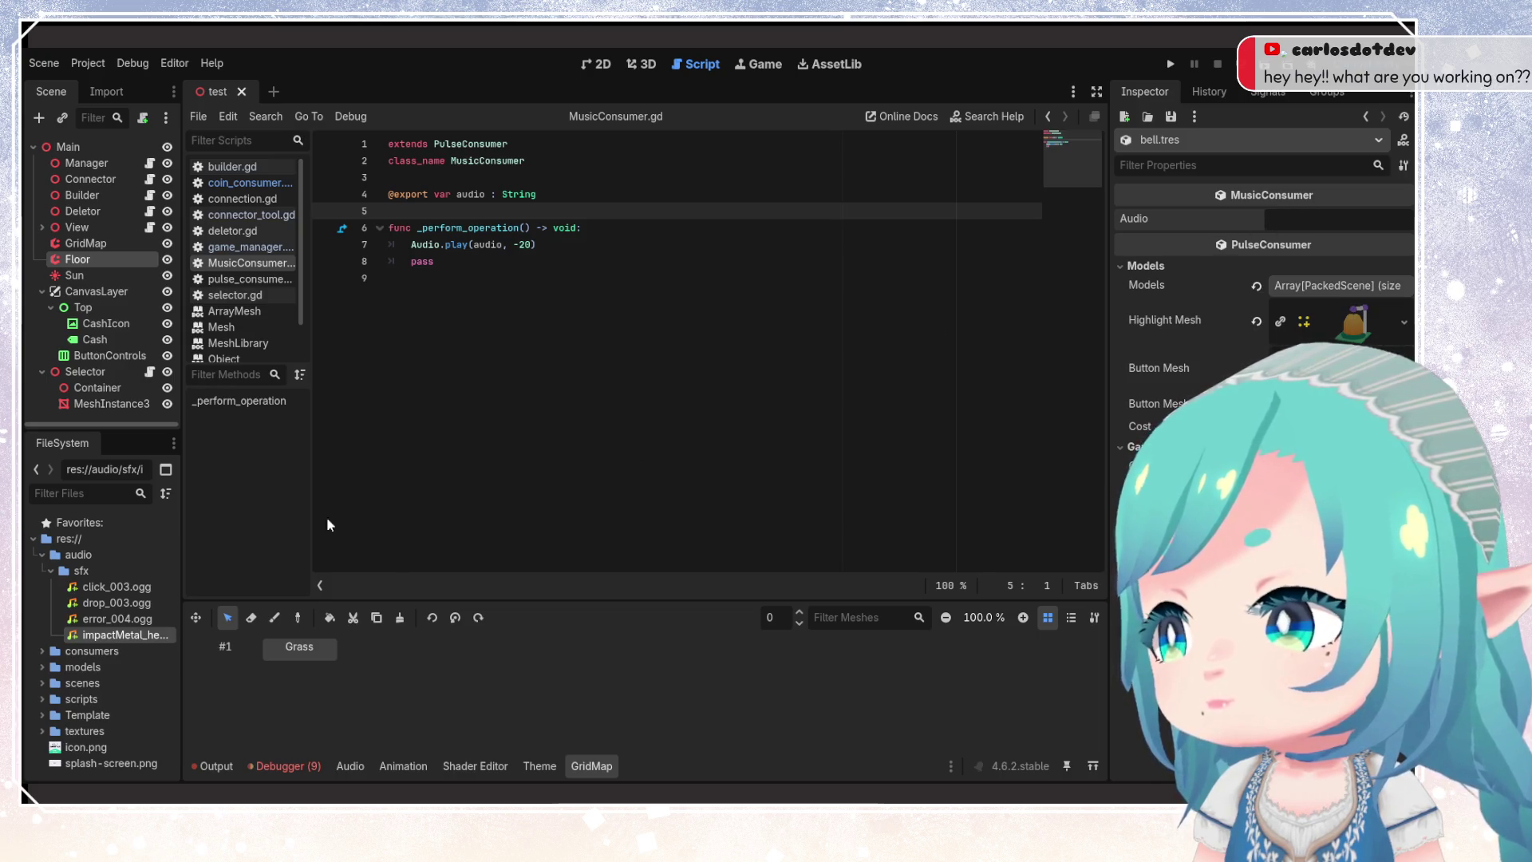
Paste the copied path res://audio/sfx/impactMetal_heavy_001.ogg into the Audio field
right_click(116, 635)
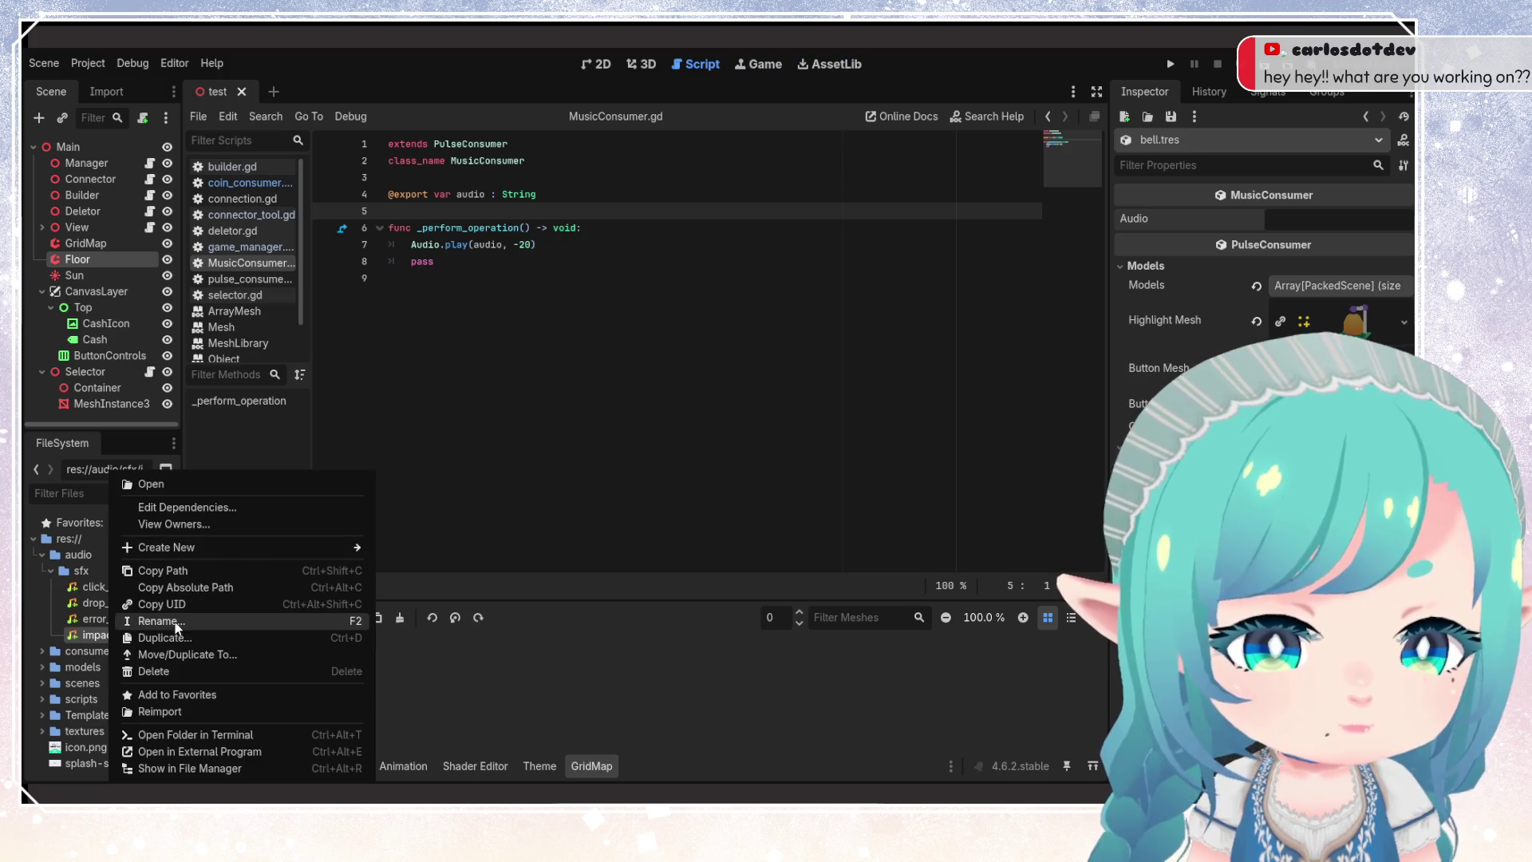
click(170, 570)
click(1333, 219)
key(ctrl+v)
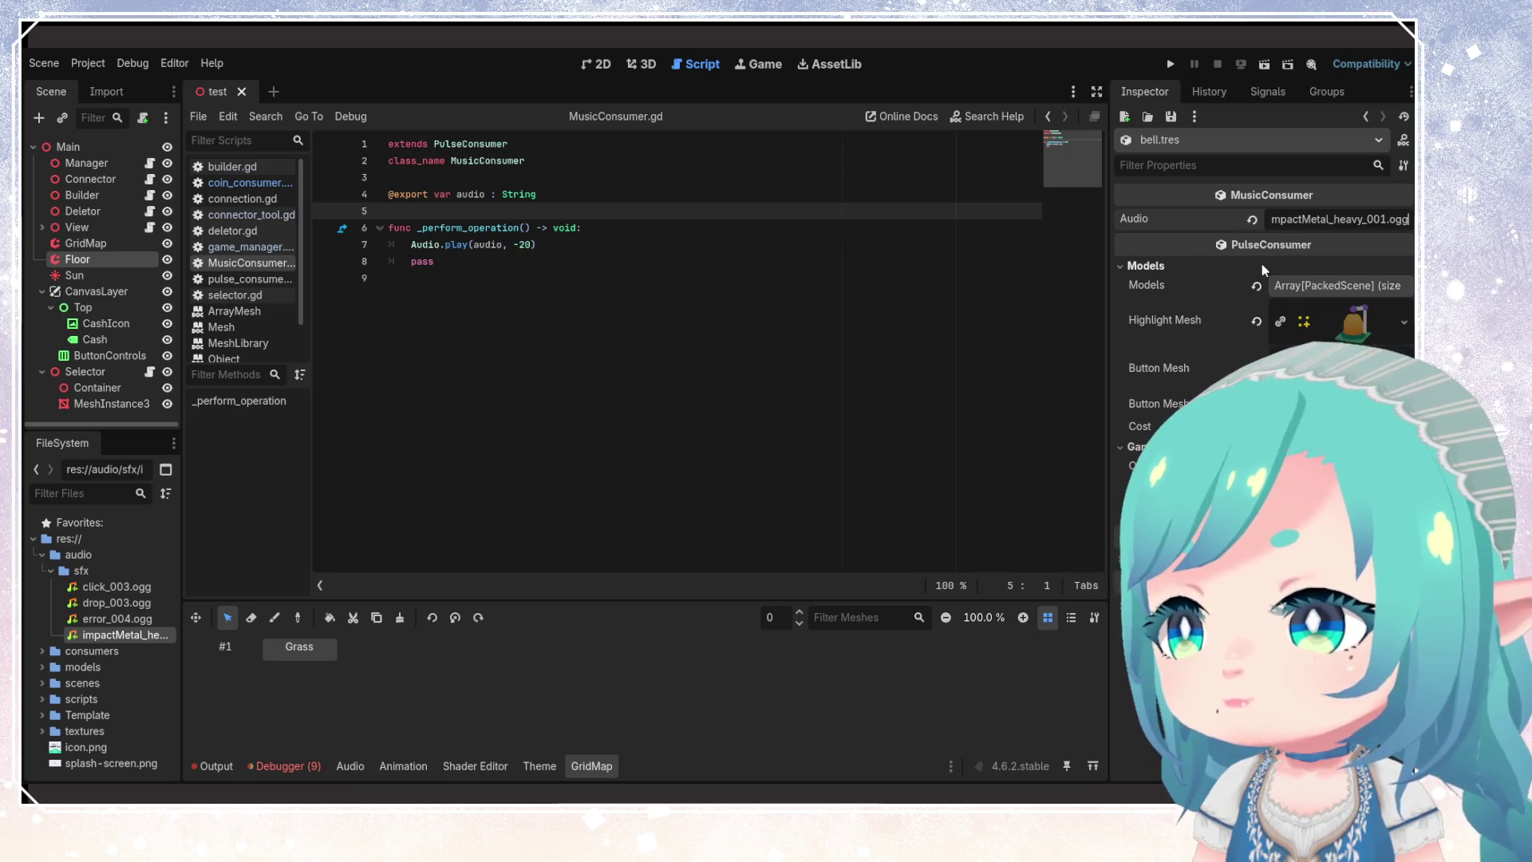
triple_click(1321, 214)
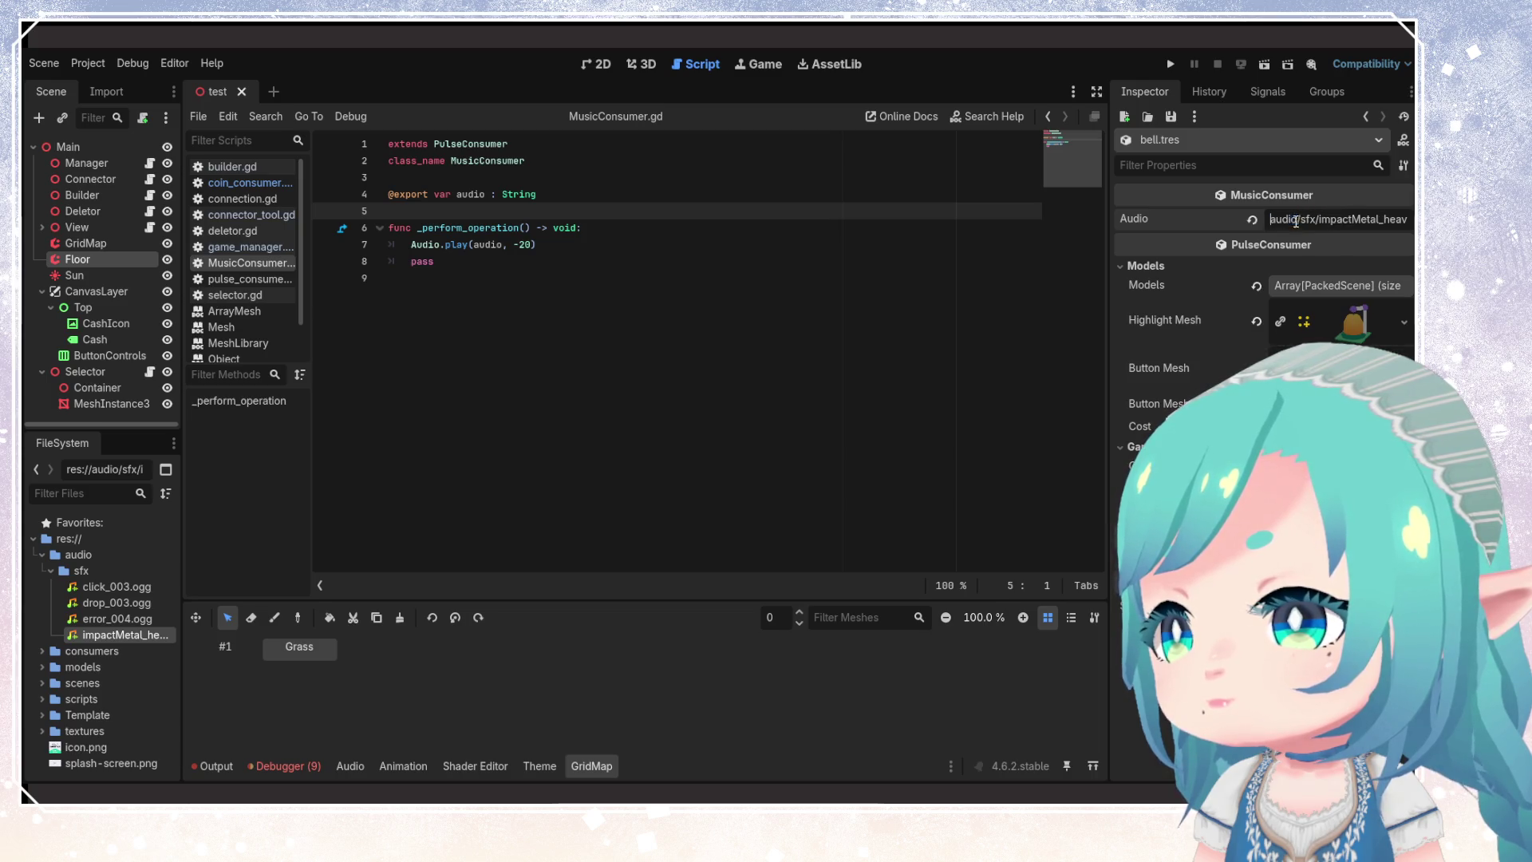
click(840, 342)
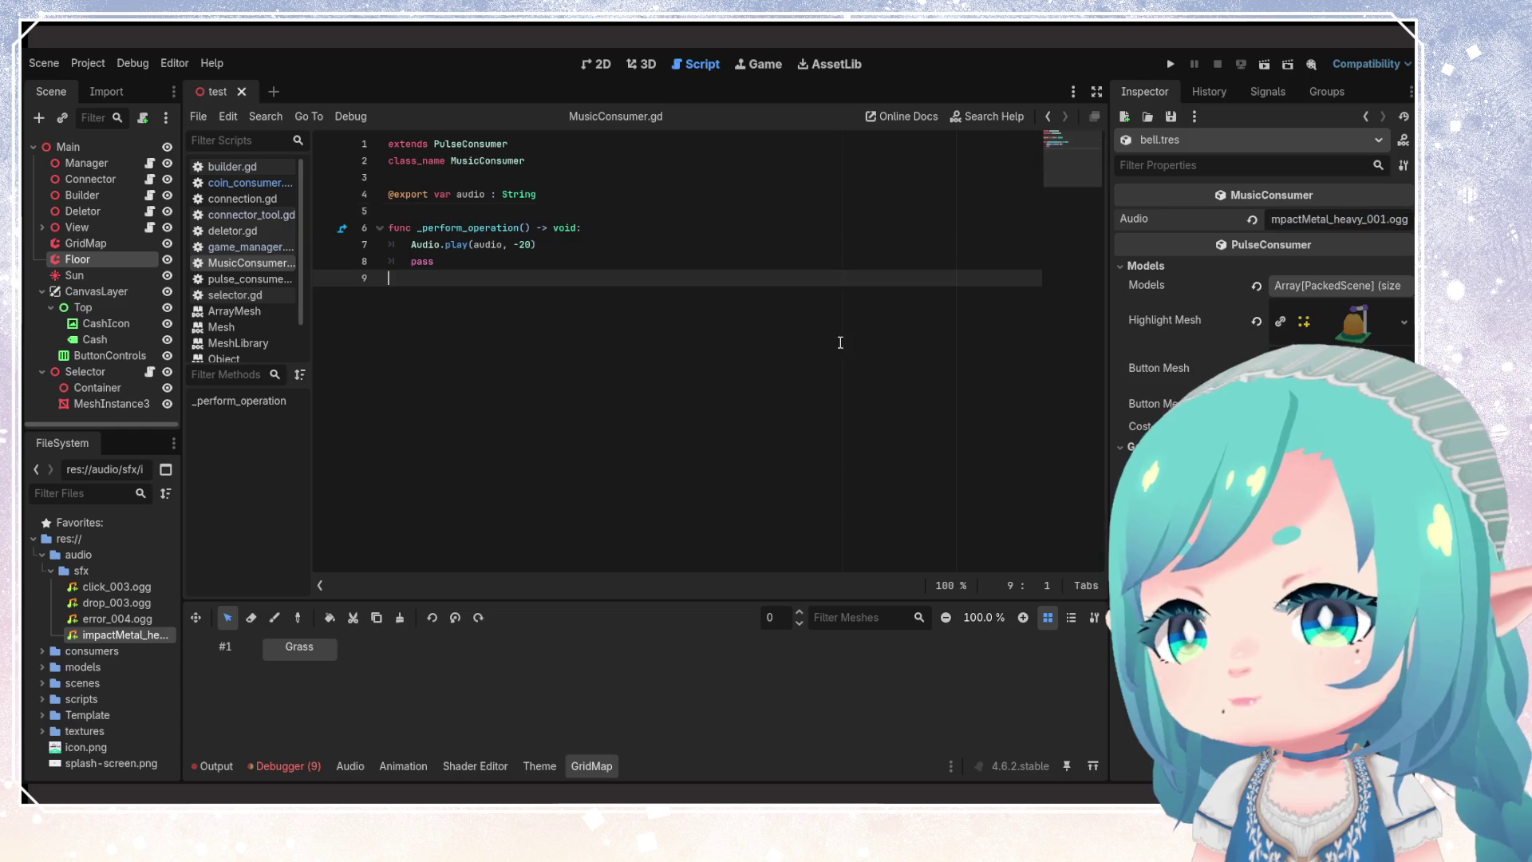
click(549, 227)
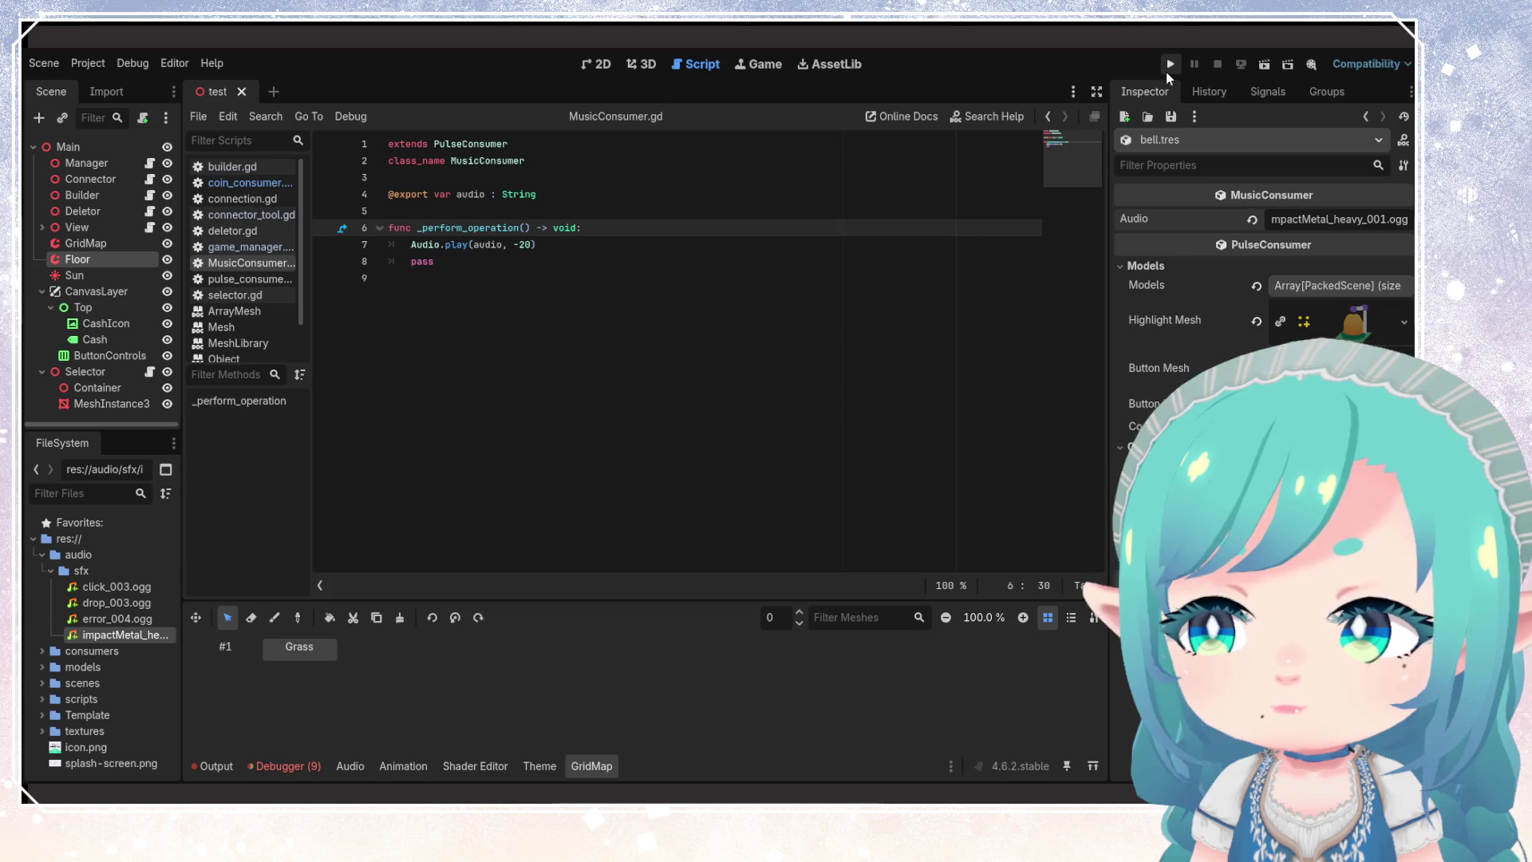
Add a sixth Consumer Types slot to the Builder holding bell.tres
click(82, 195)
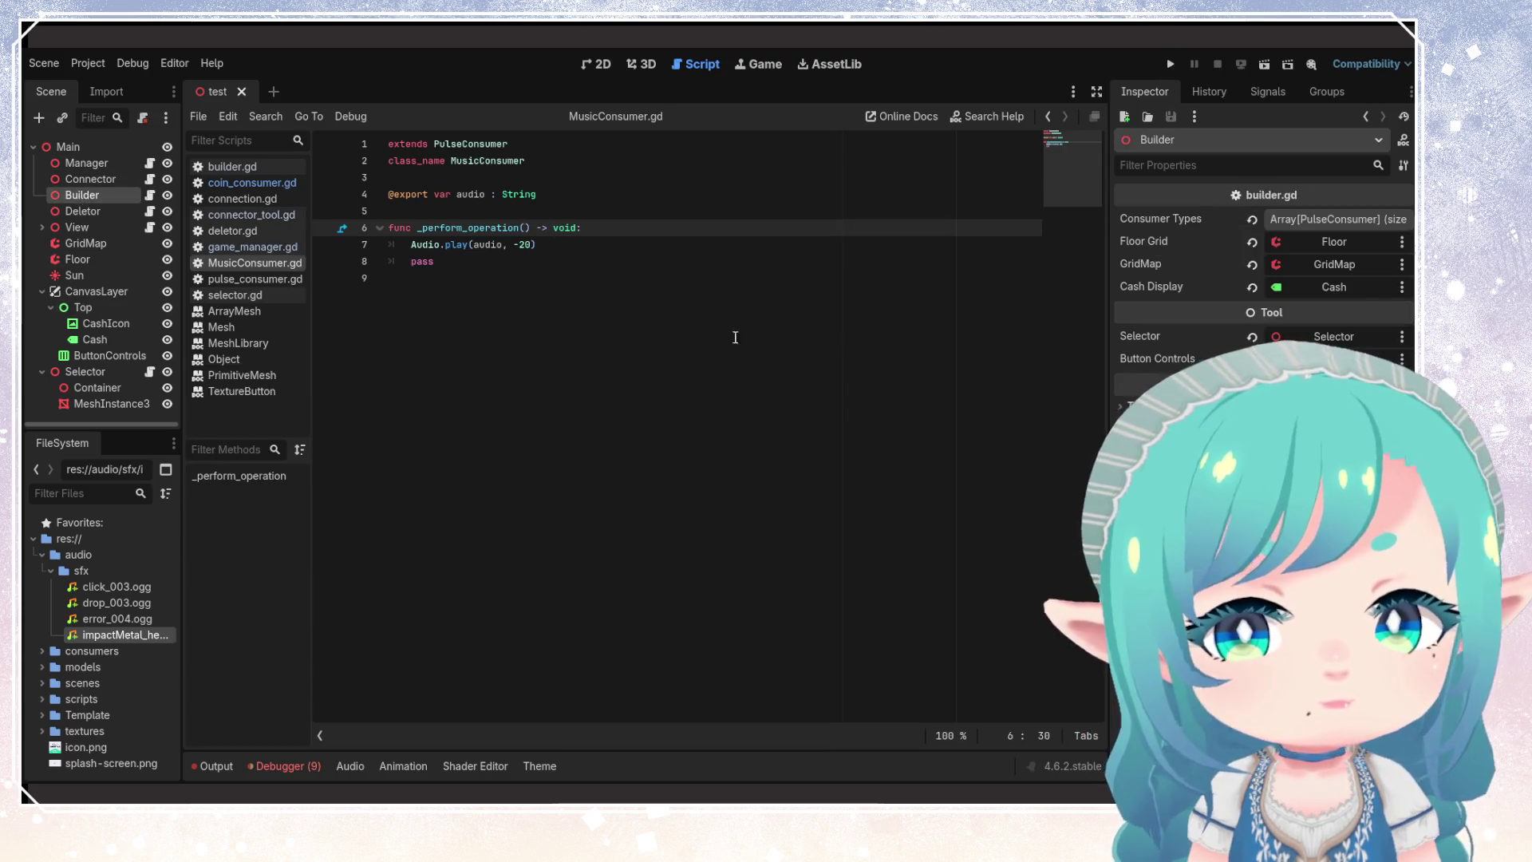
click(1280, 217)
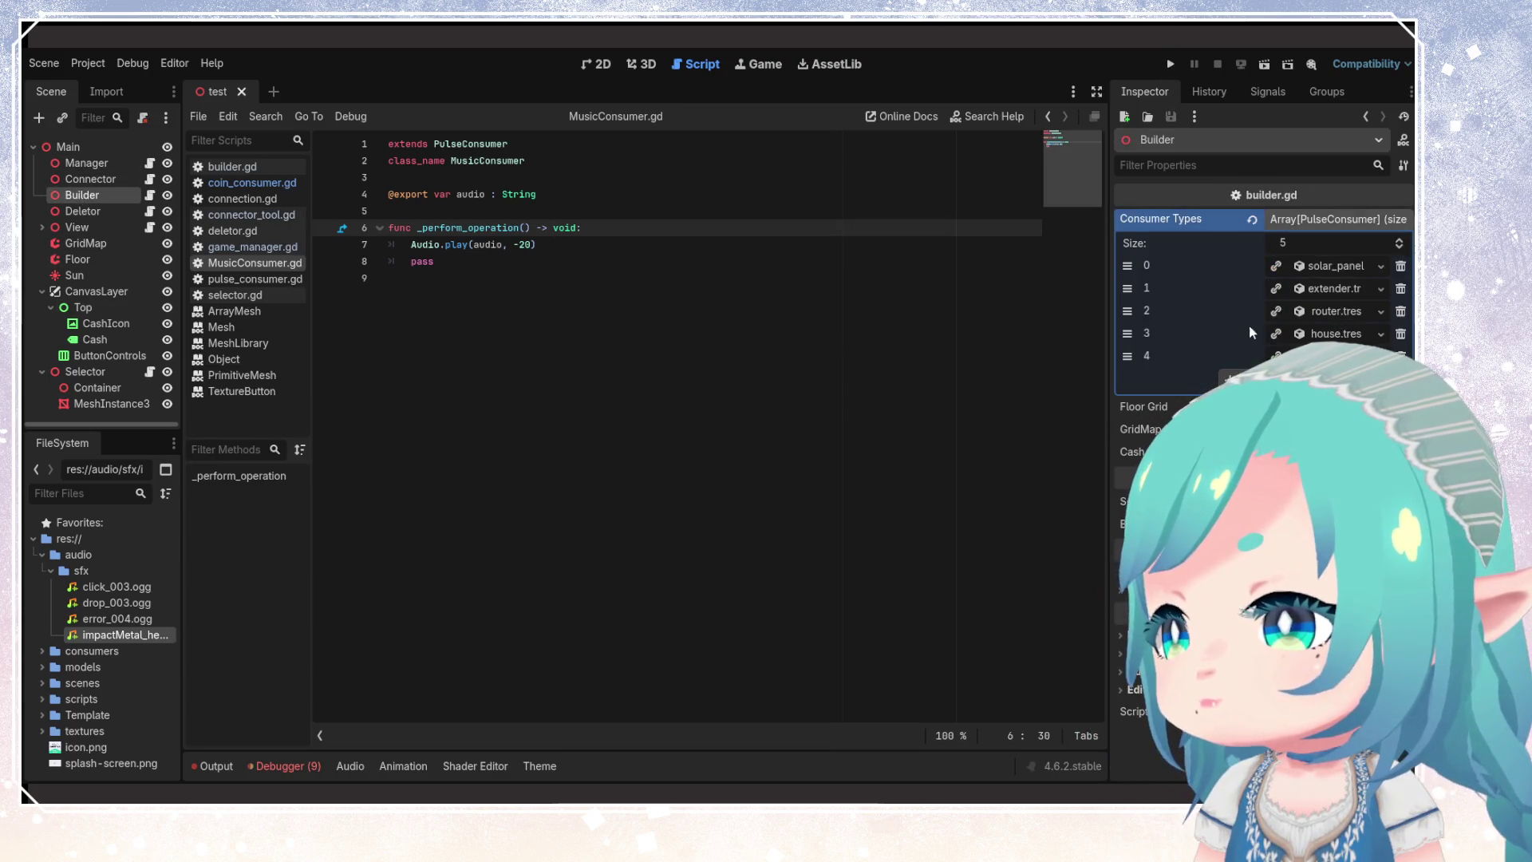
click(1233, 379)
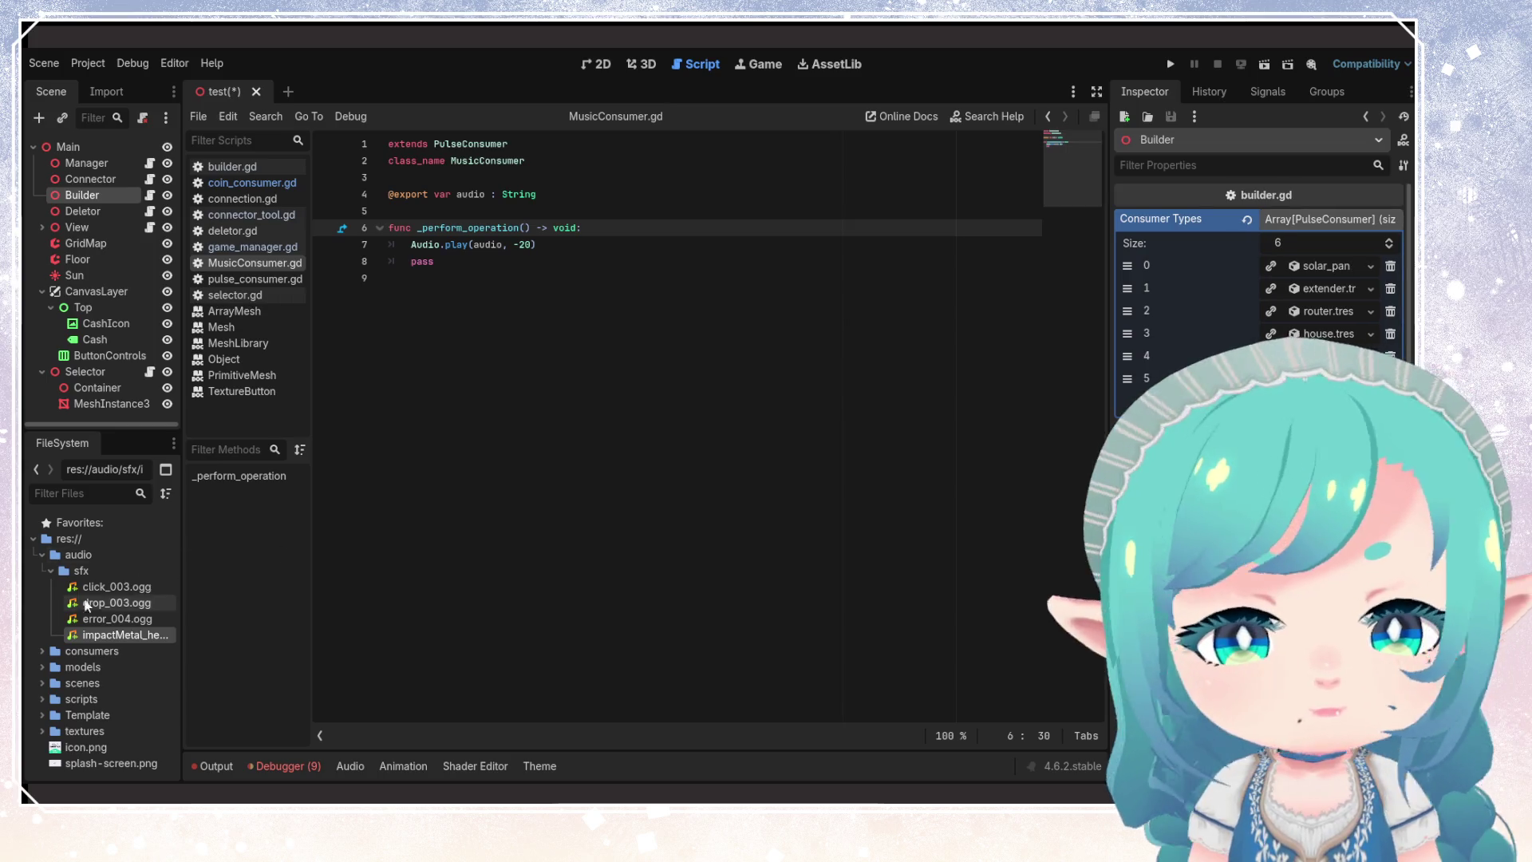
click(52, 571)
click(42, 555)
click(42, 571)
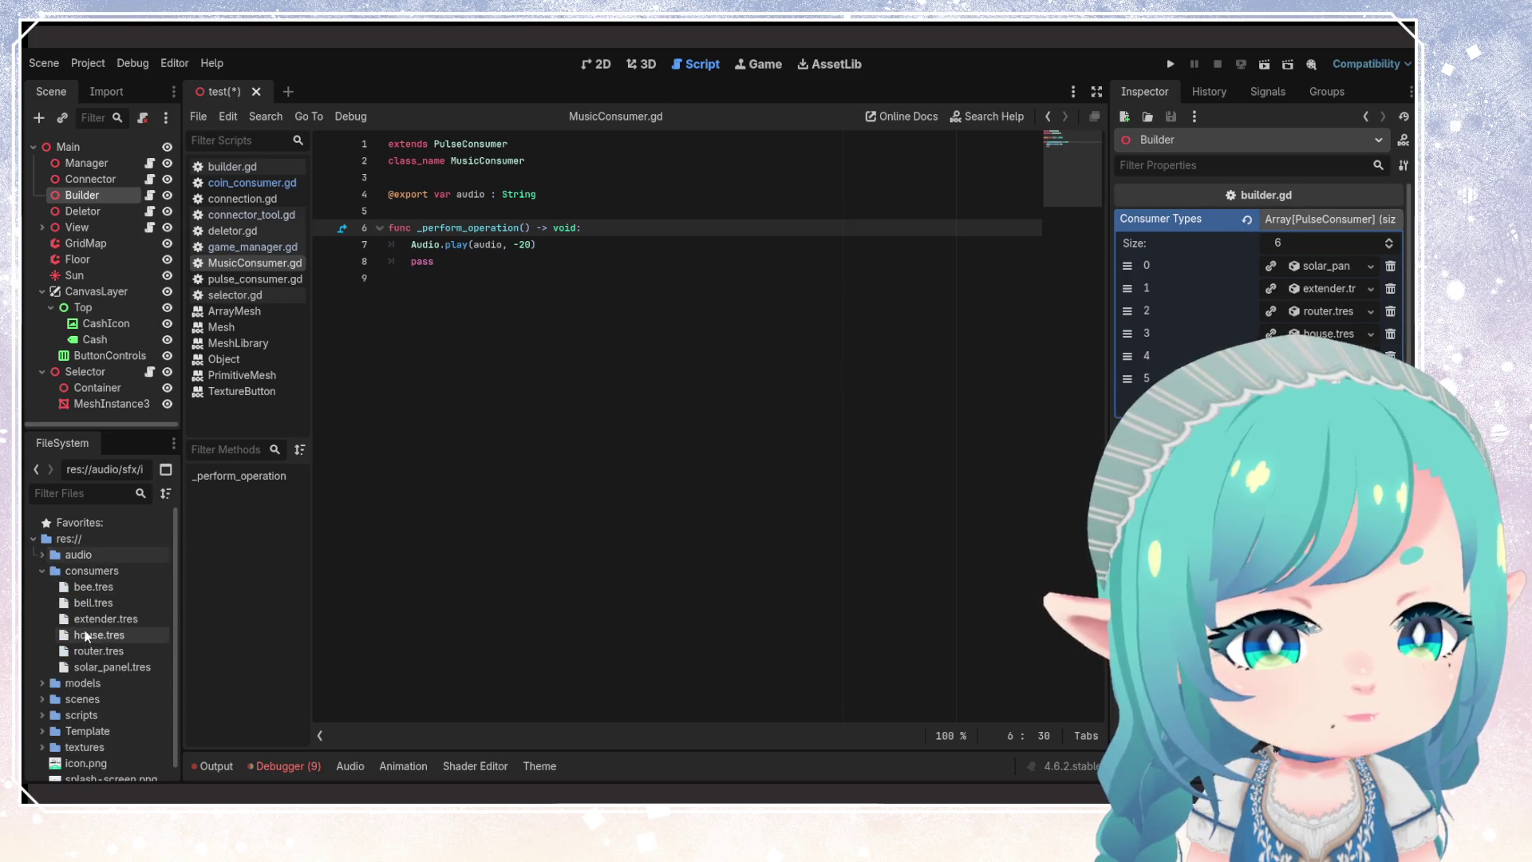
click(93, 603)
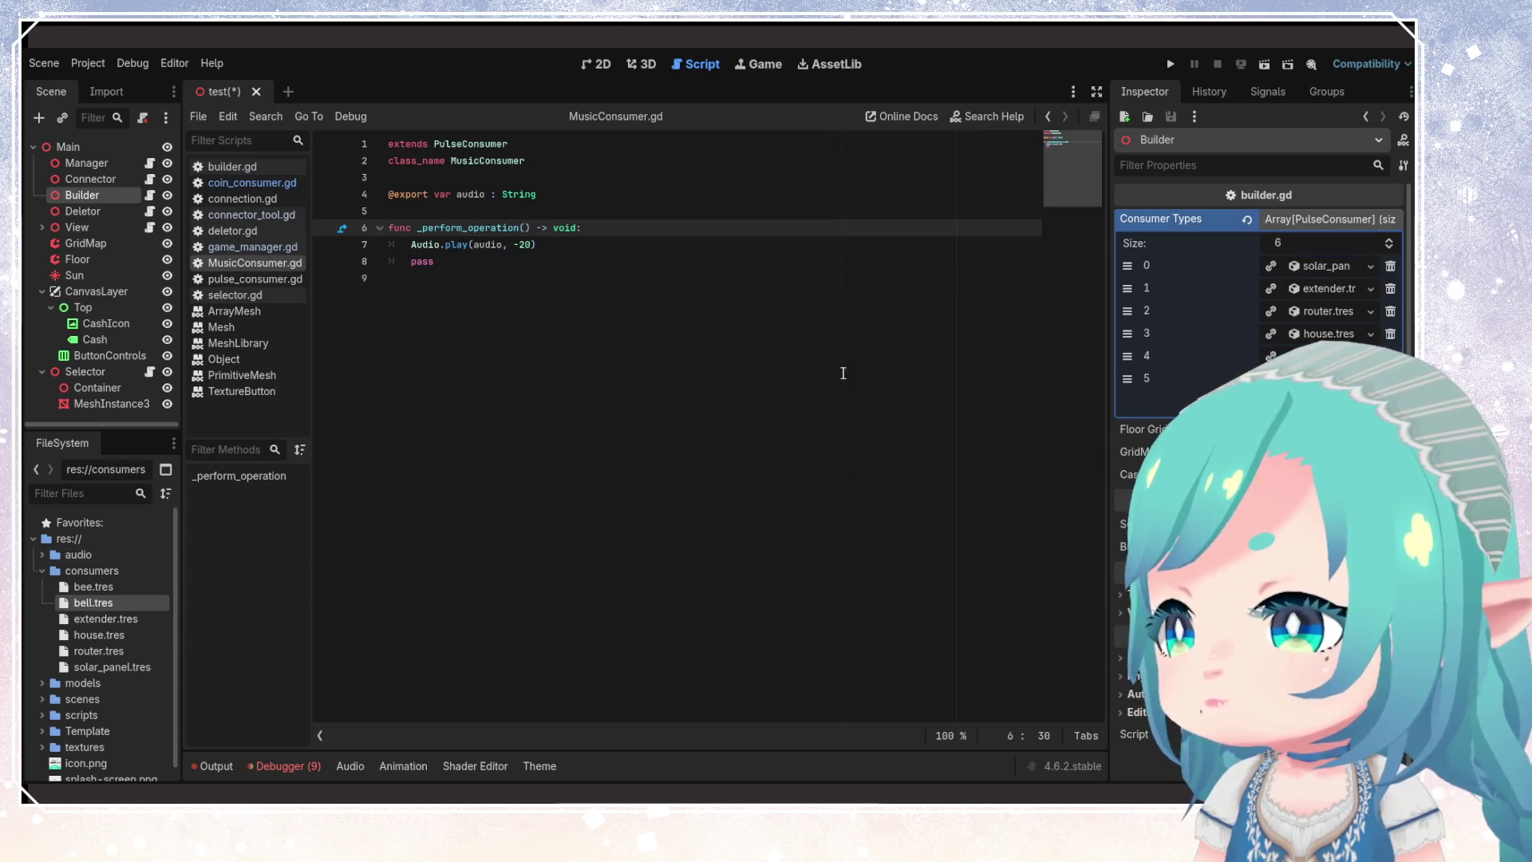
Run the game, place a bell and a hexagon building on the grid, then stop
click(1171, 64)
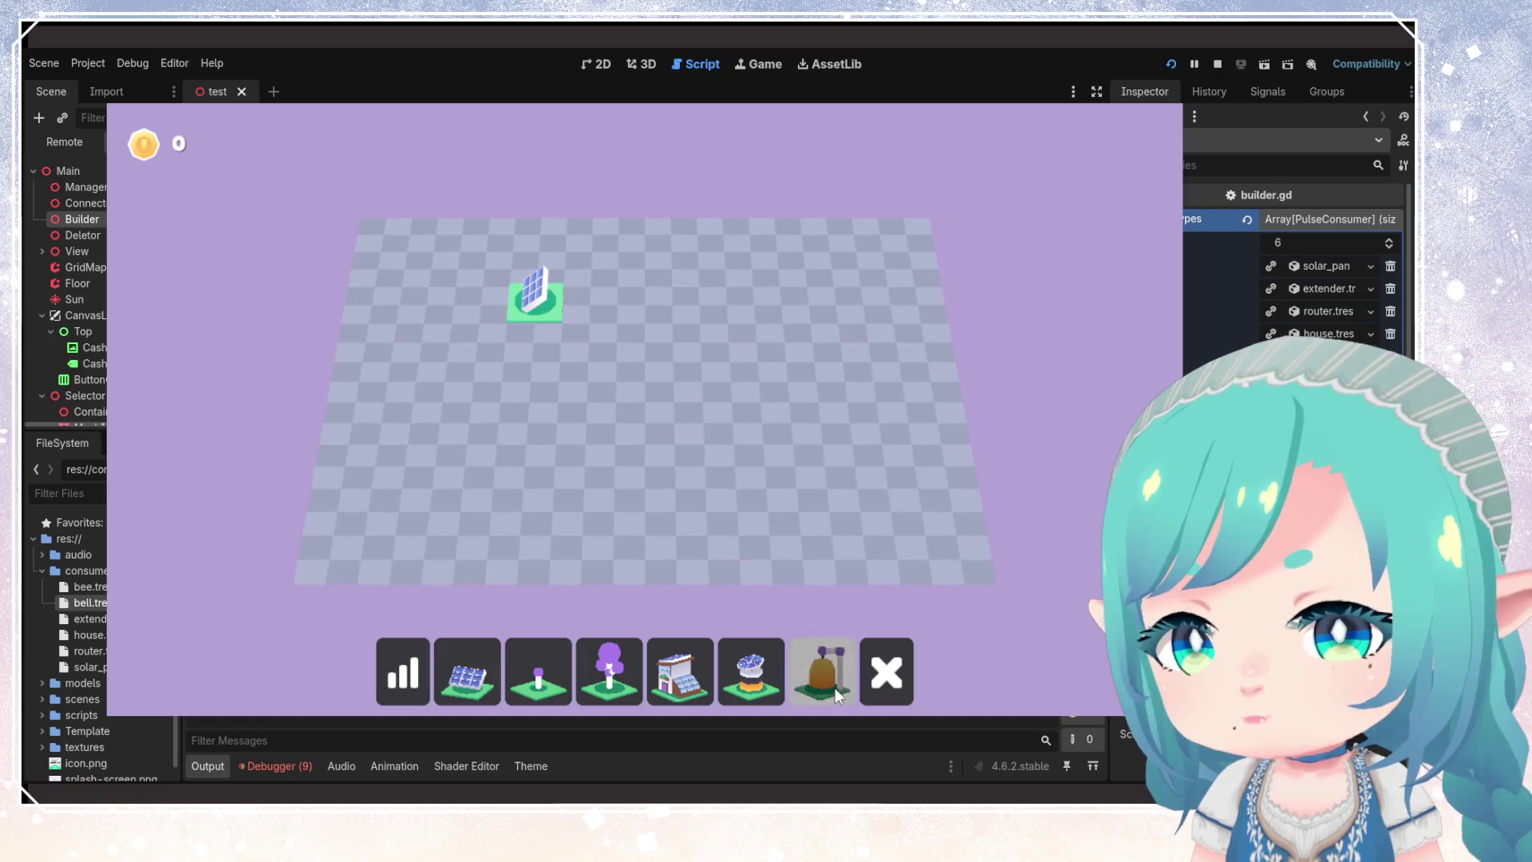
click(835, 688)
click(753, 437)
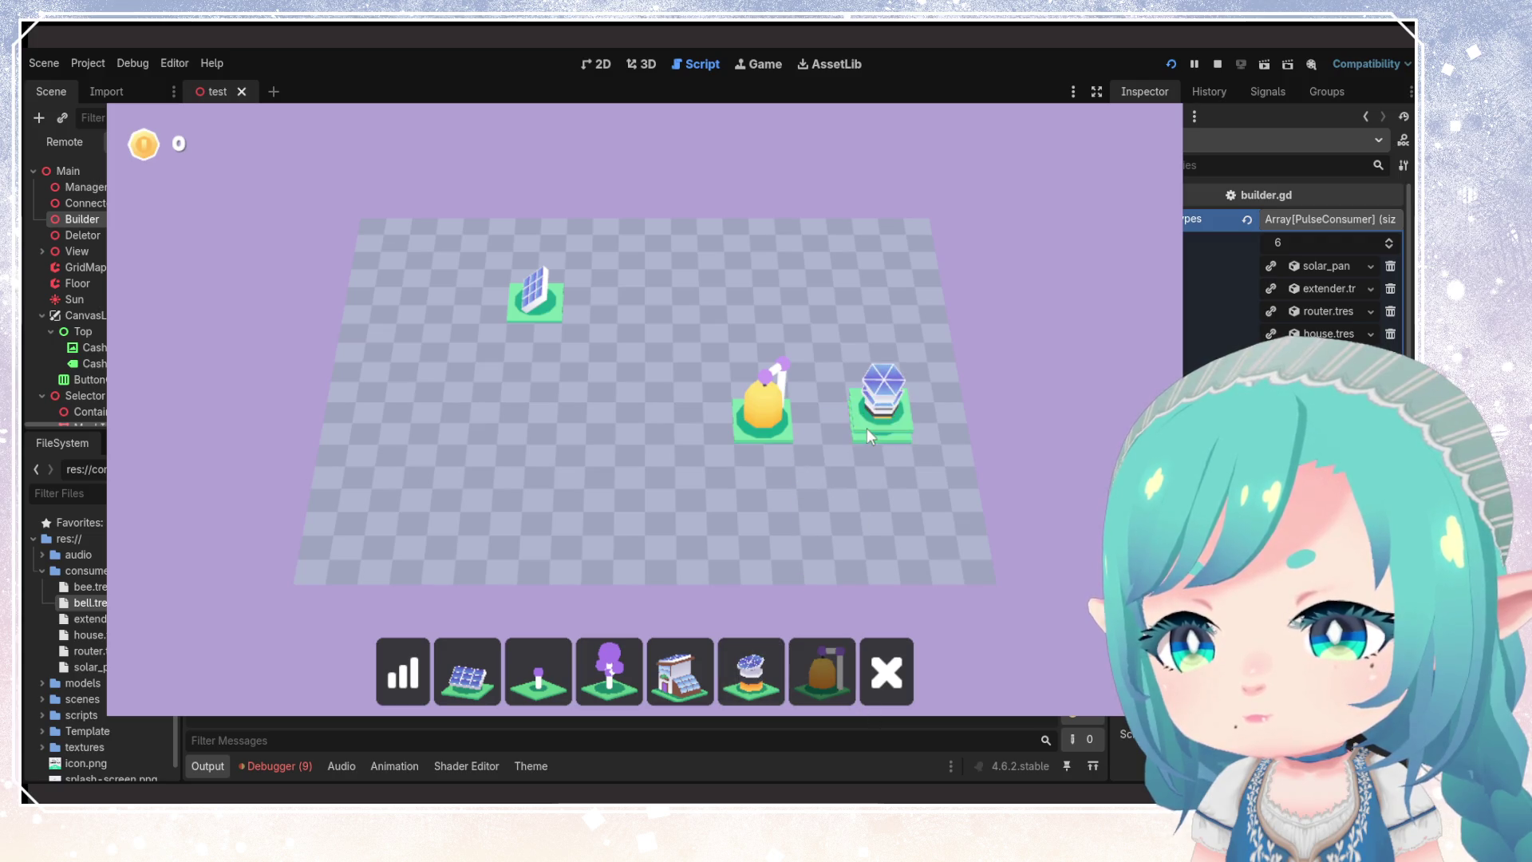
click(866, 428)
key(F8)
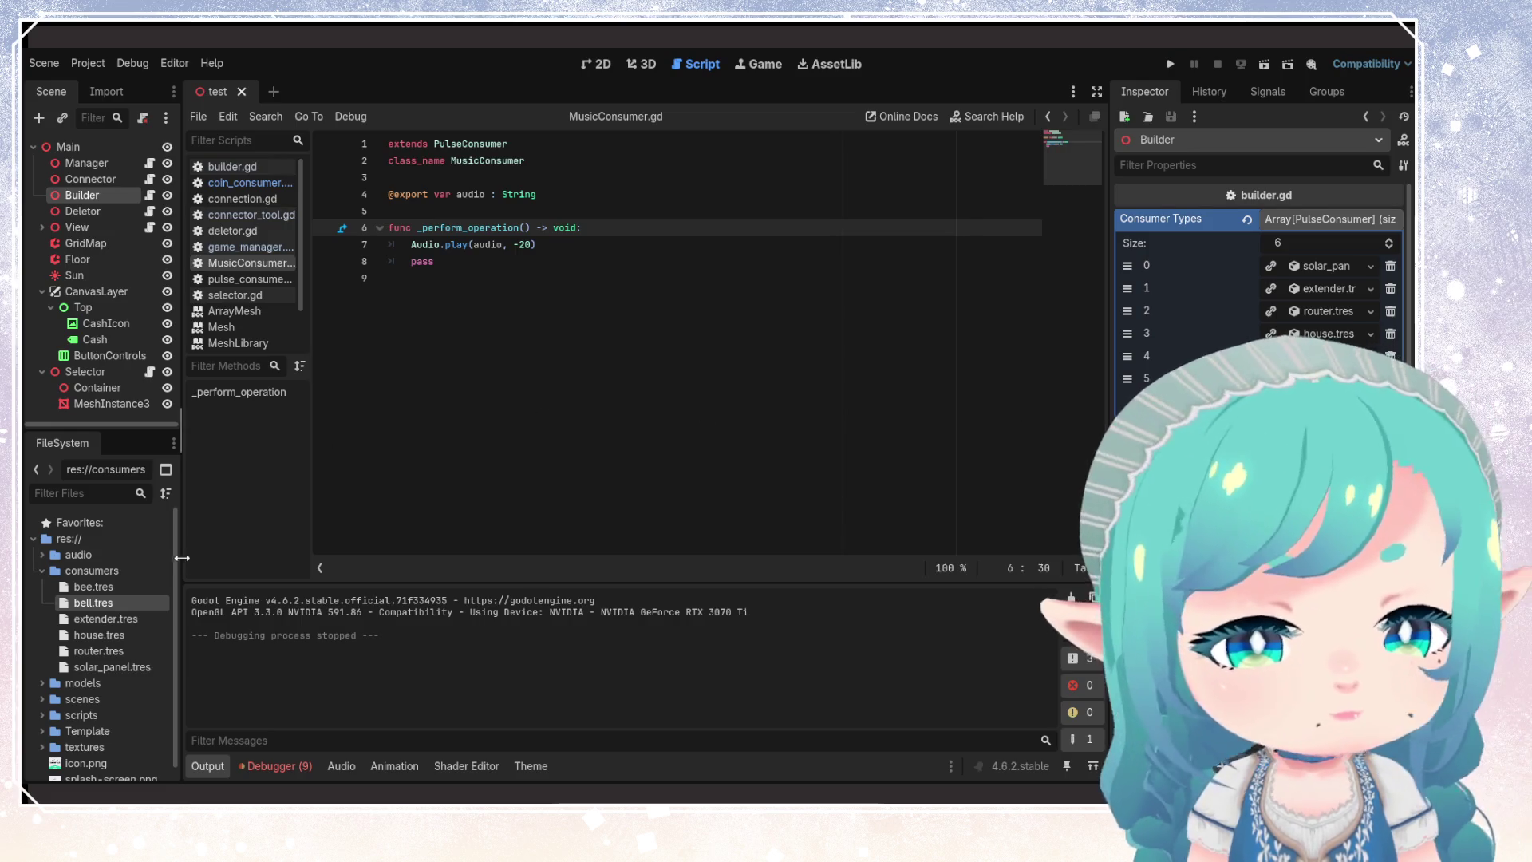
Reassign the outer models/Mesh bell.res as bell.tres's Button Mesh
click(97, 603)
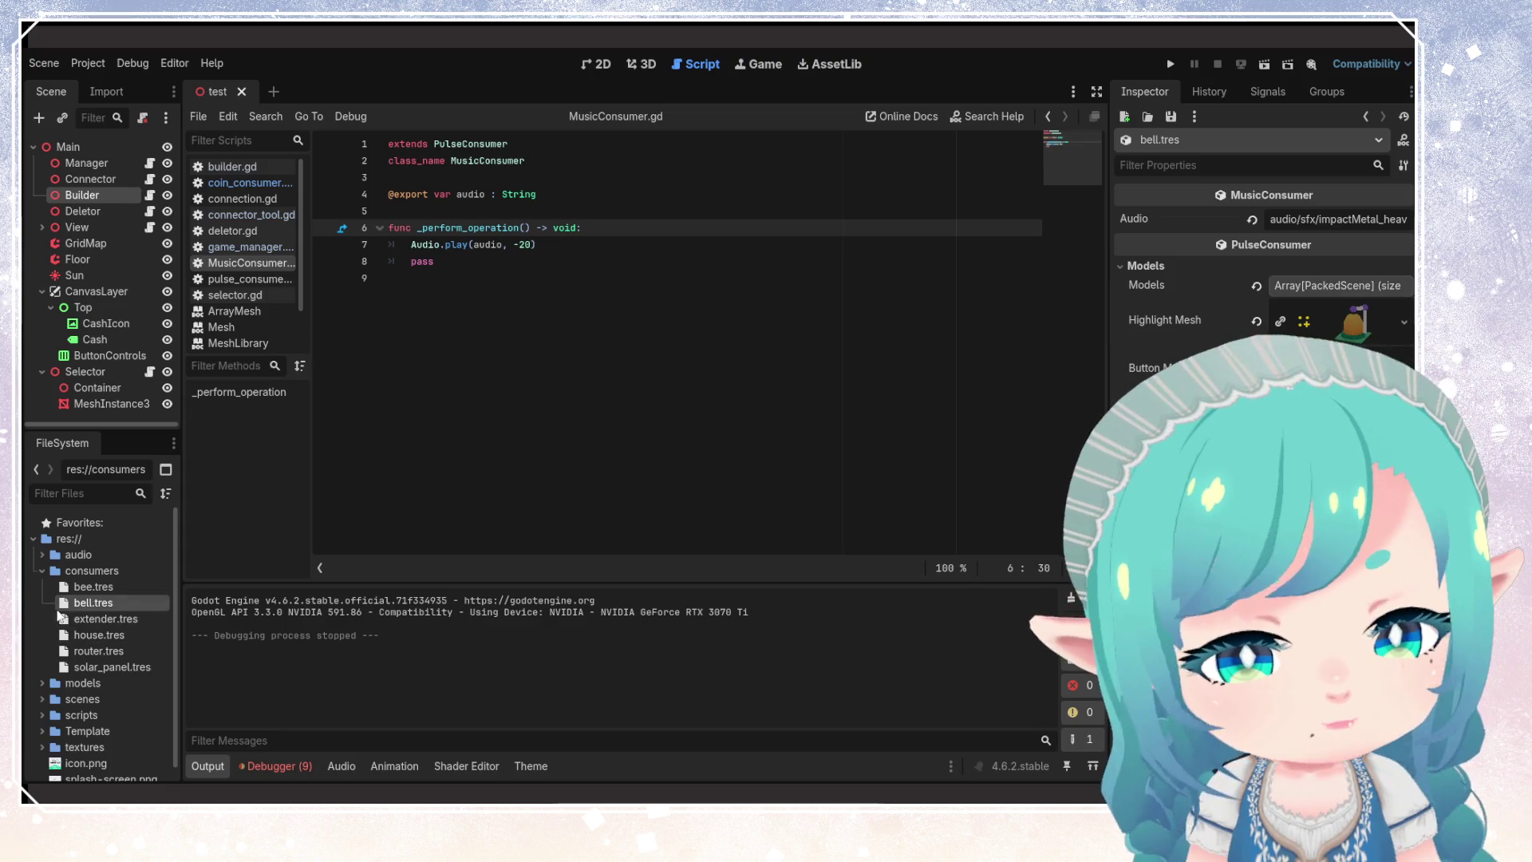
scroll(45, 674, down, 1)
click(45, 672)
scroll(45, 671, down, 4)
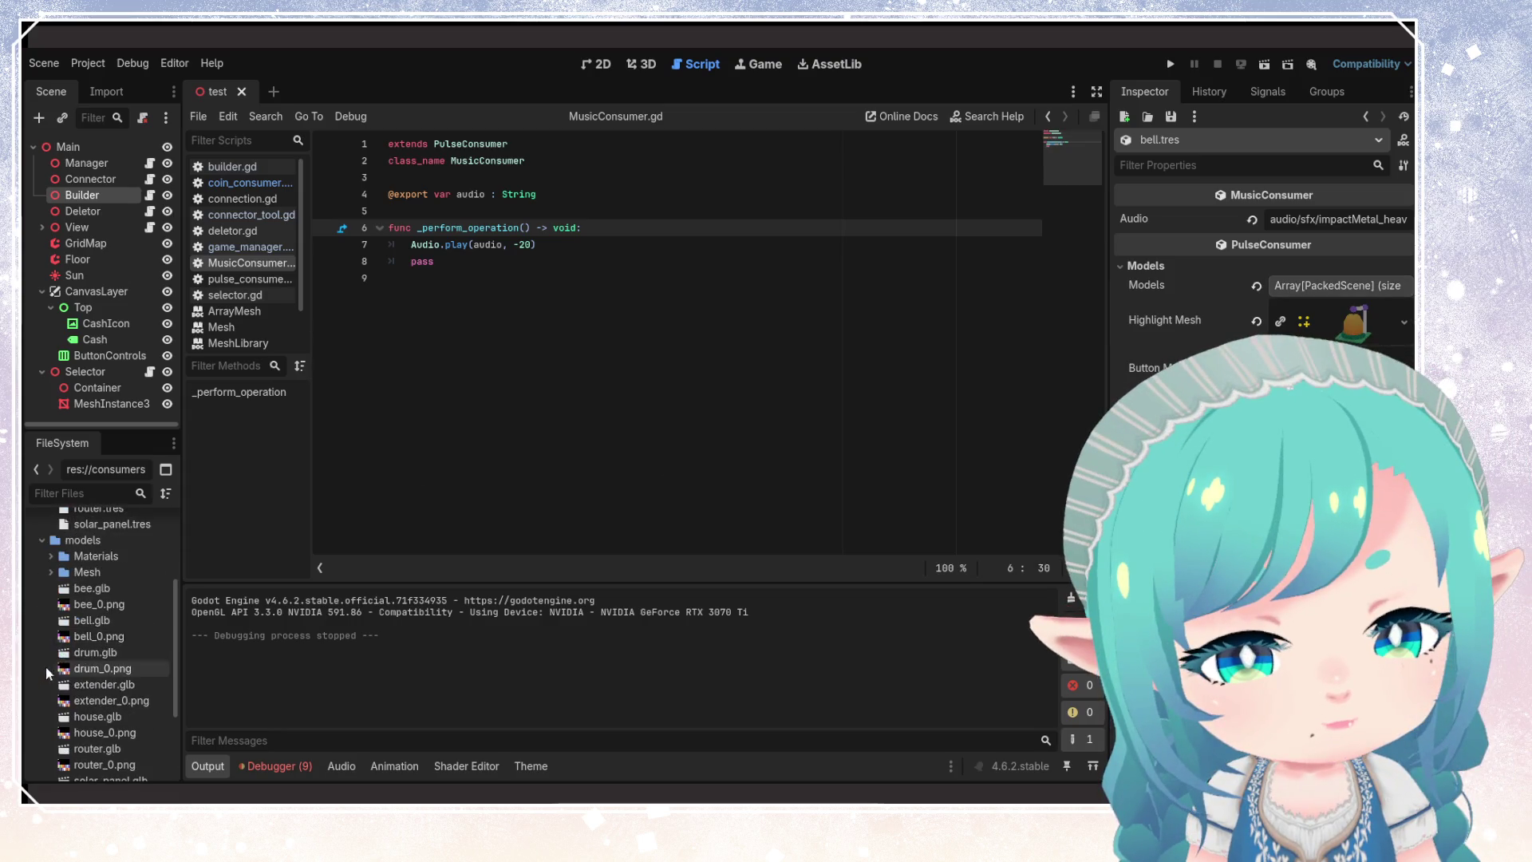
click(51, 571)
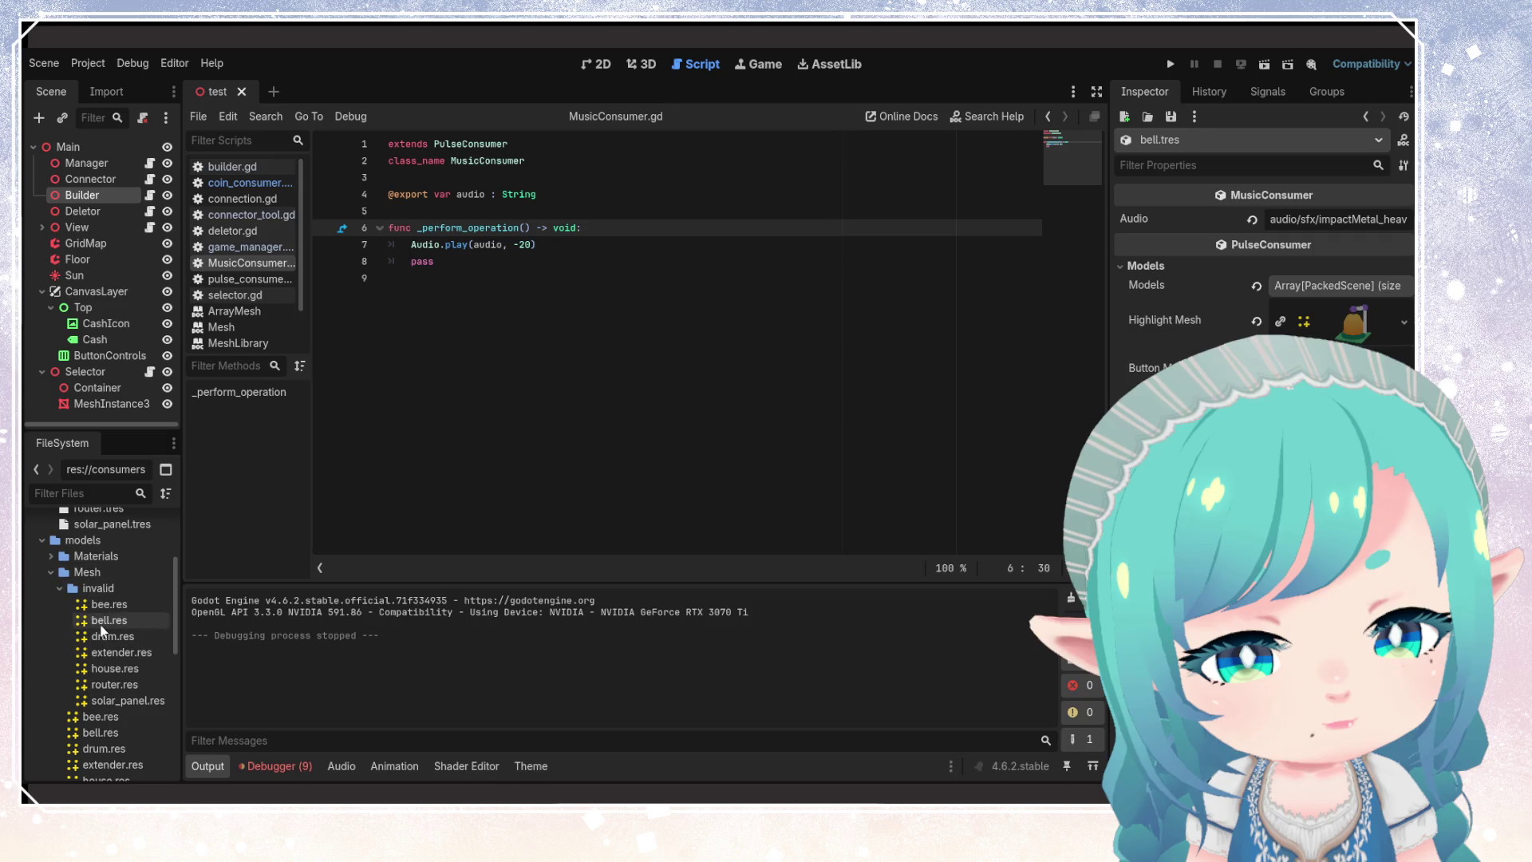
mouse_move(106, 621)
mouse_down()
mouse_move(992, 489)
mouse_move(1317, 368)
mouse_up()
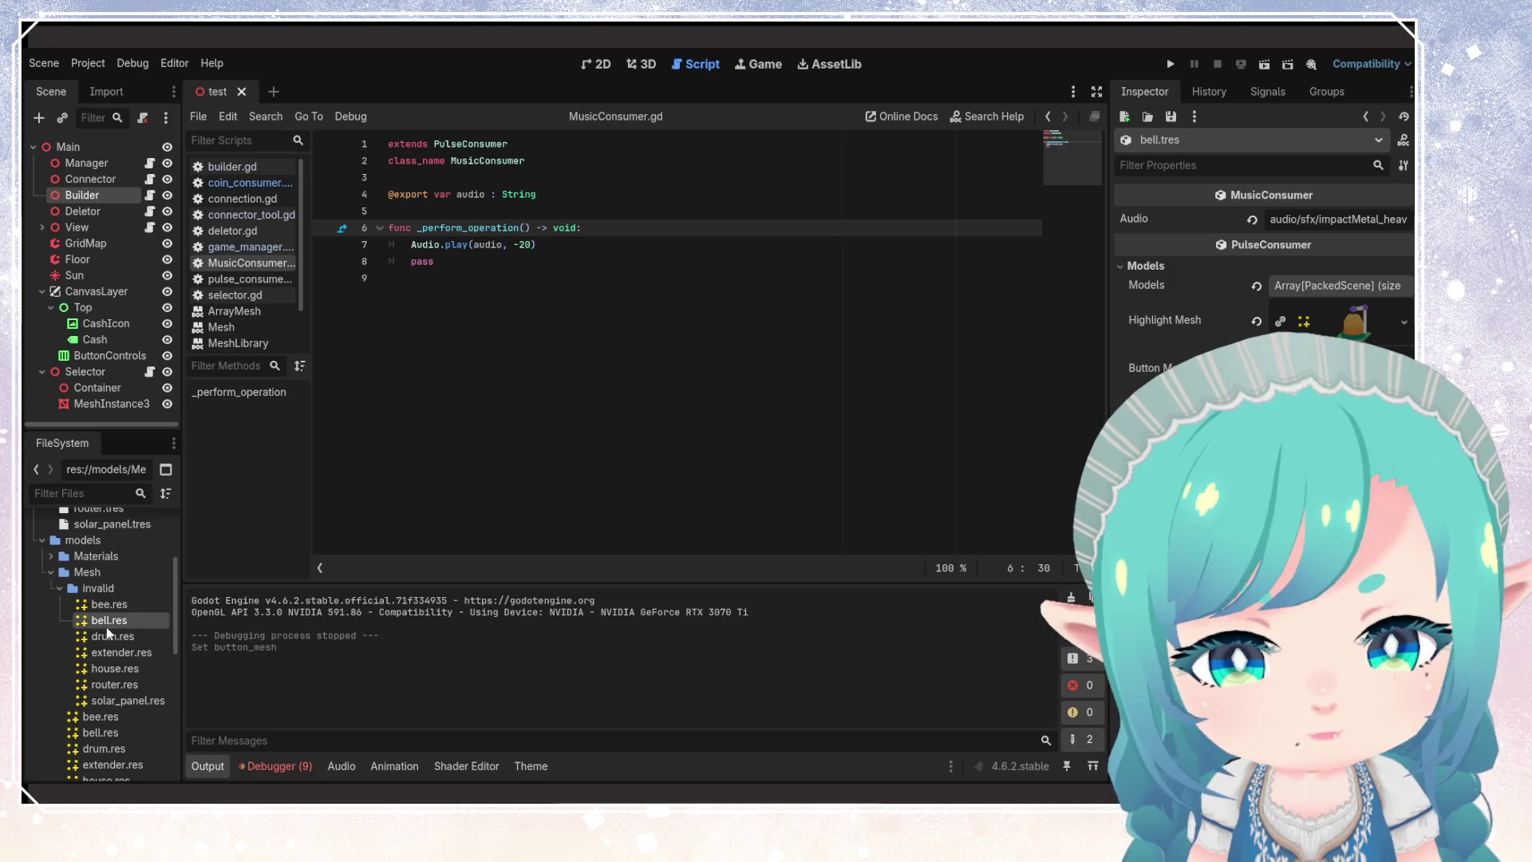
click(59, 588)
mouse_move(97, 620)
mouse_down()
mouse_move(479, 277)
mouse_move(1348, 369)
mouse_up()
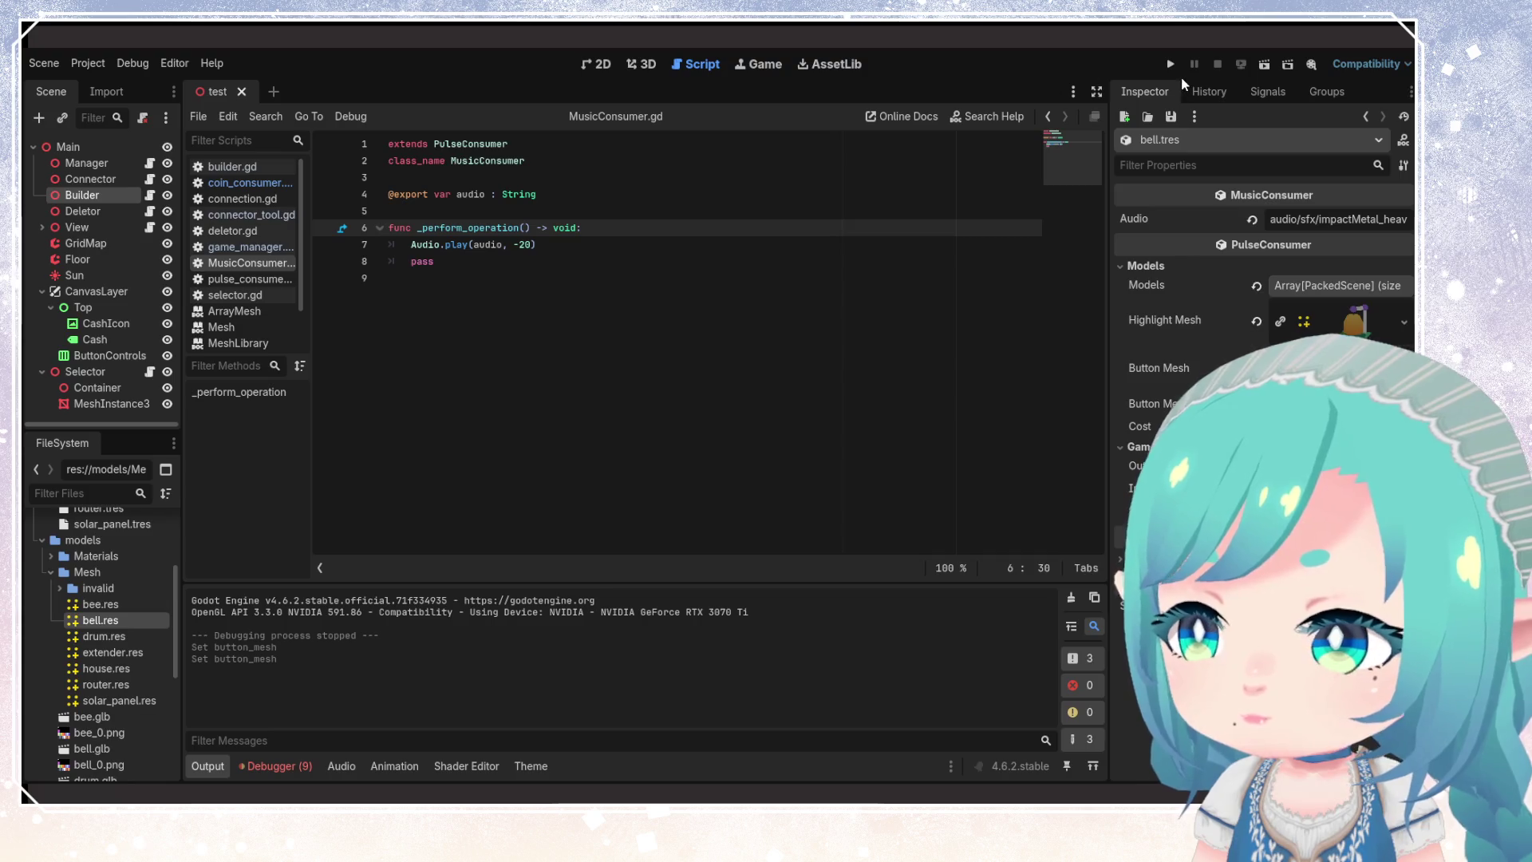
Run the game again and place a bell building on the grid
click(1171, 64)
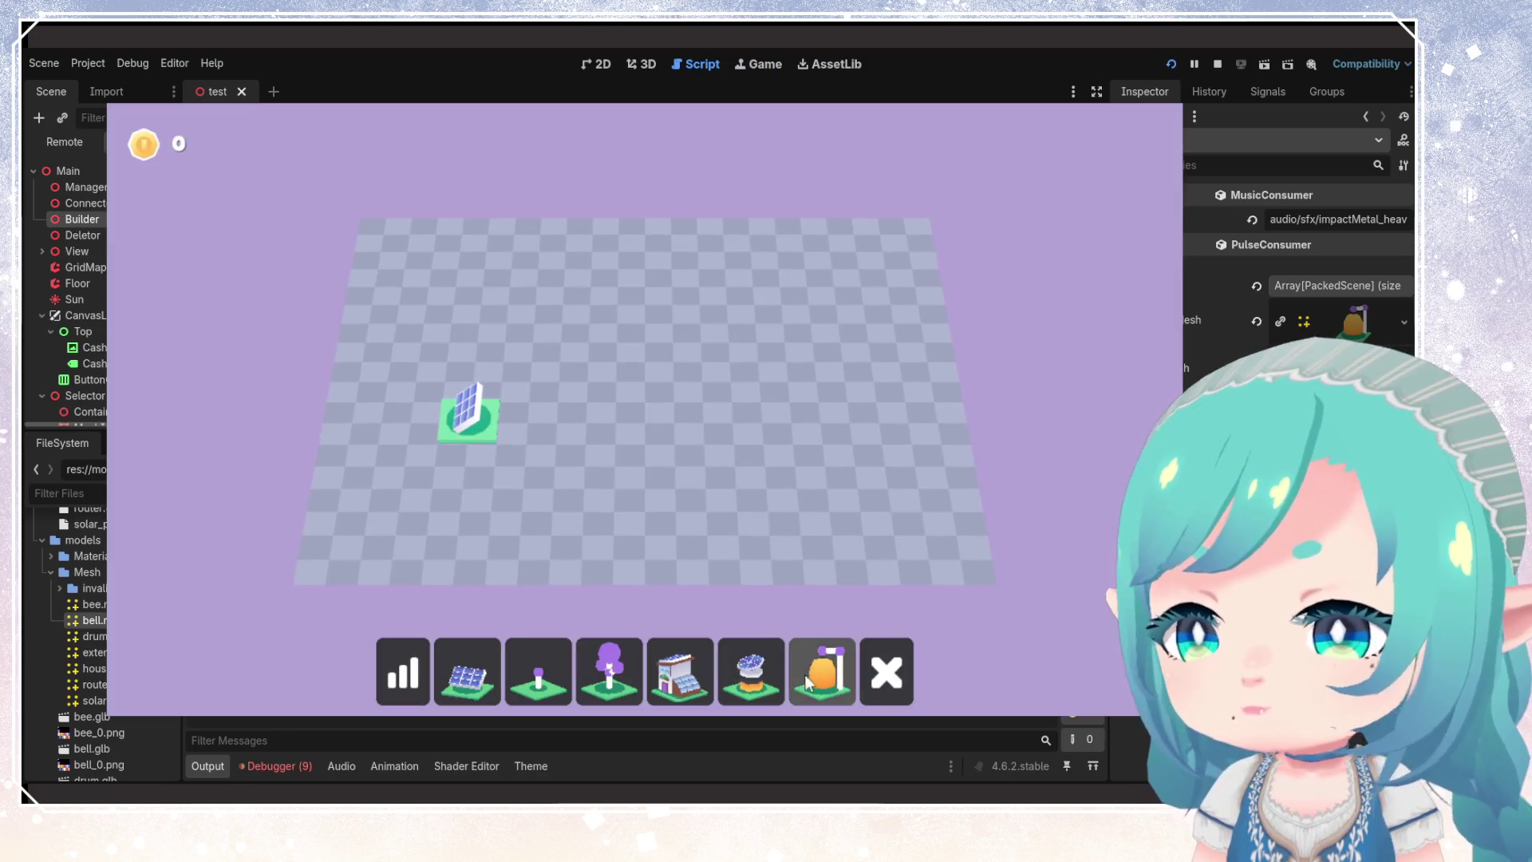
click(807, 680)
click(635, 424)
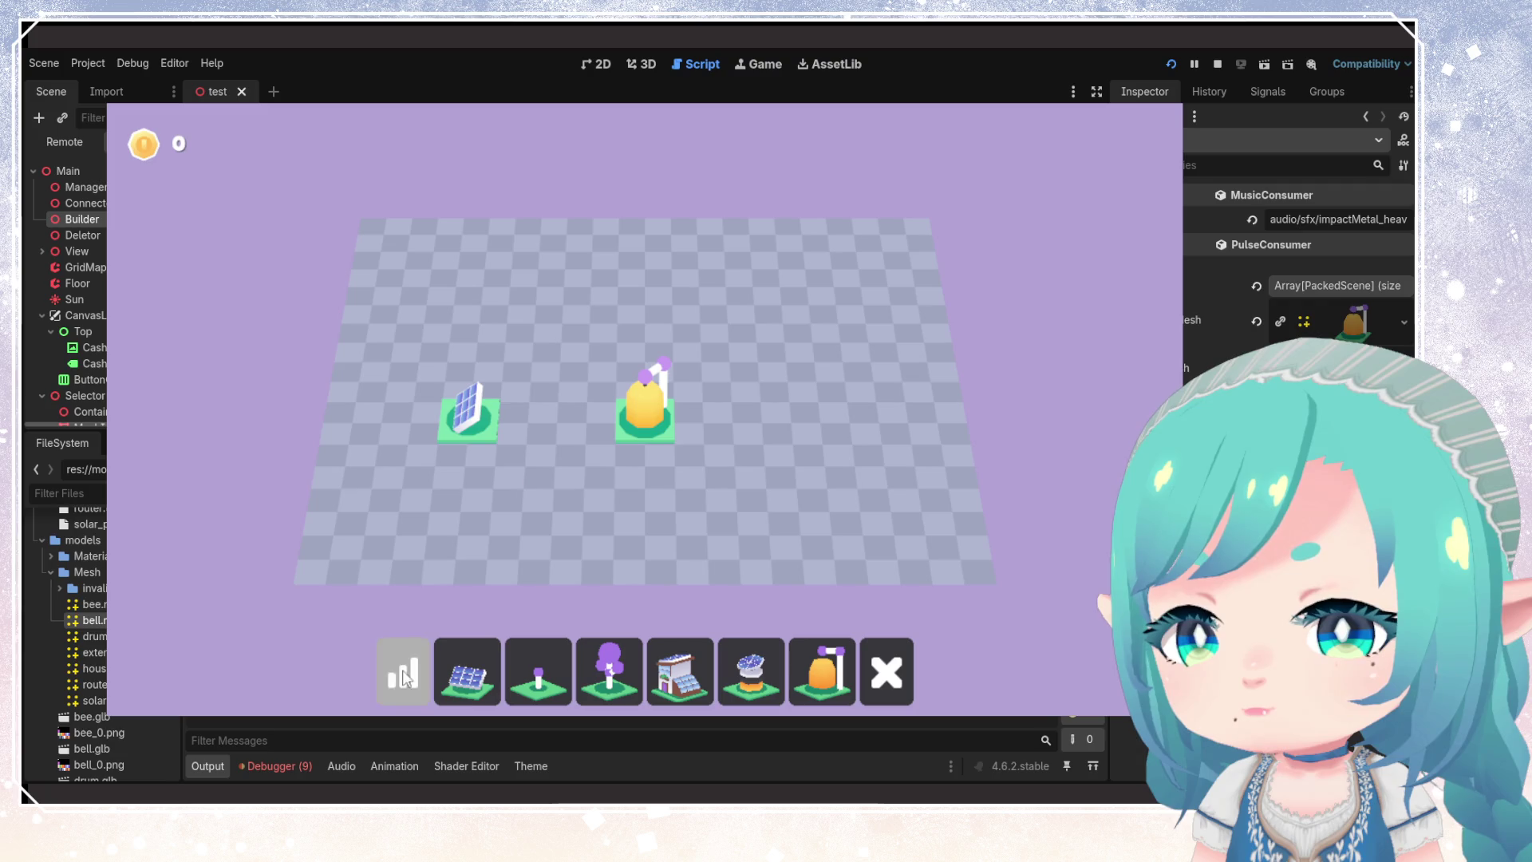
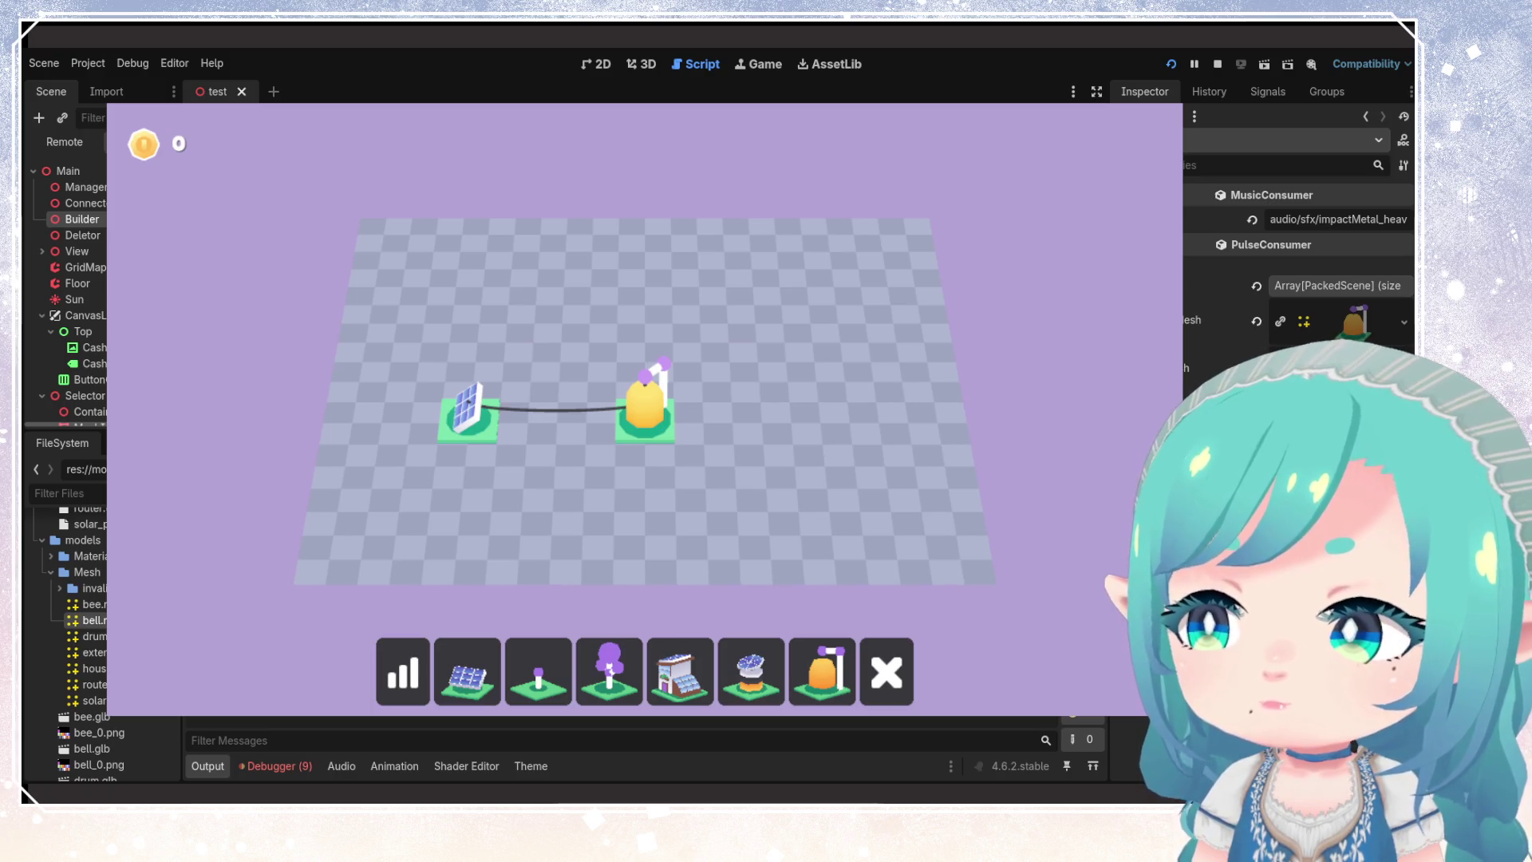
Stop the test run with F8, collapse models/Mesh and expand the consumers folder
key(F8)
click(721, 372)
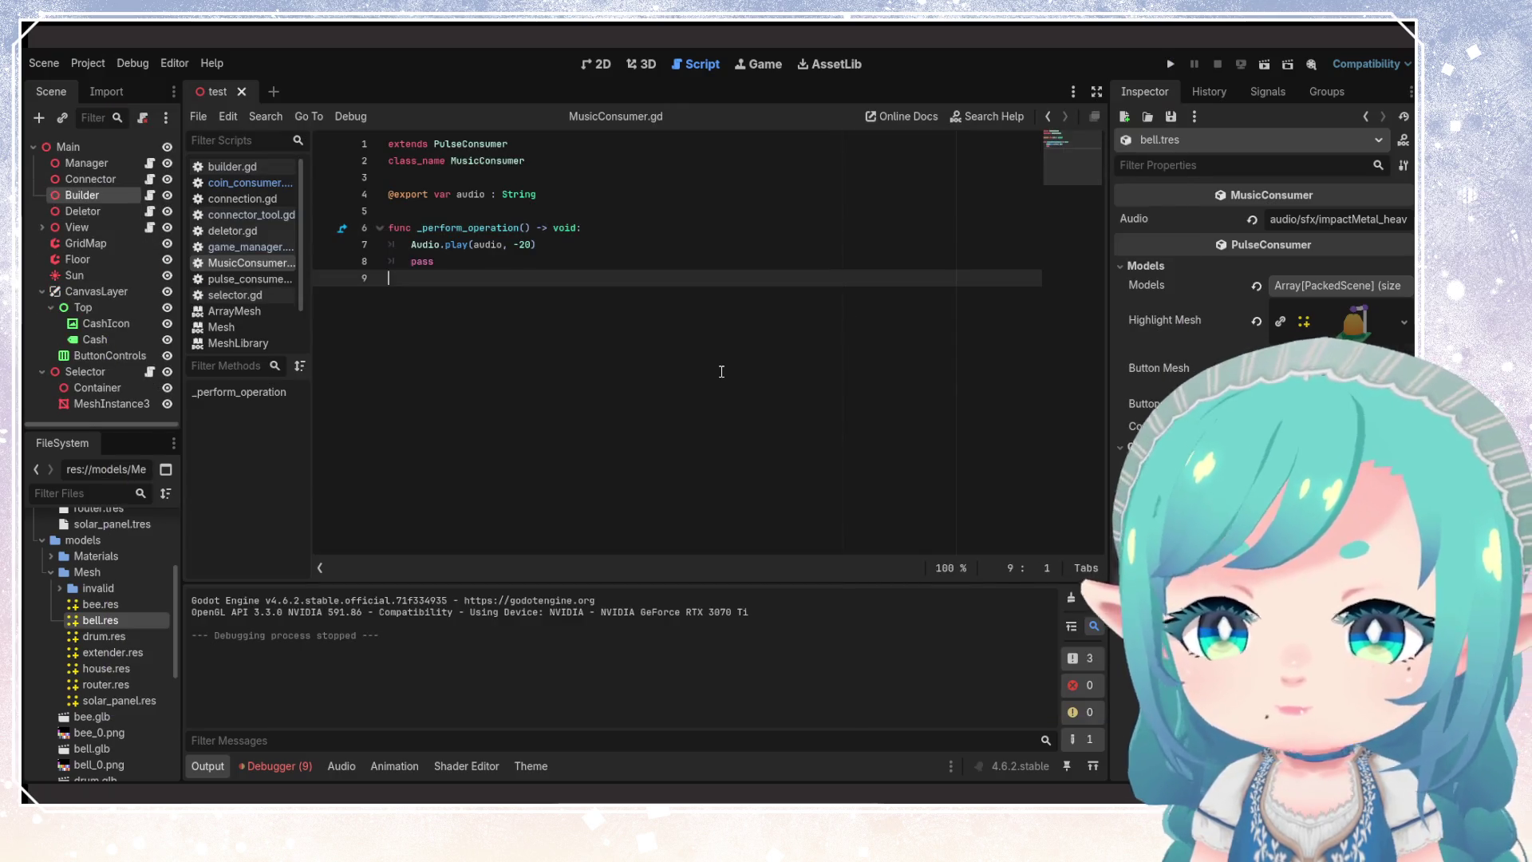
click(60, 588)
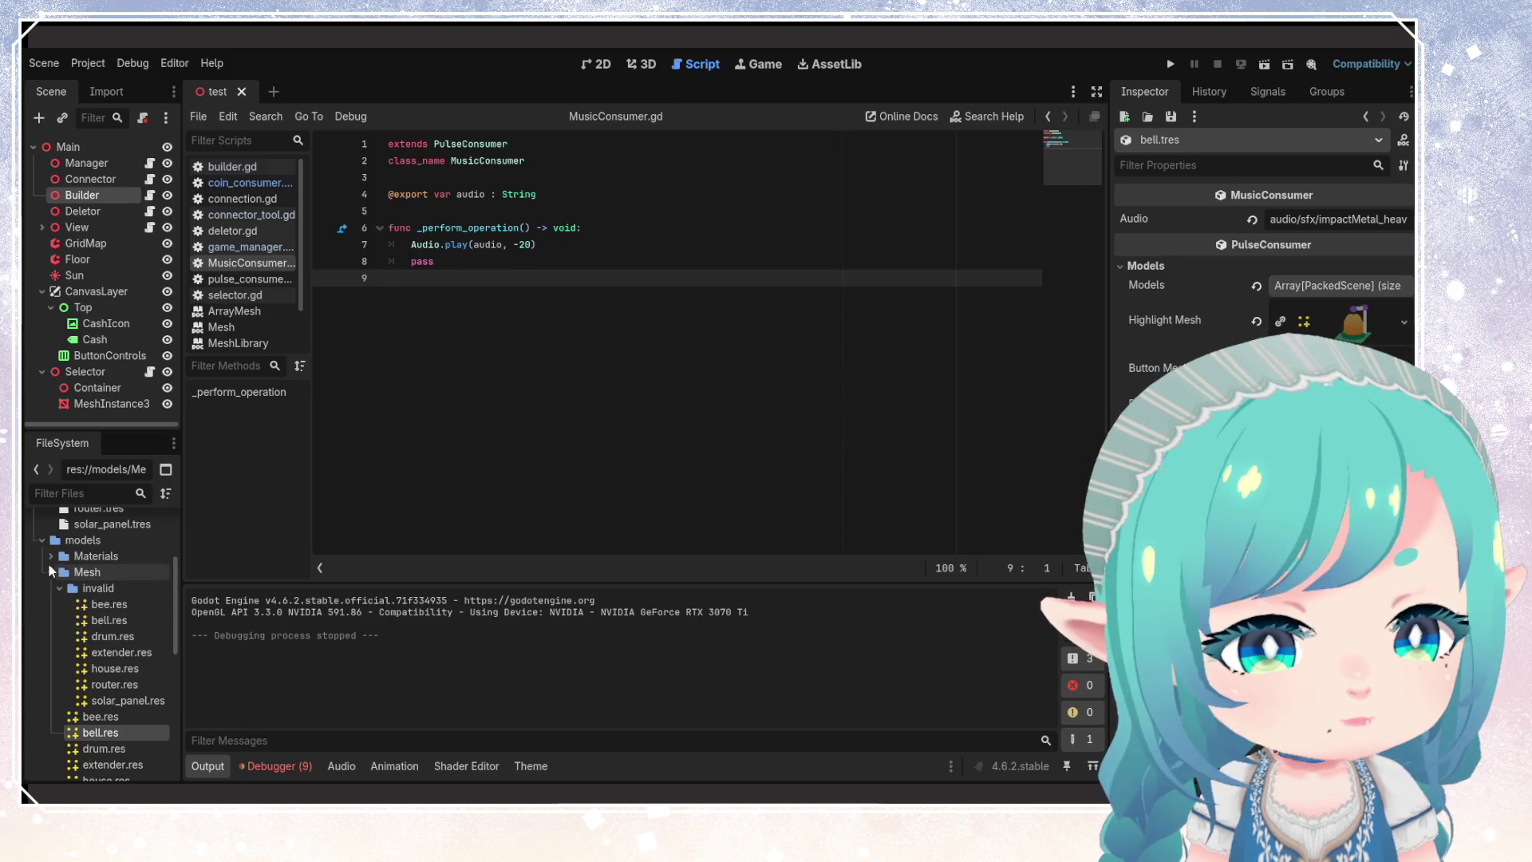
click(51, 572)
click(42, 540)
click(42, 557)
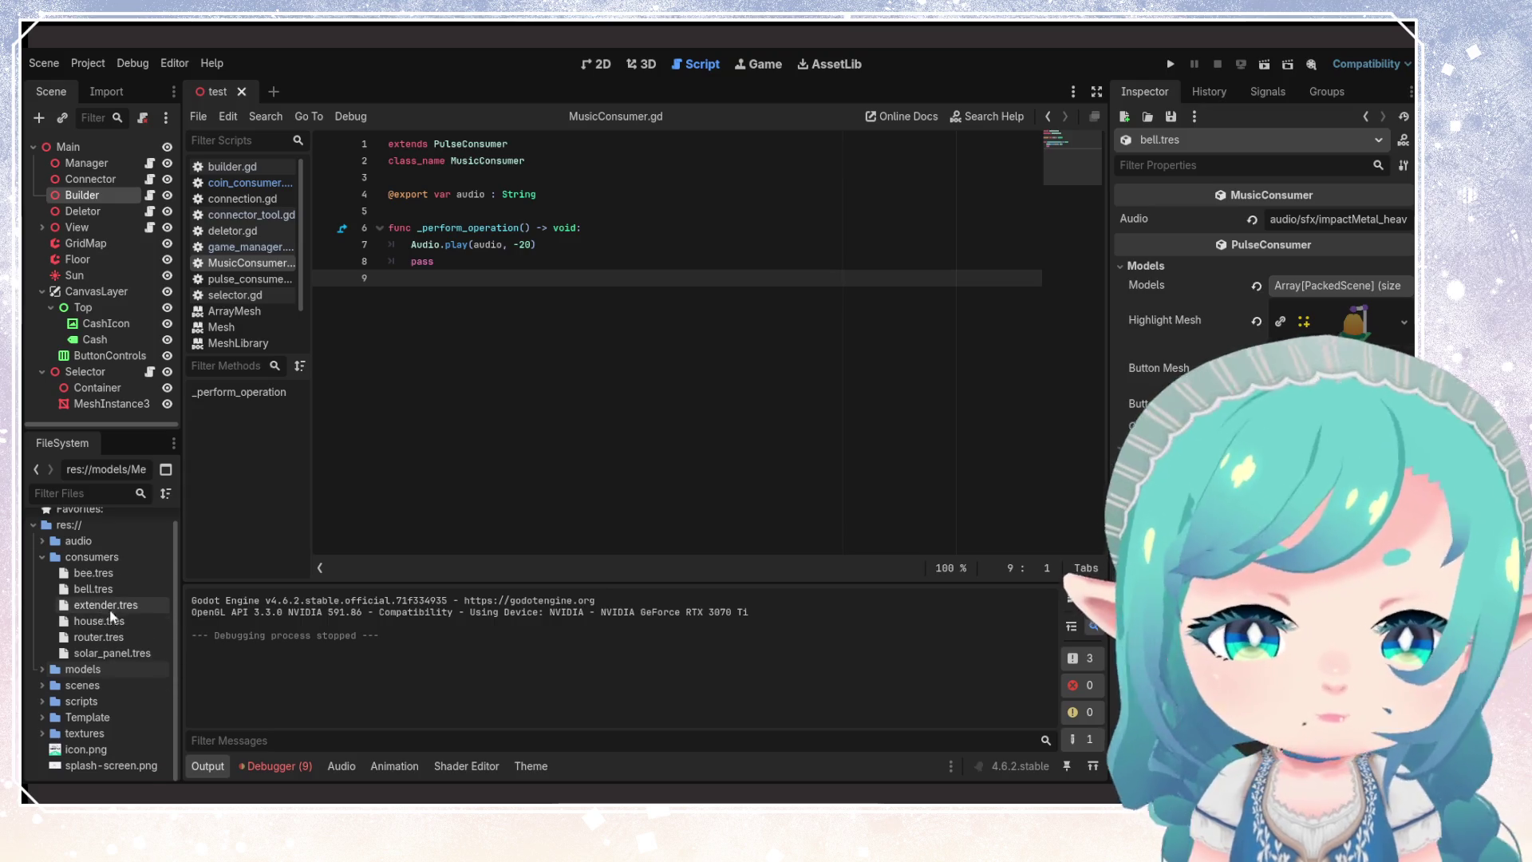
scroll(71, 603, up, 1)
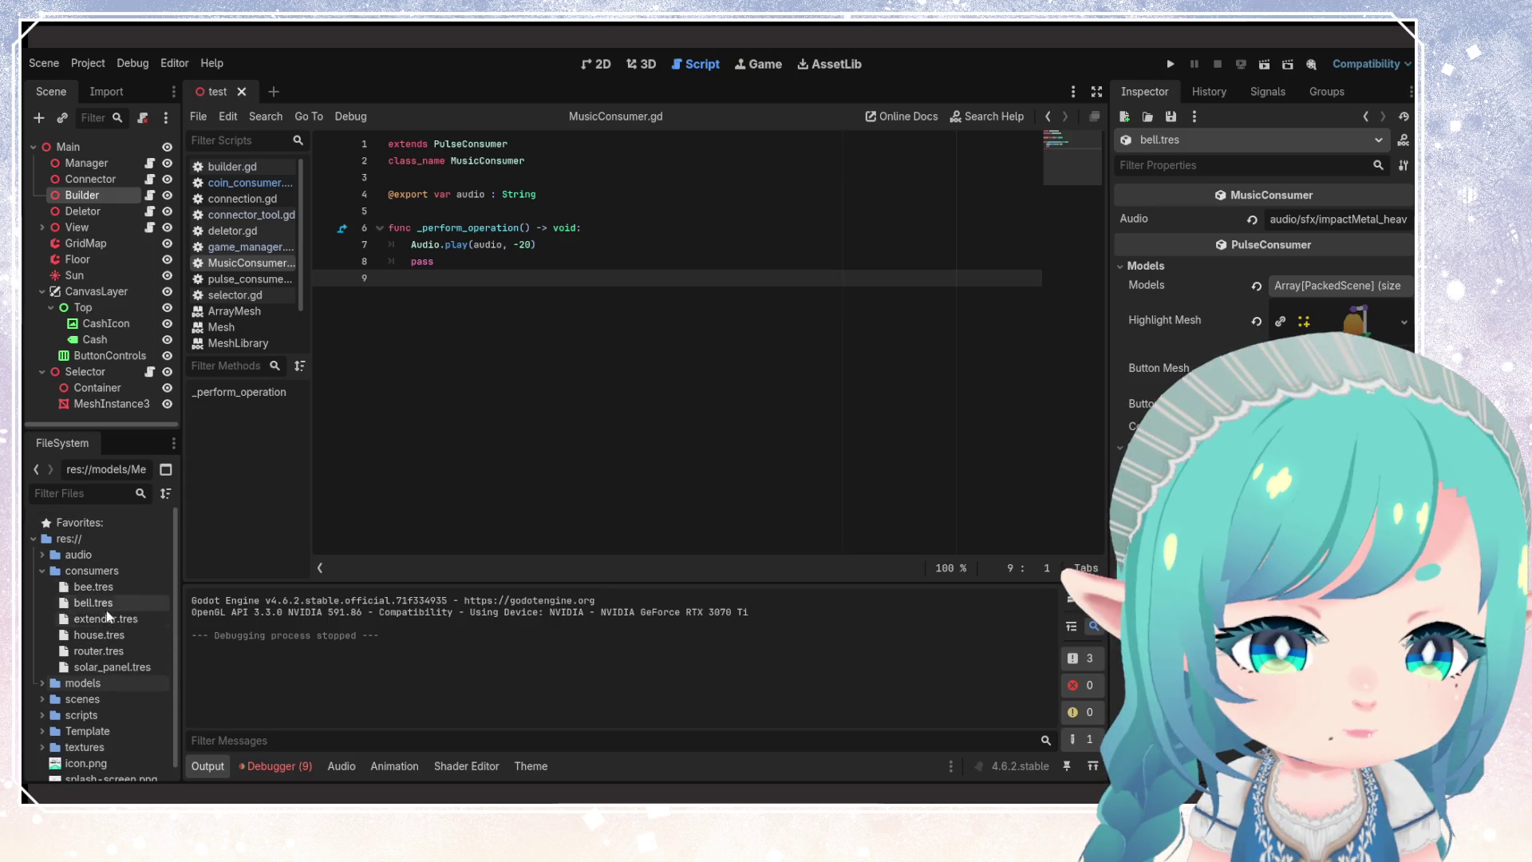
Create a new MusicConsumer resource in consumers and save it as drum.tres
right_click(91, 580)
mouse_move(207, 528)
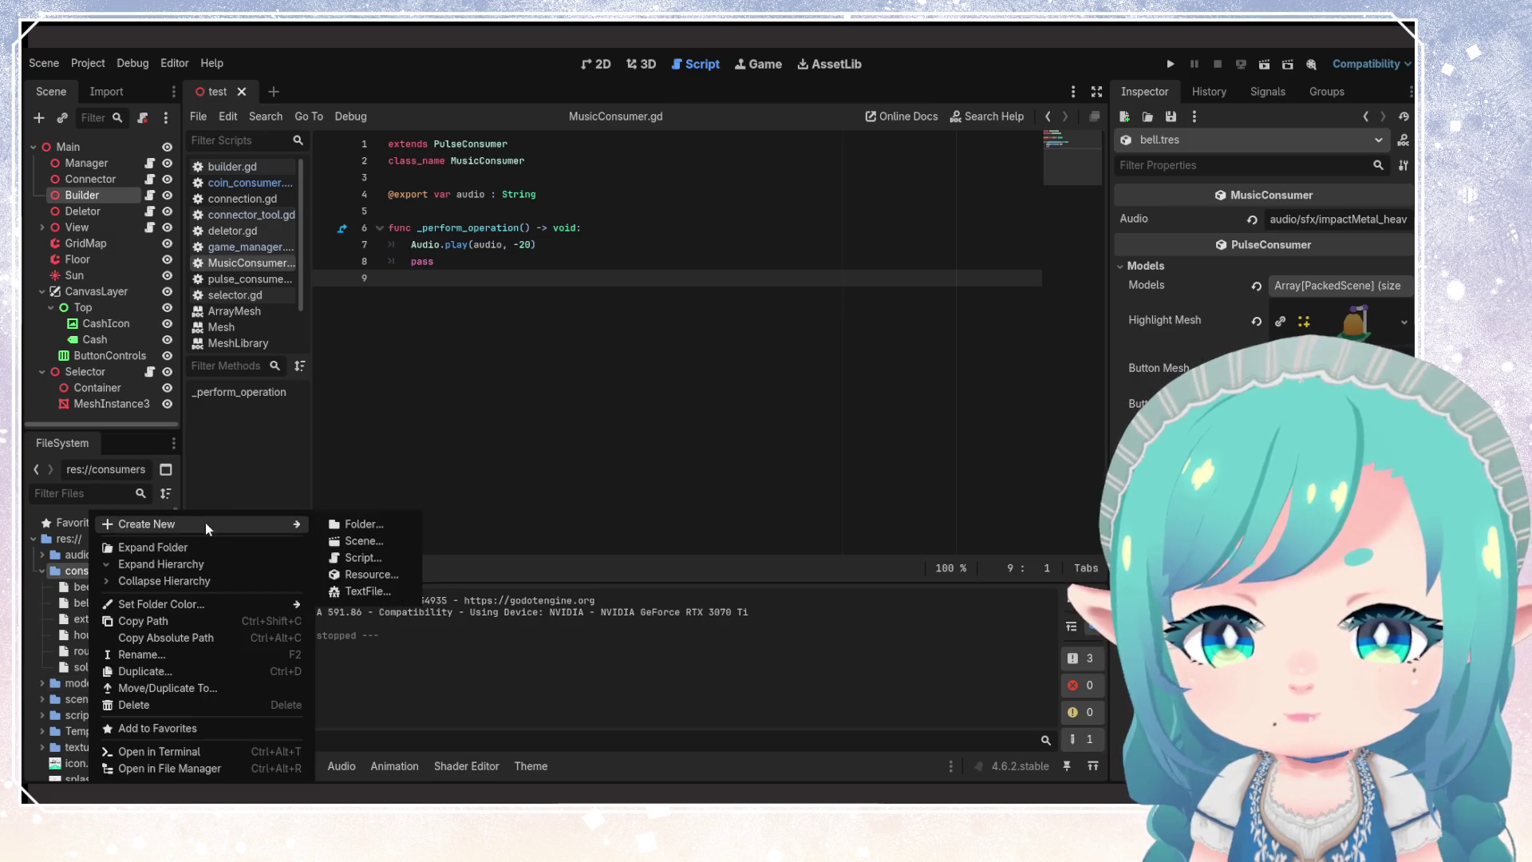
click(371, 574)
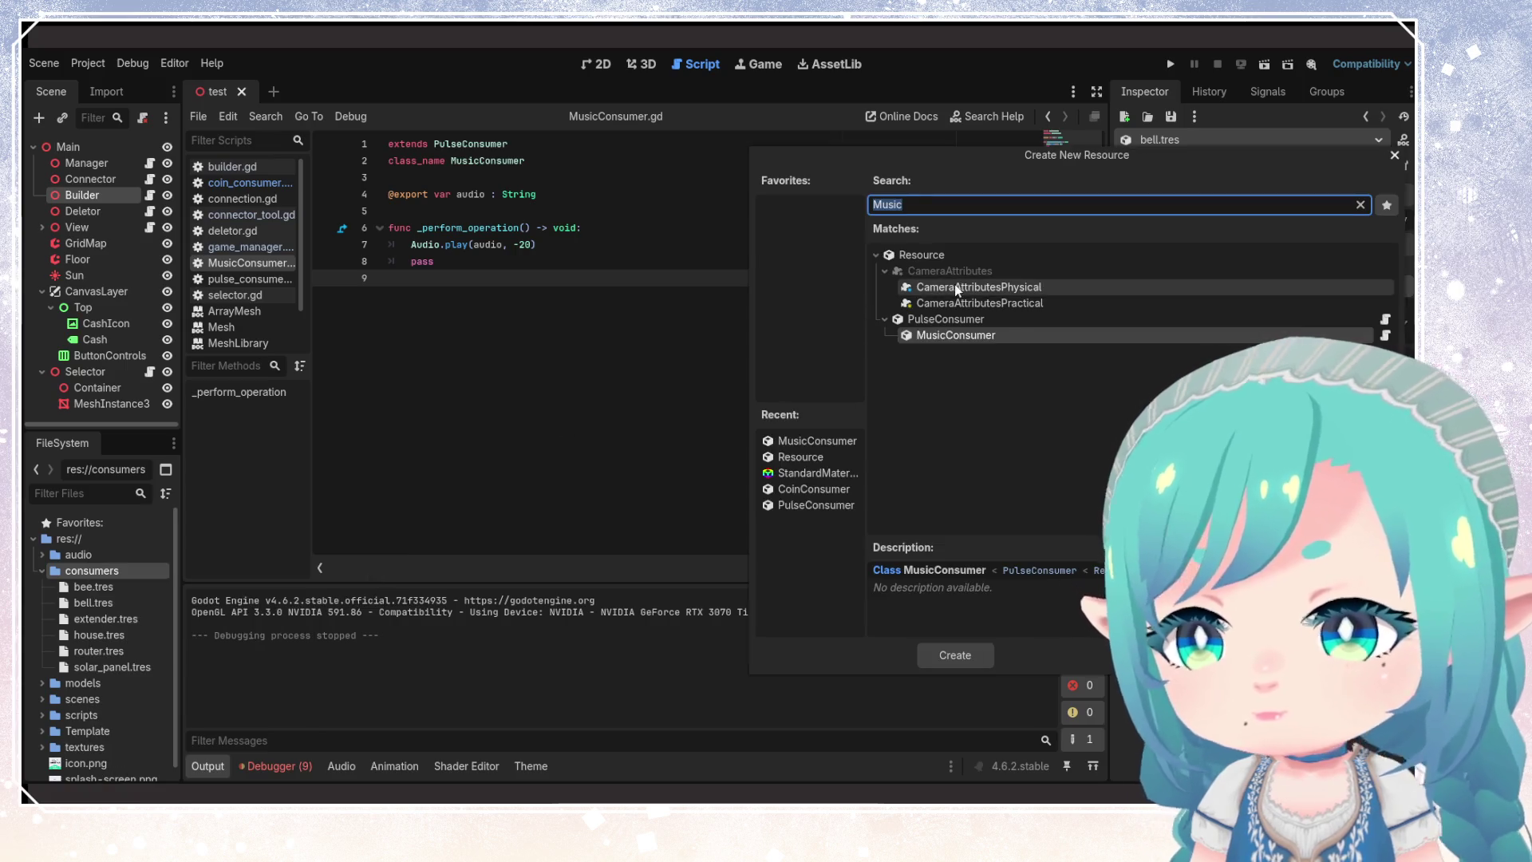
click(970, 665)
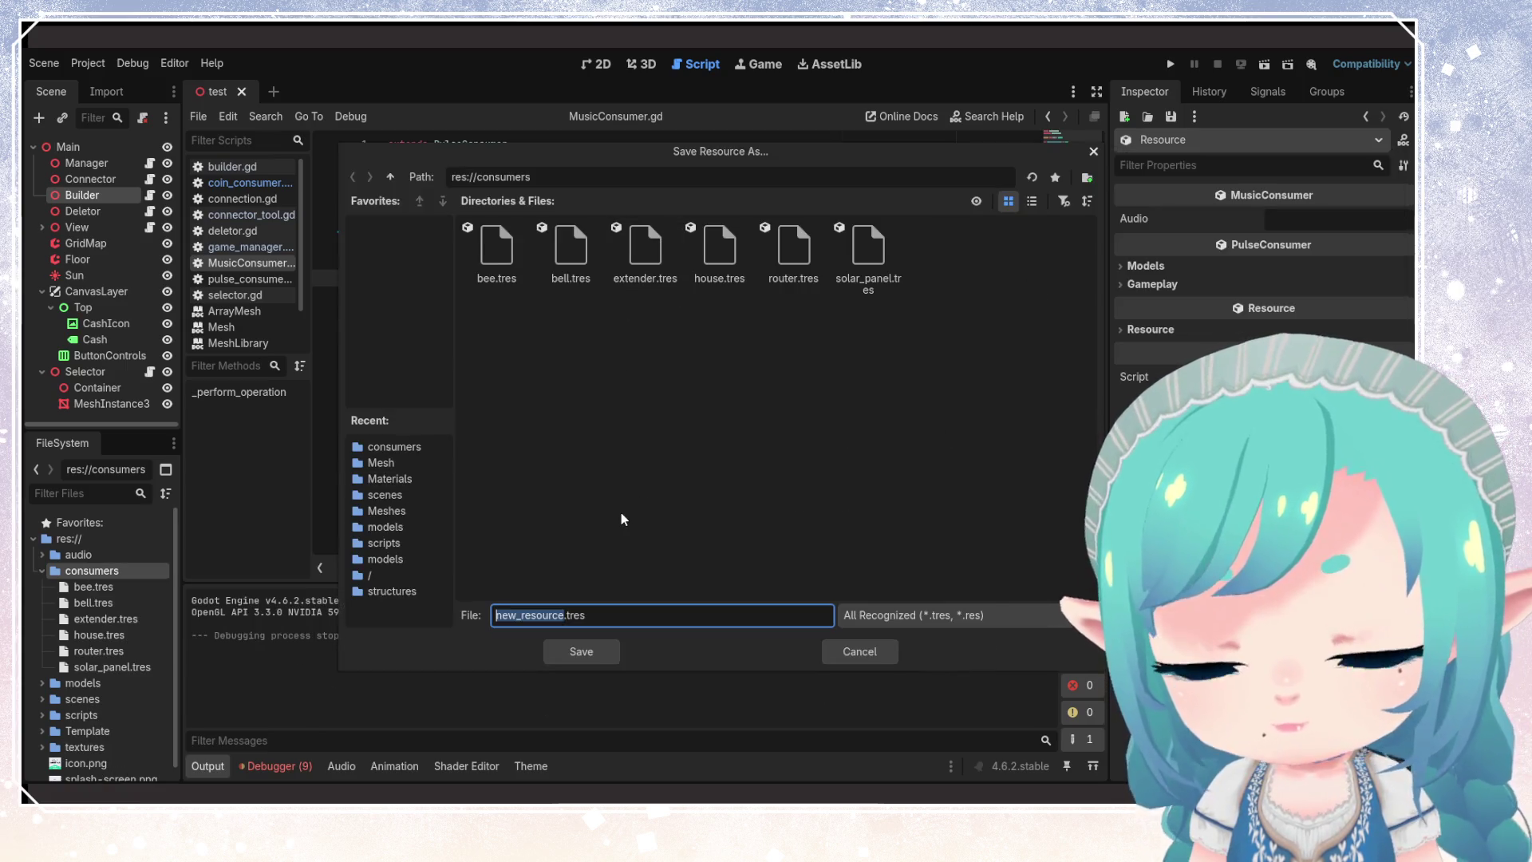
text(drum)
key(Return)
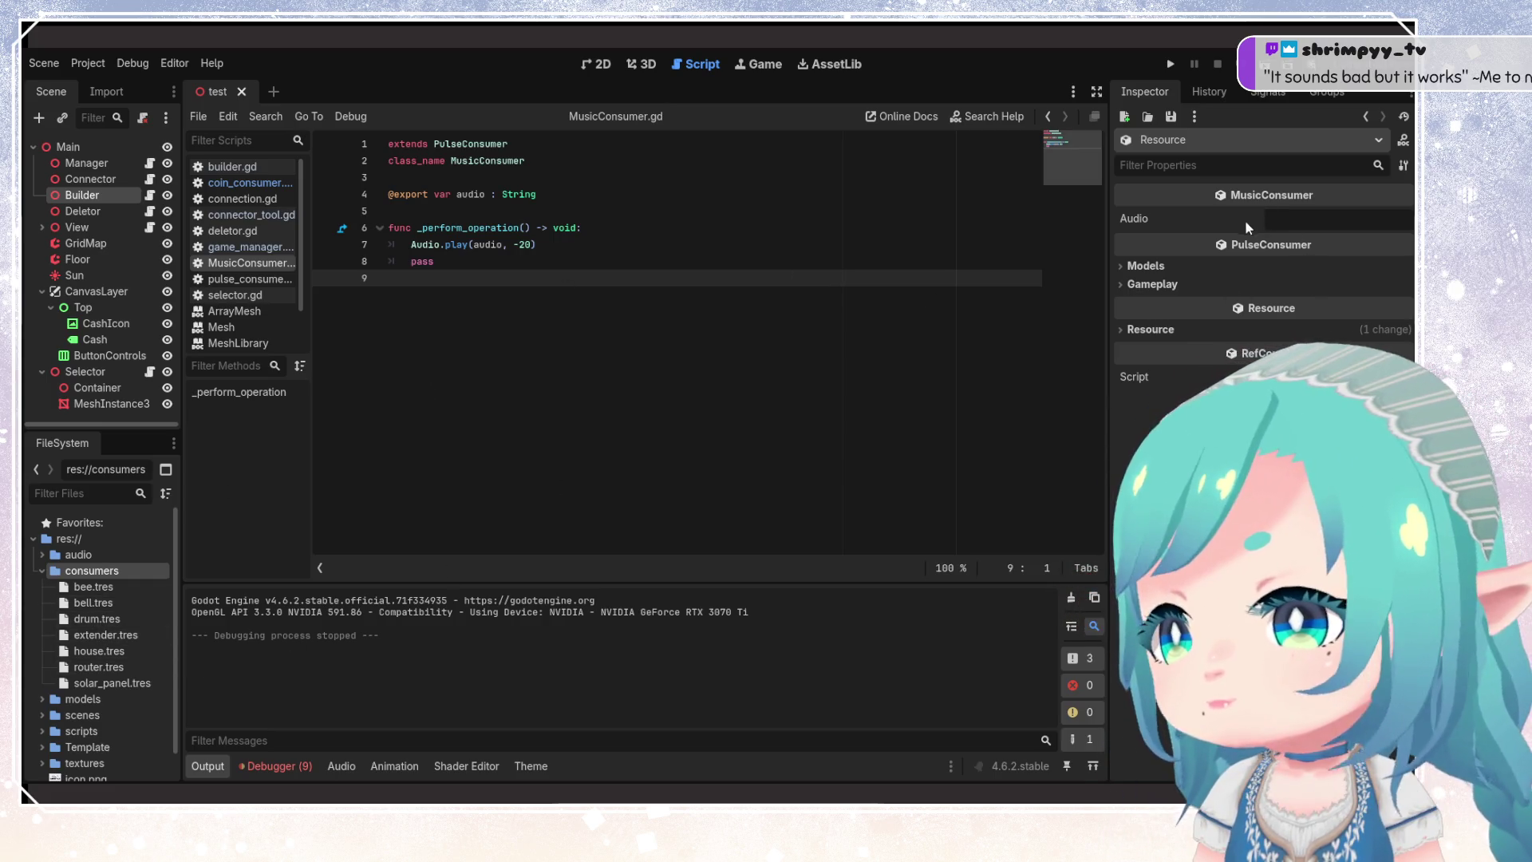
Add drum.glb to the drum resource's Models array
click(1146, 265)
scroll(50, 675, down, 1)
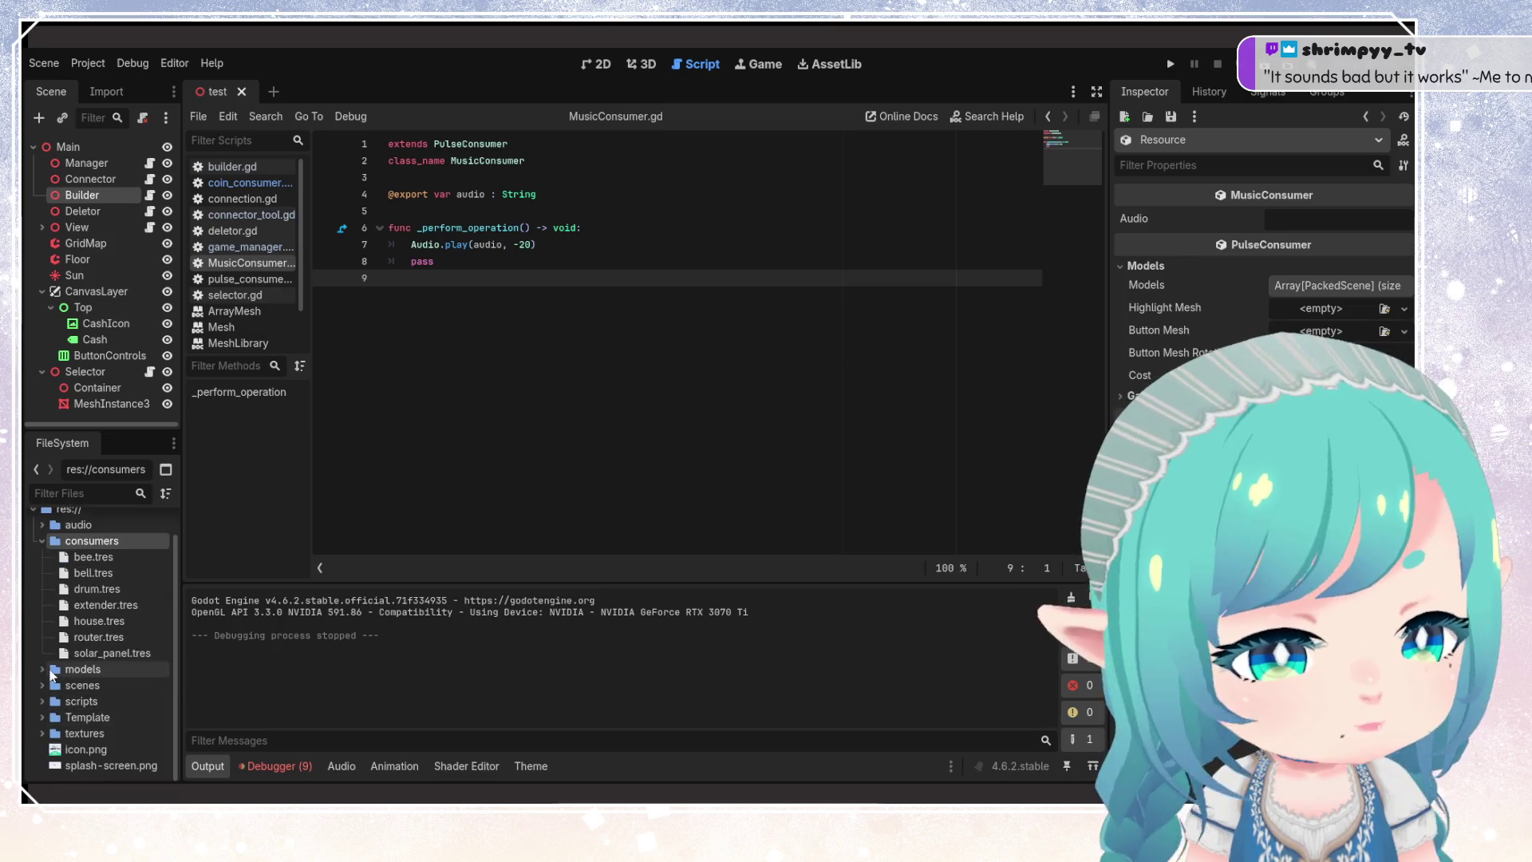
click(51, 674)
scroll(50, 674, down, 3)
click(94, 656)
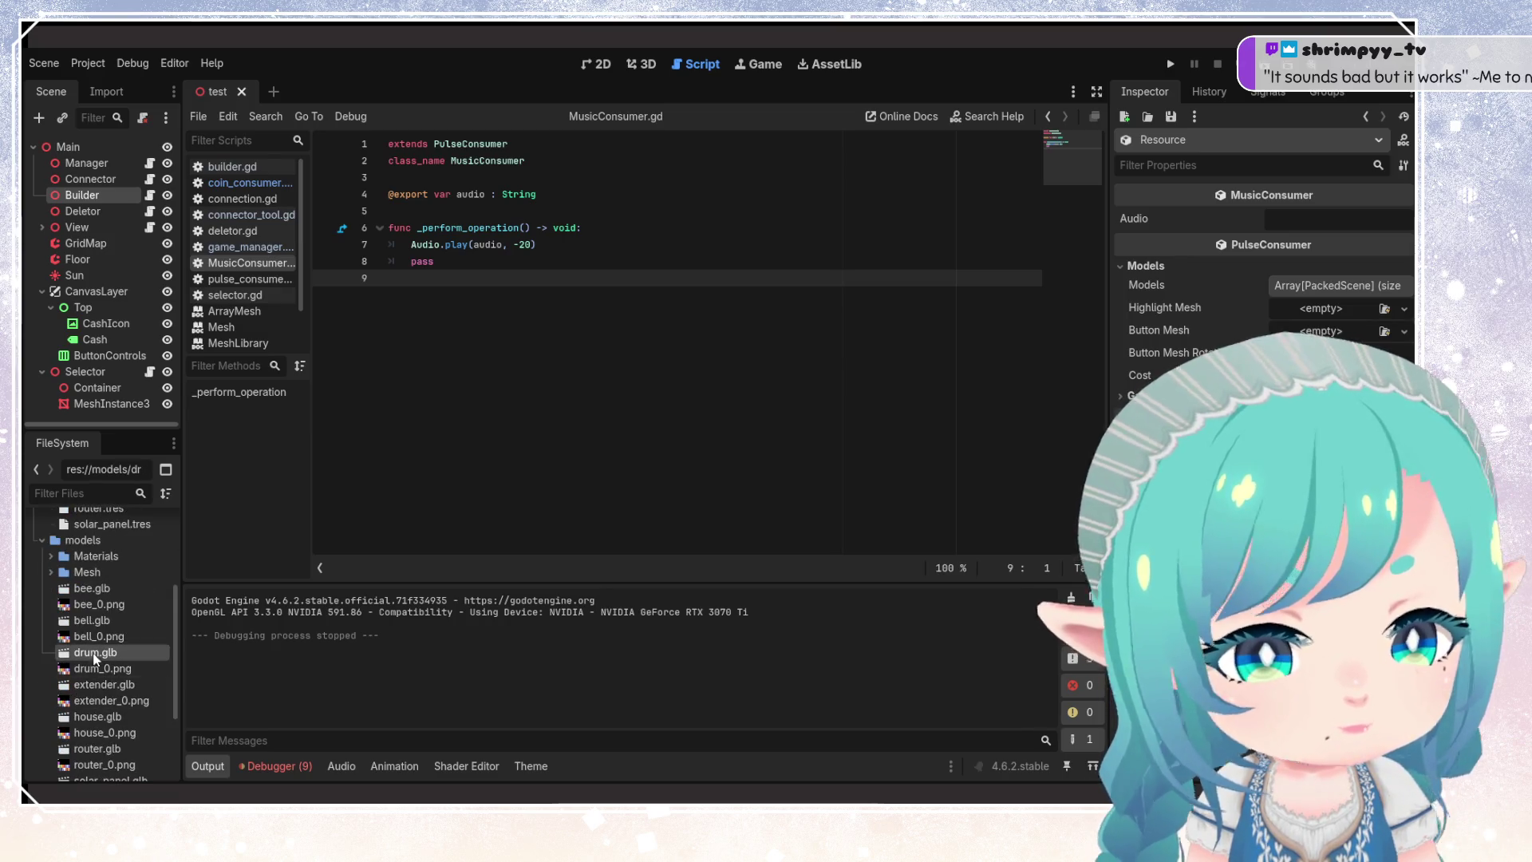
mouse_move(95, 656)
mouse_down()
mouse_move(1233, 292)
mouse_move(1297, 295)
mouse_up()
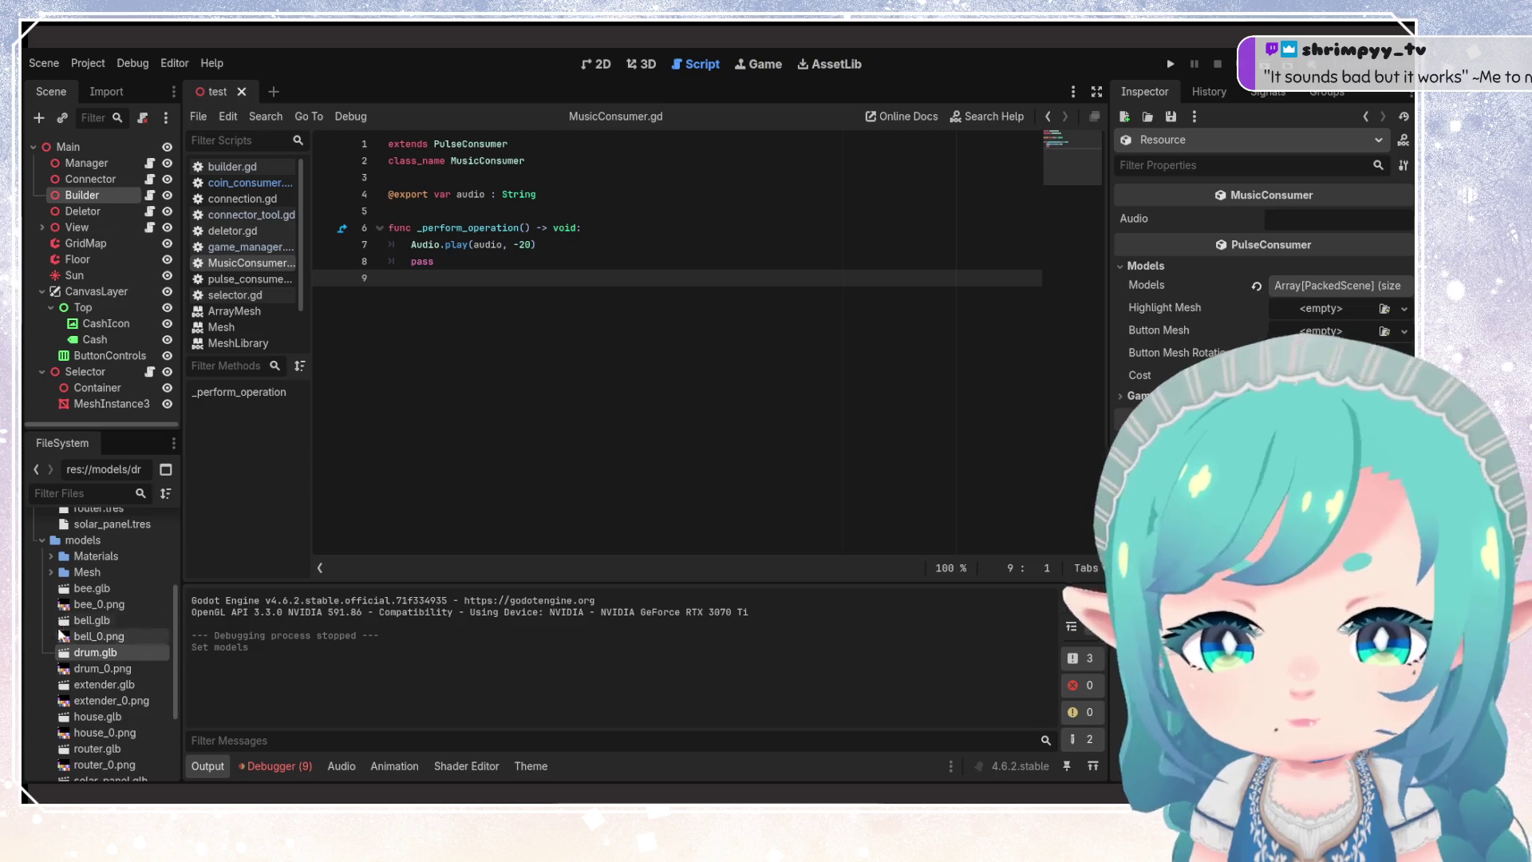
Assign drum.res as both the Button Mesh and Highlight Mesh of the drum resource
click(51, 572)
drag(102, 636, 1287, 285)
drag(1310, 337, 1310, 336)
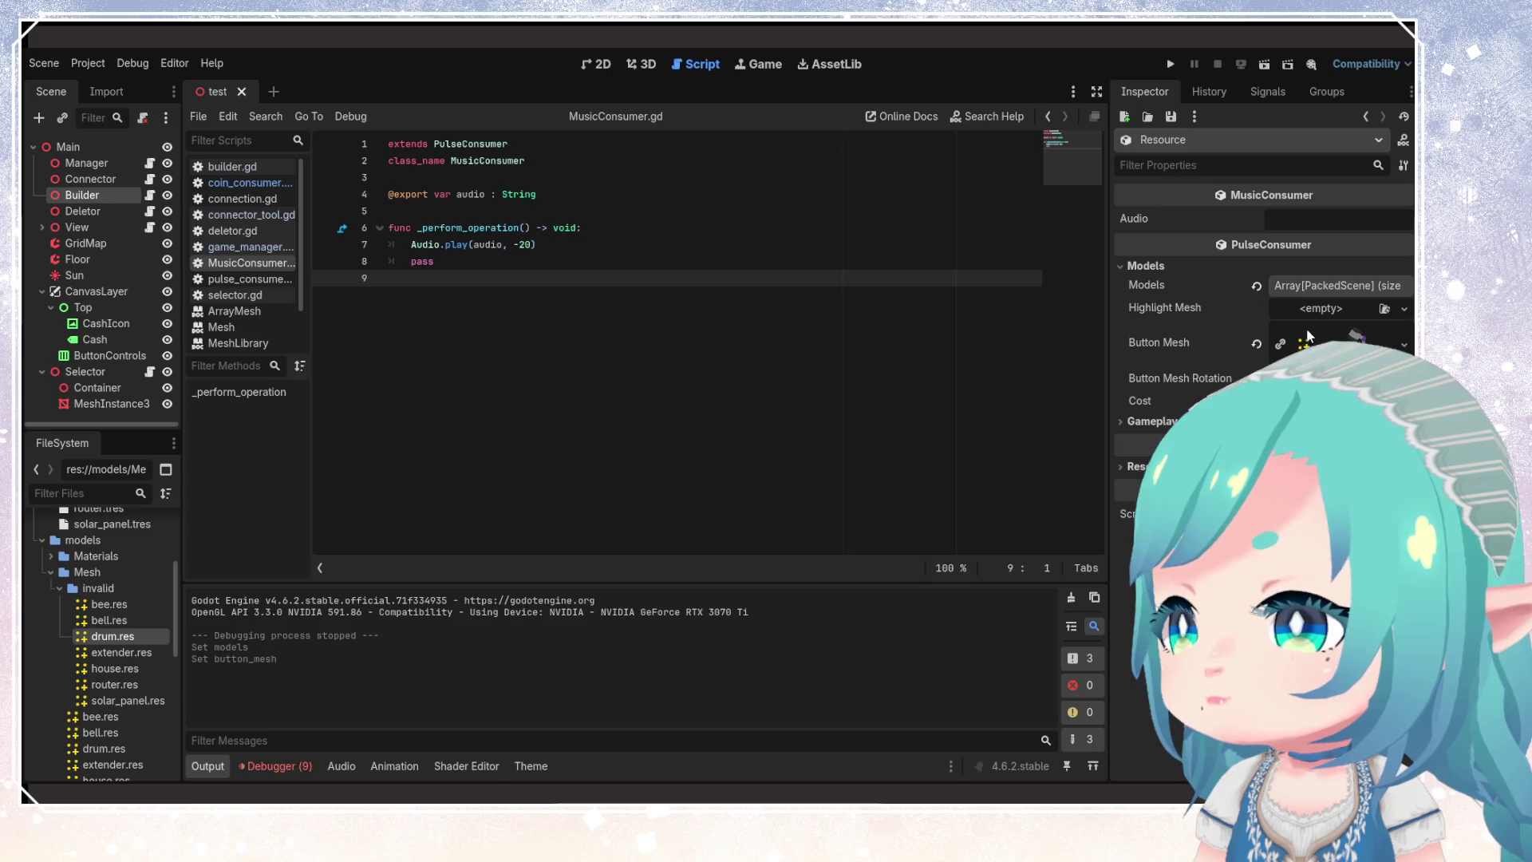
mouse_move(106, 633)
mouse_down()
mouse_move(1250, 278)
mouse_move(1286, 310)
mouse_up()
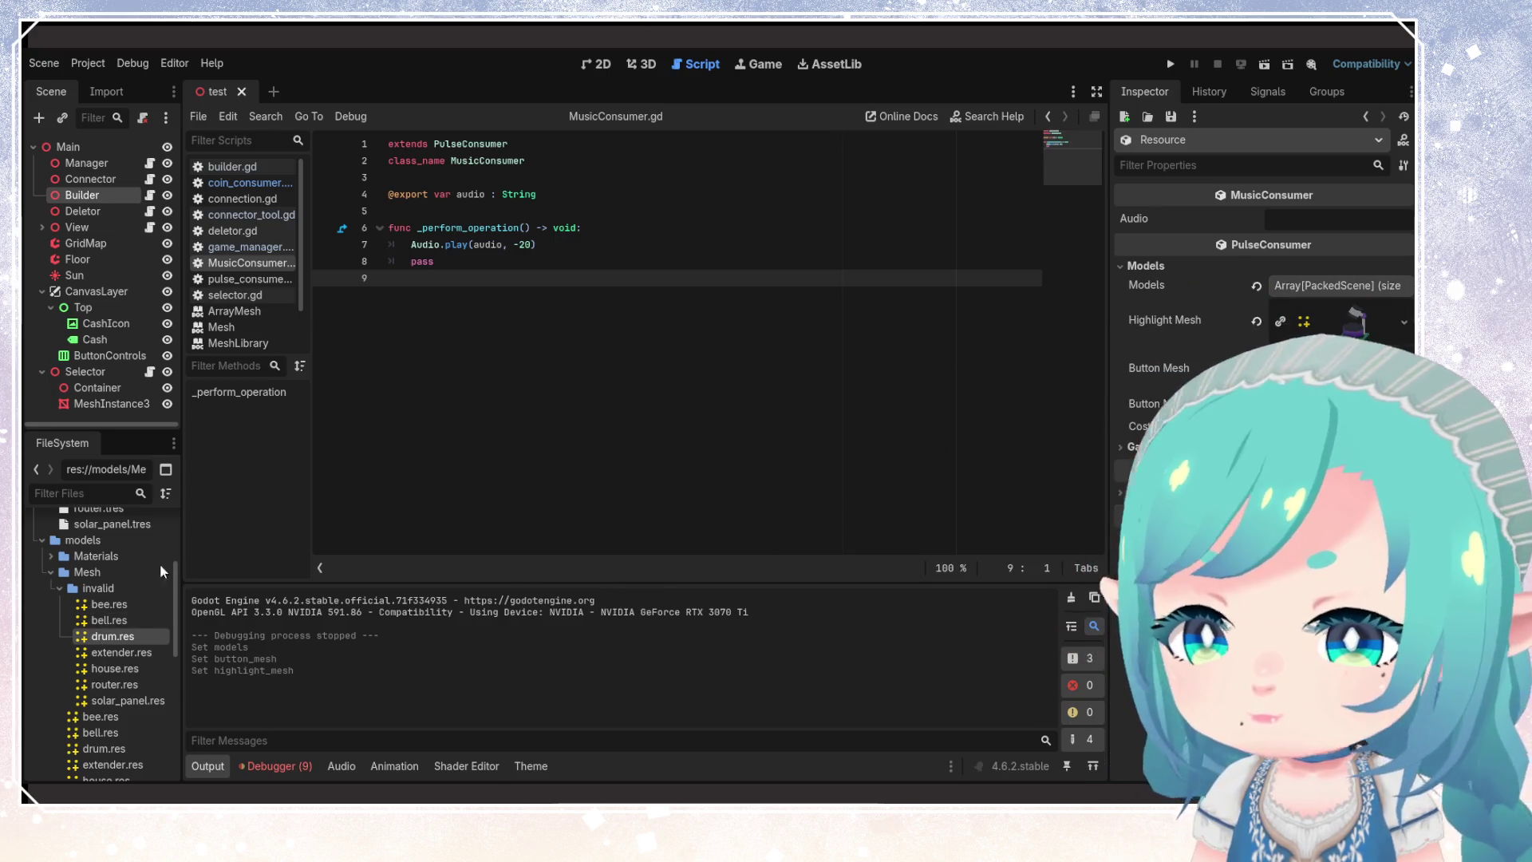
click(60, 588)
drag(104, 636, 1325, 369)
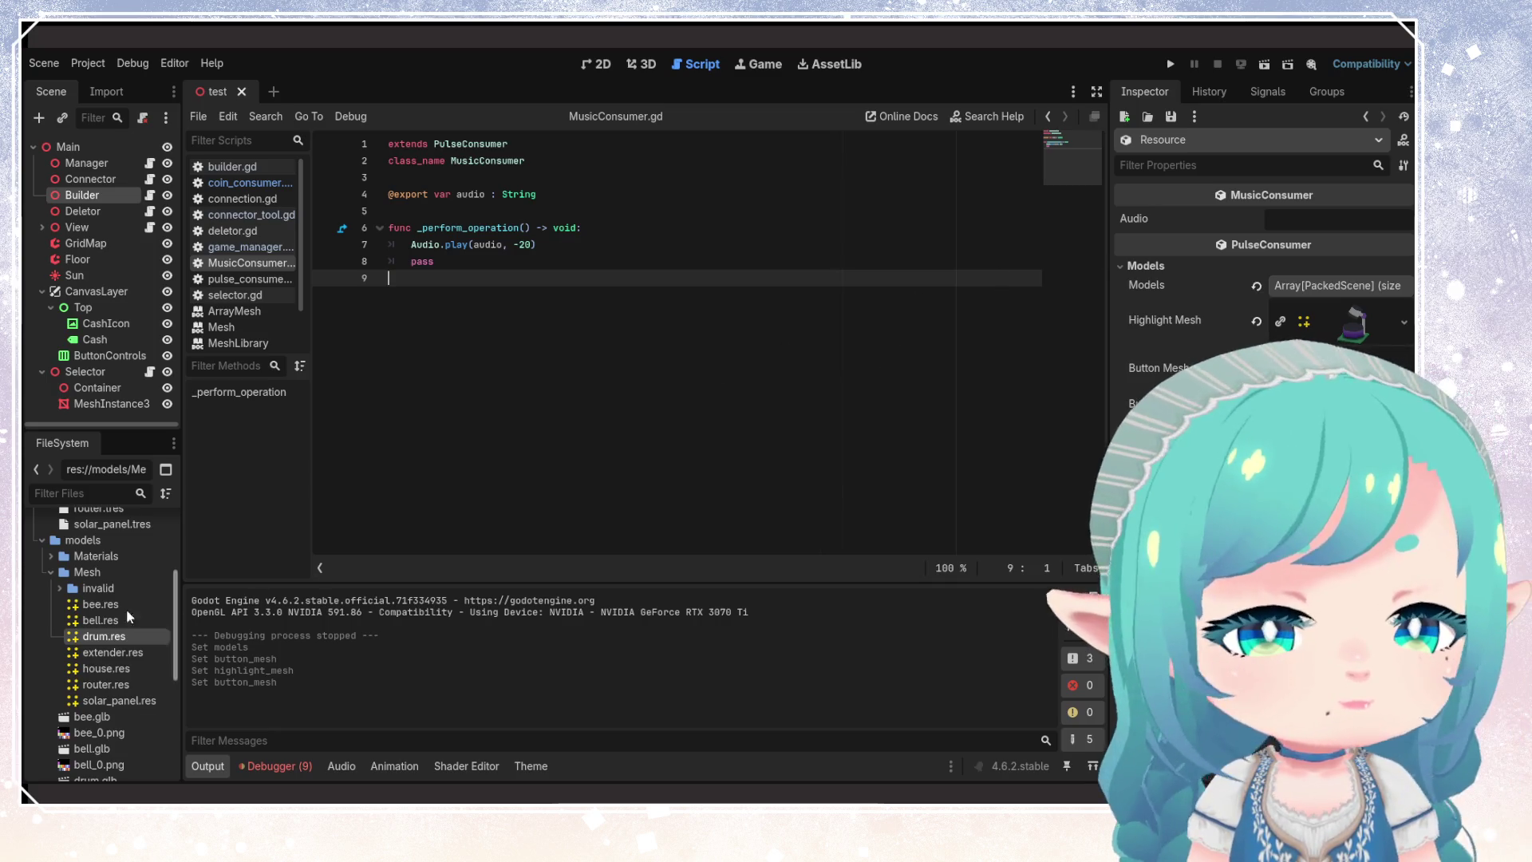
scroll(96, 638, up, 3)
click(43, 669)
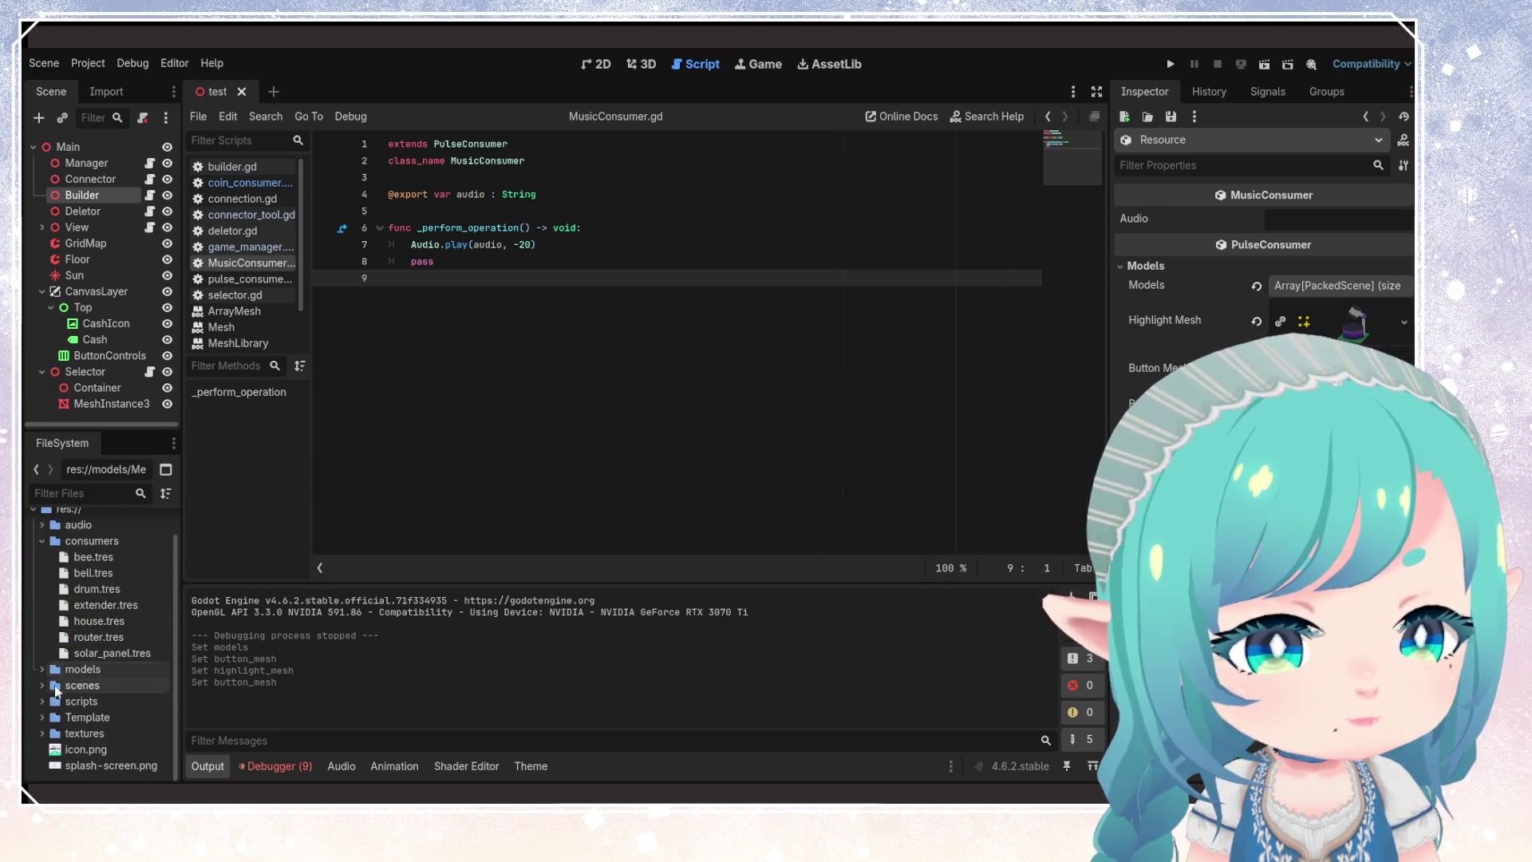
Set the drum's Audio to the copied audio/sfx/drop_003.ogg path, then briefly test-run the game
click(42, 543)
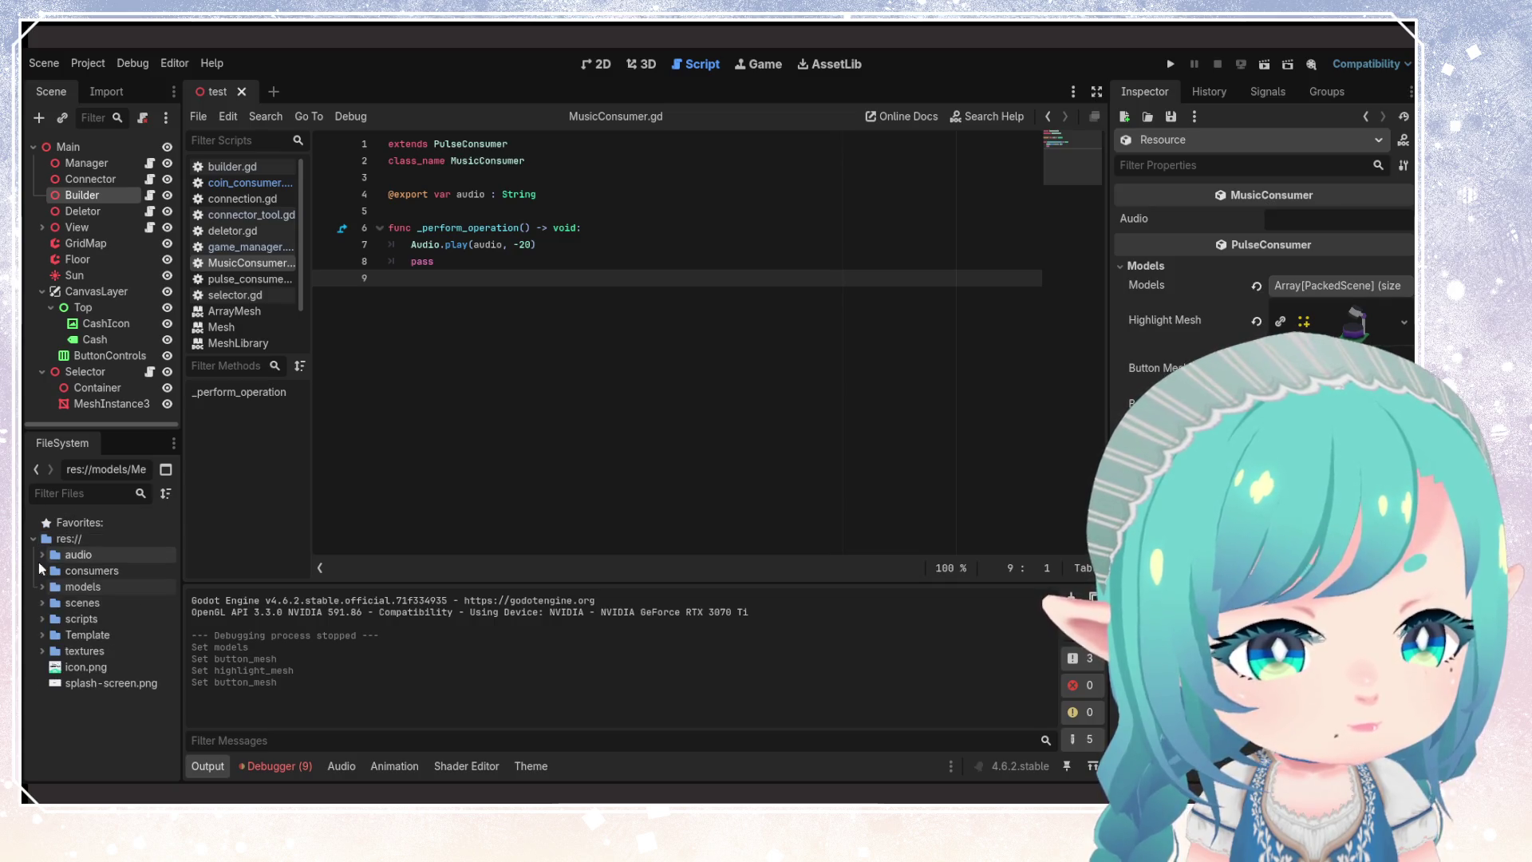
click(43, 555)
click(51, 571)
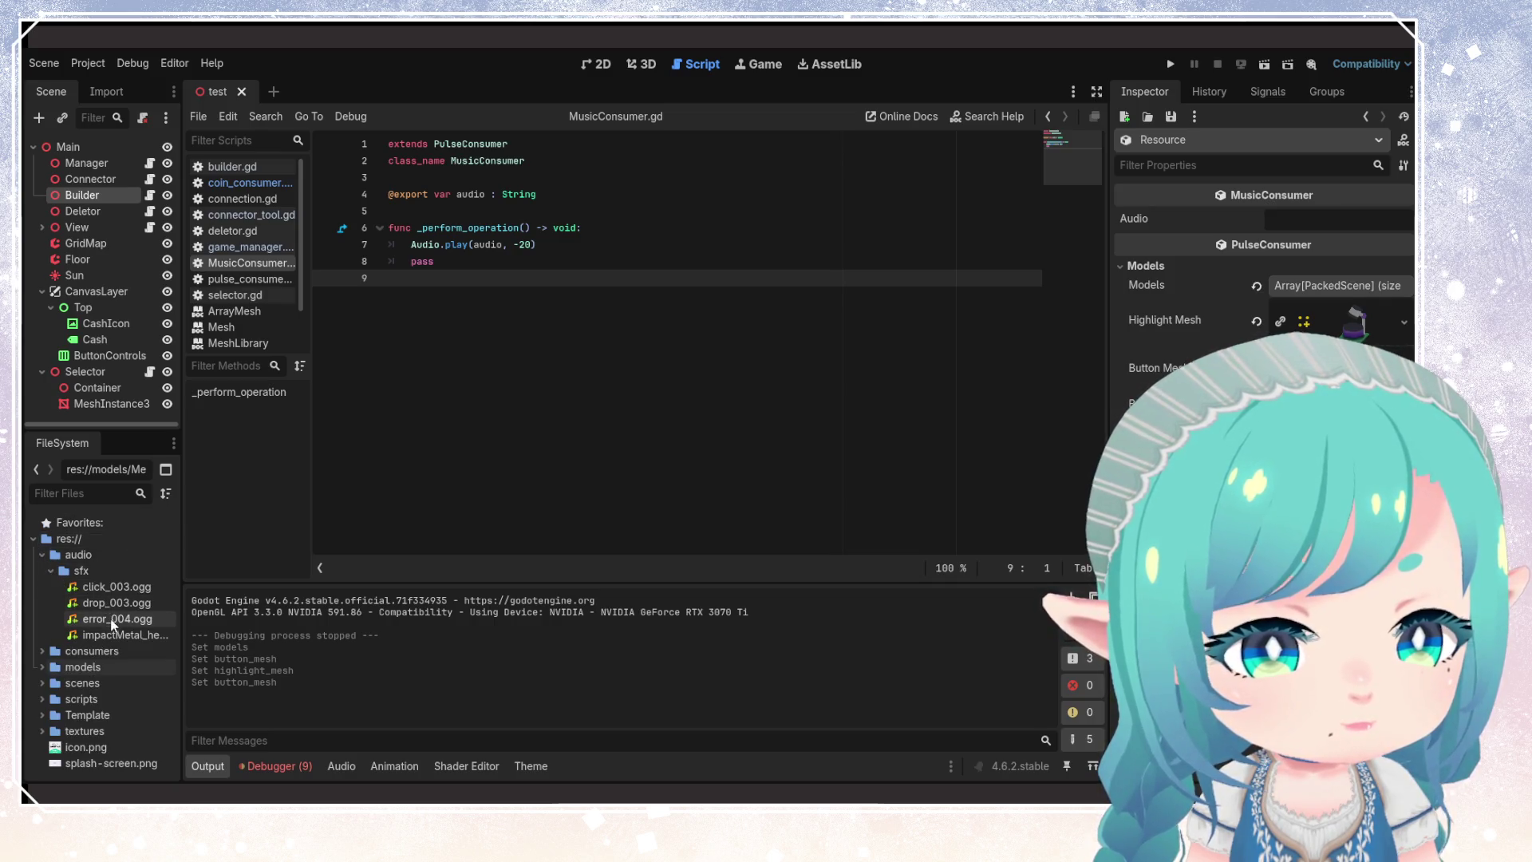
mouse_move(106, 608)
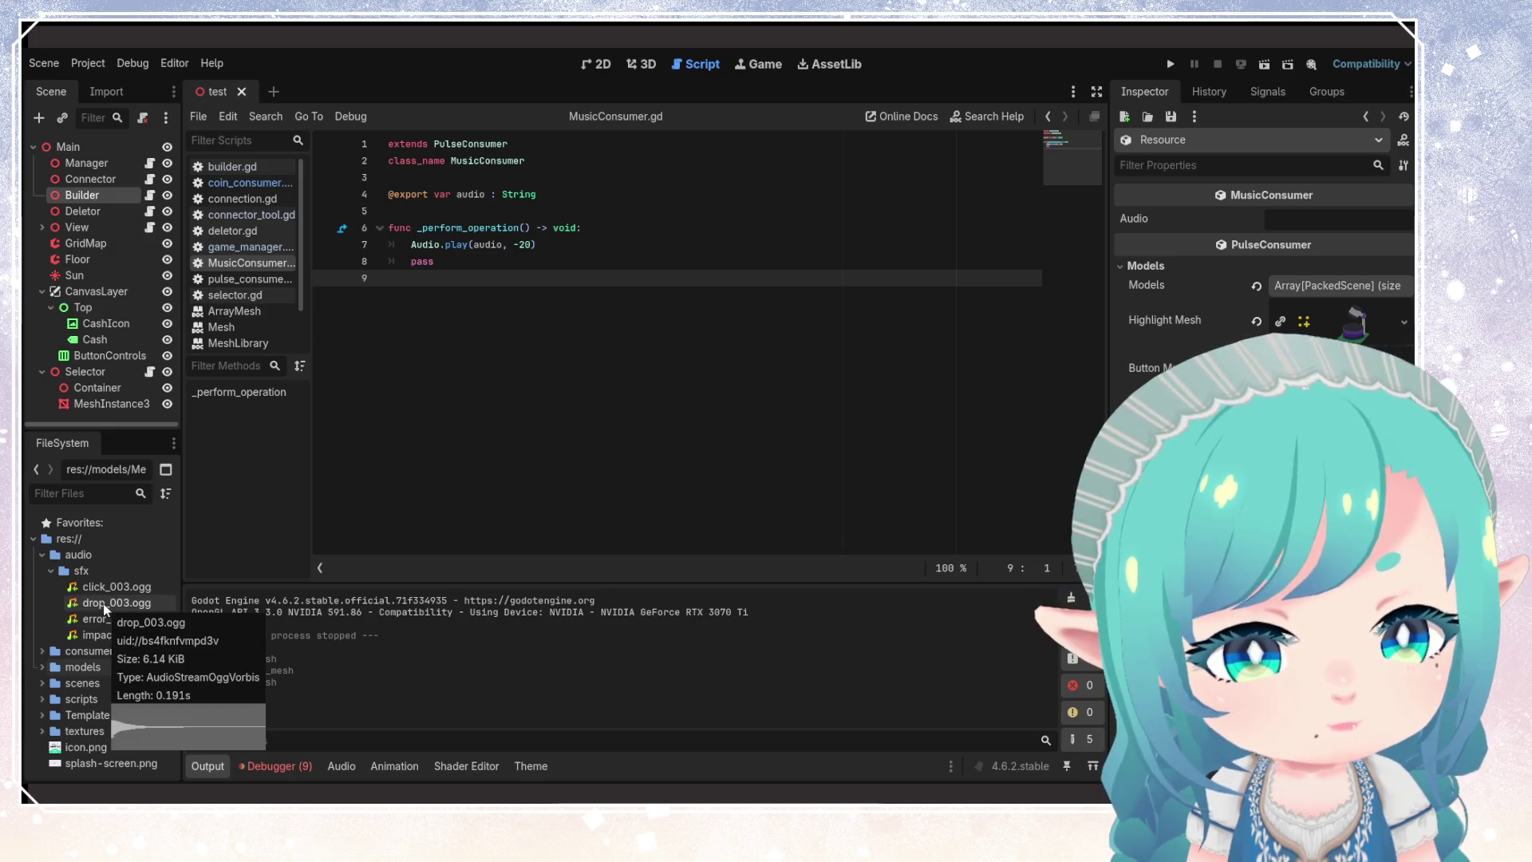
mouse_move(106, 608)
mouse_down()
mouse_move(465, 551)
mouse_move(1290, 229)
mouse_up()
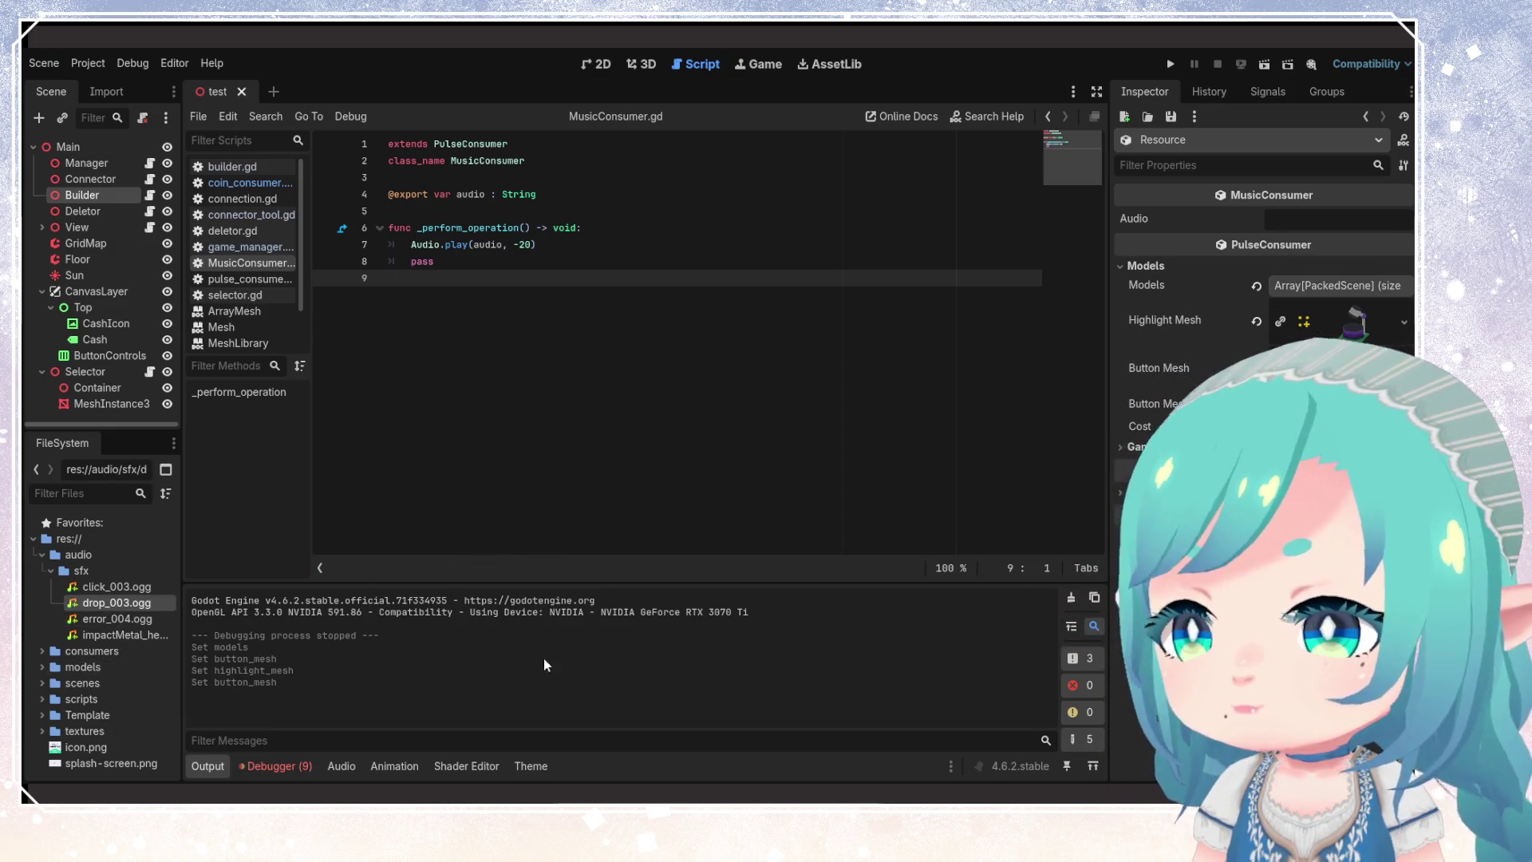
right_click(142, 609)
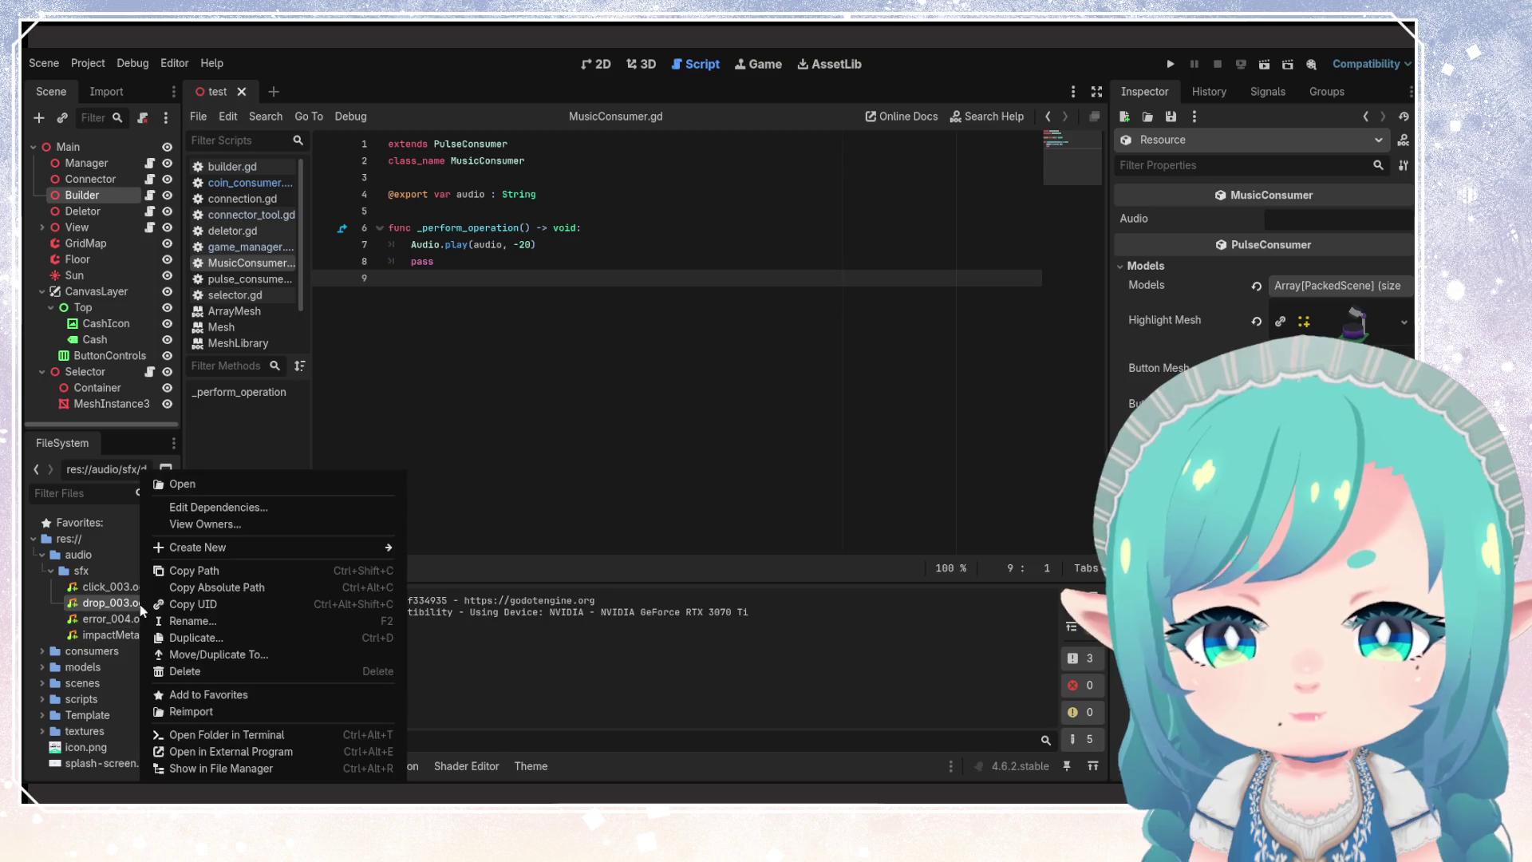
click(199, 571)
click(1277, 218)
key(ctrl+v)
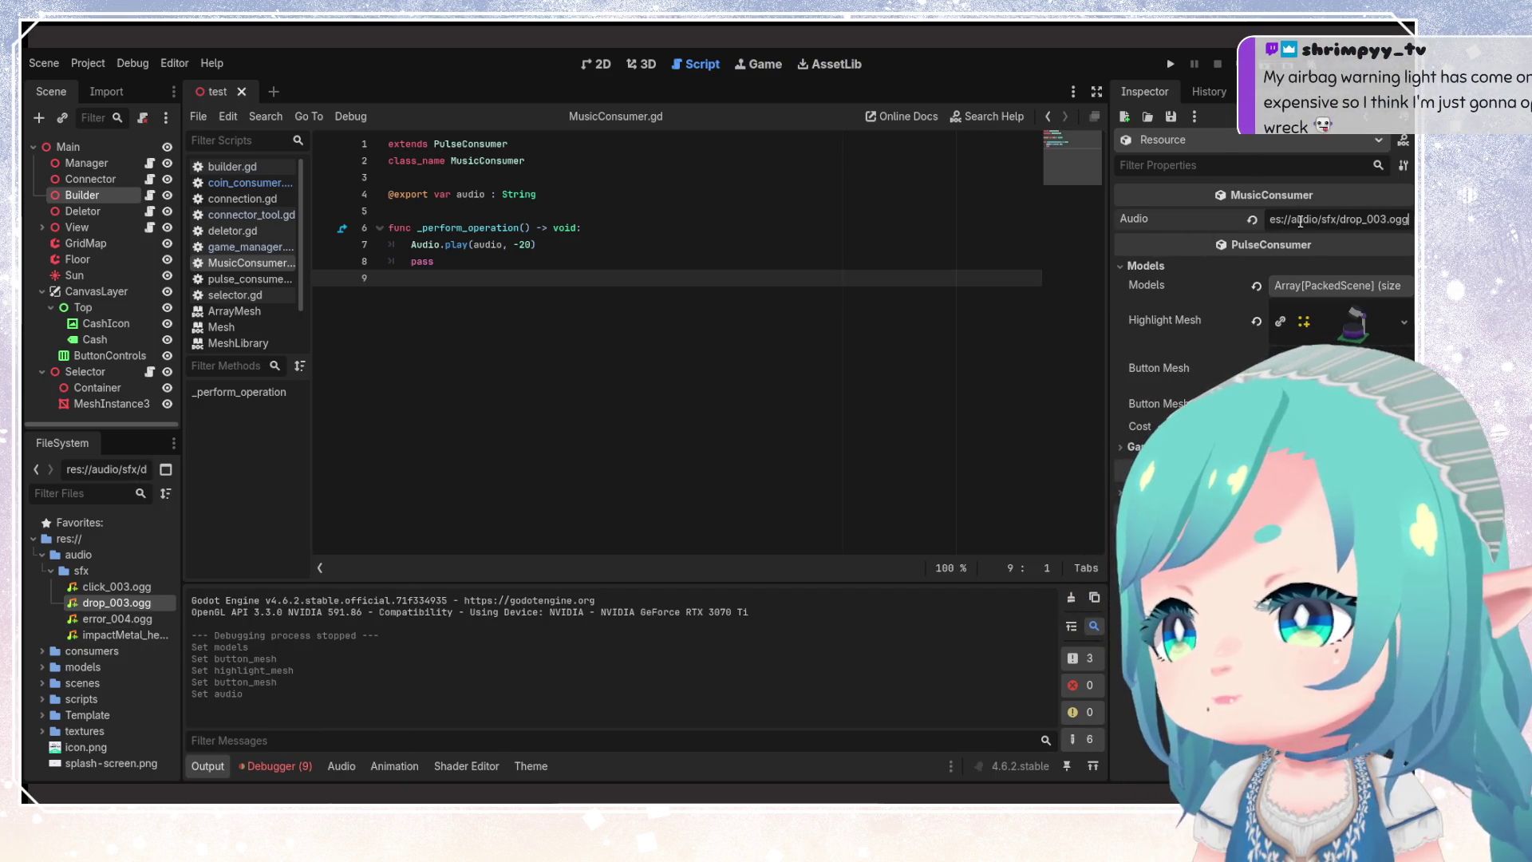
click(596, 447)
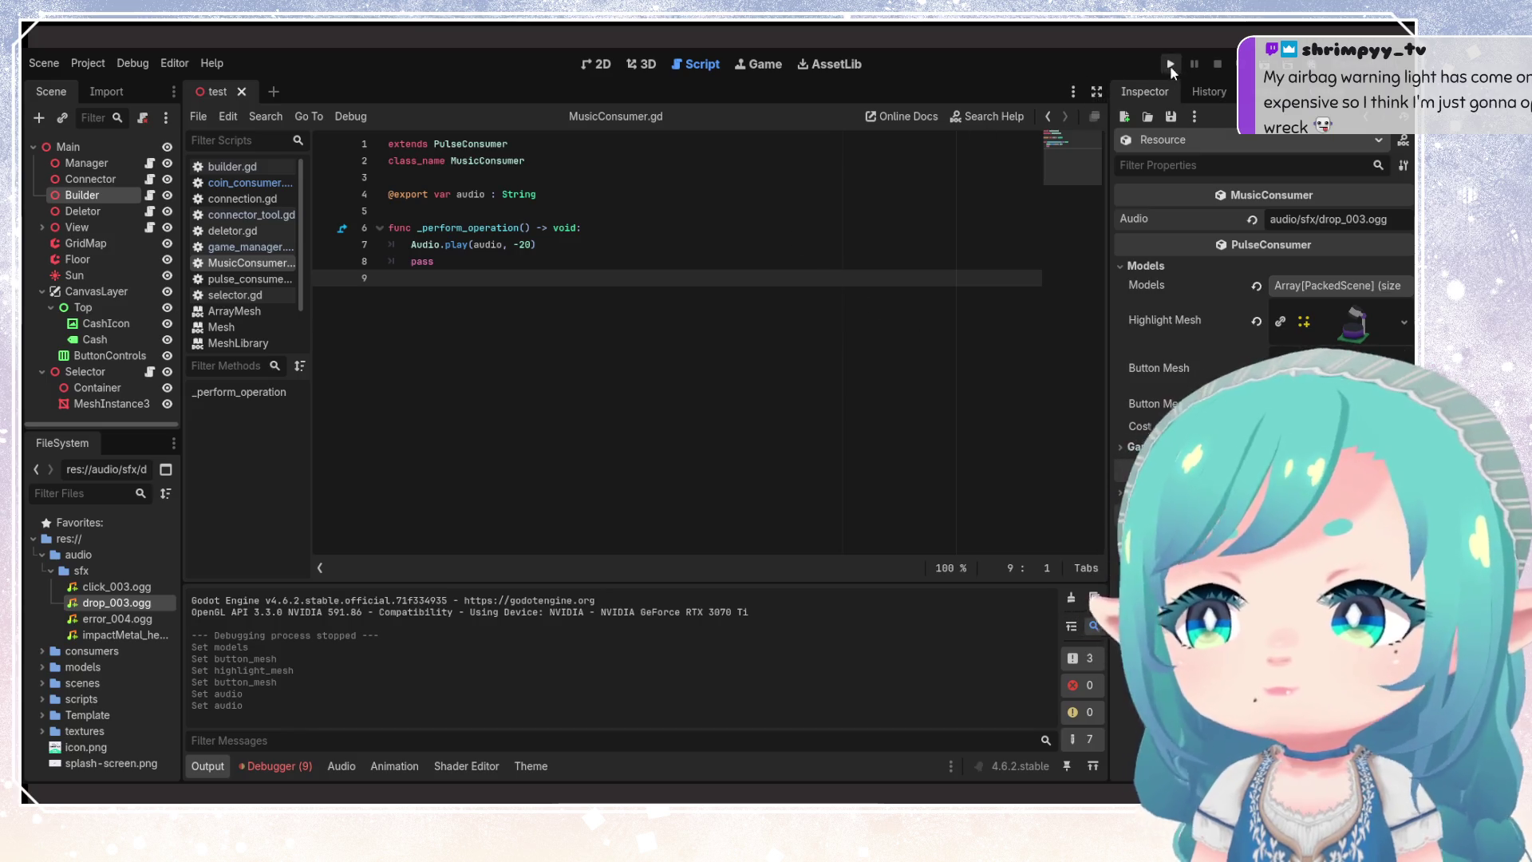
click(1170, 63)
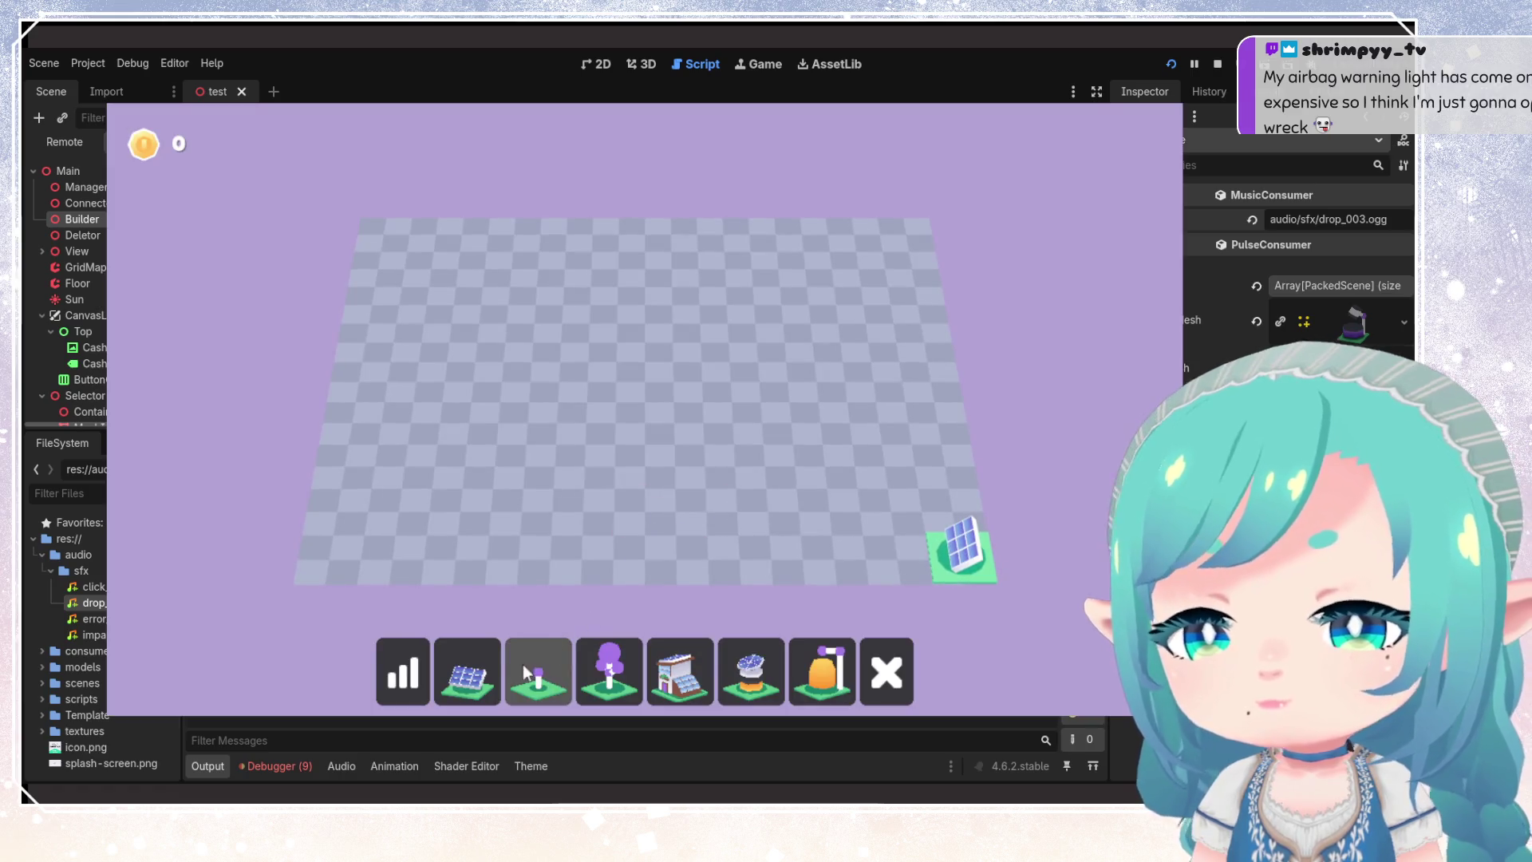
key(F8)
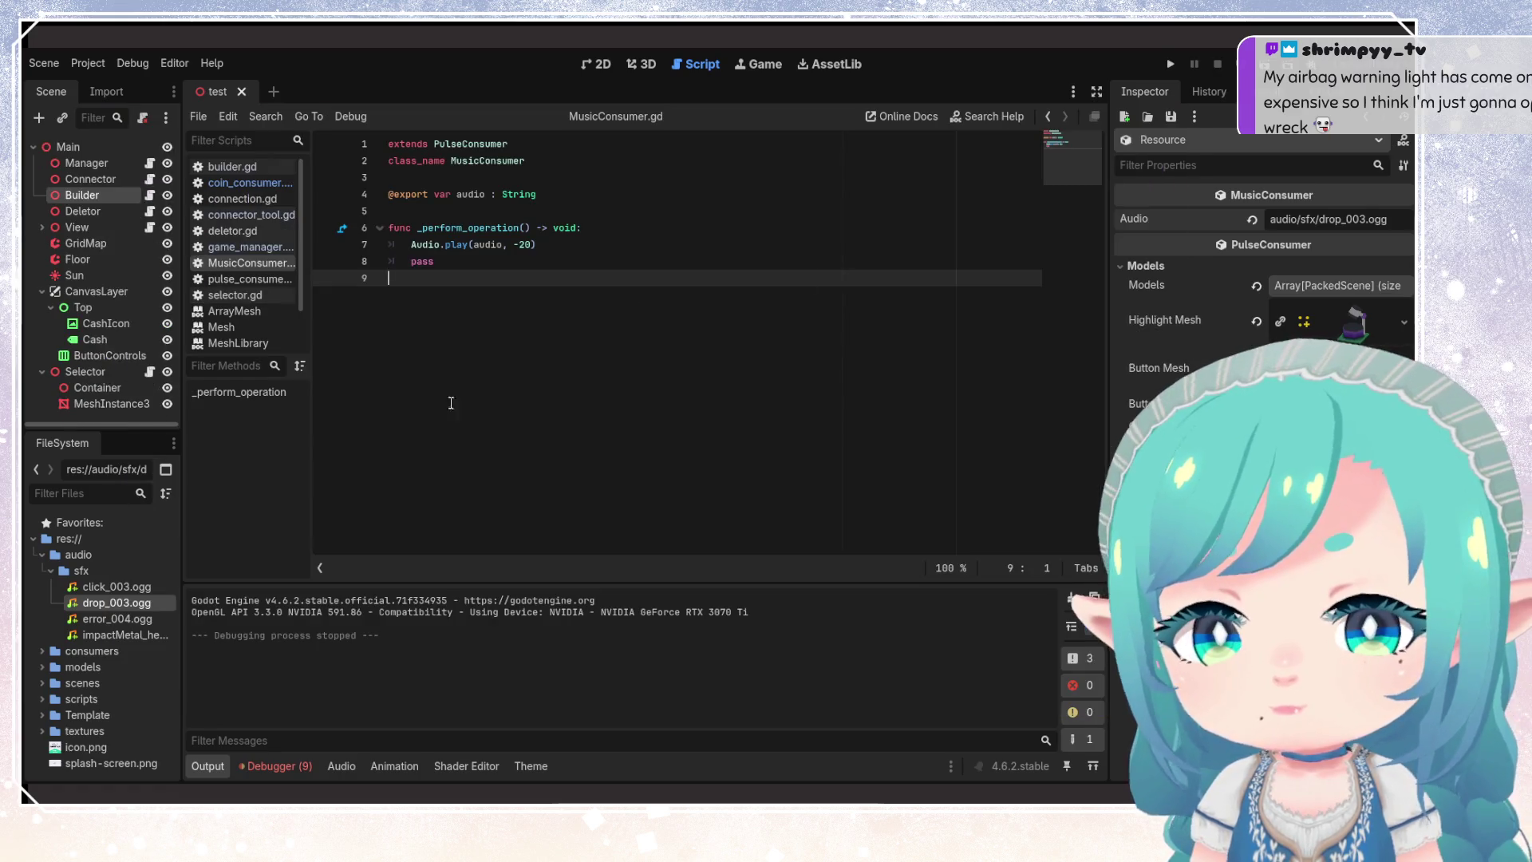
Grow Builder's Consumer Types to 7 entries, put drum.tres in the new slot, and play
click(91, 179)
click(82, 194)
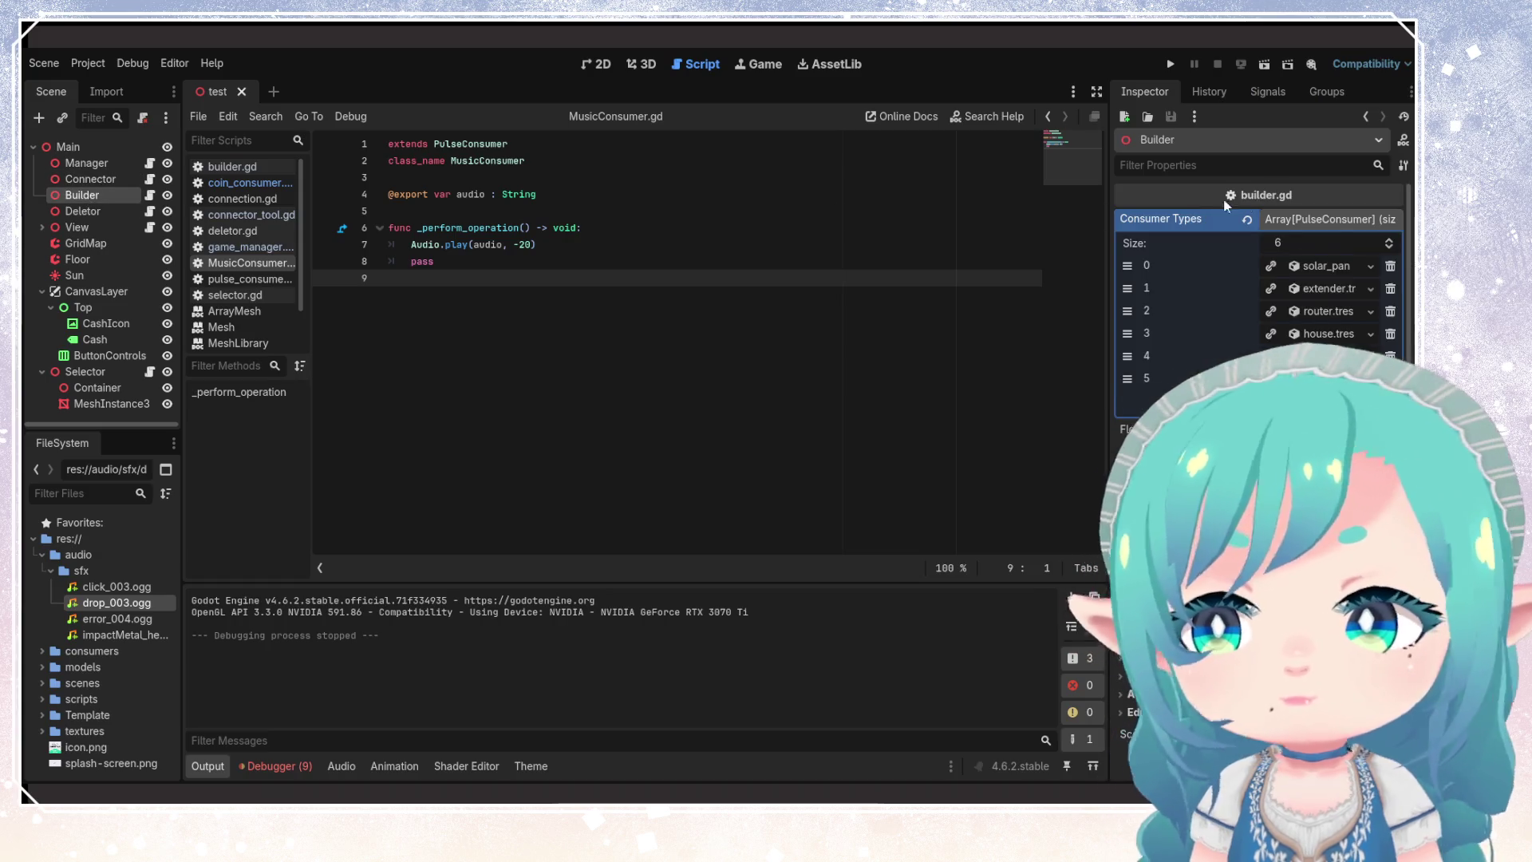
click(1261, 401)
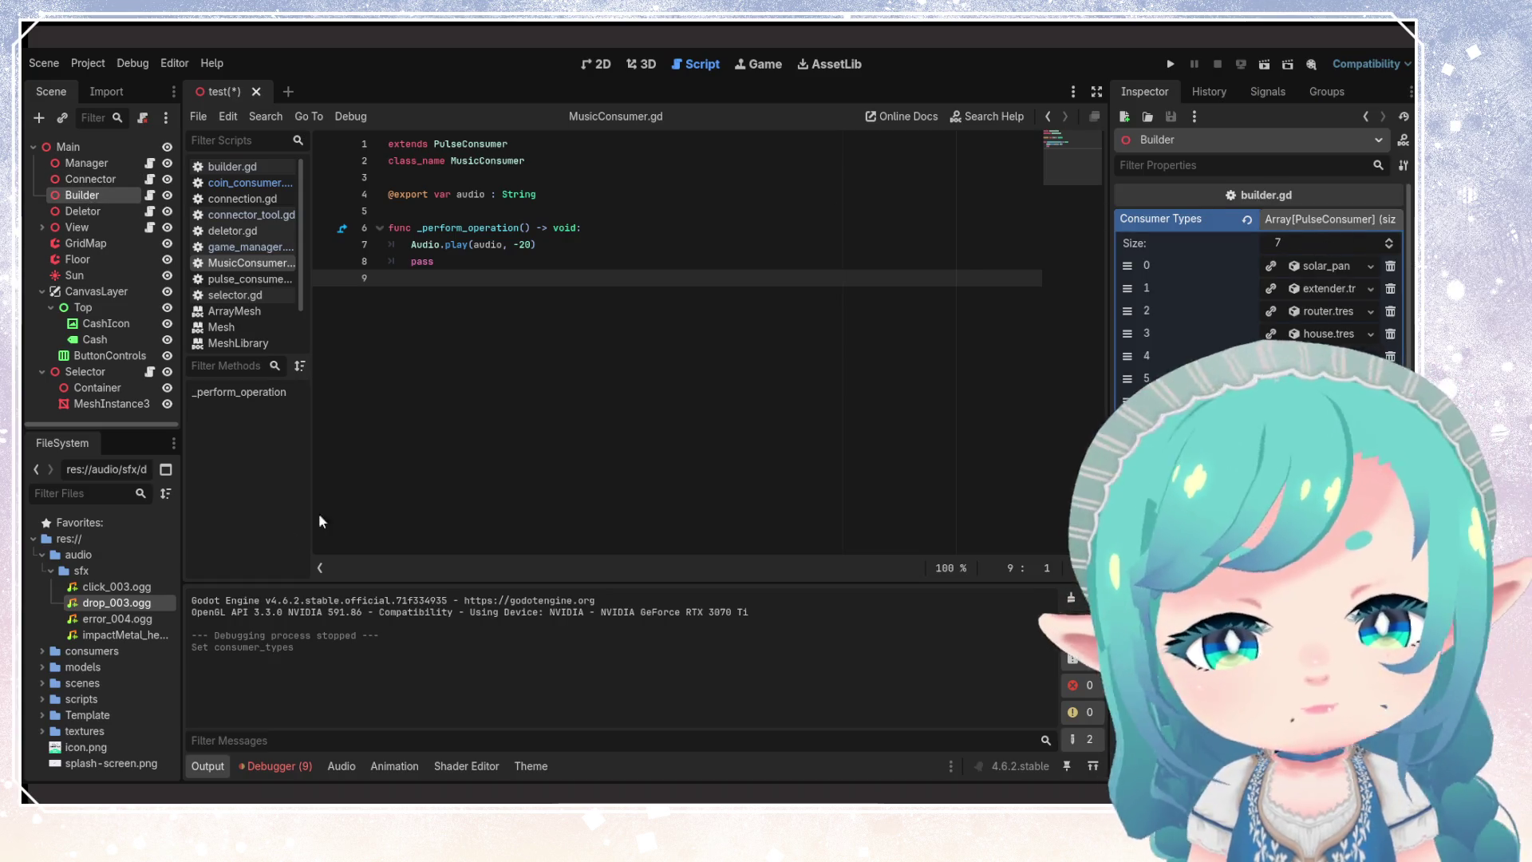
click(50, 570)
click(42, 555)
click(42, 571)
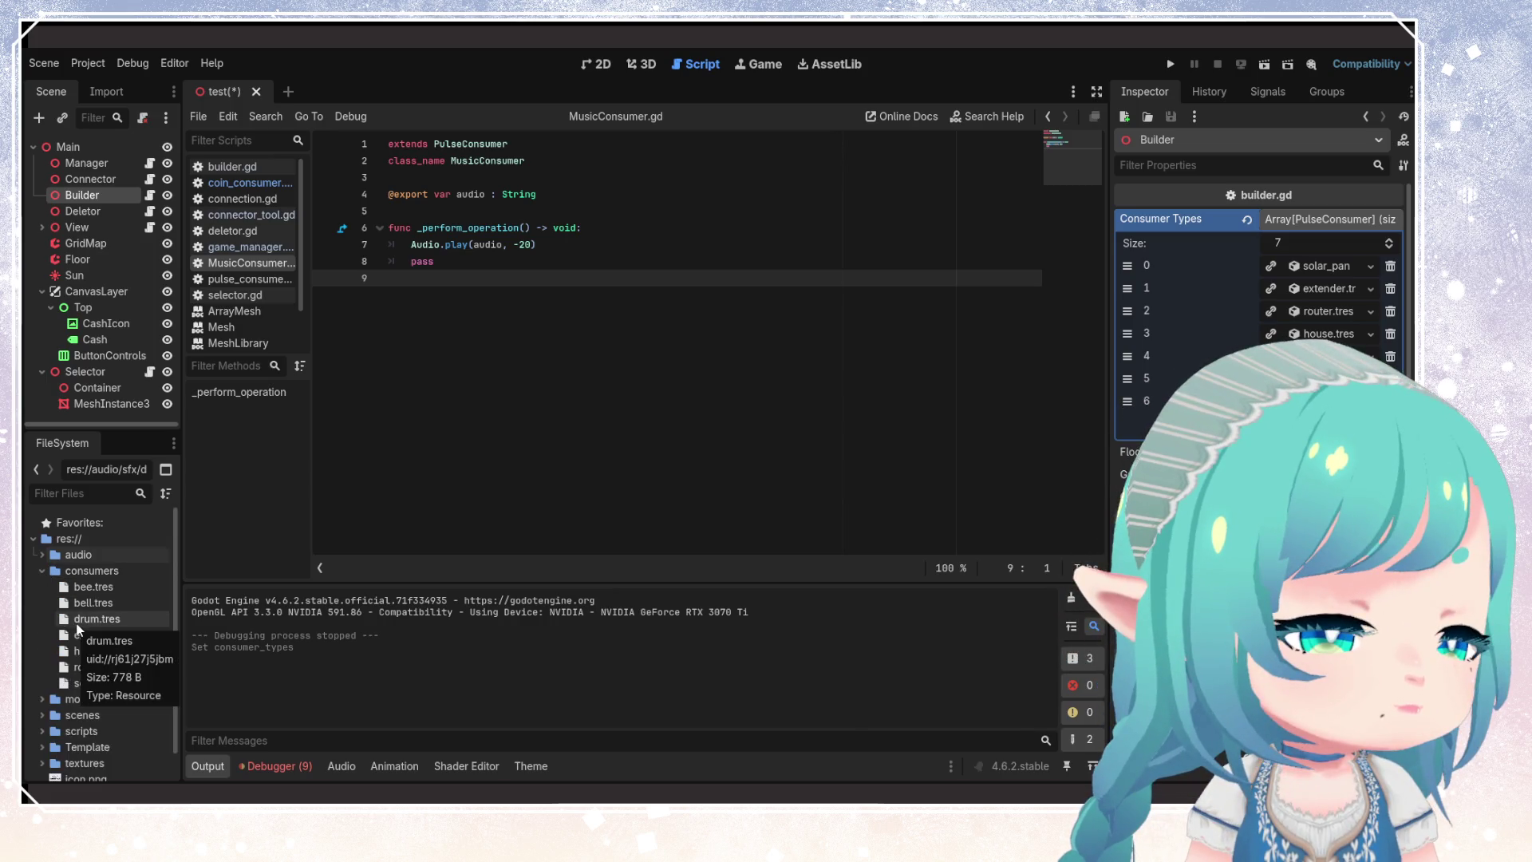
mouse_move(80, 620)
mouse_down()
mouse_move(933, 505)
mouse_move(1317, 355)
mouse_up()
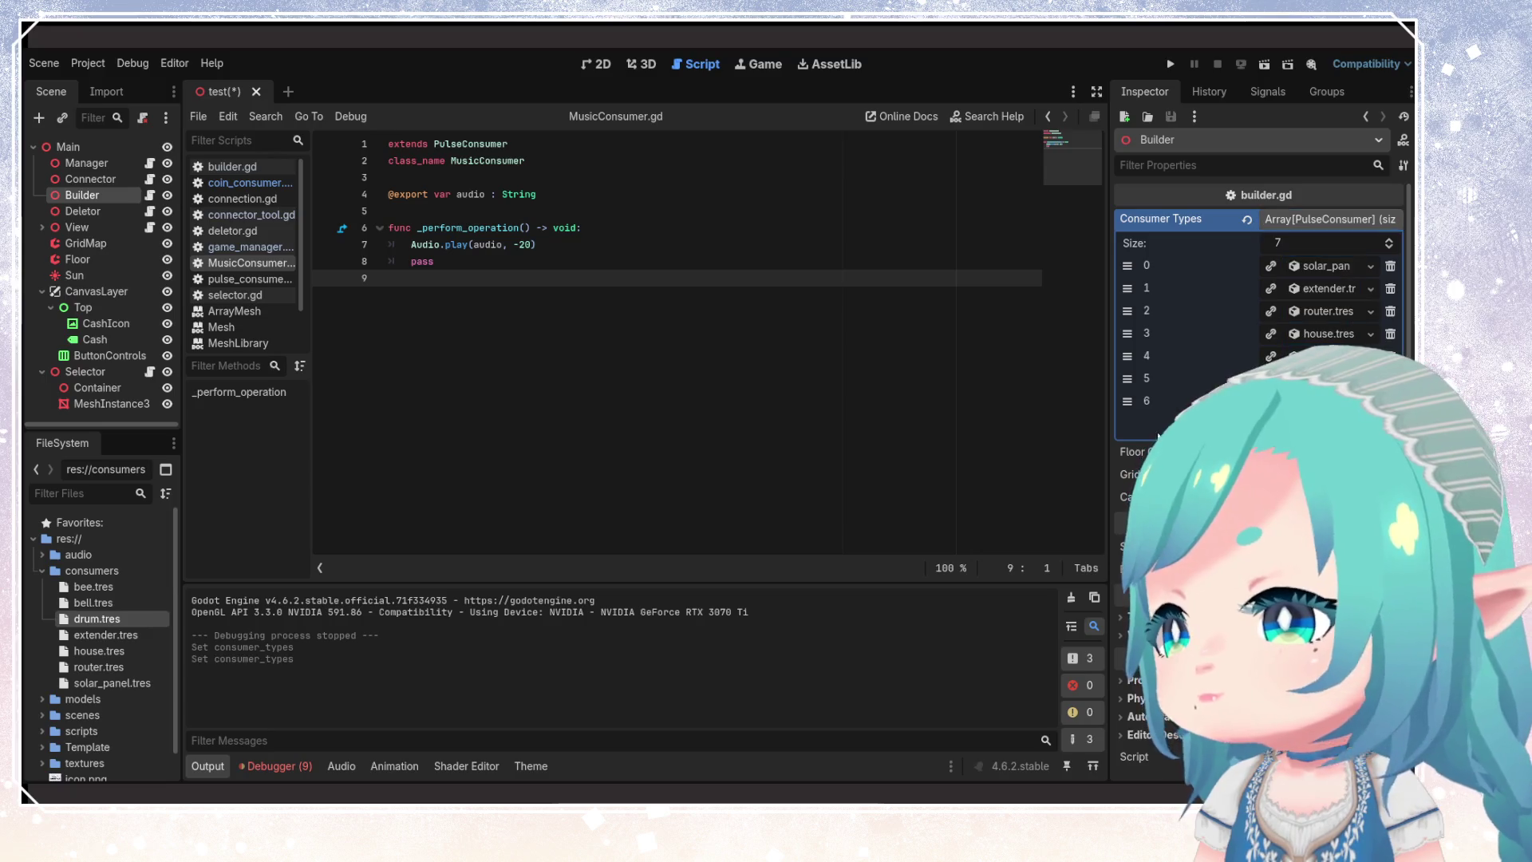
click(1175, 69)
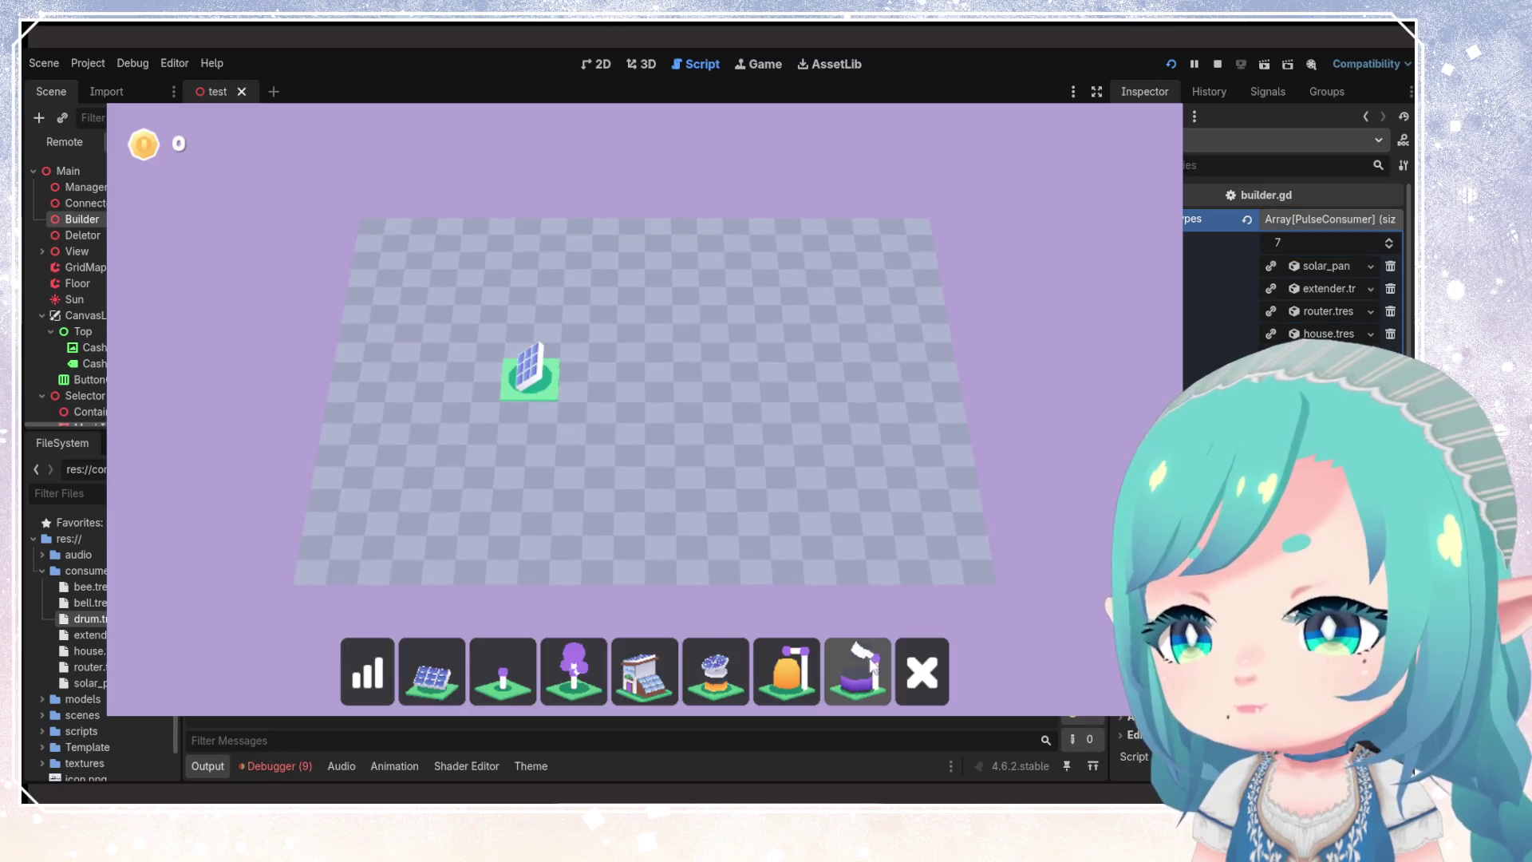
Place two drums on grid tiles in the running game, then stop it
click(874, 666)
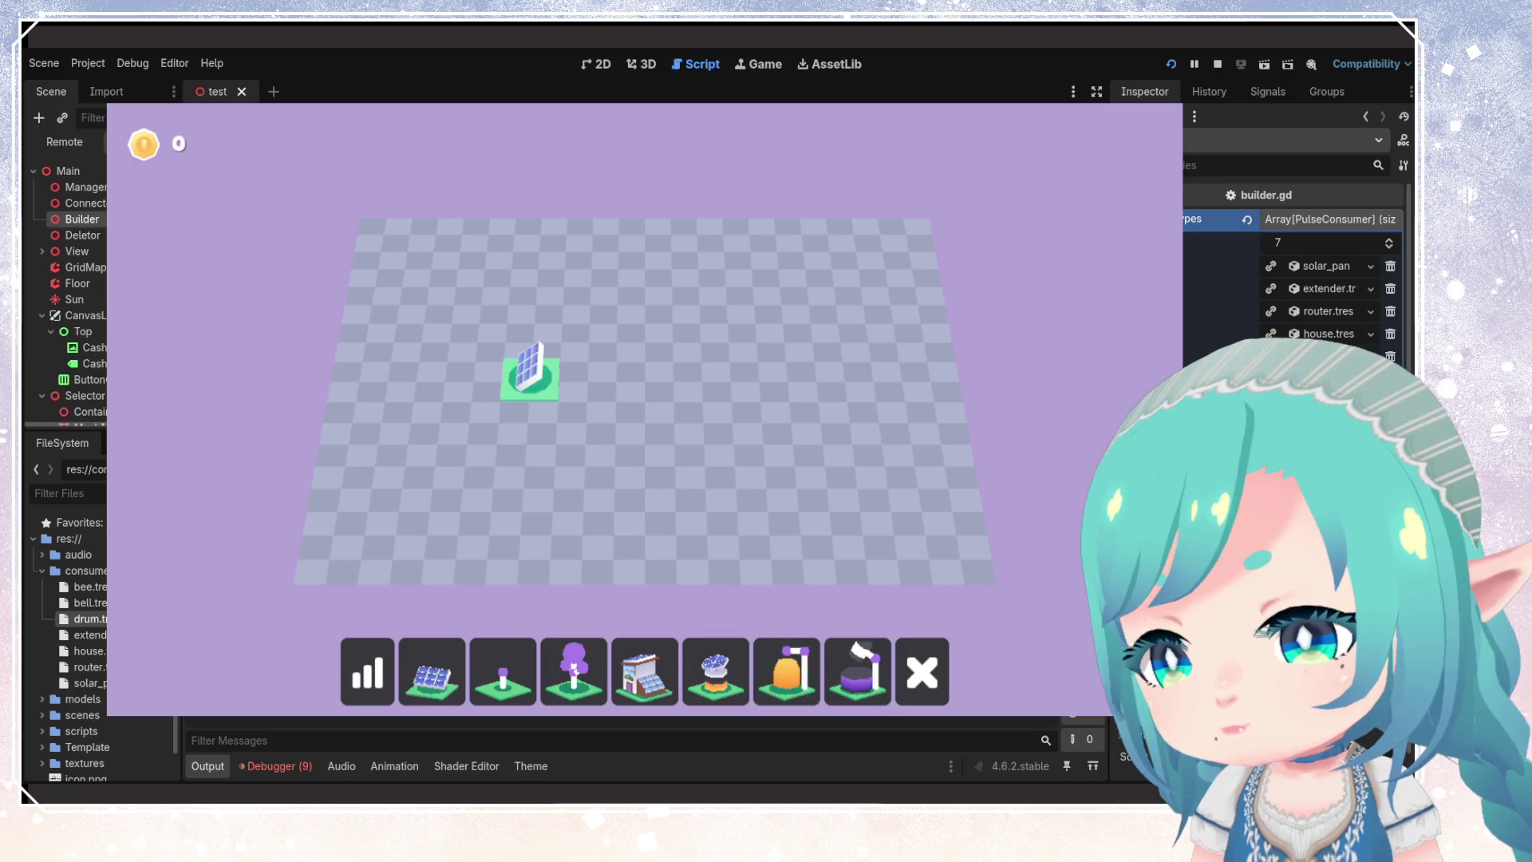
click(854, 690)
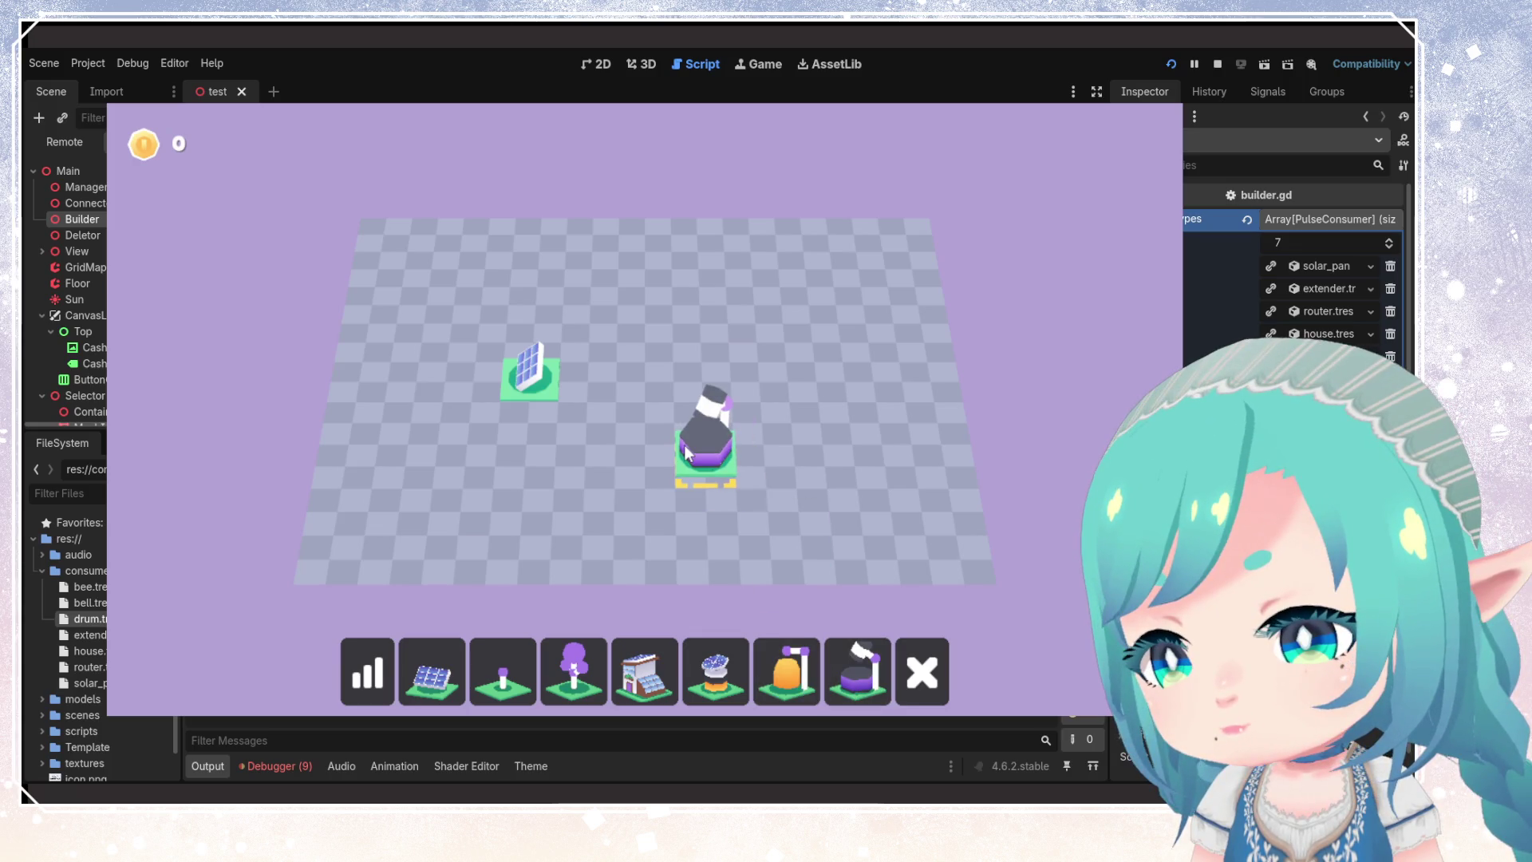
click(684, 340)
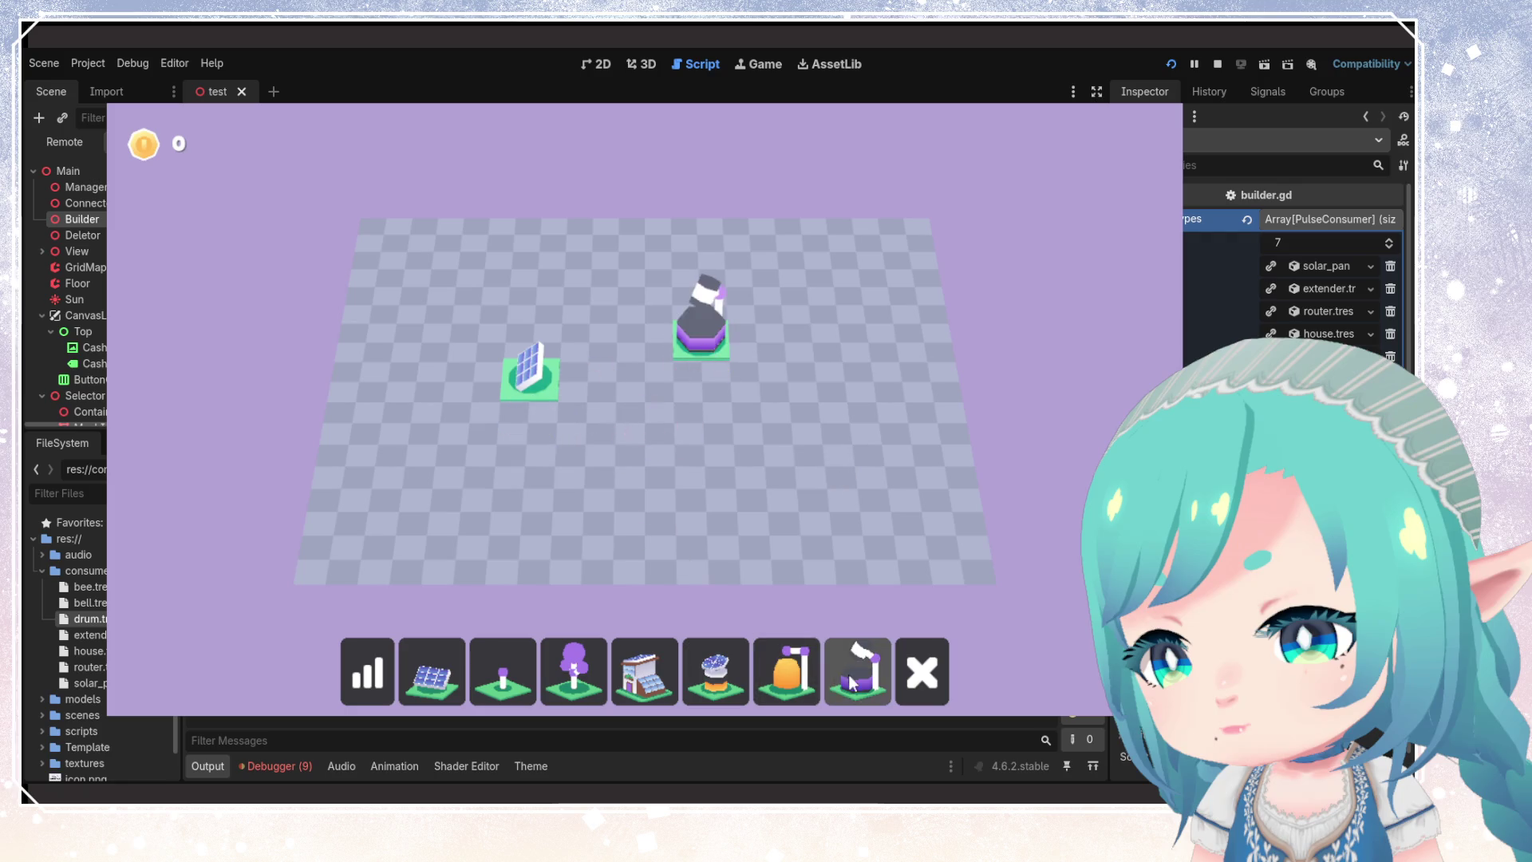
click(852, 682)
click(645, 411)
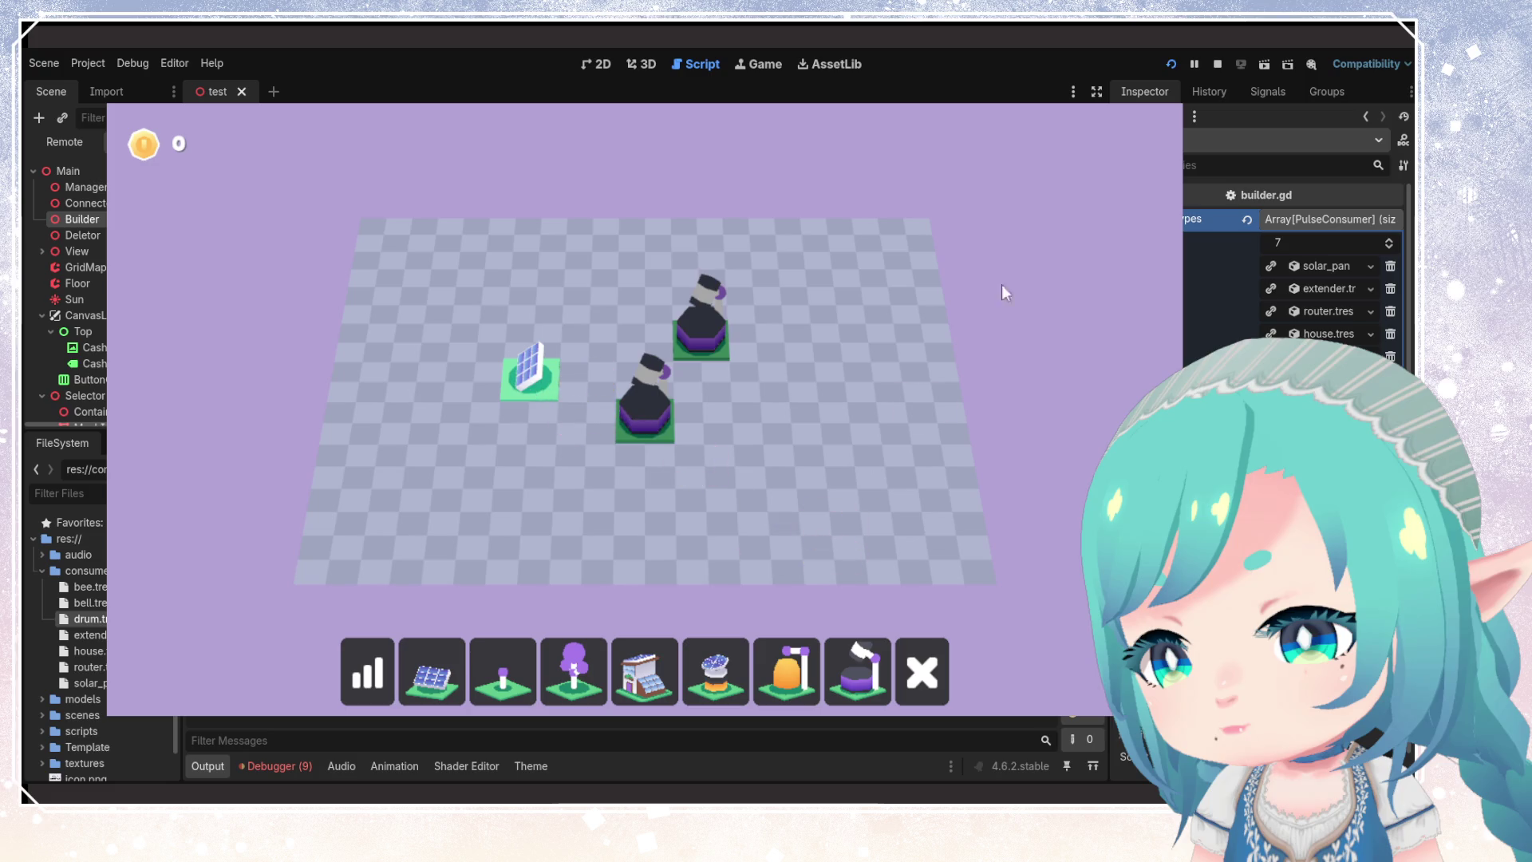
key(F8)
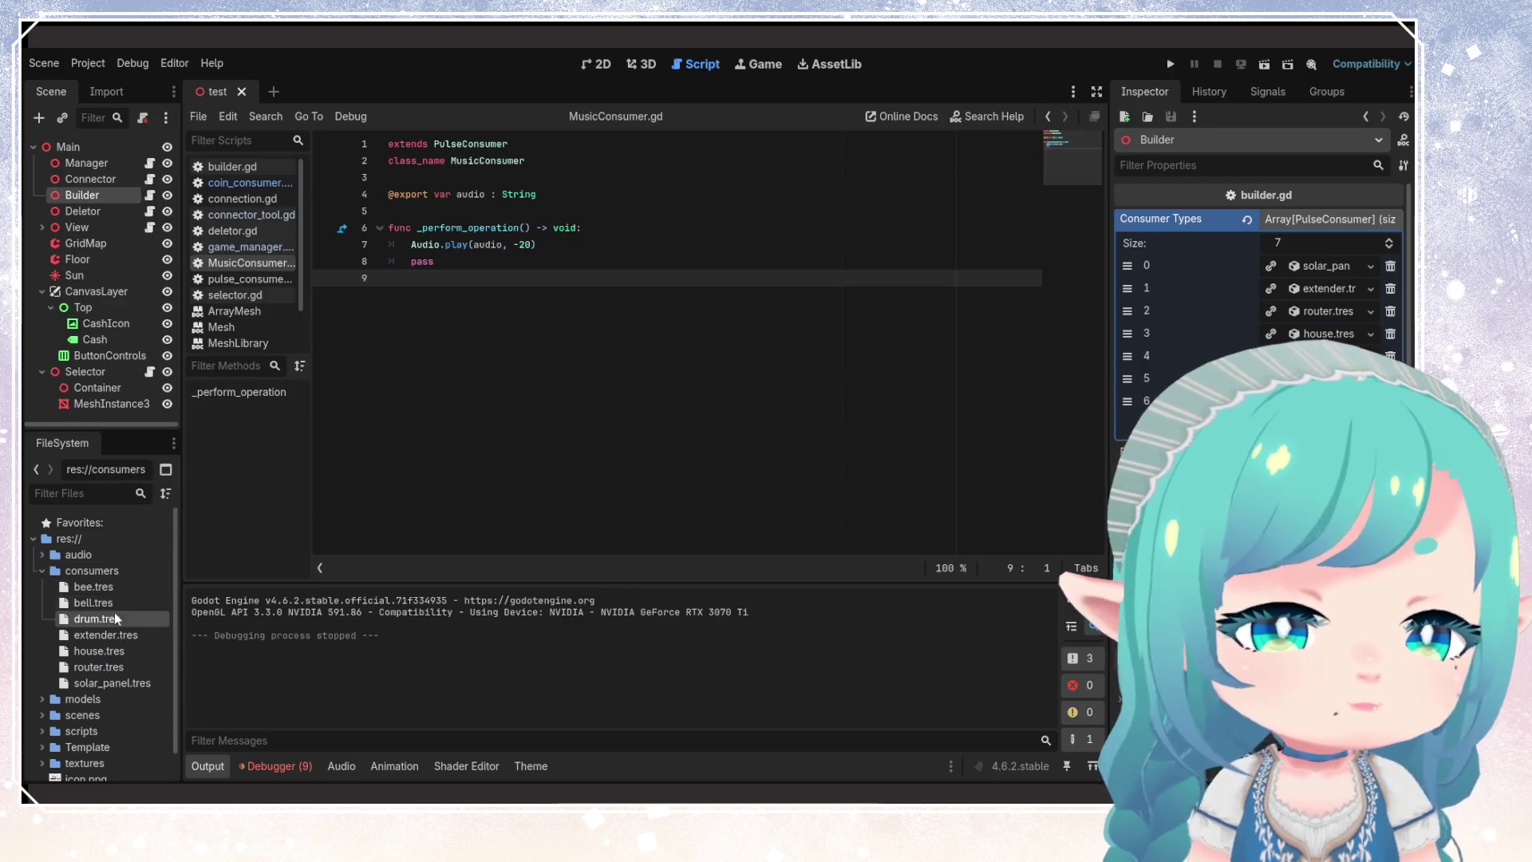
Rerun the game, place a drum beside the solar panel and link them
click(117, 618)
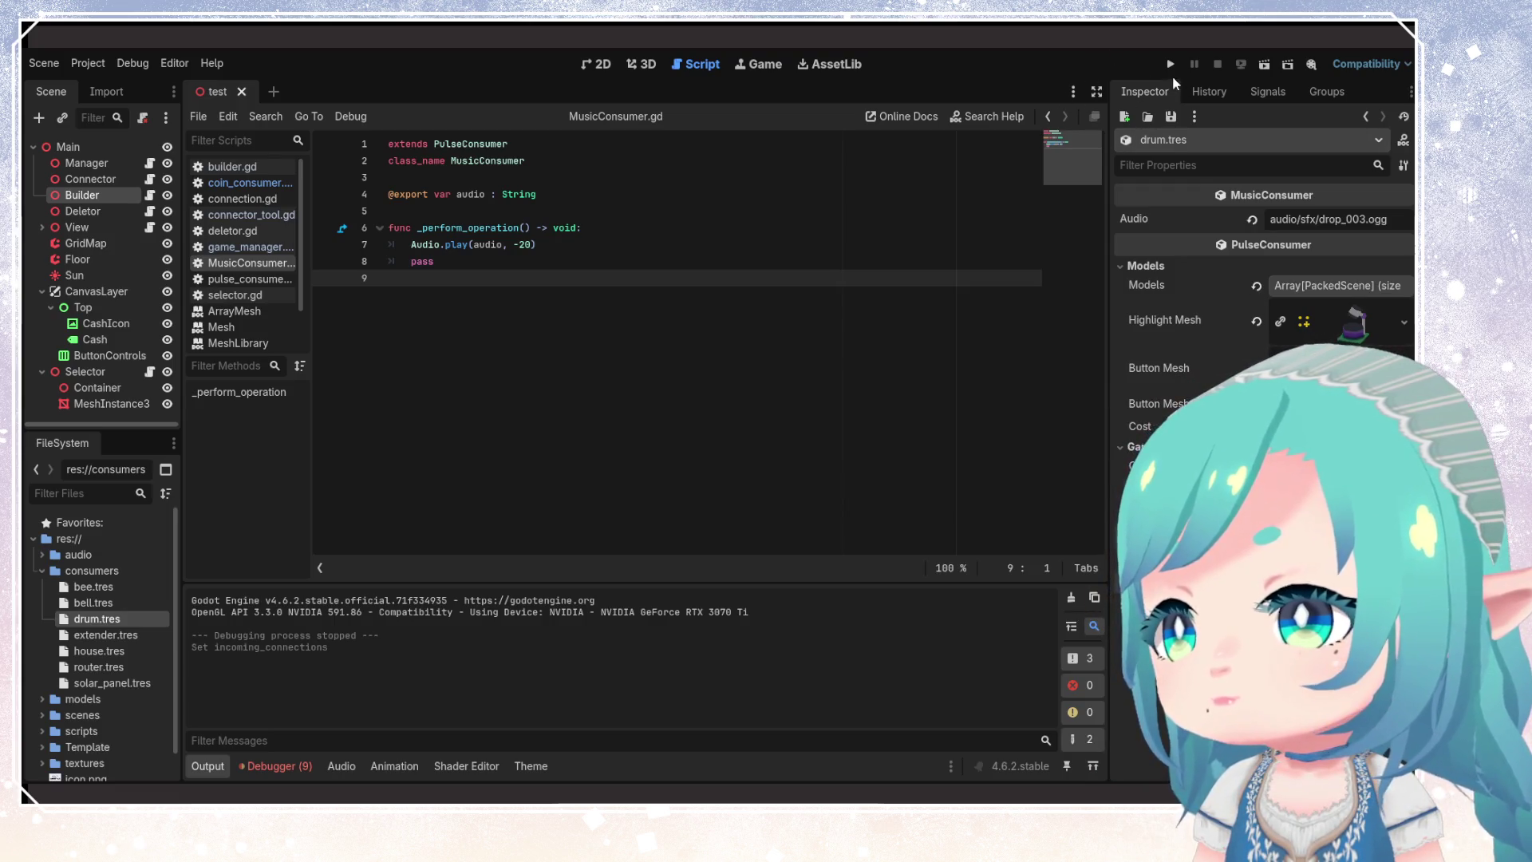
click(1170, 65)
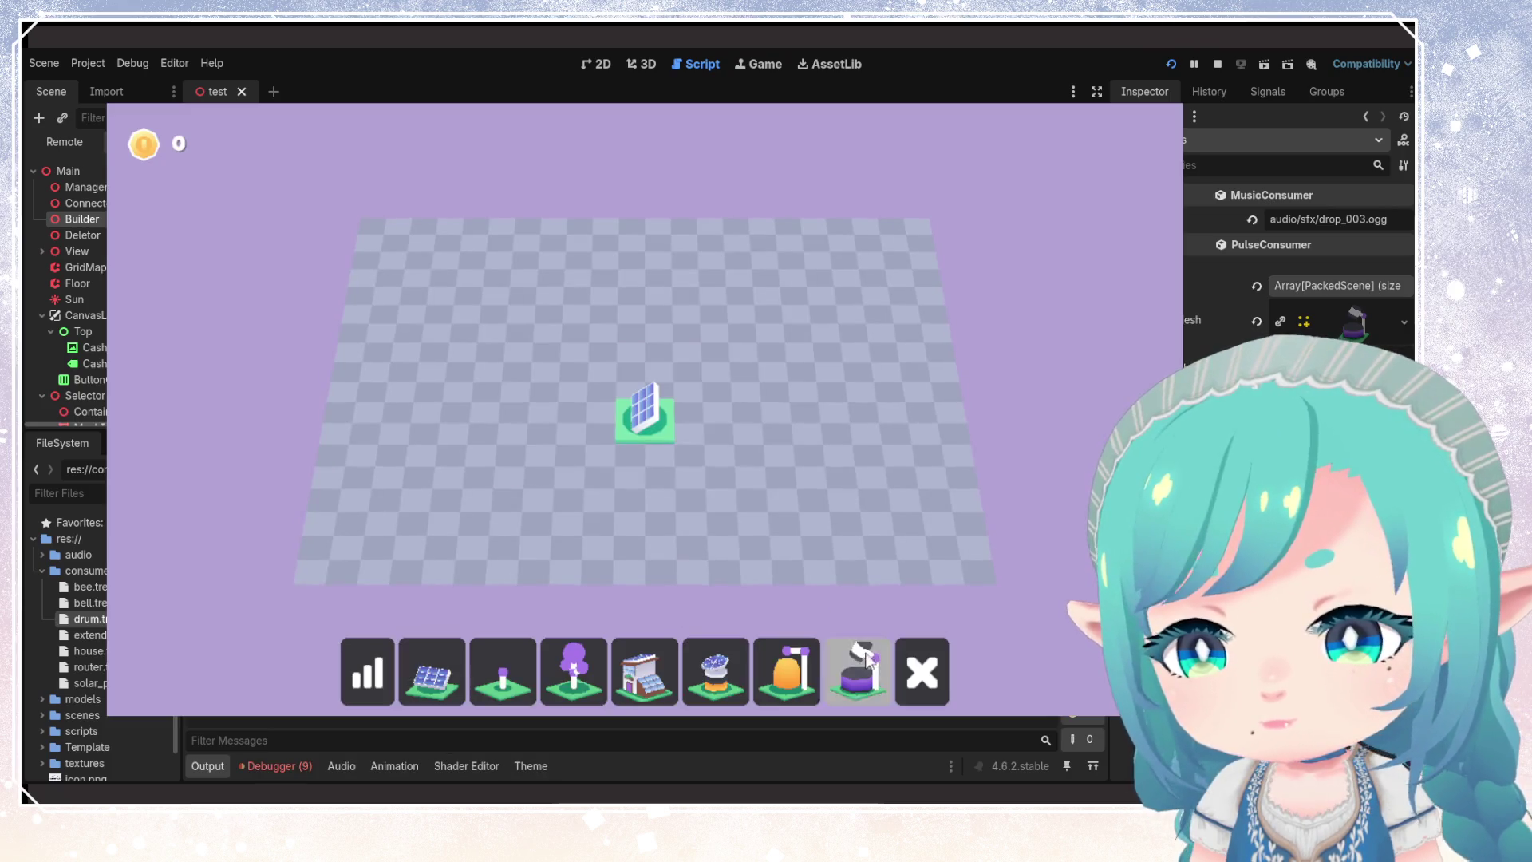
click(868, 659)
click(762, 377)
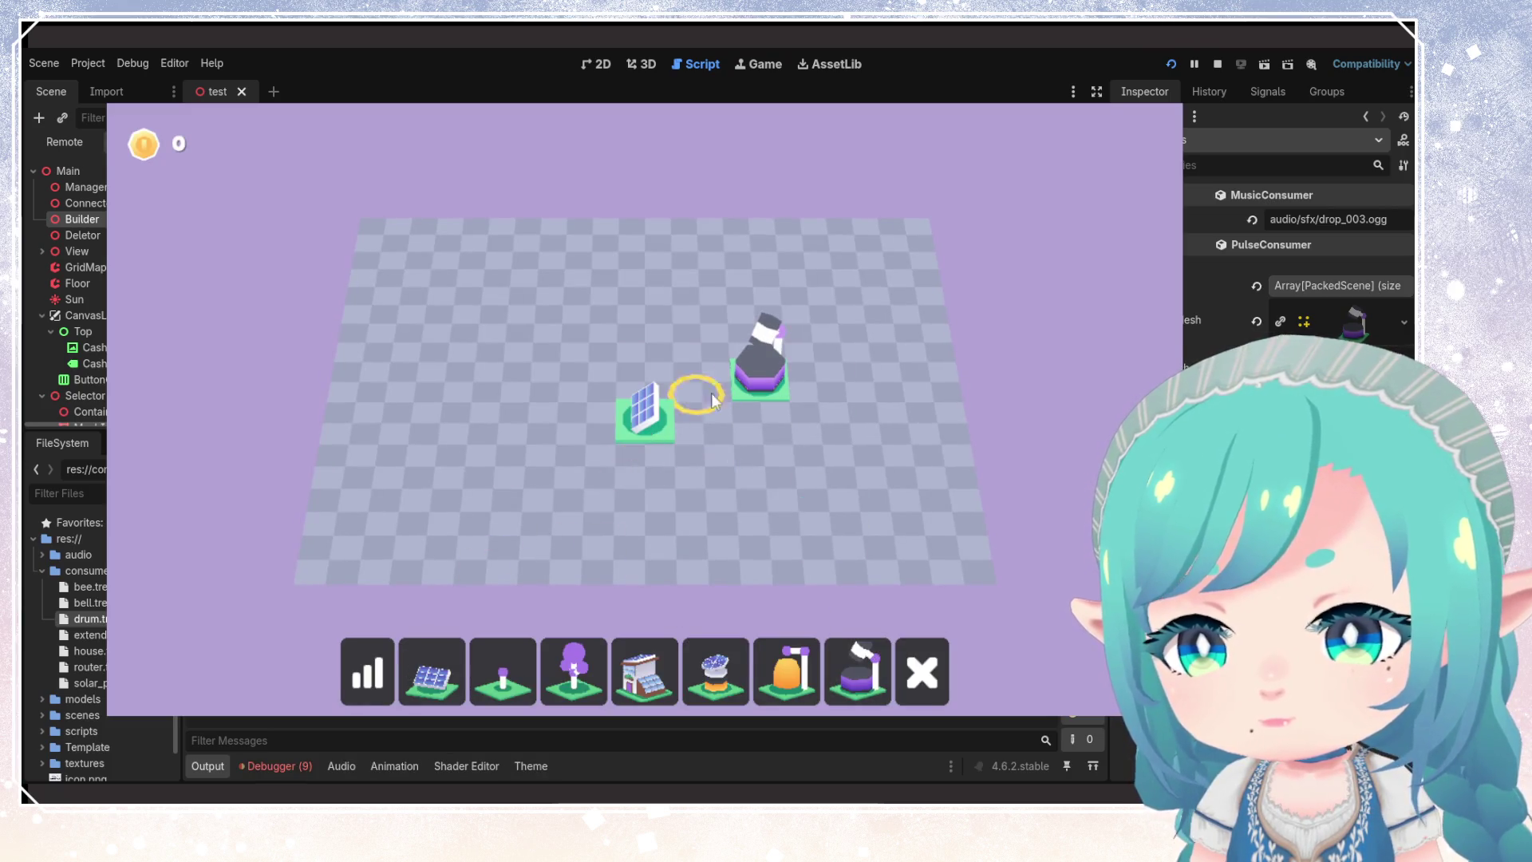
click(782, 384)
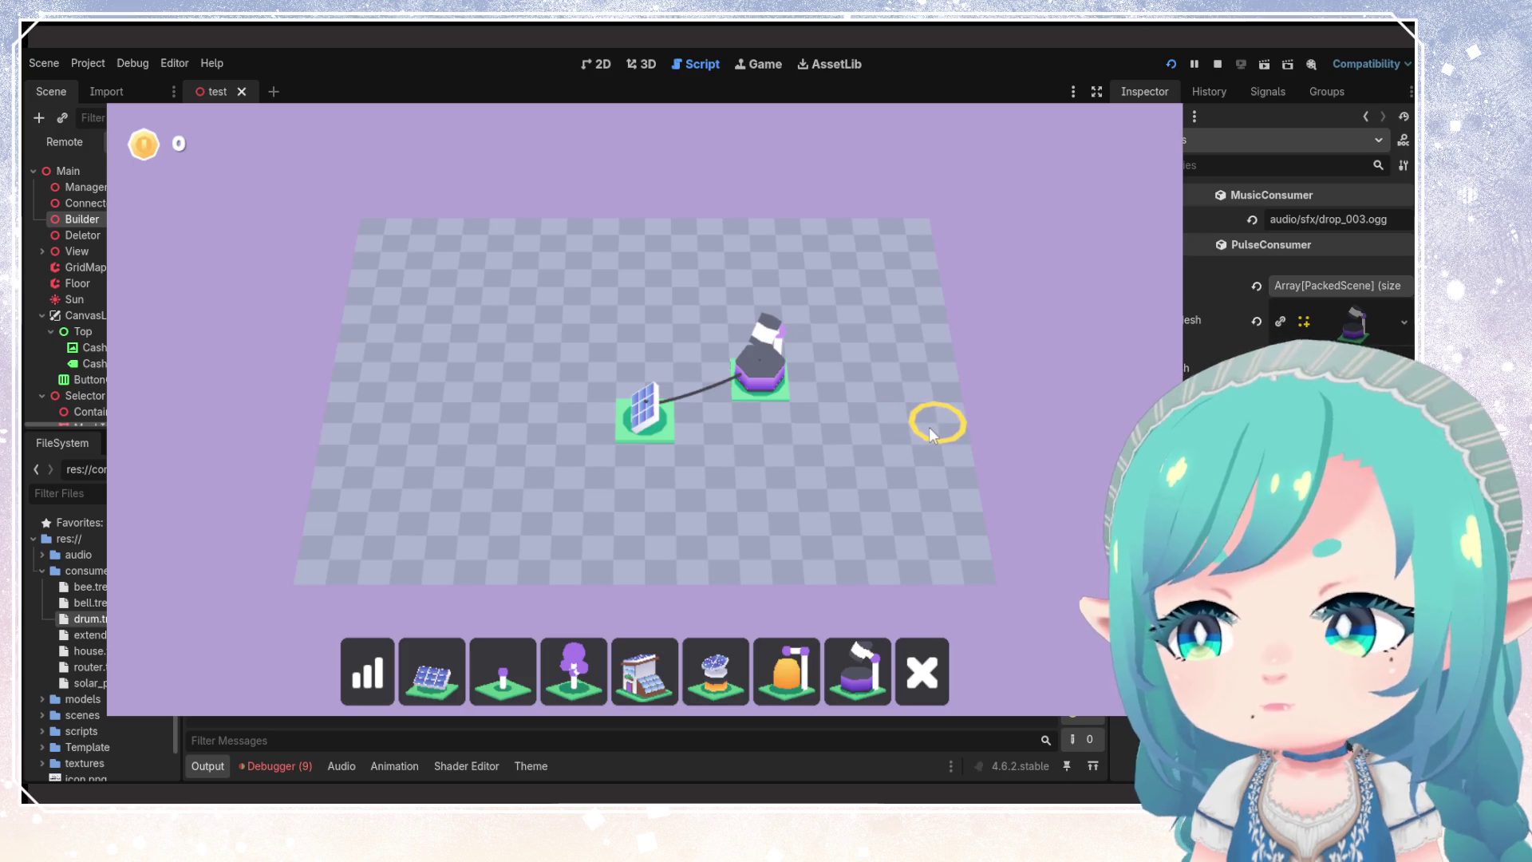
Place the yellow building and a second solar panel, and cable the panel to the building
click(788, 666)
click(797, 521)
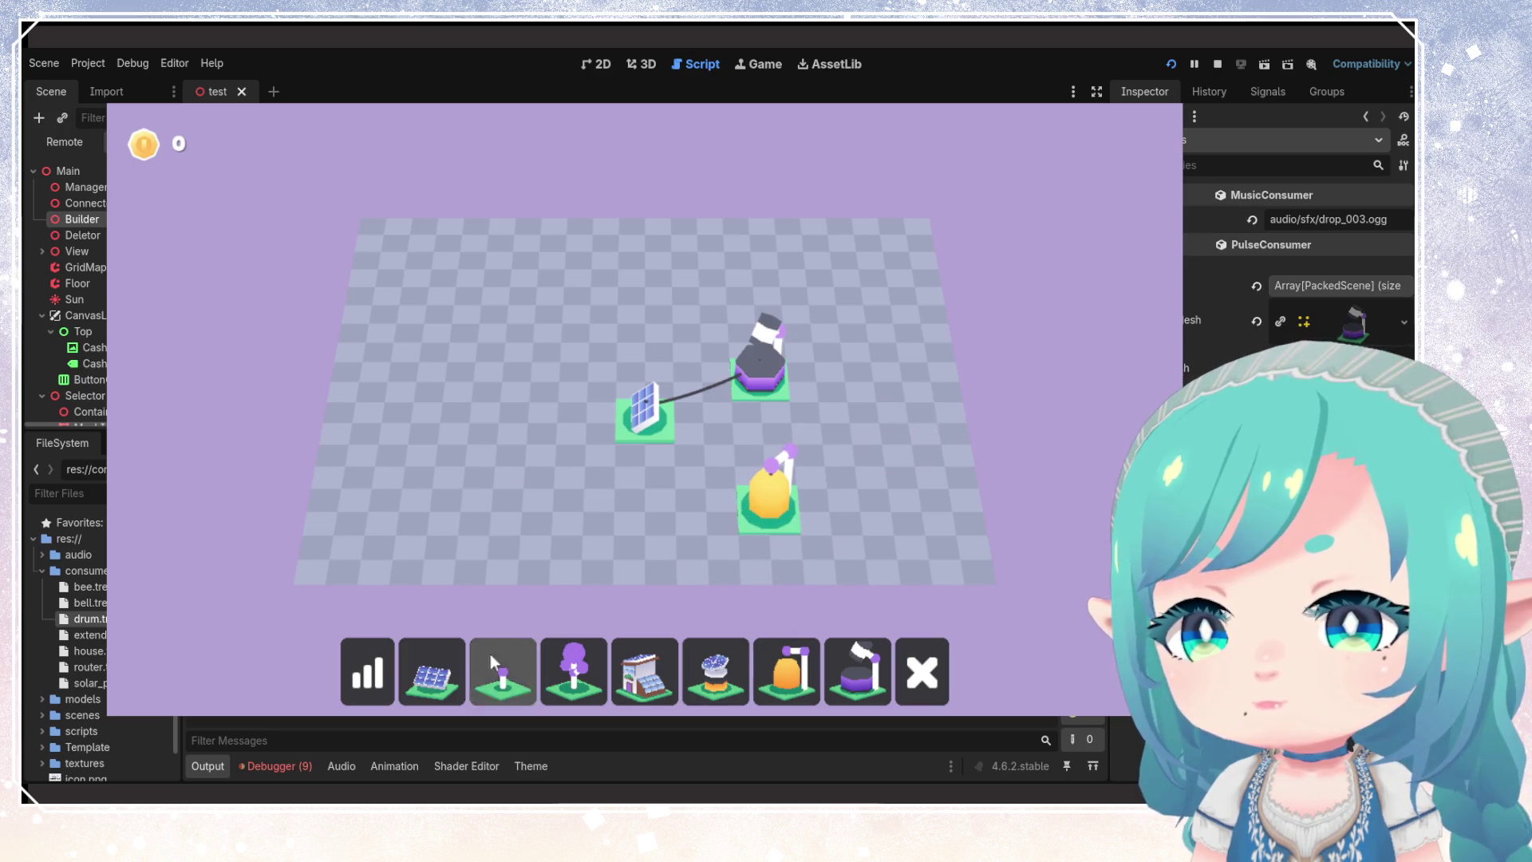
click(490, 654)
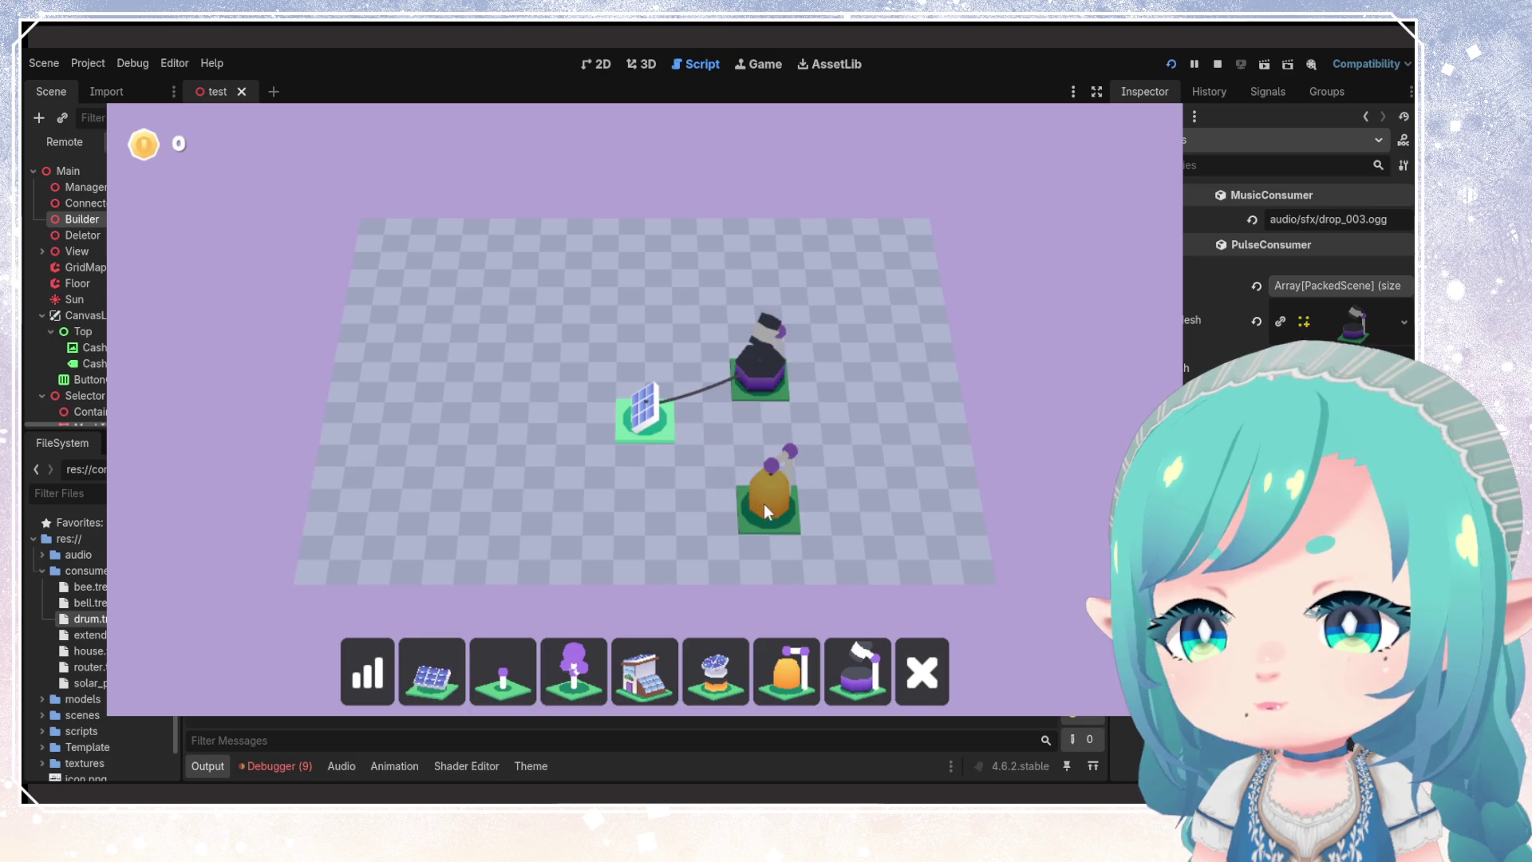
click(654, 481)
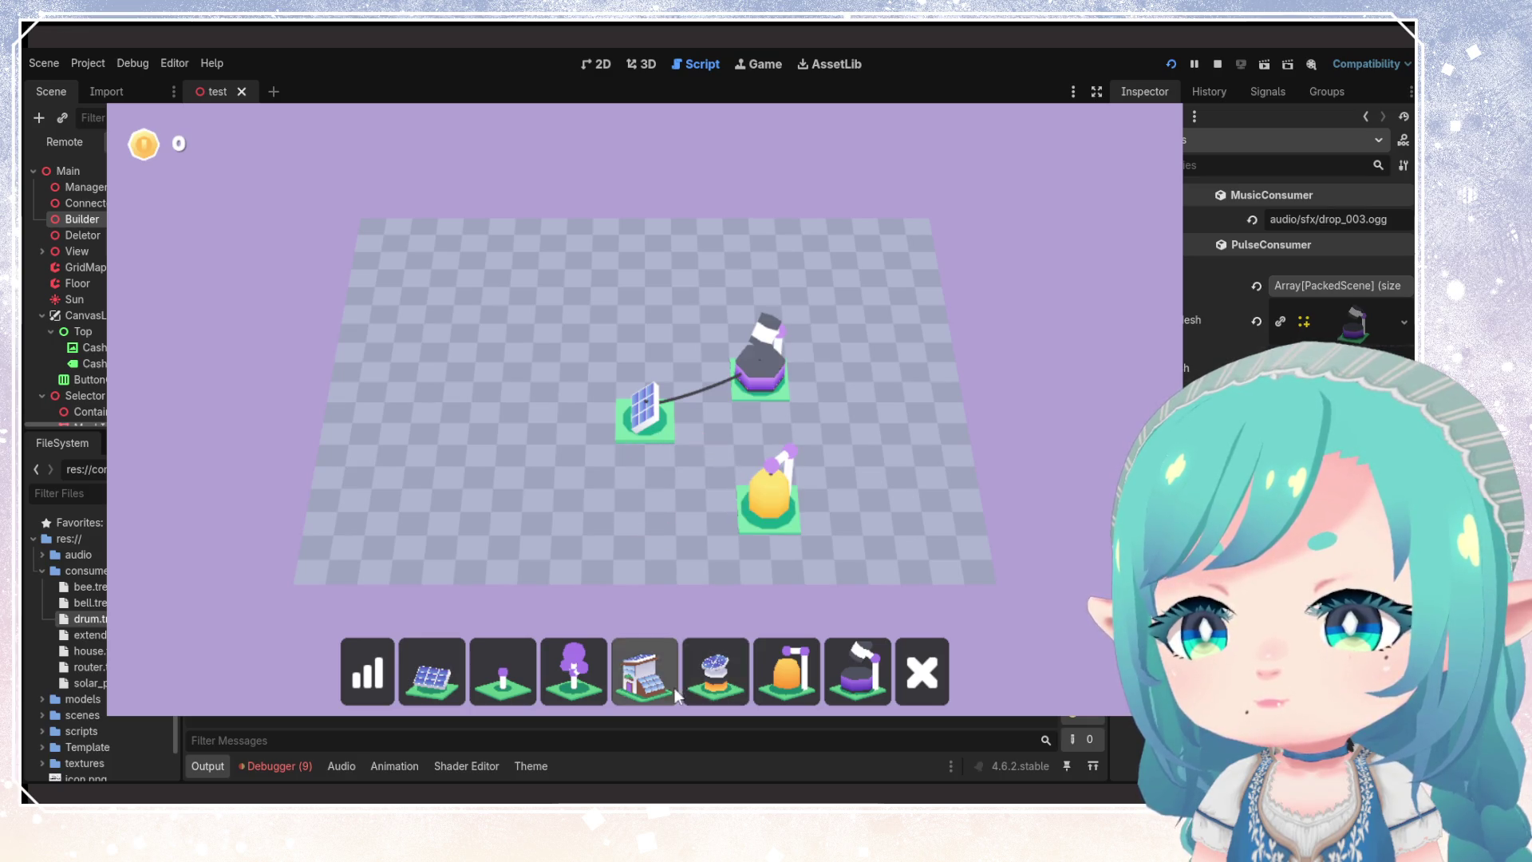
click(431, 670)
click(645, 501)
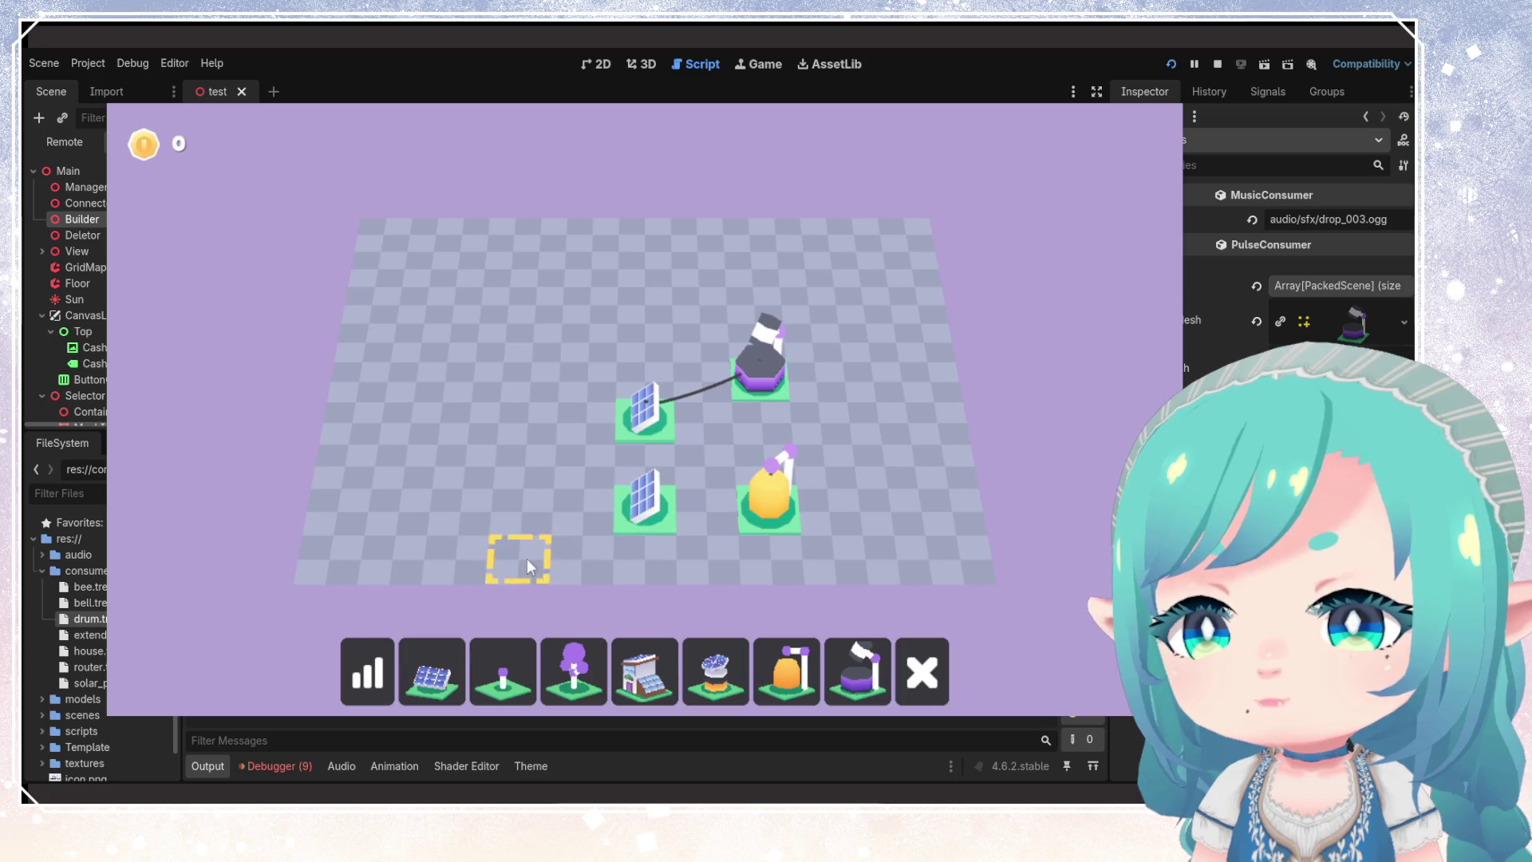
drag(644, 499, 788, 509)
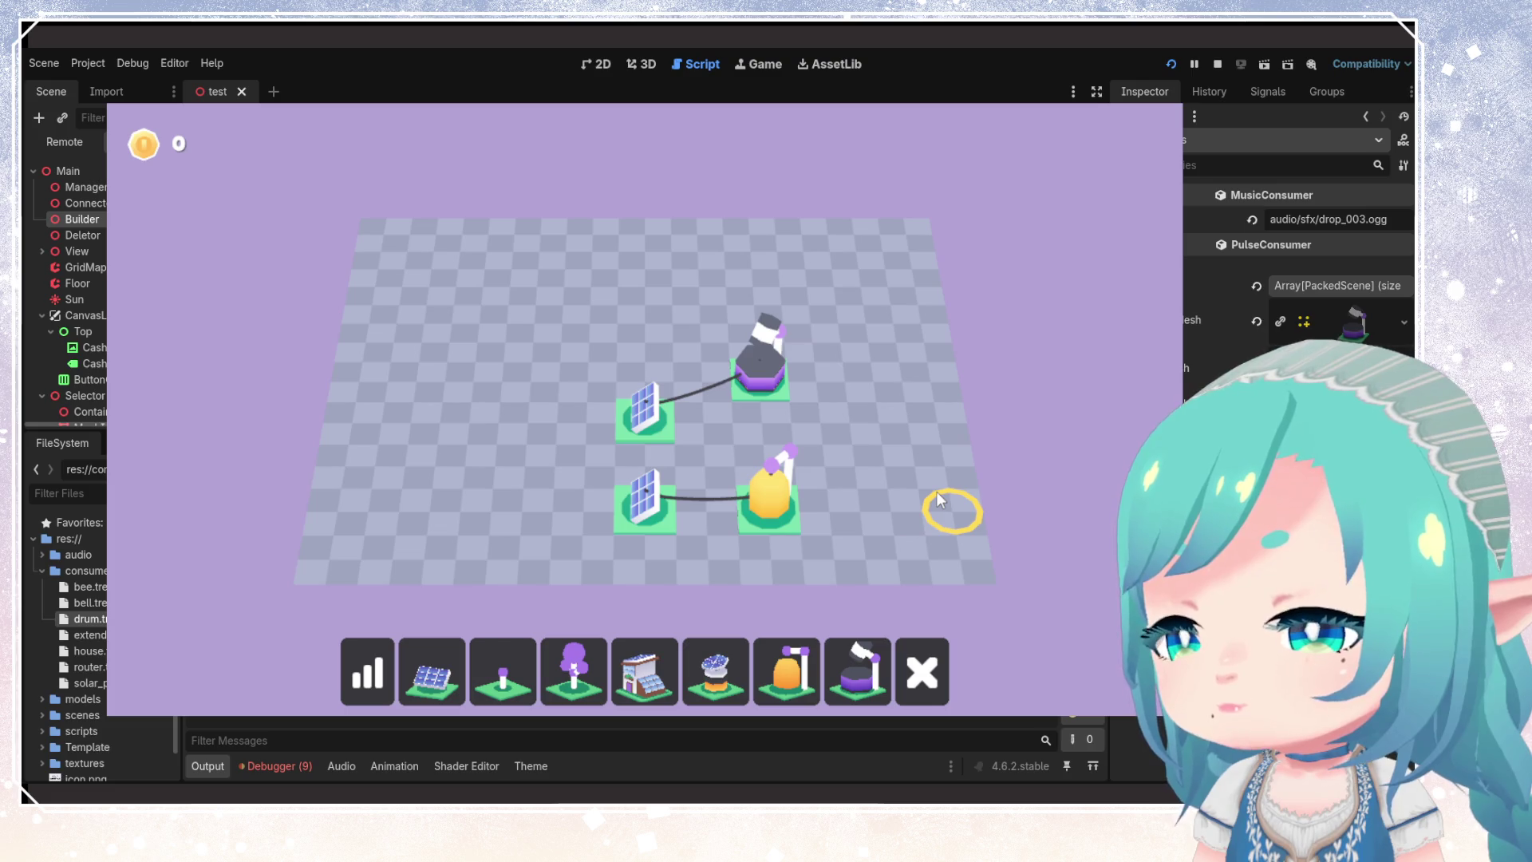
Swap the yellow building for a purple tree, add a yellow building at right, and link everything
click(918, 669)
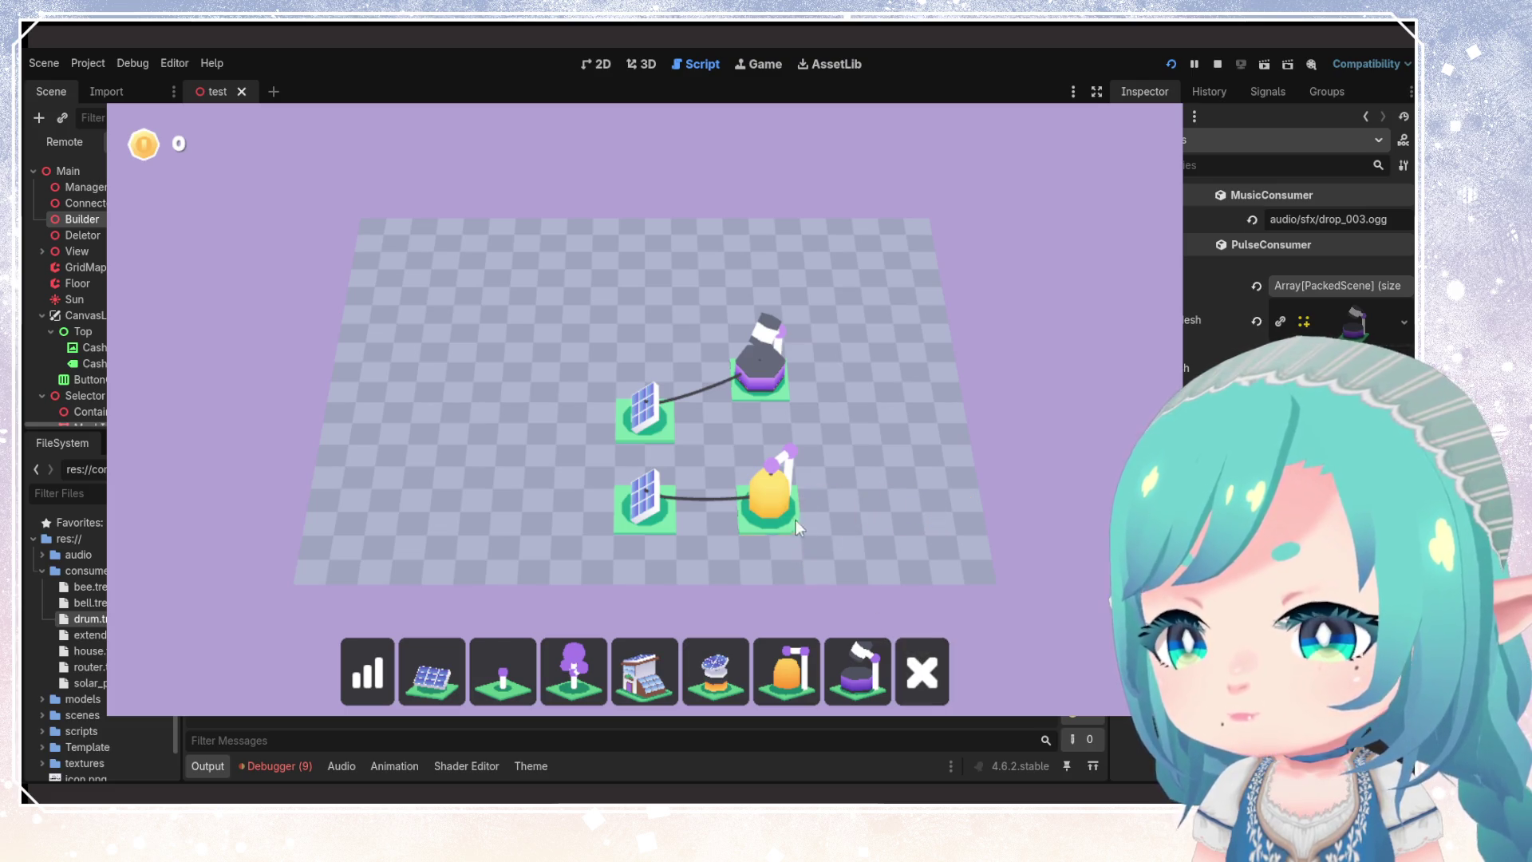
click(786, 515)
click(503, 670)
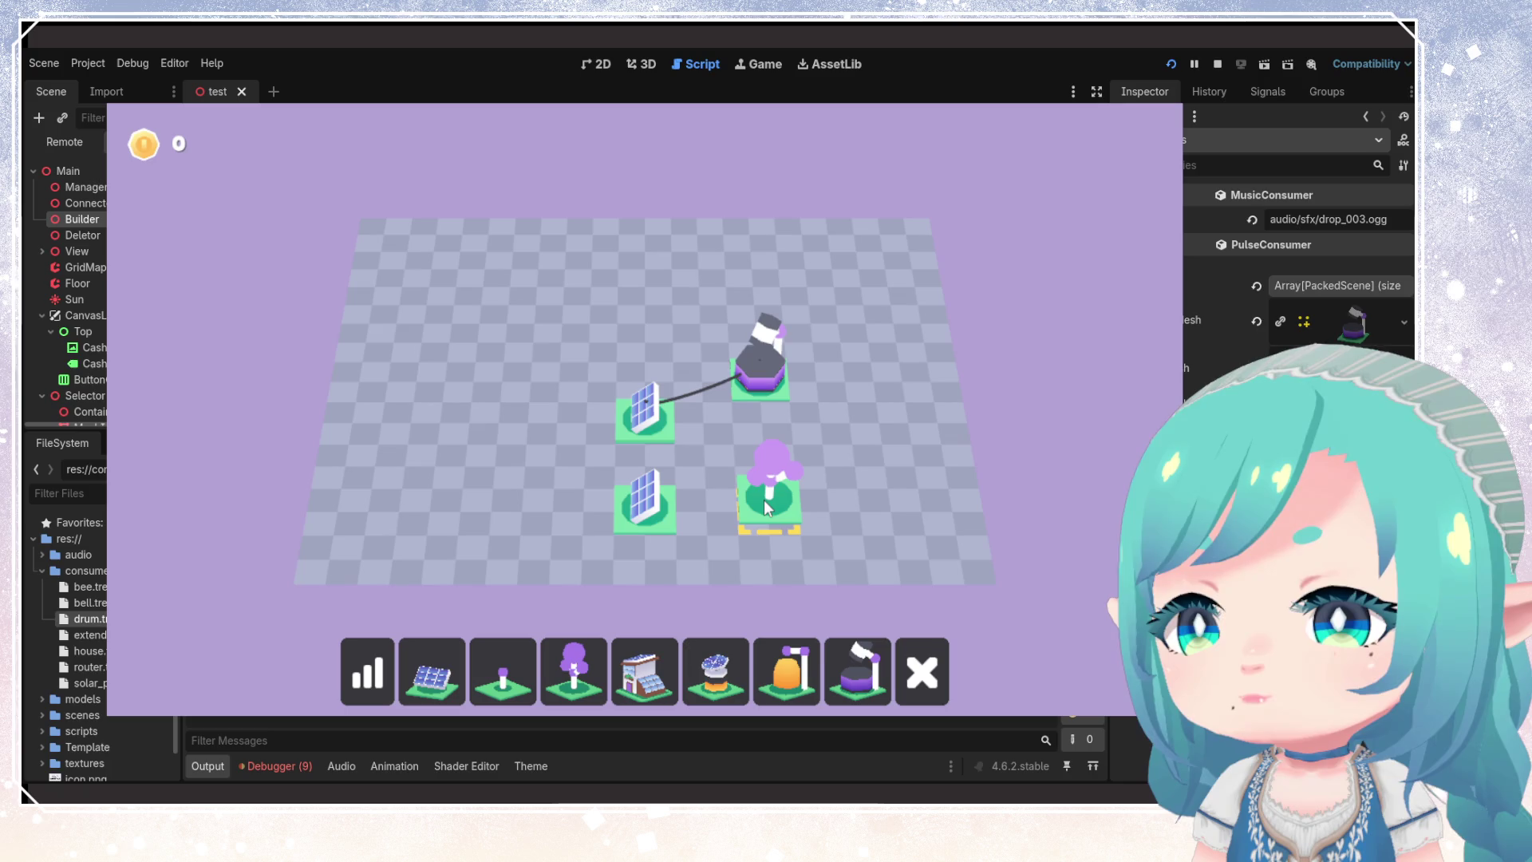
click(763, 500)
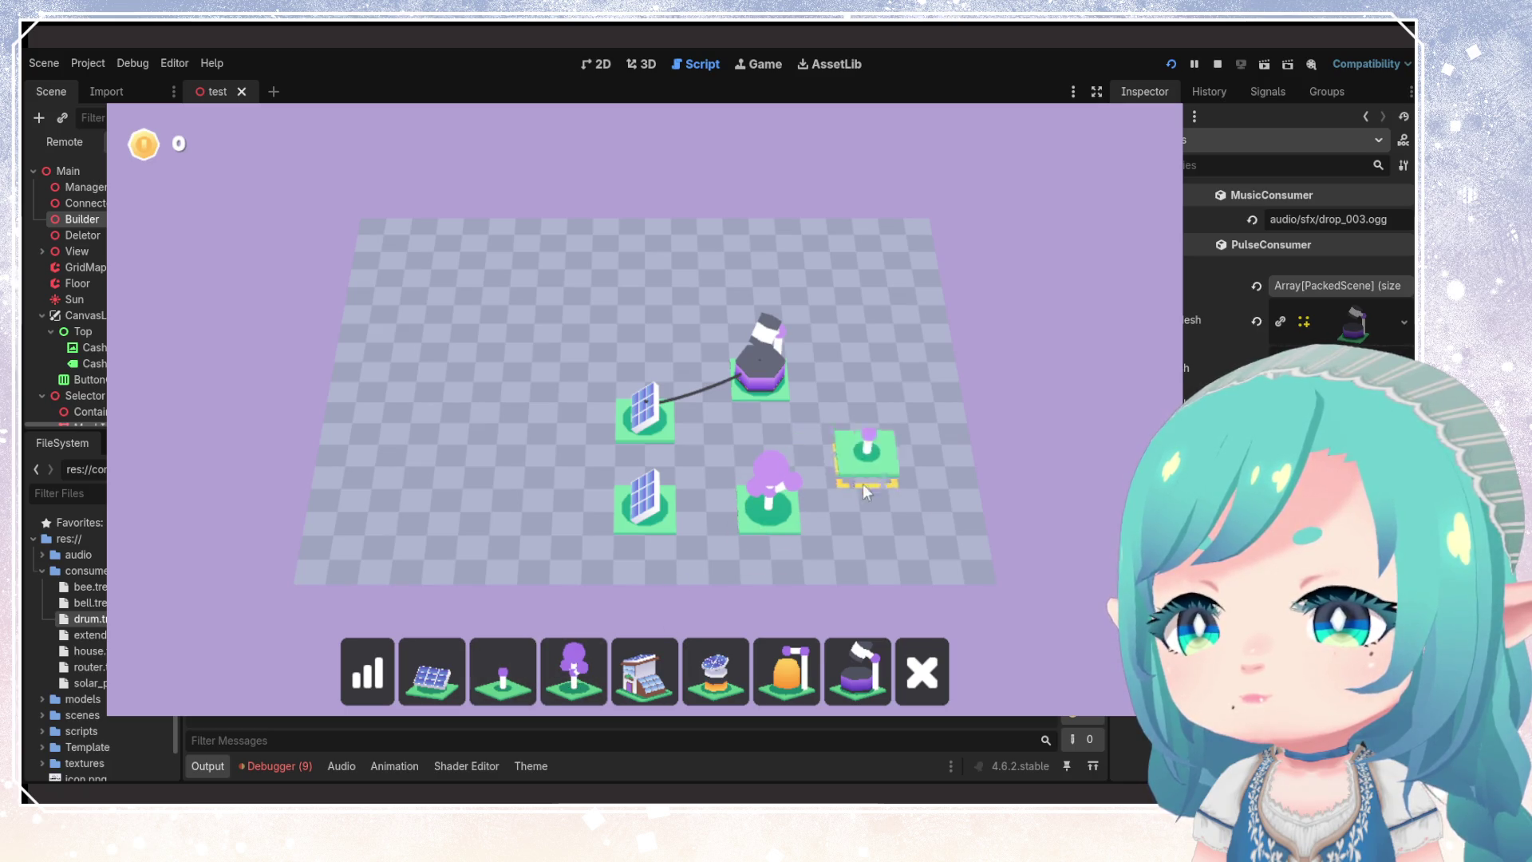
click(819, 682)
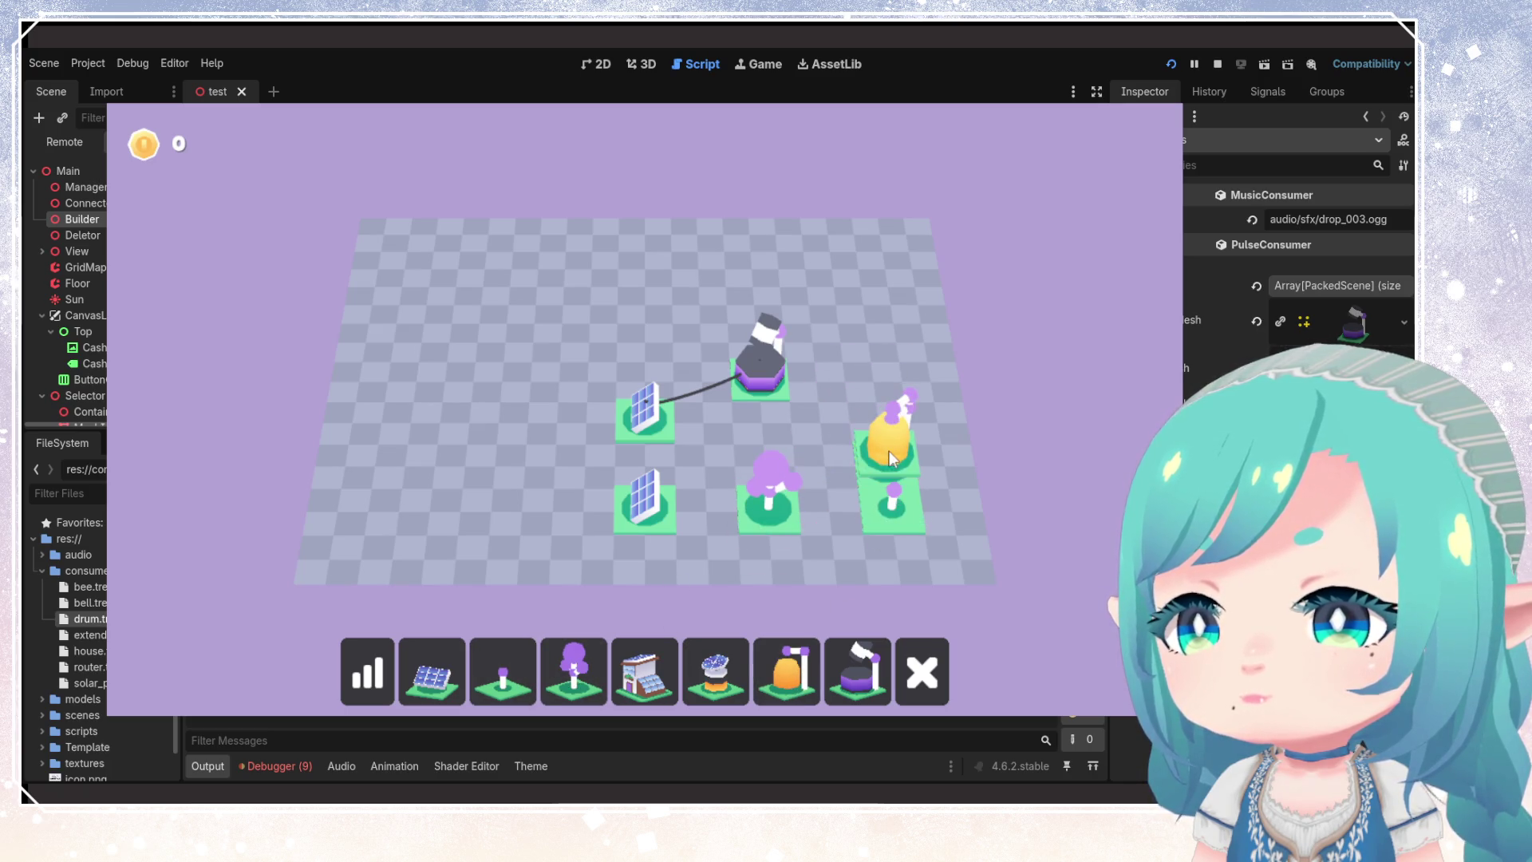
click(891, 499)
drag(632, 528, 776, 510)
drag(883, 472, 882, 472)
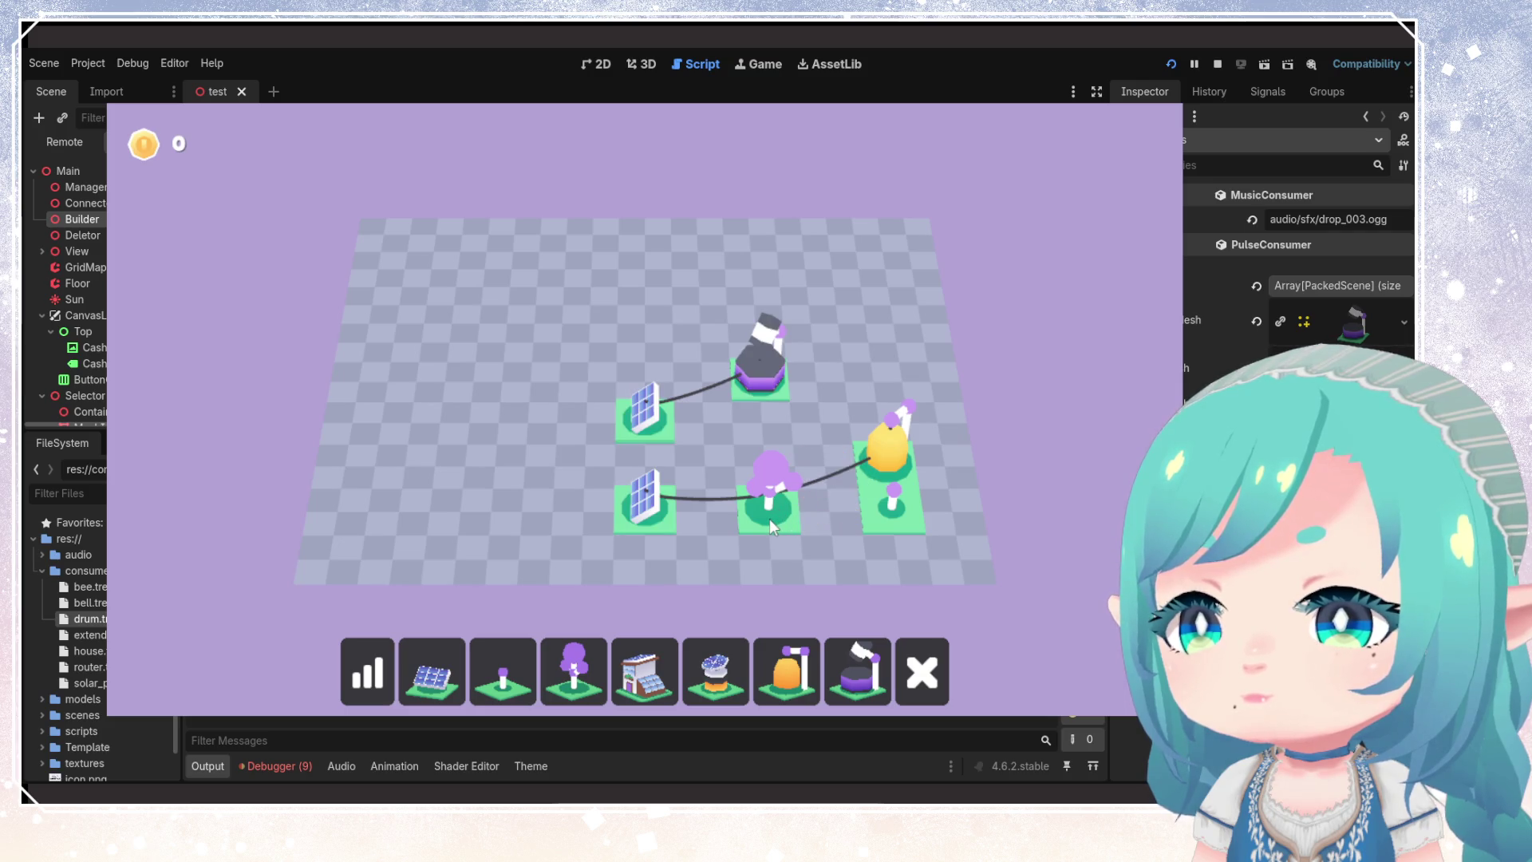
drag(769, 519, 900, 517)
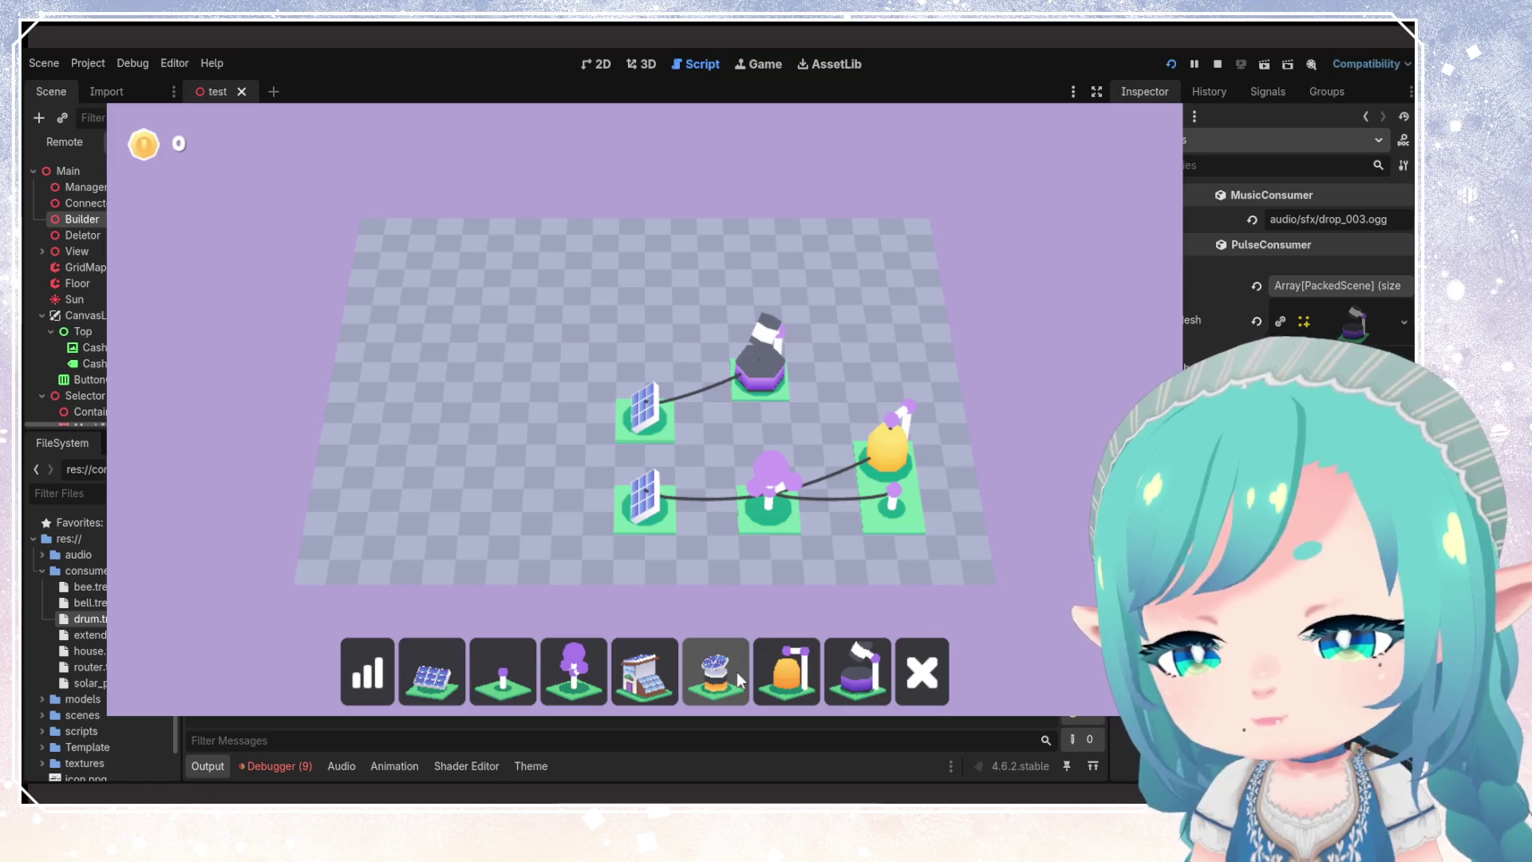
Place a post tile cabled to the purple tree, then a house and a crystal tower
click(516, 685)
click(802, 457)
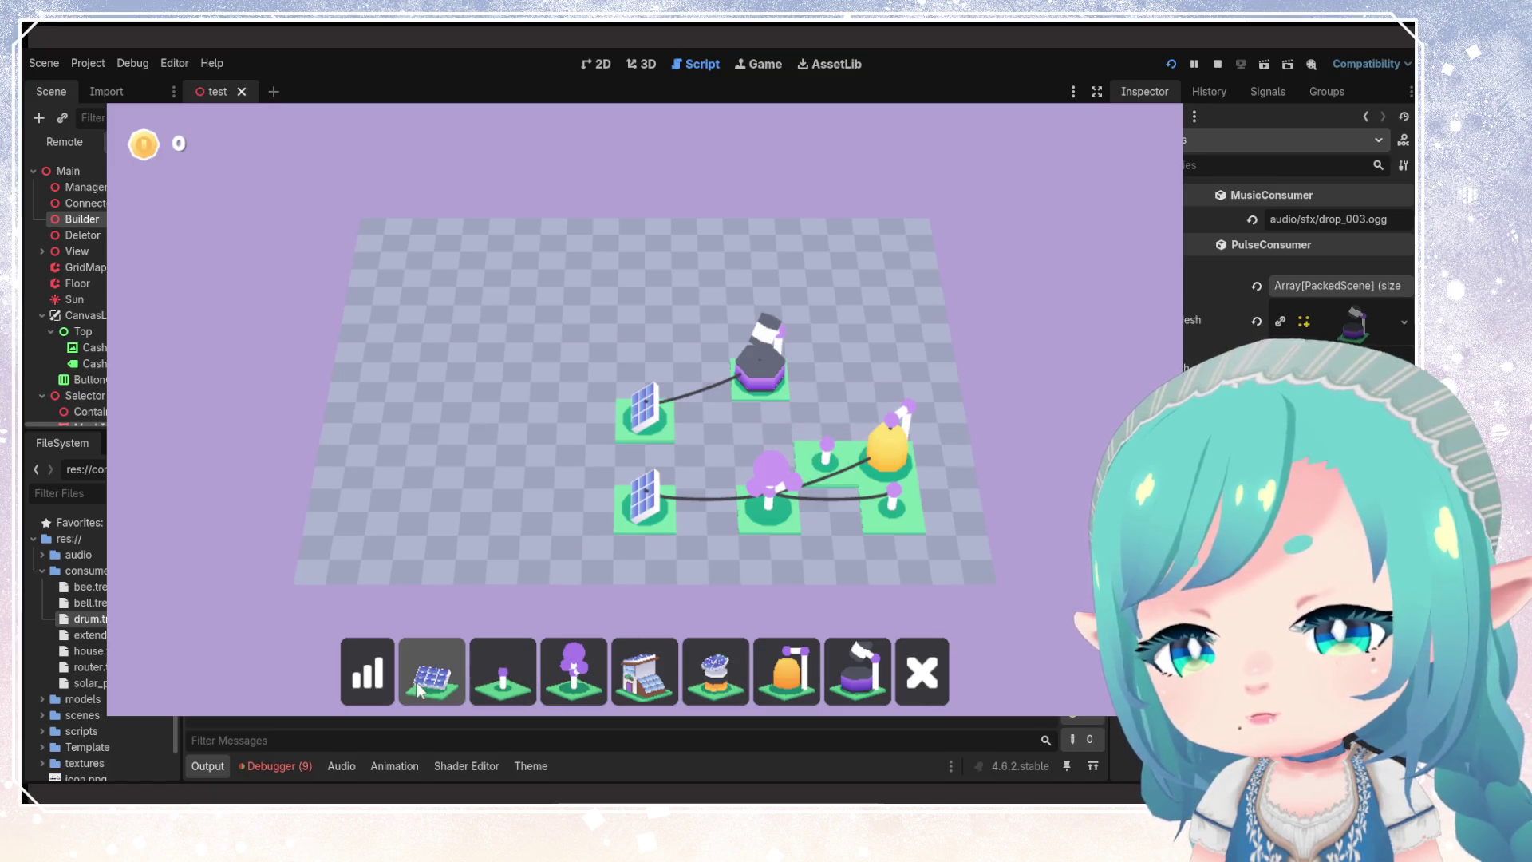
drag(760, 523, 834, 462)
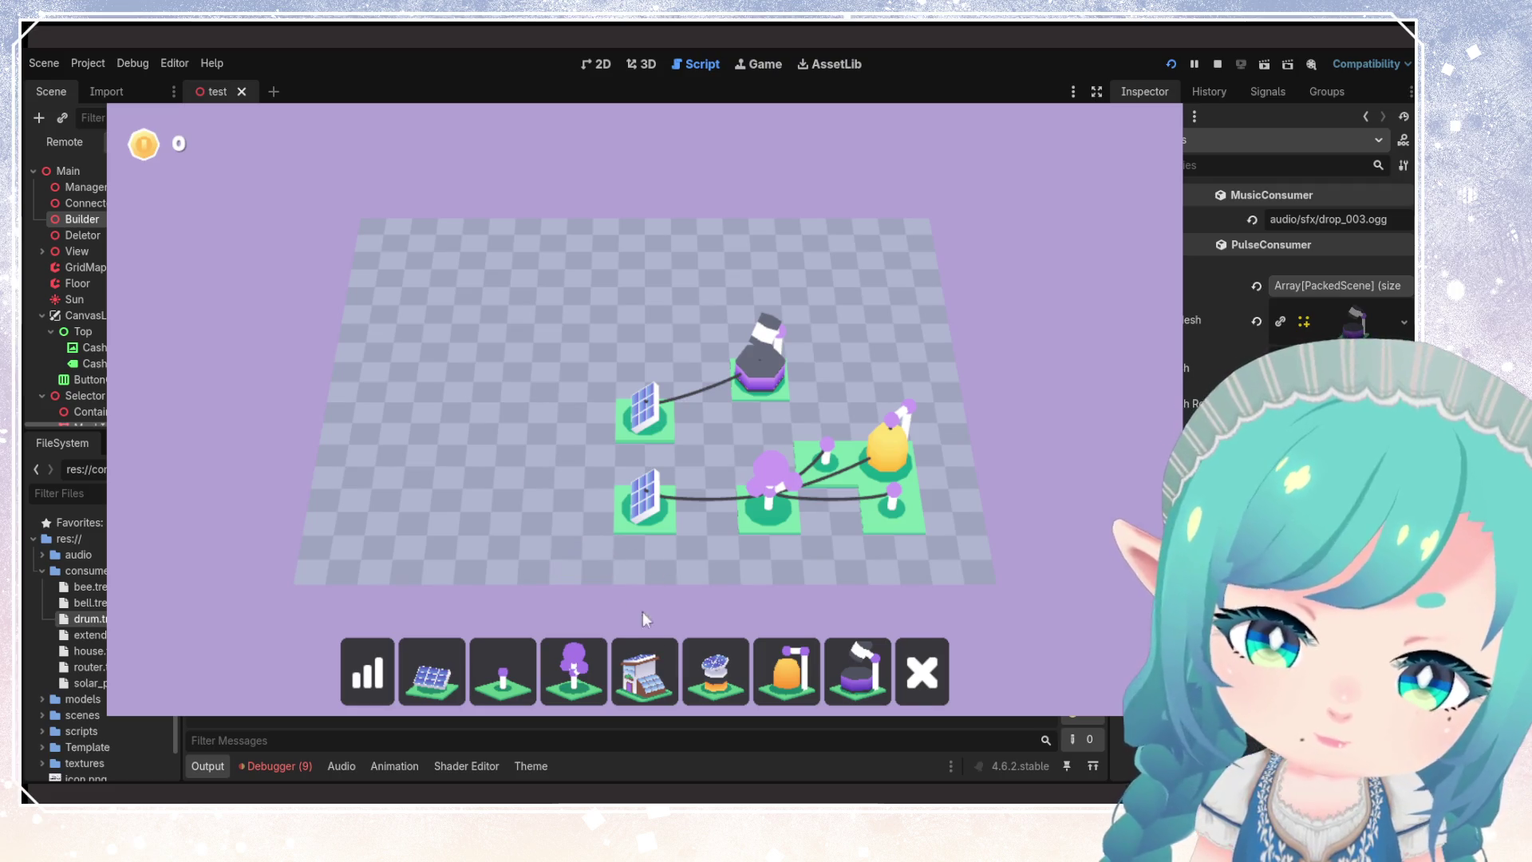
click(646, 678)
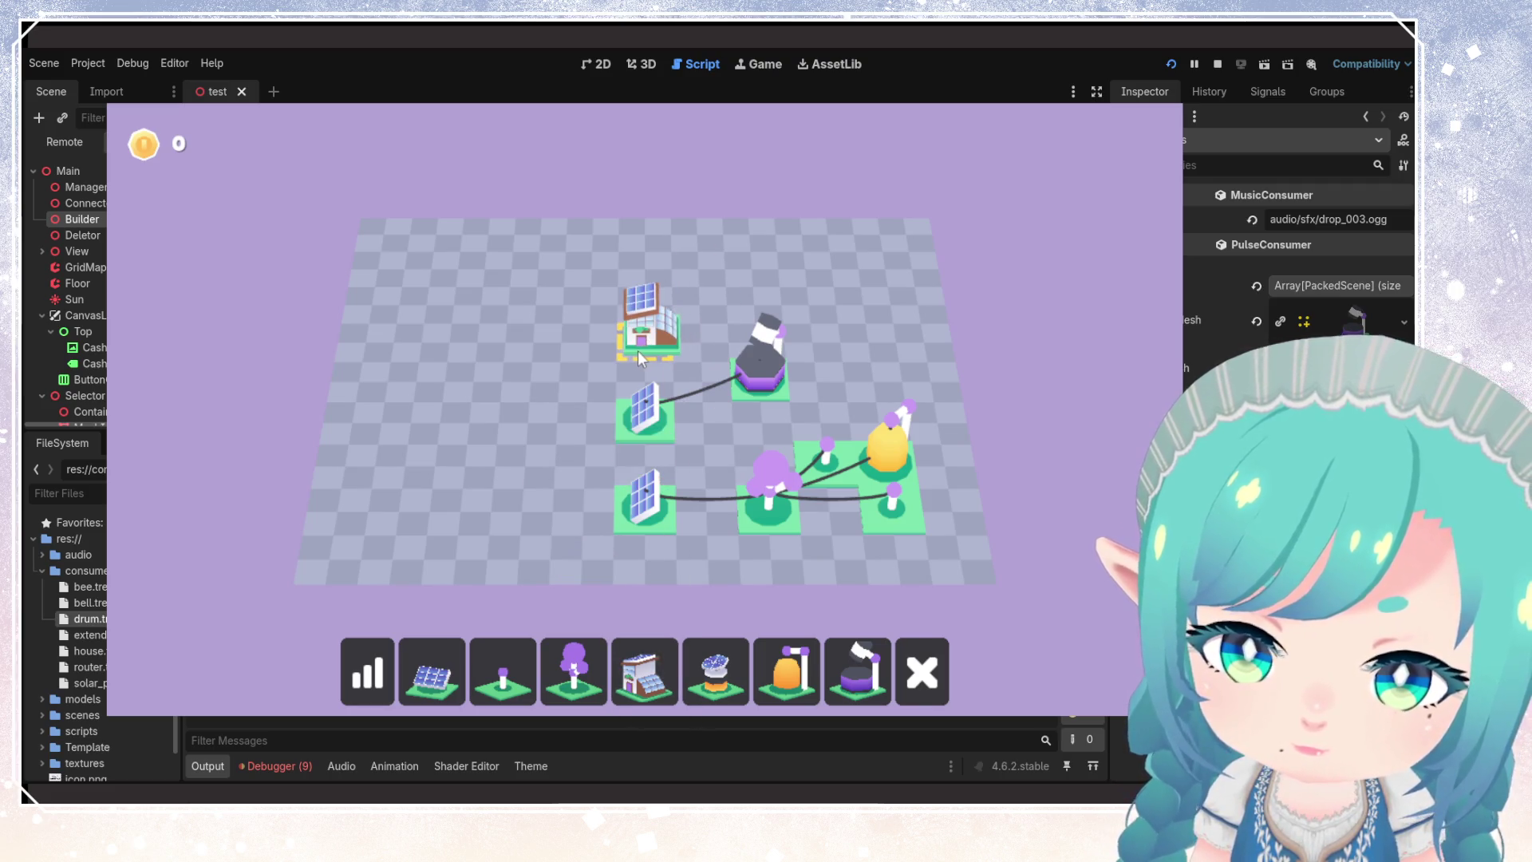
click(881, 379)
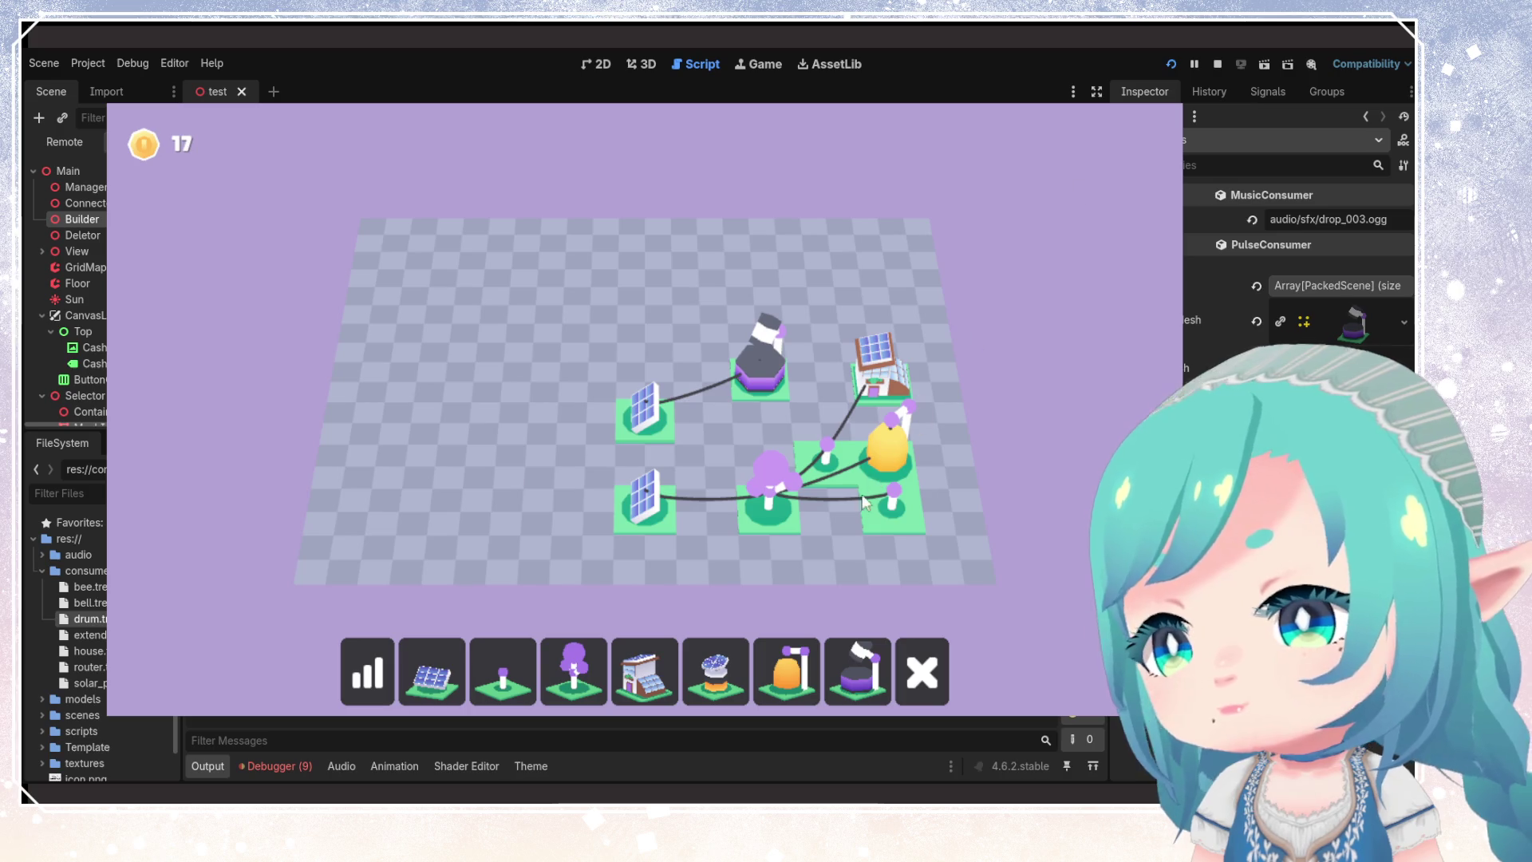
click(716, 671)
click(876, 326)
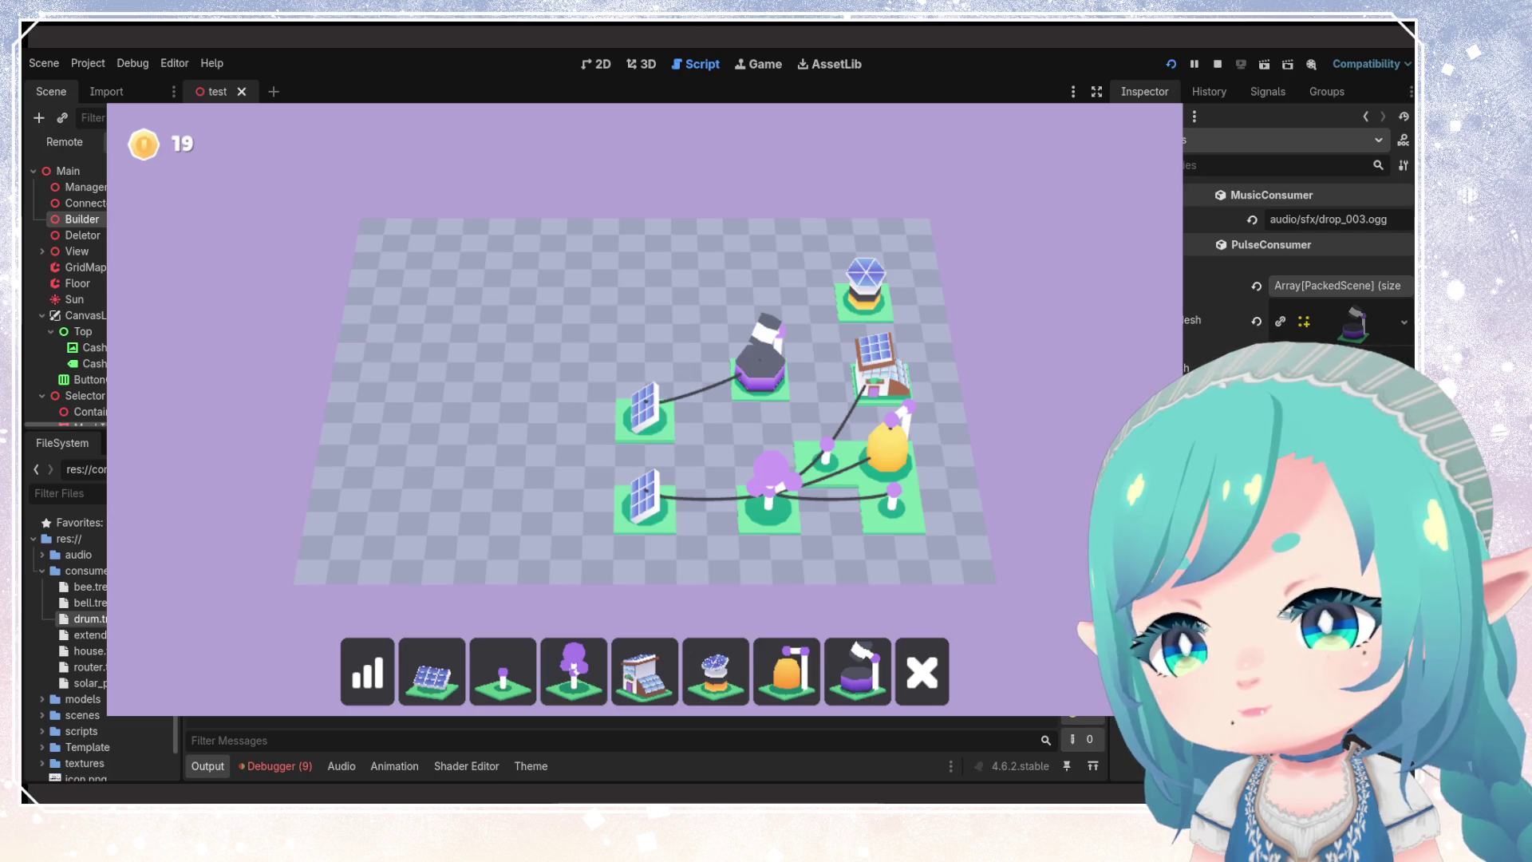
Stop the game with F8 and save the scene with Ctrl+S
key(F8)
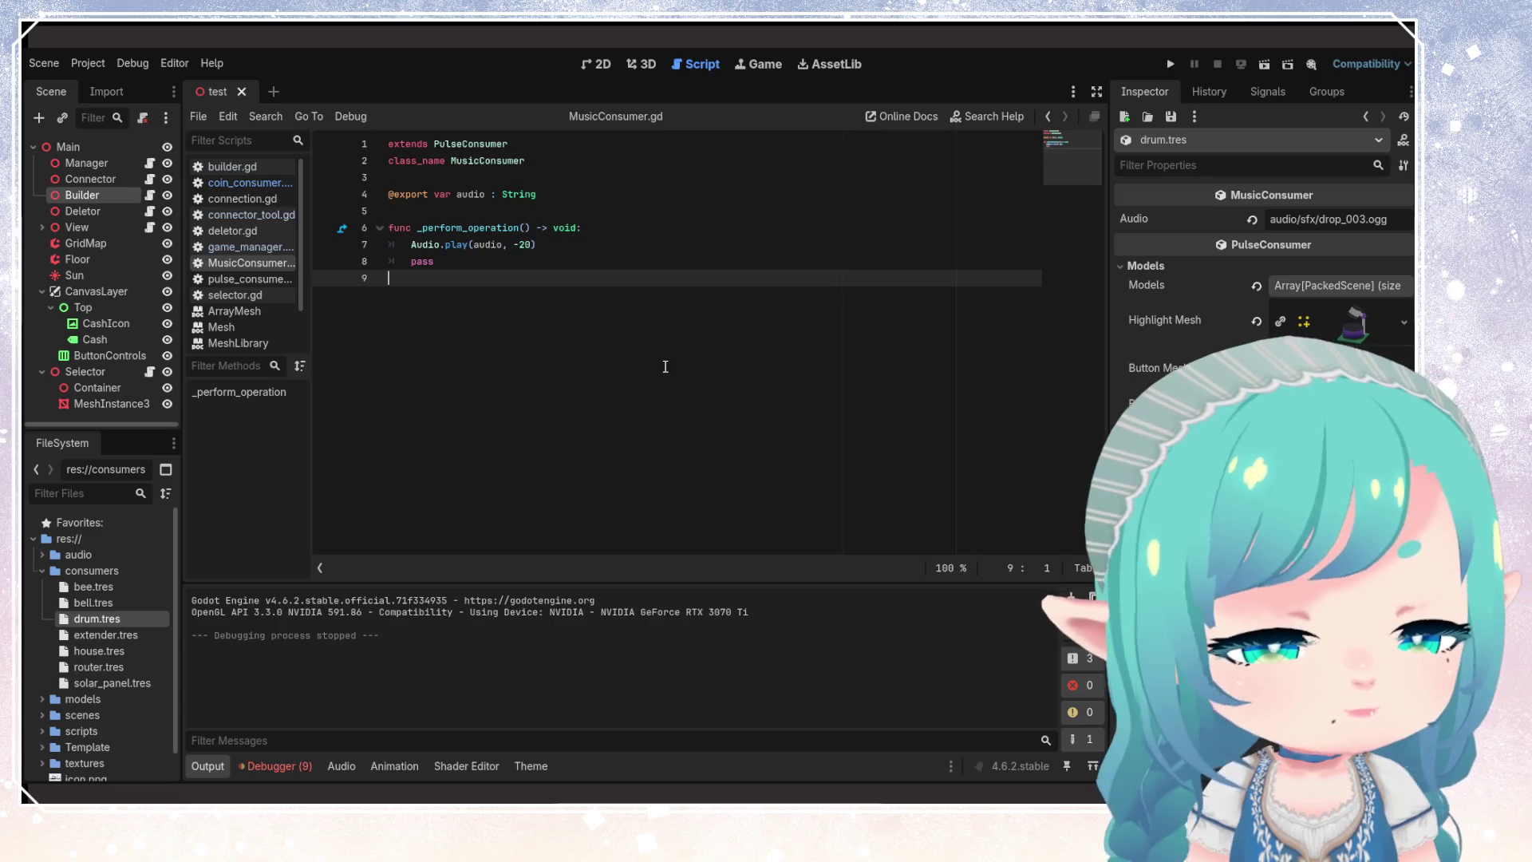
key(ctrl+s)
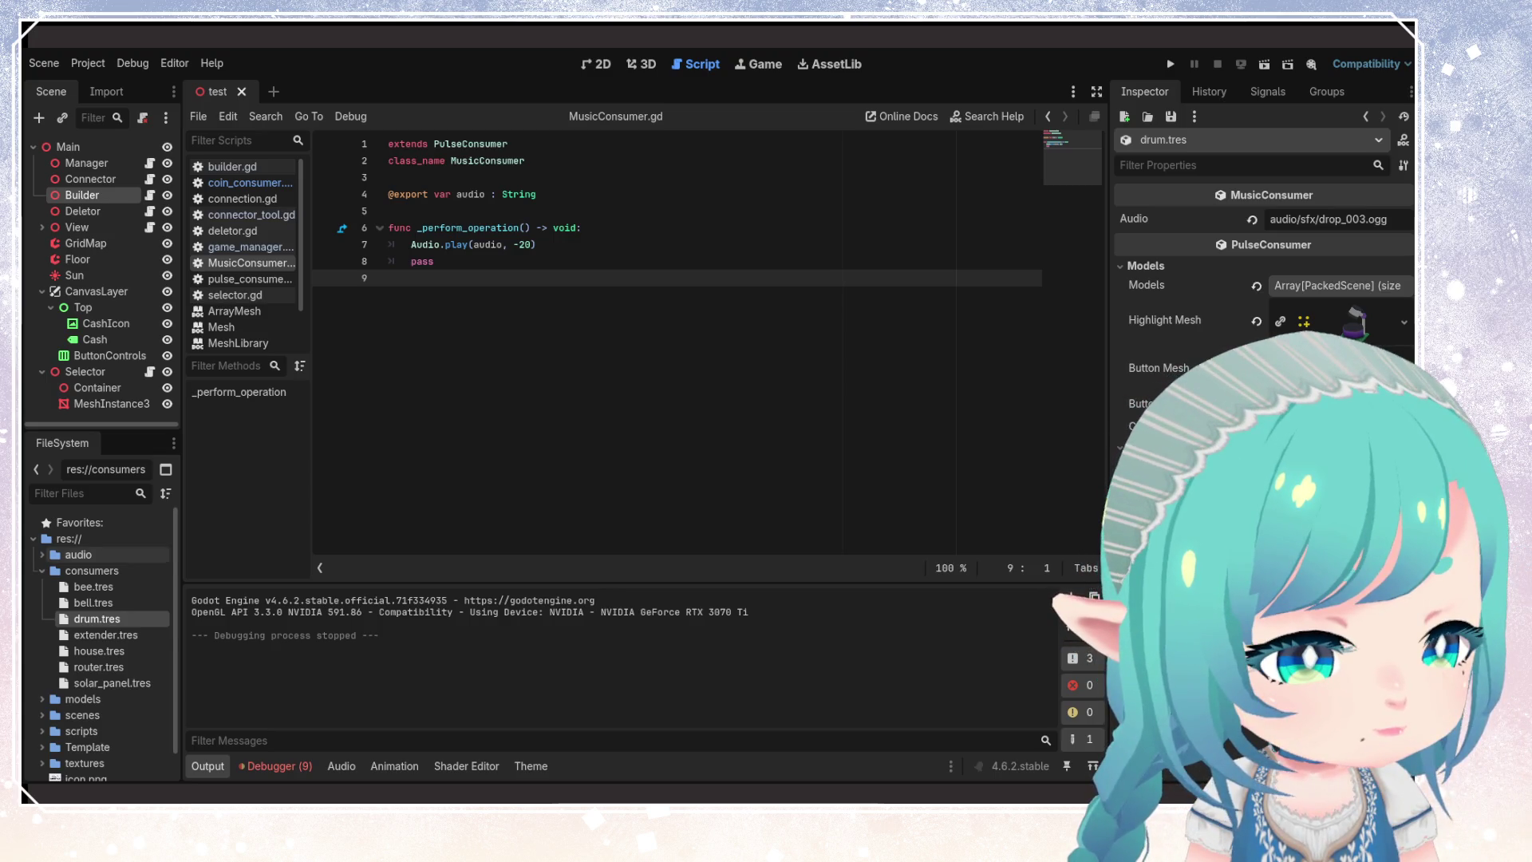
Paste the copied impactGlass sound path from audio/sfx into bell.tres's Audio field
click(42, 554)
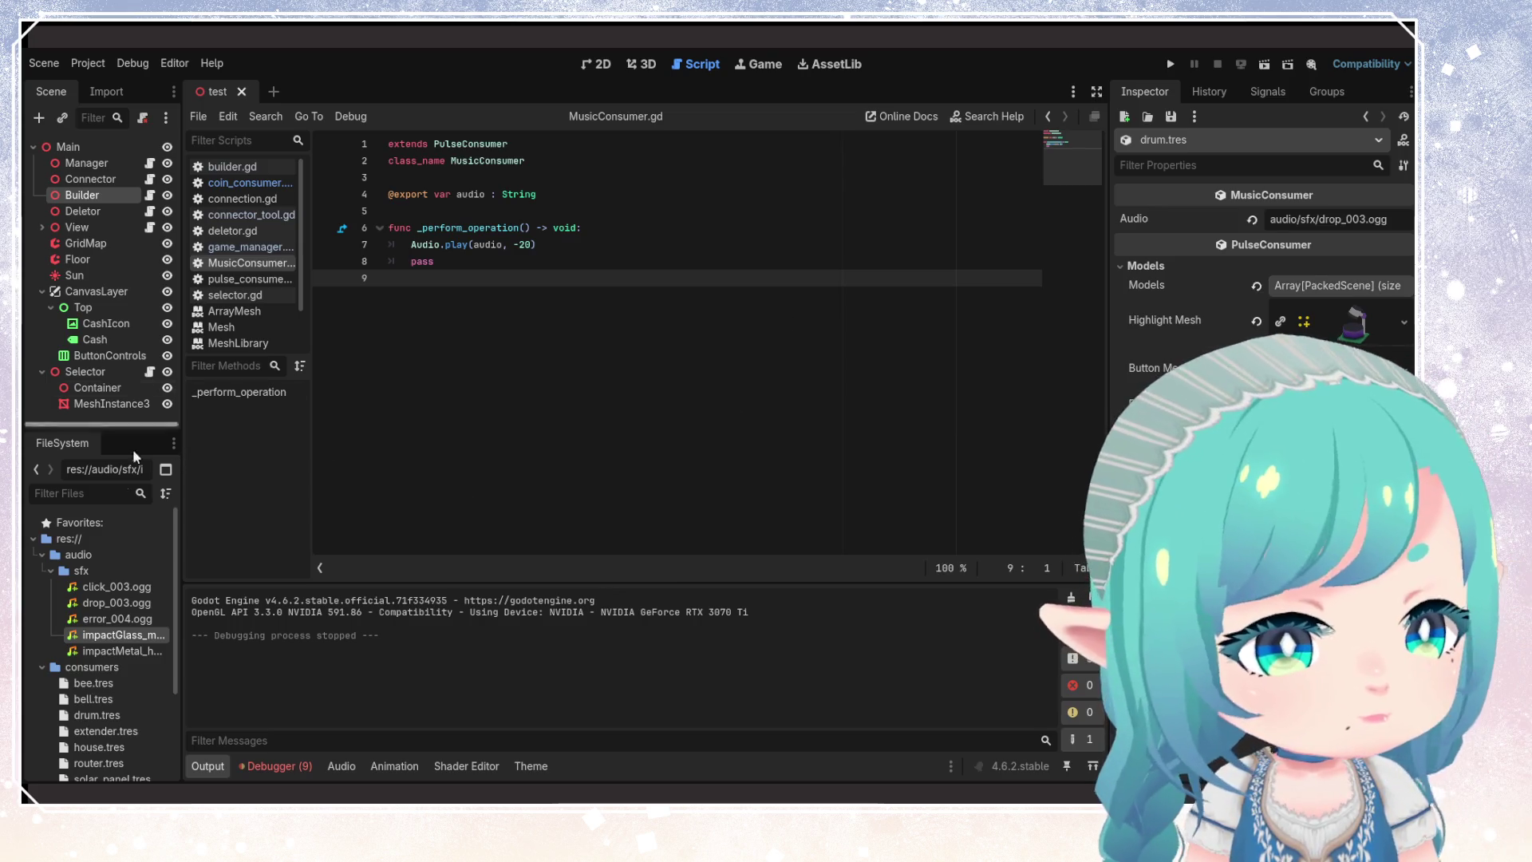
click(48, 666)
click(94, 699)
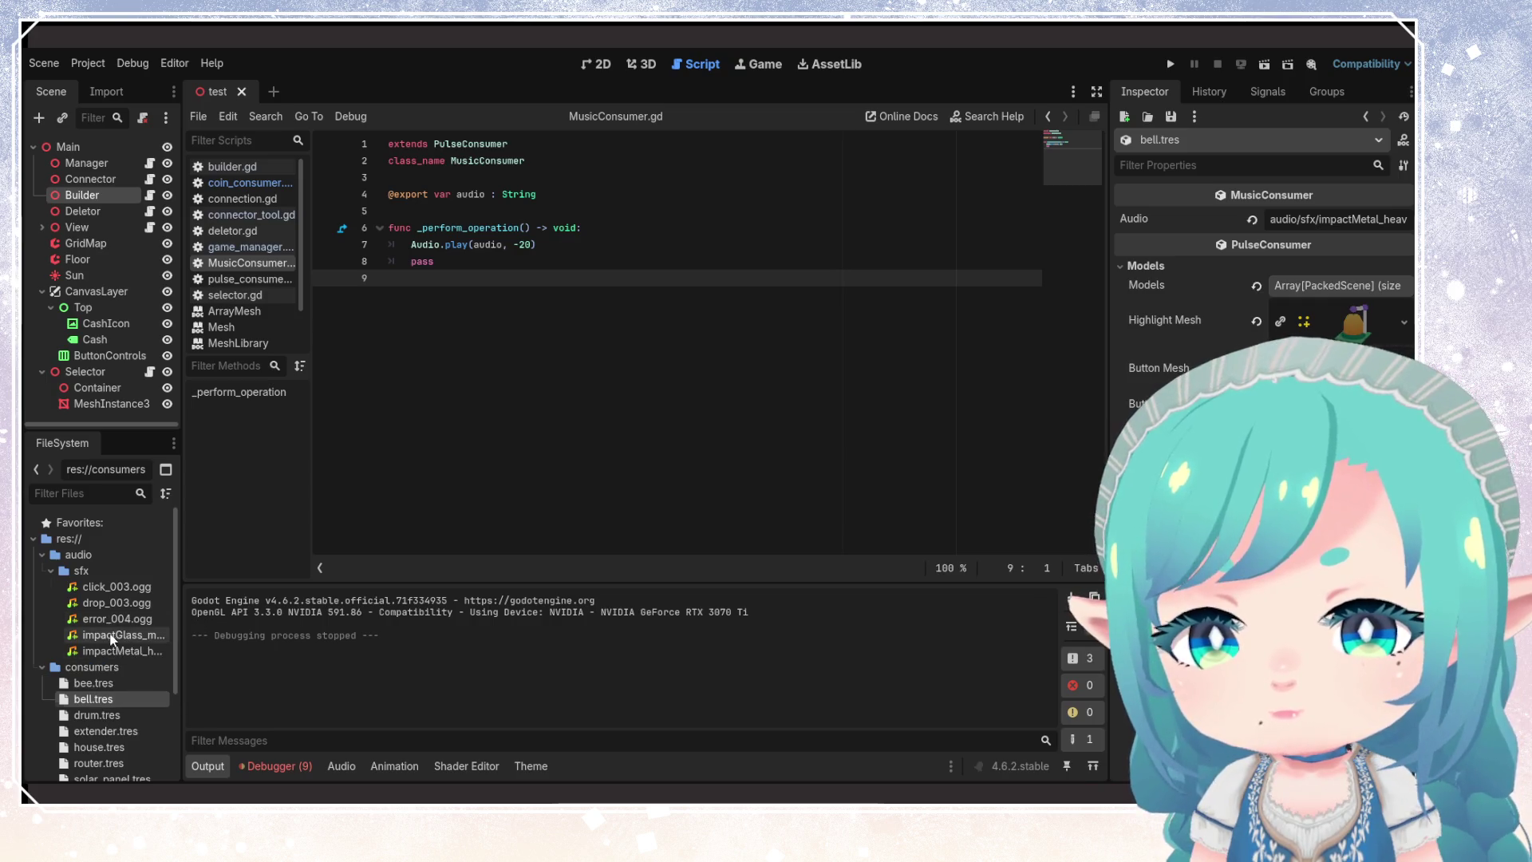
click(98, 635)
right_click(97, 635)
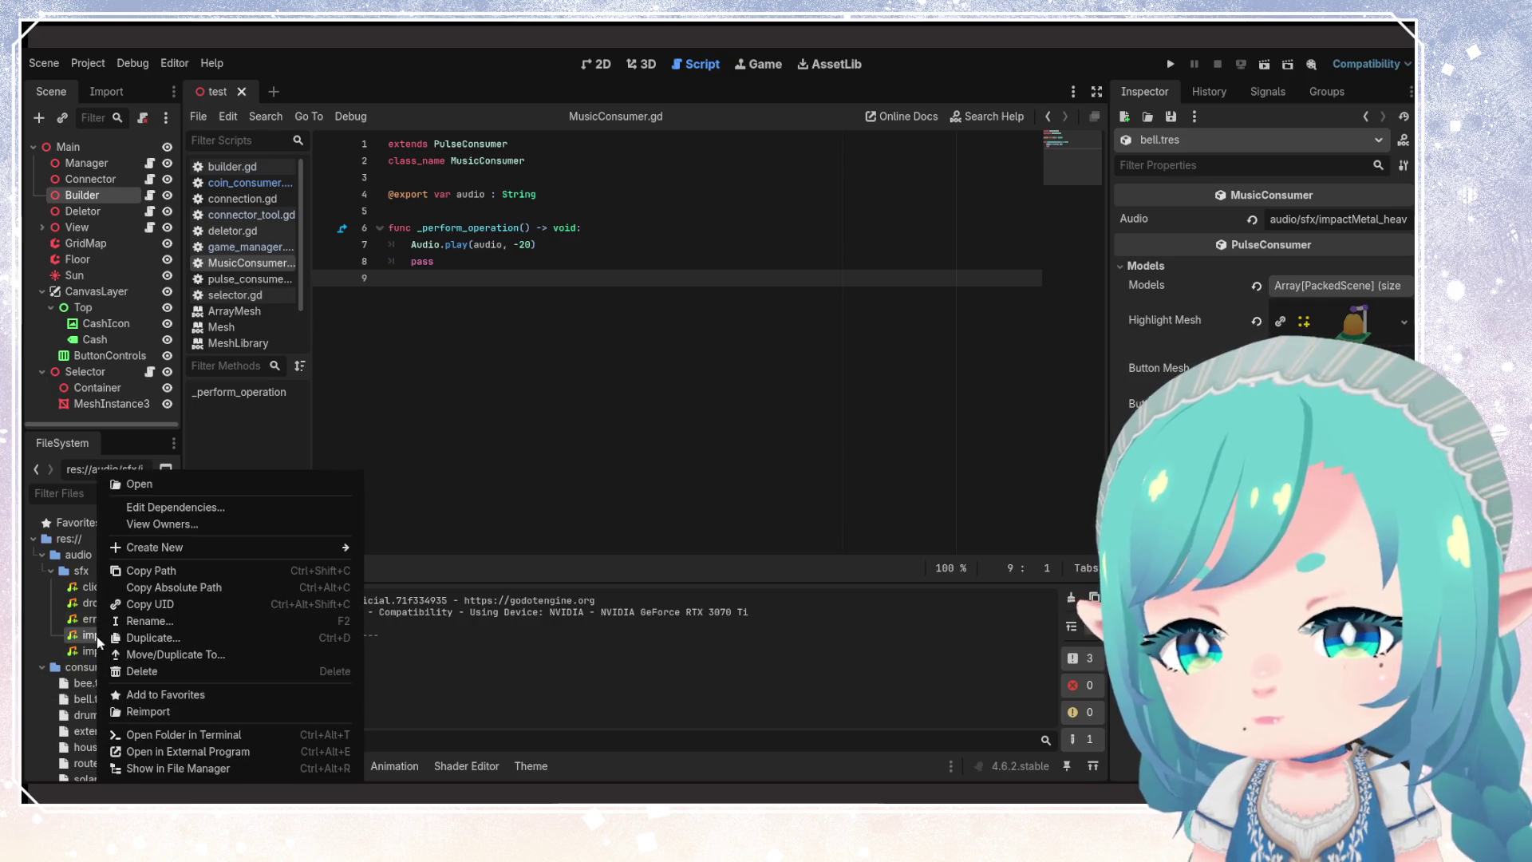
click(160, 570)
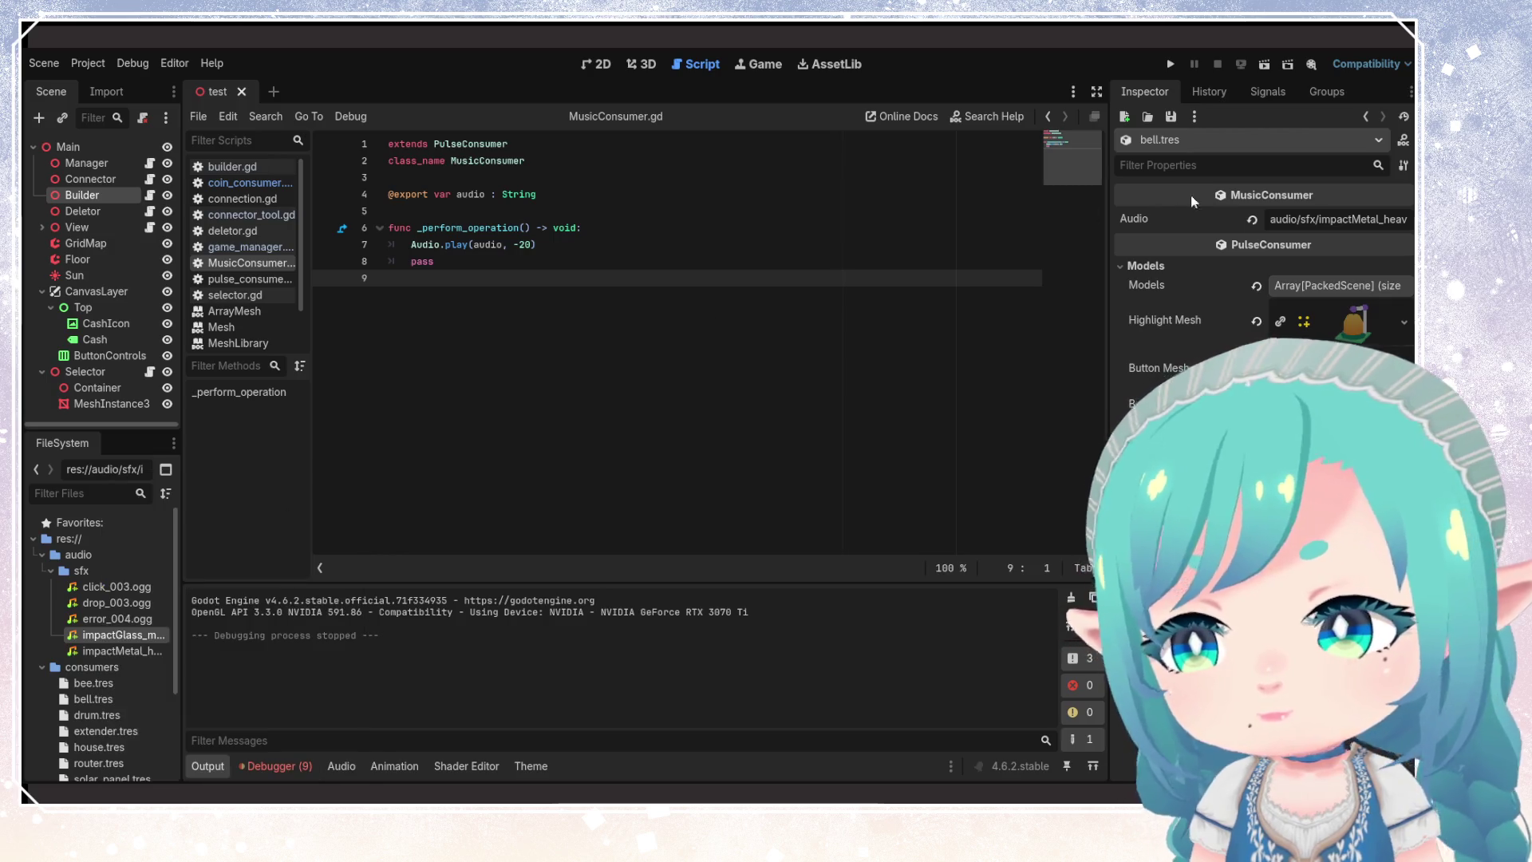
triple_click(1328, 221)
key(ctrl+v)
key(Return)
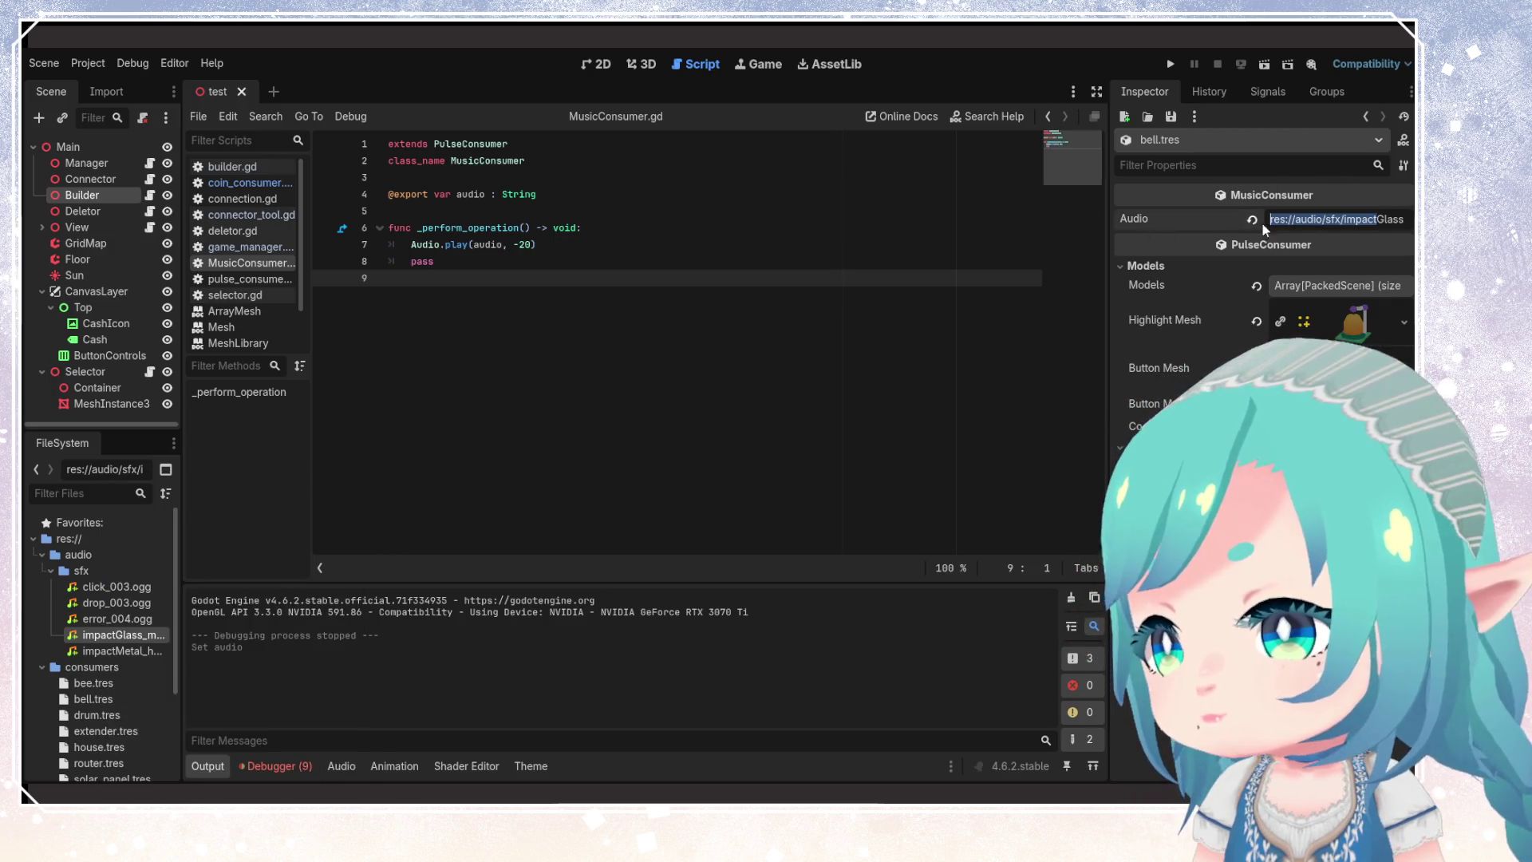
key(Return)
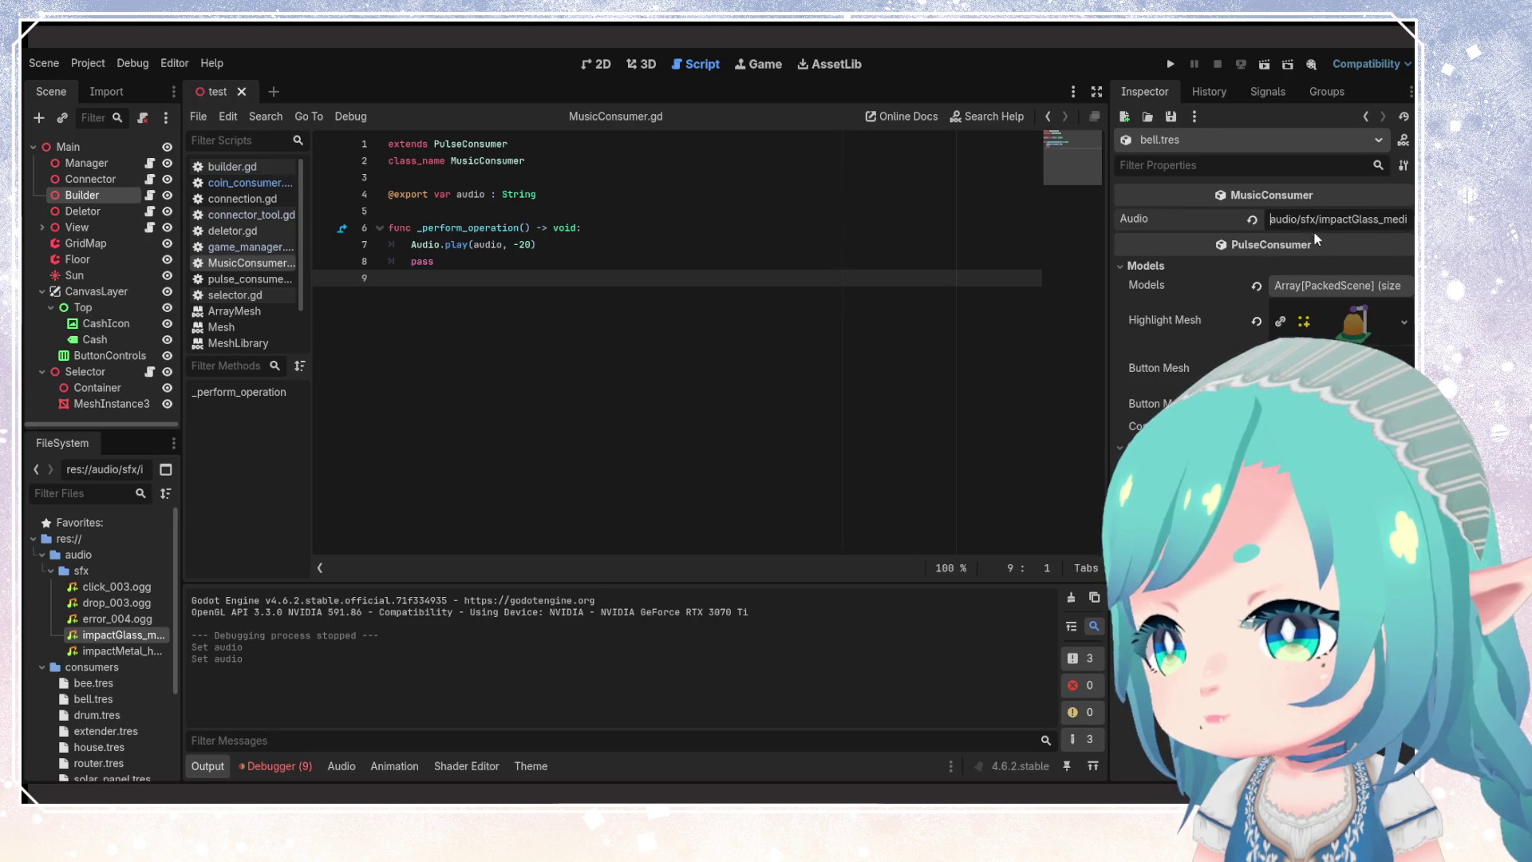
Run the game, place a bell building beside the solar panel, then remove it
click(1170, 64)
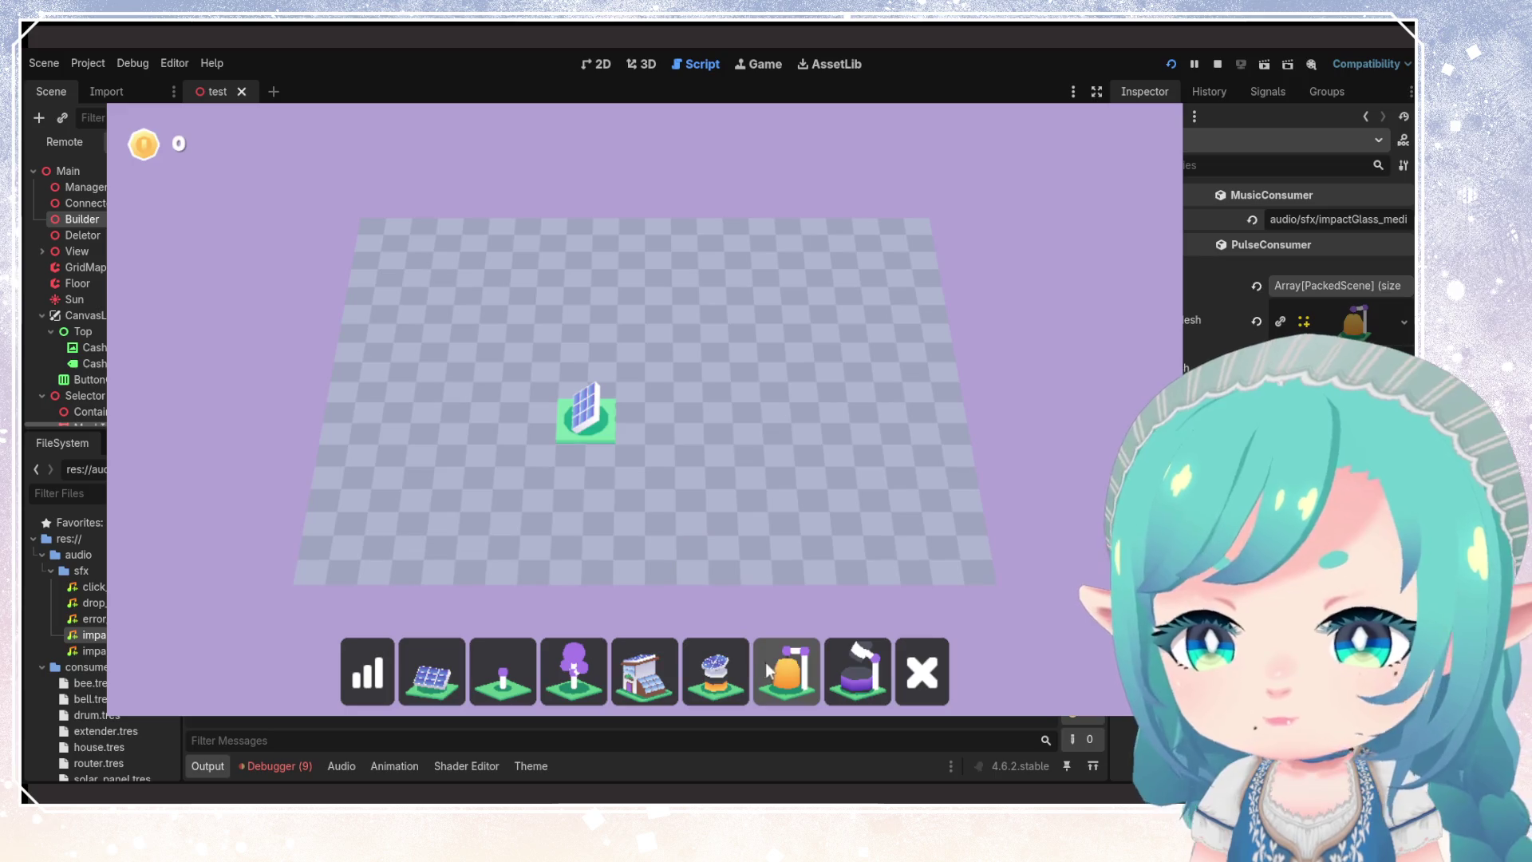
click(786, 671)
click(762, 407)
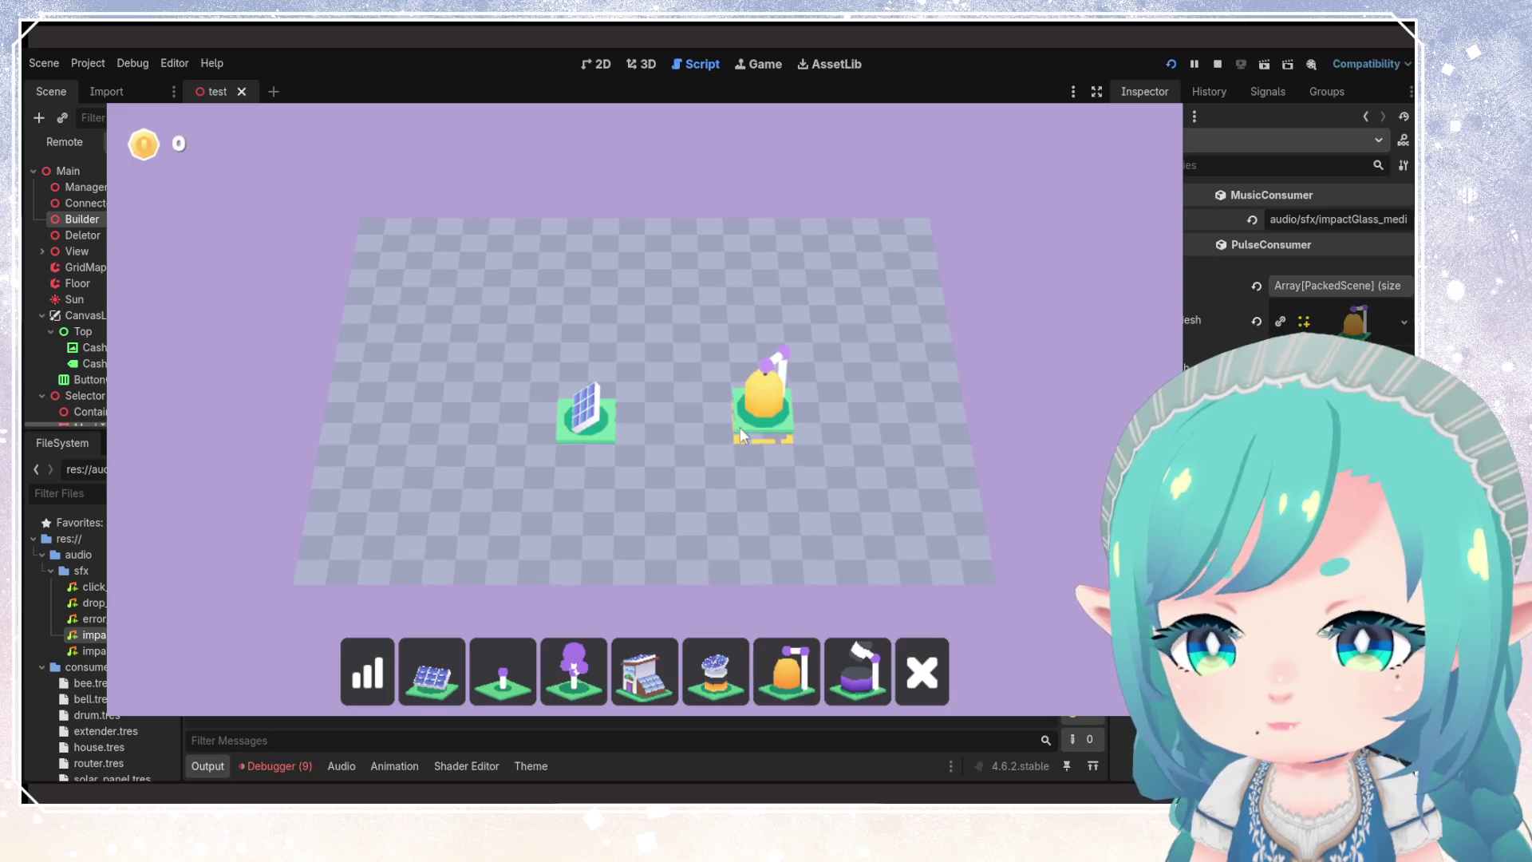
click(922, 672)
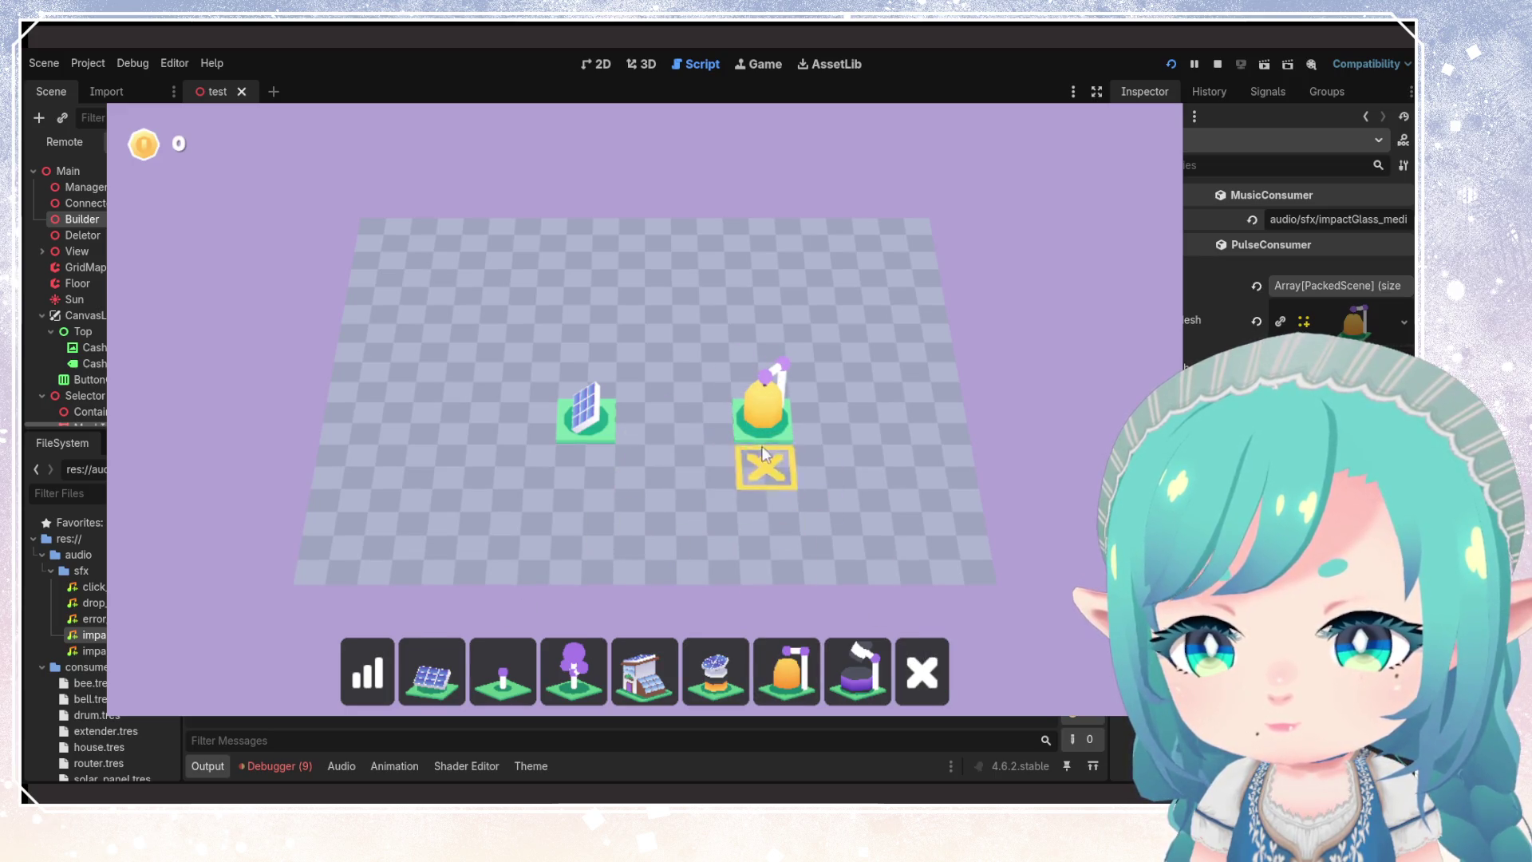
click(763, 427)
Re-place the bell beside the solar panel, cable the panel to it, and stop the game
click(786, 670)
click(704, 415)
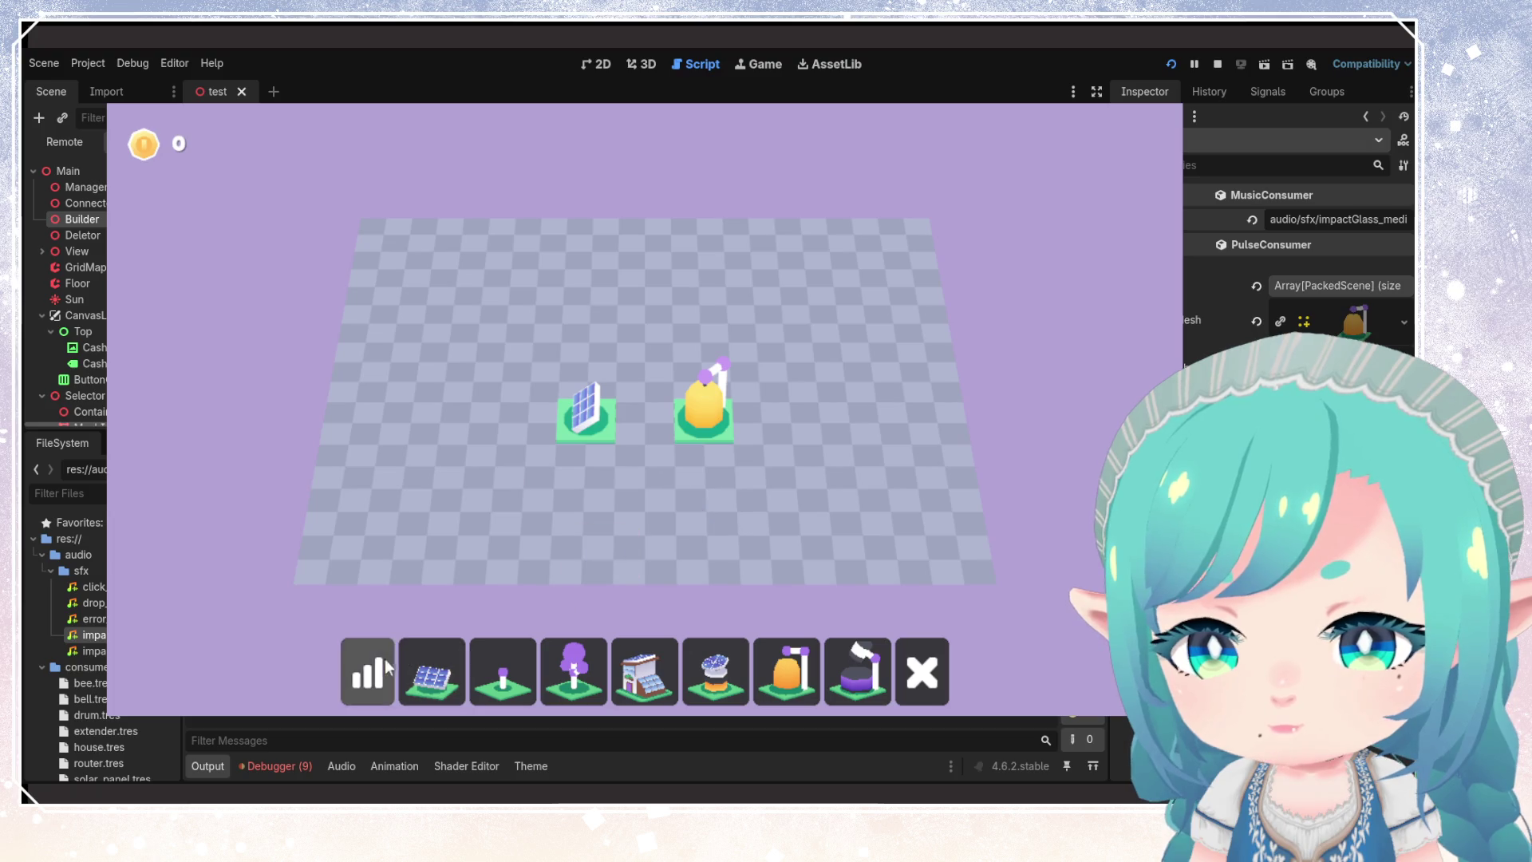
drag(606, 419, 731, 428)
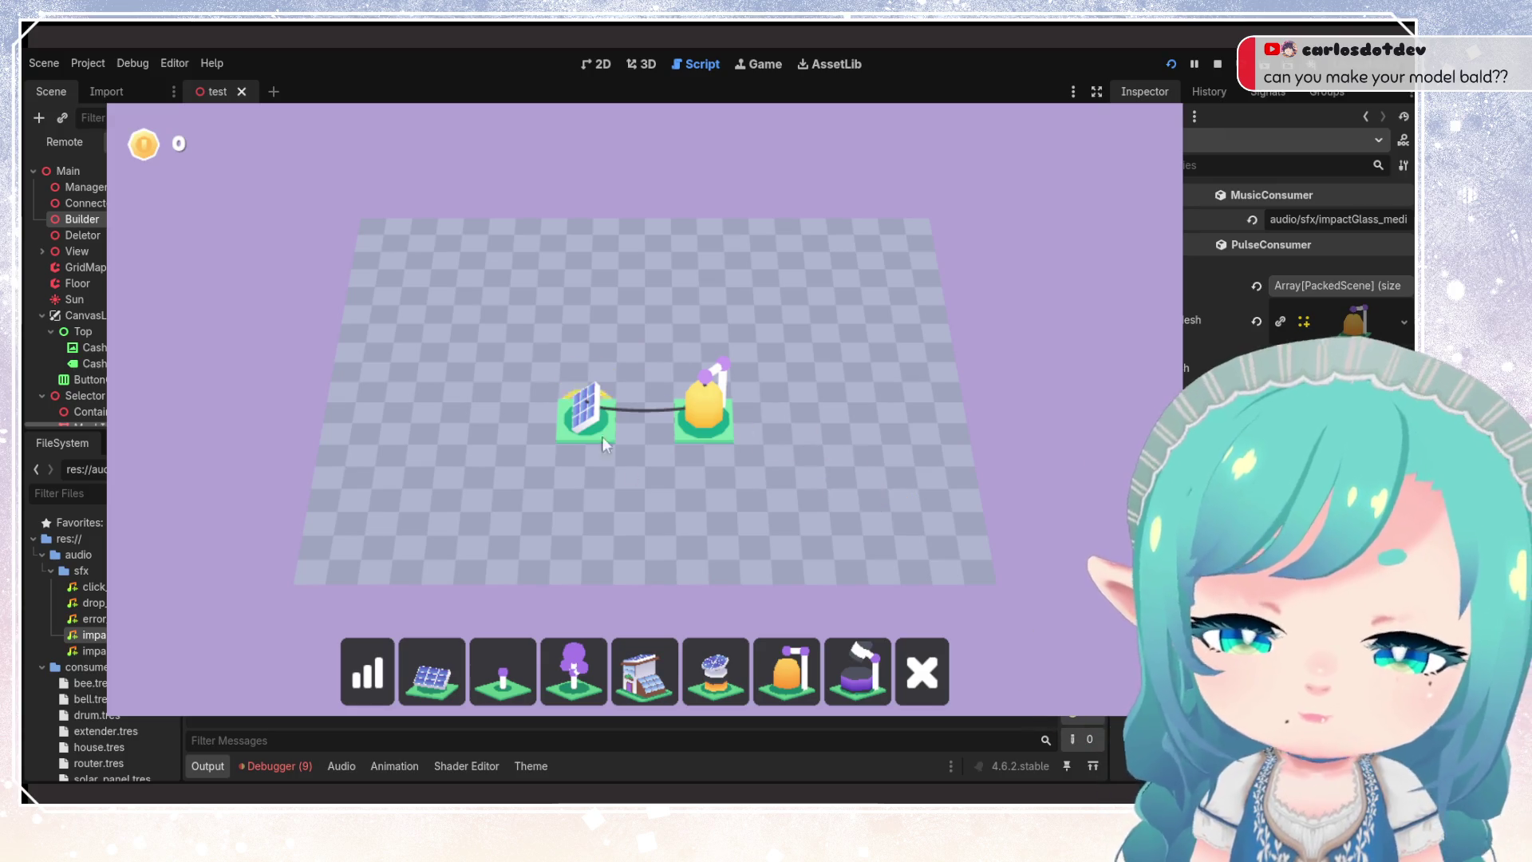
click(1216, 64)
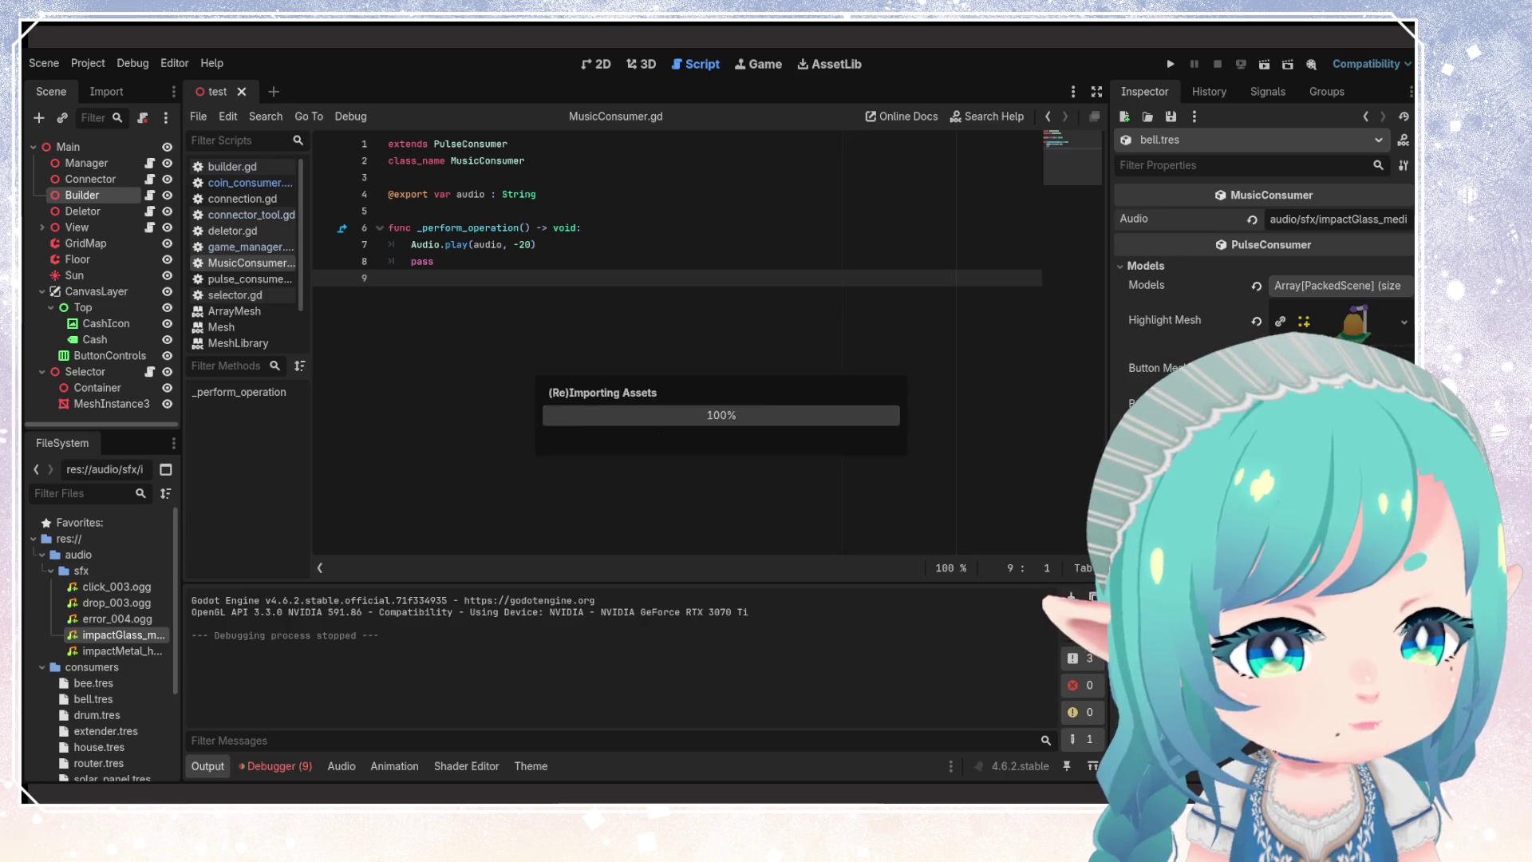
Copy the impactWood sound's path and paste it into drum.tres's Audio field
right_click(112, 667)
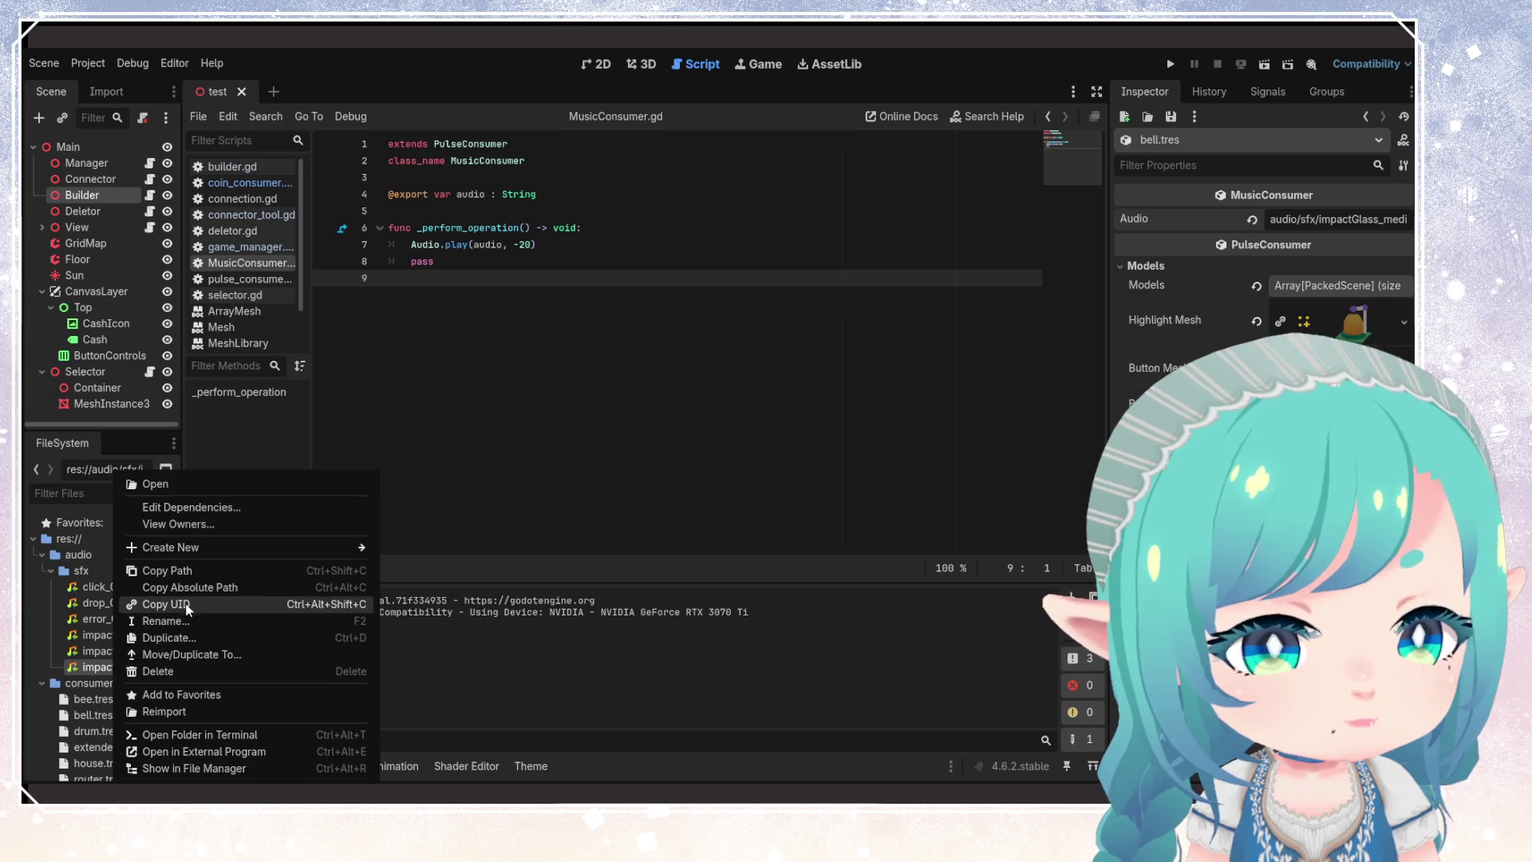
click(188, 568)
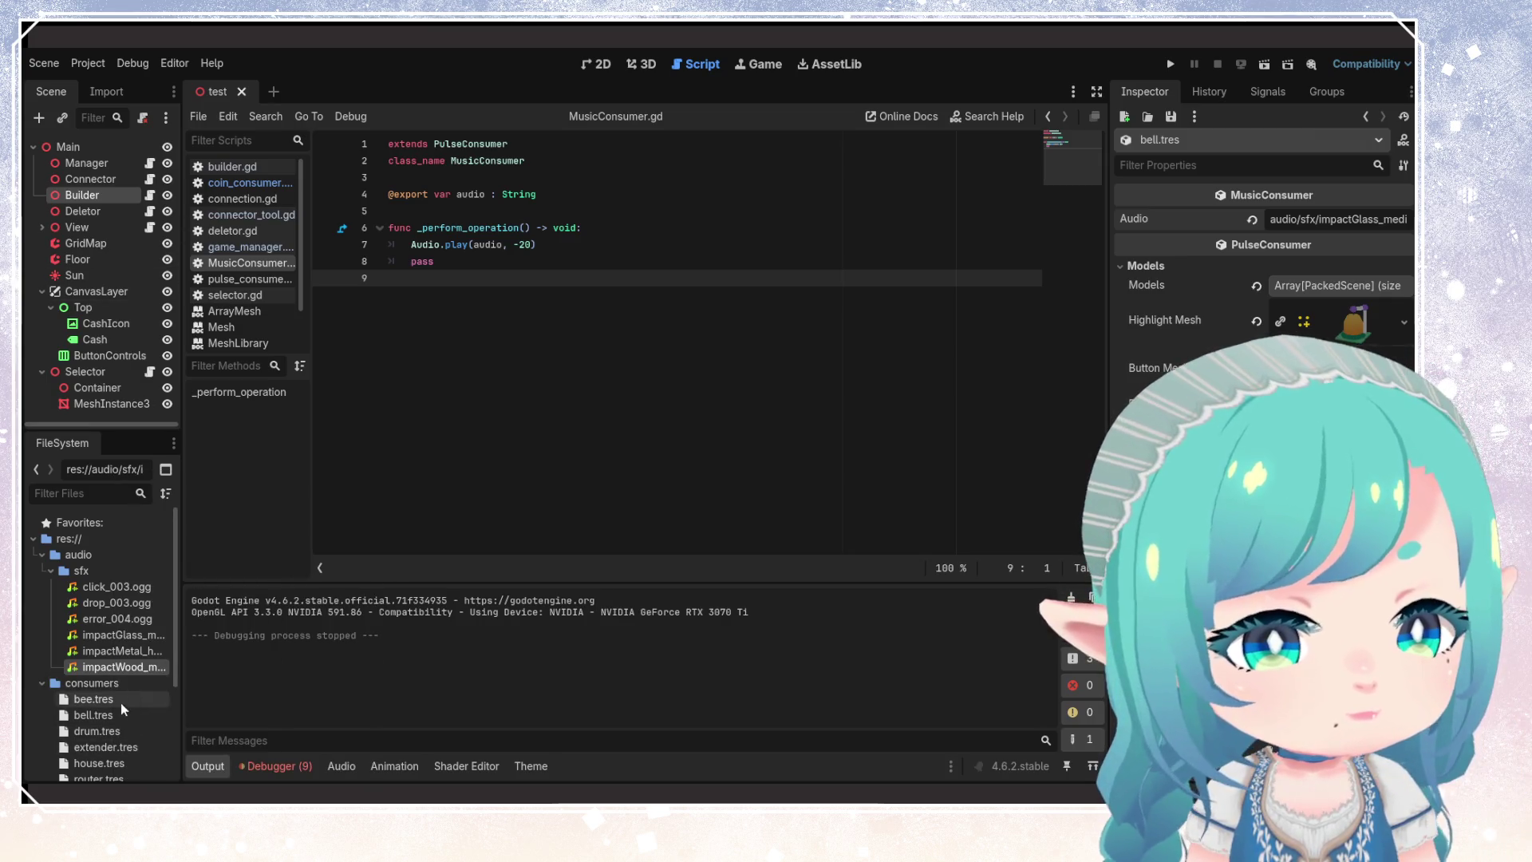
click(104, 728)
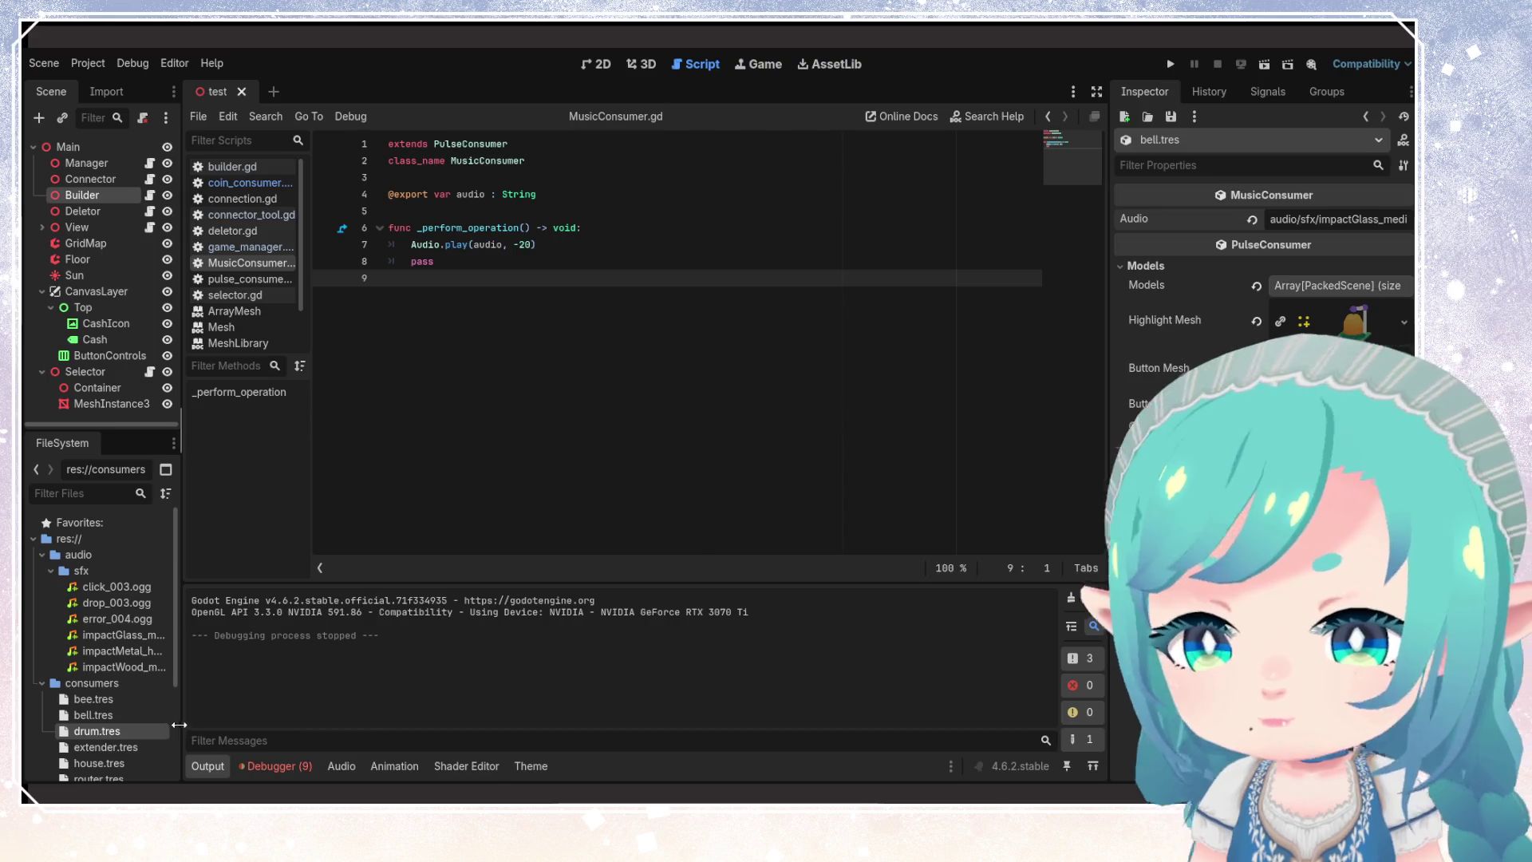
double_click(121, 731)
click(1321, 219)
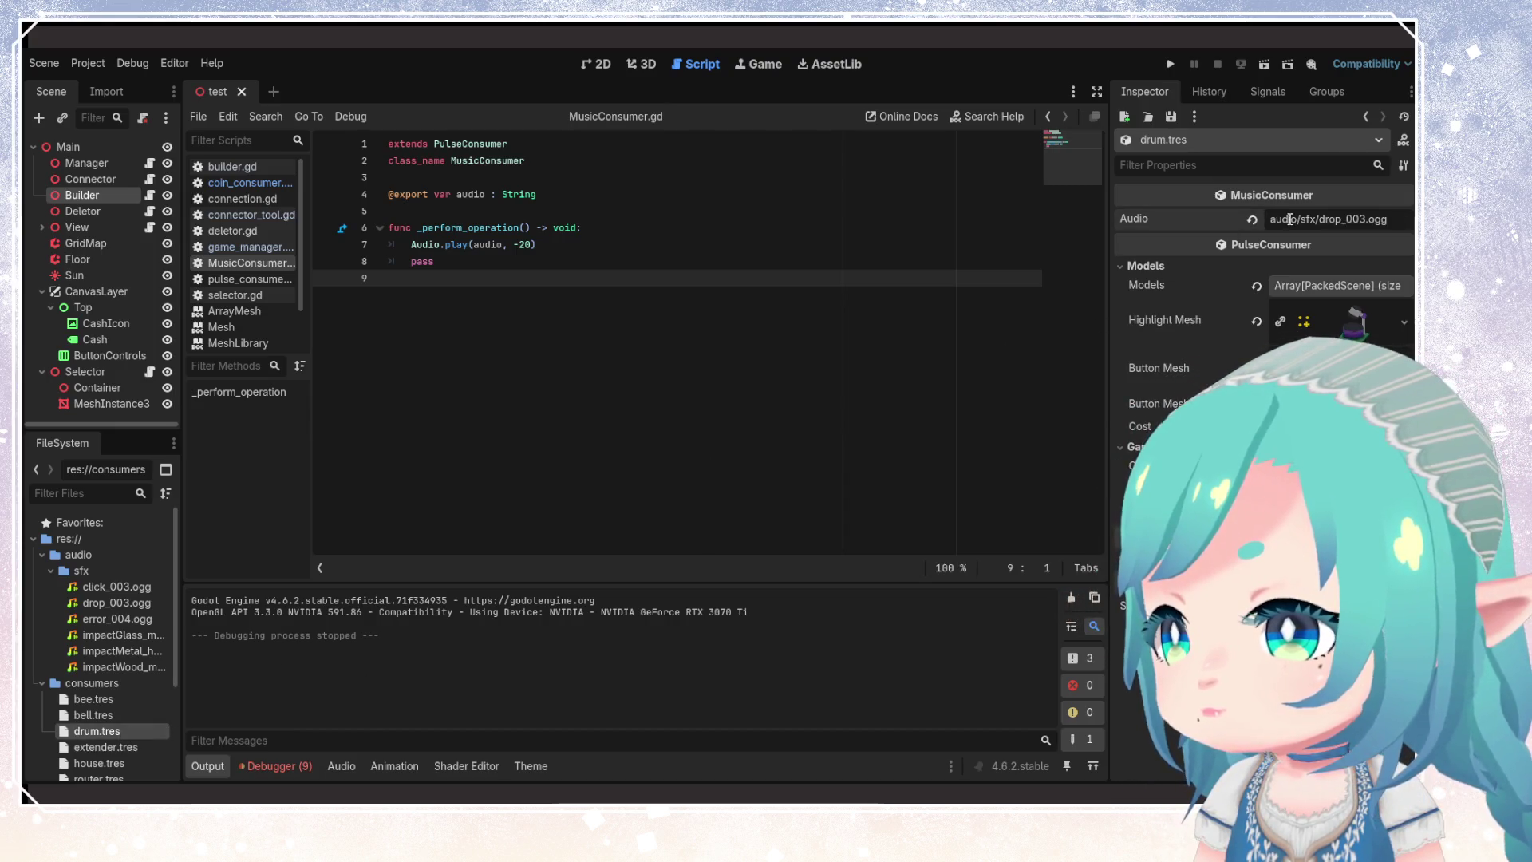
key(ctrl+a)
key(ctrl+v)
key(Return)
Fix the res prefix on the drum's audio path, then run the project
click(1322, 219)
key(Home)
text(res)
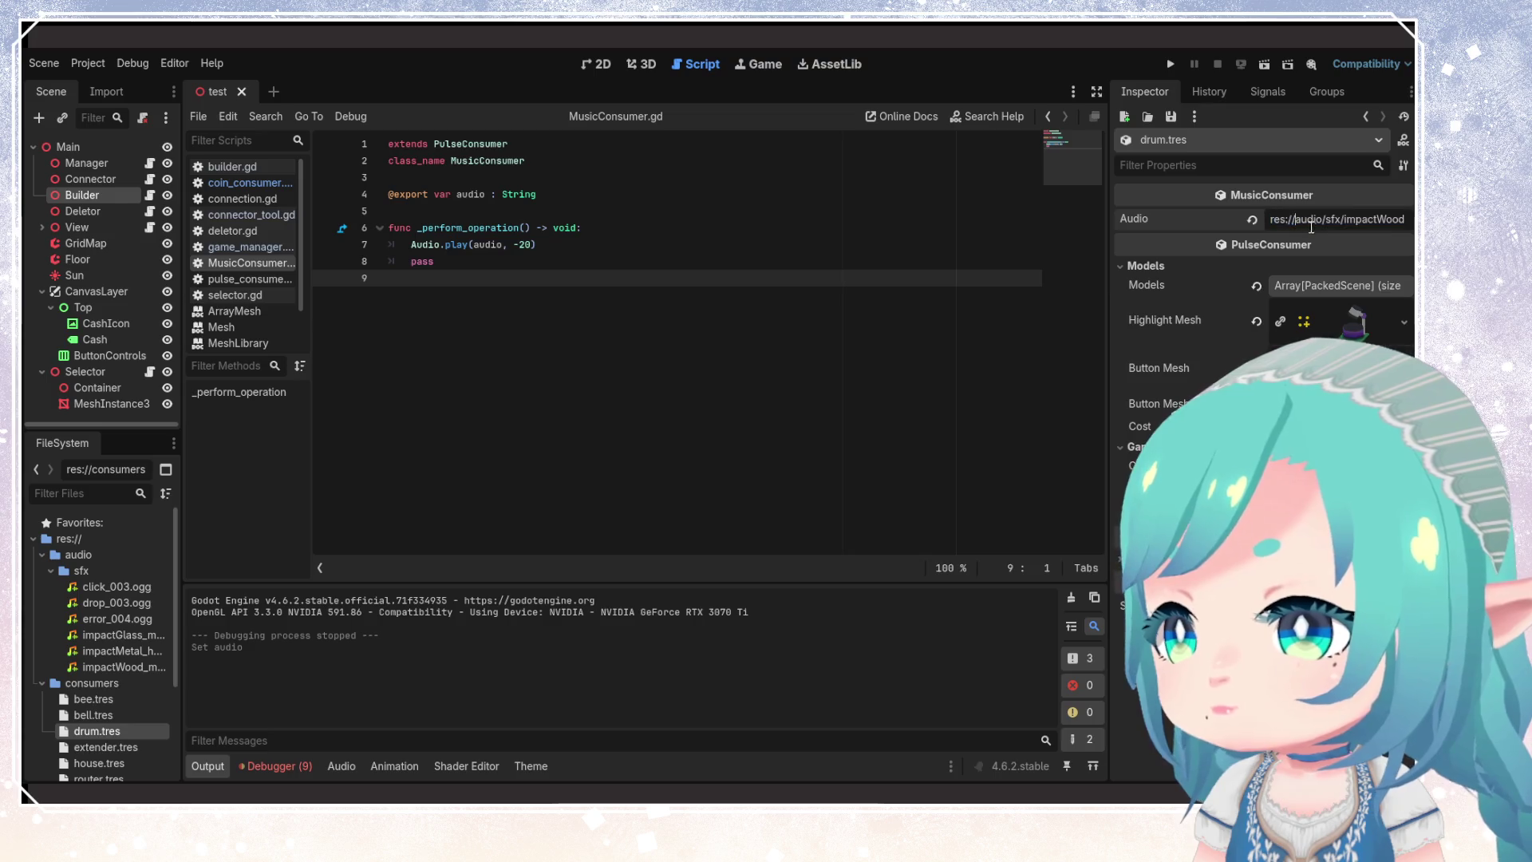
key(Return)
key(BackSpace)
key(BackSpace)
key(BackSpace)
click(951, 264)
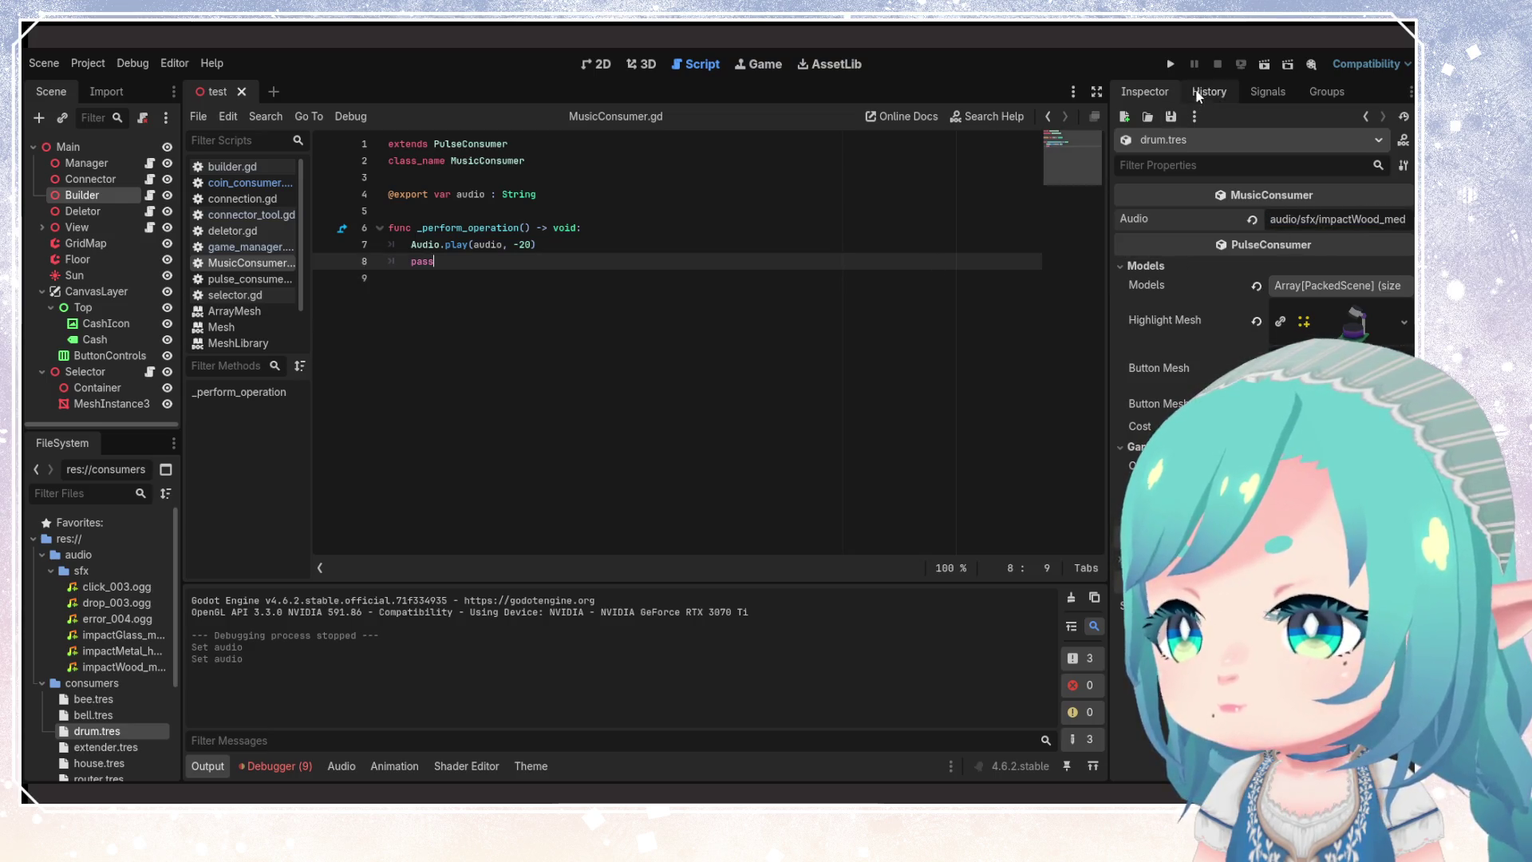
click(1170, 64)
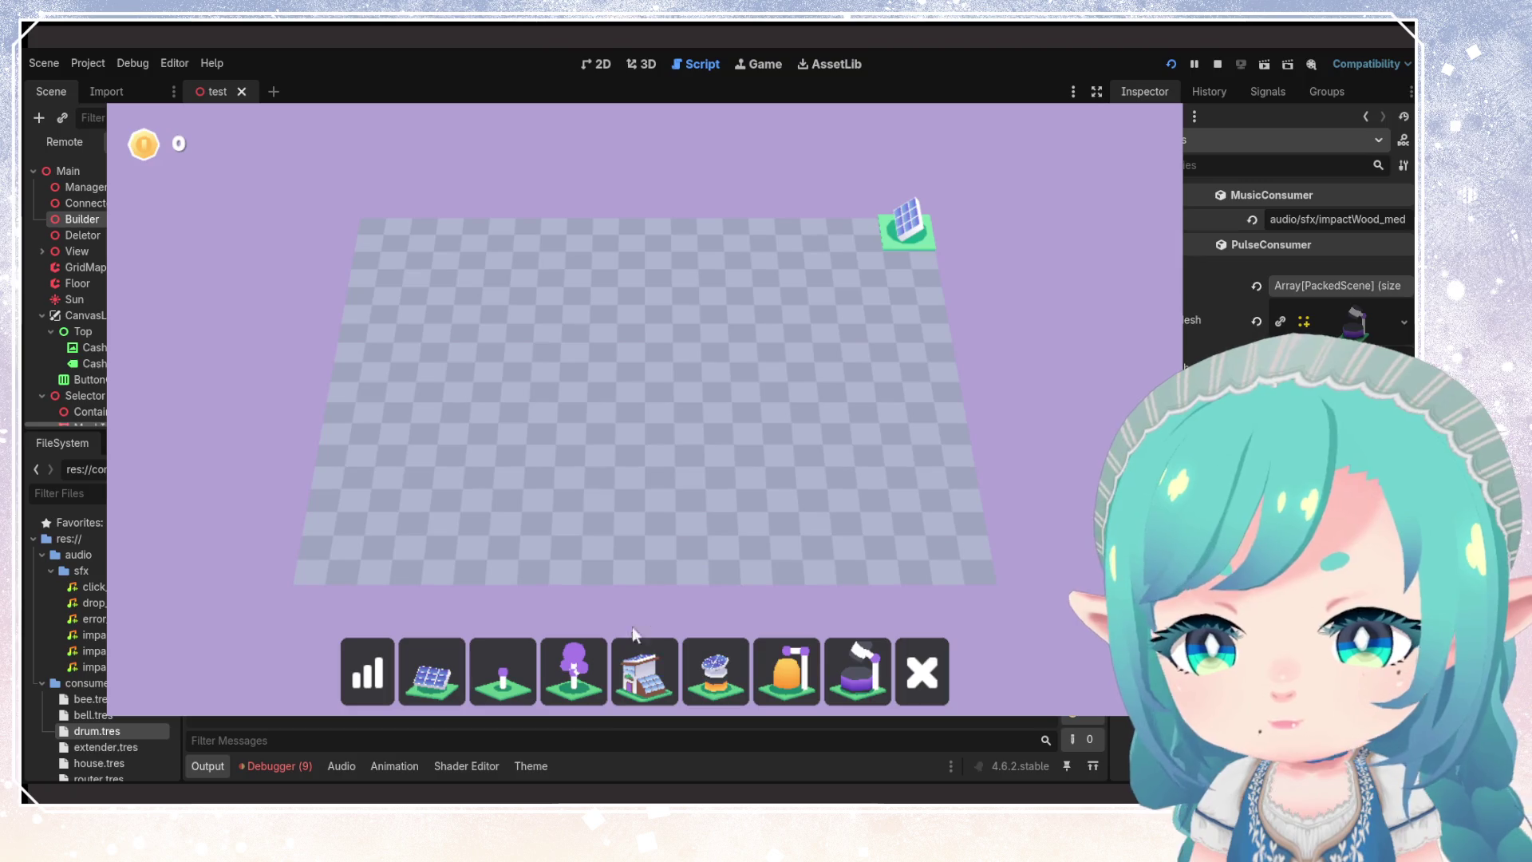
Place a drum on the grid, cable the solar panel to it, and stop the test run
click(858, 670)
click(807, 265)
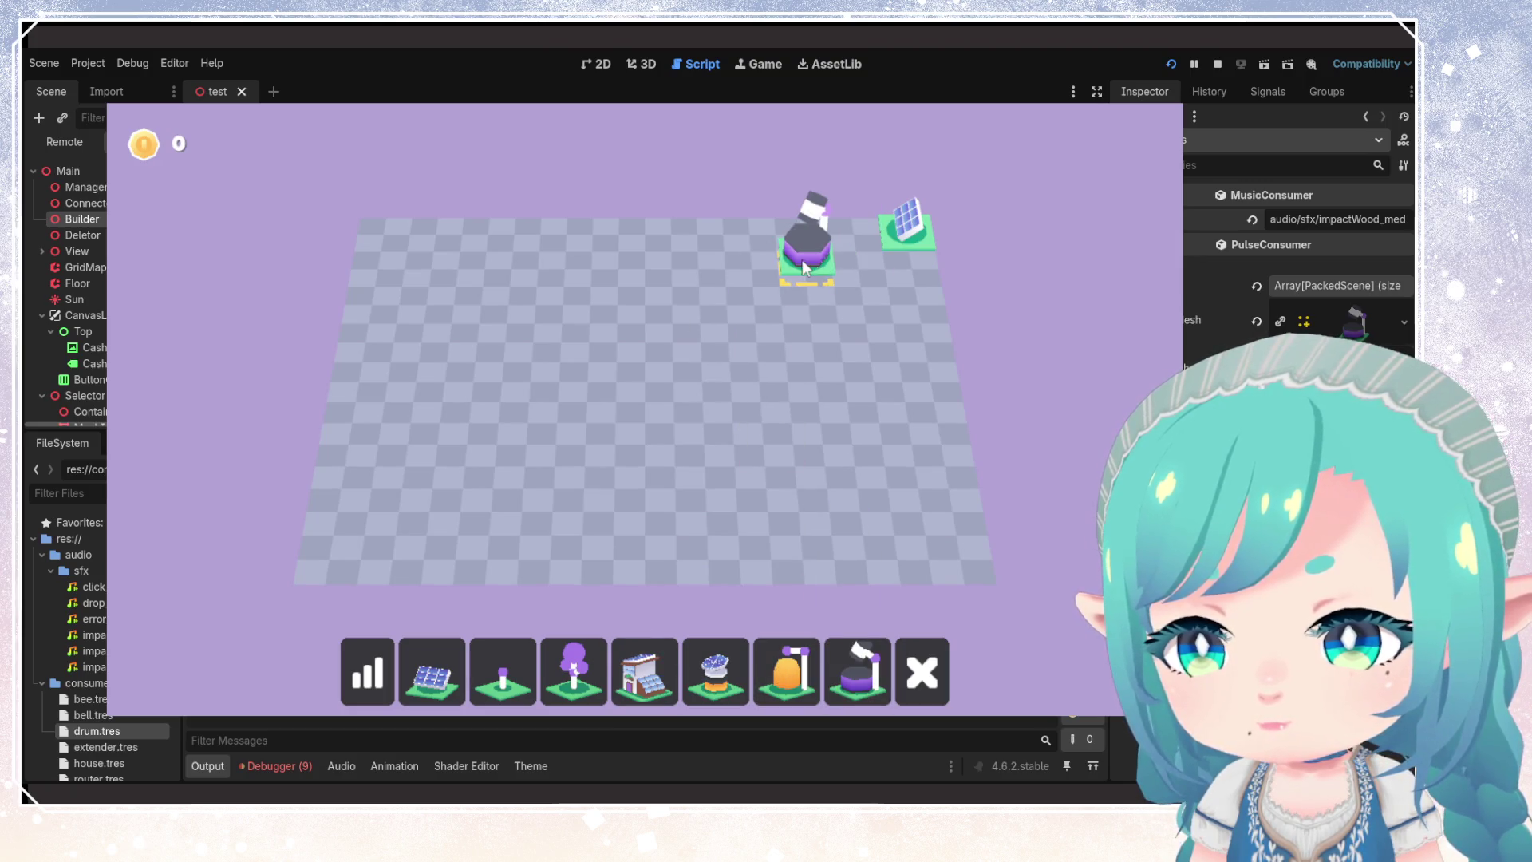
drag(917, 233, 818, 264)
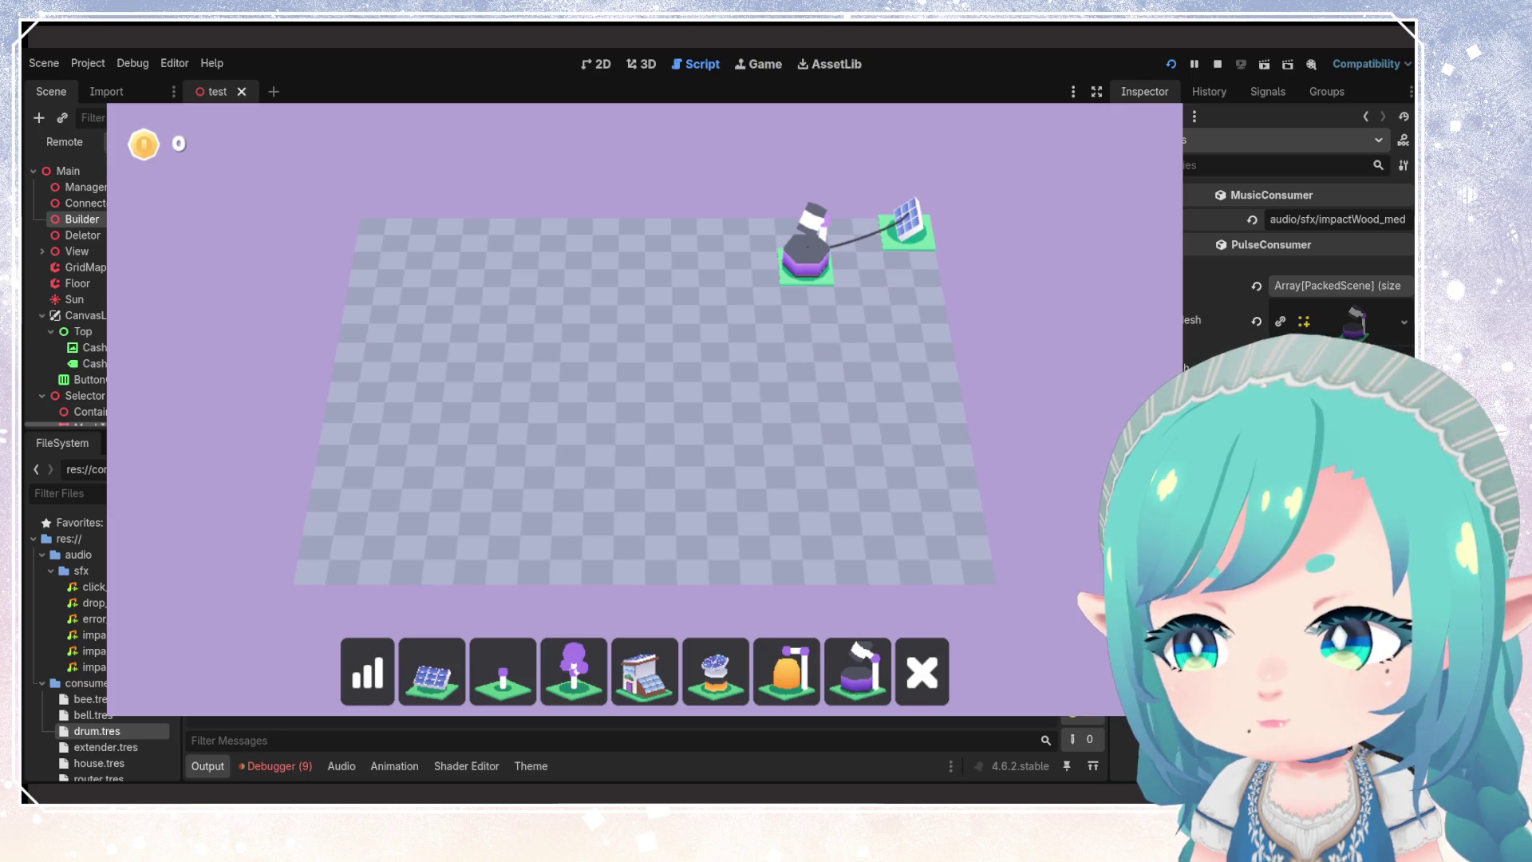
click(1218, 64)
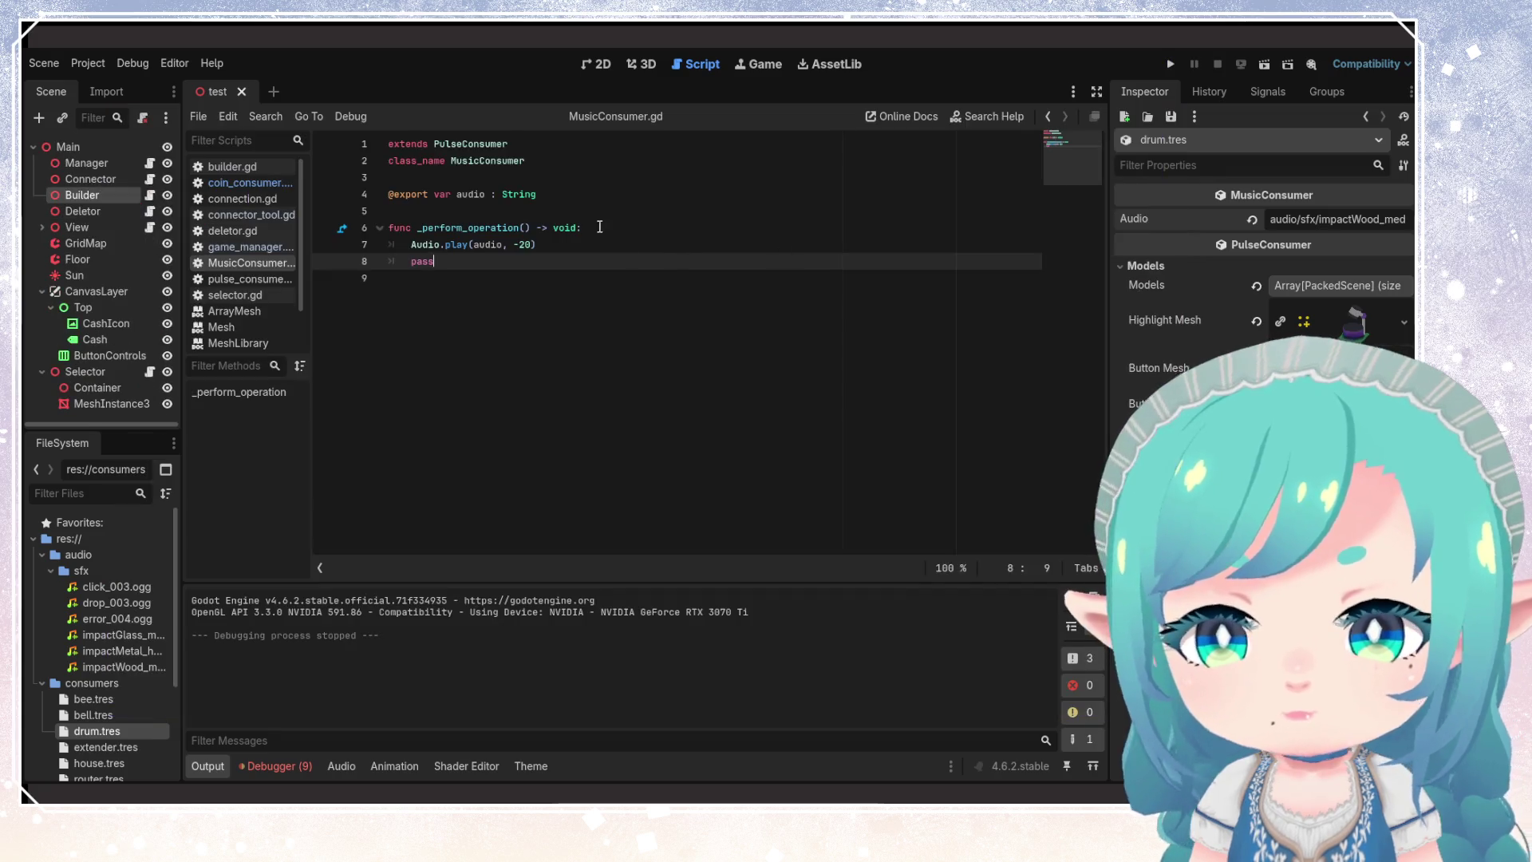
click(592, 194)
key(Return)
text(@exp)
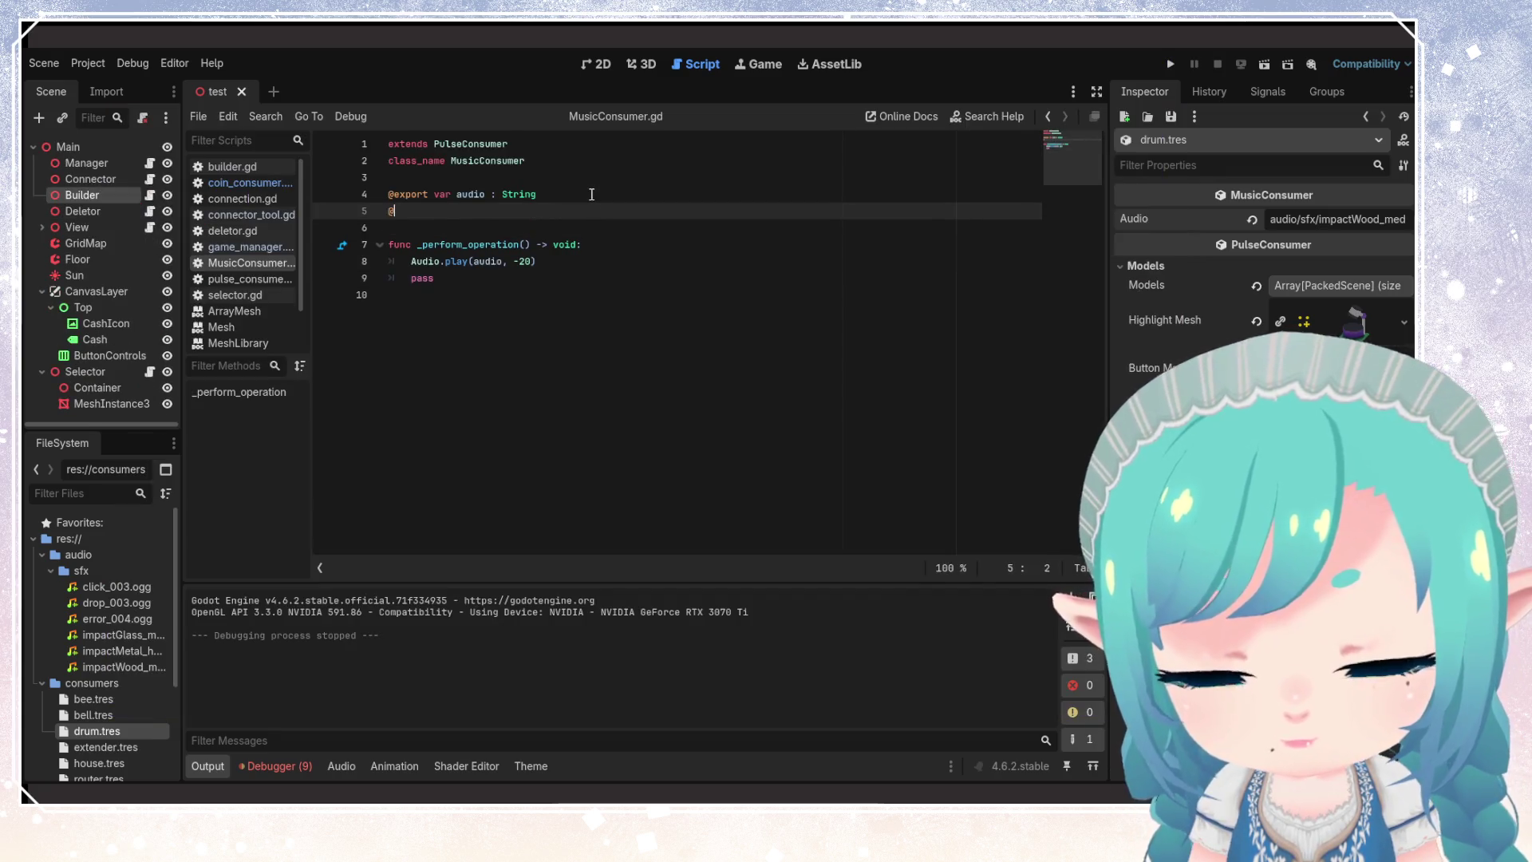
text(ort var lou)
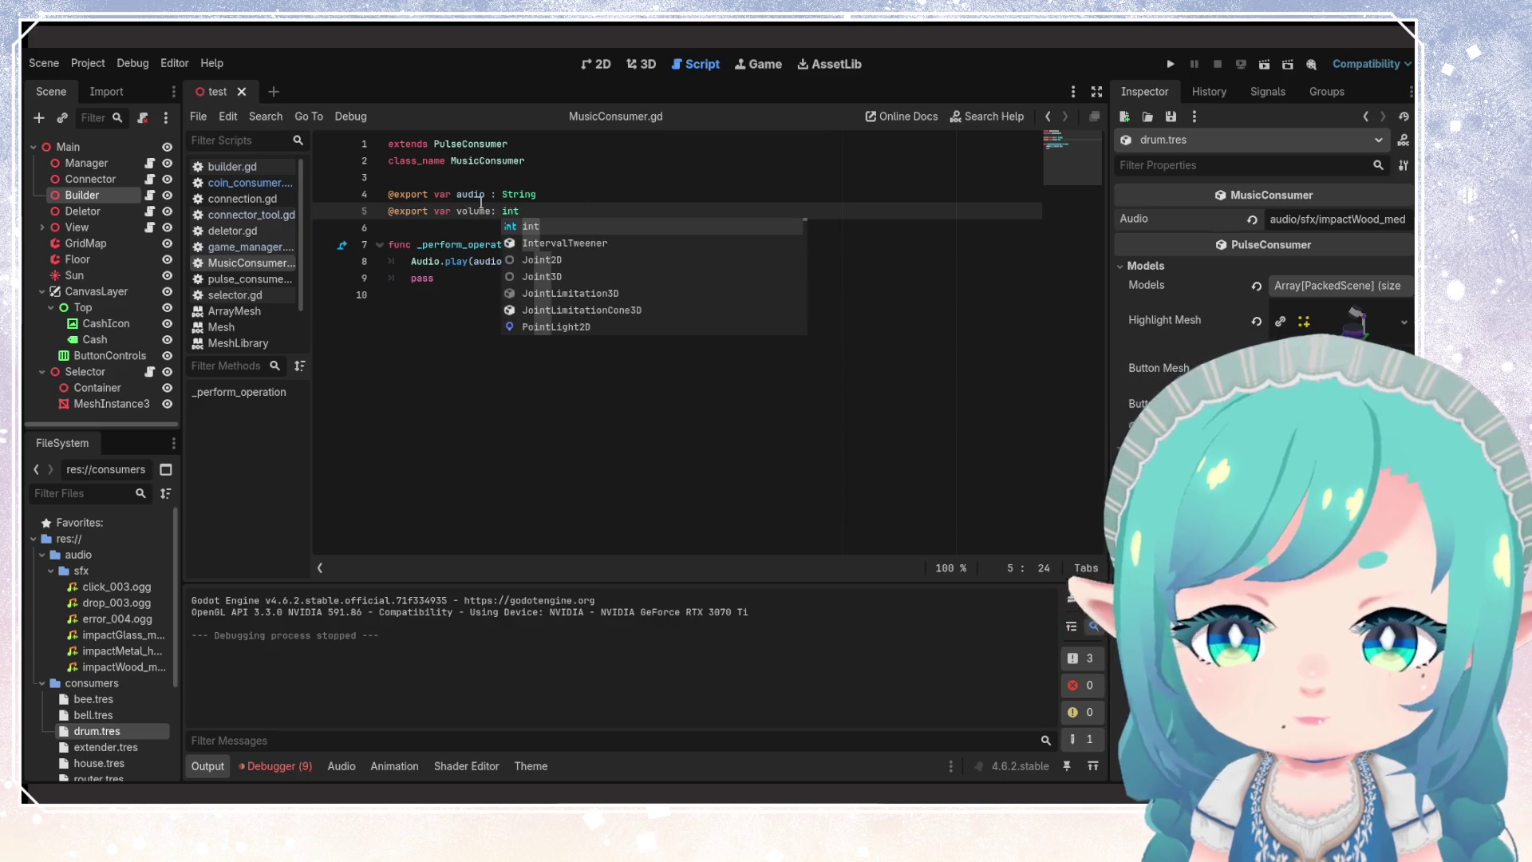
key(Escape)
click(532, 261)
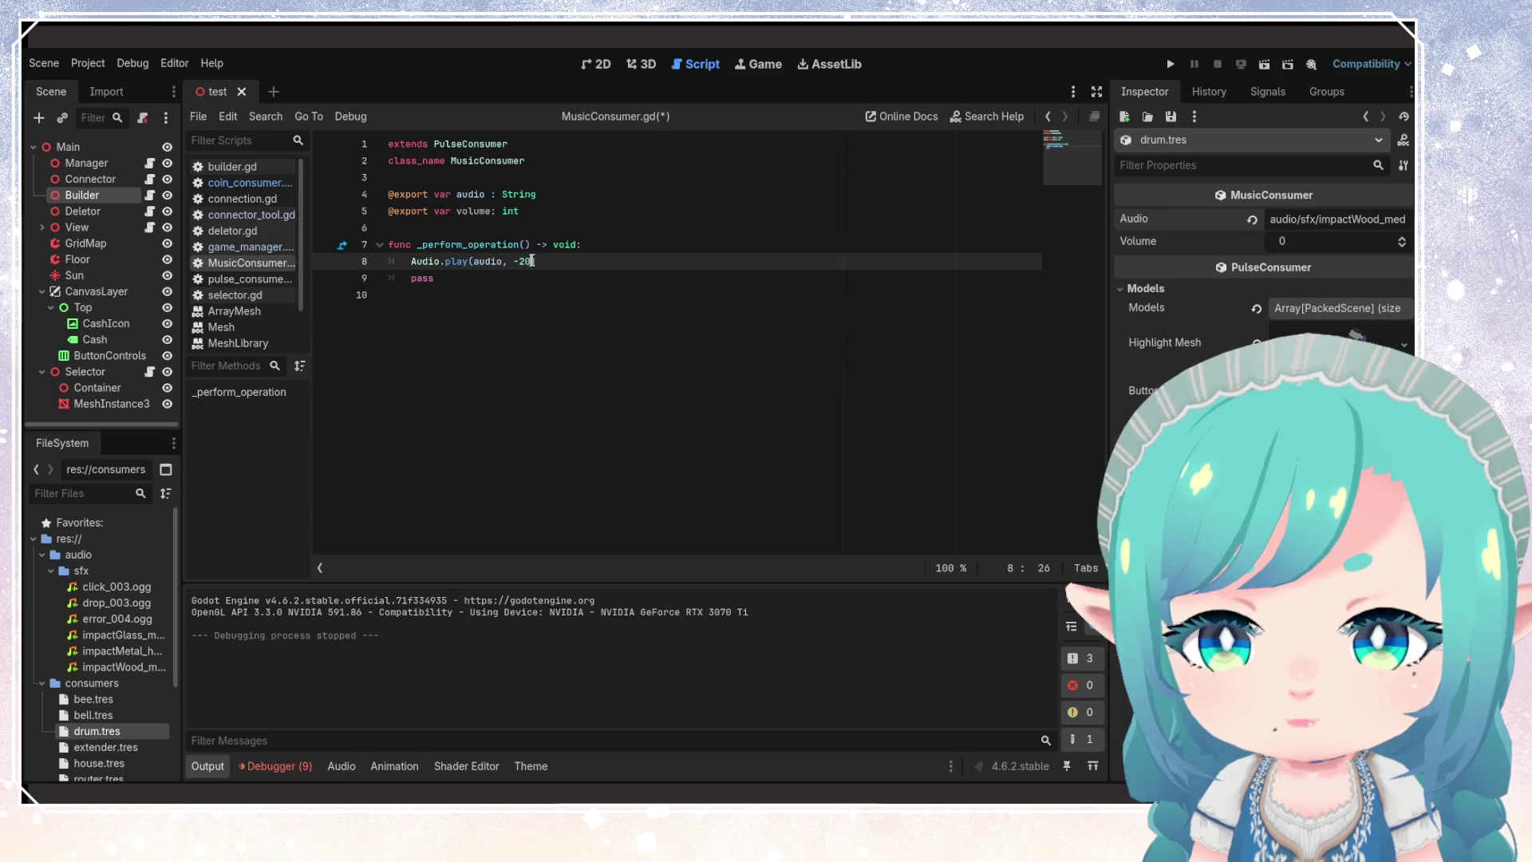
click(530, 210)
text(-20)
text(=)
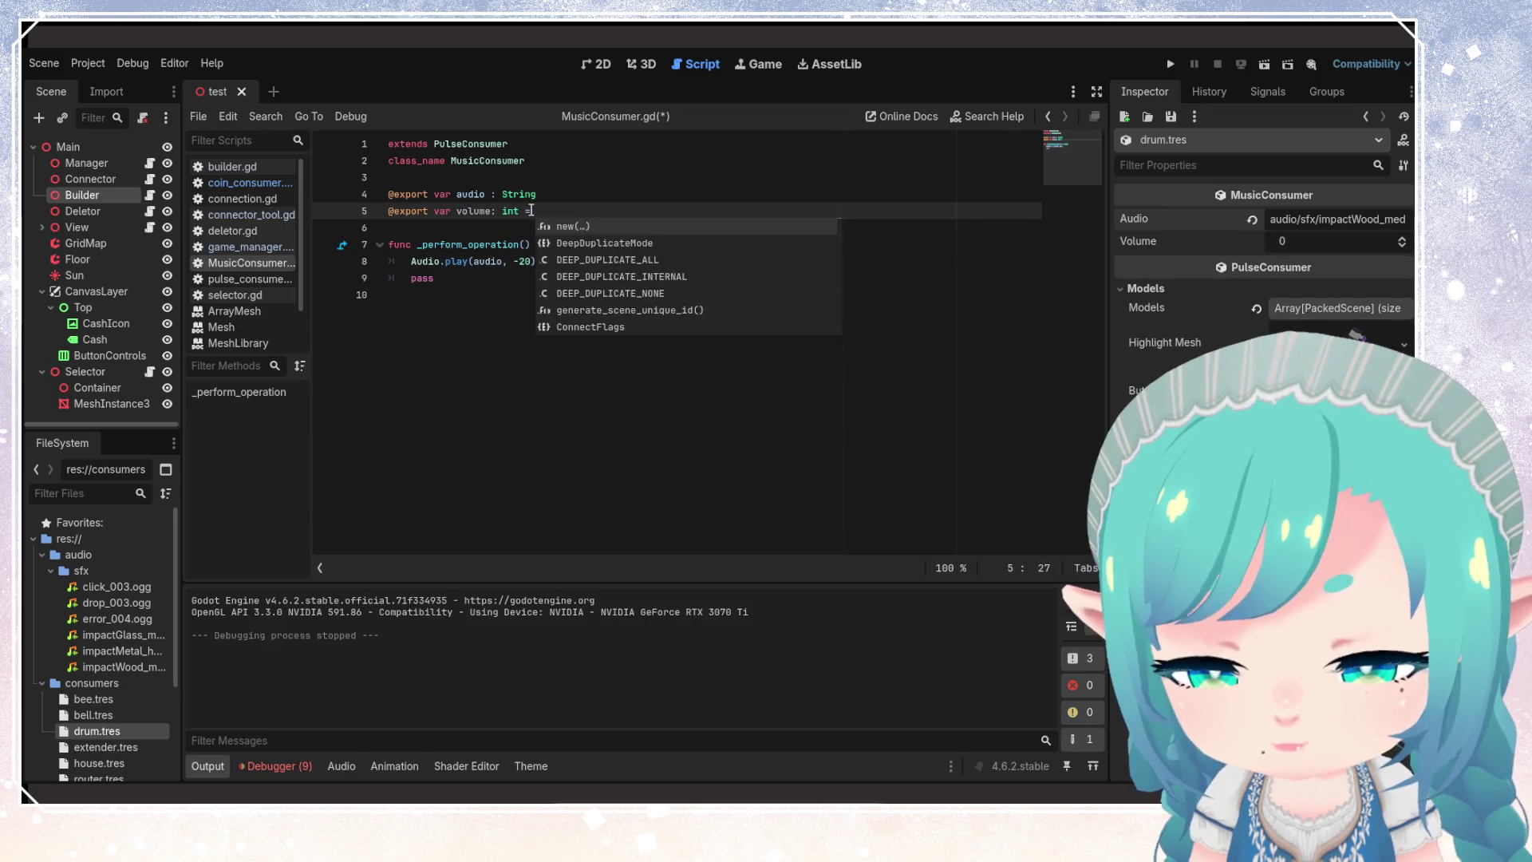
key(ctrl+s)
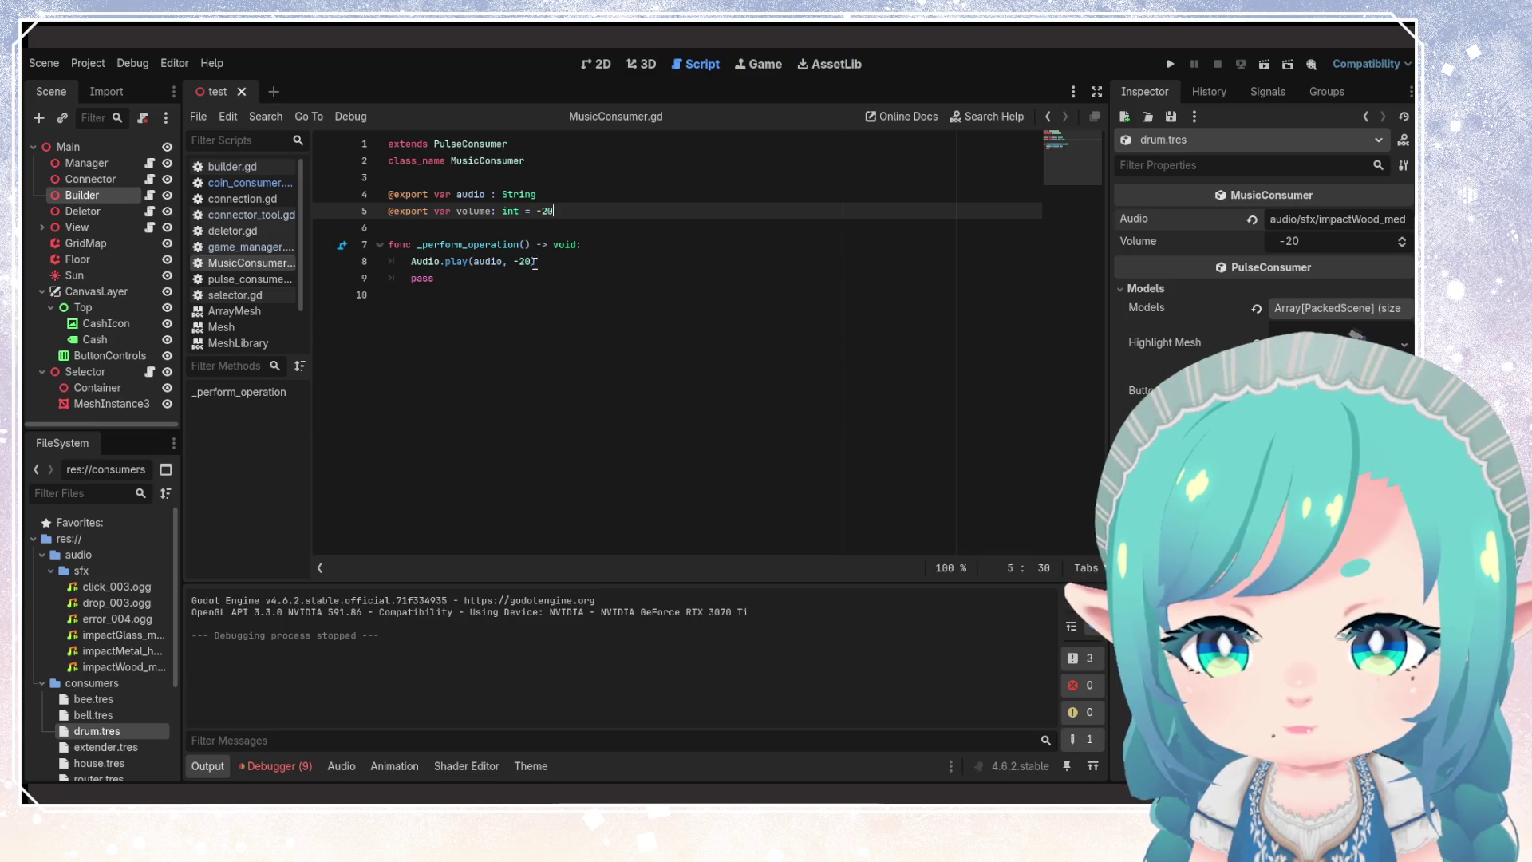
Select the hard-coded -20 in the Audio.play call, then launch the game
drag(535, 262, 514, 262)
click(814, 308)
text(-10)
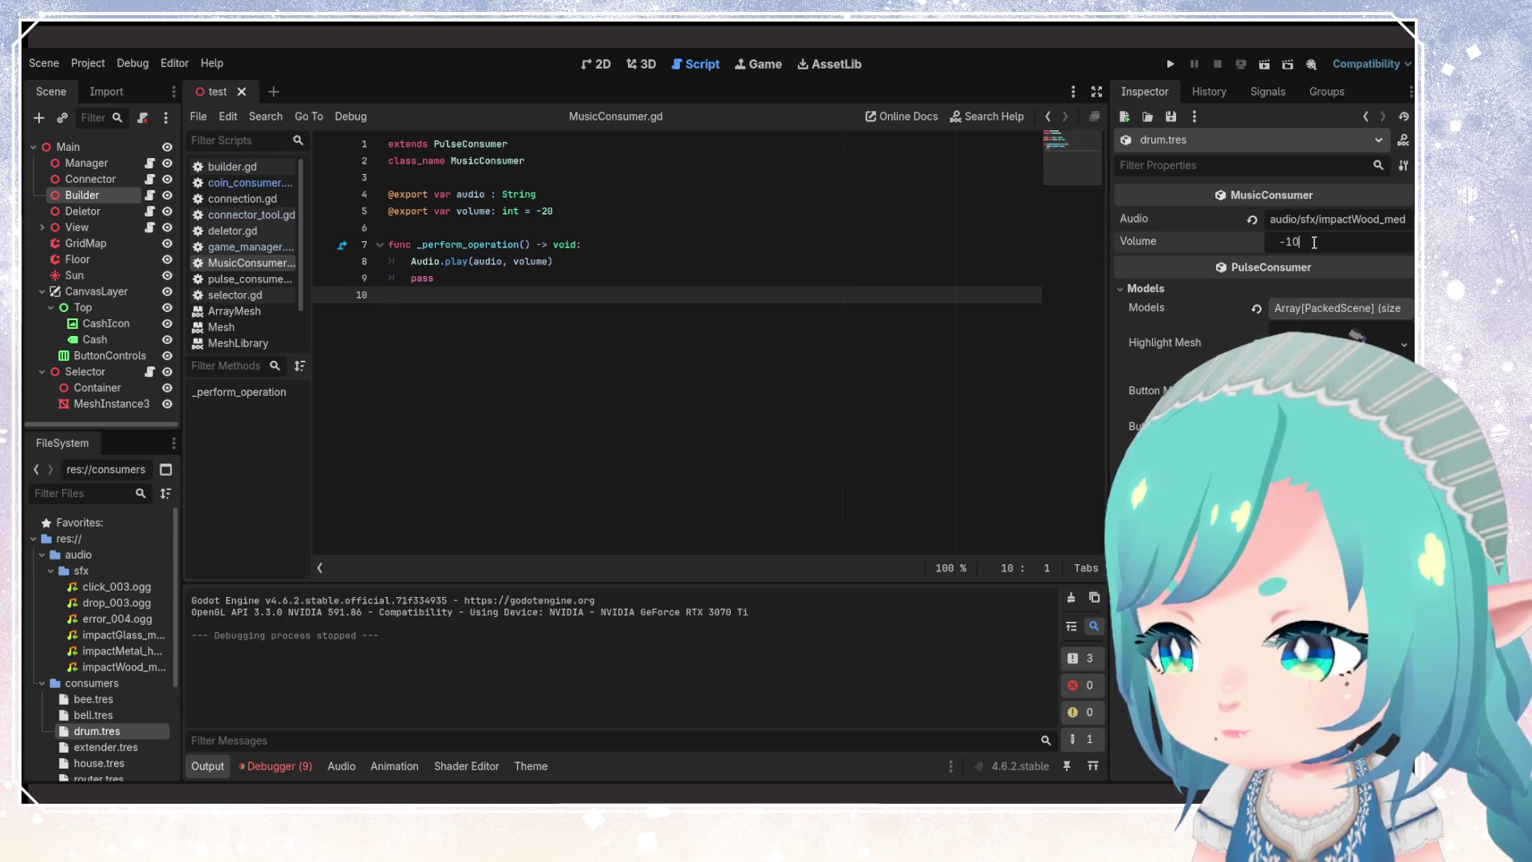
click(1173, 70)
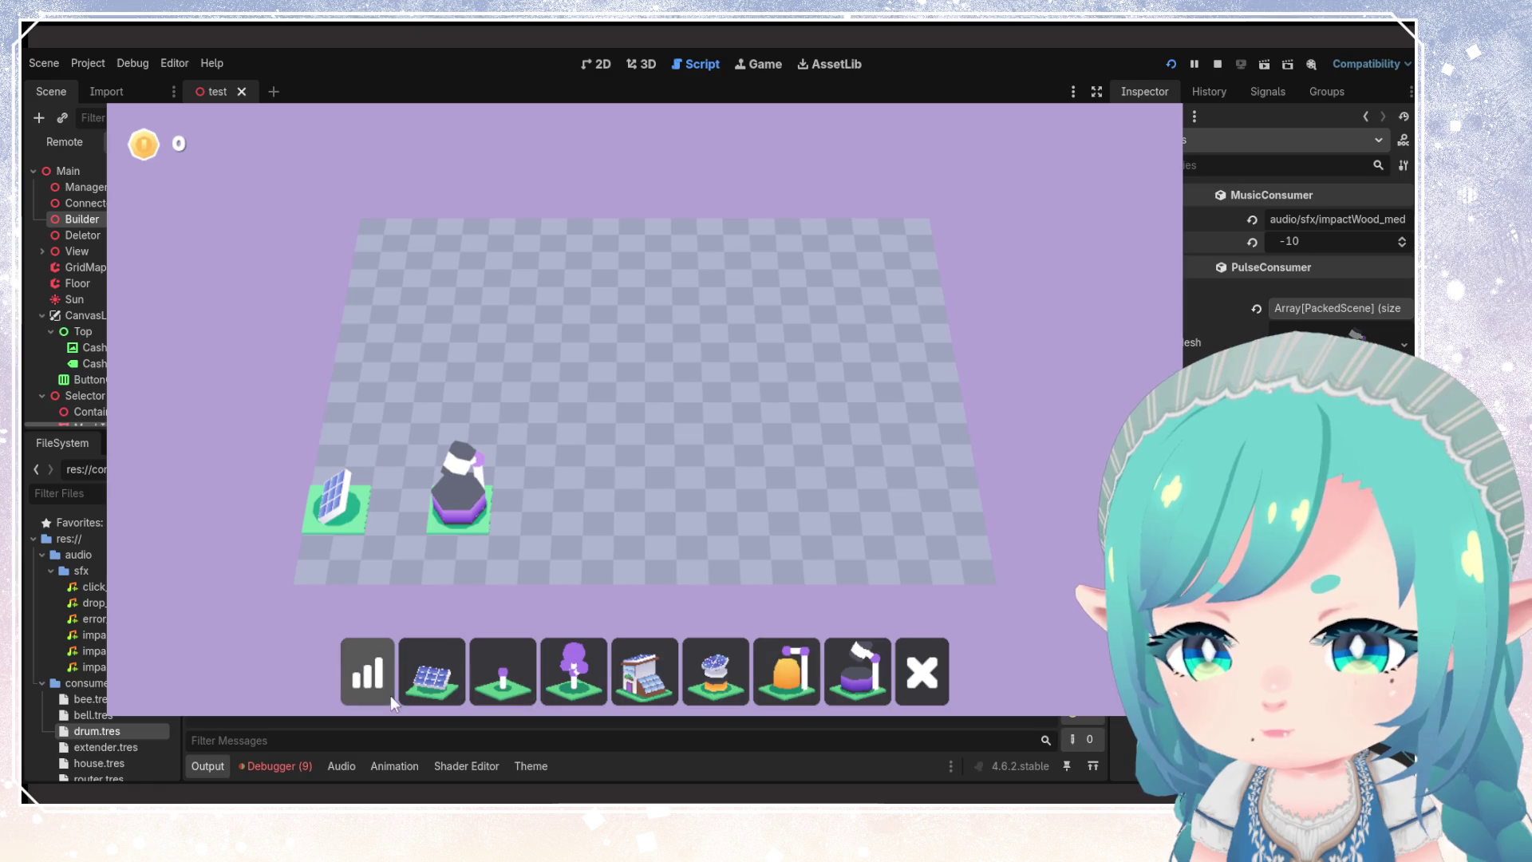
Cable the drum, add a solar panel and a bell wired together, then stop the game
click(432, 517)
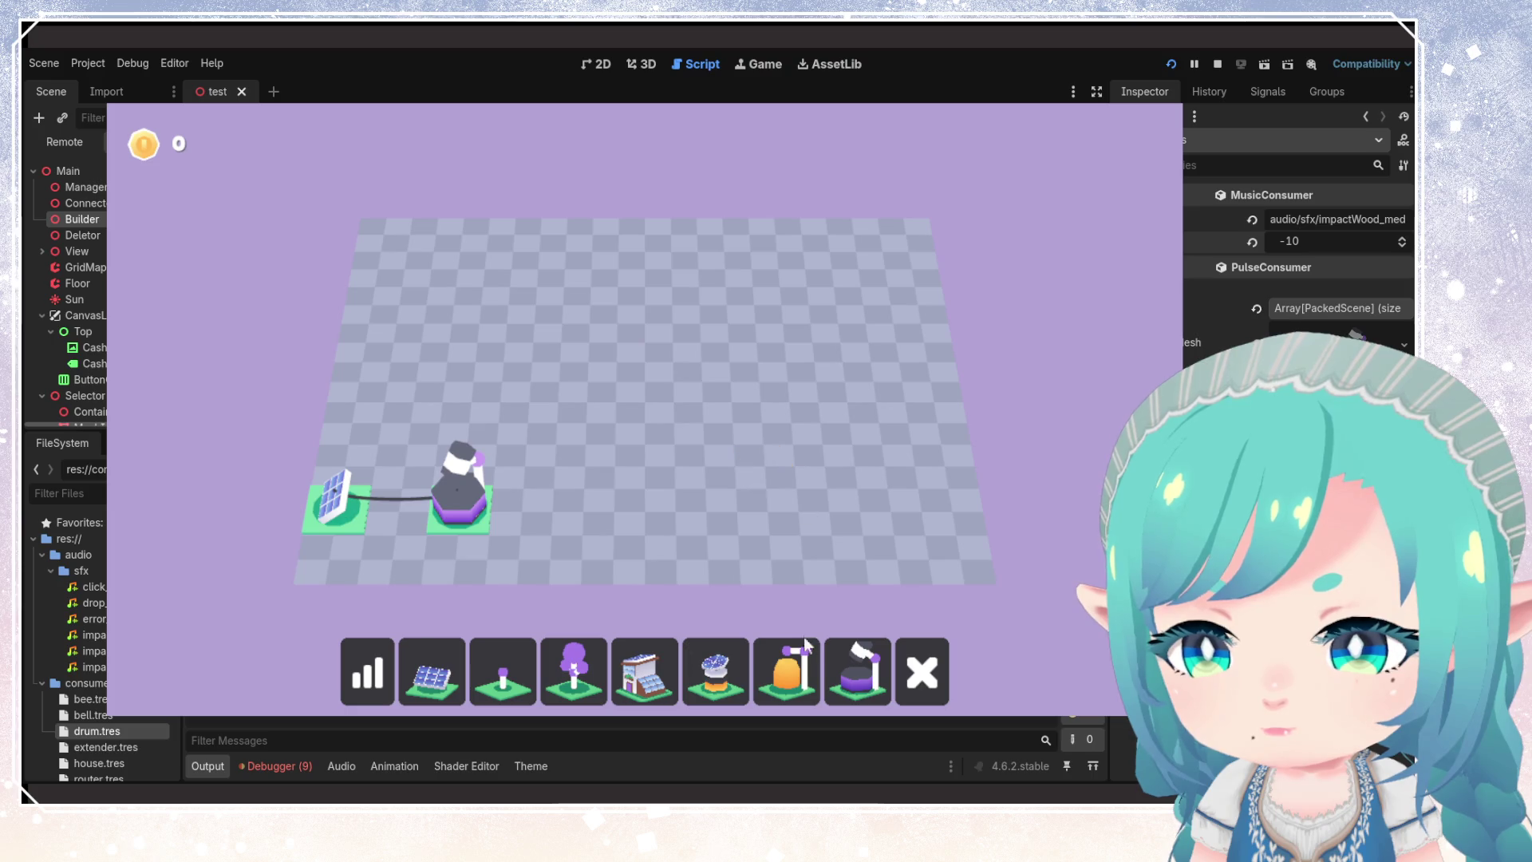
click(432, 670)
click(838, 394)
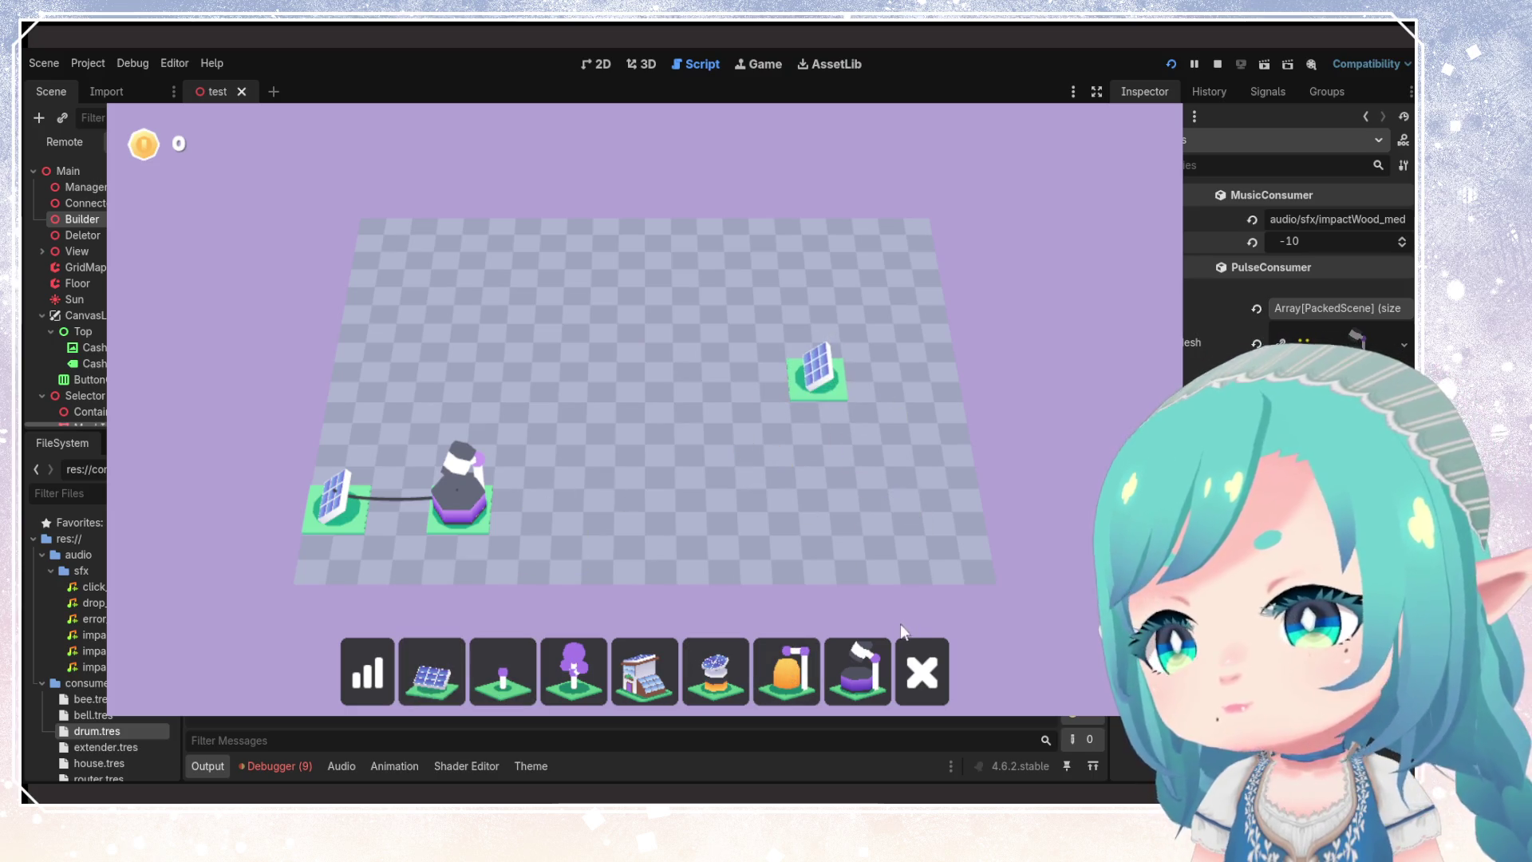
click(787, 670)
click(913, 389)
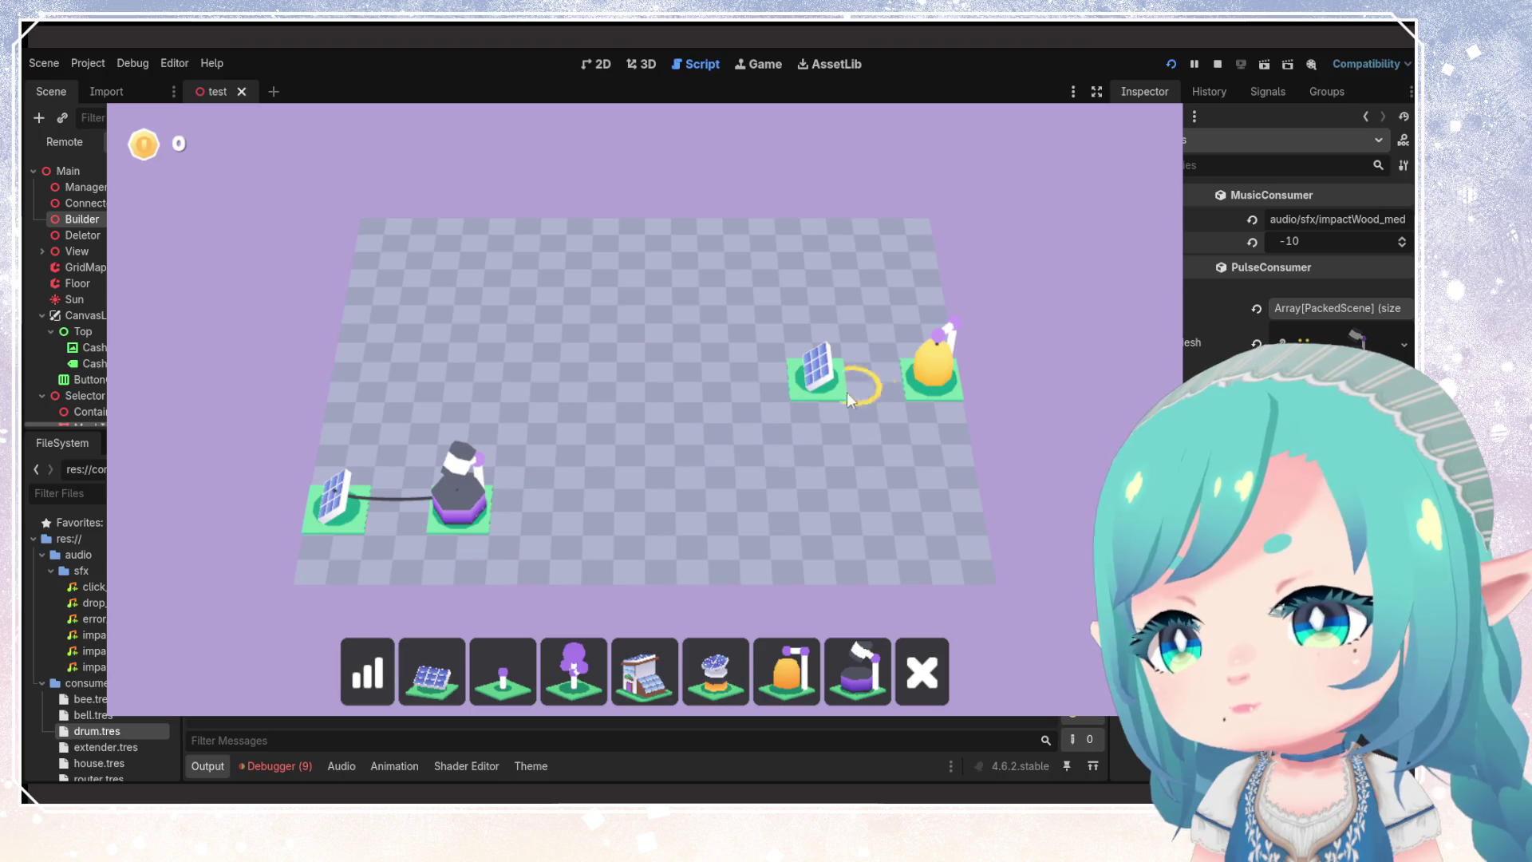
drag(847, 397, 894, 377)
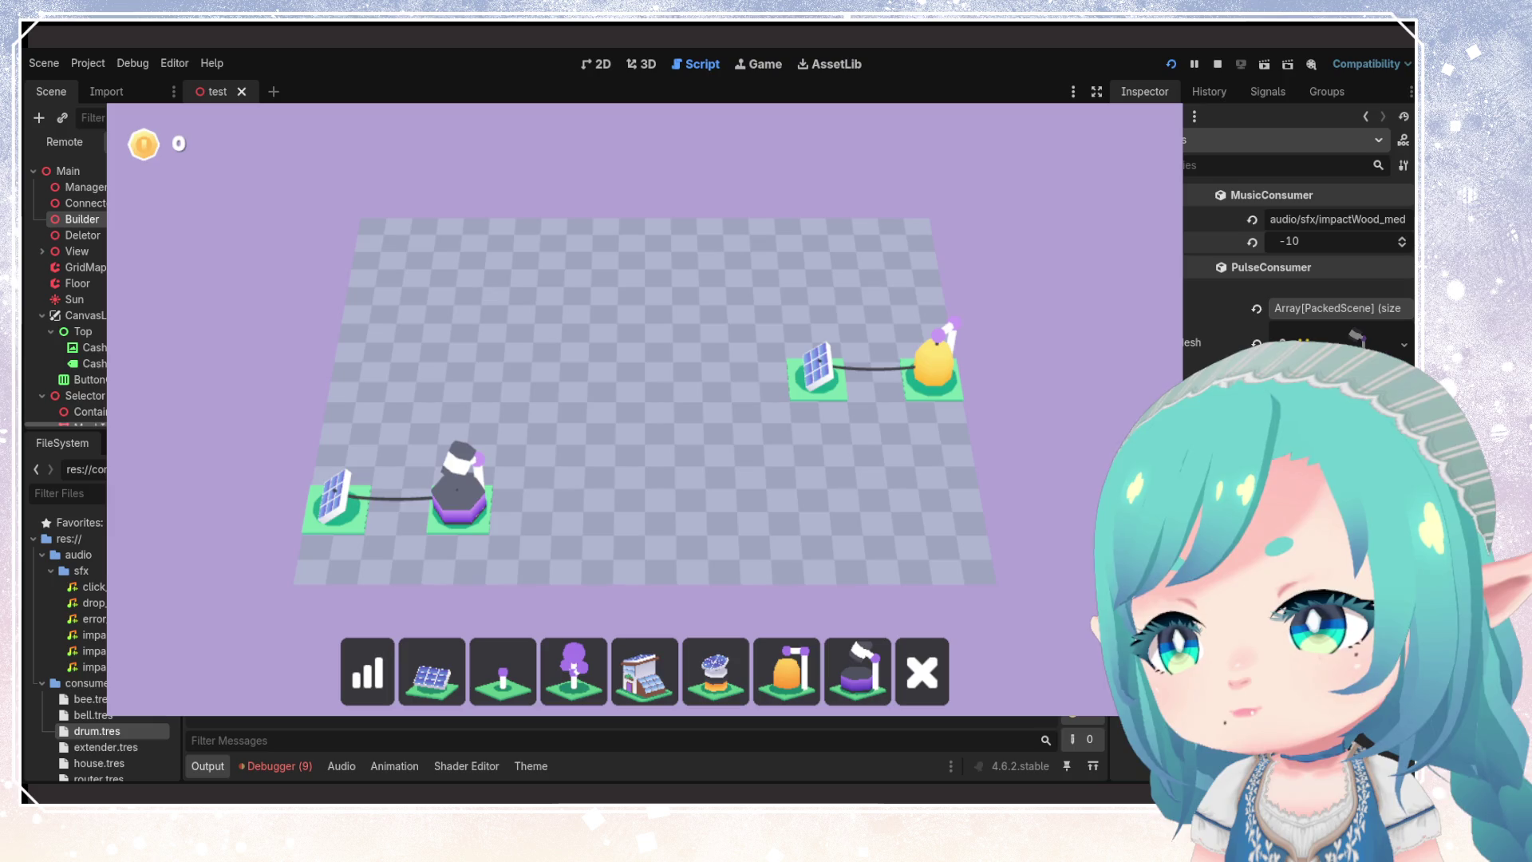
key(F8)
Set drum.tres Volume to -5, rerun the game, and place a drum beside the solar panel
text(-5)
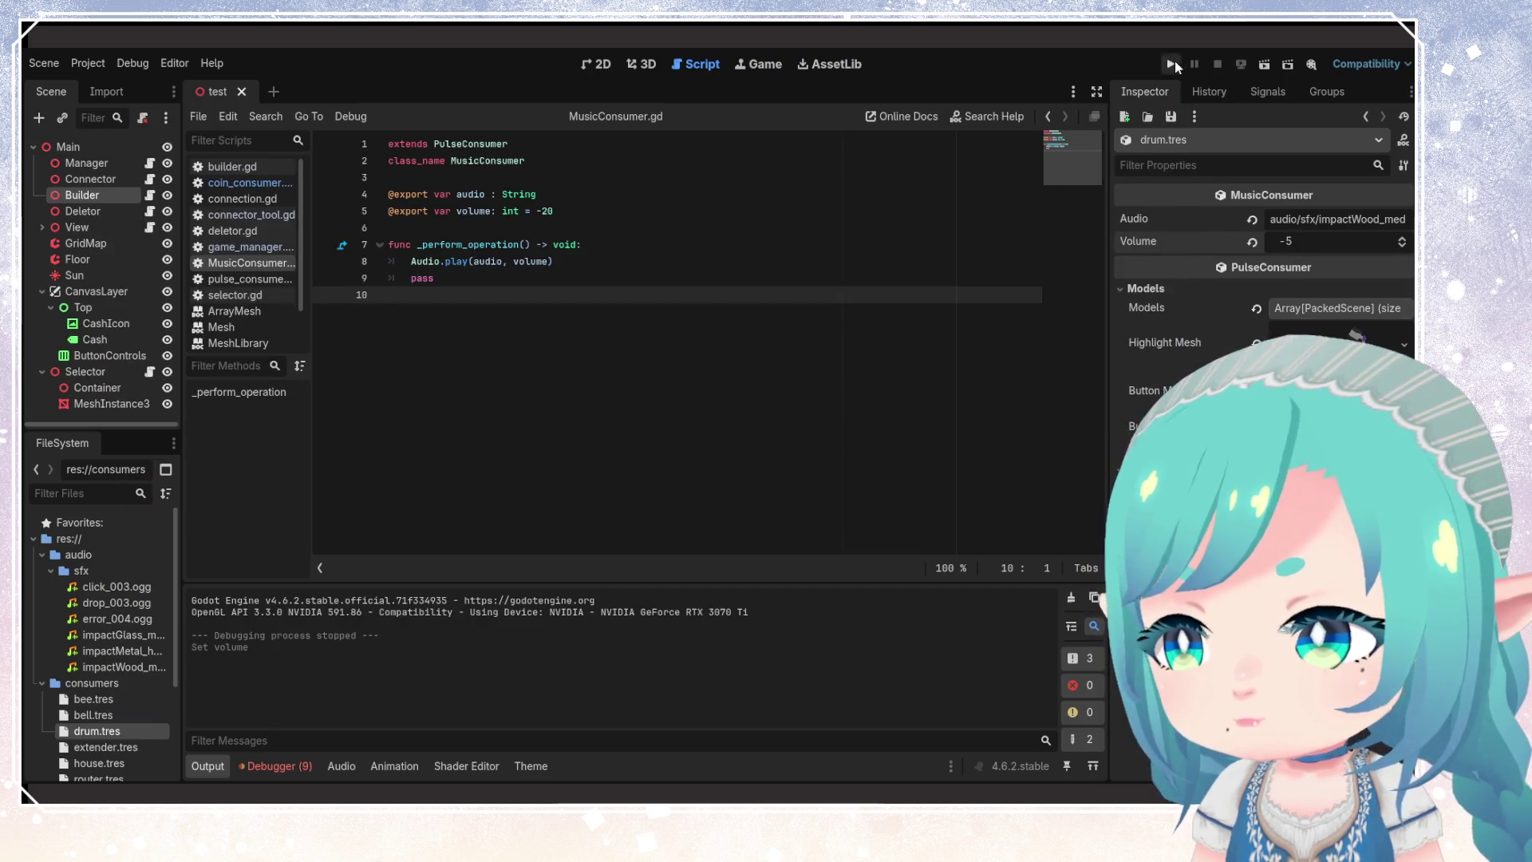
click(1171, 64)
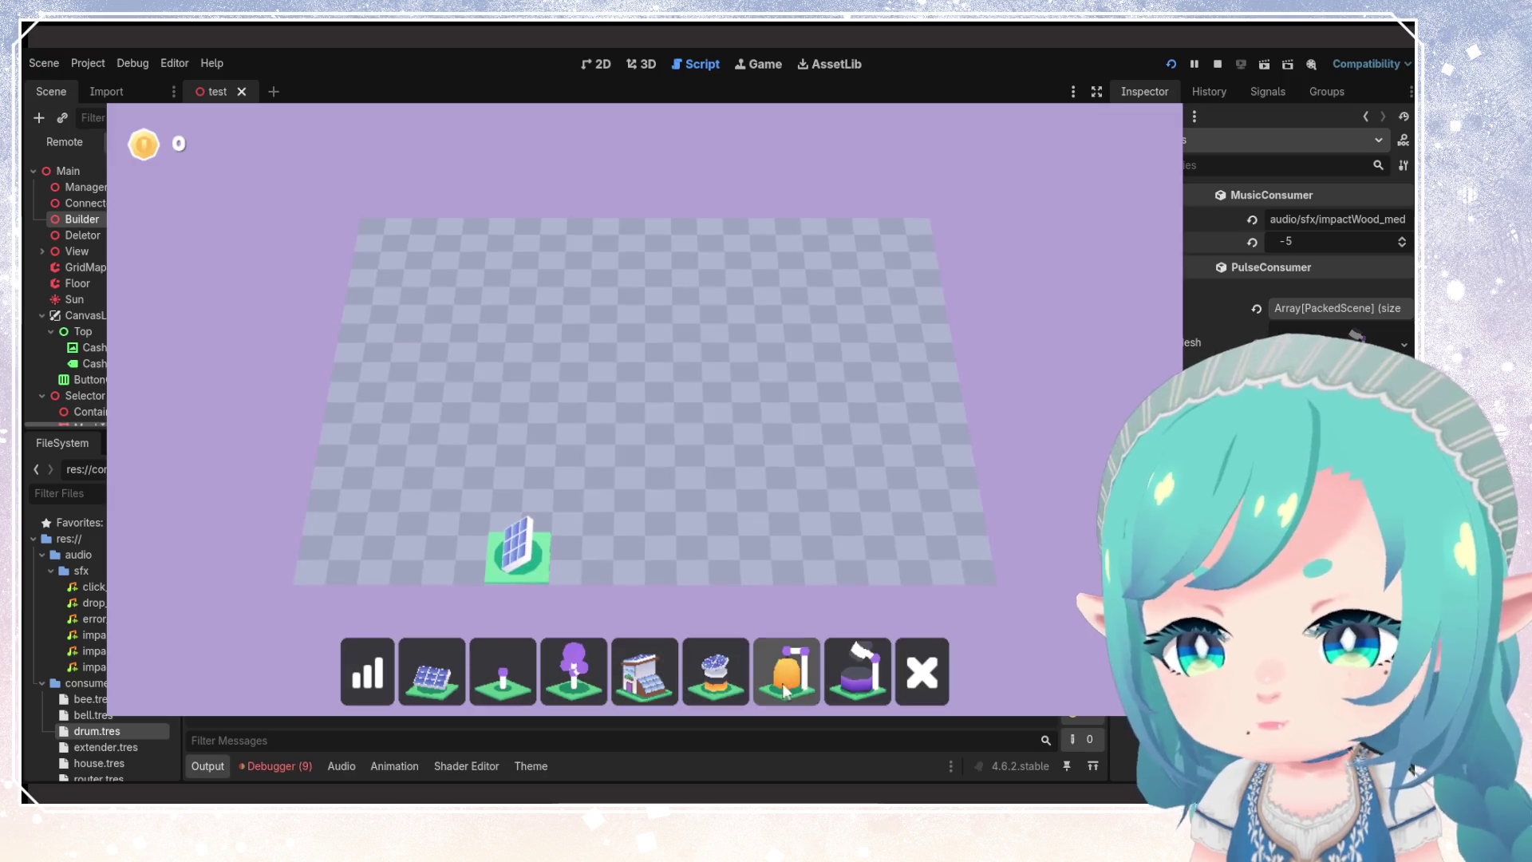
click(858, 670)
click(645, 550)
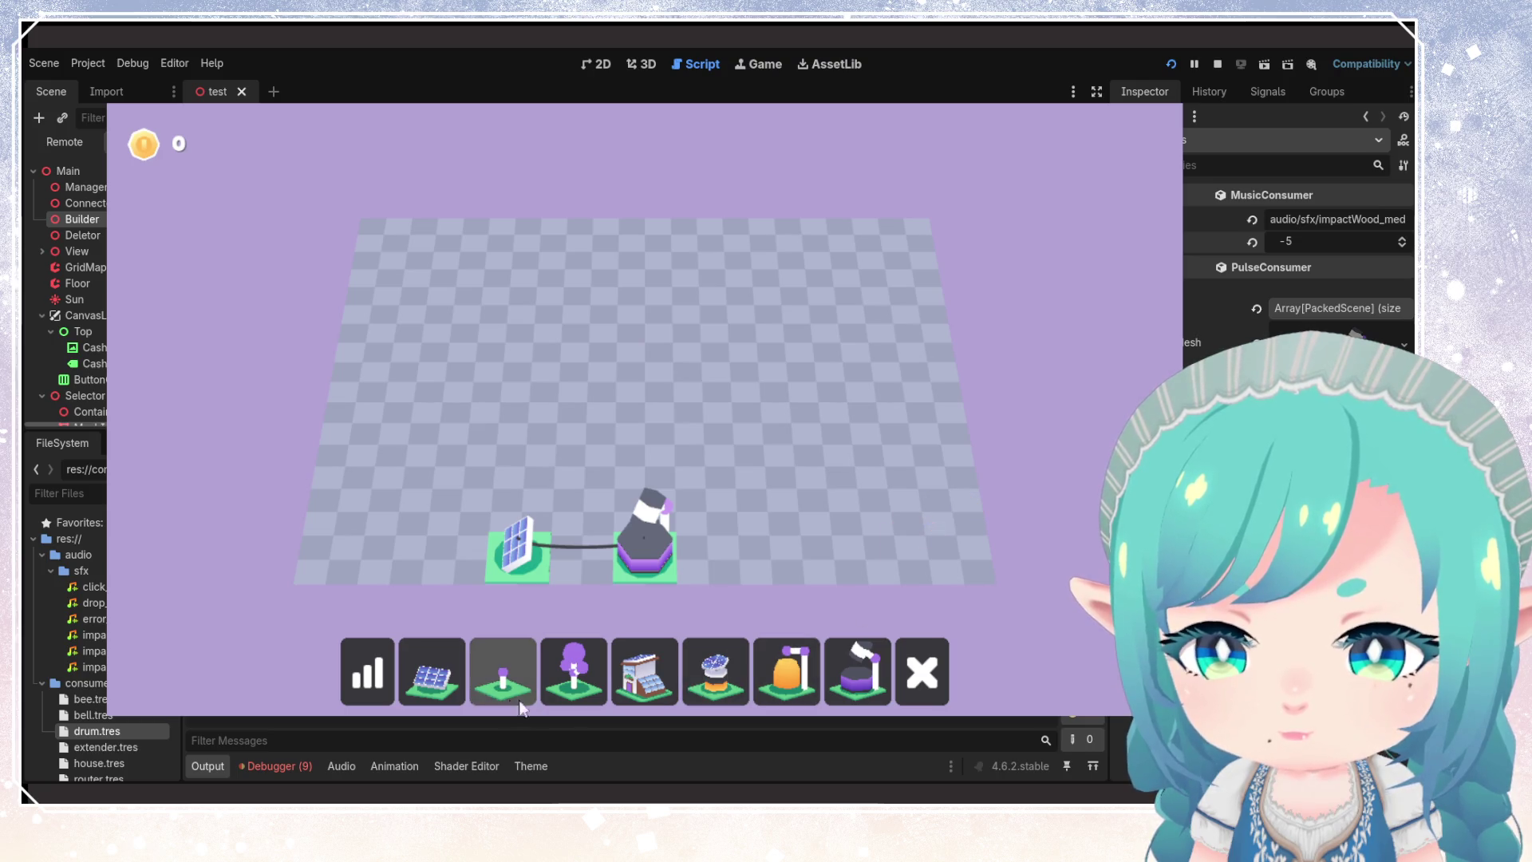
Place another solar panel, cable it to a bell building, and stop the game
click(432, 670)
click(584, 459)
click(786, 671)
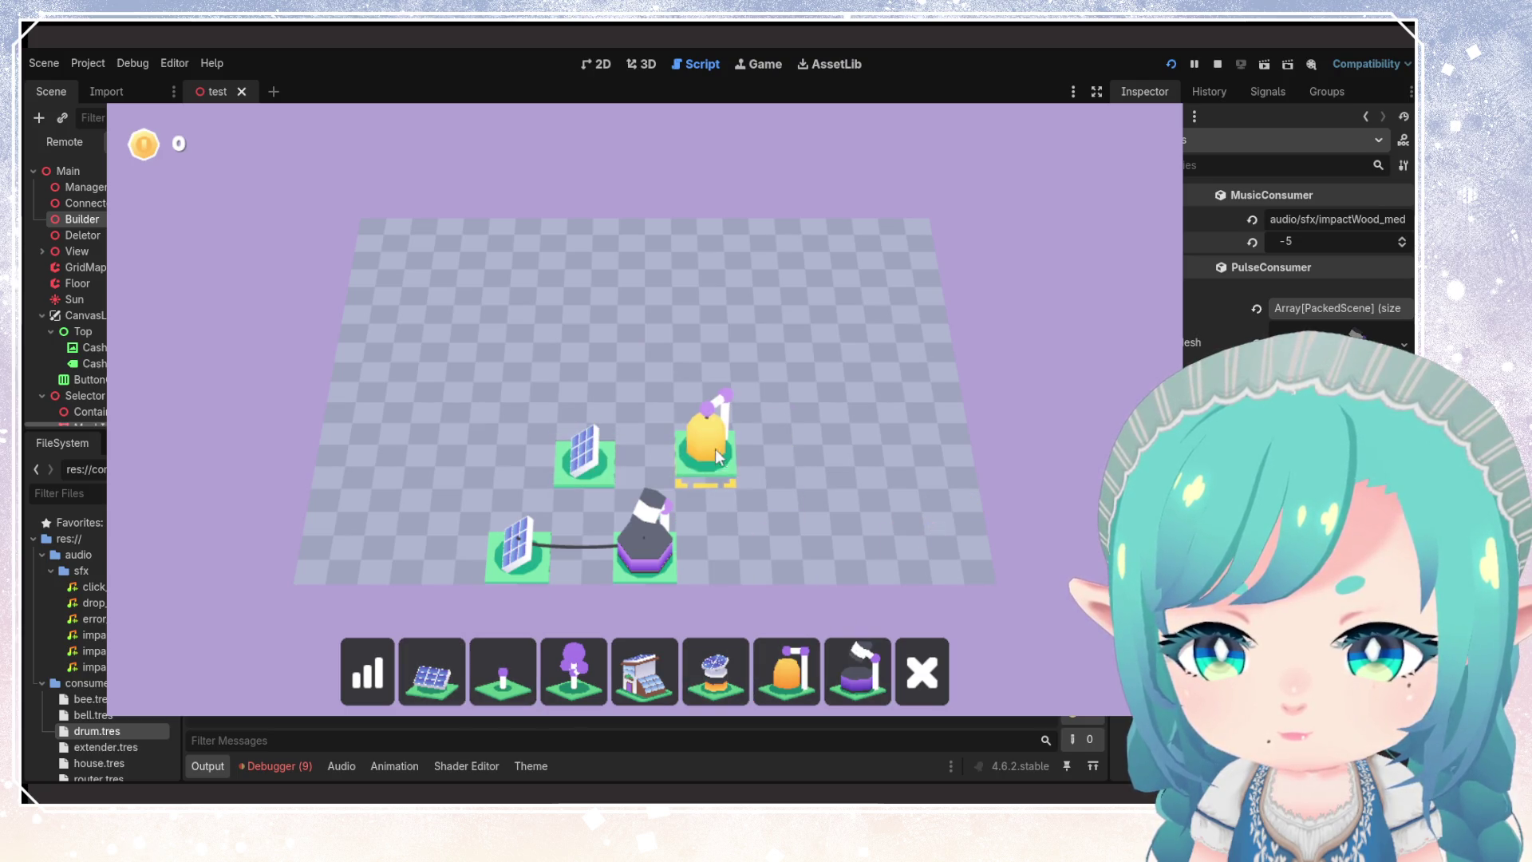
drag(584, 459, 705, 451)
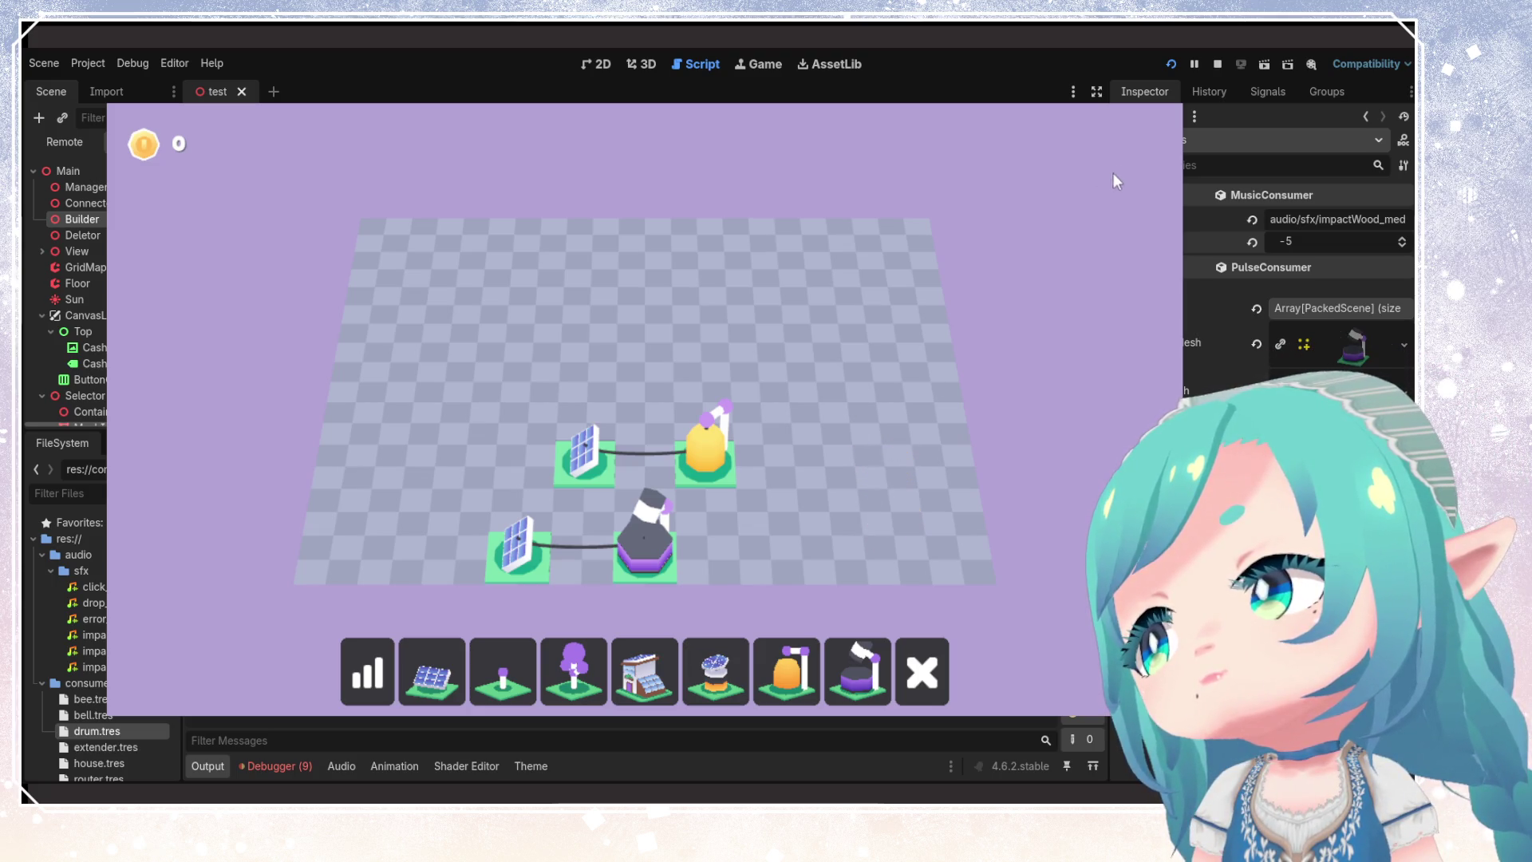
key(F8)
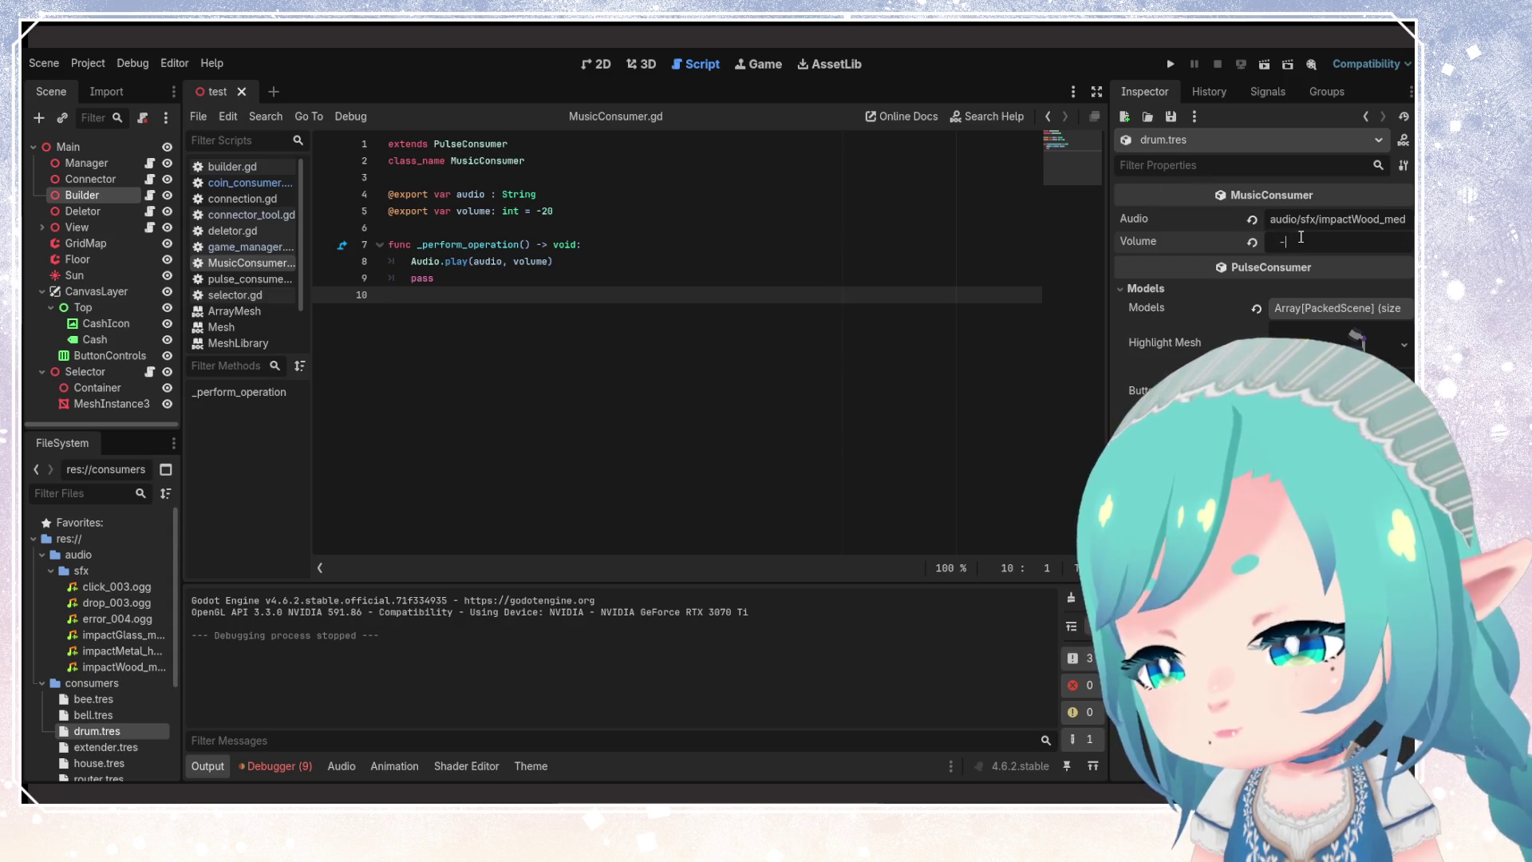
Rerun the project, place a drum, and wire the solar panel to it
key(F5)
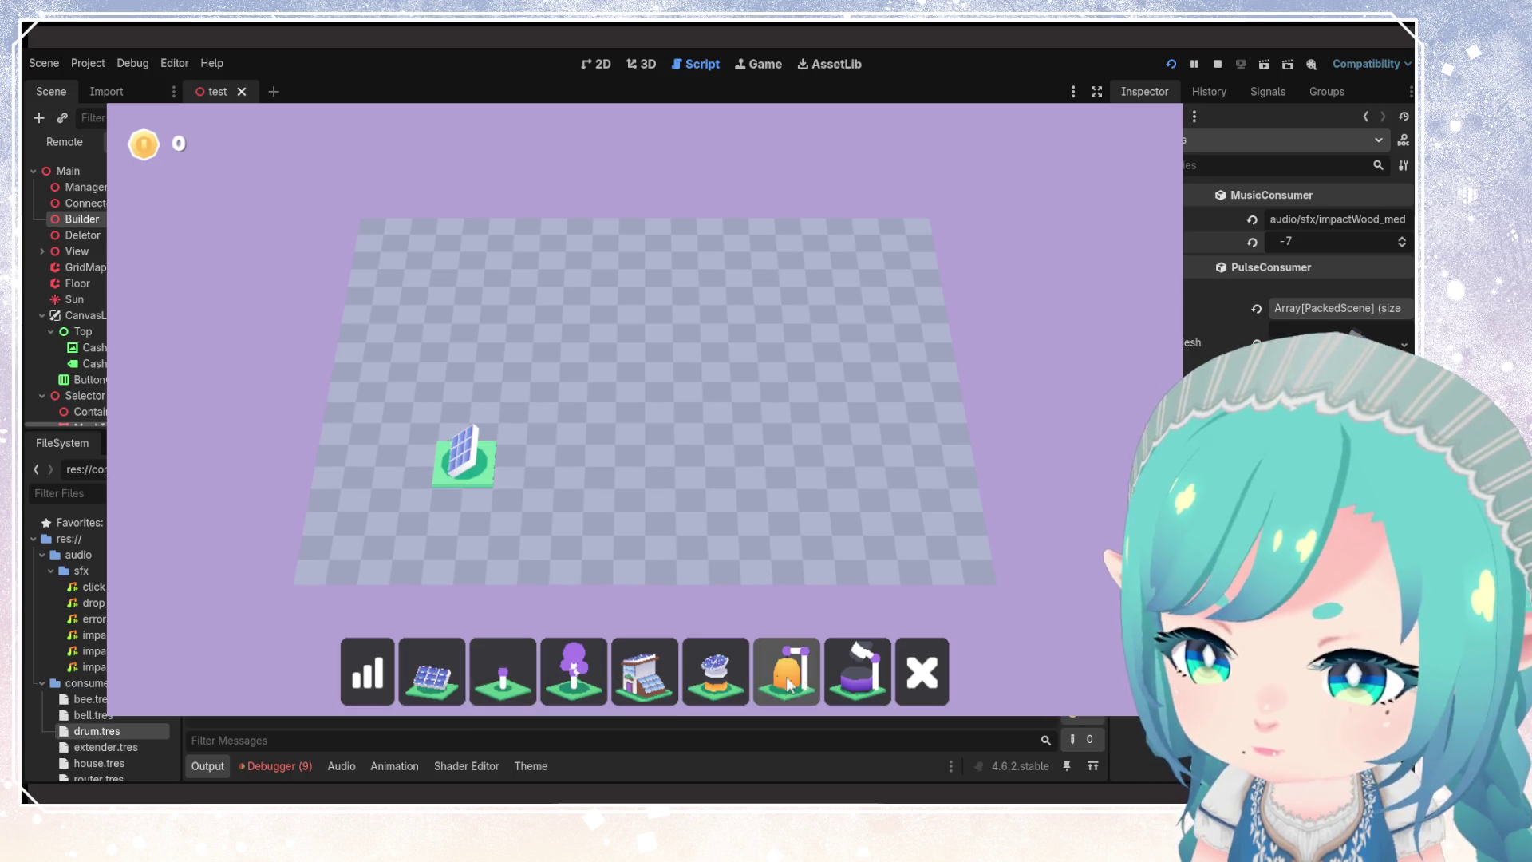
click(858, 671)
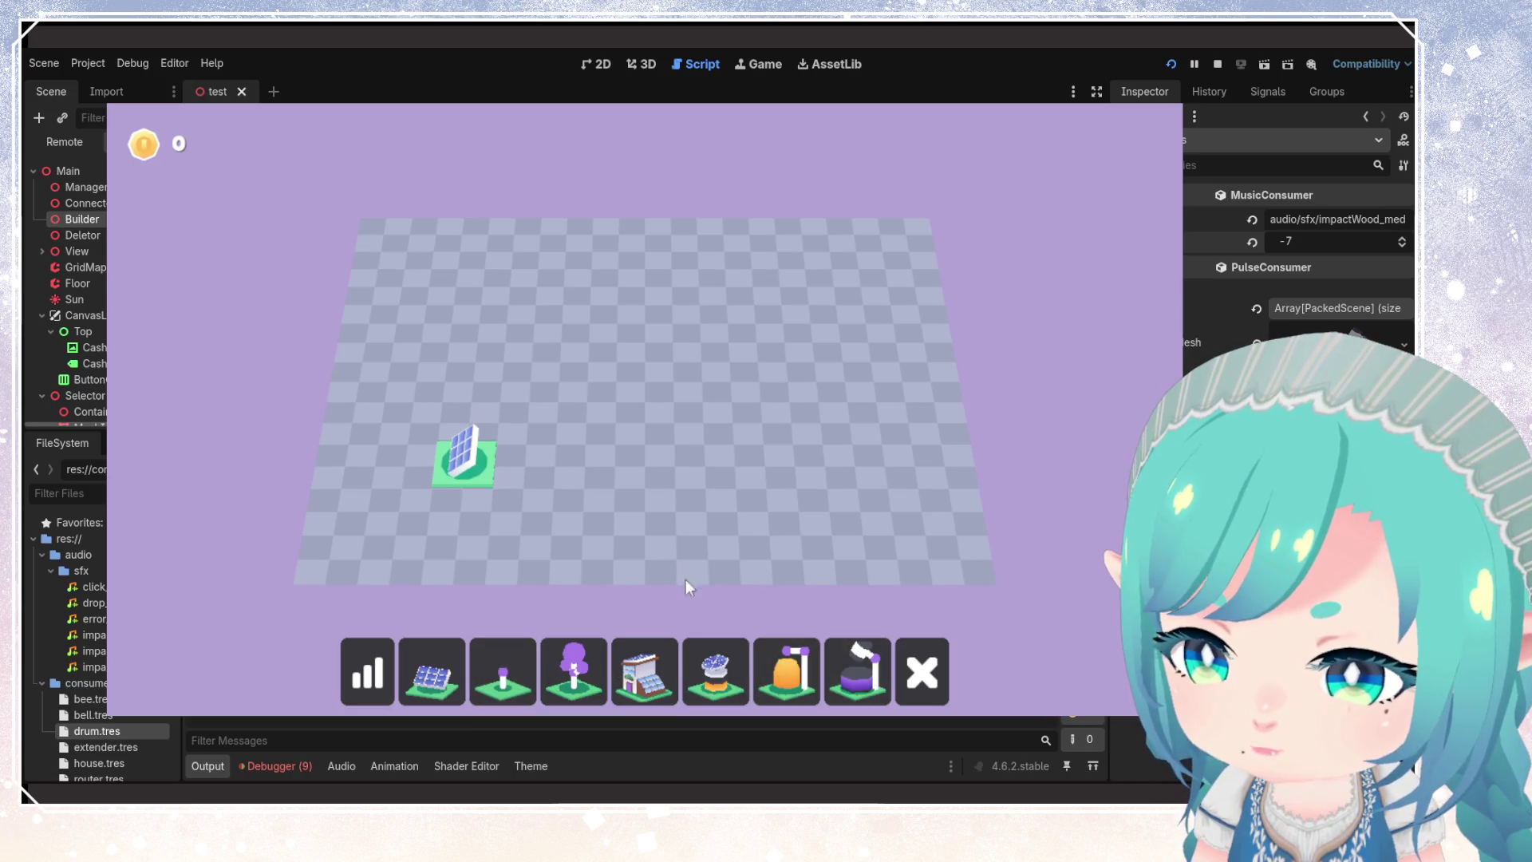
click(589, 477)
drag(472, 474, 585, 455)
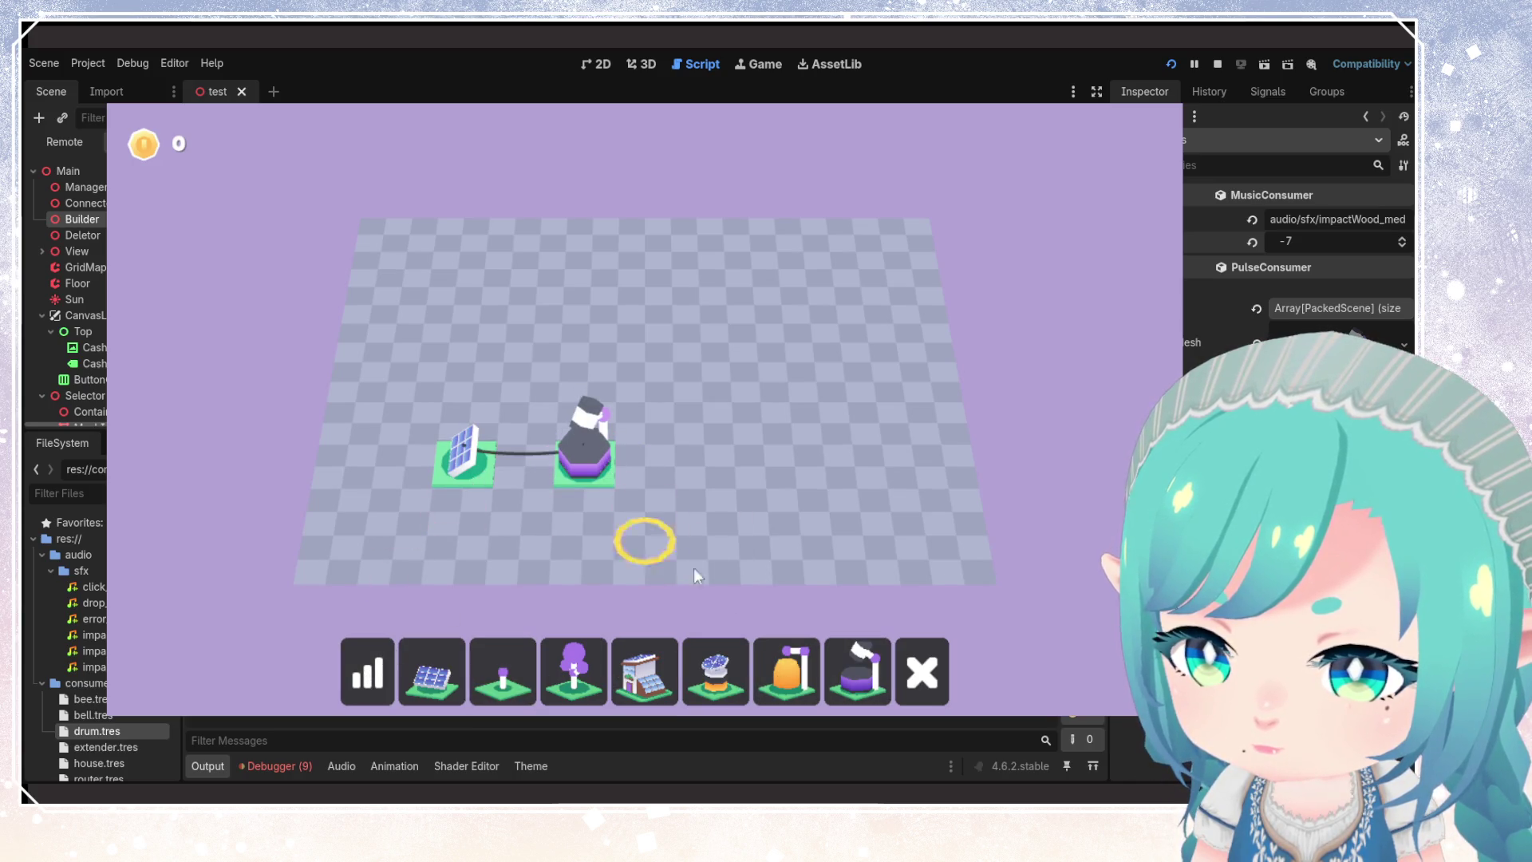
Place a yellow bell and a solar panel beside it, connect them, and stop the game
click(807, 667)
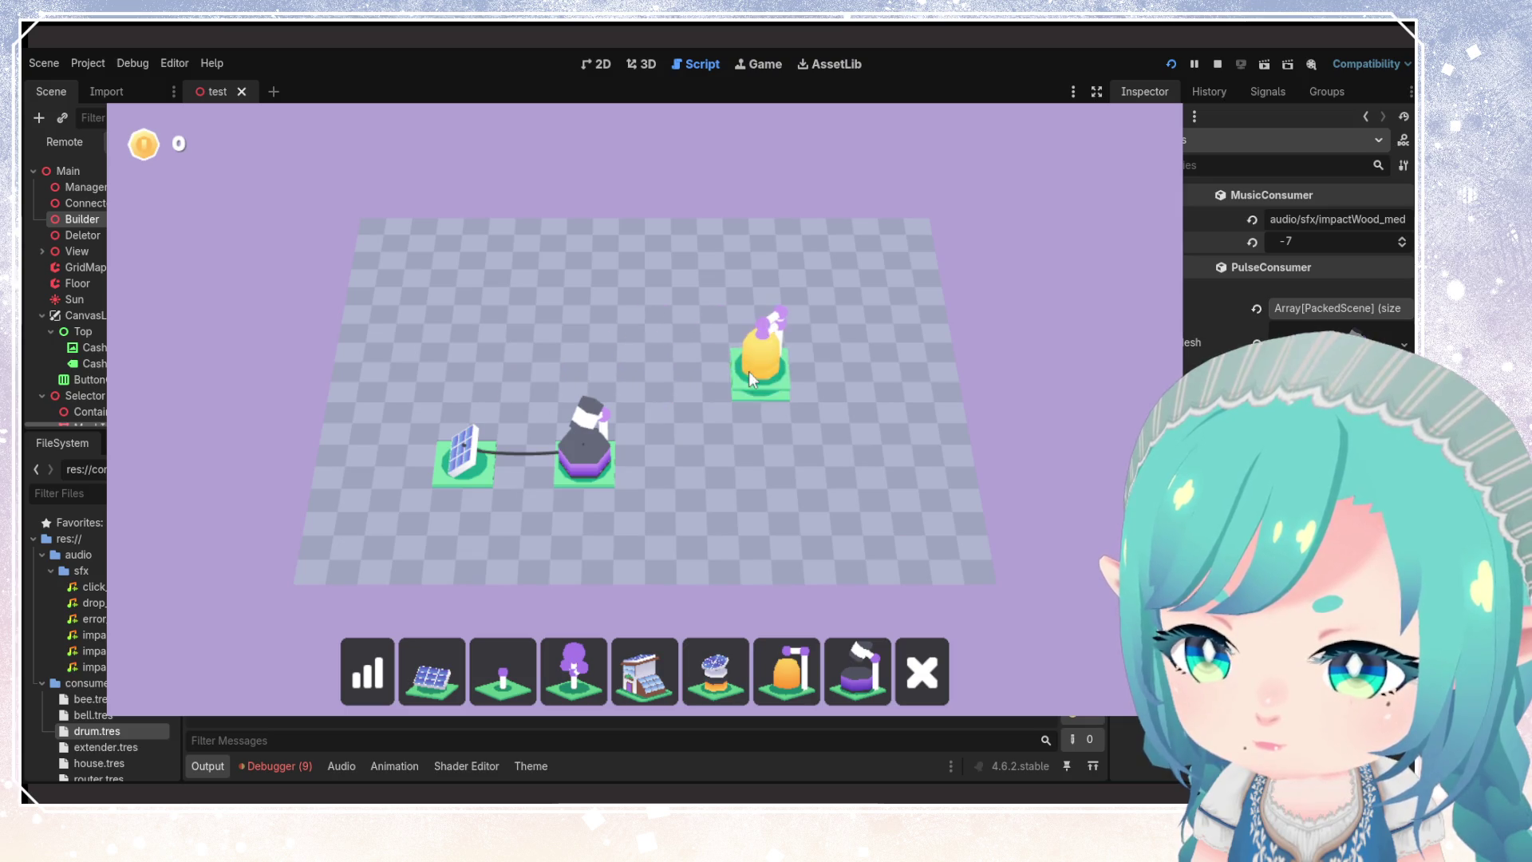
click(750, 373)
click(431, 670)
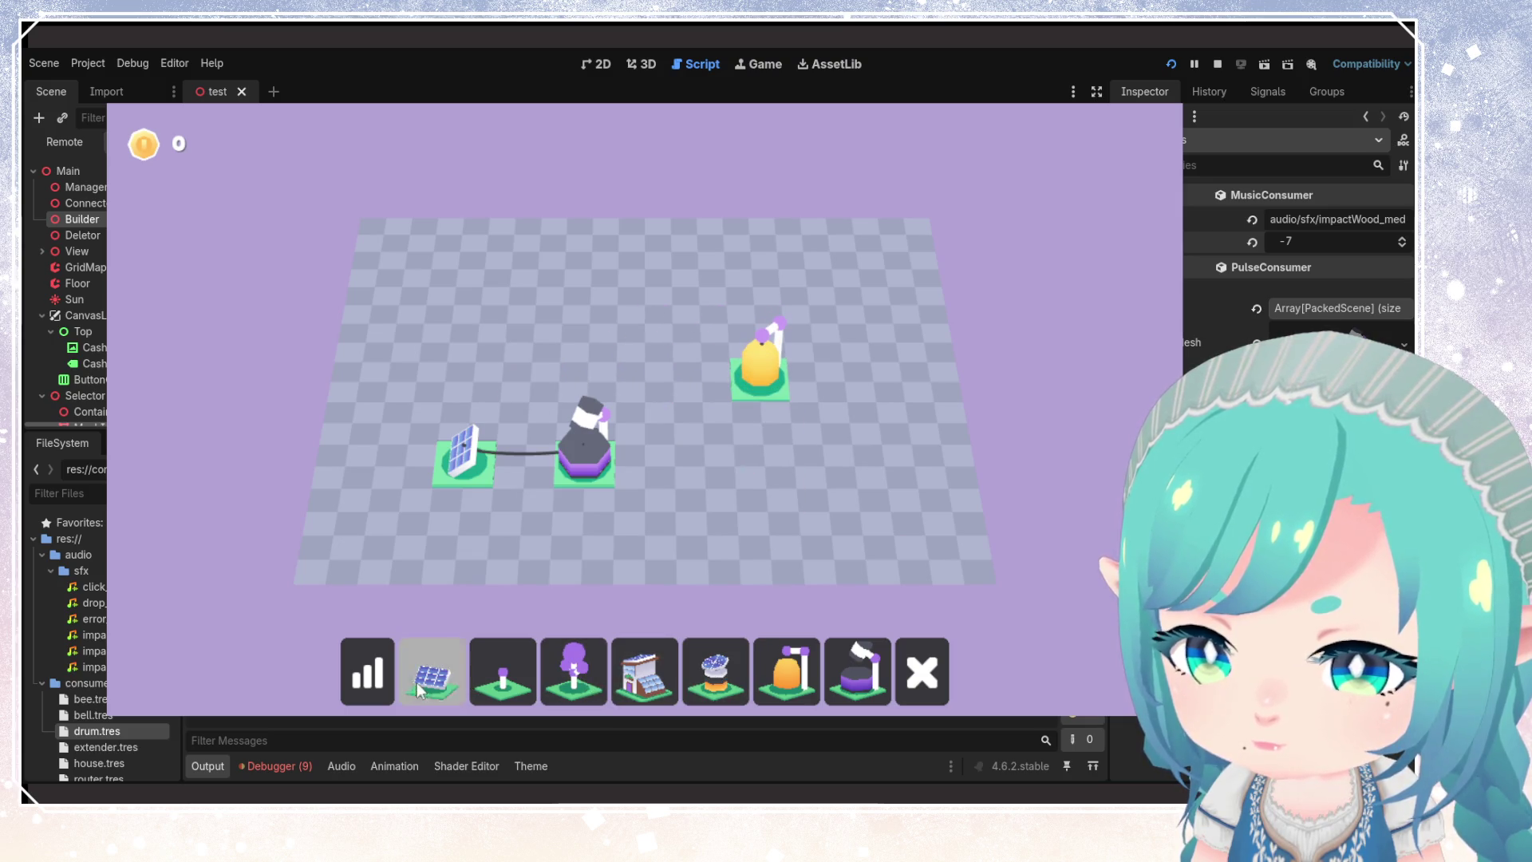
click(842, 388)
click(878, 375)
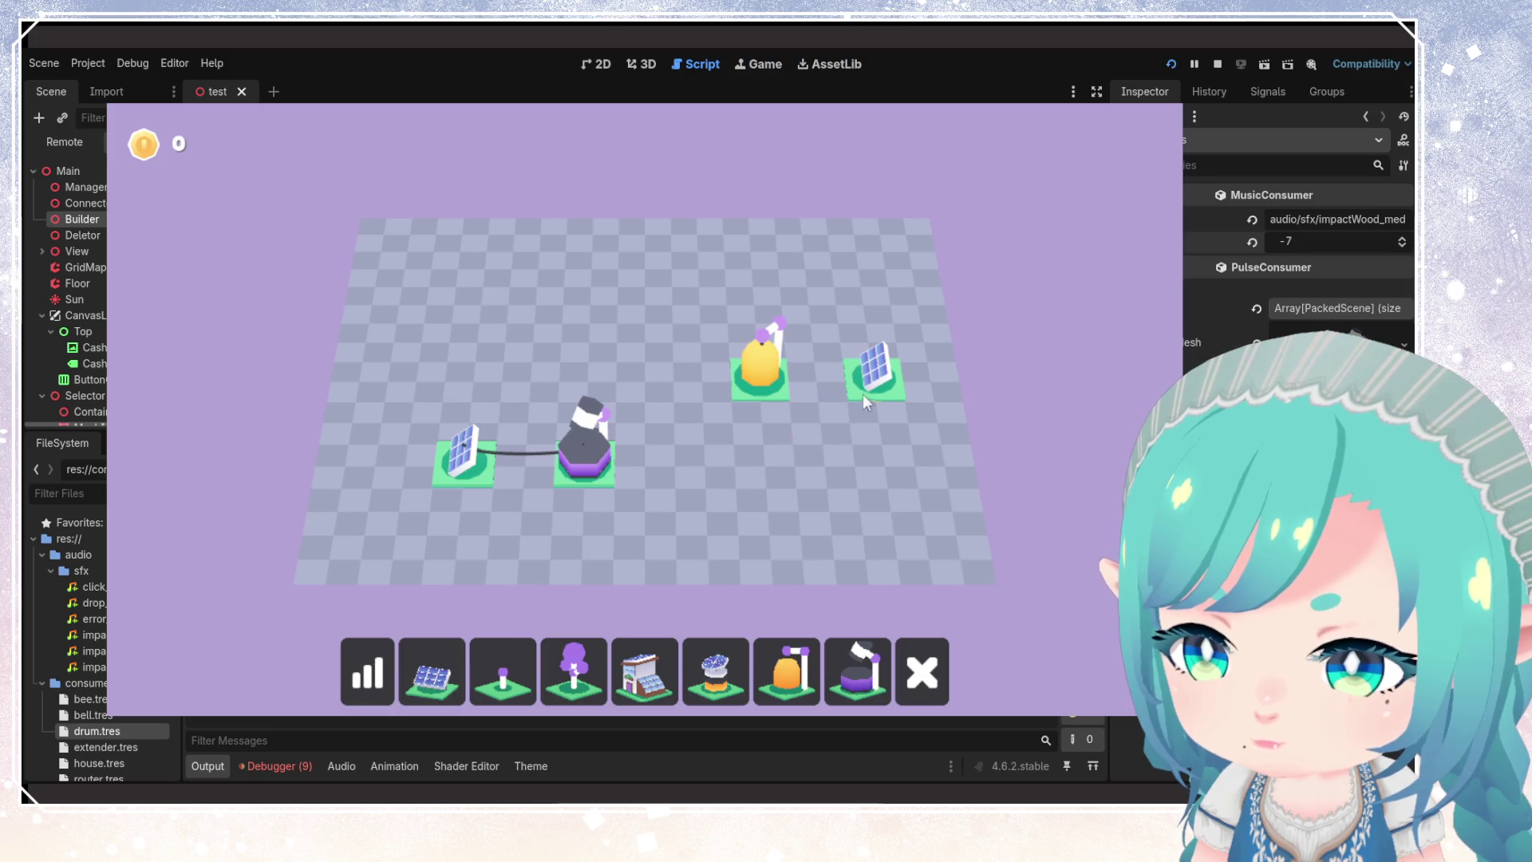
drag(864, 394, 765, 380)
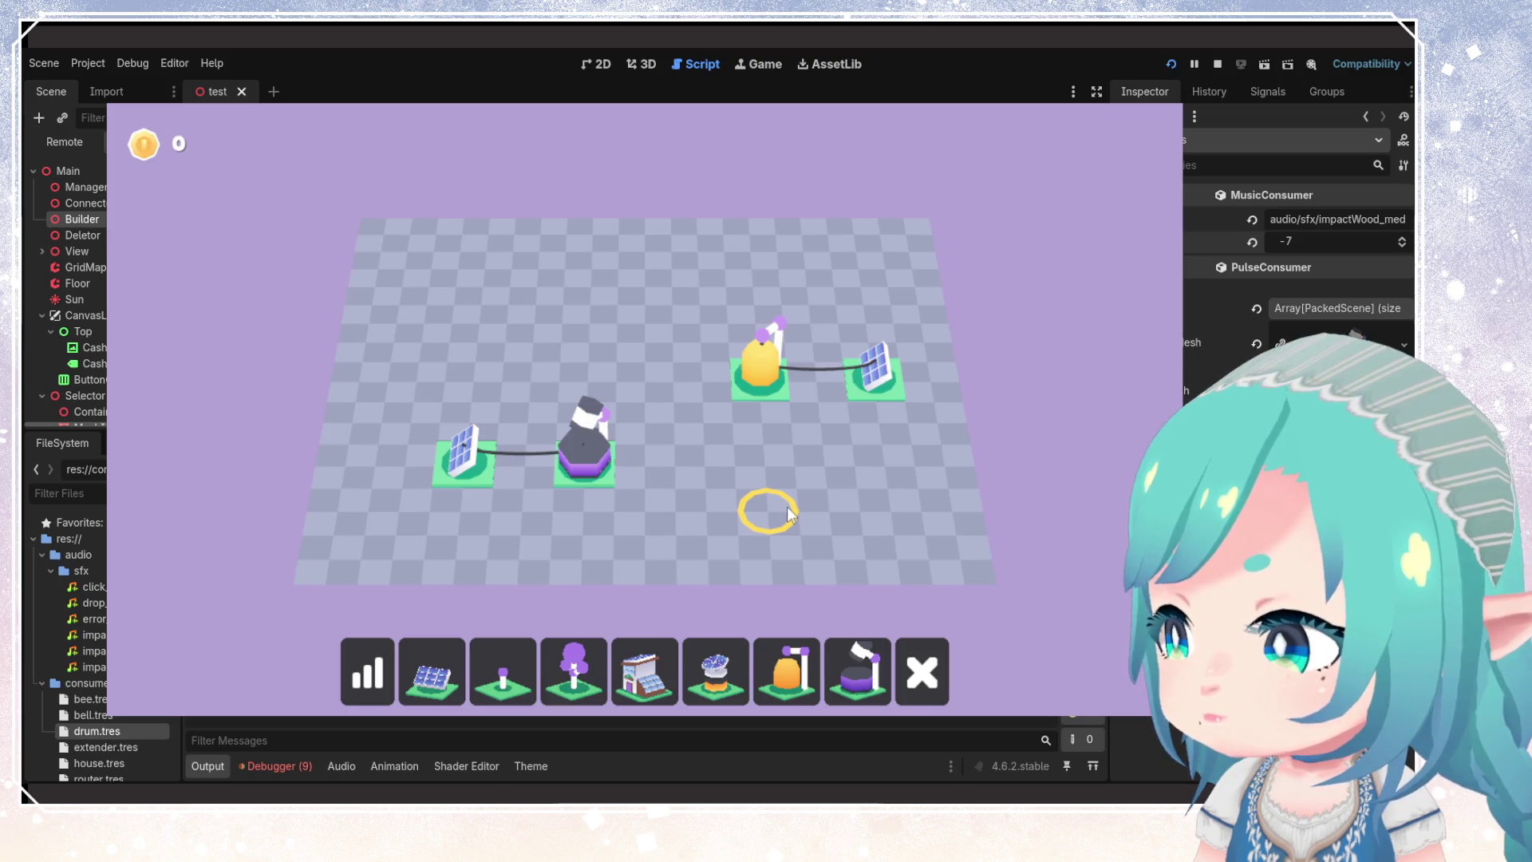
key(F8)
Relaunch the game and place a drum and a yellow bell on the grid
scroll(1297, 241, down, 3)
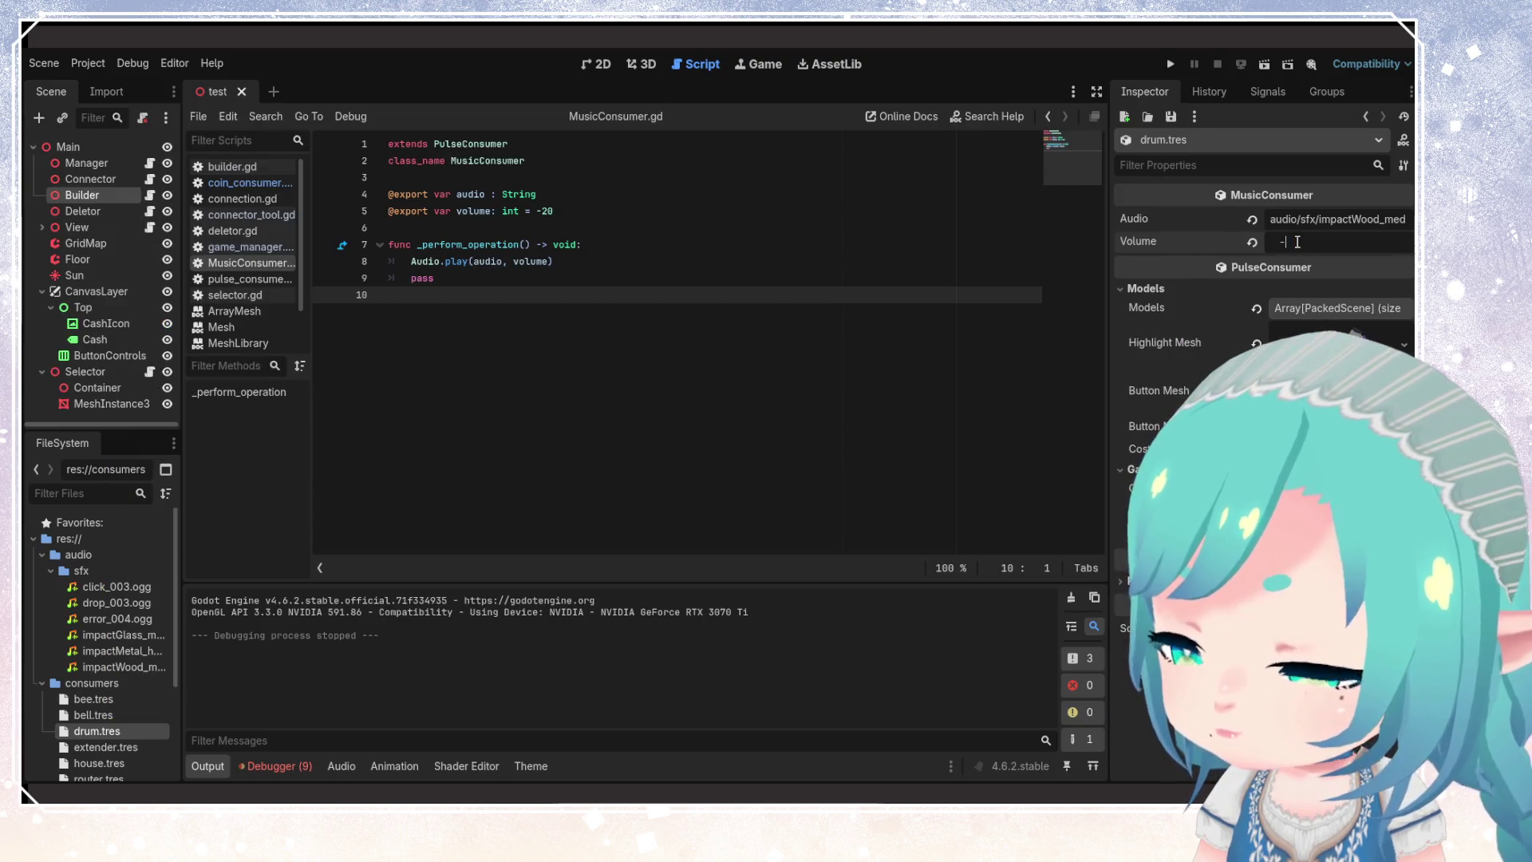
click(1170, 63)
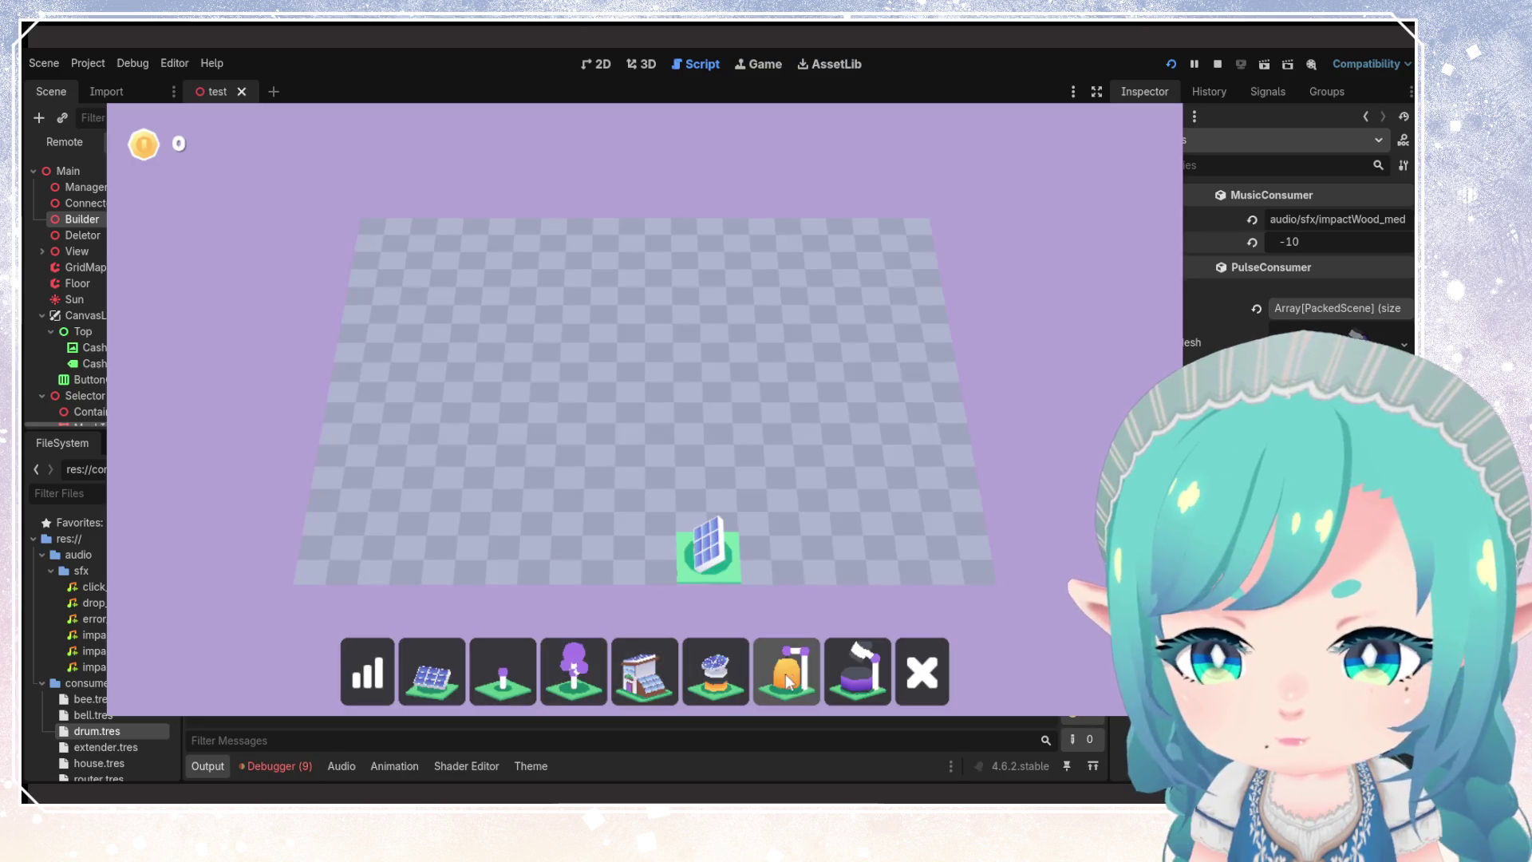
click(858, 671)
click(581, 551)
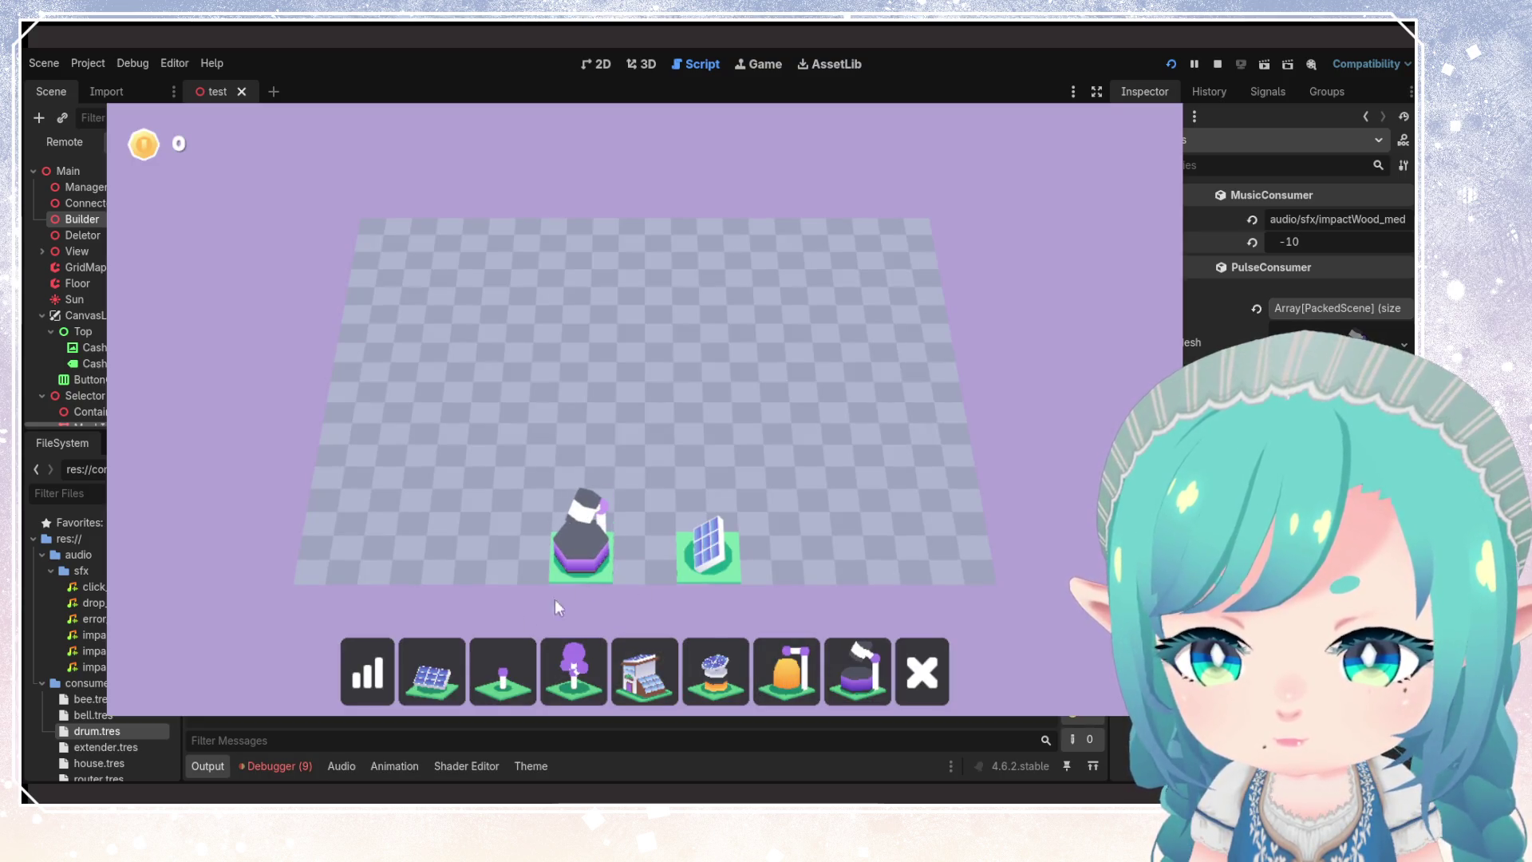
click(787, 671)
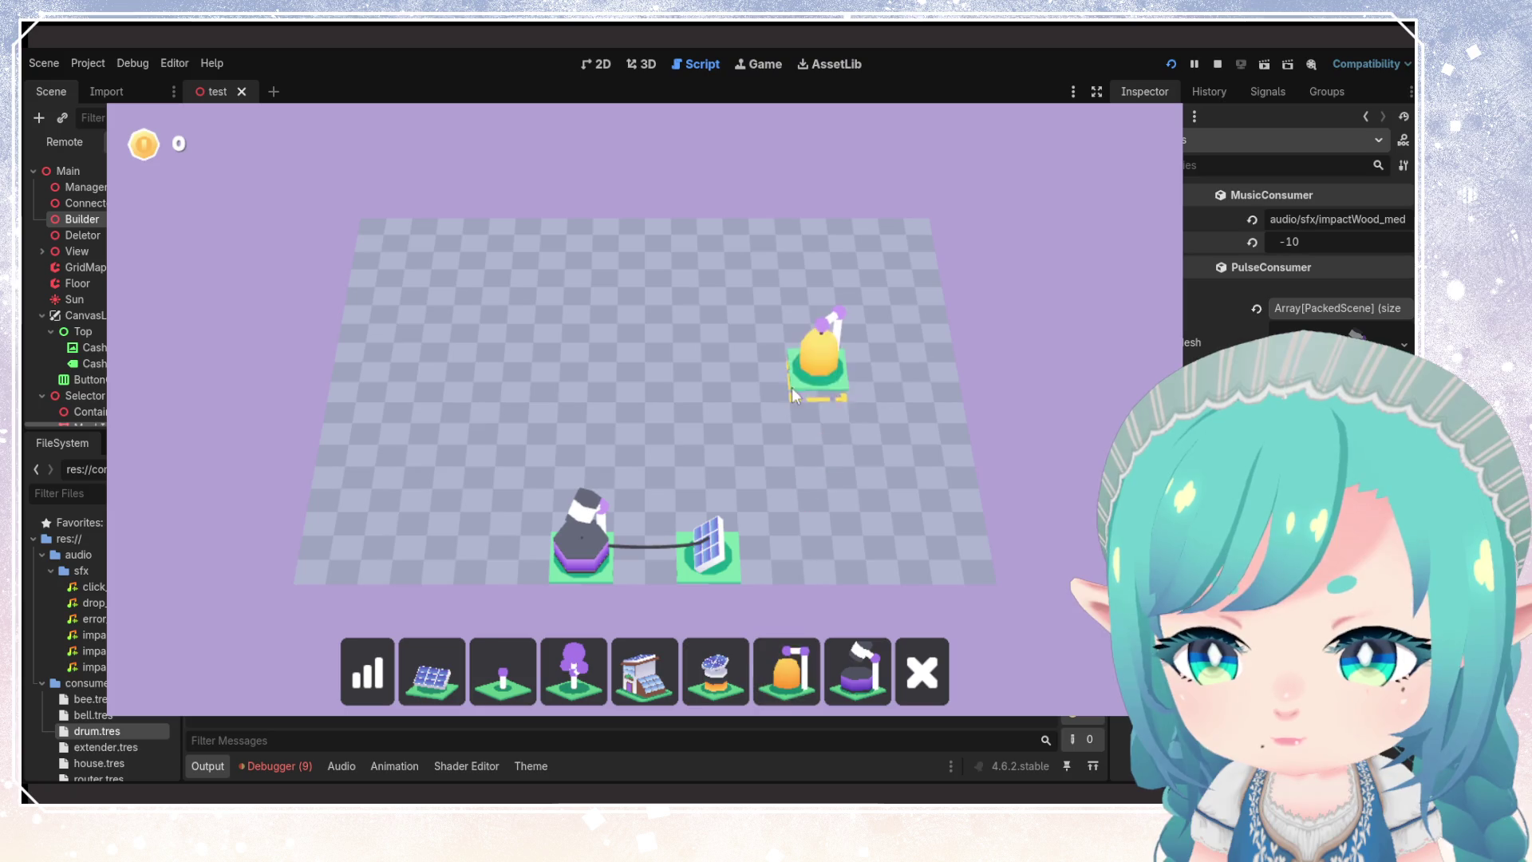
click(760, 379)
Add a solar panel right of the bell, stop, confirm the new drum volume, and save
click(456, 686)
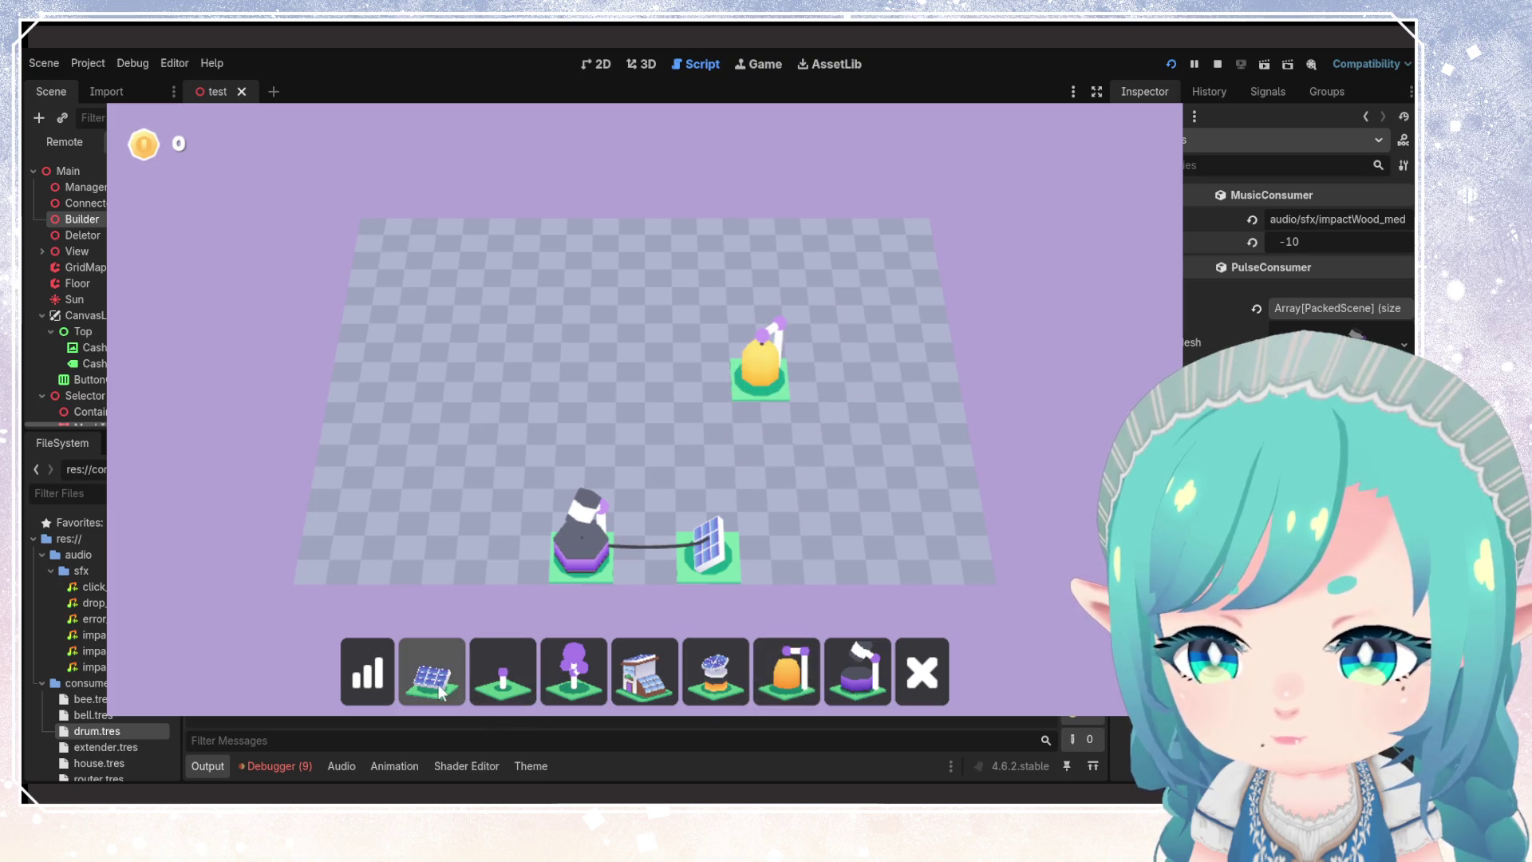
click(855, 391)
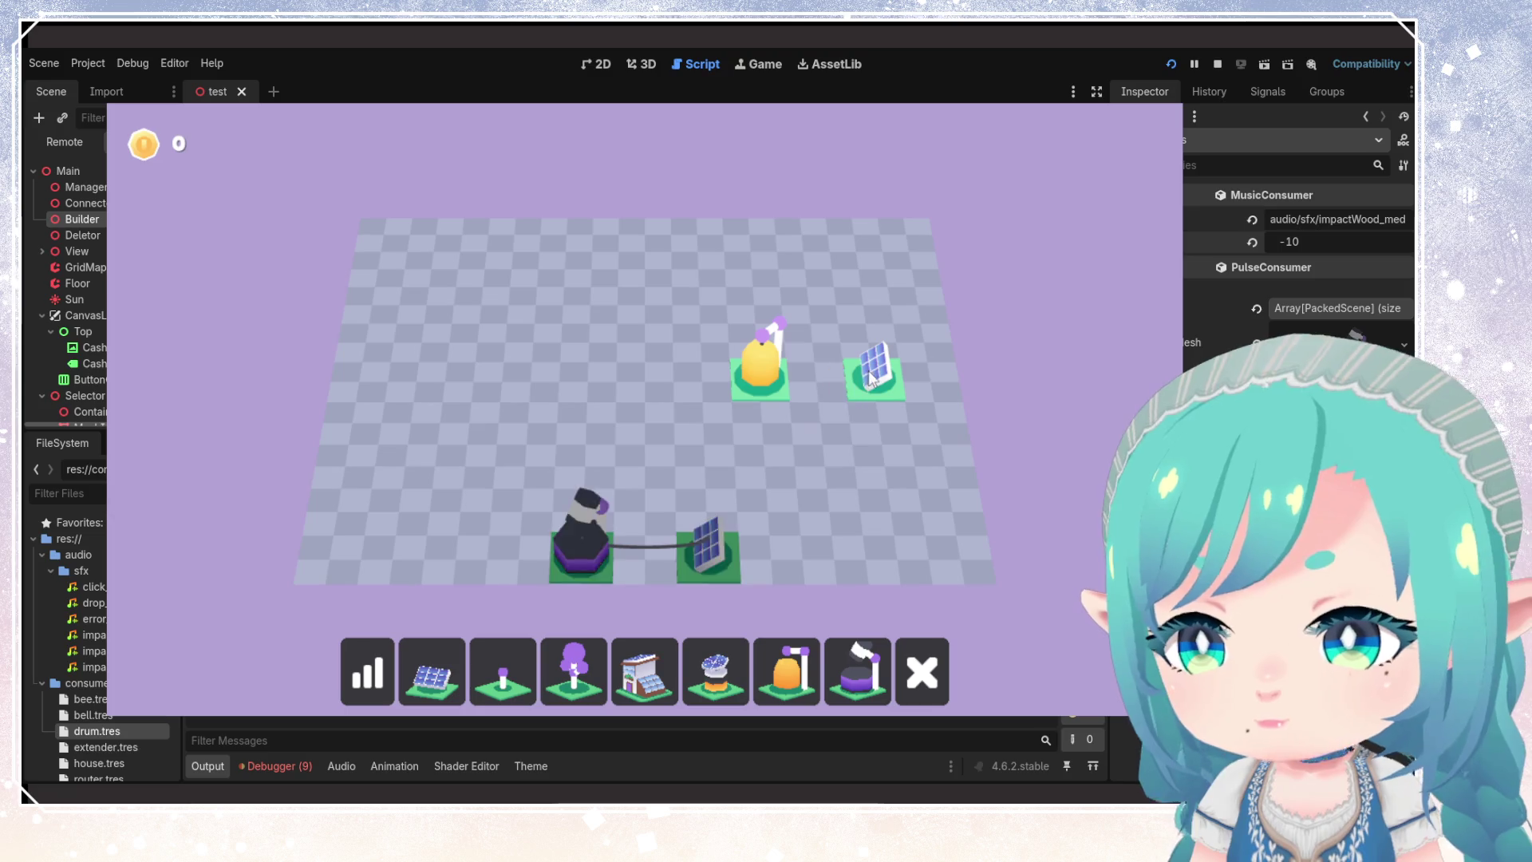
click(1218, 63)
key(Return)
key(ctrl+s)
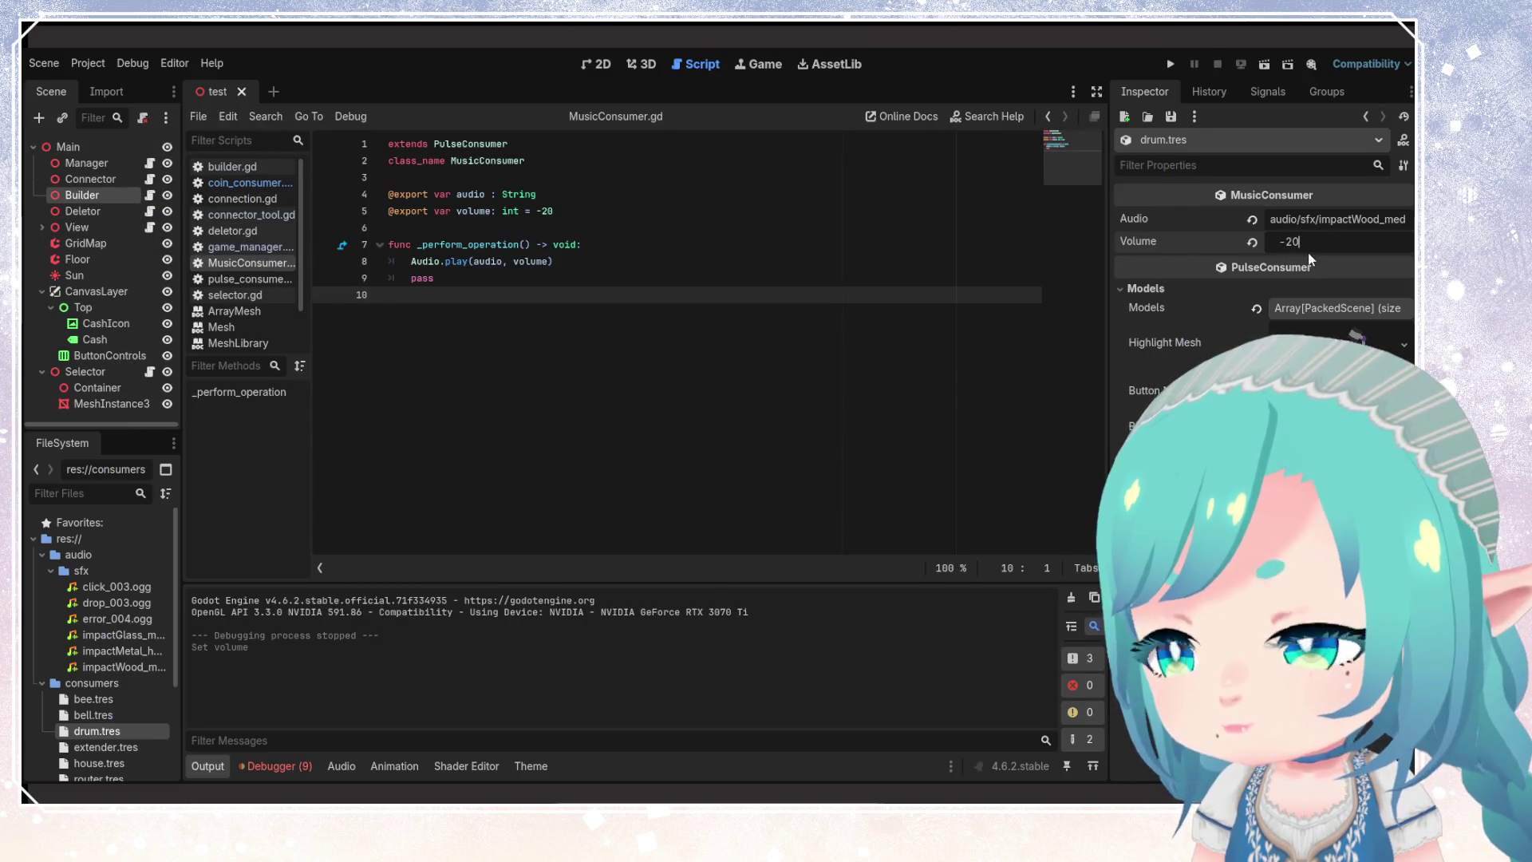
Launch the game, place a drum to hear it, and stop
click(1170, 65)
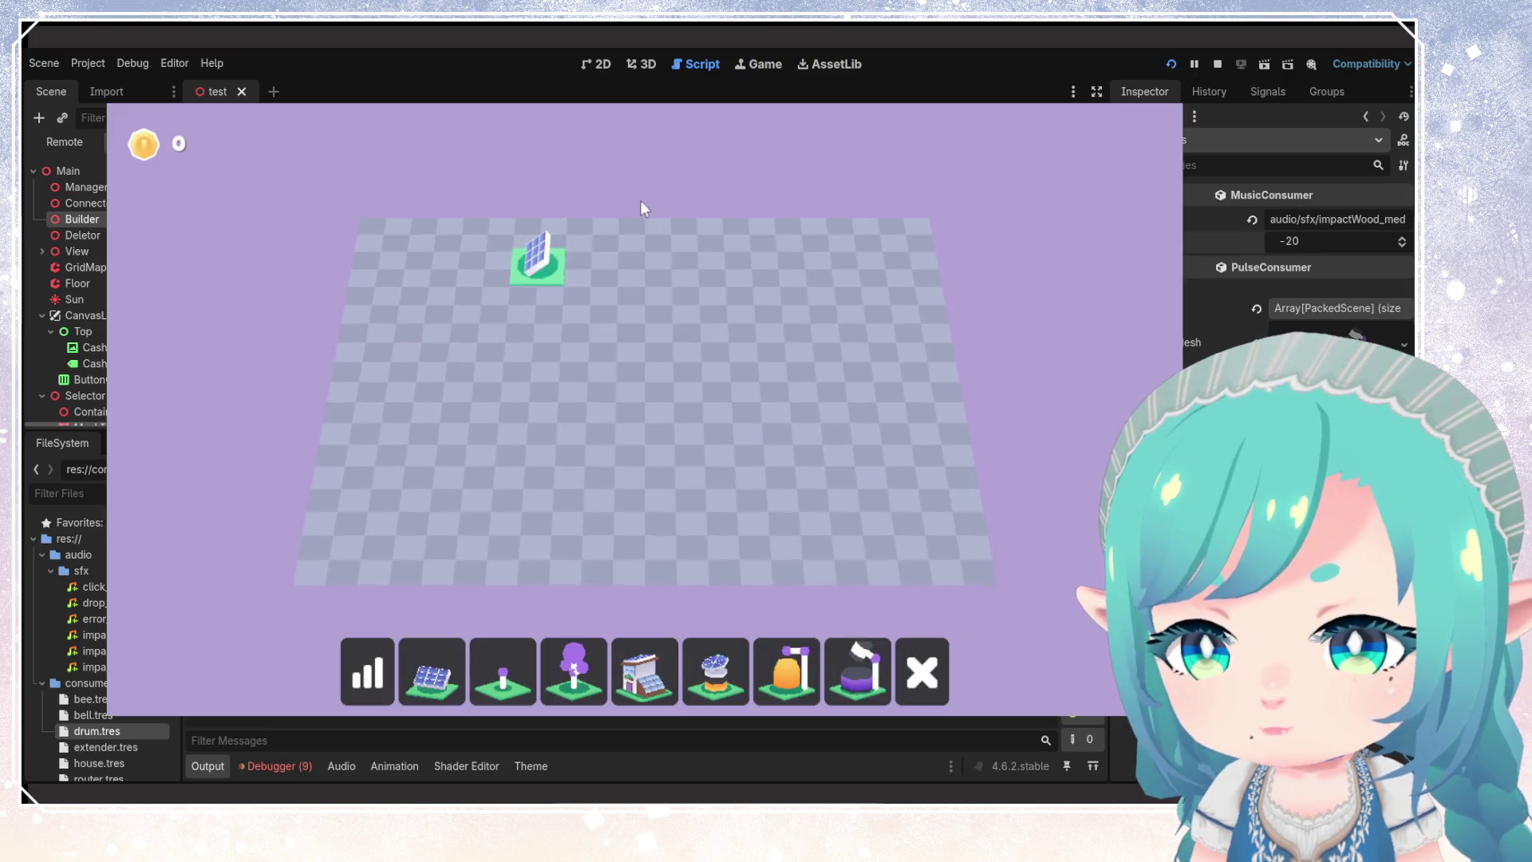
click(645, 263)
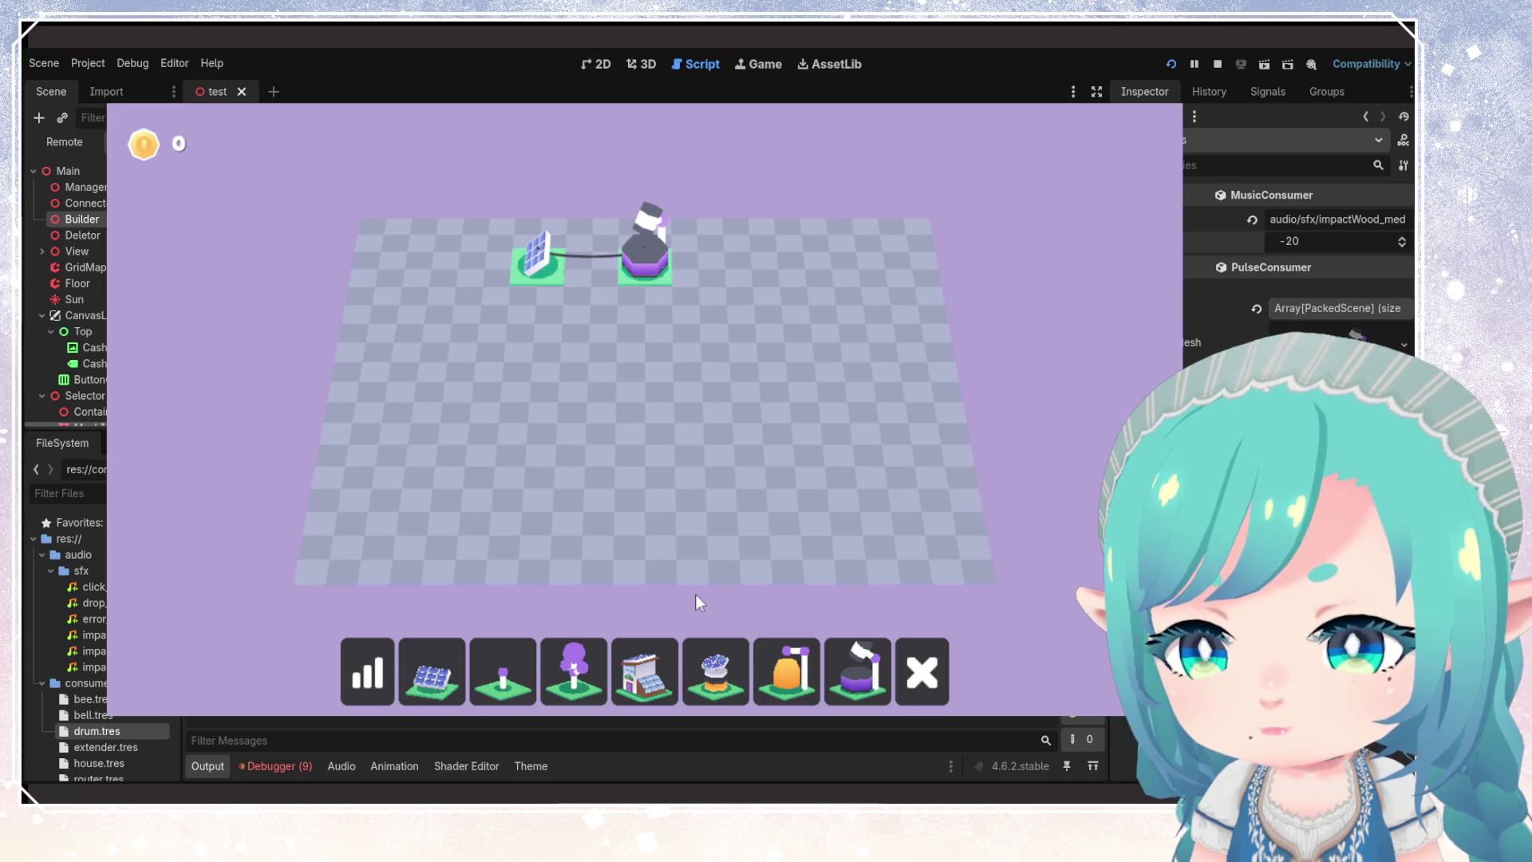
key(F8)
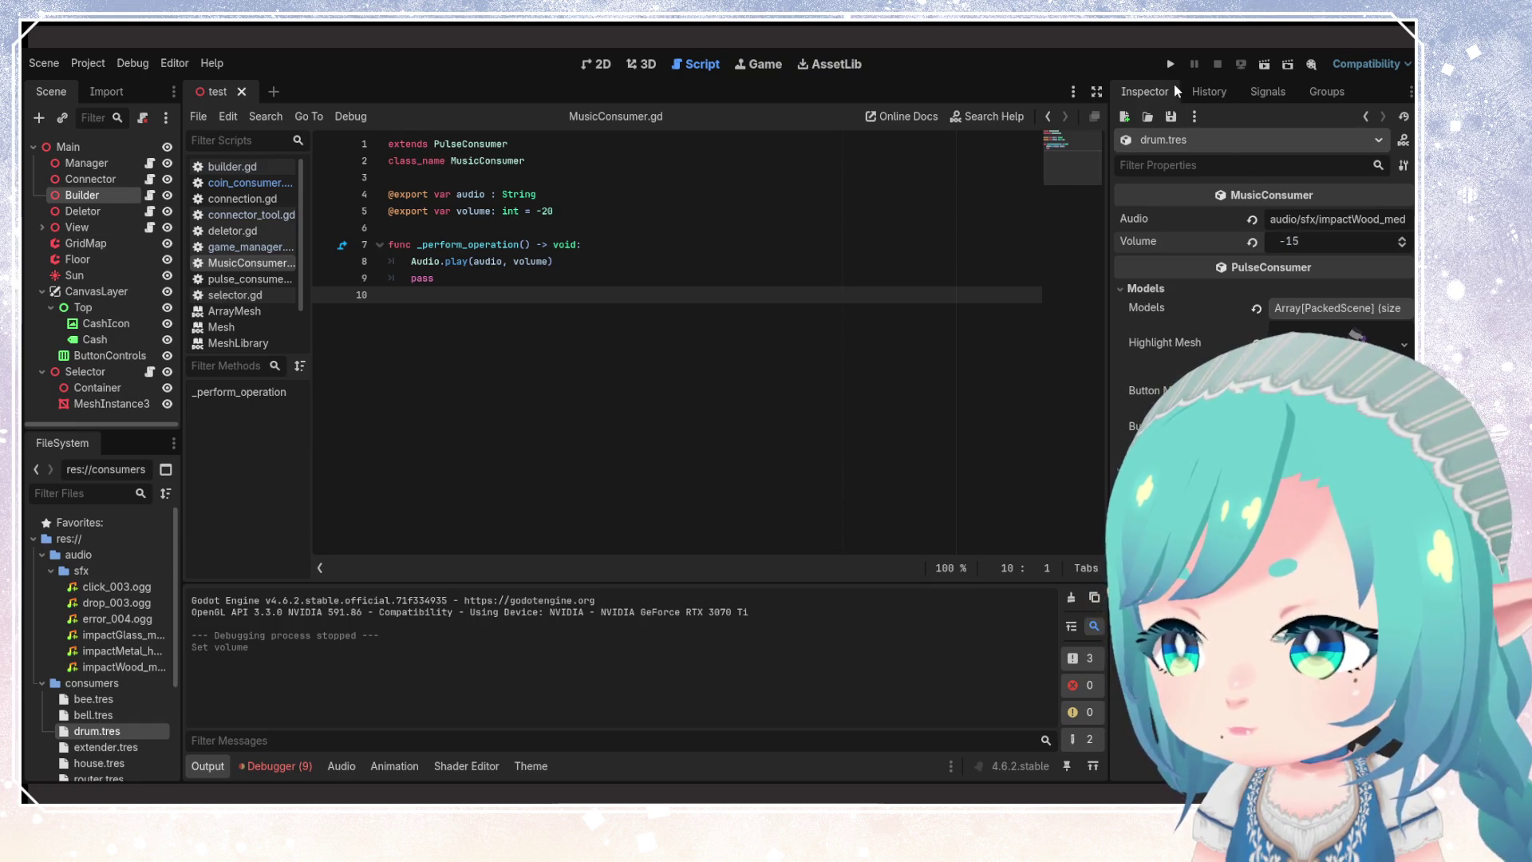
Rerun the game, place a bell and a solar panel, wire them, and stop
click(1171, 65)
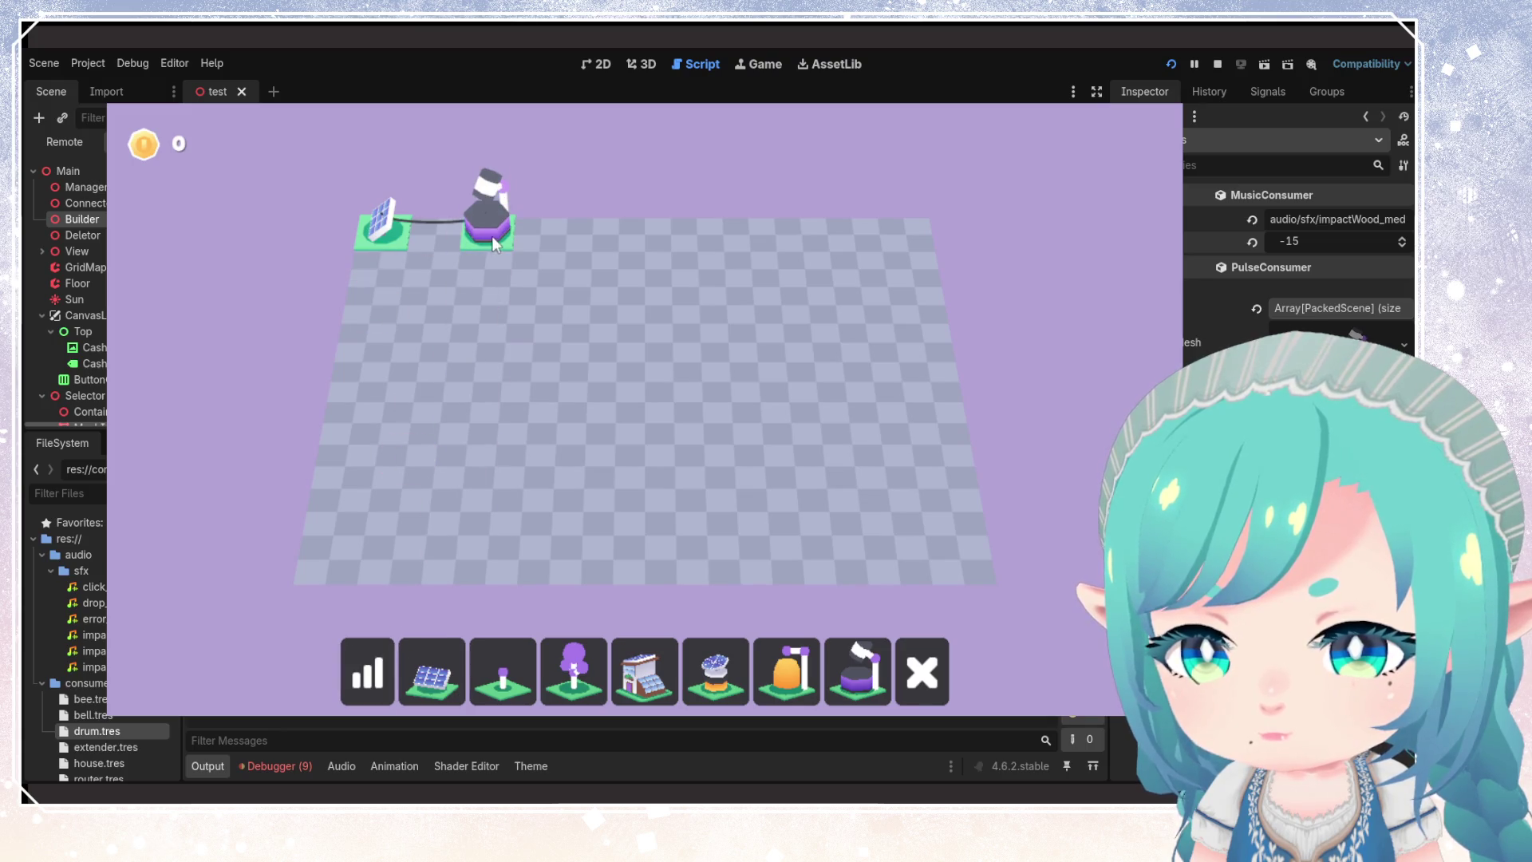
click(770, 673)
click(702, 376)
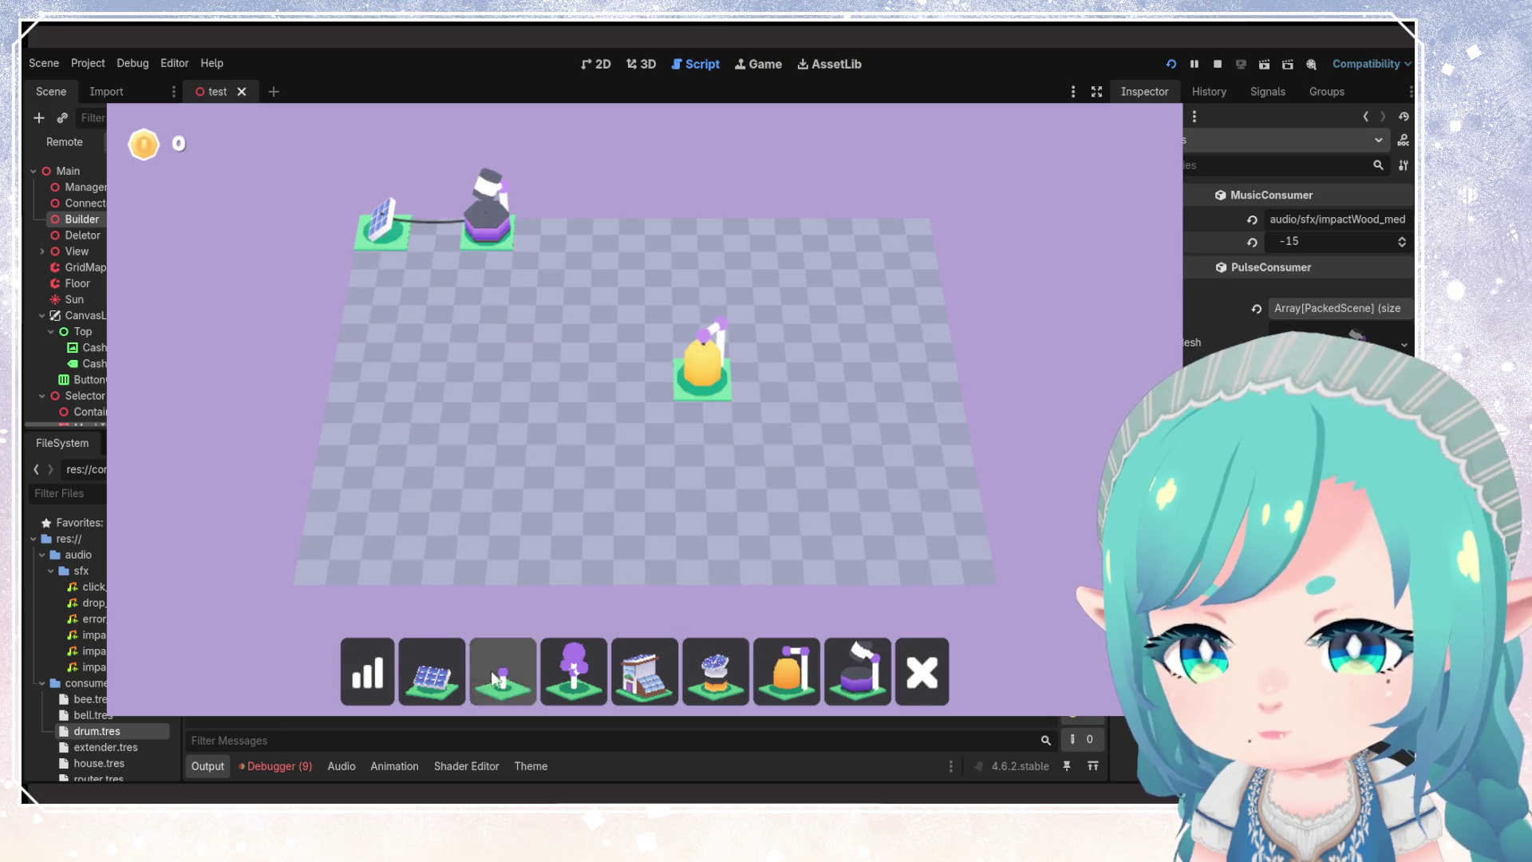
click(432, 673)
click(818, 371)
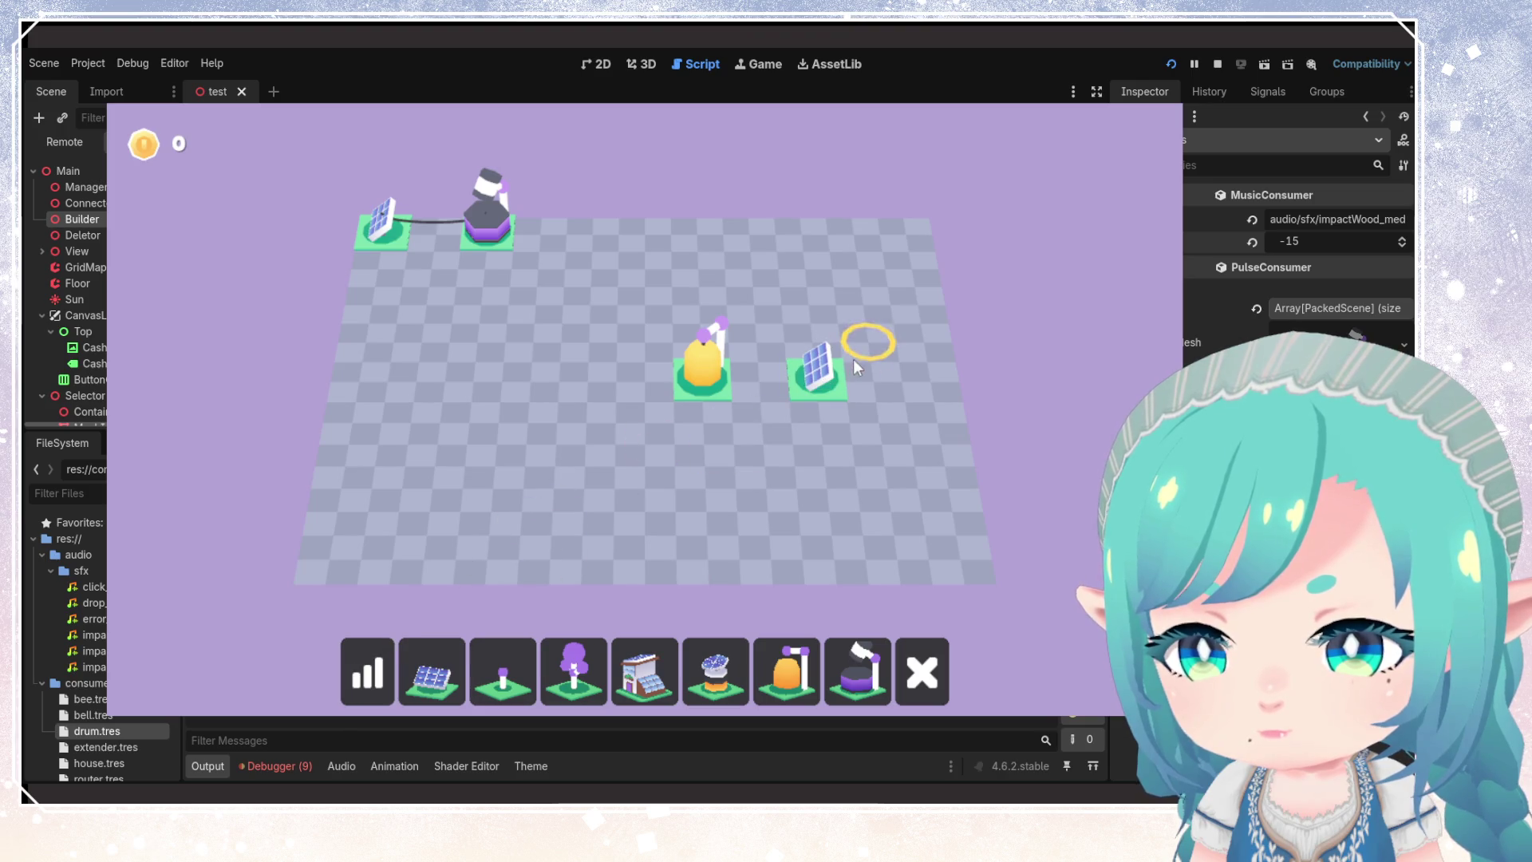
drag(826, 368, 743, 385)
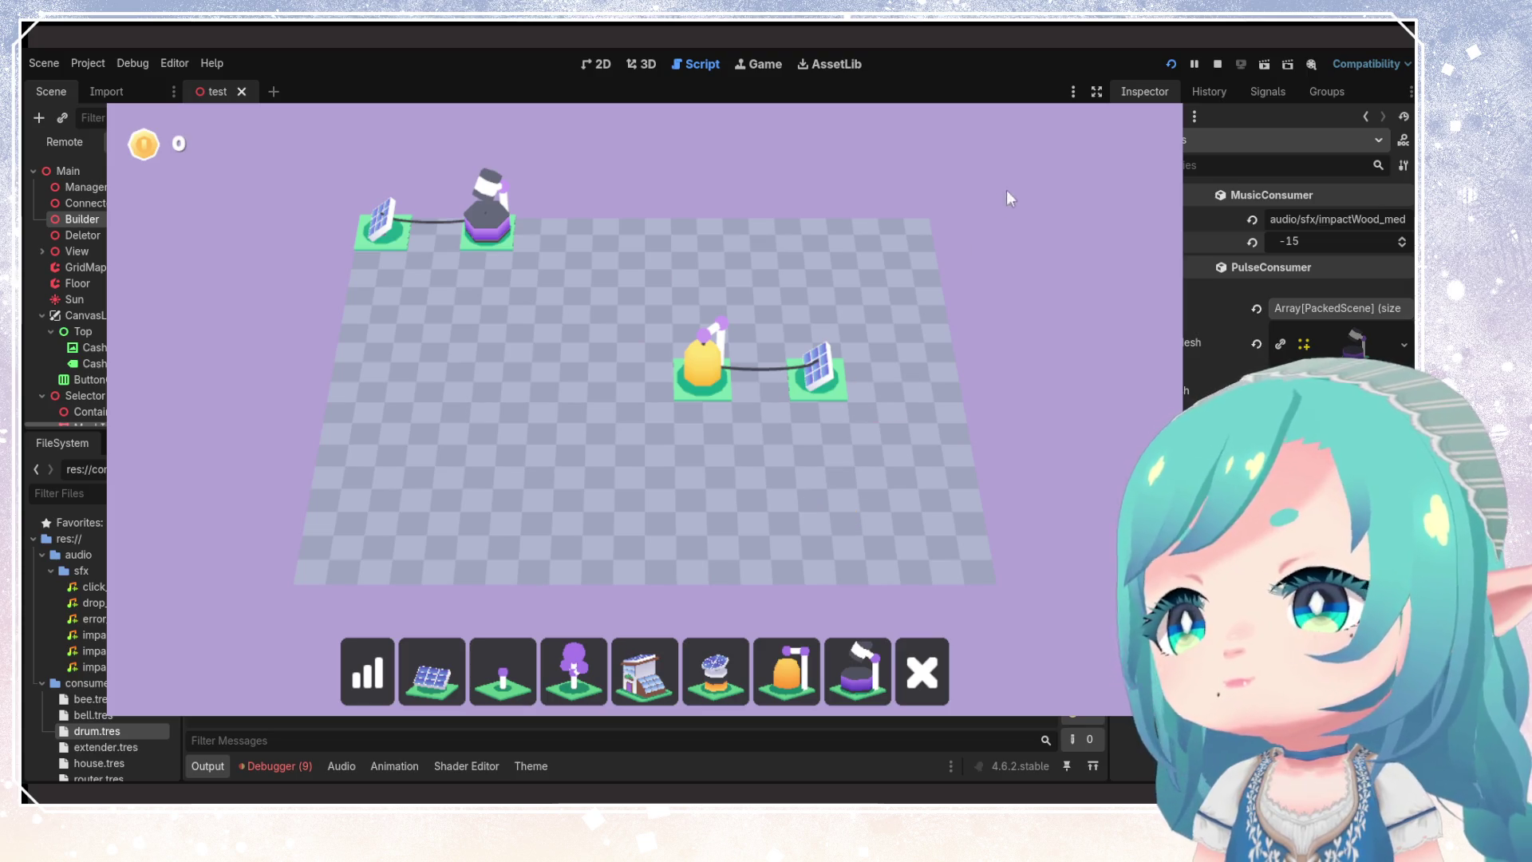
key(F8)
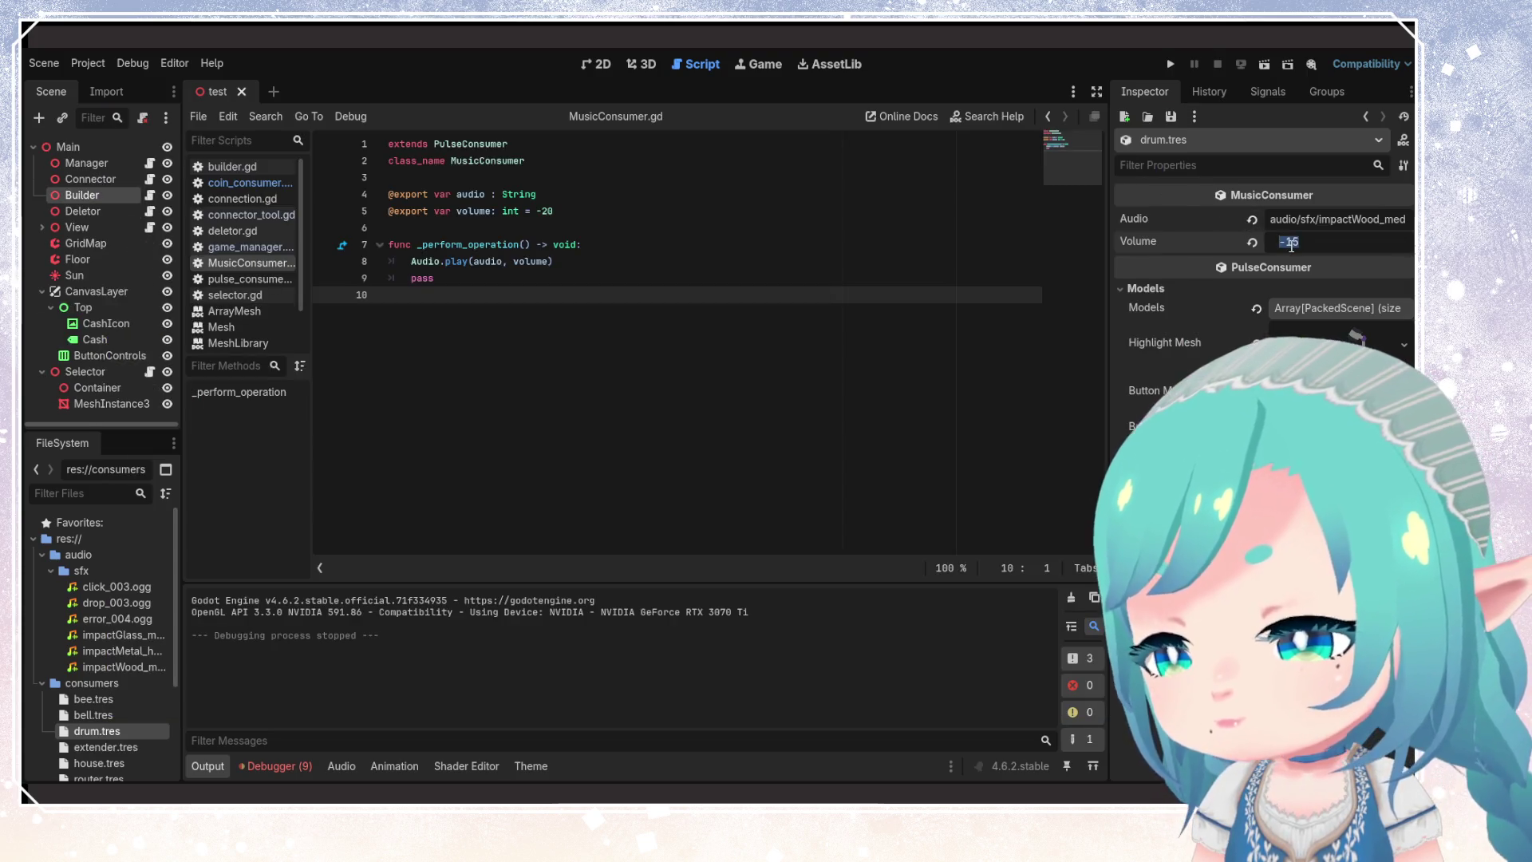
text(-10)
Save and rerun, placing two drums and a solar panel right of them
click(1169, 64)
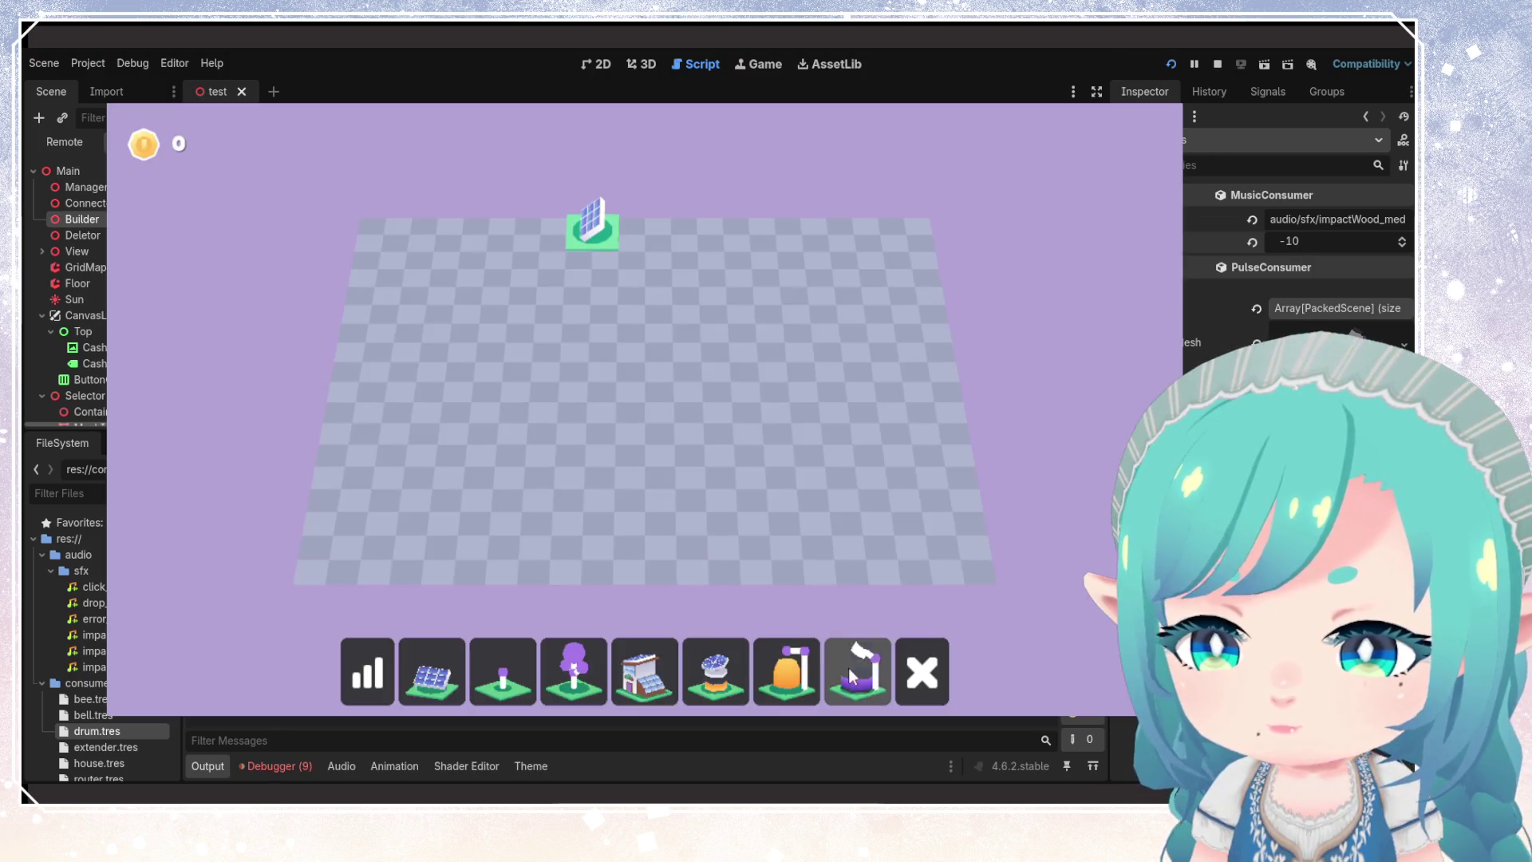
click(853, 677)
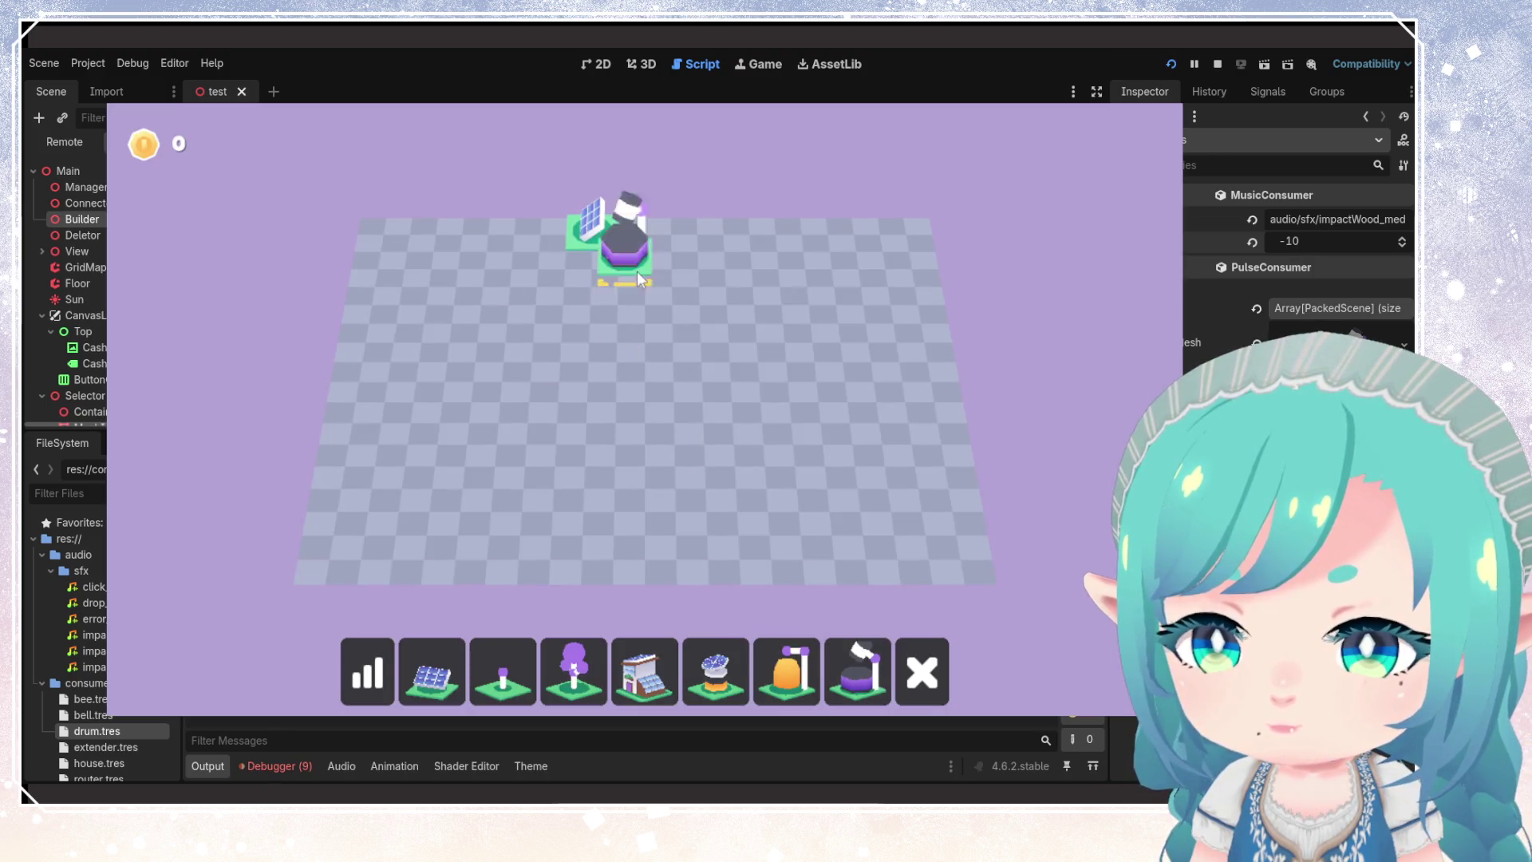
click(708, 237)
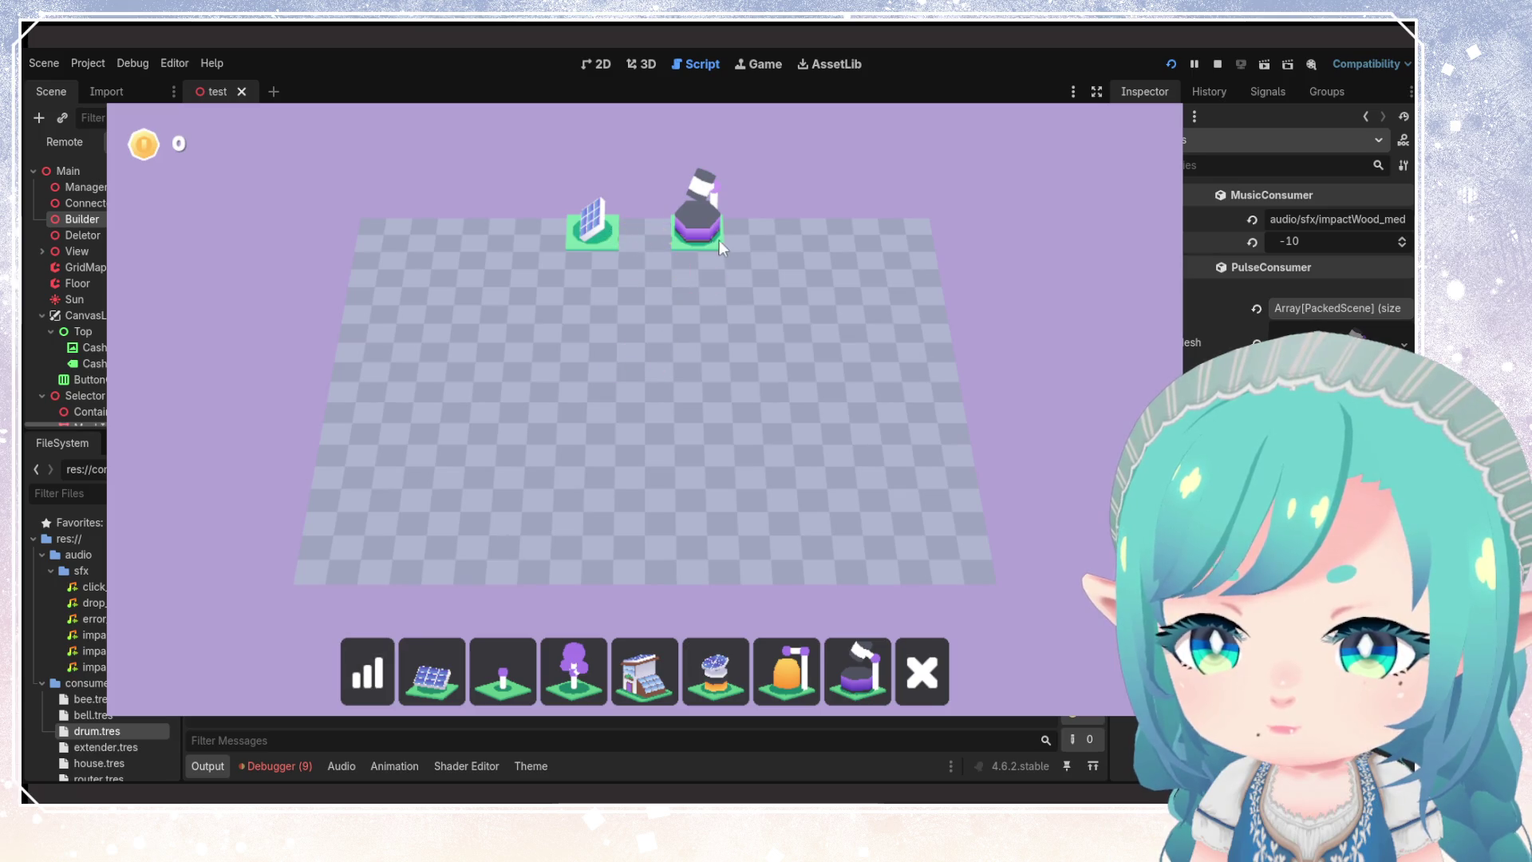
click(830, 671)
click(766, 459)
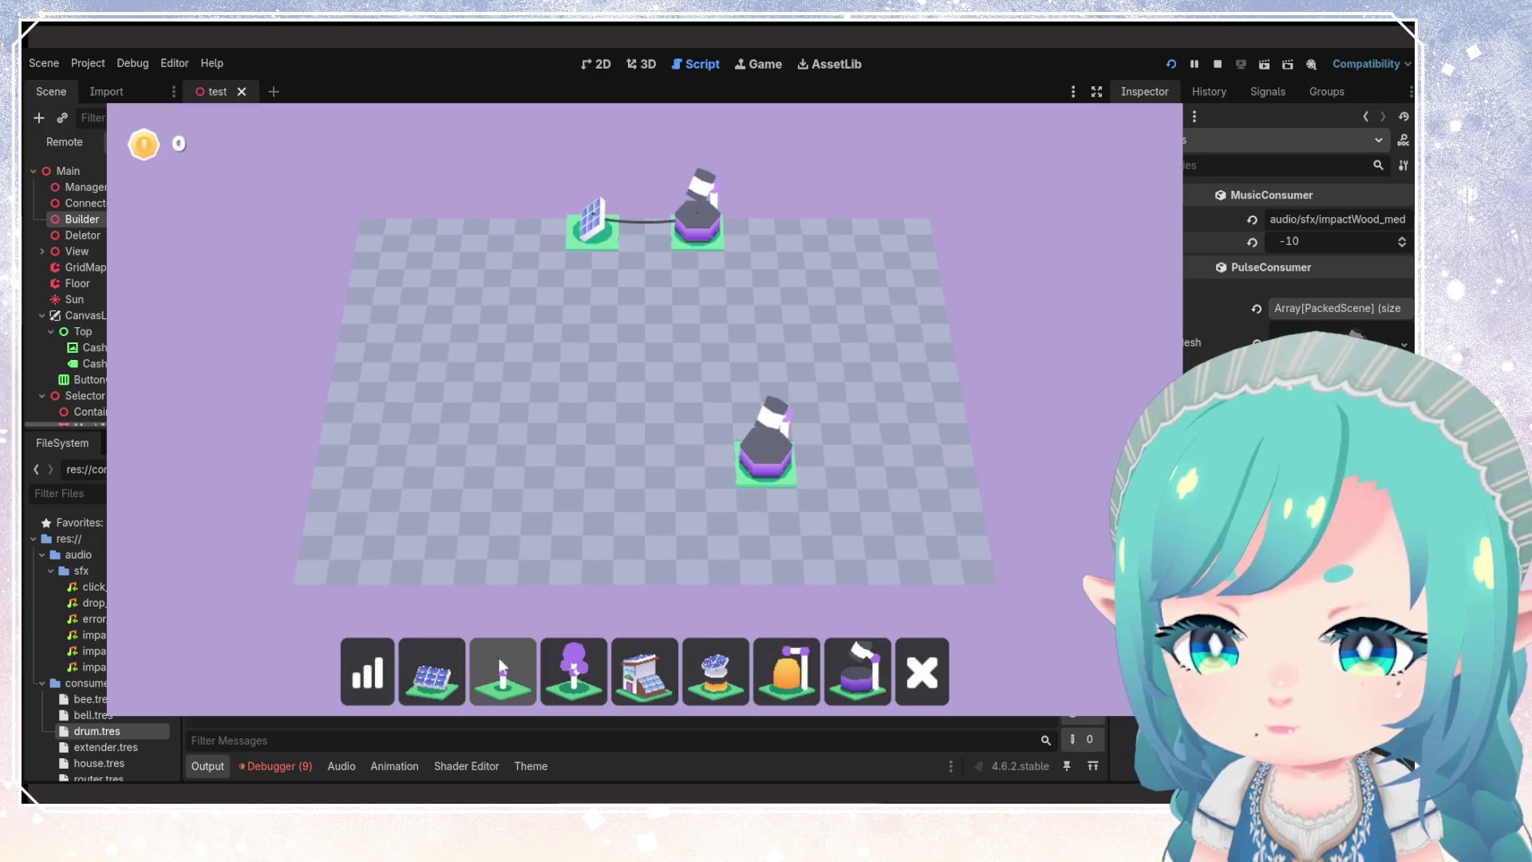
click(431, 673)
click(870, 477)
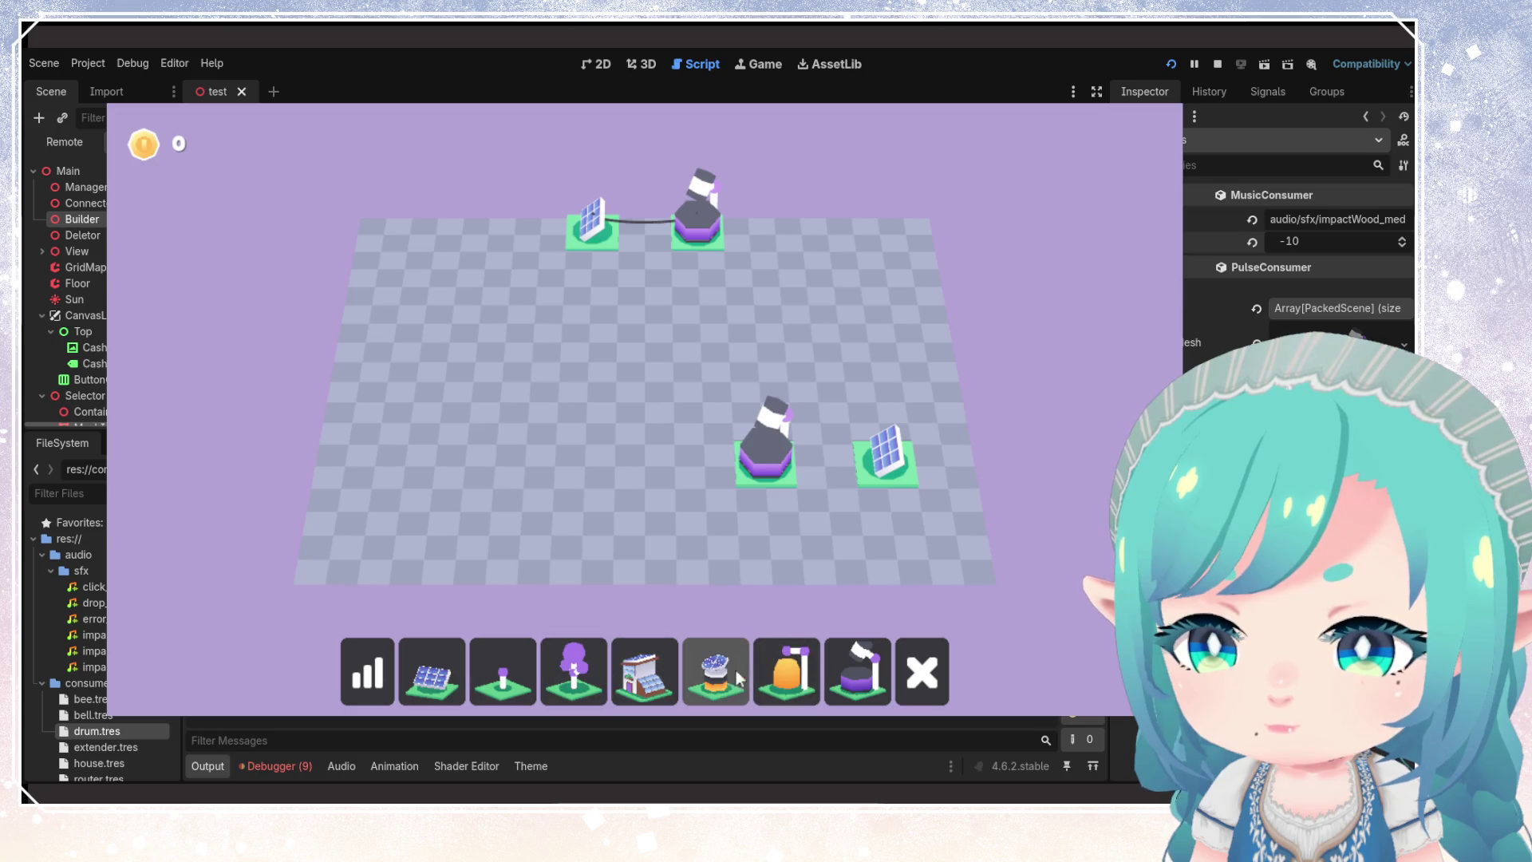
Place a bell between drum and panel, stop, and run the game again
click(790, 677)
click(822, 419)
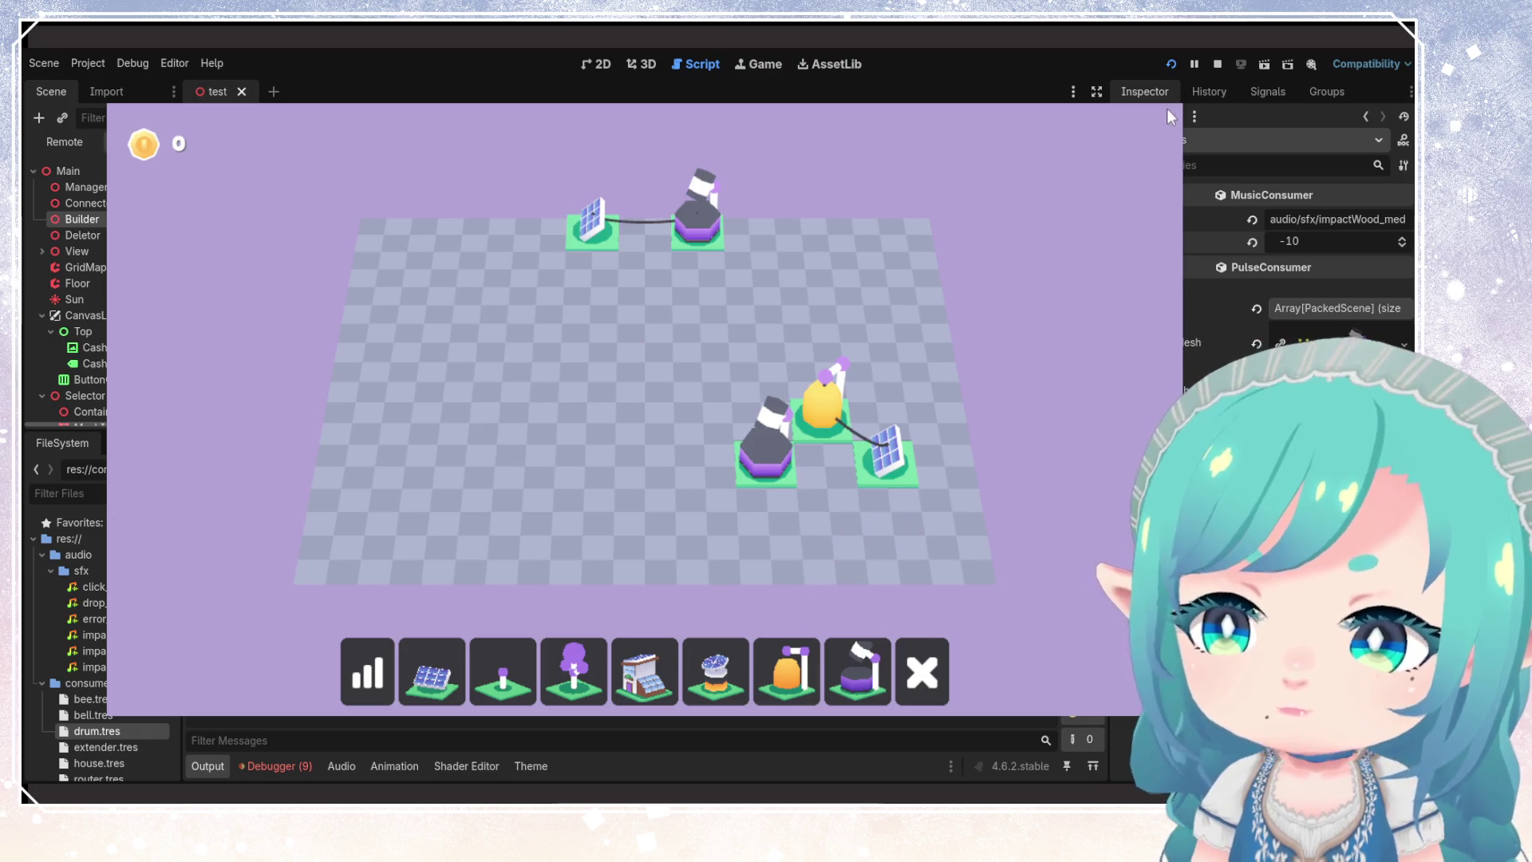
key(F8)
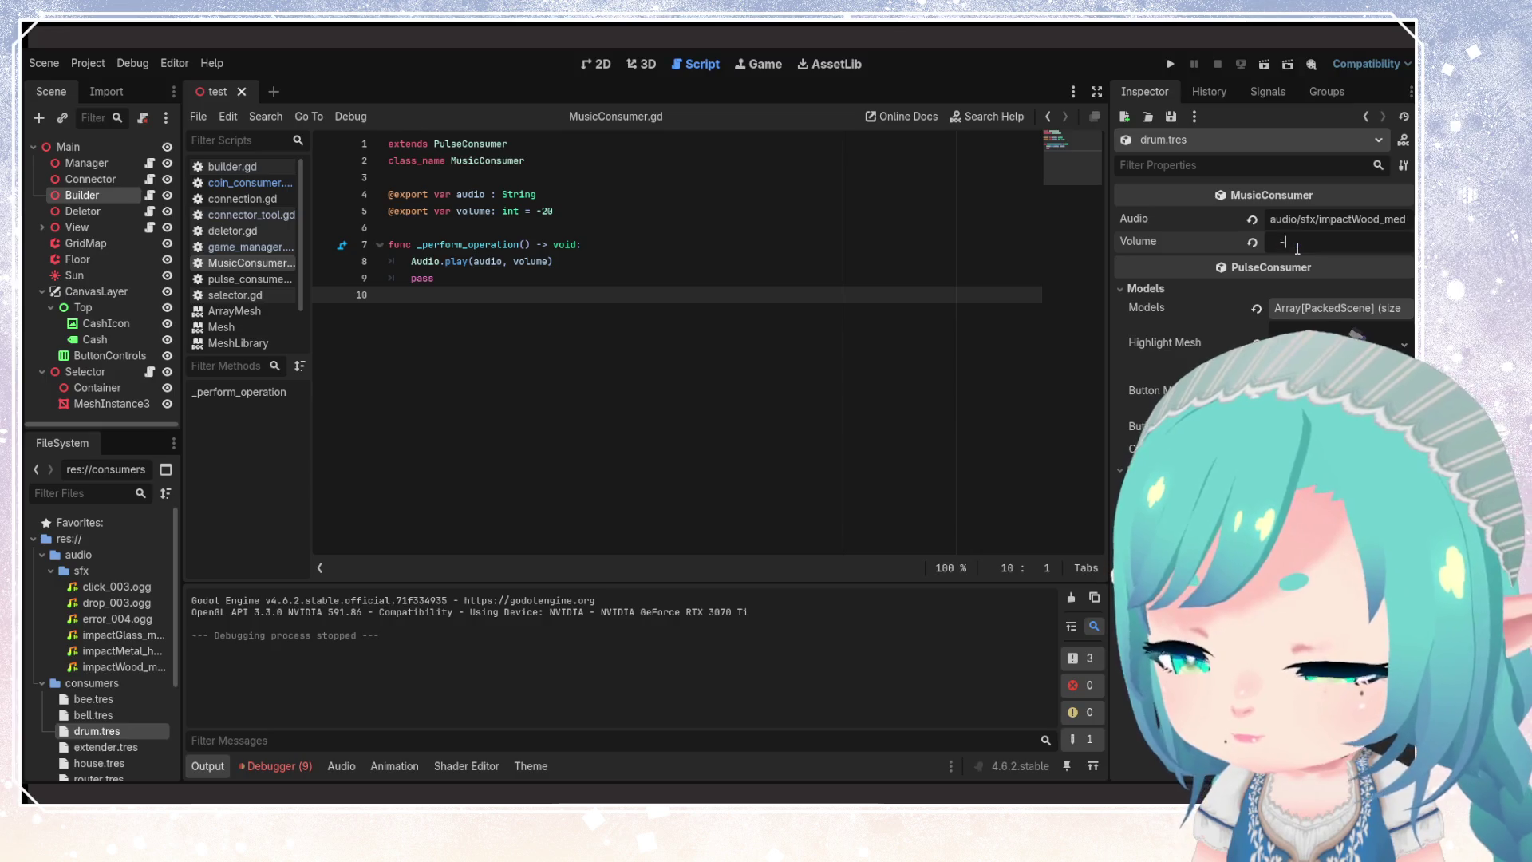
key(F5)
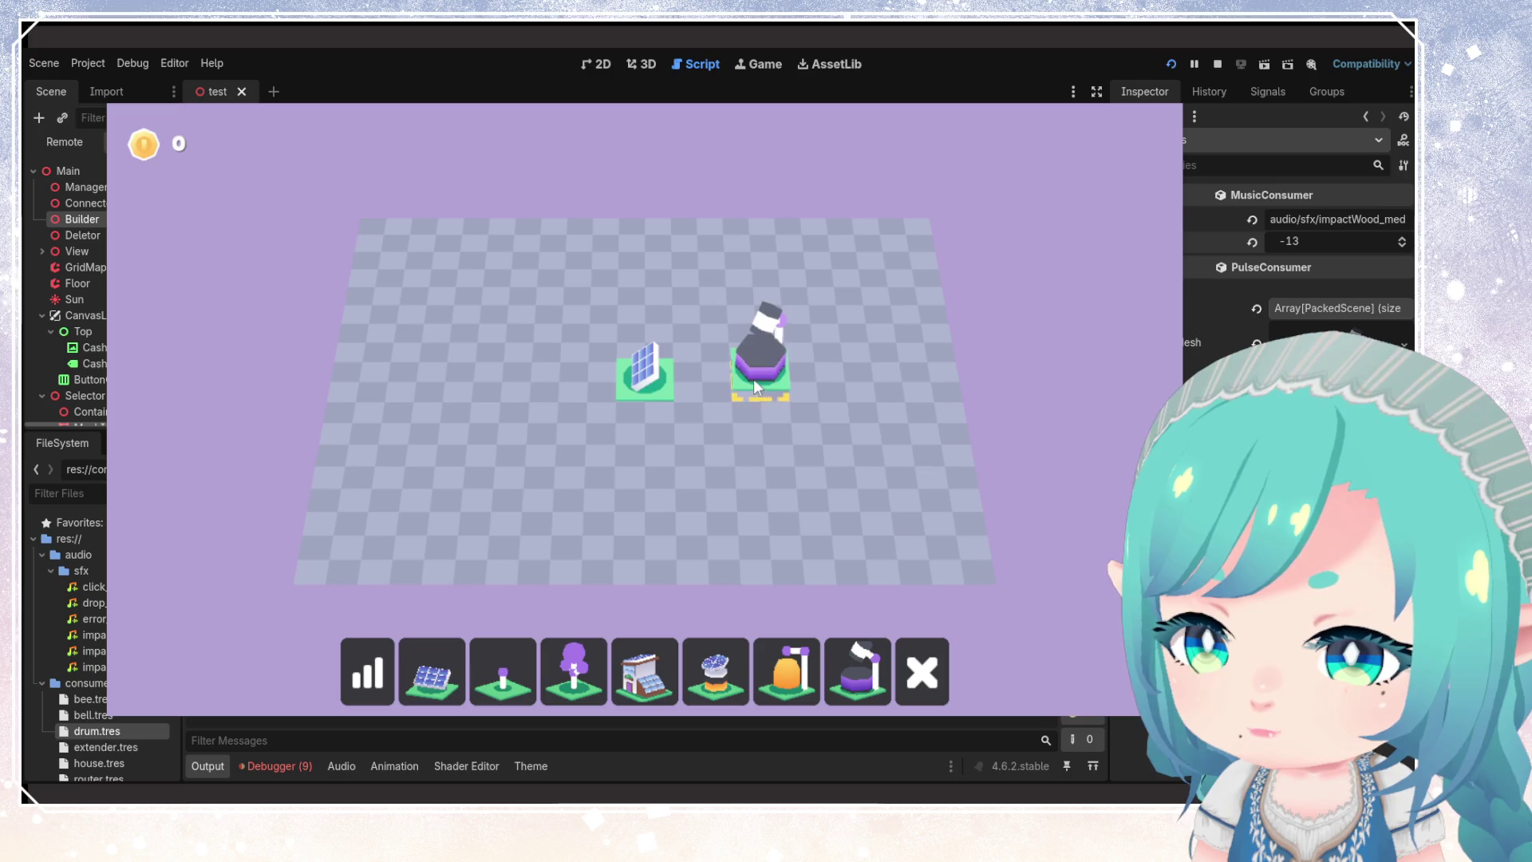
Wire the solar panel to the drum, then add a lower-left bell cabled to a new solar panel
drag(645, 379, 759, 369)
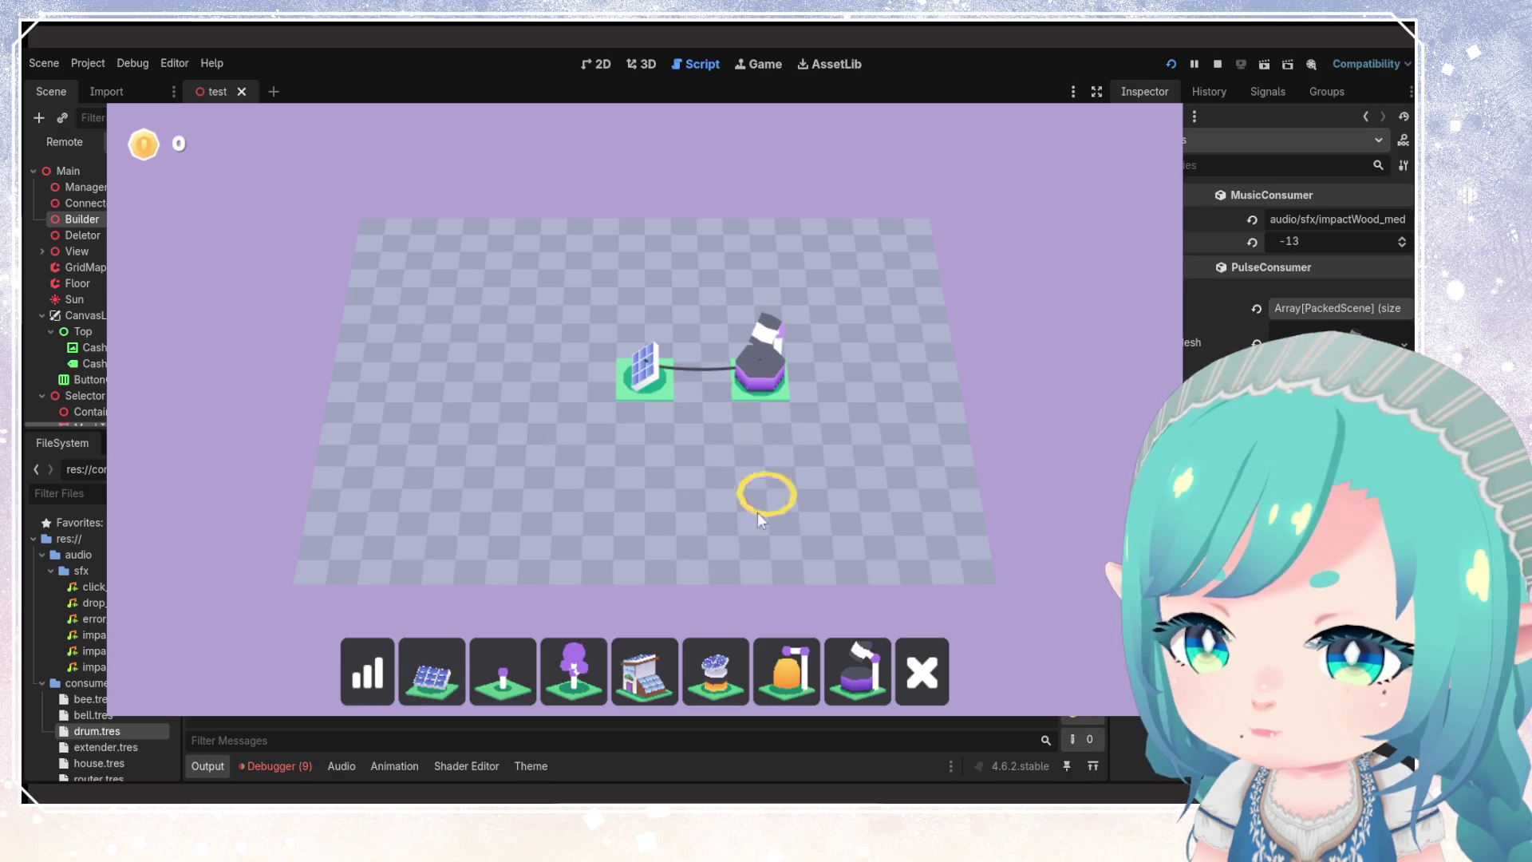
click(773, 658)
click(520, 498)
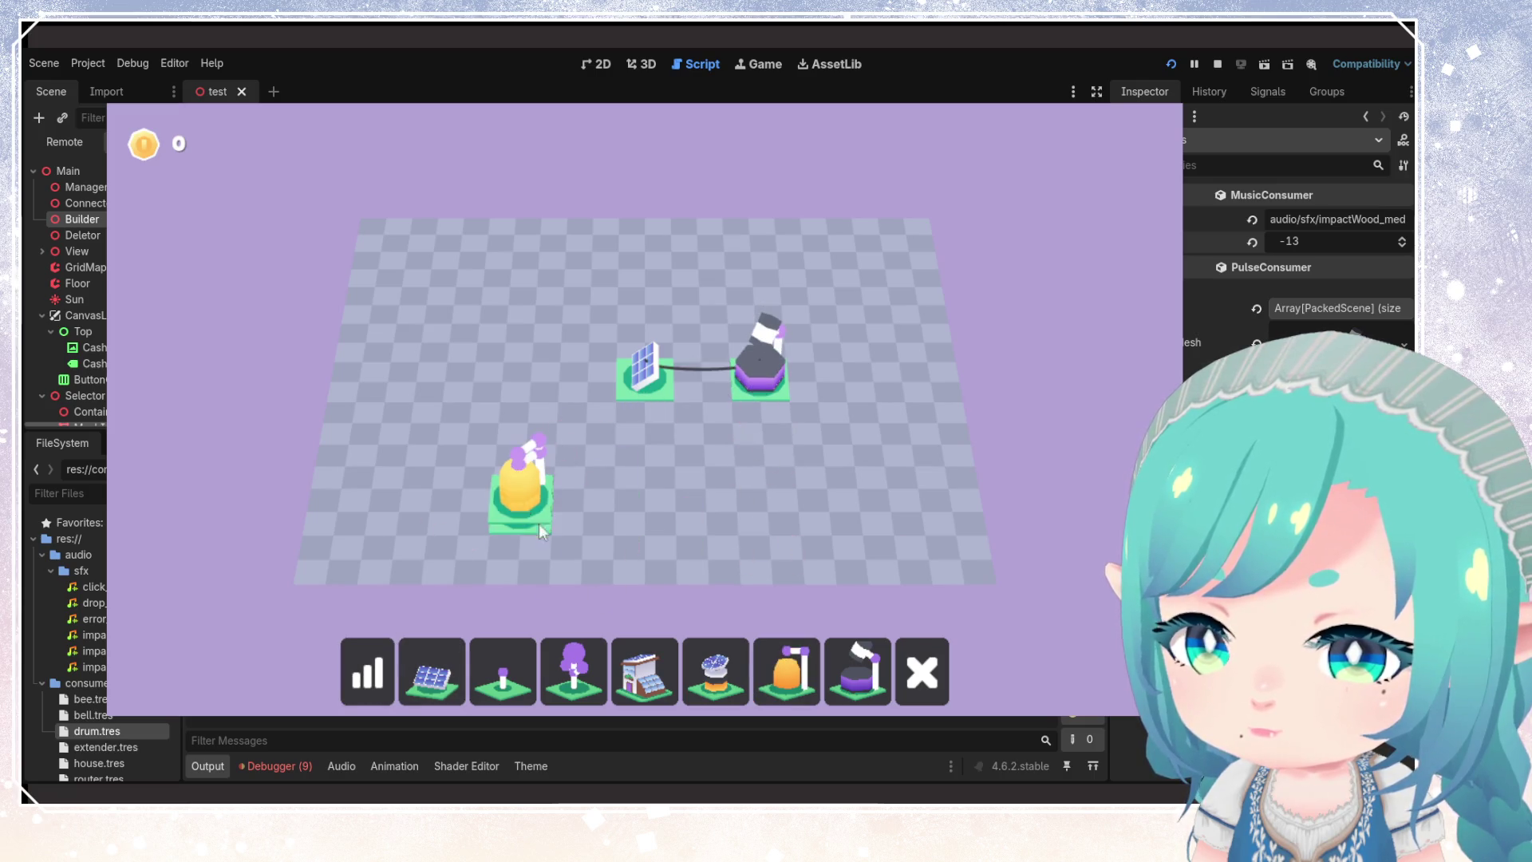
click(432, 671)
click(645, 502)
mouse_move(646, 508)
mouse_down()
mouse_move(640, 534)
mouse_move(545, 517)
mouse_up()
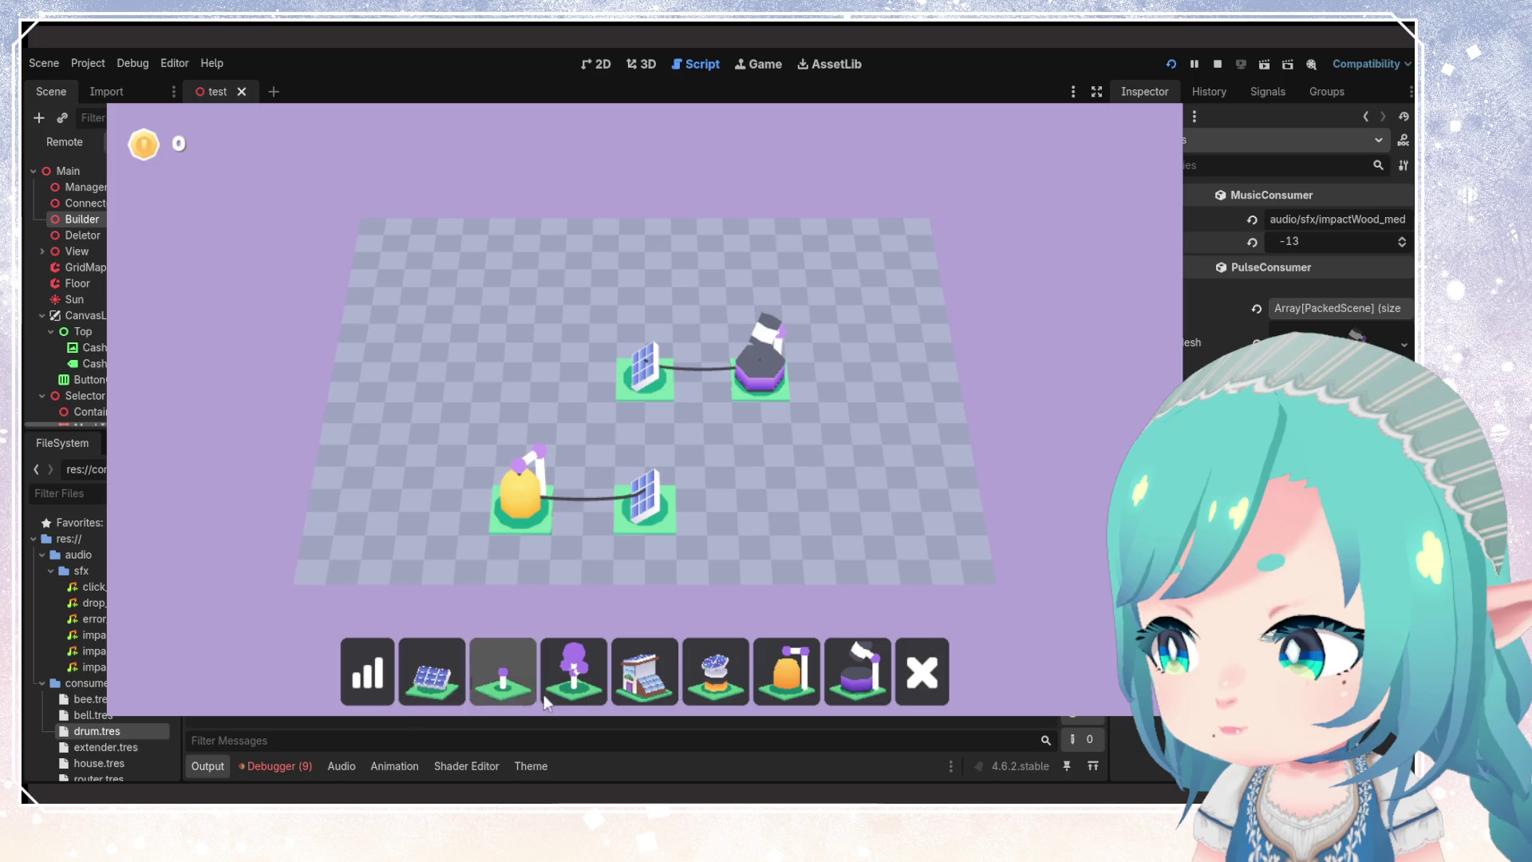
Place a purple tree above the solar panel and remove the drill with its cable
click(573, 674)
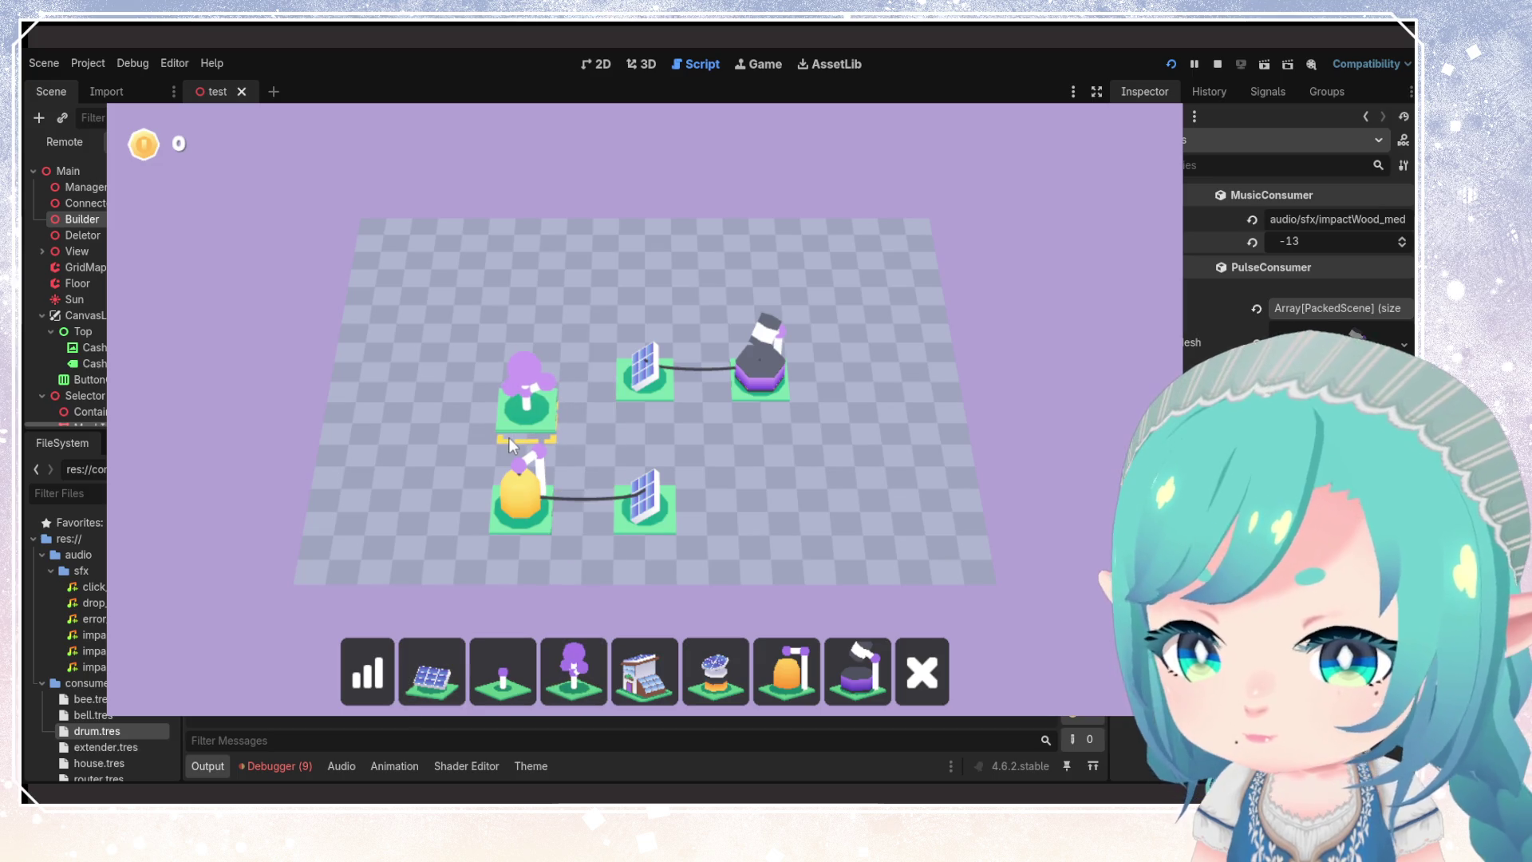
click(659, 308)
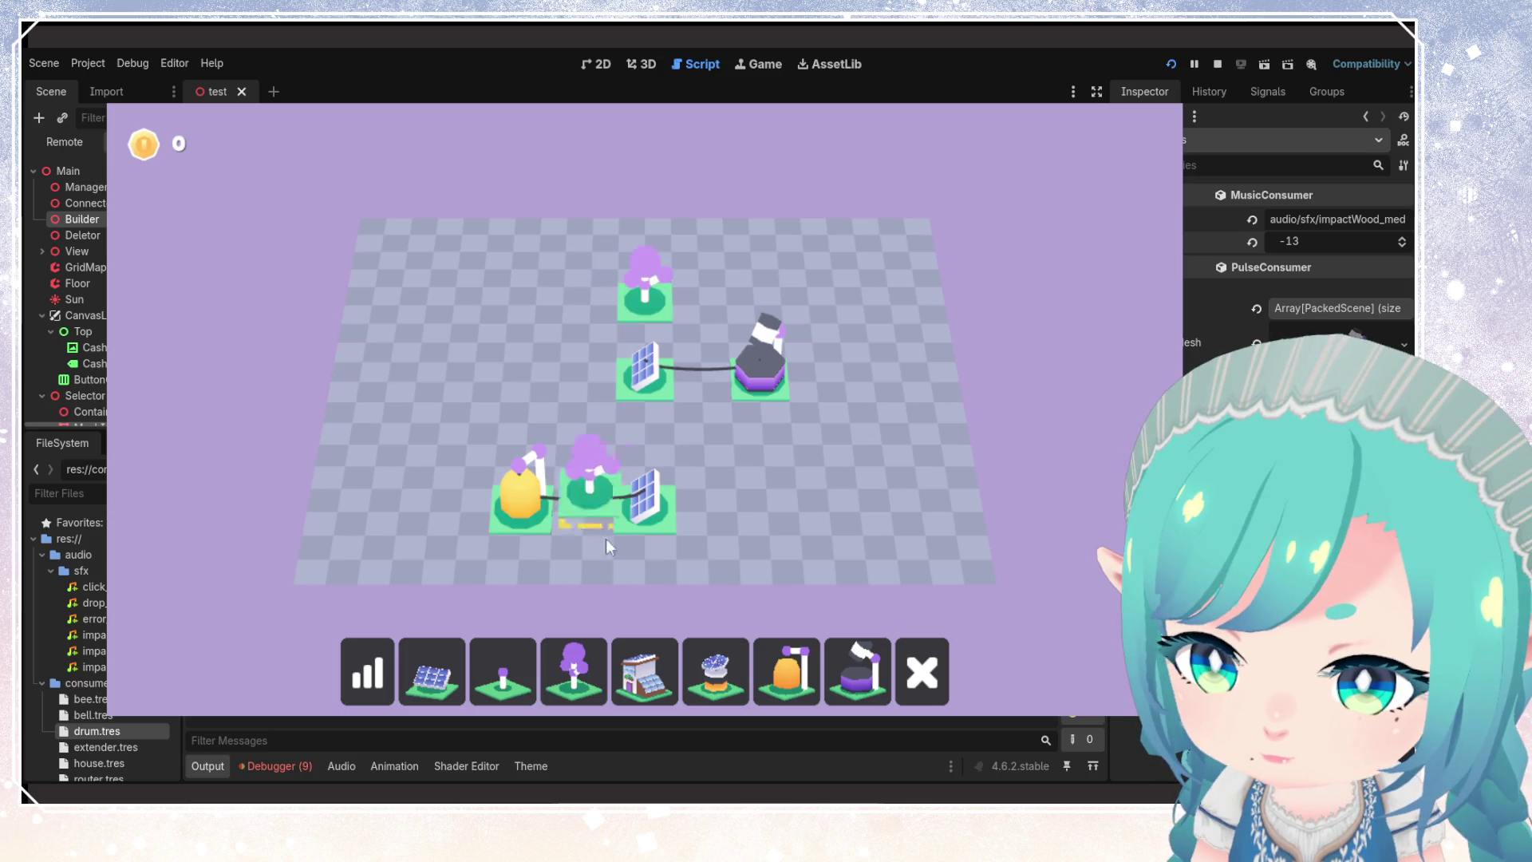
click(922, 672)
click(750, 364)
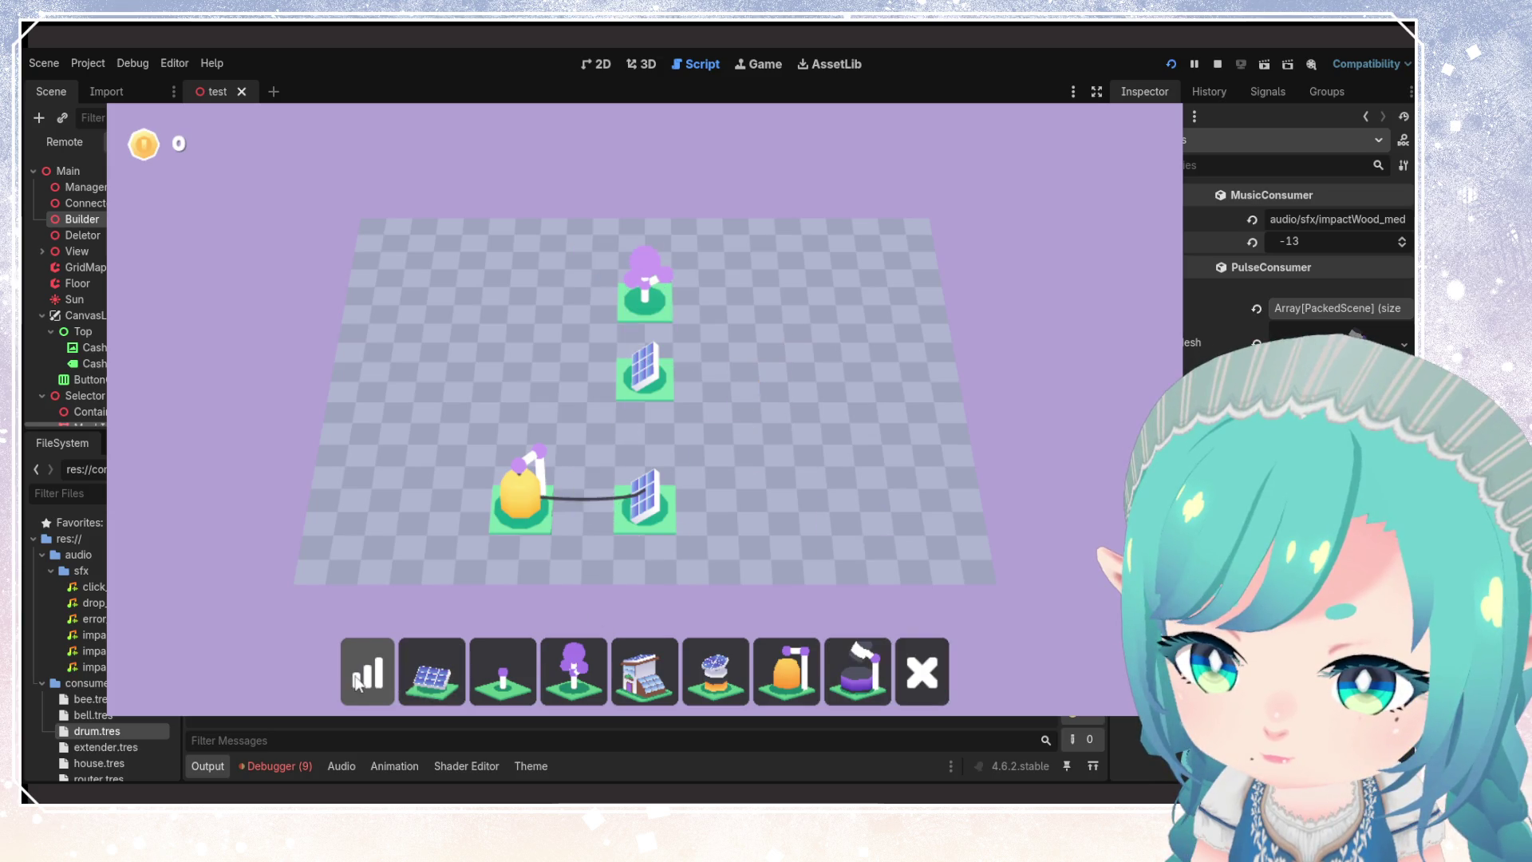
Place two small trees beside the big tree and link the big tree to them
click(515, 672)
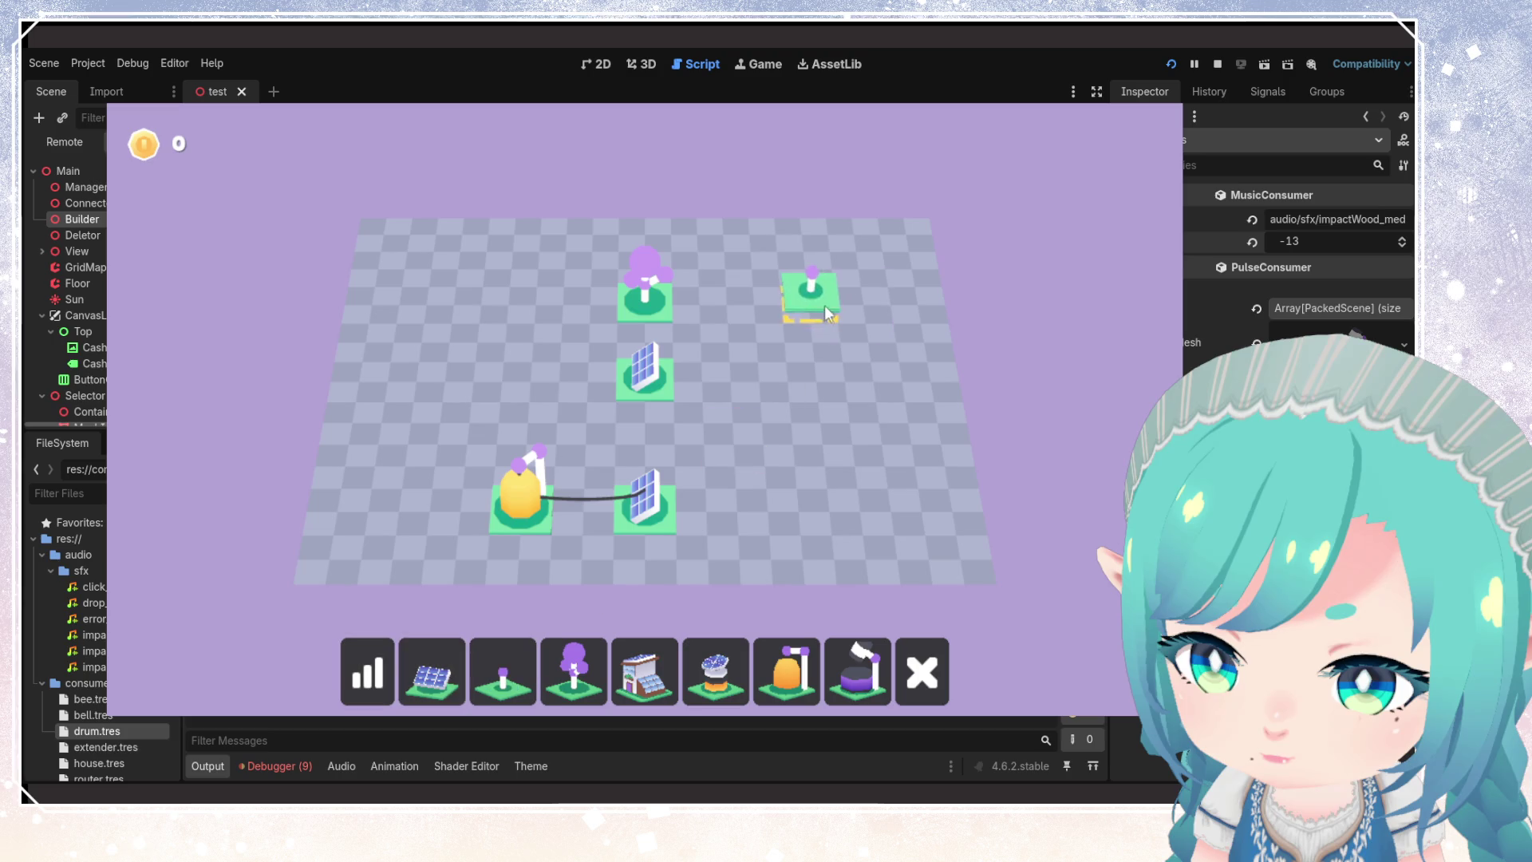
click(759, 308)
click(763, 389)
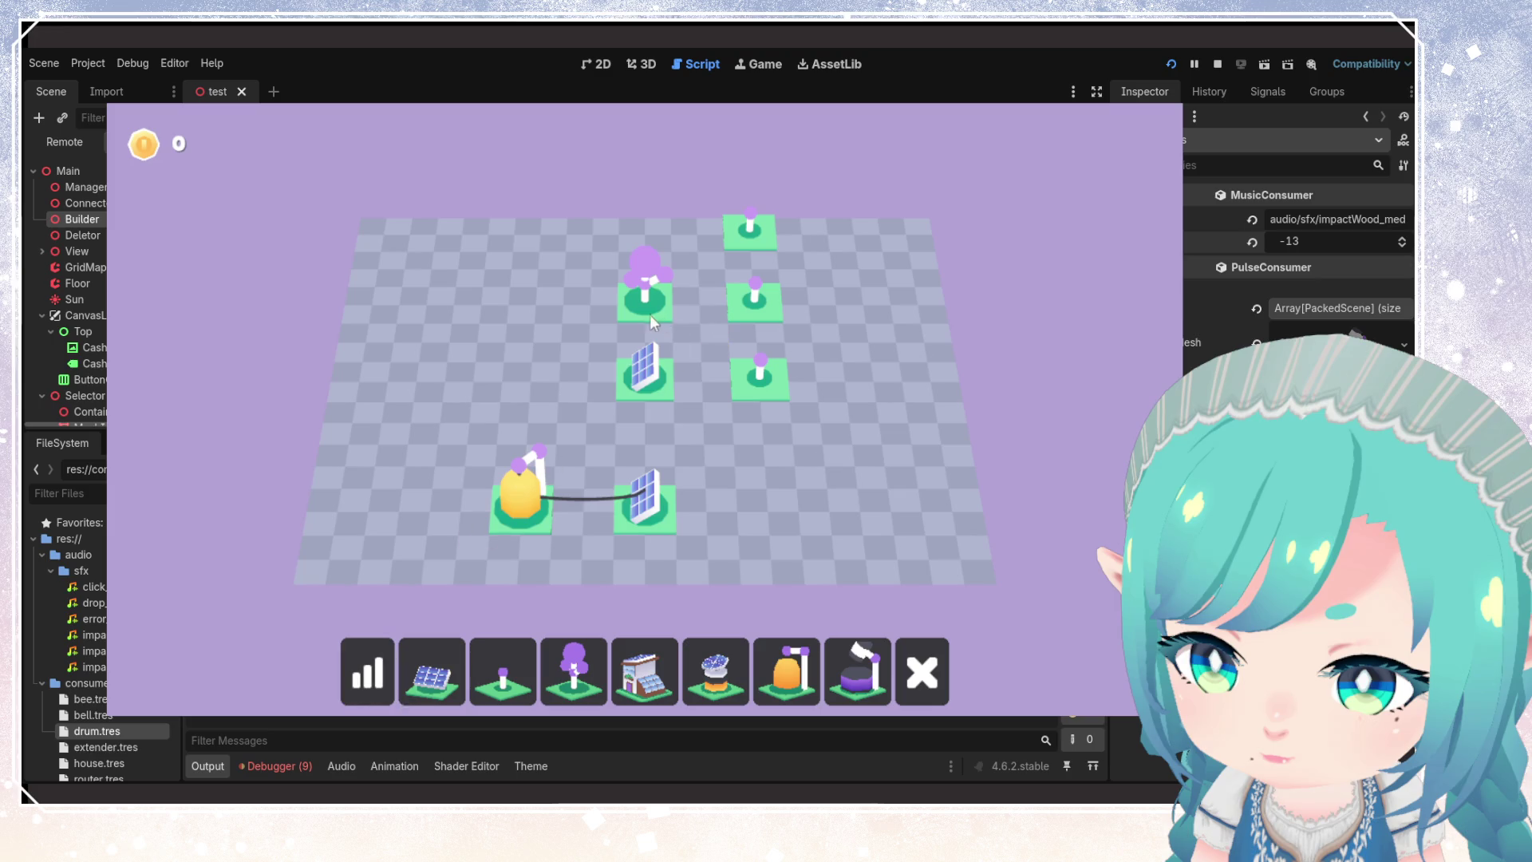
mouse_move(763, 231)
mouse_down()
mouse_move(669, 308)
mouse_move(744, 303)
mouse_up()
click(858, 670)
Swap the right-side drum for a big purple tree surrounded by three small trees
click(876, 371)
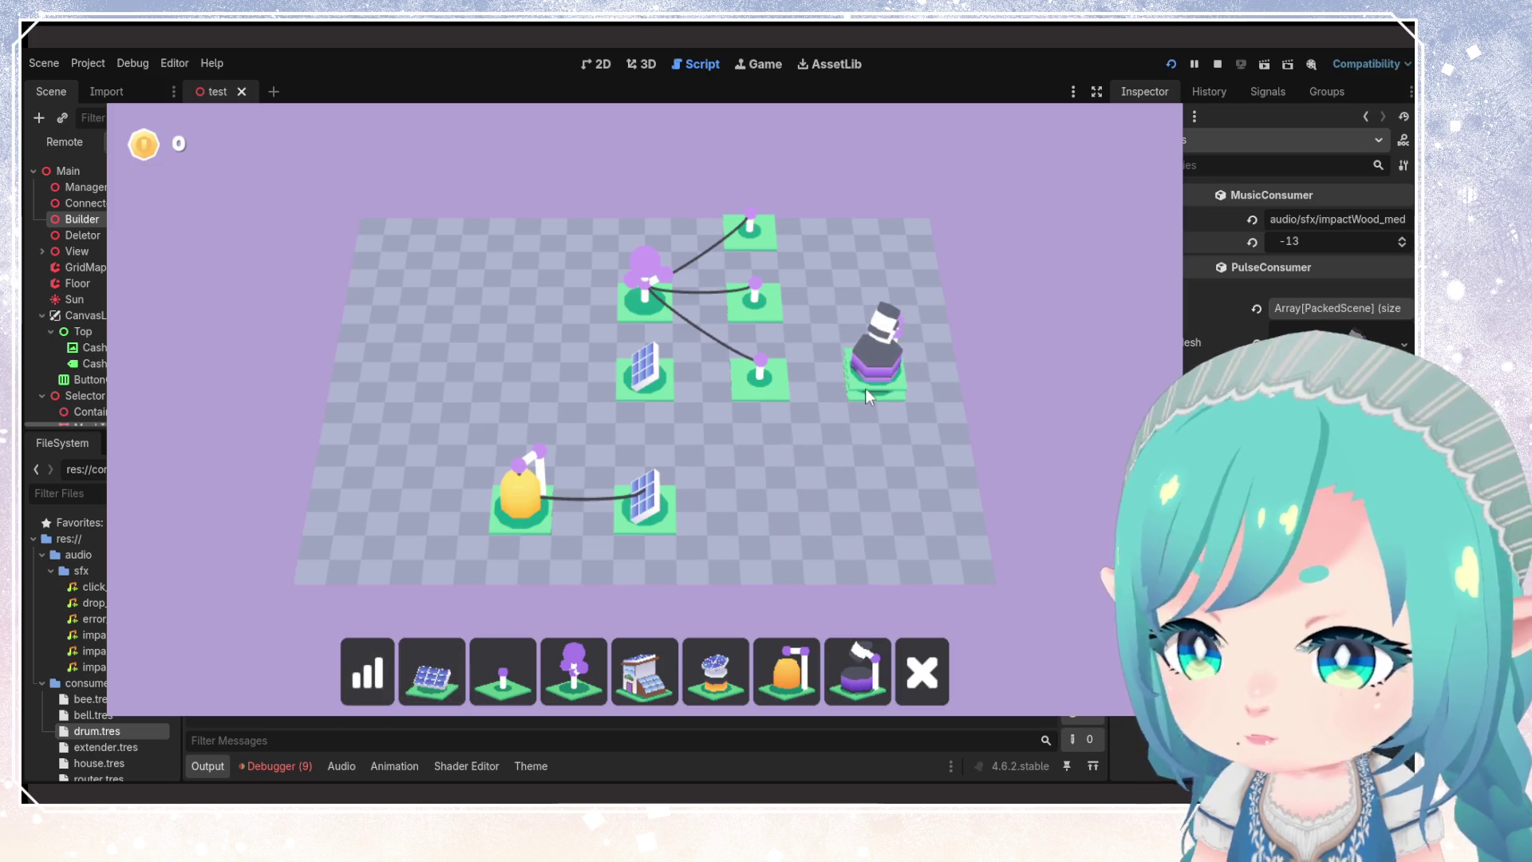
click(923, 671)
click(881, 375)
click(574, 671)
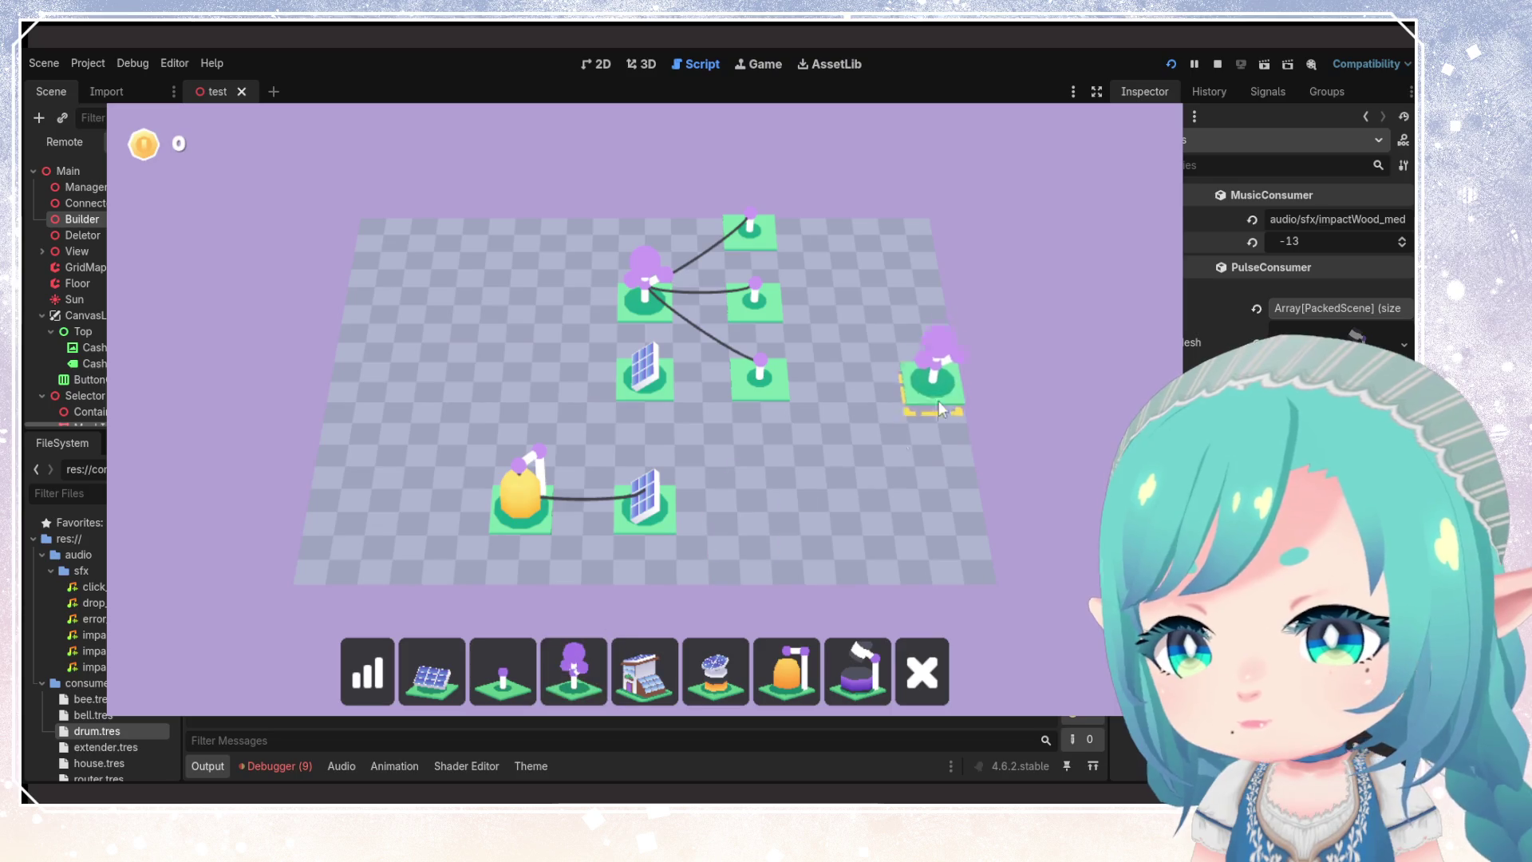
click(502, 670)
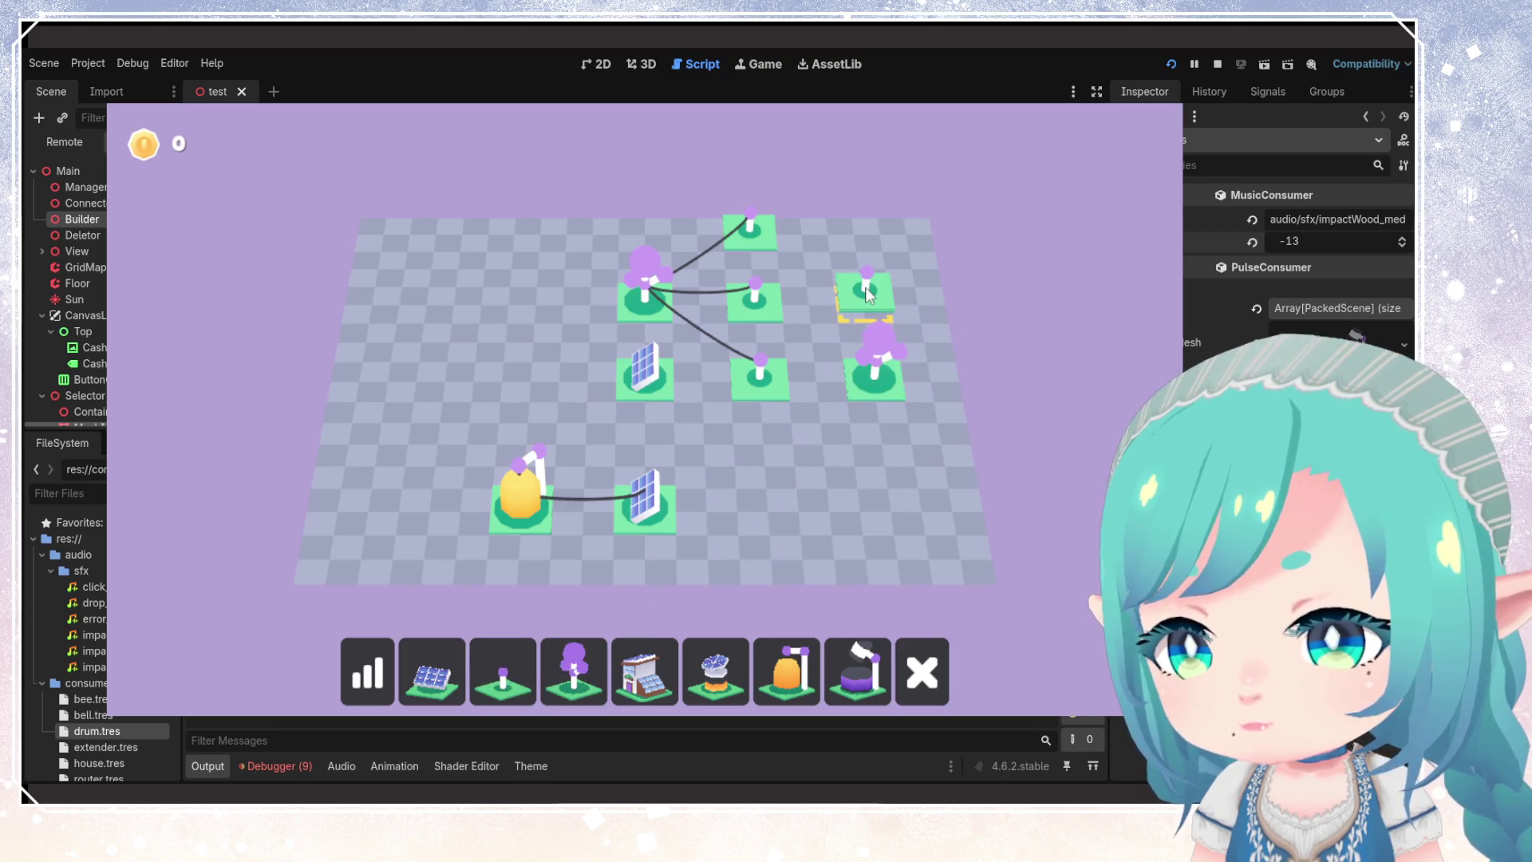
click(868, 301)
click(939, 290)
click(935, 321)
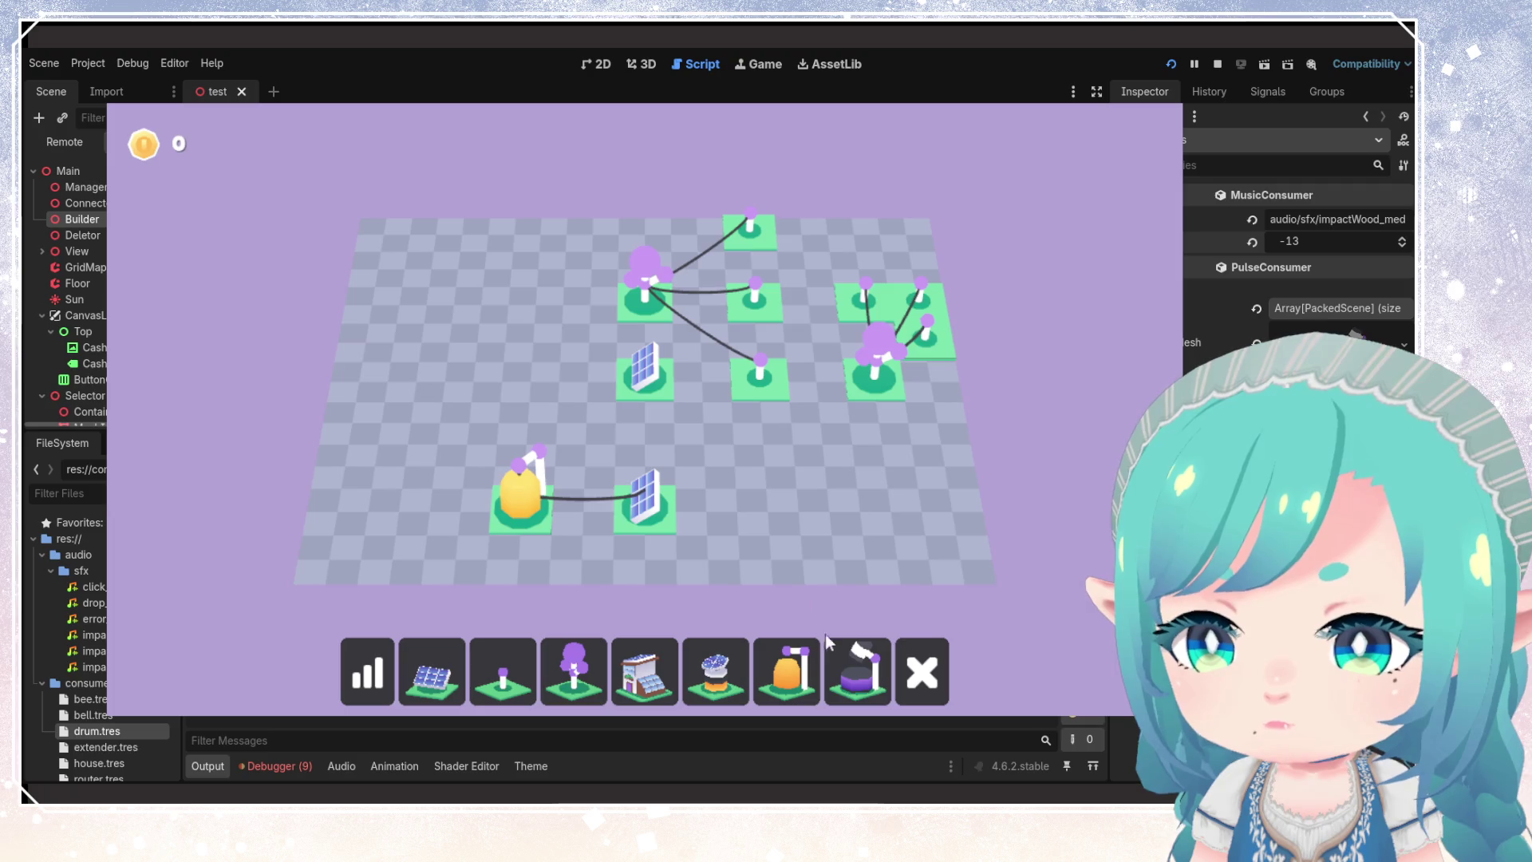
Place a drum top-right, then cable the middle small tree to the right tree and left tree to the panel
click(844, 679)
click(860, 257)
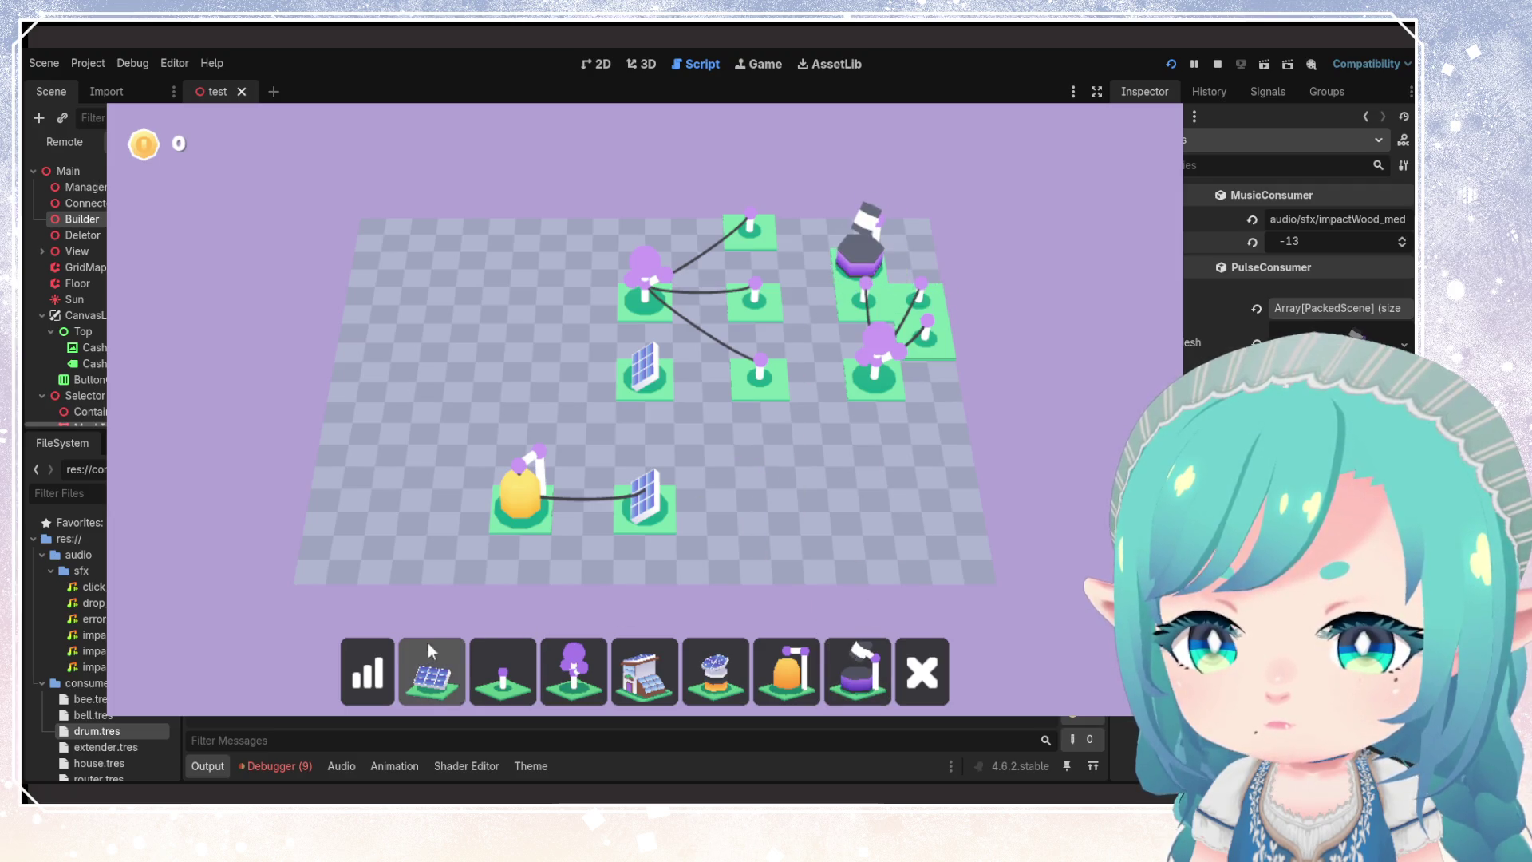
click(383, 662)
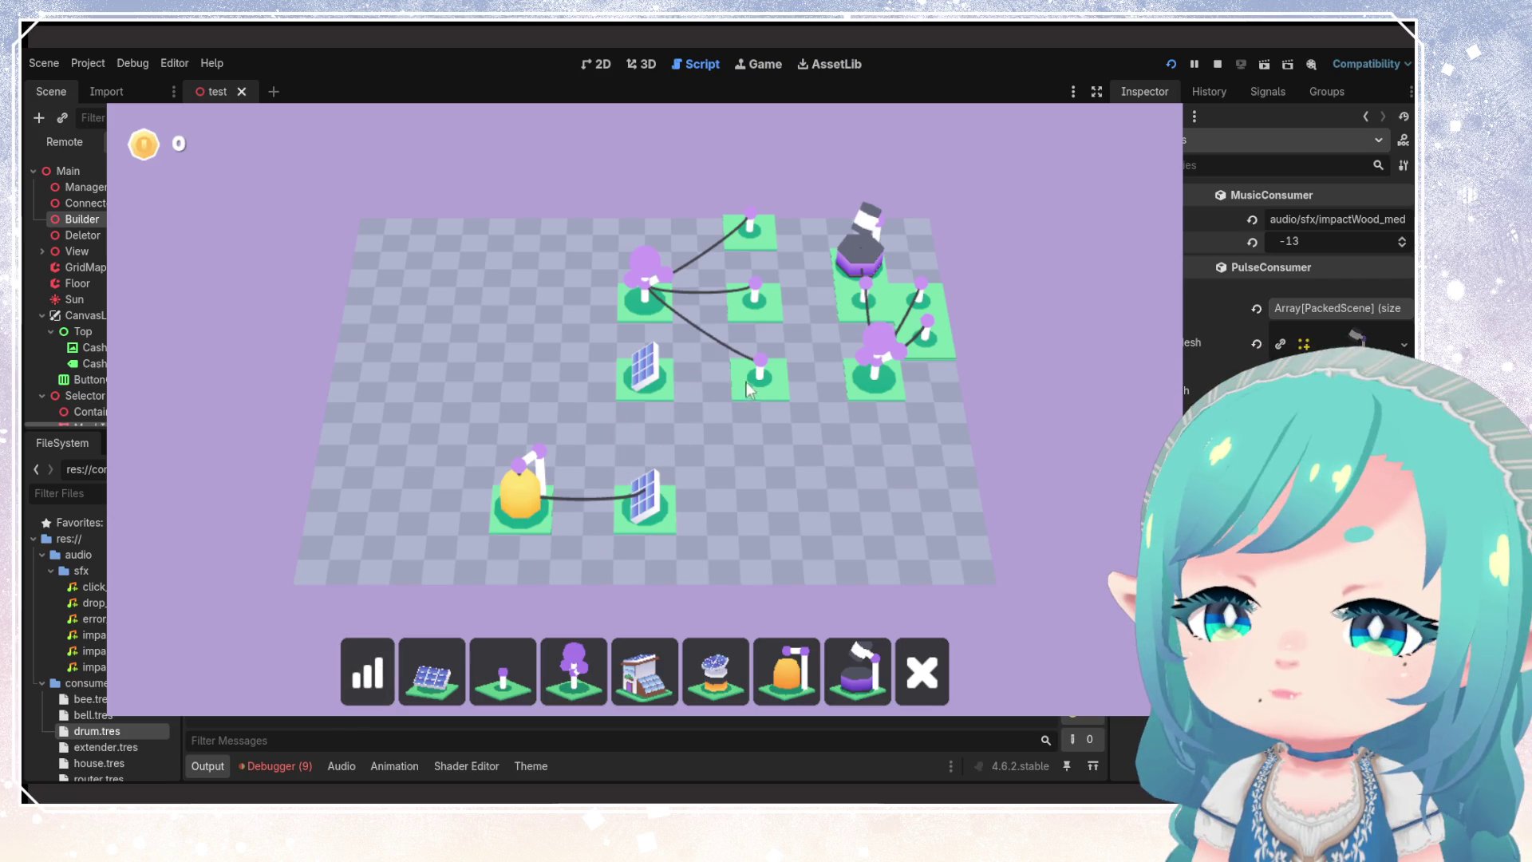
drag(755, 381, 863, 369)
drag(640, 381, 645, 299)
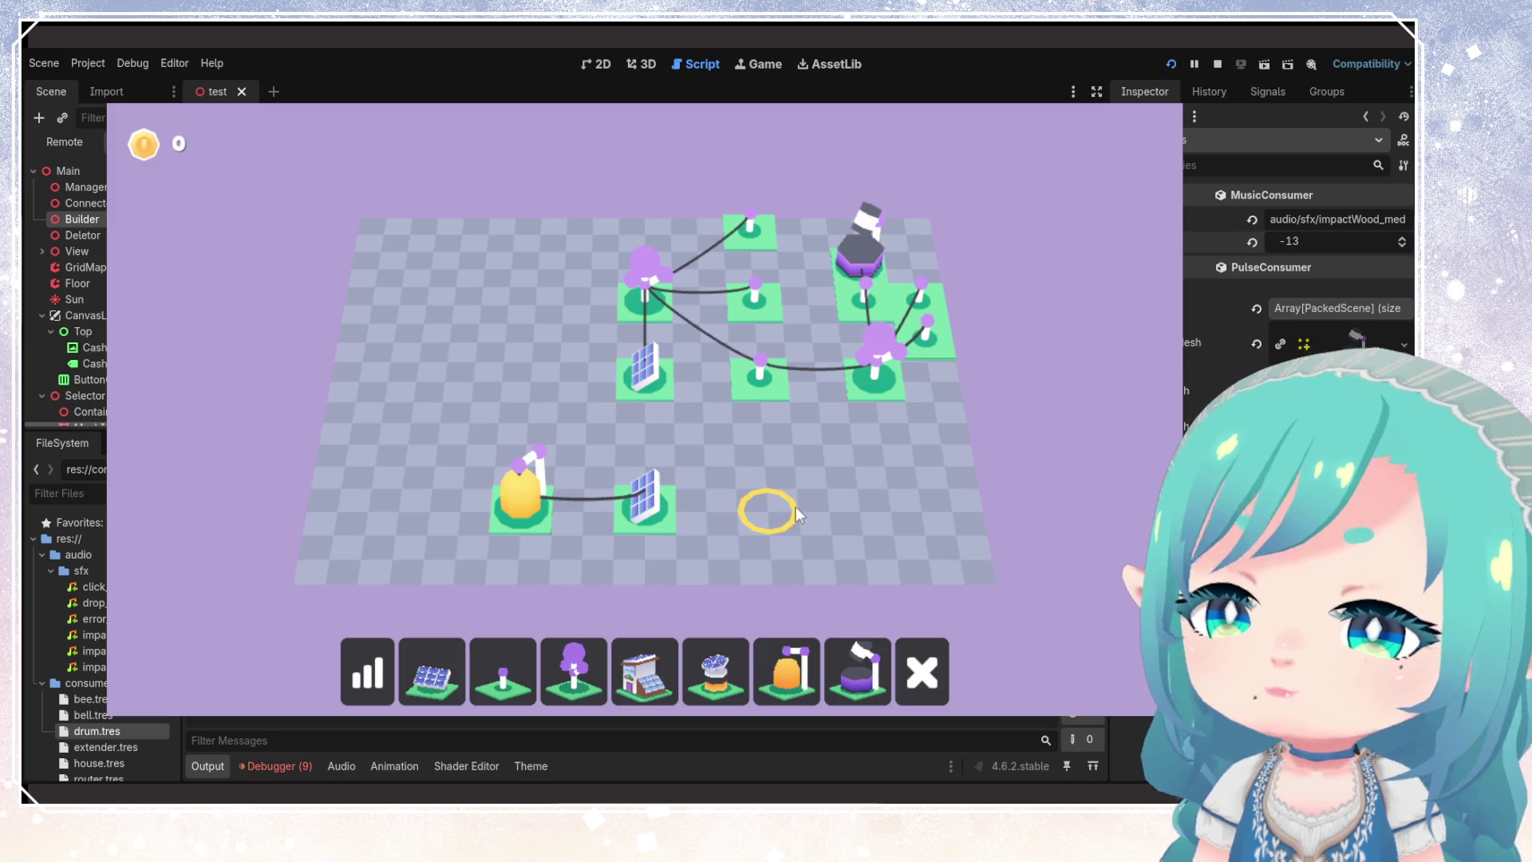
Place a house below the small tree, a silo and a second house to its right, cancel the extra house
click(645, 671)
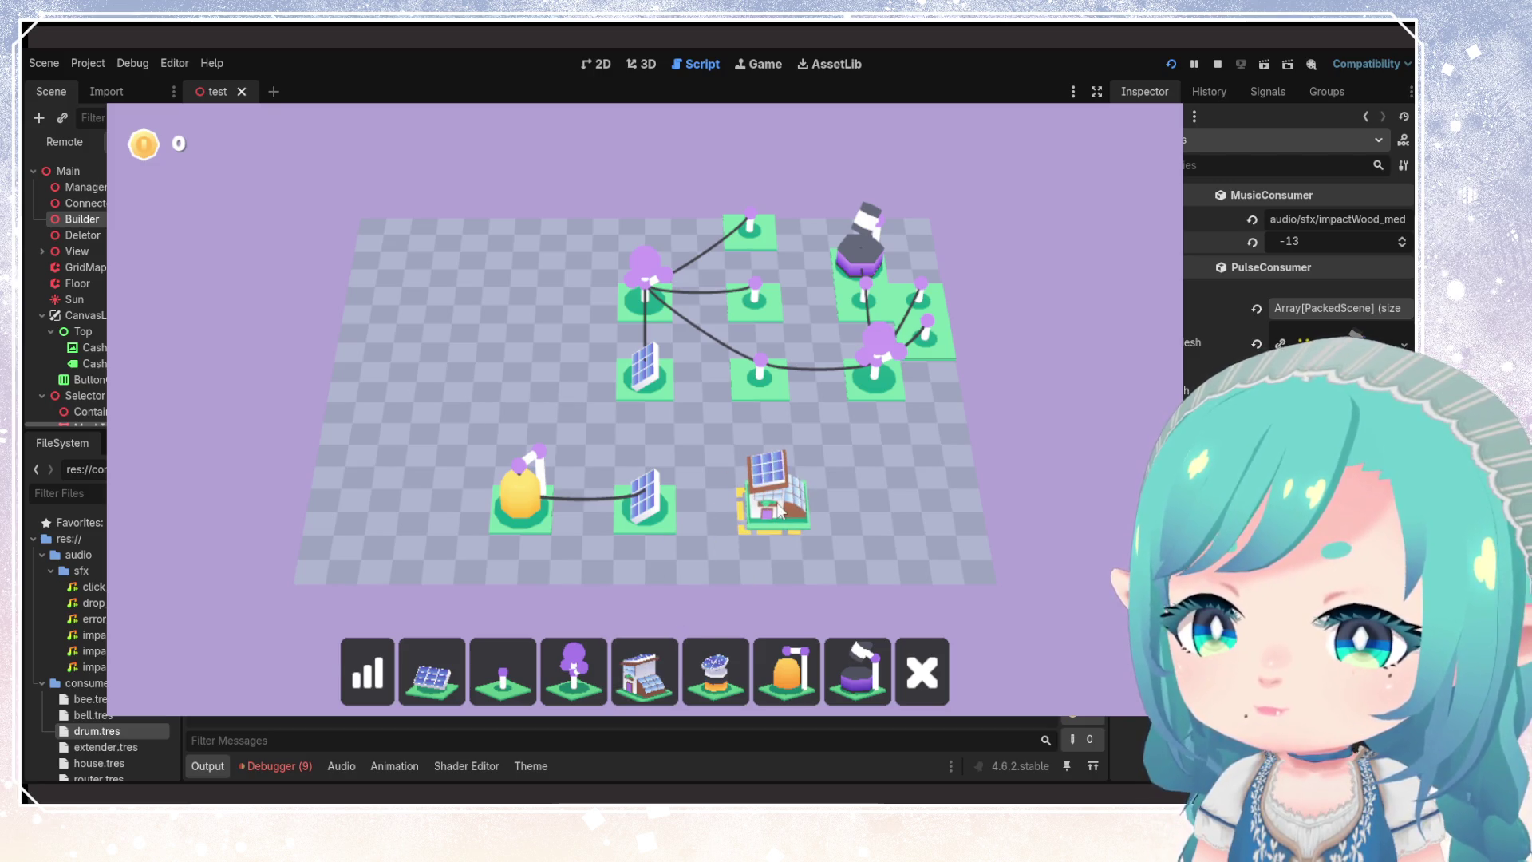
click(759, 442)
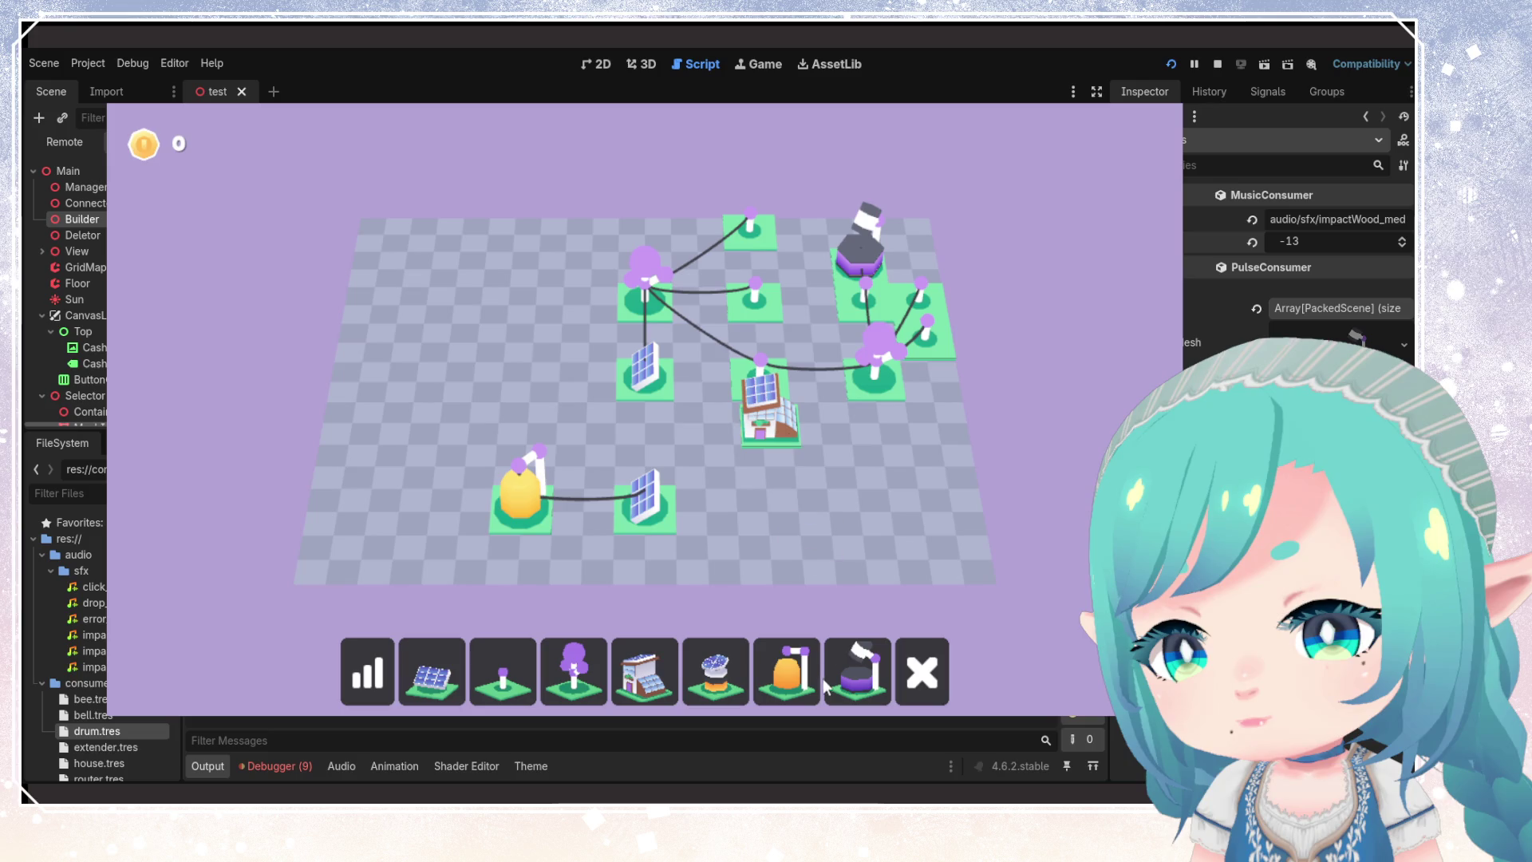
click(693, 682)
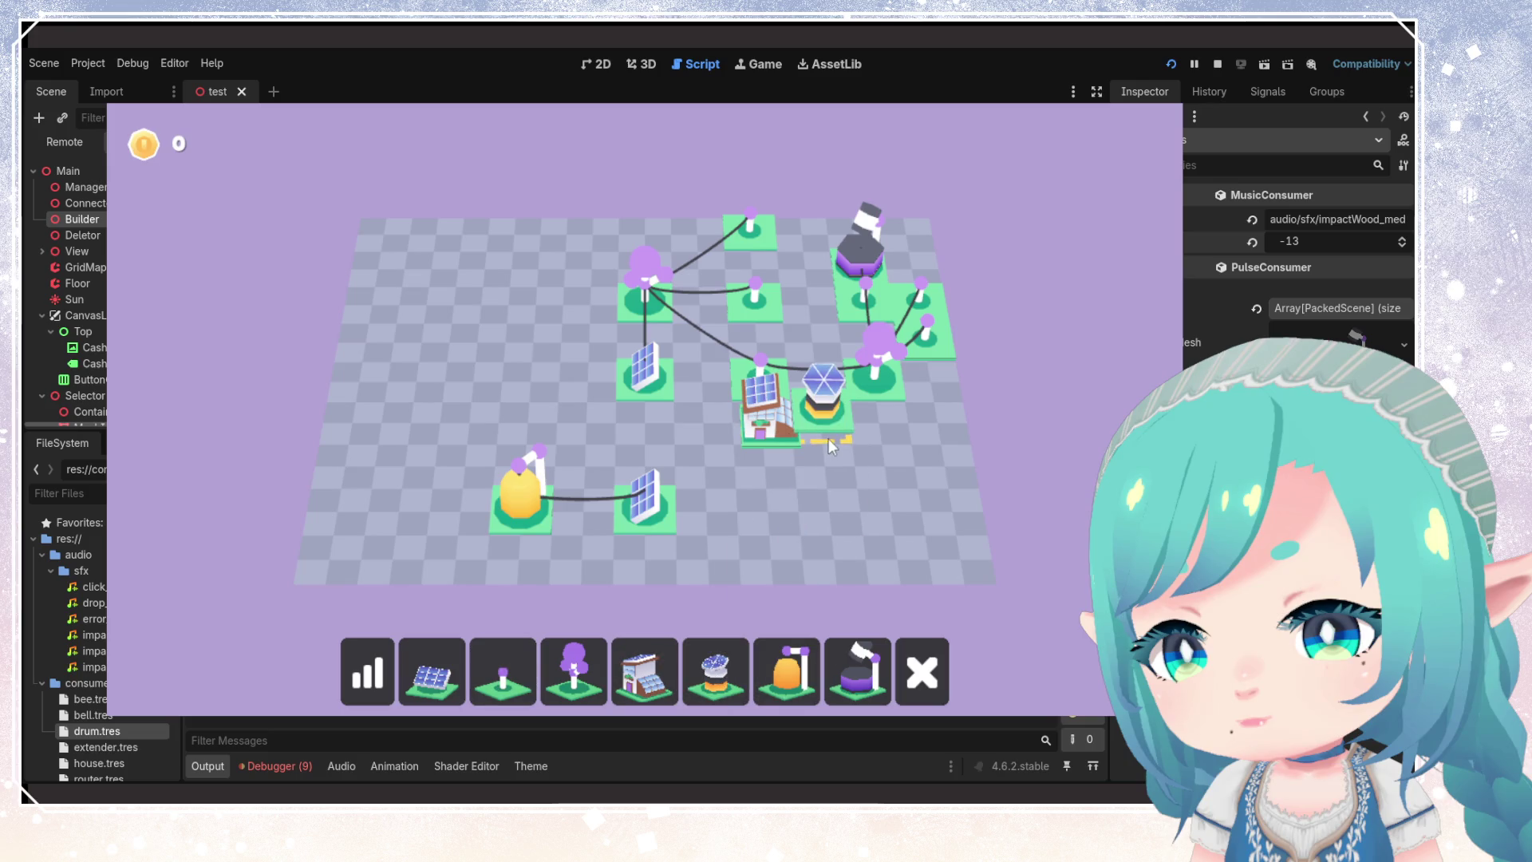
click(897, 459)
click(645, 671)
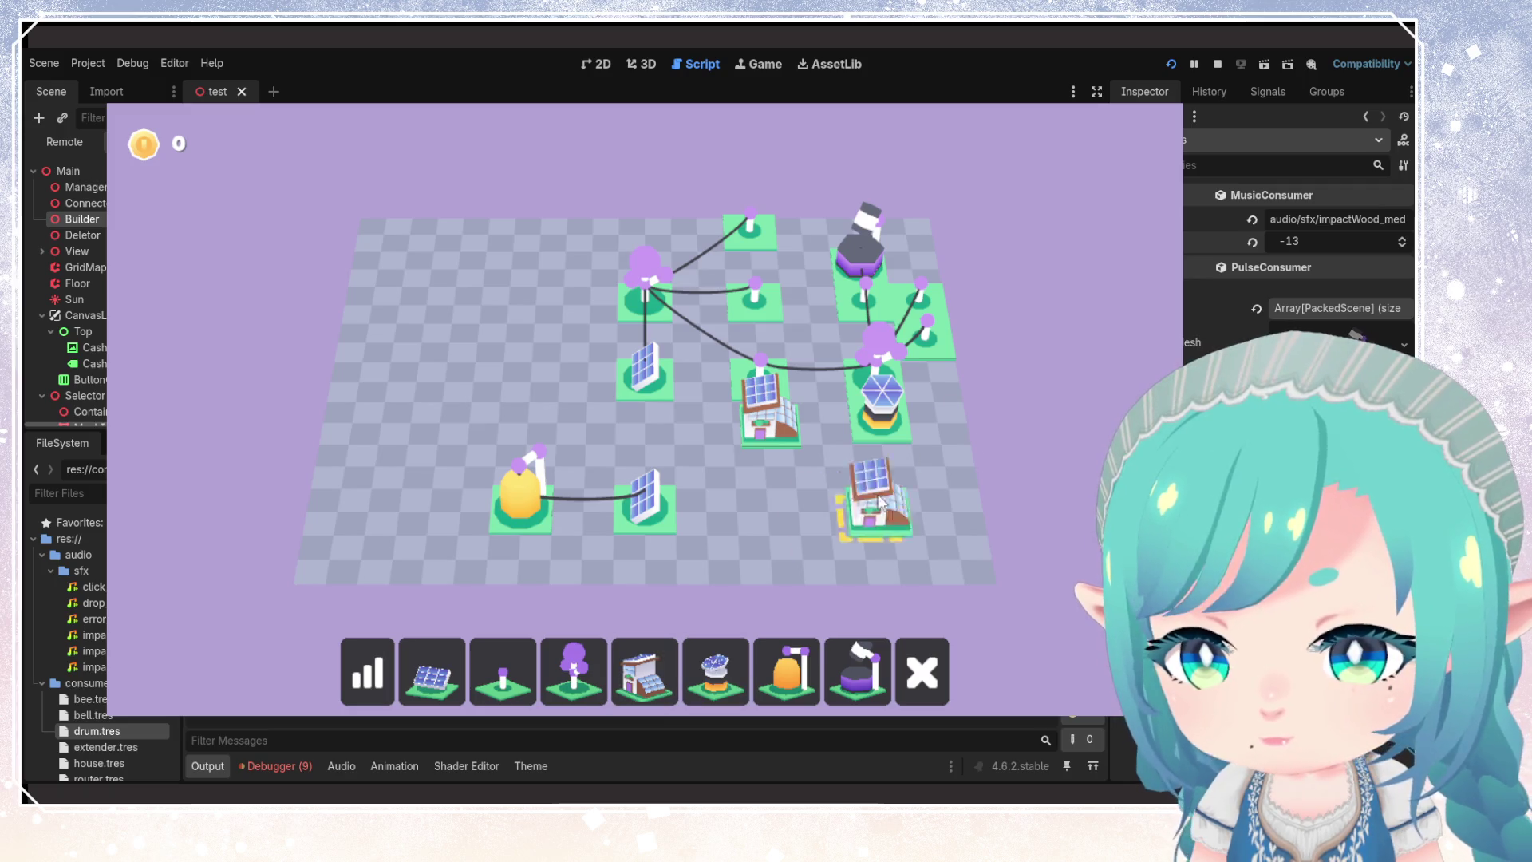
click(951, 435)
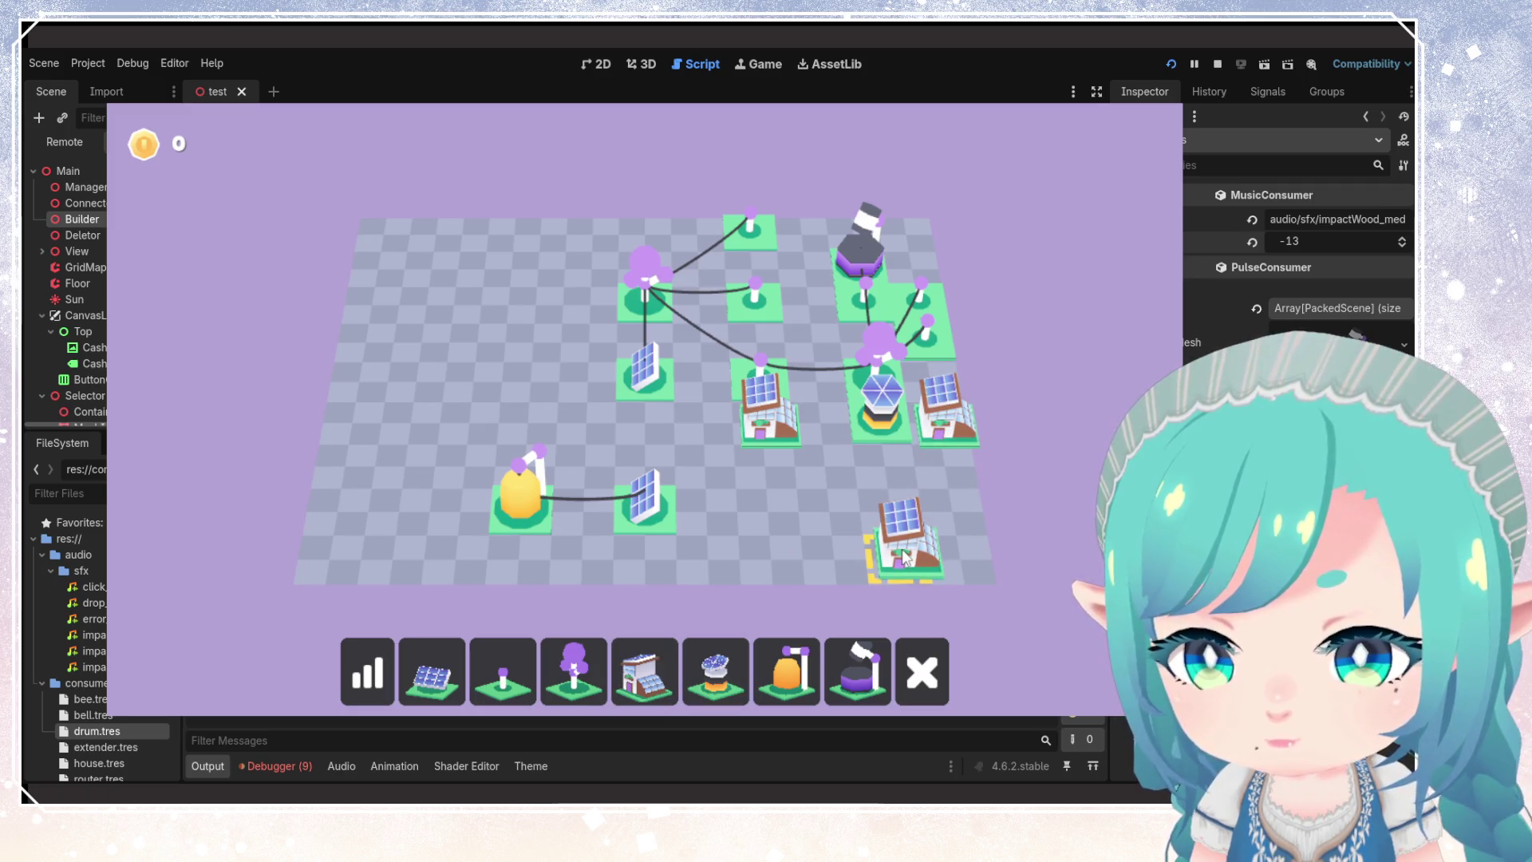
right_click(906, 559)
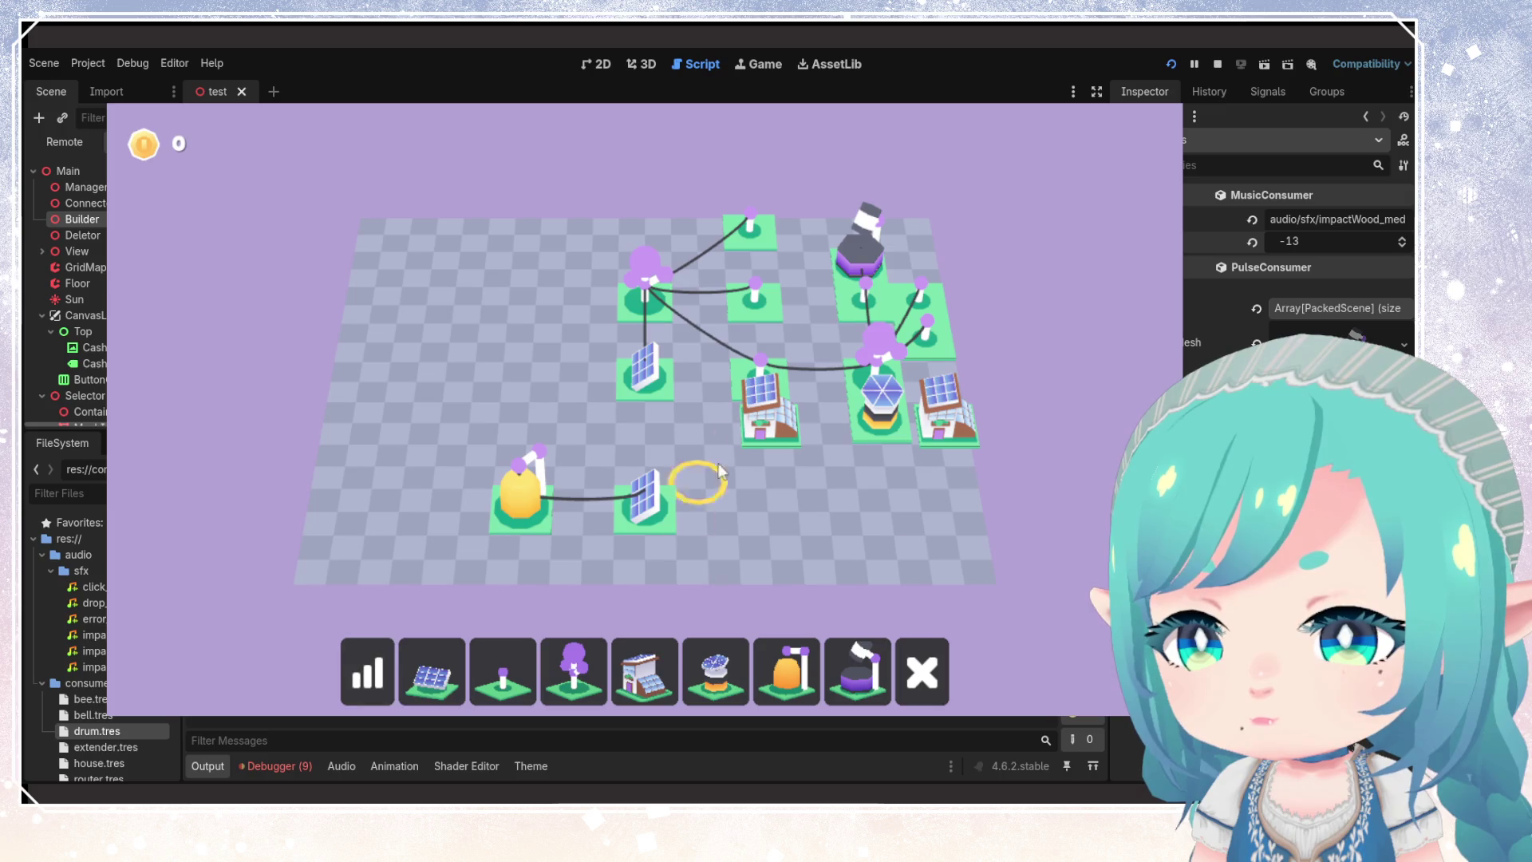
click(758, 331)
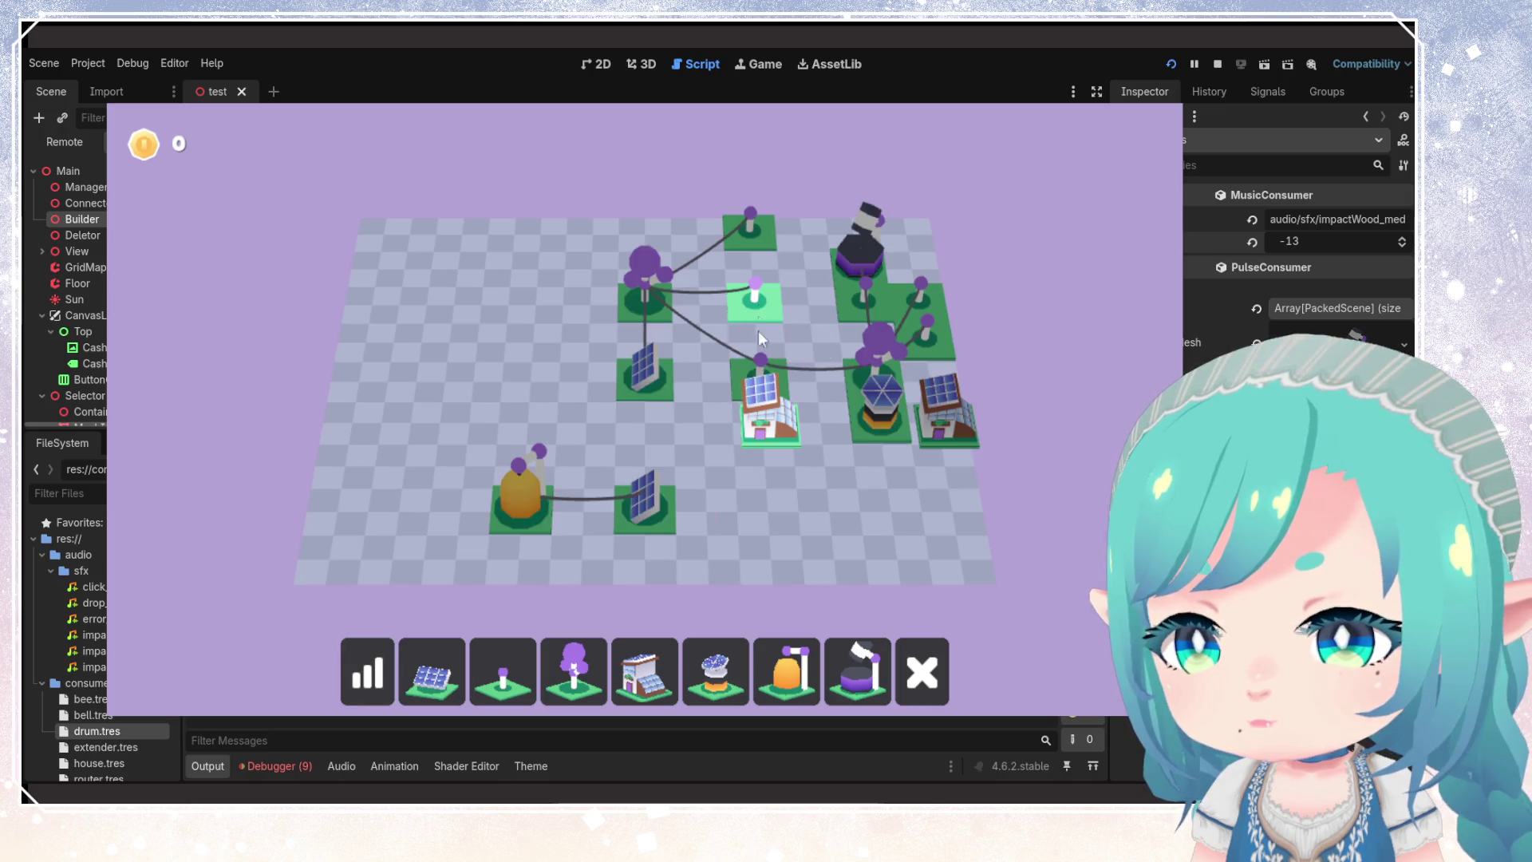
Wire the small tree to the new house, stop the game, save the scene, and switch to Blockbench
click(766, 438)
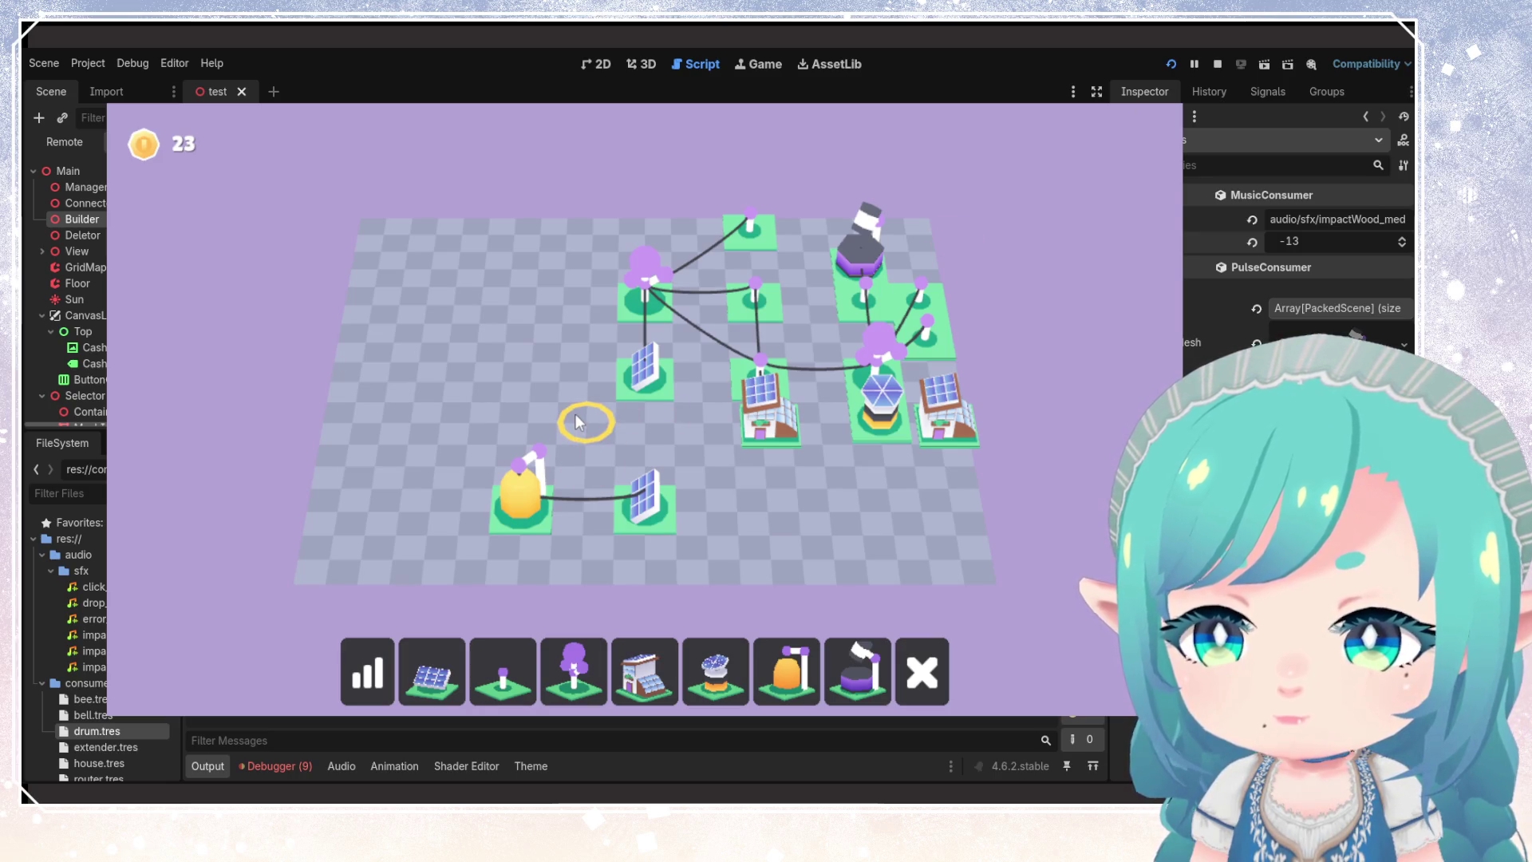
key(F8)
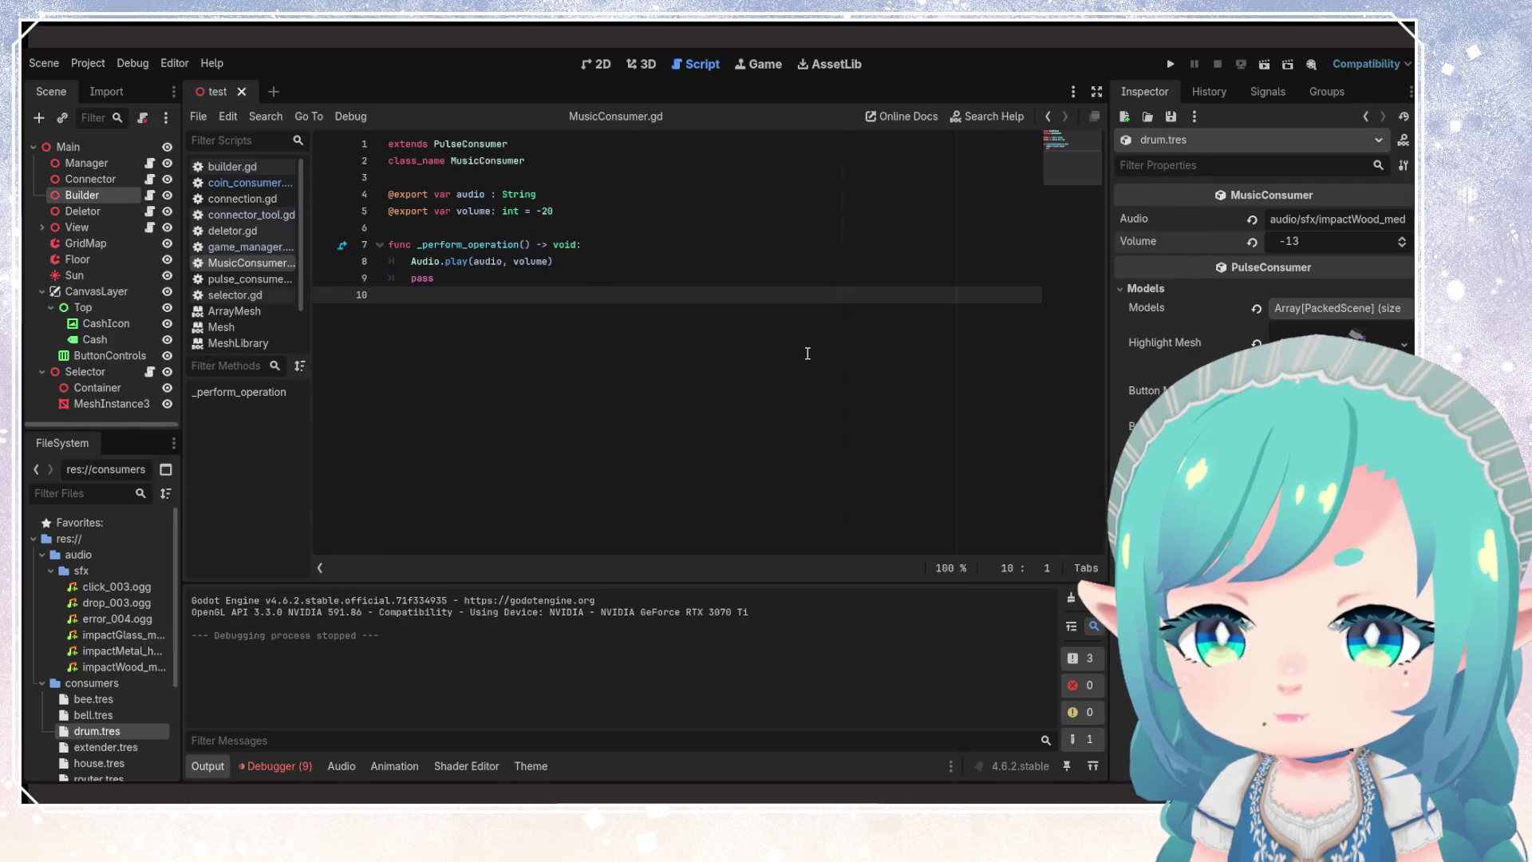
key(ctrl+s)
key(alt+Tab)
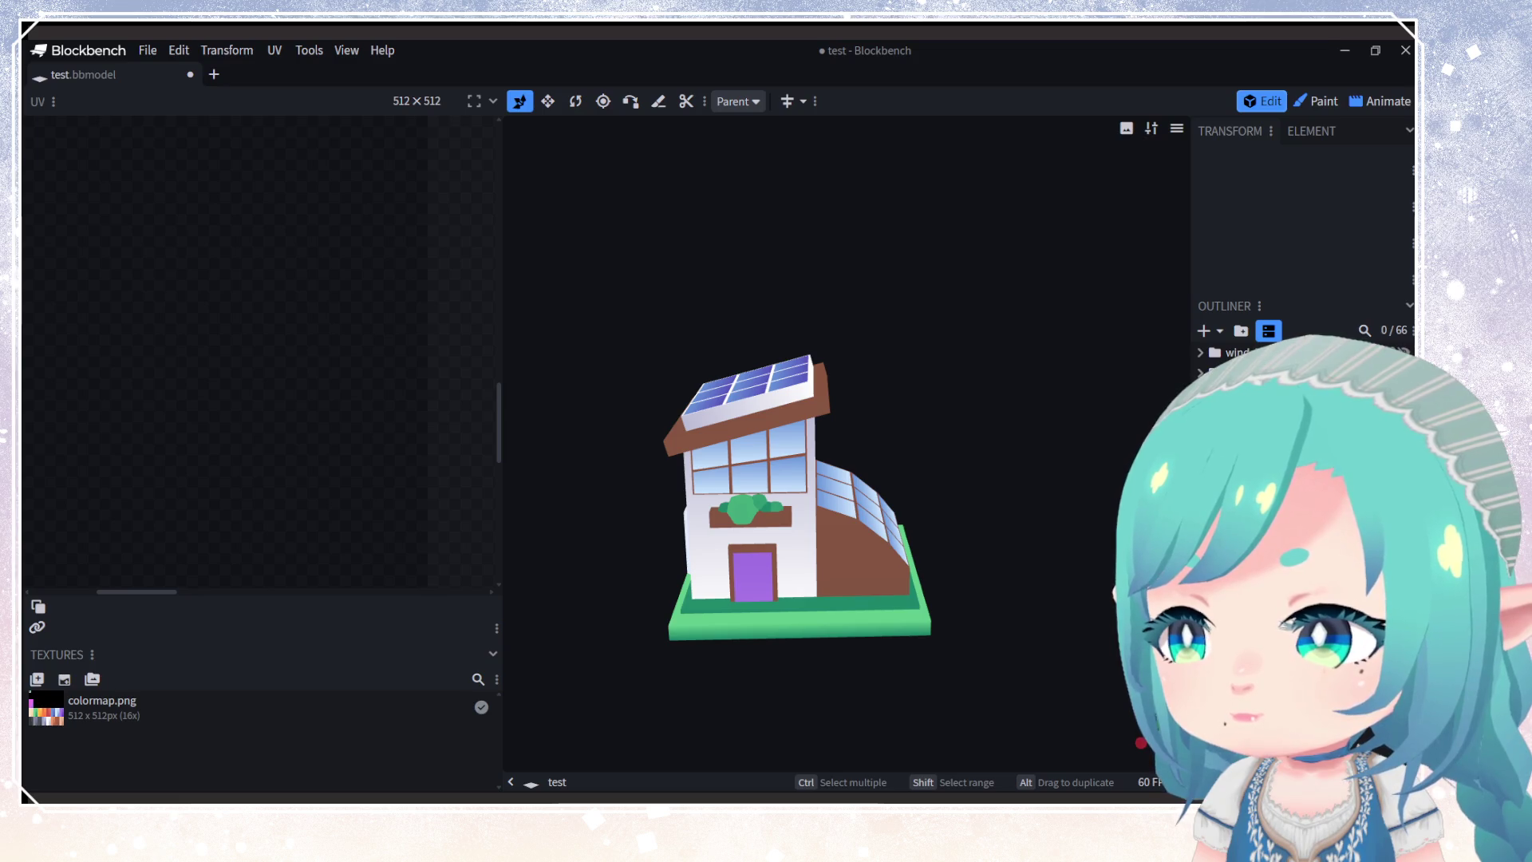
Select all house parts and nudge them to Z position 3
key(ctrl+a)
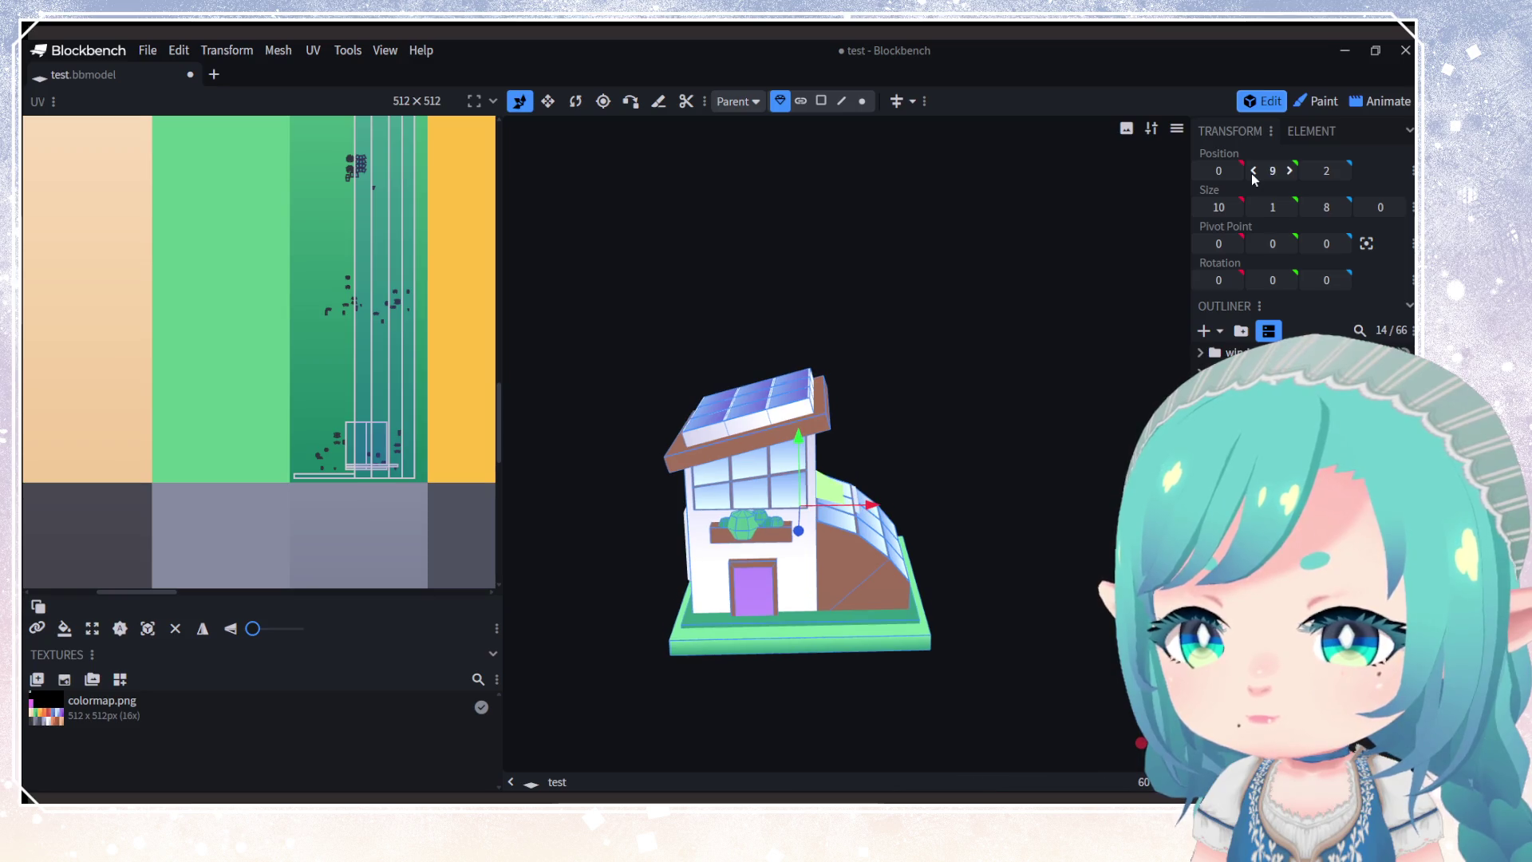
mouse_move(1010, 409)
mouse_down()
mouse_move(1078, 423)
mouse_move(1051, 423)
mouse_move(945, 501)
mouse_up()
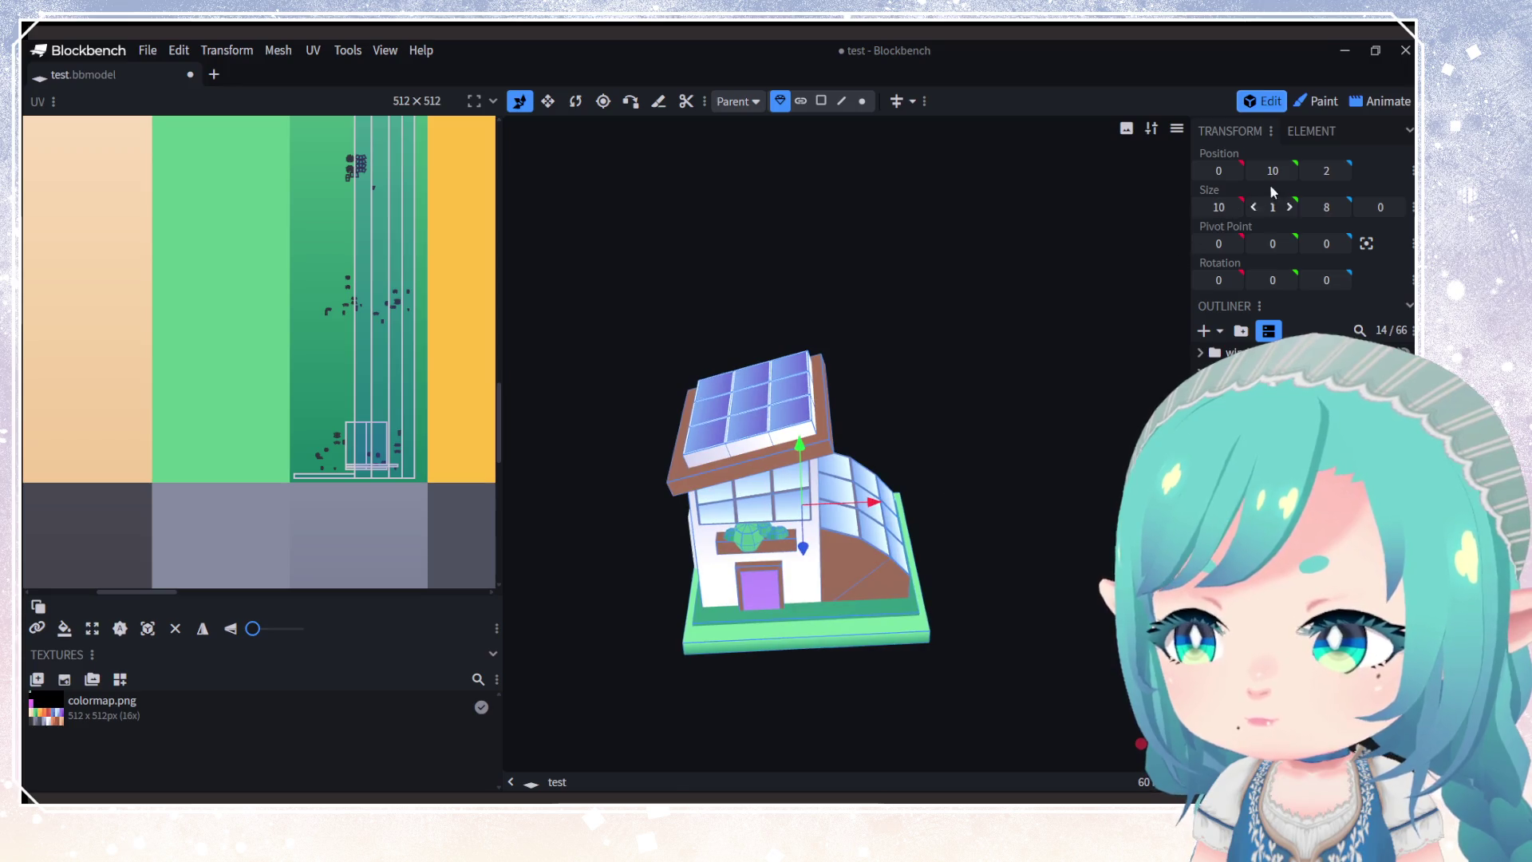
click(1343, 170)
click(1344, 172)
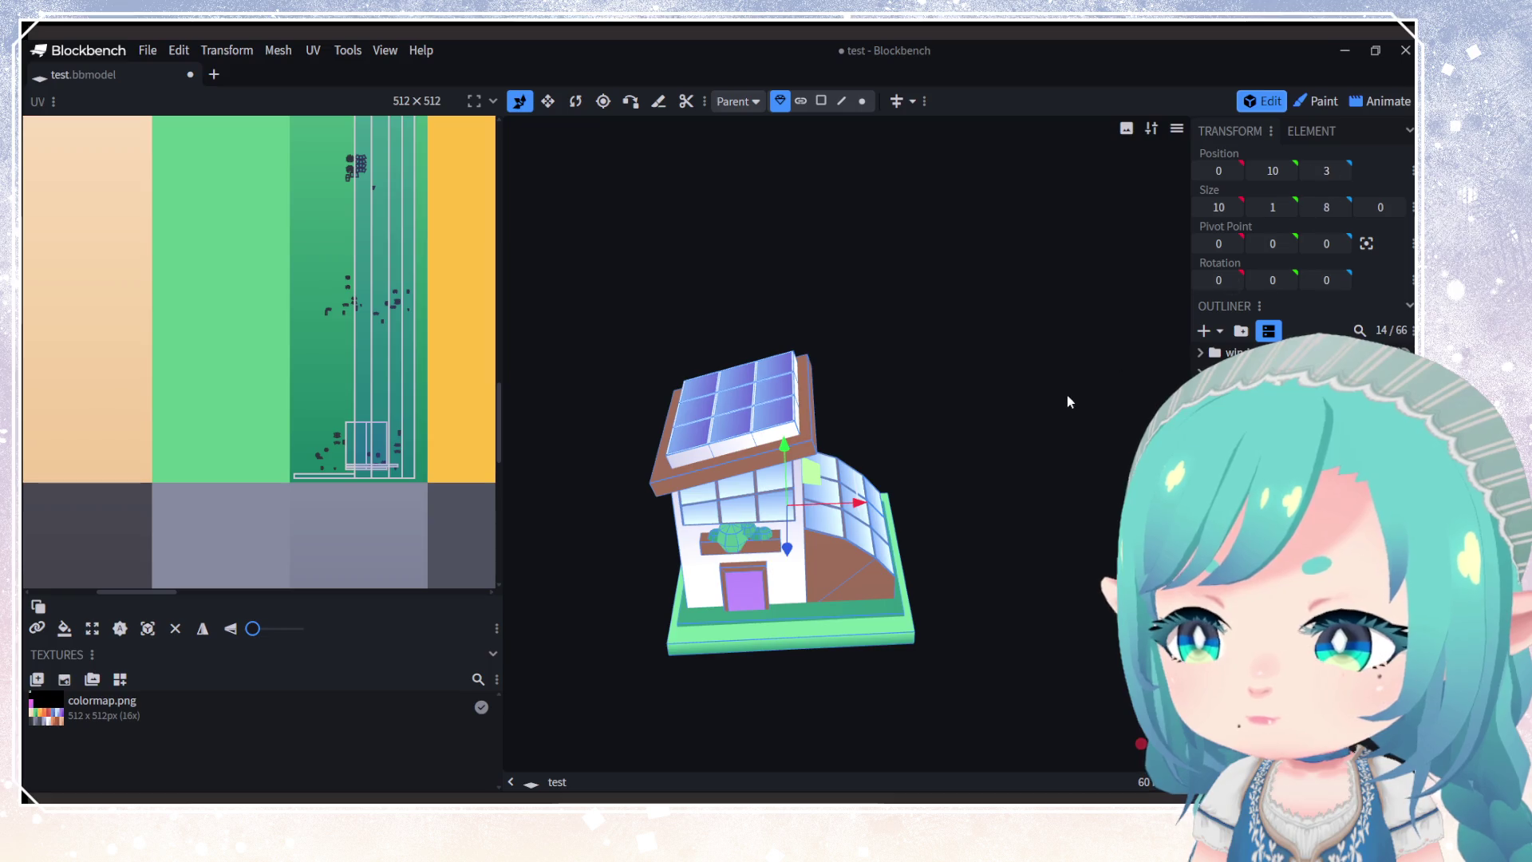
drag(1066, 395, 1176, 294)
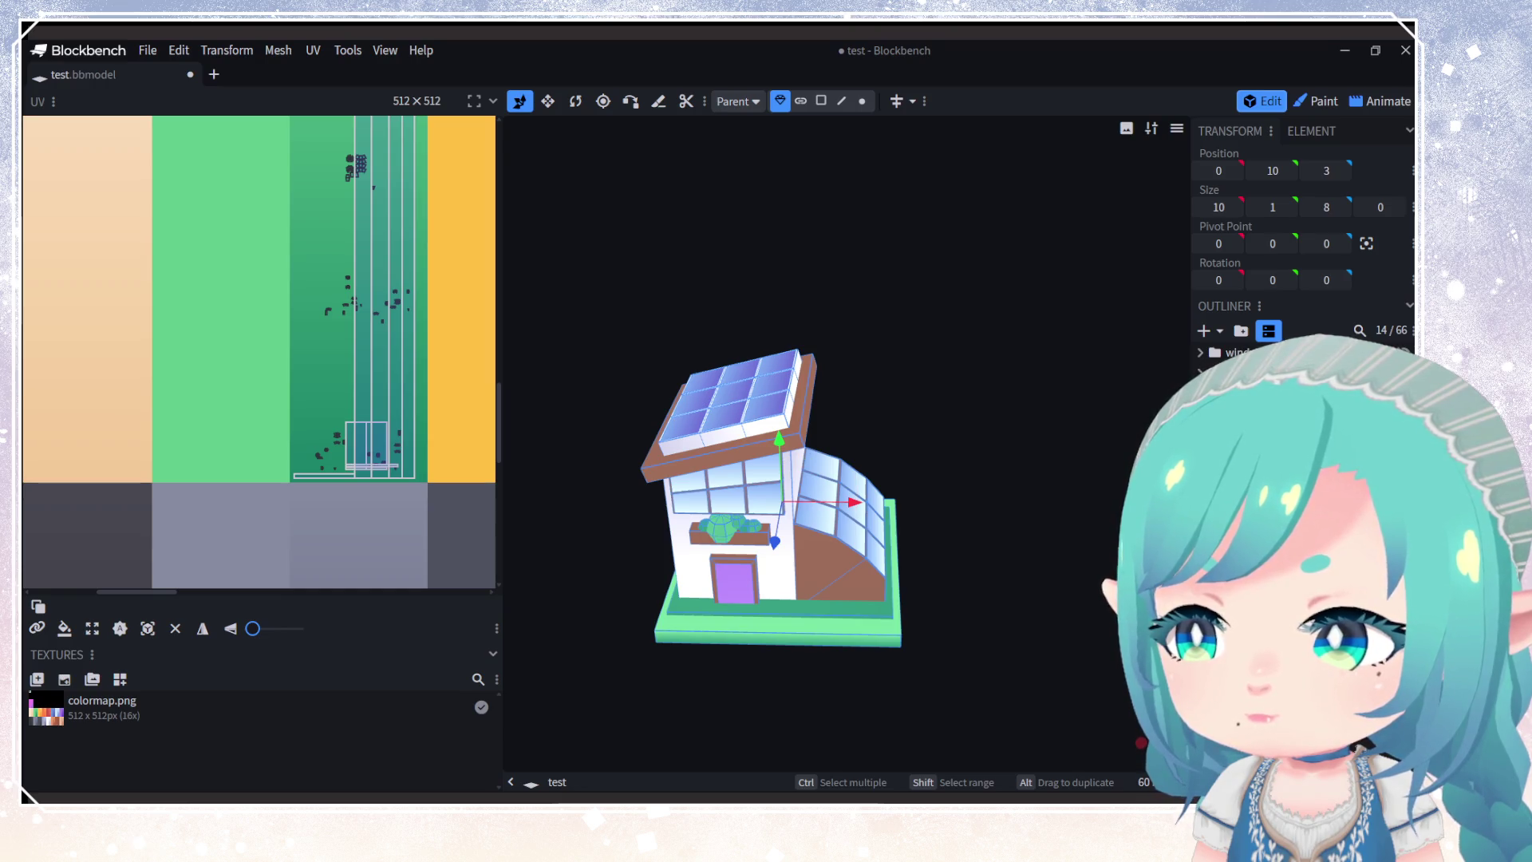
Reposition the reselected house parts to Z 4 and X -2
key(ctrl+z)
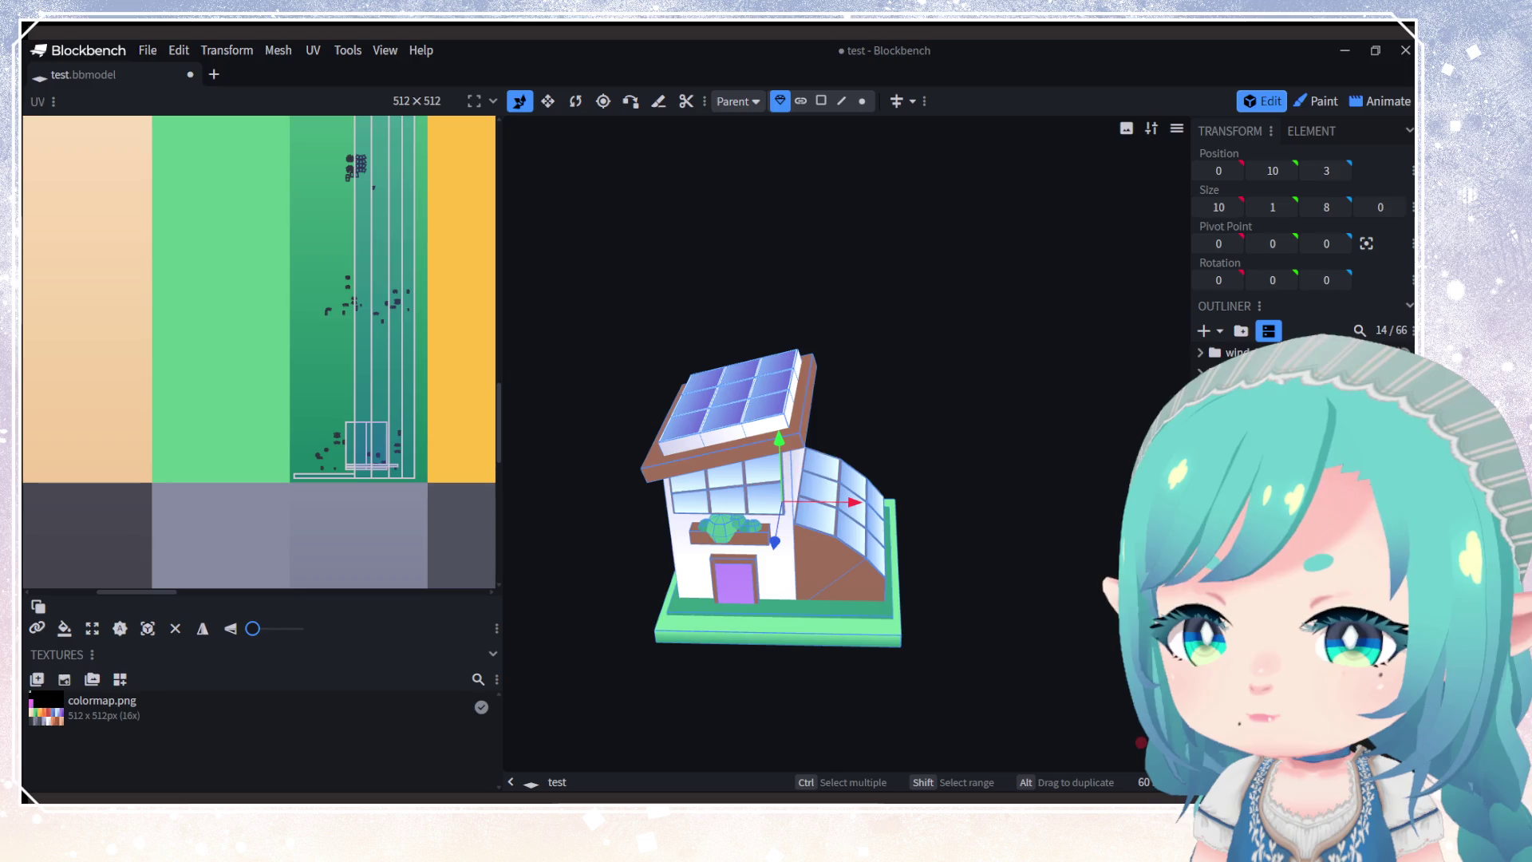
drag(1012, 564, 1056, 568)
key(Escape)
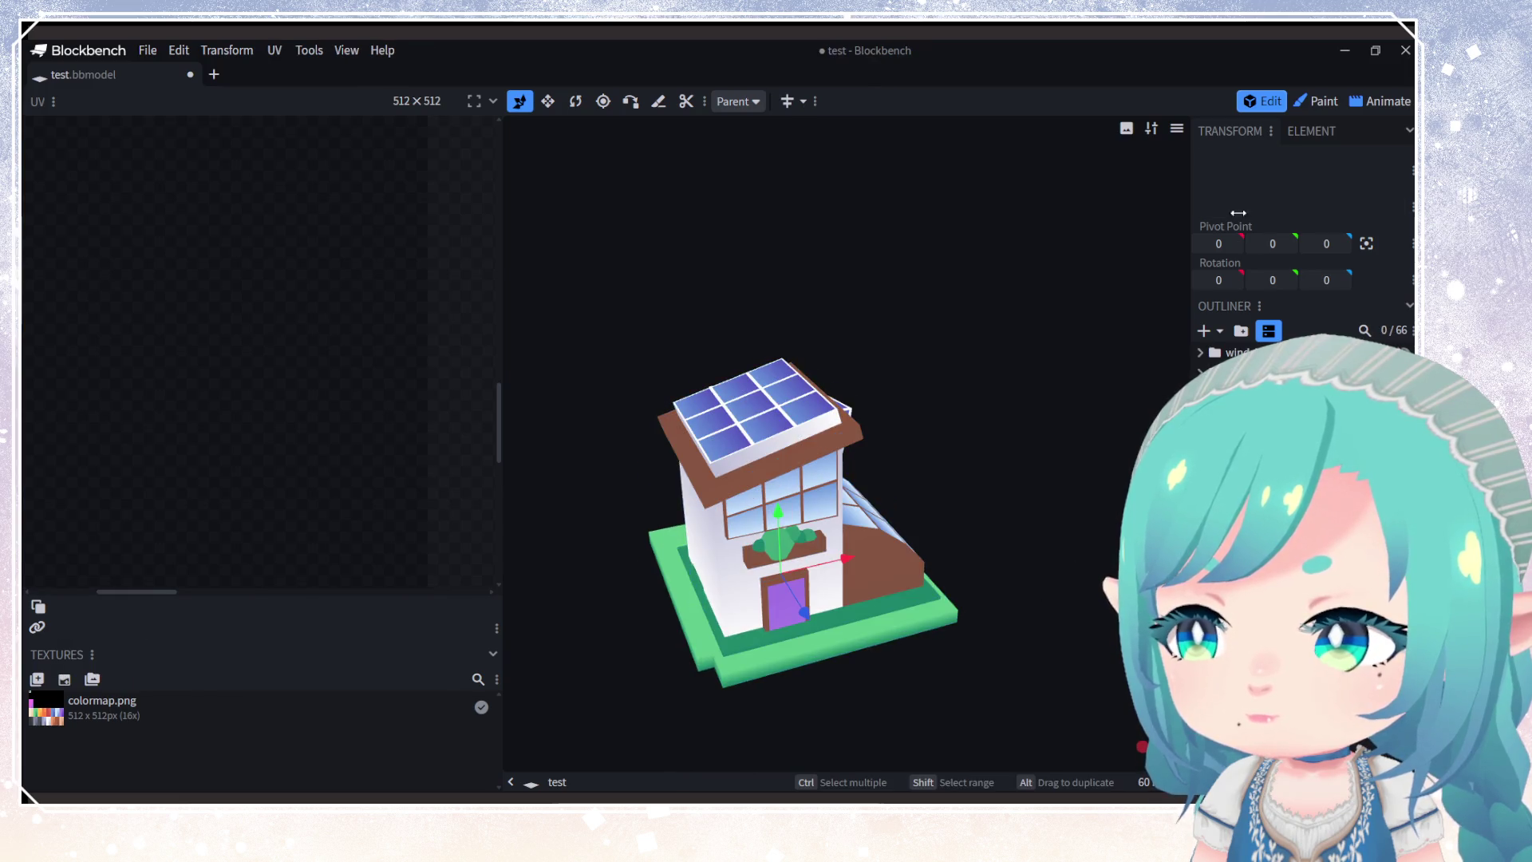
key(ctrl+z)
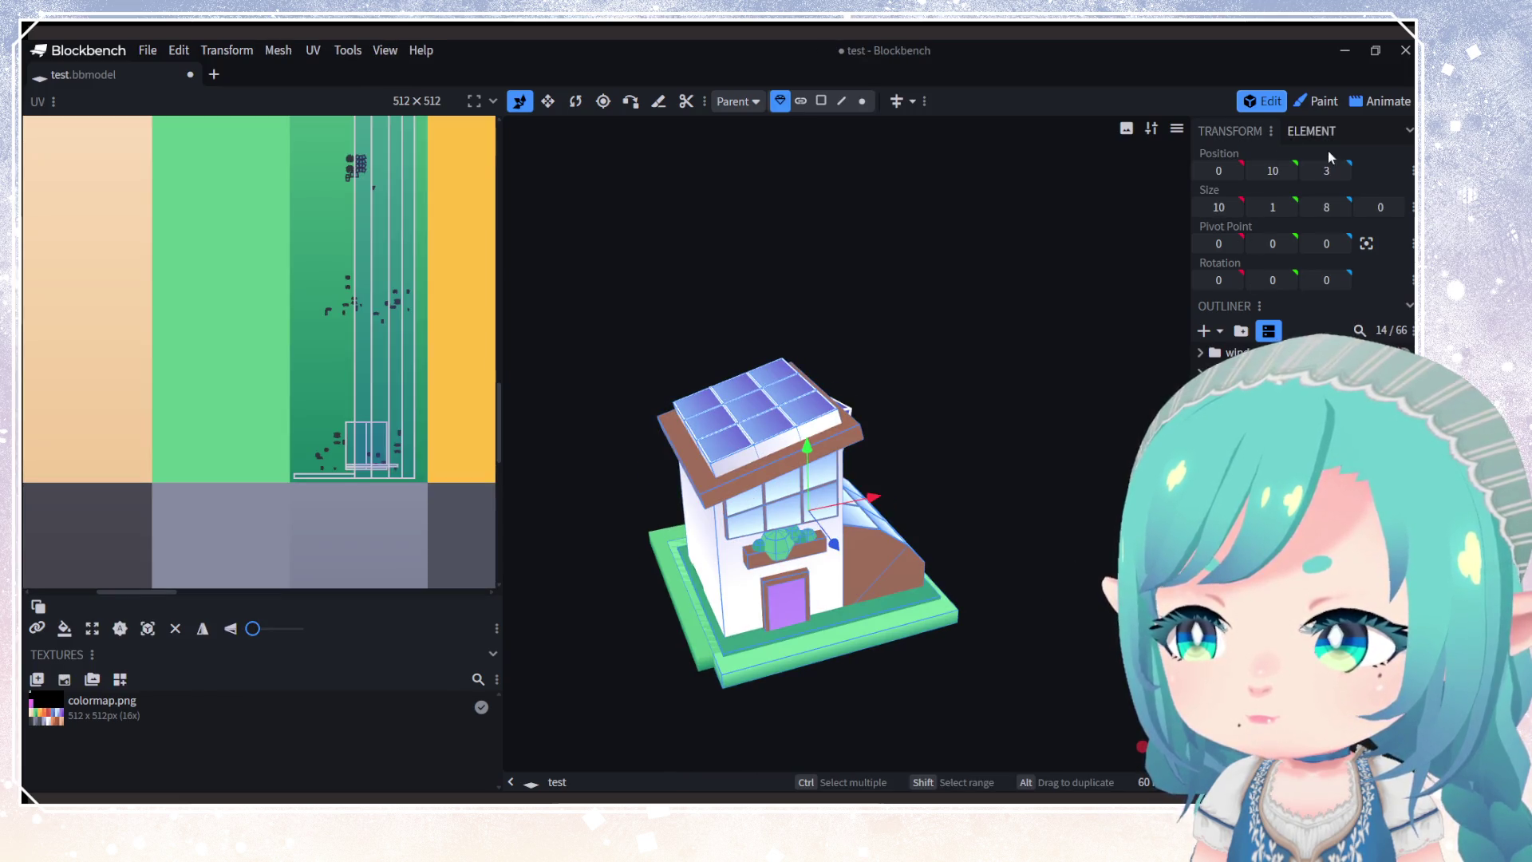
click(1339, 174)
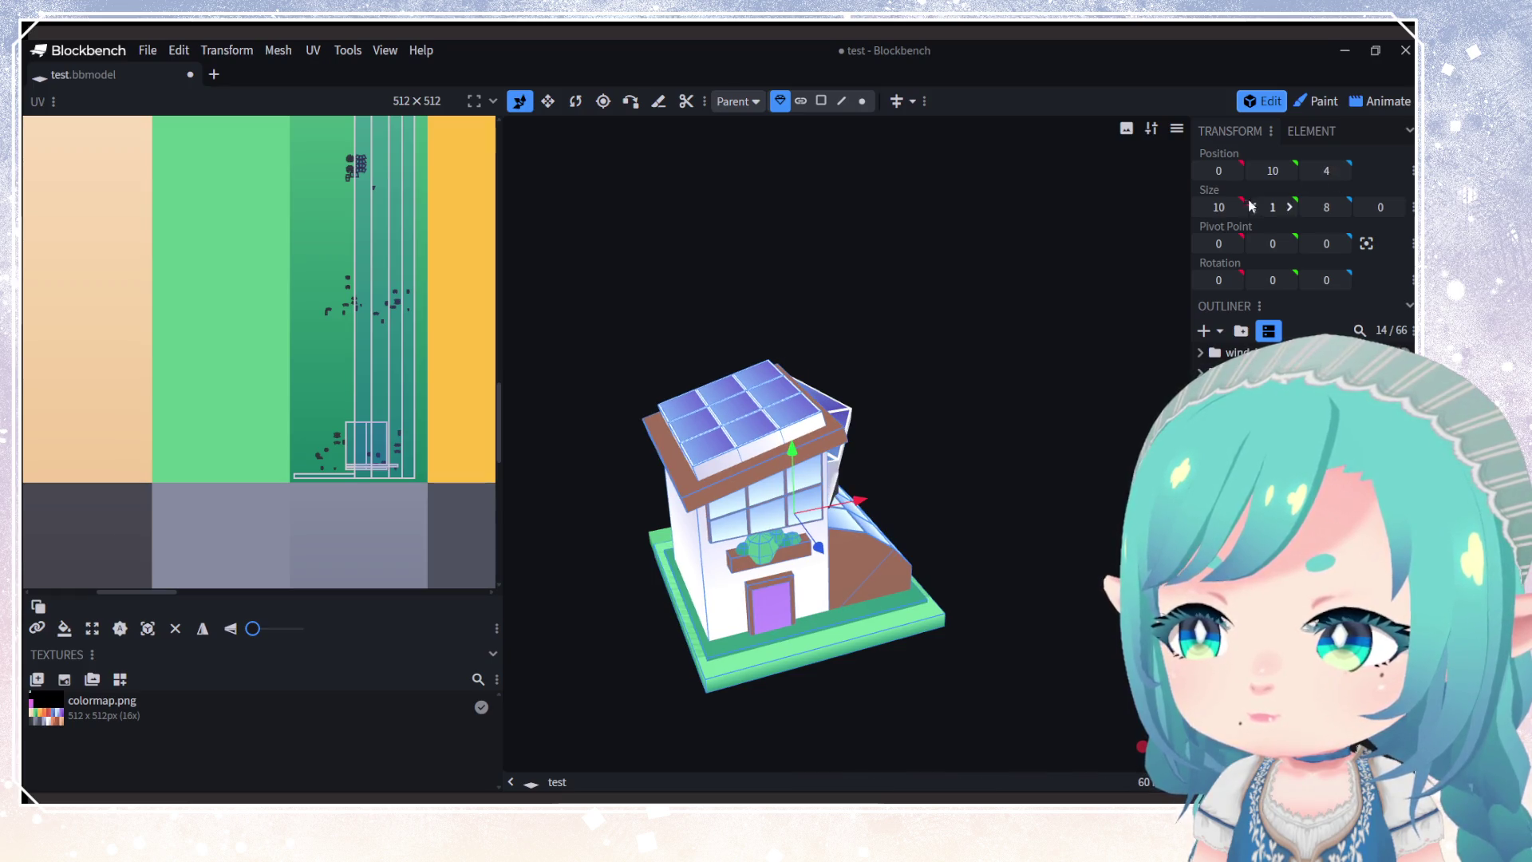
click(1202, 172)
click(1202, 172)
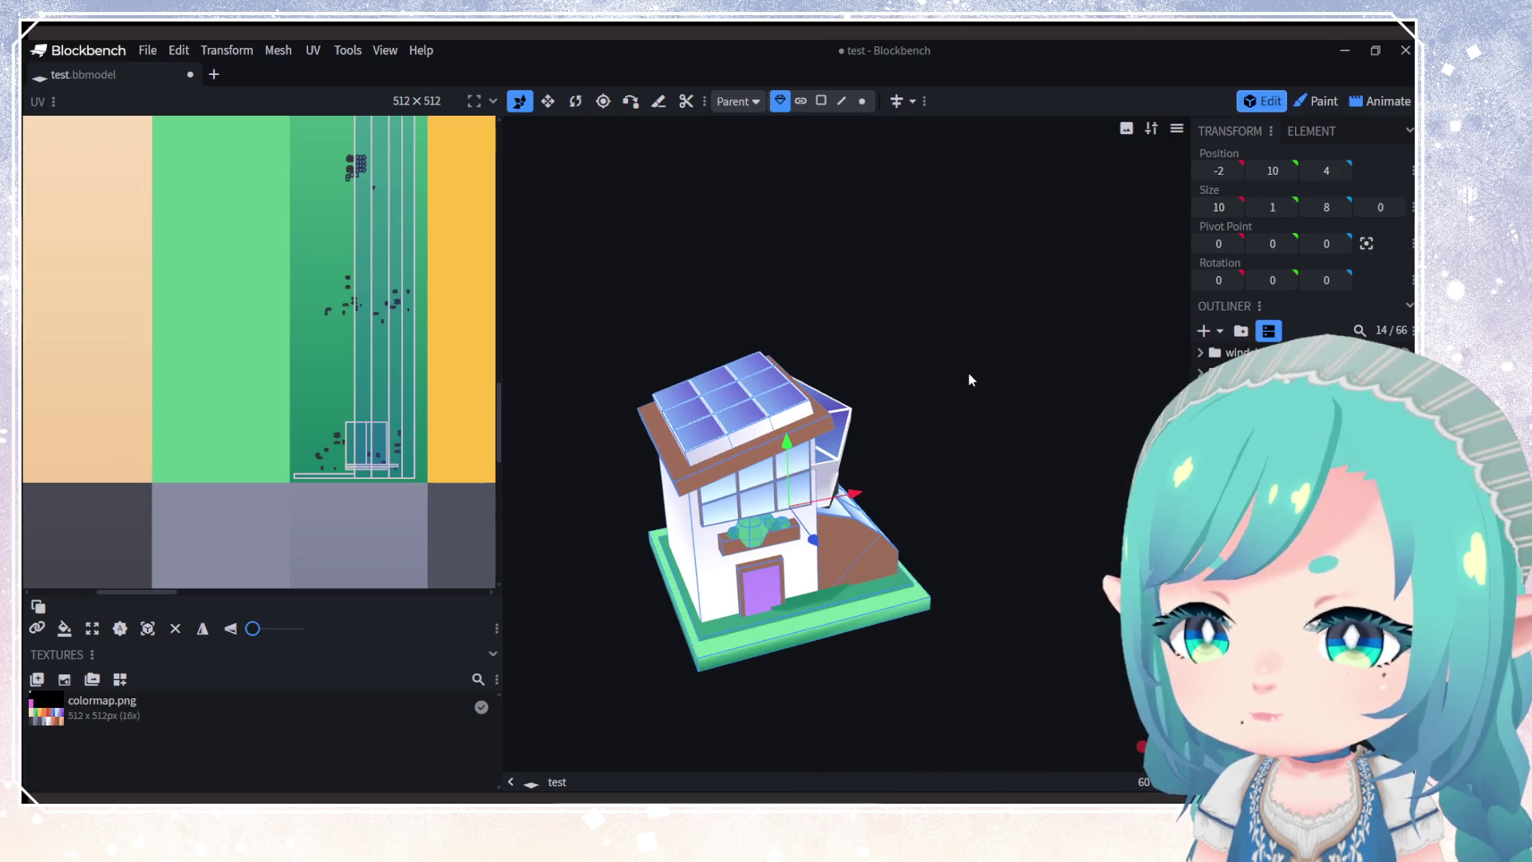
mouse_move(969, 380)
mouse_down()
mouse_move(1060, 431)
mouse_move(770, 435)
mouse_move(872, 438)
mouse_move(1064, 520)
mouse_move(988, 455)
mouse_move(980, 514)
mouse_up()
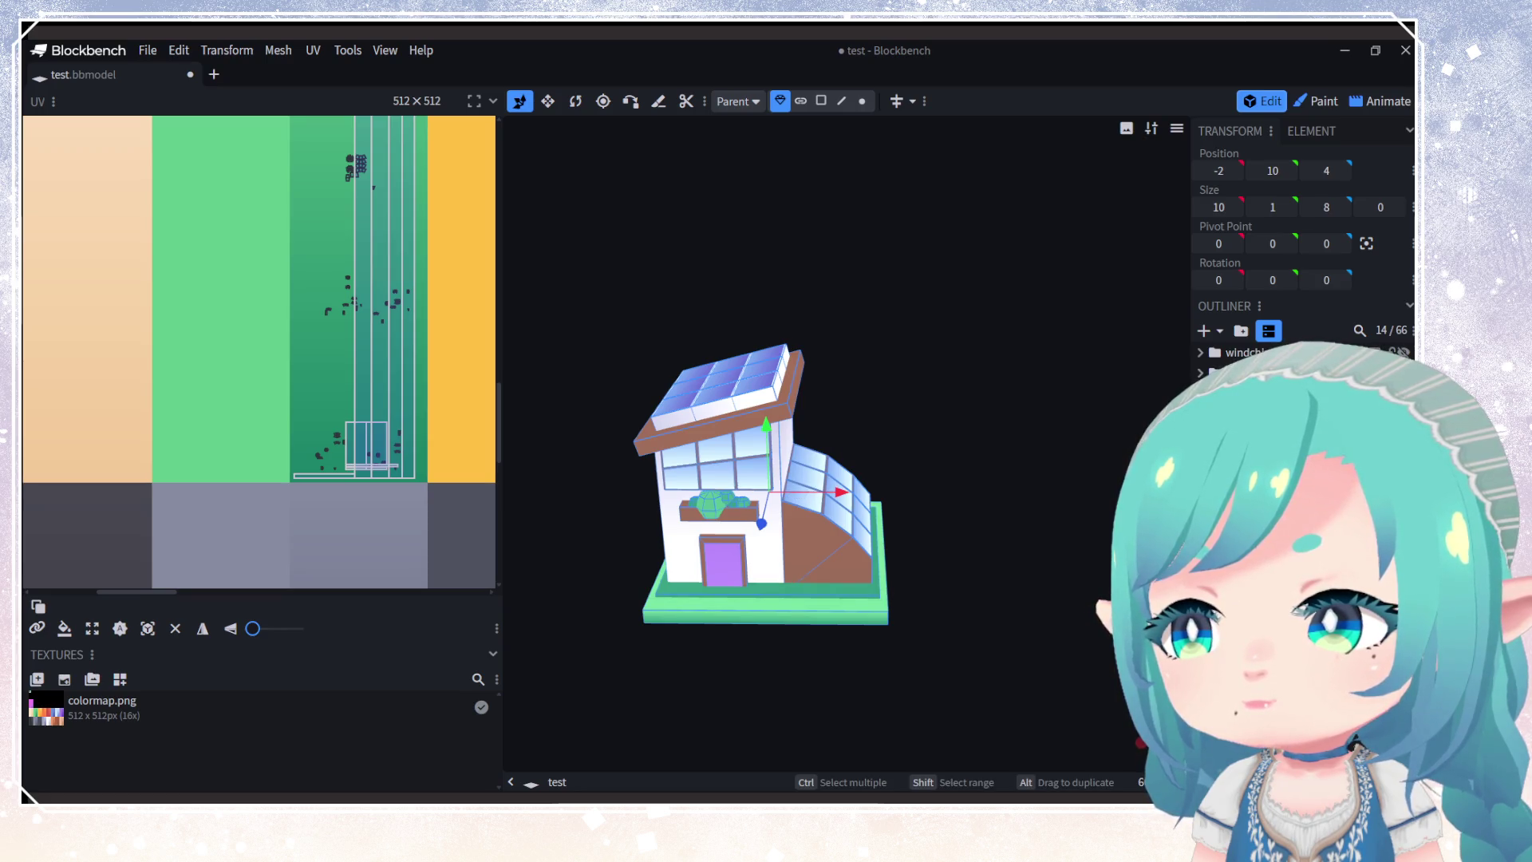
Undo the recent edits until the greenhouse panels replace the stair-balcony block
key(ctrl+z)
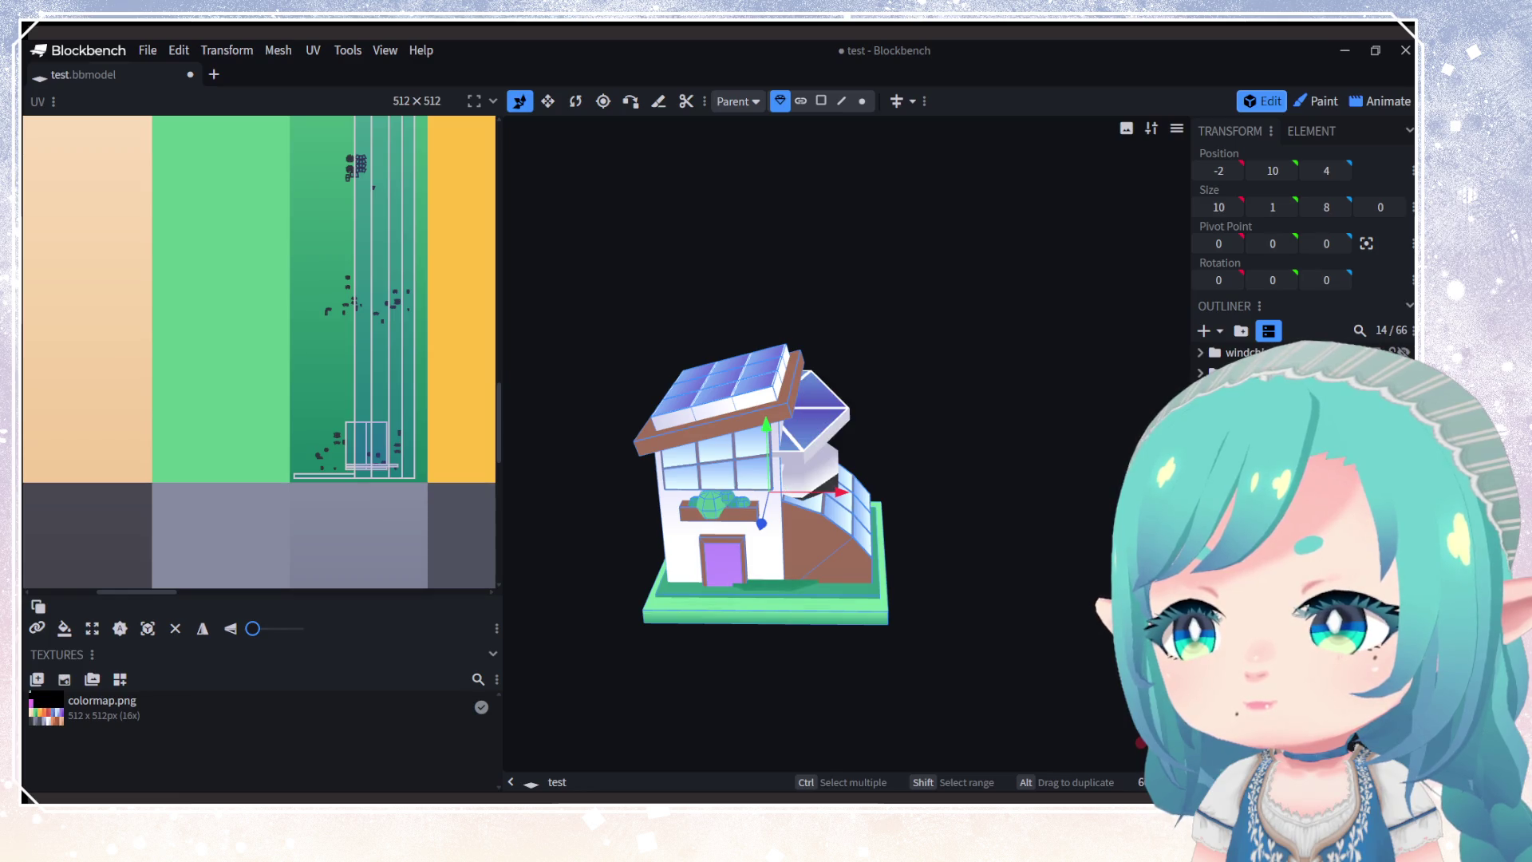
key(ctrl+z)
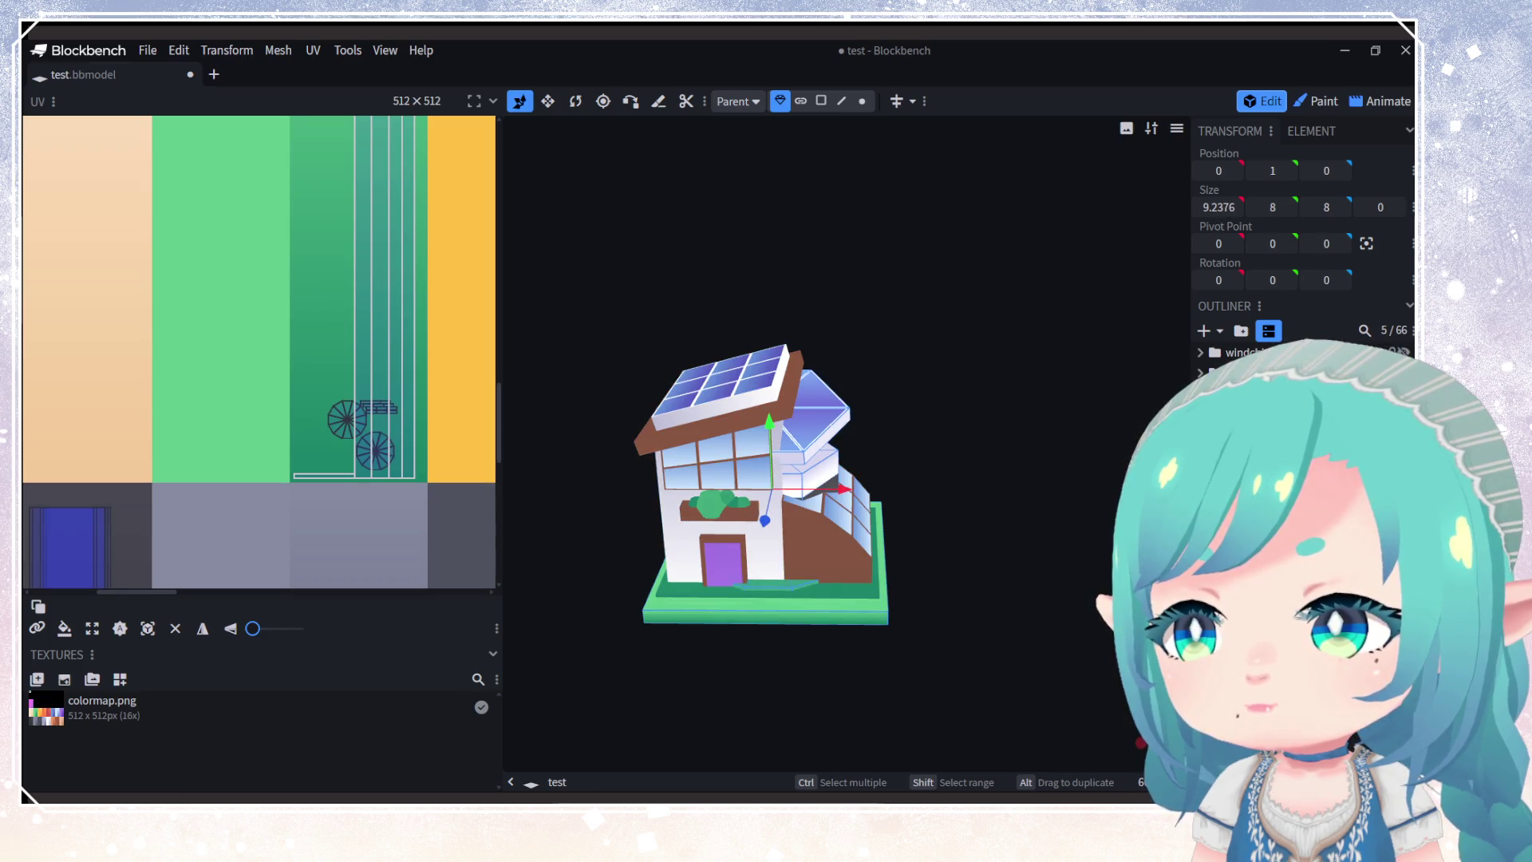
key(ctrl+z)
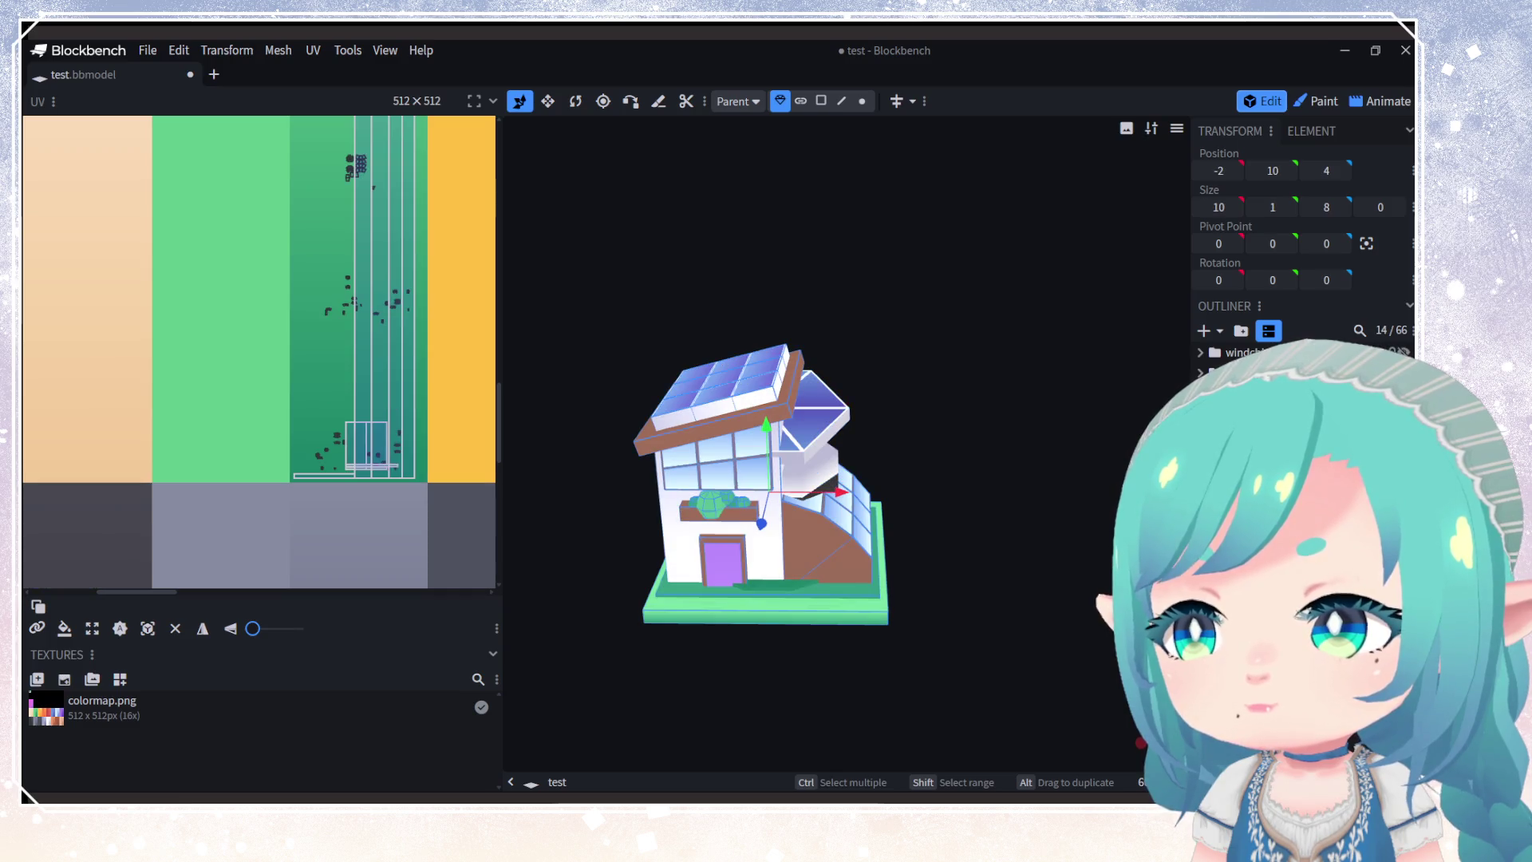
key(ctrl+z)
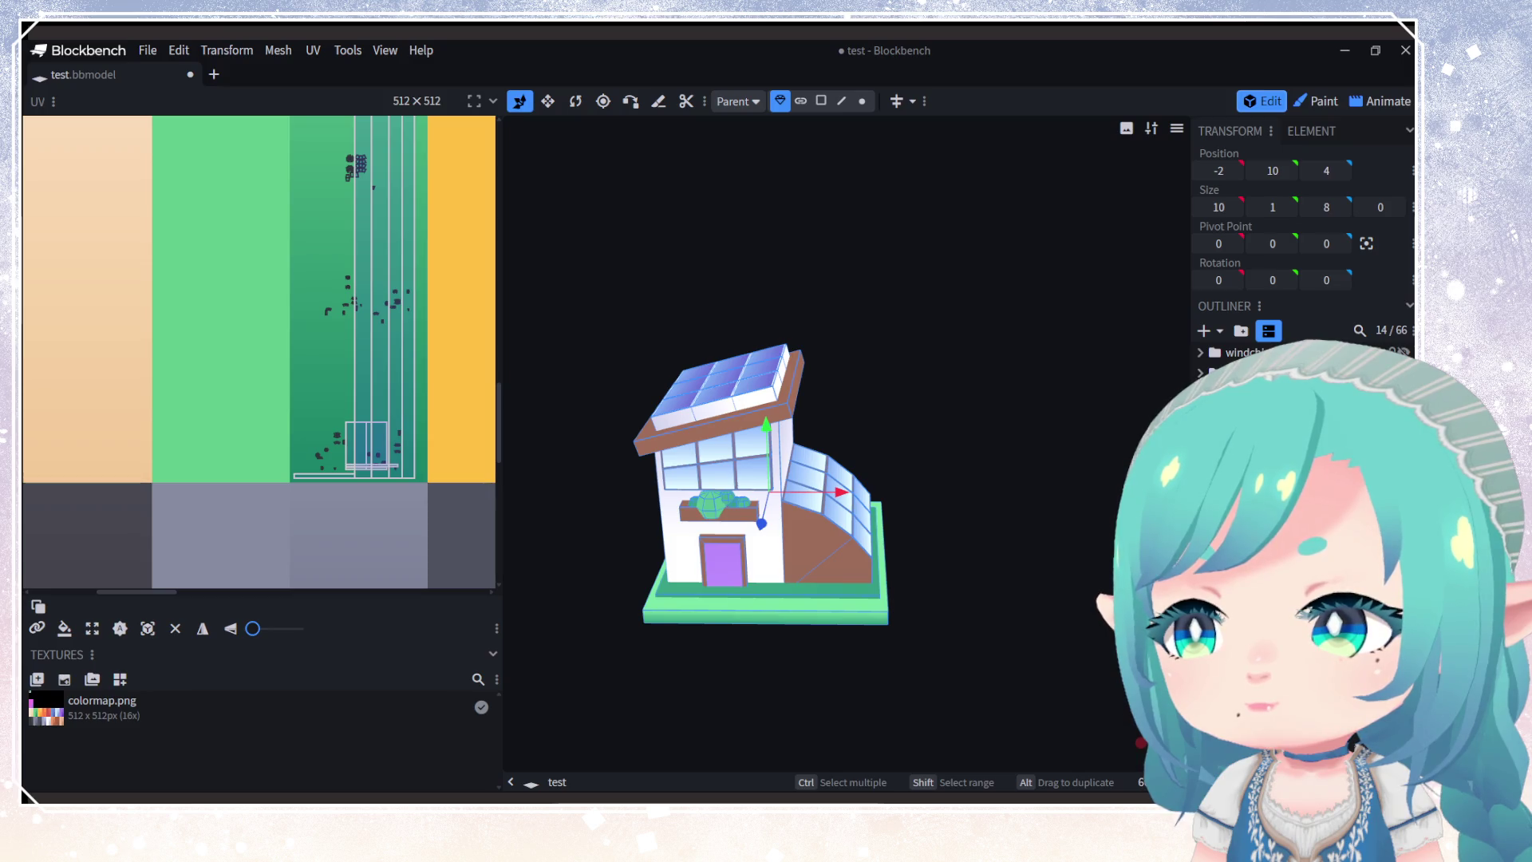
drag(1065, 525, 1037, 510)
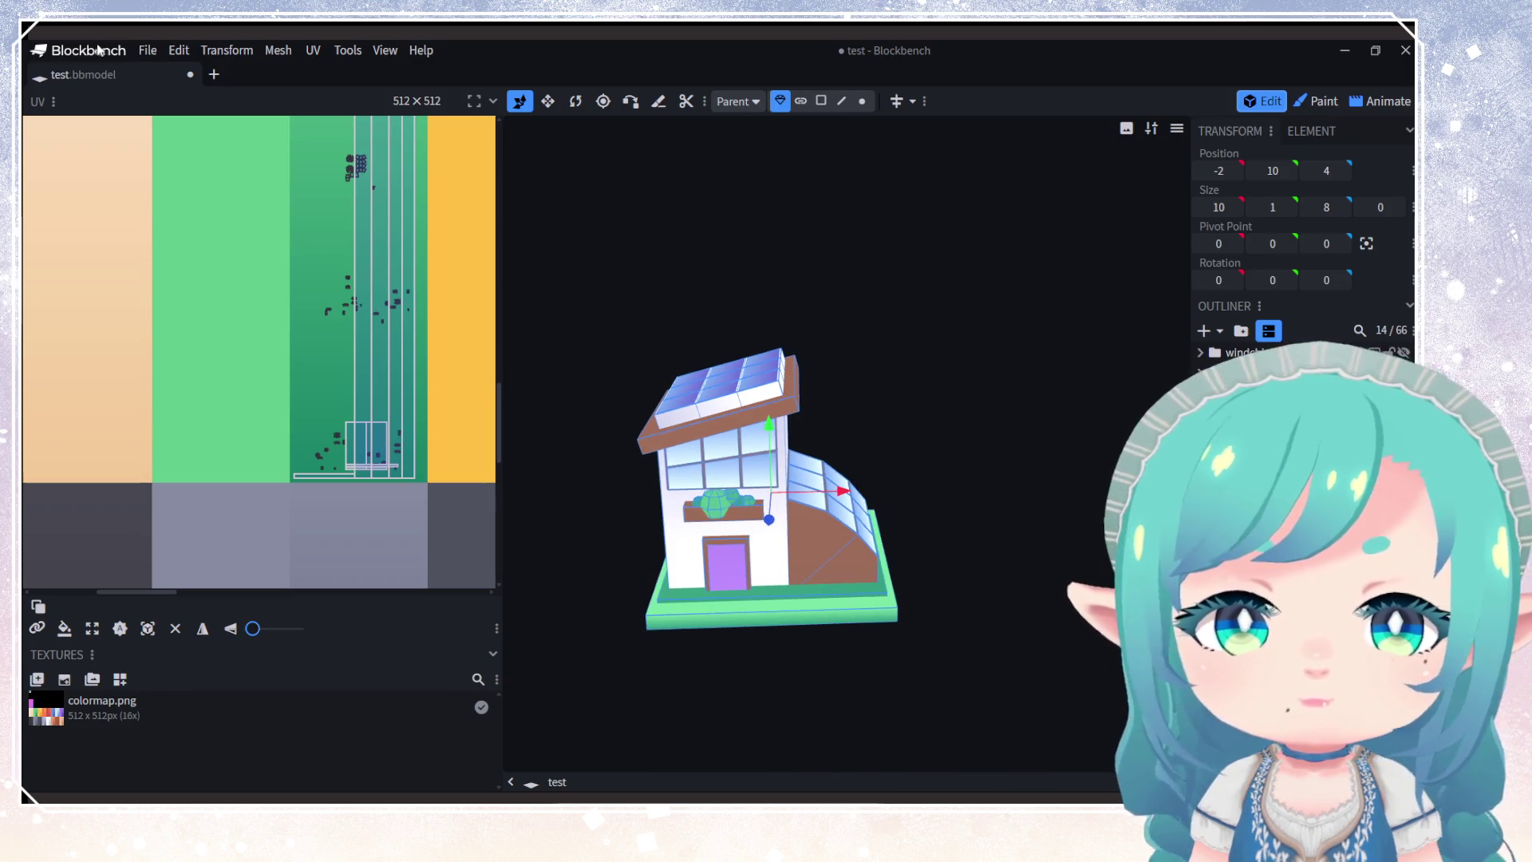
Export the house as a glTF model with Binary (glb) encoding
click(148, 49)
mouse_move(308, 336)
click(411, 345)
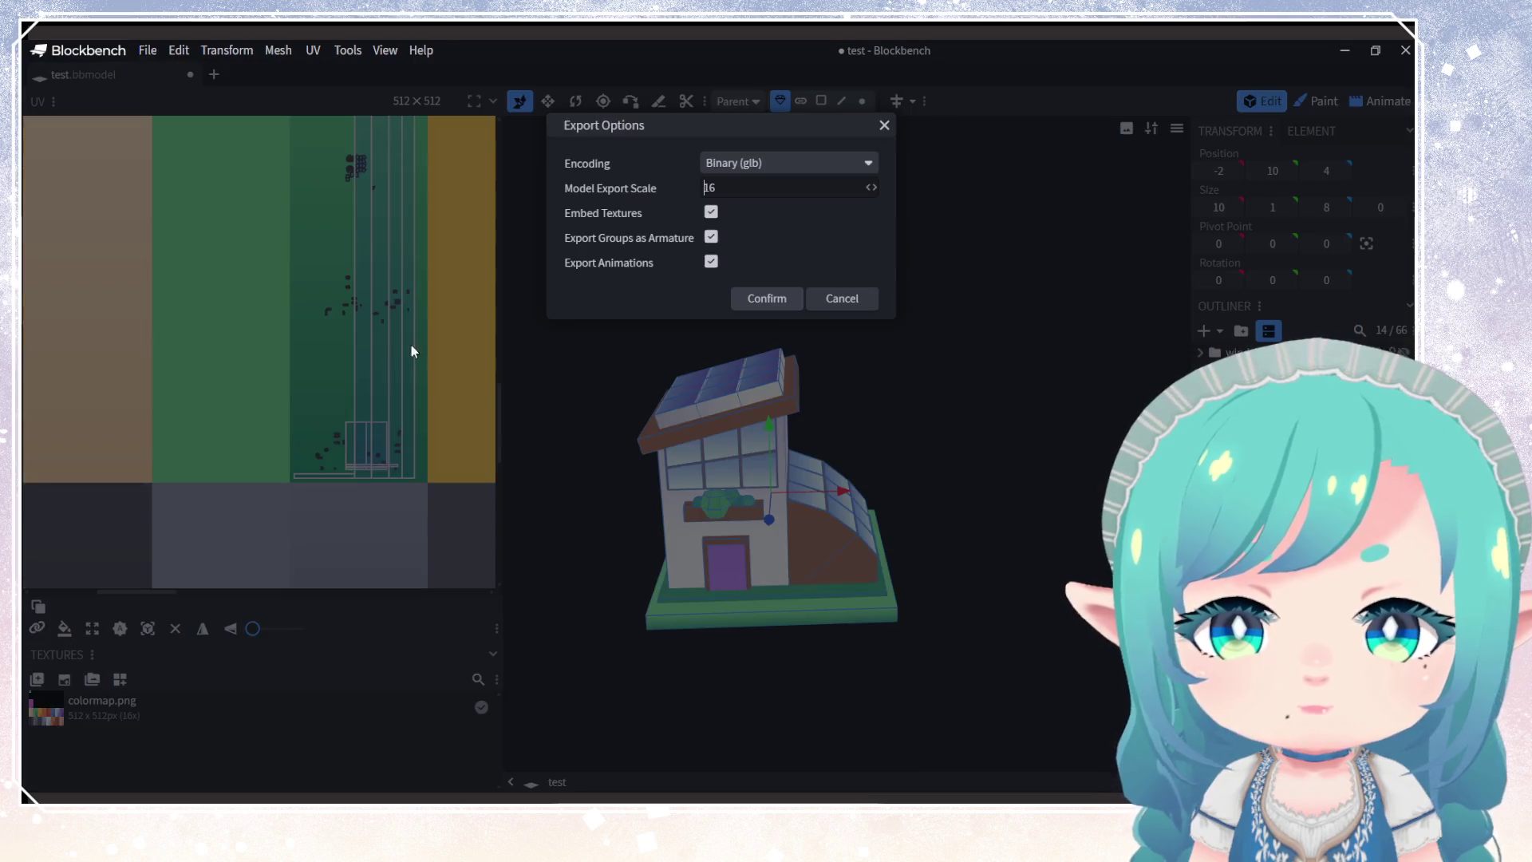
click(766, 299)
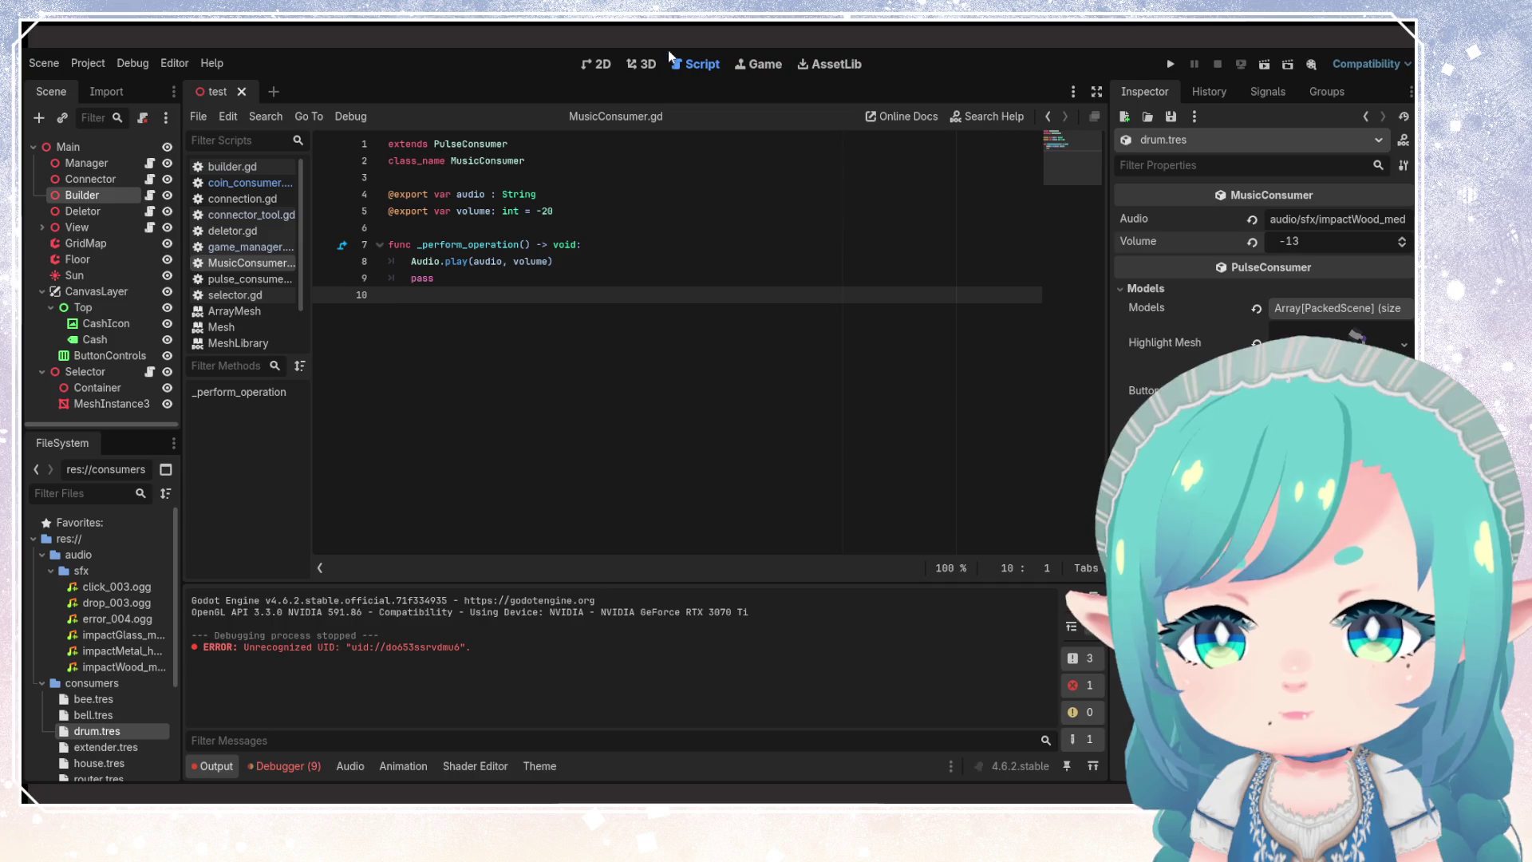
click(641, 64)
click(694, 64)
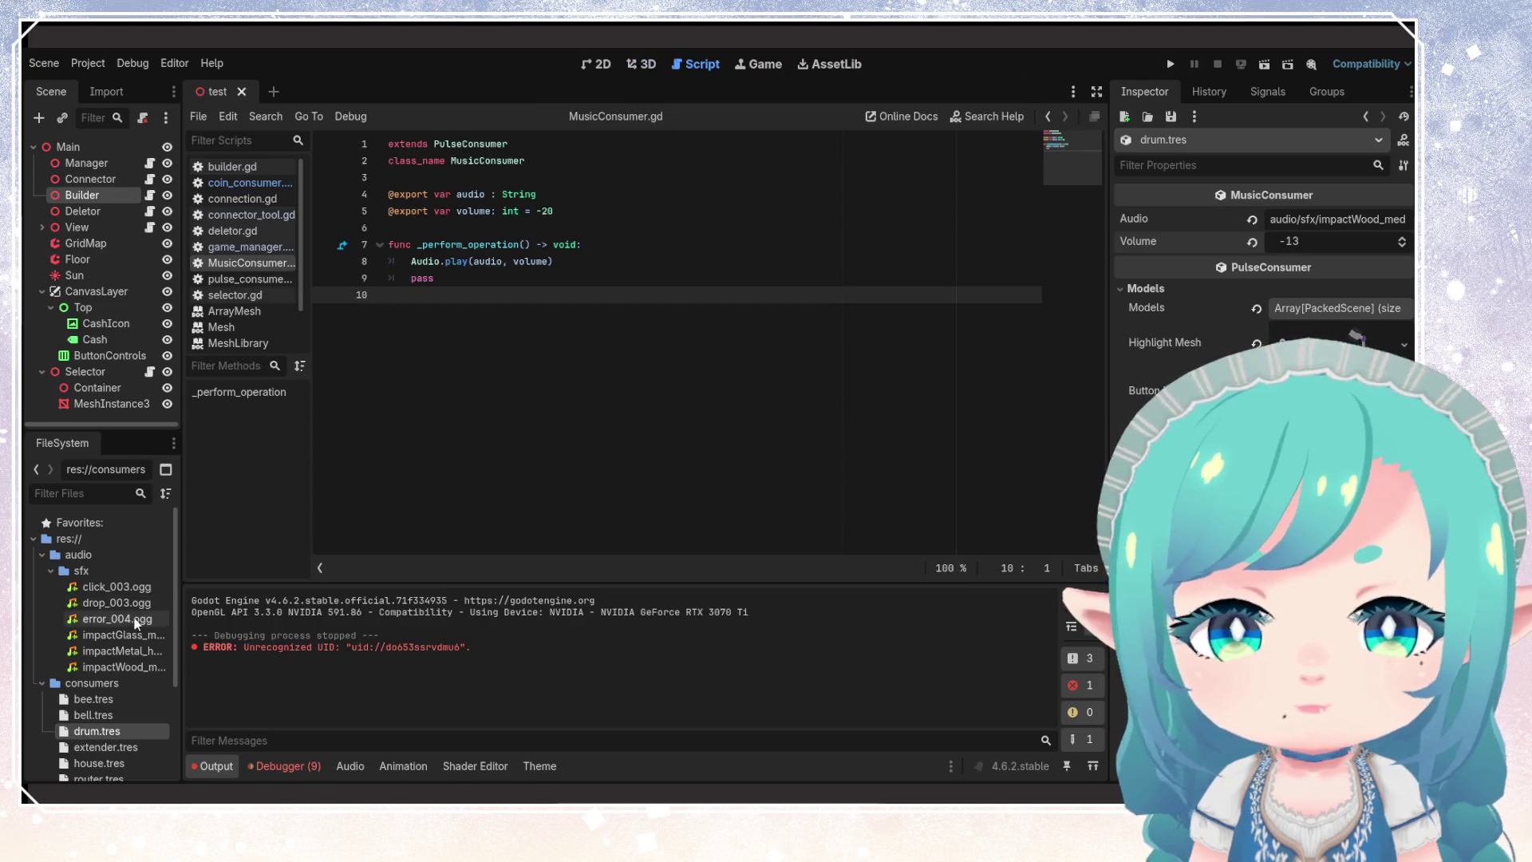
click(50, 572)
click(50, 572)
click(50, 572)
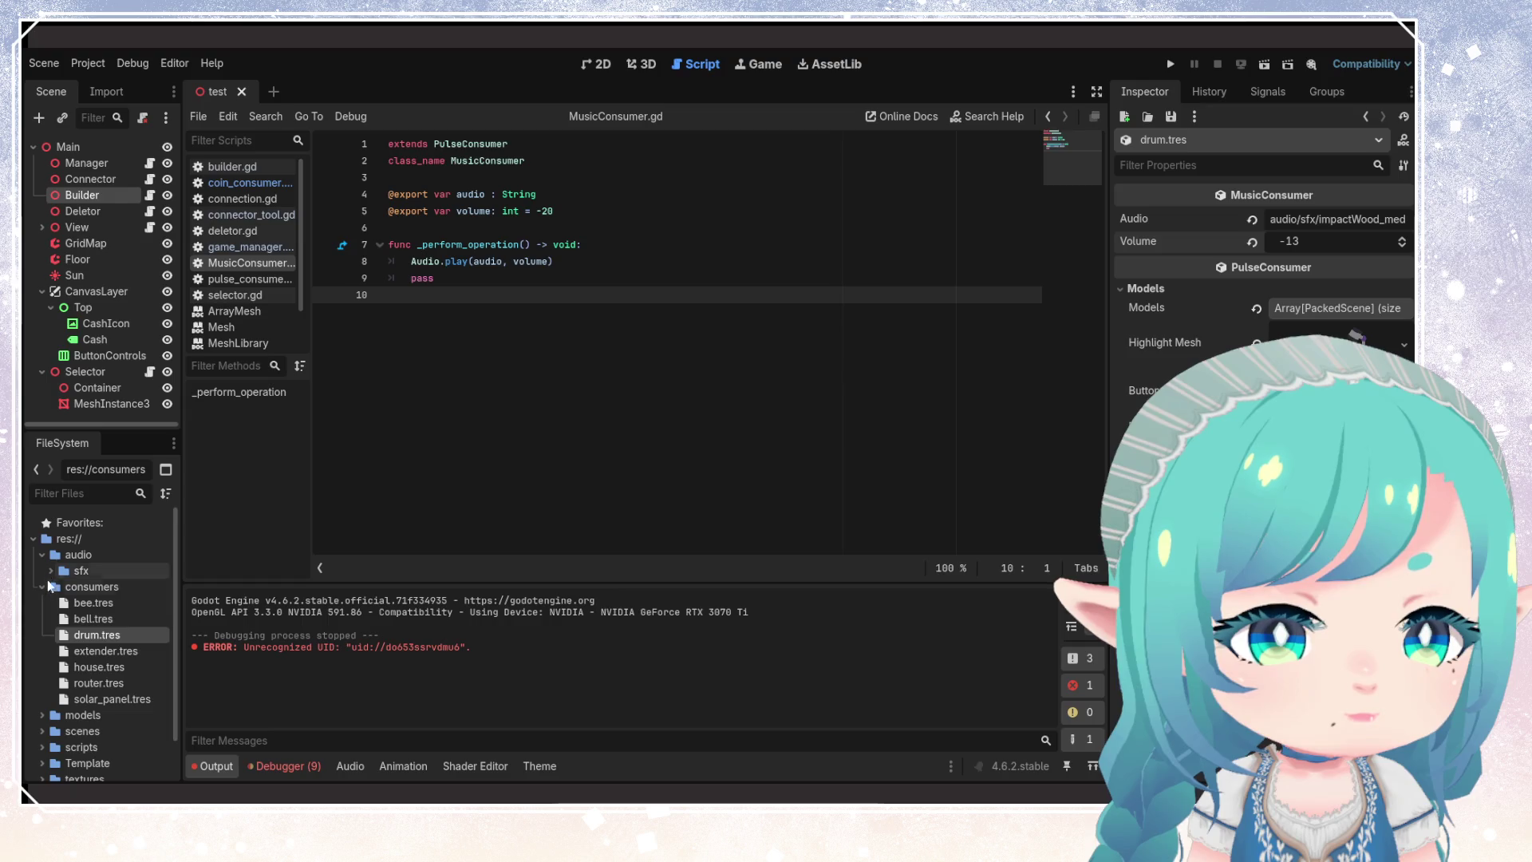
click(1170, 64)
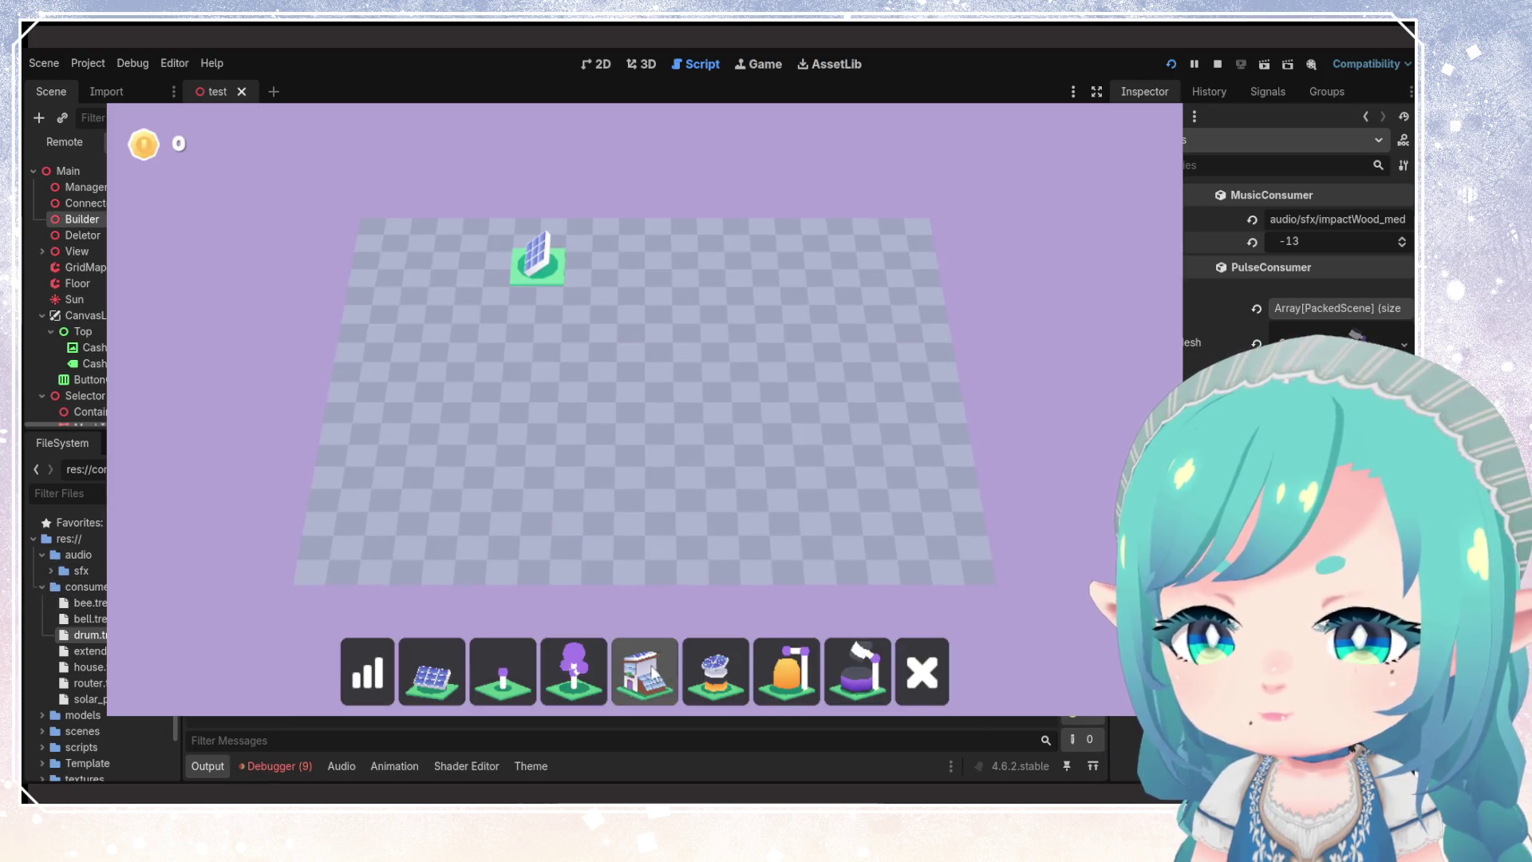
click(653, 673)
click(582, 262)
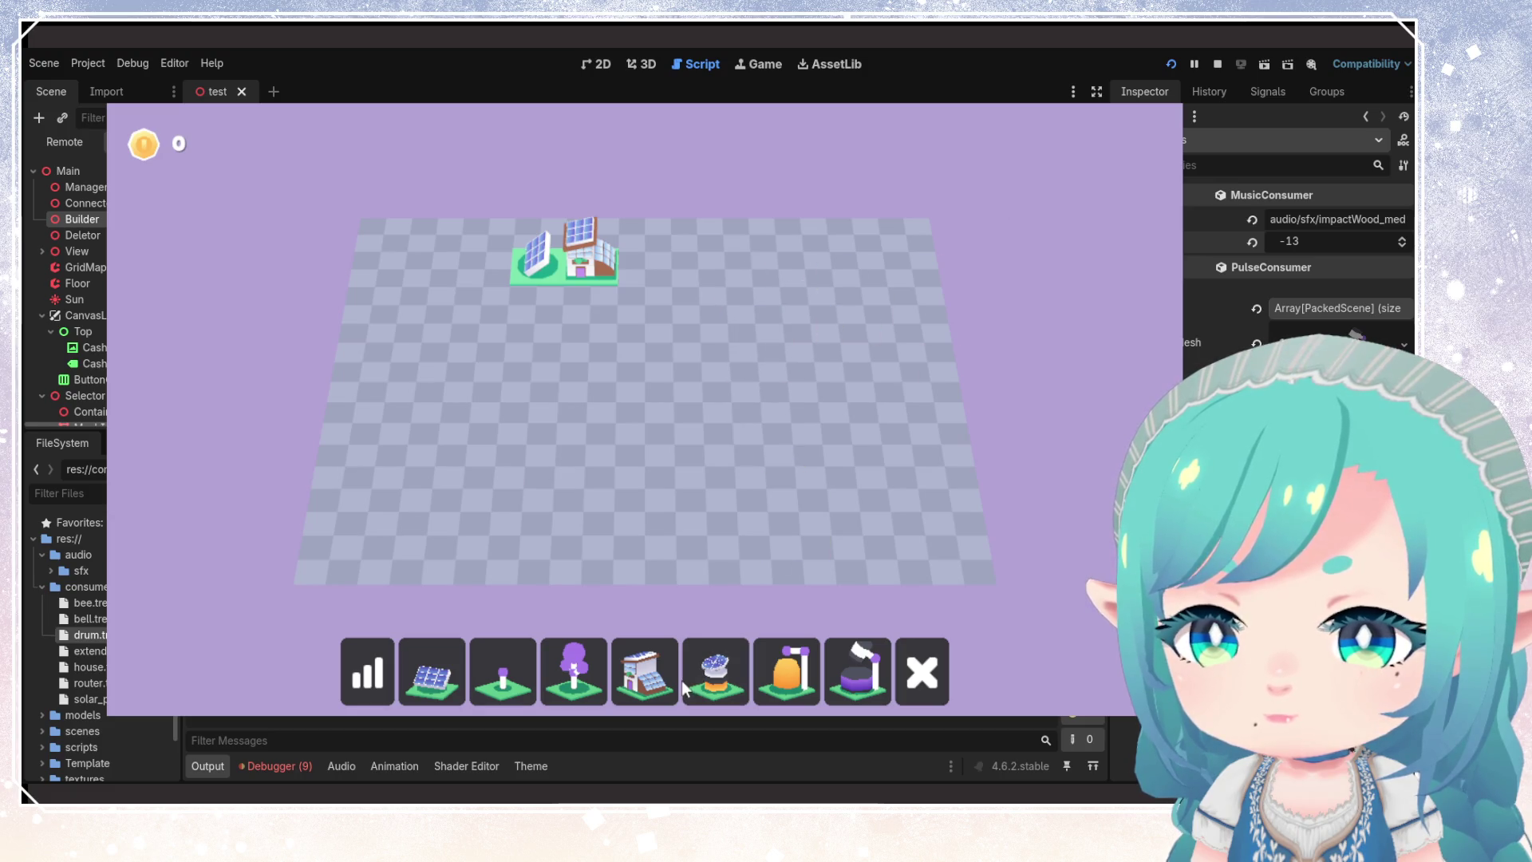
click(505, 685)
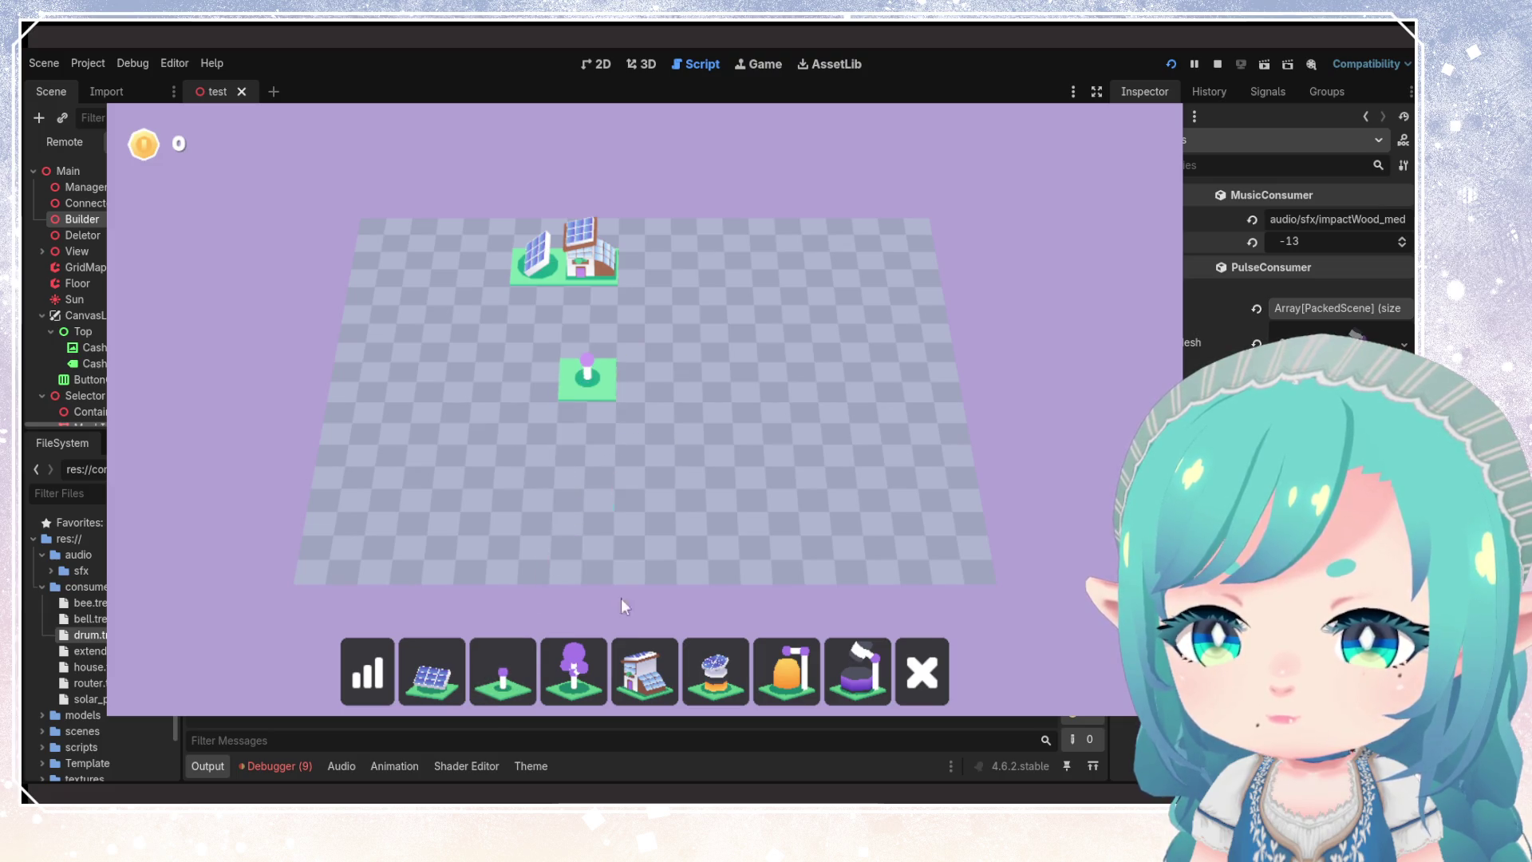
click(645, 672)
click(877, 411)
click(368, 672)
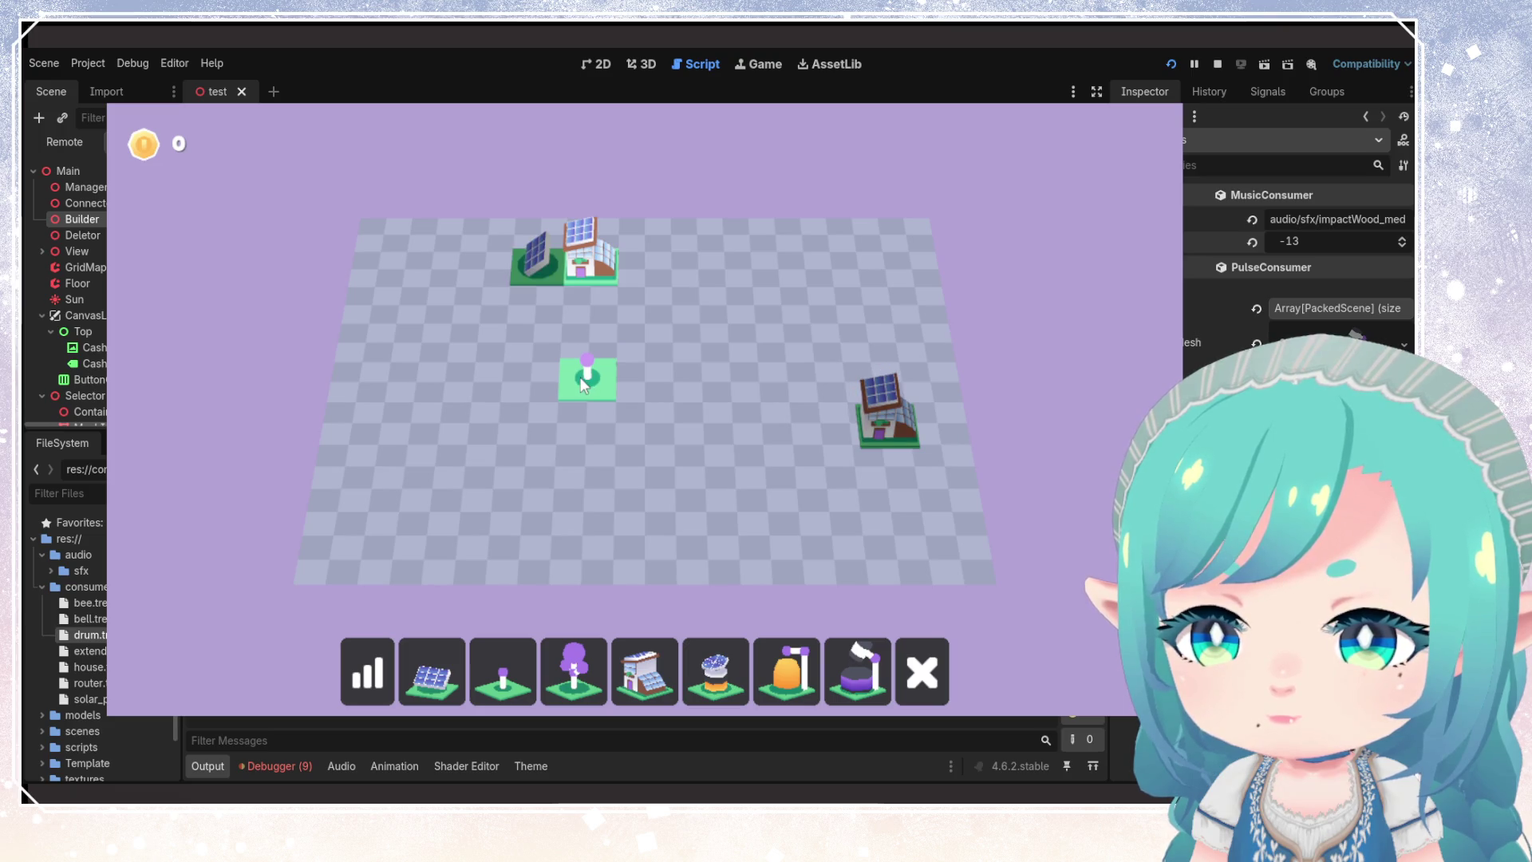
Stop the running game and locate house.res in the models/Mesh folder
key(F8)
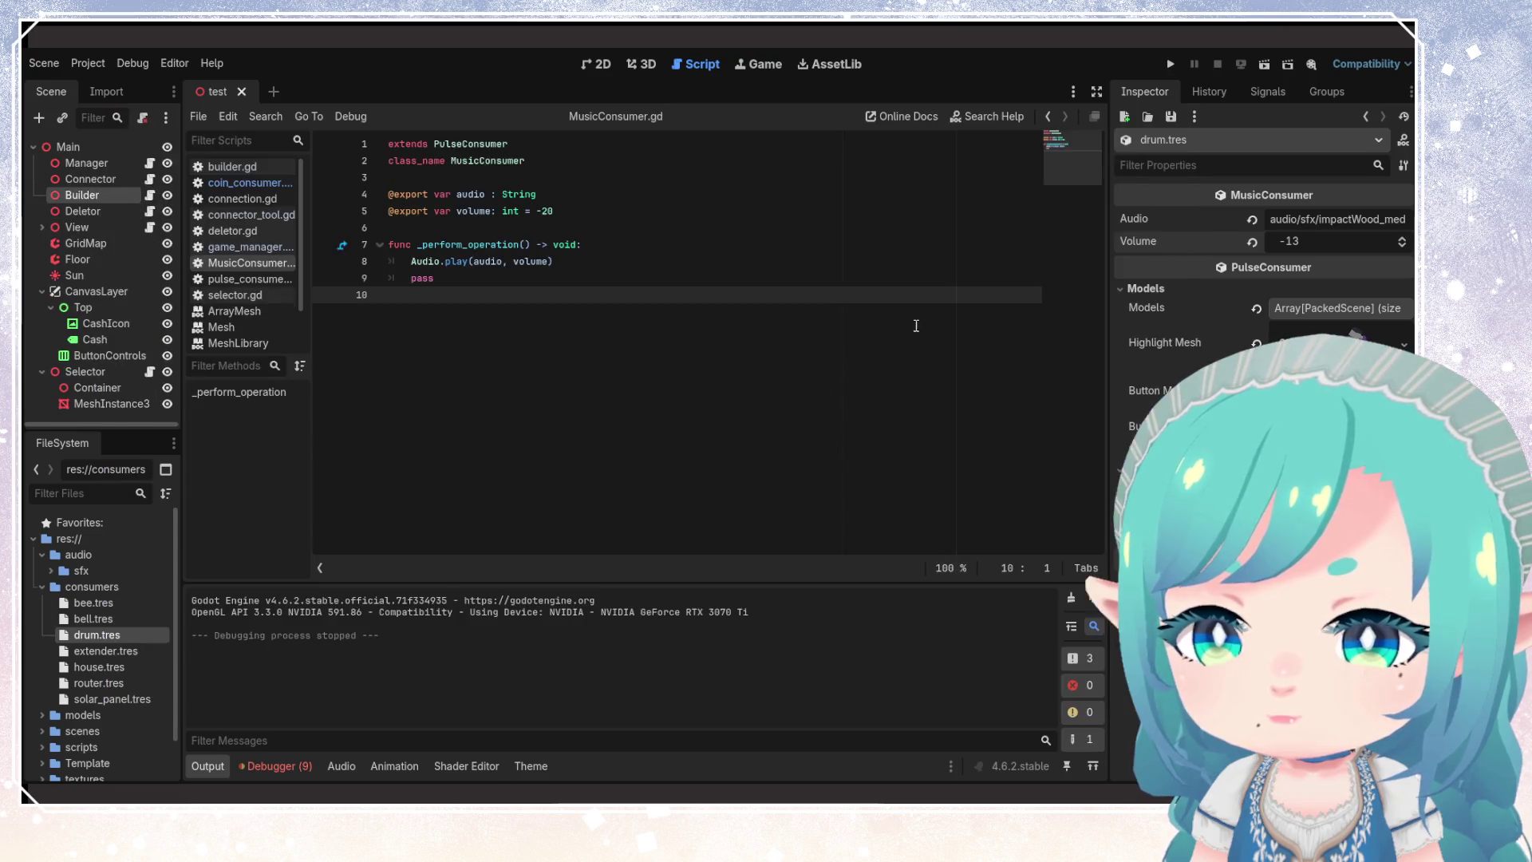
click(43, 587)
click(42, 602)
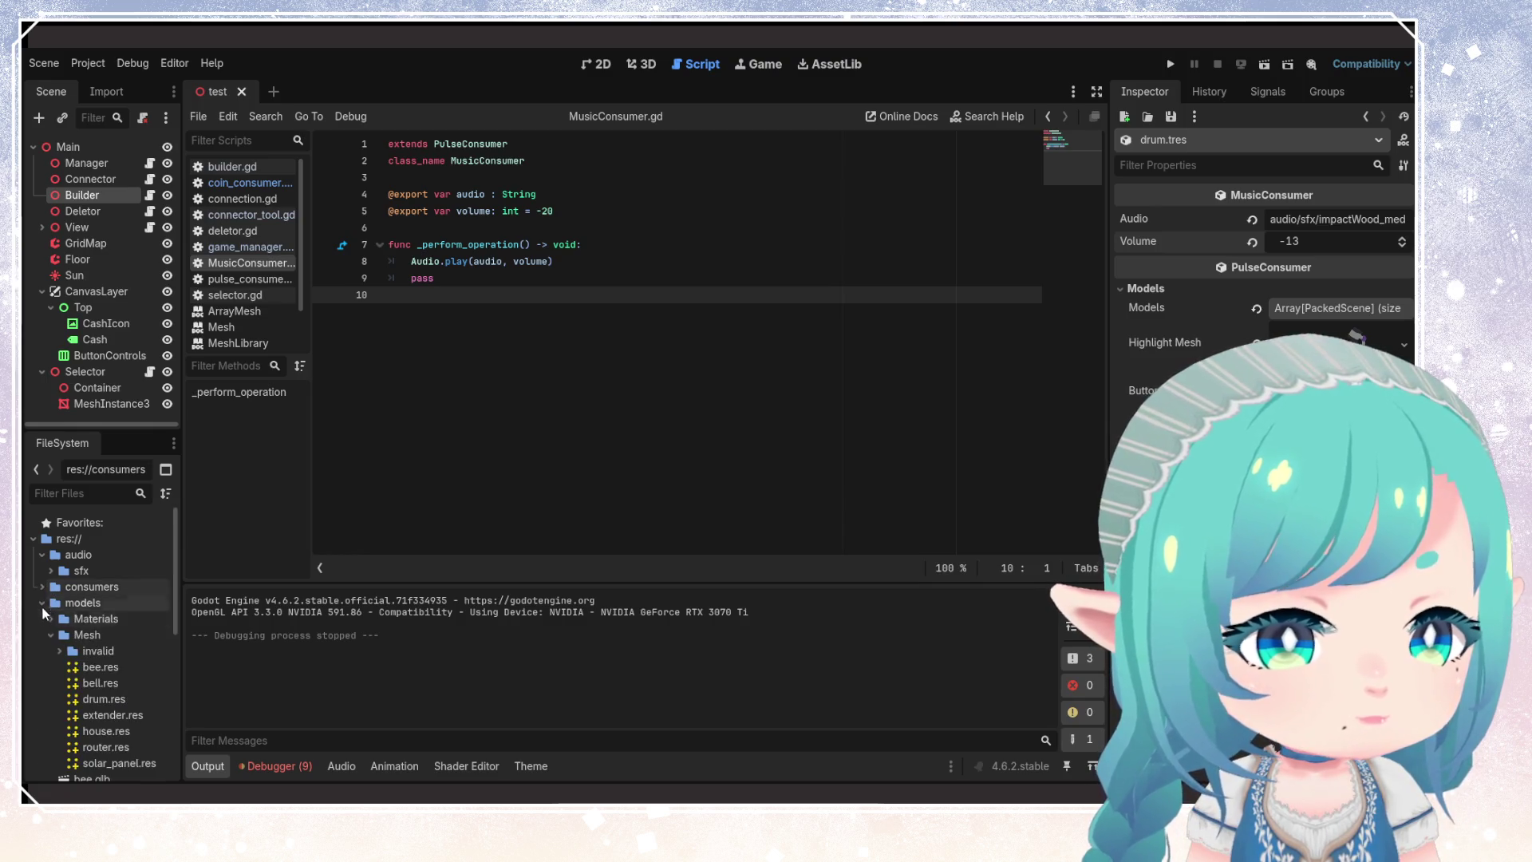
scroll(55, 663, down, 2)
click(103, 606)
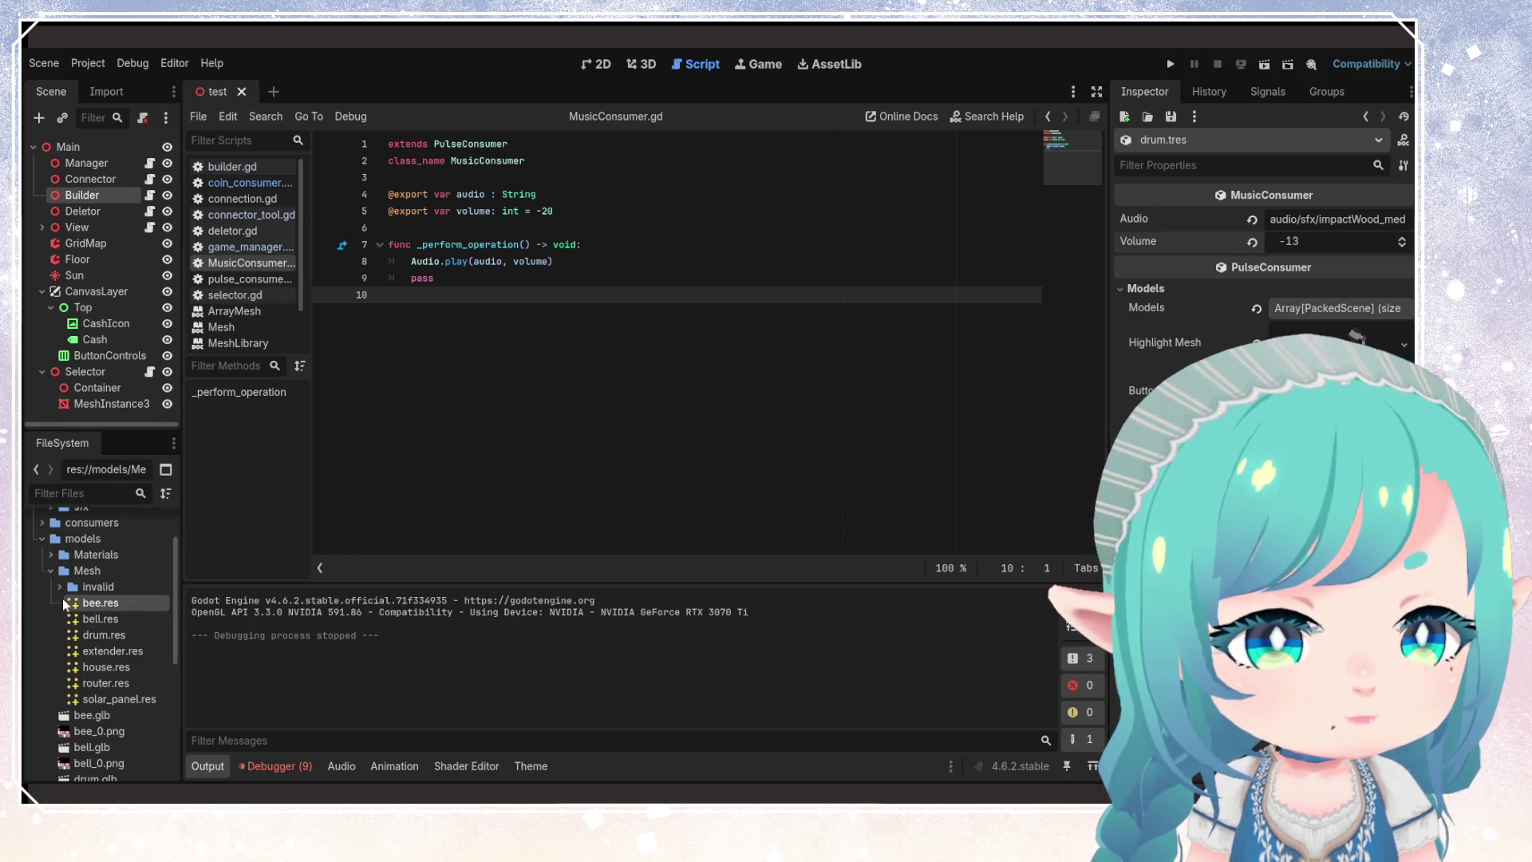
click(106, 664)
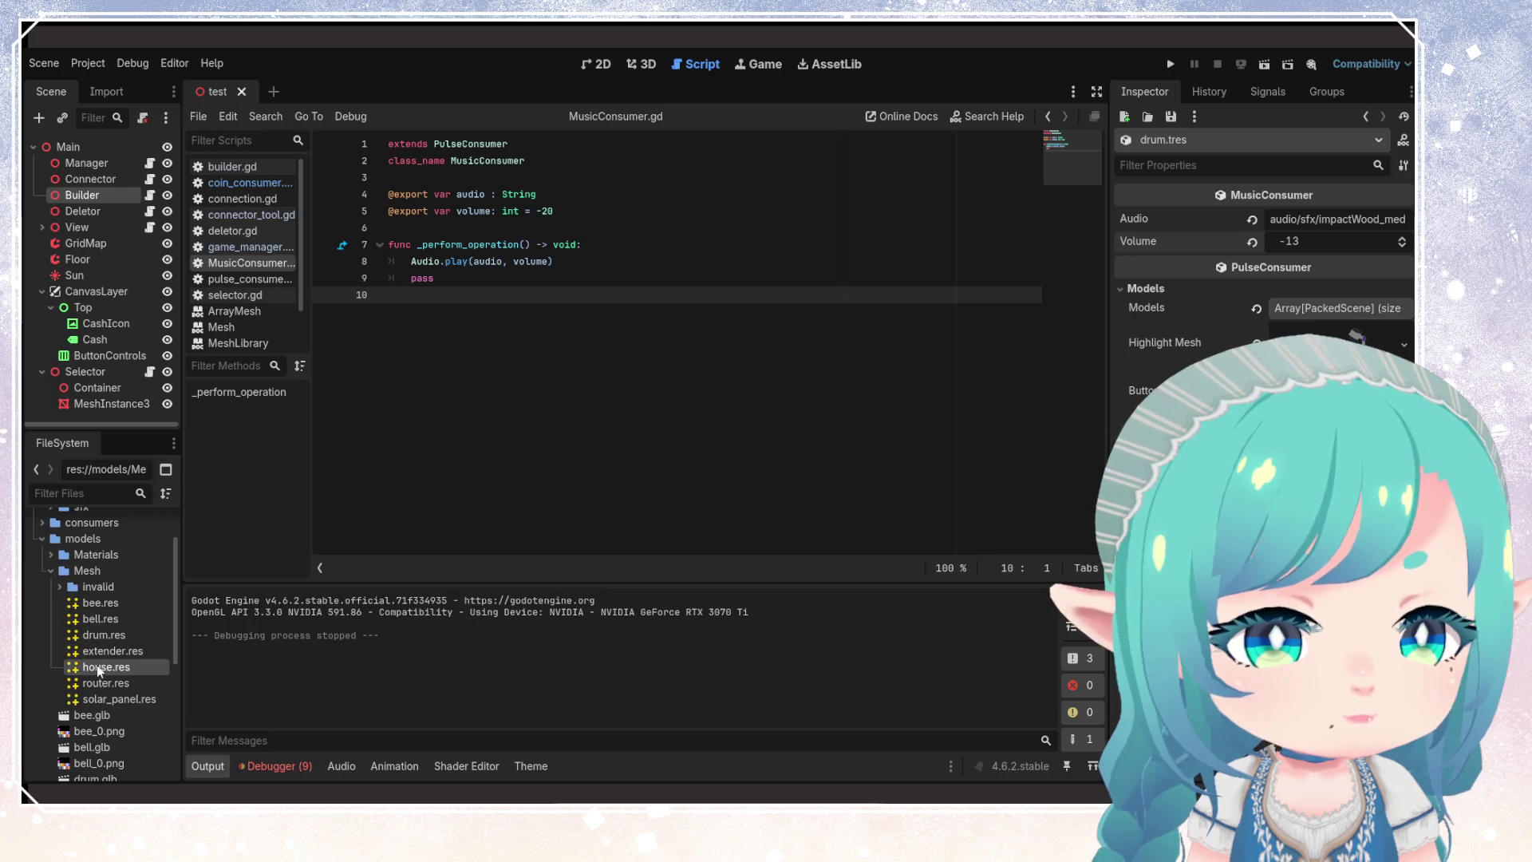
Copy house.res into Mesh/invalid, overwriting the old copy, and view its properties
right_click(90, 663)
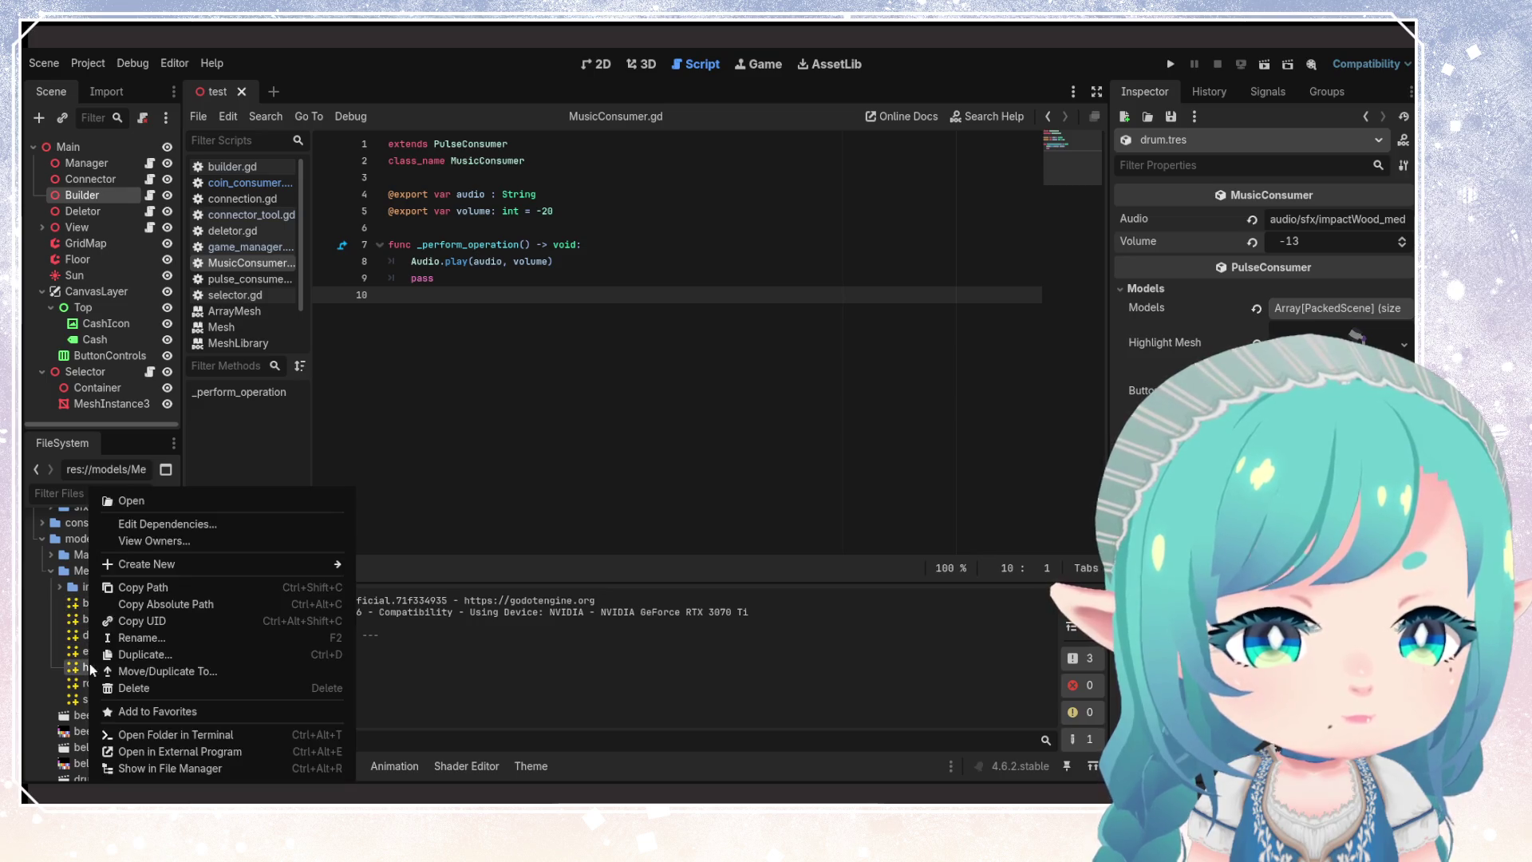
click(151, 671)
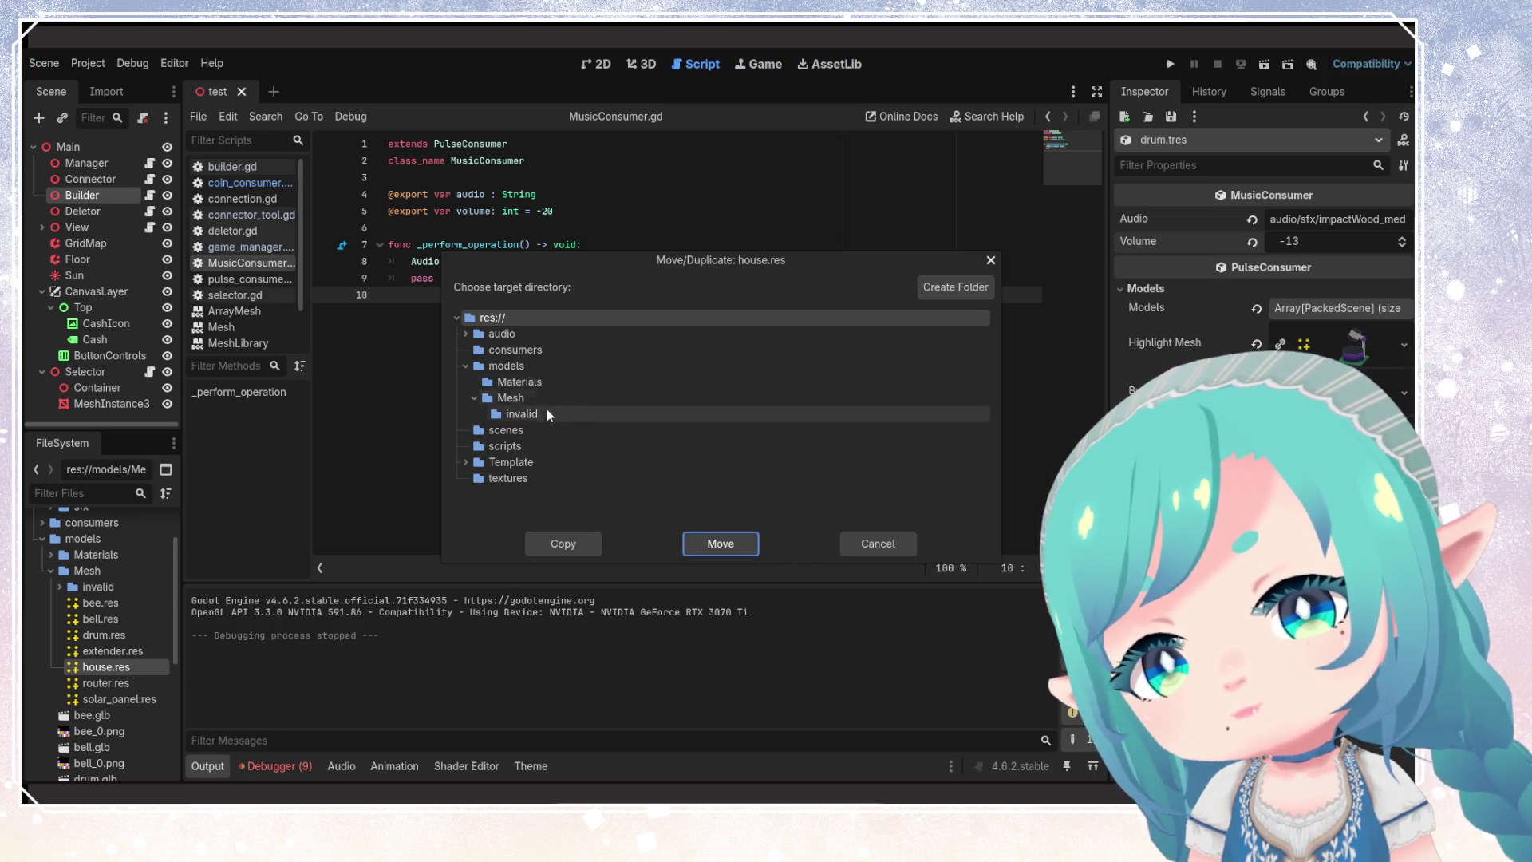
click(546, 410)
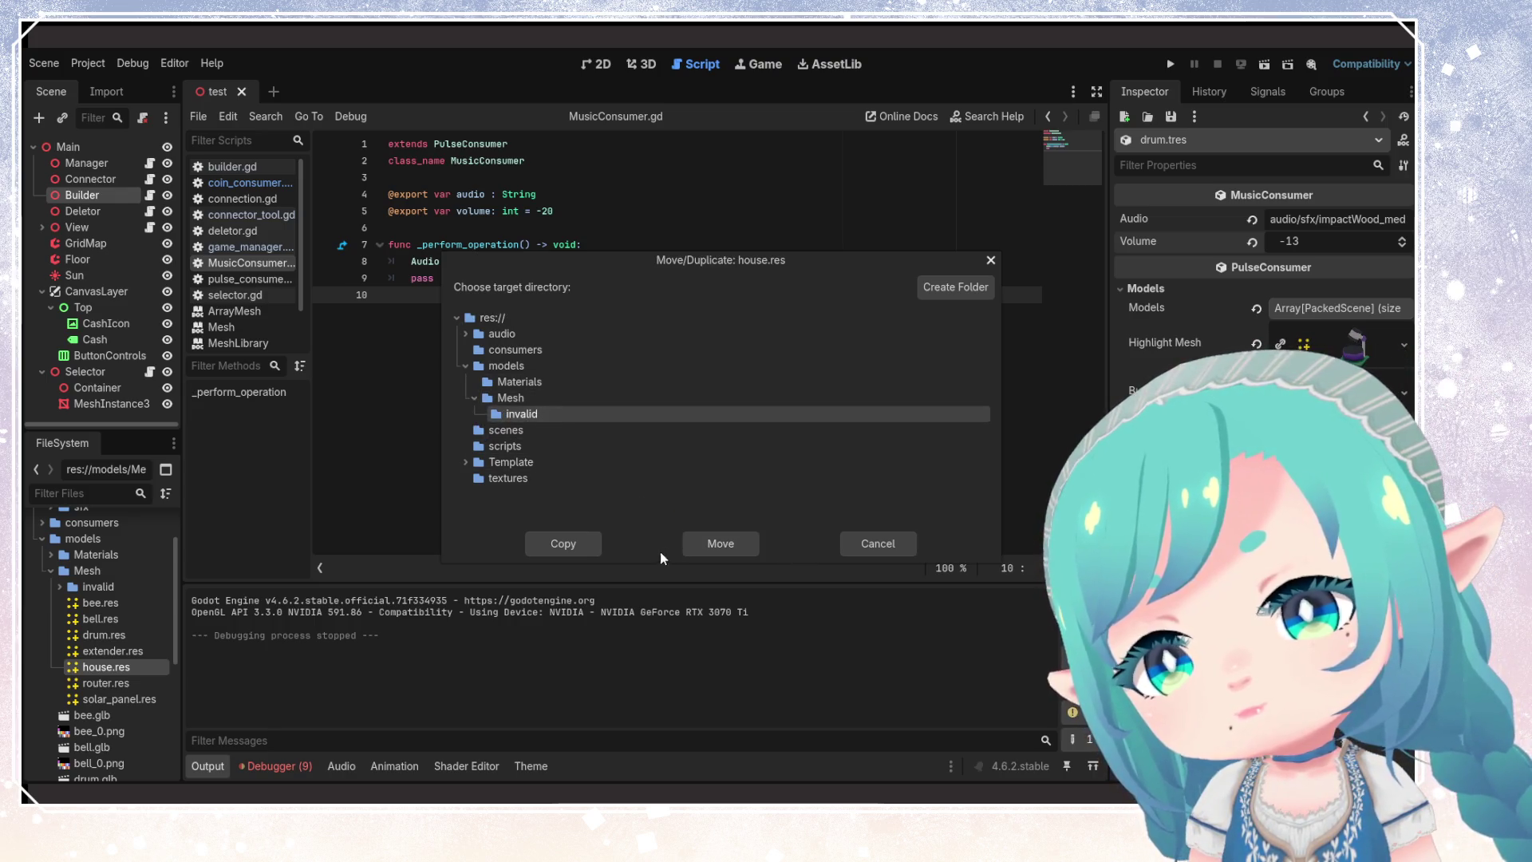
click(561, 548)
click(597, 664)
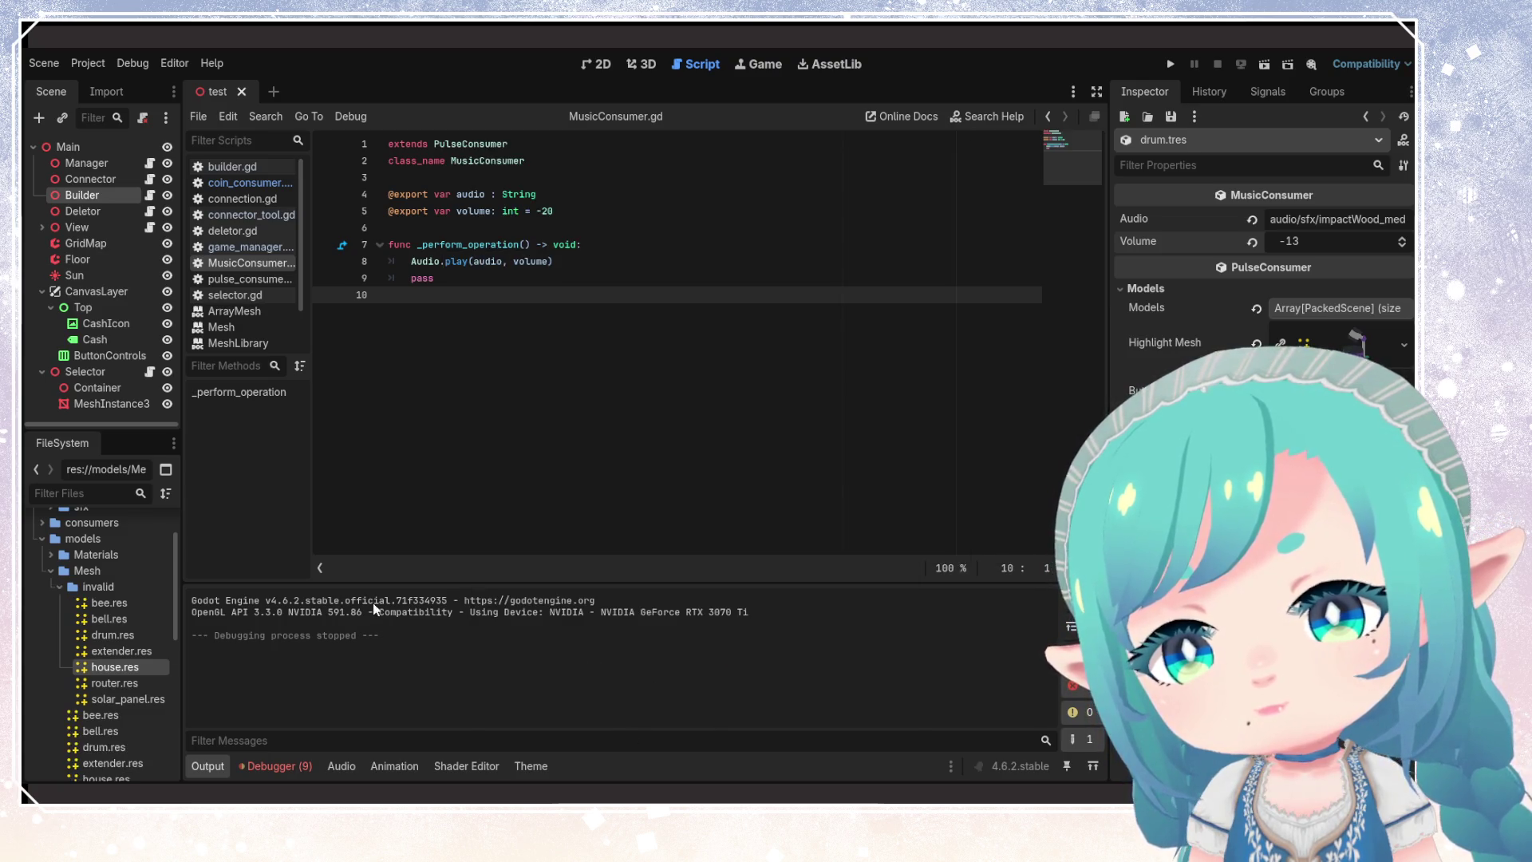
click(113, 663)
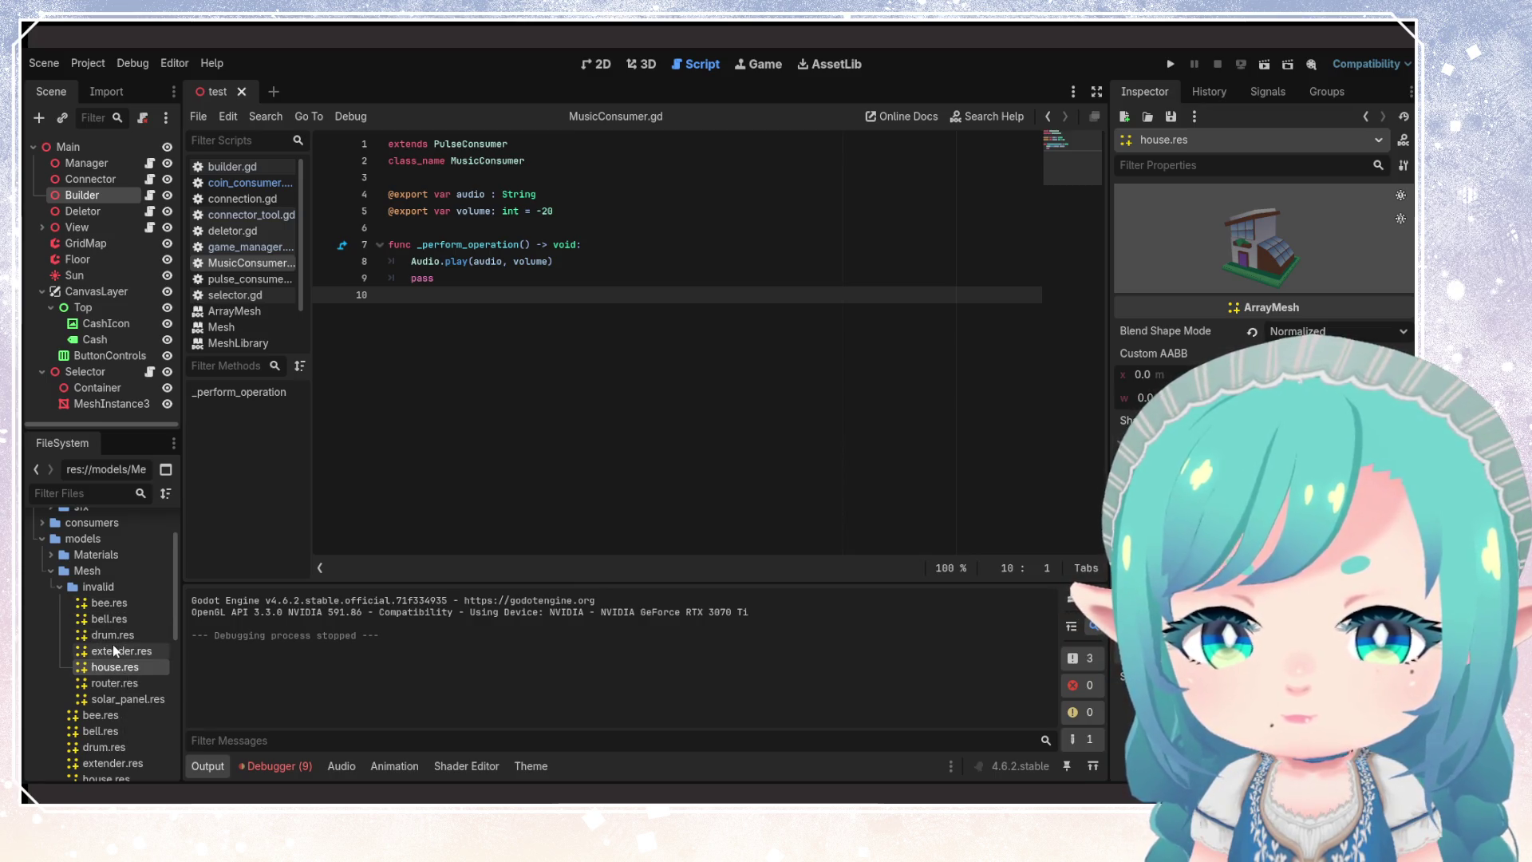
click(1170, 65)
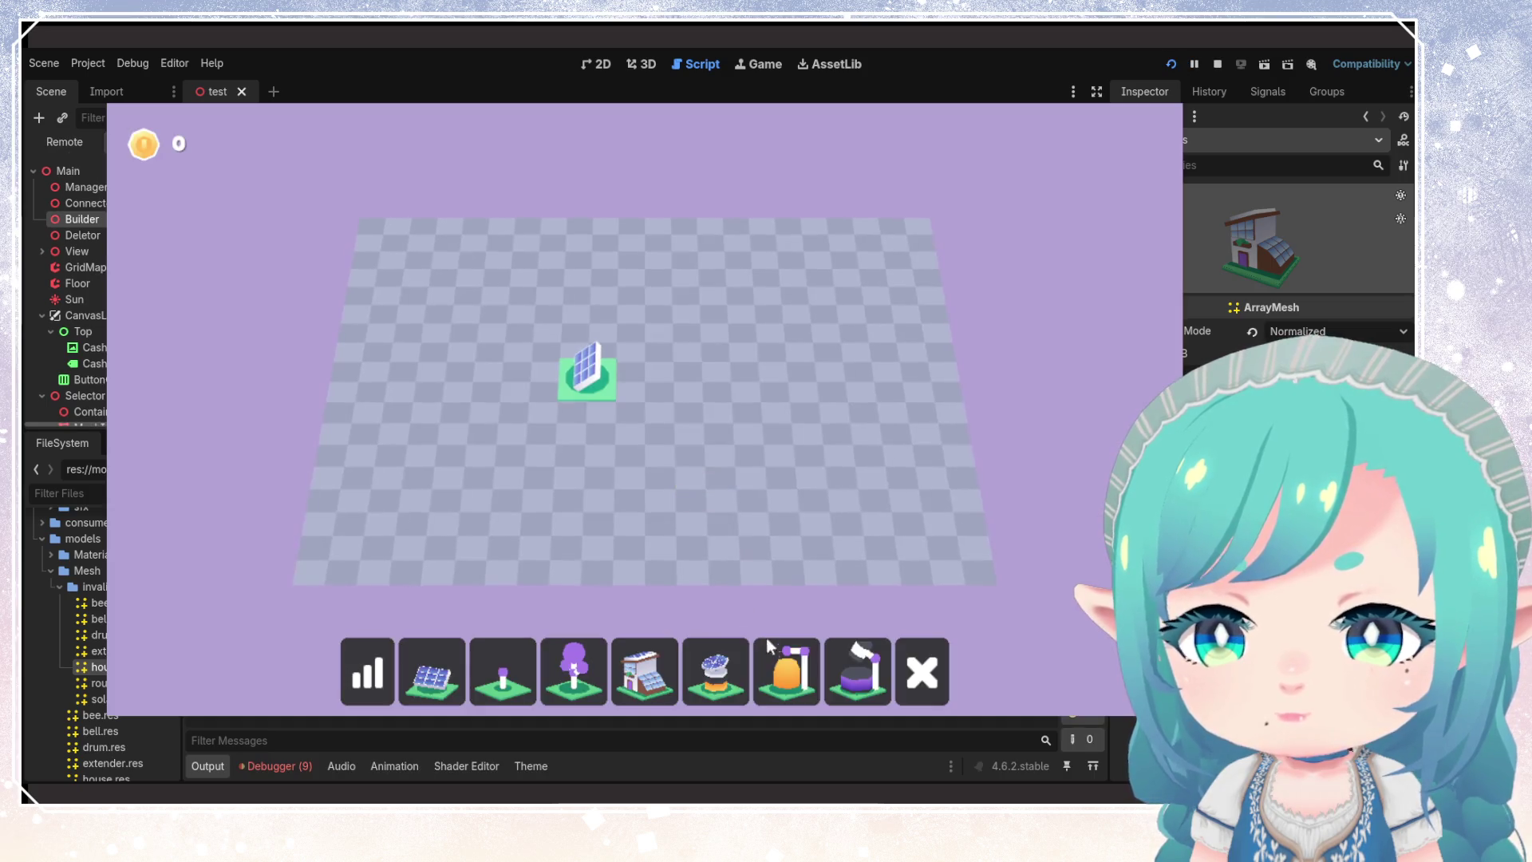
click(645, 671)
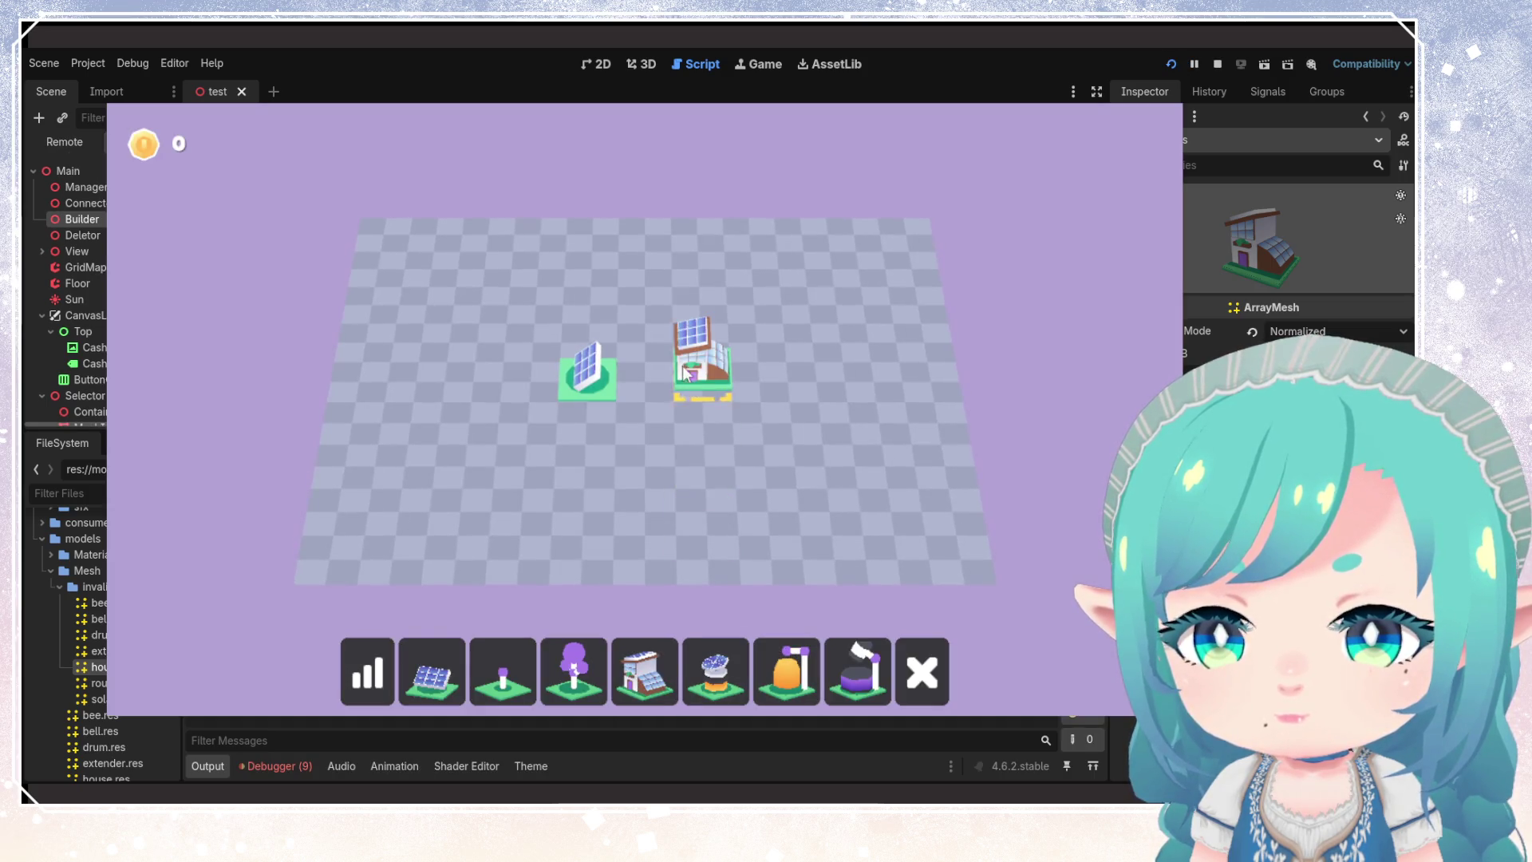
click(634, 379)
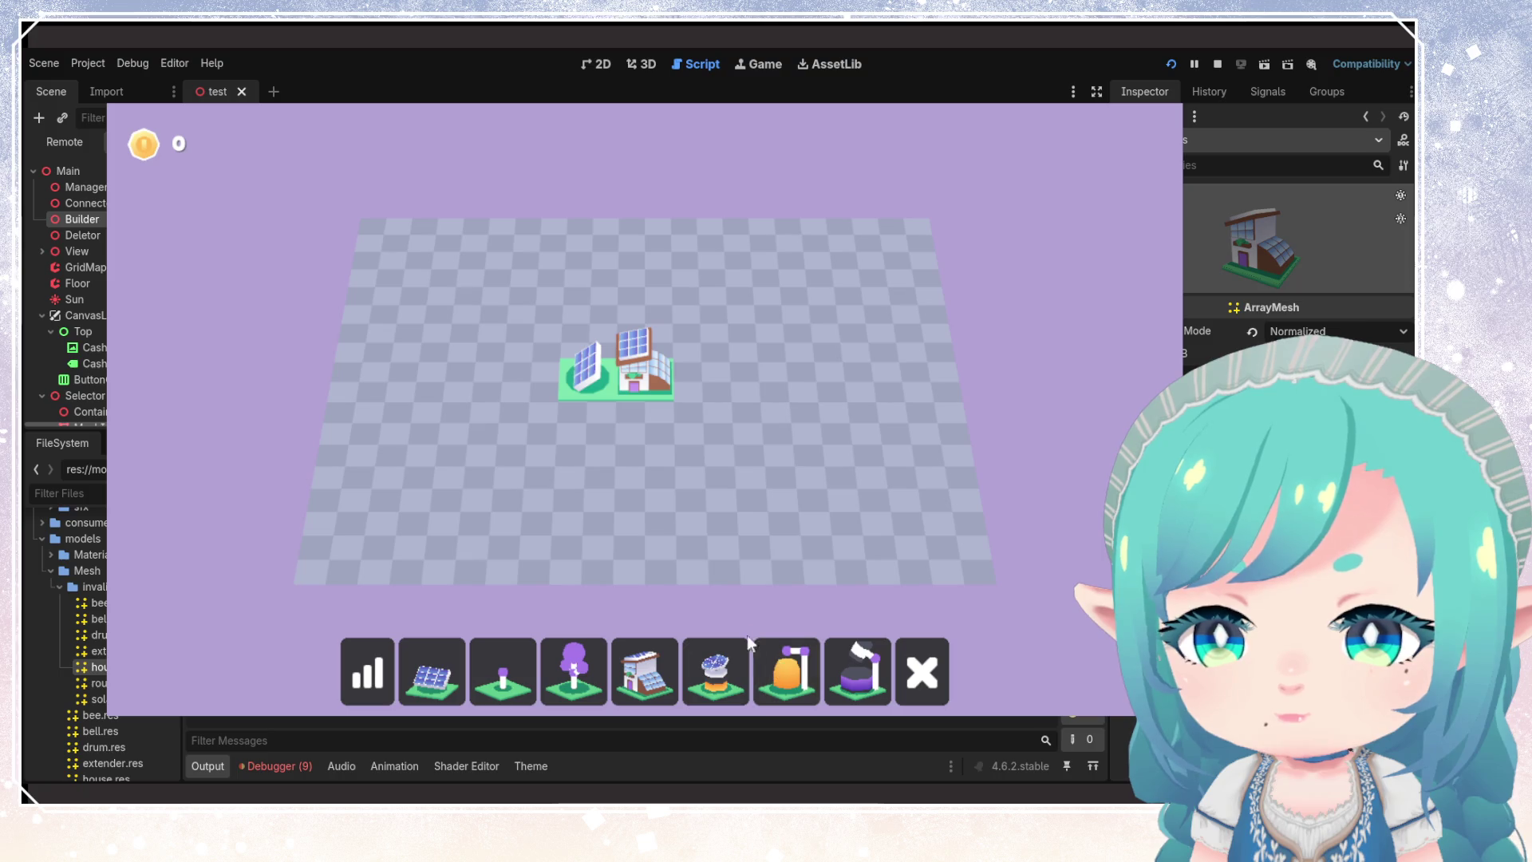
click(851, 466)
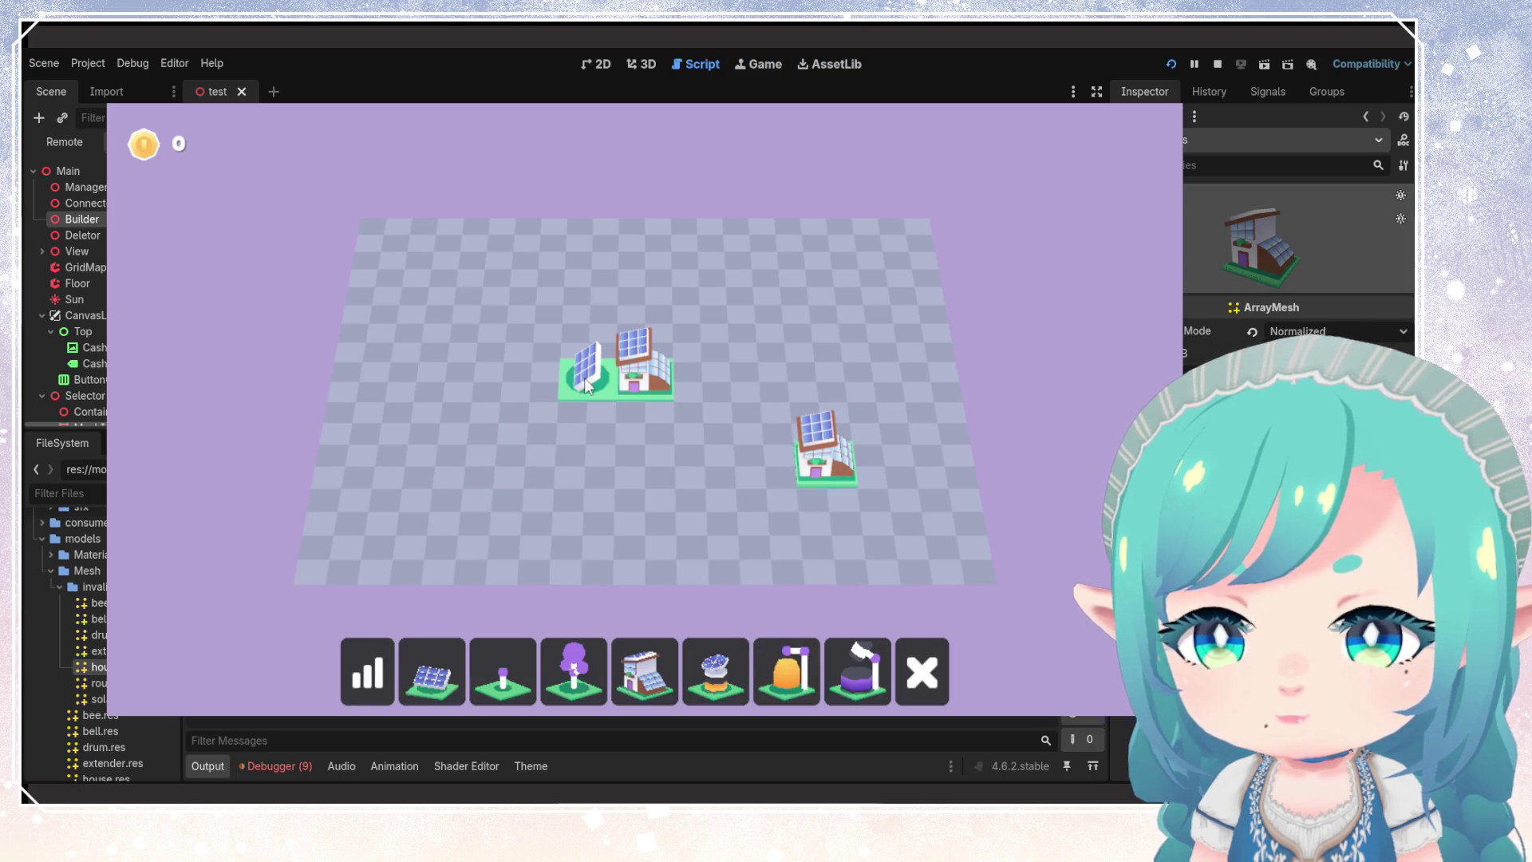
click(593, 387)
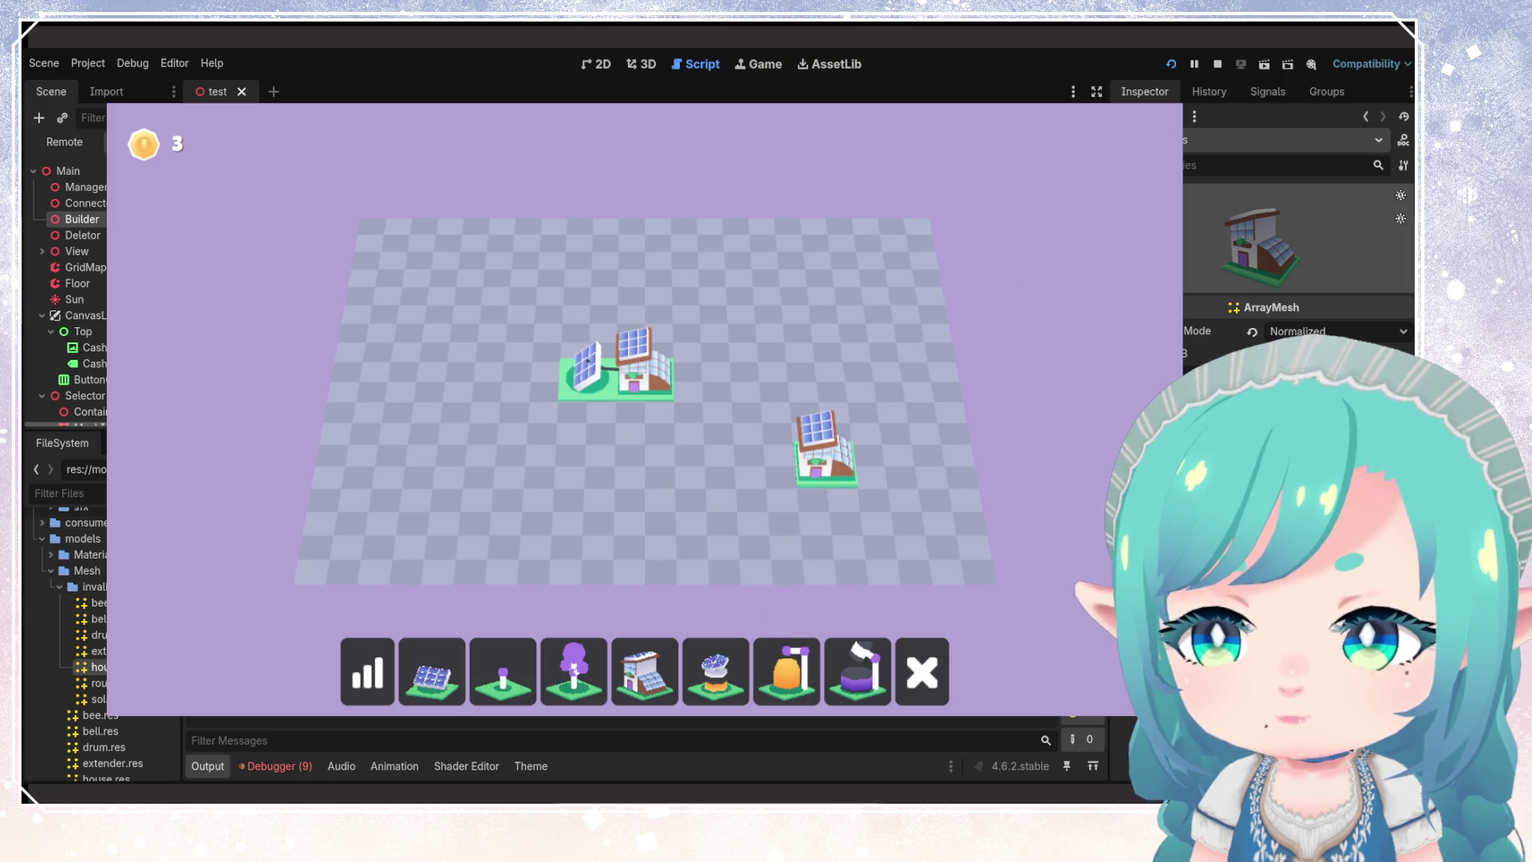
key(F8)
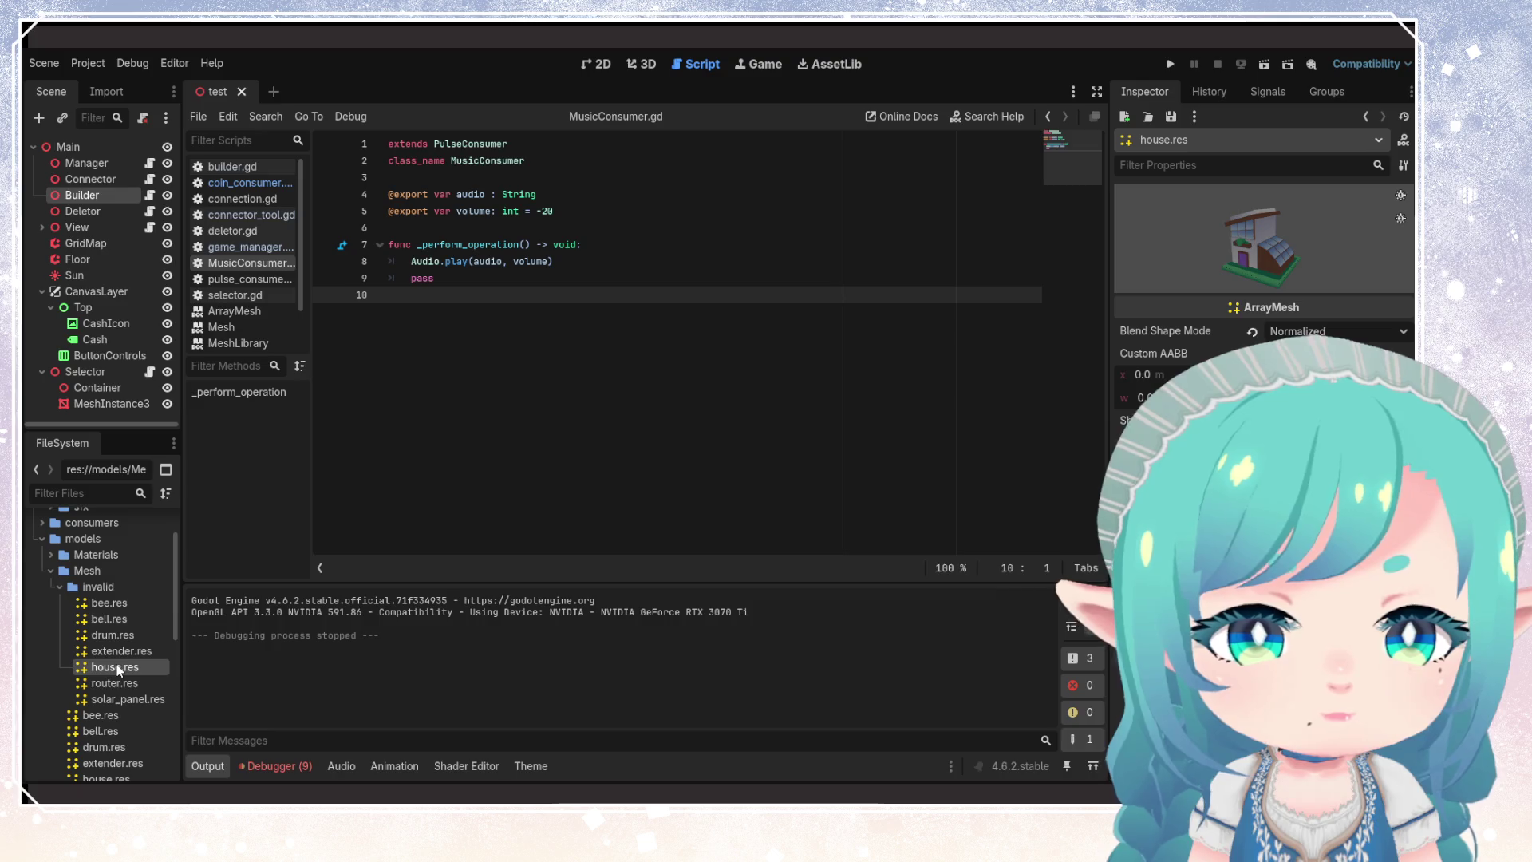
Select invalid_material in the Materials folder of the FileSystem
scroll(110, 675, down, 3)
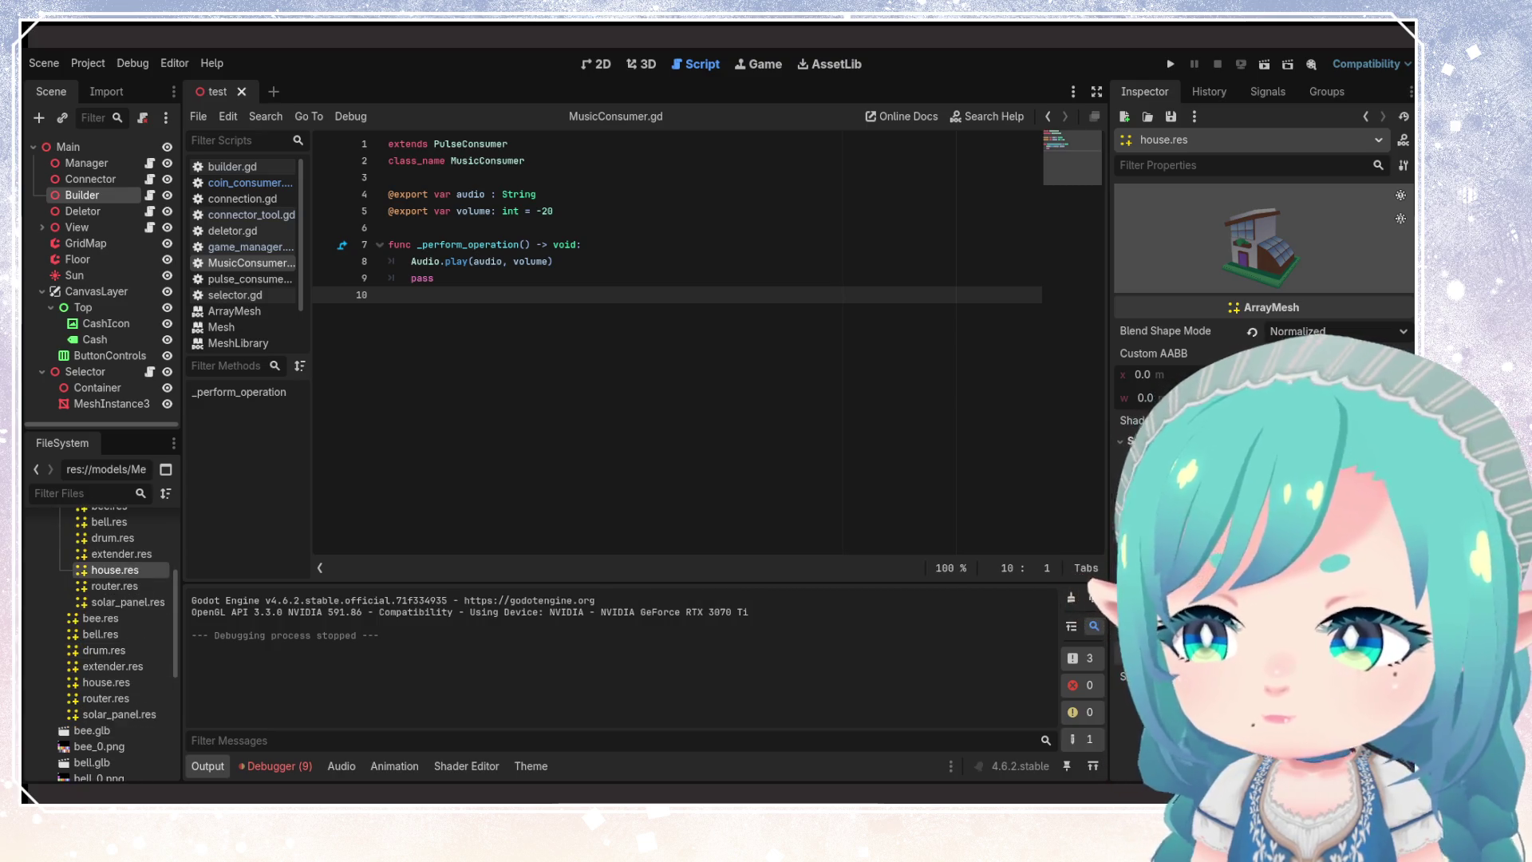
scroll(112, 686, down, 5)
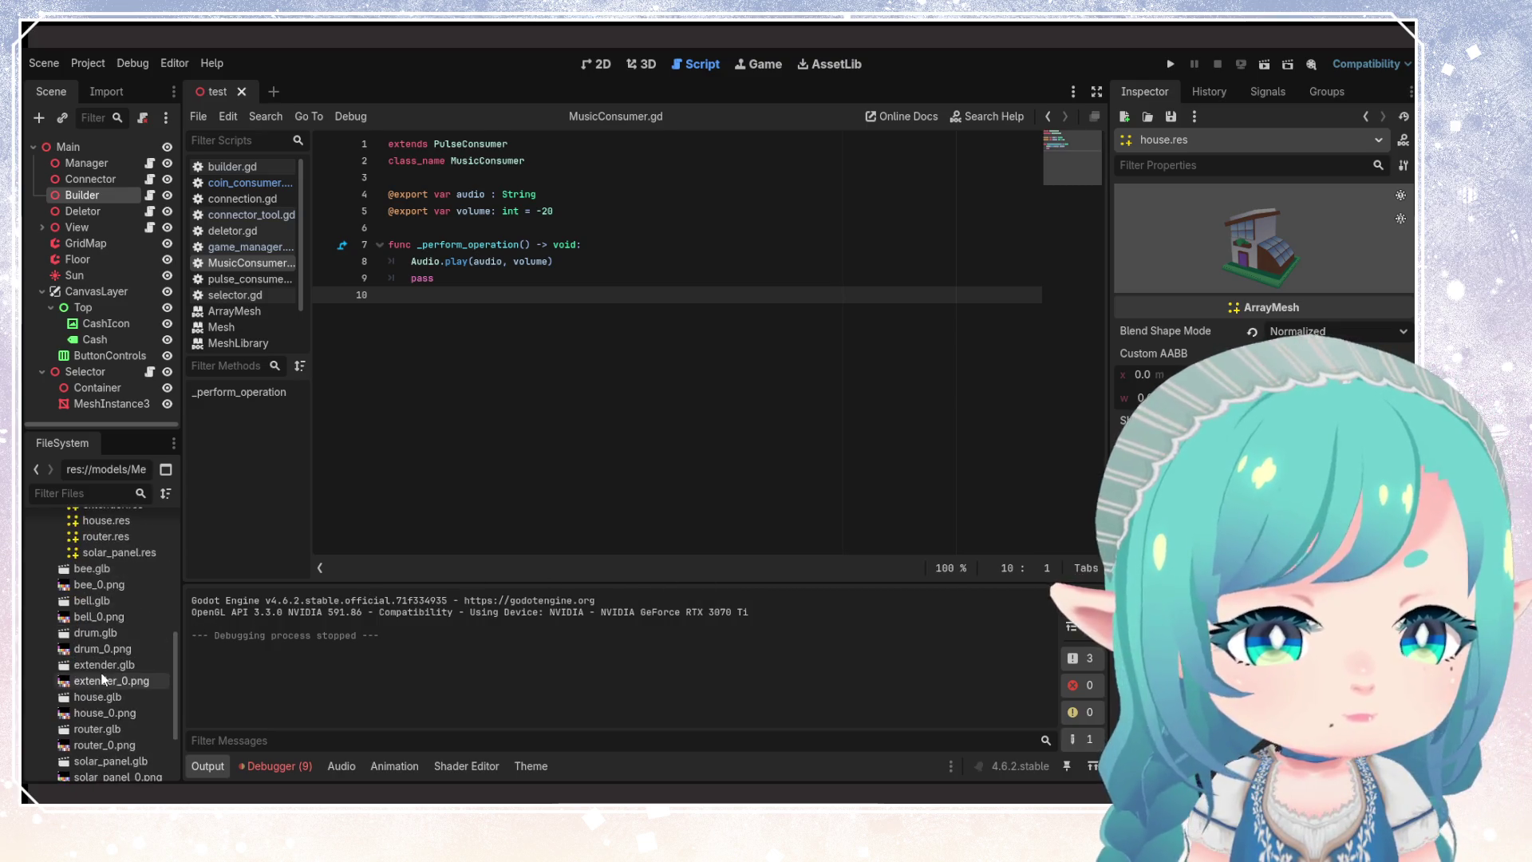
scroll(118, 710, down, 2)
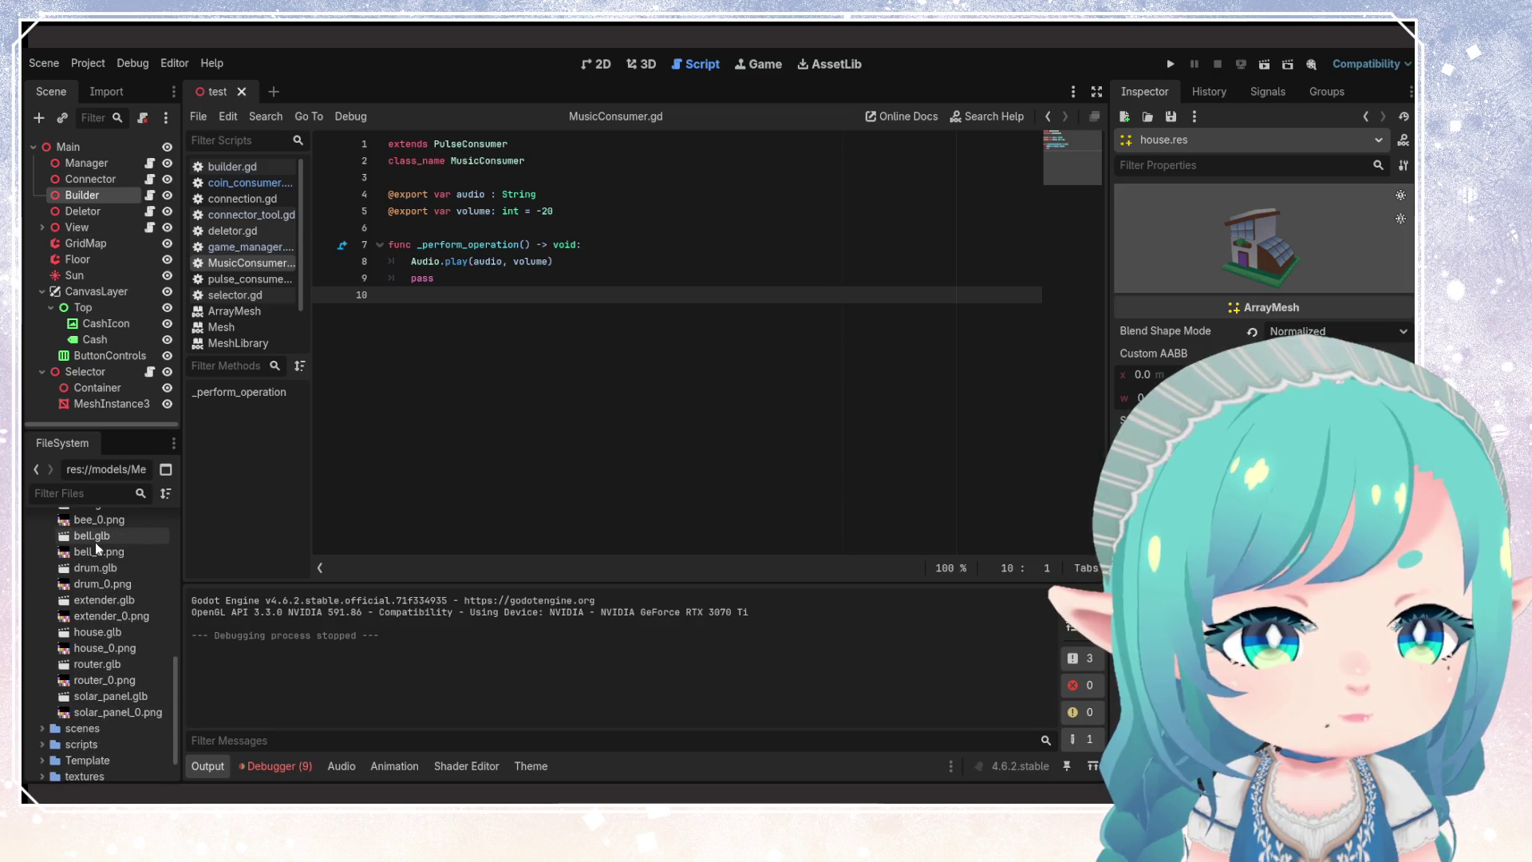
scroll(108, 677, up, 4)
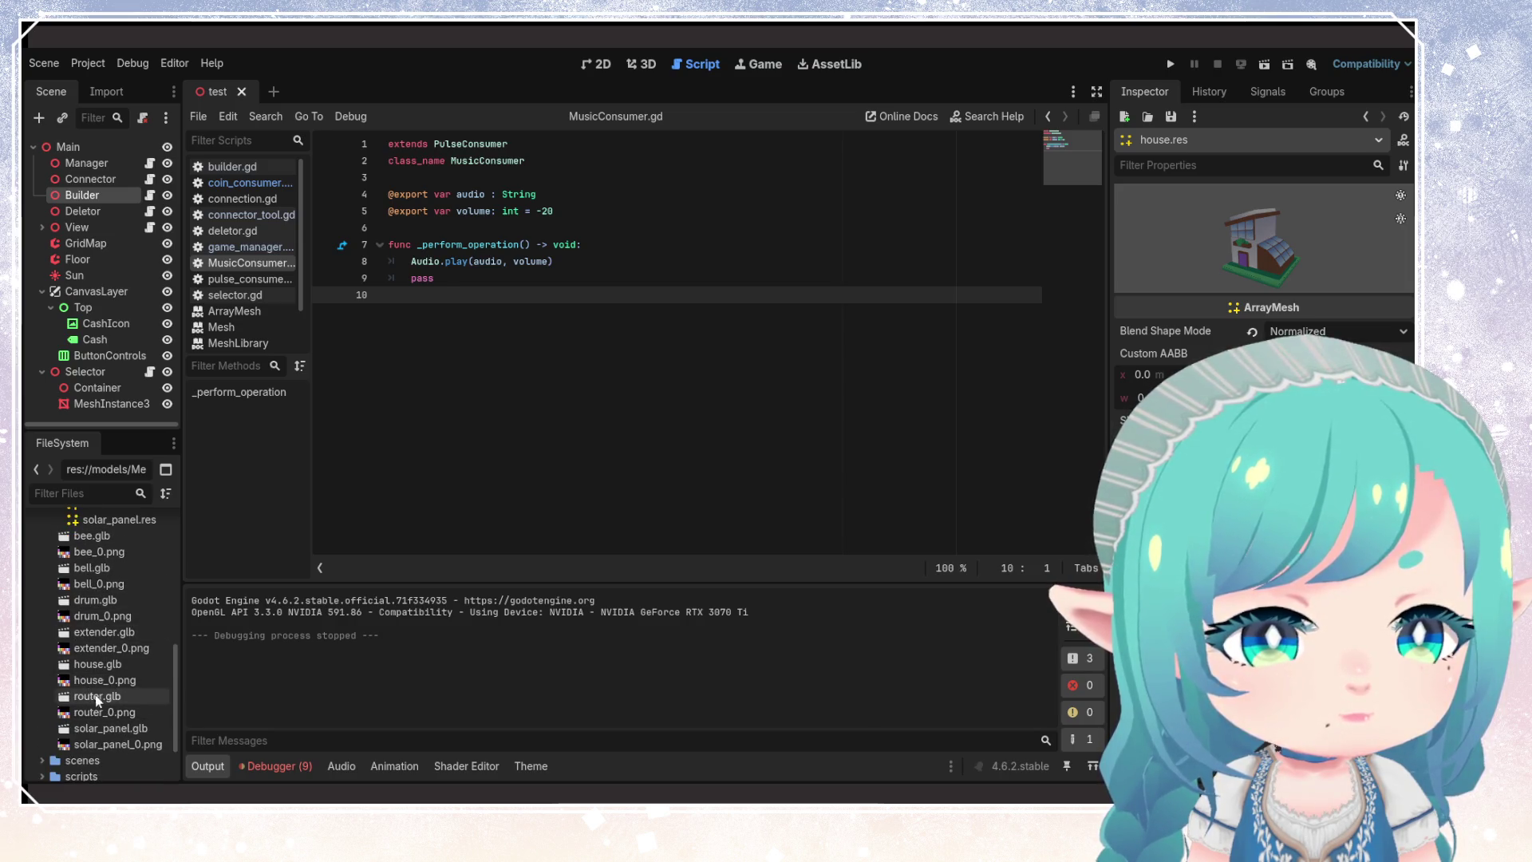
scroll(102, 671, up, 5)
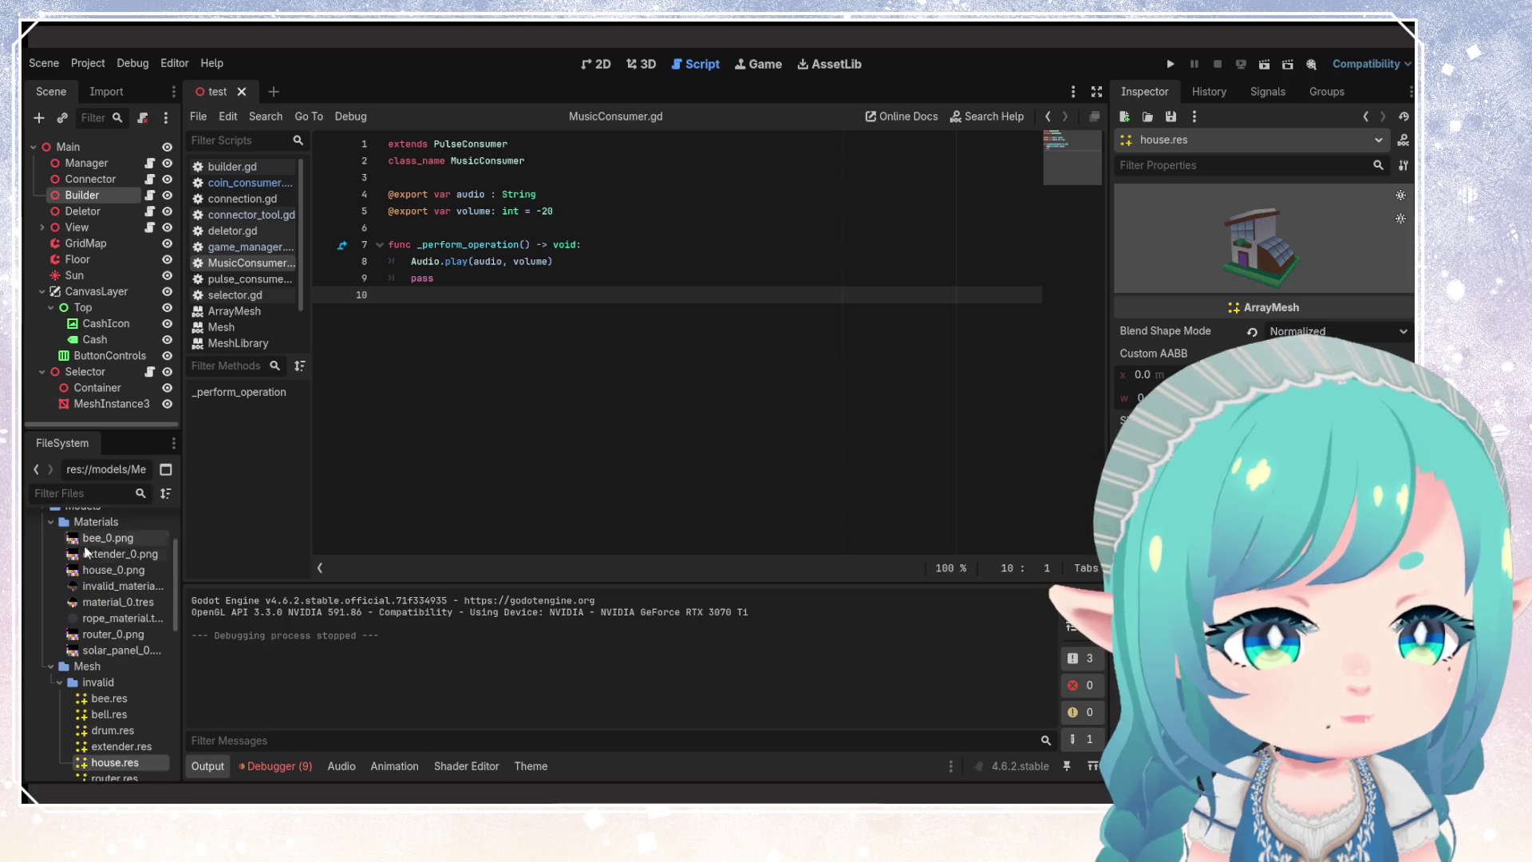
click(104, 586)
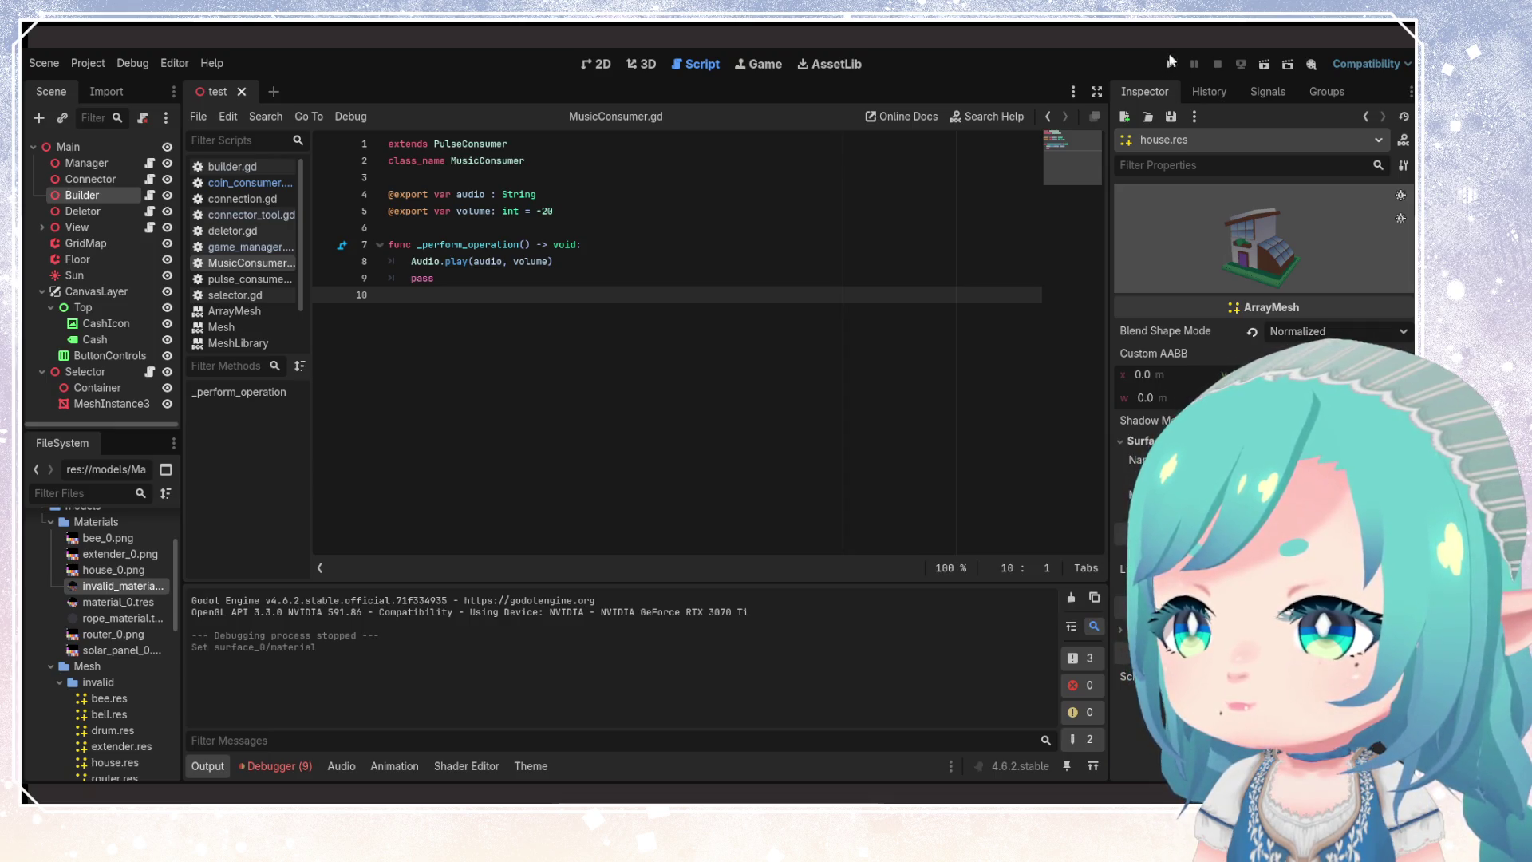
Run the game, place a house and a solar-topped tower, then stop it
key(F5)
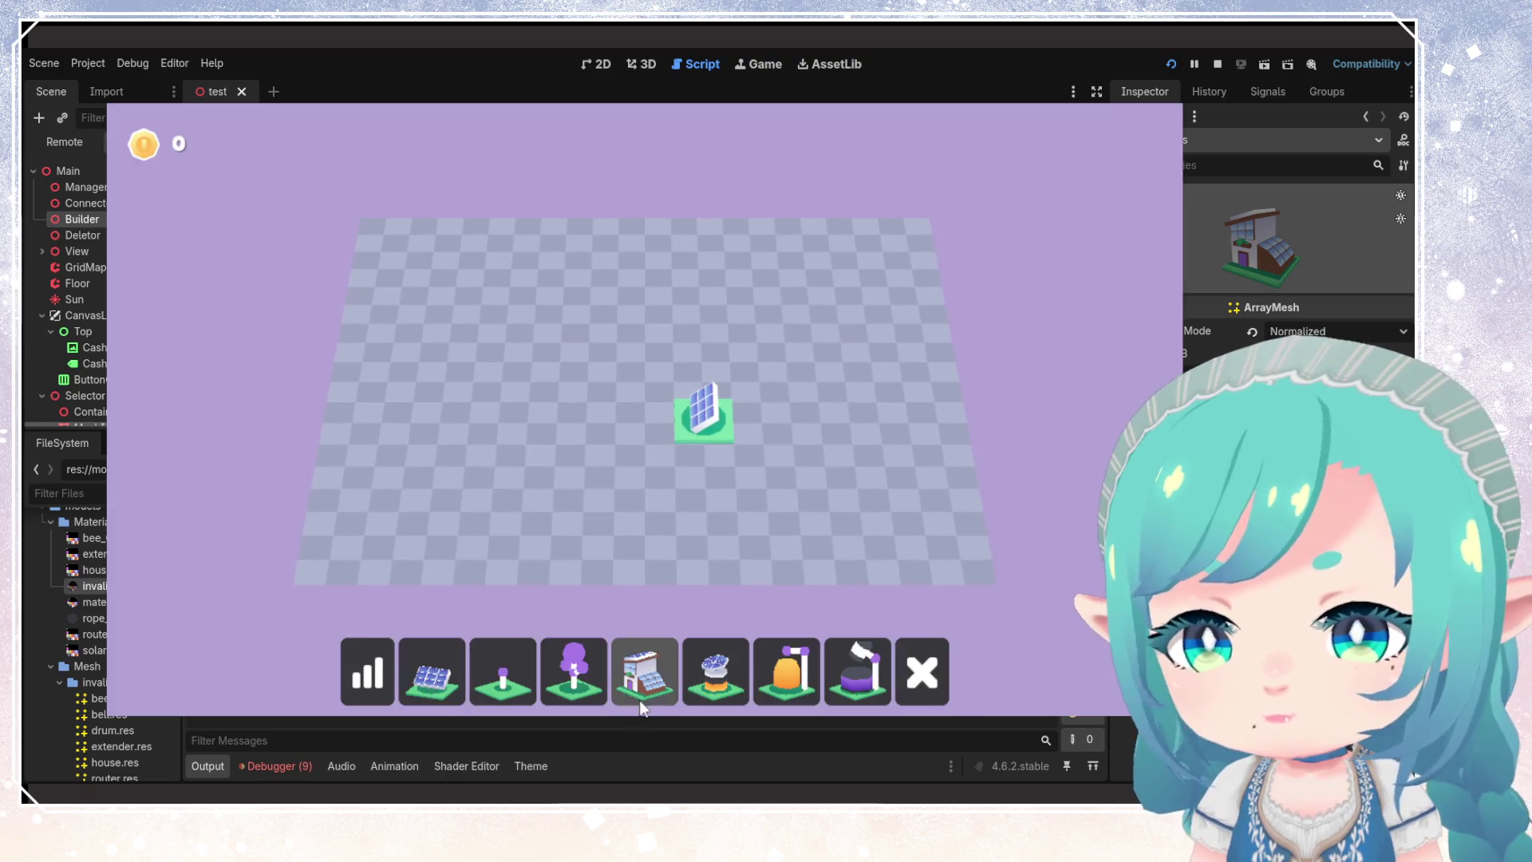
click(641, 707)
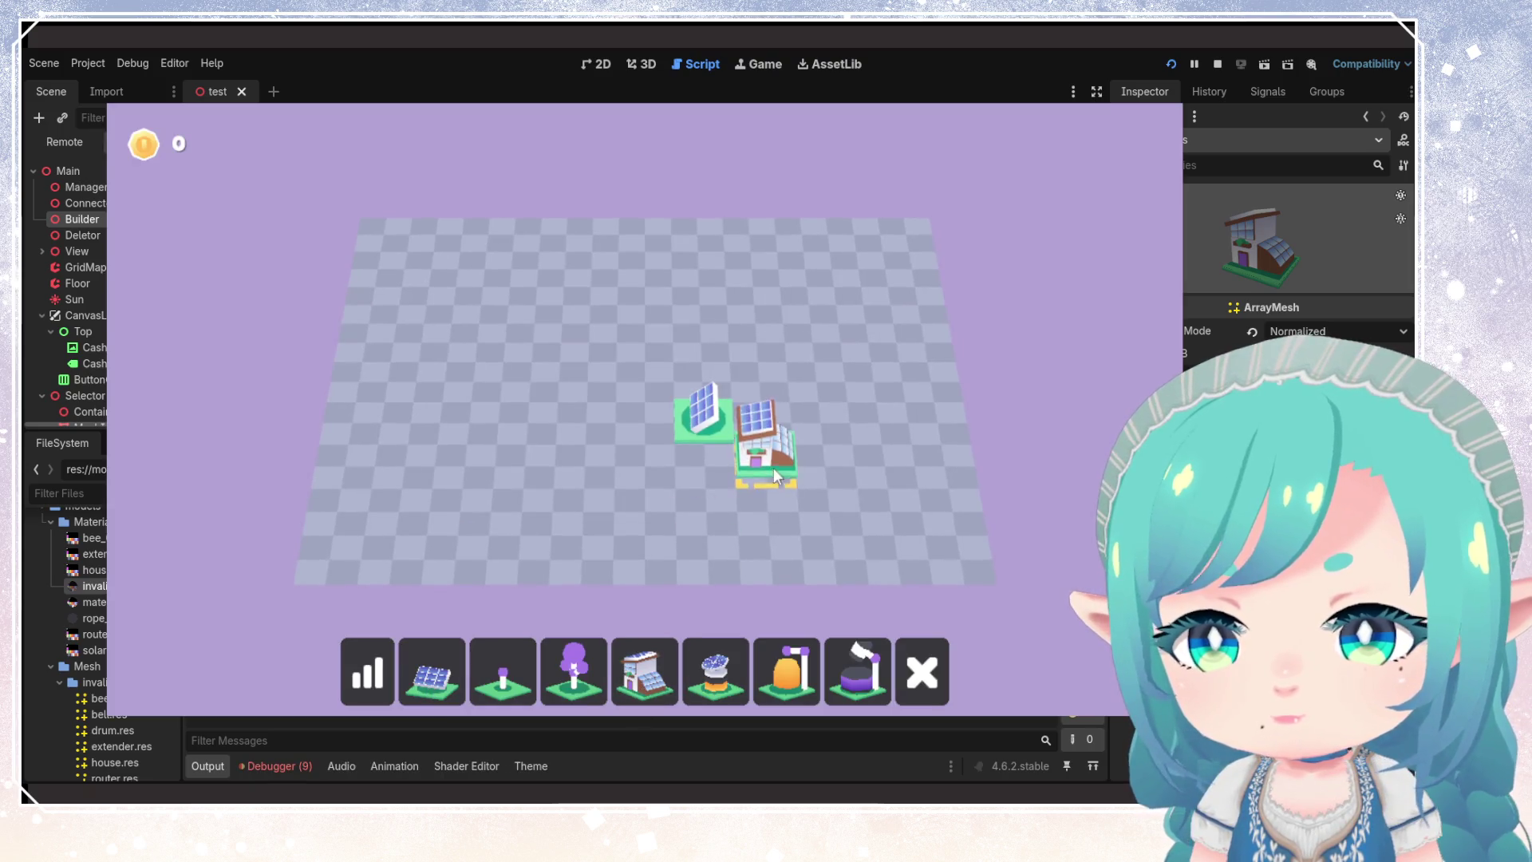
click(714, 671)
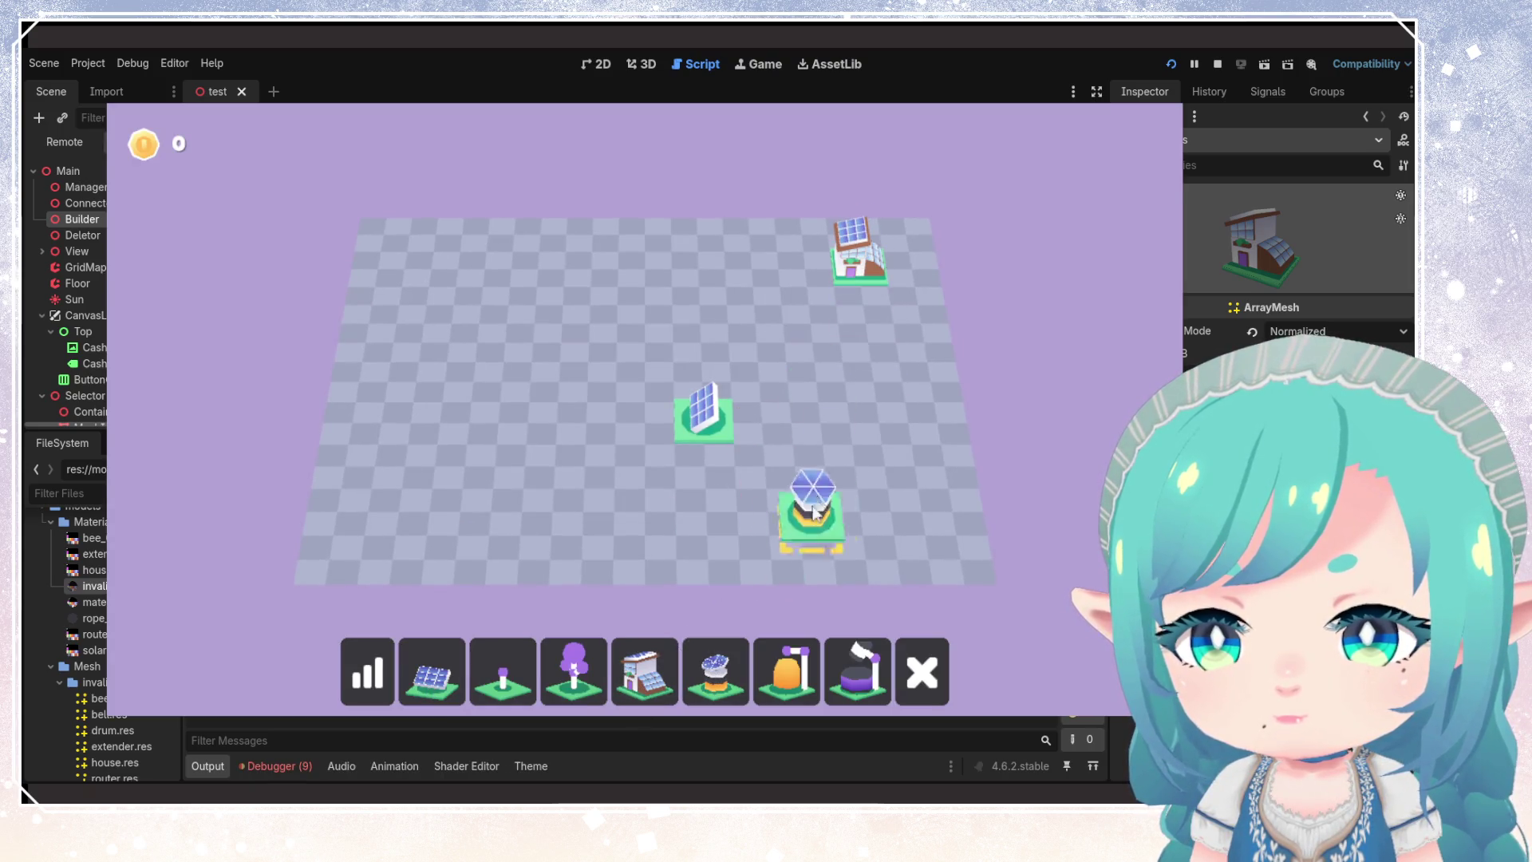
click(886, 463)
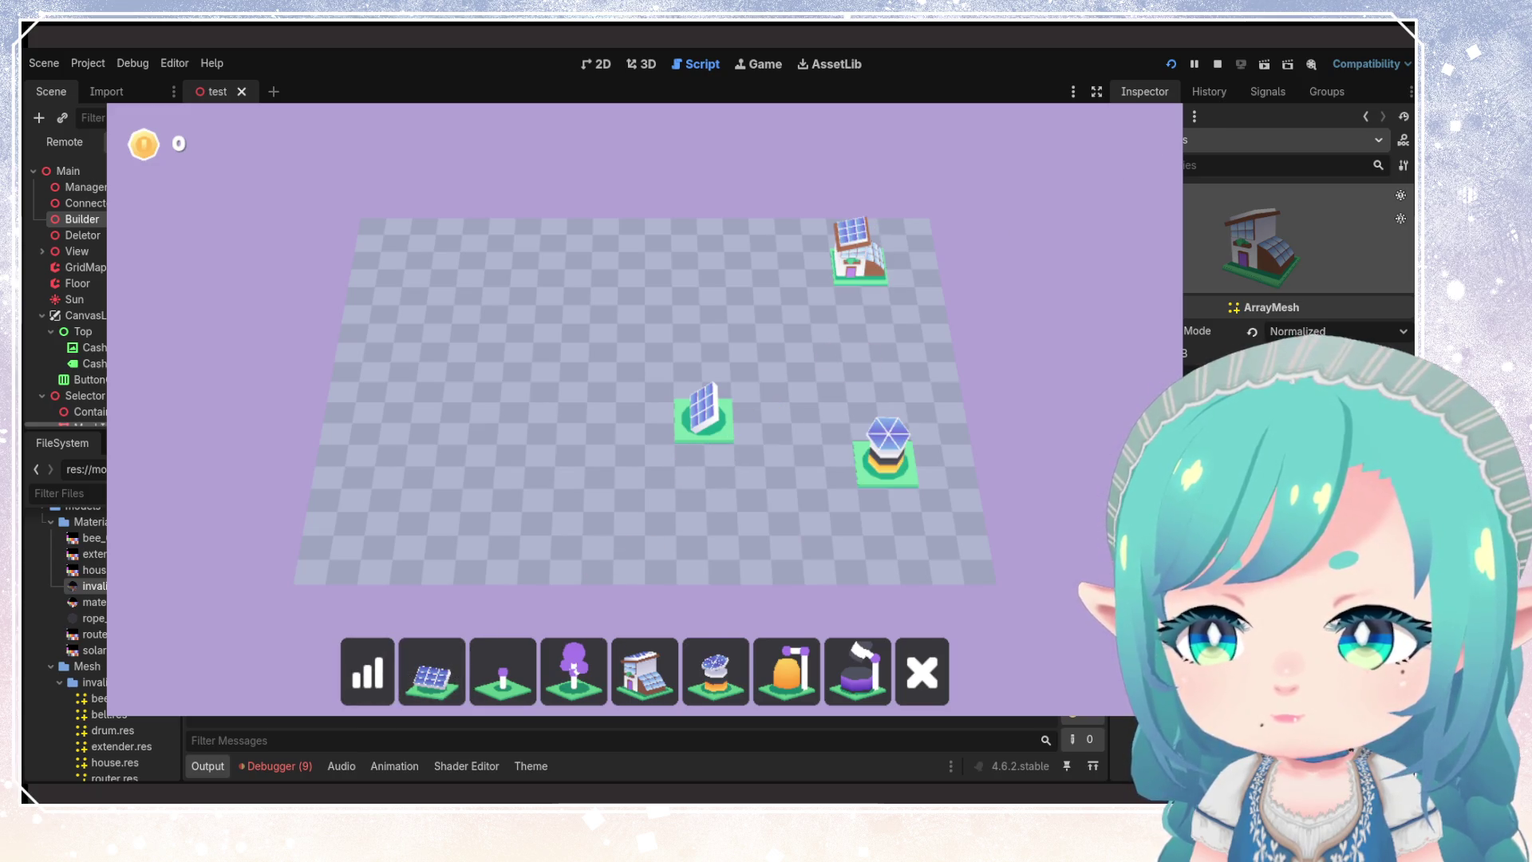
key(F8)
scroll(137, 568, up, 3)
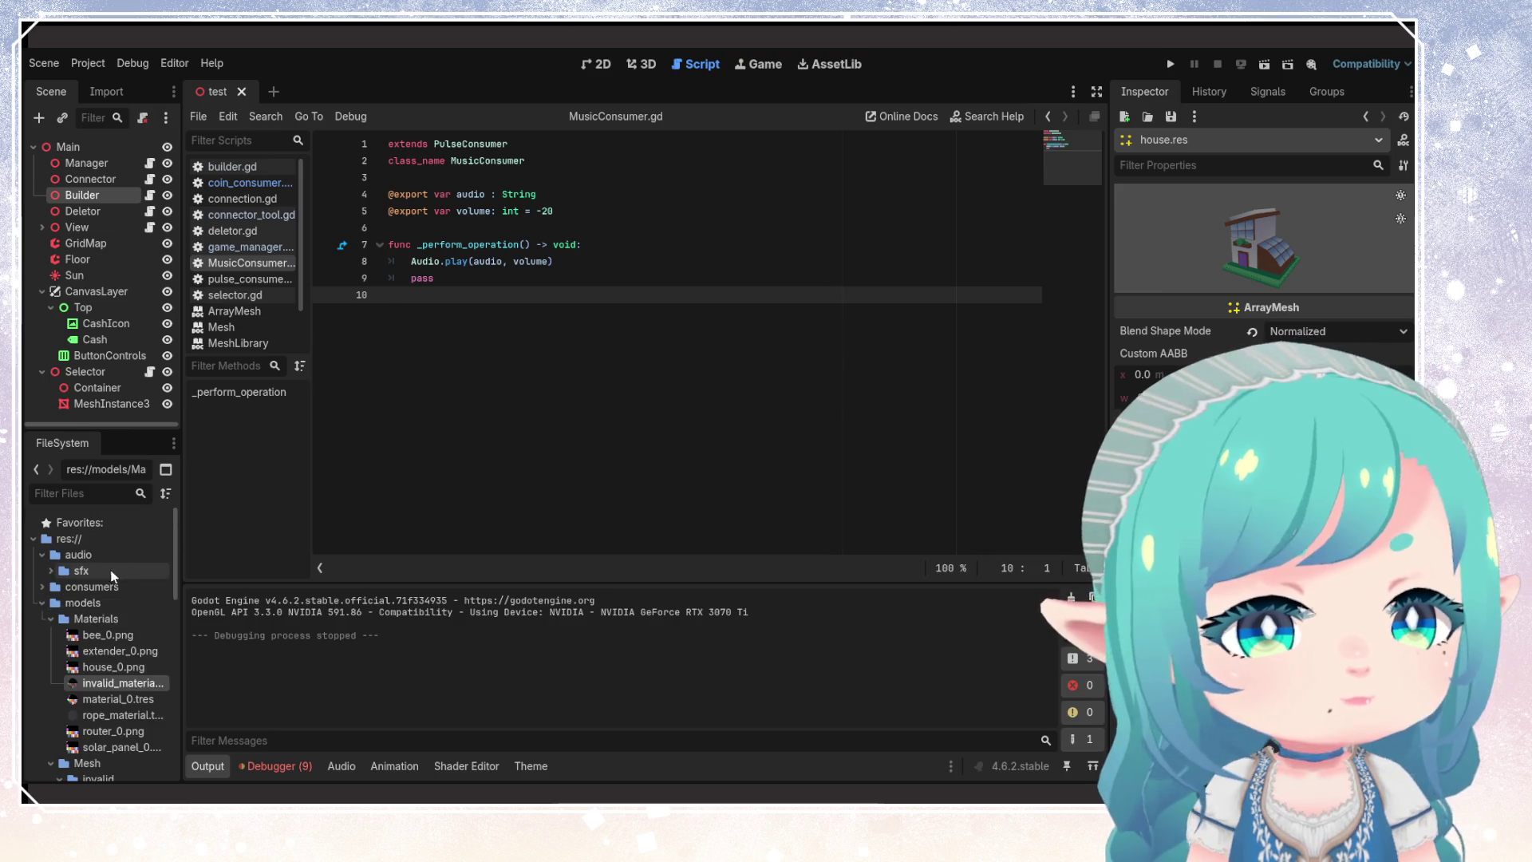
Set house.tres's Highlight Mesh to invalid/house.res, then request deleting that house.res
click(44, 587)
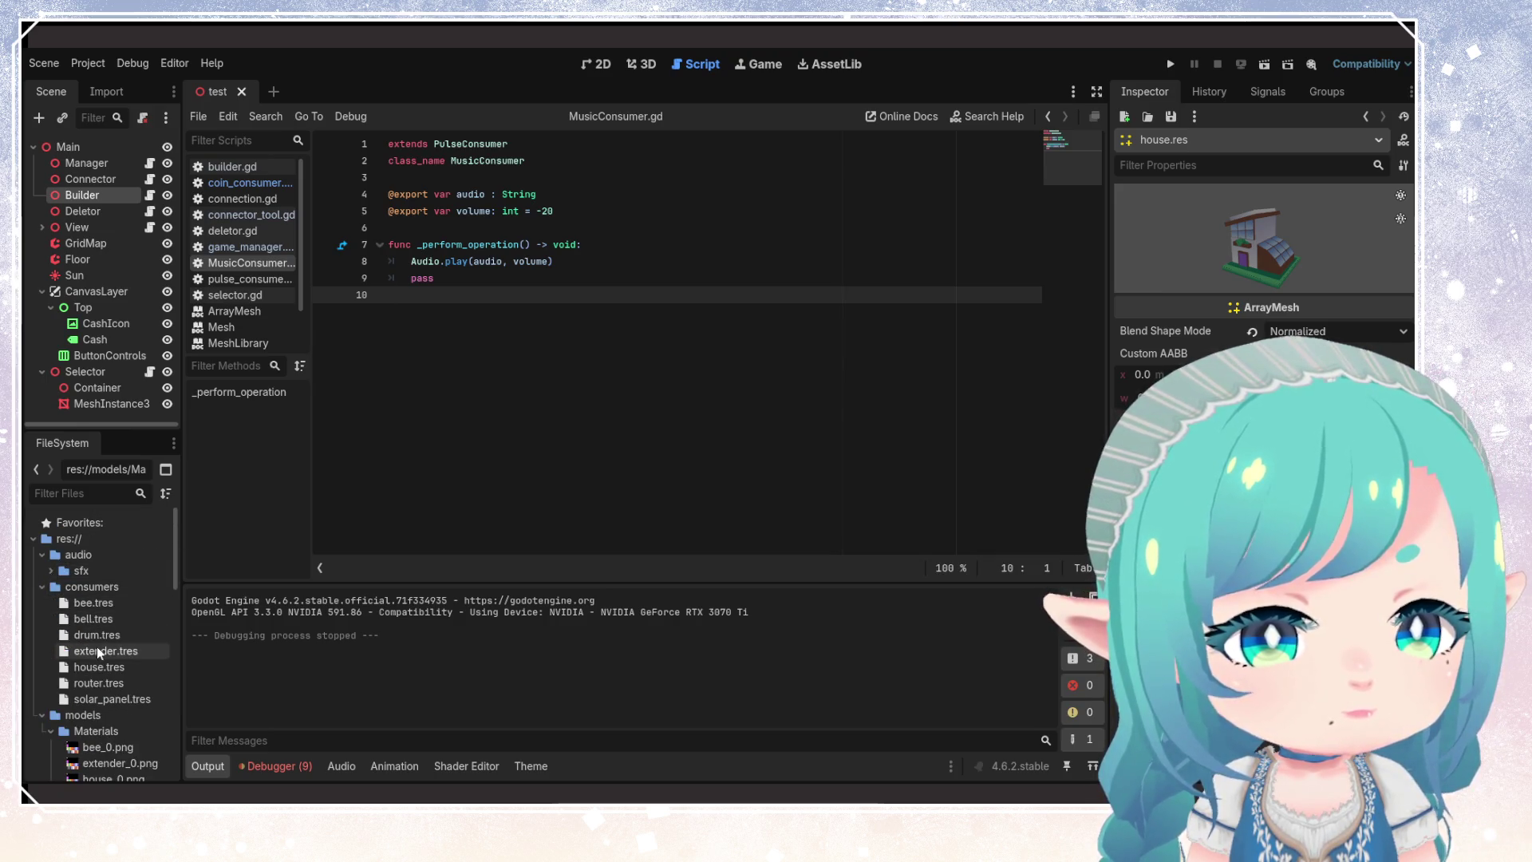
click(100, 667)
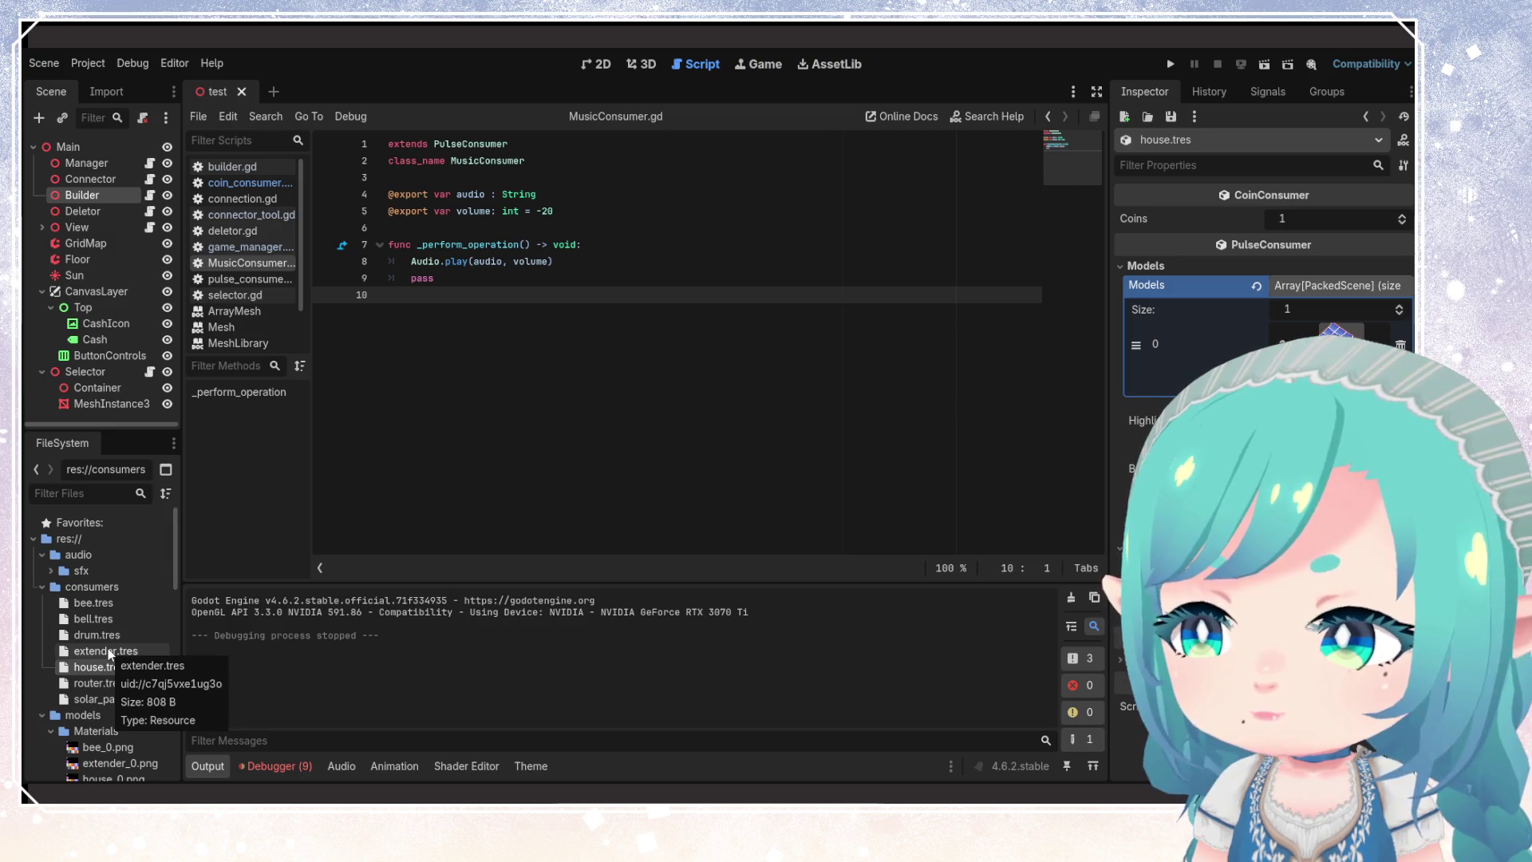
scroll(108, 648, down, 8)
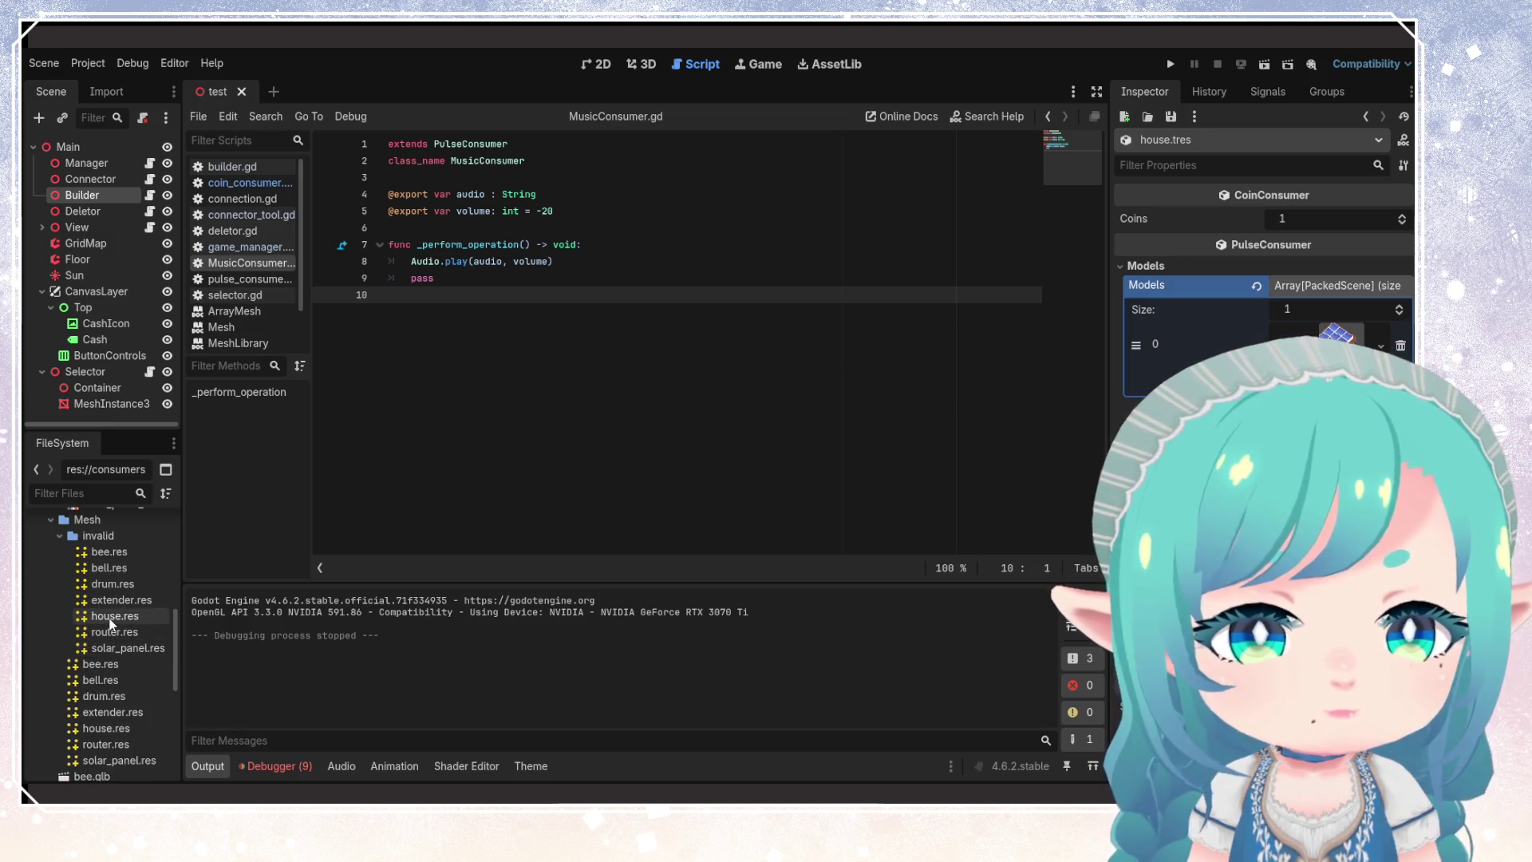
mouse_move(111, 619)
mouse_down()
mouse_move(1126, 463)
mouse_move(1276, 421)
mouse_up()
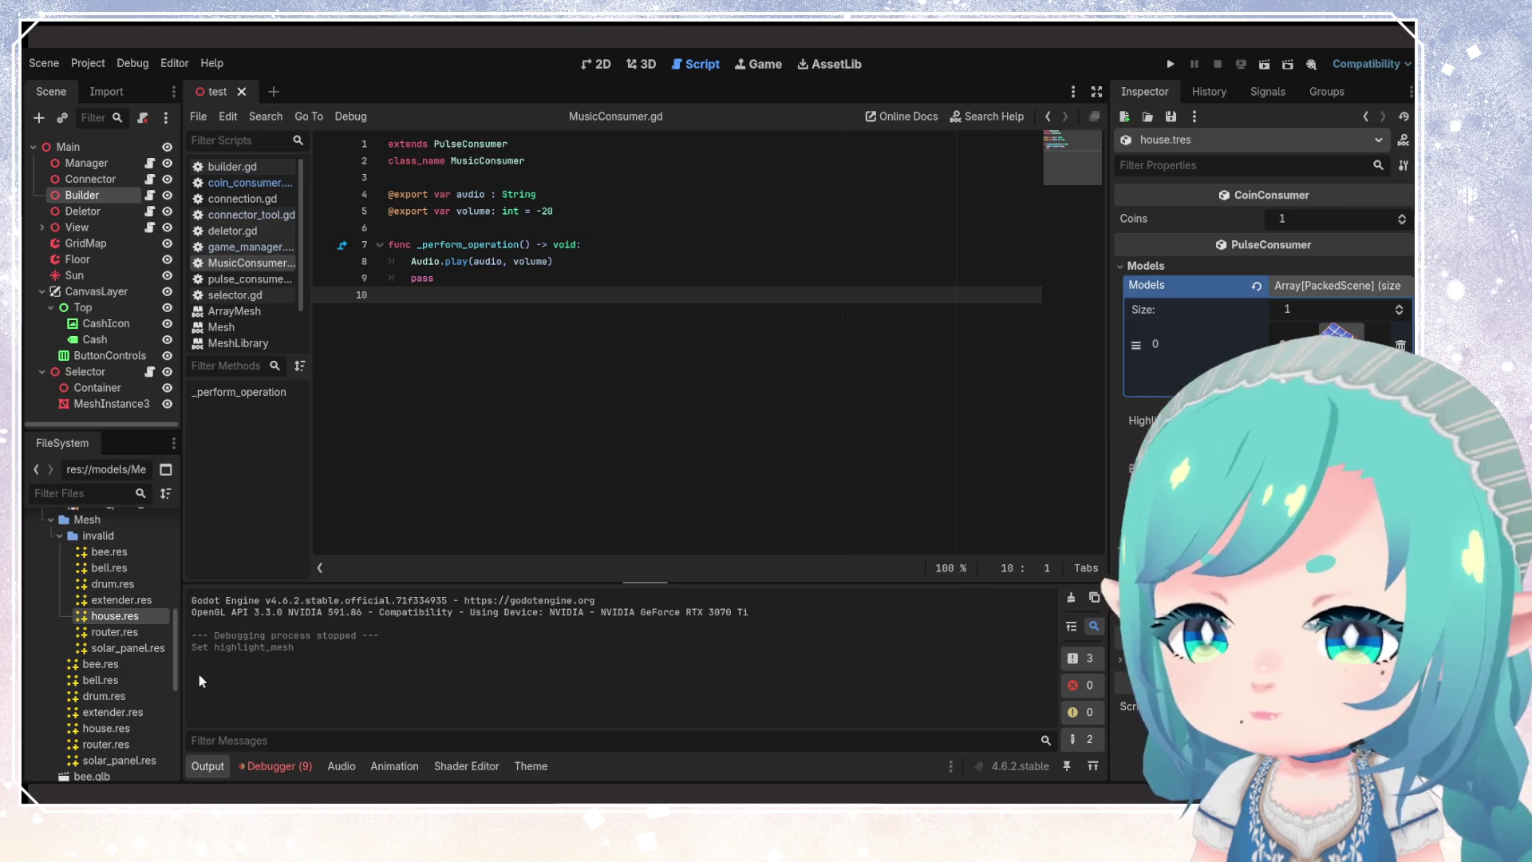
click(120, 622)
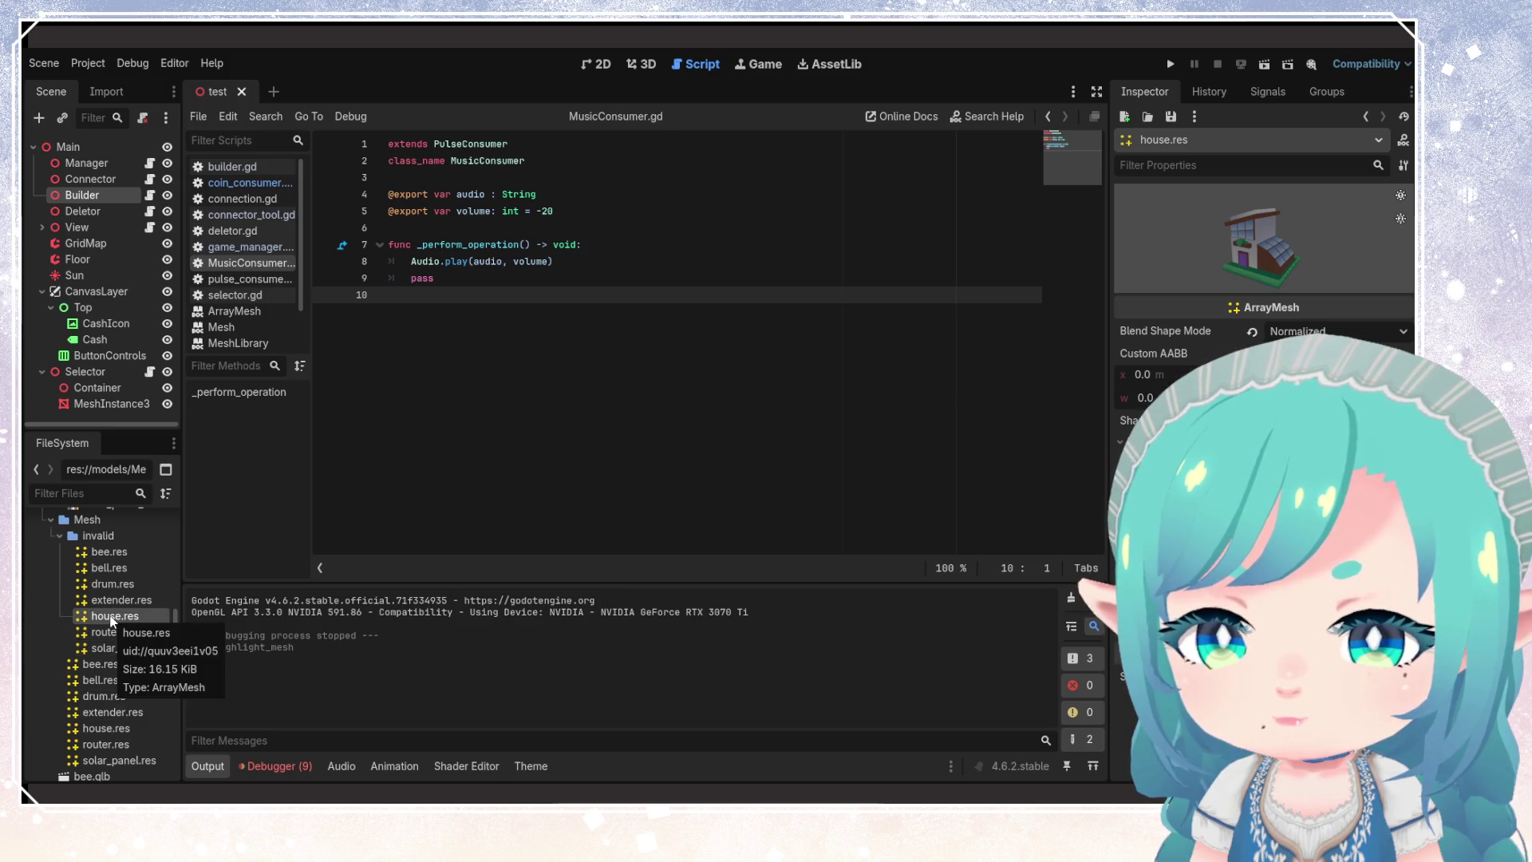
key(Delete)
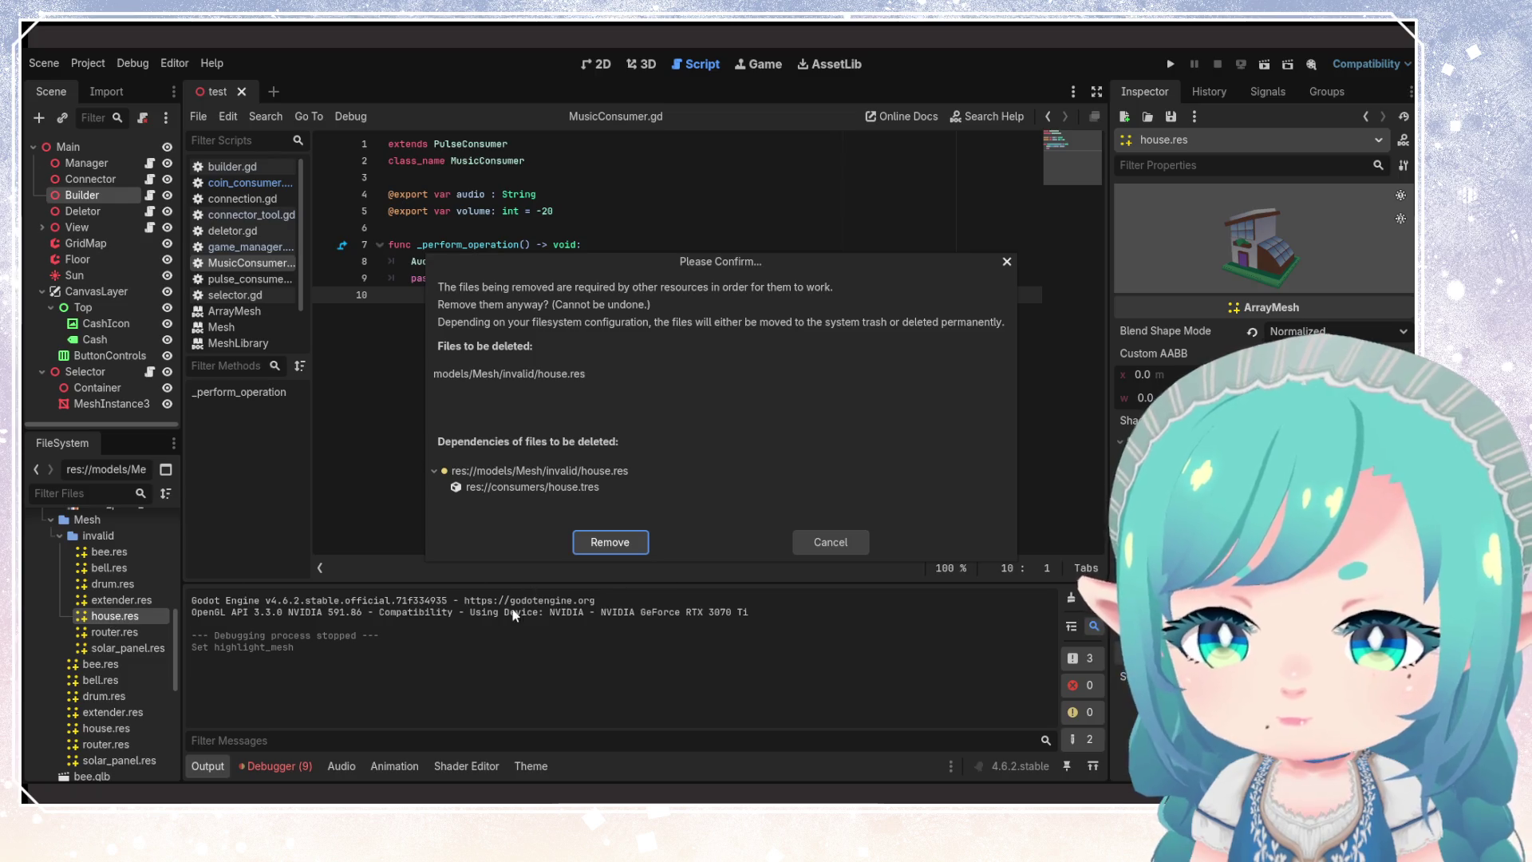
Confirm removal of the old invalid house.res
click(591, 545)
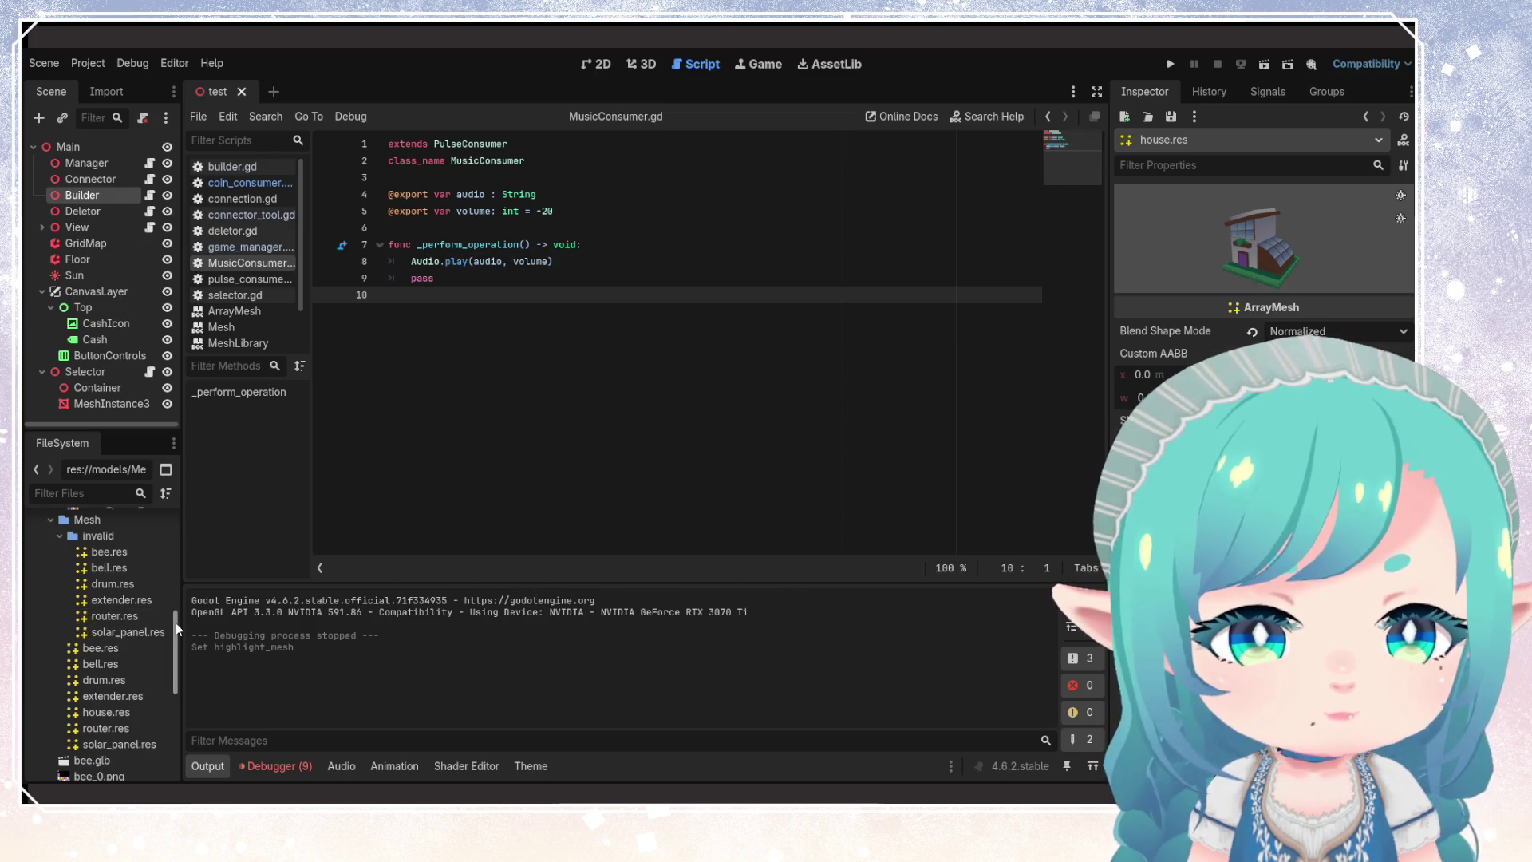
scroll(122, 686, down, 5)
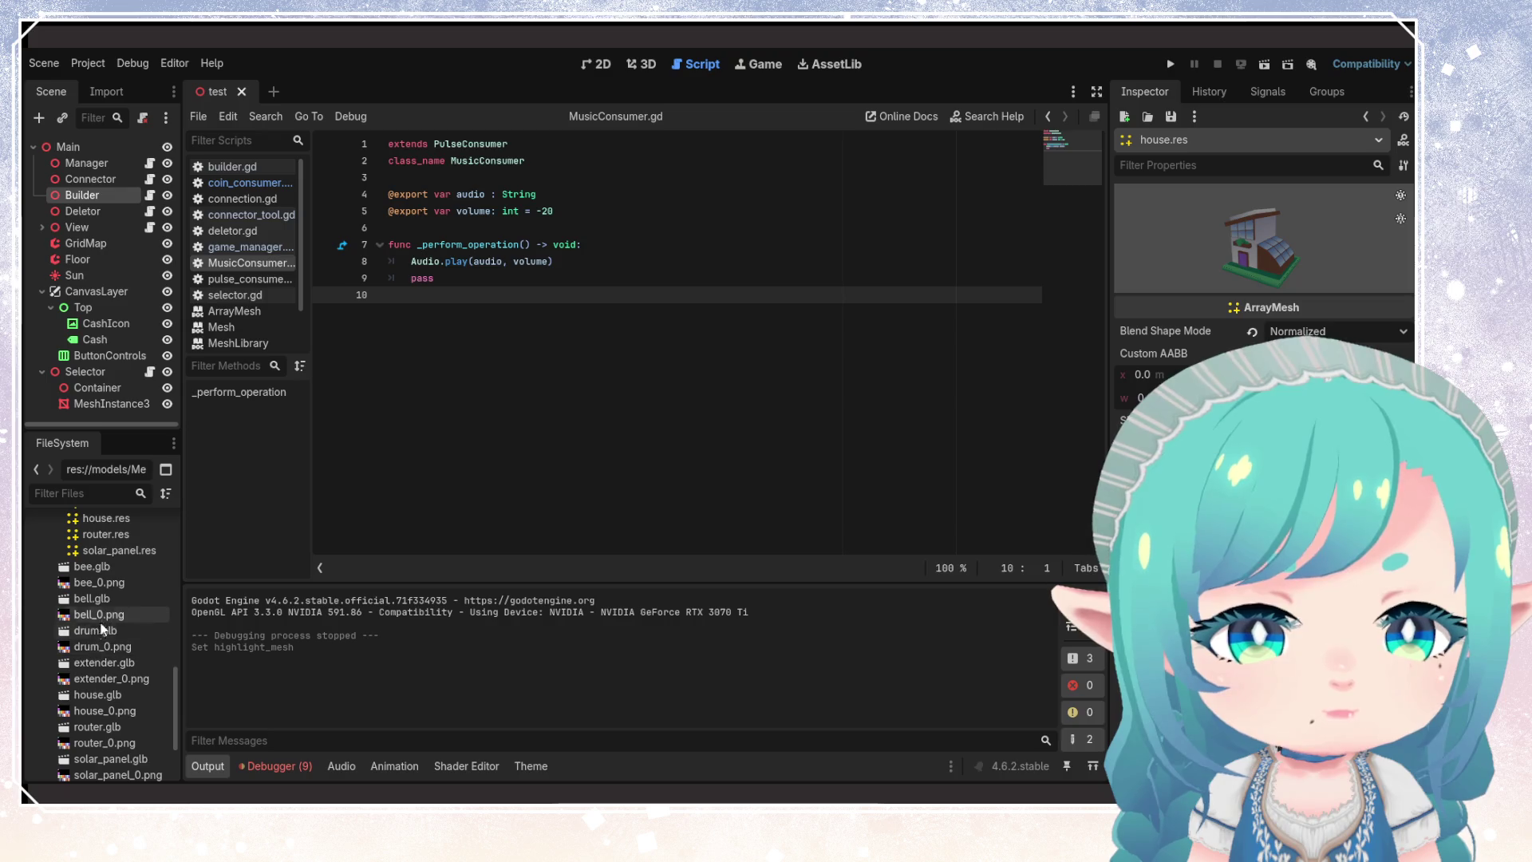
scroll(94, 729, up, 3)
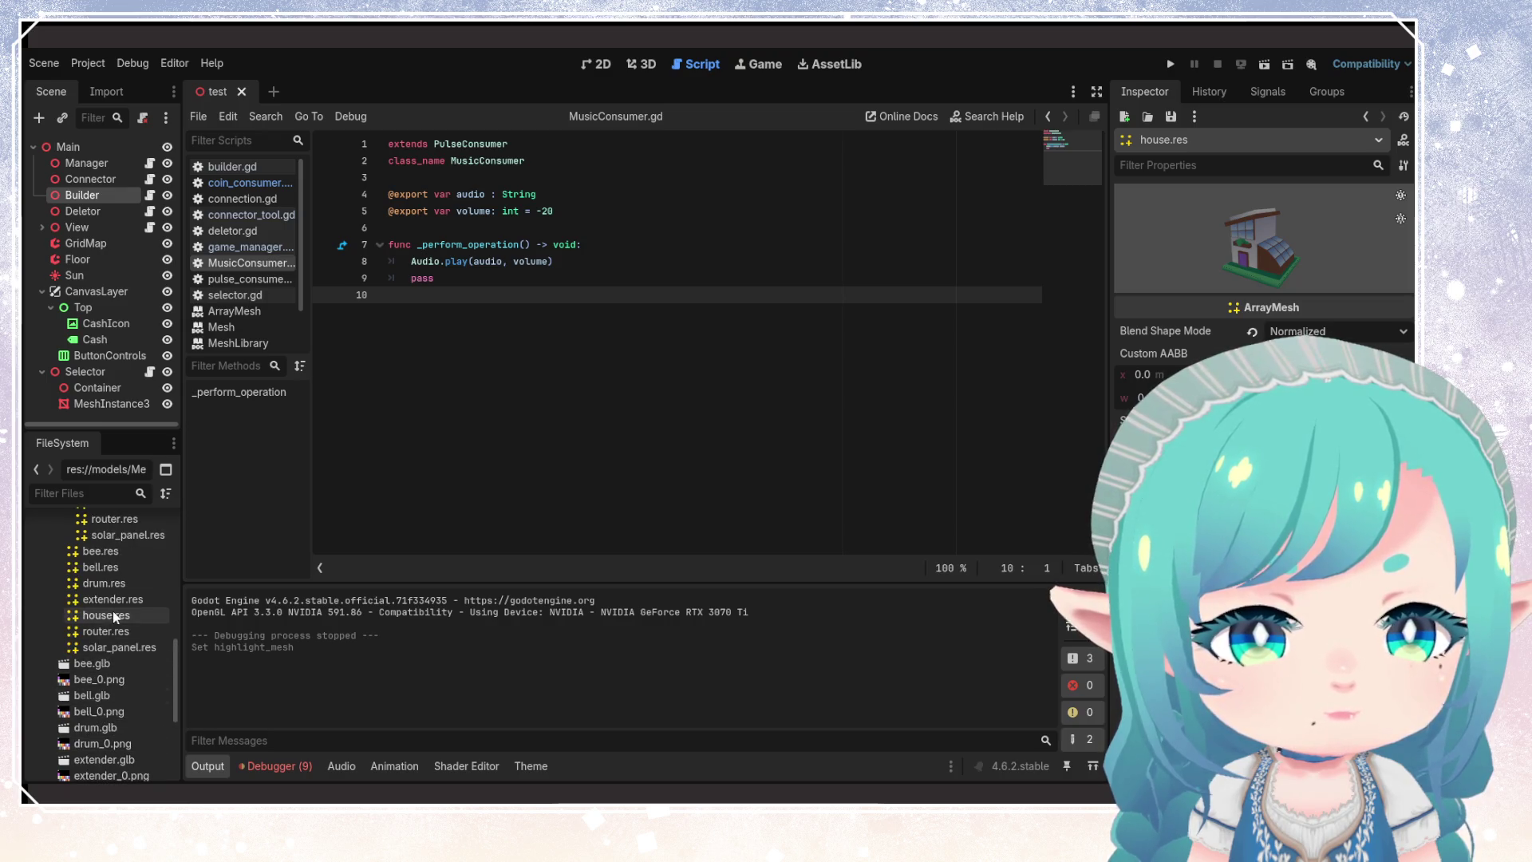
Copy Mesh/house.res into the invalid folder via Move/Duplicate To
right_click(106, 613)
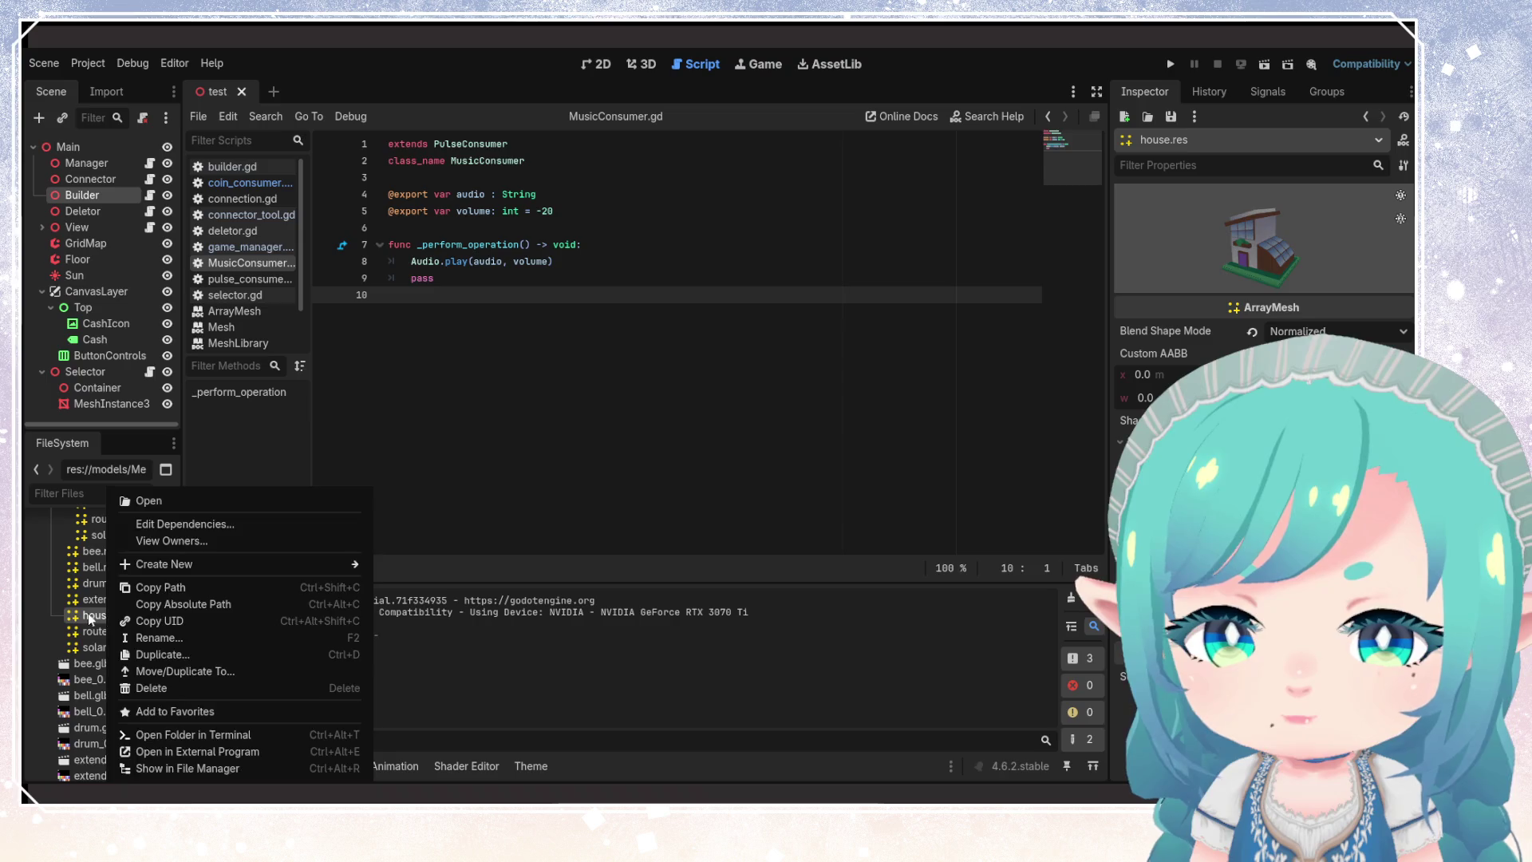
right_click(88, 613)
right_click(88, 613)
click(144, 654)
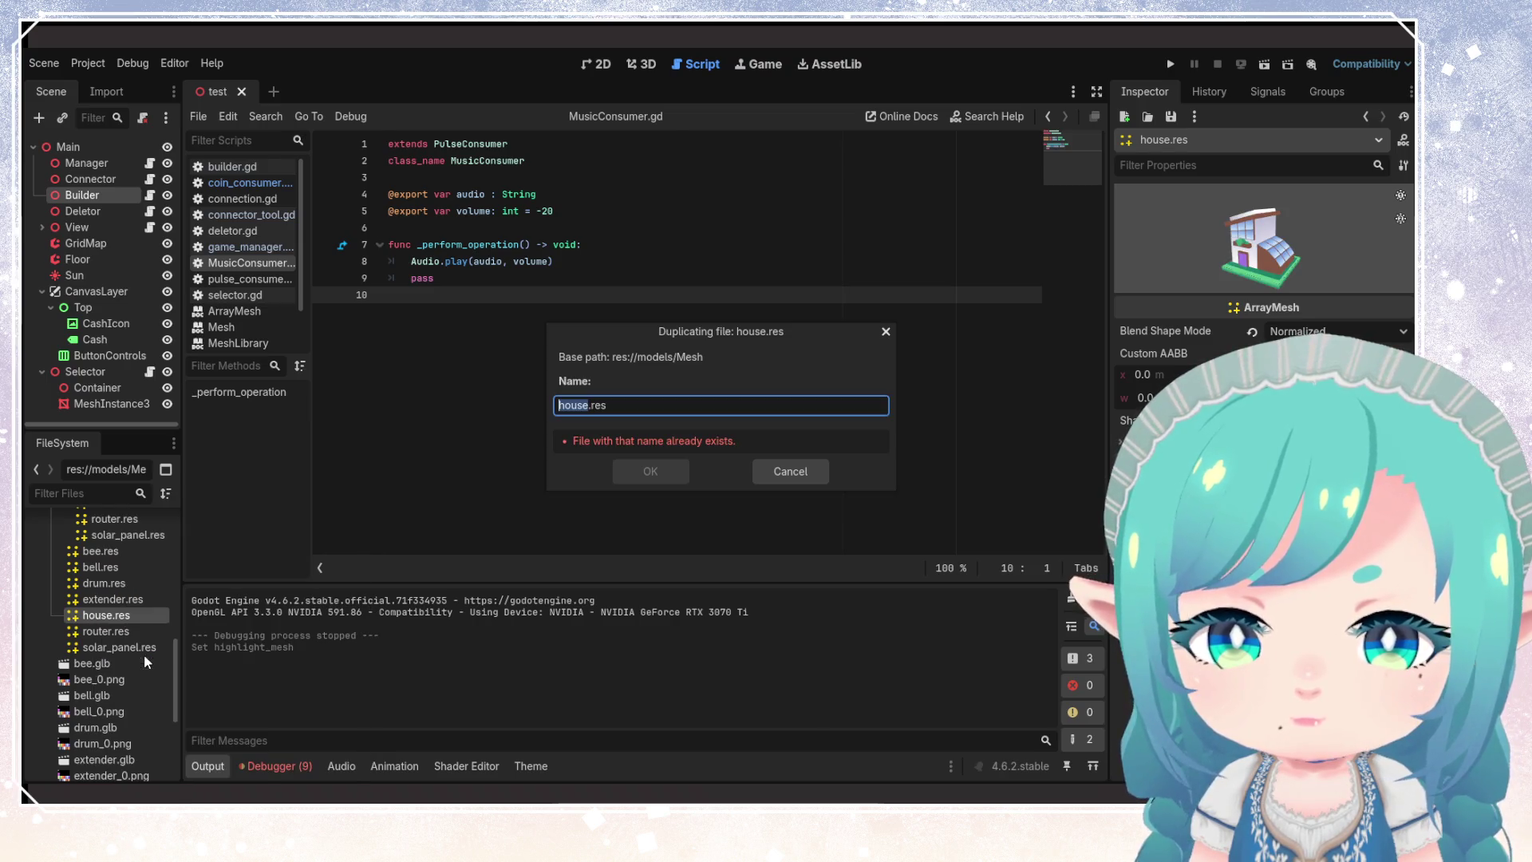
click(781, 467)
right_click(108, 615)
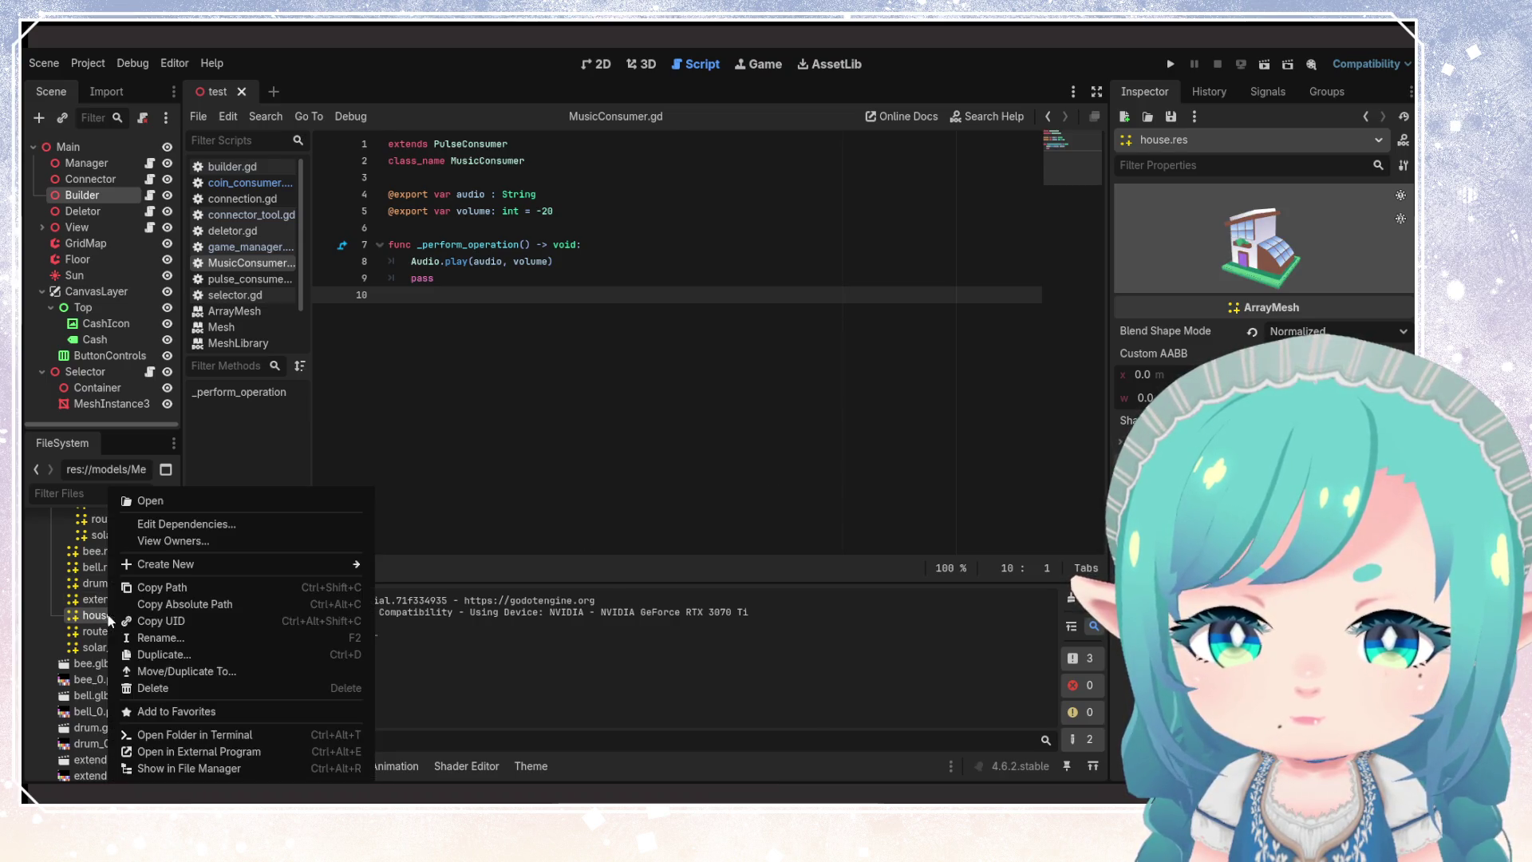
click(206, 671)
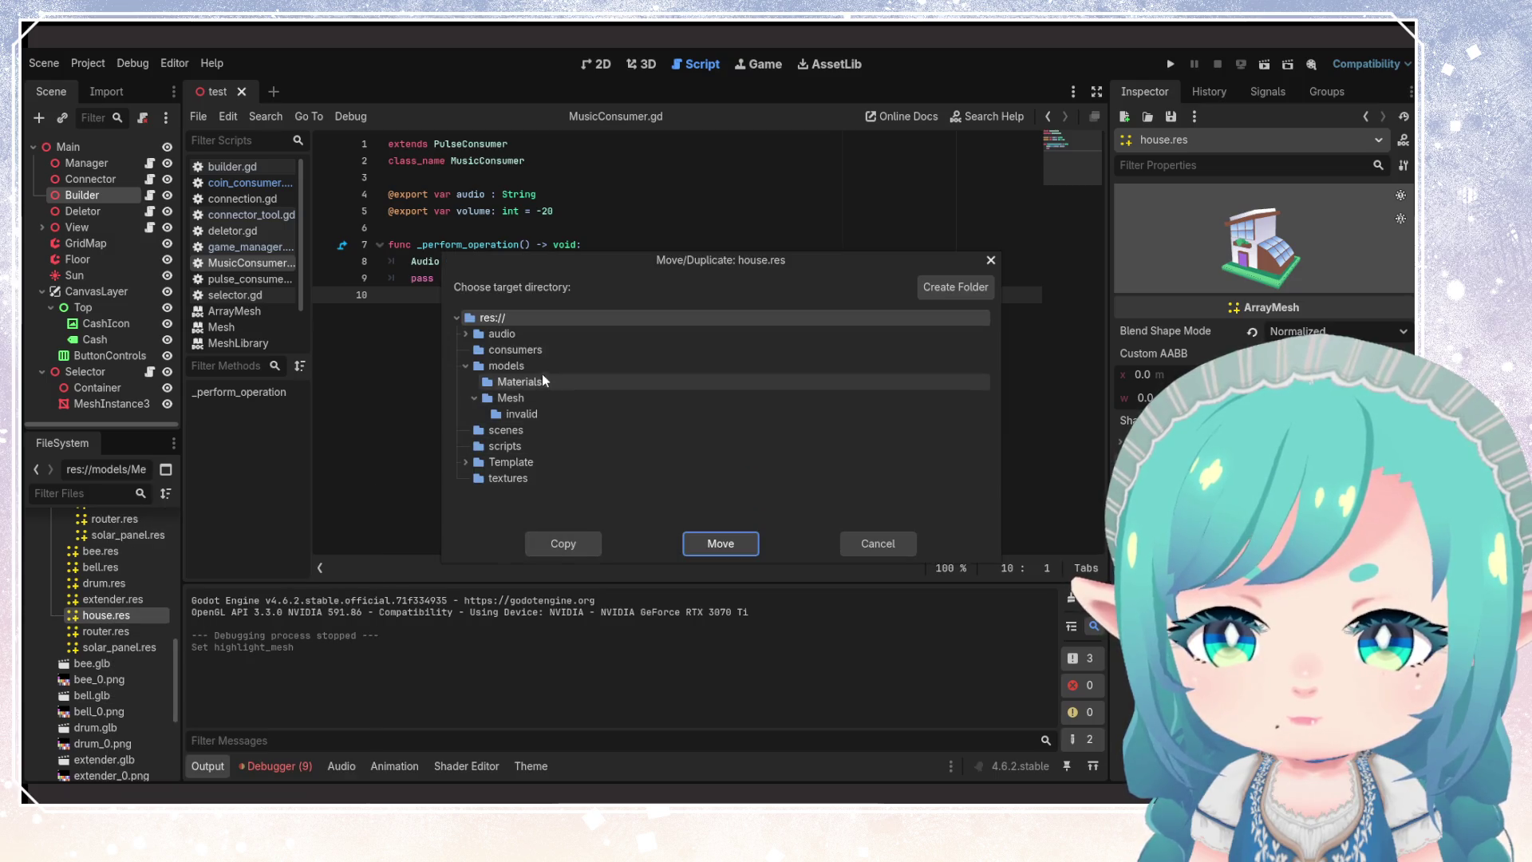
click(506, 414)
click(576, 546)
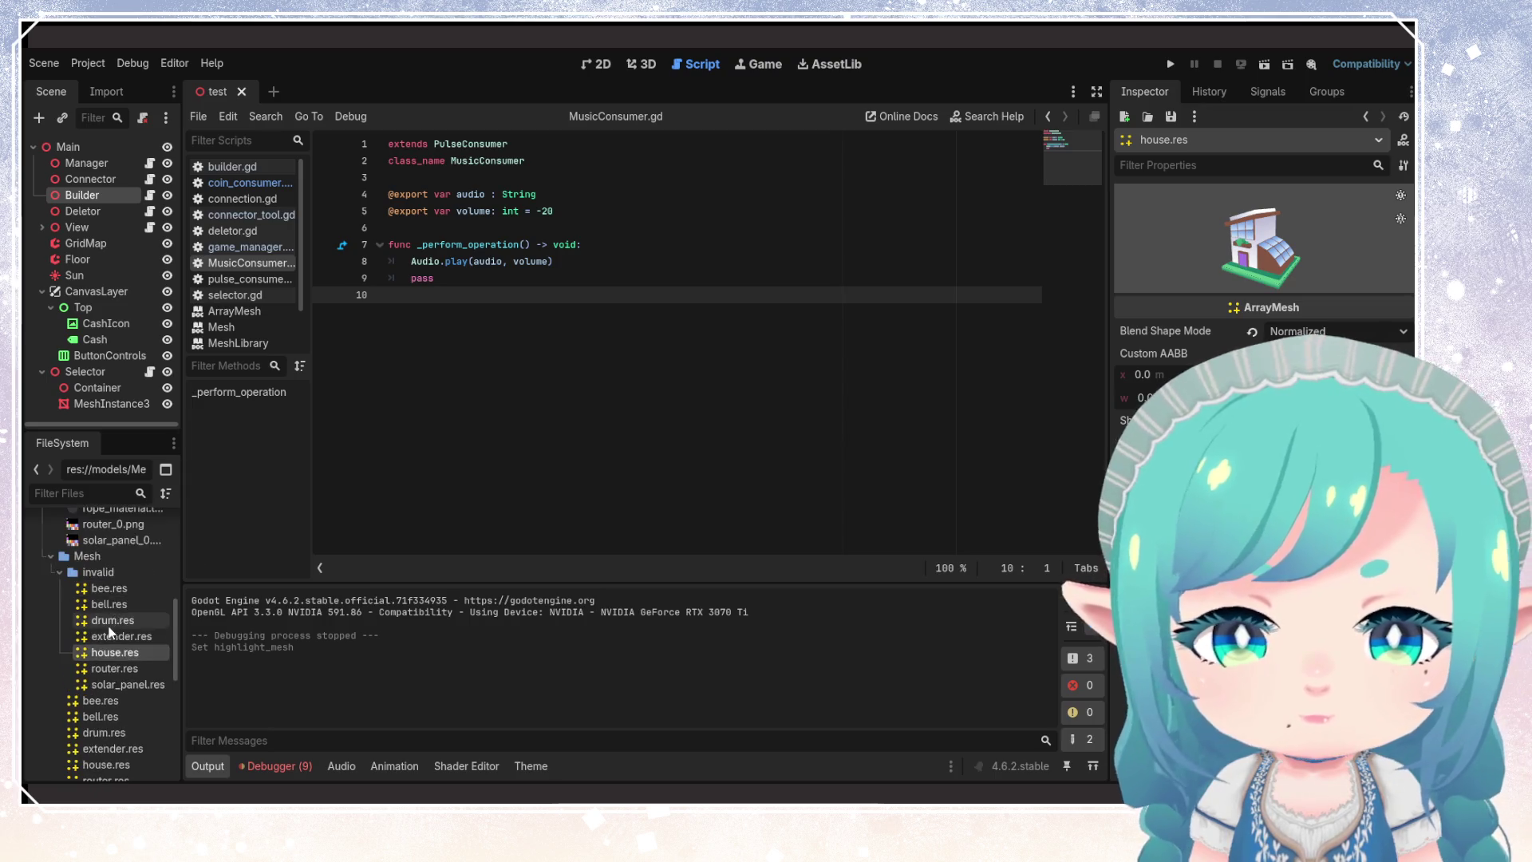
Apply invalid_material to the copied invalid house.res surface material slot
scroll(118, 630, up, 3)
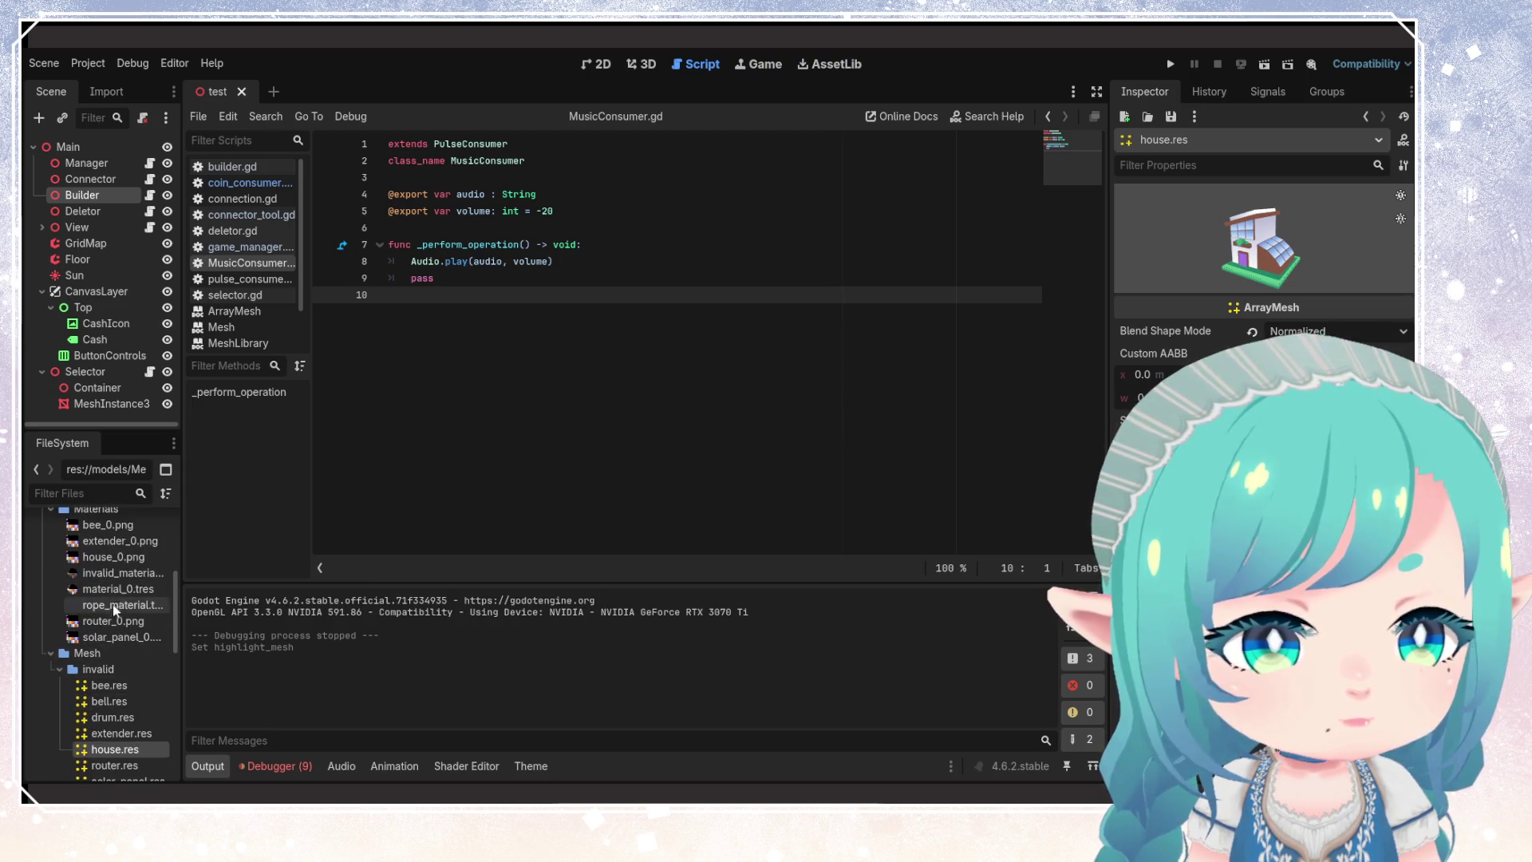
click(119, 573)
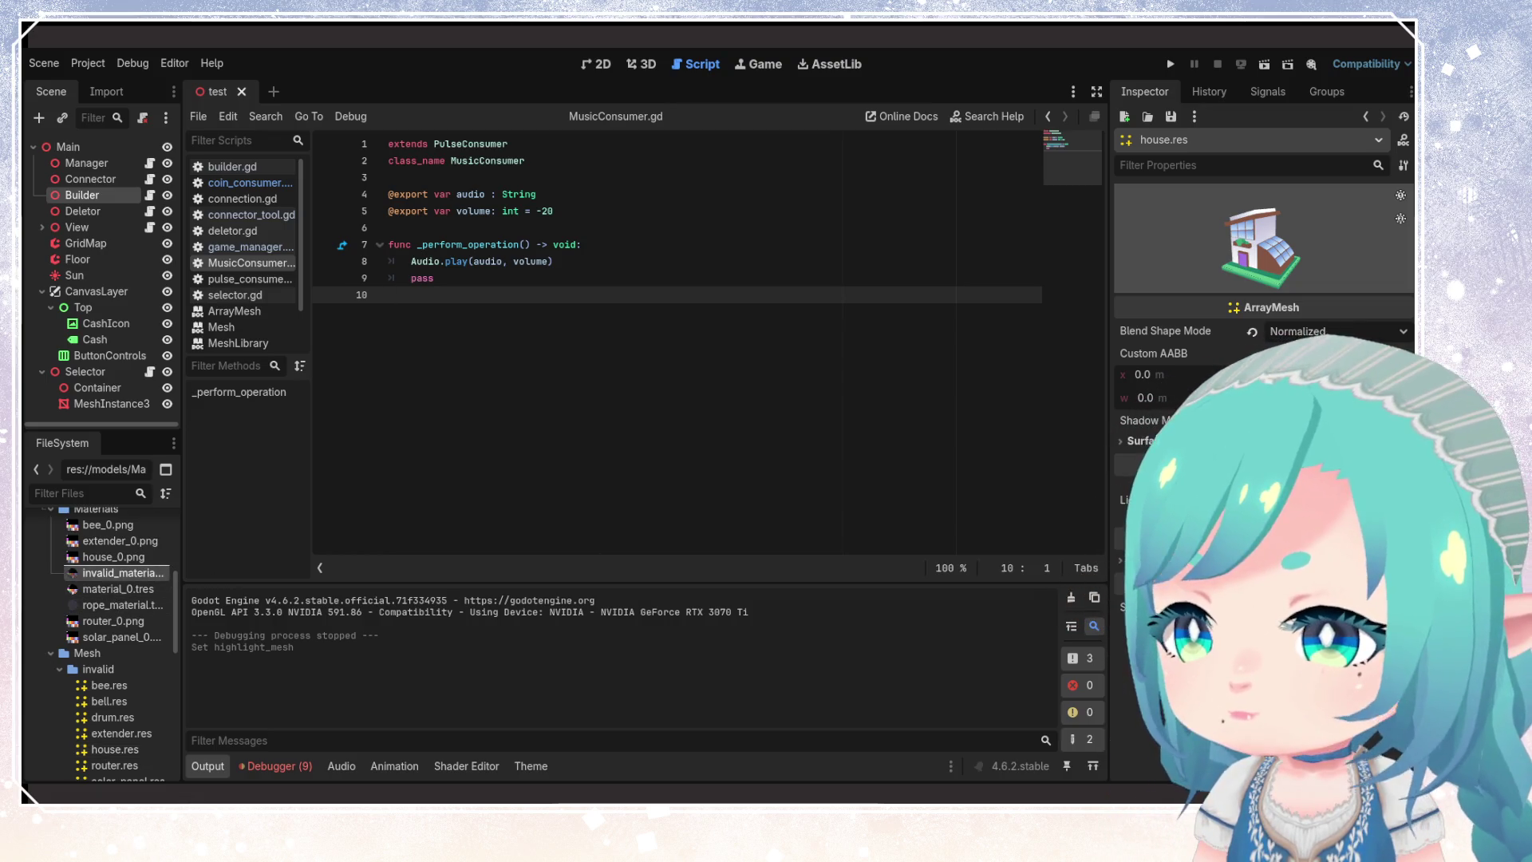
mouse_move(120, 573)
mouse_down()
mouse_move(1197, 495)
mouse_move(1261, 519)
mouse_up()
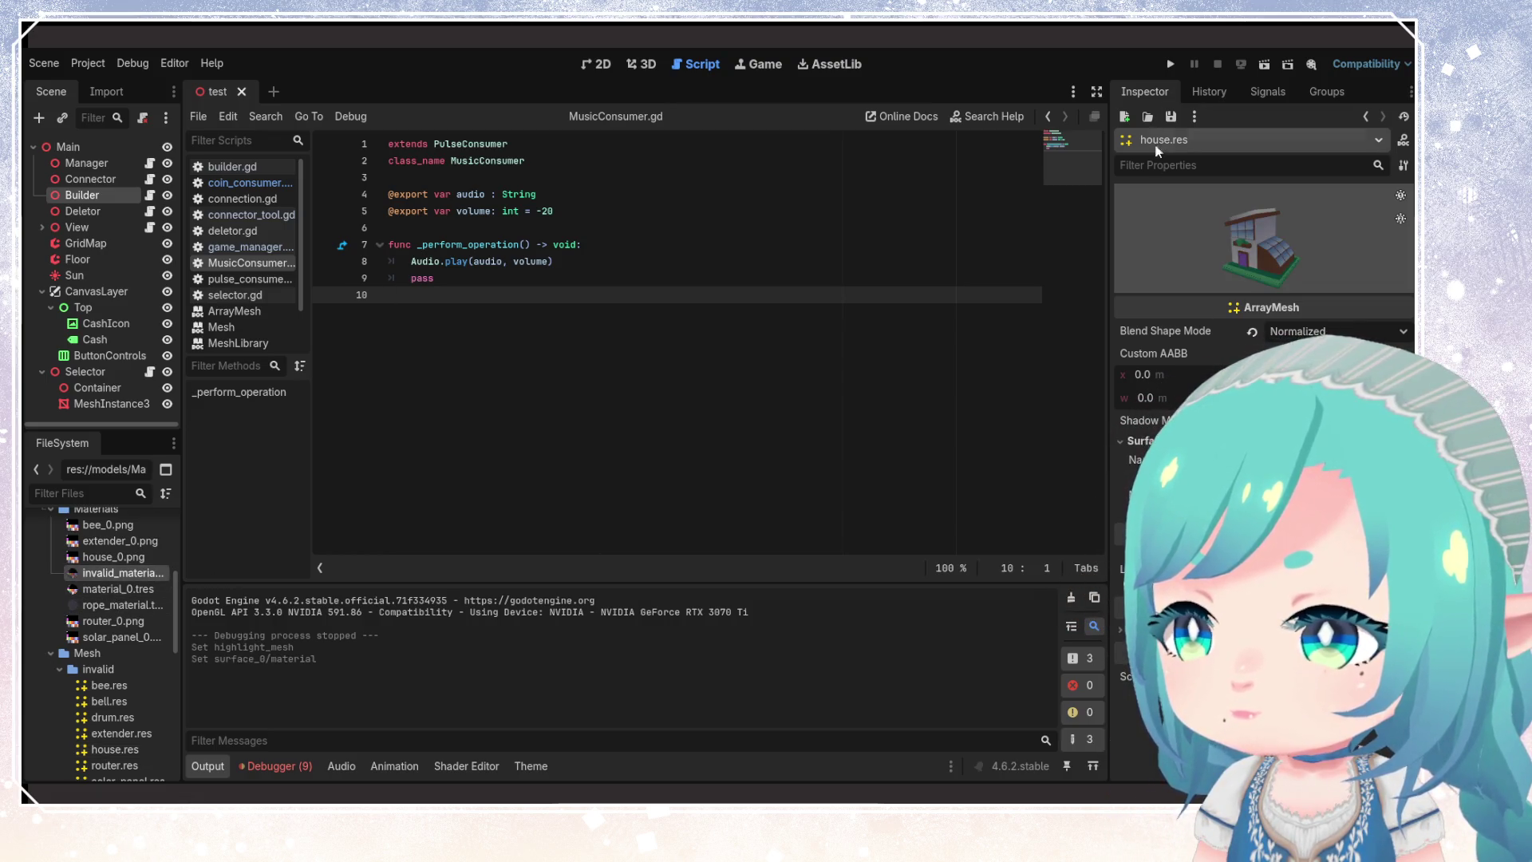
Assign invalid/house.res to the house.tres consumer and run the project
scroll(103, 618, up, 3)
click(106, 601)
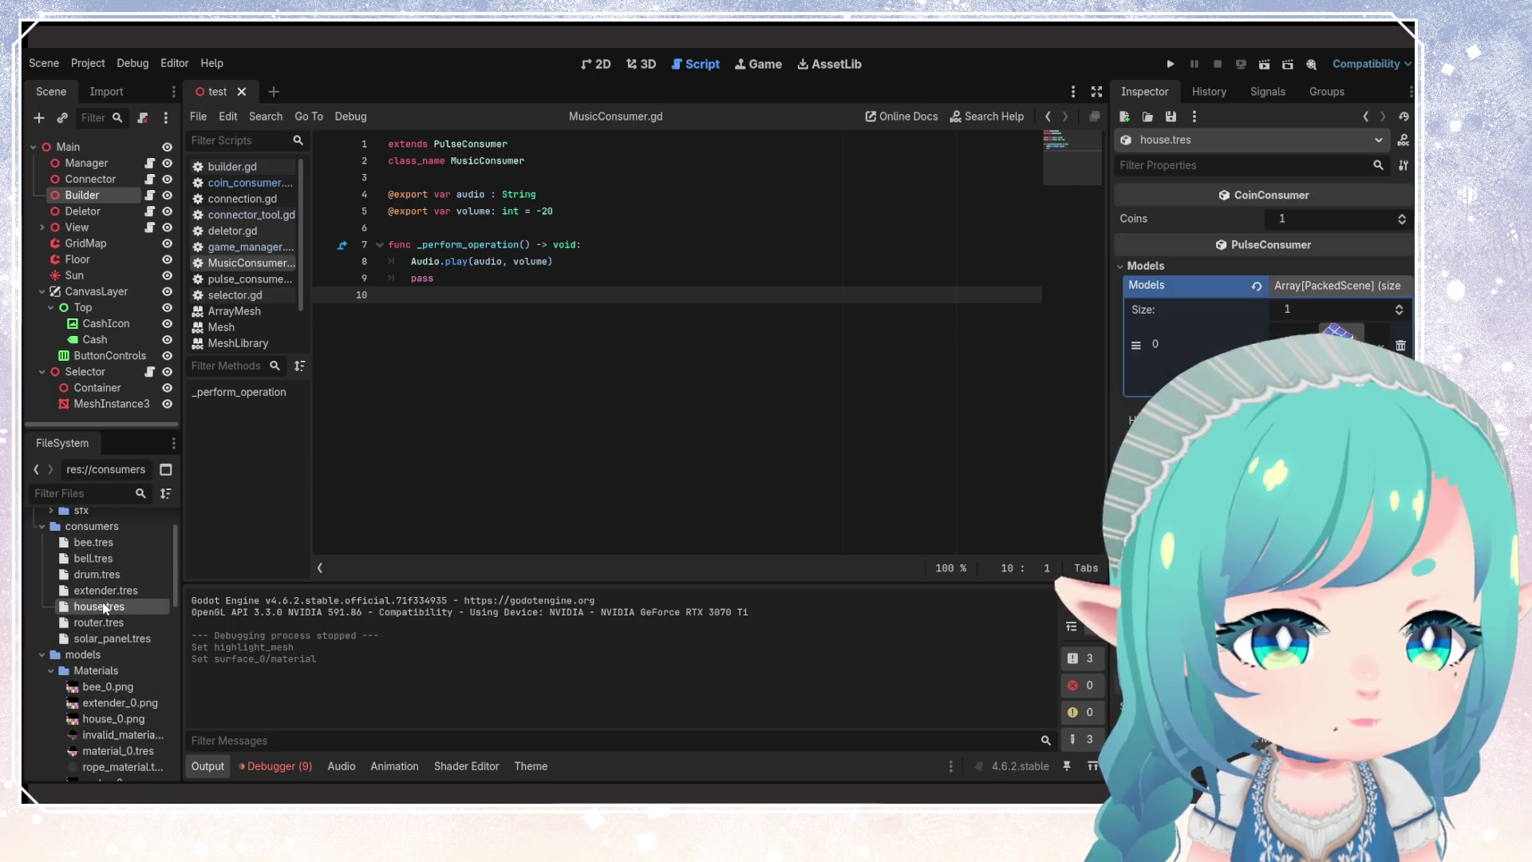
scroll(141, 702, down, 5)
drag(115, 652, 1336, 343)
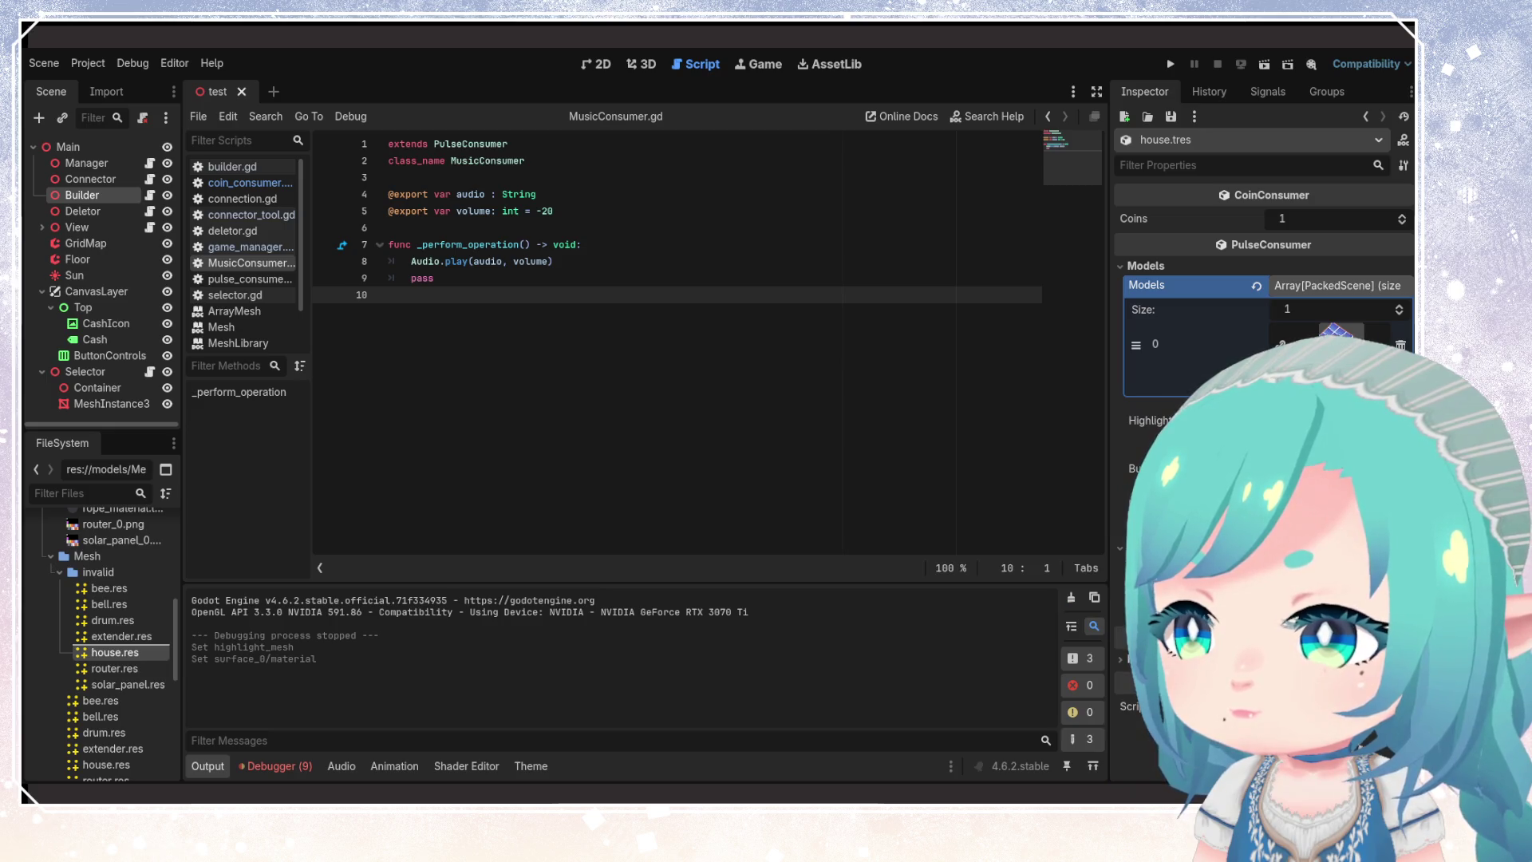
click(1170, 63)
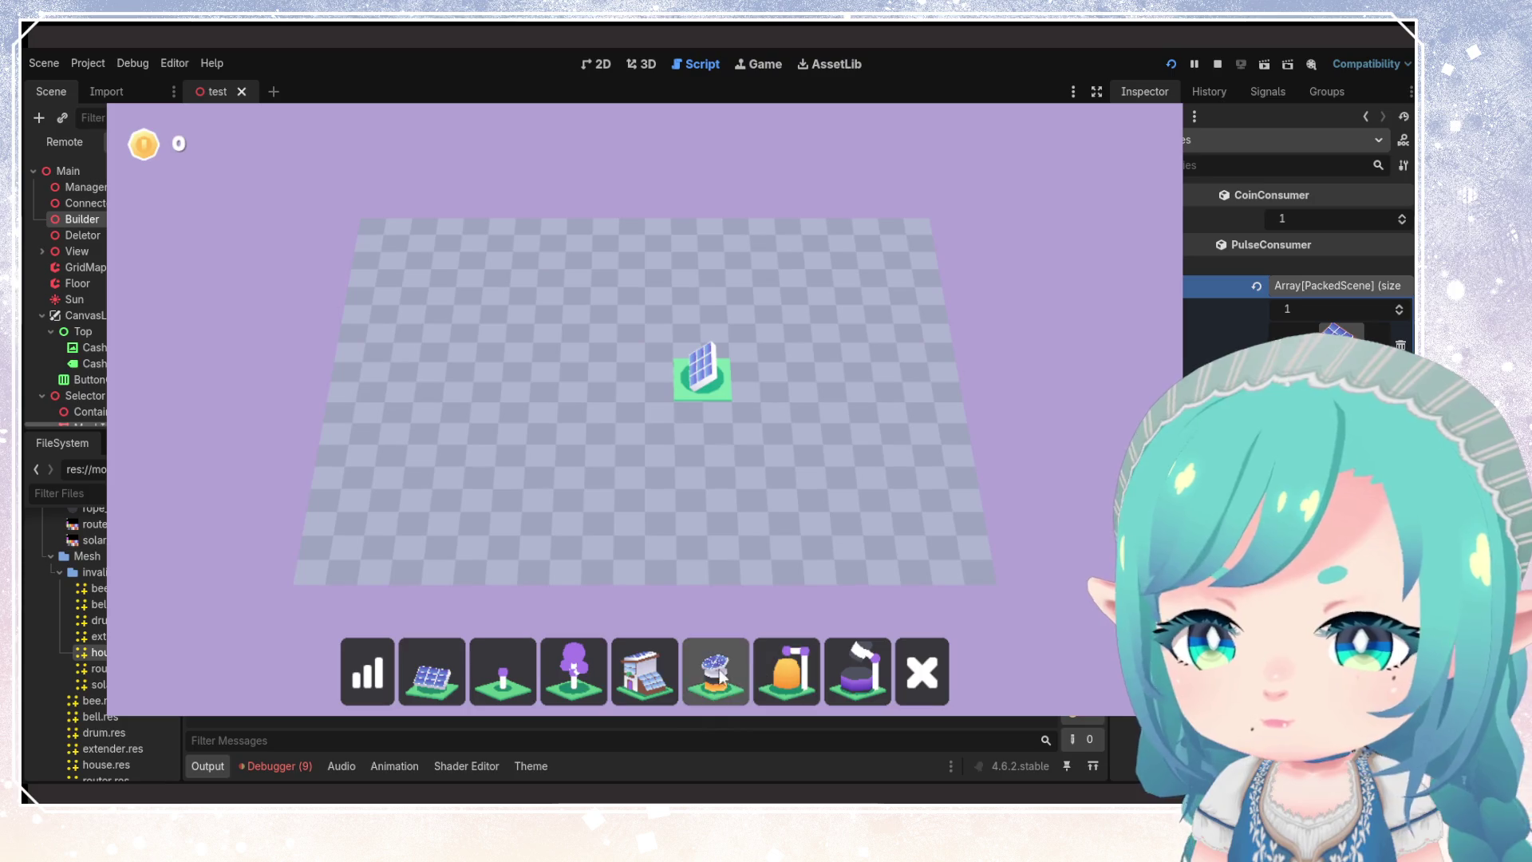
Place a house at the grid's lower left and a tower beside the solar panels, then stop
click(643, 672)
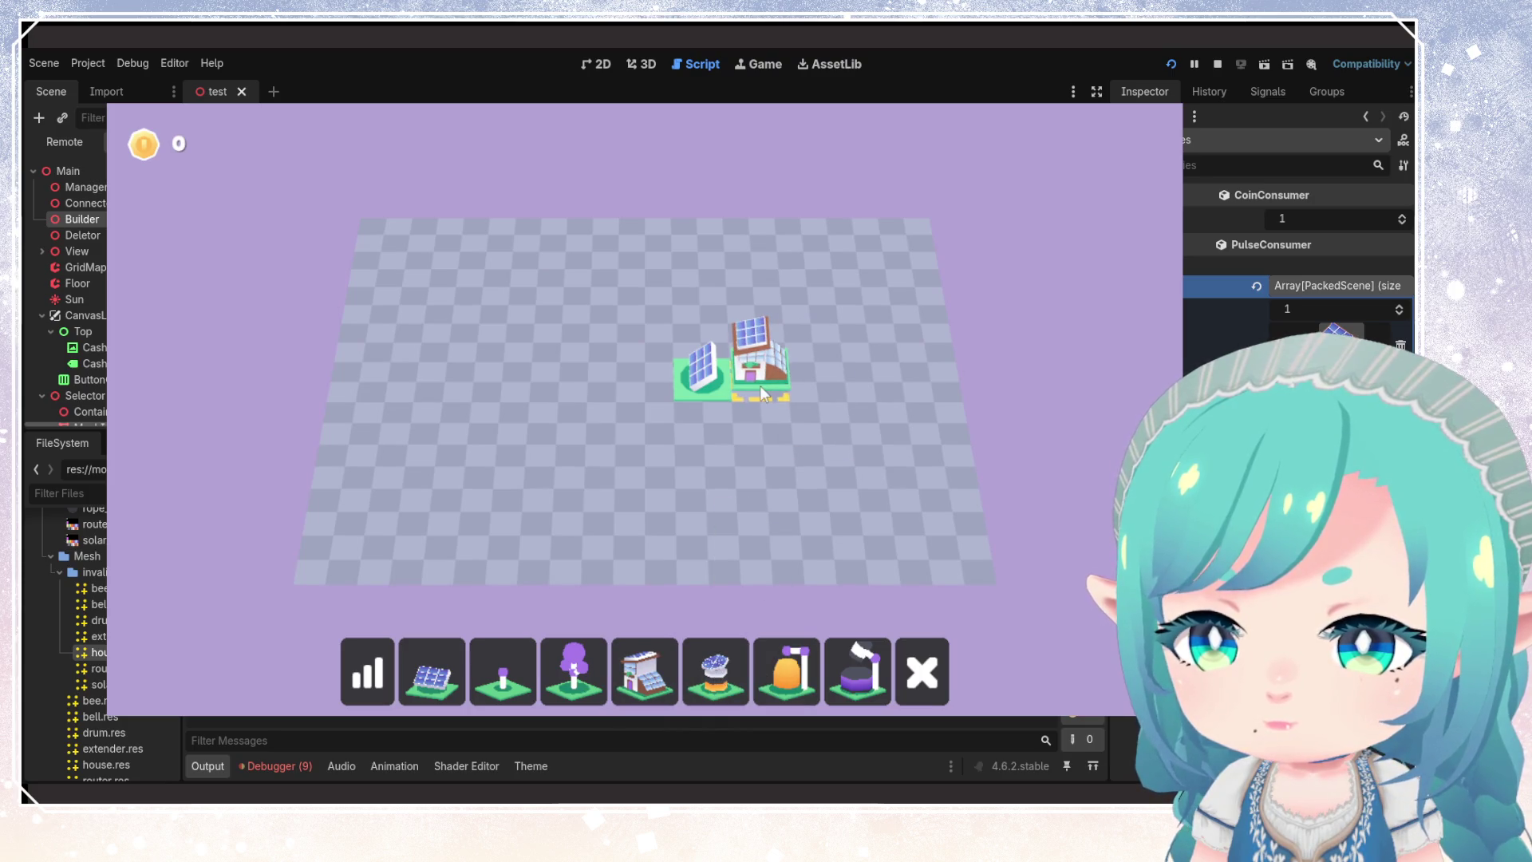
click(457, 523)
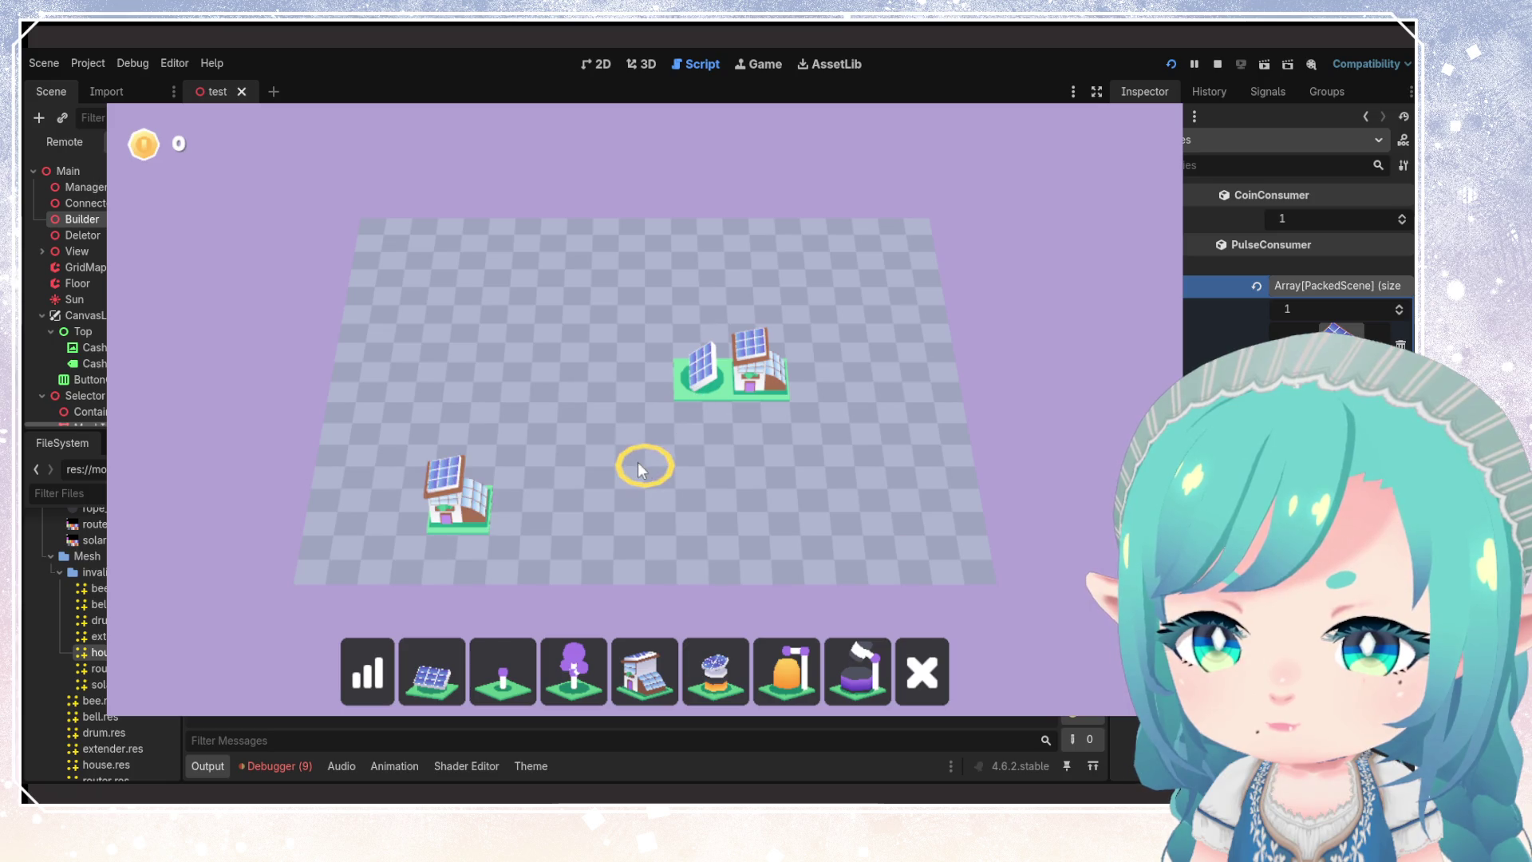
click(716, 671)
click(631, 403)
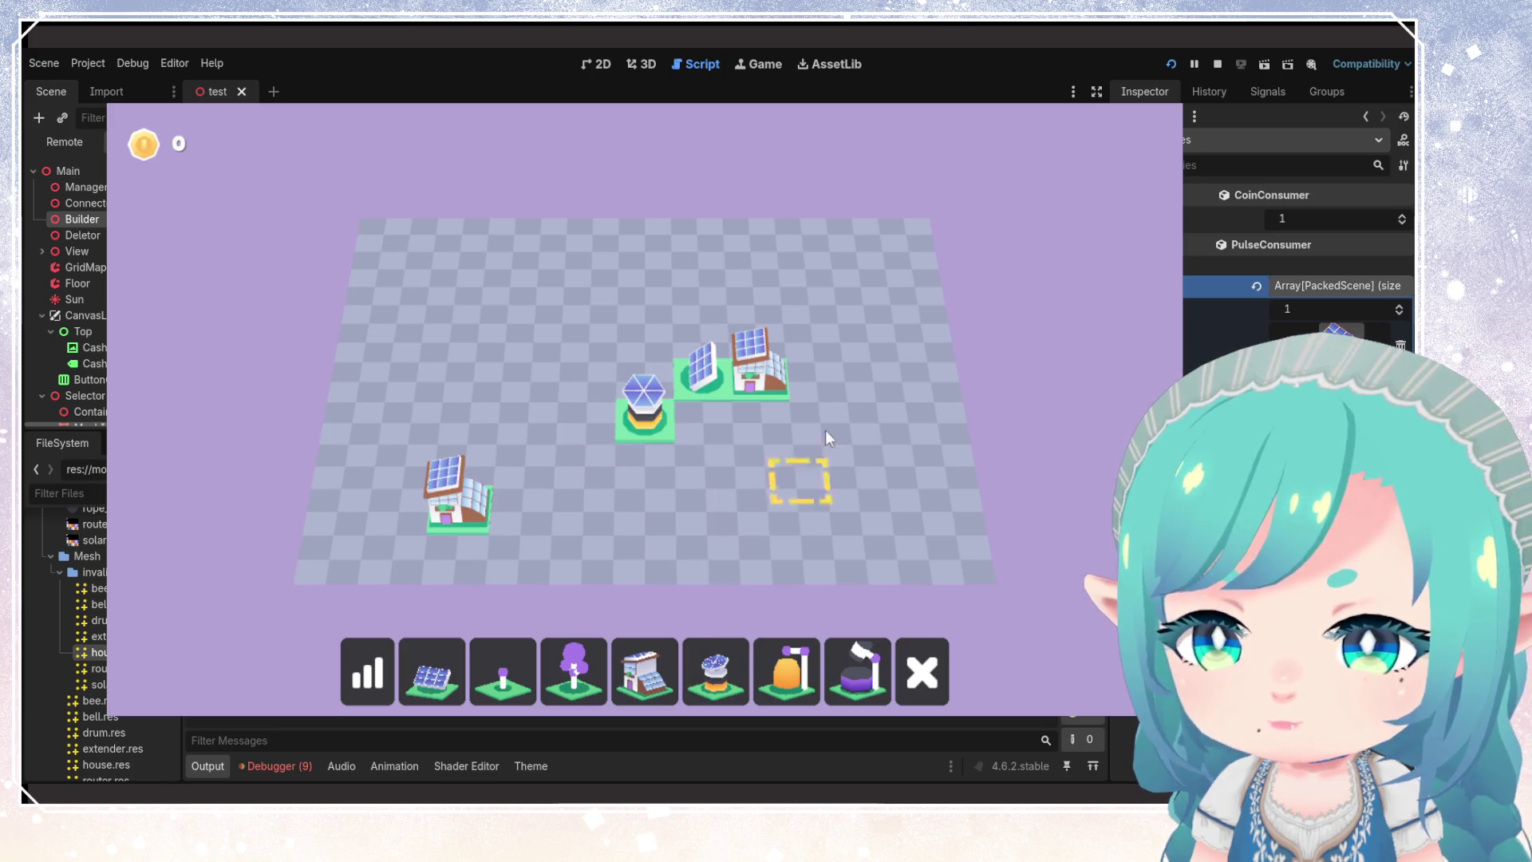
key(F8)
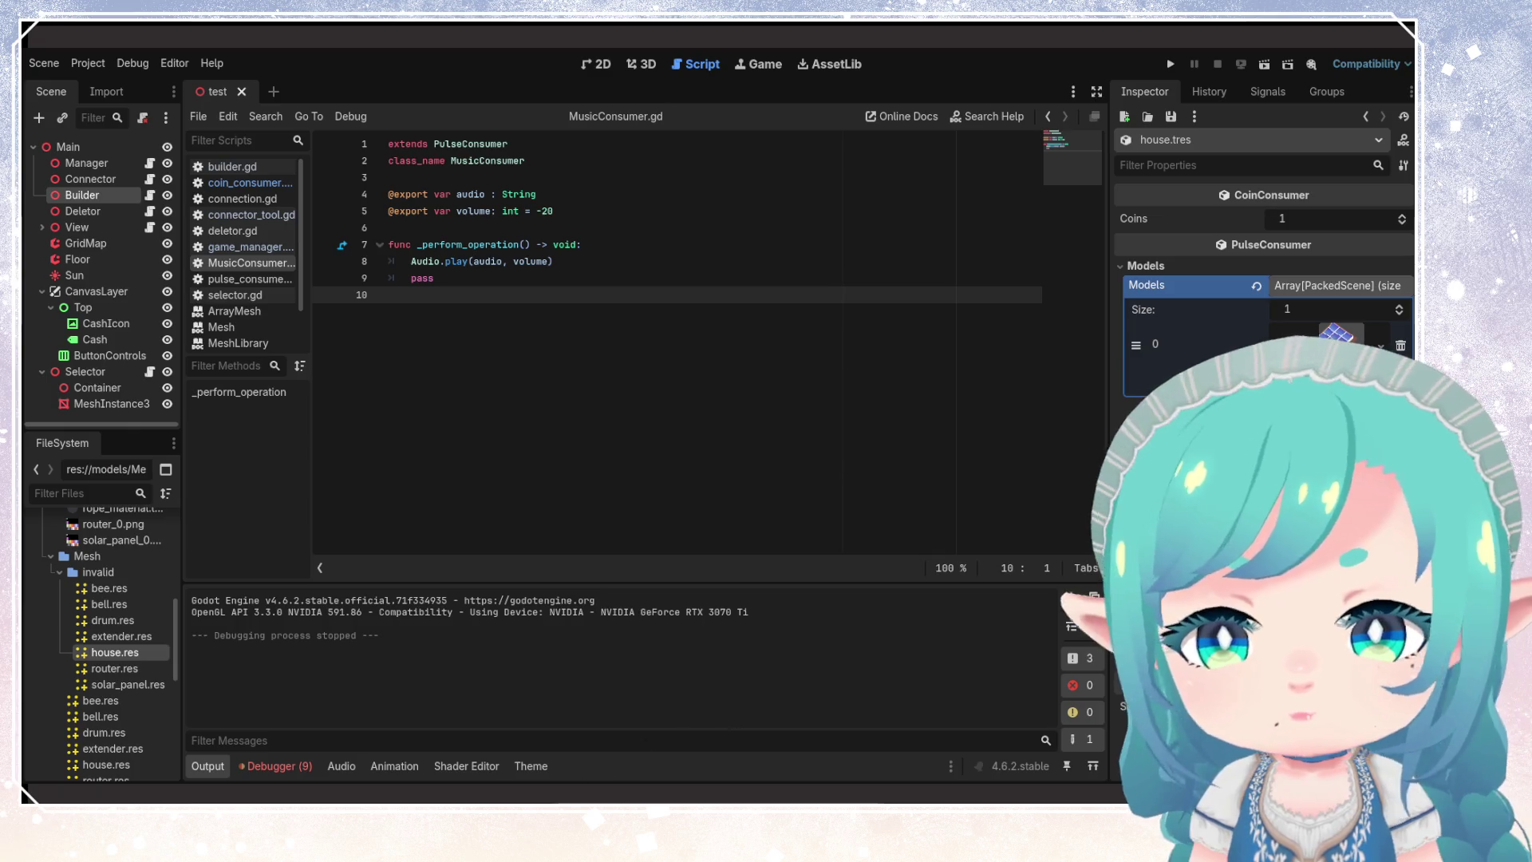